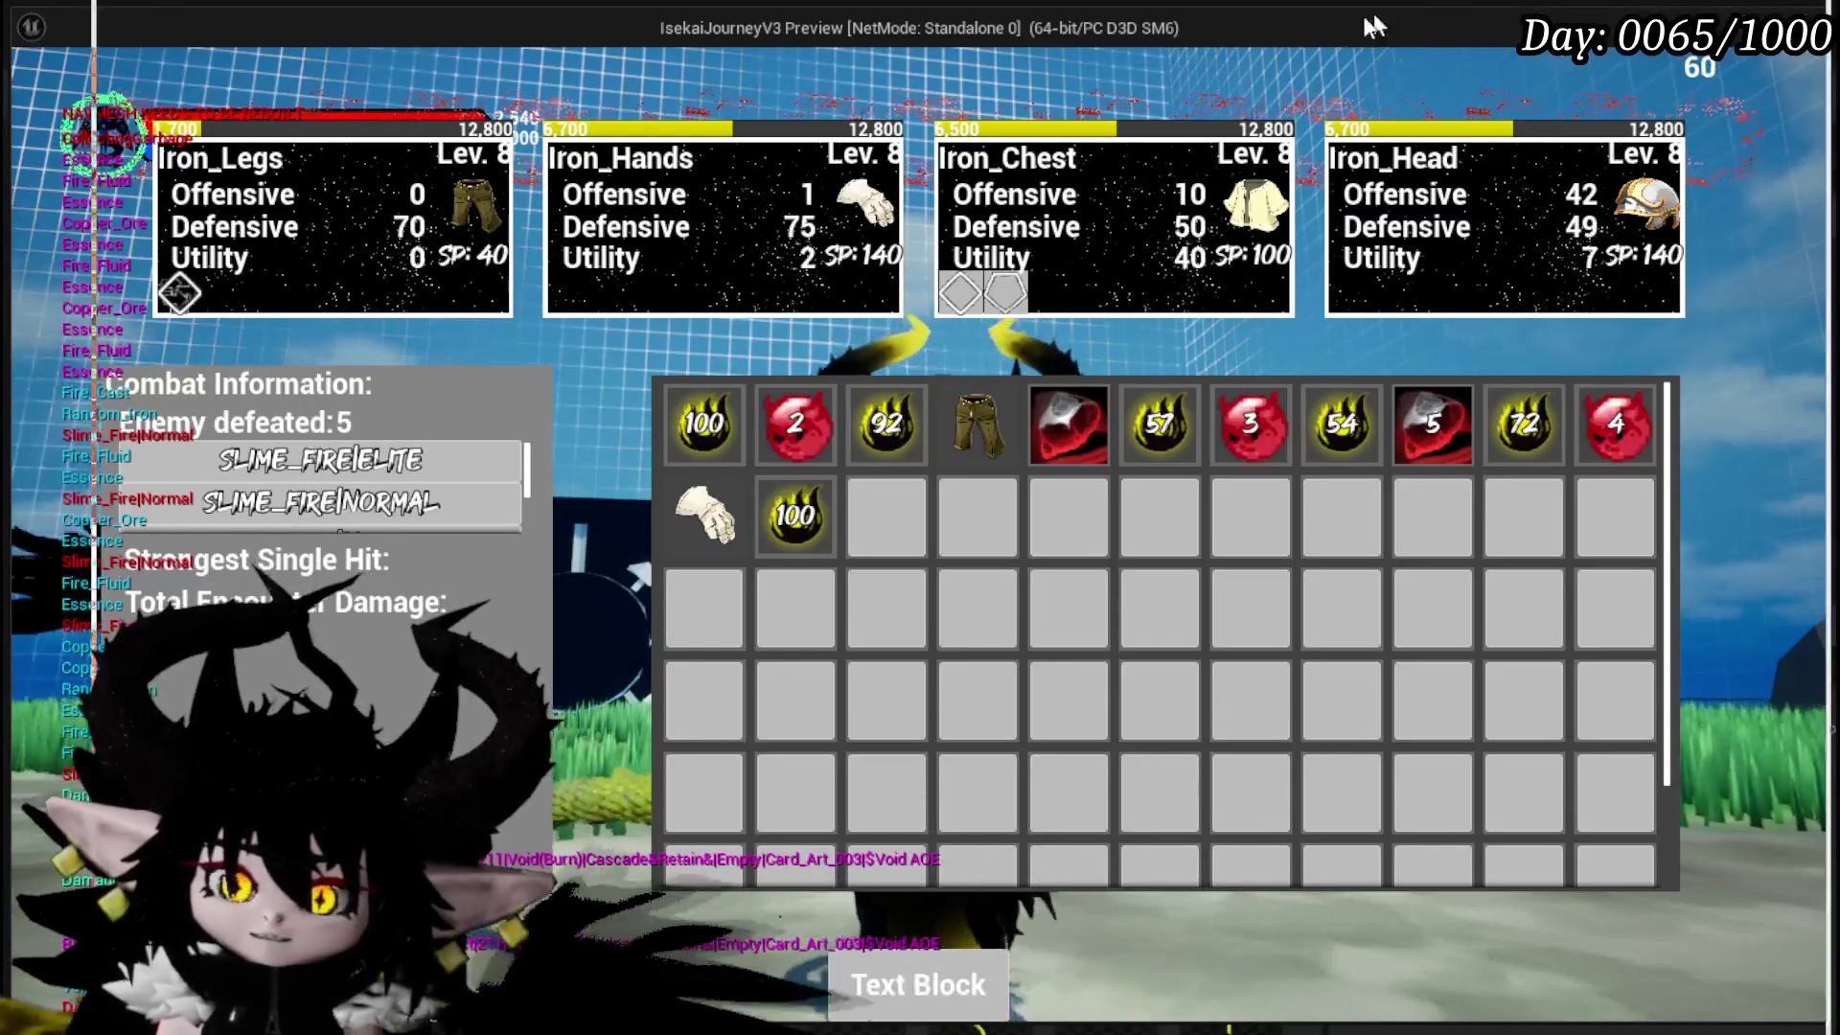
- Bring the Undertale Sans fight video to the front and seek it to about 2:29
key("alt+Tab")
left_click_drag(965, 919, 1077, 913)
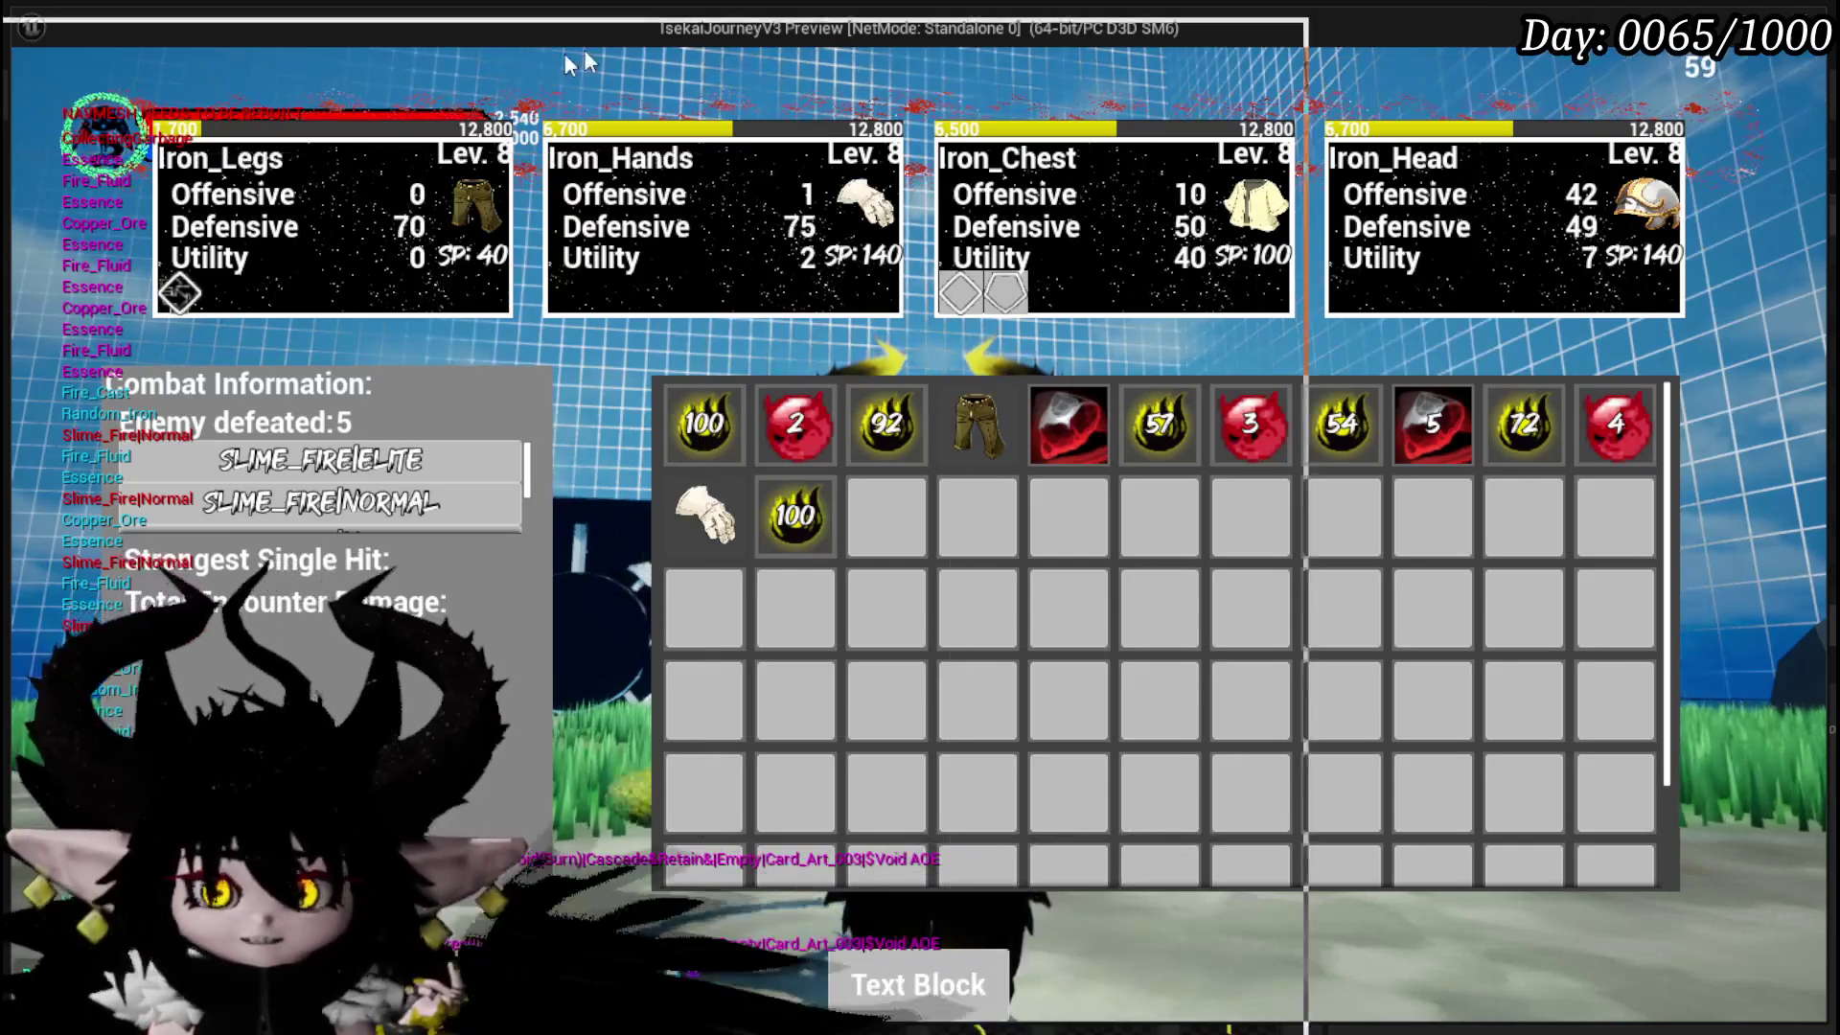
key("alt+Tab")
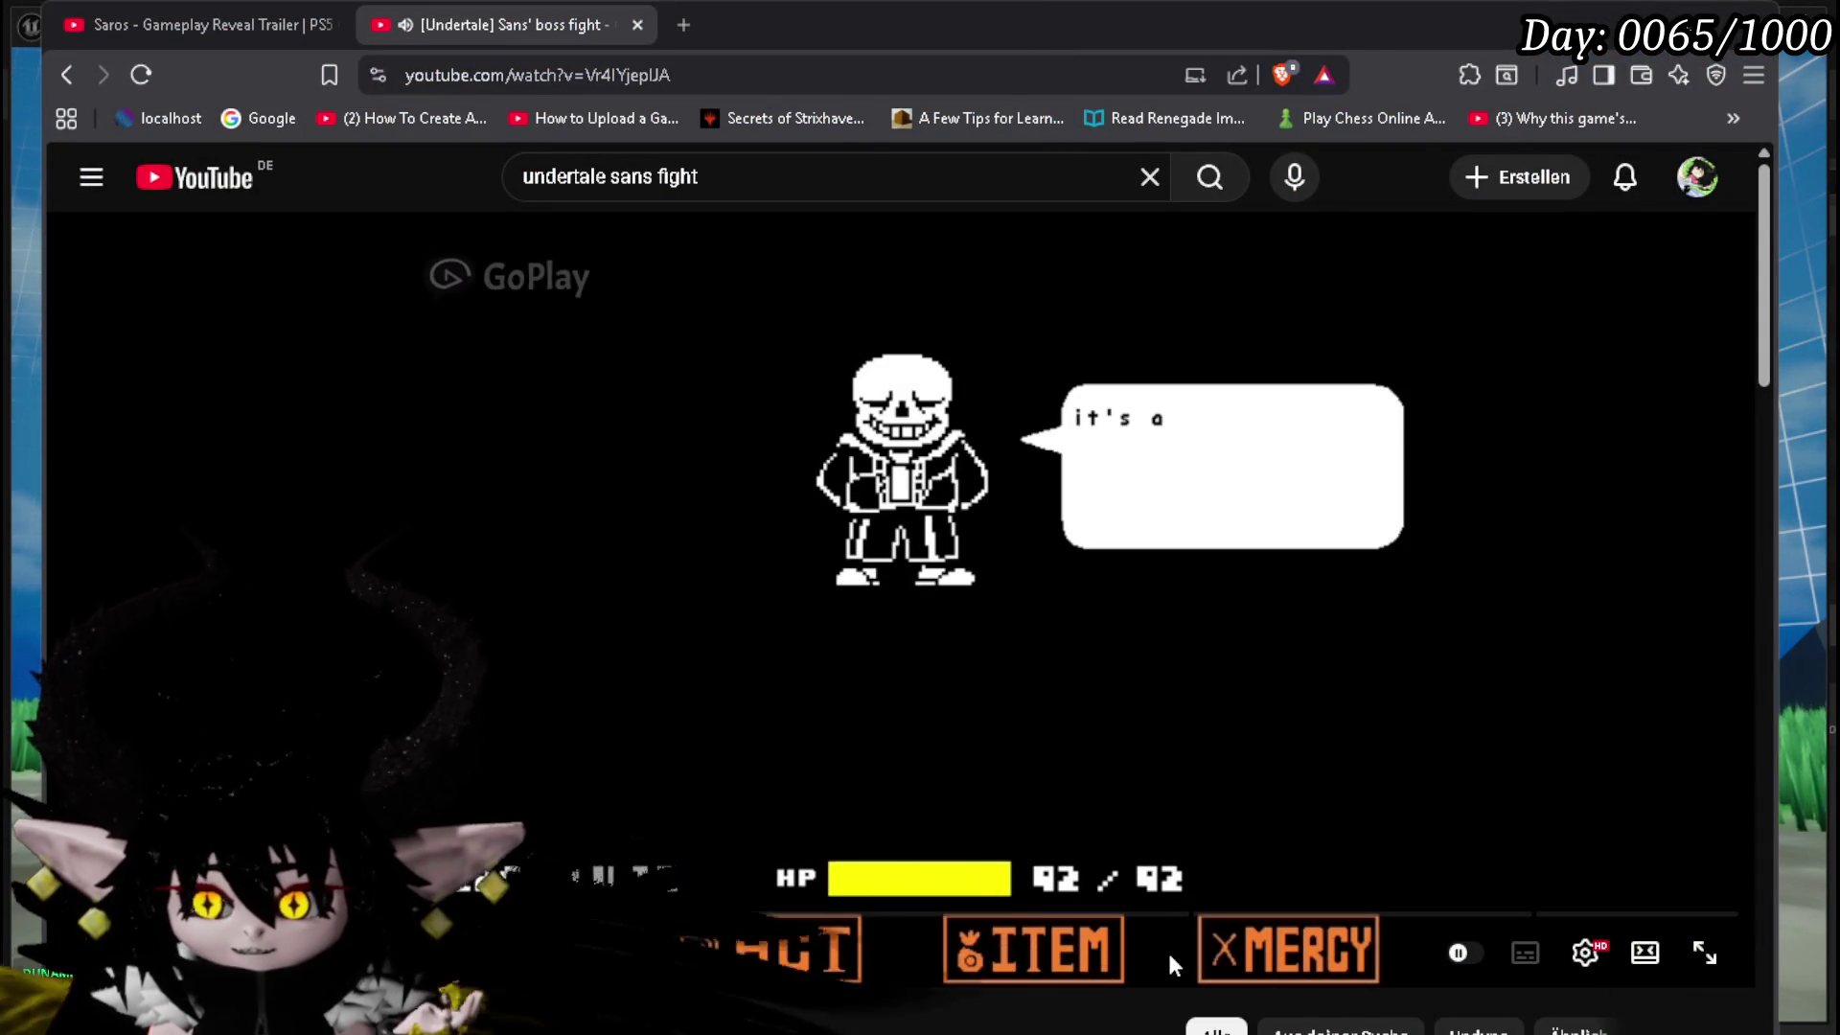
- Shift the browser right and play on through the Sans fight video, then return to the game
left_click_drag(926, 29, 1058, 28)
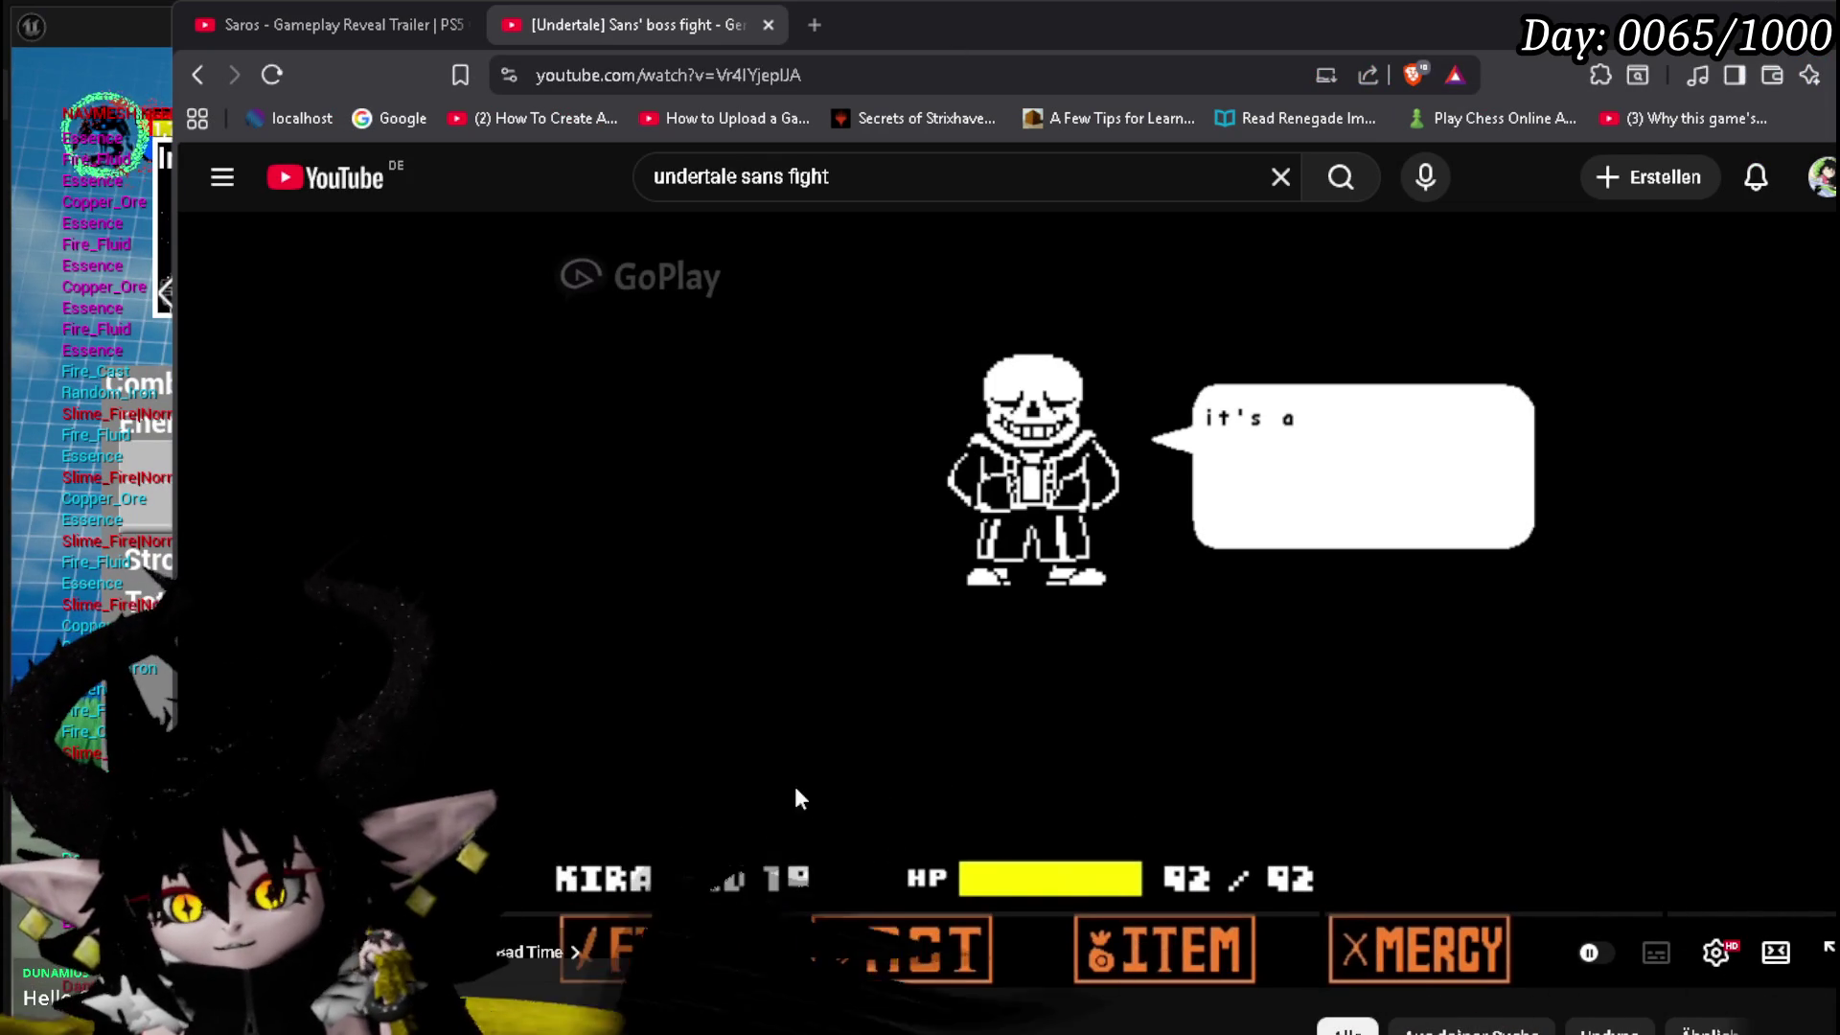
left_click(729, 627)
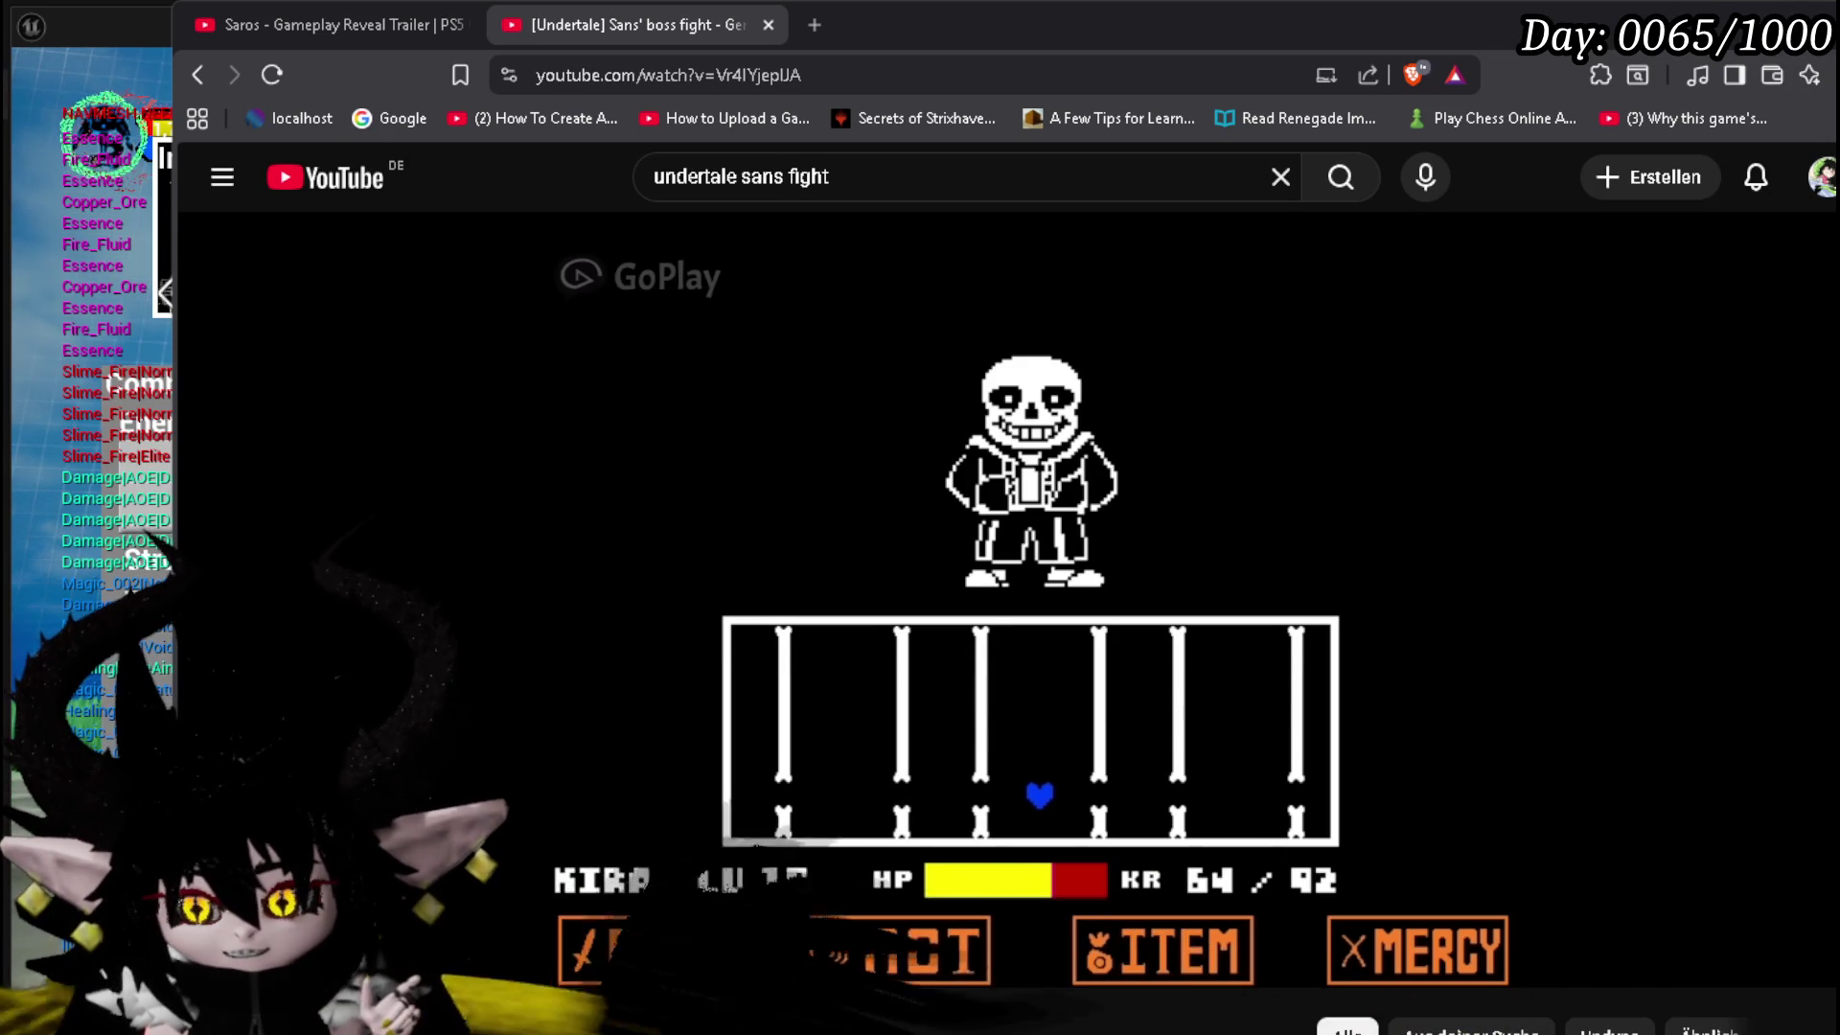
mouse_move(1137, 568)
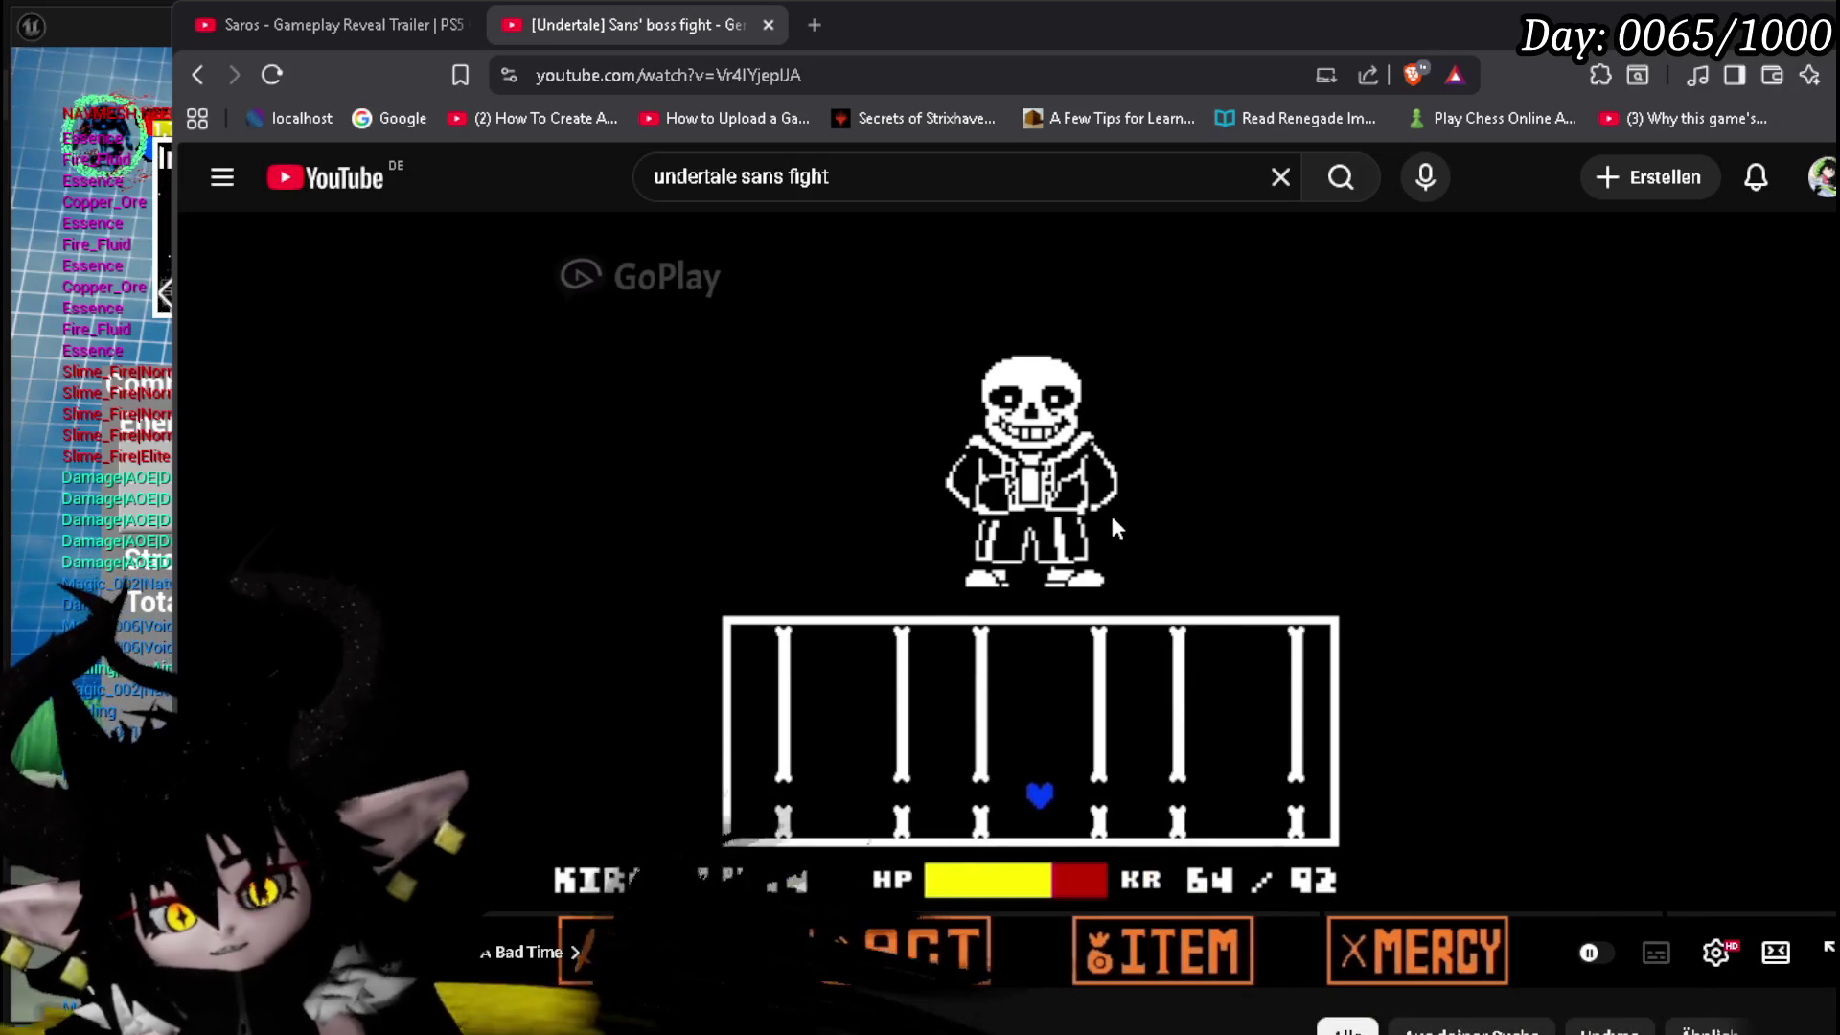
left_click(997, 808)
left_click(1108, 800)
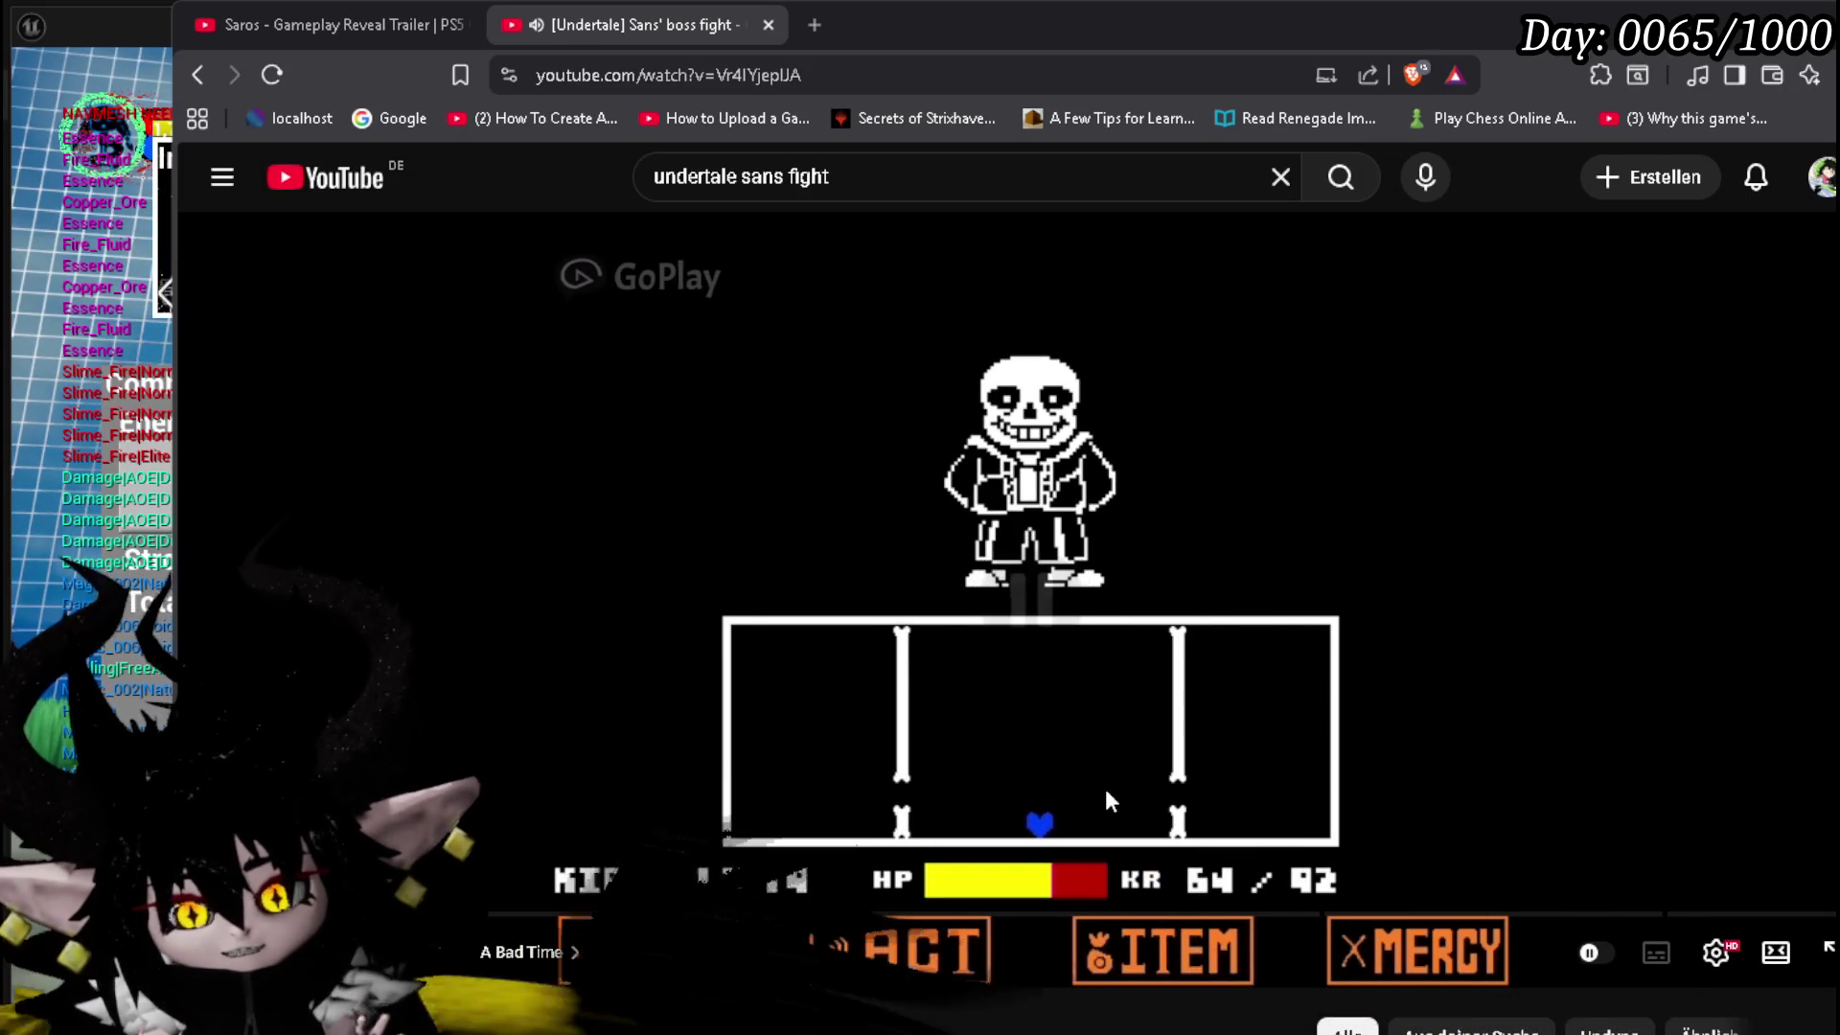
left_click(926, 706)
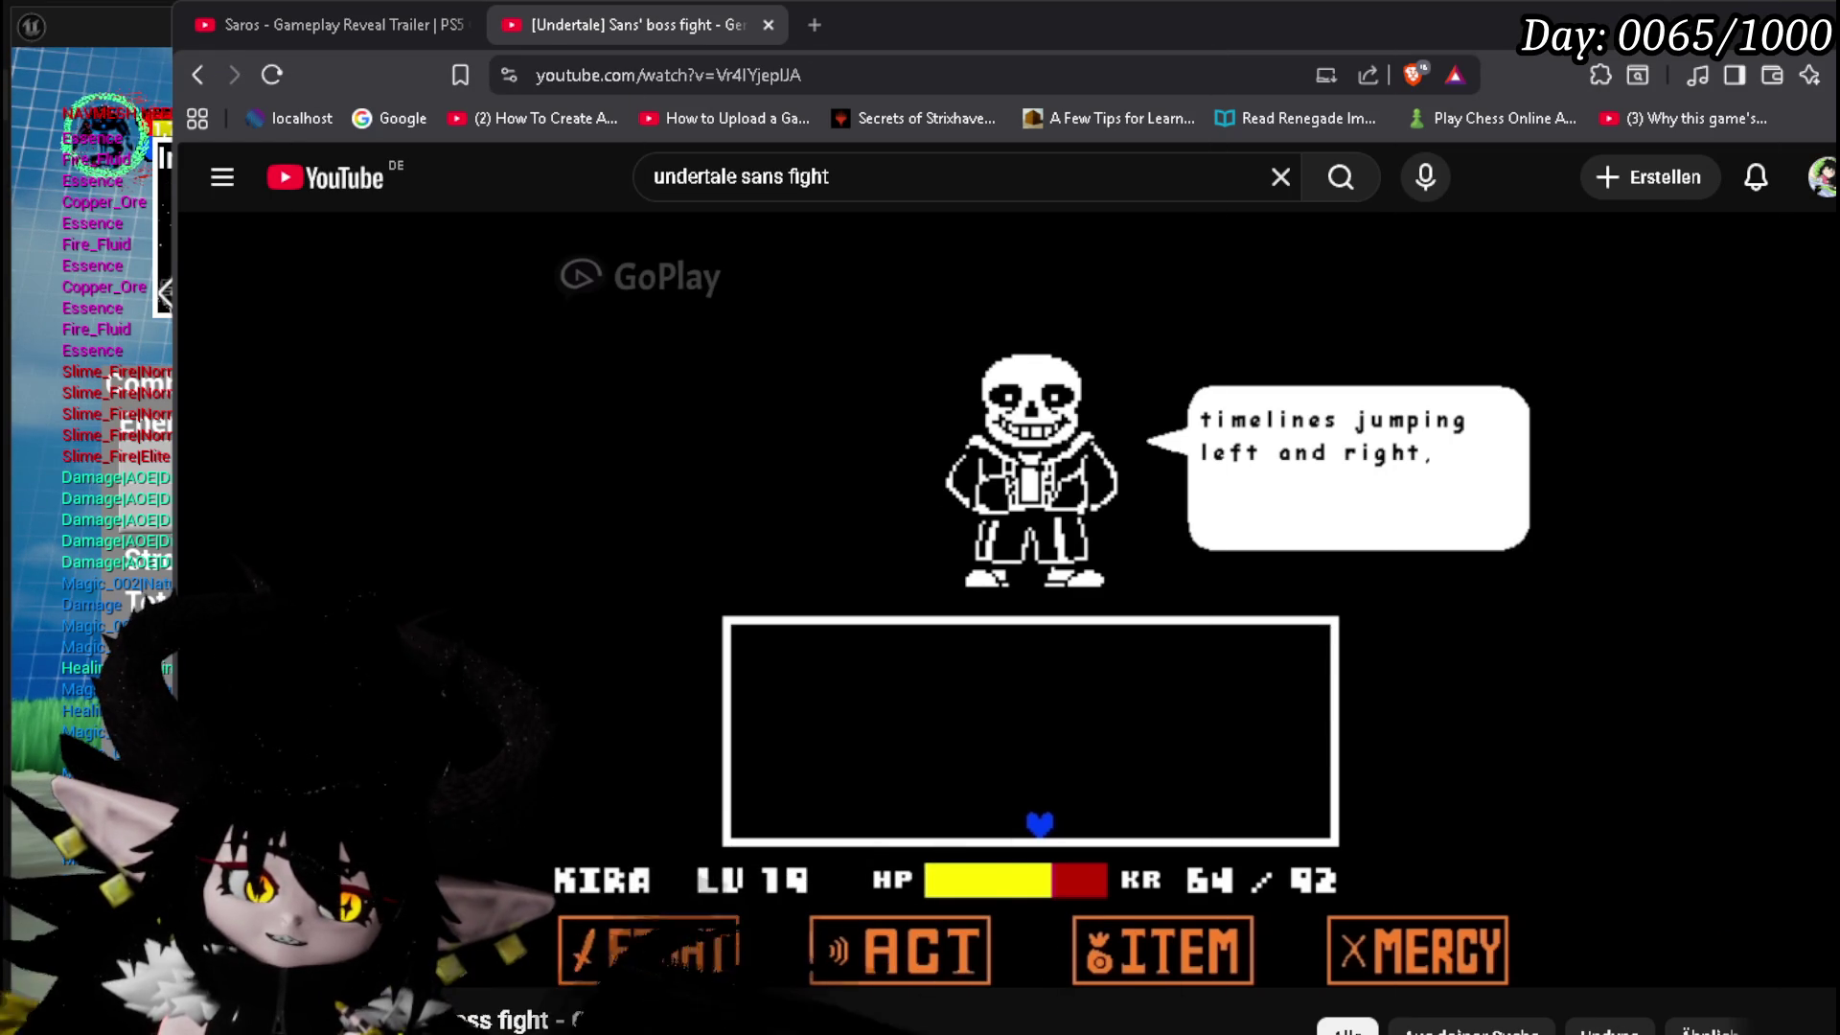
key("alt+Tab")
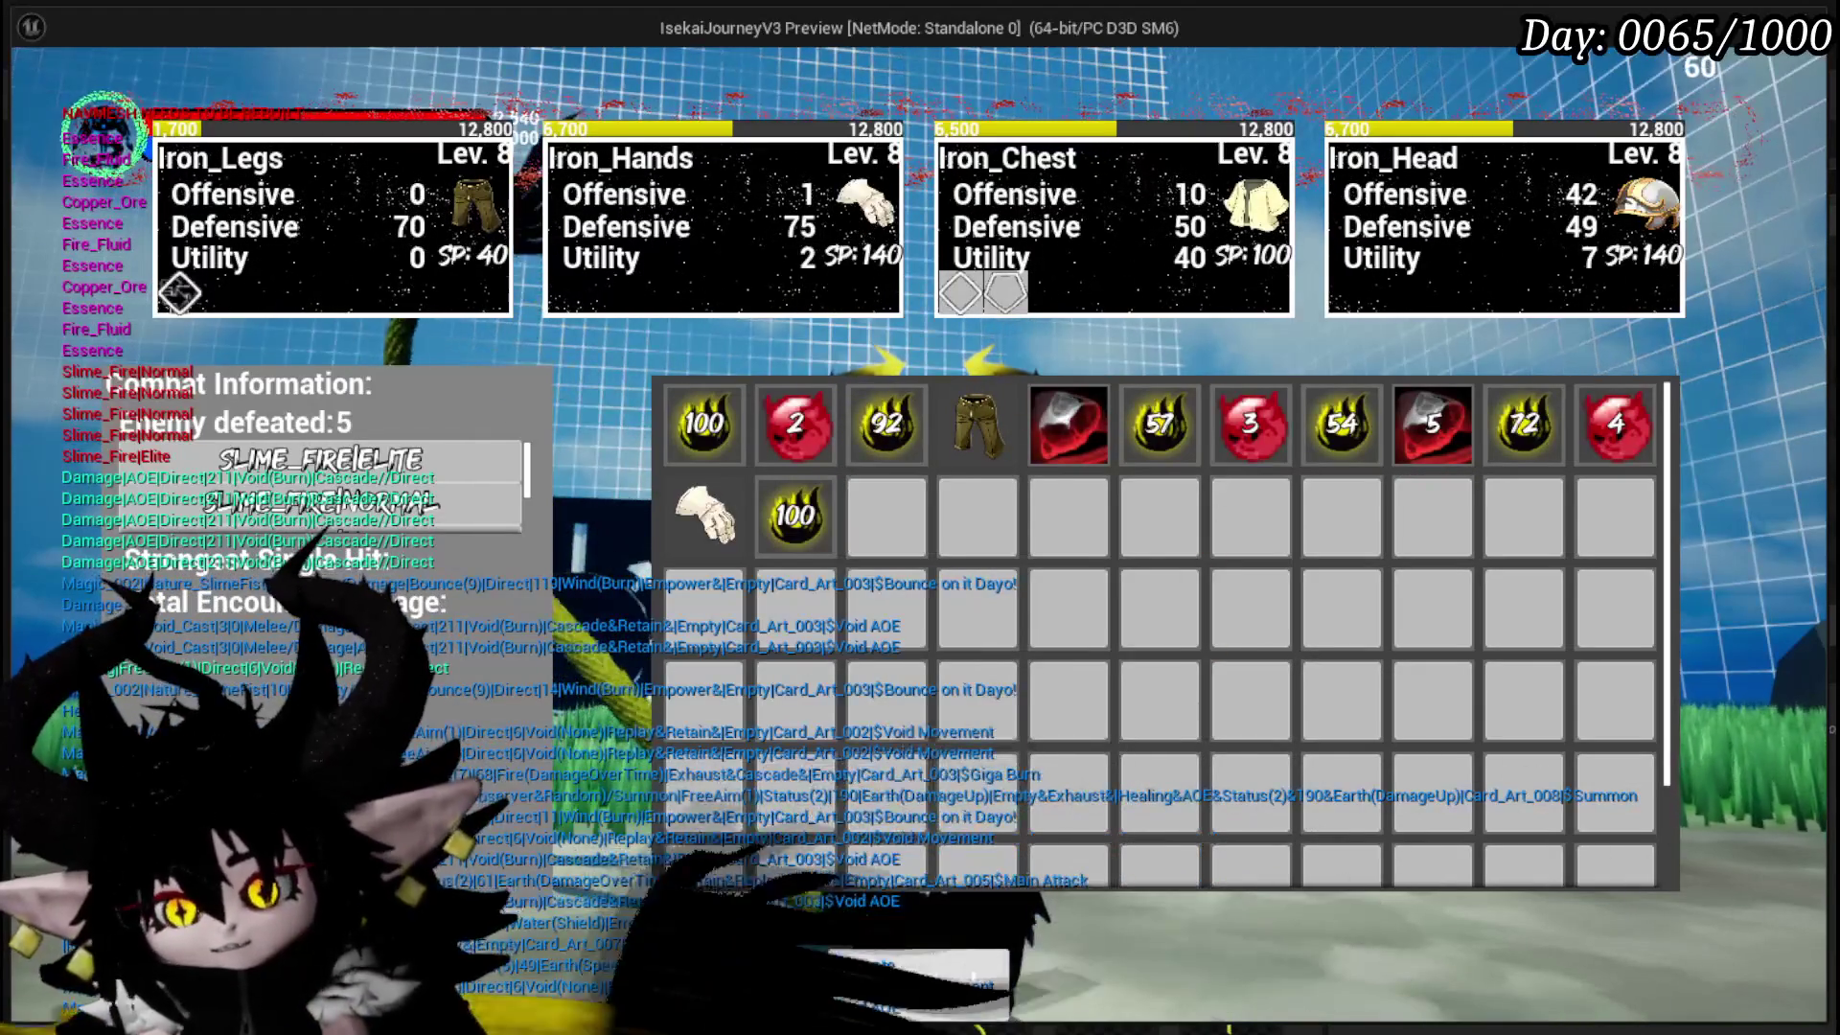
- Replay the level, walk up to the fire slime, start the battle and attack, then stop
key("Escape")
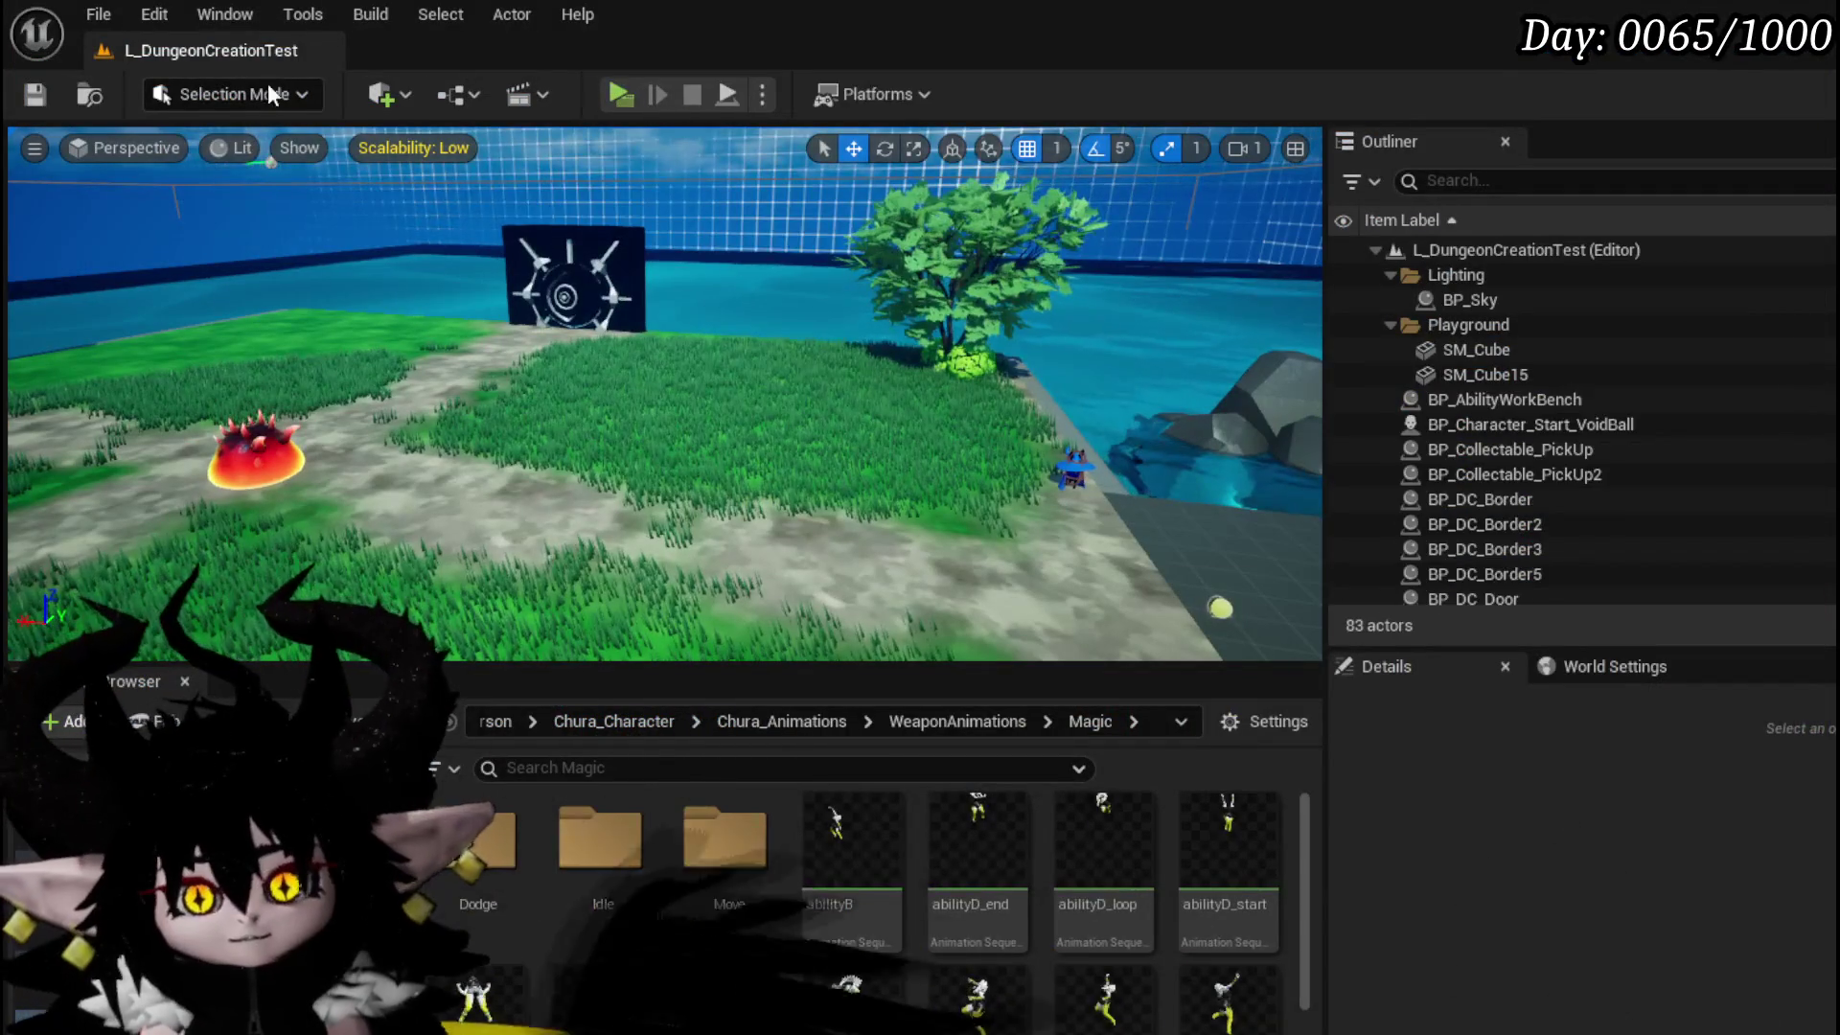
left_click(616, 92)
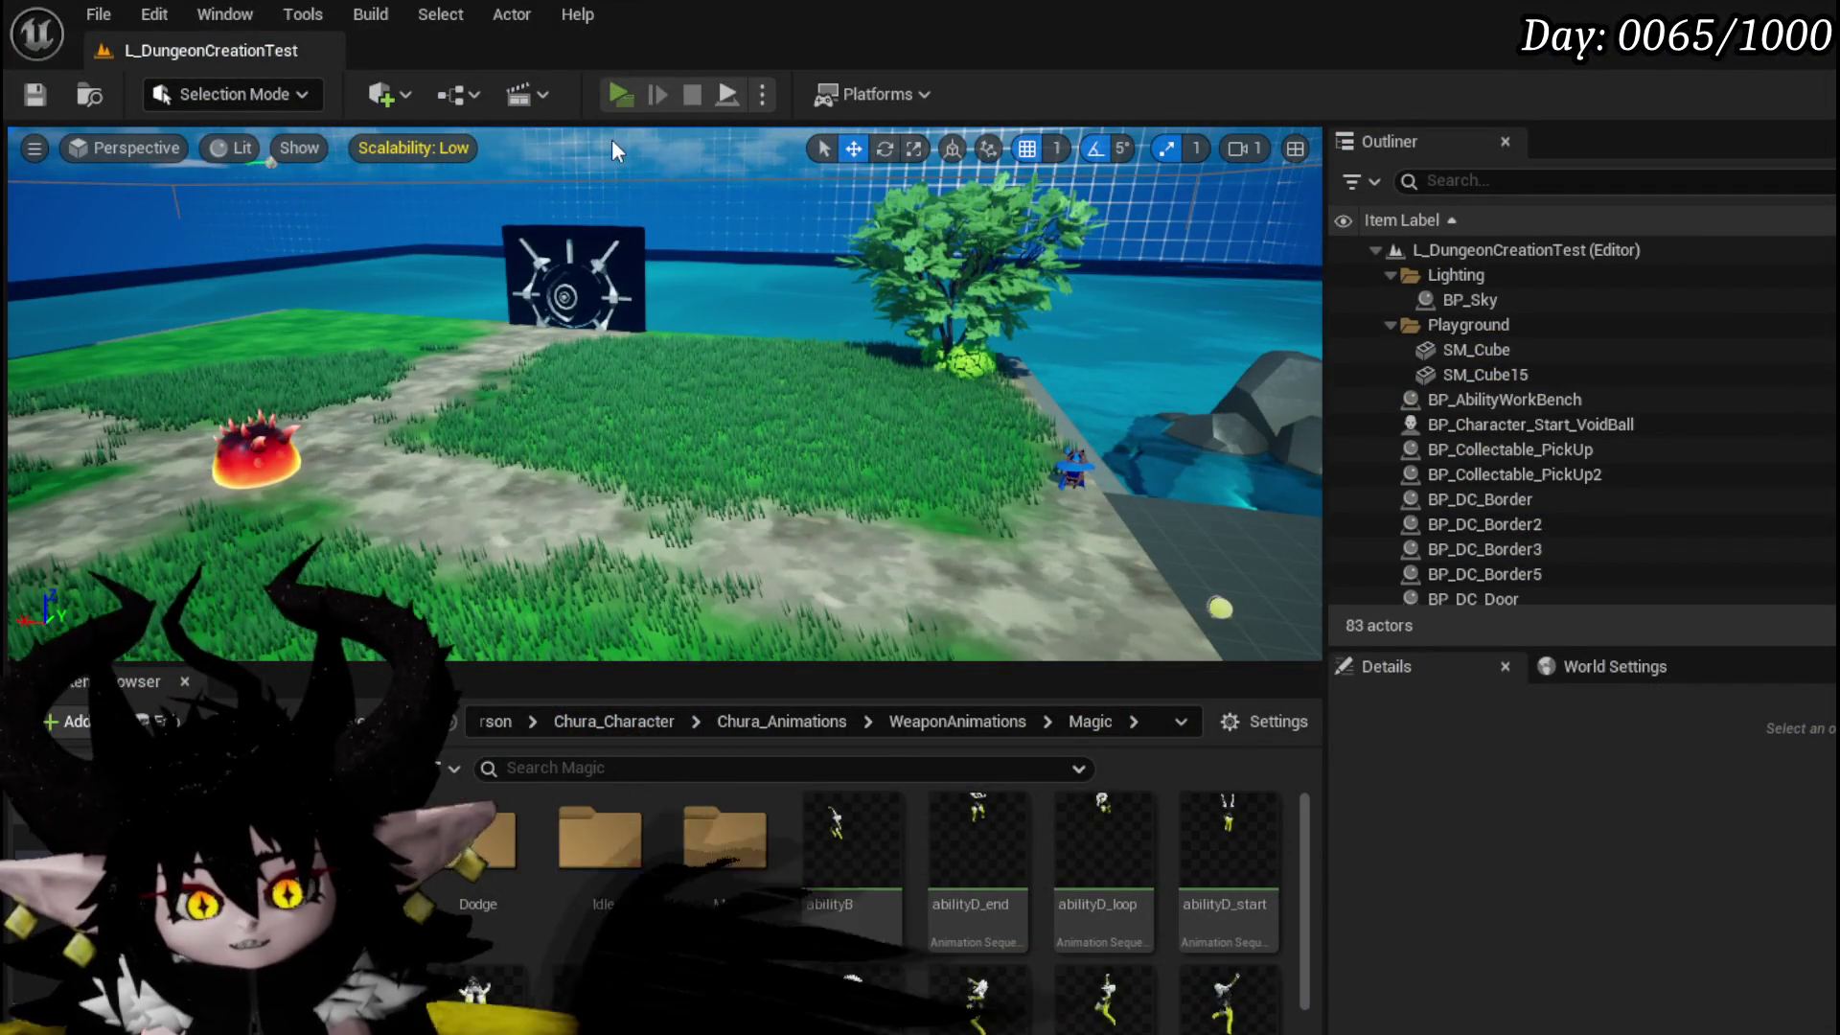
key("w")
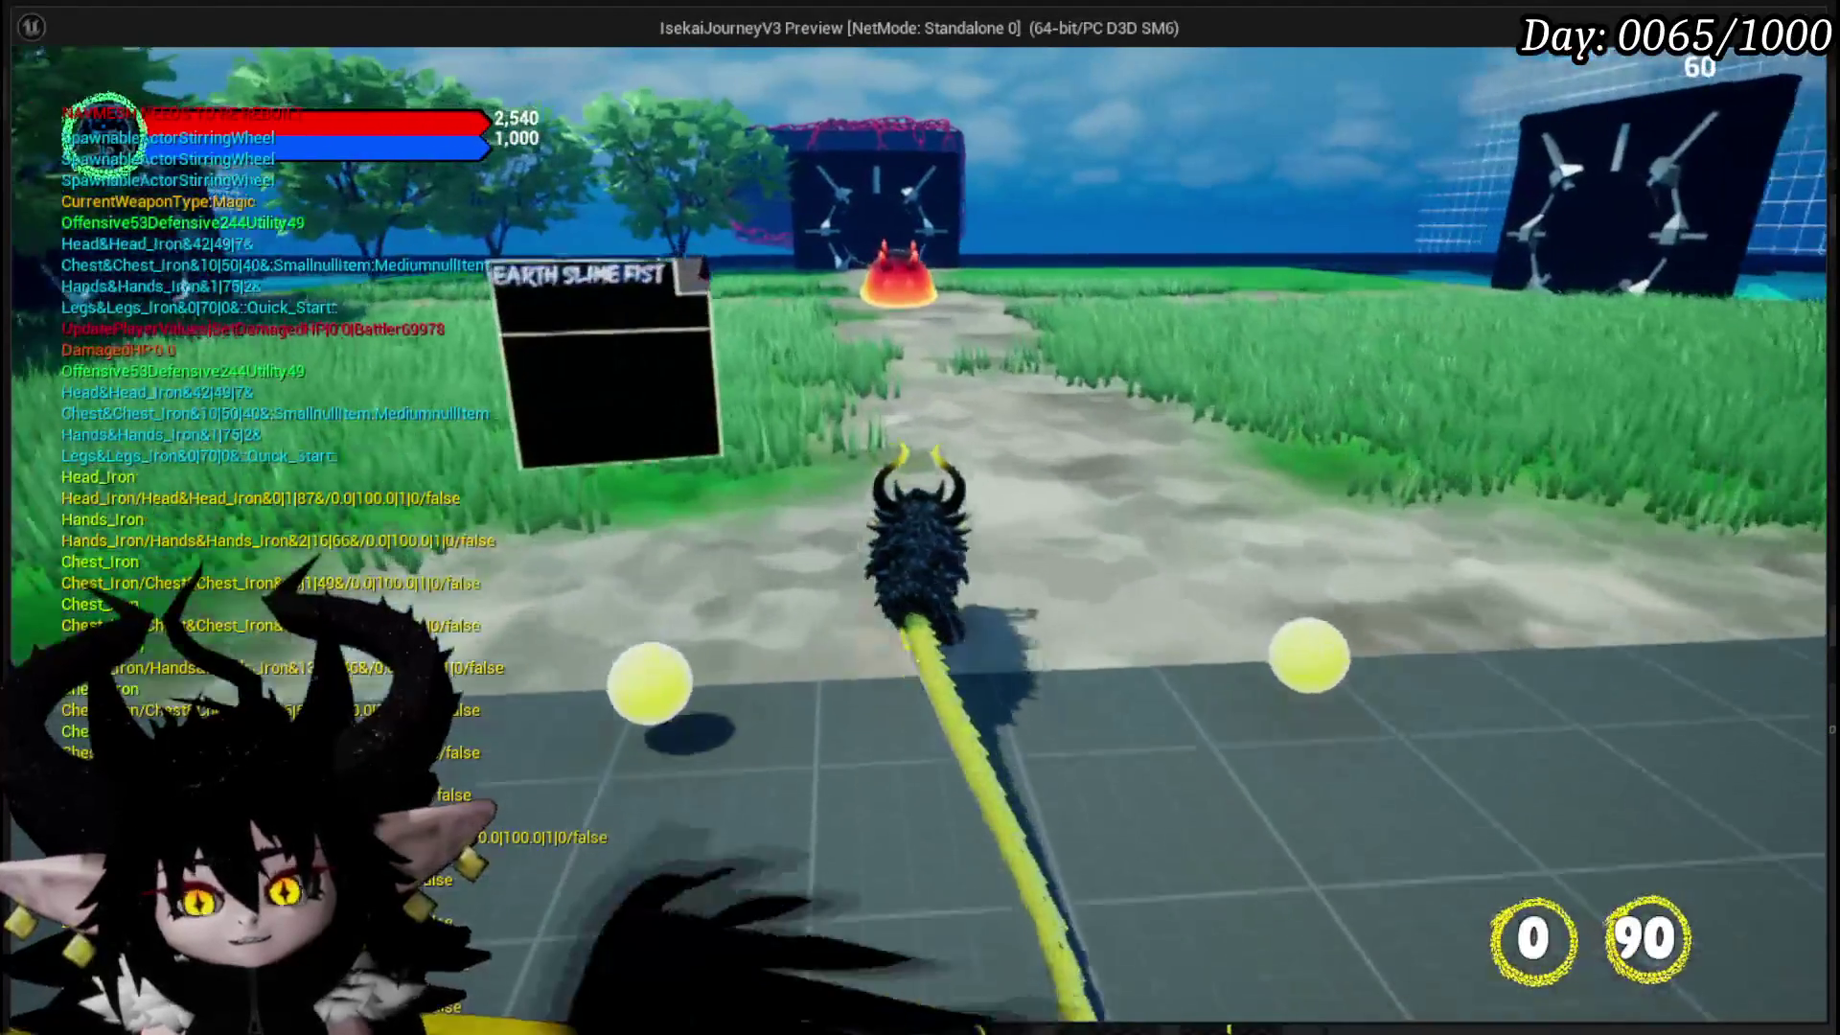
key("w")
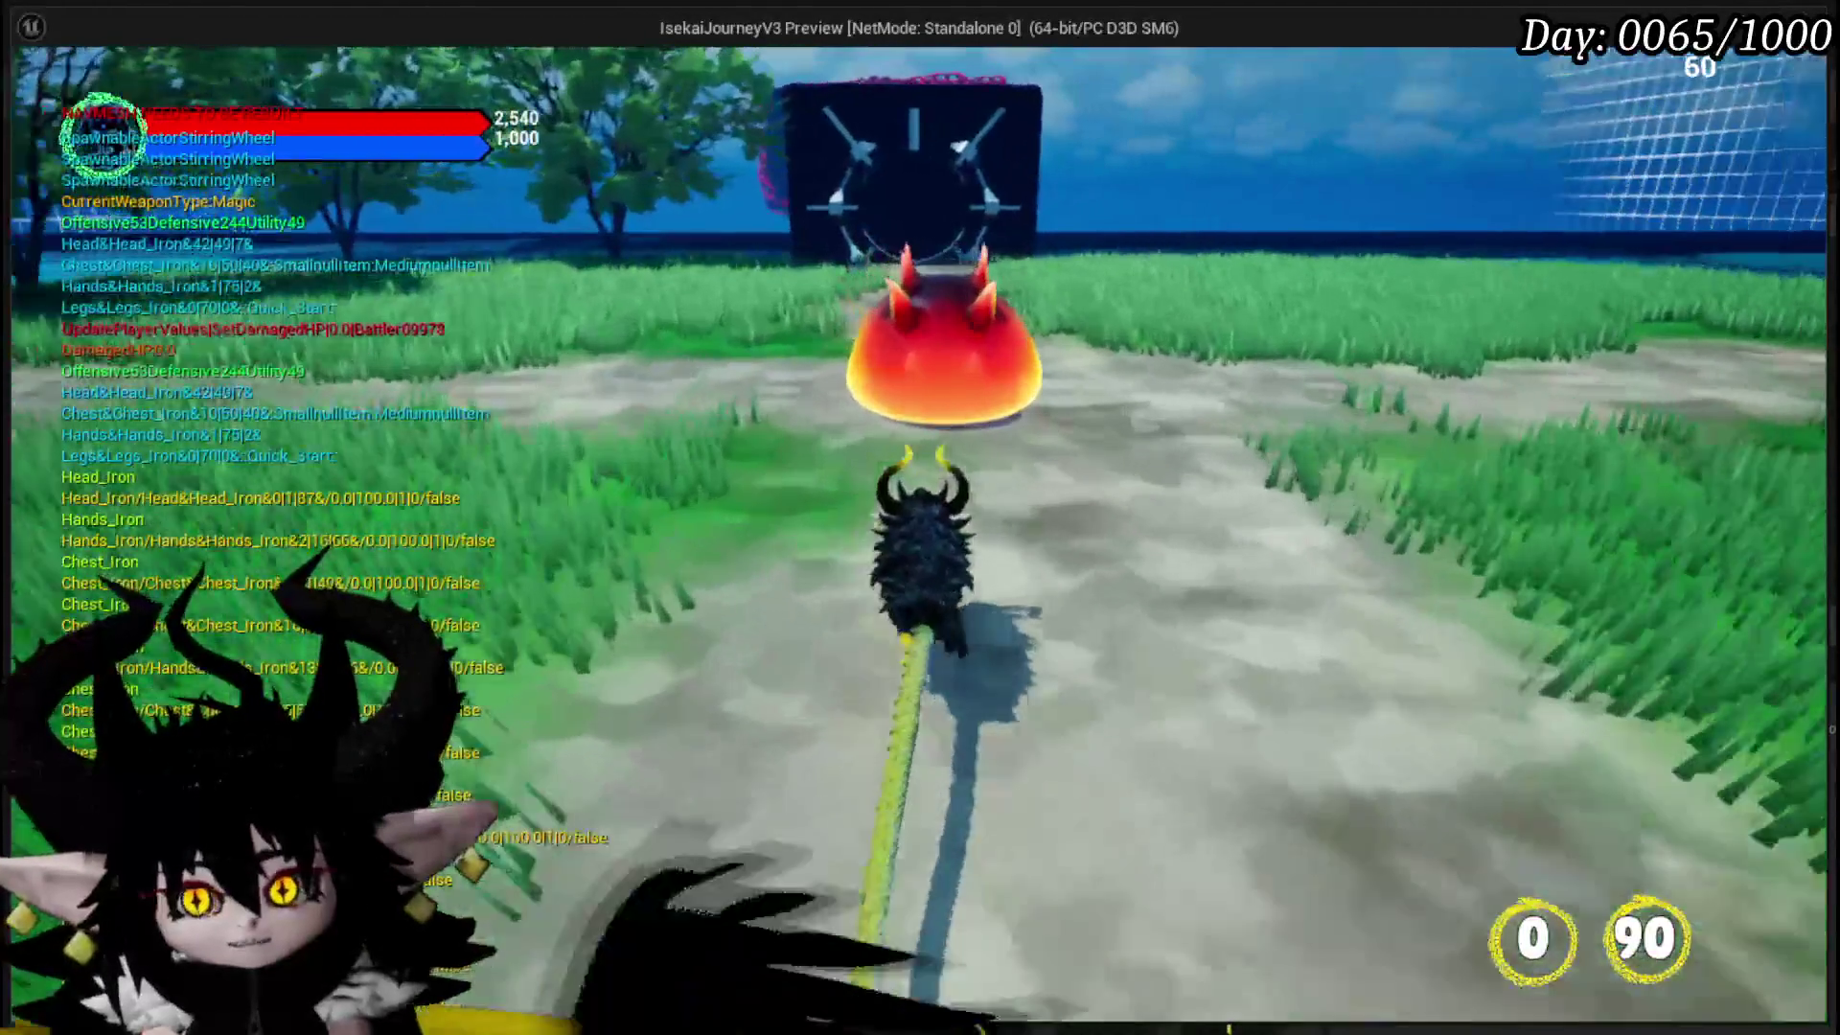
key("e")
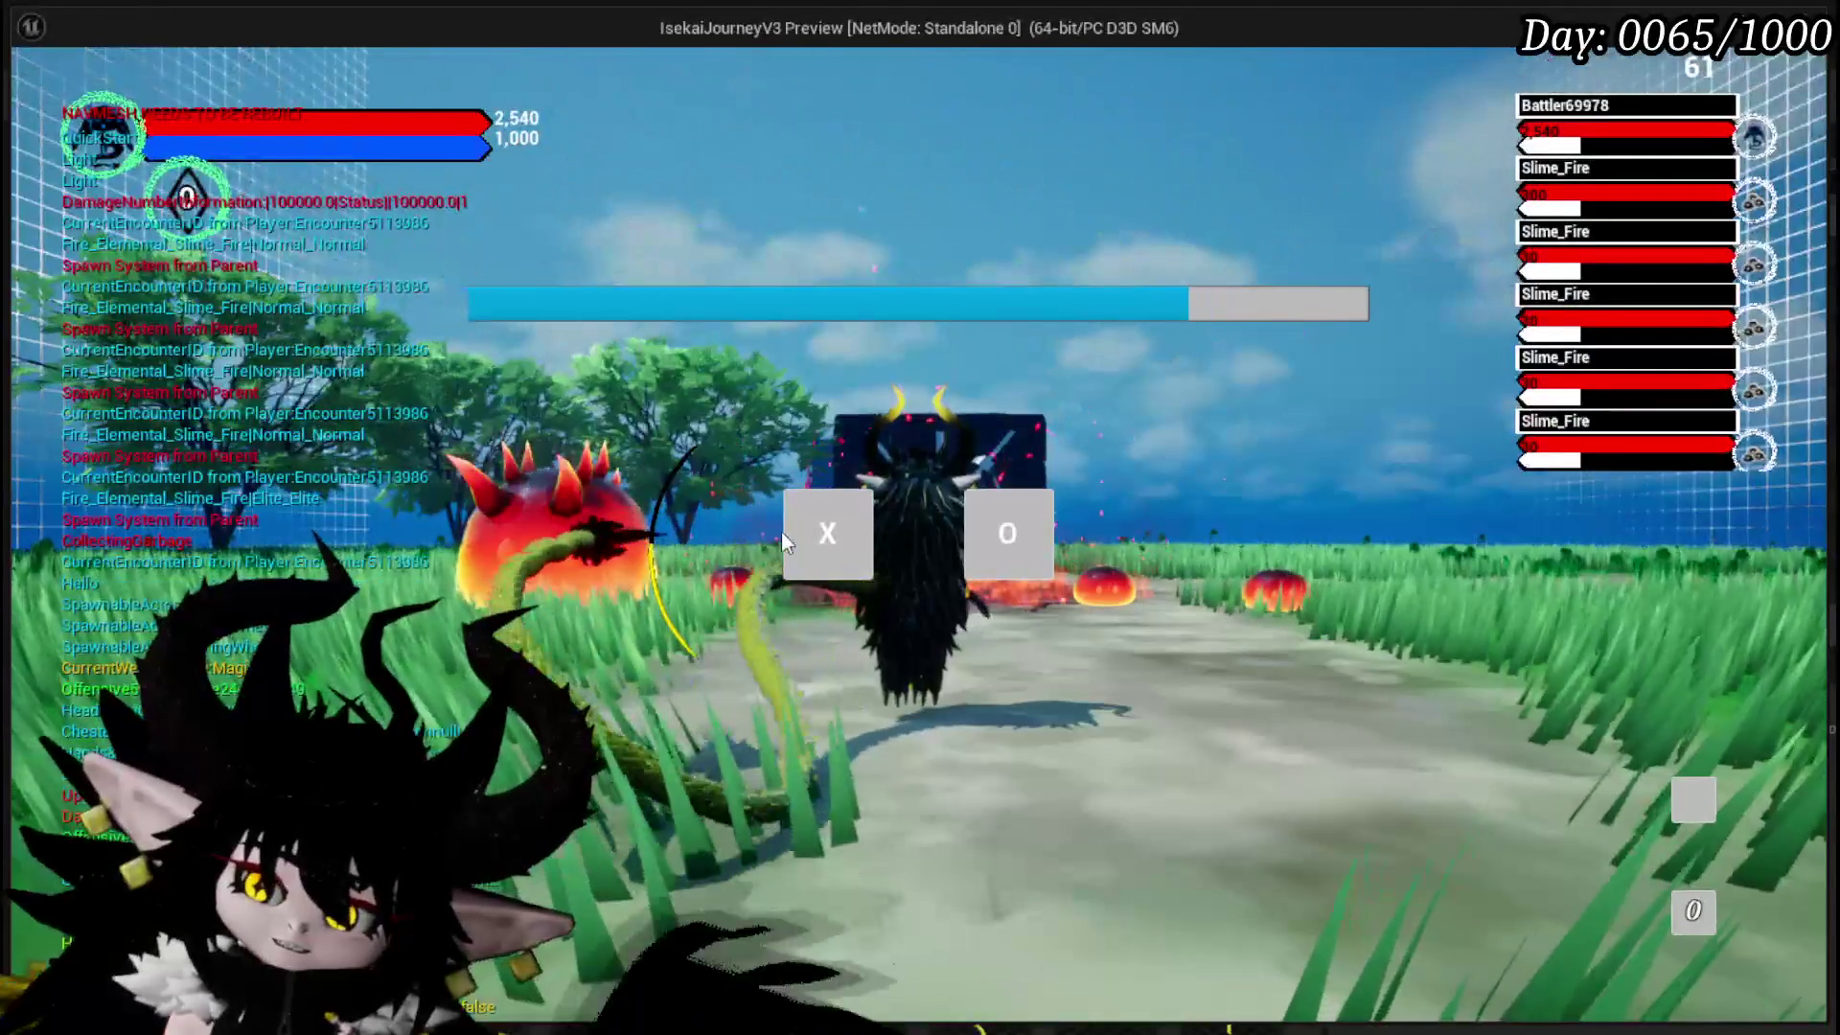
left_click(807, 543)
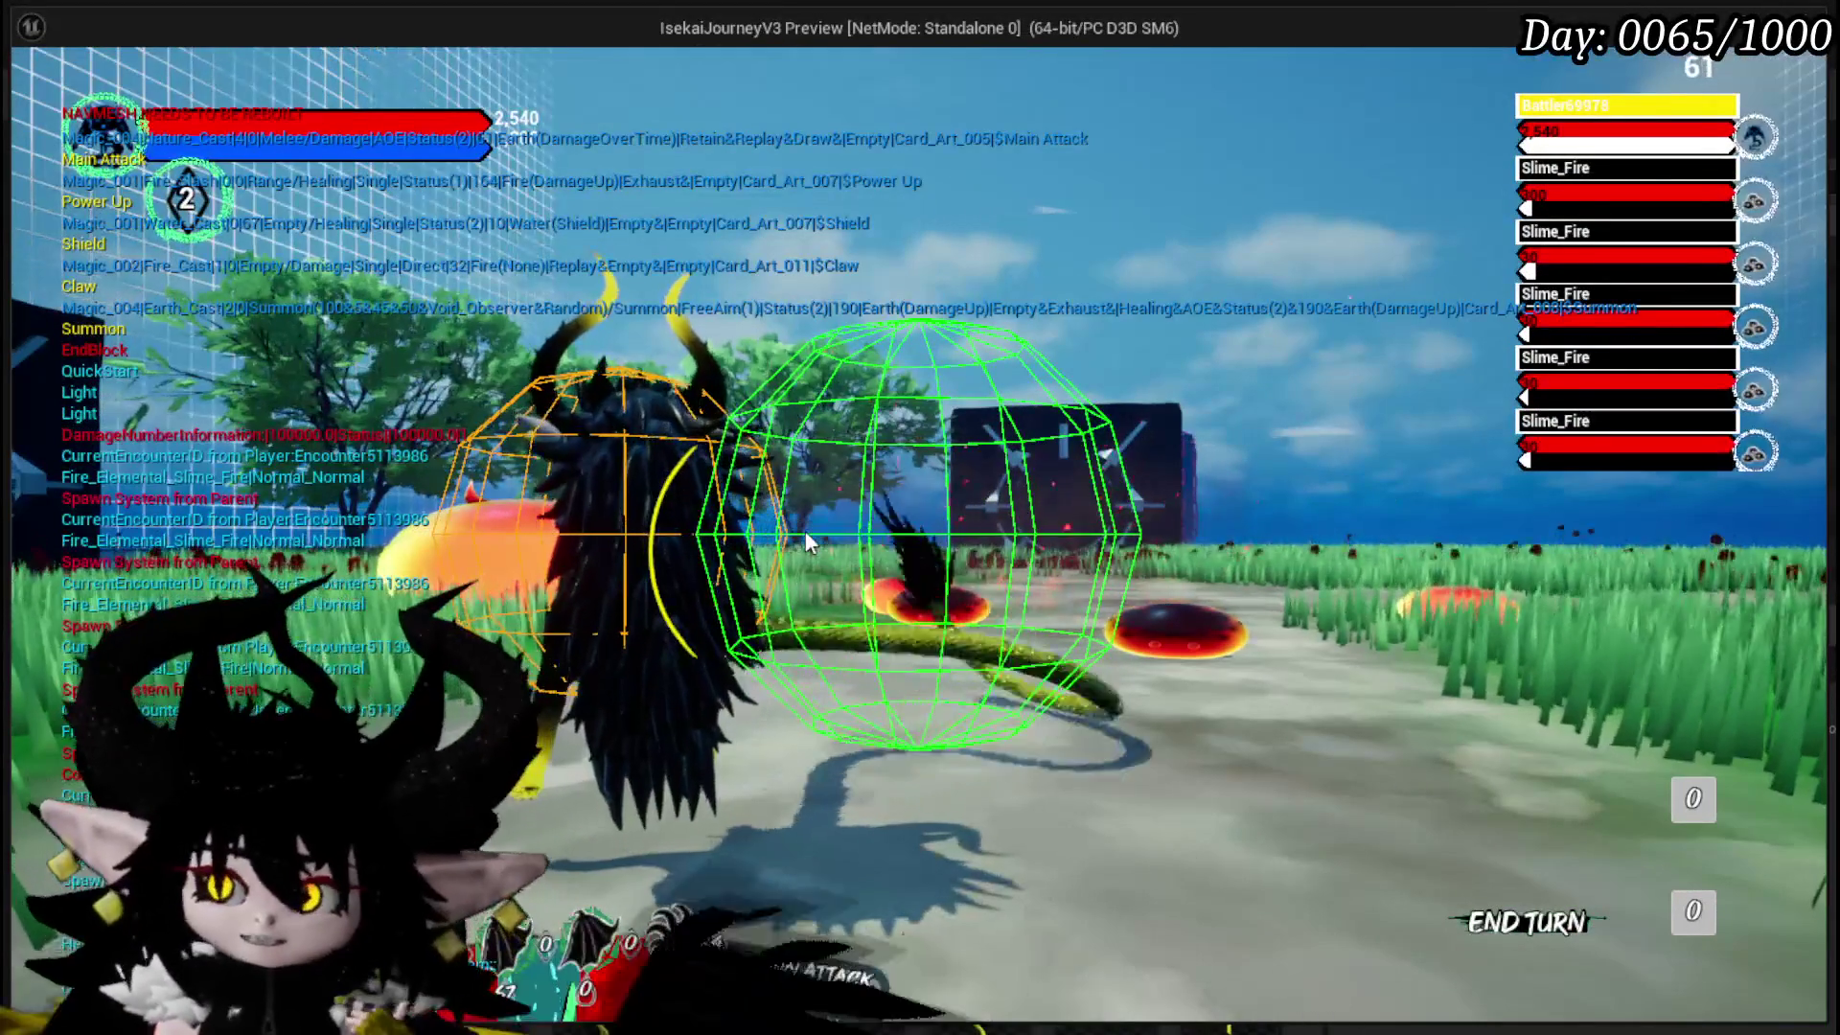
left_click(805, 541)
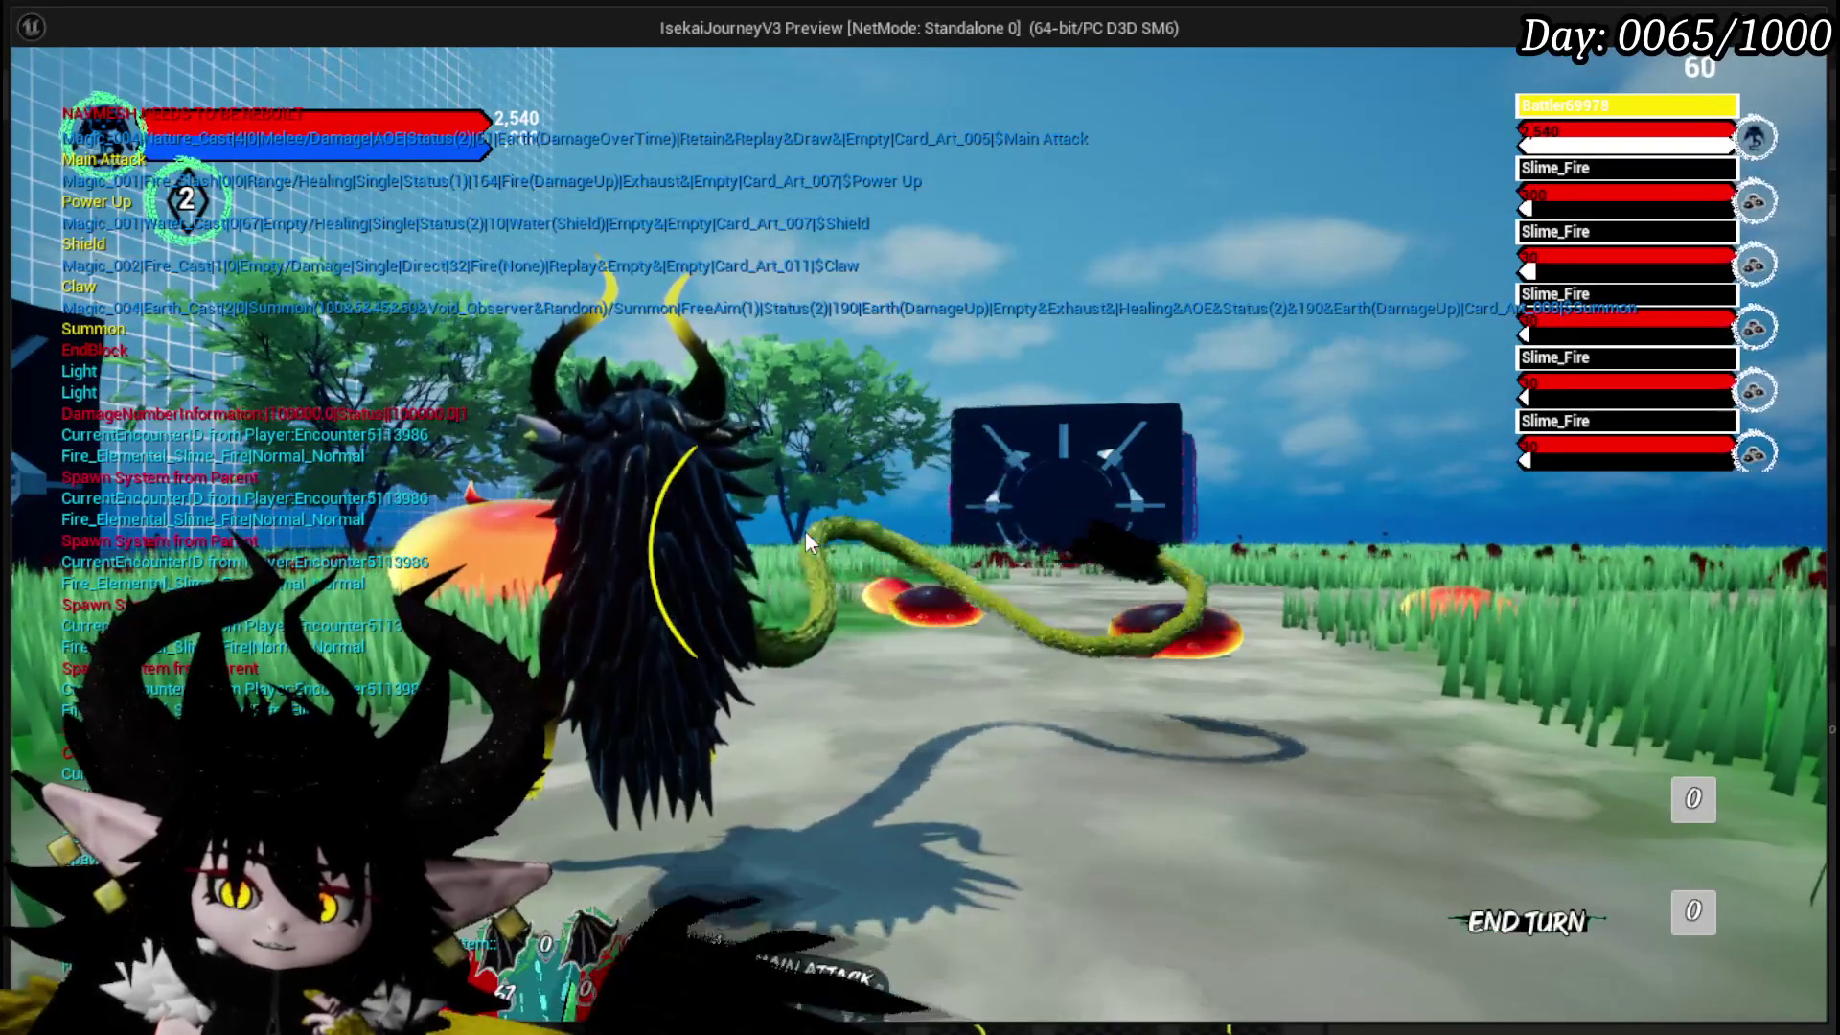
key("Escape")
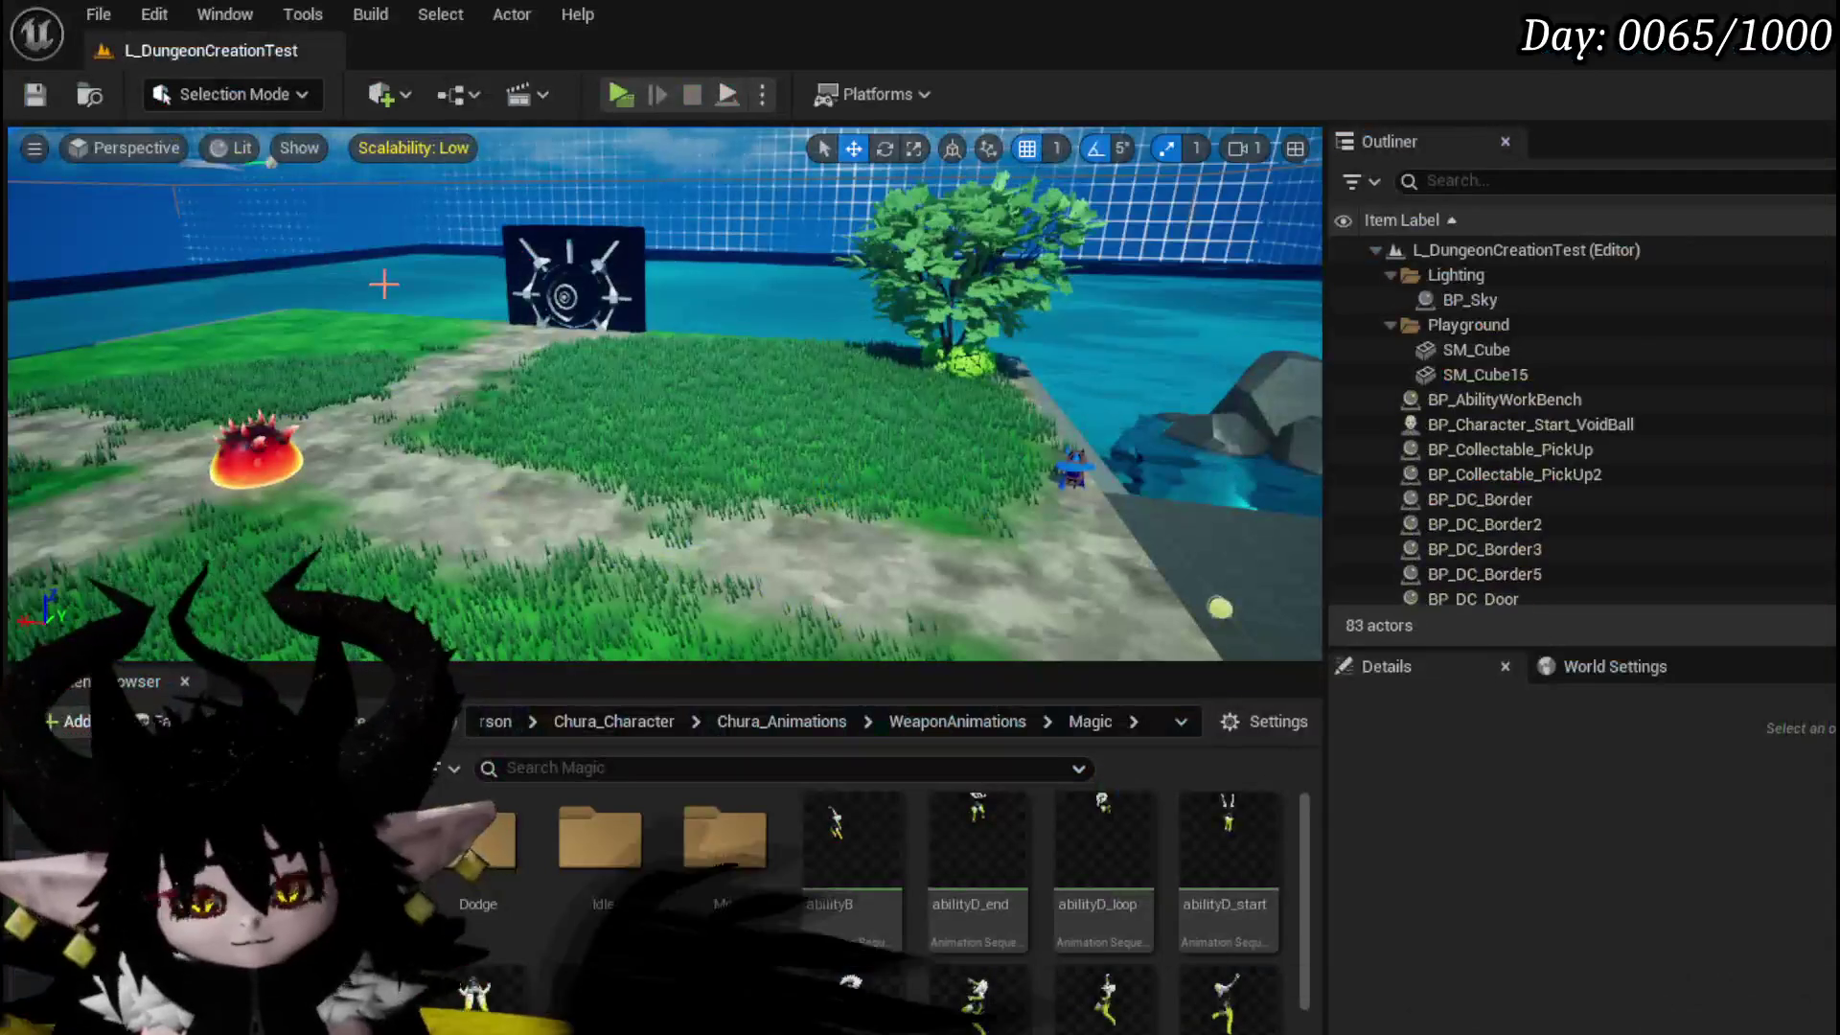
- Launch the preview and set the Game Play Take Turn option to BOTH
key("alt+p")
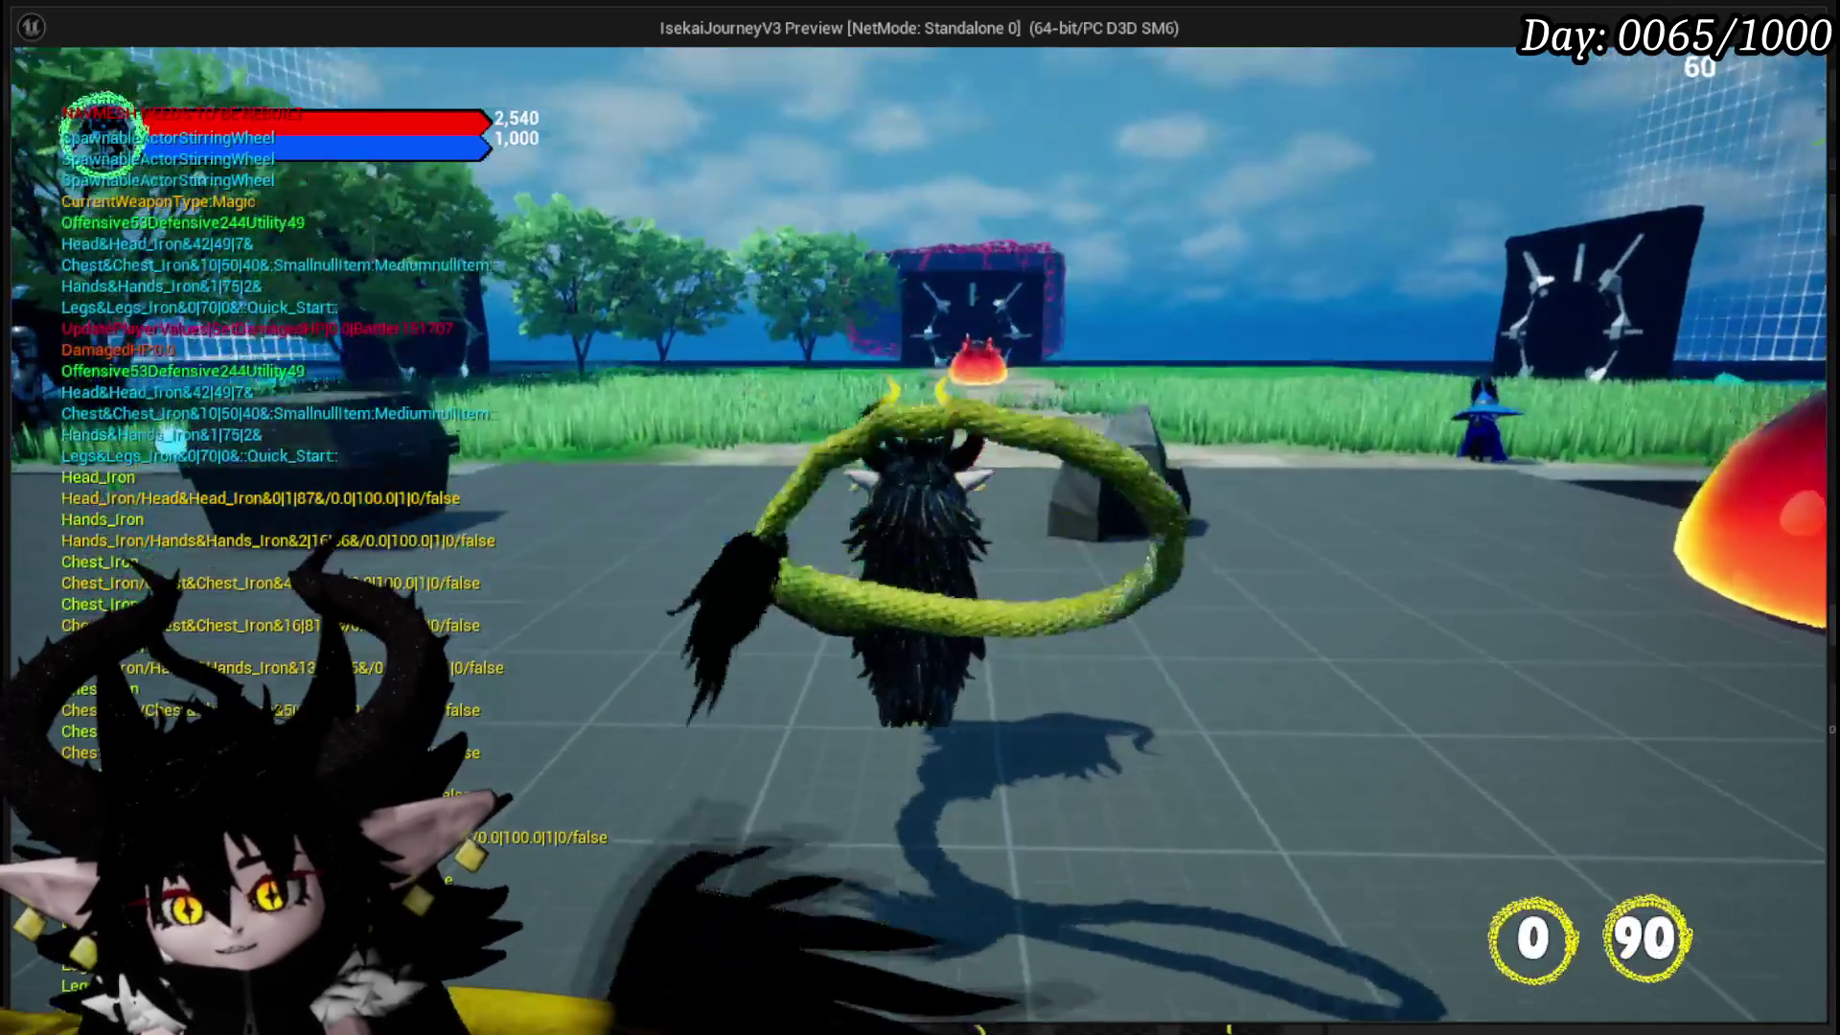
left_click(844, 360)
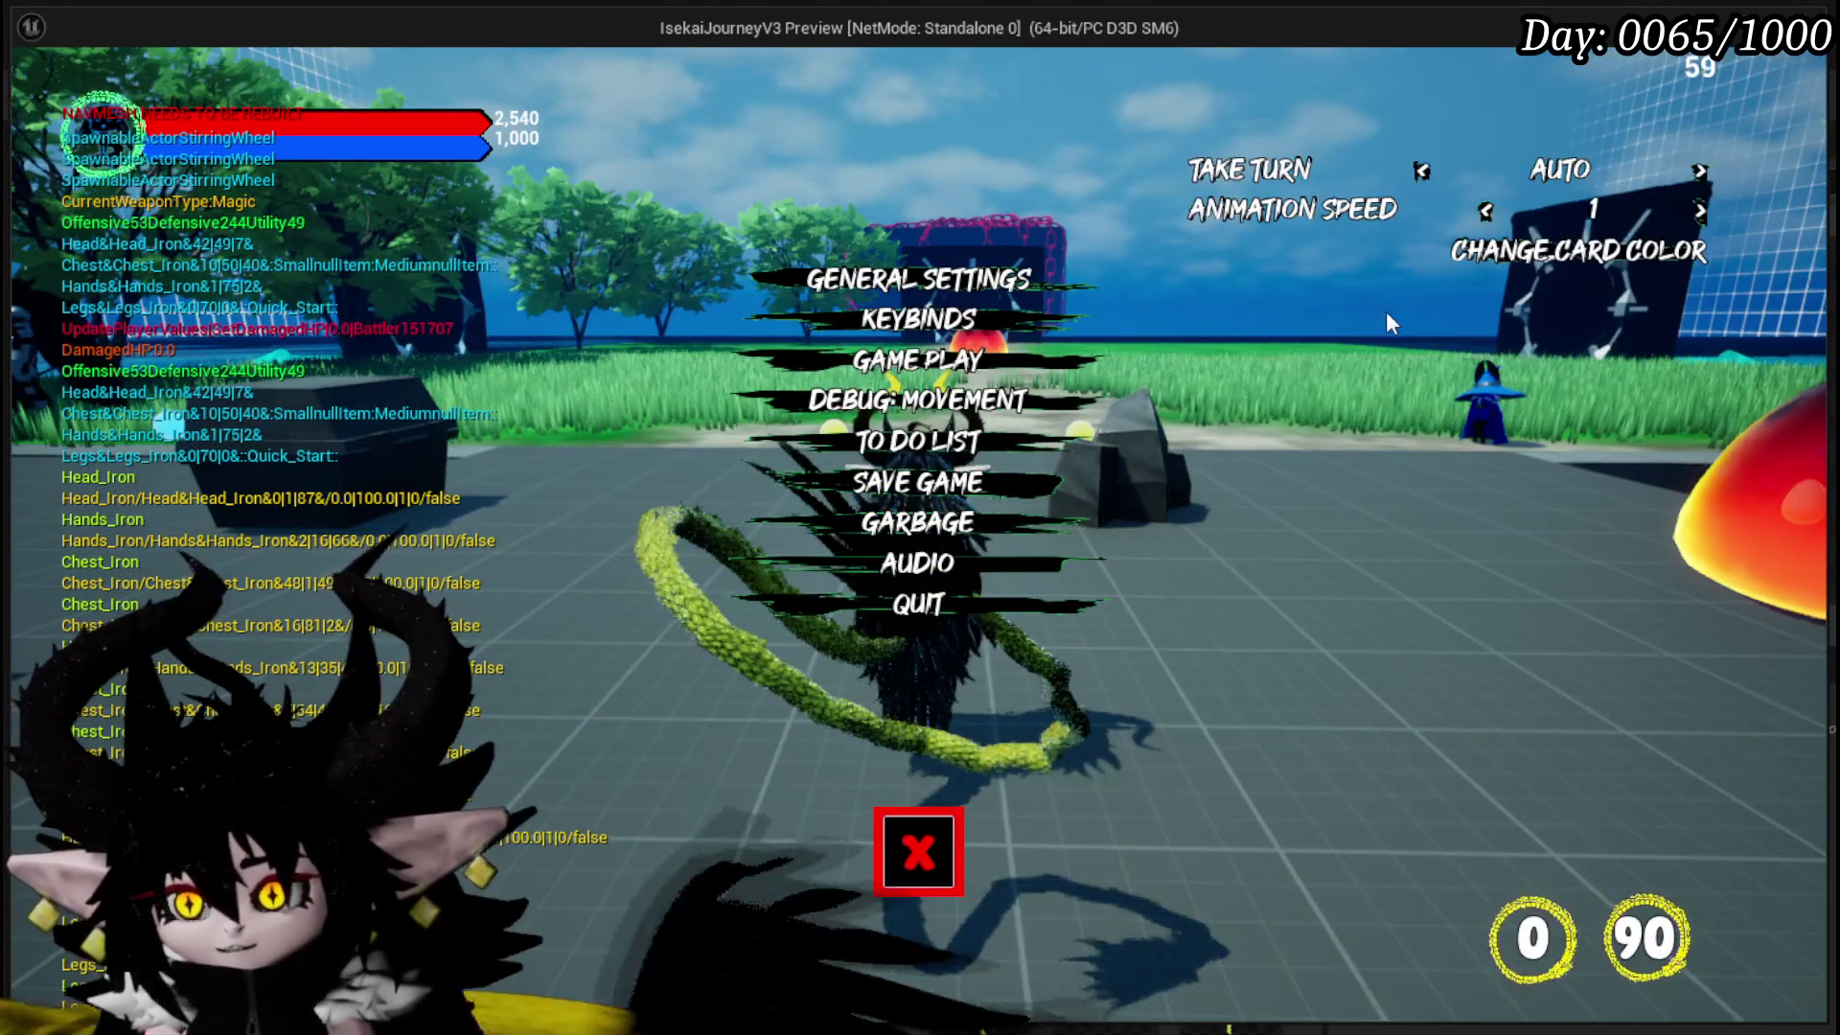
left_click(1705, 169)
left_click(1705, 169)
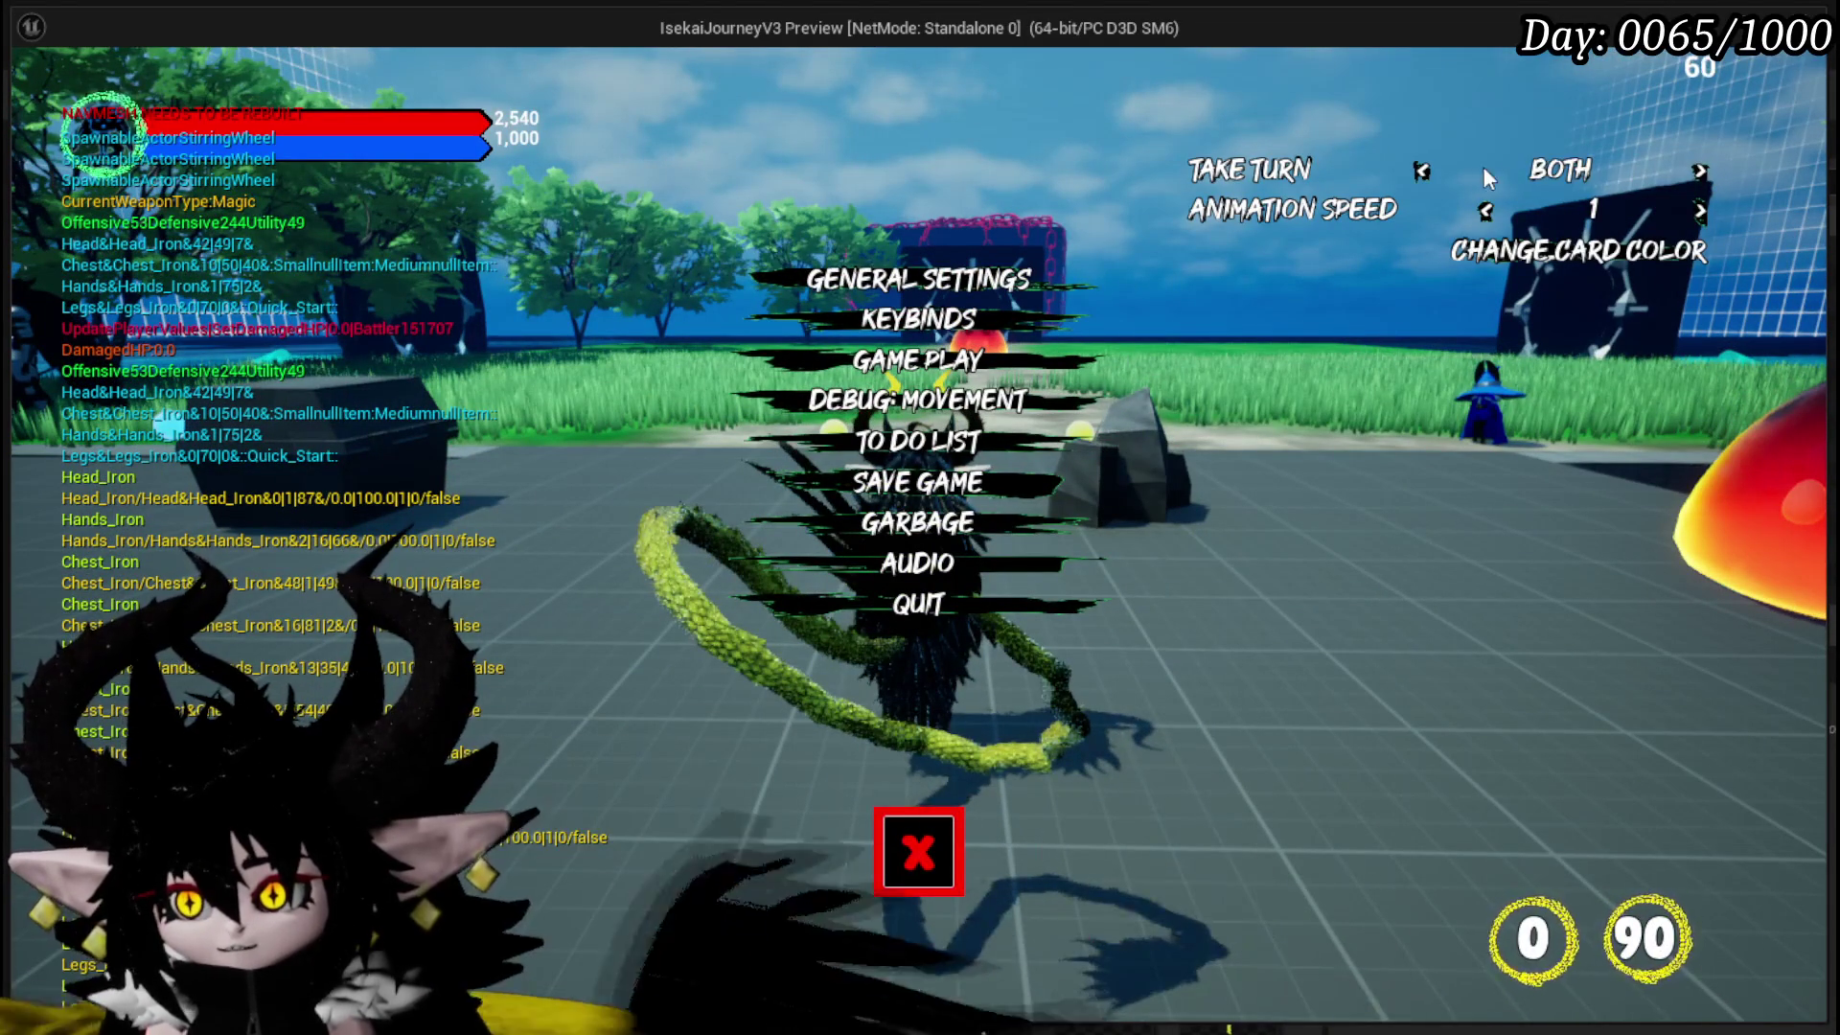
left_click(918, 852)
- Walk into the fire slime battle, play the Shield card, then stop the preview
key("w")
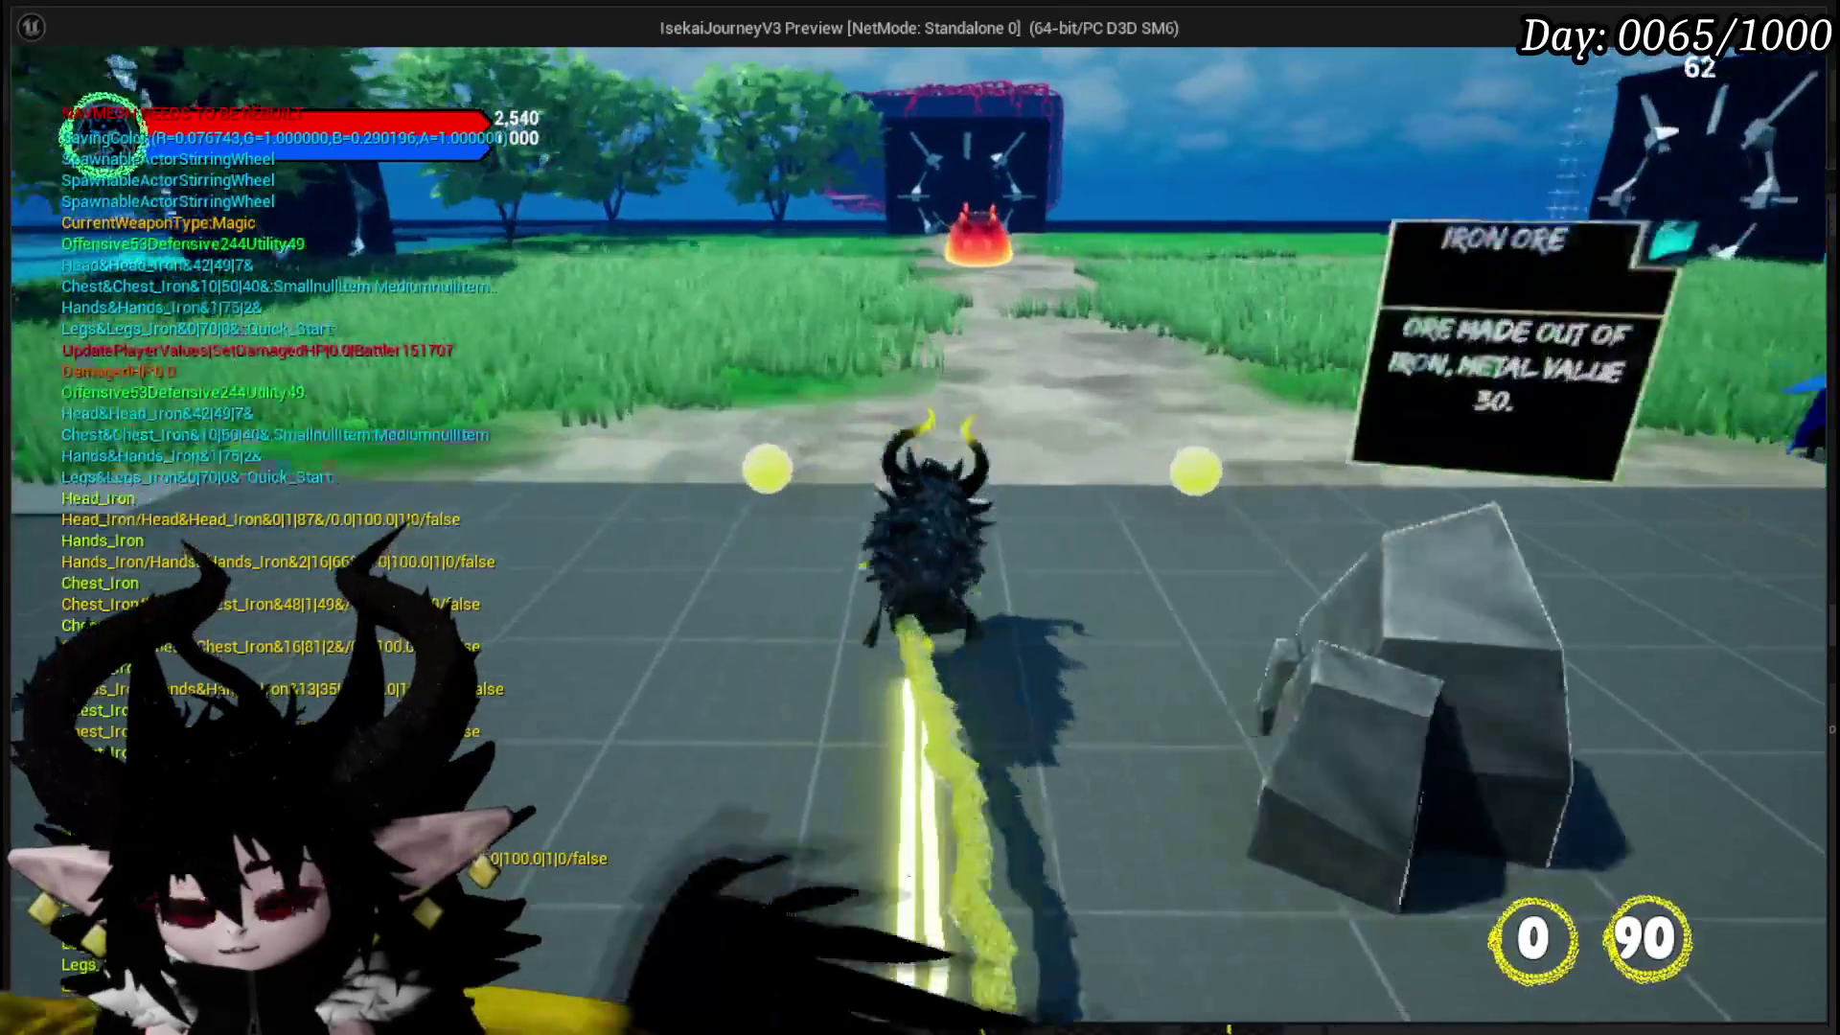
key("w")
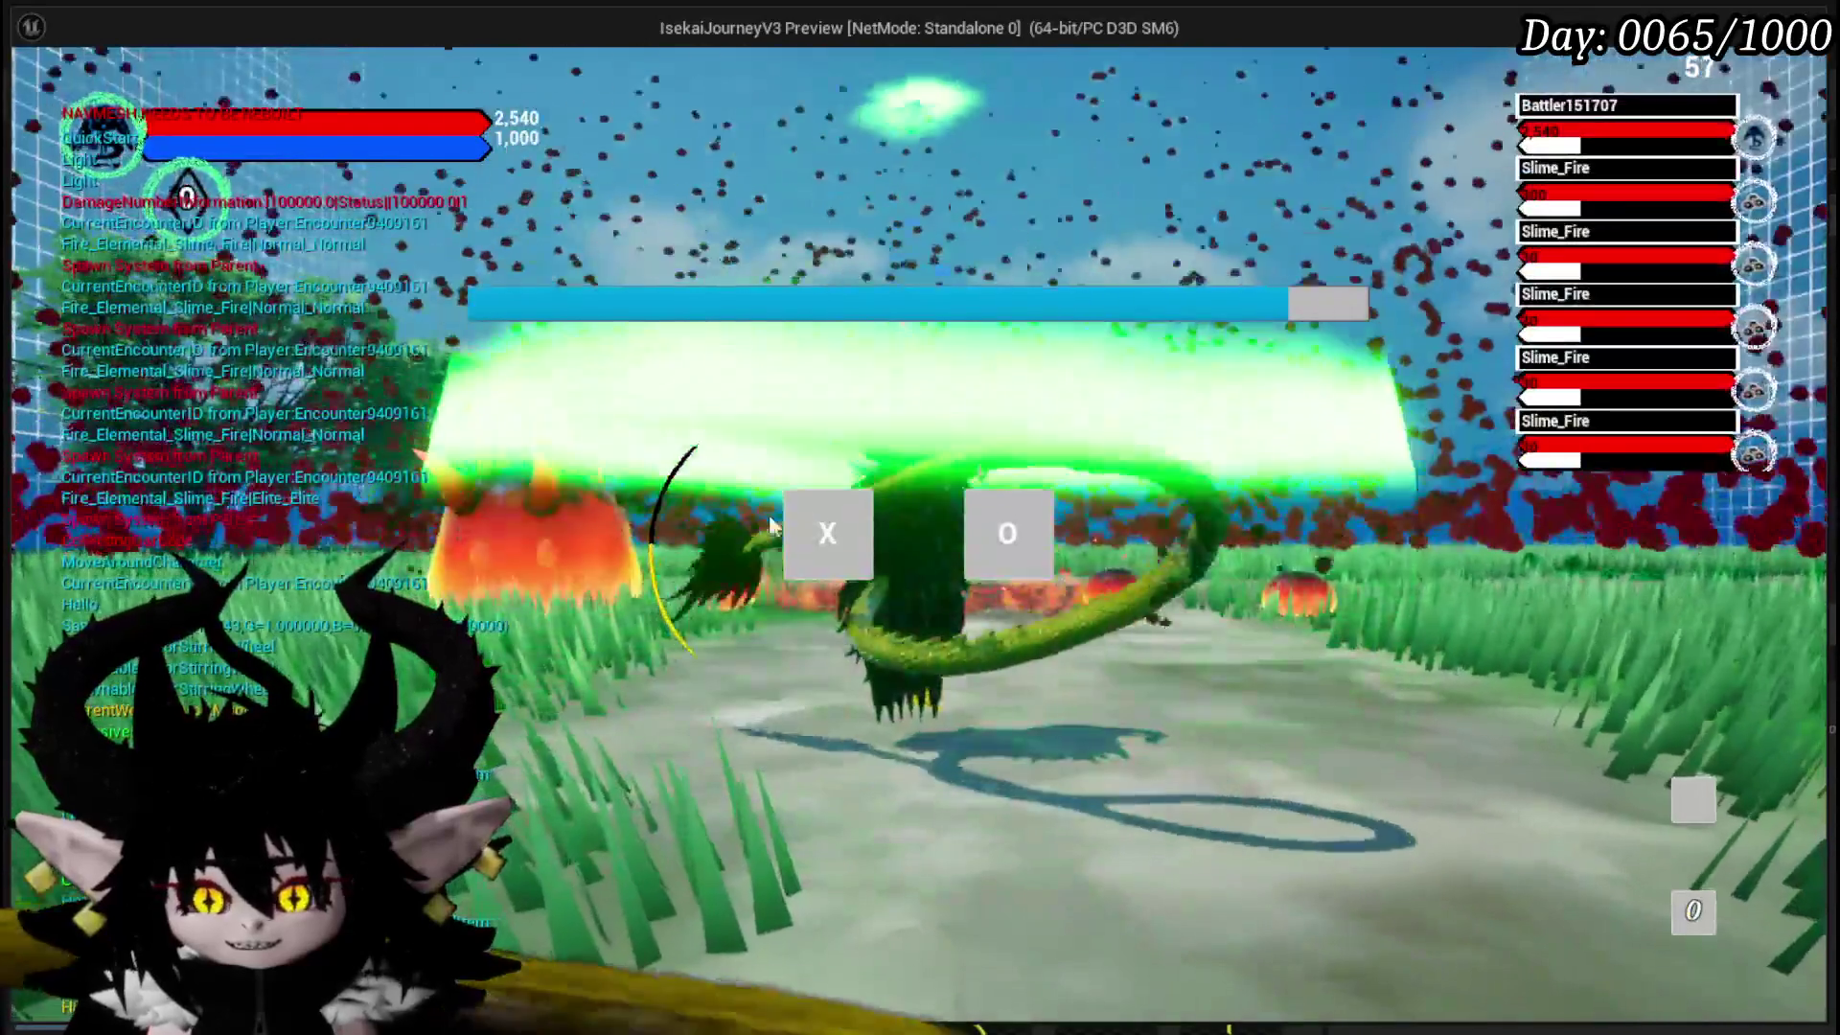
left_click(797, 535)
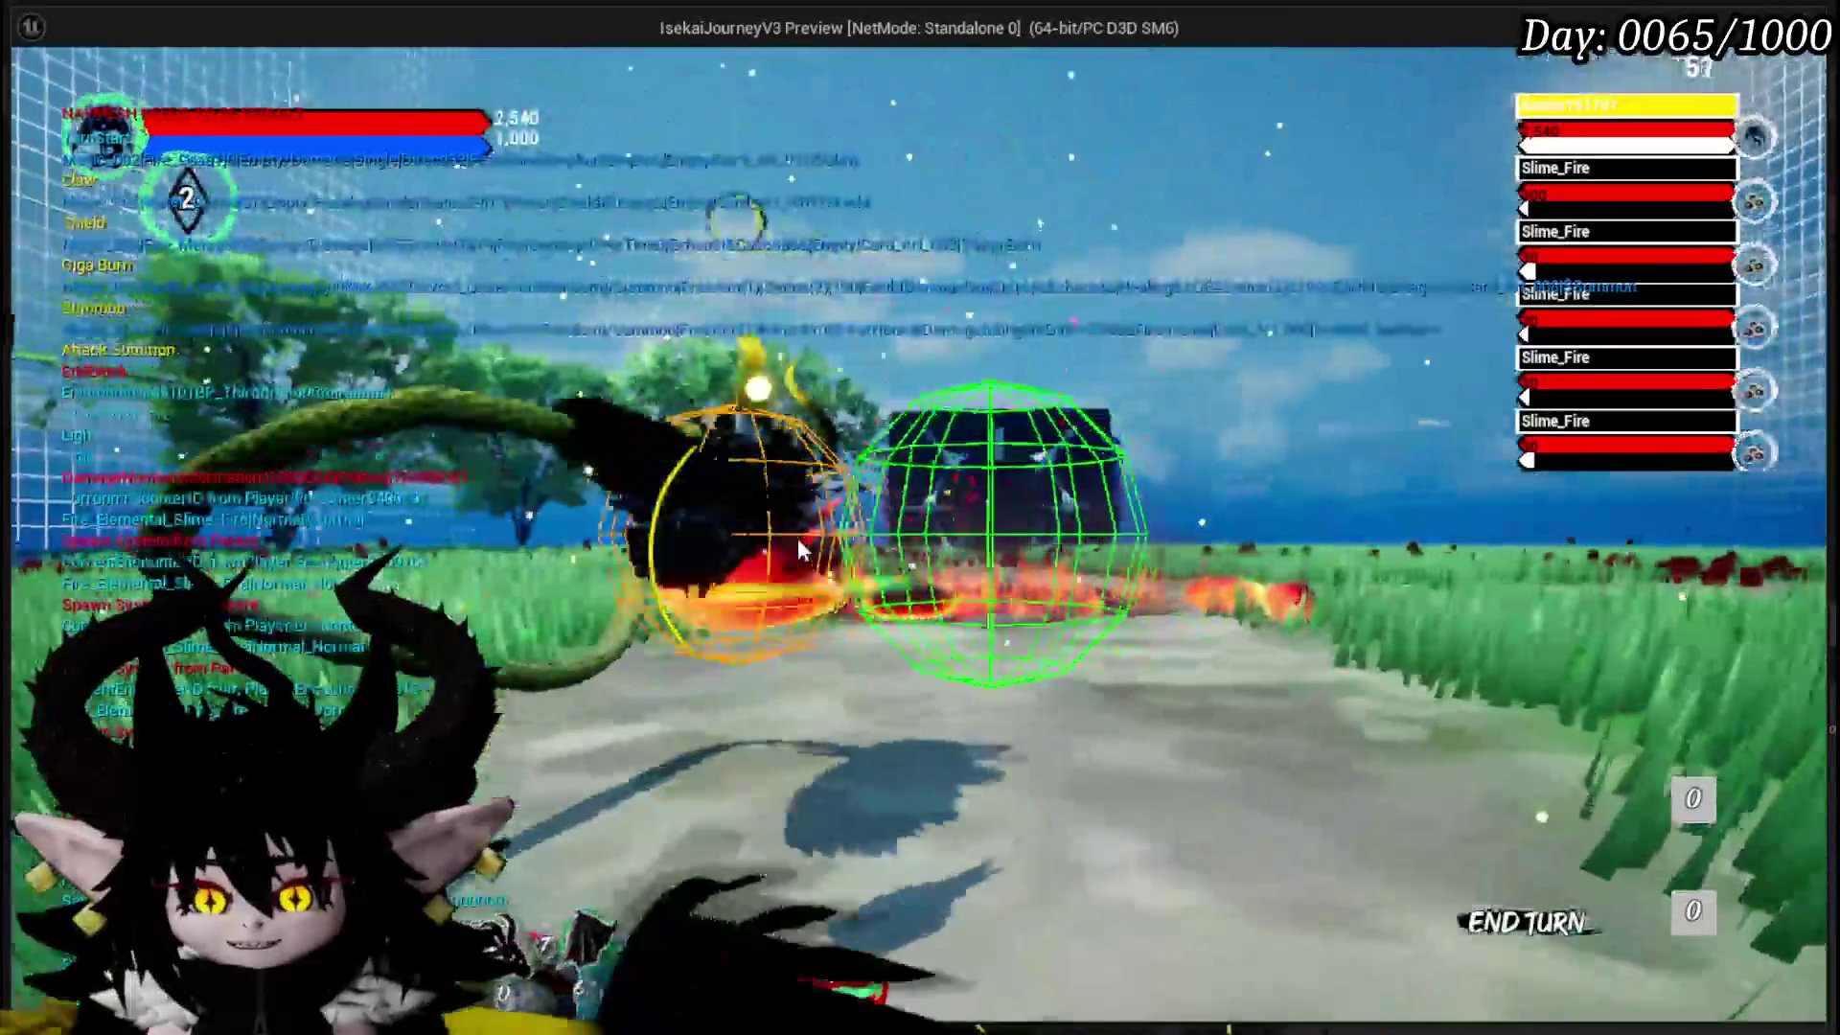
key("s")
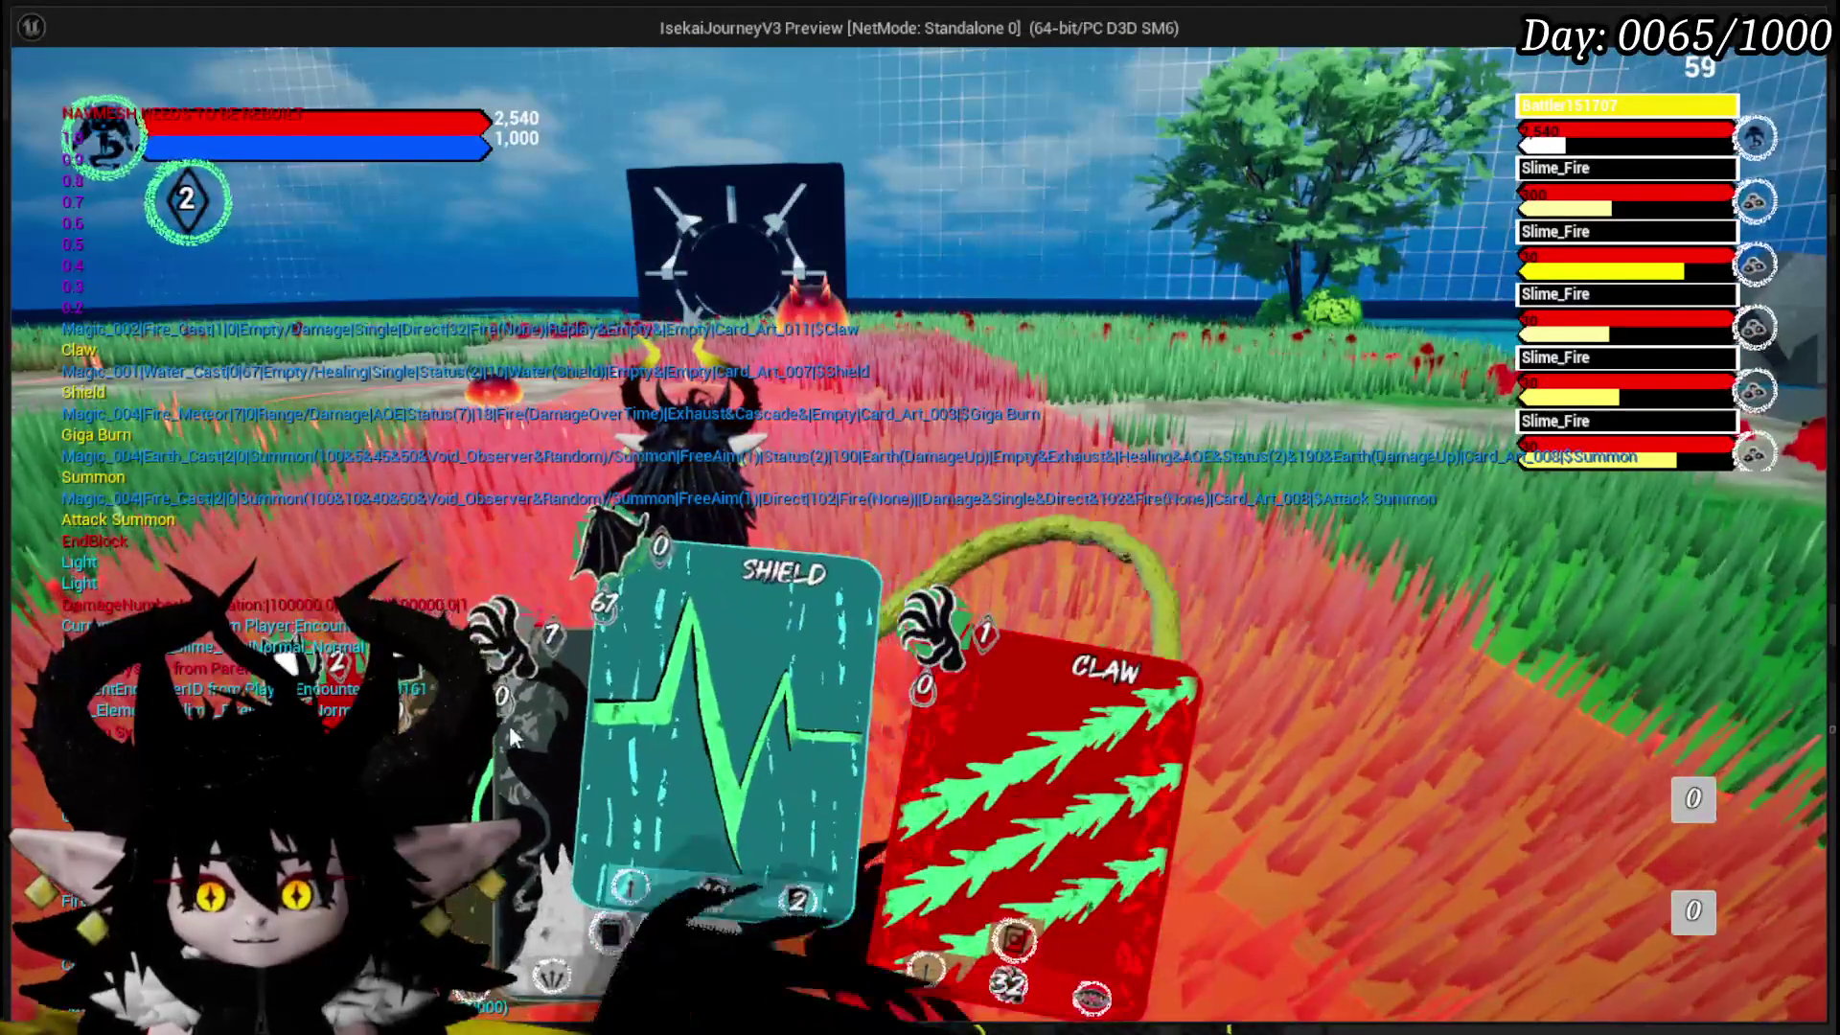
left_click(727, 722)
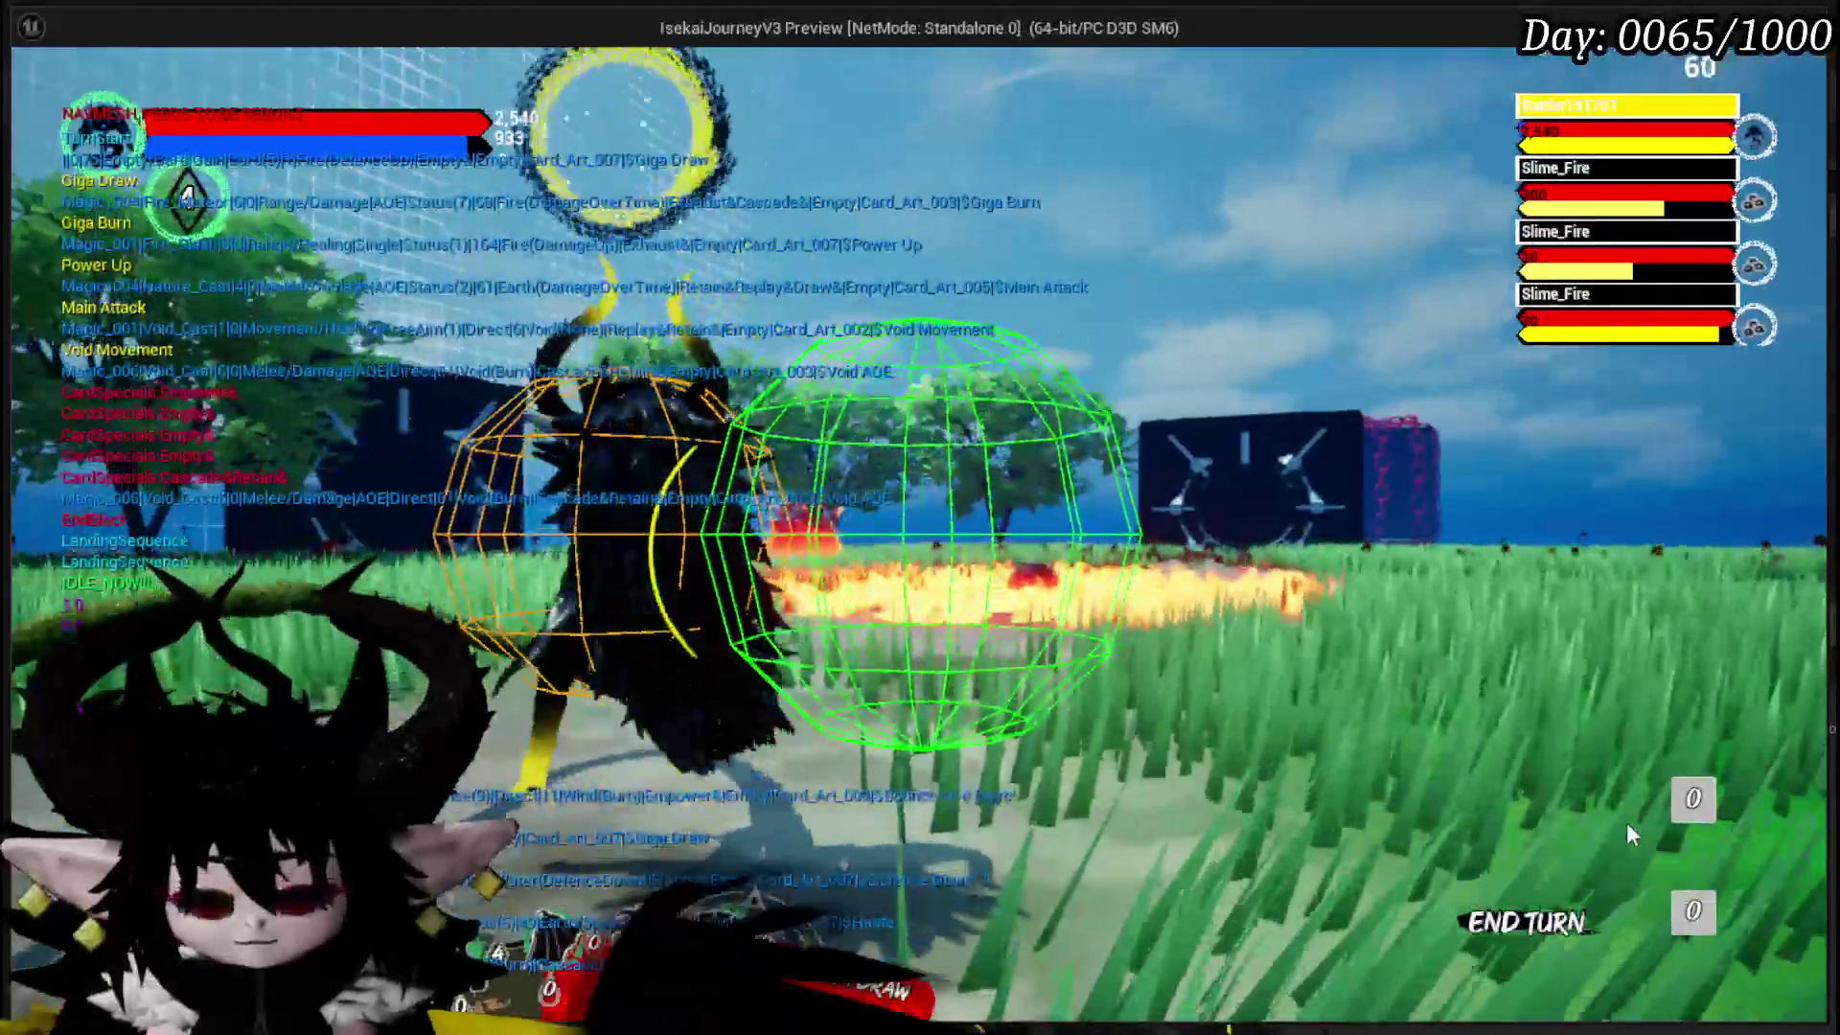
key("Escape")
- Save the level and start a fresh play test with the pause menu up
left_click(34, 95)
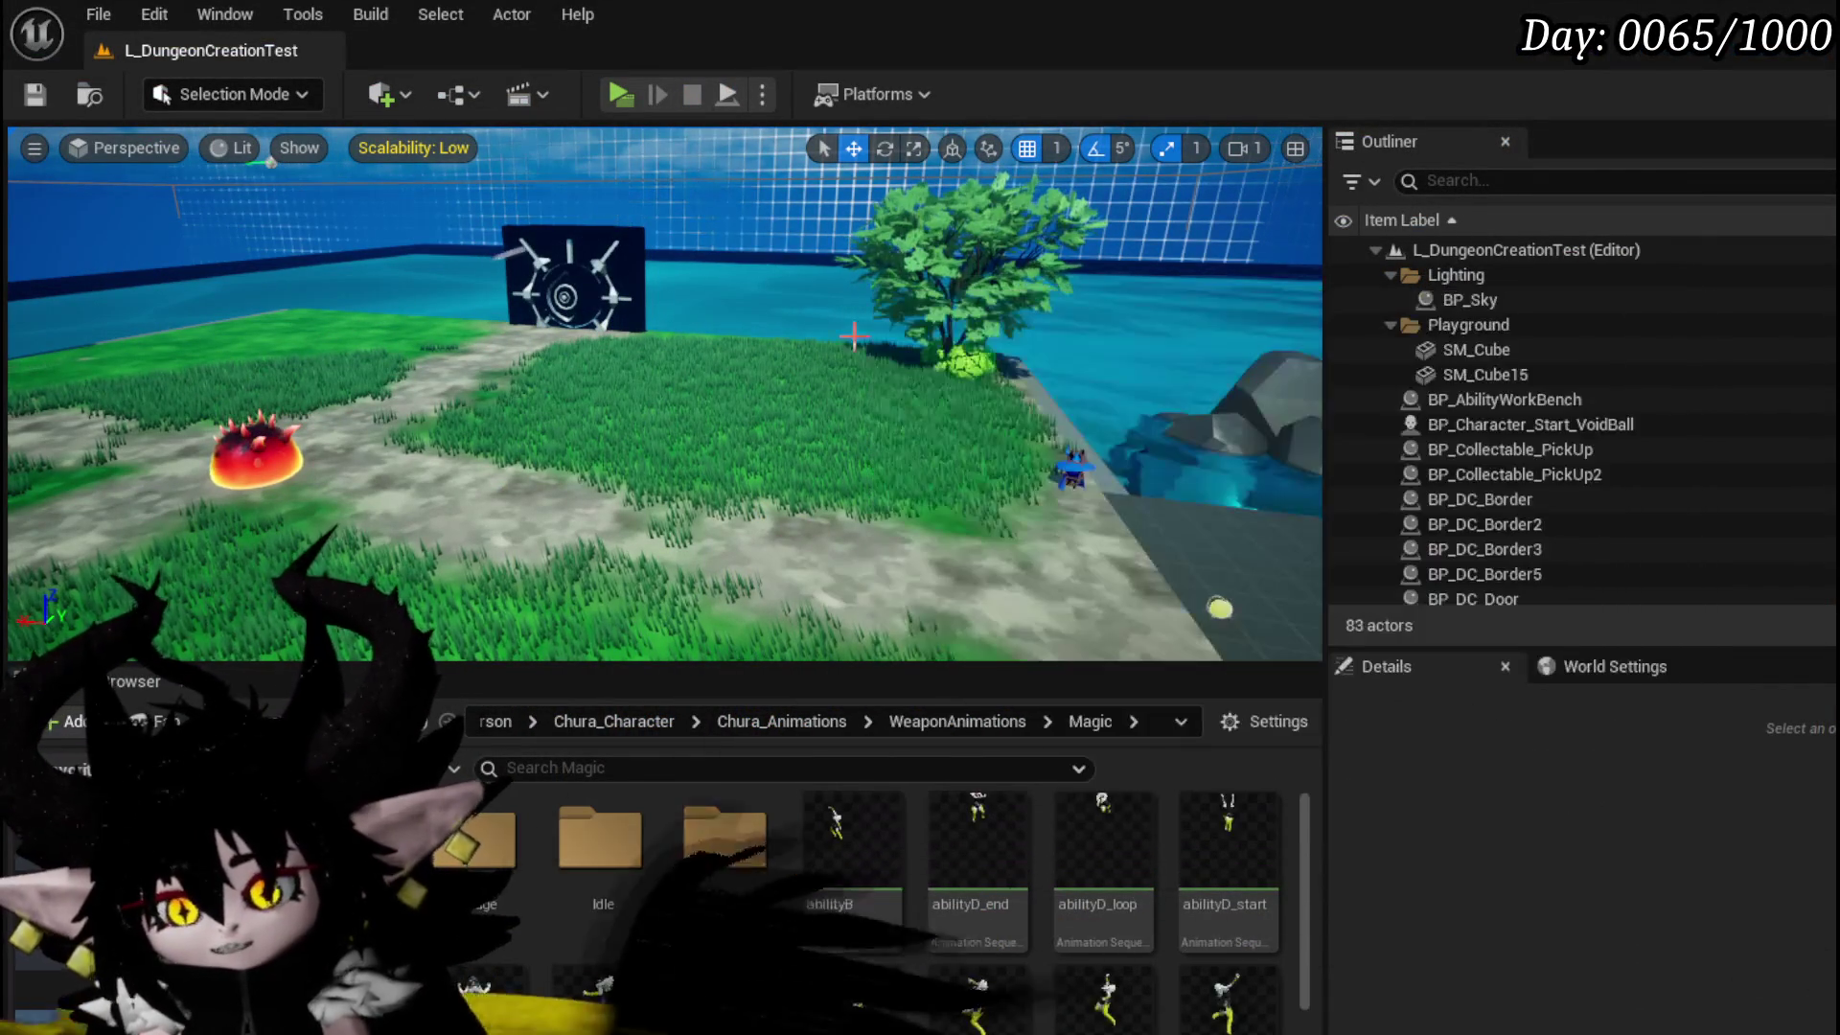
left_click(613, 94)
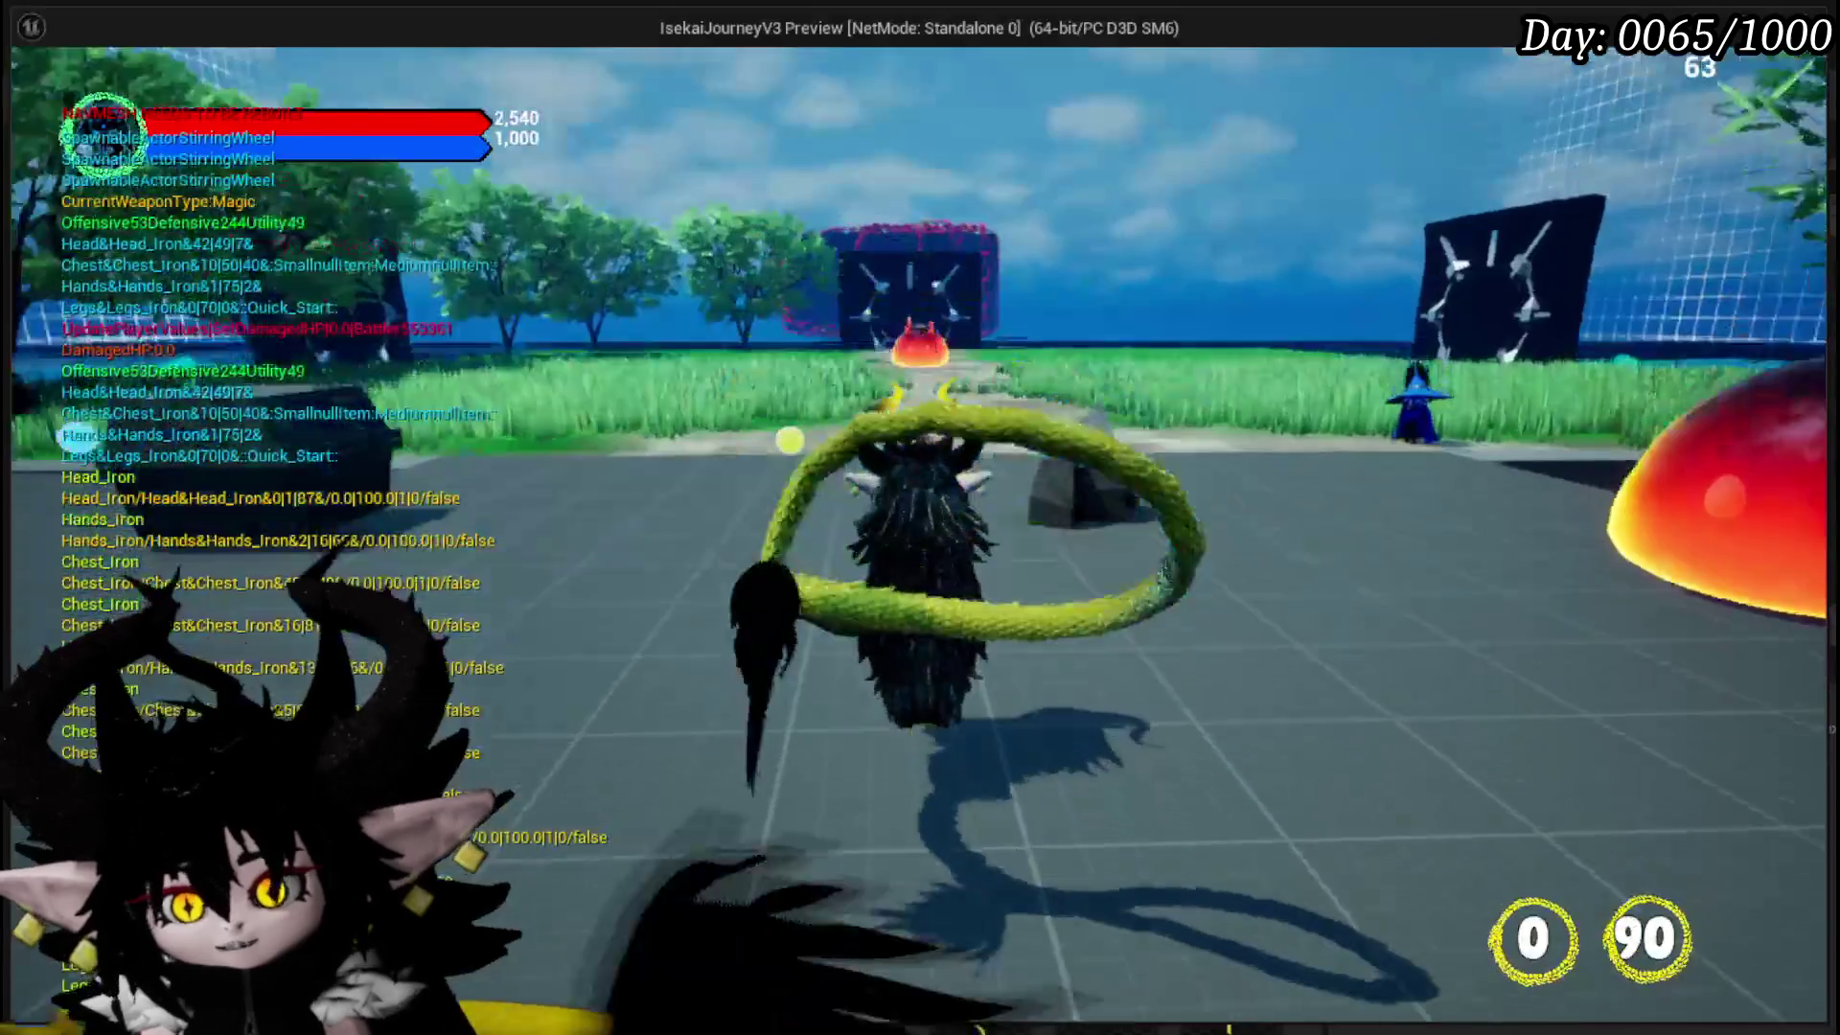
key("Escape")
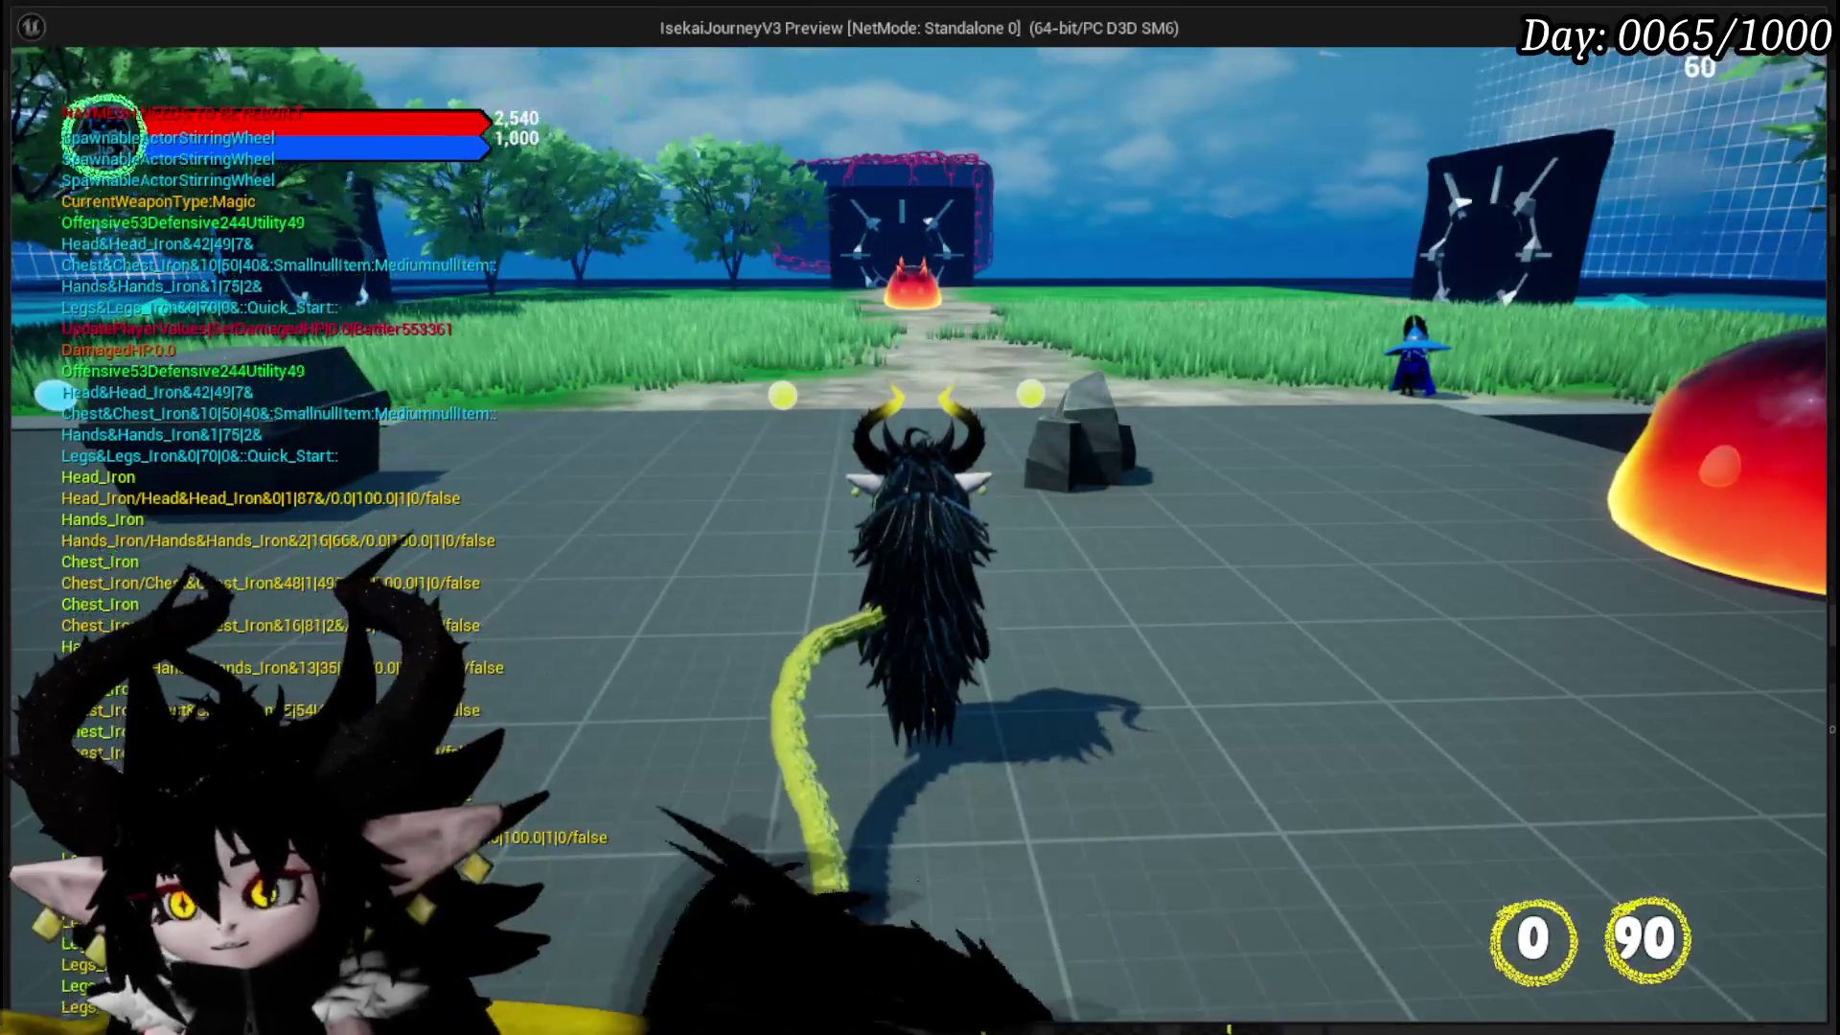
- Scroll through the in-game To Do List, then close the pause menu
left_click(920, 443)
scroll(1383, 450, "down", 3)
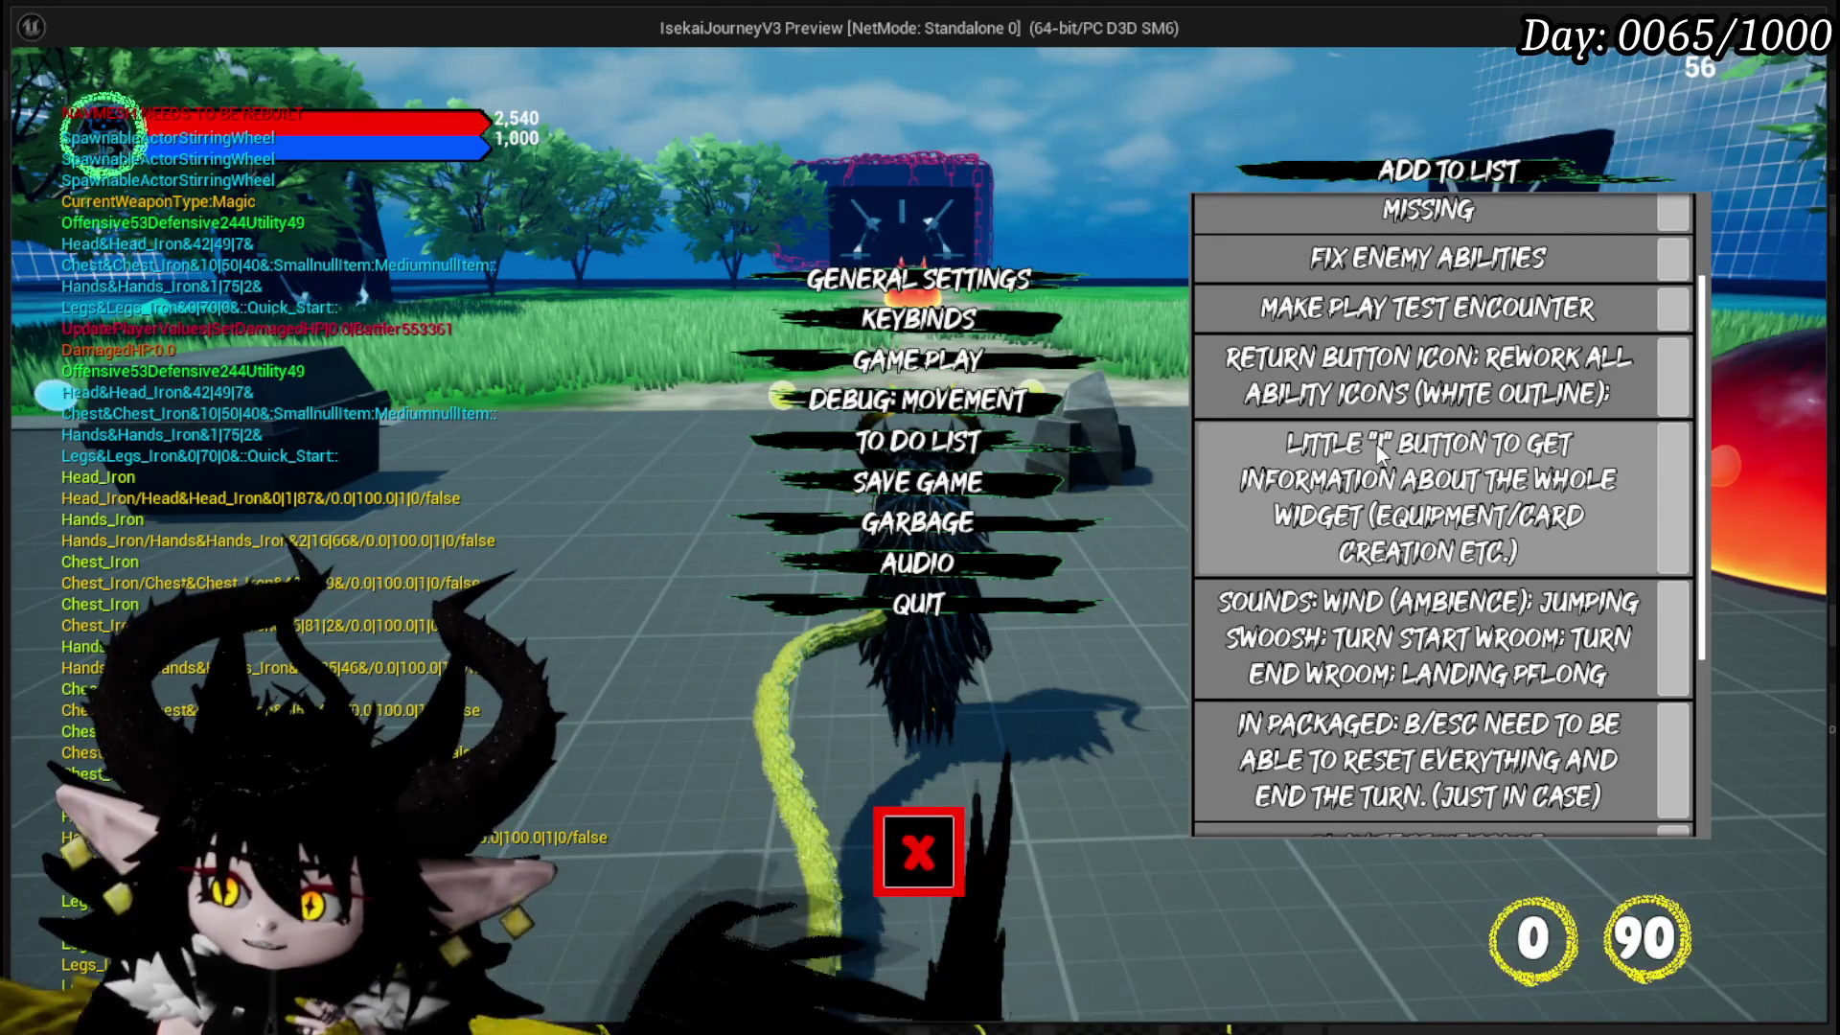
scroll(1376, 443, "down", 3)
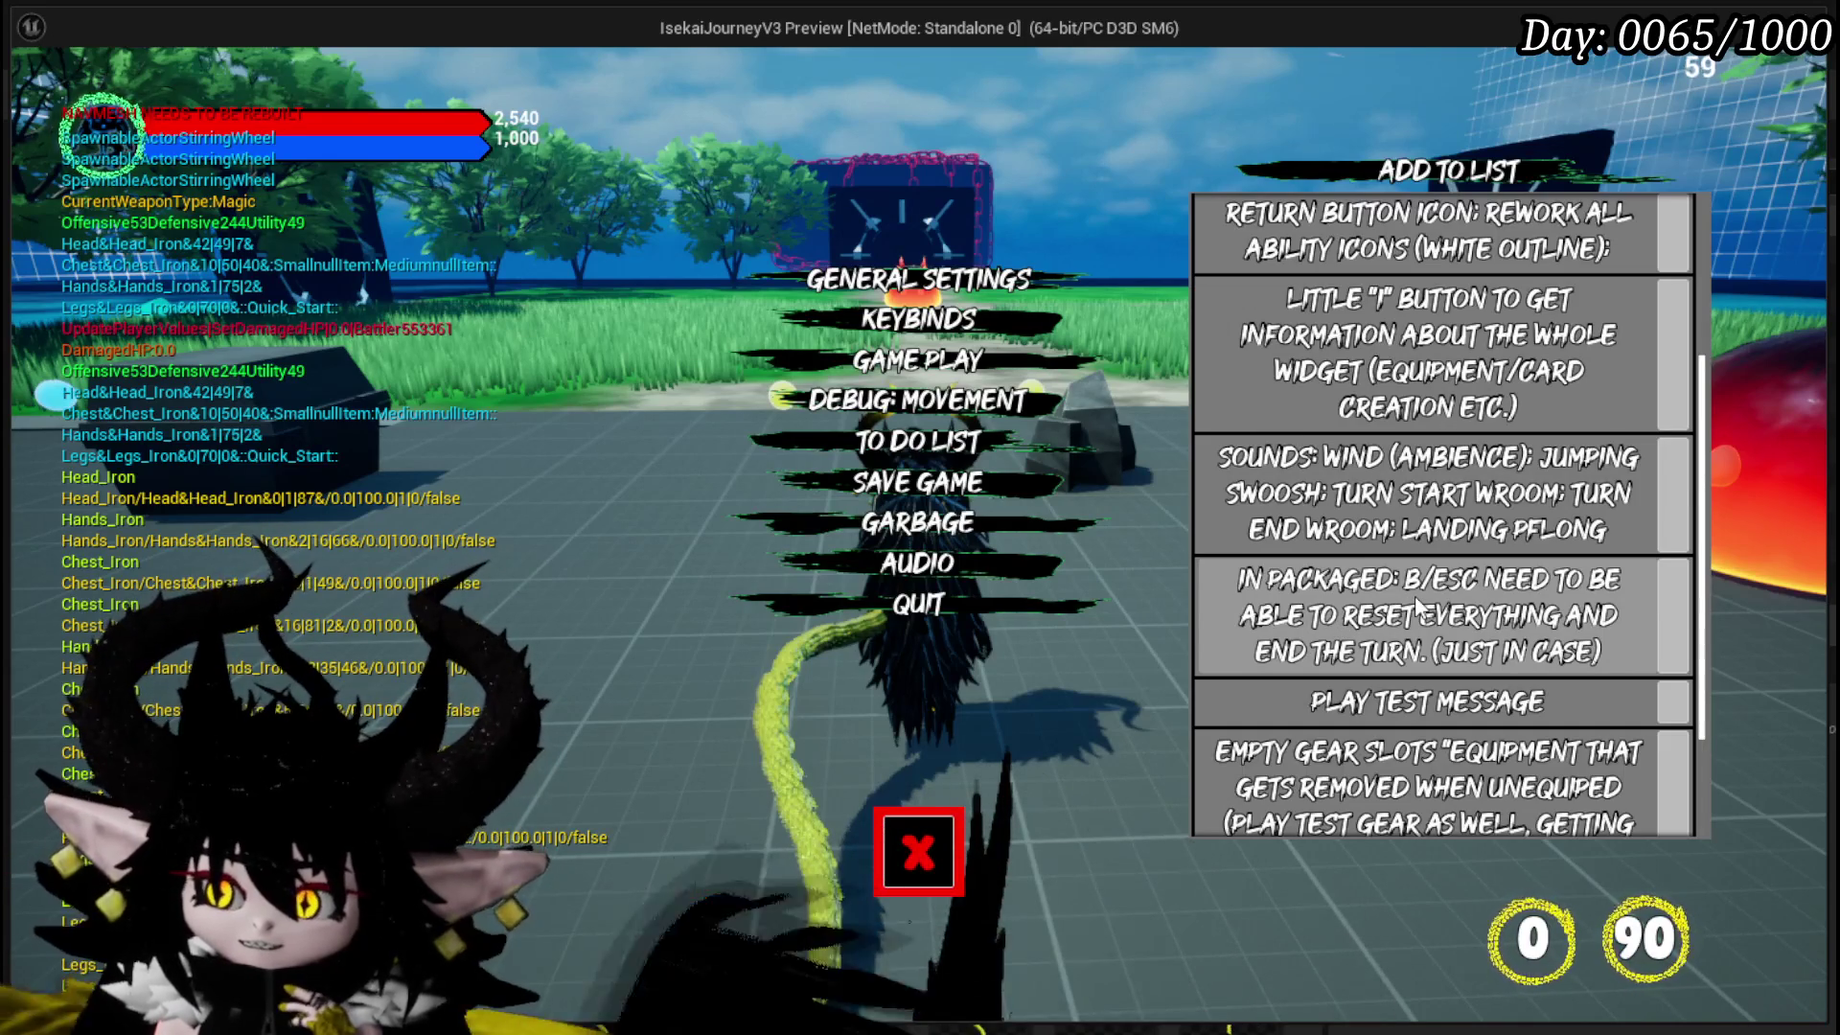
scroll(1417, 603, "down", 1)
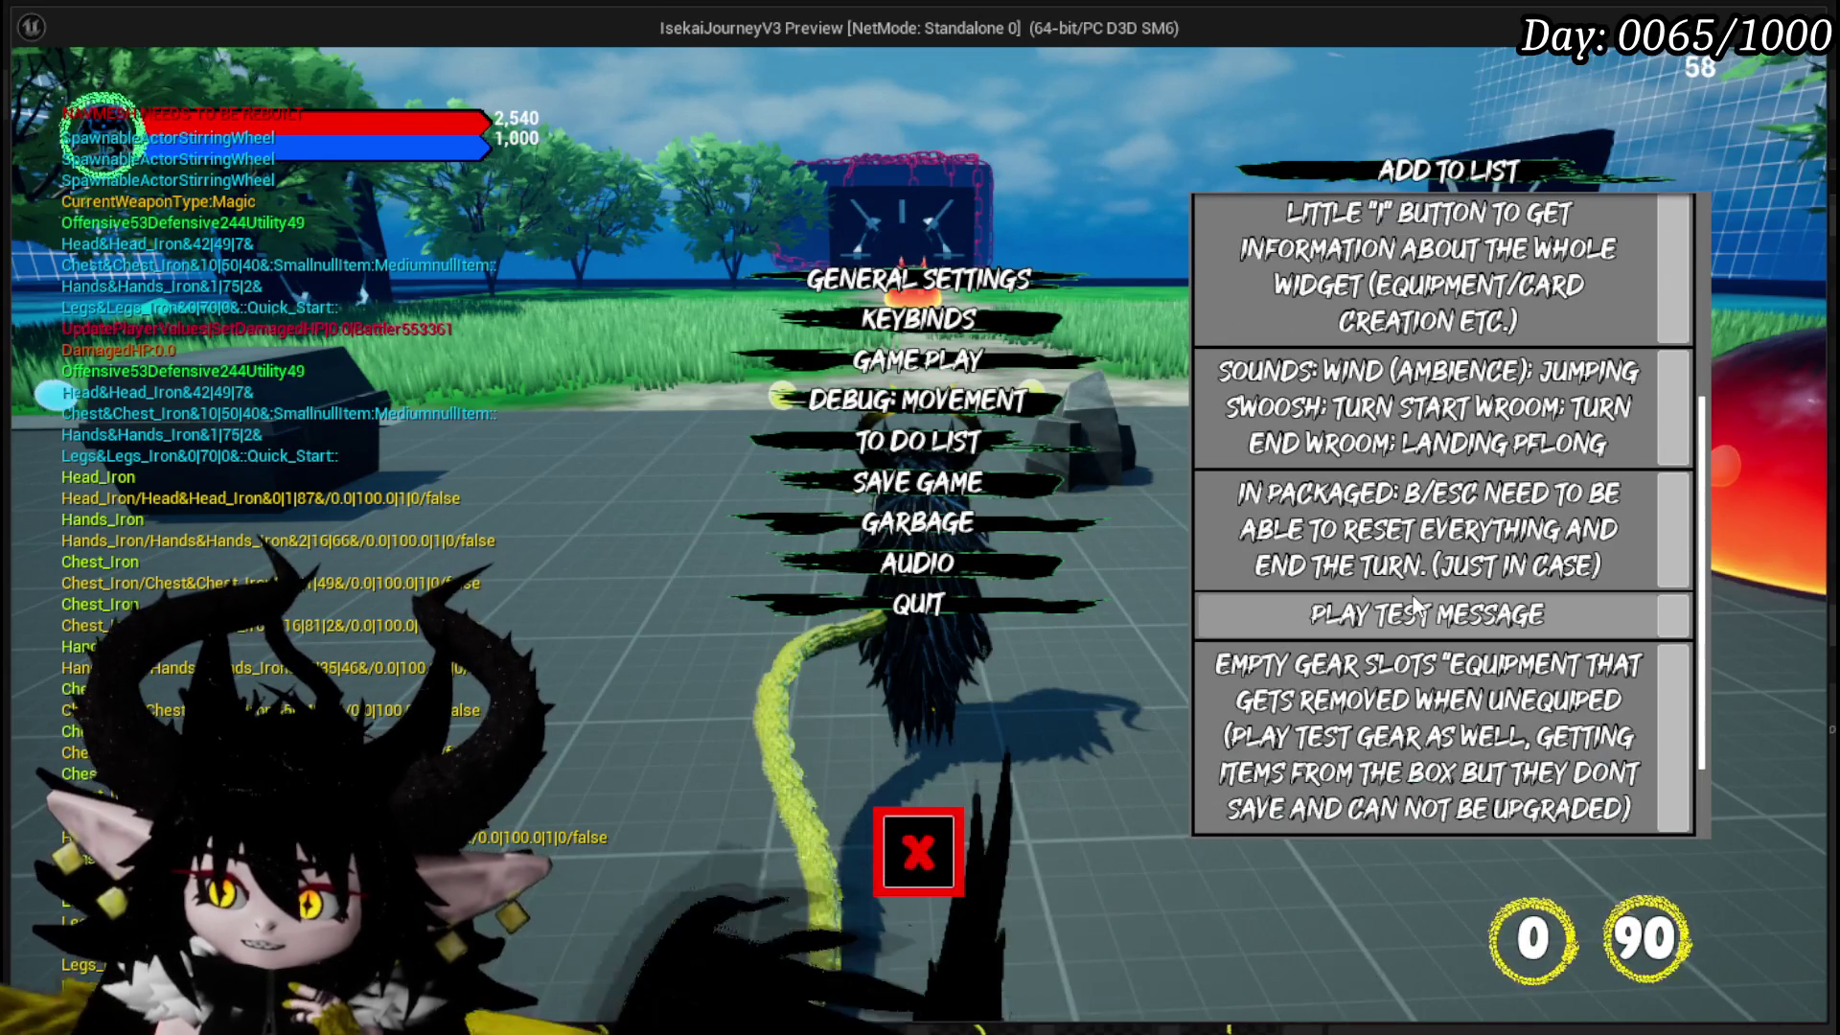
scroll(1265, 616, "down", 1)
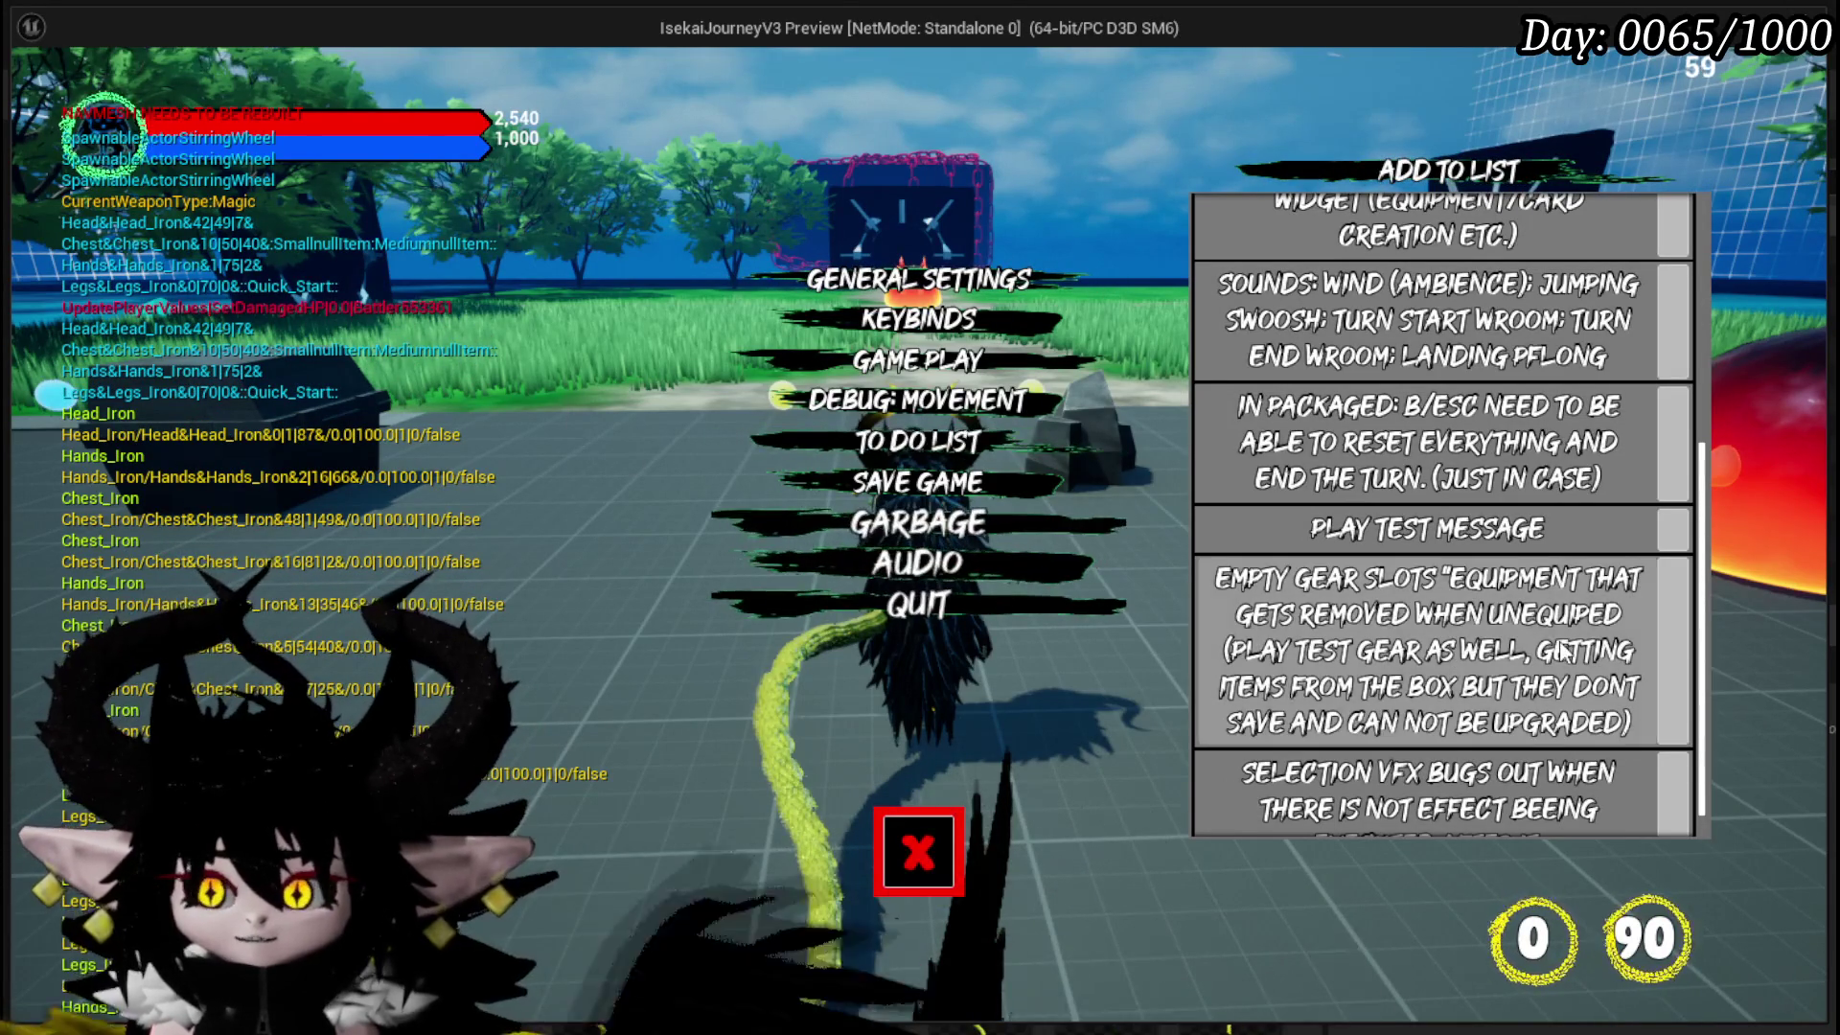
scroll(1481, 616, "down", 1)
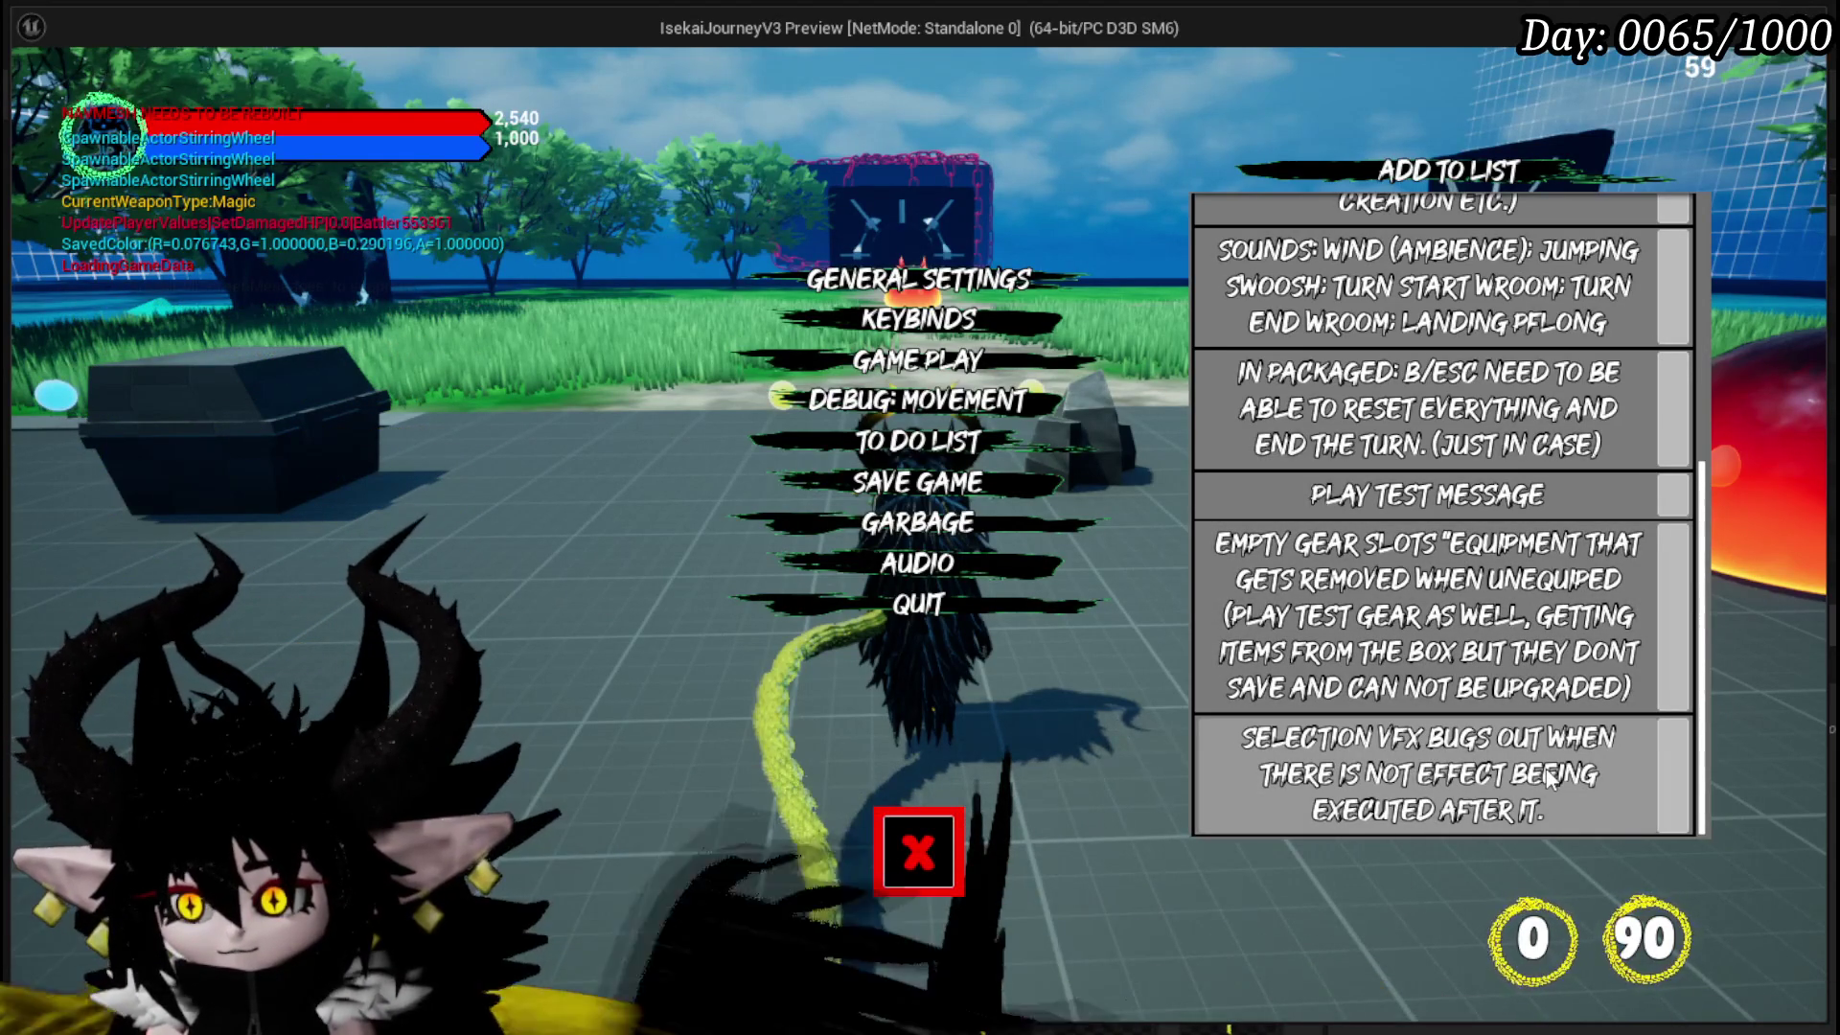
scroll(1438, 766, "up", 1)
scroll(1390, 762, "down", 1)
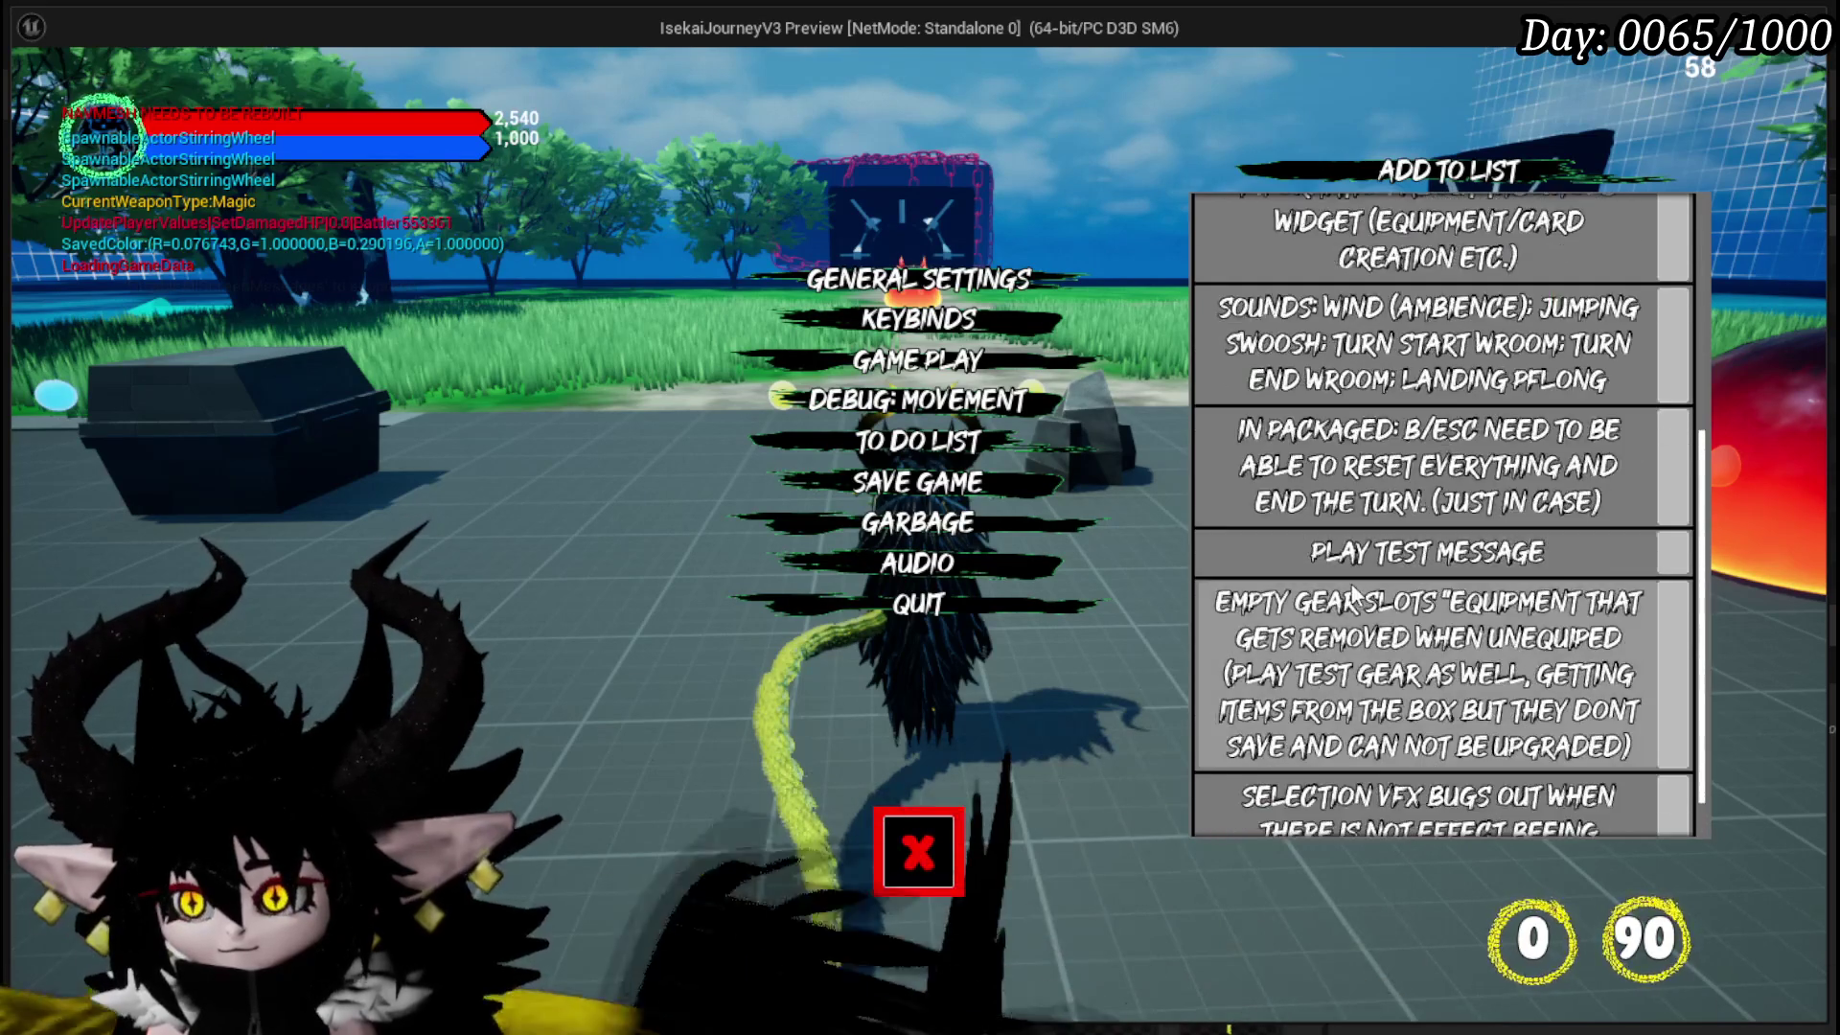
scroll(1345, 741, "up", 3)
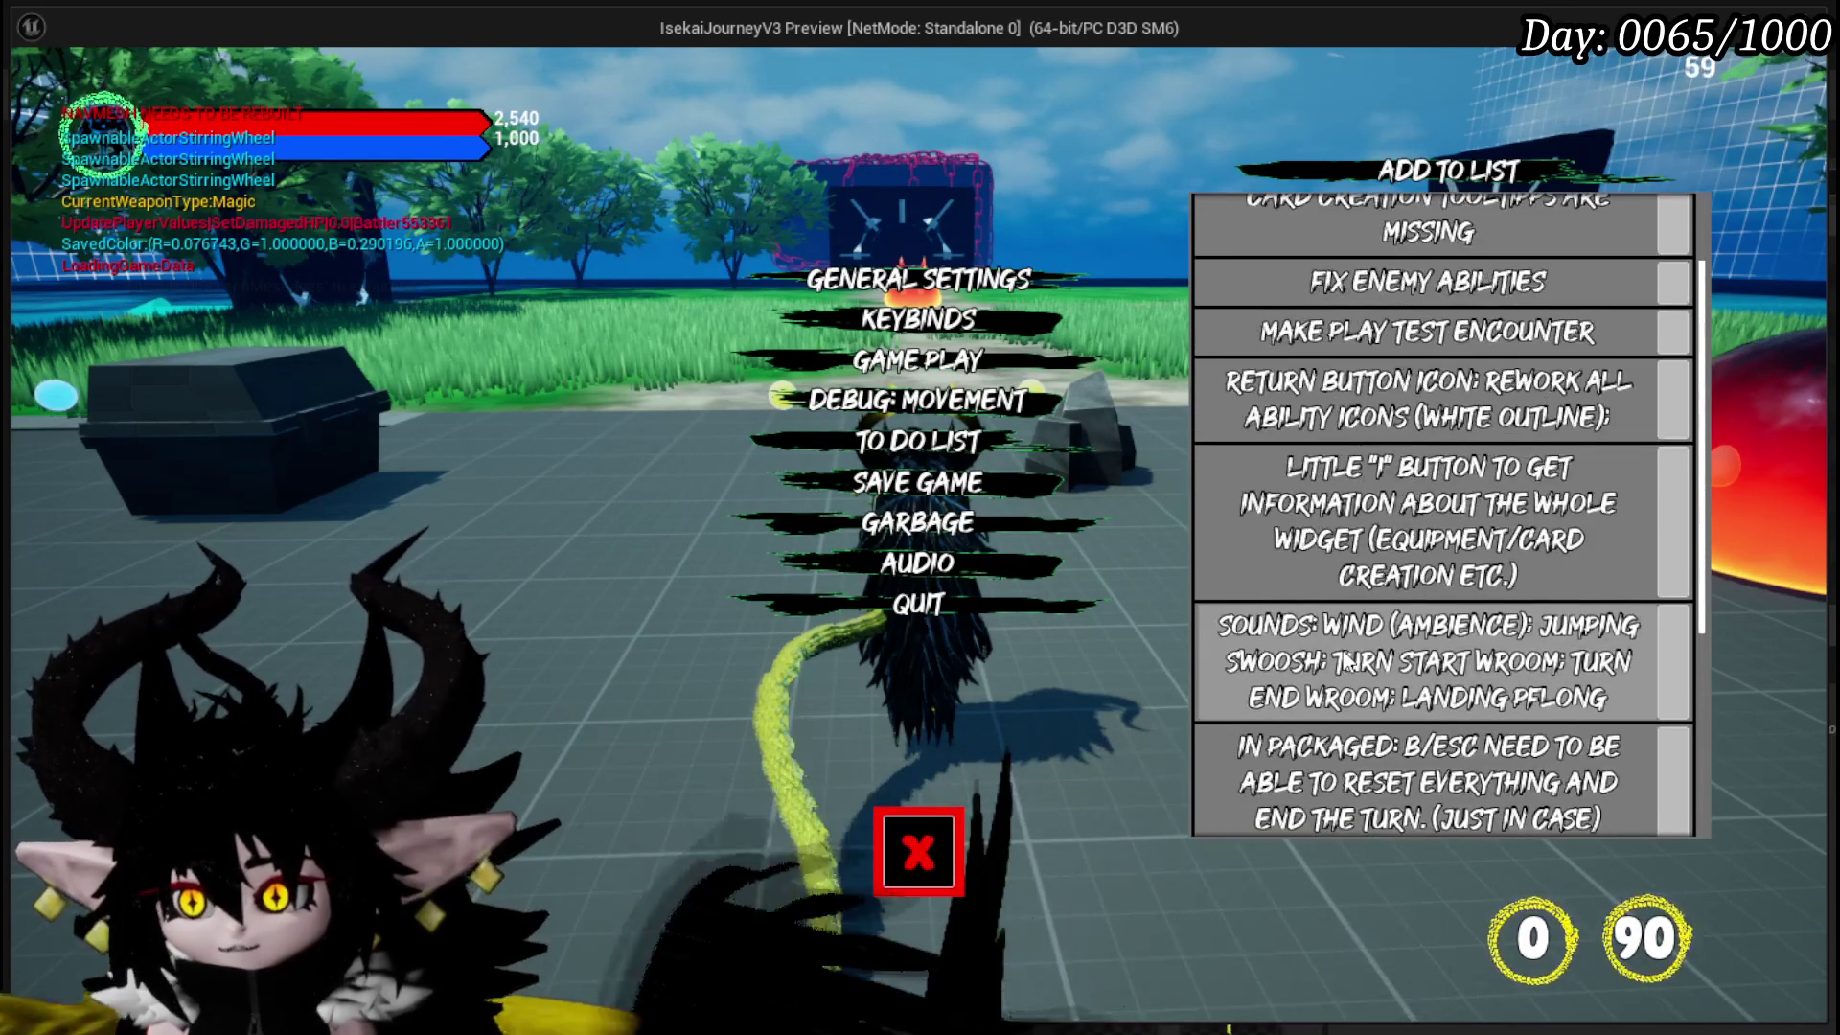
scroll(1347, 660, "up", 1)
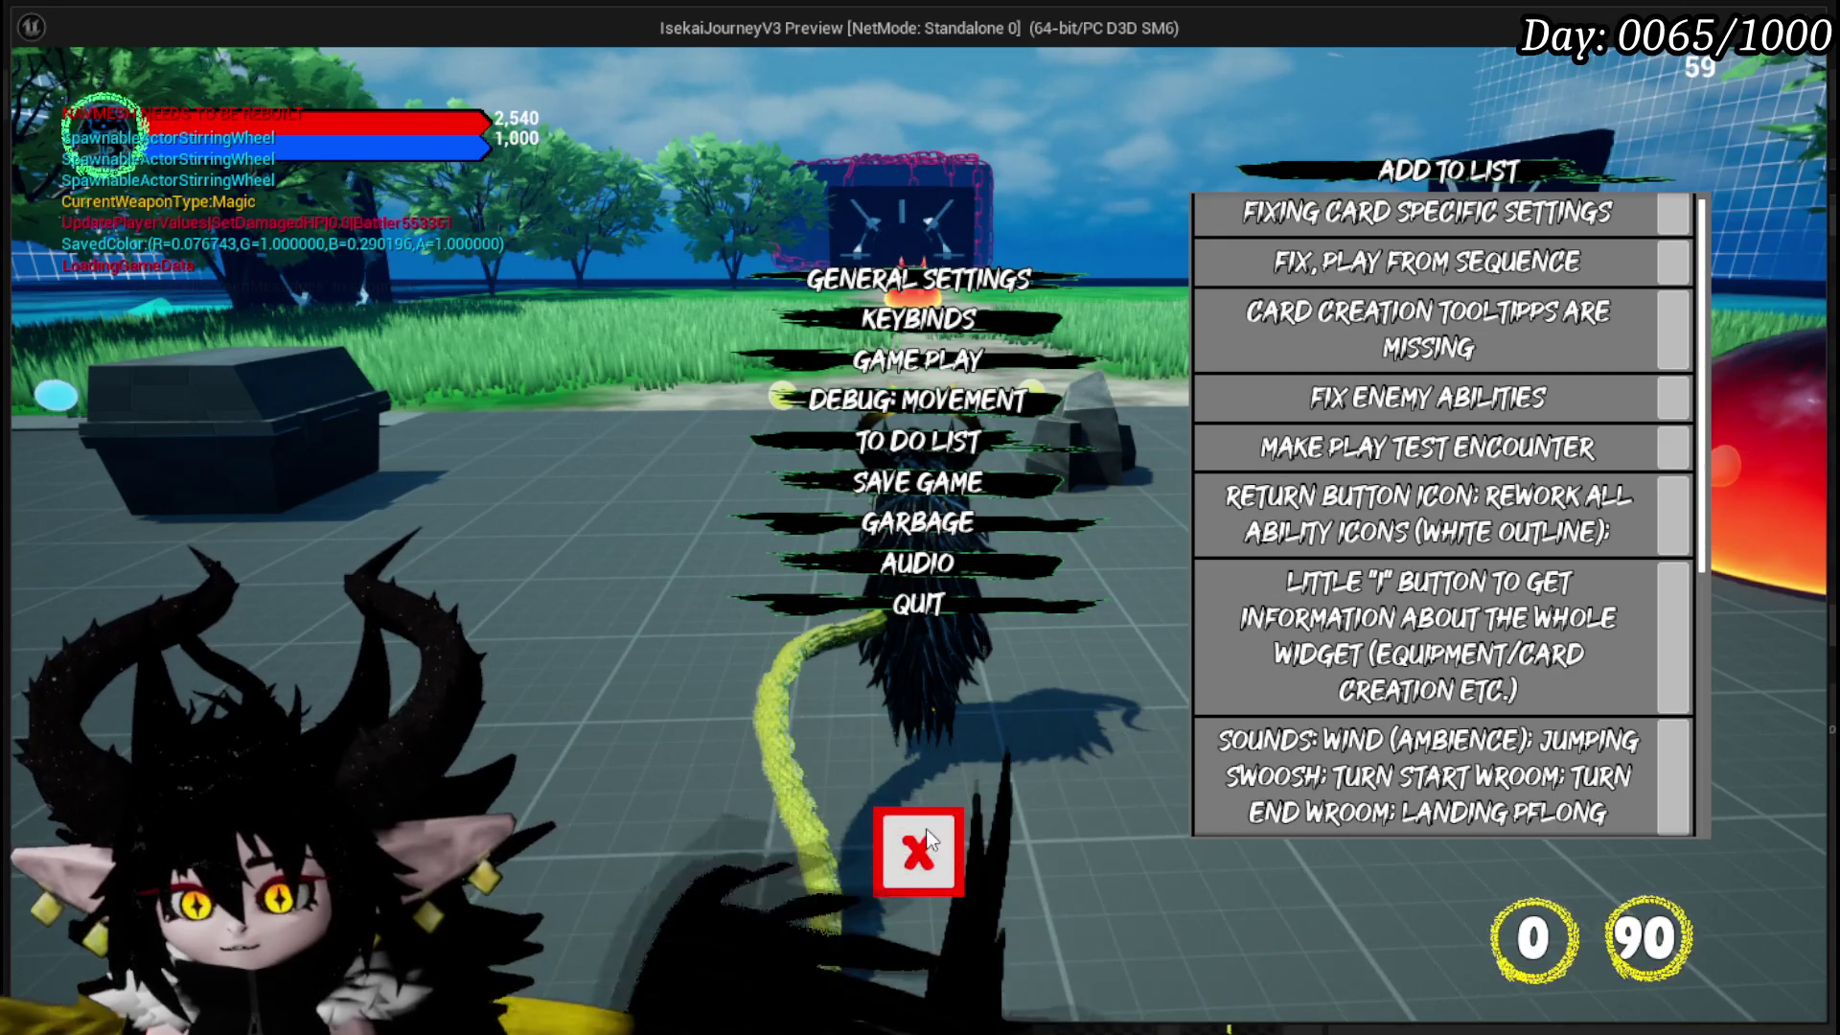
scroll(1430, 508, "up", 1)
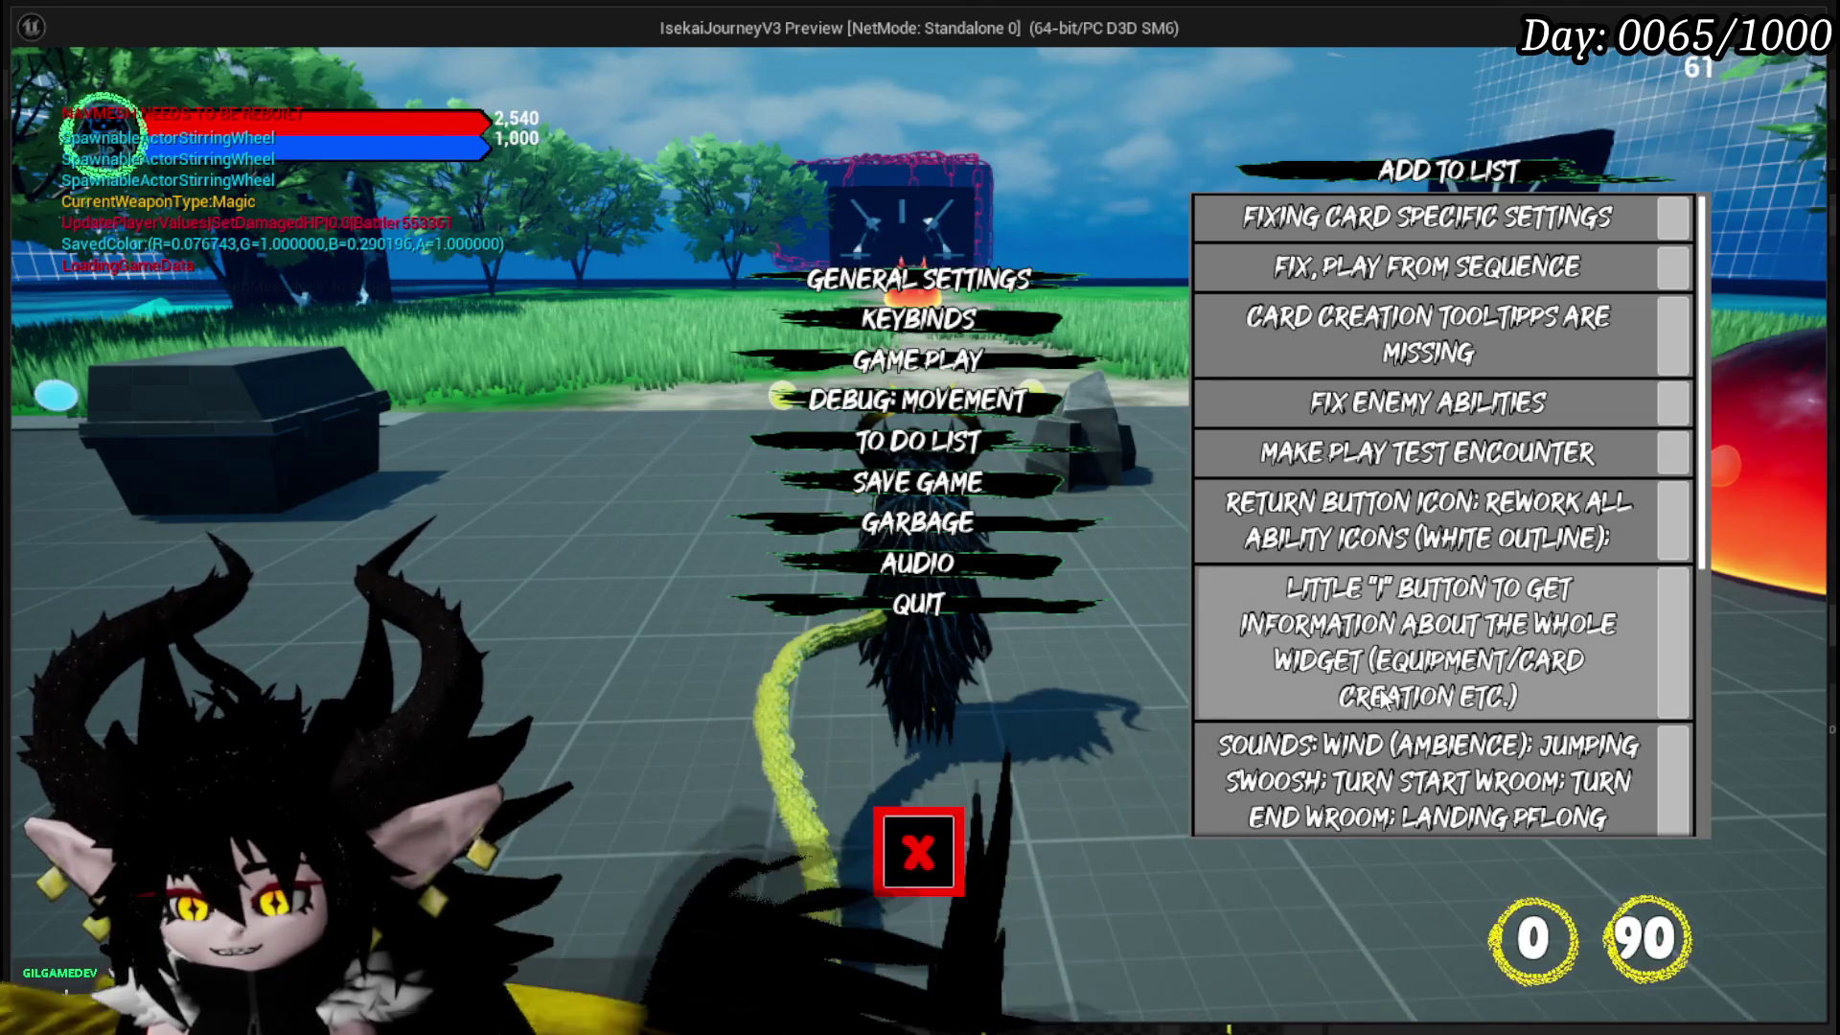
key("Escape")
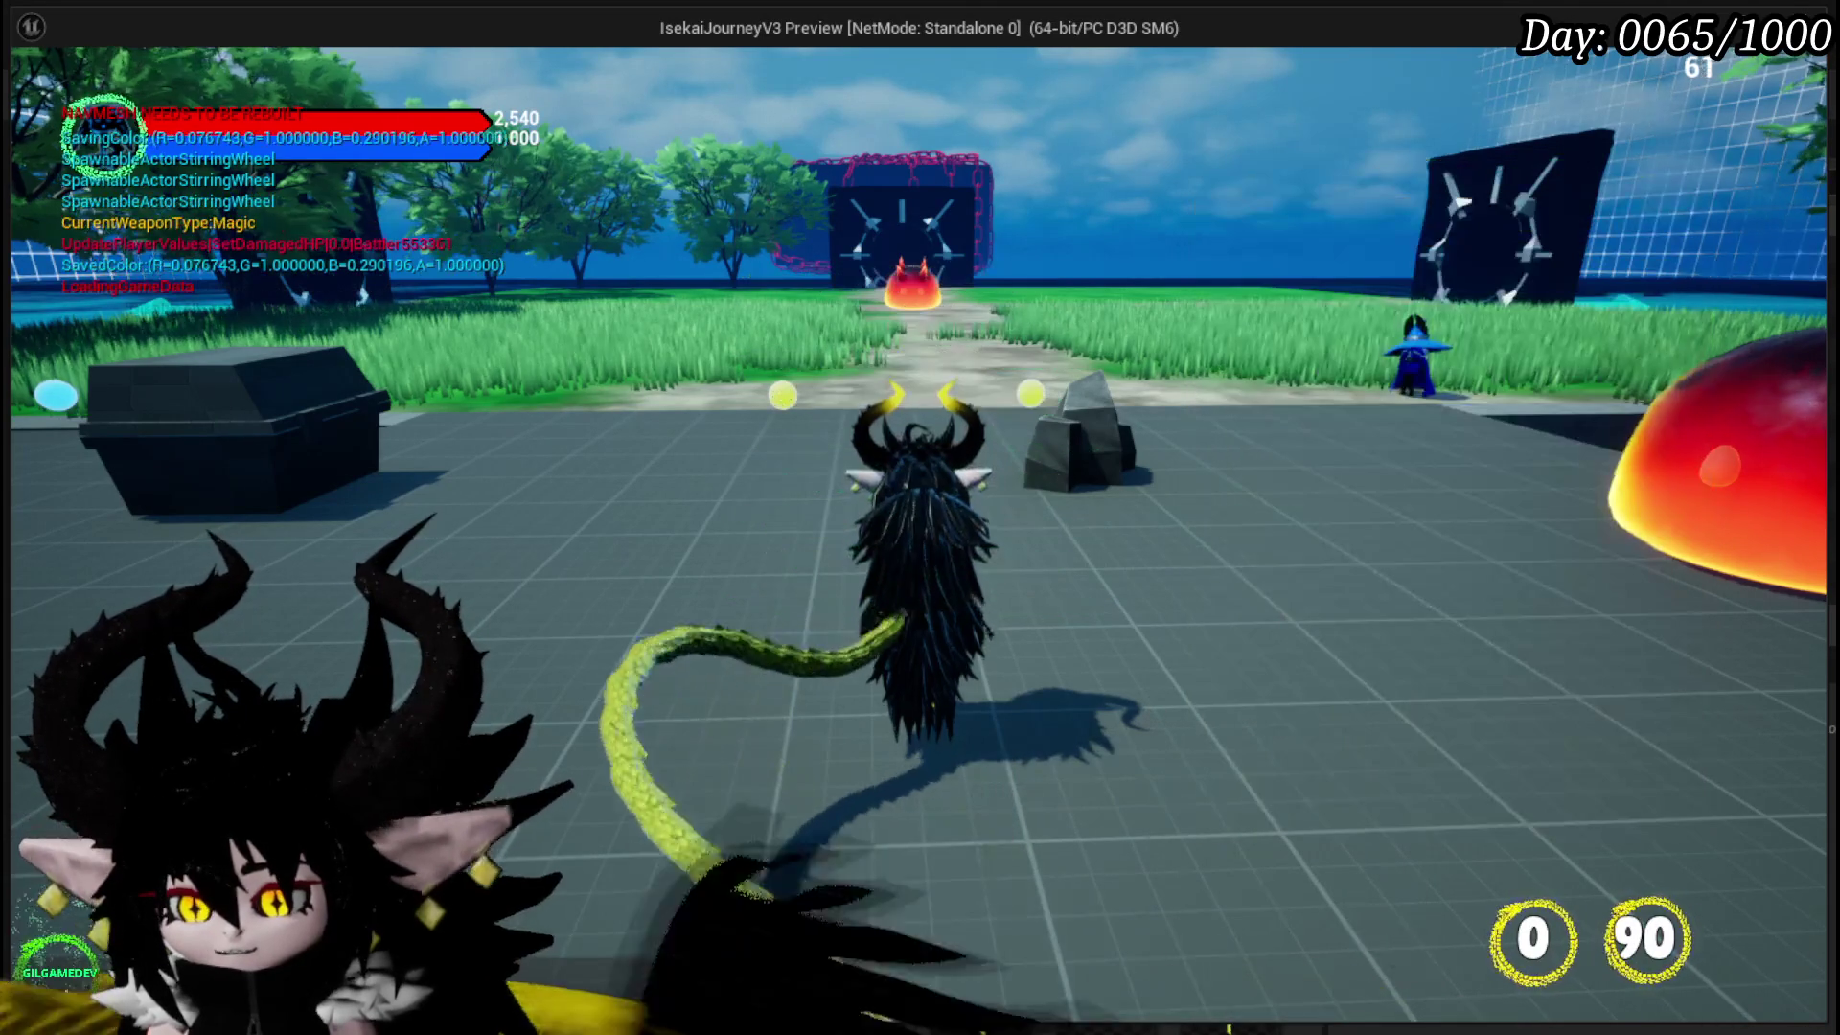
- Run and jump the character up the grassy path toward the fire slime, then stop the preview
key("w")
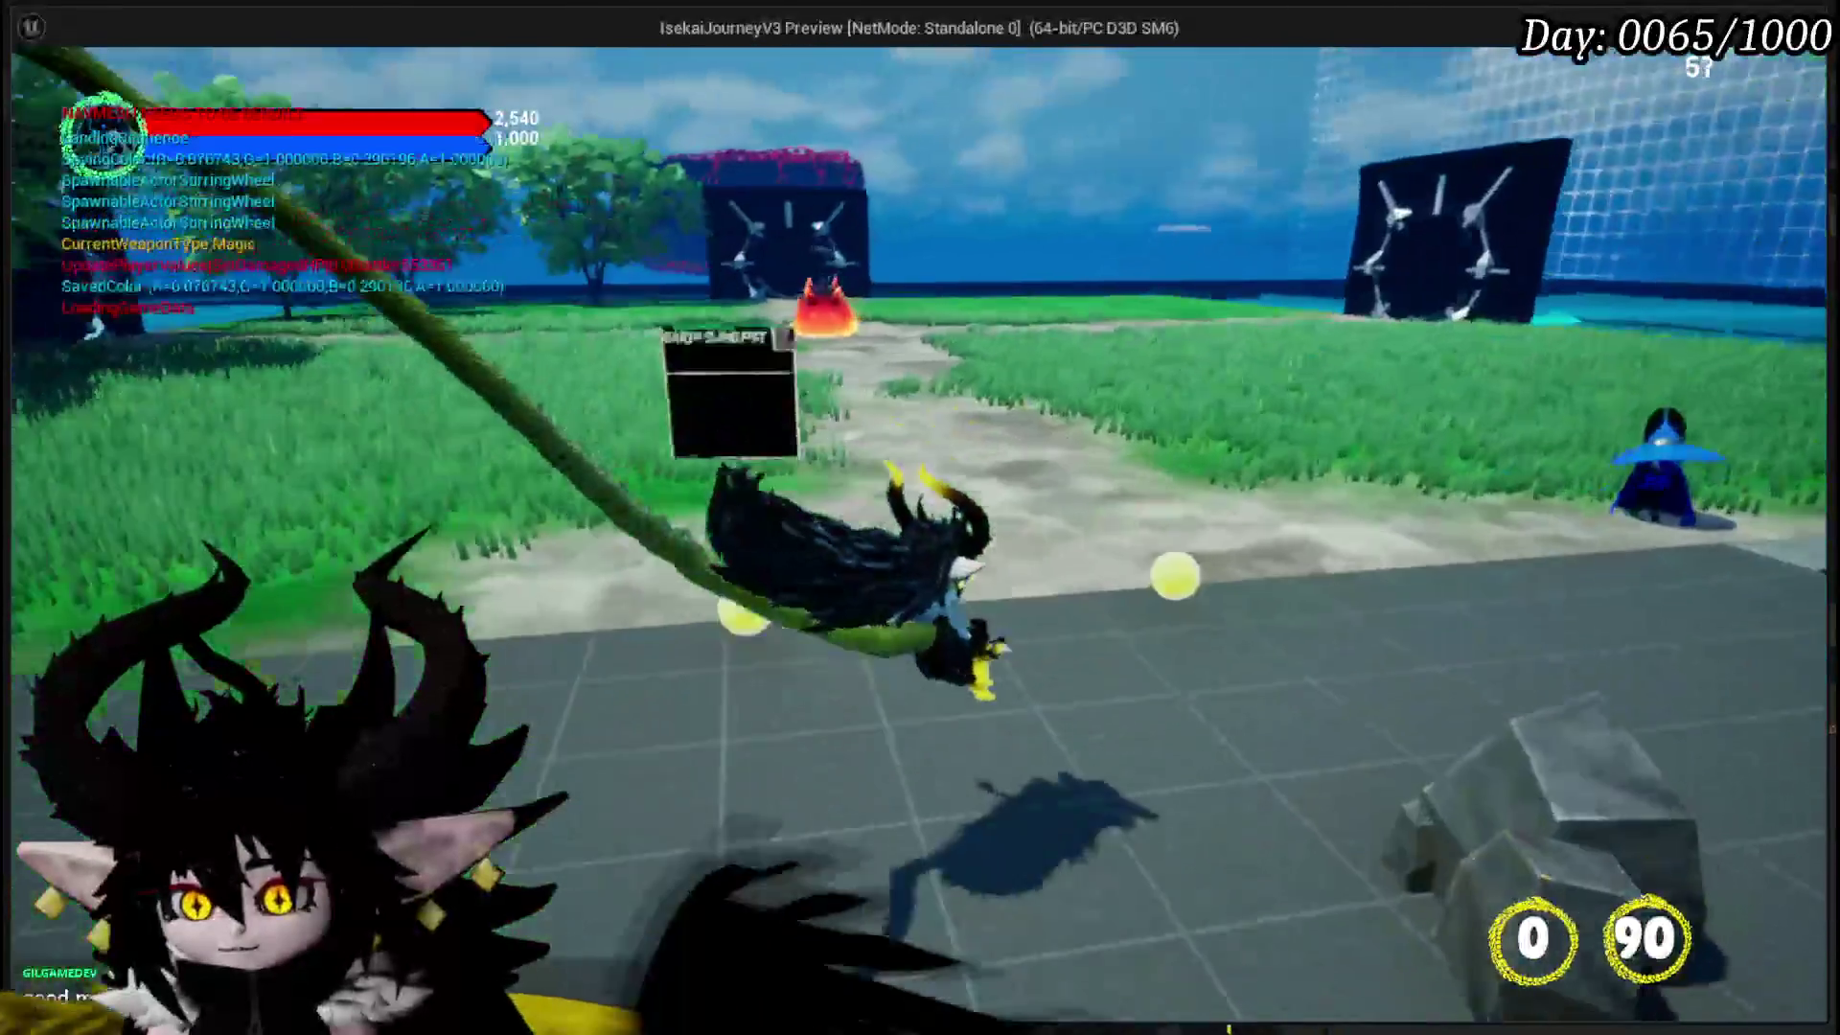
key("space")
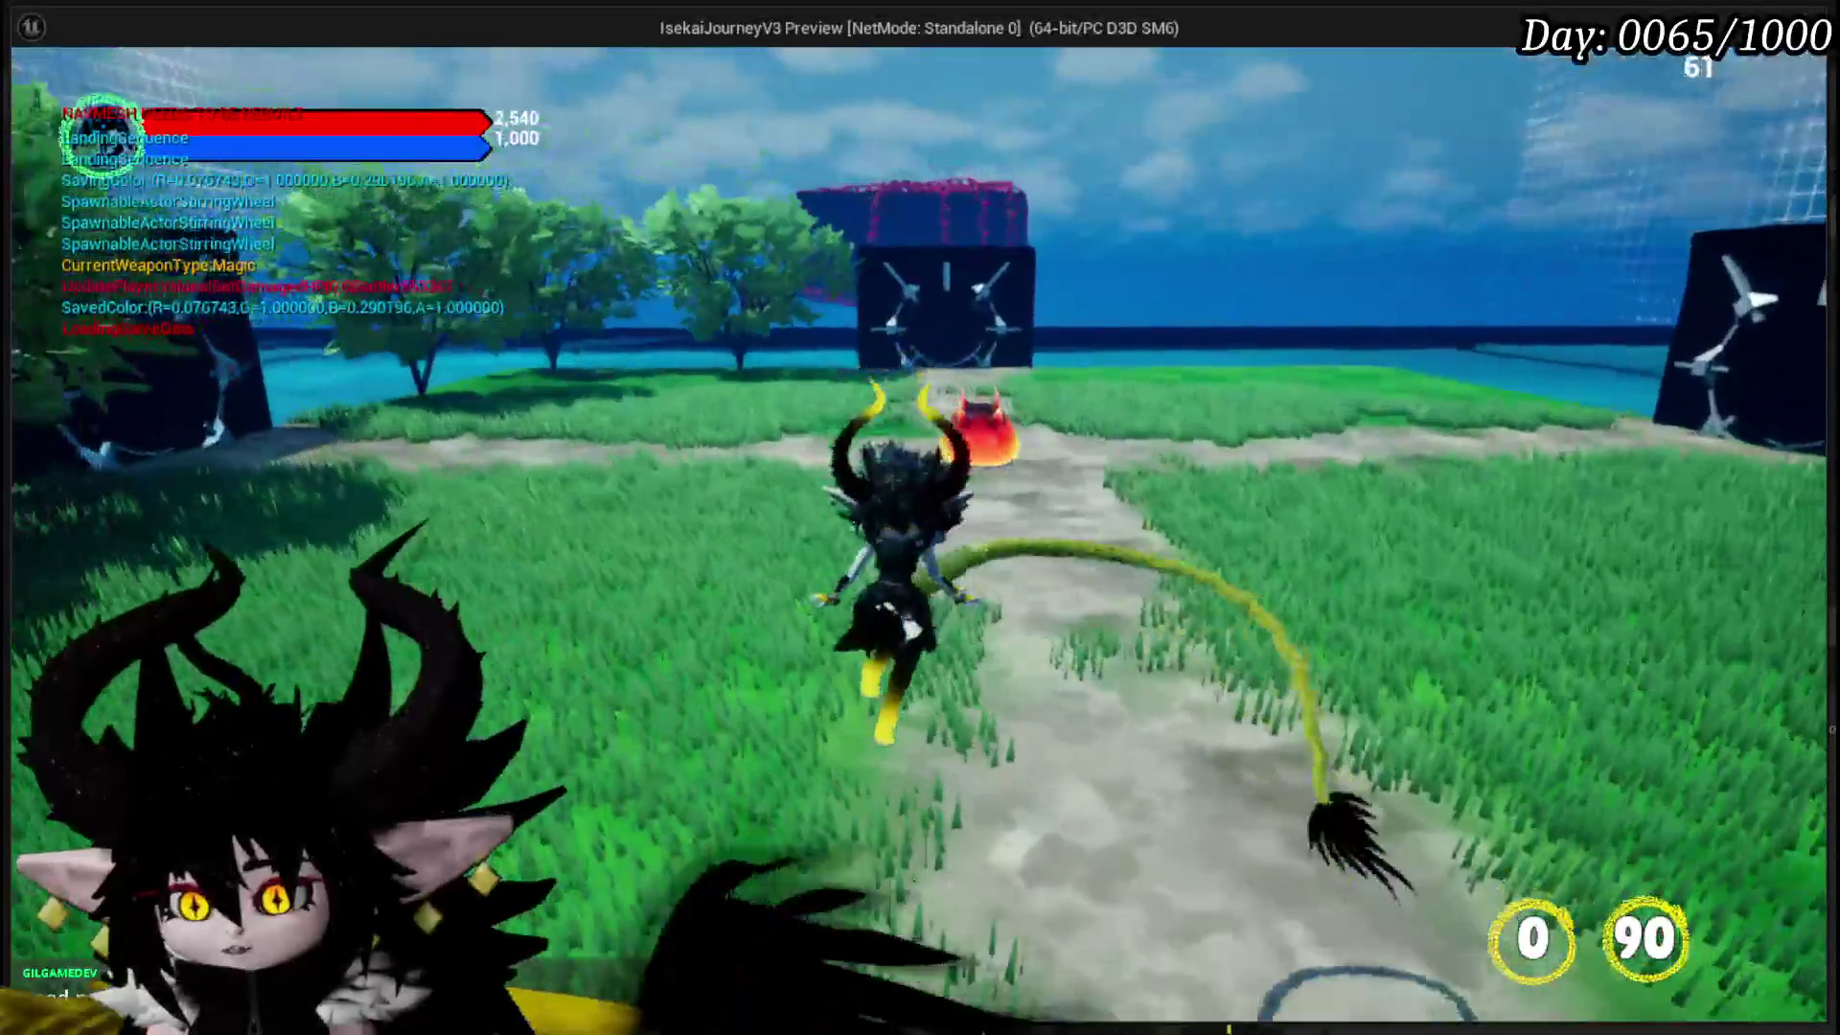
key("w")
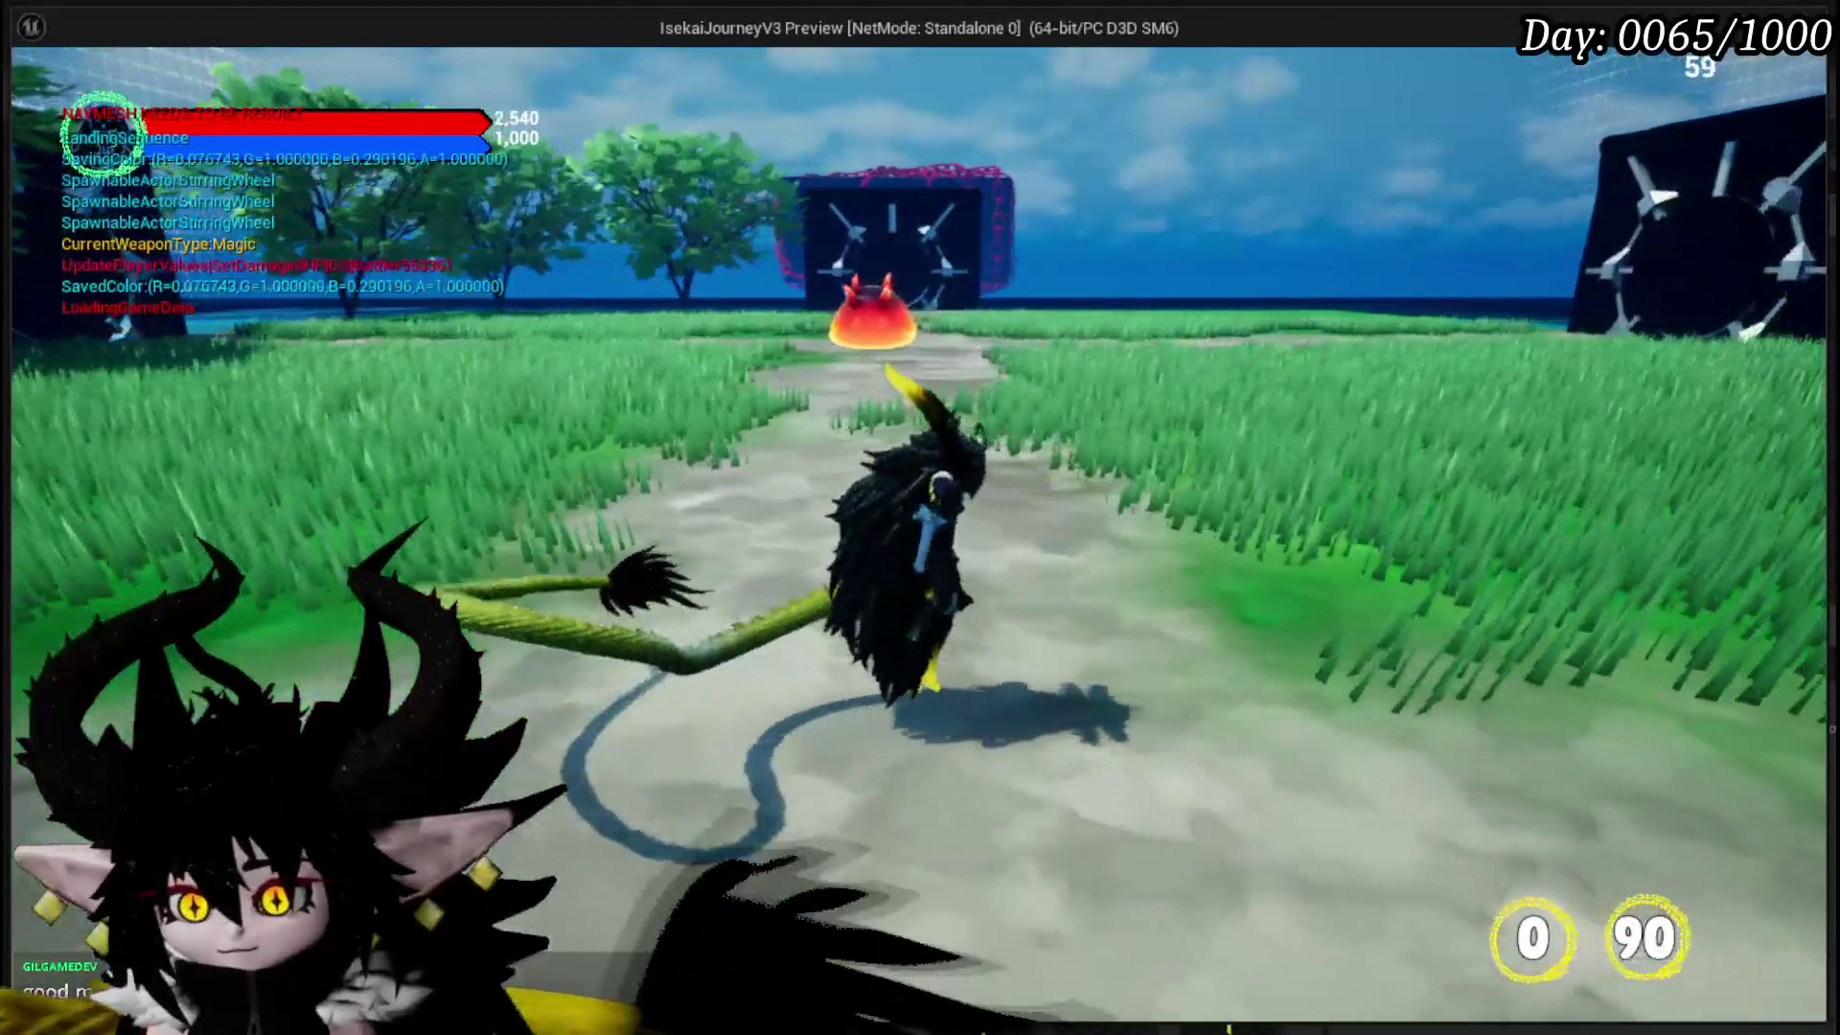
key("a")
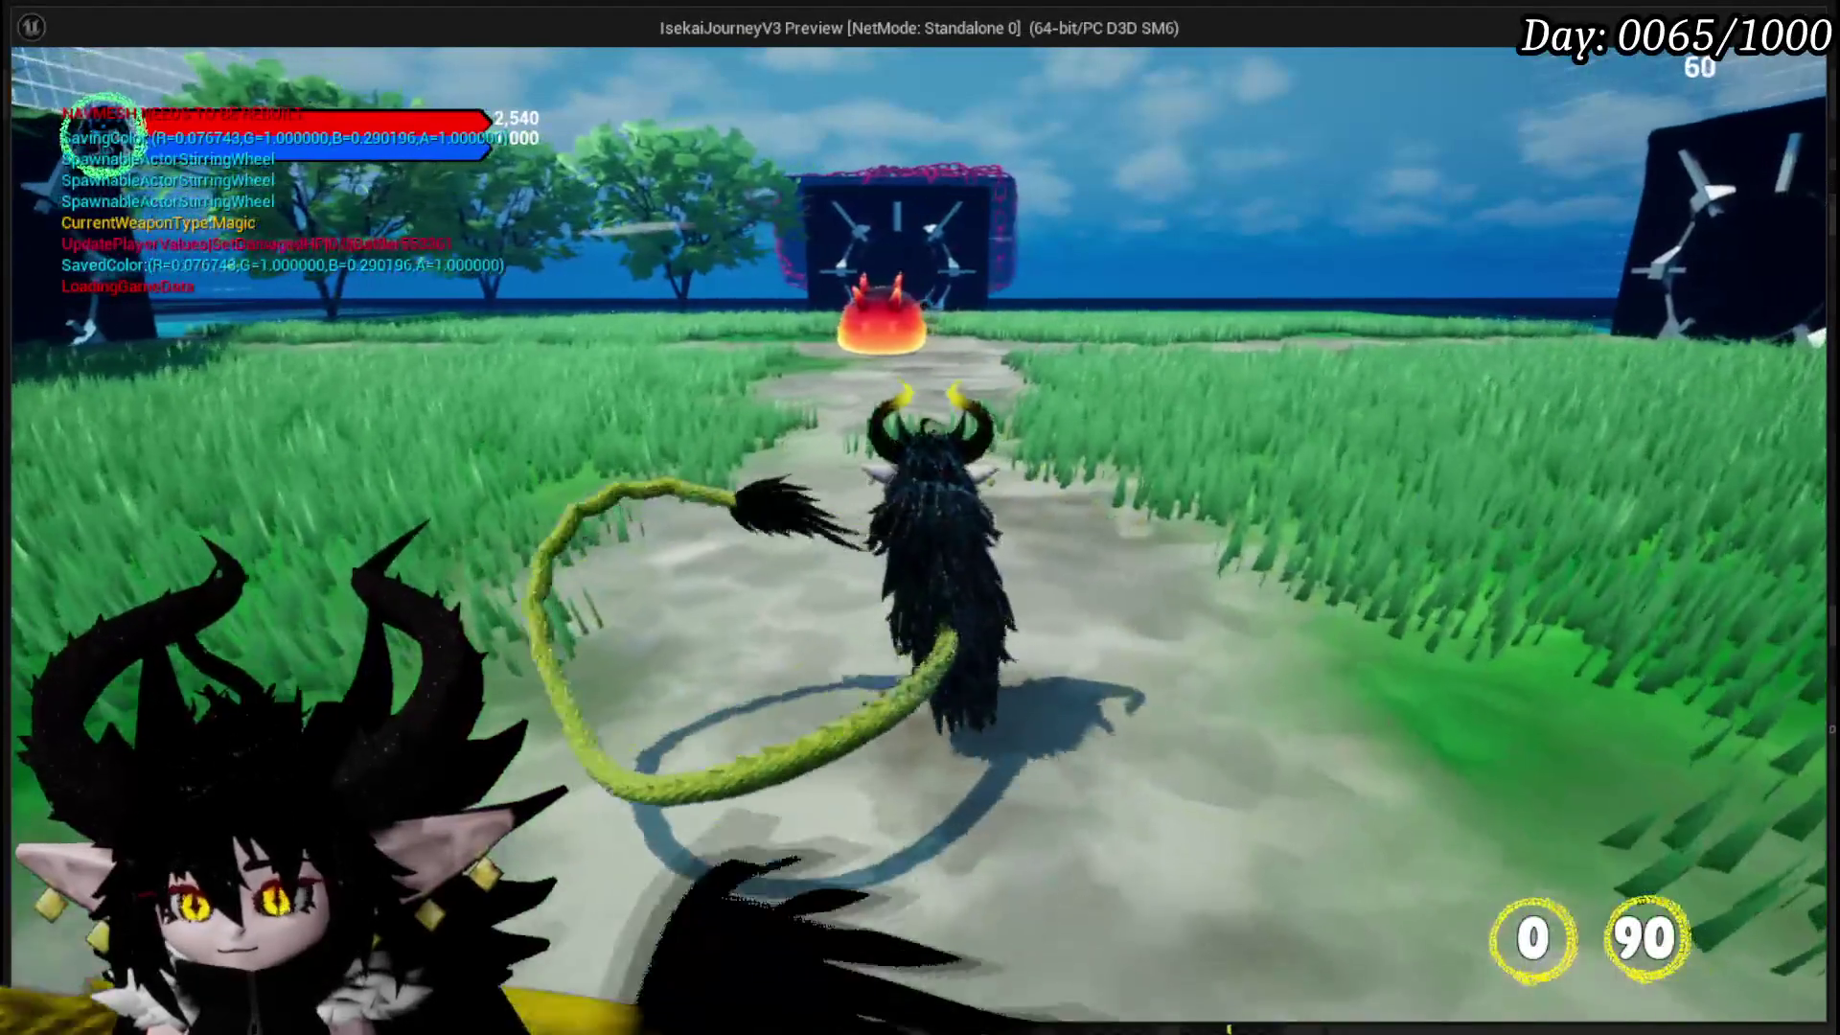
key("Escape")
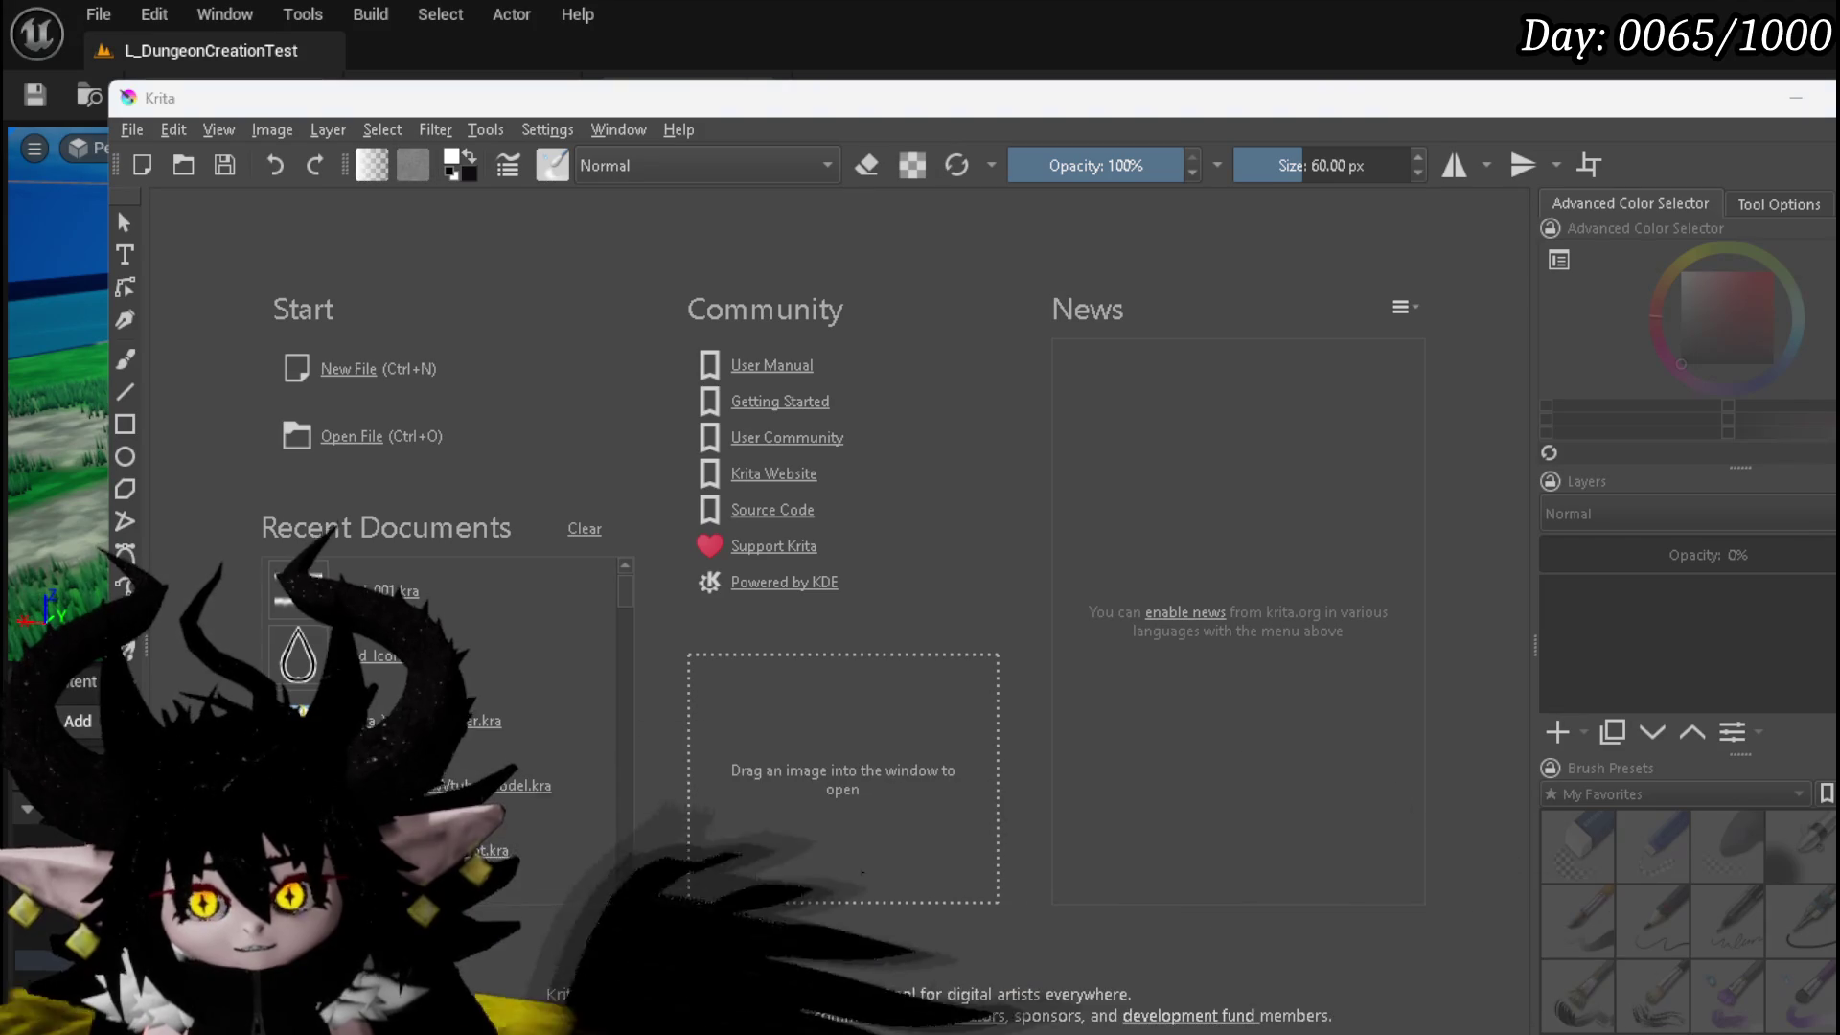
- Switch to the Saros trailer, skip it from 3:10 to about 3:14, then minimize the browser
key("alt+Tab")
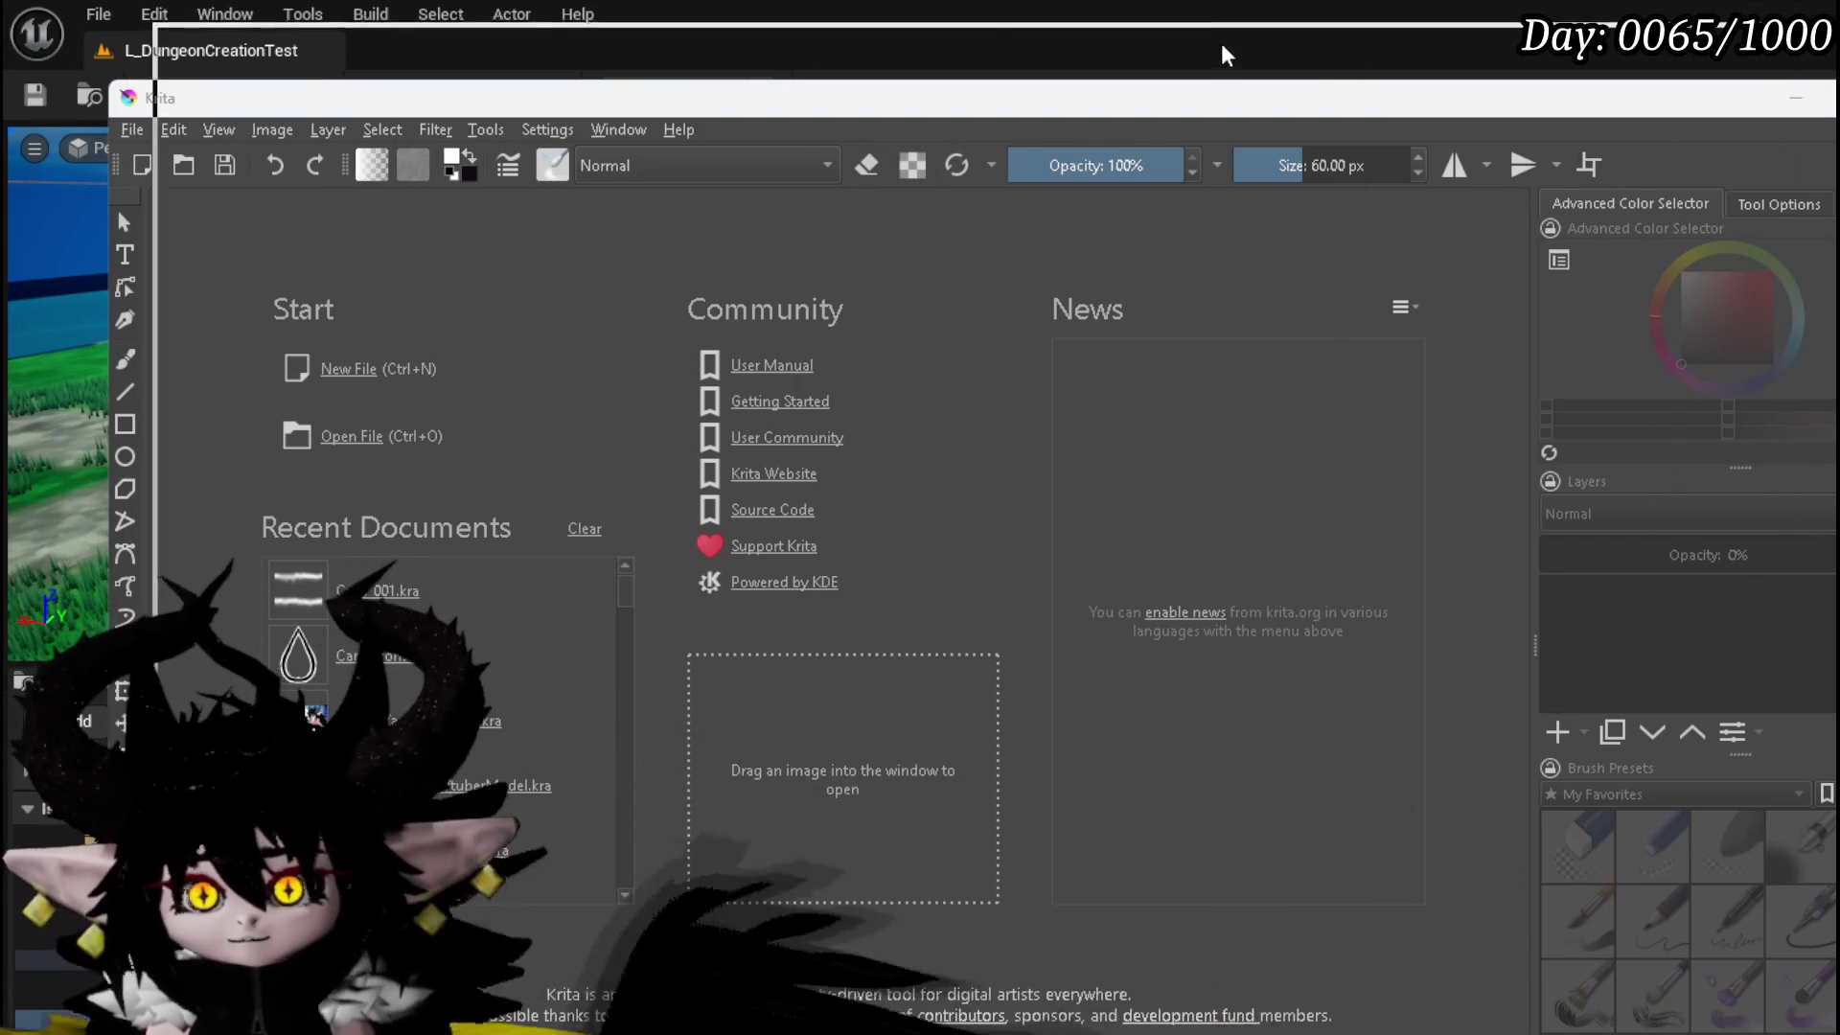
left_click(352, 46)
left_click(1032, 813)
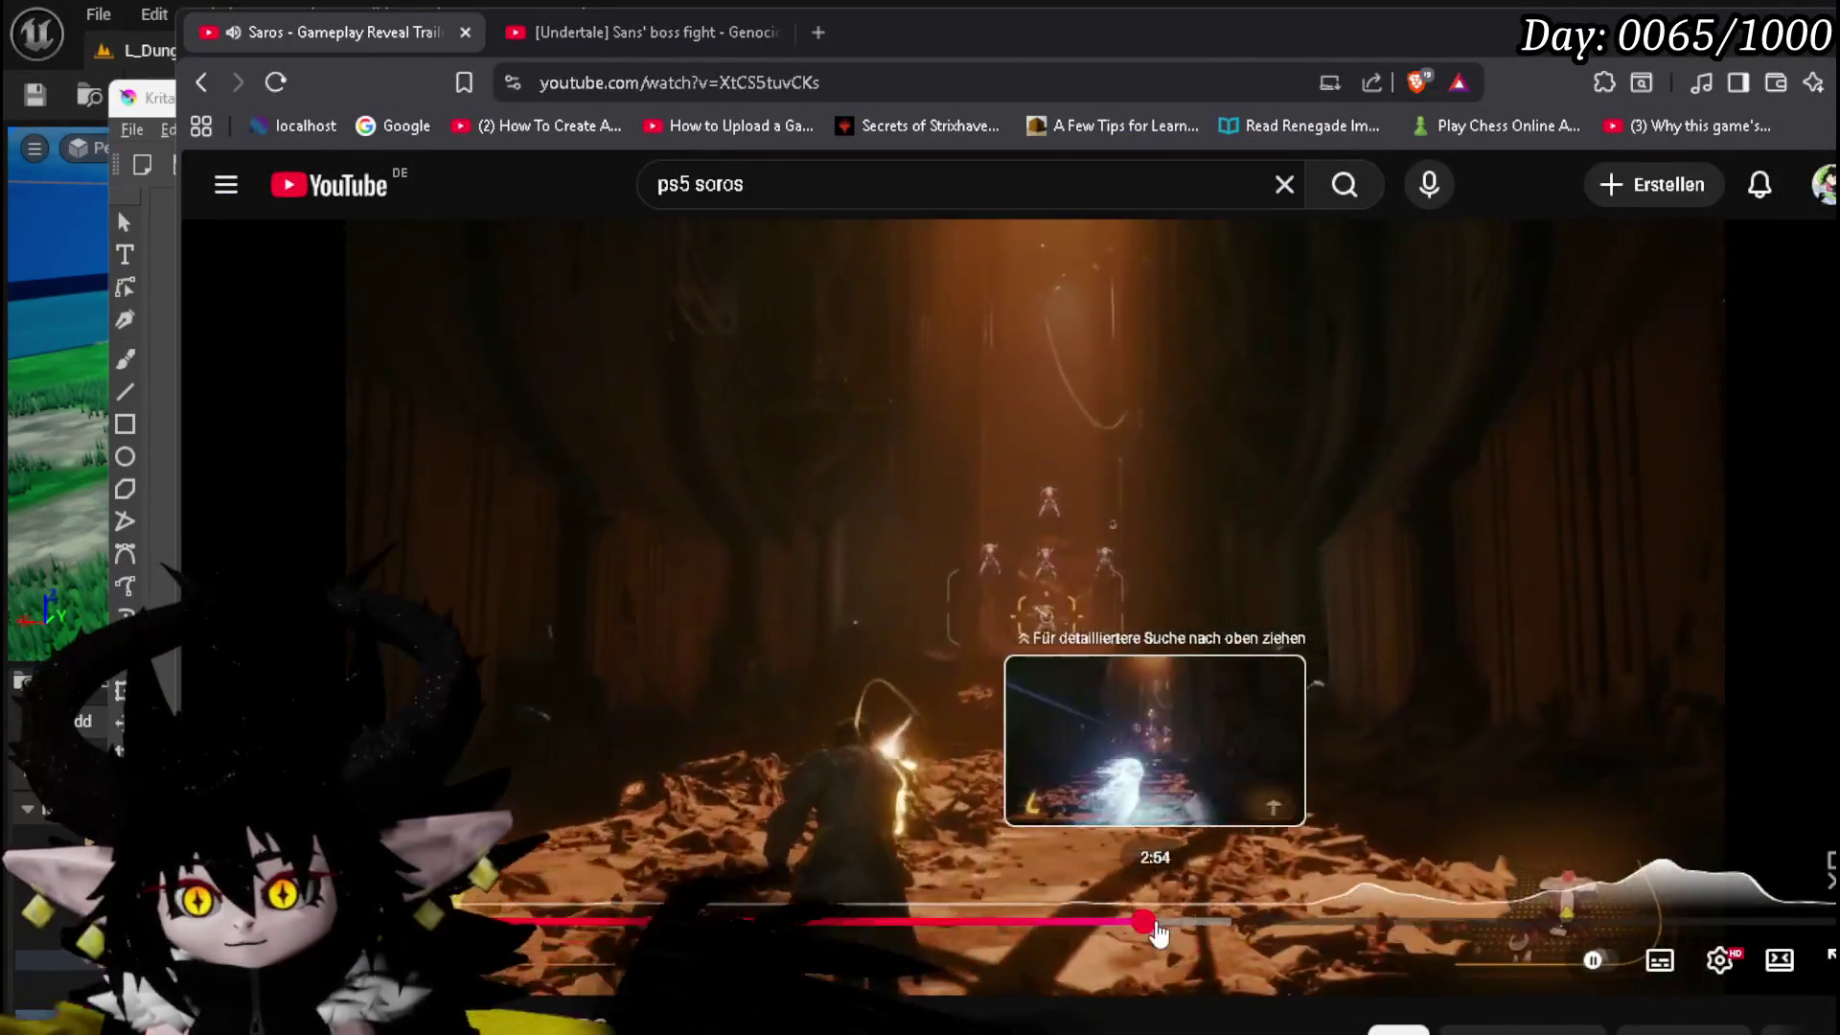
left_click(1057, 653)
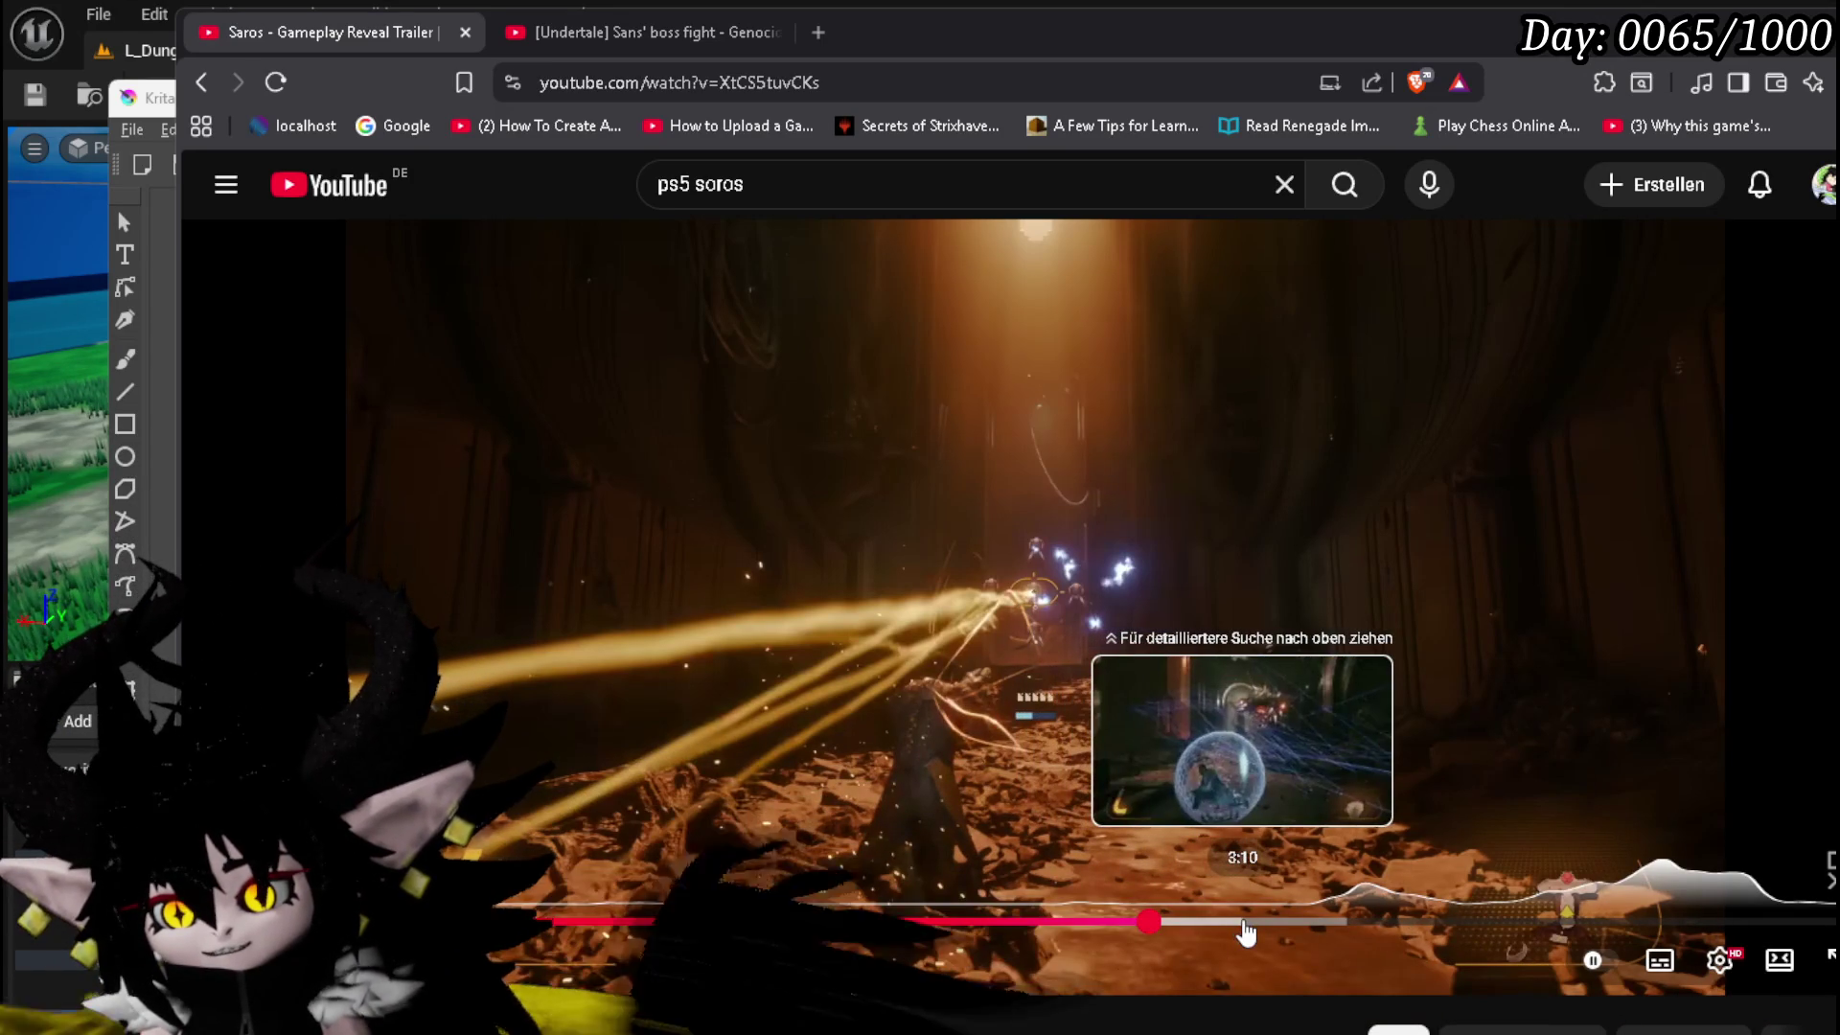
left_click(1244, 922)
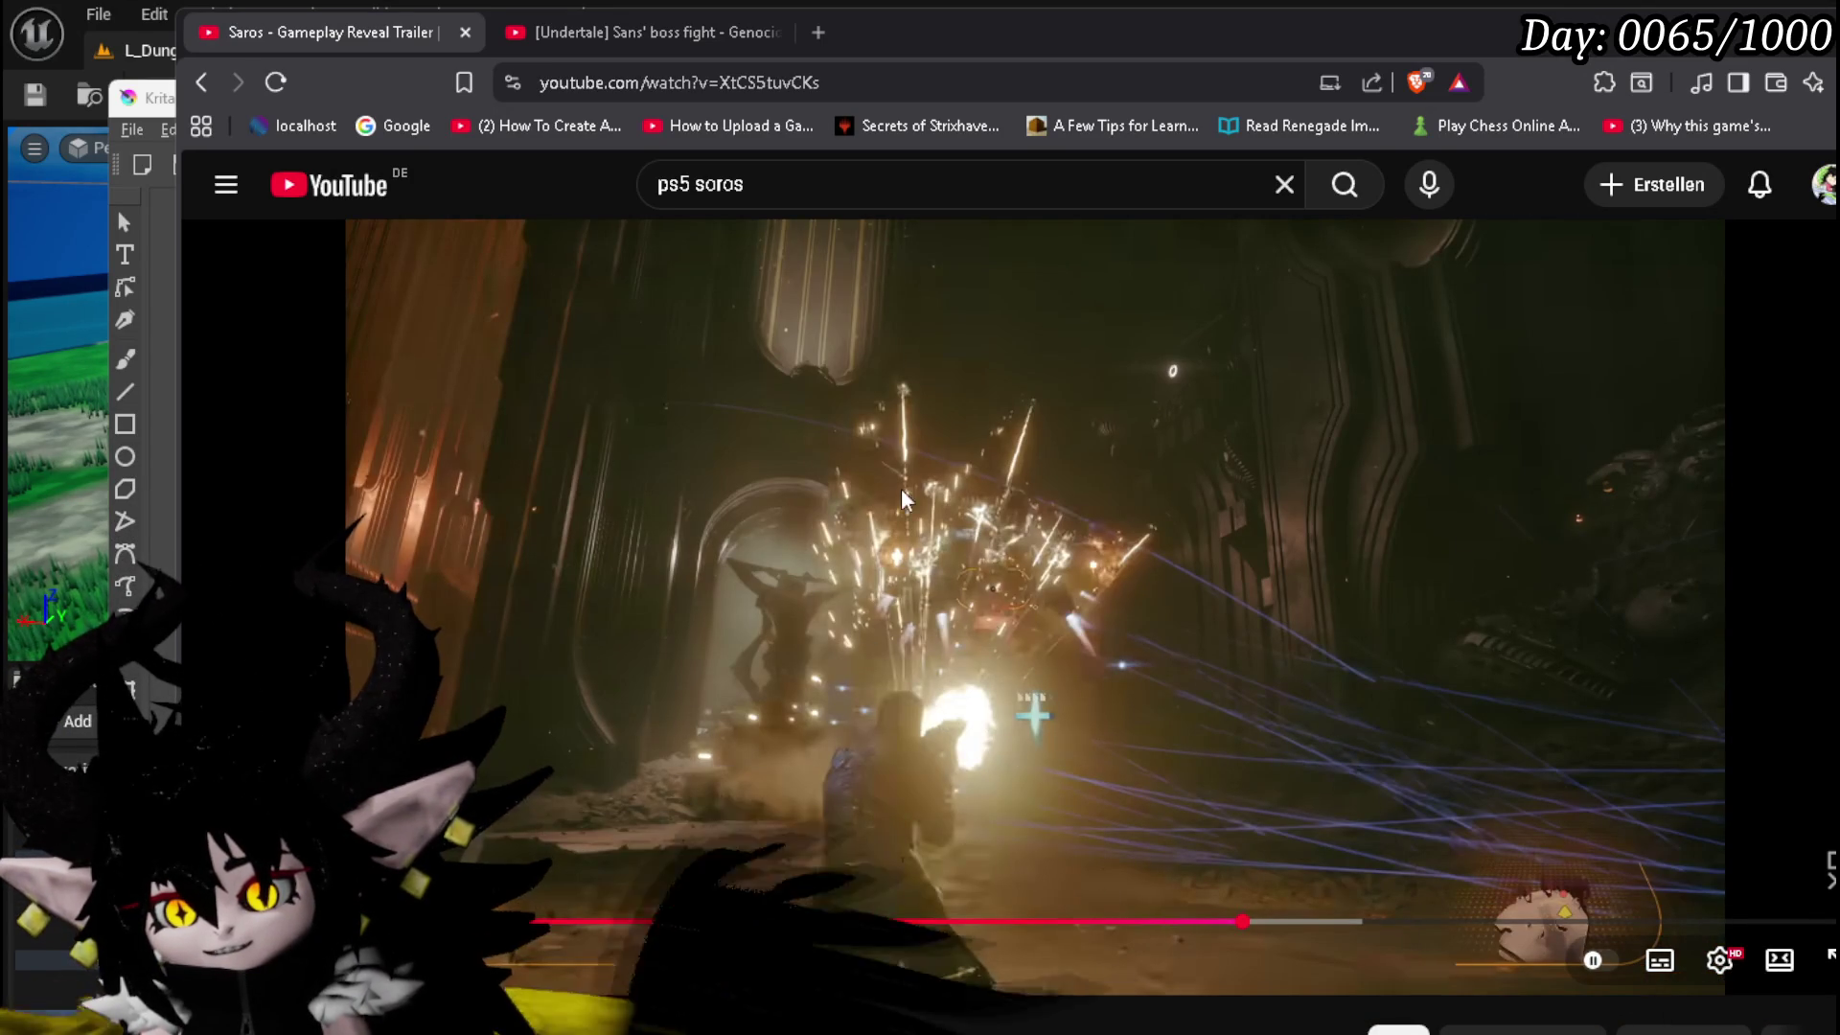
left_click_drag(1242, 922, 1438, 928)
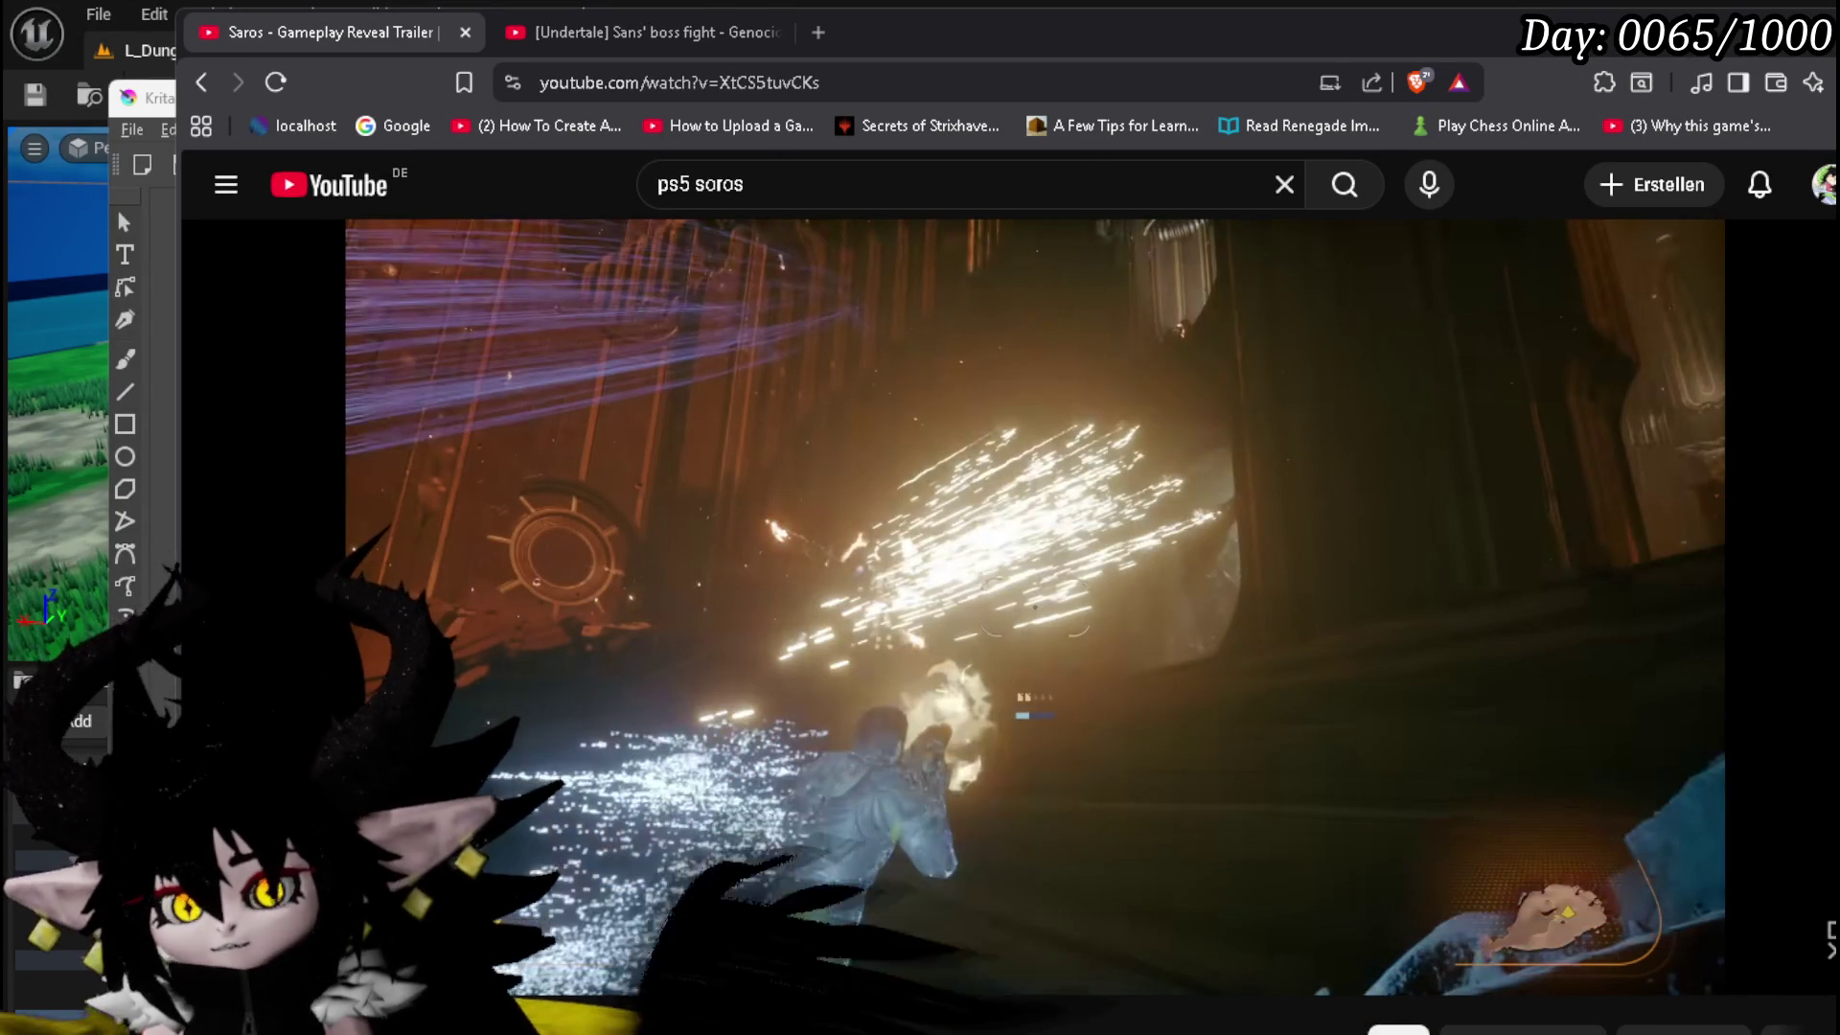
key("super+Down")
key("super+Down")
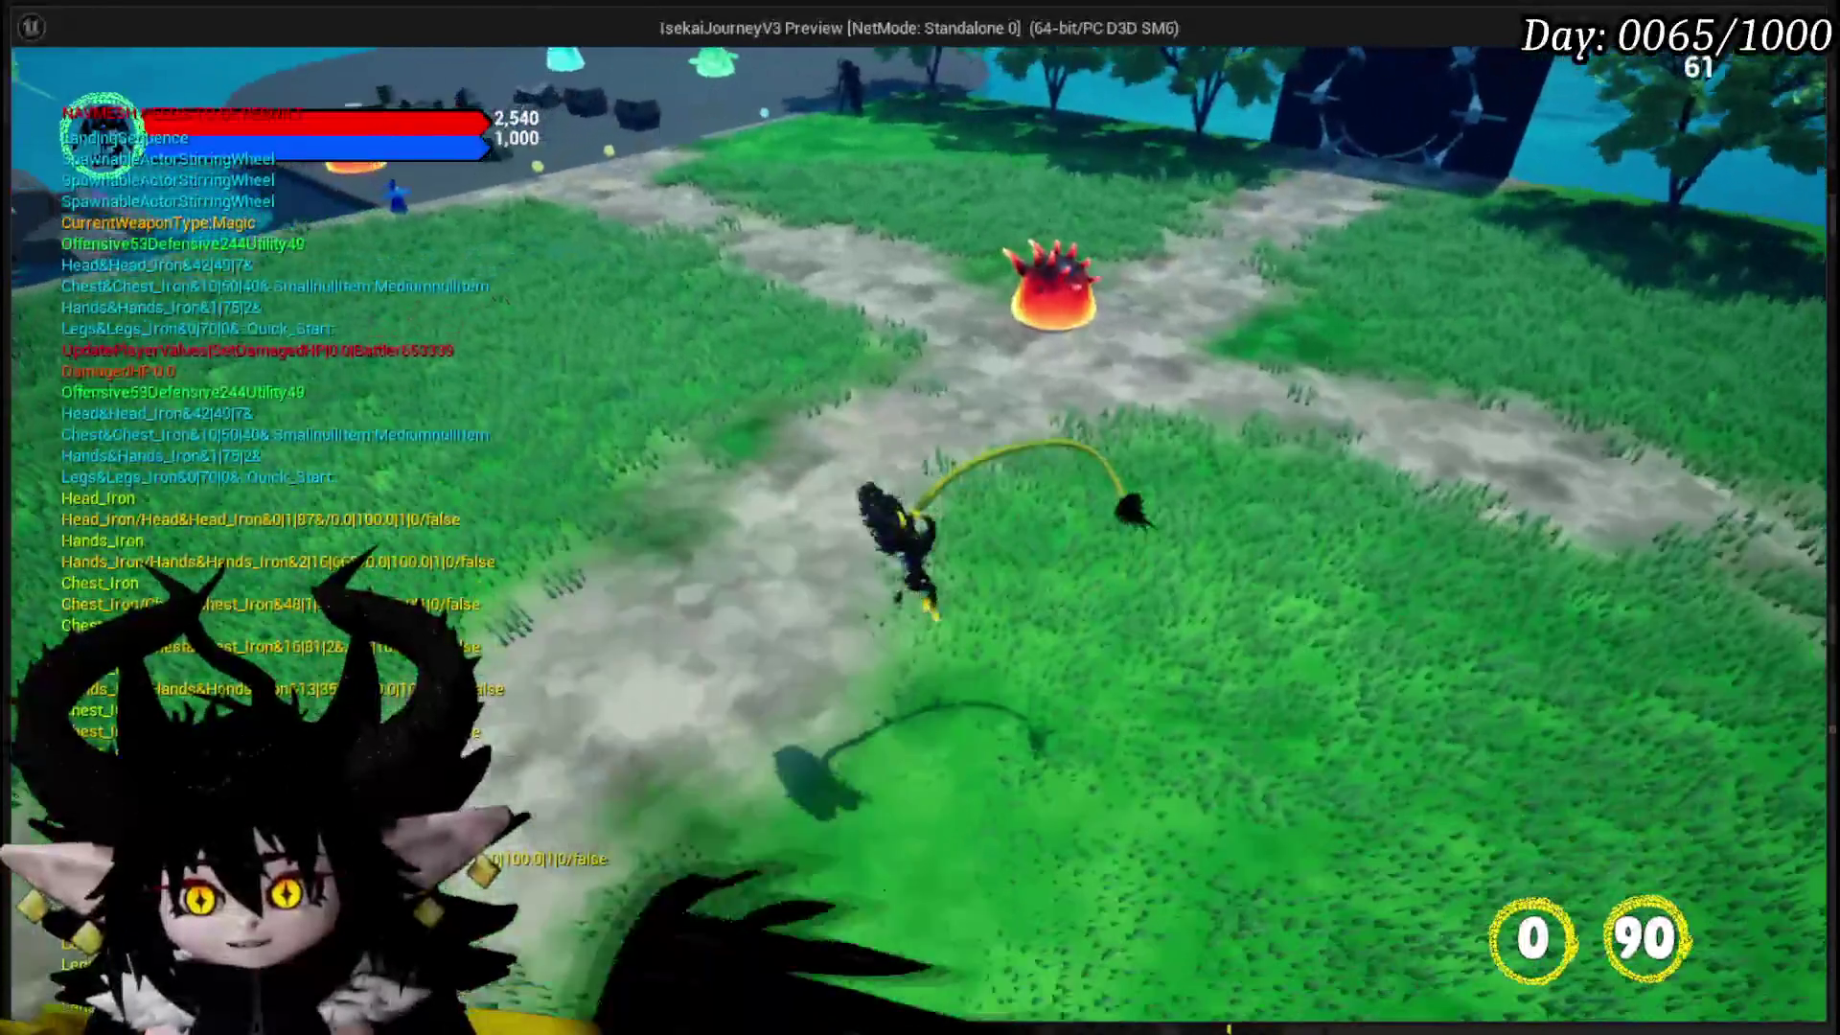
- Stop the game preview to return to the L_DungeonCreationTest editor
key("Escape")
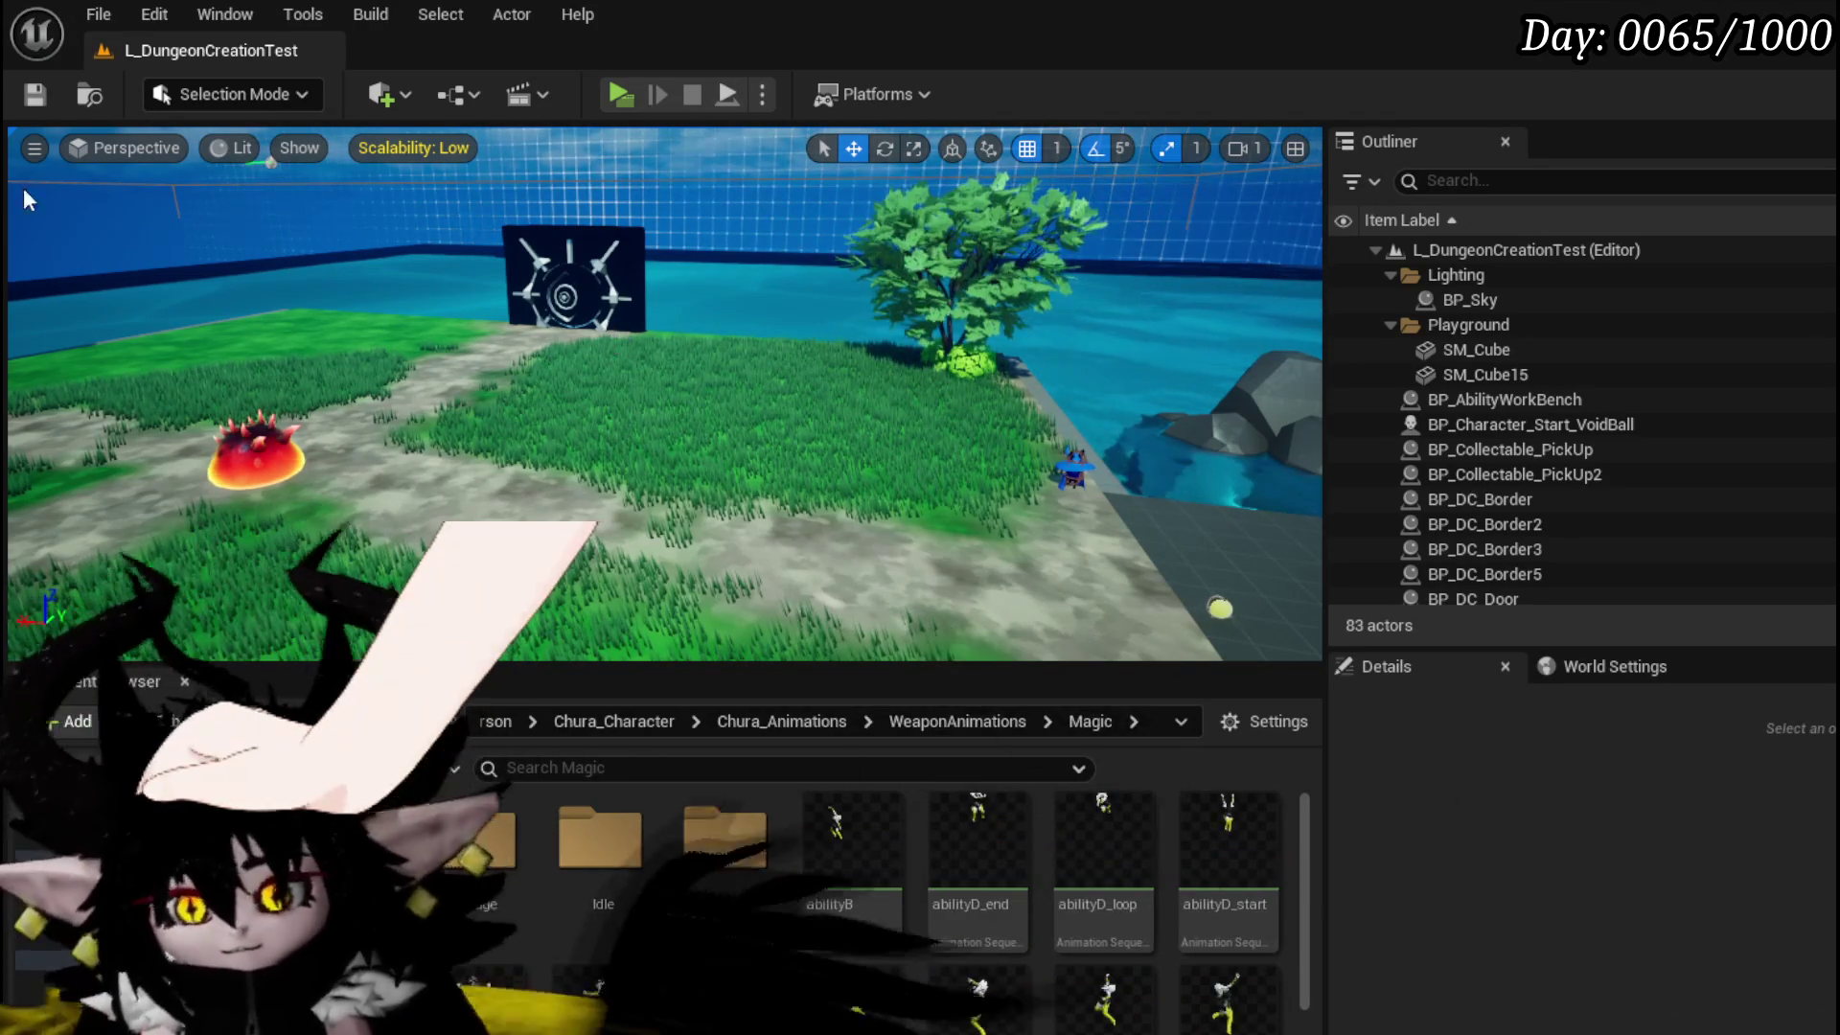
- Save the current level before switching to Krita
left_click(19, 93)
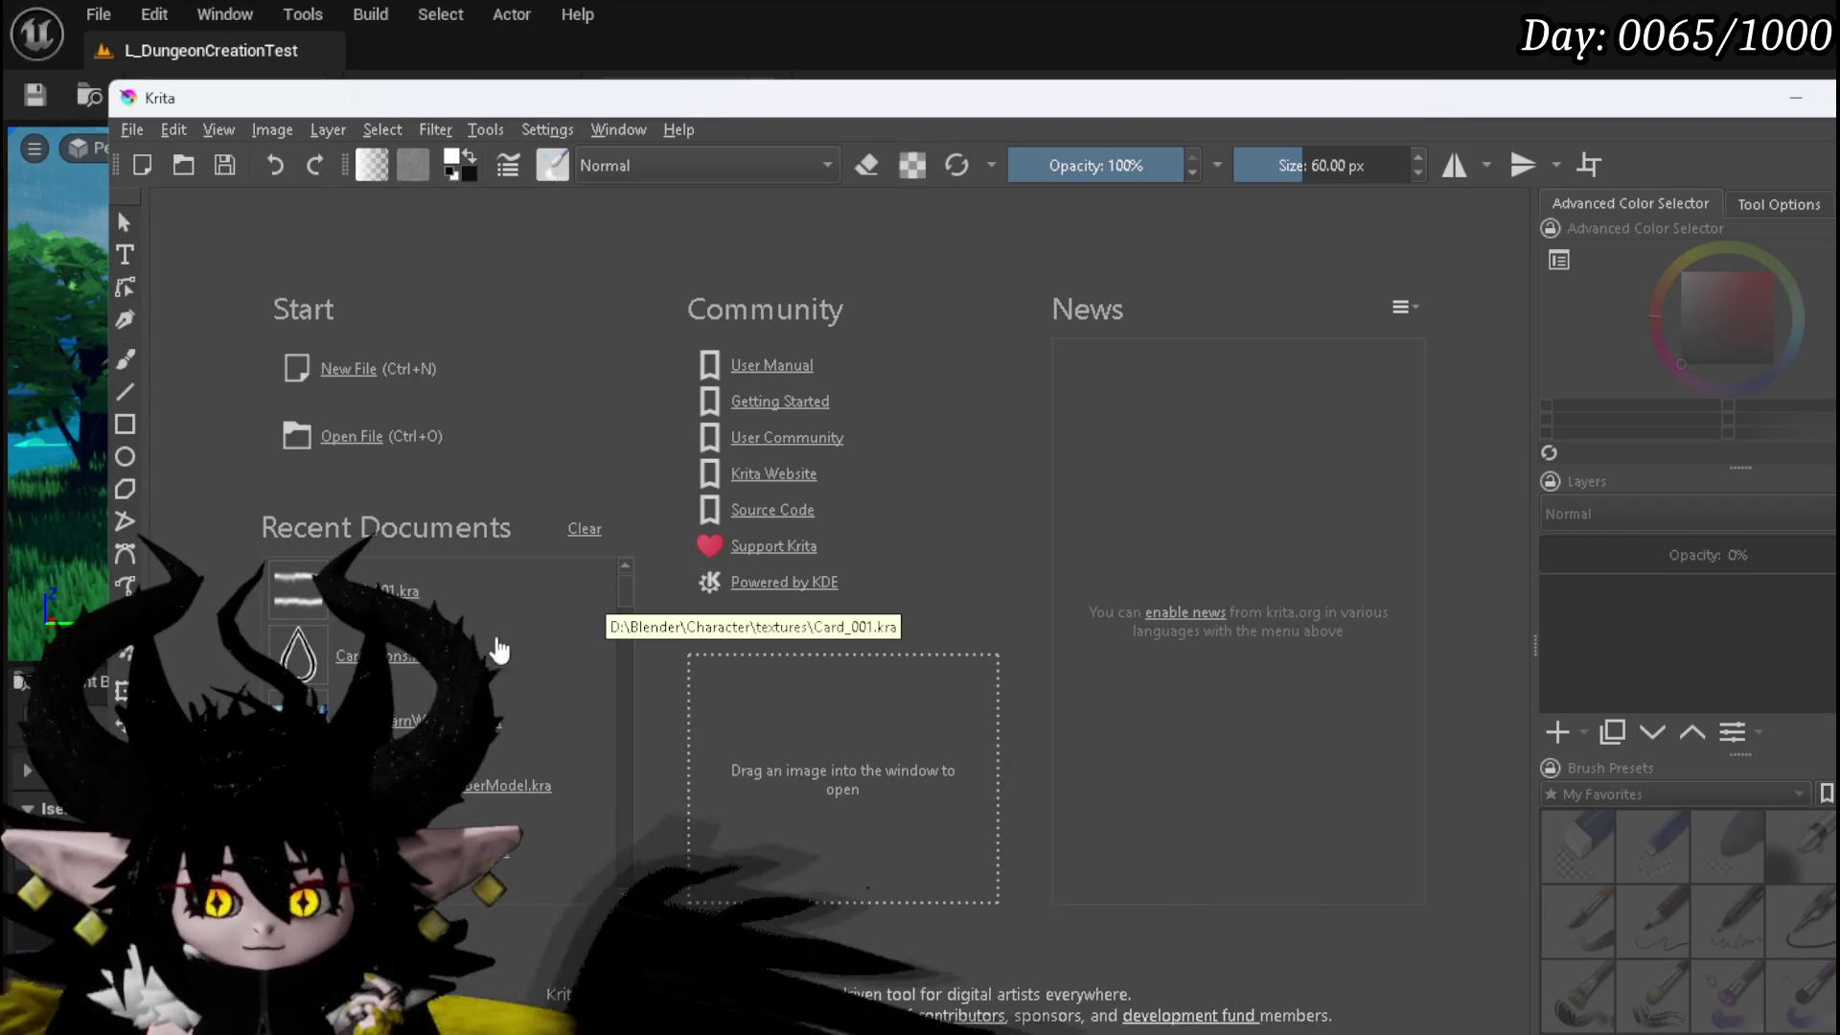
- Open Card_Icons.kra, hide the drop icon group, and make Paint Layer 5 active
left_click(414, 666)
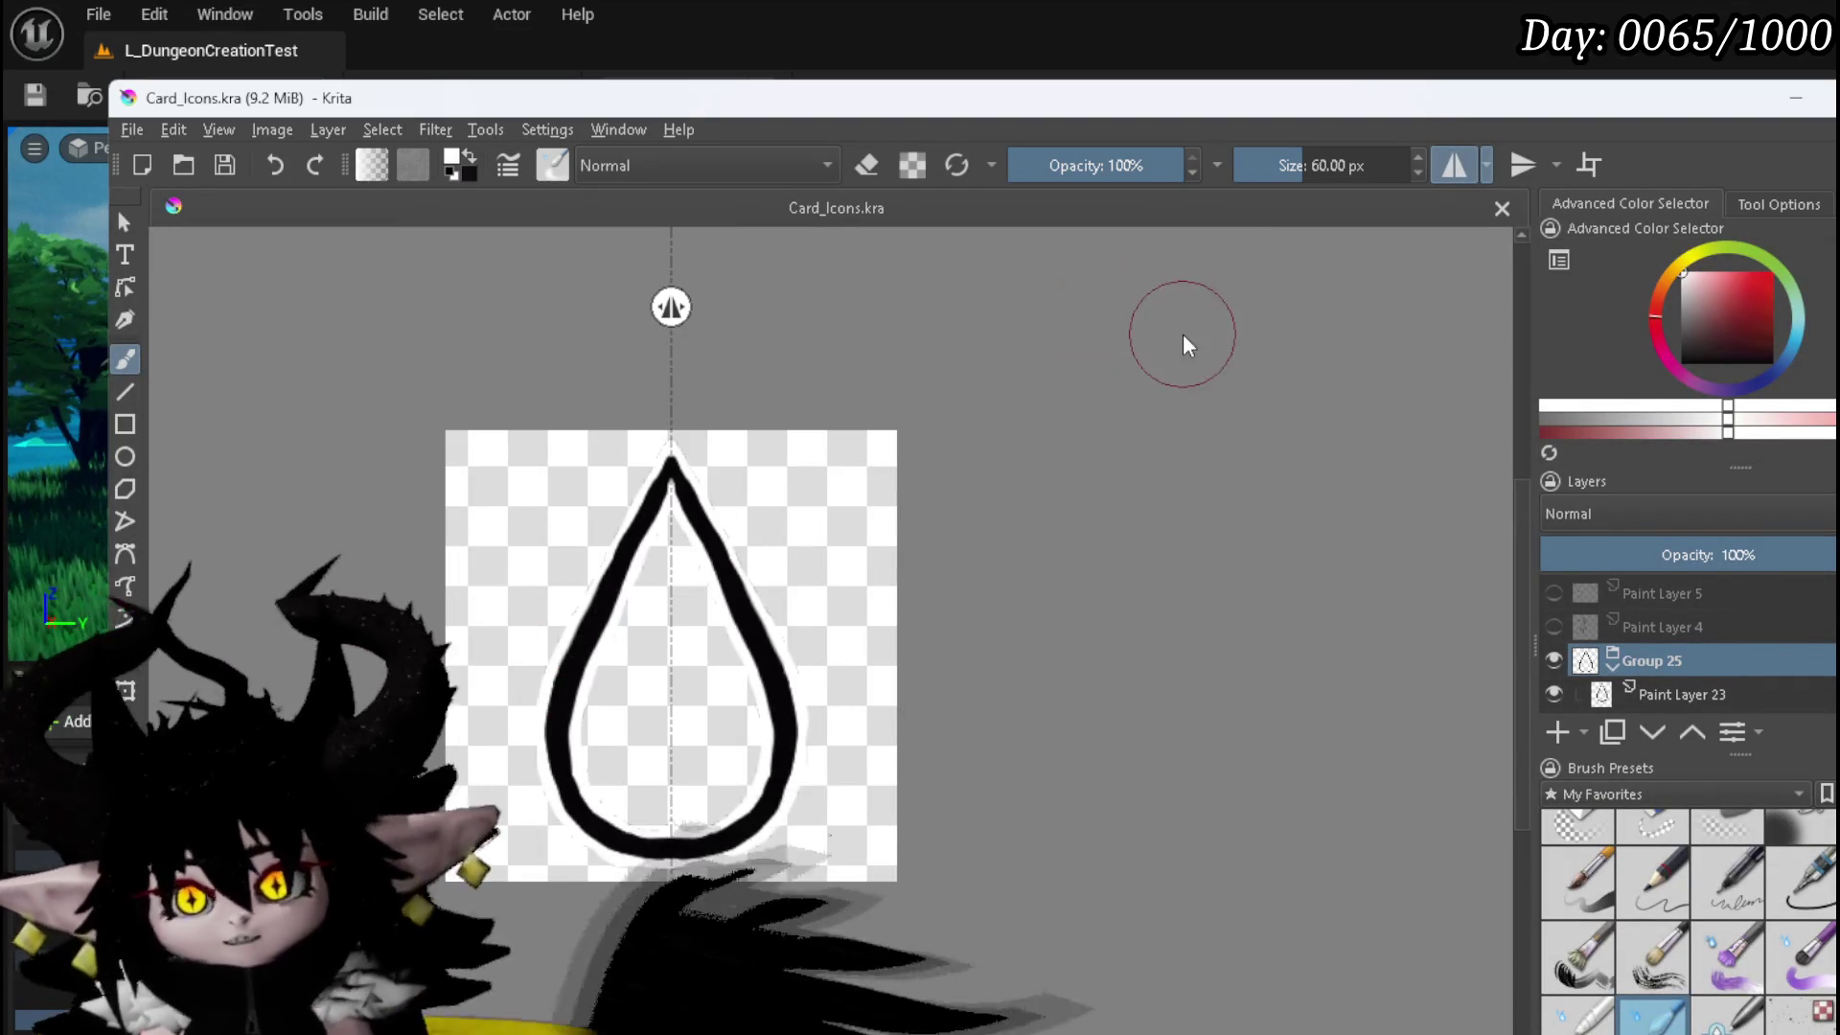
left_click(1552, 660)
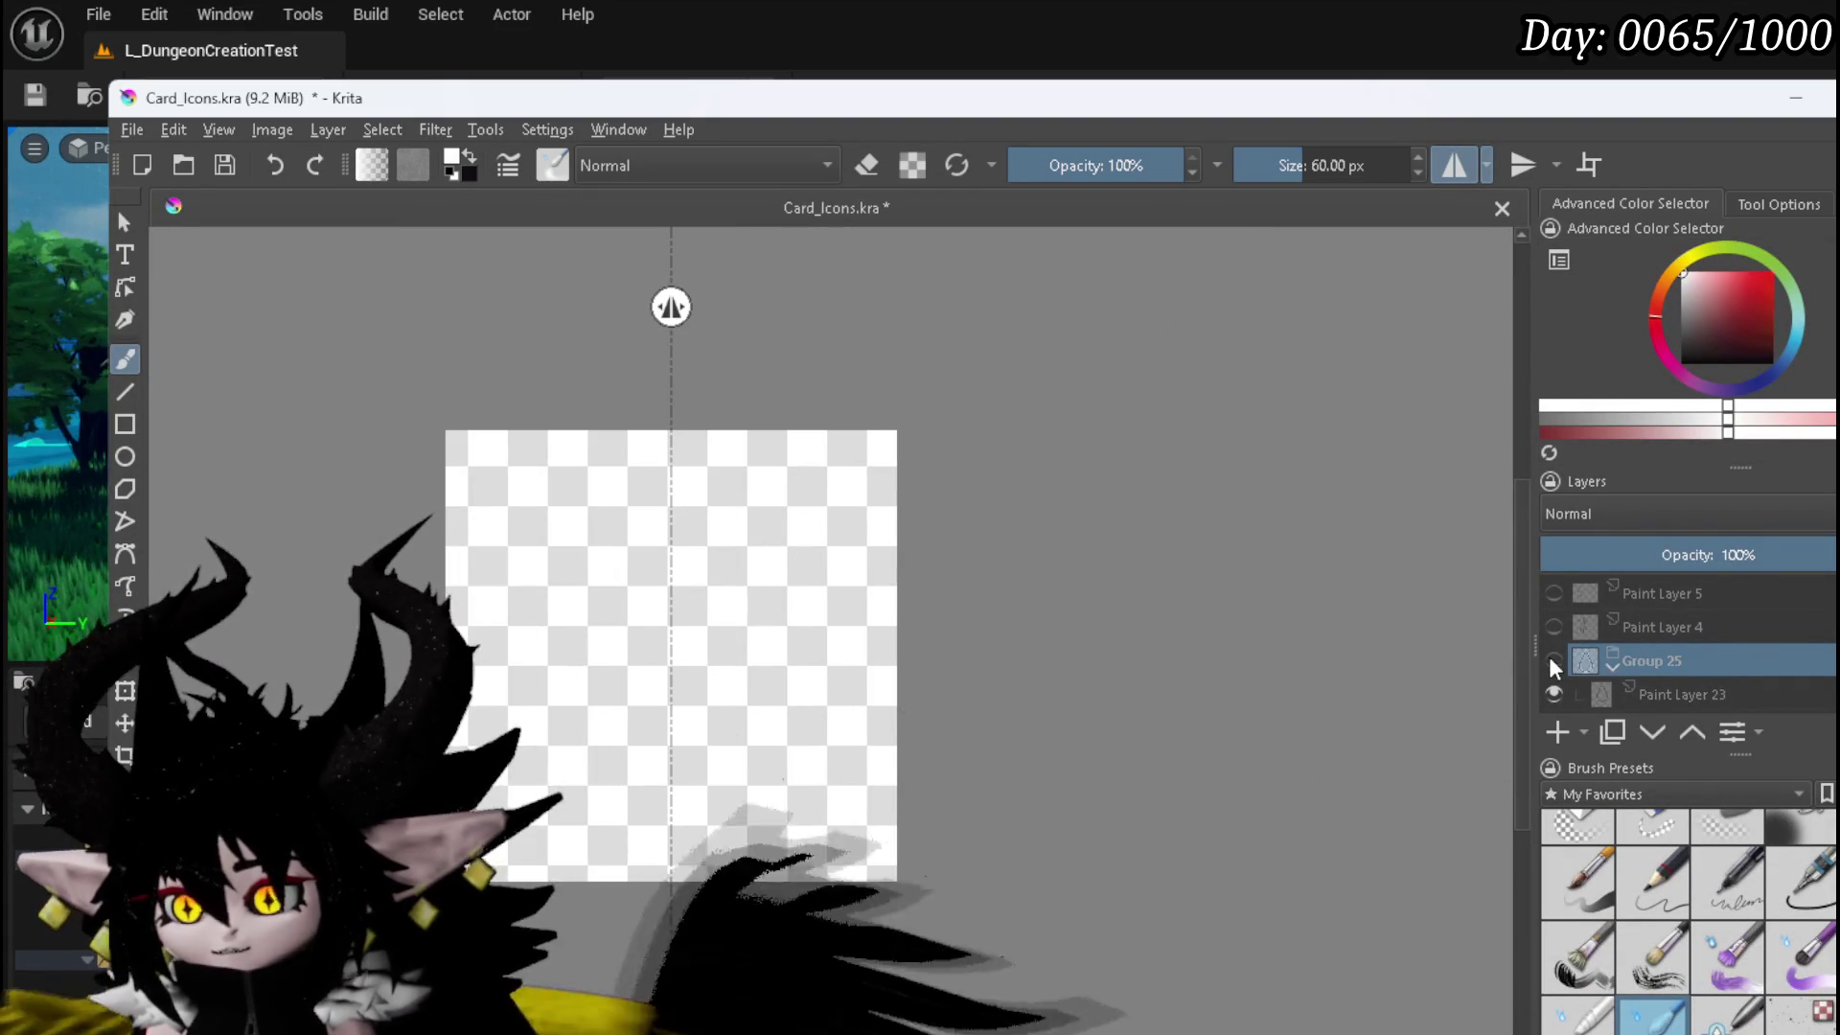
left_click(1689, 595)
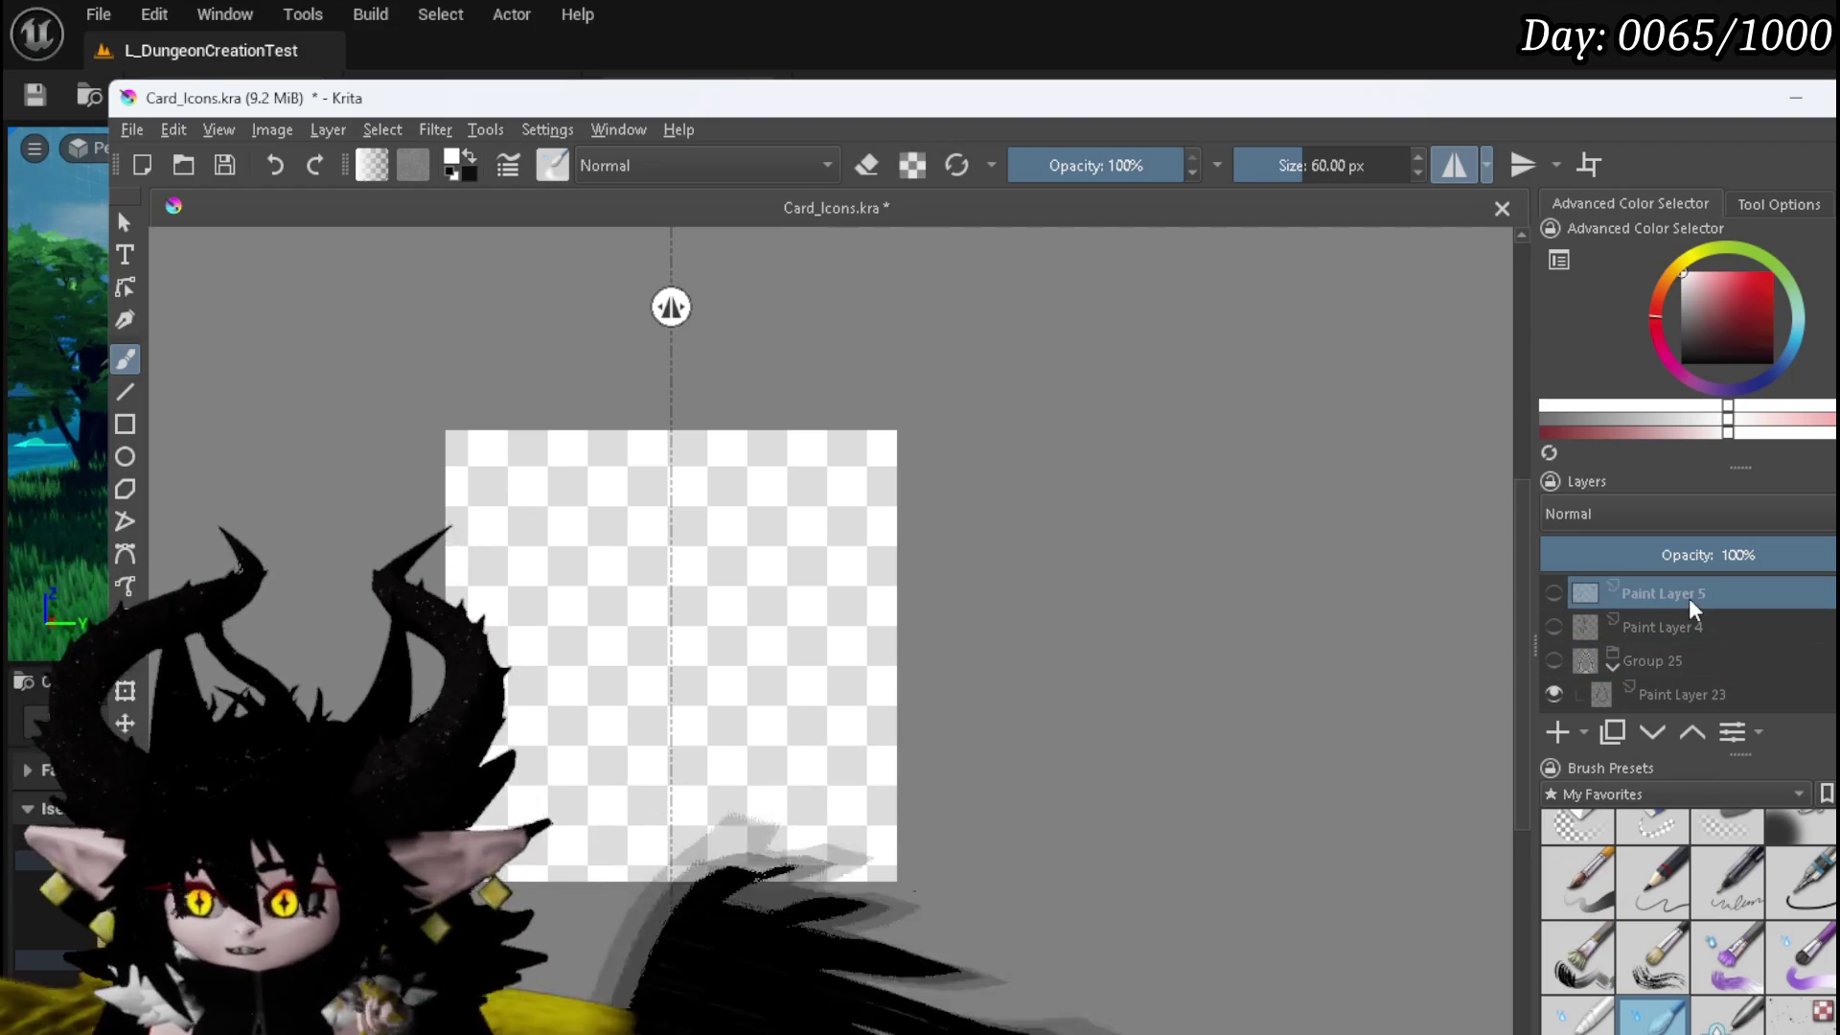
left_click(1553, 593)
left_click(1553, 593)
left_click(1658, 627)
left_click(1553, 627)
left_click(1553, 627)
left_click(1553, 593)
left_click(1553, 593)
left_click(1684, 595)
- Add a new paint layer with mirroring off and paint a 40 px white stroke, showing Background
left_click(1557, 732)
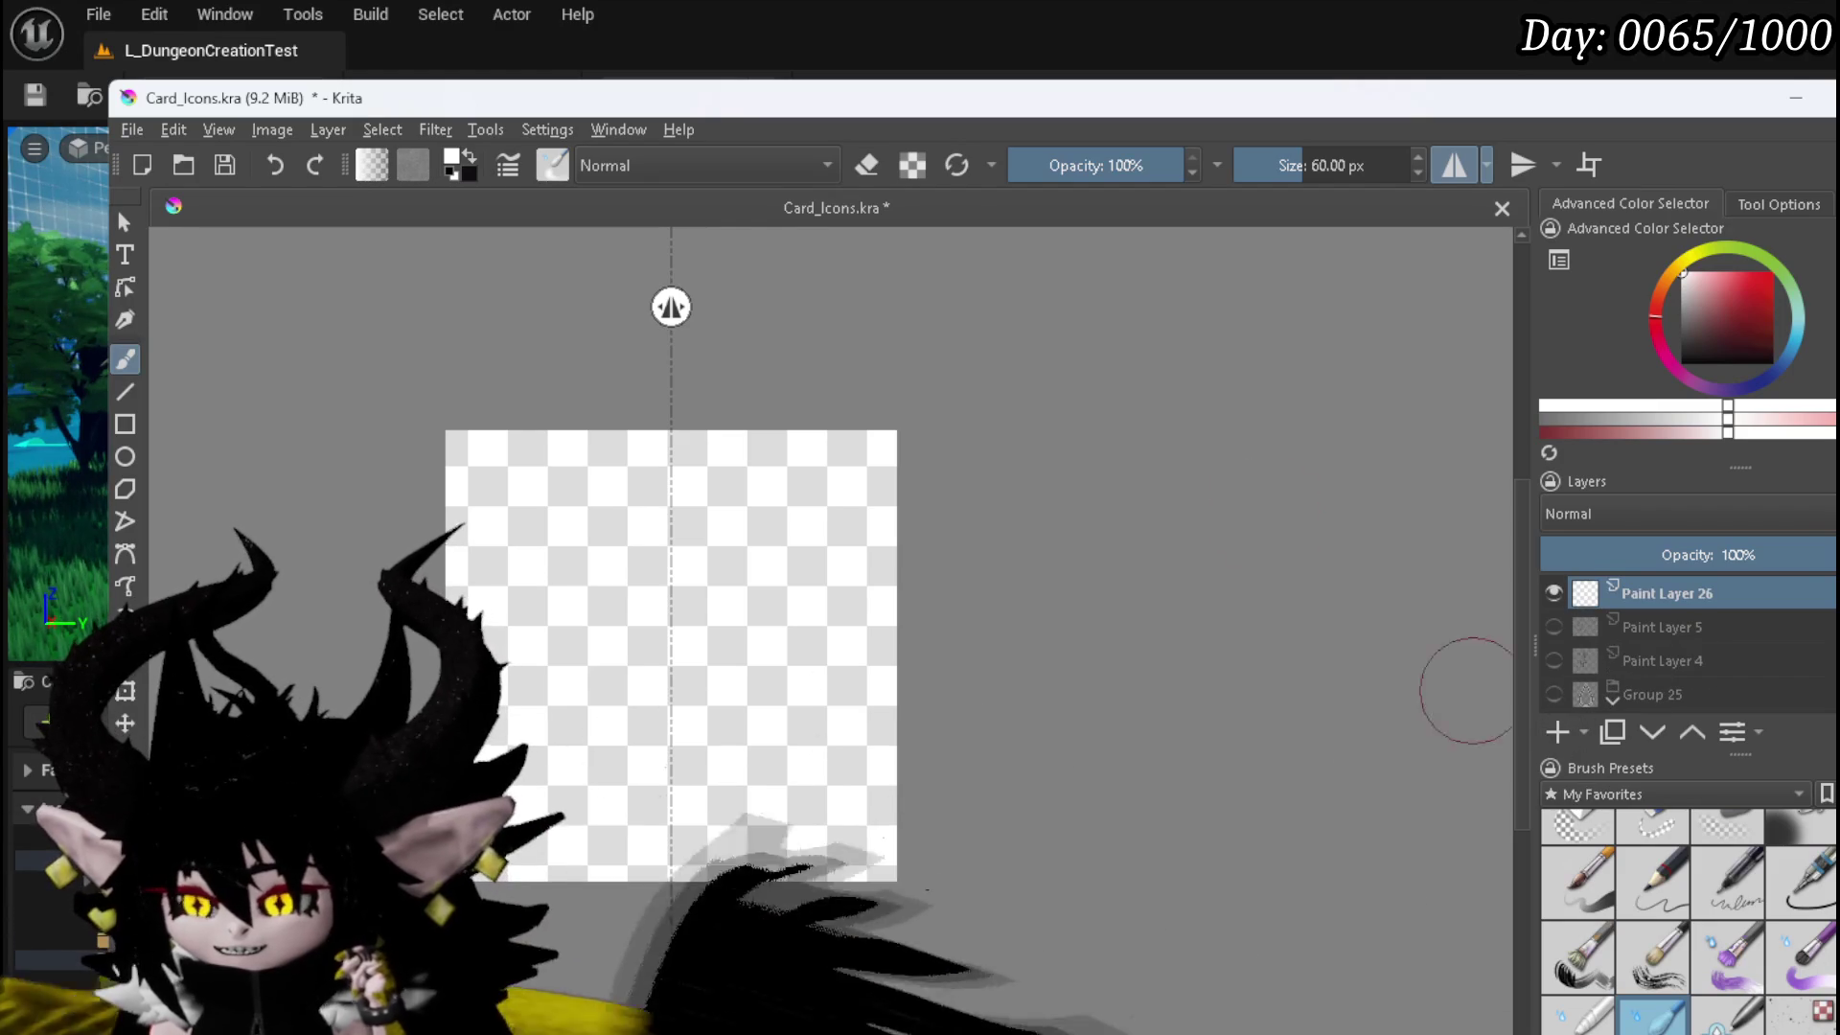
left_click(1454, 165)
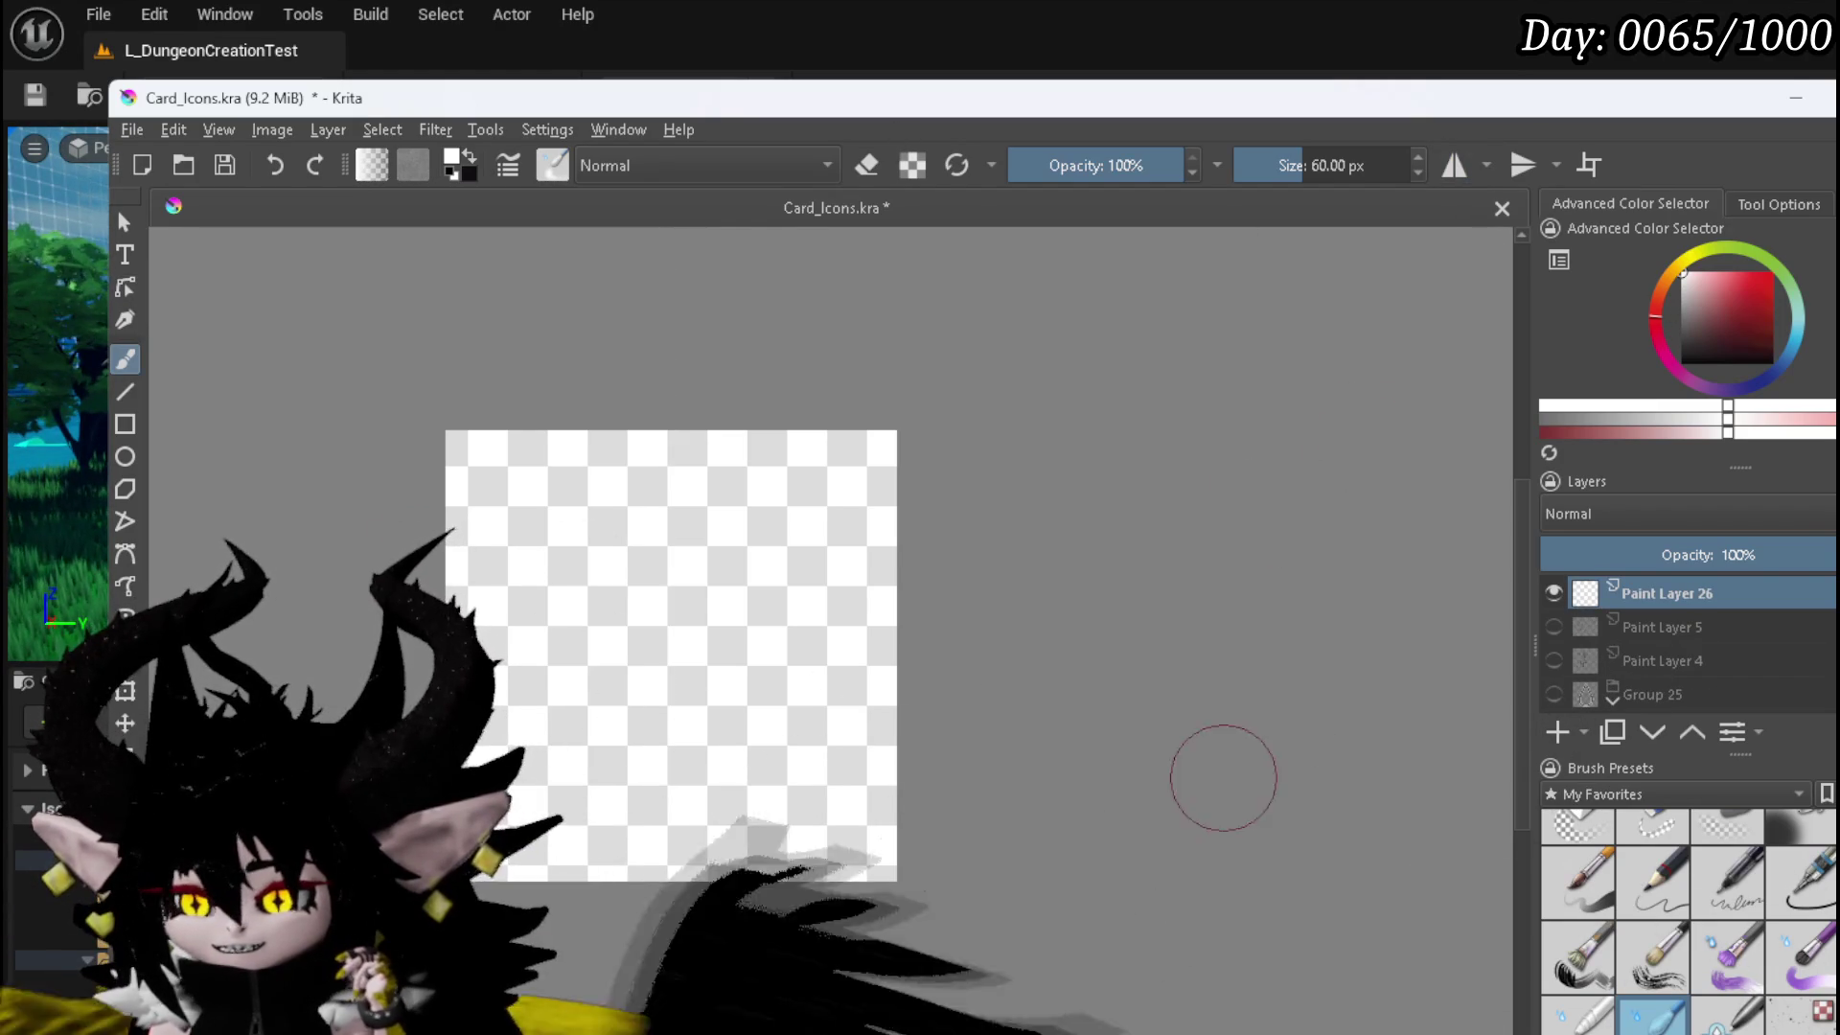
scroll(1826, 863, "up", 1)
left_click(1730, 997)
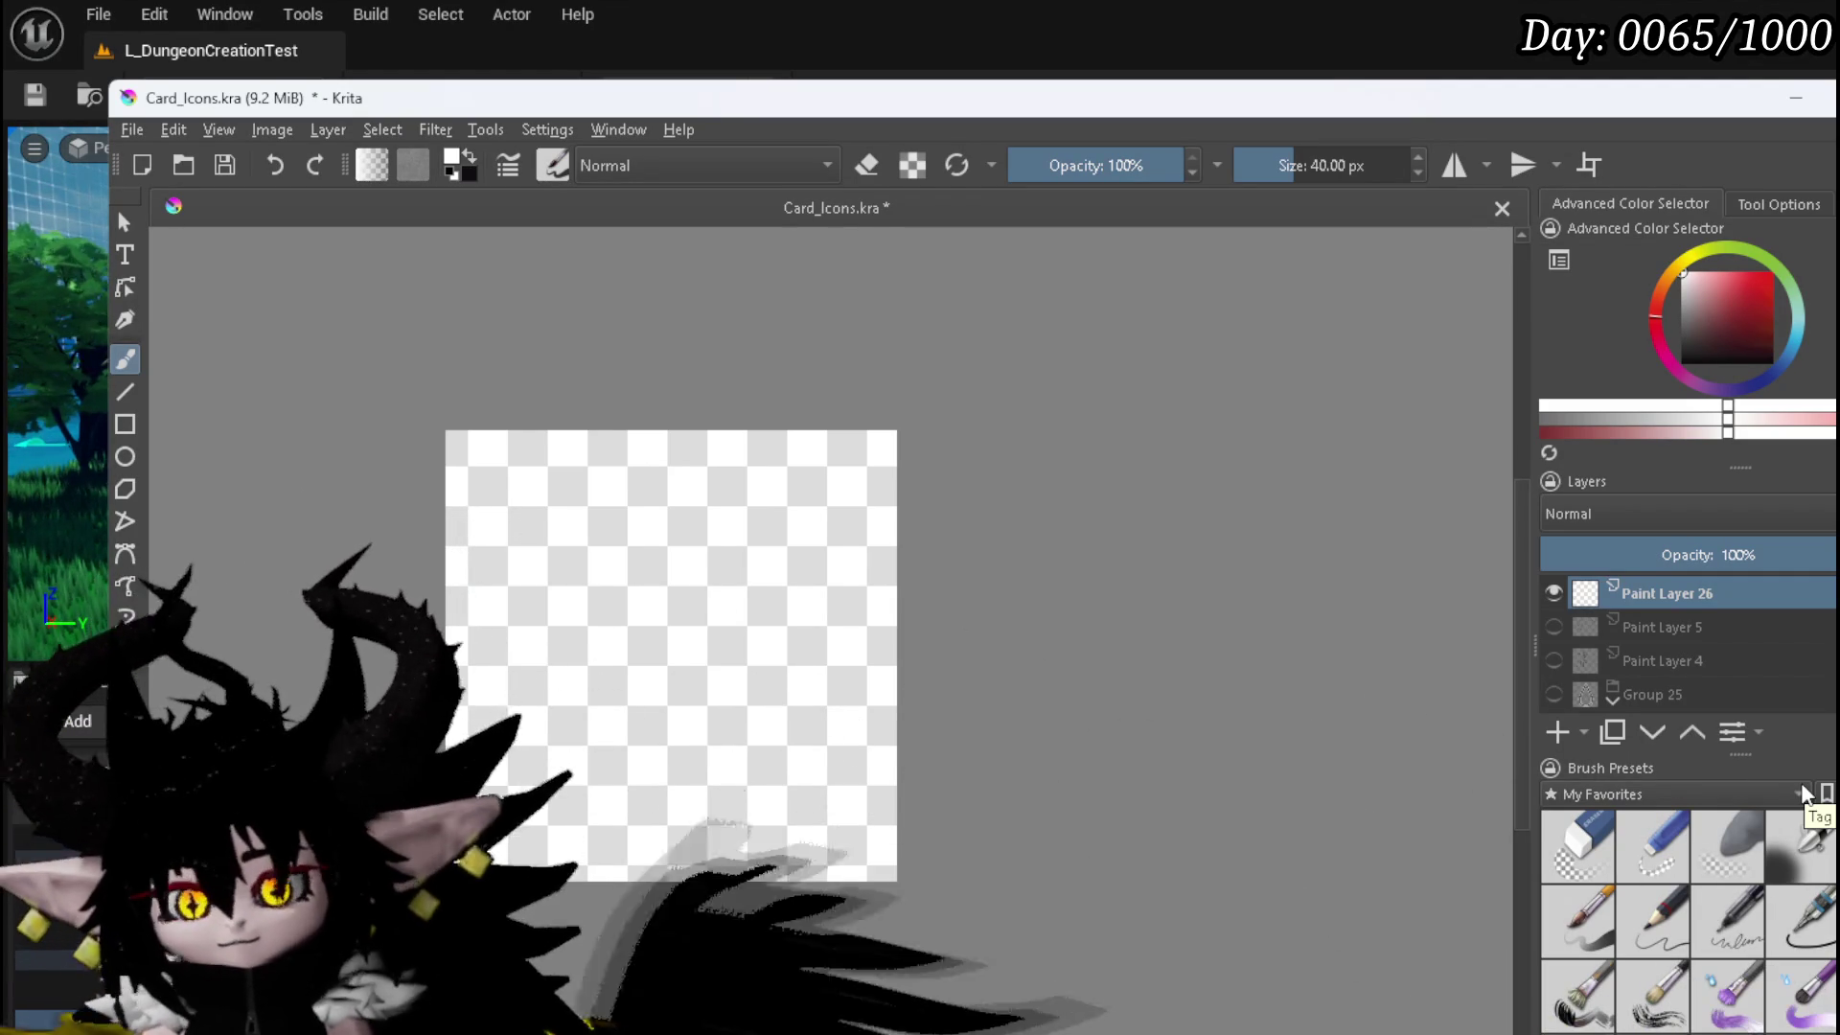
left_click_drag(515, 752, 668, 757)
scroll(1677, 651, "down", 5)
left_click(1554, 695)
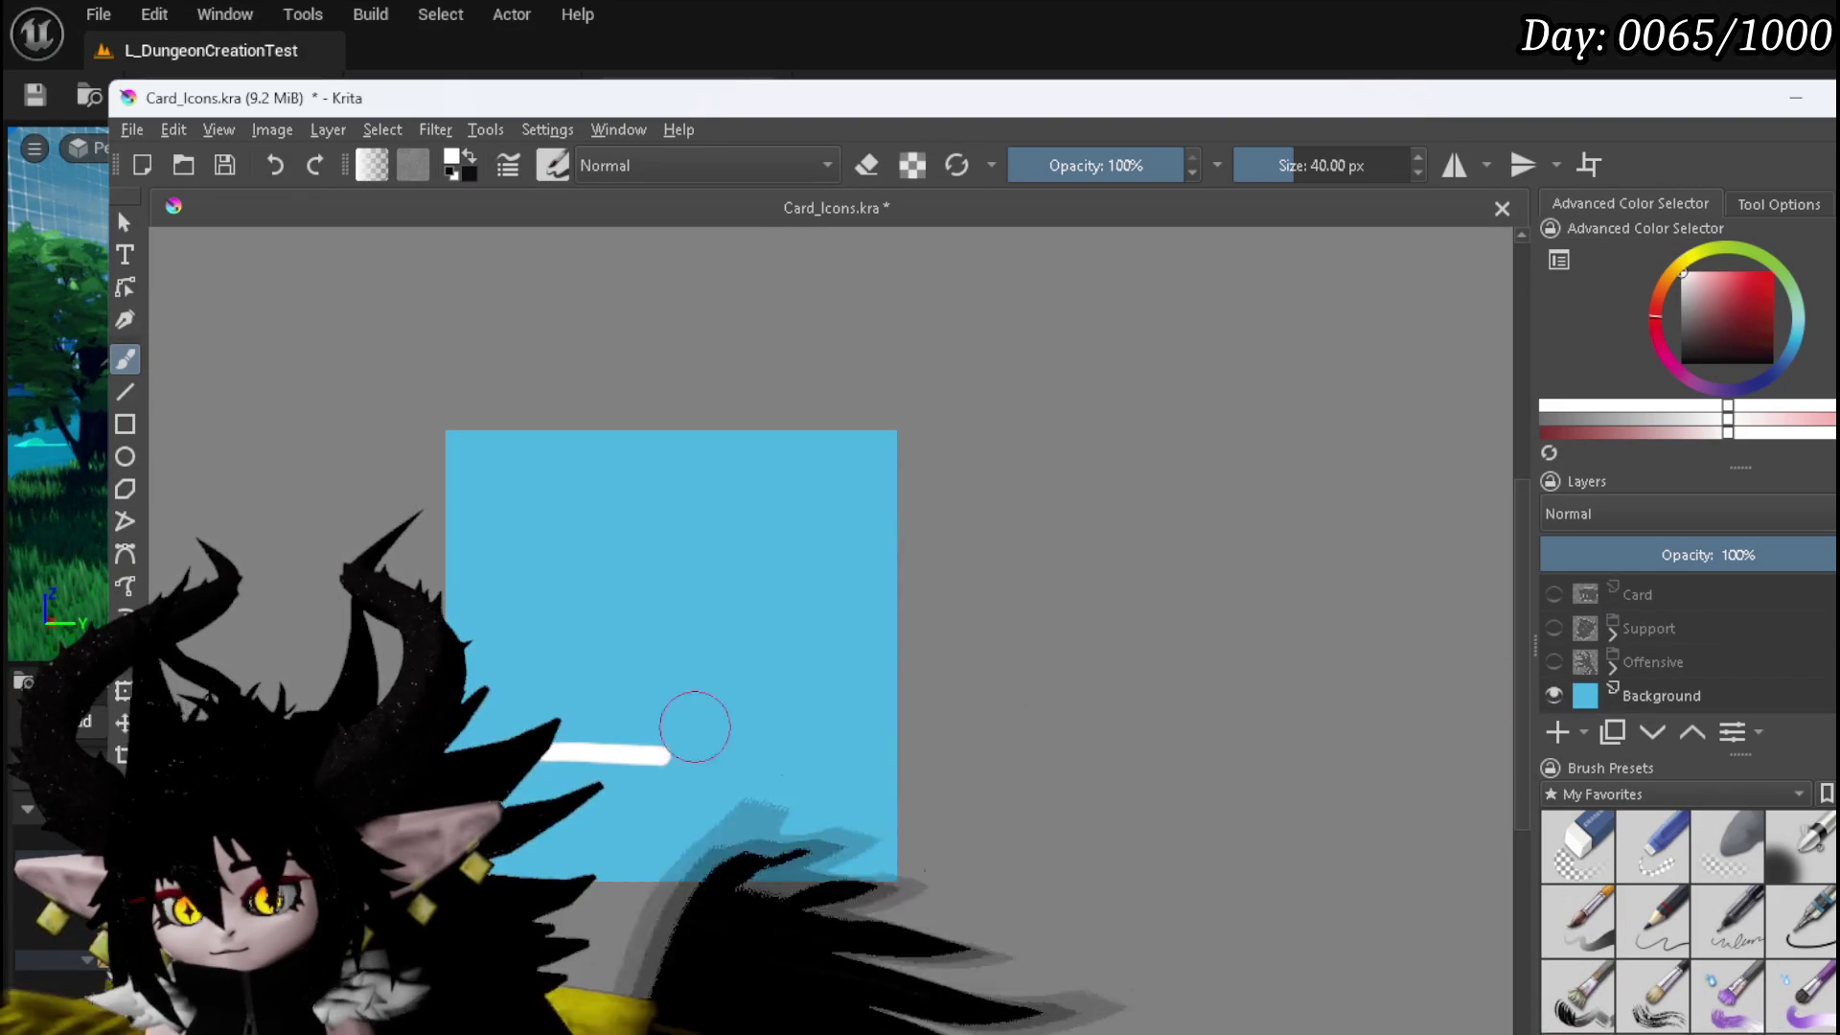
- Paint the white arrow's rightward curve, top-left arrowhead and bottom stroke
mouse_move(506, 758)
left_mouse_down()
mouse_move(734, 750)
mouse_move(808, 727)
mouse_move(839, 633)
mouse_move(830, 562)
mouse_move(690, 534)
mouse_move(533, 537)
mouse_move(549, 575)
mouse_move(587, 583)
mouse_move(580, 525)
mouse_move(542, 554)
mouse_move(561, 571)
left_mouse_up()
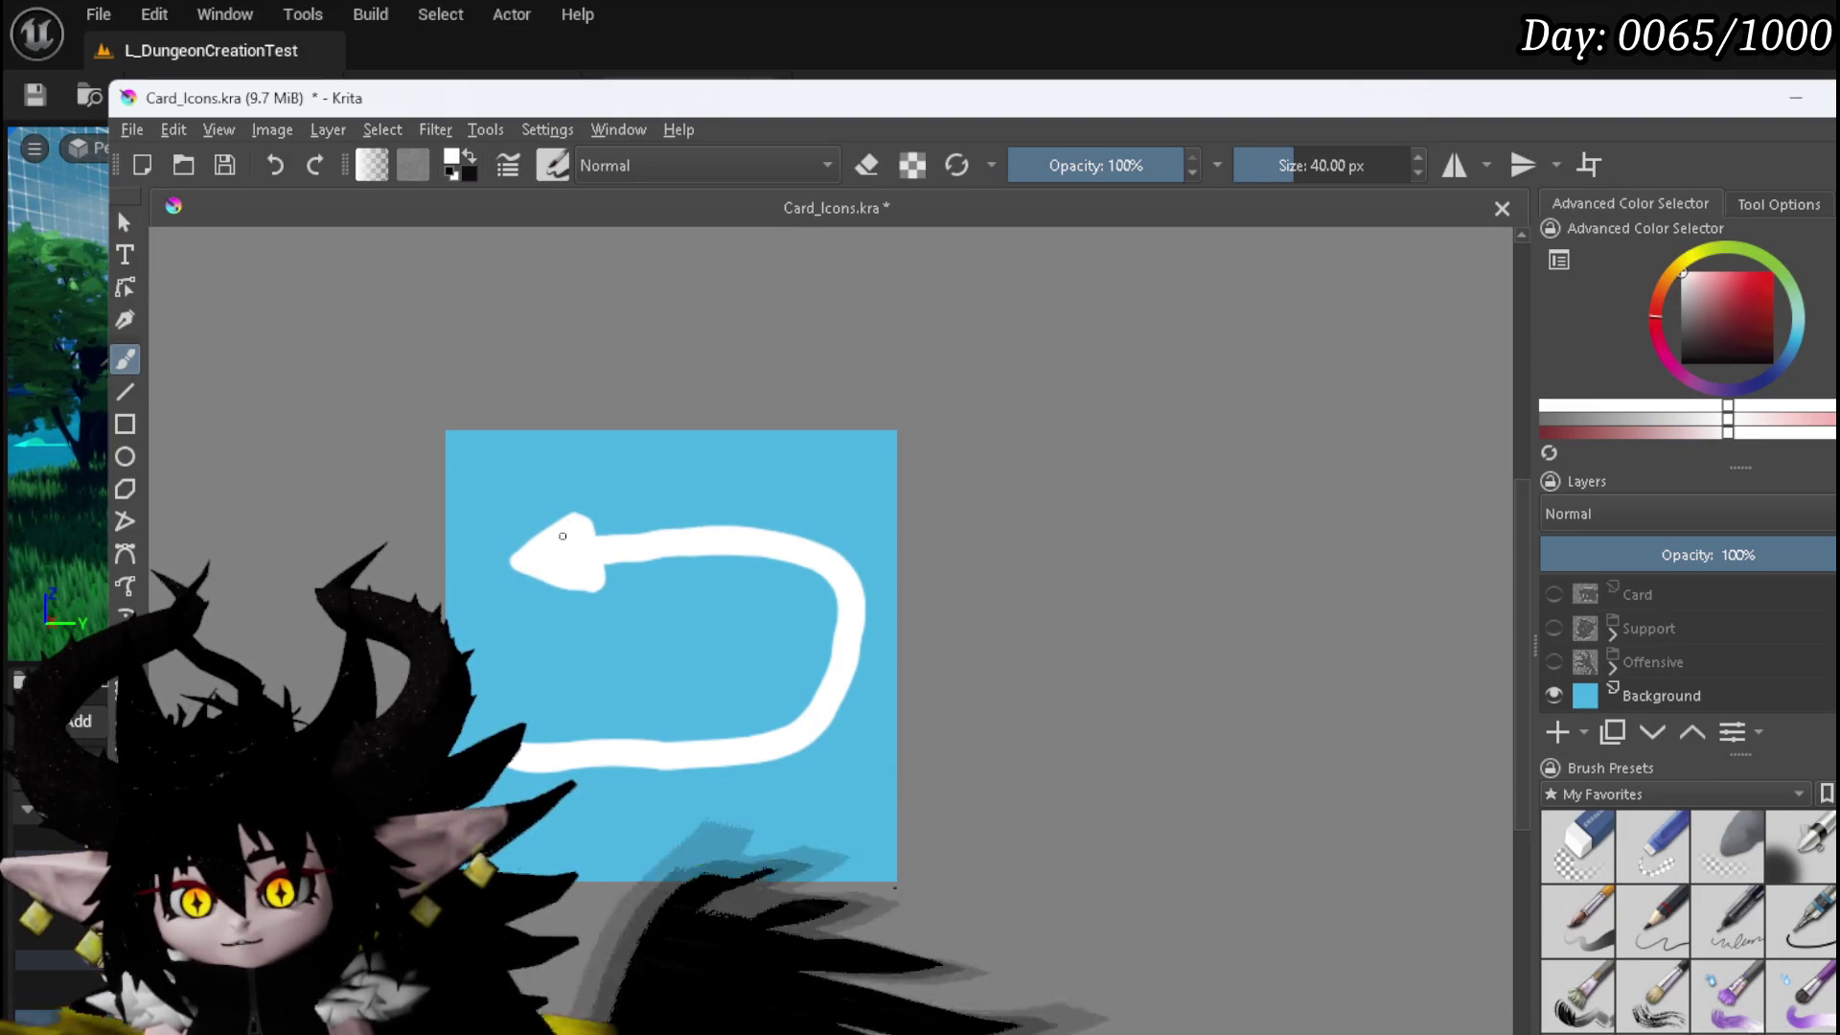
mouse_move(590, 508)
left_mouse_down()
mouse_move(517, 566)
mouse_move(598, 588)
left_mouse_up()
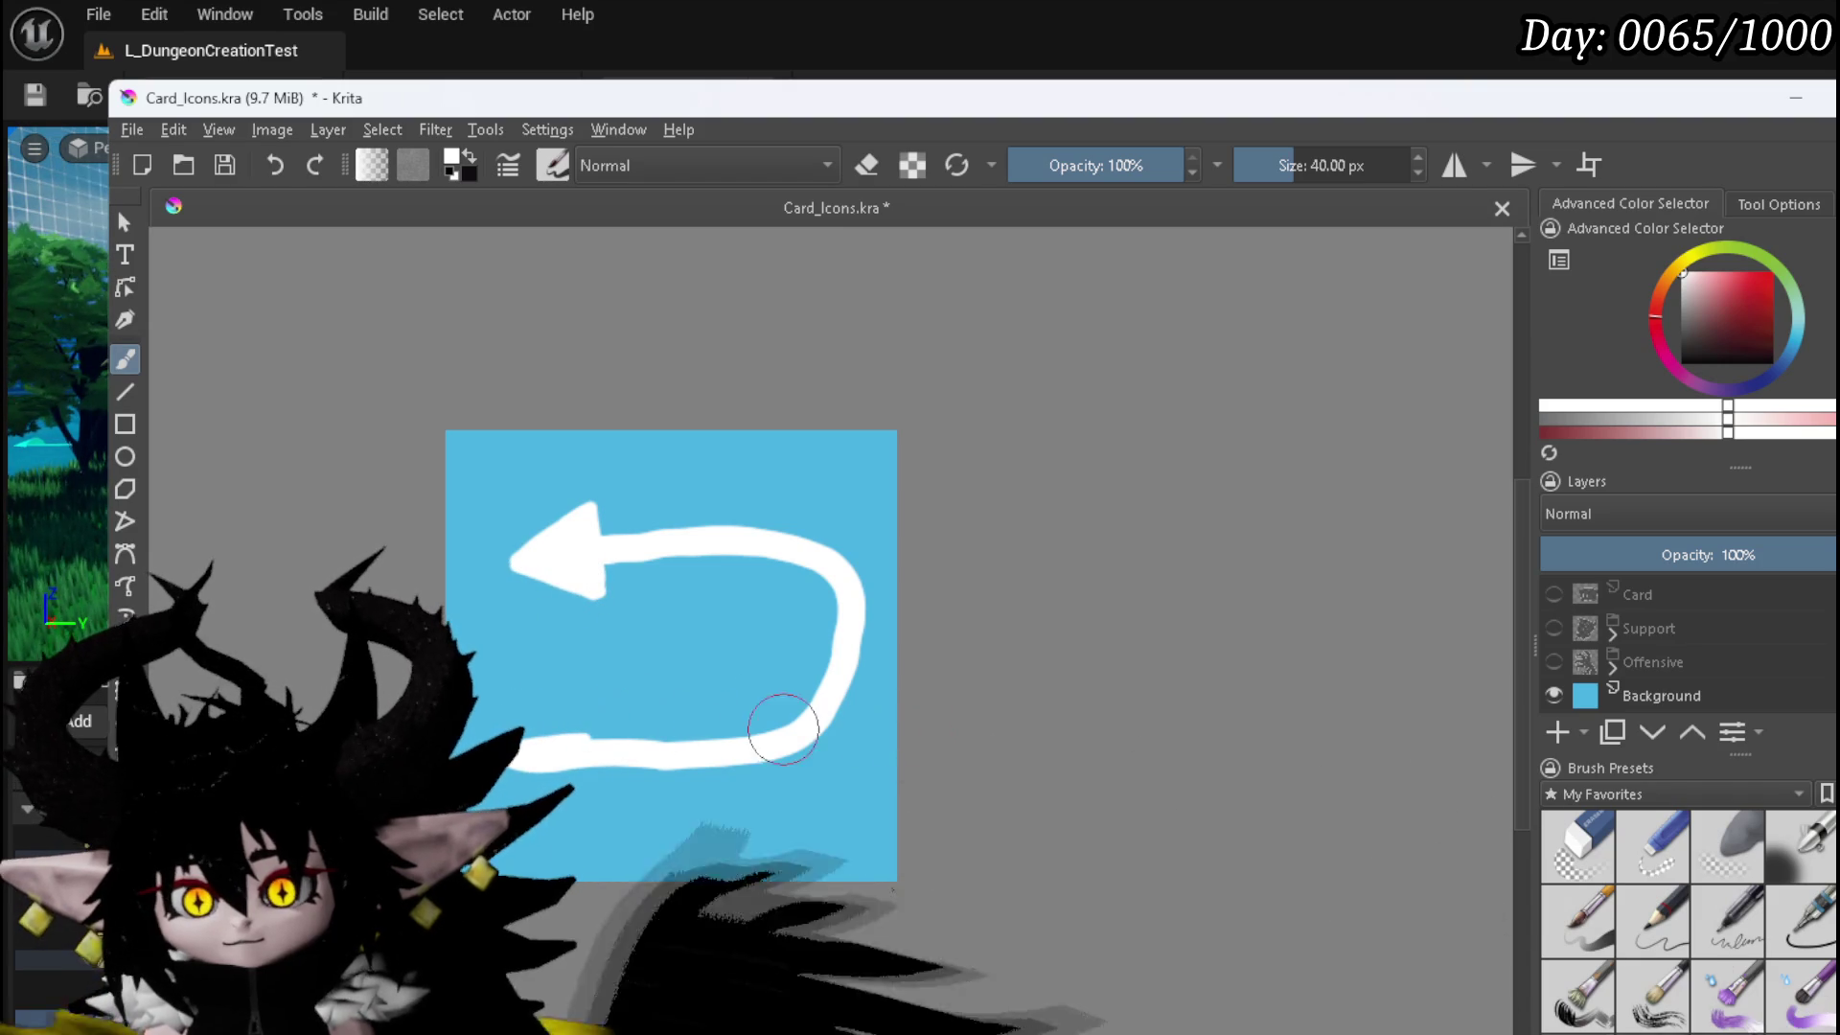
mouse_move(522, 740)
left_mouse_down()
mouse_move(681, 747)
mouse_move(530, 762)
mouse_move(792, 751)
mouse_move(848, 707)
mouse_move(850, 600)
mouse_move(858, 636)
mouse_move(834, 711)
mouse_move(843, 600)
mouse_move(801, 555)
mouse_move(748, 538)
mouse_move(812, 588)
left_mouse_up()
- Erase the arrow's rough inner edges and hide the blue Background layer
left_click(1578, 845)
mouse_move(747, 563)
left_mouse_down()
mouse_move(816, 601)
mouse_move(832, 647)
left_mouse_up()
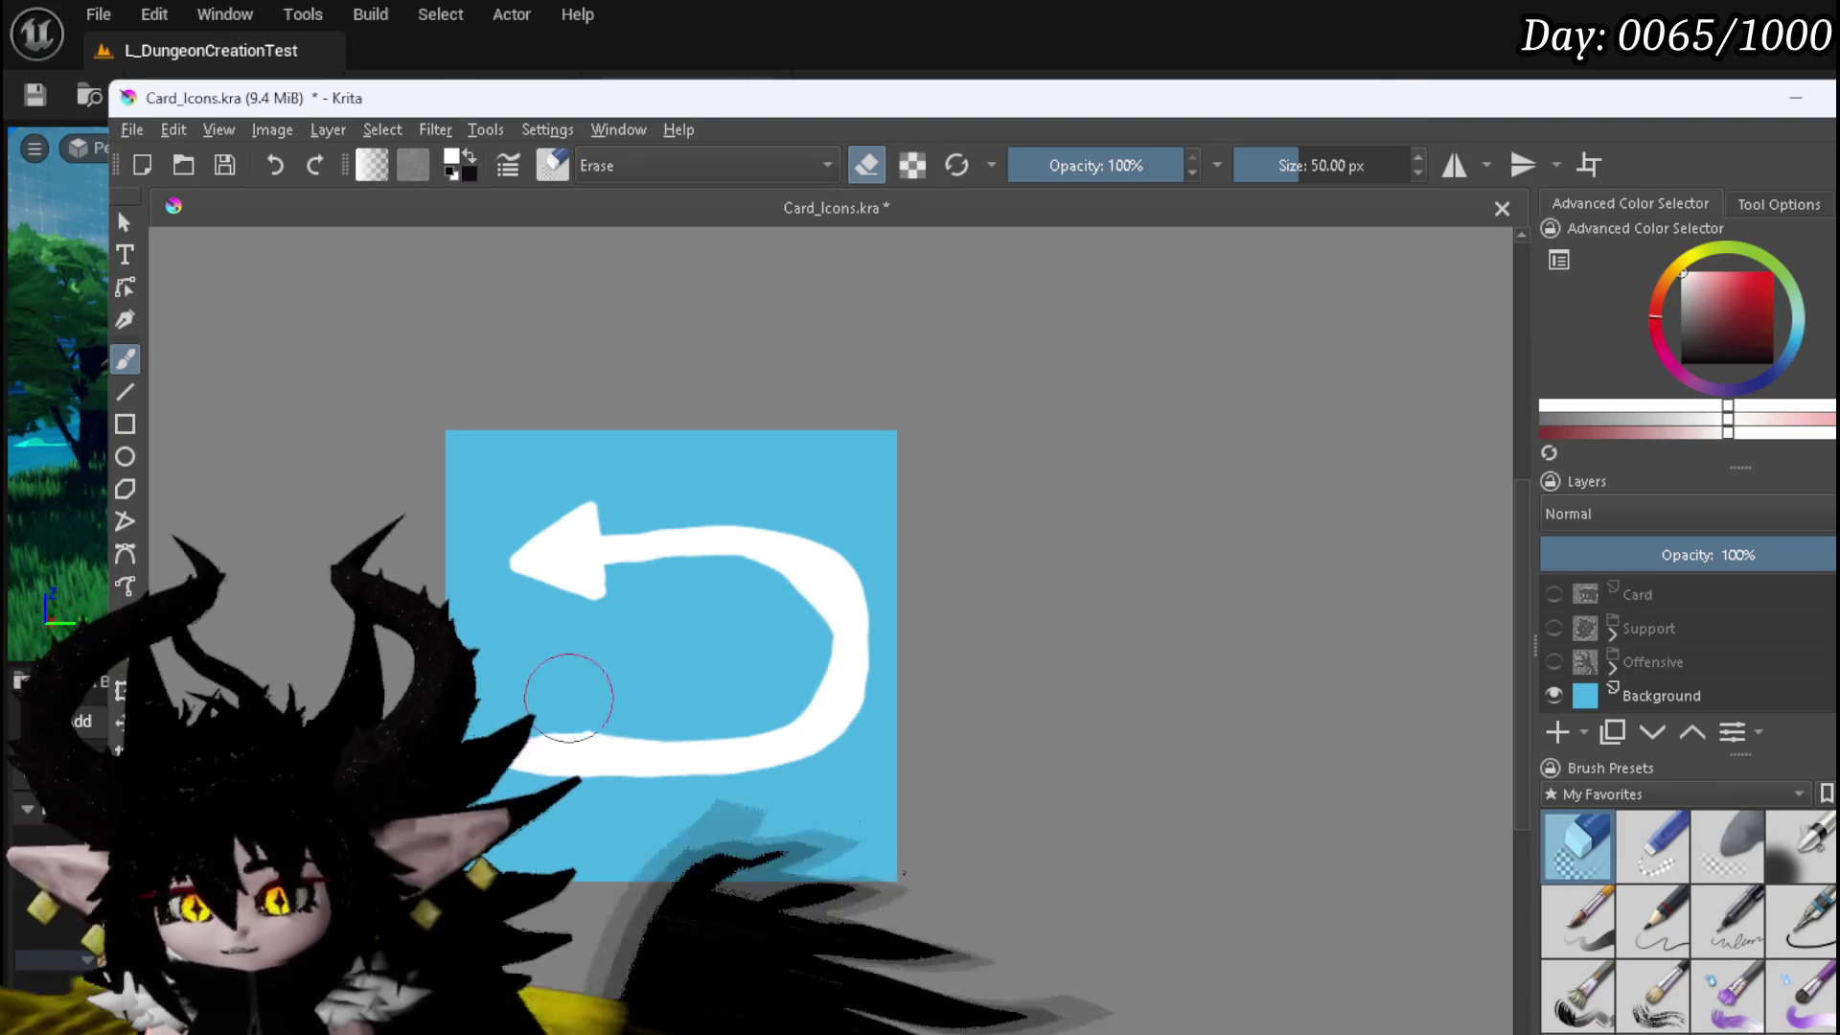
mouse_move(522, 718)
left_mouse_down()
mouse_move(790, 710)
mouse_move(824, 671)
mouse_move(826, 627)
mouse_move(799, 588)
left_mouse_up()
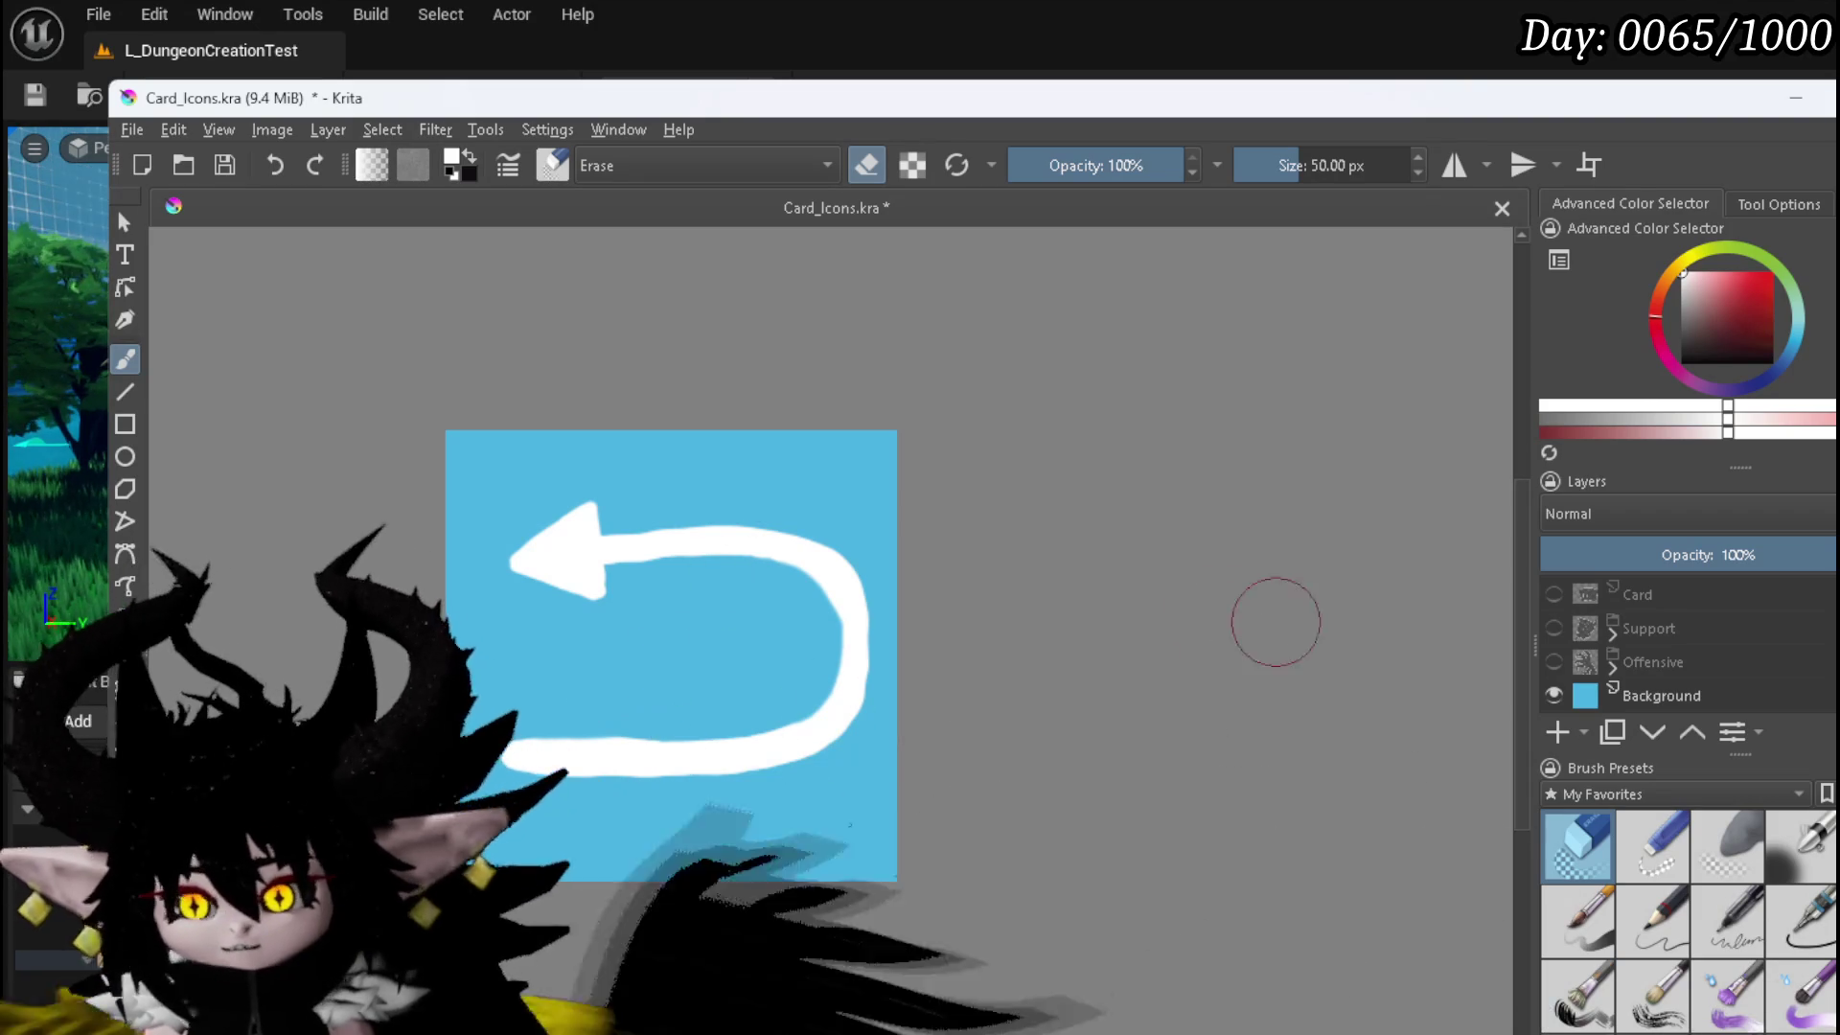
left_click(1555, 695)
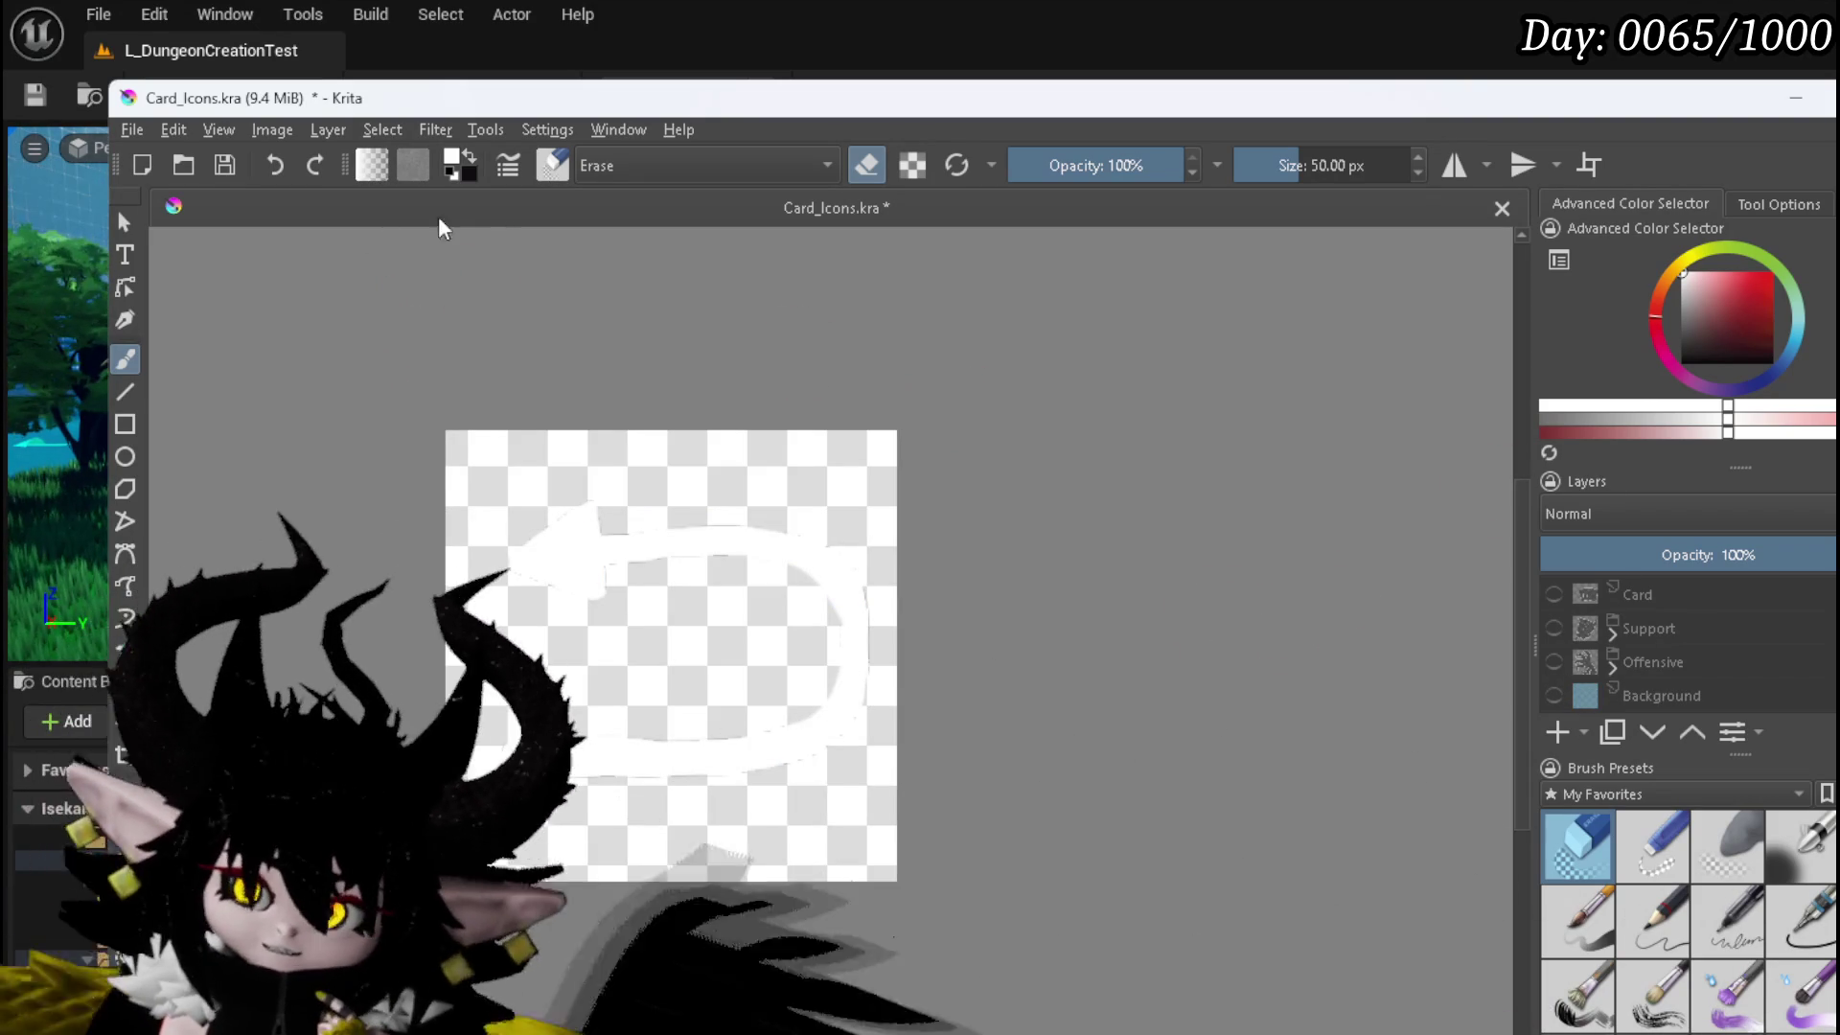
- Add Paint Layer 27 above Paint Layer 5, leave eraser mode, and pick pure black
left_click(128, 131)
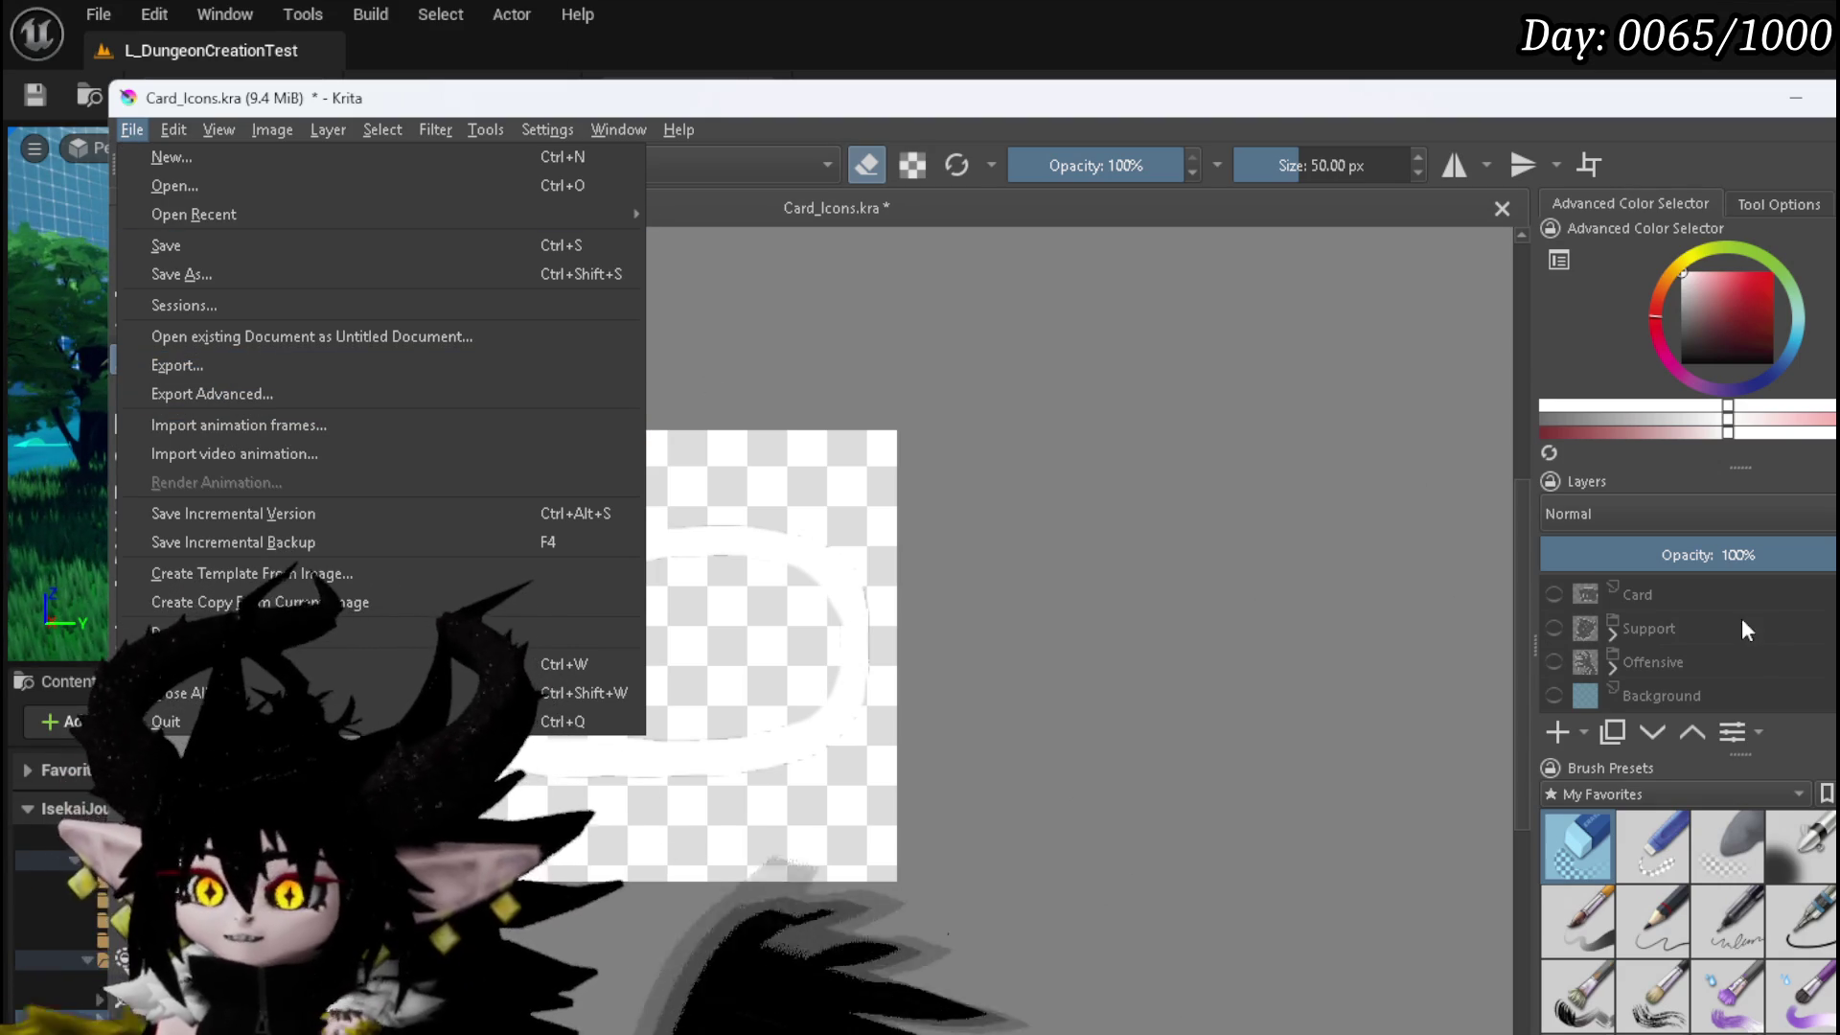
left_click(1667, 594)
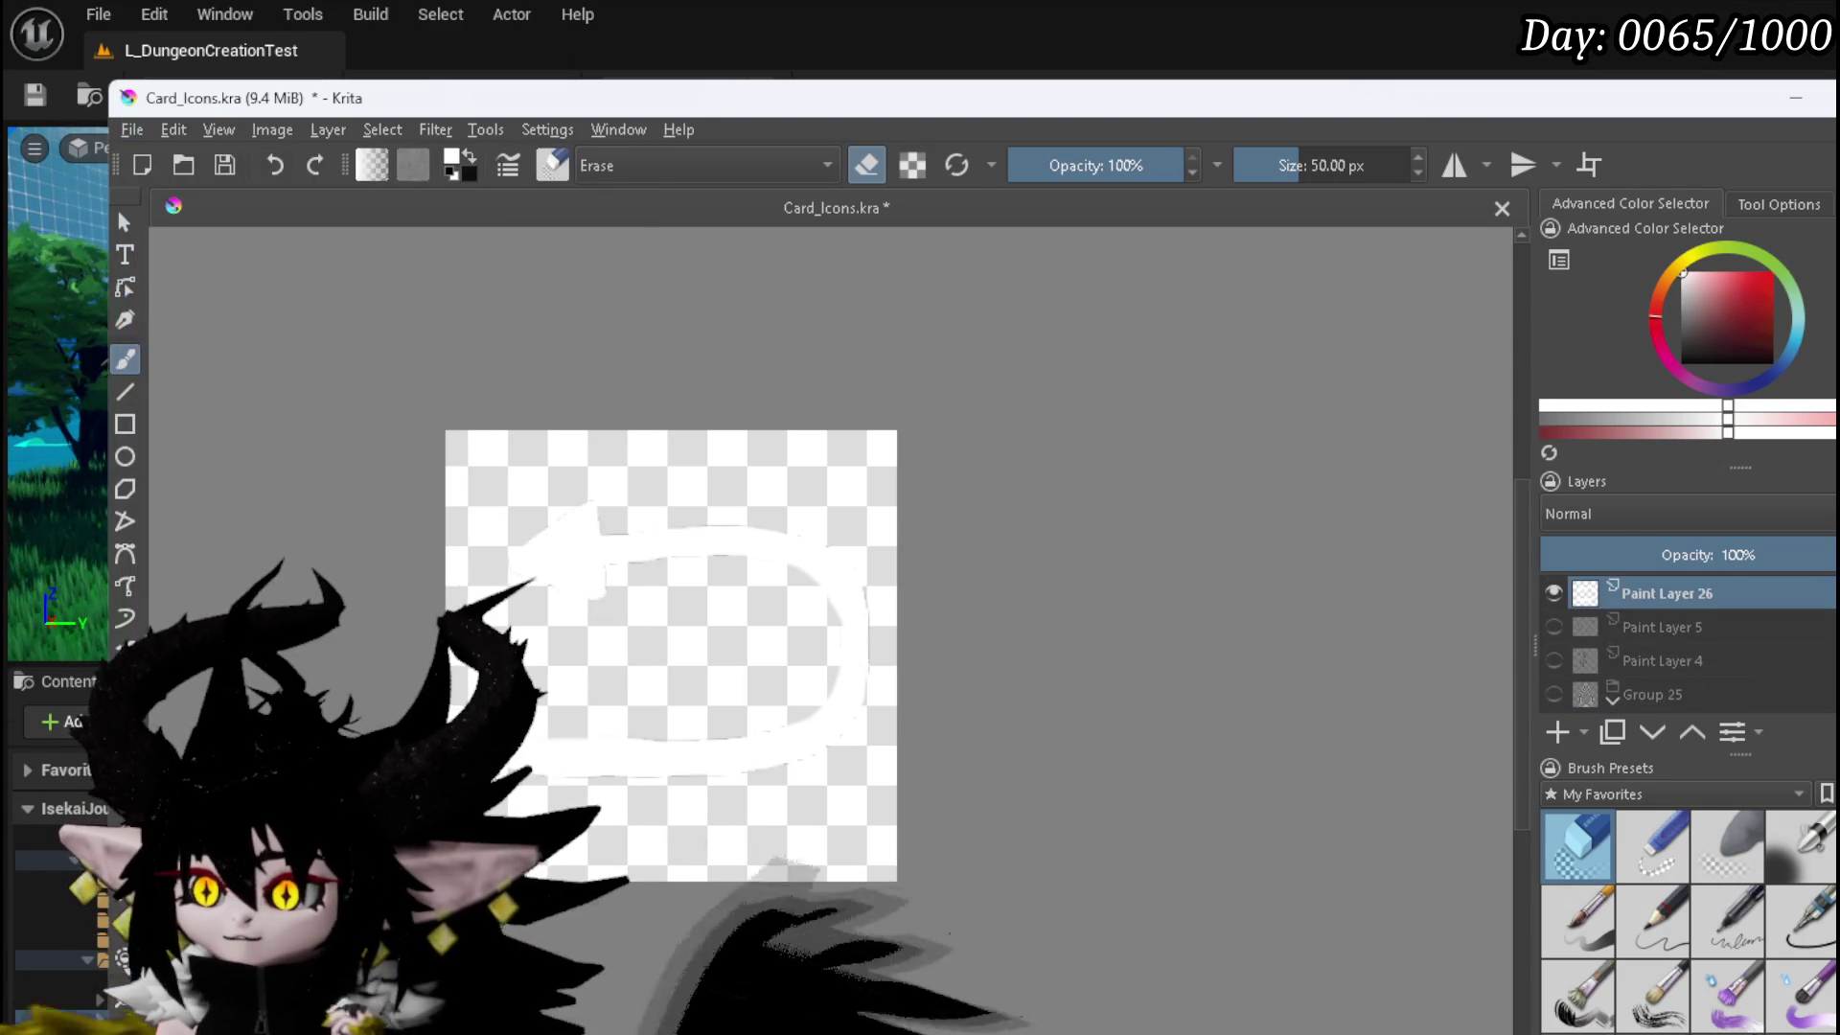
right_click(1716, 591)
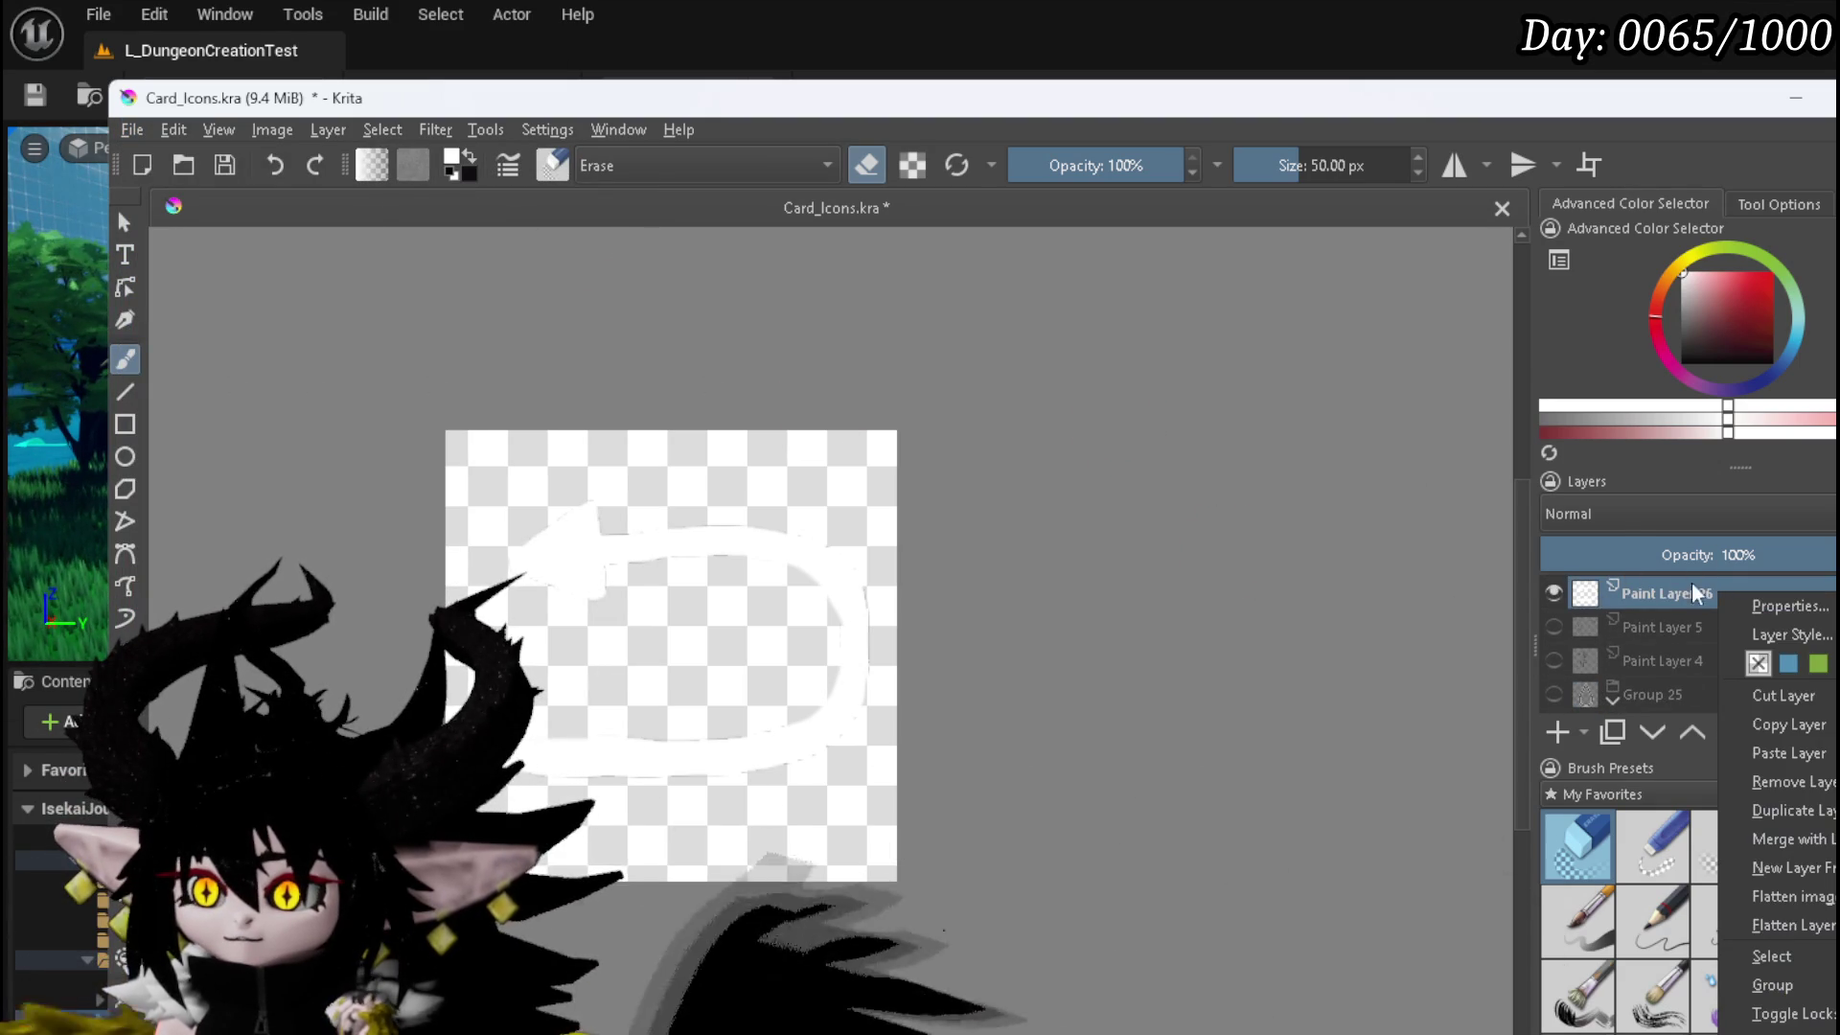
left_click_drag(1713, 345, 1692, 422)
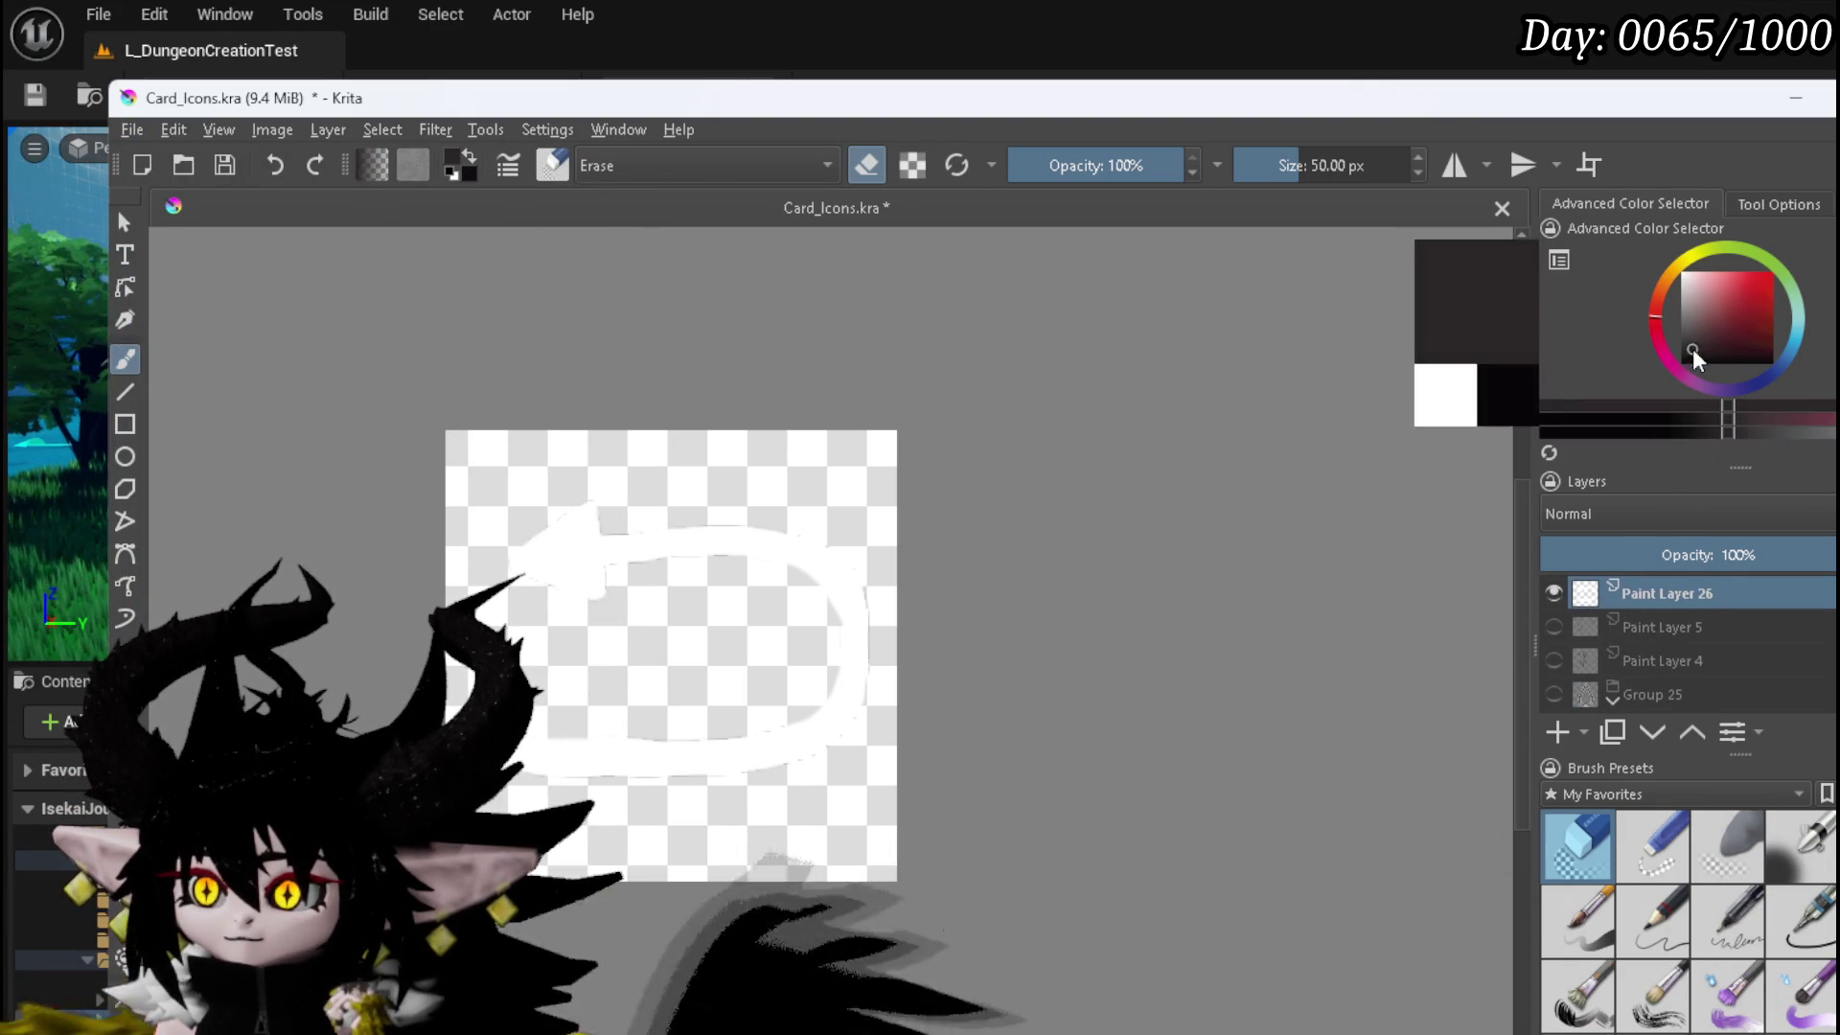
left_click(1643, 629)
left_click(1557, 732)
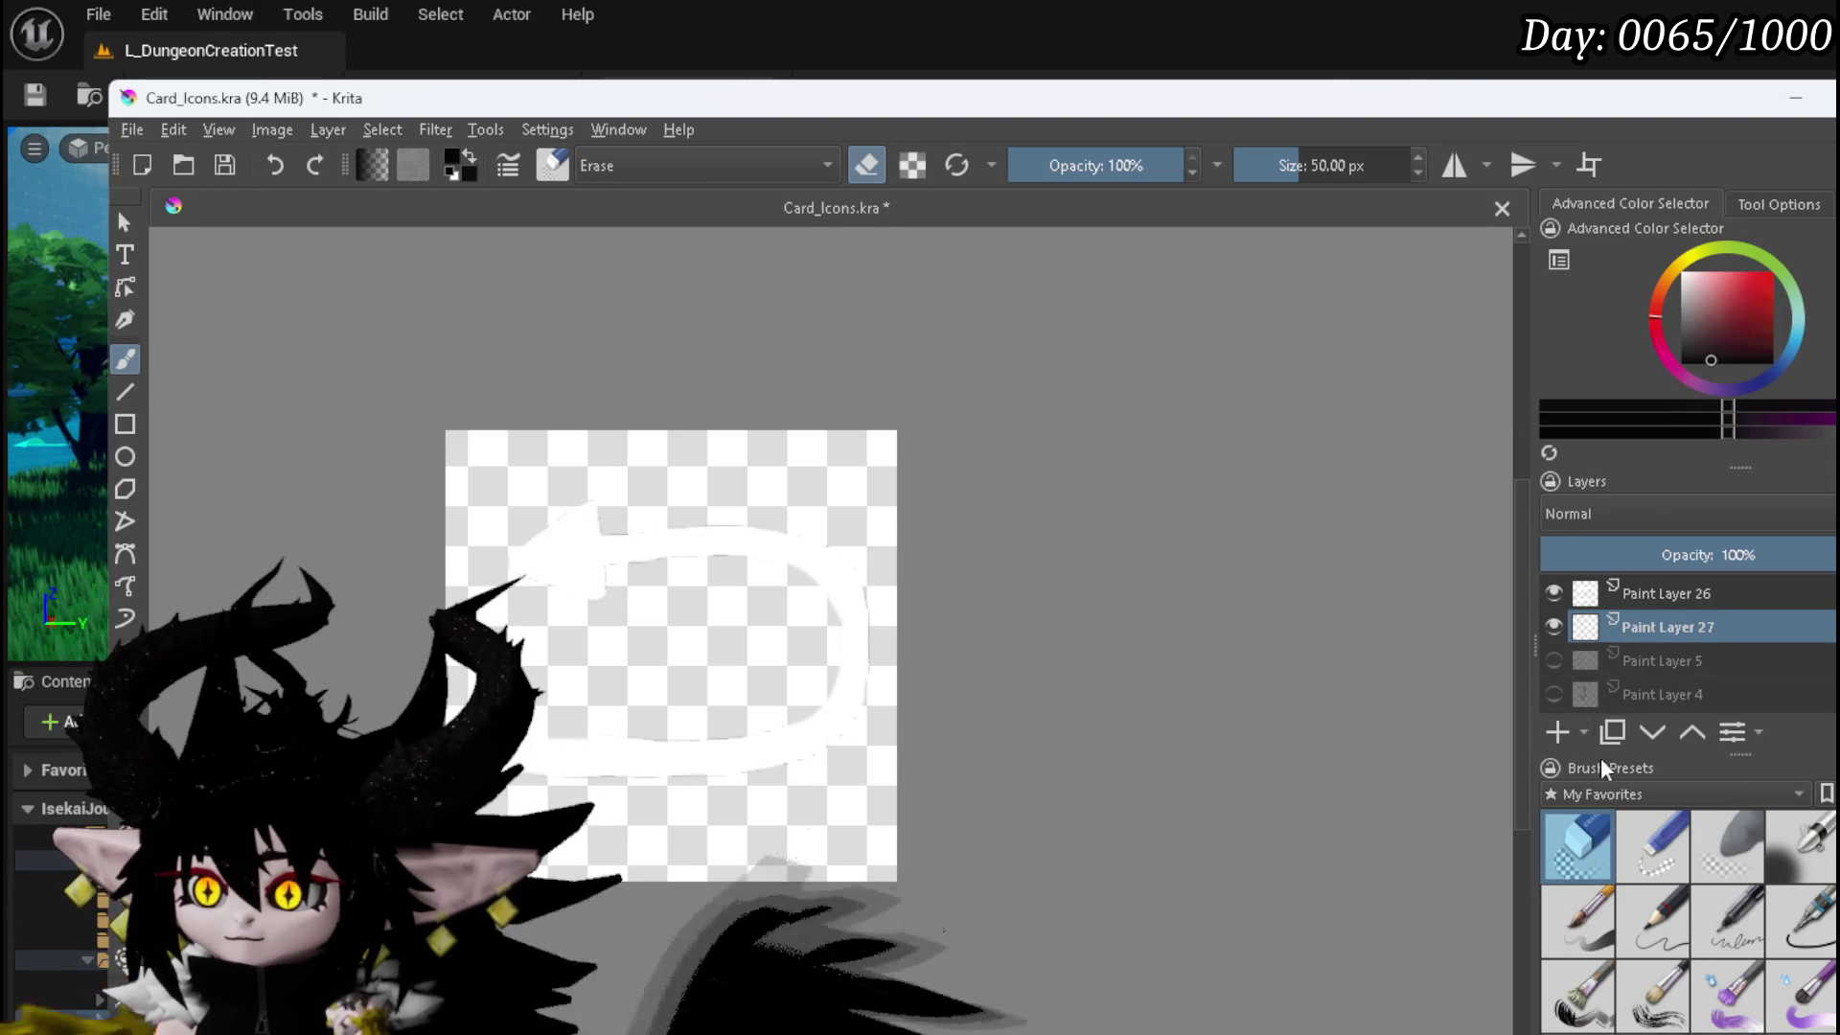
key("e")
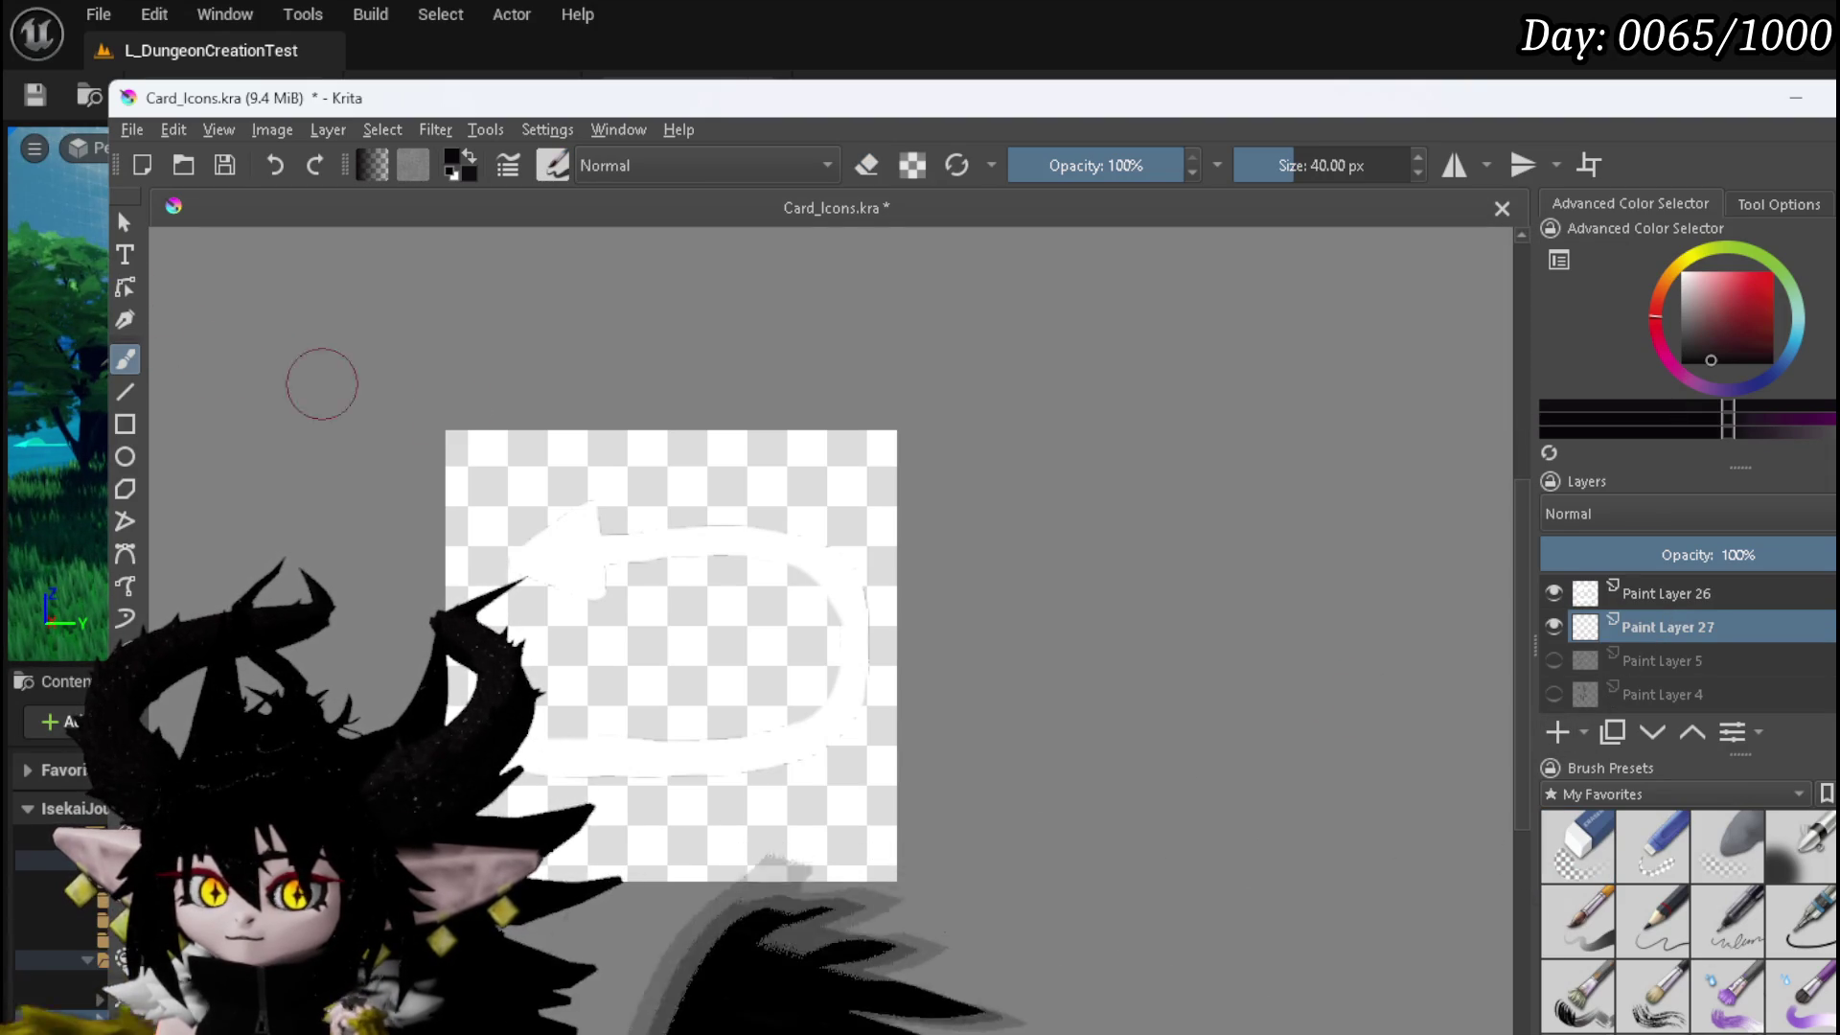
left_click(1679, 362)
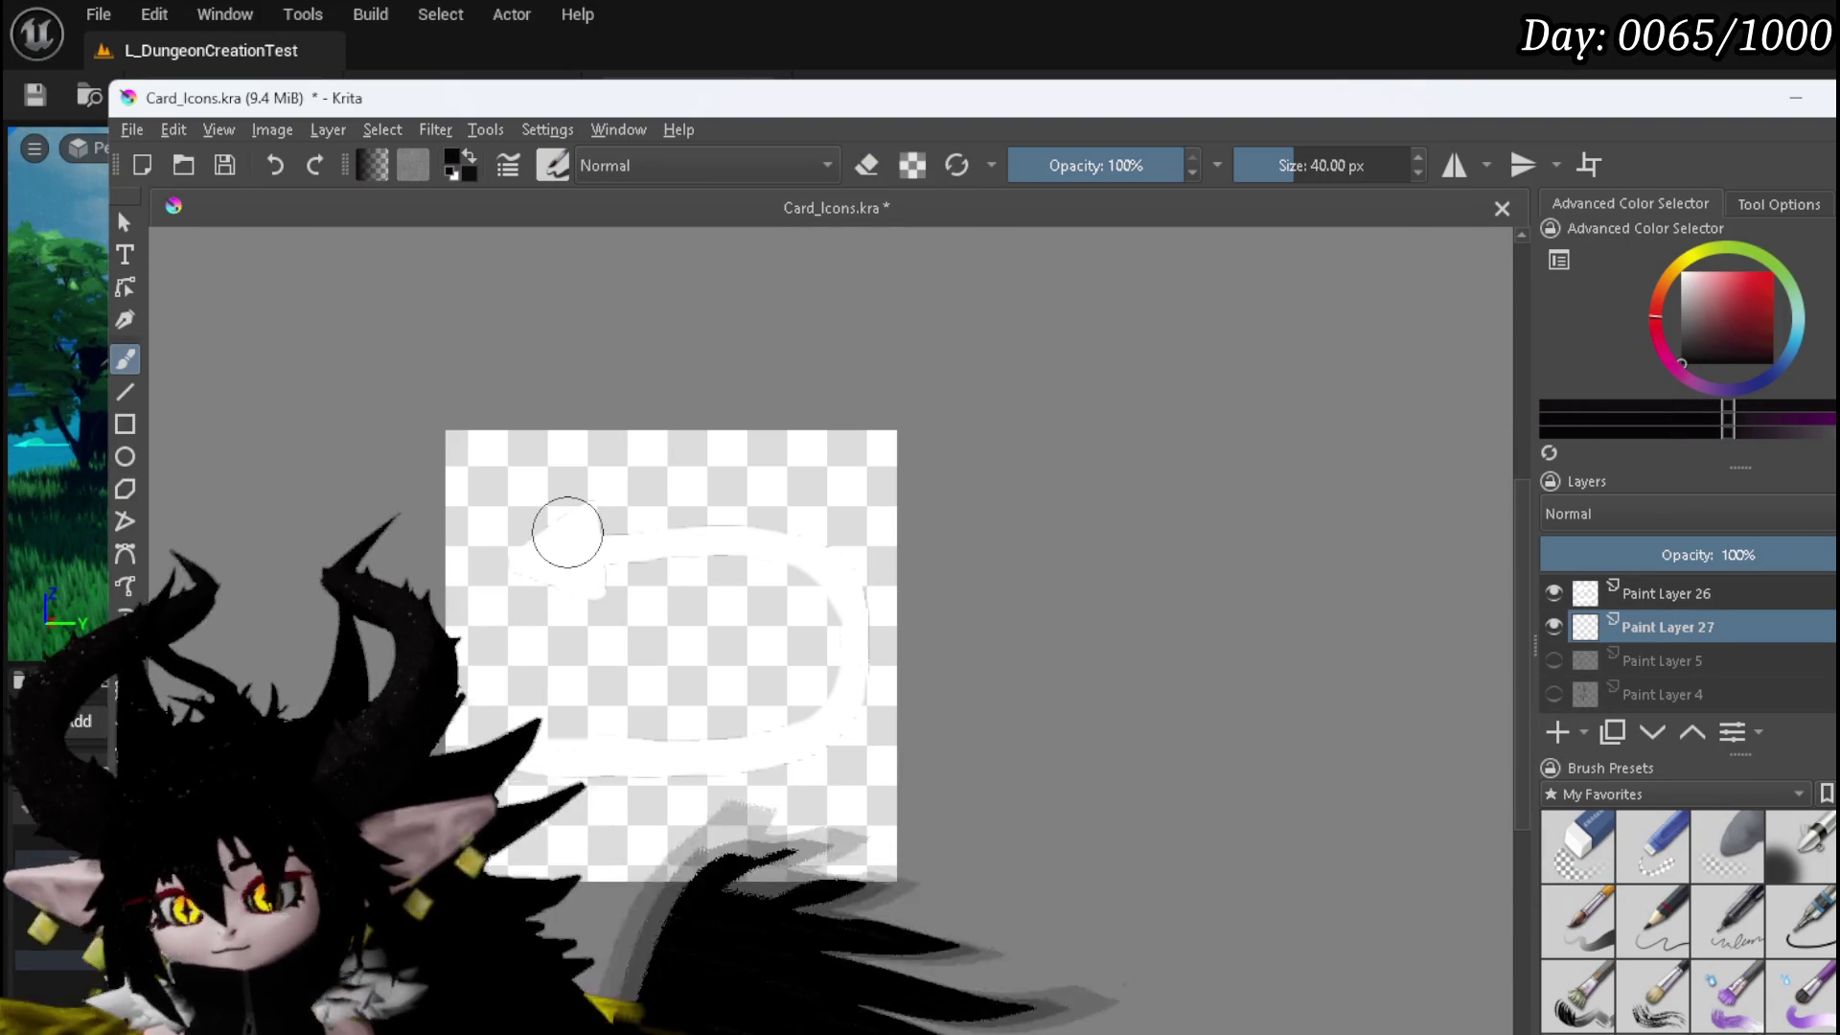
- Ink a thick black outline around the white arrow, redoing the thin misplaced stroke
mouse_move(502, 565)
left_mouse_down()
mouse_move(596, 496)
mouse_move(508, 554)
mouse_move(513, 575)
mouse_move(609, 600)
mouse_move(625, 567)
mouse_move(672, 553)
mouse_move(664, 568)
mouse_move(805, 570)
mouse_move(838, 628)
mouse_move(835, 676)
mouse_move(810, 714)
mouse_move(686, 747)
mouse_move(511, 746)
mouse_move(779, 526)
mouse_move(616, 544)
mouse_move(594, 504)
mouse_move(596, 584)
left_mouse_up()
key("ctrl+z")
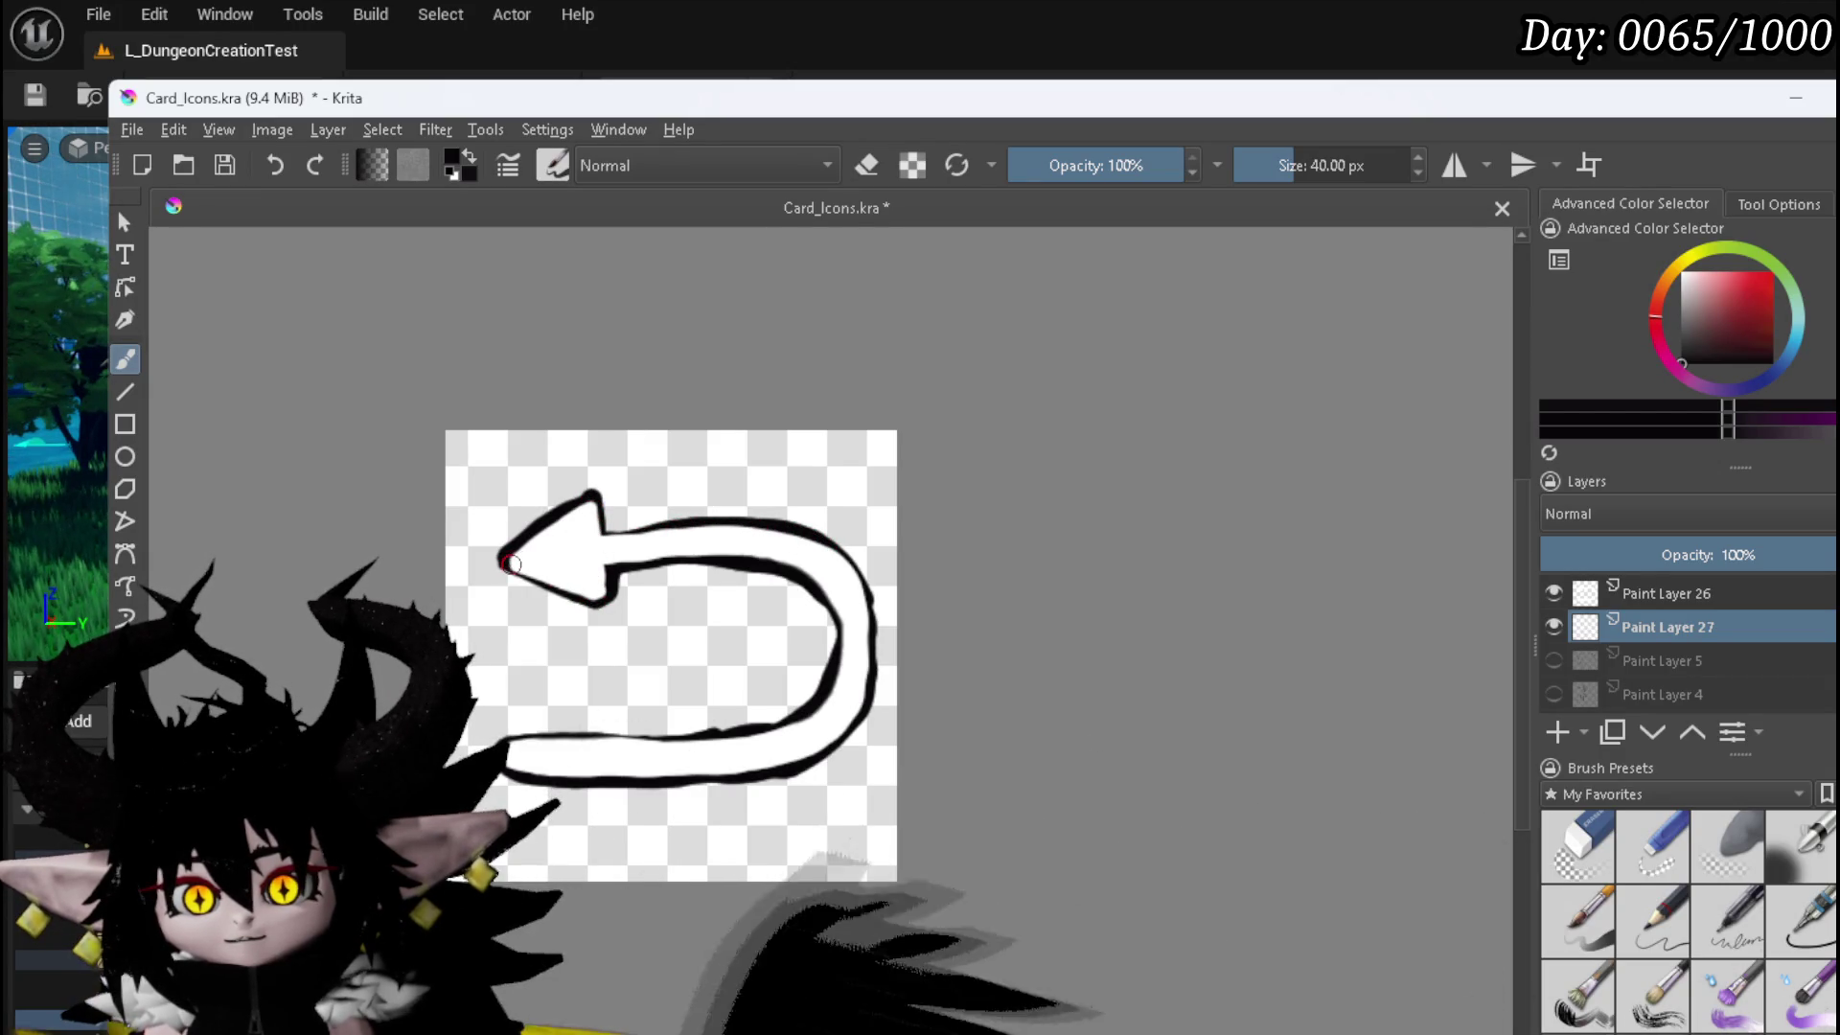
mouse_move(508, 567)
left_mouse_down()
mouse_move(580, 597)
mouse_move(610, 559)
left_mouse_up()
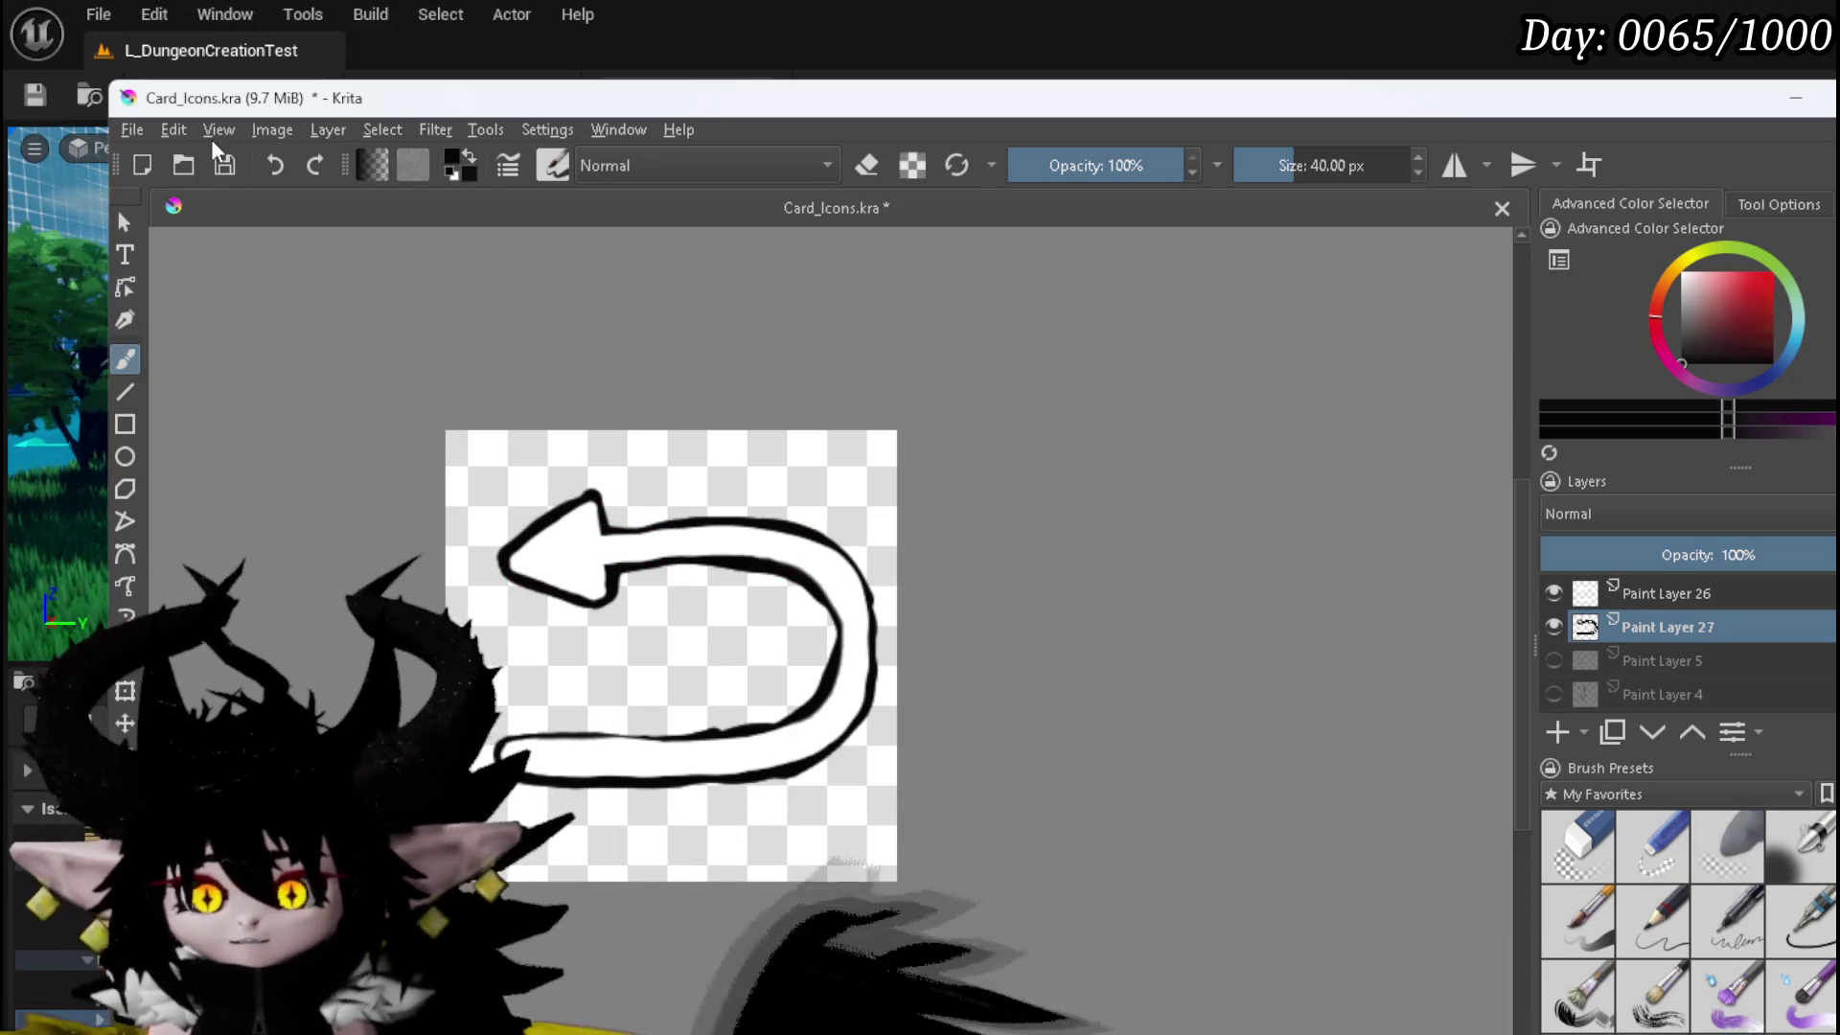
left_click(132, 130)
- Export the arrow as a transparent PNG, save Card_Icons.kra, and return to Unreal Engine
left_click(204, 366)
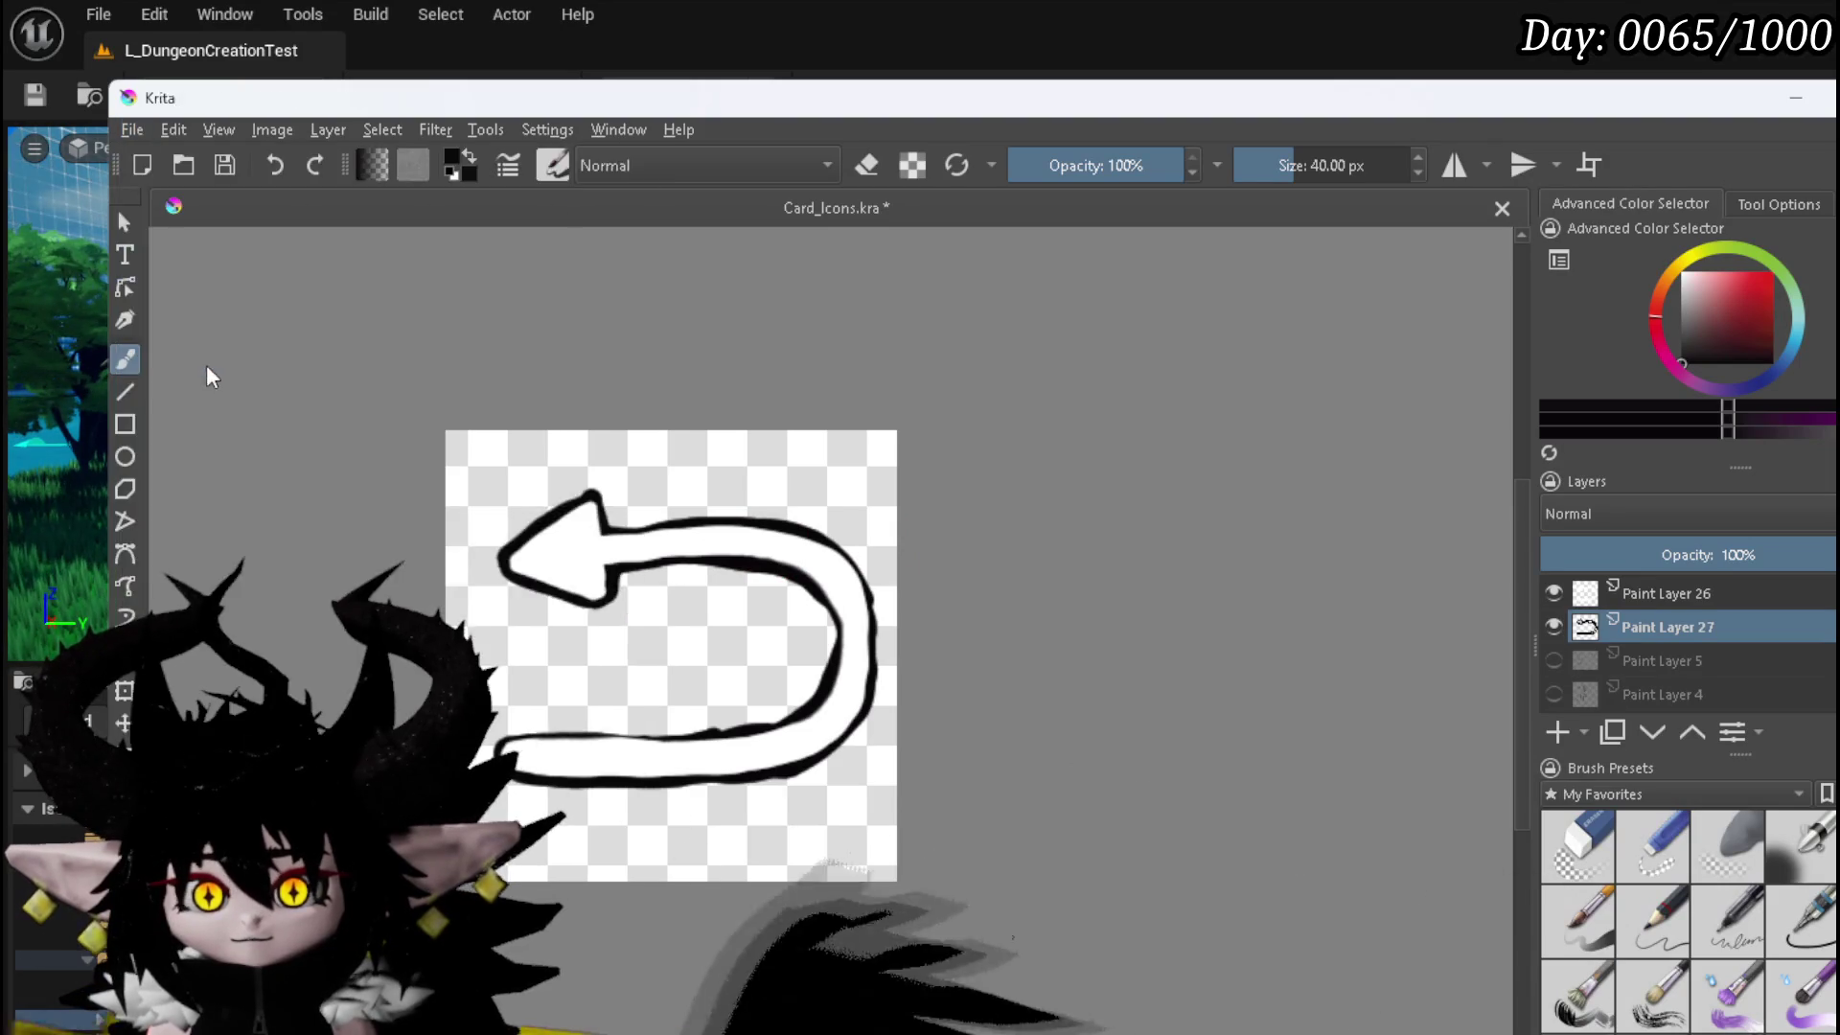
left_click_drag(1380, 136, 0, 102)
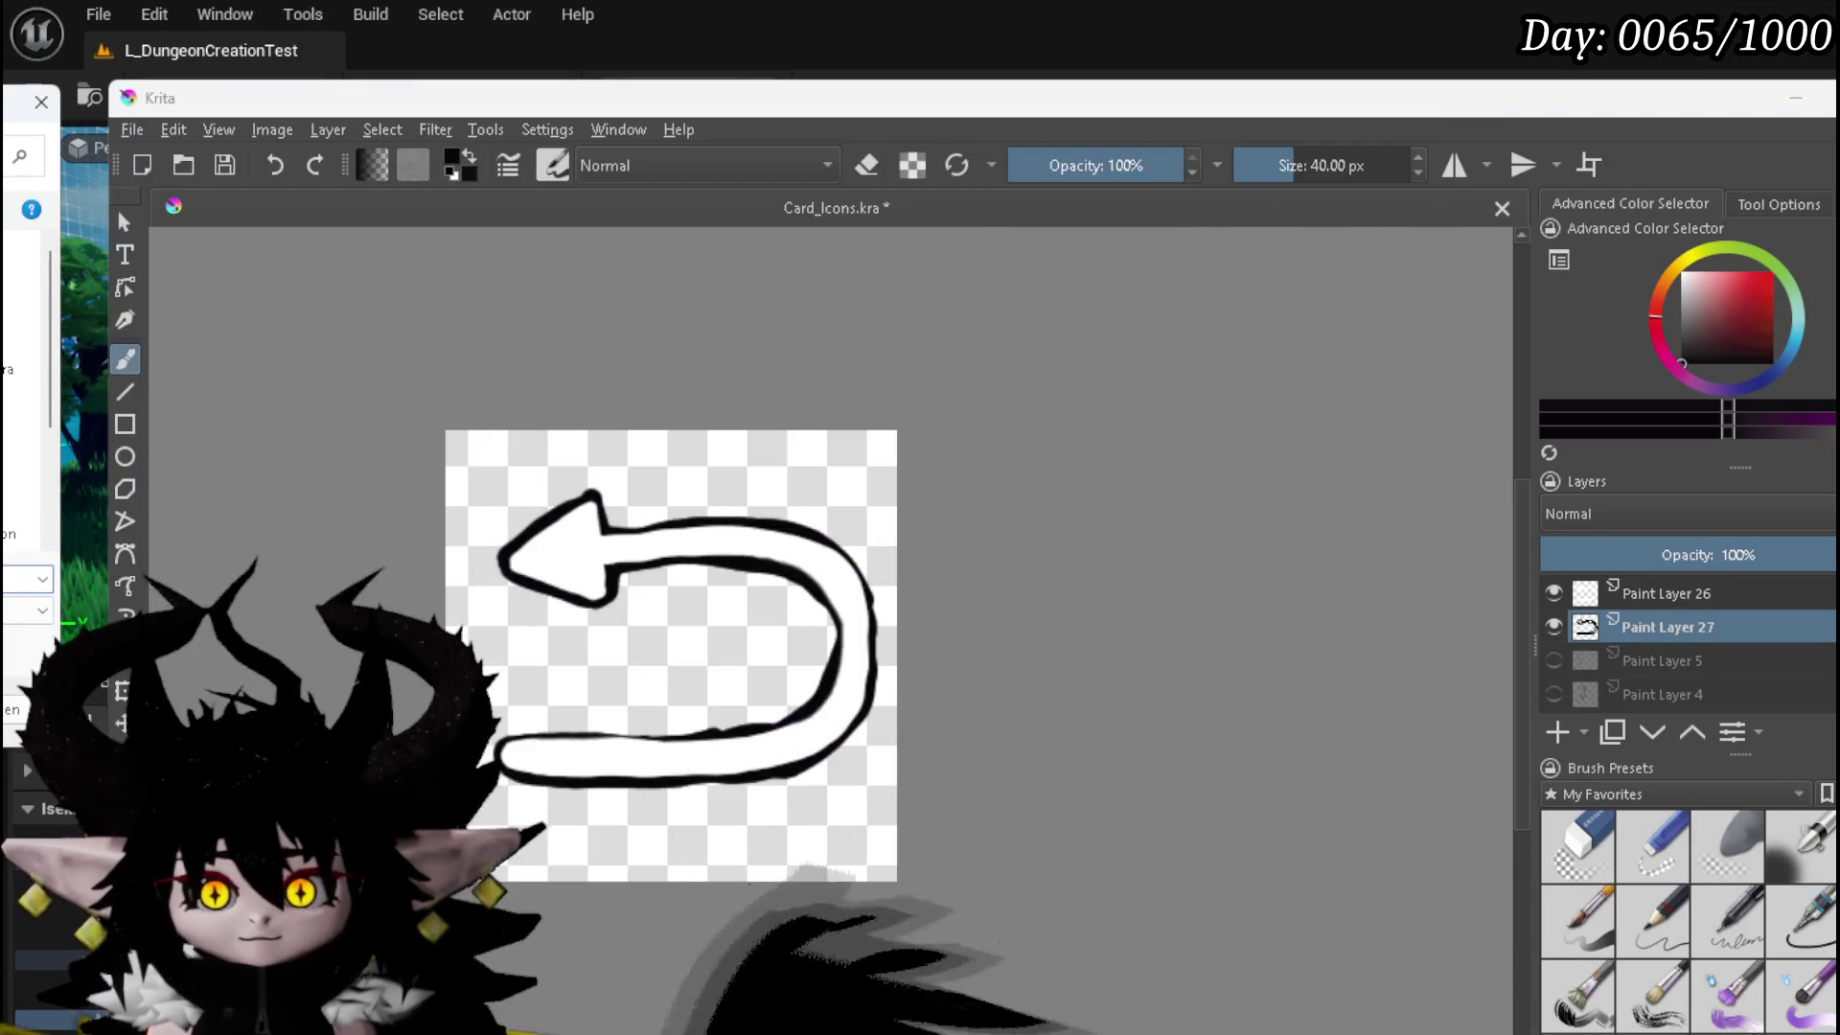
key("Escape")
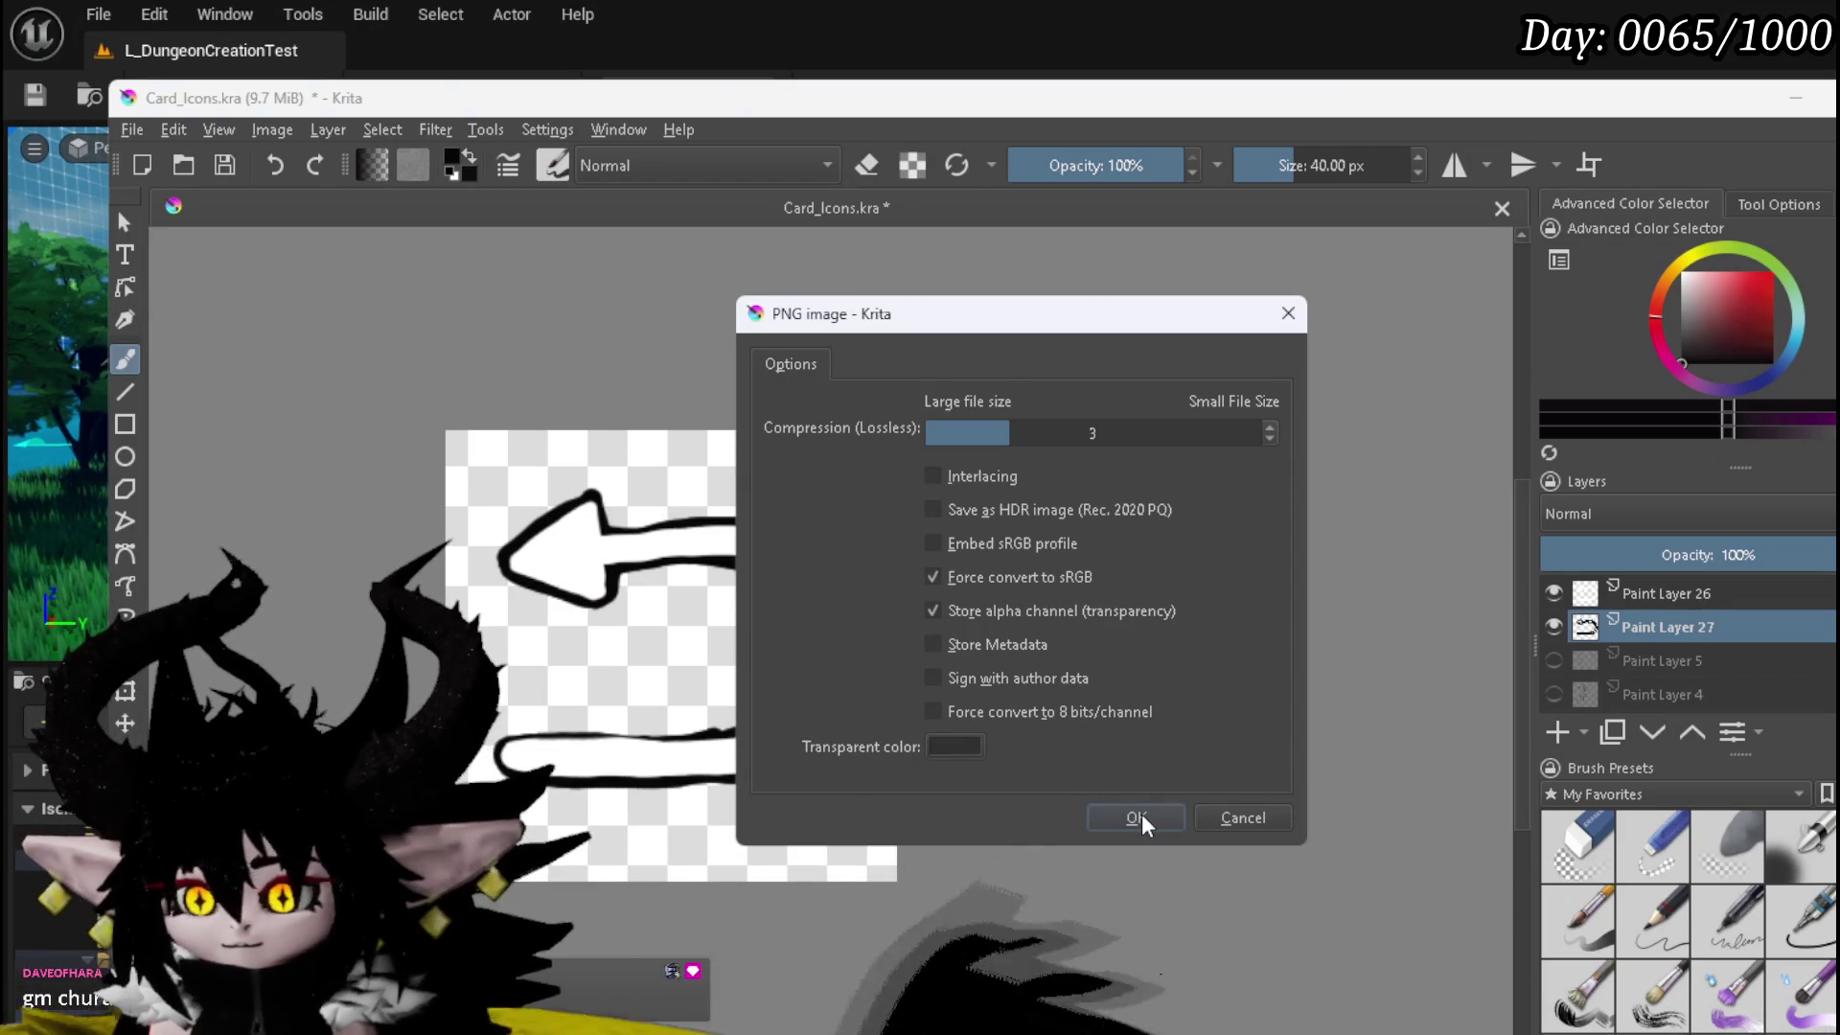
left_click(1136, 817)
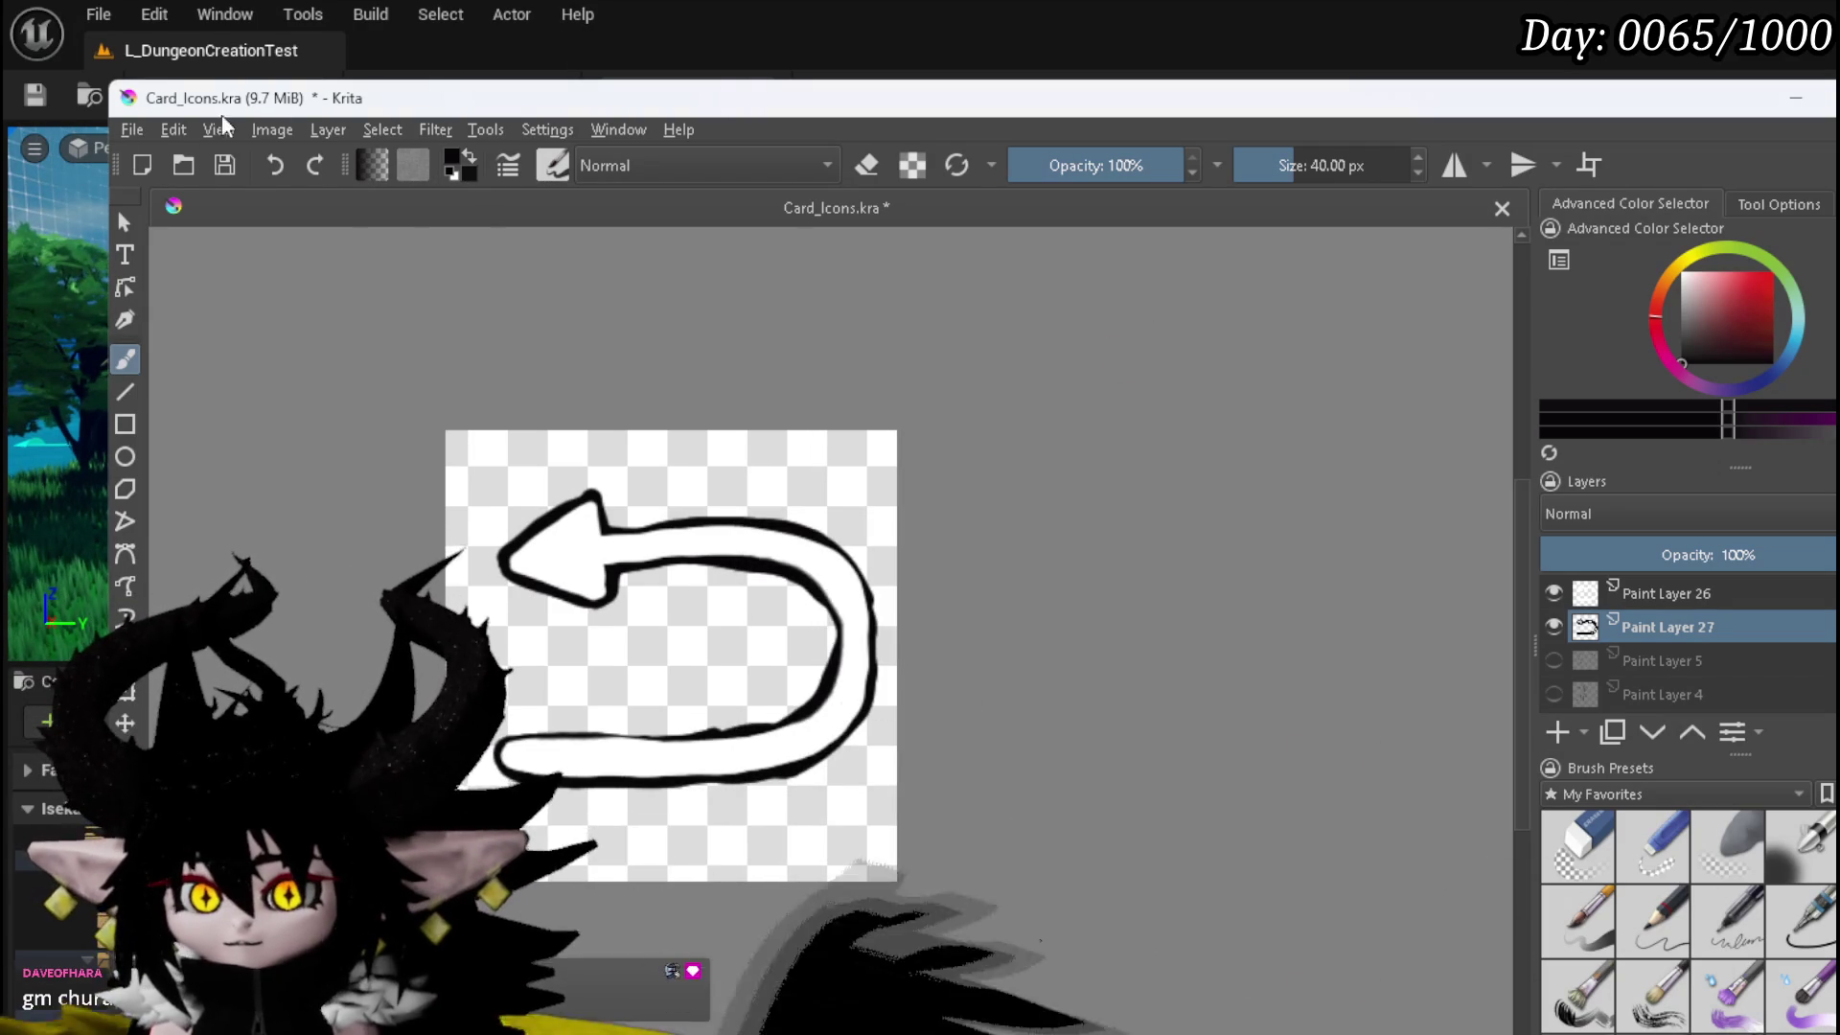
left_click(226, 166)
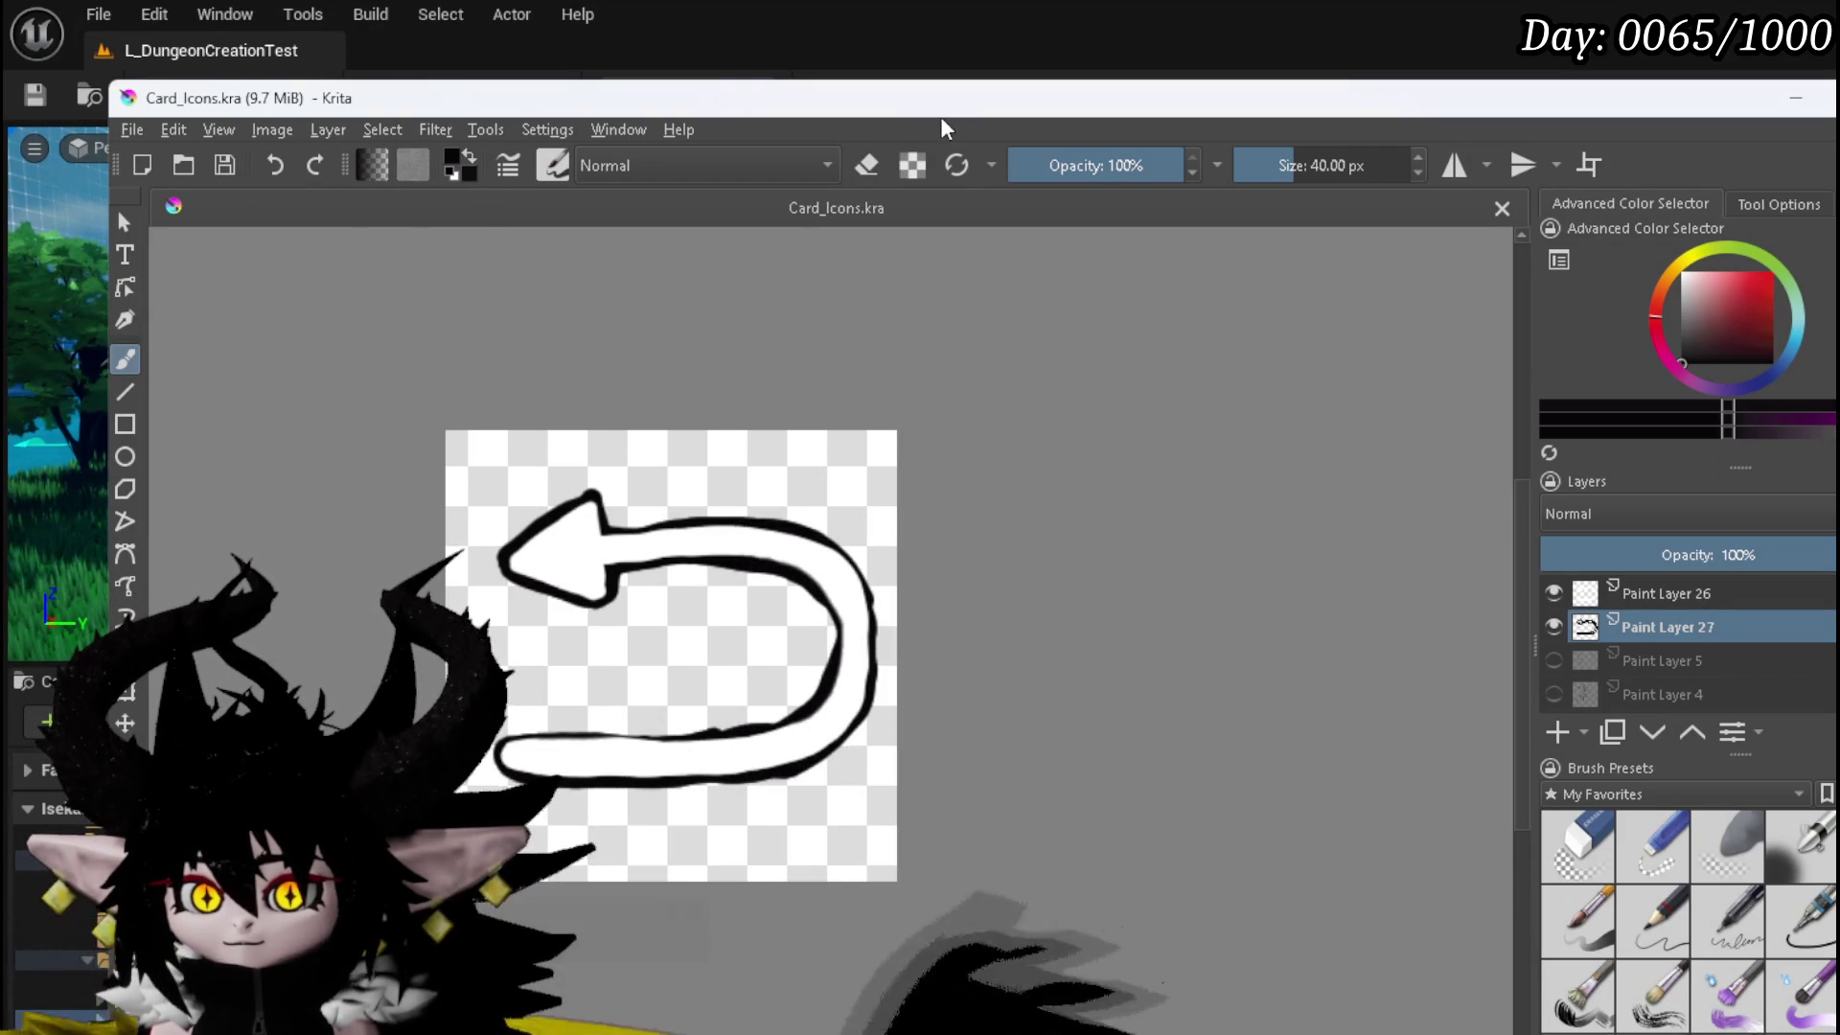
key("alt+Tab")
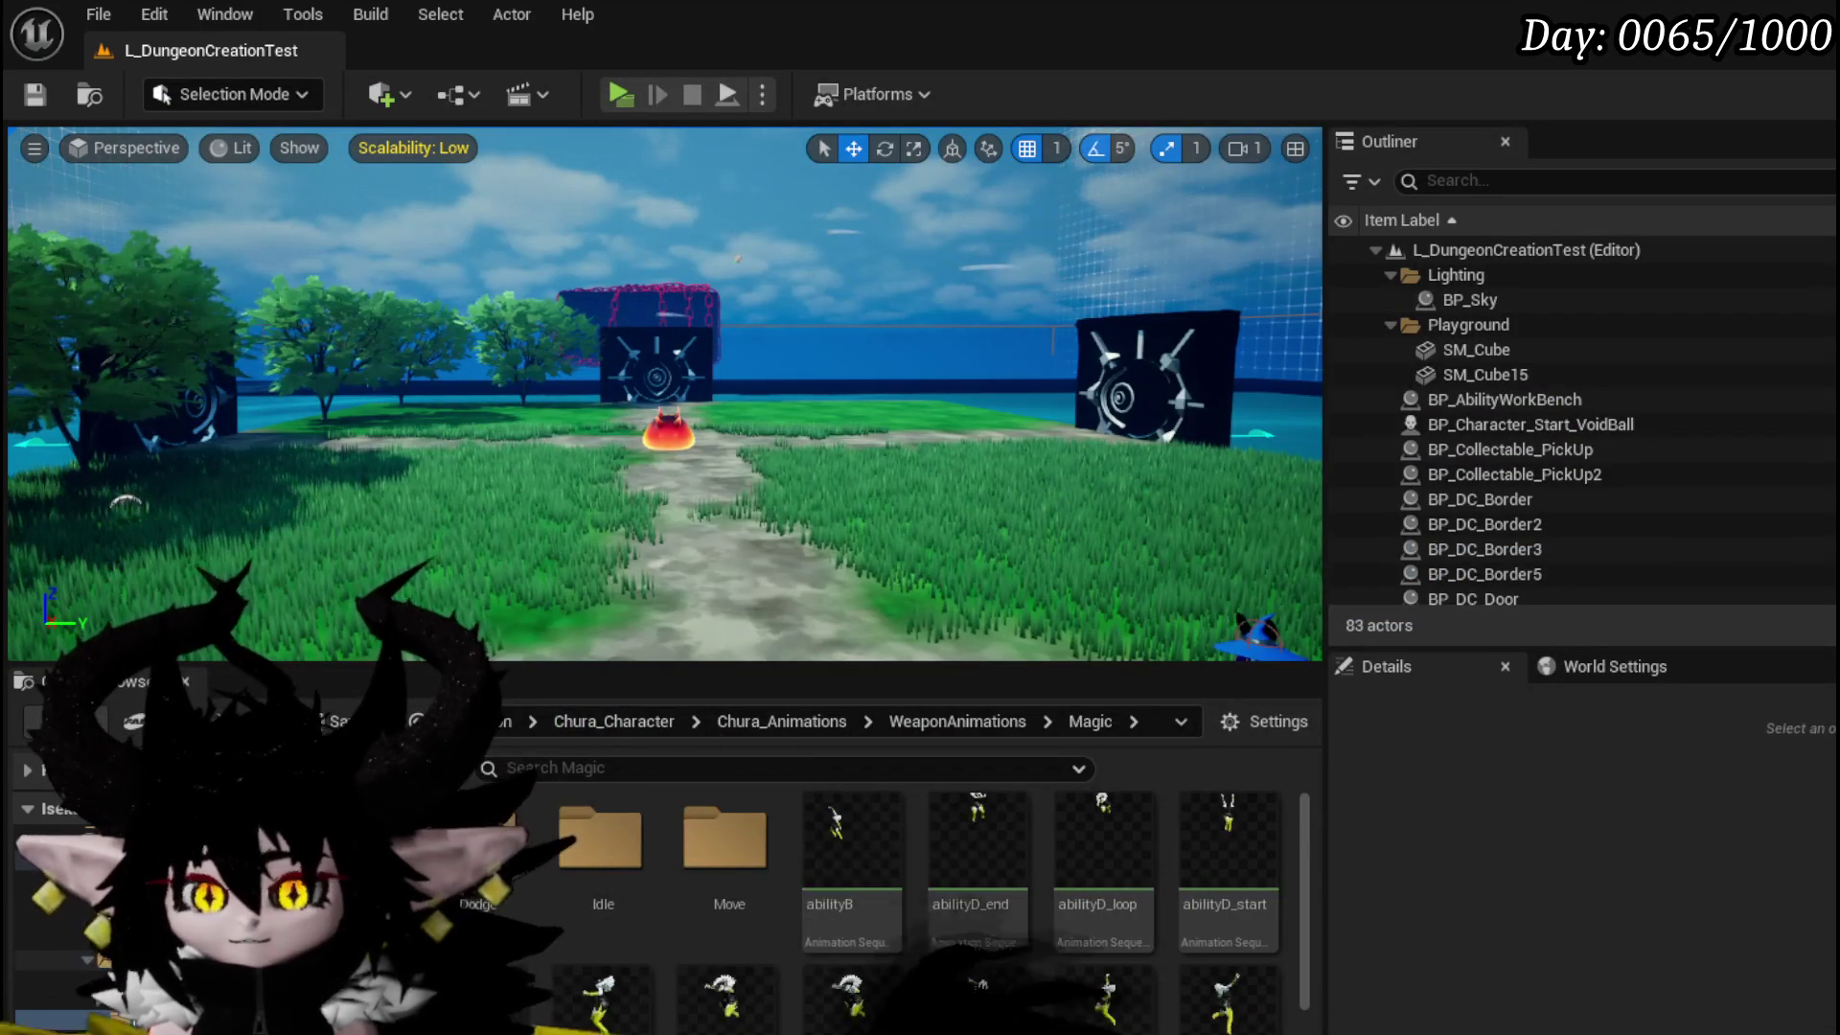
- Save the new ButtonBack texture in the UniversalWidgets/Buttons folder
left_click(110, 1025)
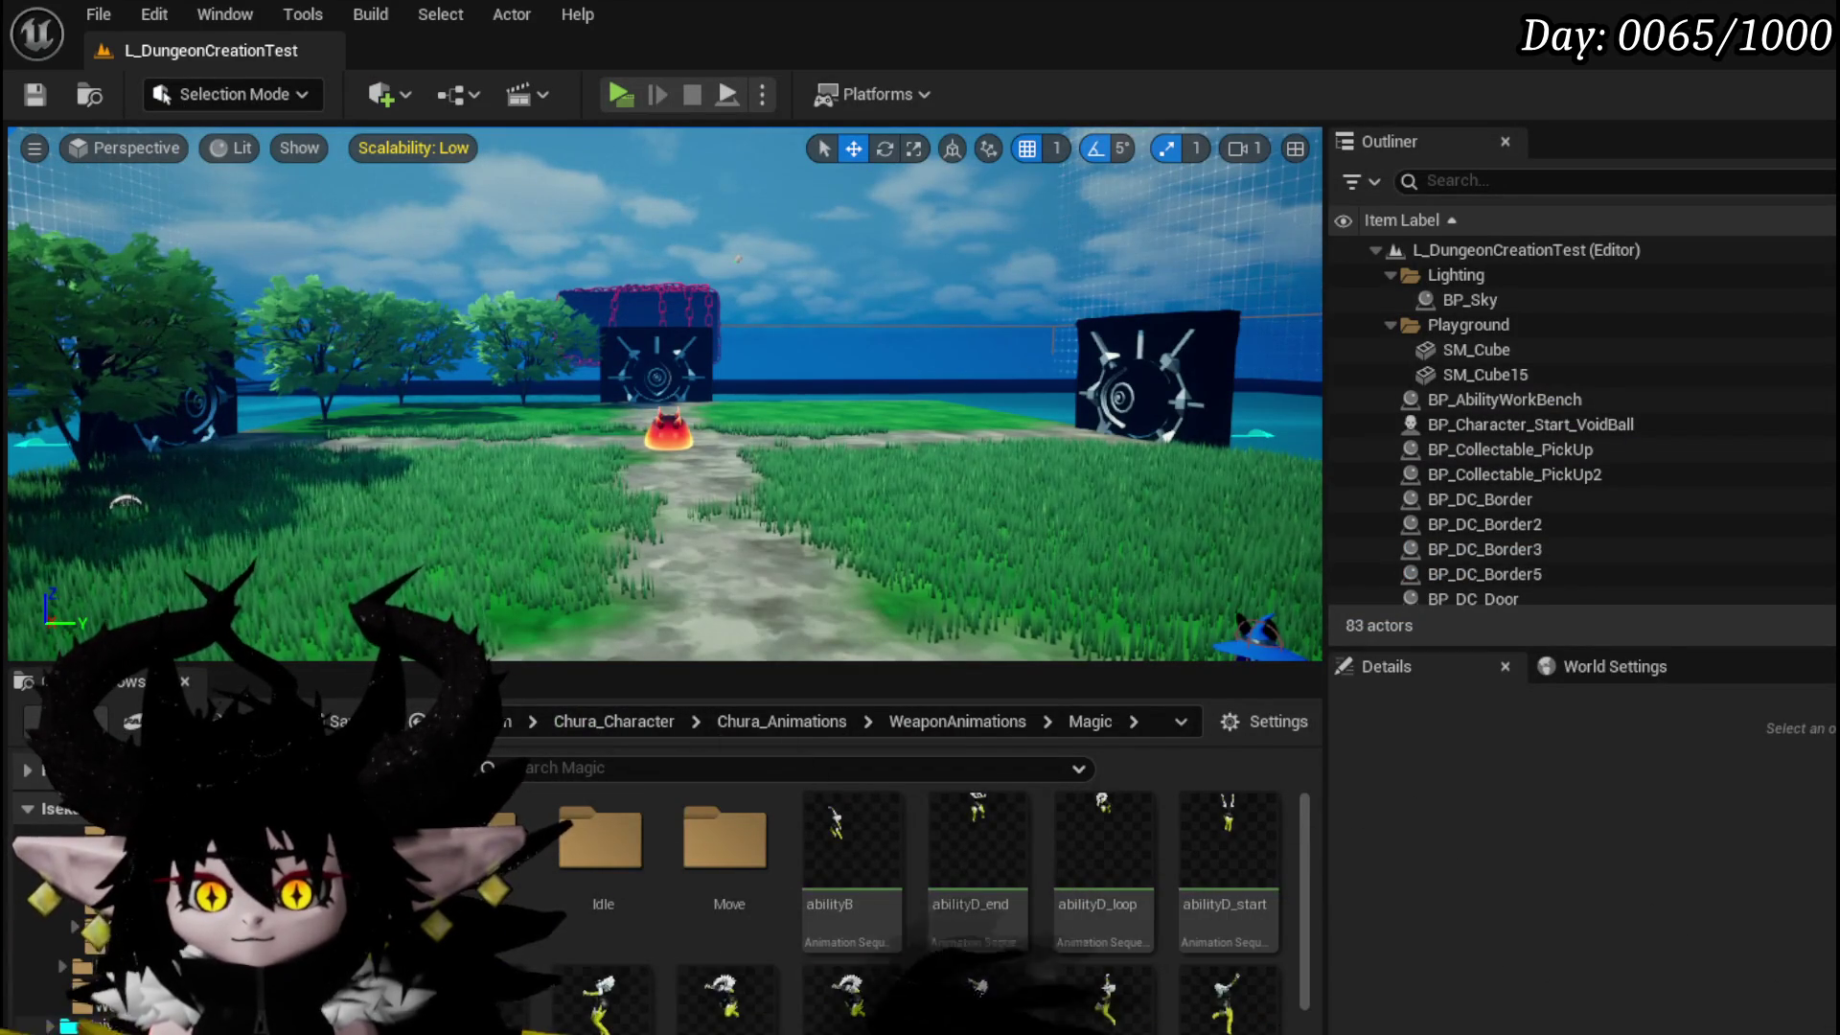
double_click(579, 838)
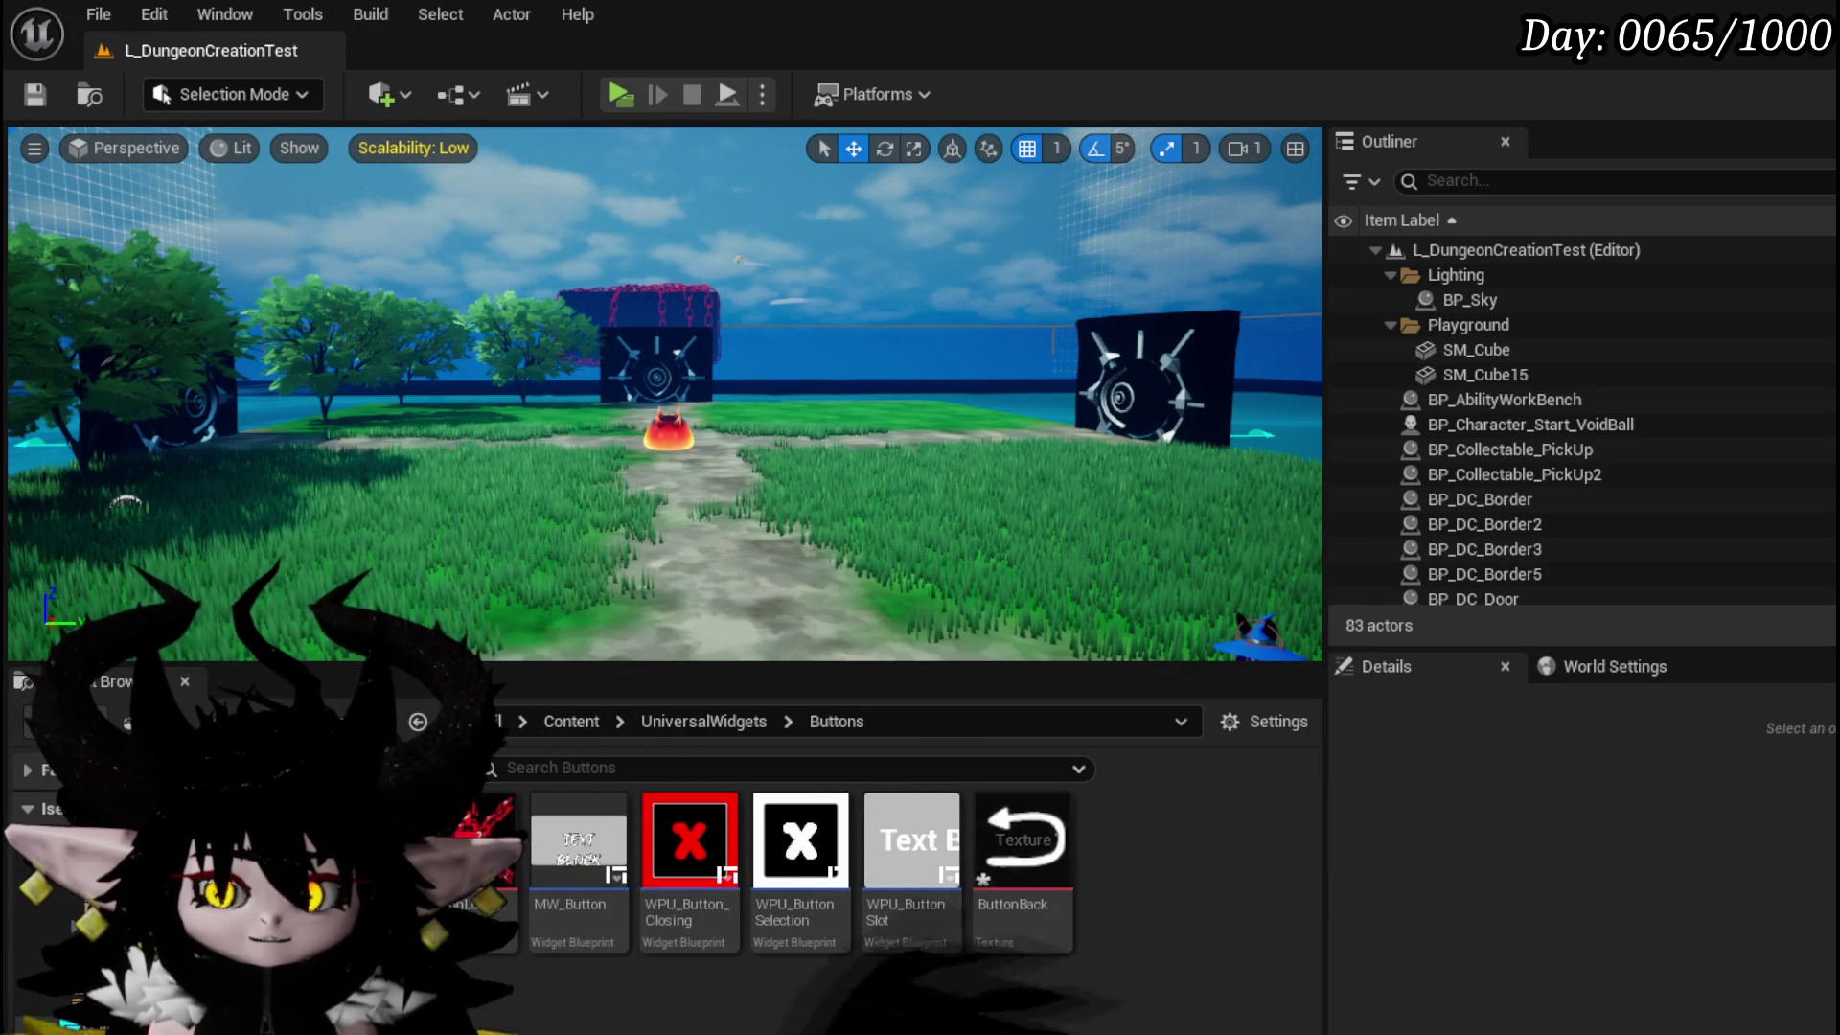
key("ctrl+shift+s")
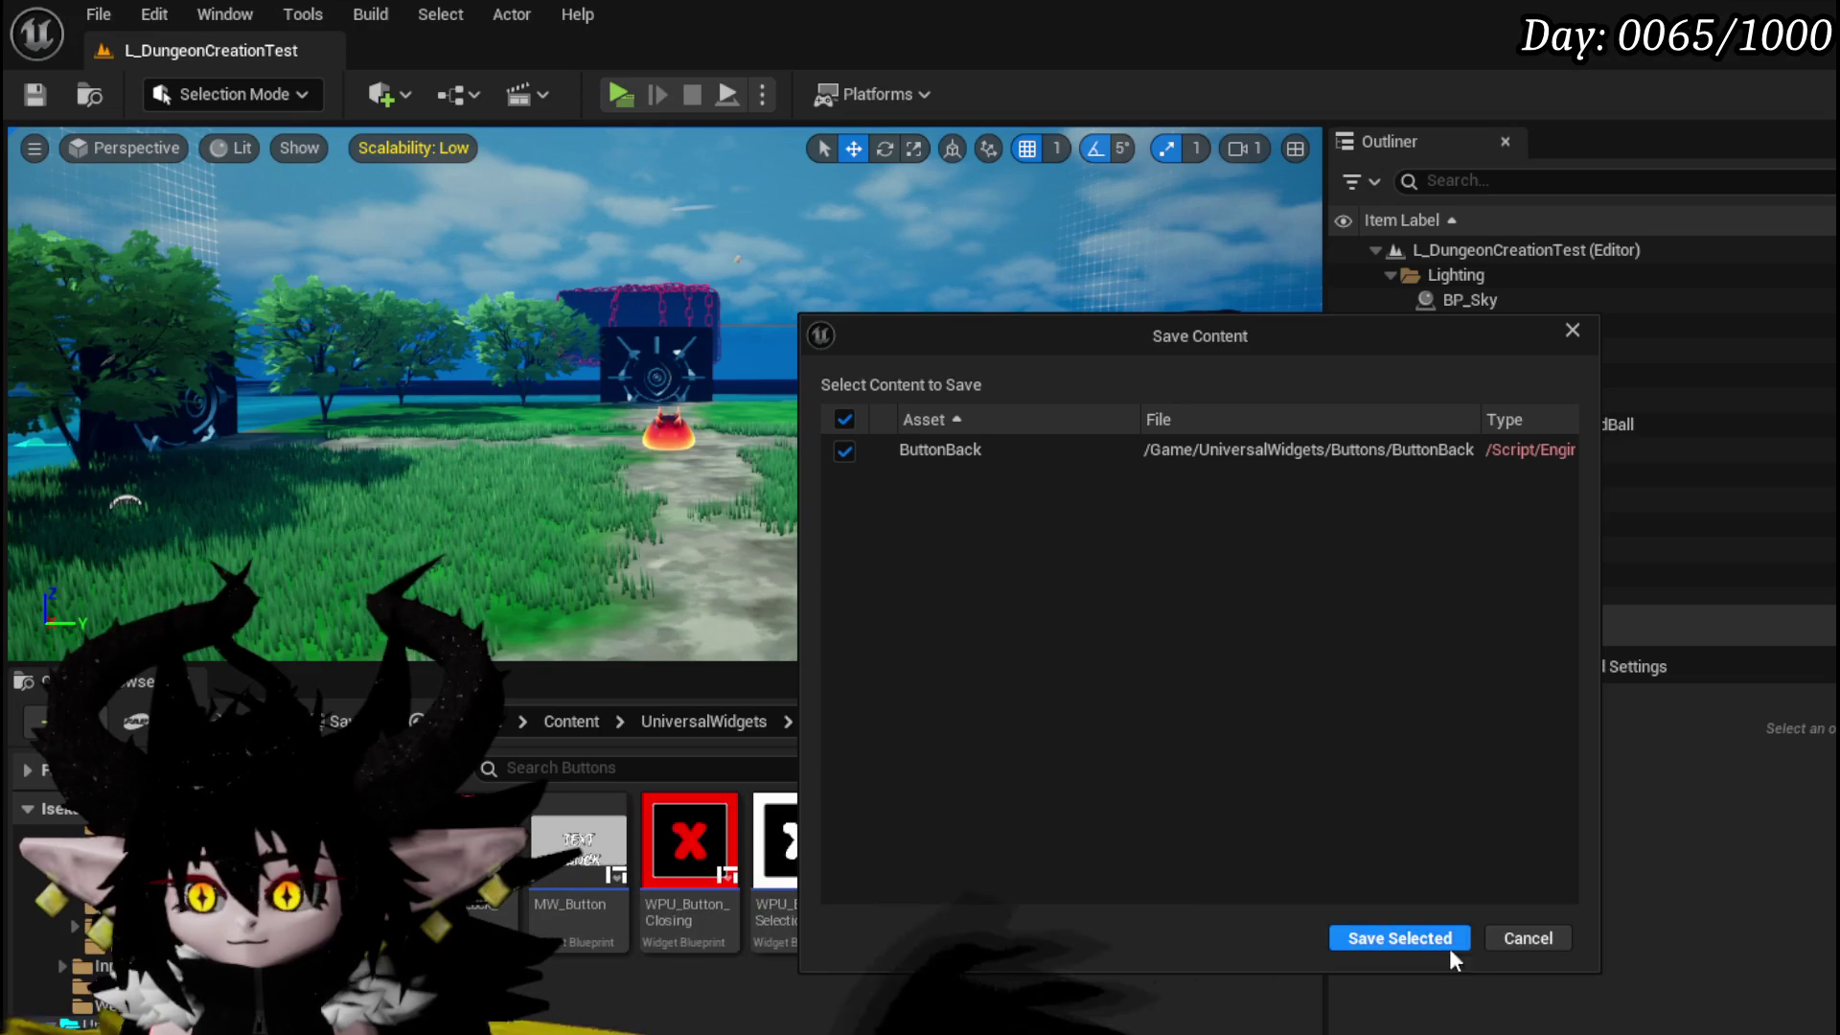
left_click(1407, 939)
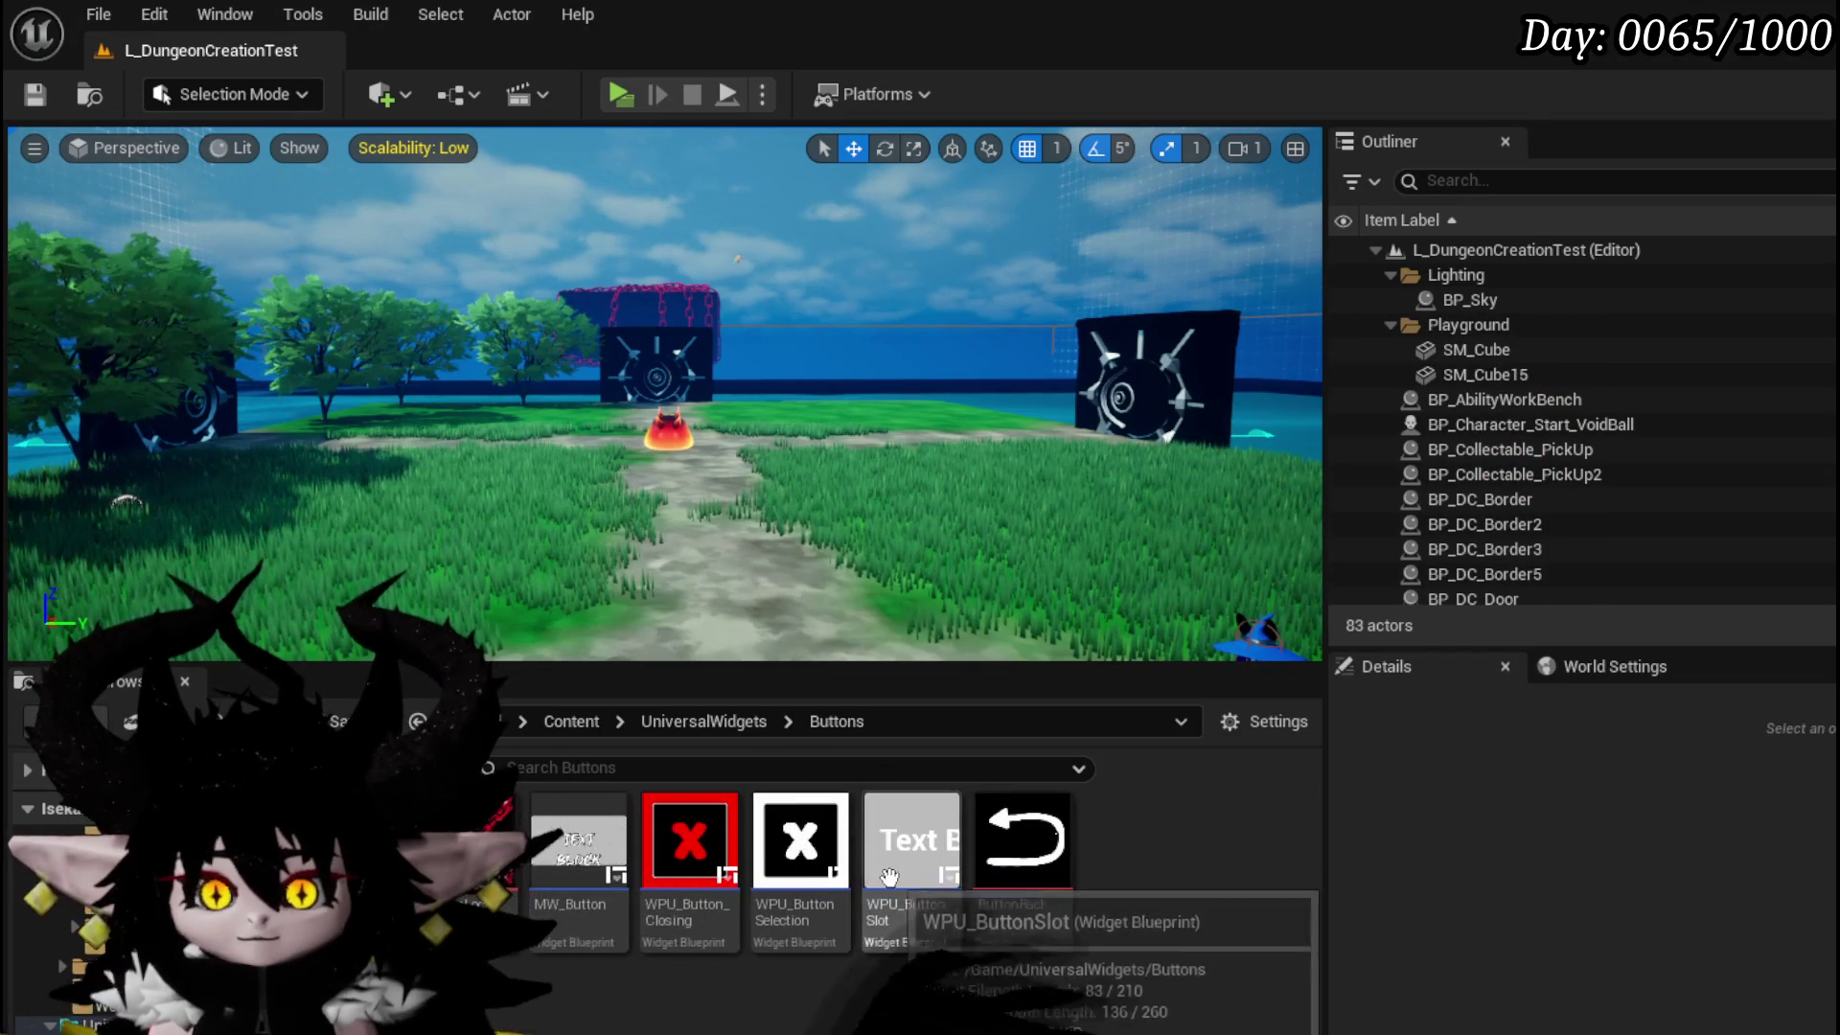
double_click(696, 859)
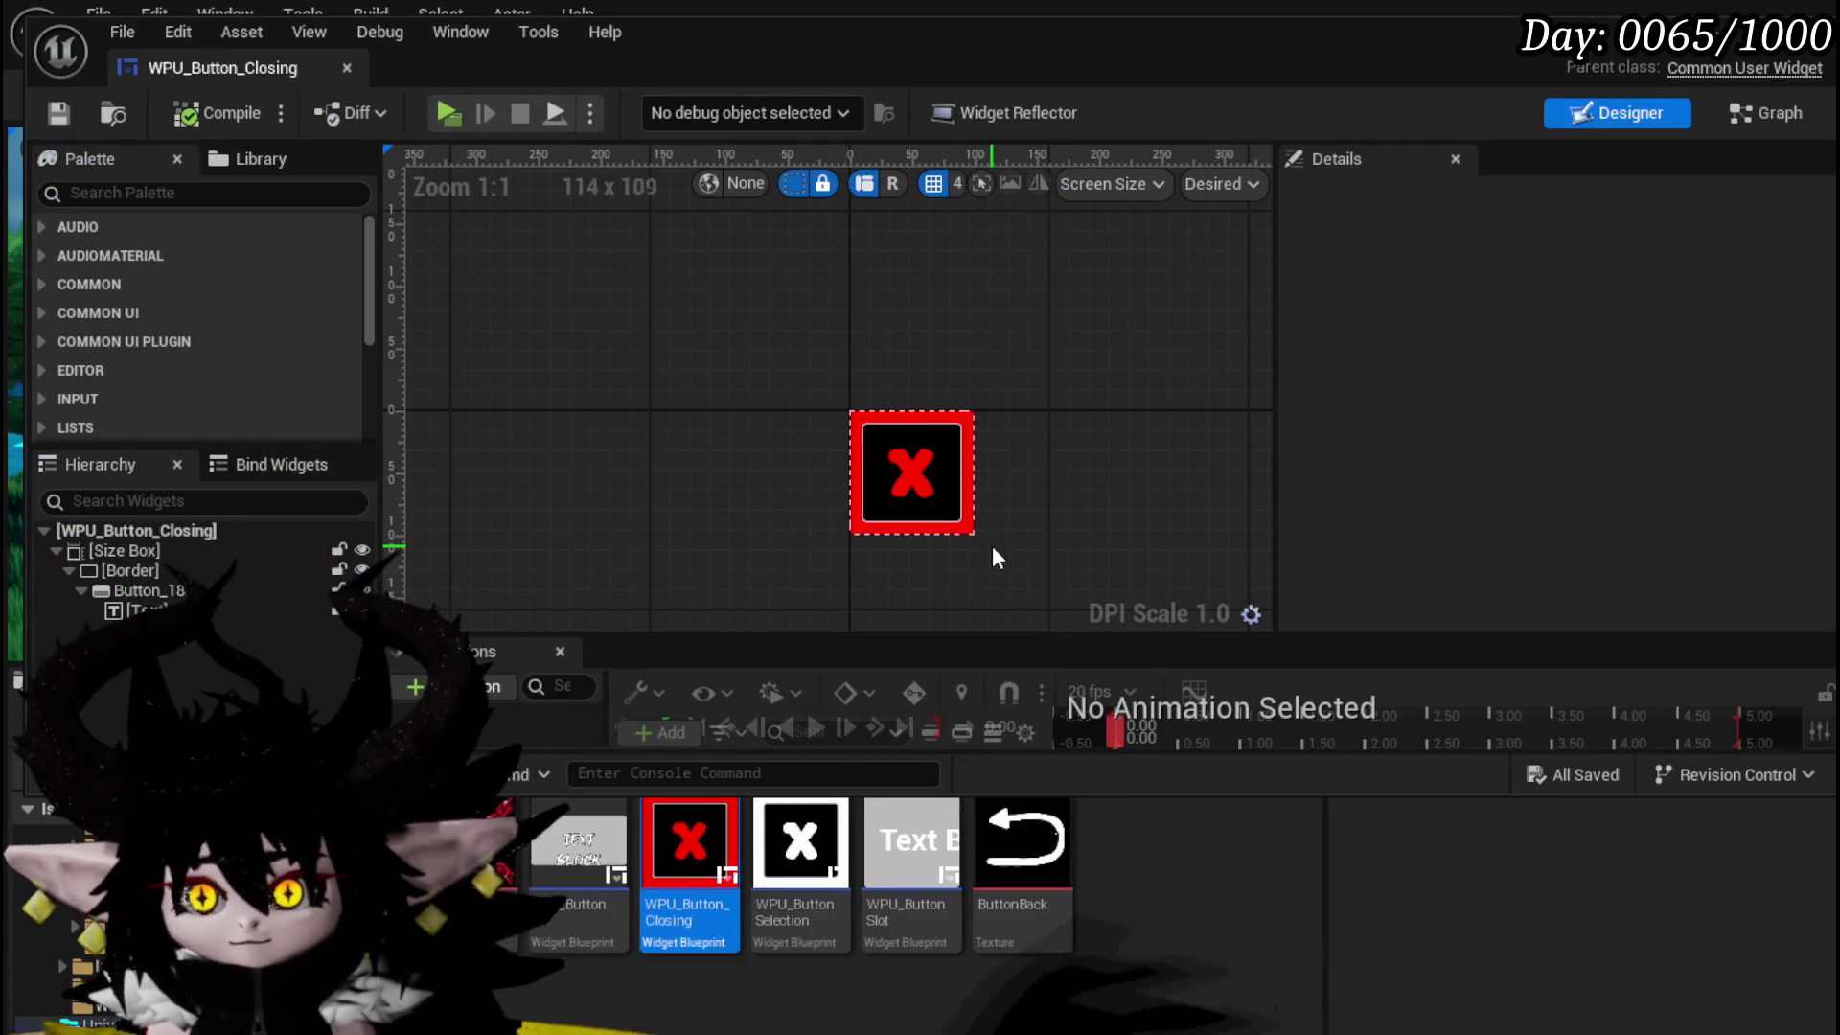
- Delete the red X text block from the closing button
left_click(918, 489)
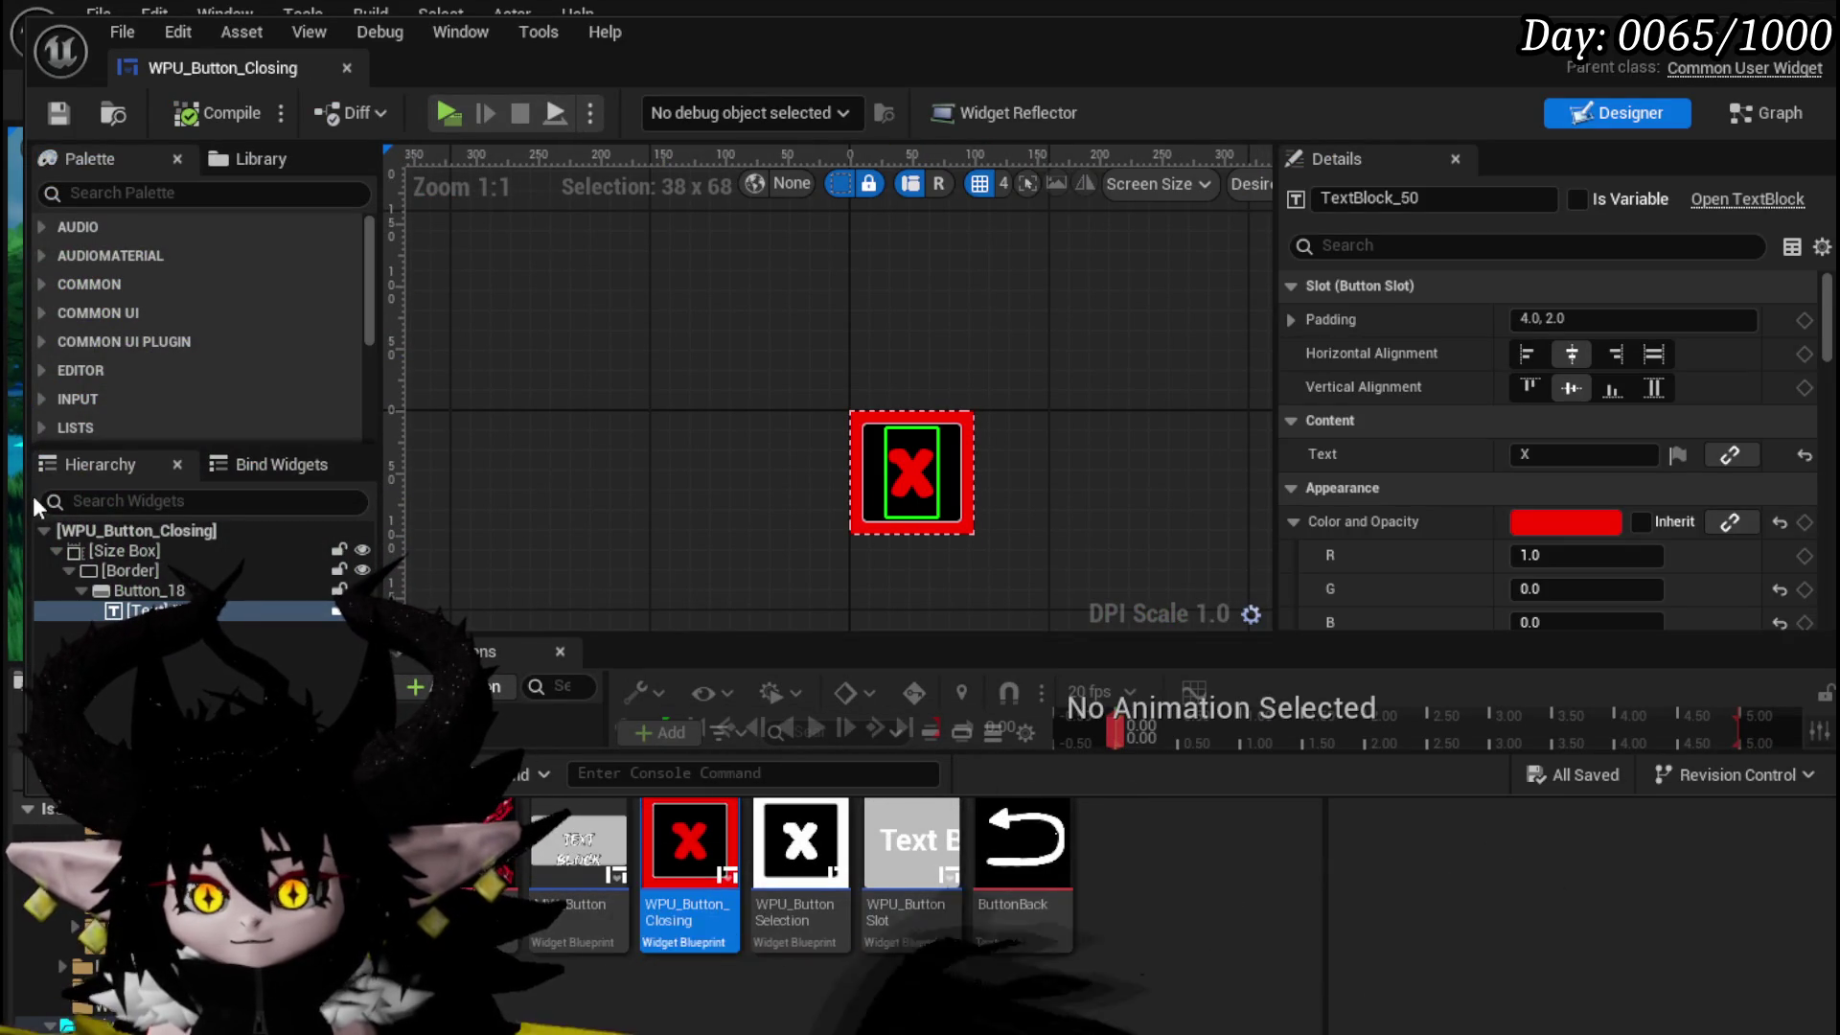
key("Delete")
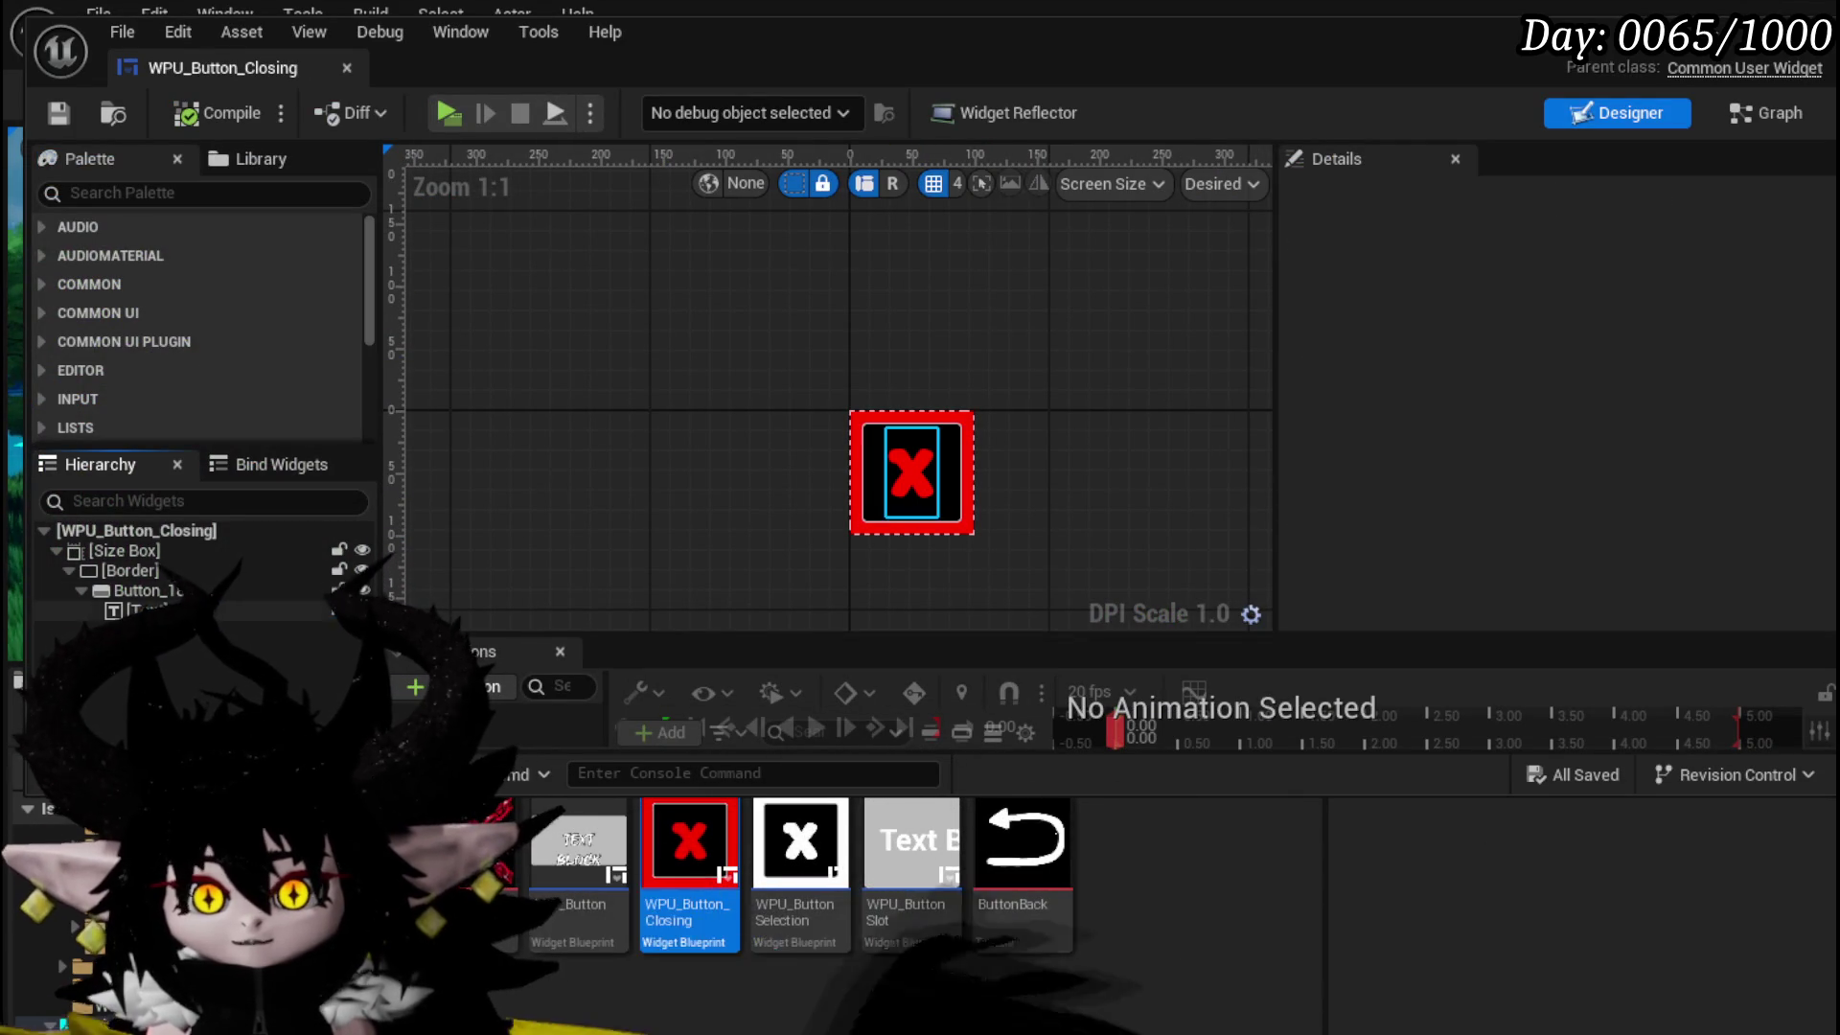
- Add an Image to Button_18 with Fill alignment both ways and ButtonBack as its brush
left_click(111, 199)
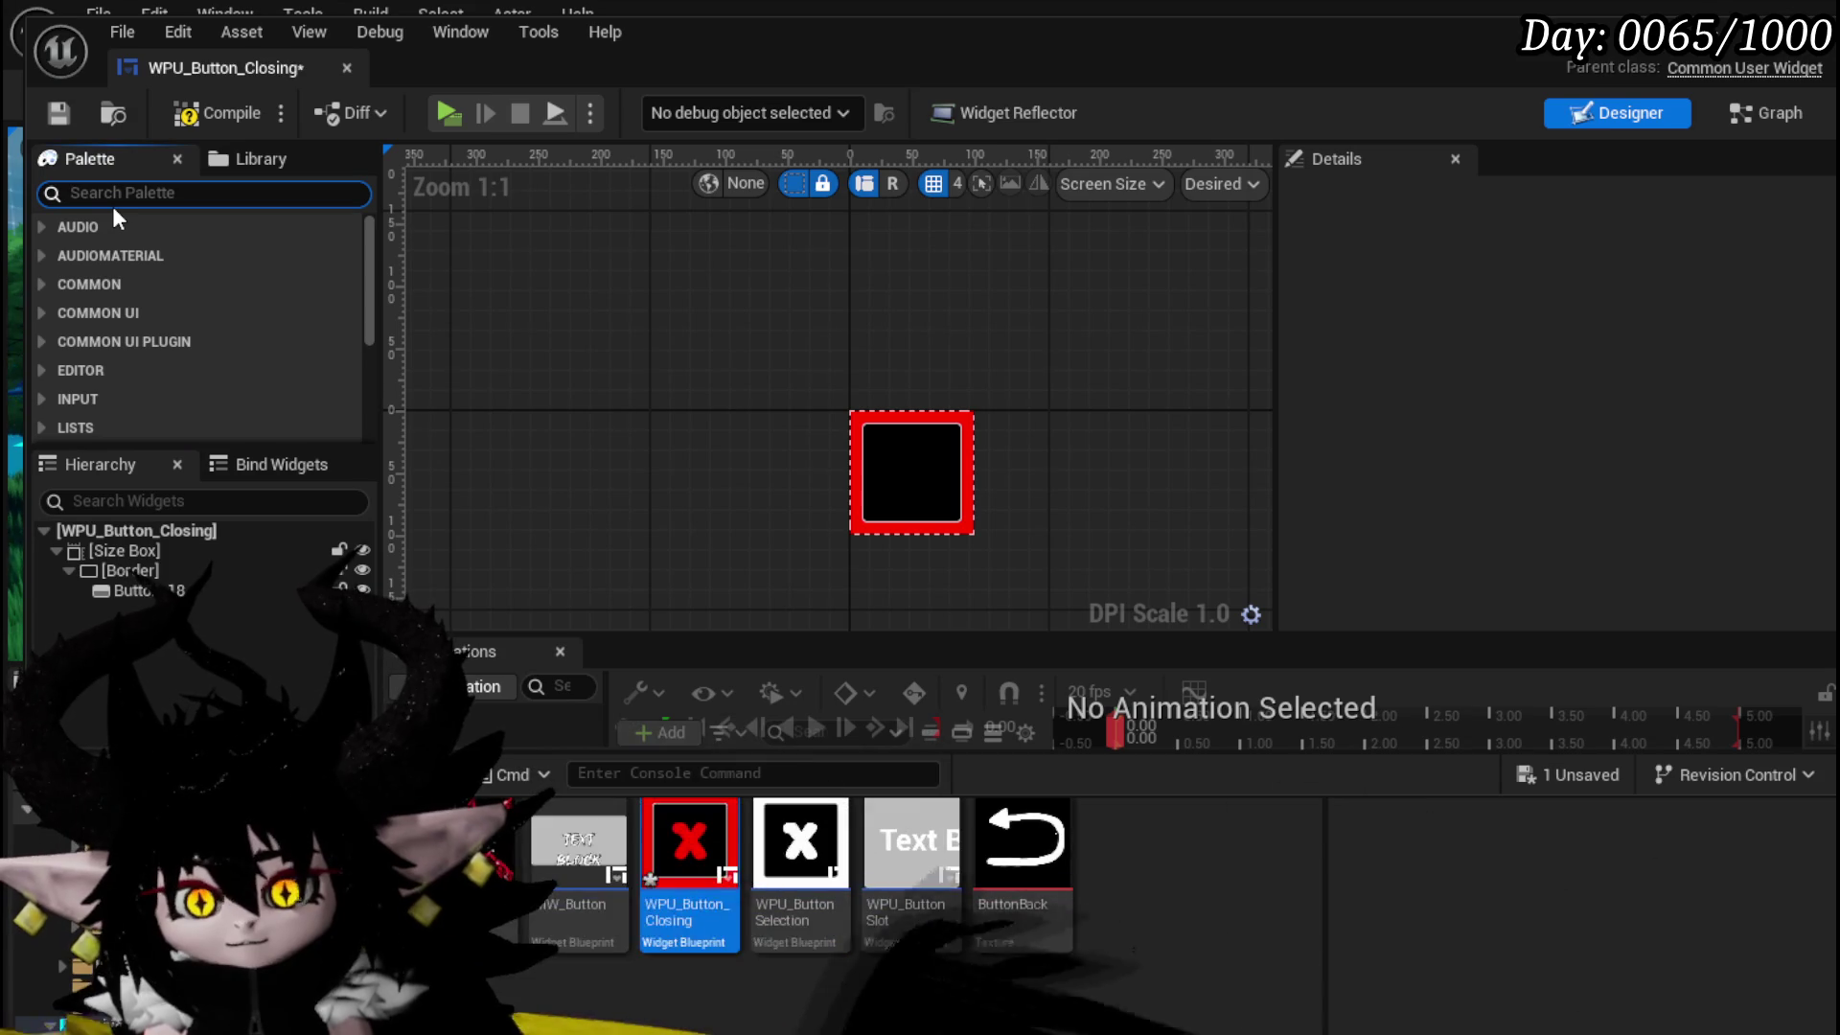
type("Image")
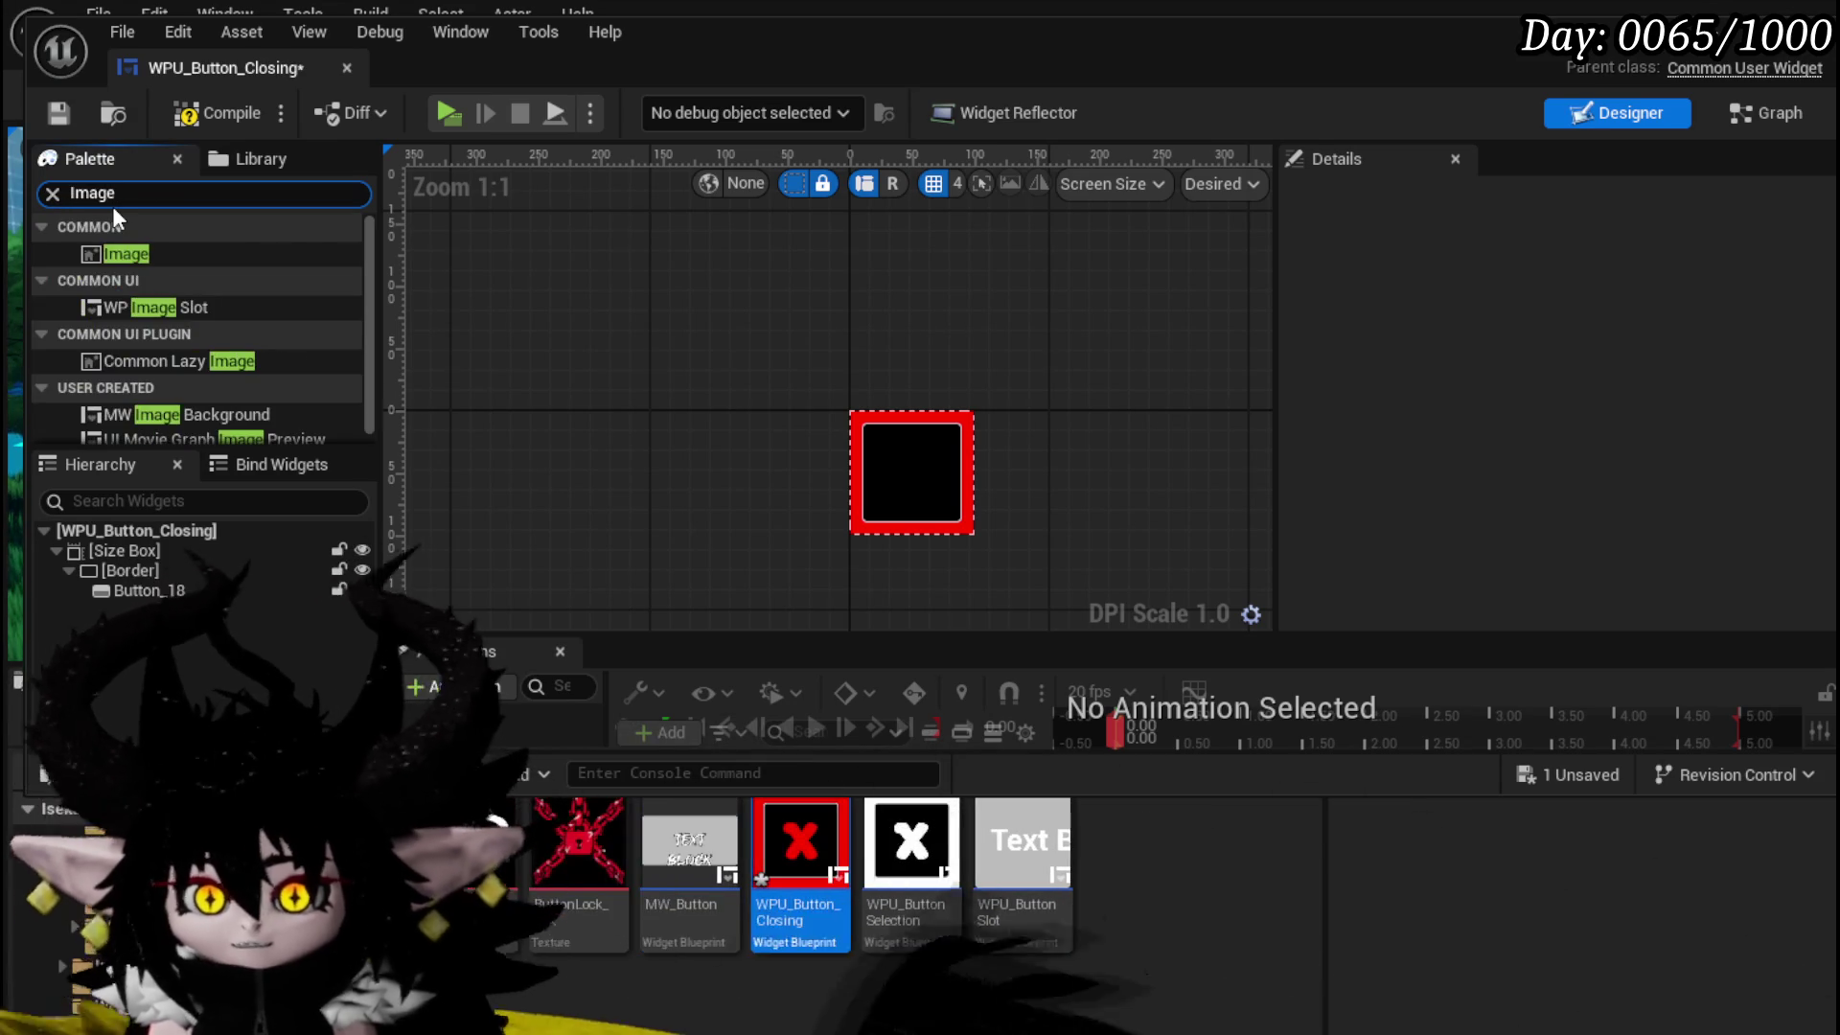
mouse_move(129, 251)
left_mouse_down()
mouse_move(82, 579)
mouse_move(134, 580)
left_mouse_up()
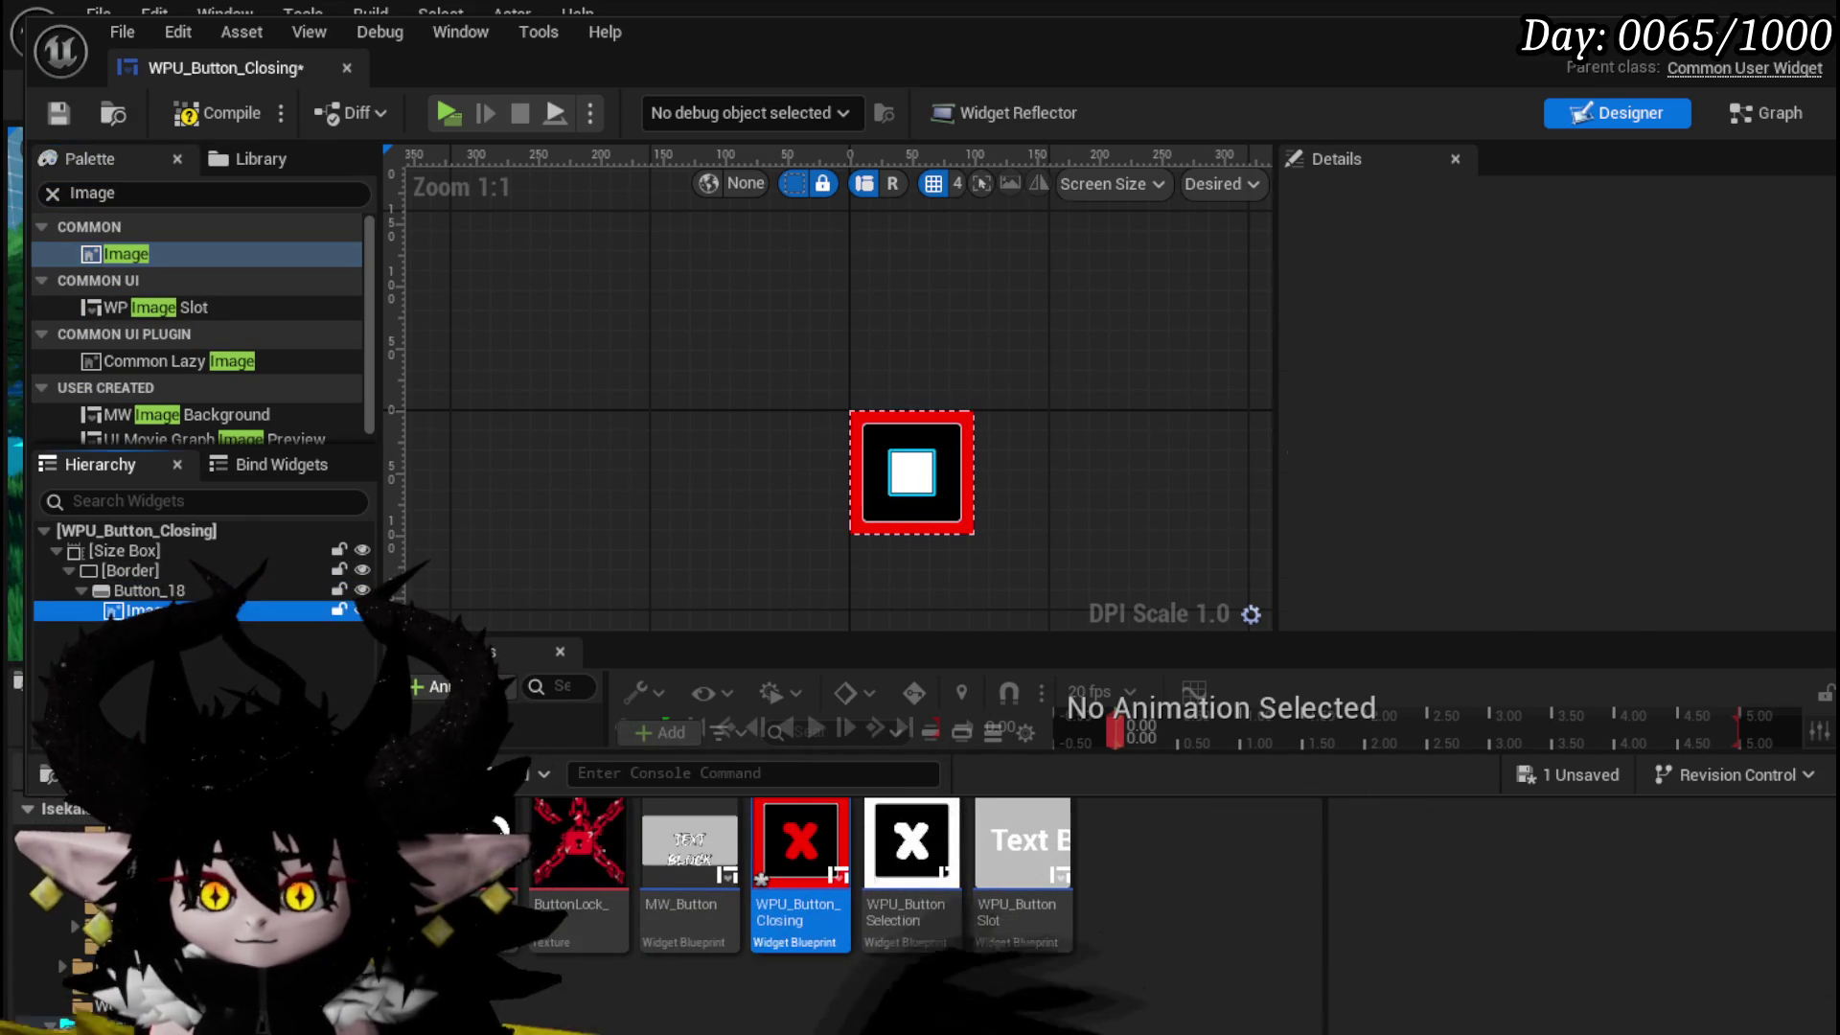
left_click(1653, 353)
left_click(1655, 389)
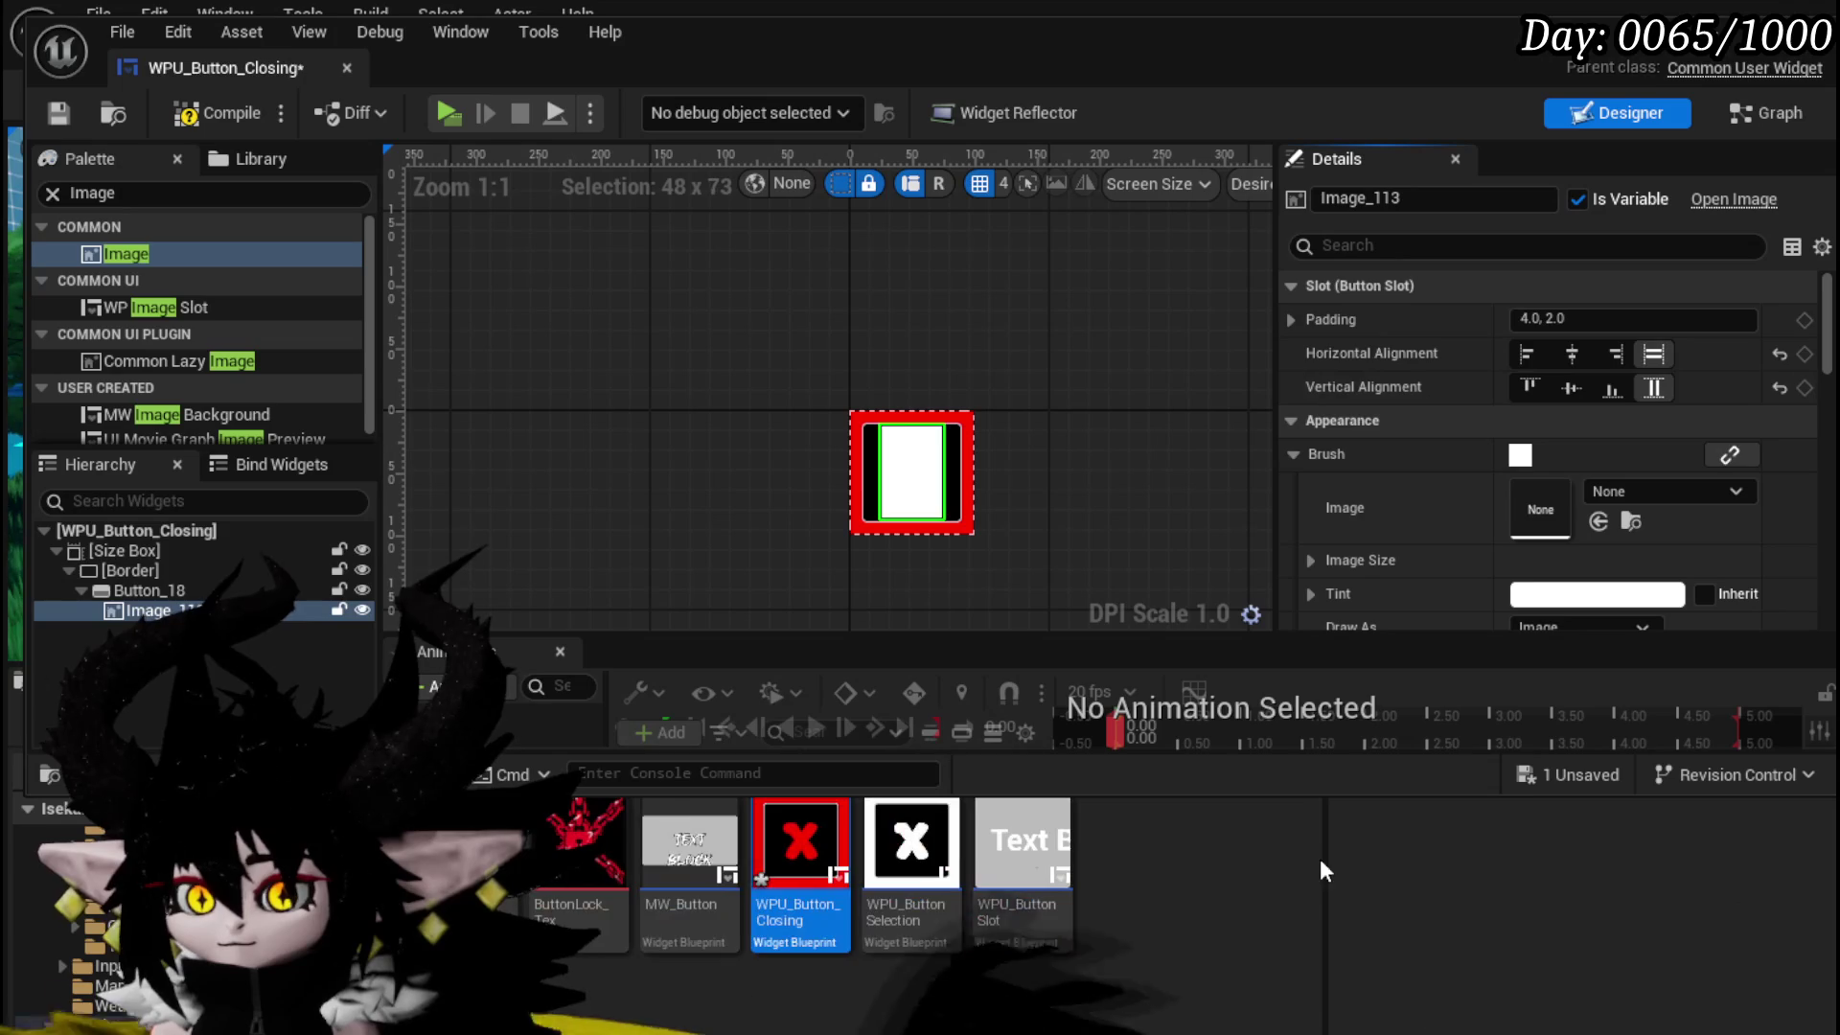
left_click_drag(470, 853, 1575, 498)
scroll(1106, 493, "up", 8)
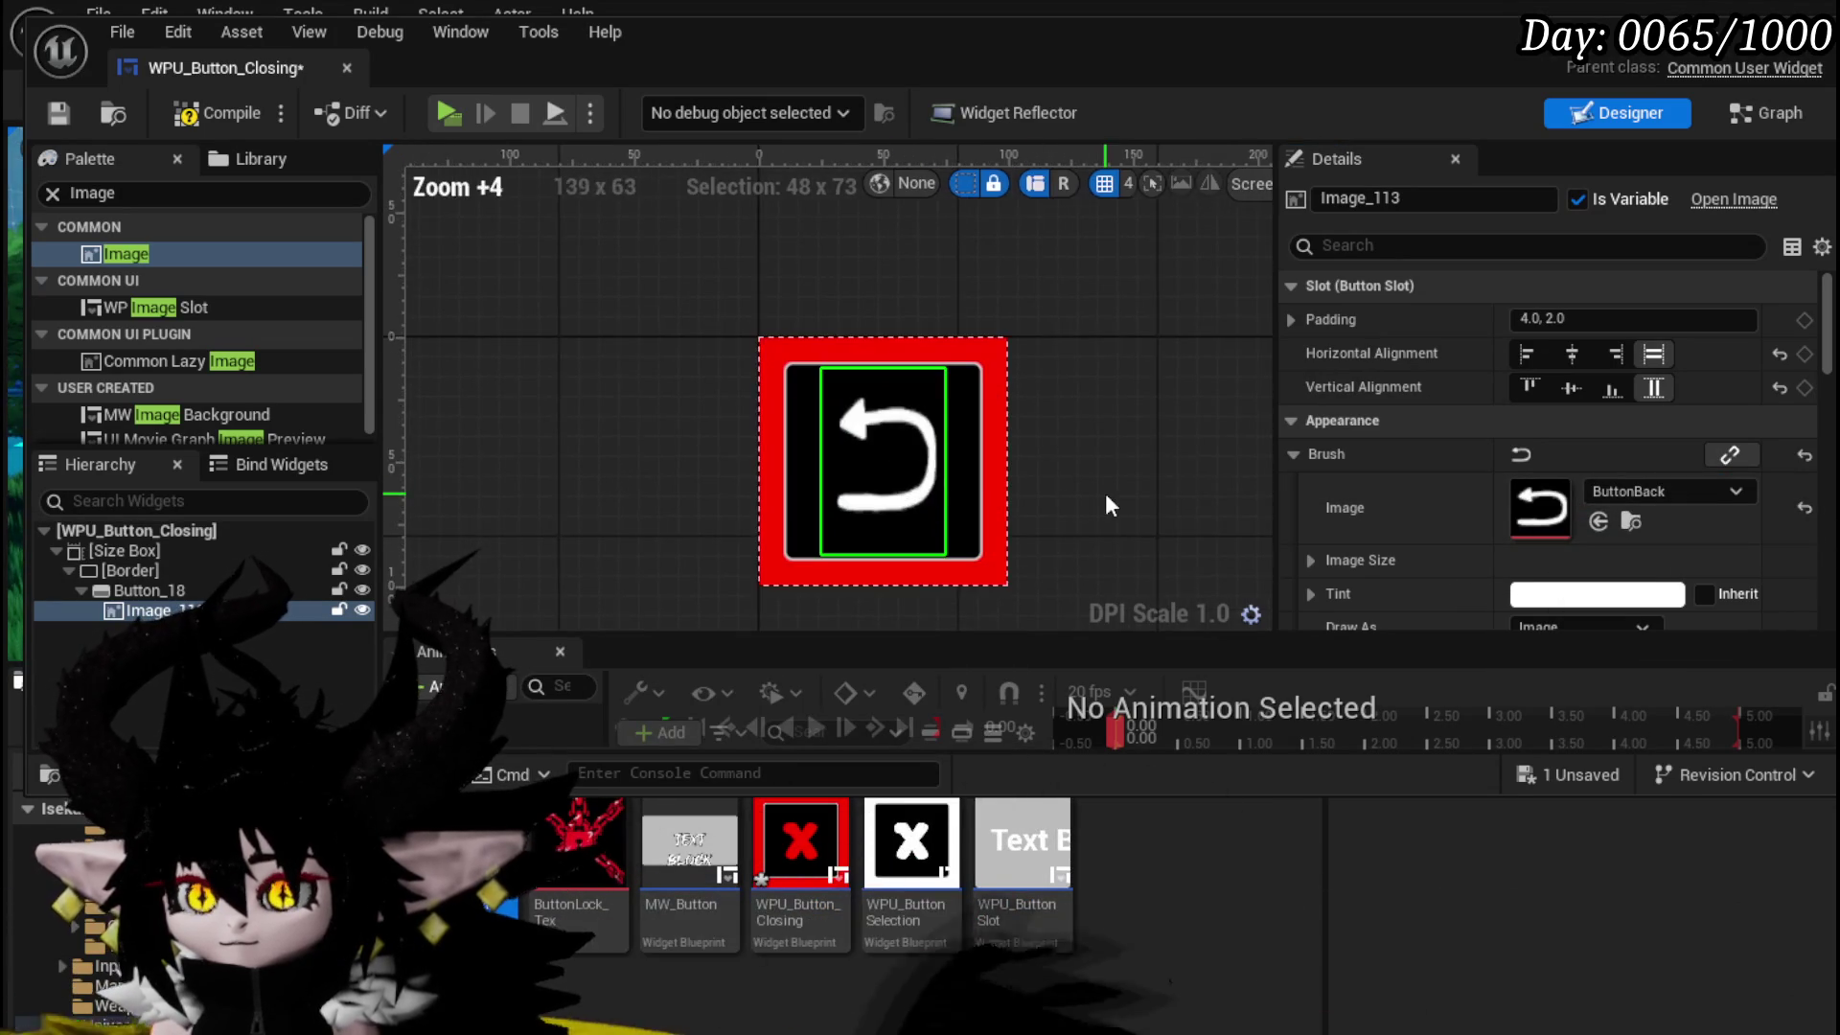
scroll(1614, 428, "down", 5)
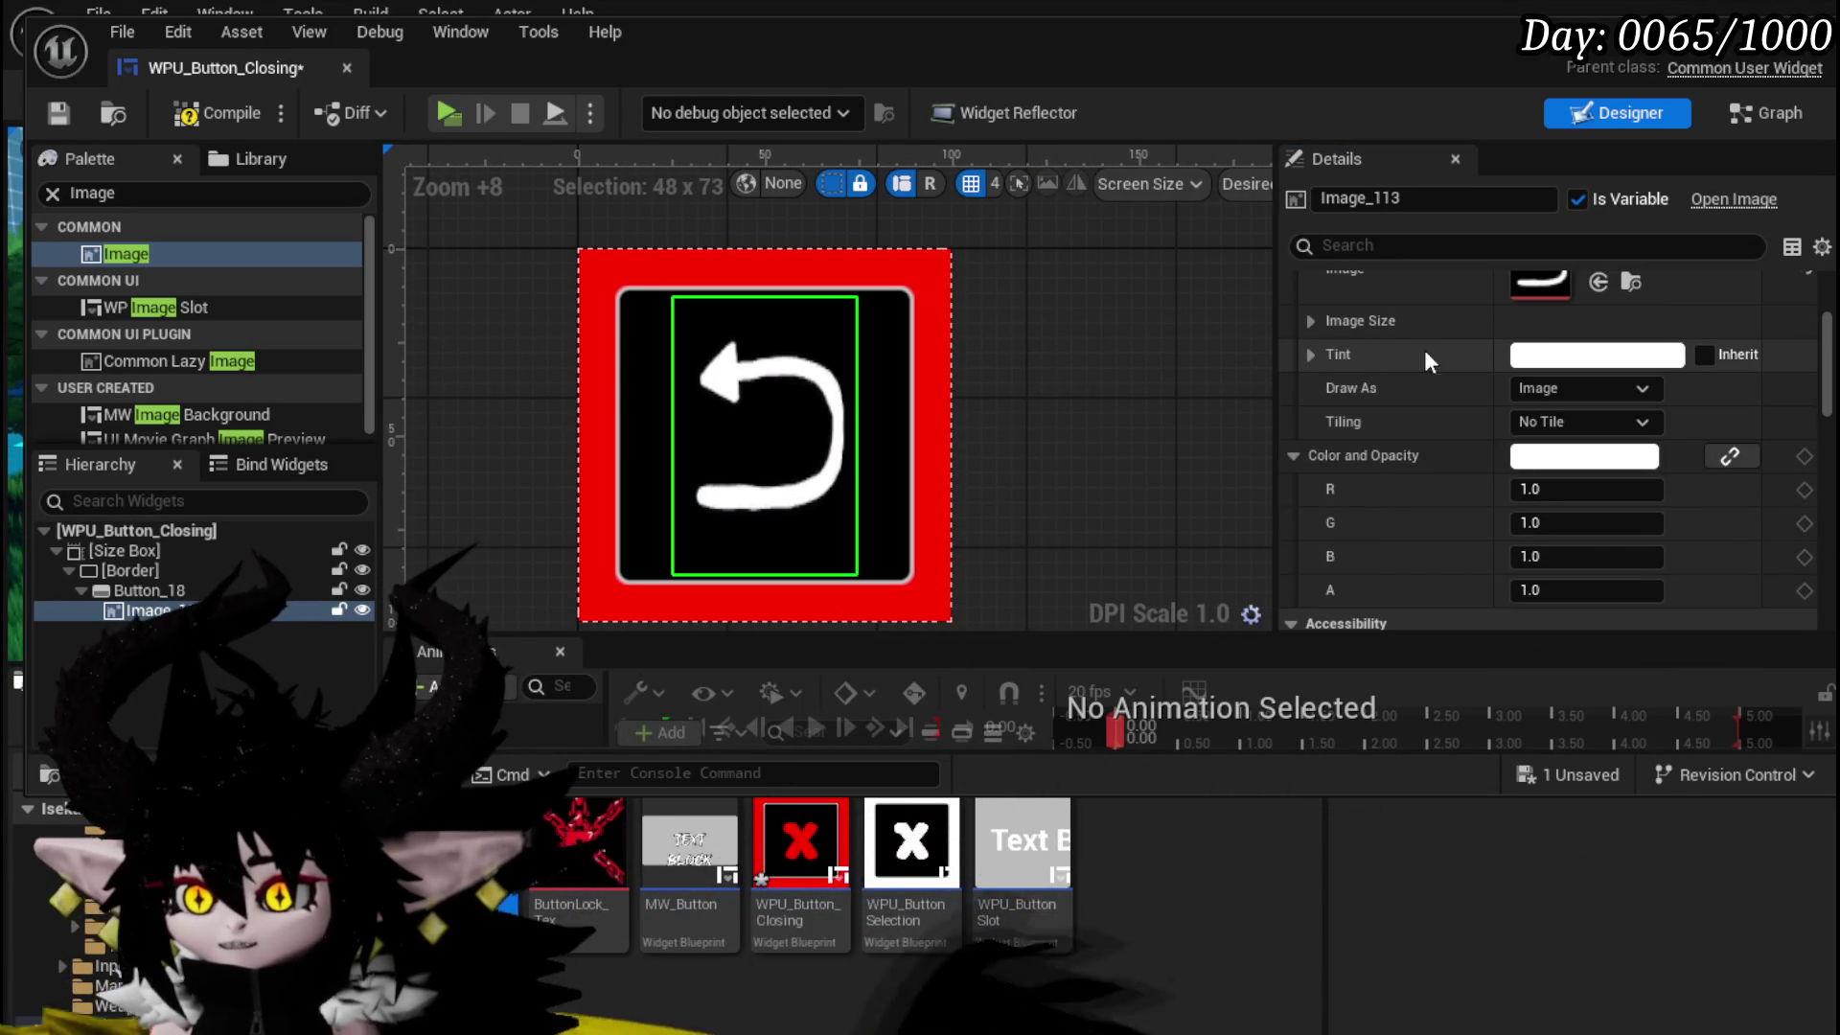
scroll(1449, 429, "down", 7)
scroll(1449, 429, "up", 7)
scroll(1449, 430, "up", 3)
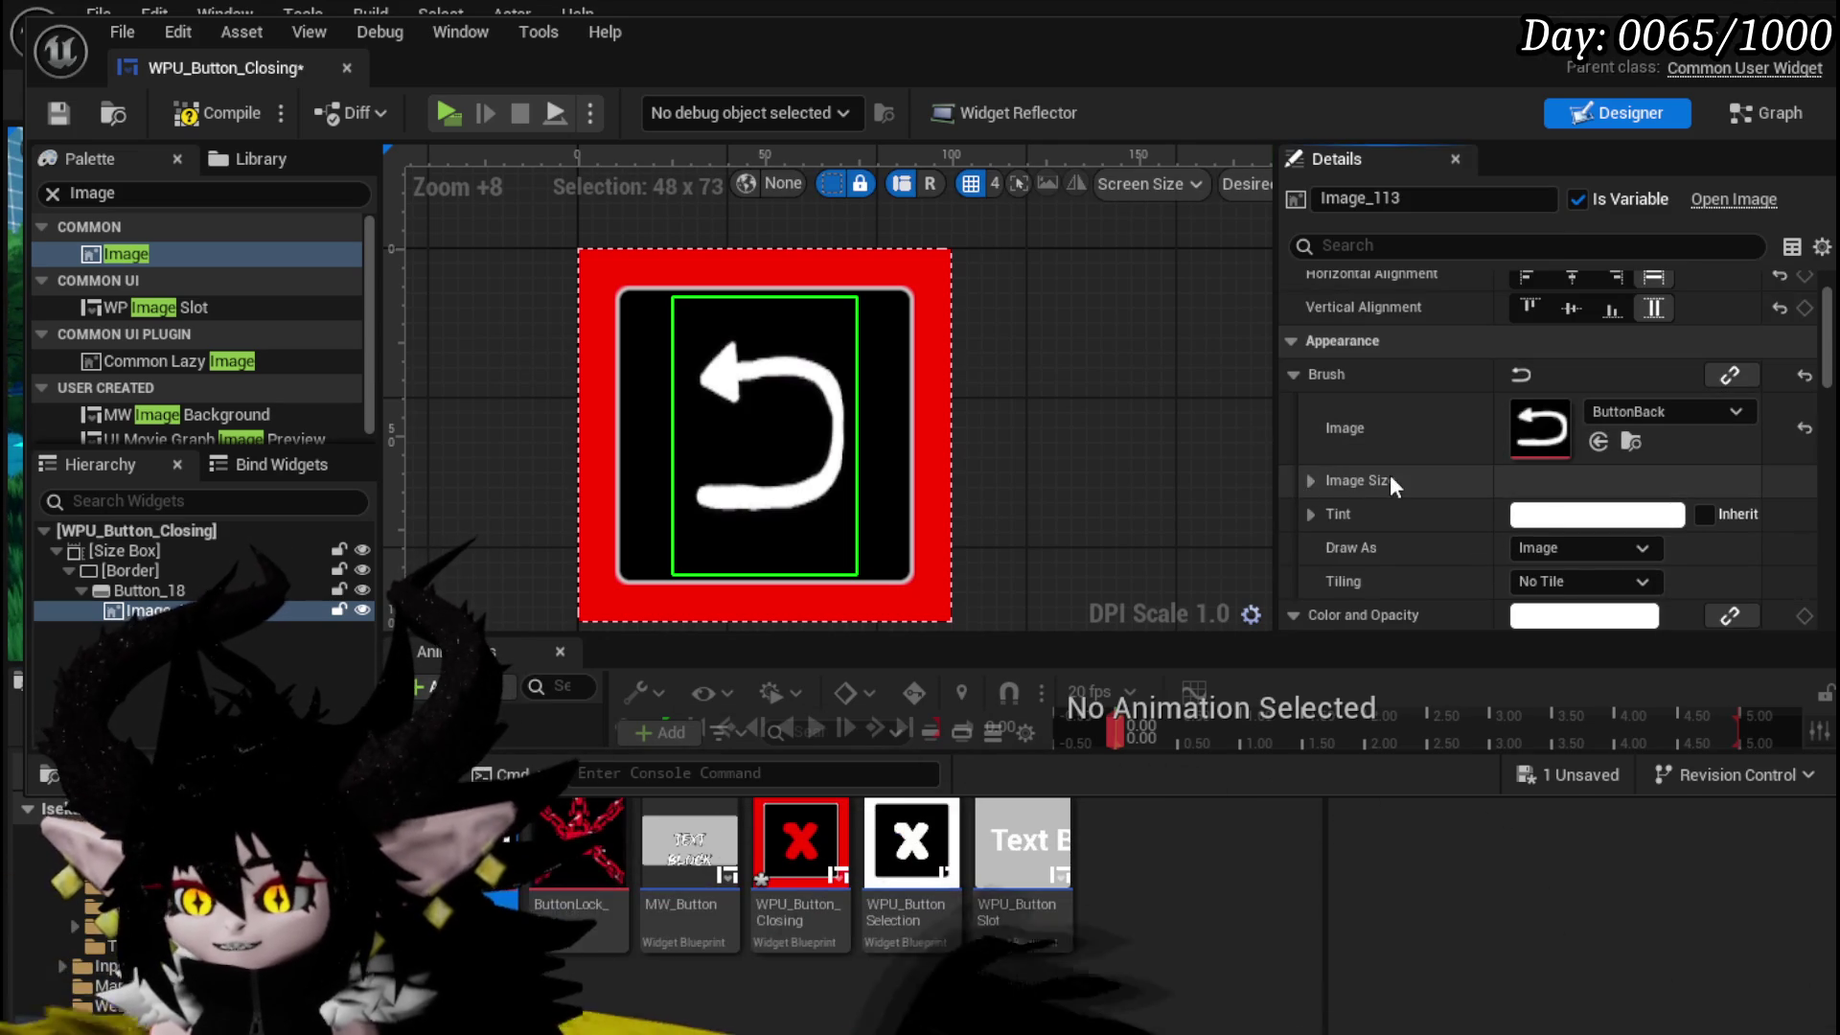
left_click(1309, 481)
scroll(1380, 469, "down", 3)
left_click(1311, 382)
left_click(1315, 382)
scroll(1332, 484, "down", 5)
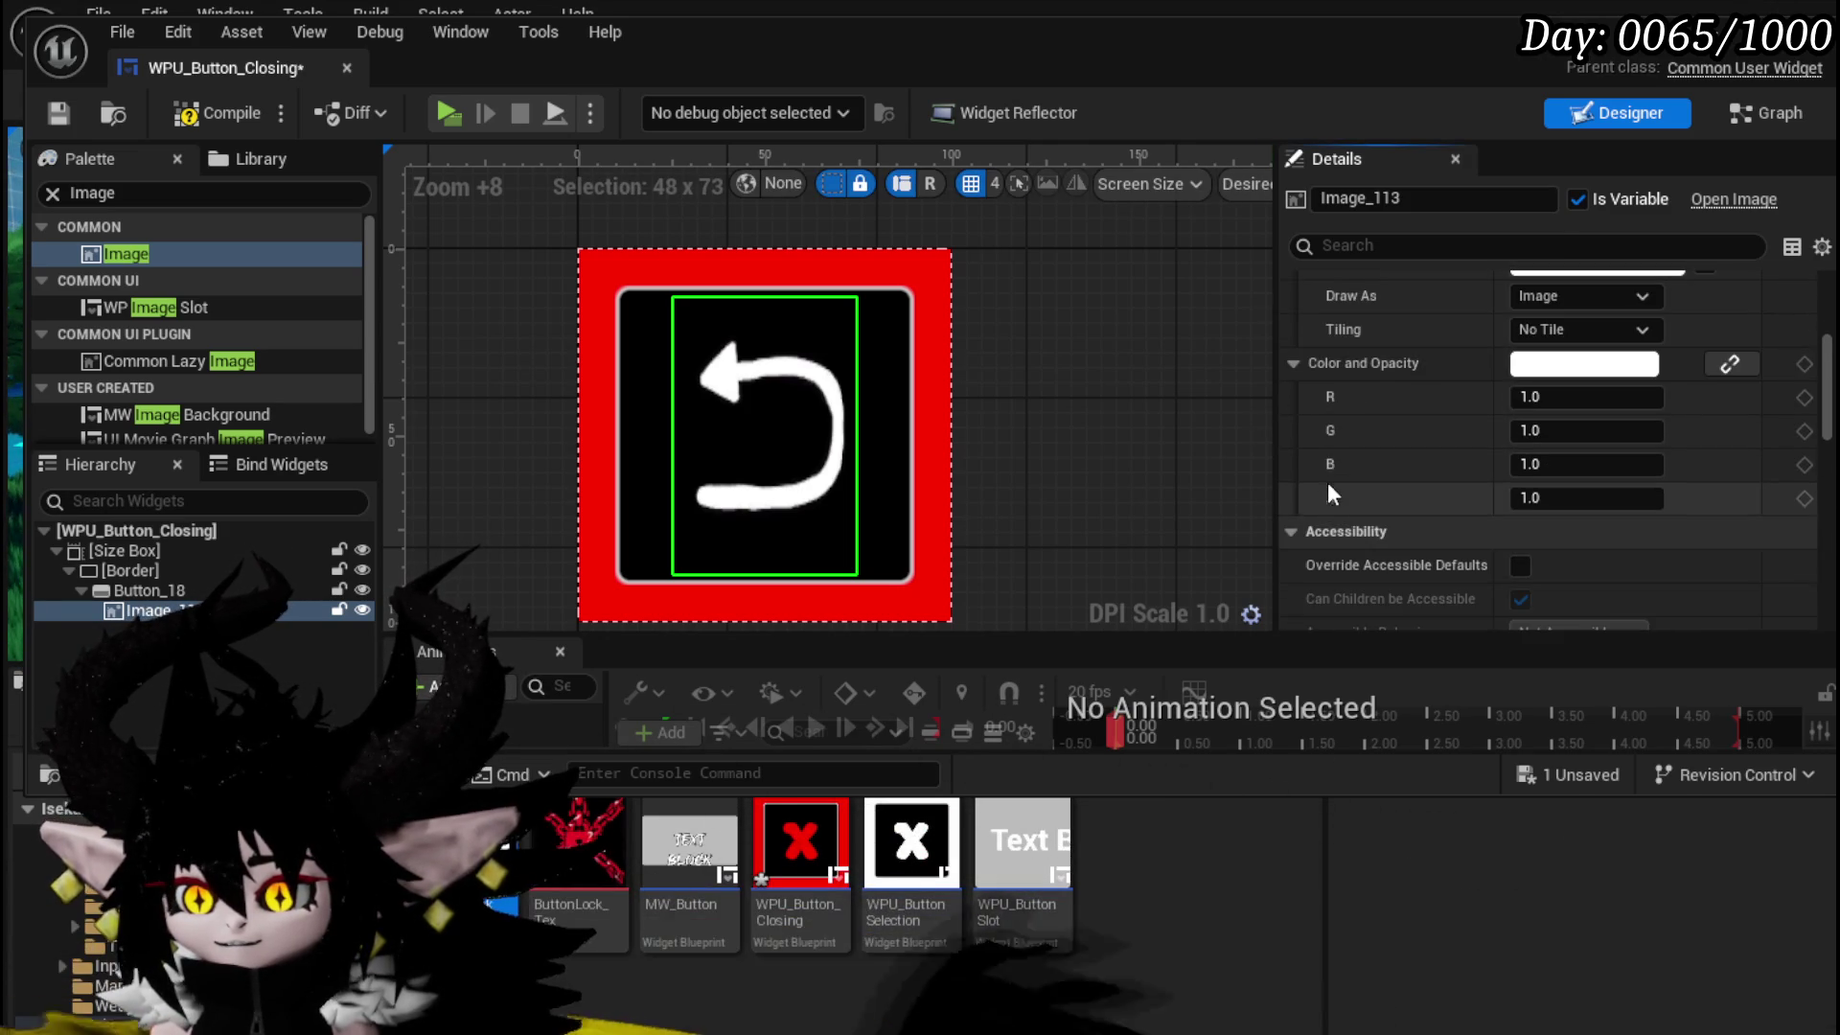
scroll(1325, 489, "up", 8)
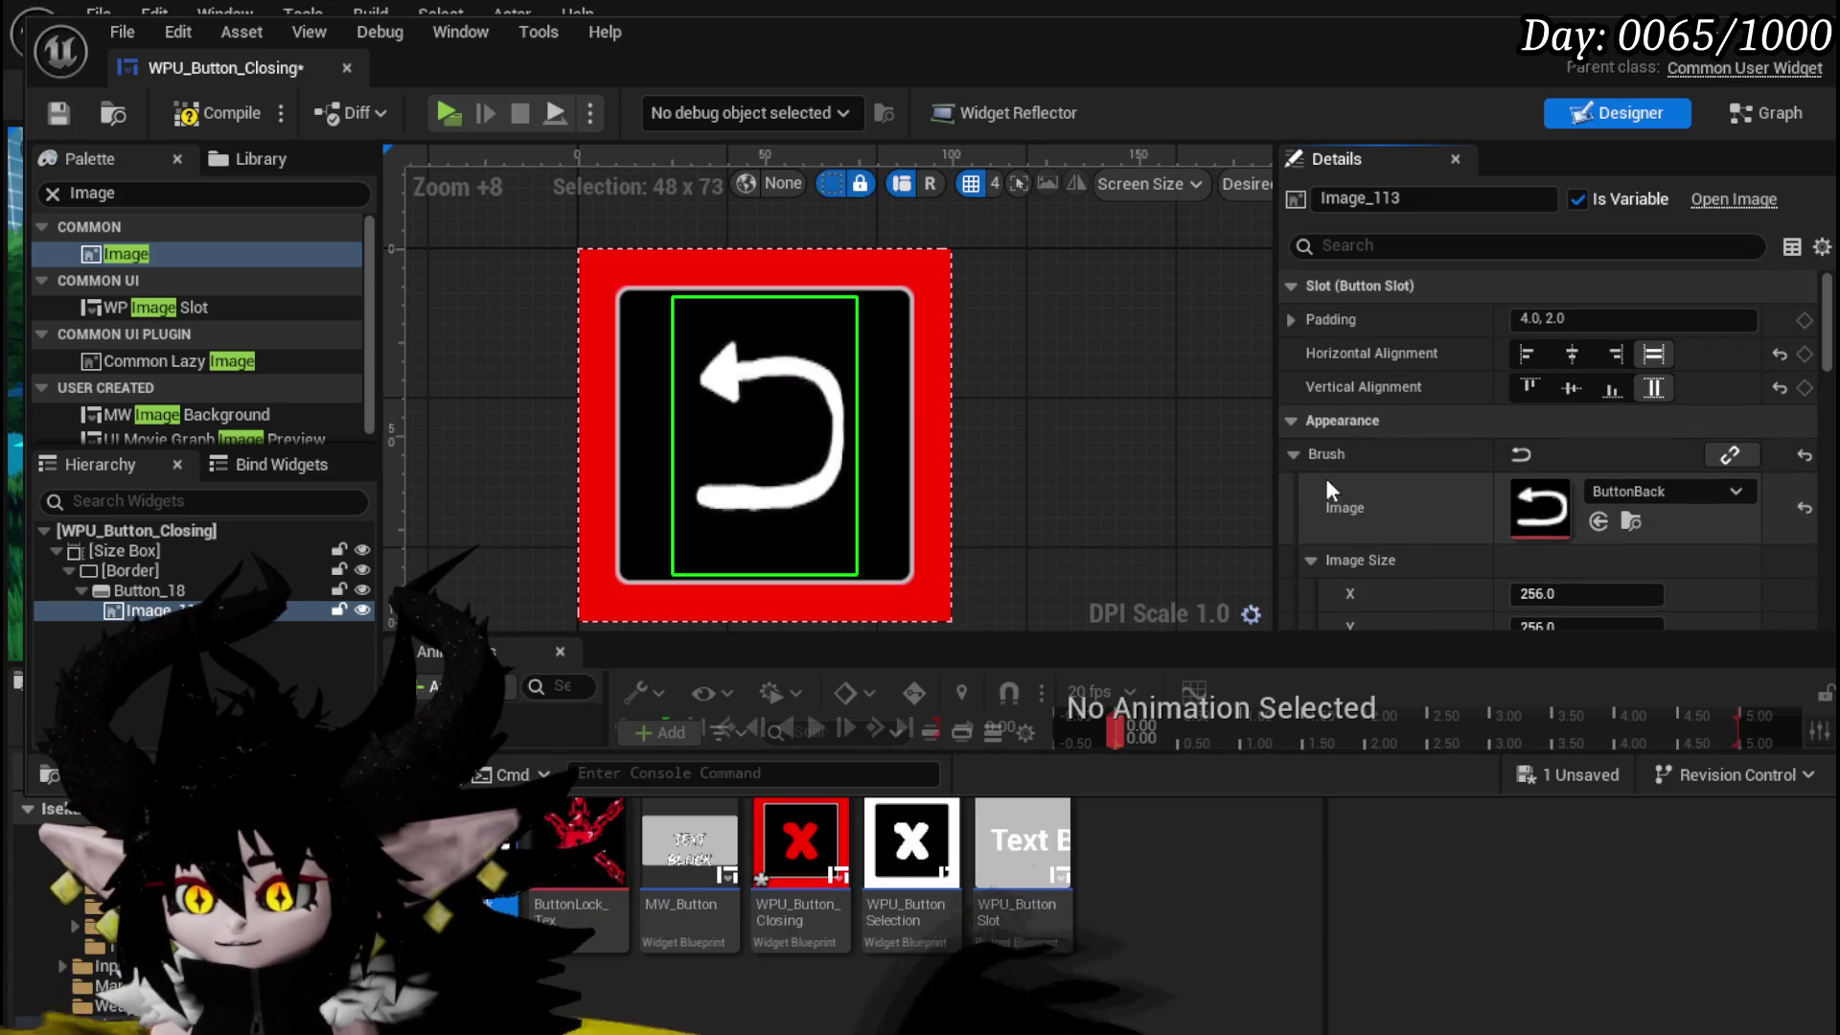
scroll(1438, 423, "down", 5)
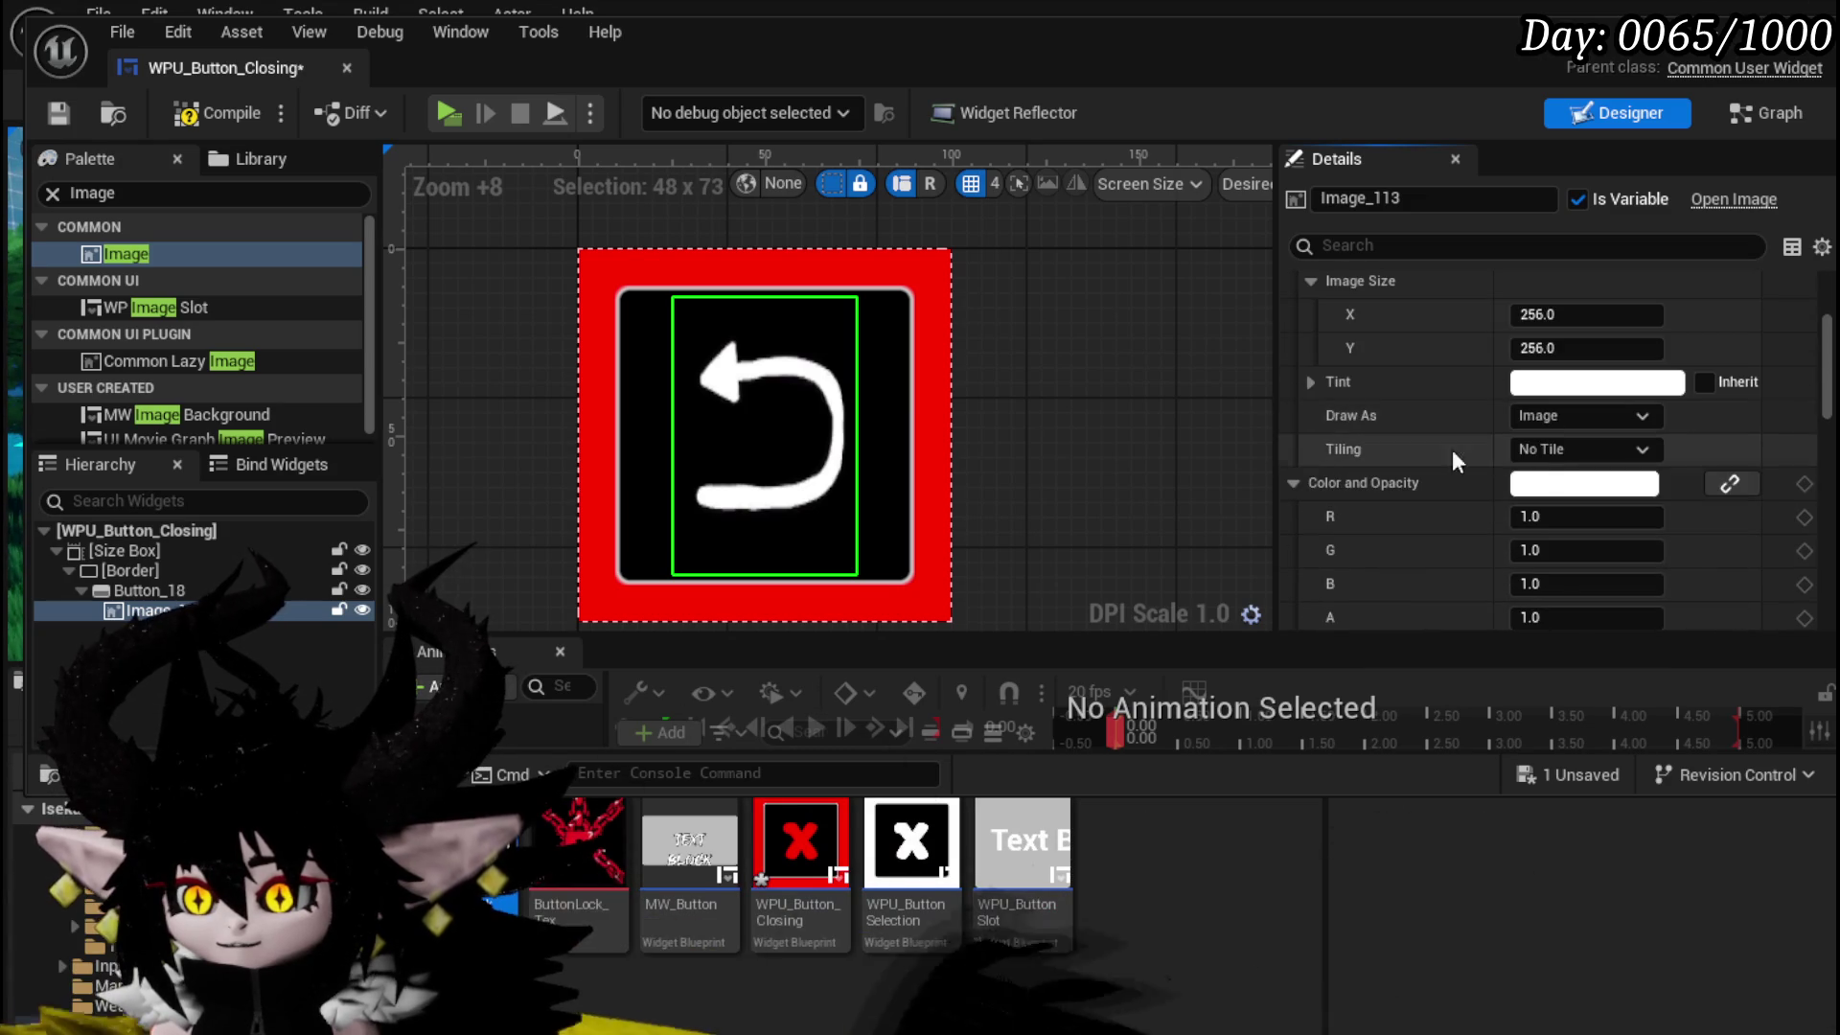
scroll(1430, 473, "down", 5)
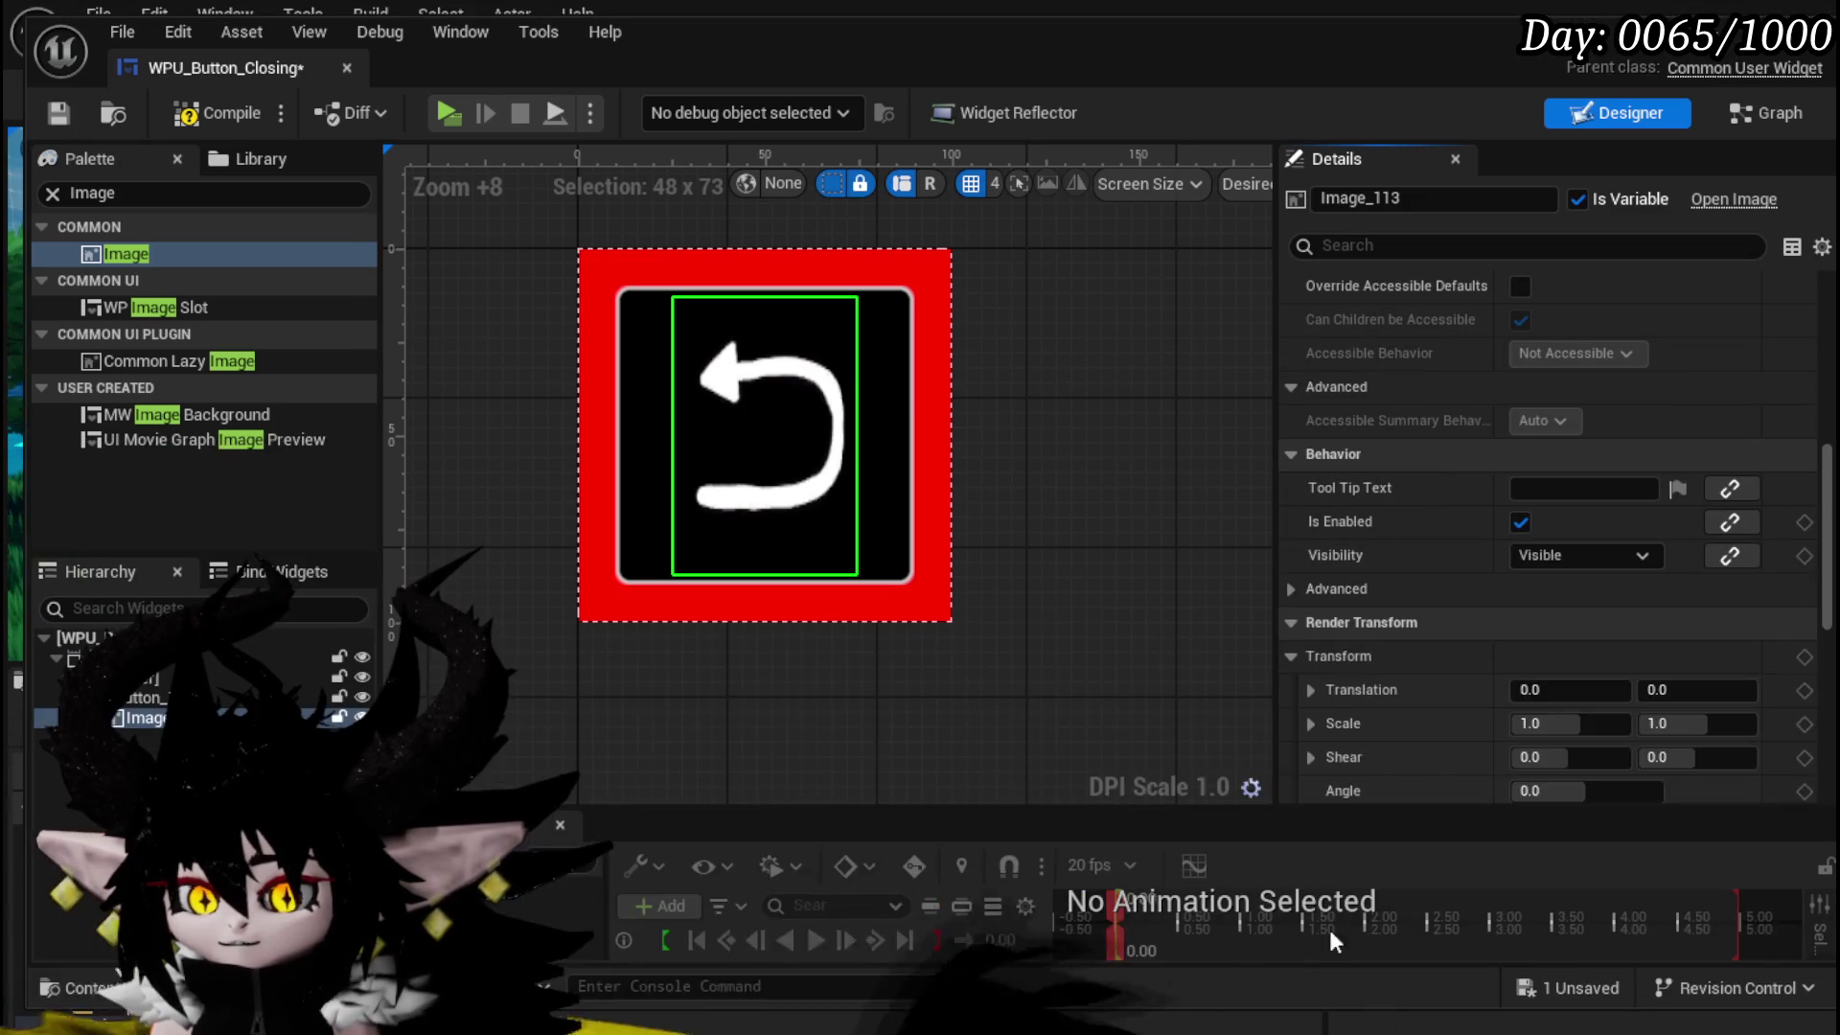
scroll(1591, 503, "down", 3)
scroll(1591, 496, "down", 3)
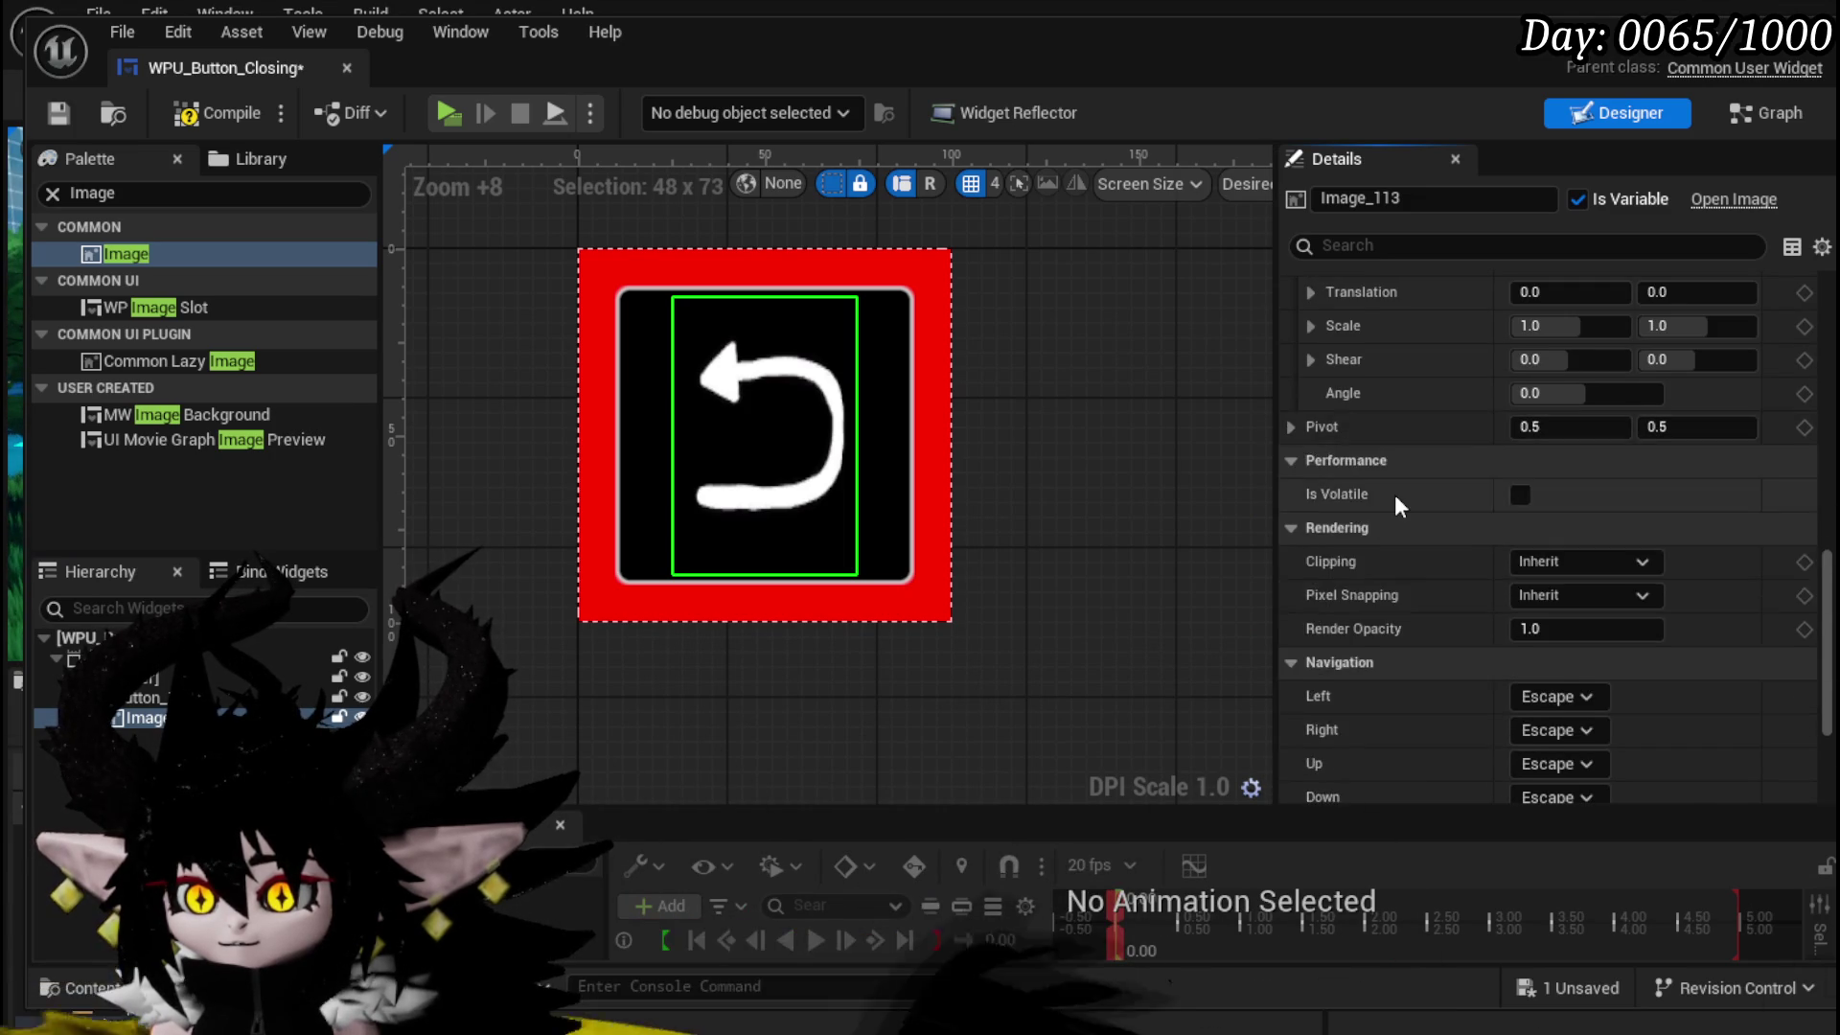
scroll(1384, 489, "down", 5)
scroll(1389, 491, "up", 2)
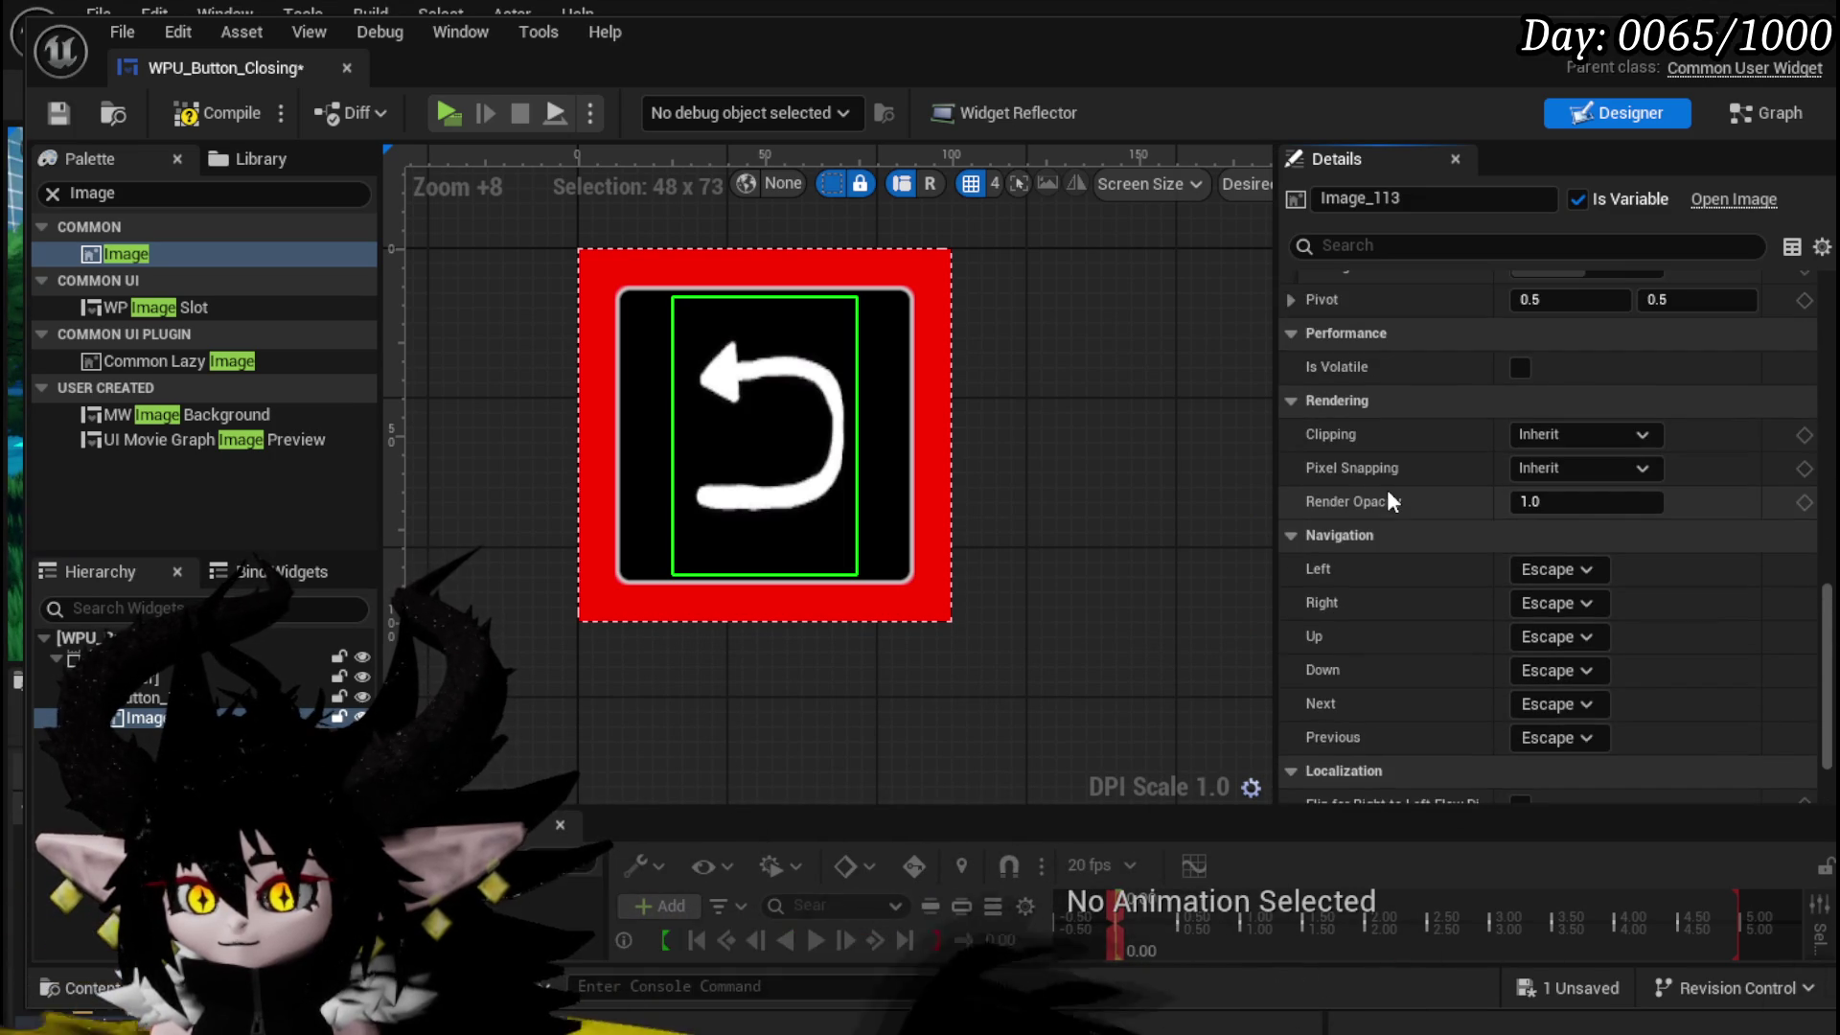
left_click(153, 697)
- Inspect Button_18's normal style image size values in the Details panel
scroll(1416, 527, "up", 3)
scroll(1417, 526, "down", 10)
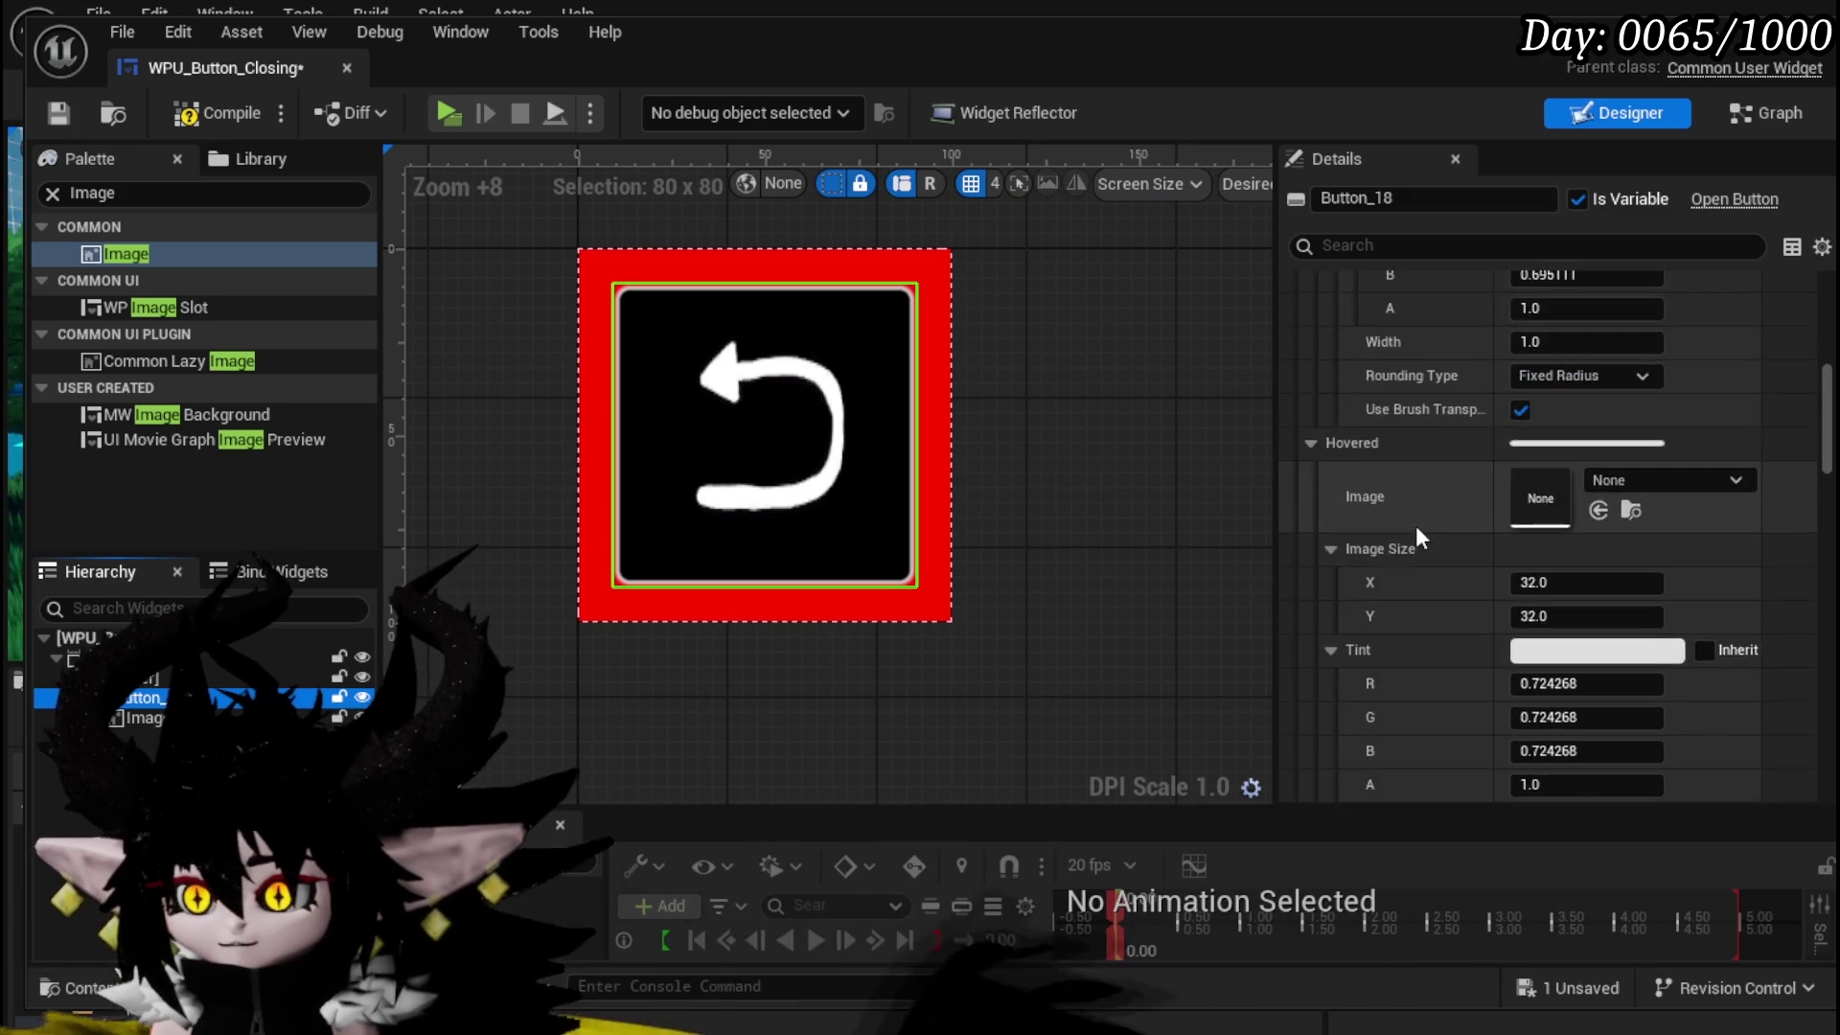
scroll(1416, 526, "up", 5)
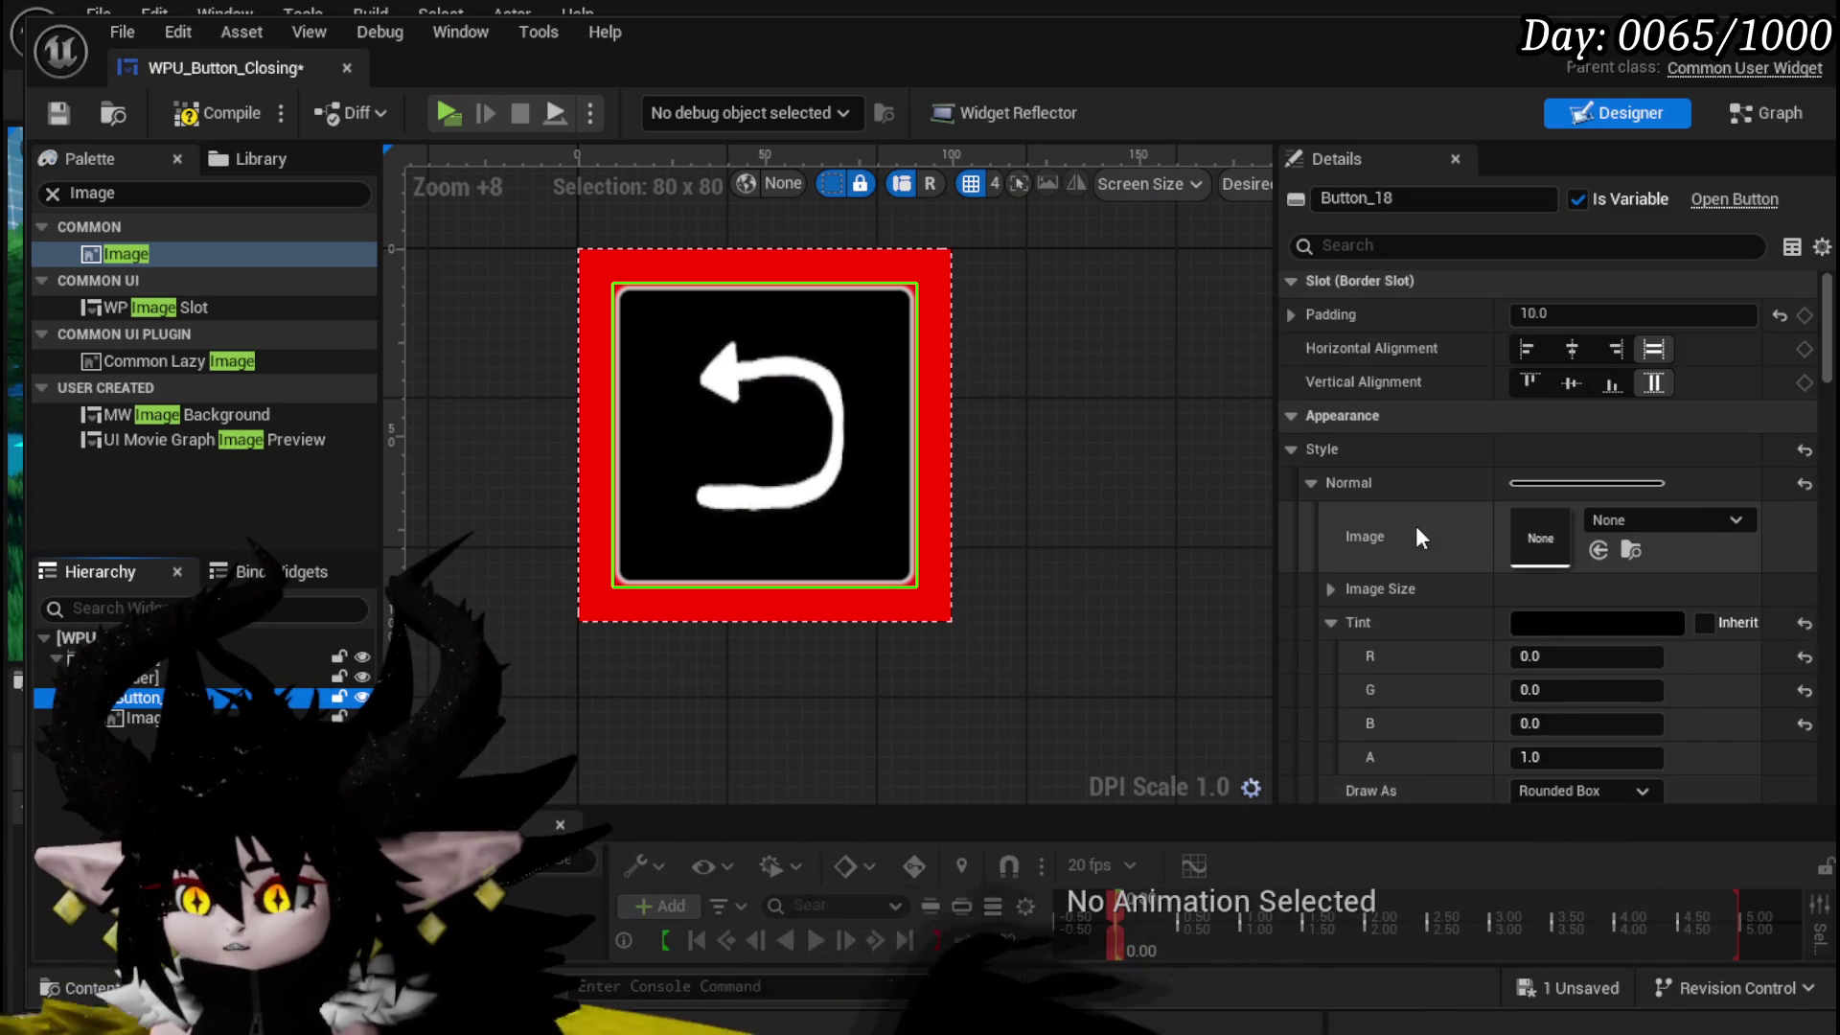
scroll(1389, 480, "down", 2)
left_click(1326, 395)
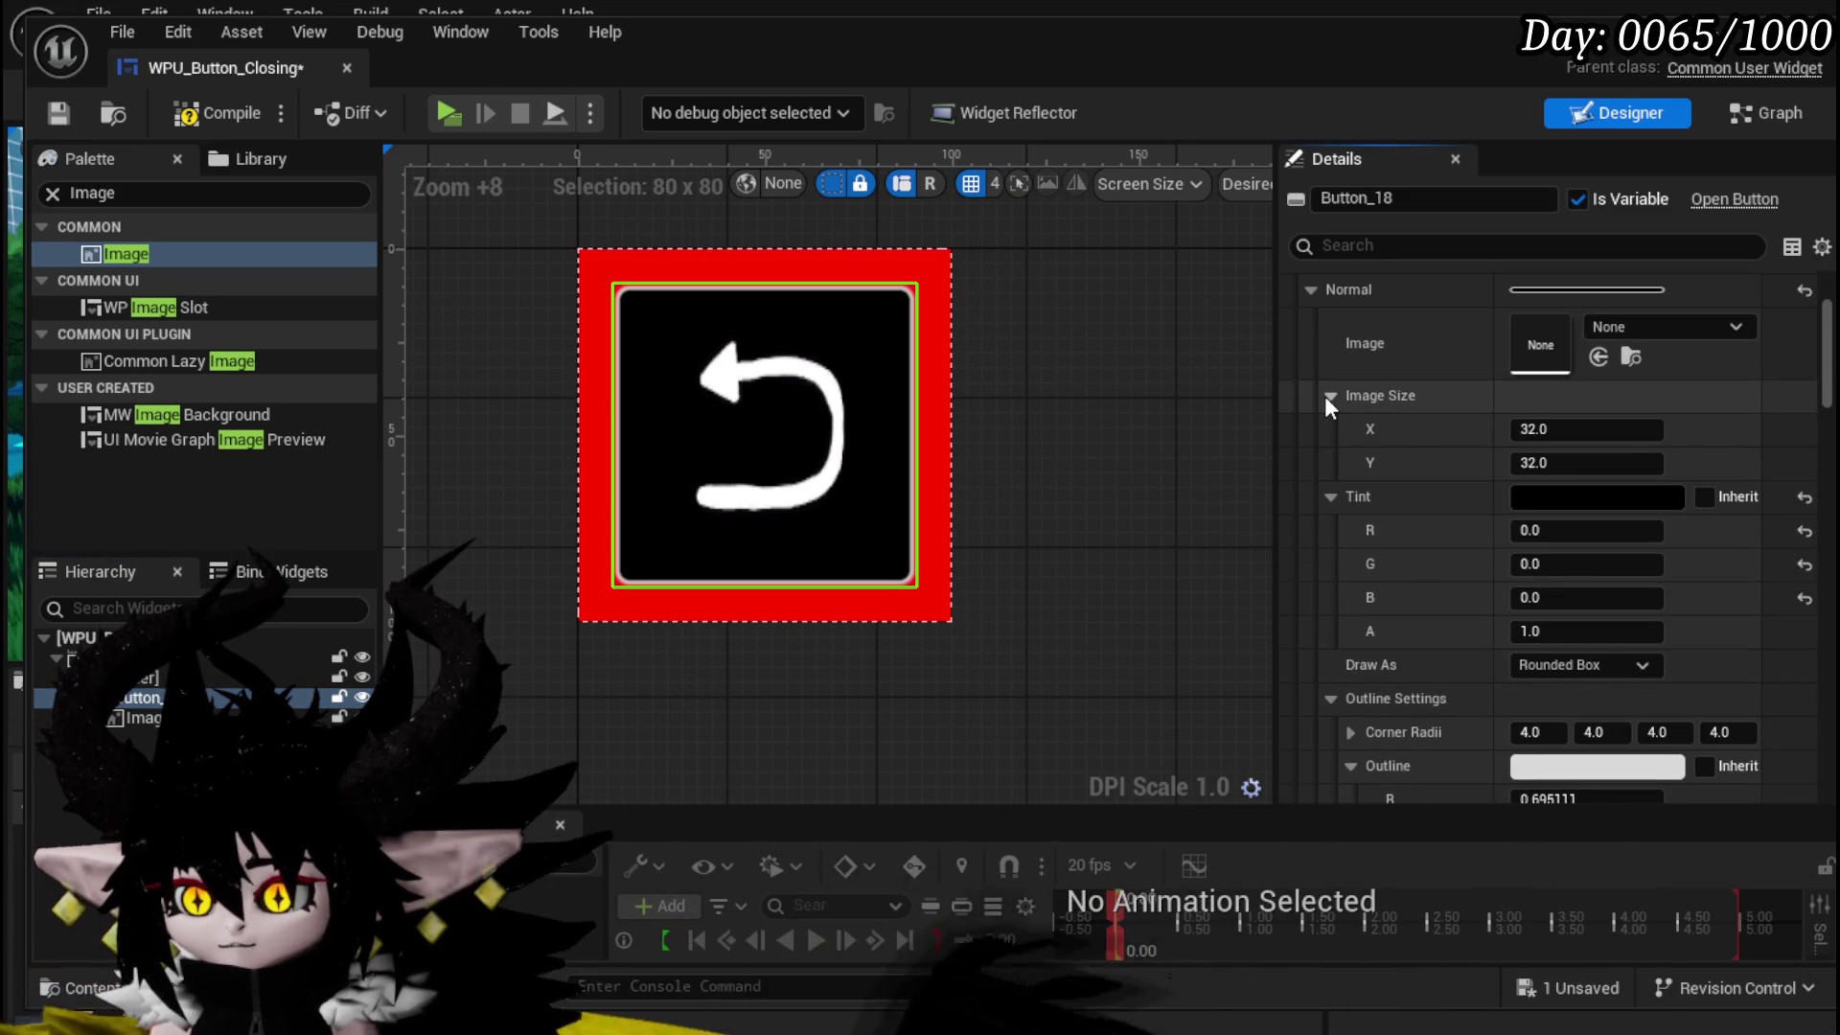
left_click(1324, 395)
left_click(1325, 395)
left_click(1324, 395)
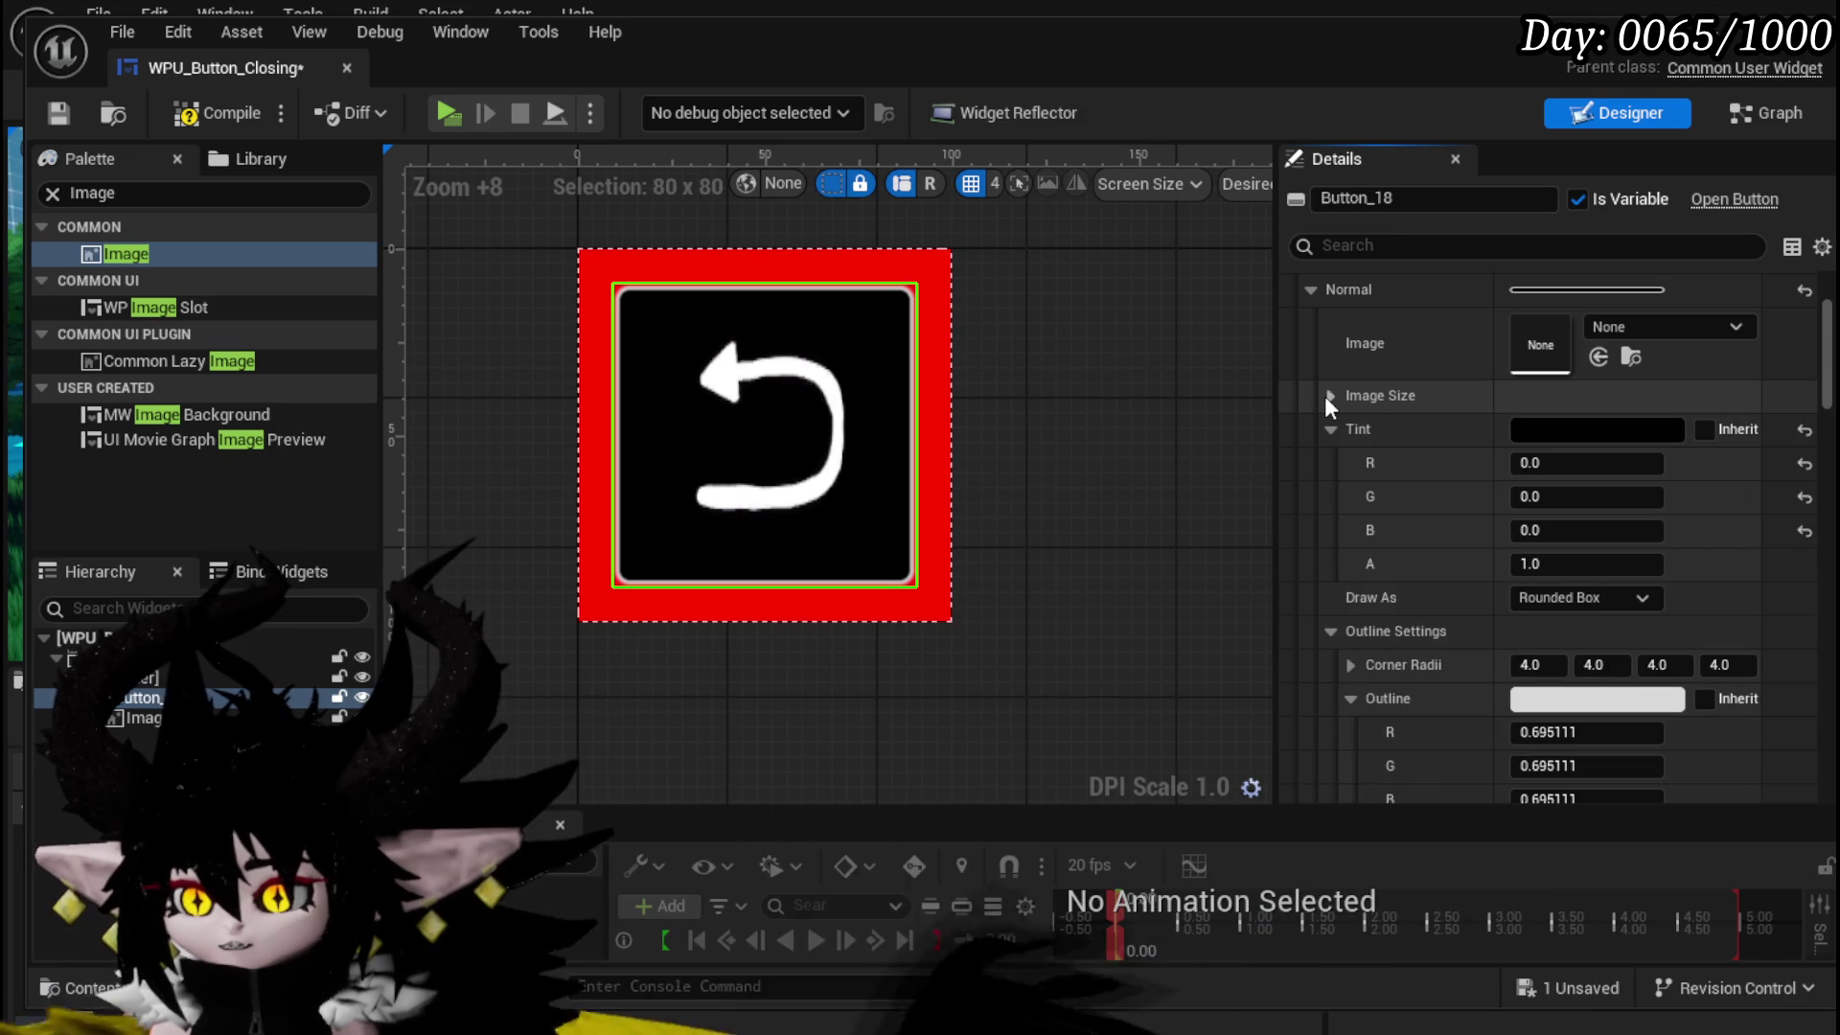
scroll(1435, 444, "down", 2)
scroll(1422, 435, "down", 10)
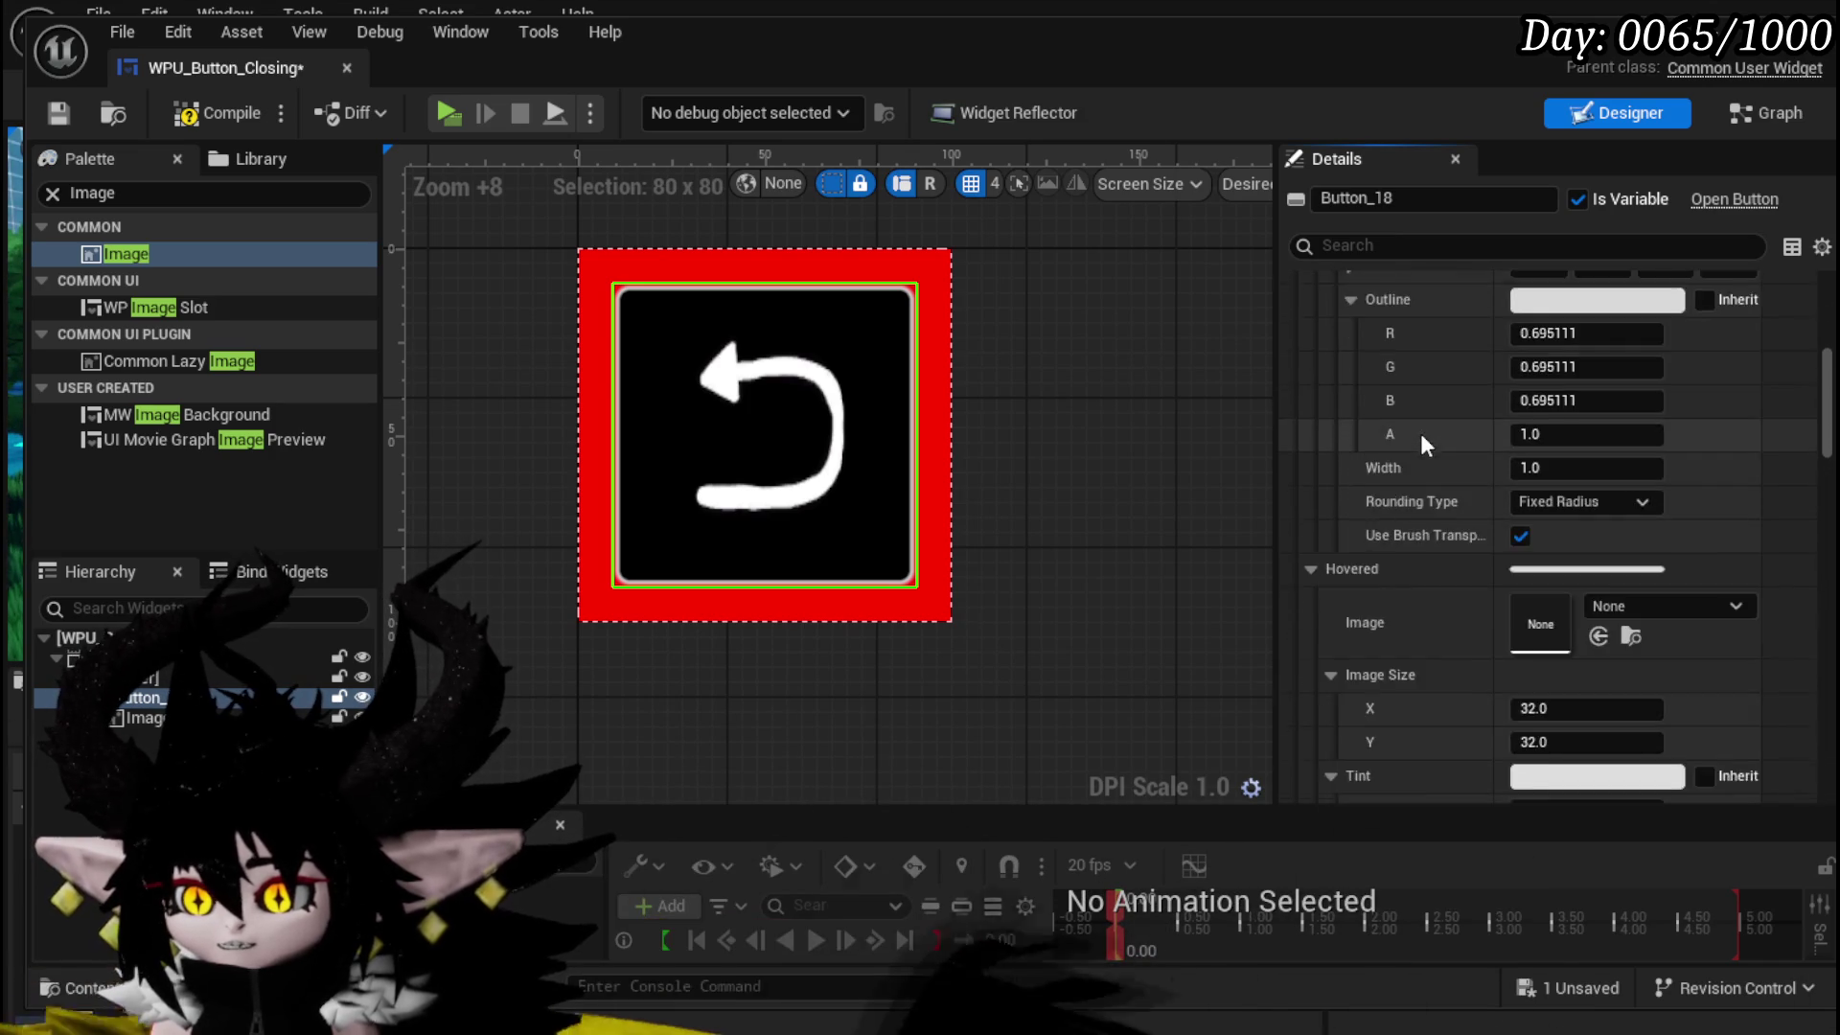
scroll(1421, 429, "down", 12)
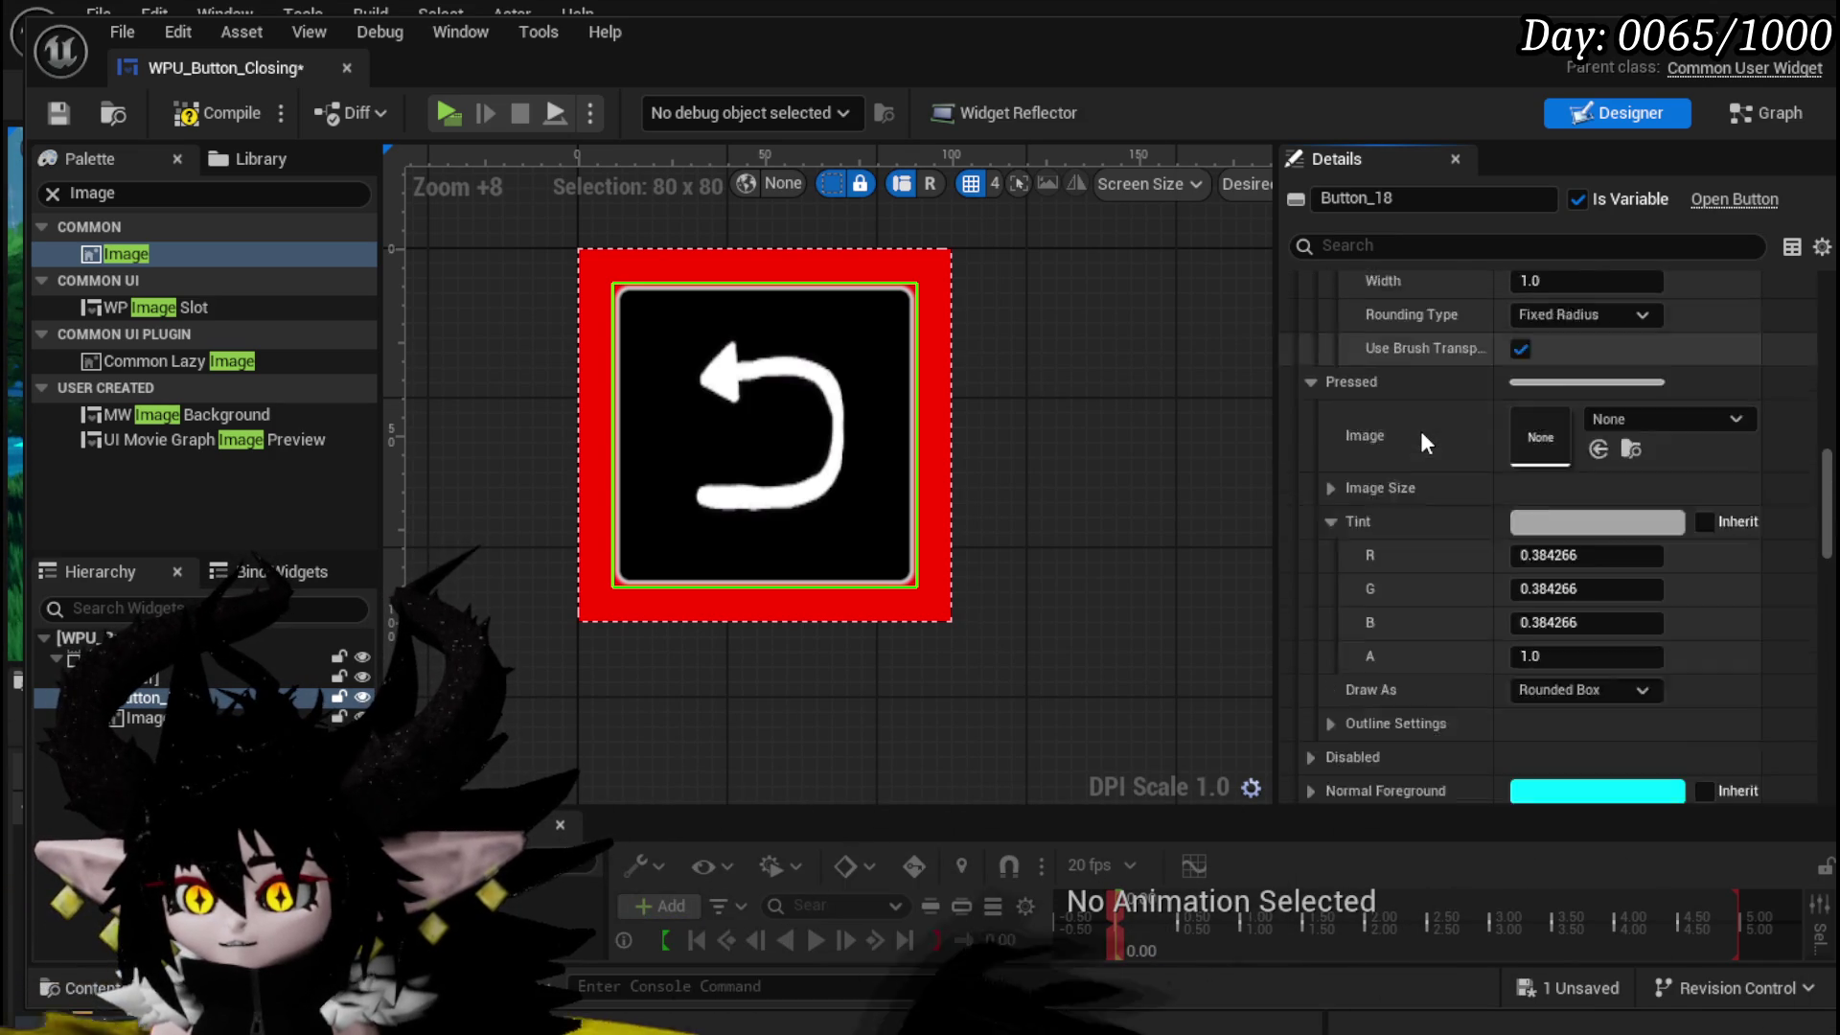
scroll(1421, 439, "down", 3)
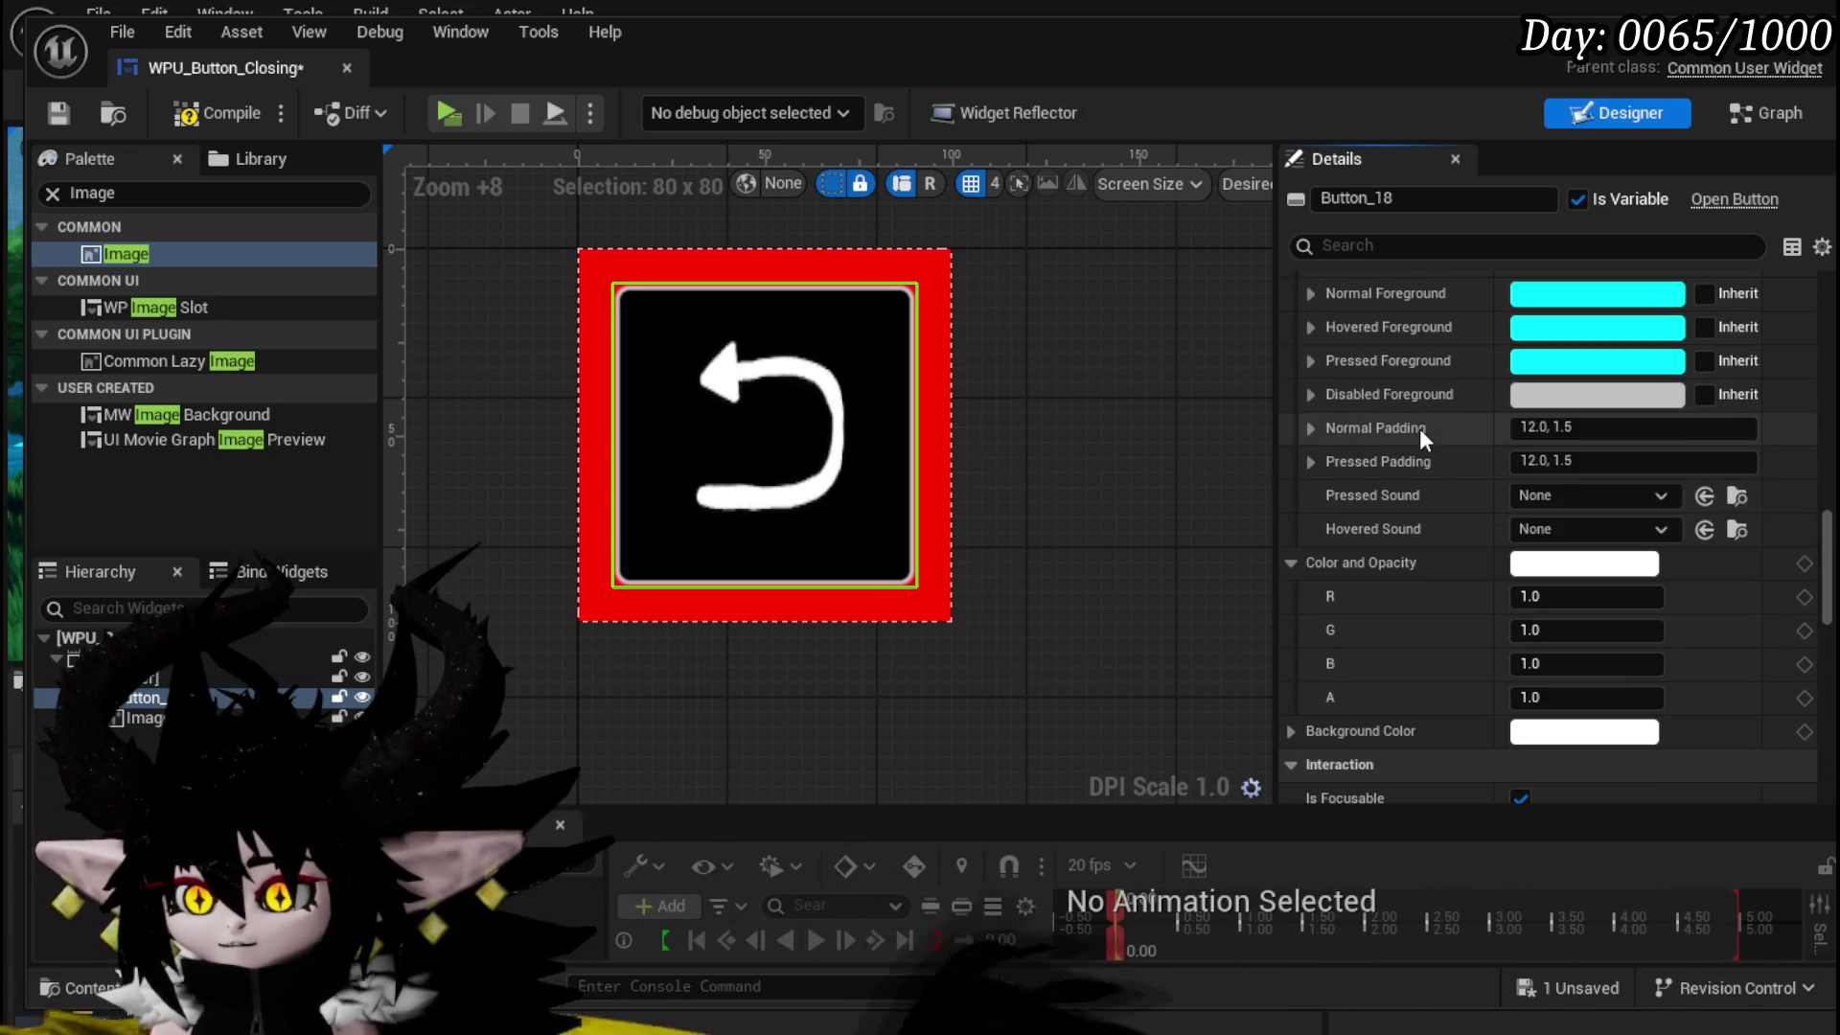
- Set Button_18's Normal Padding and Pressed Padding to 0
left_click(1569, 427)
key("ctrl+a")
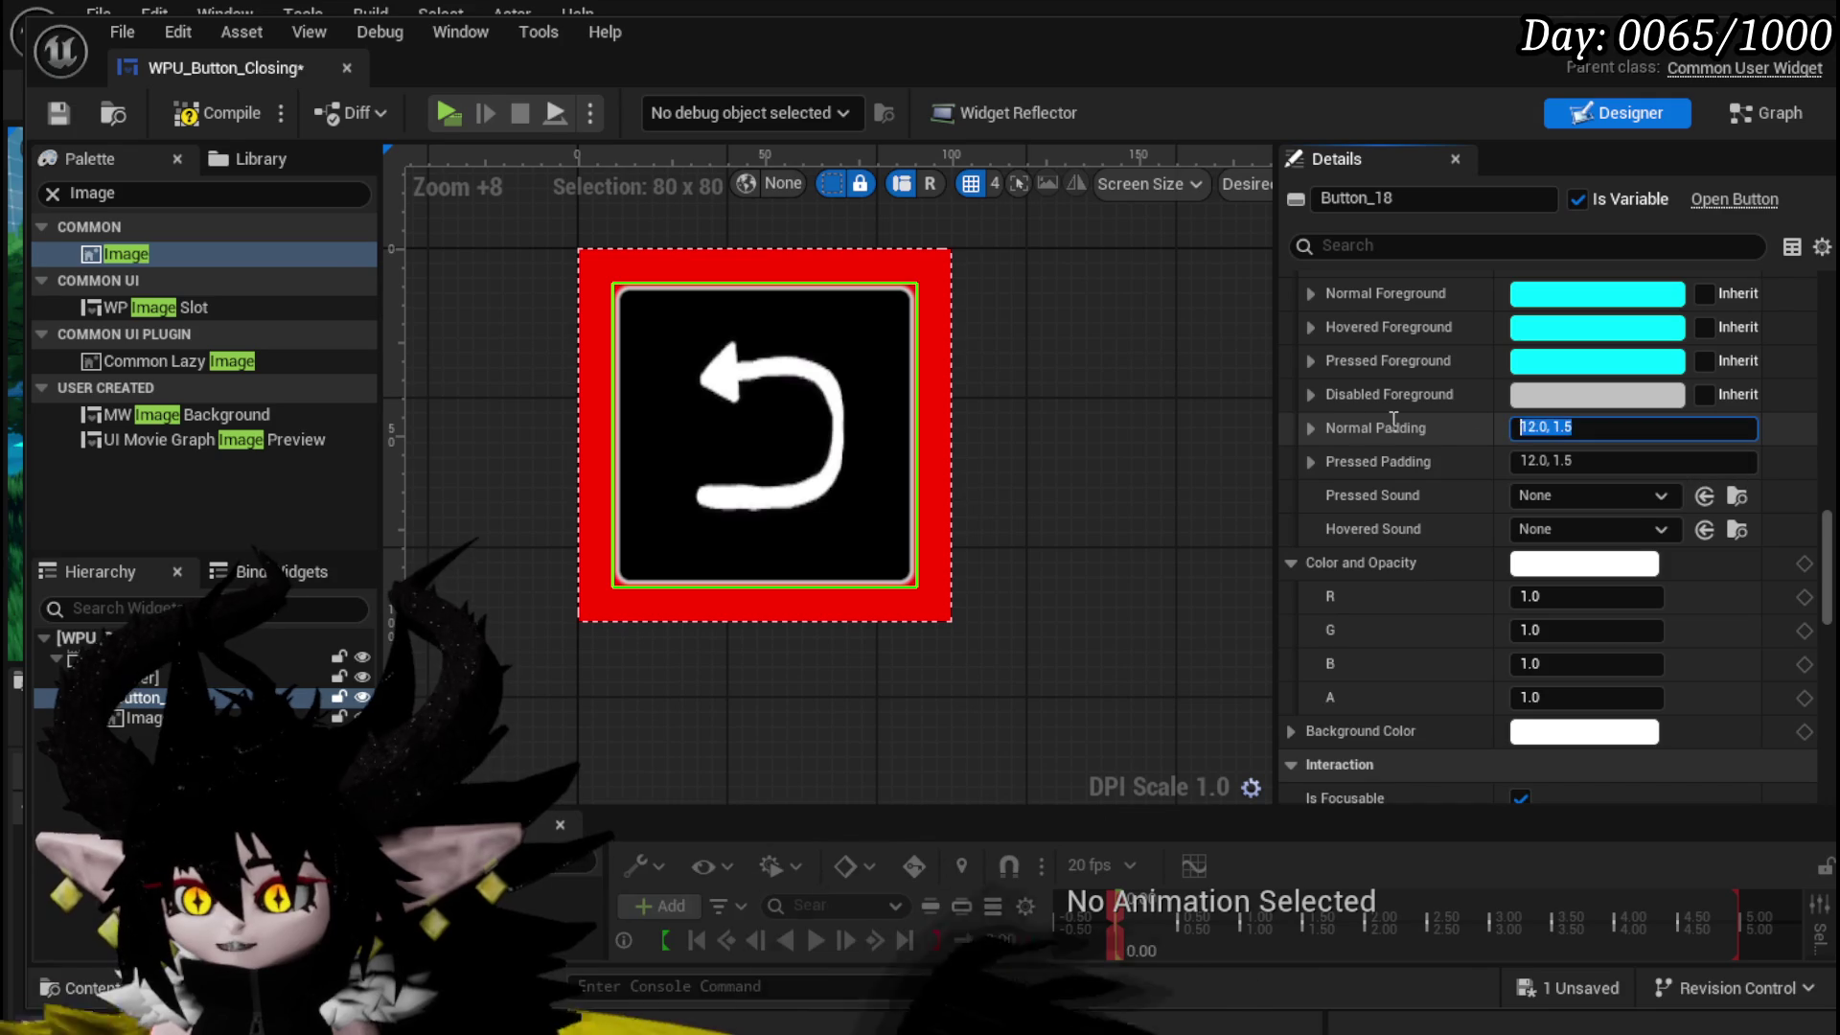
type("0")
key("Return")
left_click(1643, 461)
type("0")
key("Return")
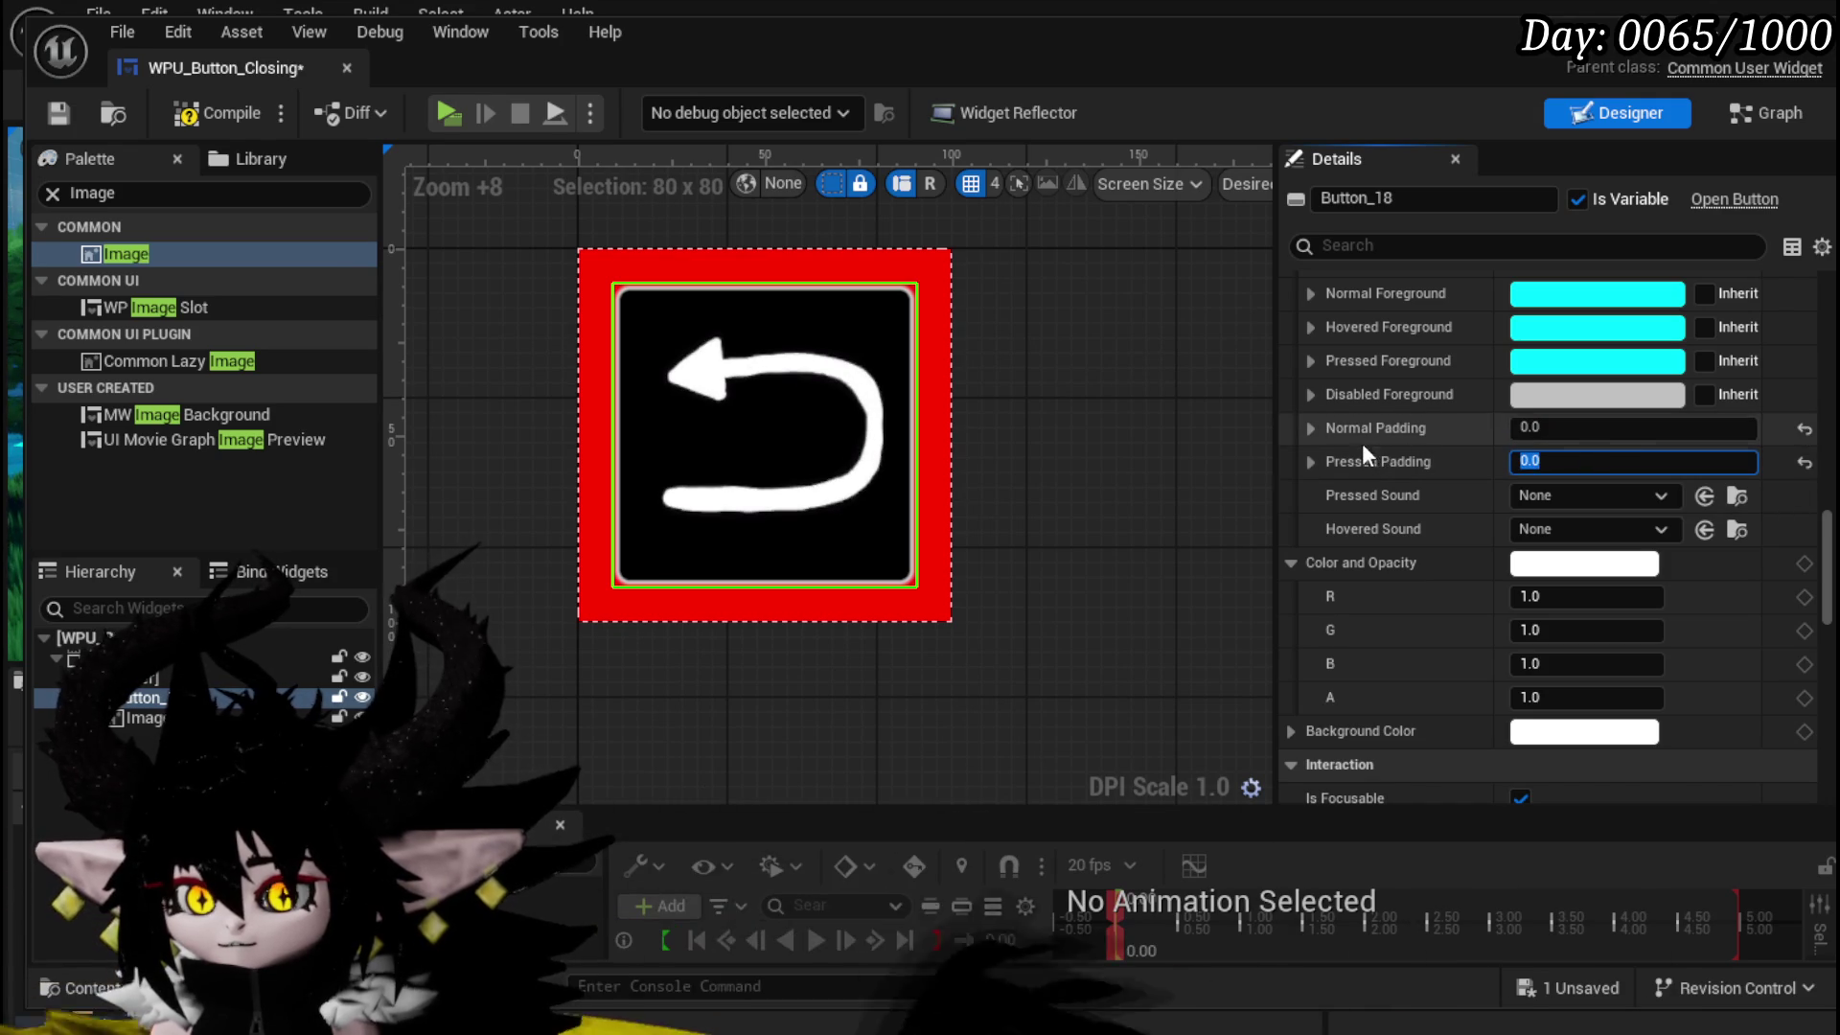
- Compile and save the WPU_Button_Closing widget blueprint
left_click(183, 107)
key("ctrl+s")
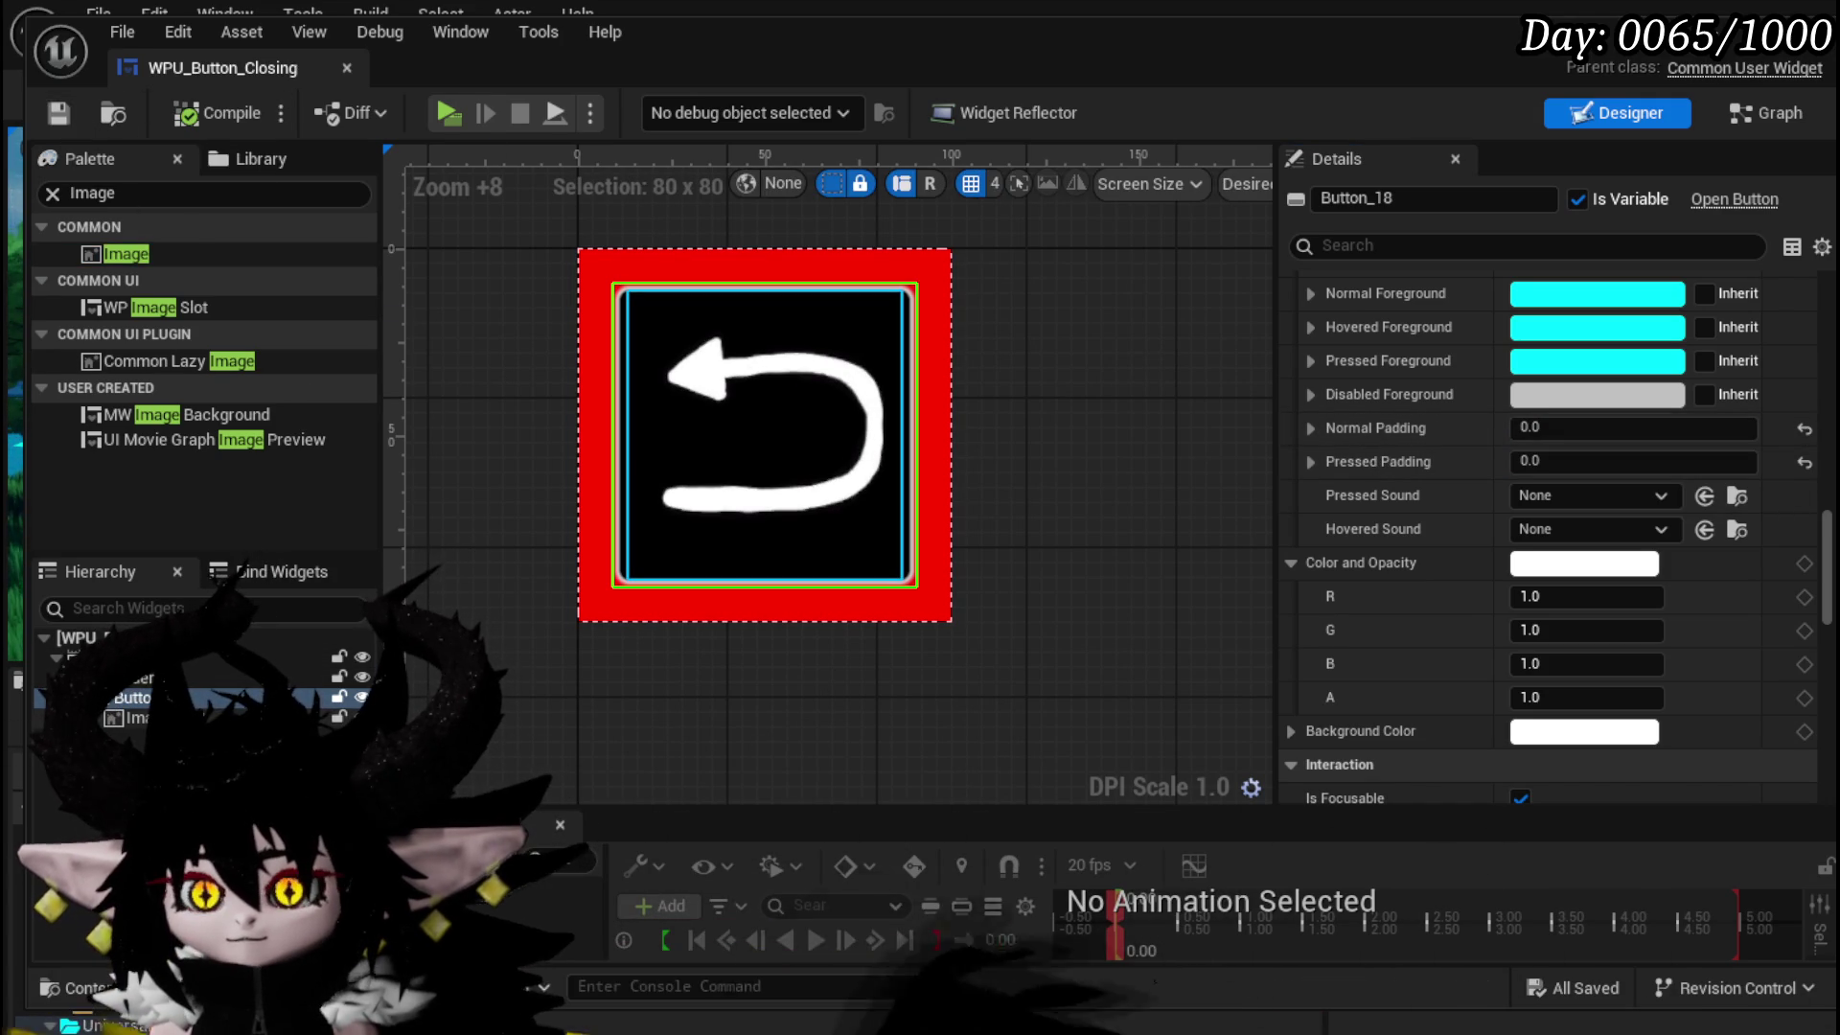
scroll(1538, 475, "up", 10)
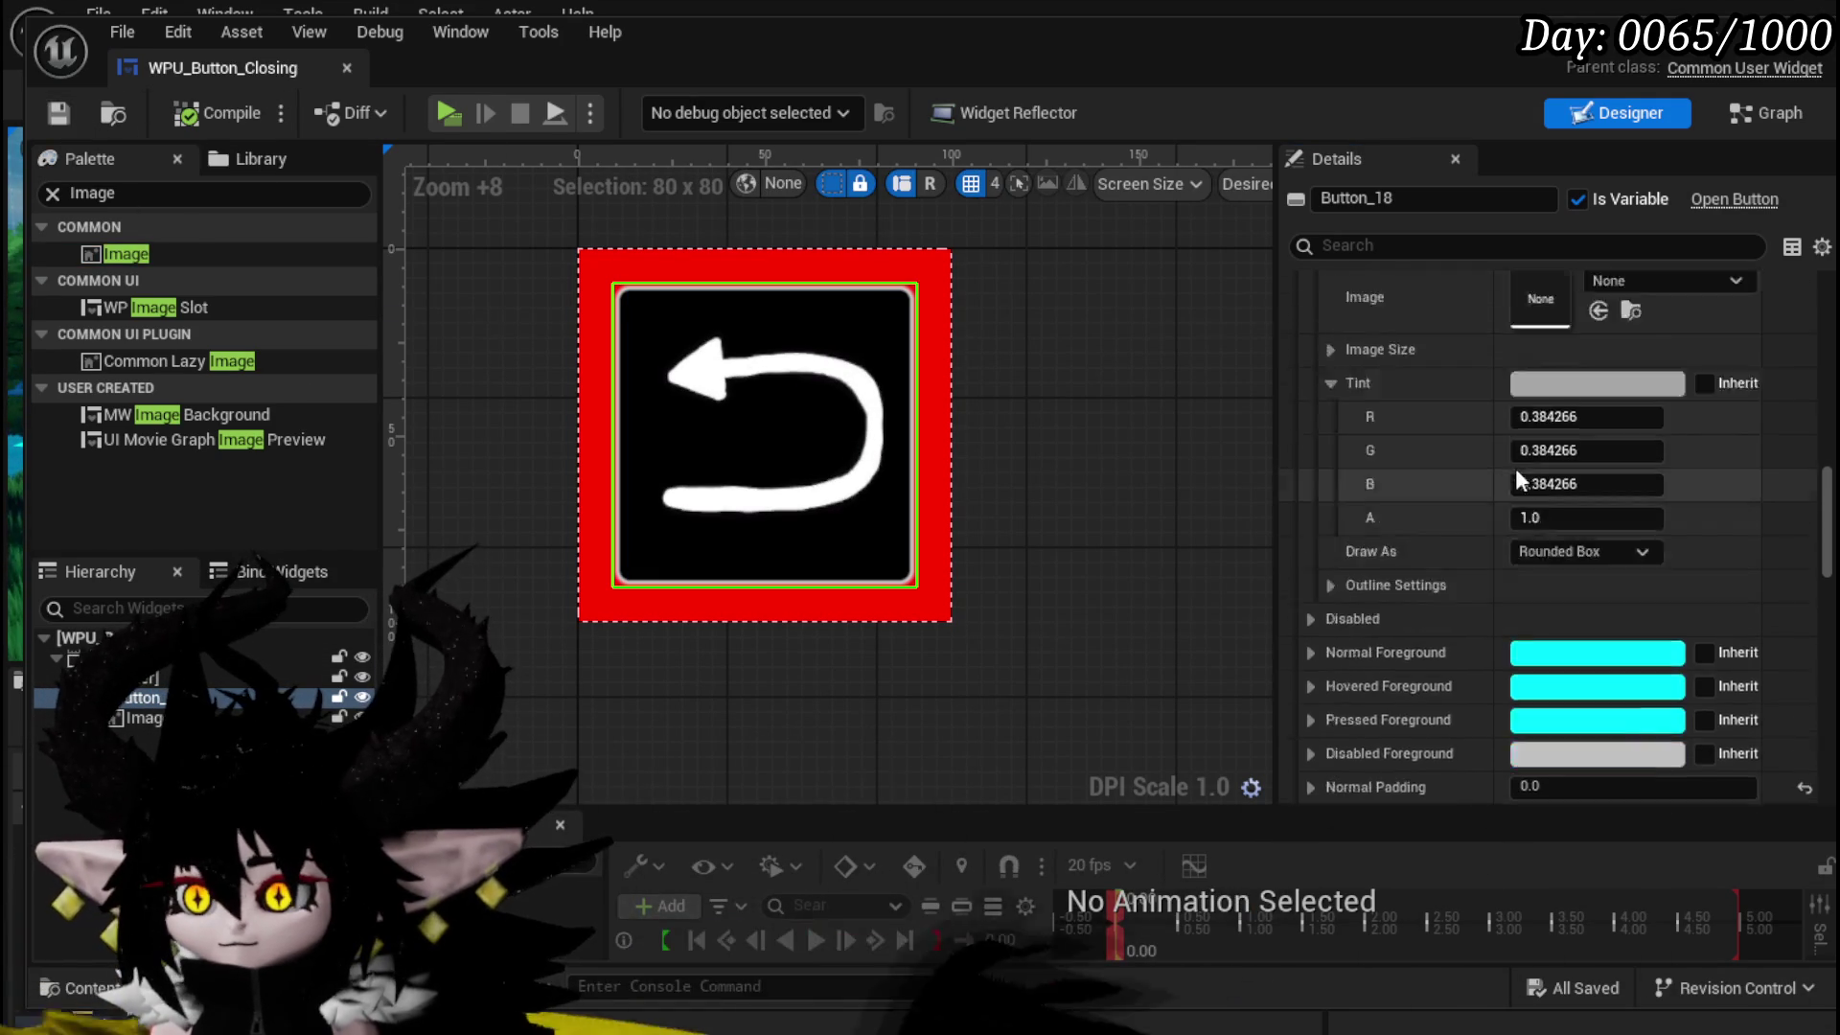
scroll(1511, 466, "up", 10)
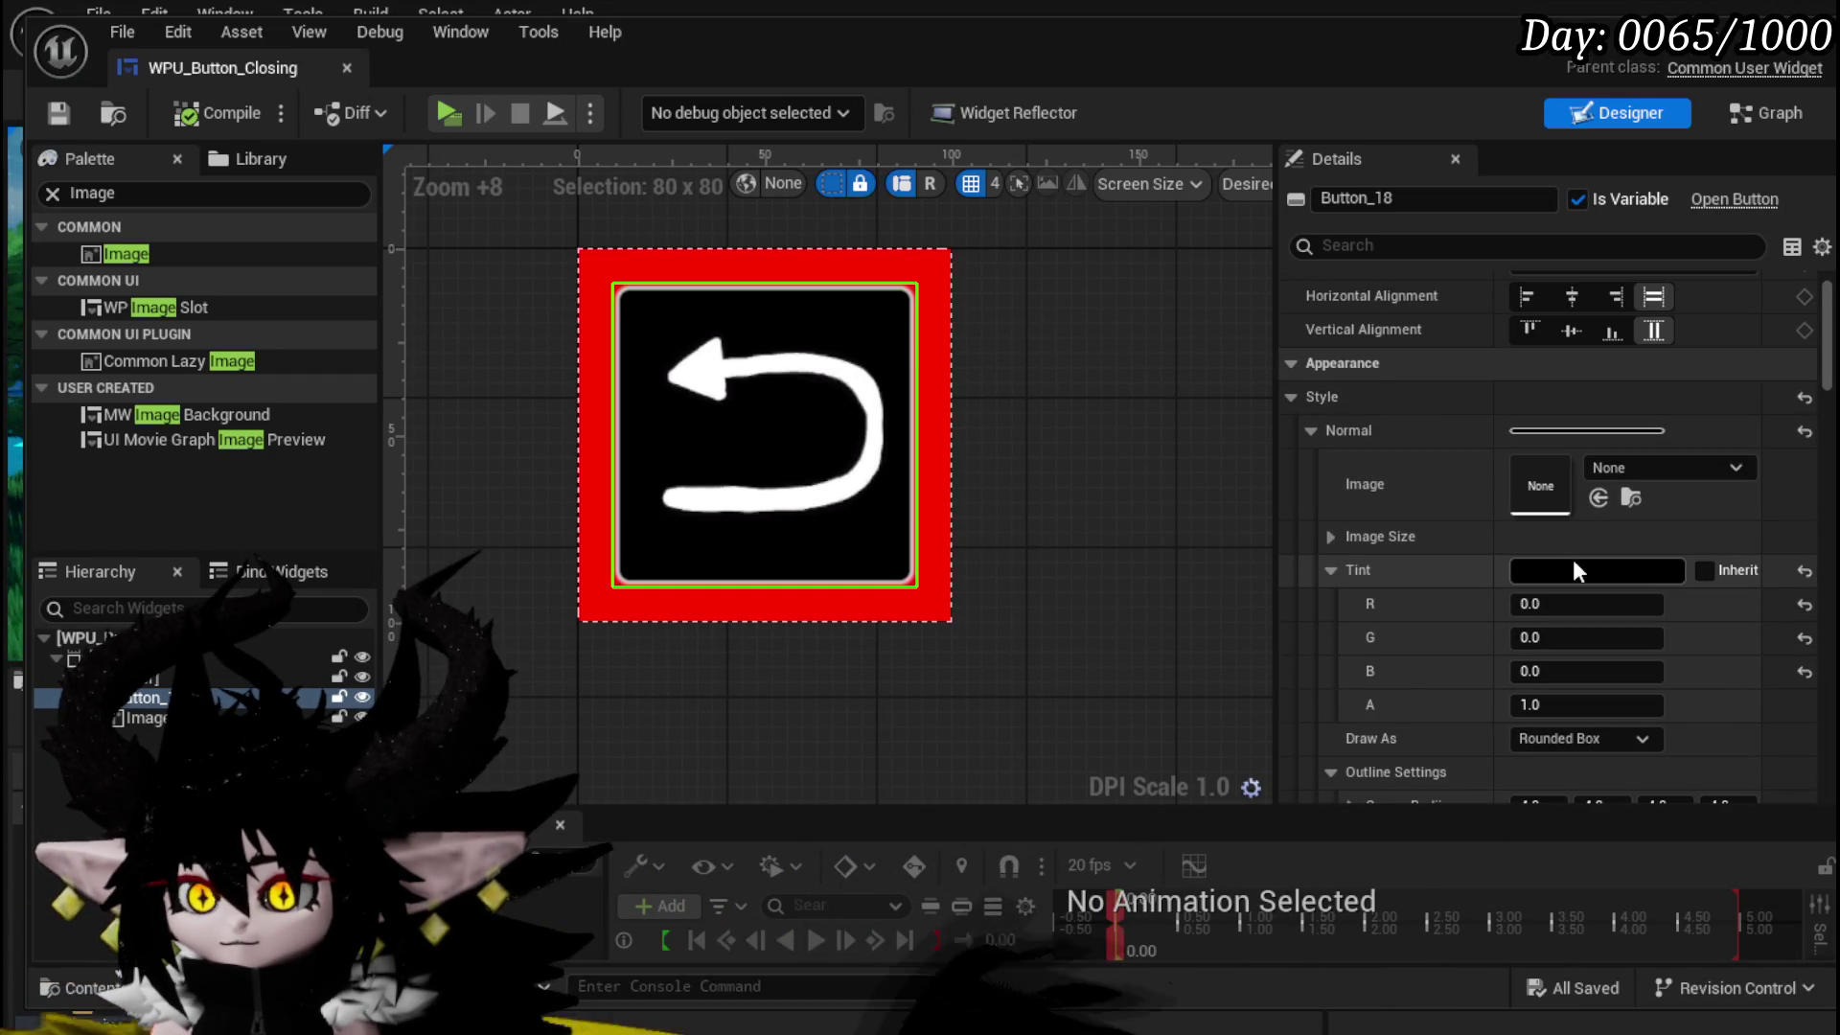
left_click(794, 537)
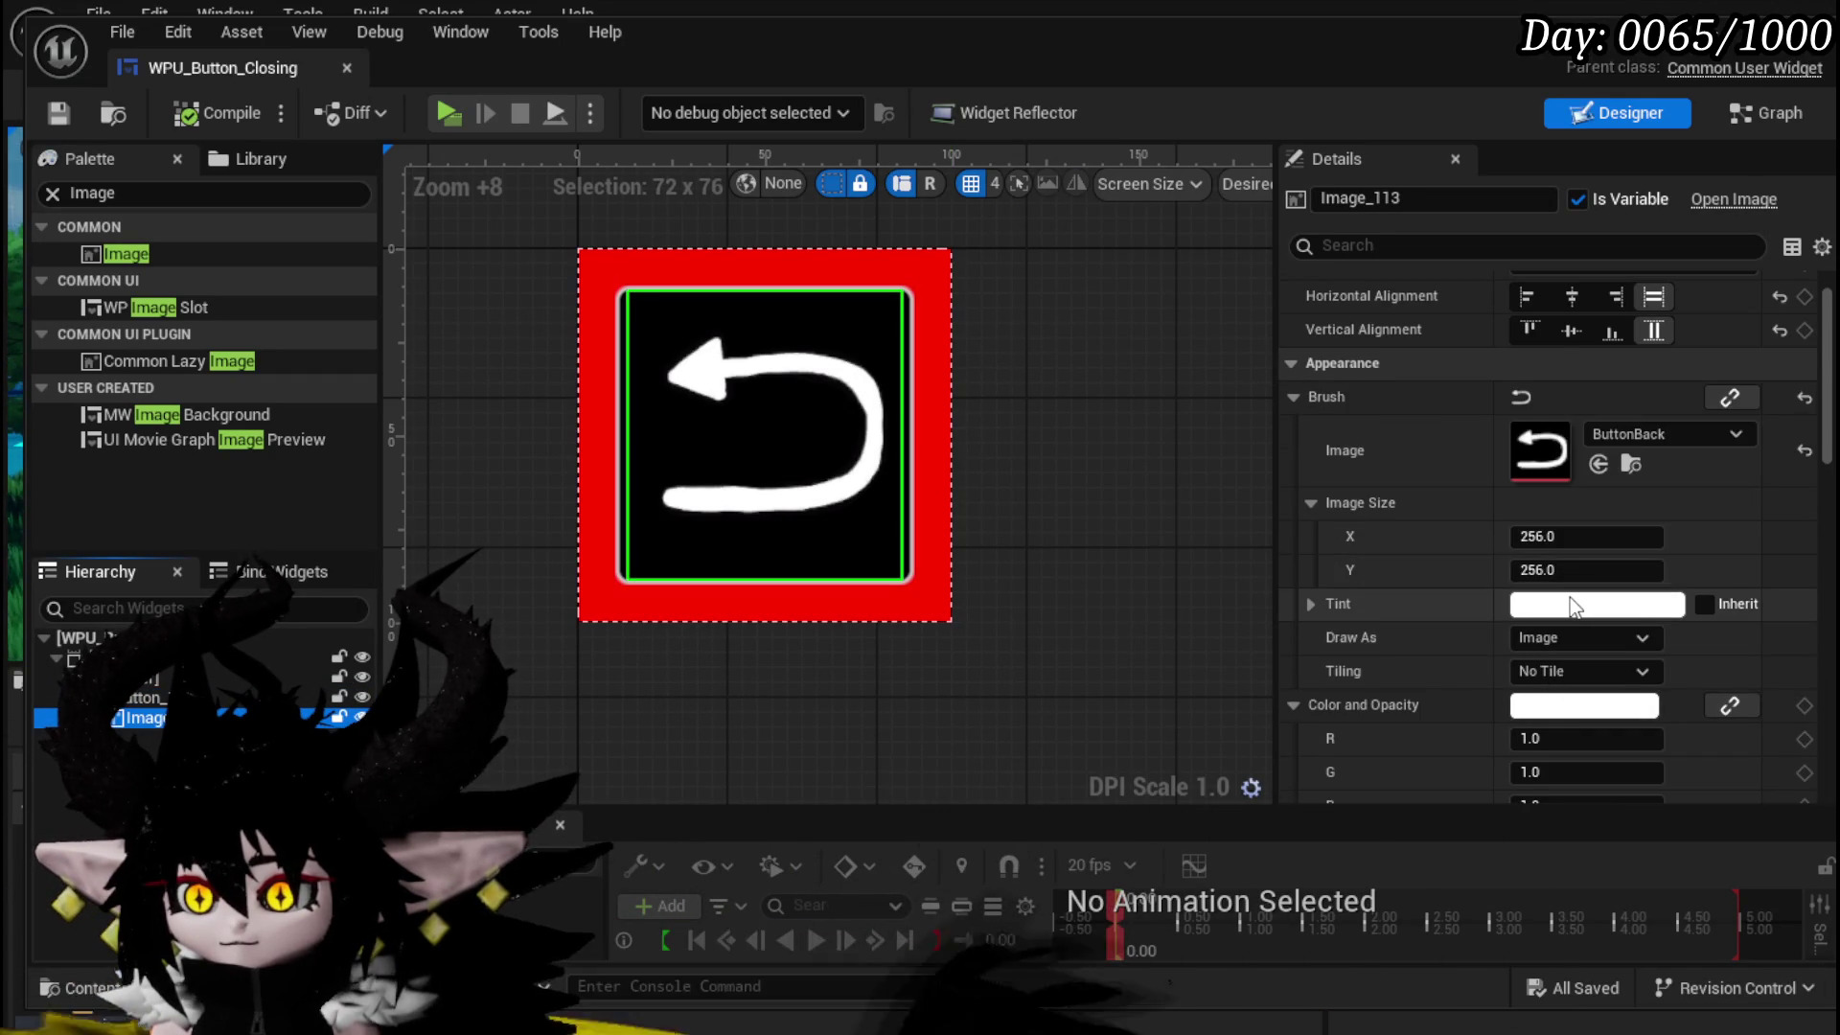
- Tint the back-arrow image red via its Color and Opacity
scroll(1571, 597, "down", 2)
left_click(1543, 628)
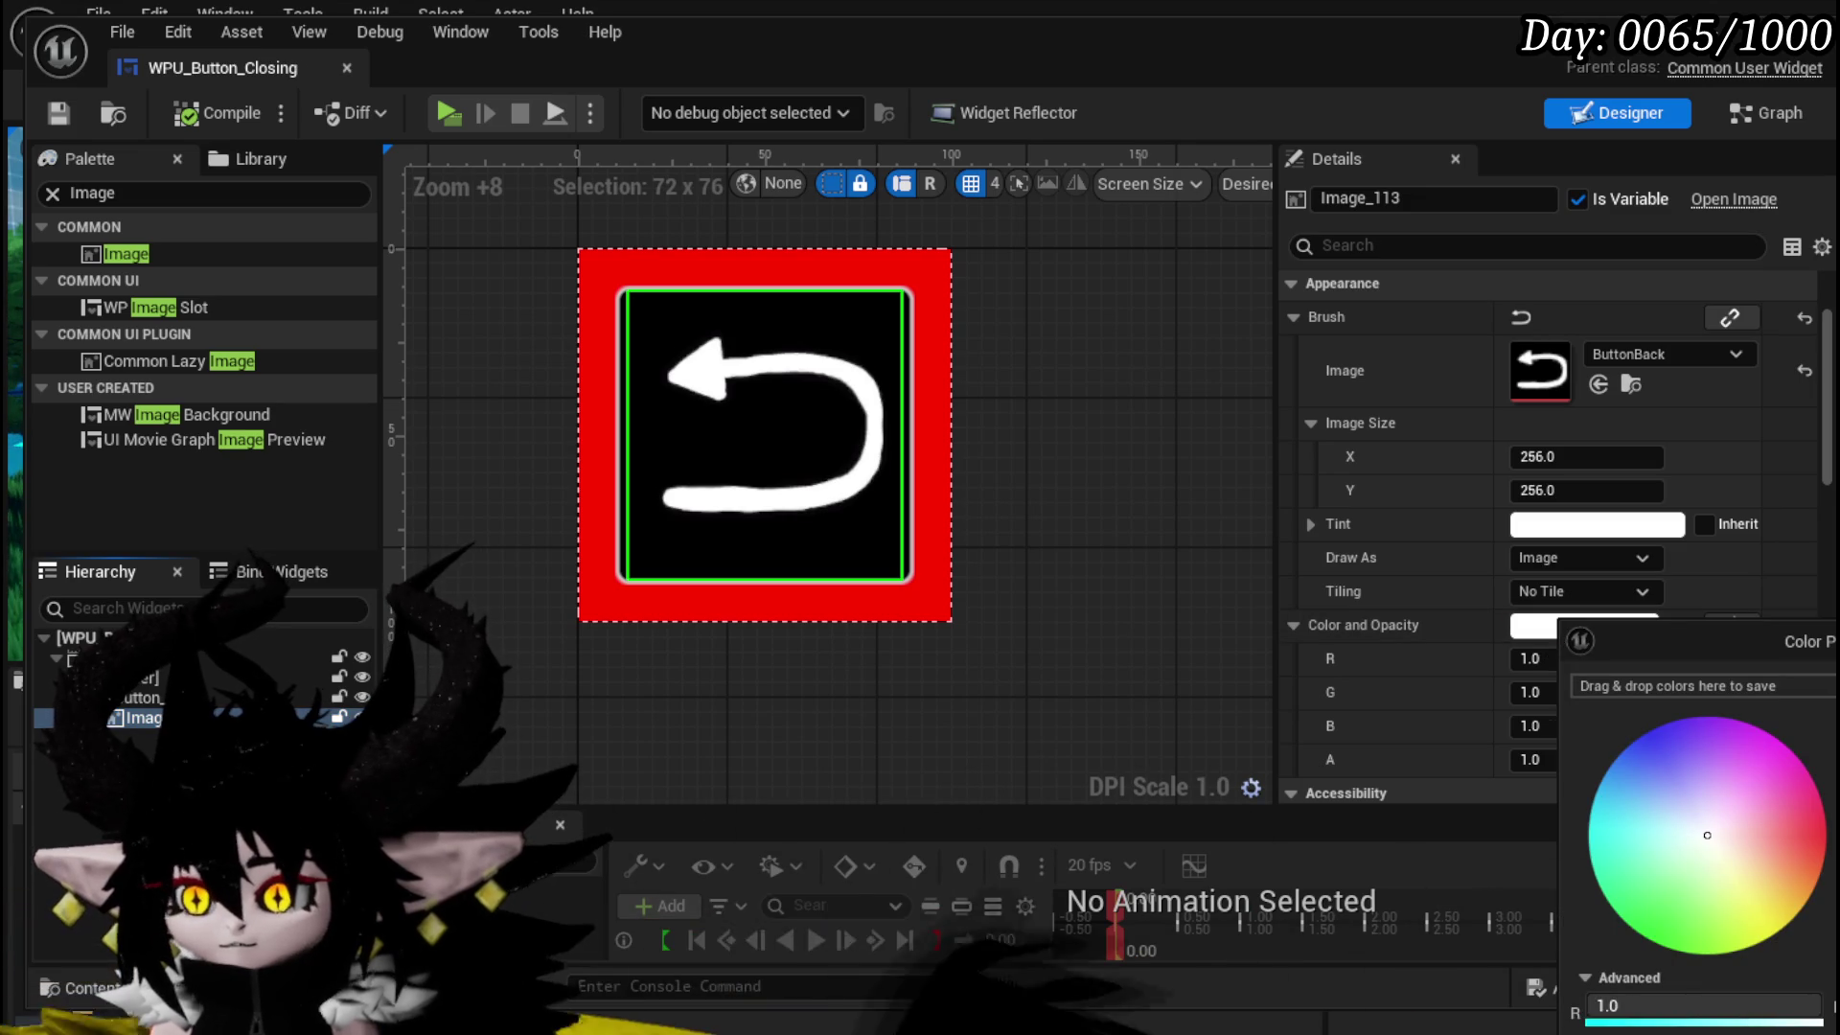
left_click(1826, 836)
left_click(1083, 896)
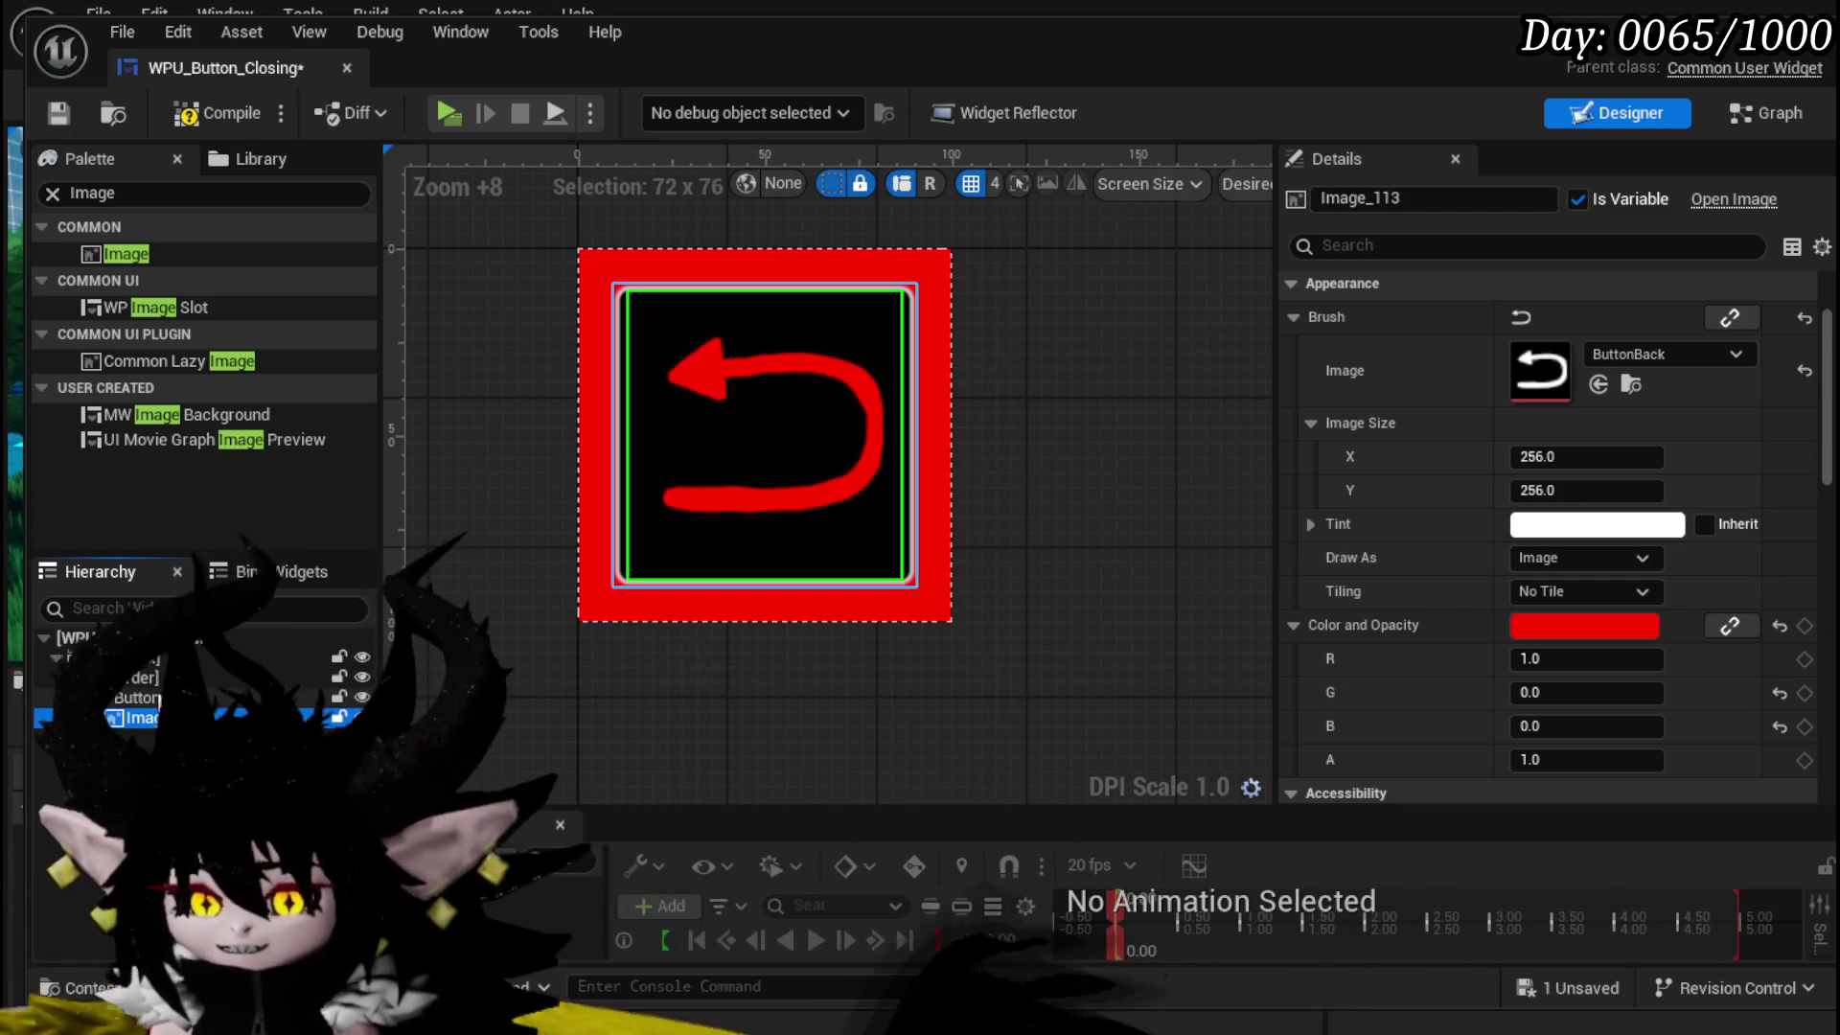
- Check Border_0's Brush Color, reselect the arrow image, and save the widget
left_click(144, 677)
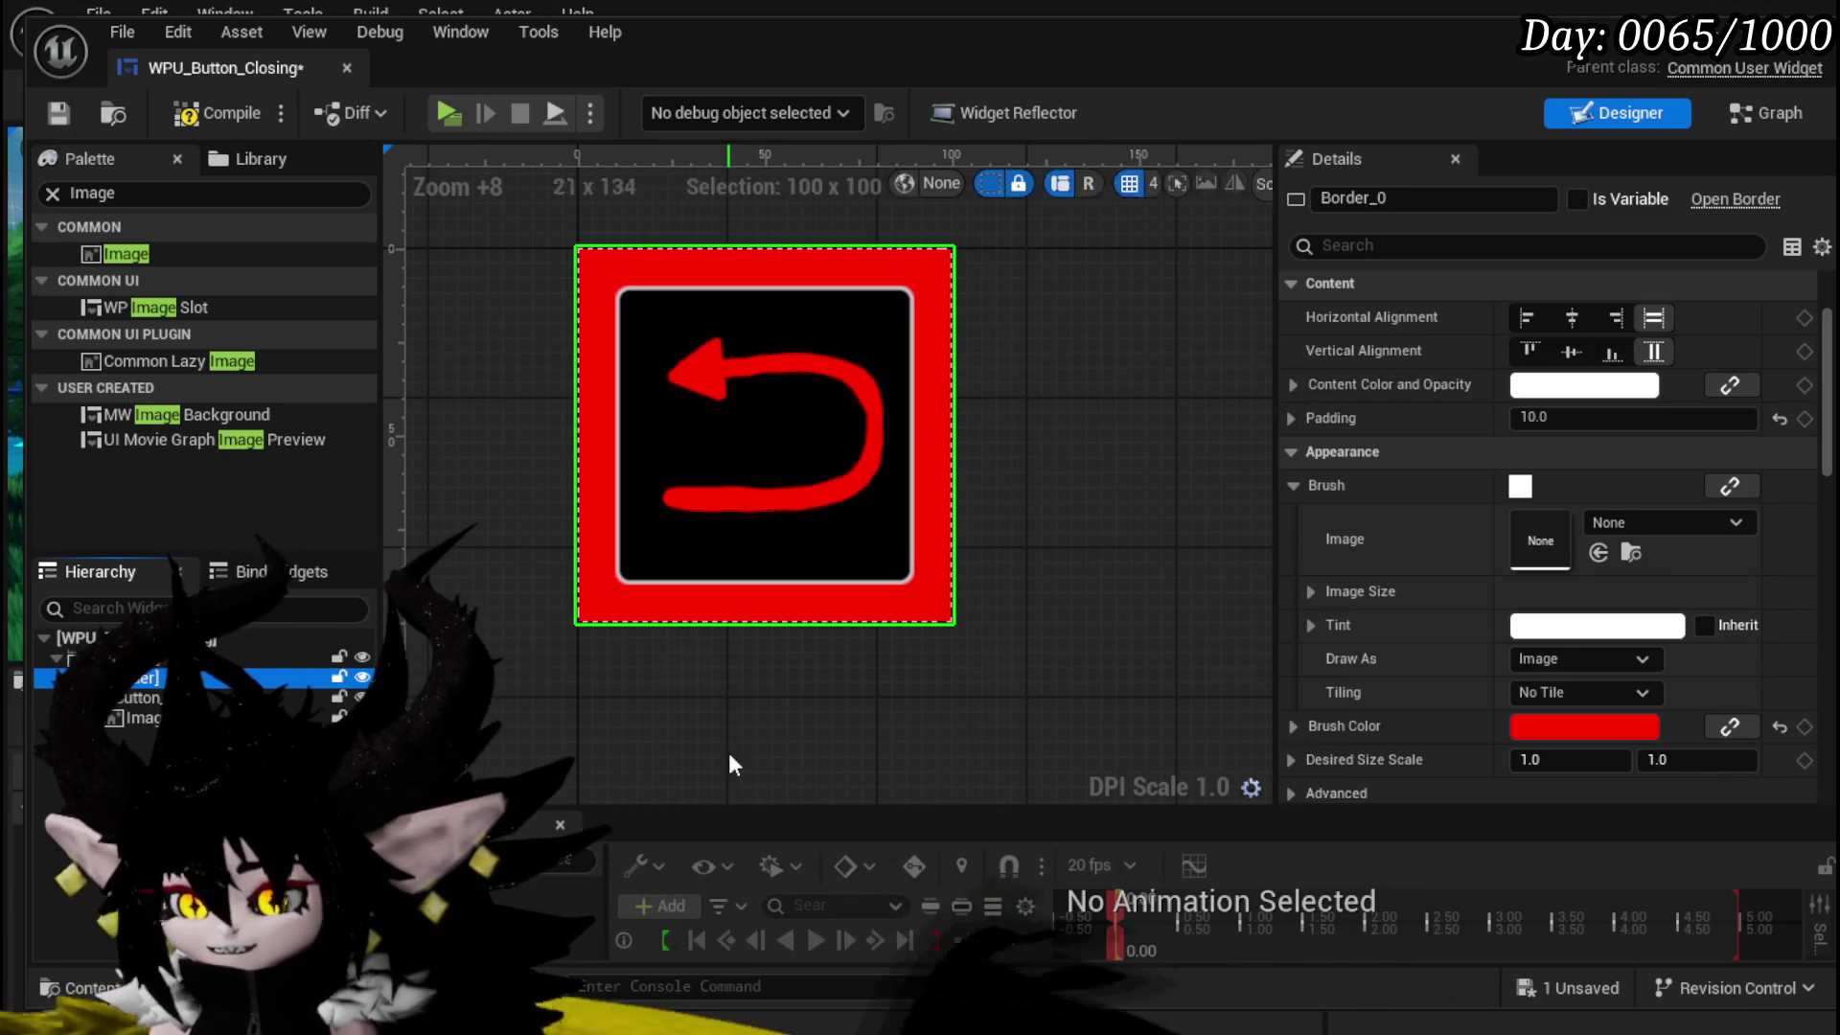
left_click(1560, 730)
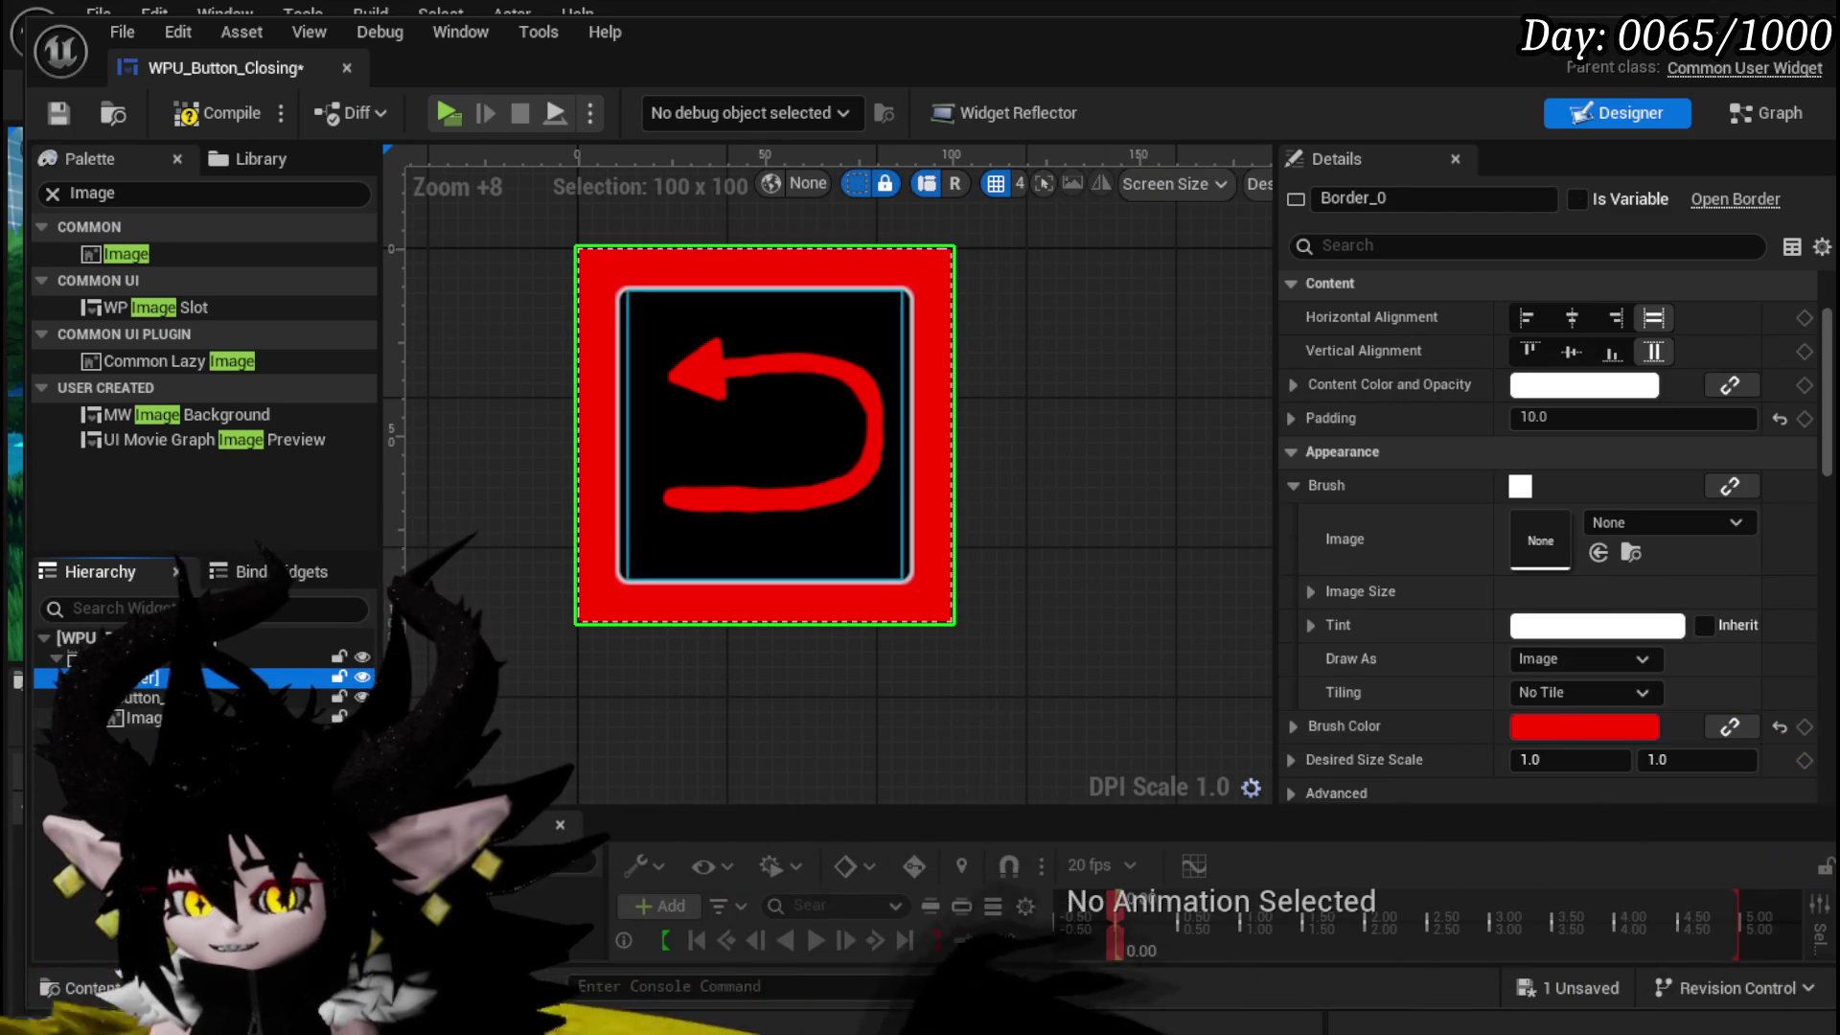
left_click(729, 537)
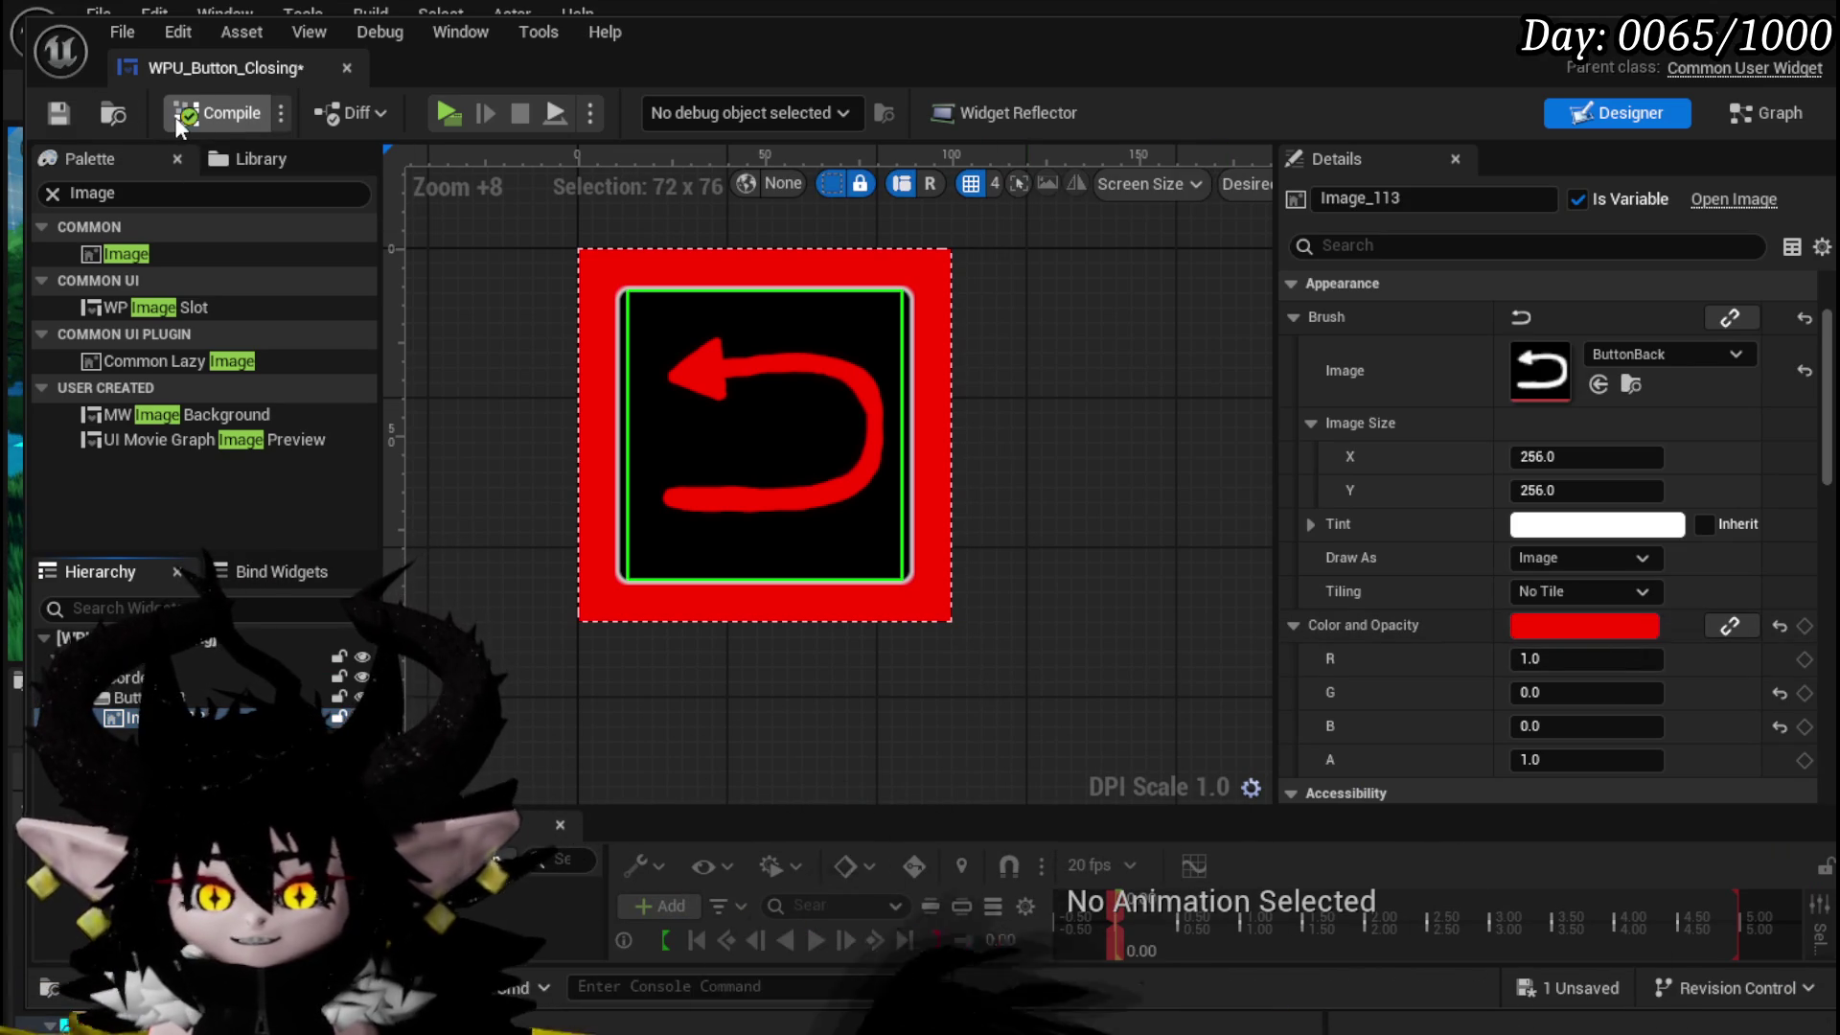
left_click(58, 115)
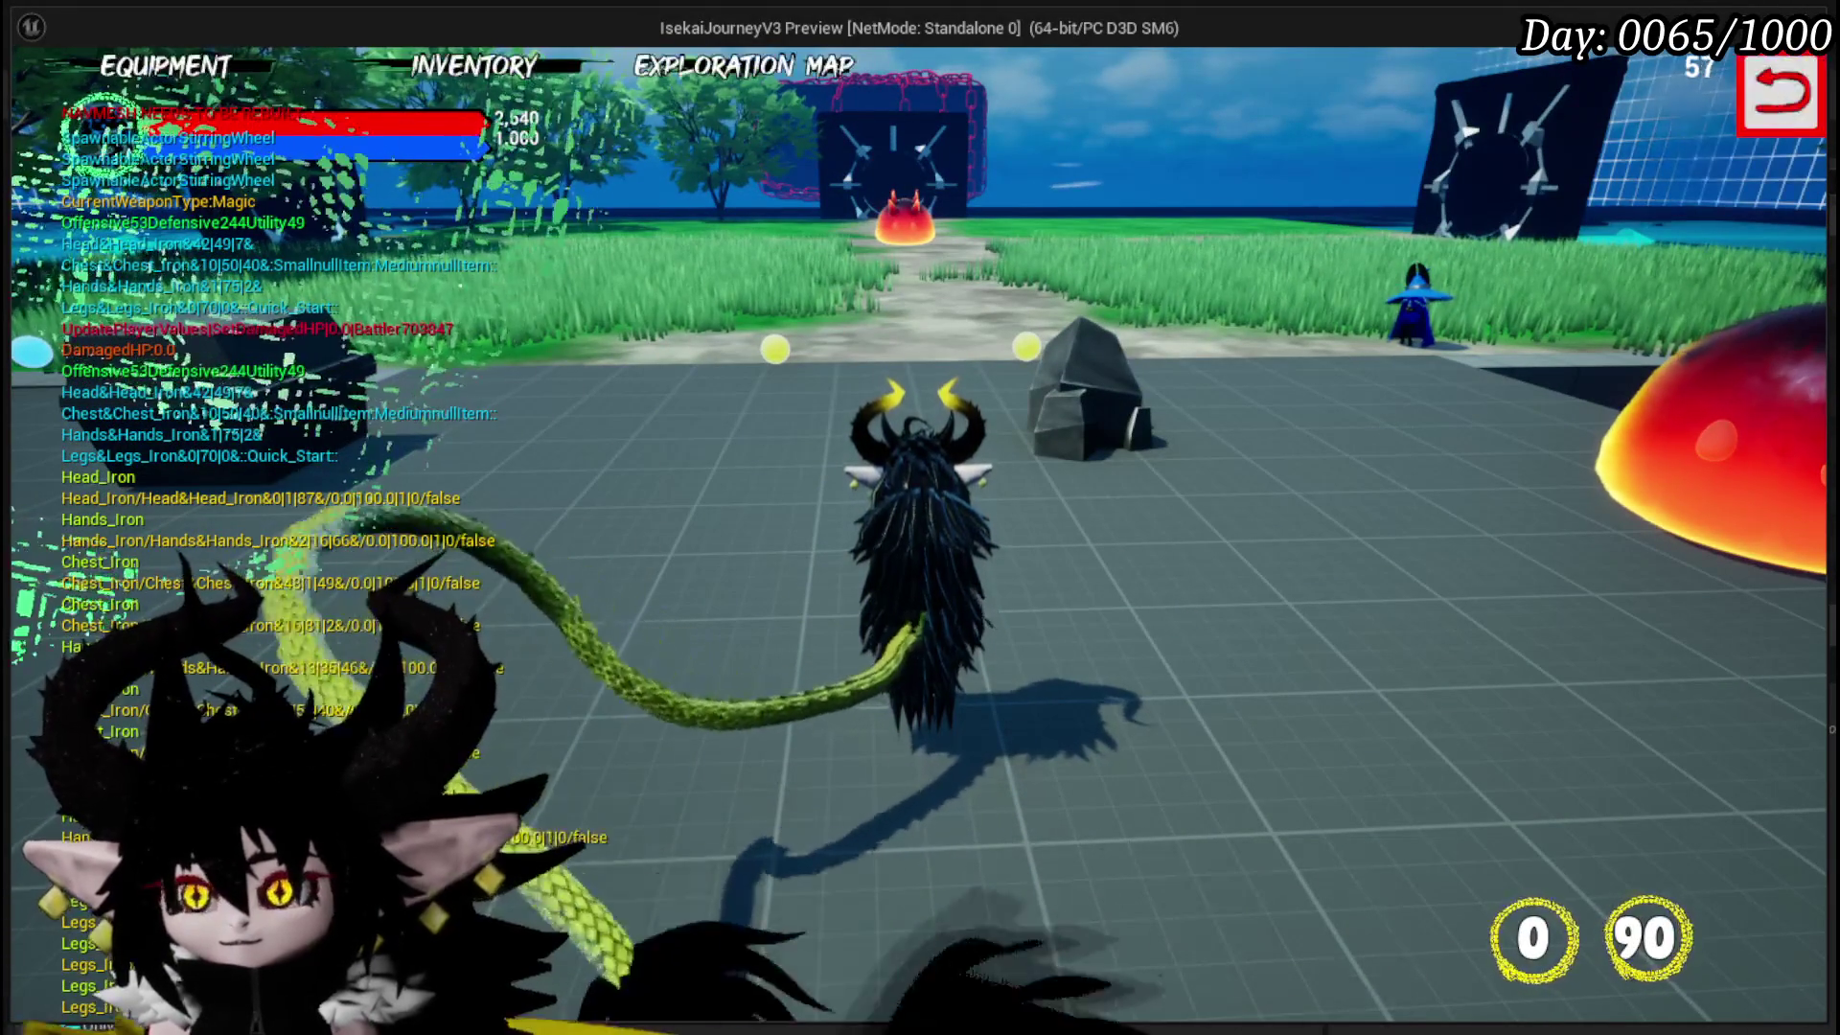
- Close the in-game settings with the red back button, then toggle the game menu
left_click(1784, 104)
left_click(892, 861)
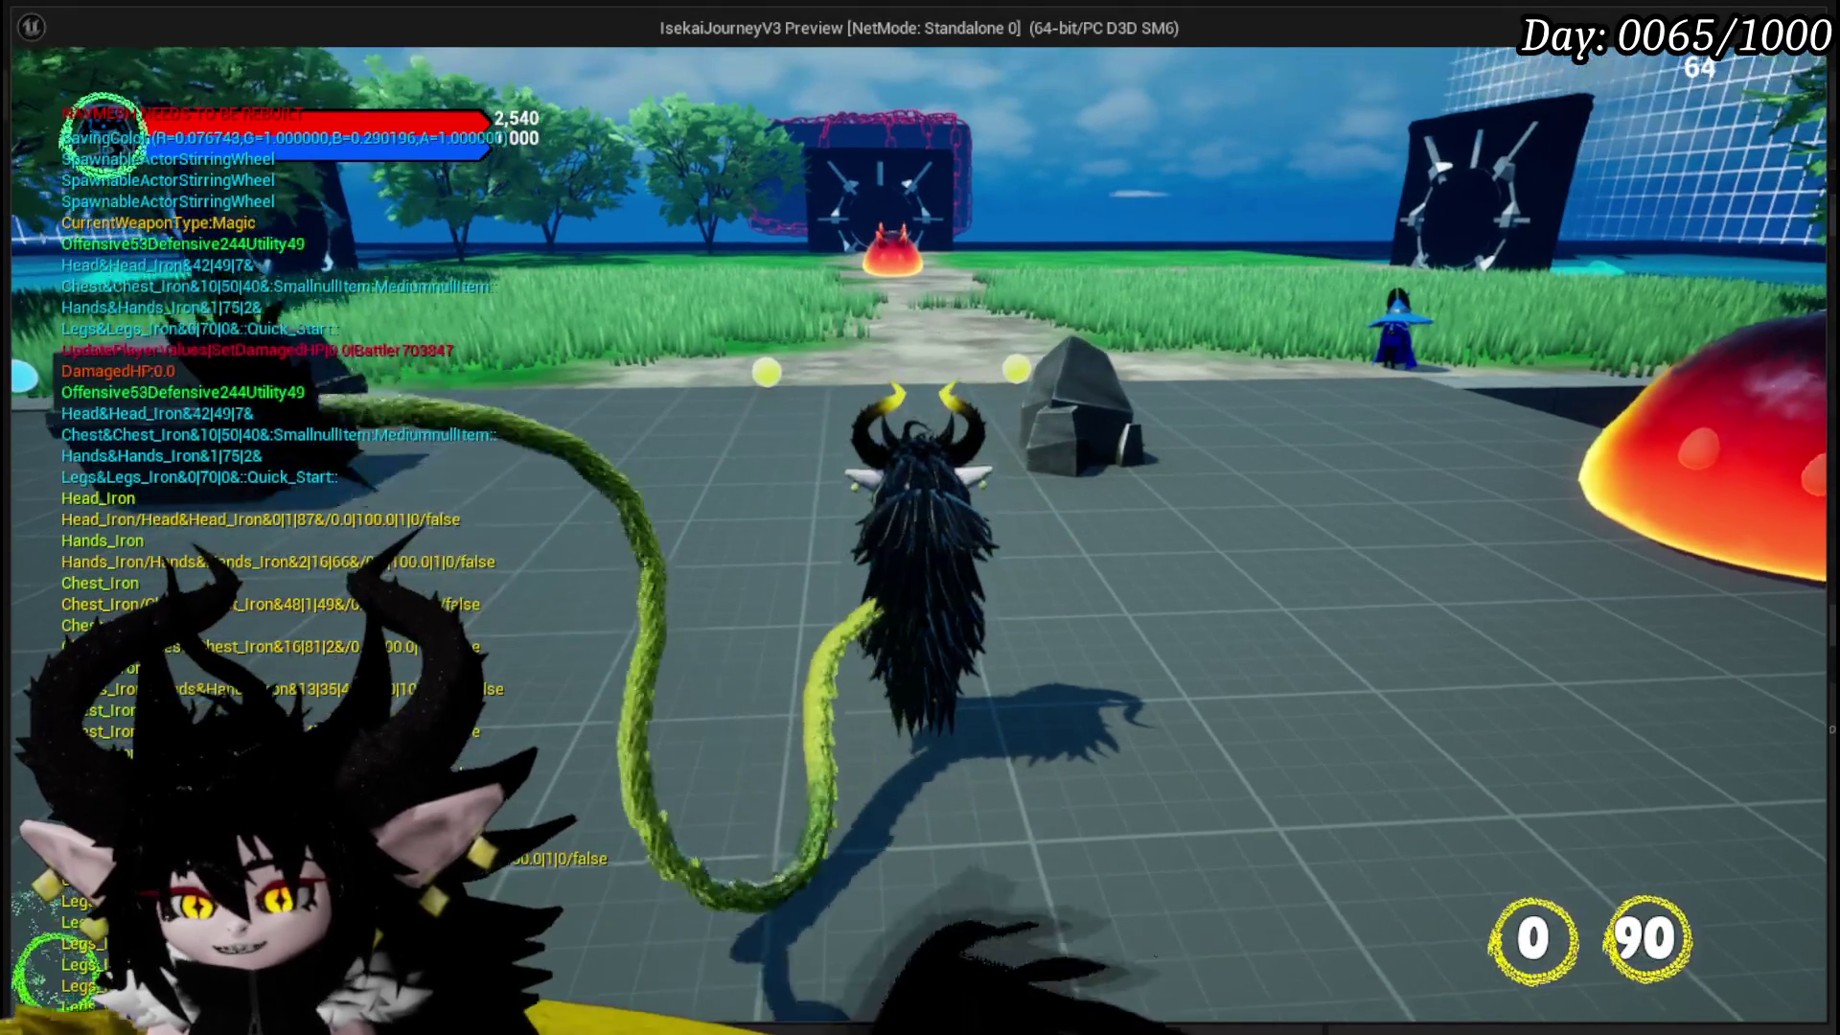
key("Tab")
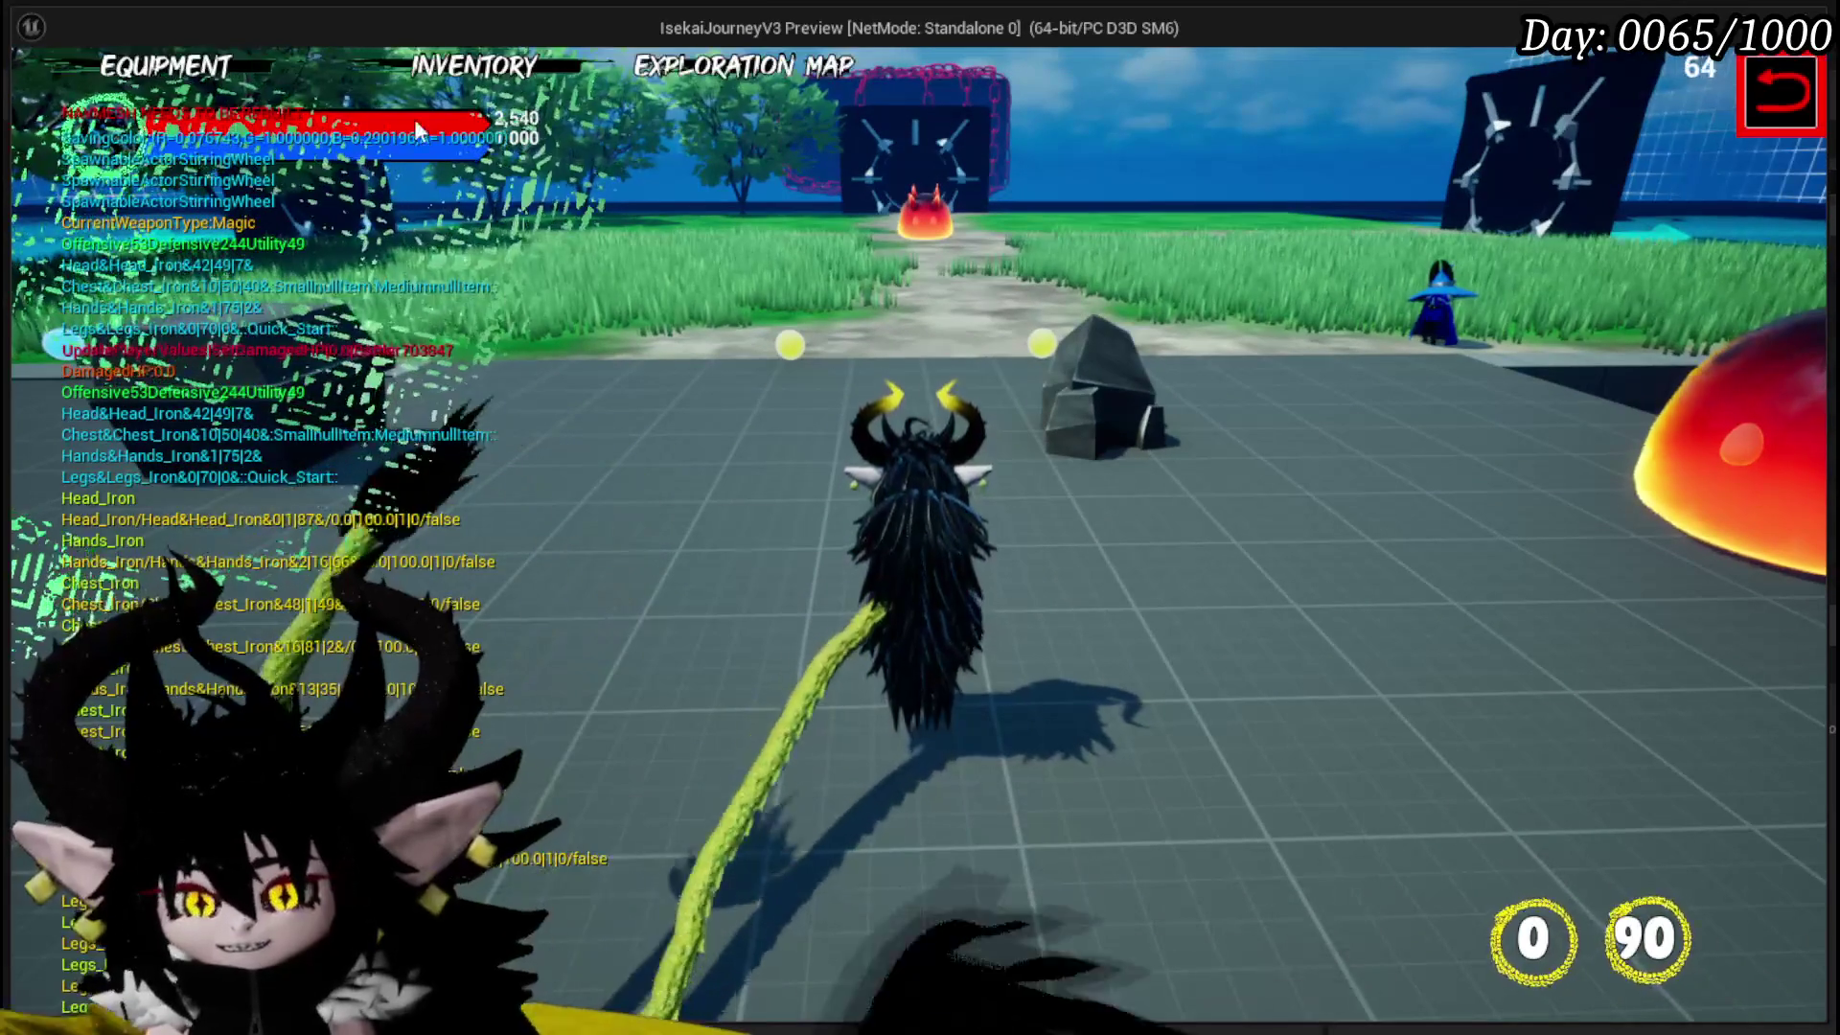
key("Tab")
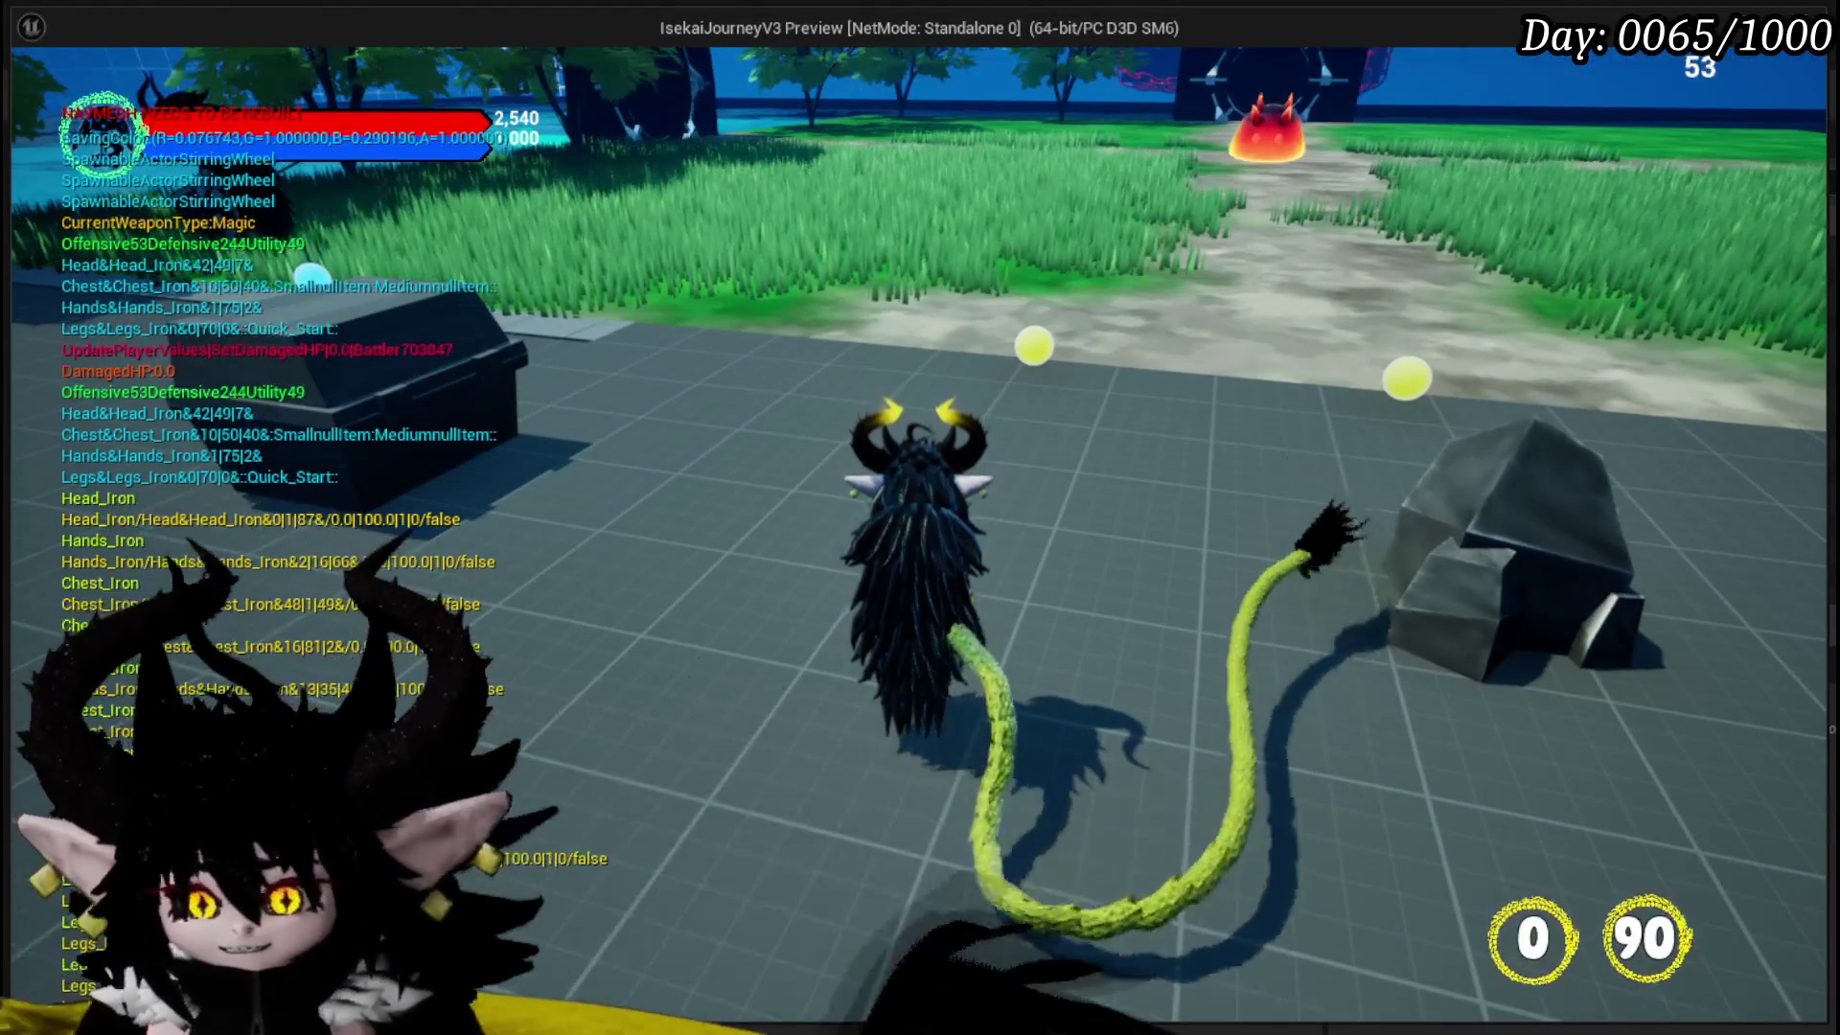
- Open and close the chest inventory twice with the back button, then stop the preview
key("e")
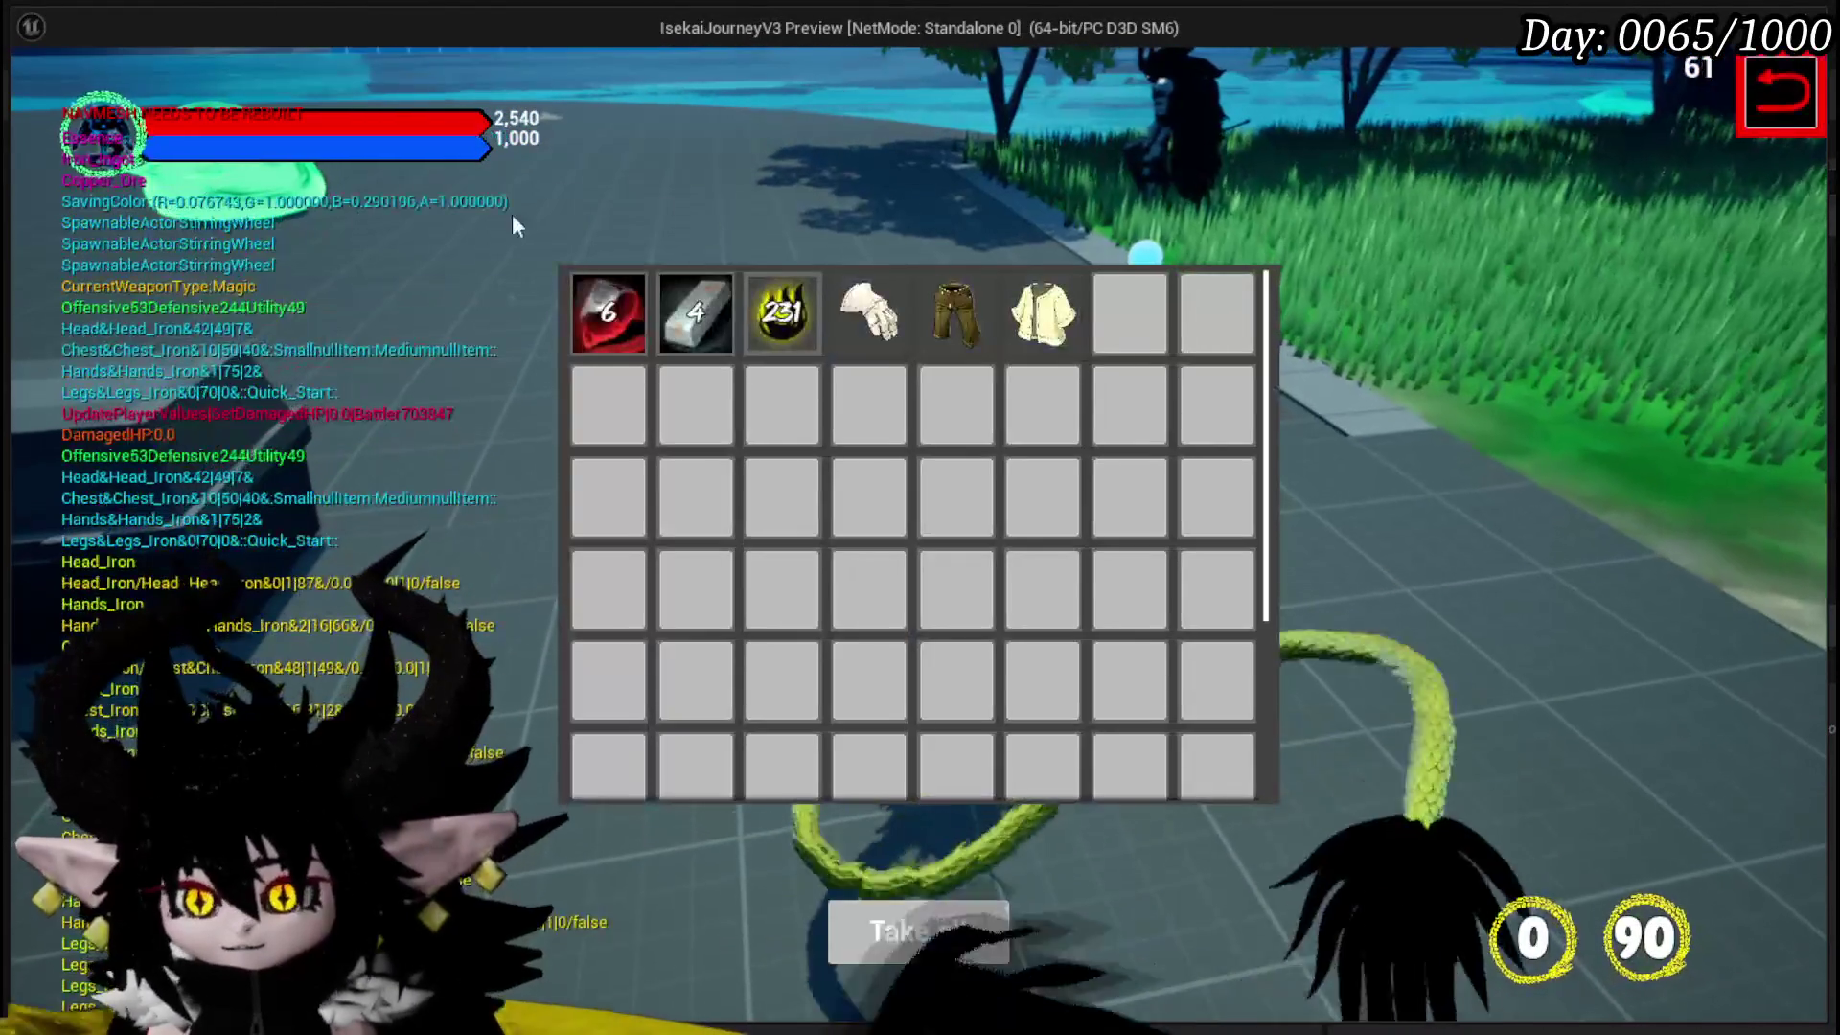
left_click(1778, 84)
key("e")
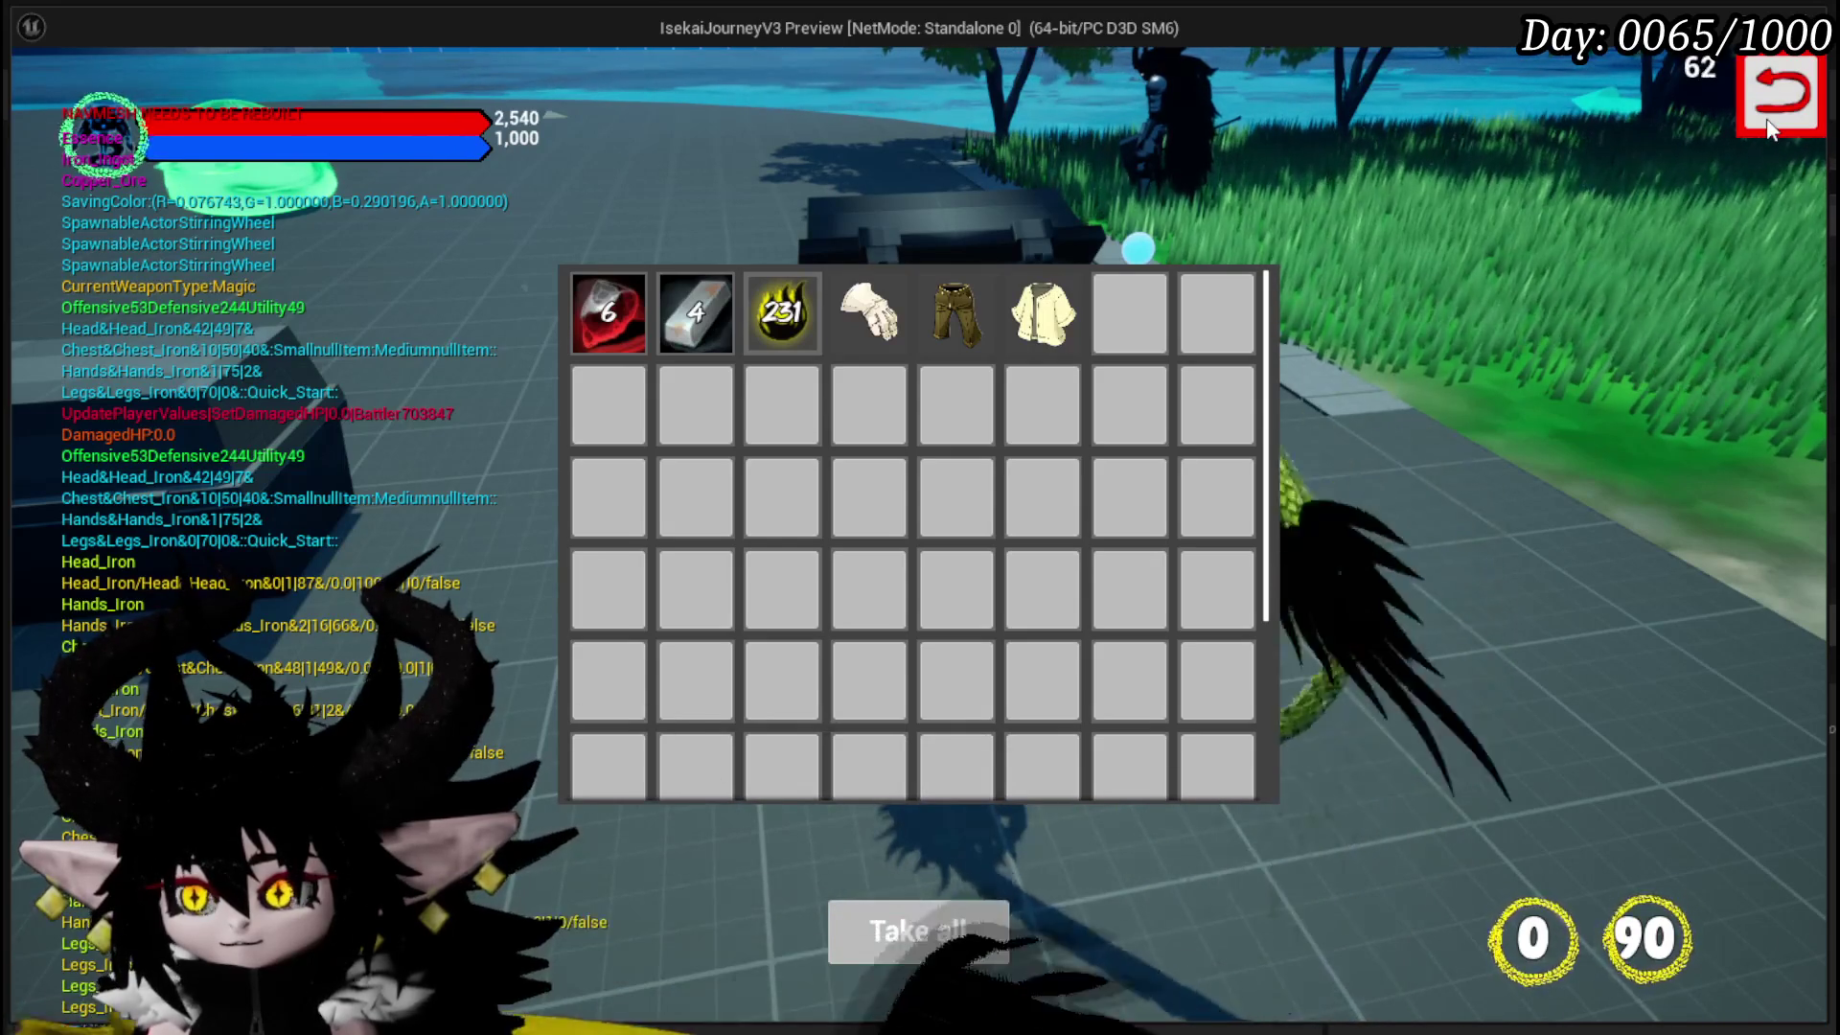
left_click(1780, 93)
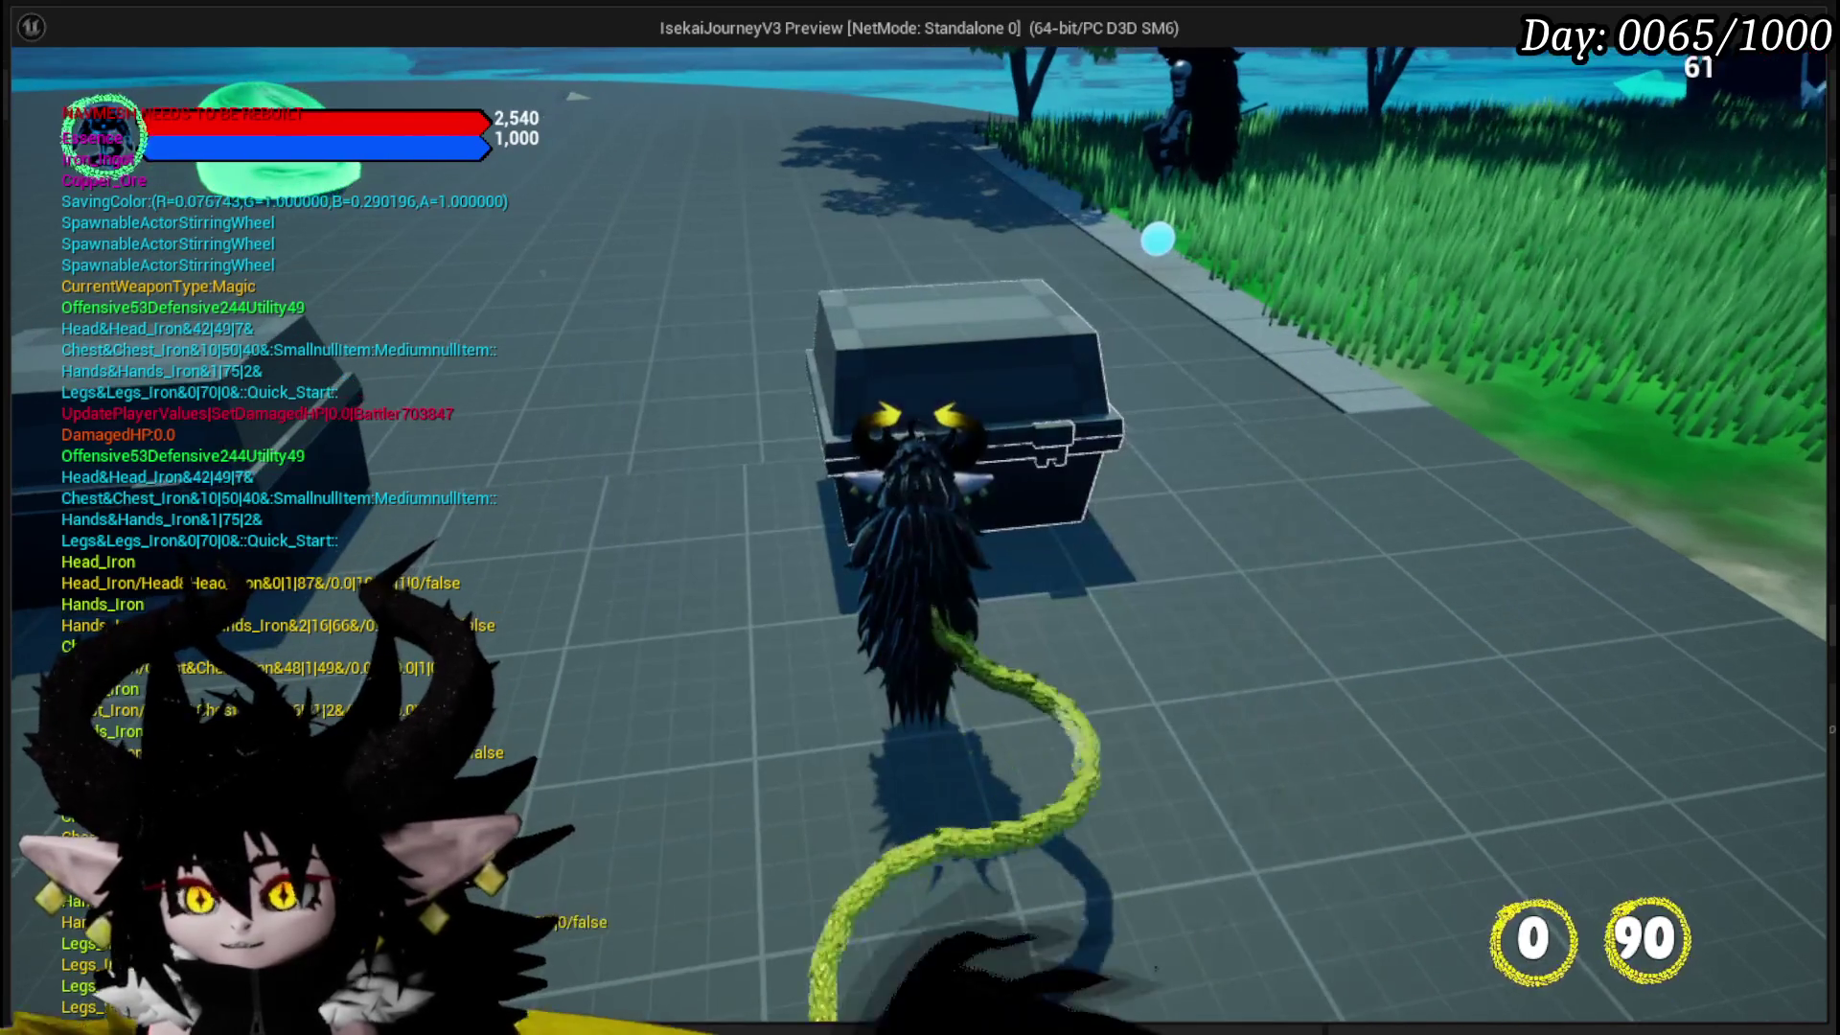
key("Escape")
key("ctrl+s")
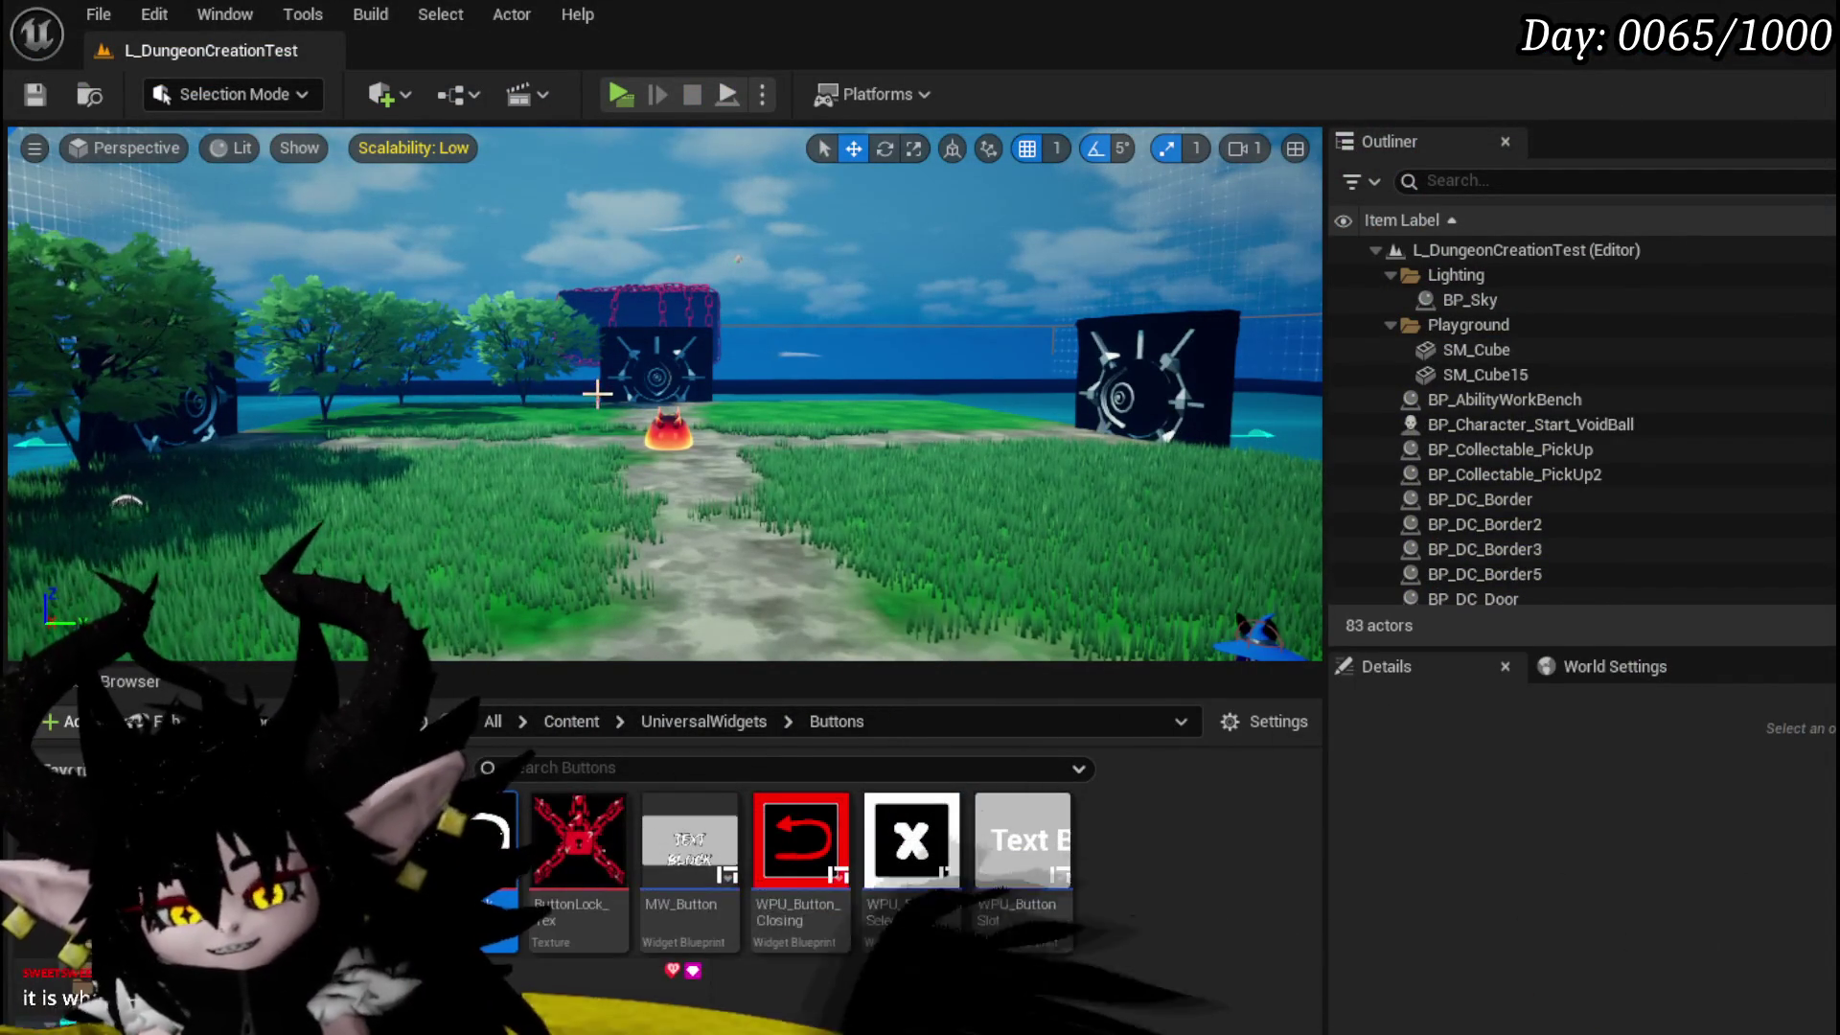
- Save the current level and bring up the asset creation menu in the UniversalWidgets Buttons folder
left_click(38, 95)
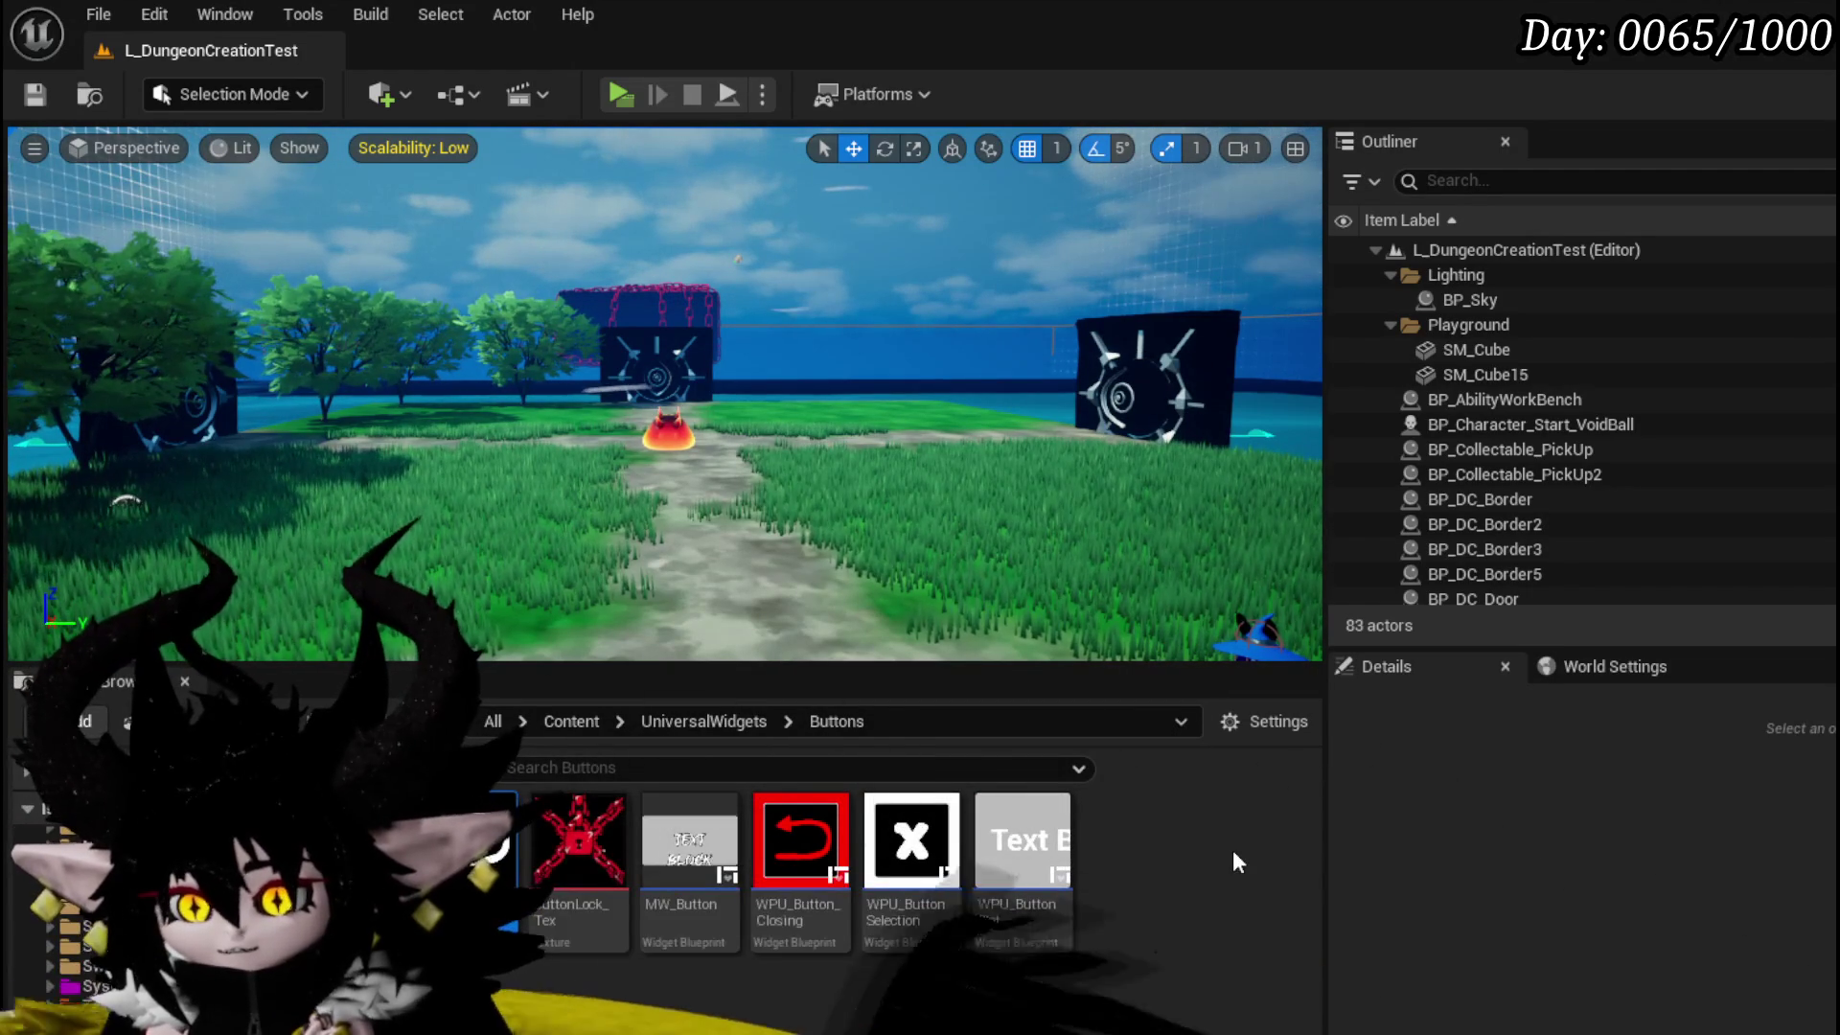
right_click(1154, 840)
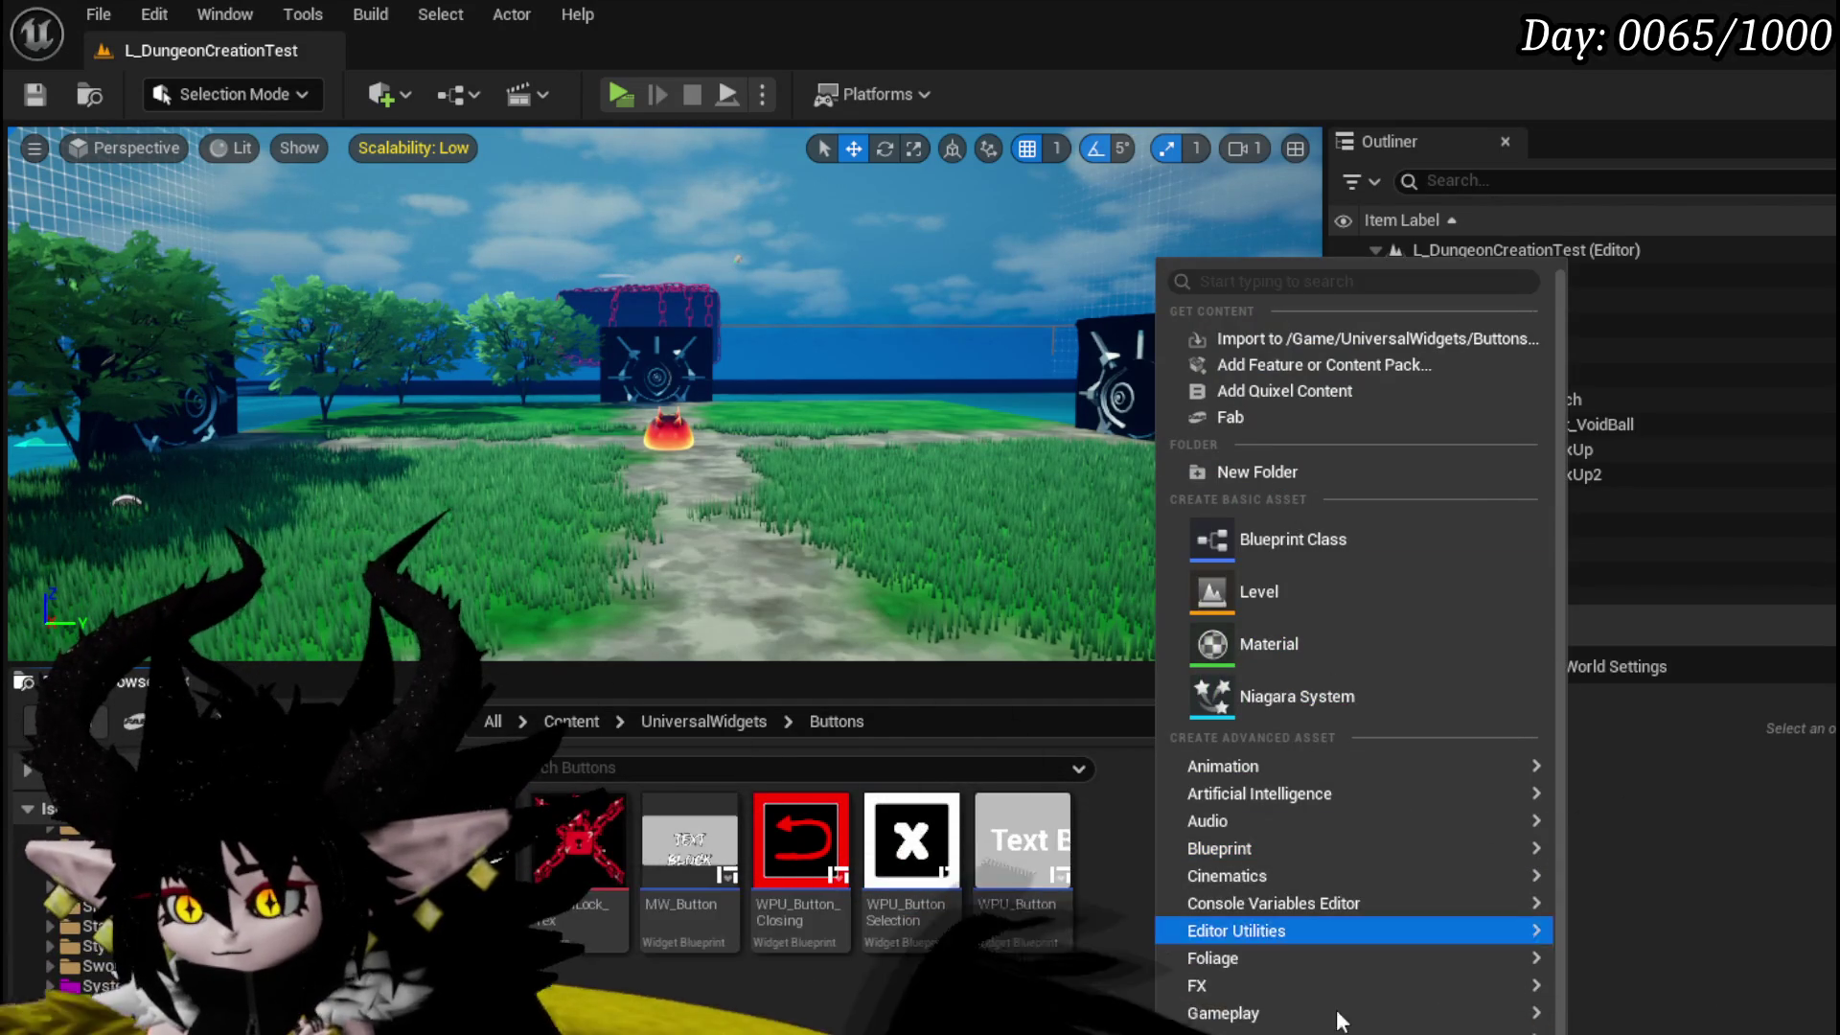
- Create a CommonUserWidget-based widget blueprint named MW_InformationButton
scroll(1335, 987, "down", 2)
mouse_move(1342, 1025)
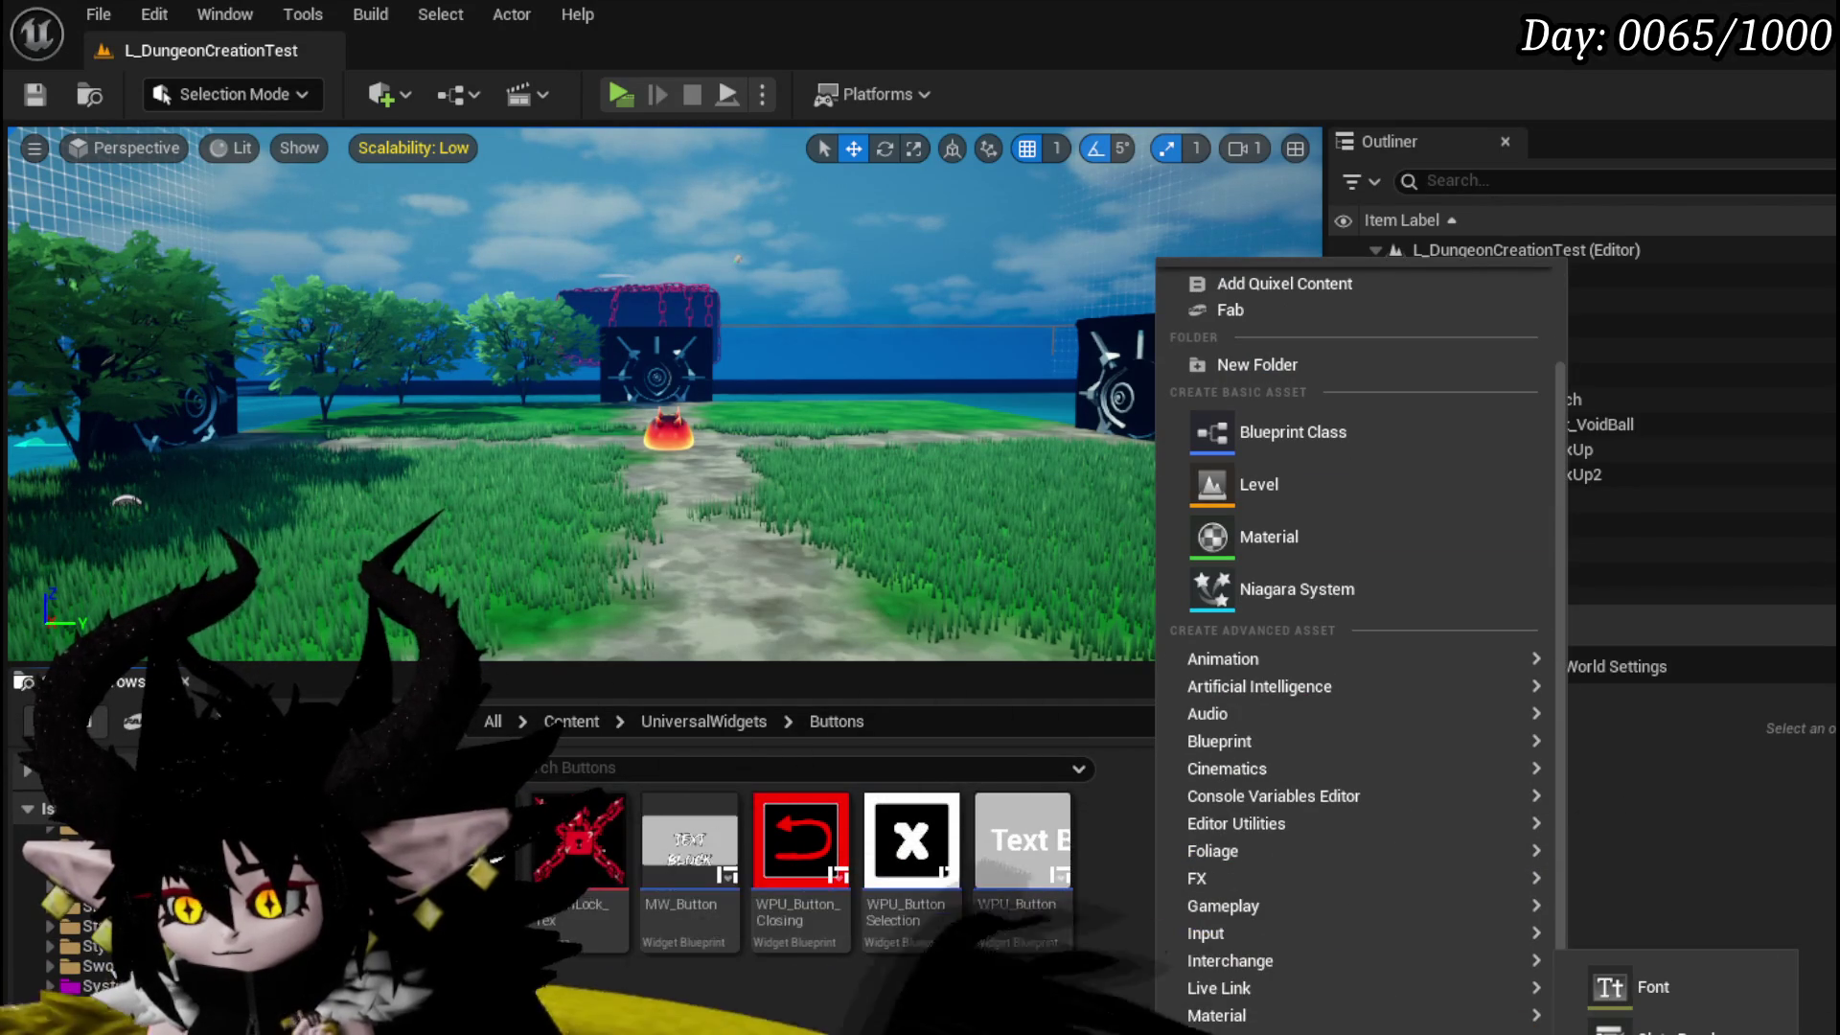
left_click(1659, 1026)
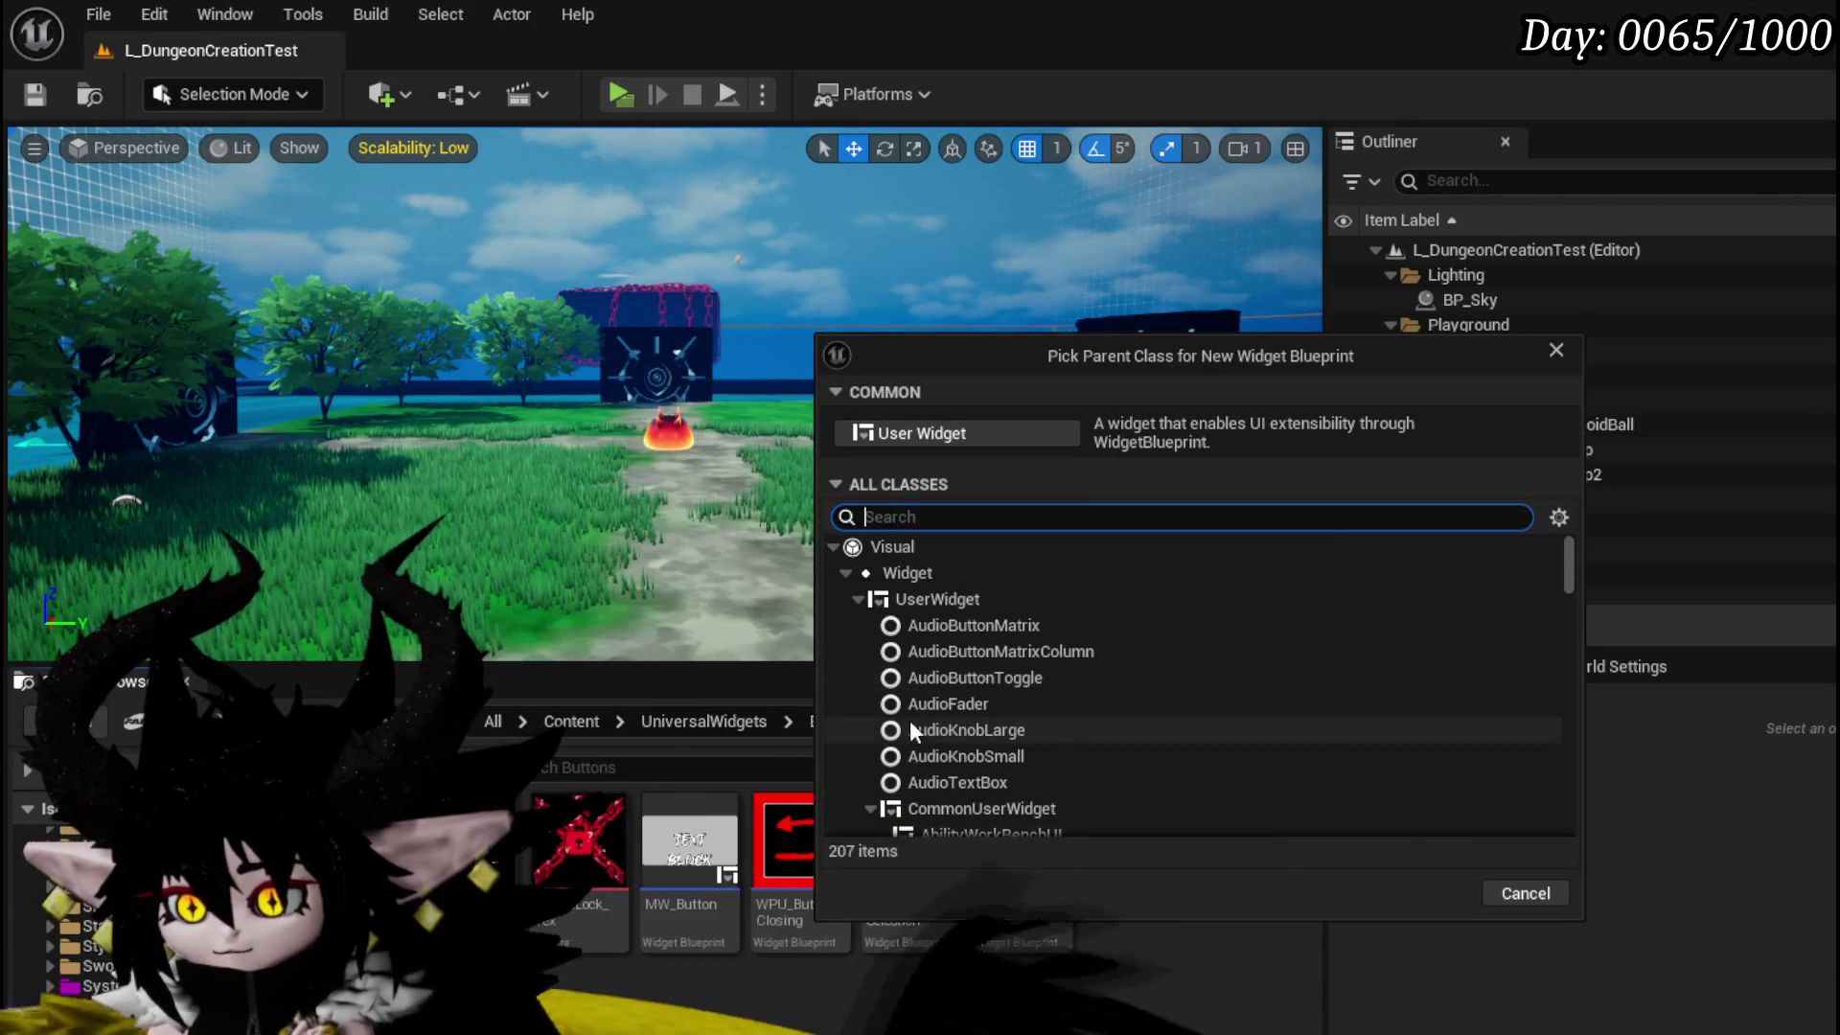
left_click(979, 807)
left_click(1466, 901)
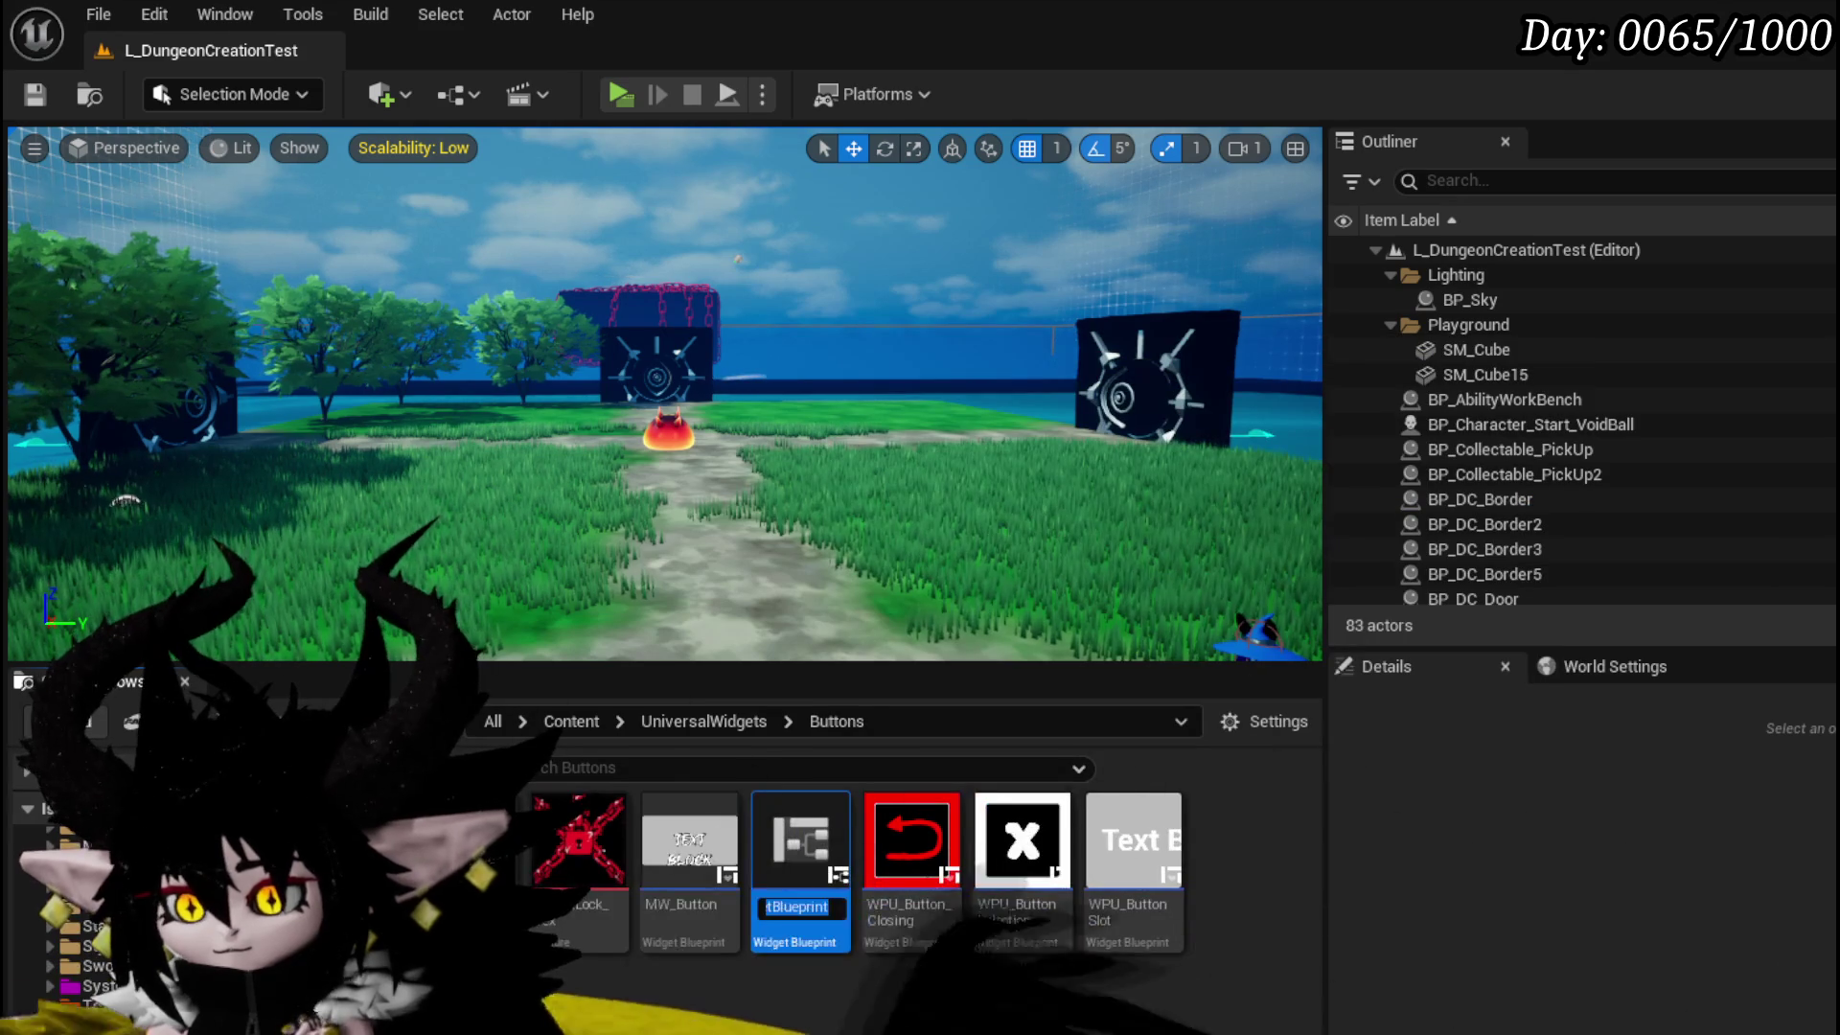
type("WPU")
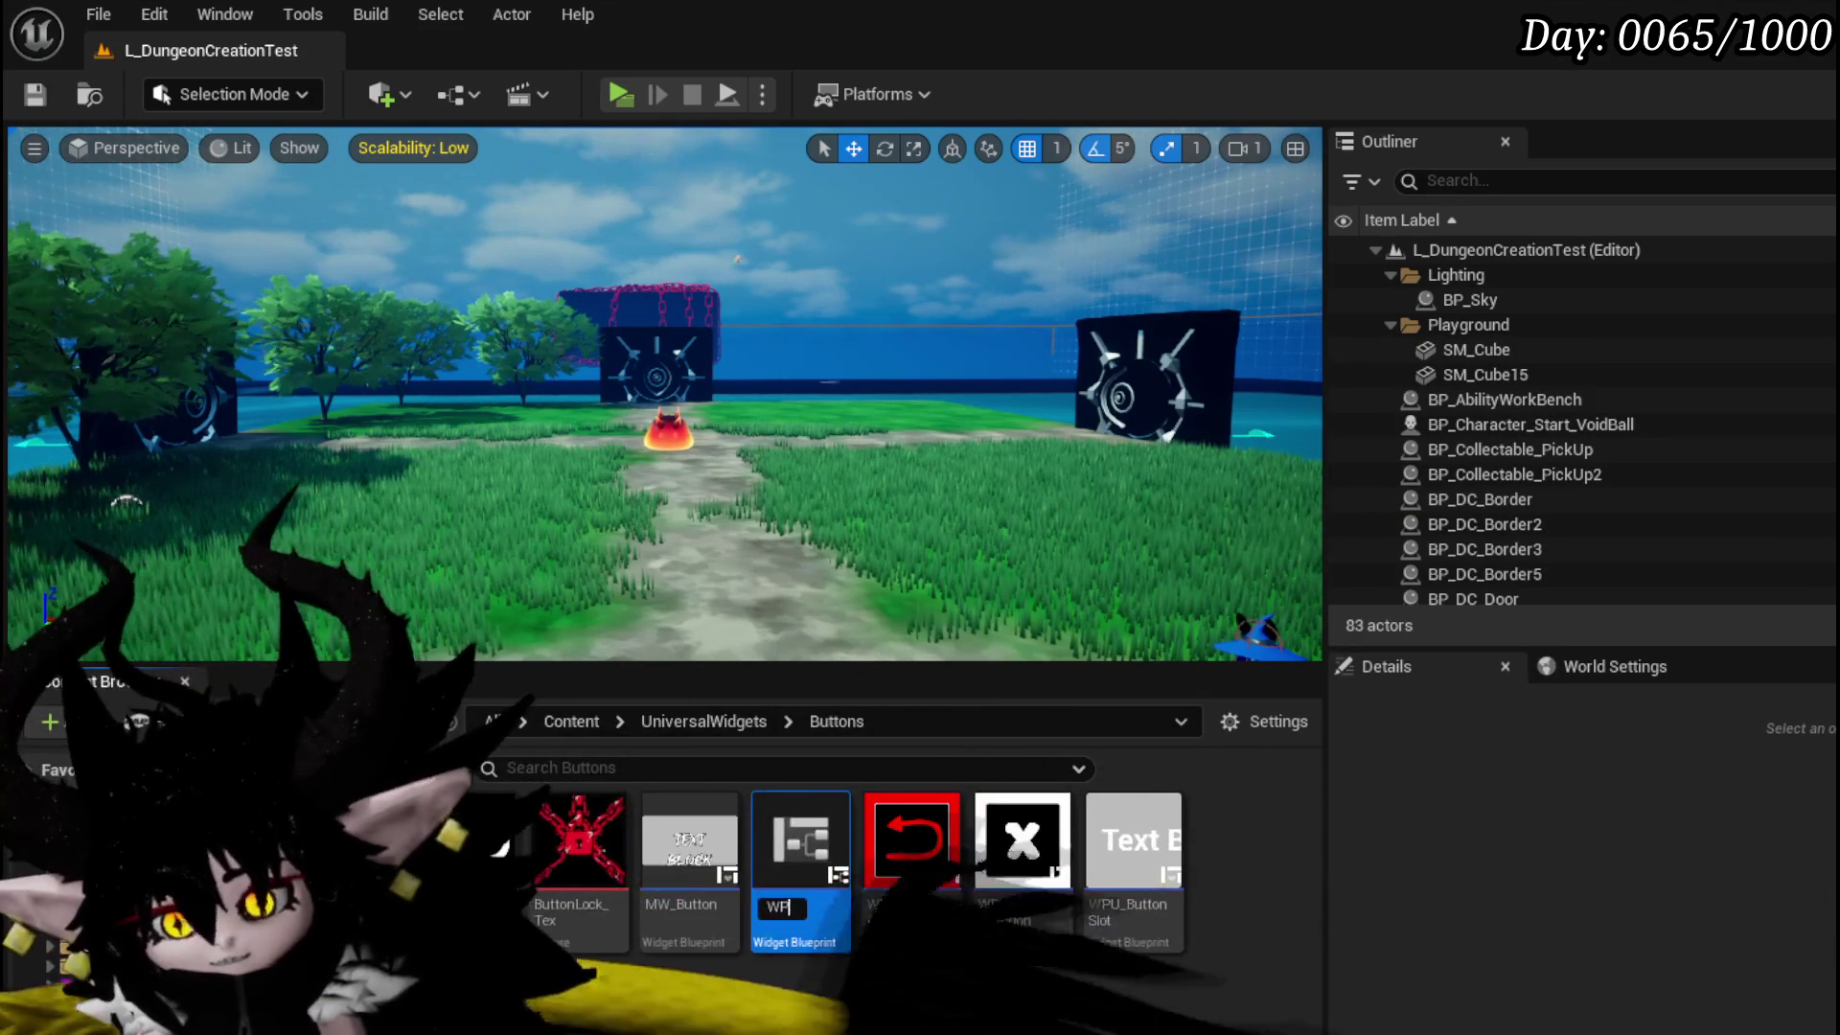
key("BackSpace")
key("BackSpace")
key("BackSpace")
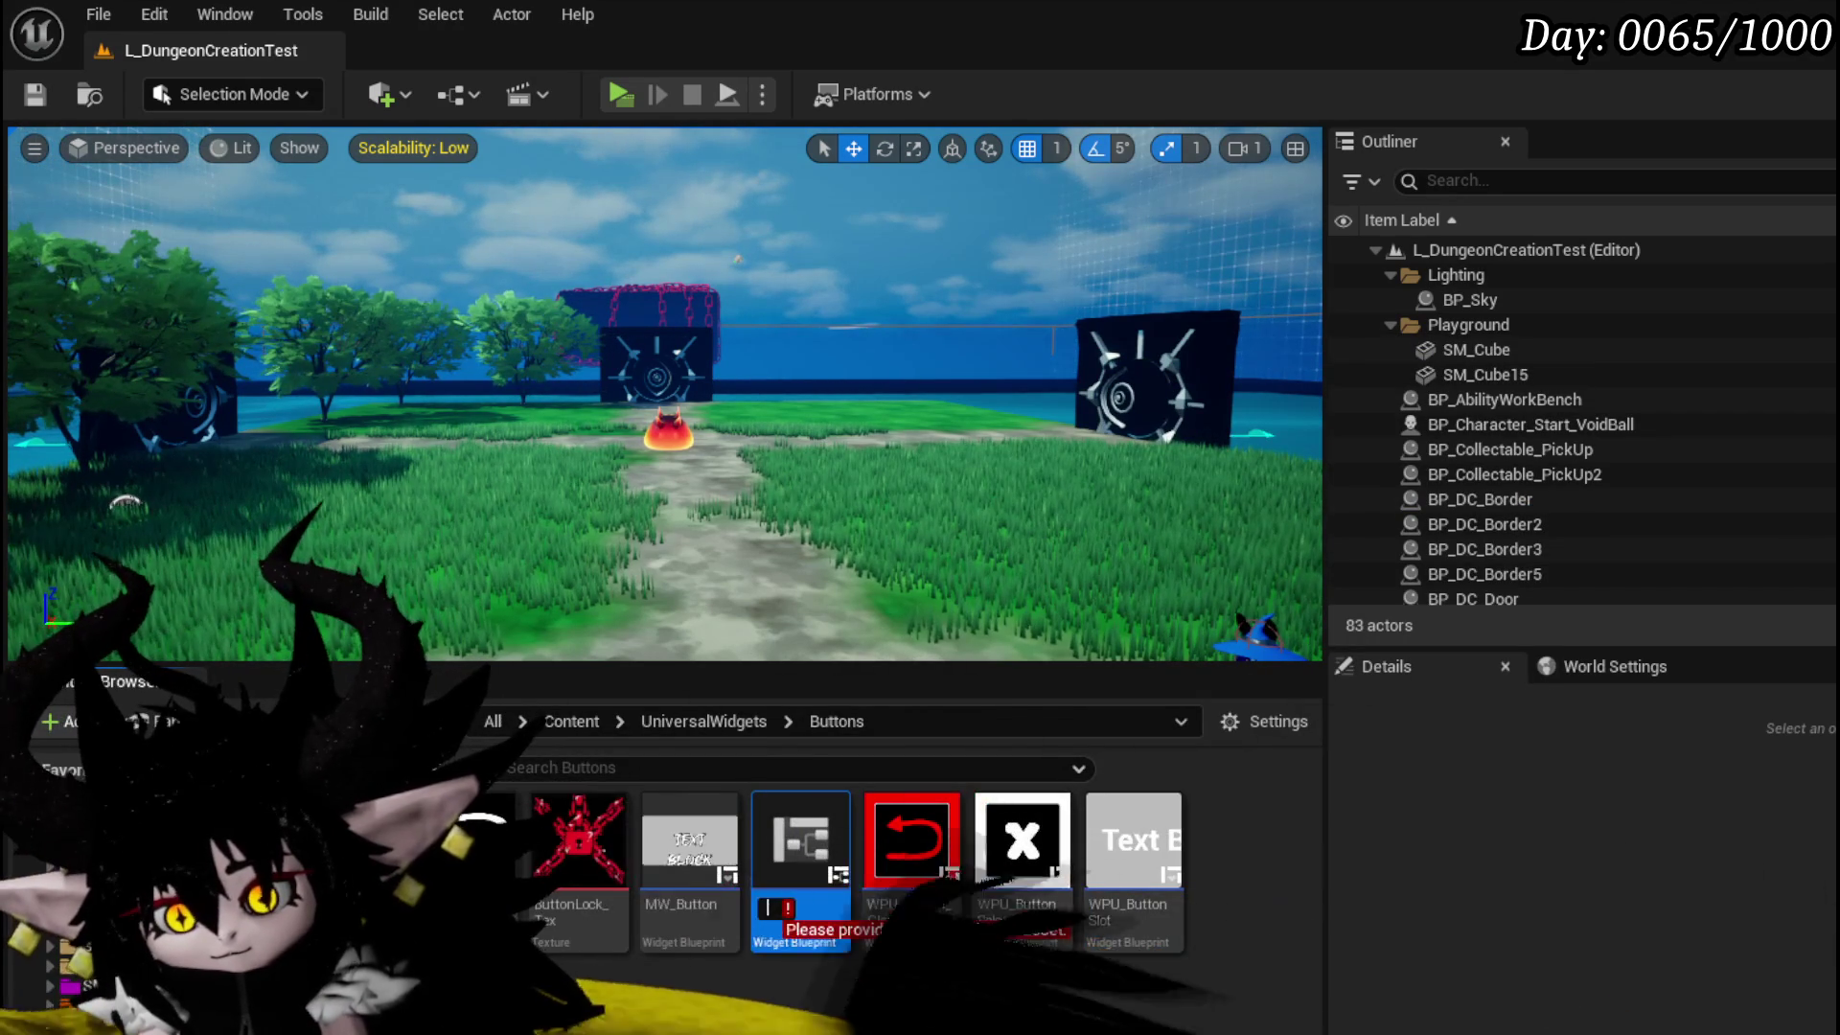
type("MW_Inform")
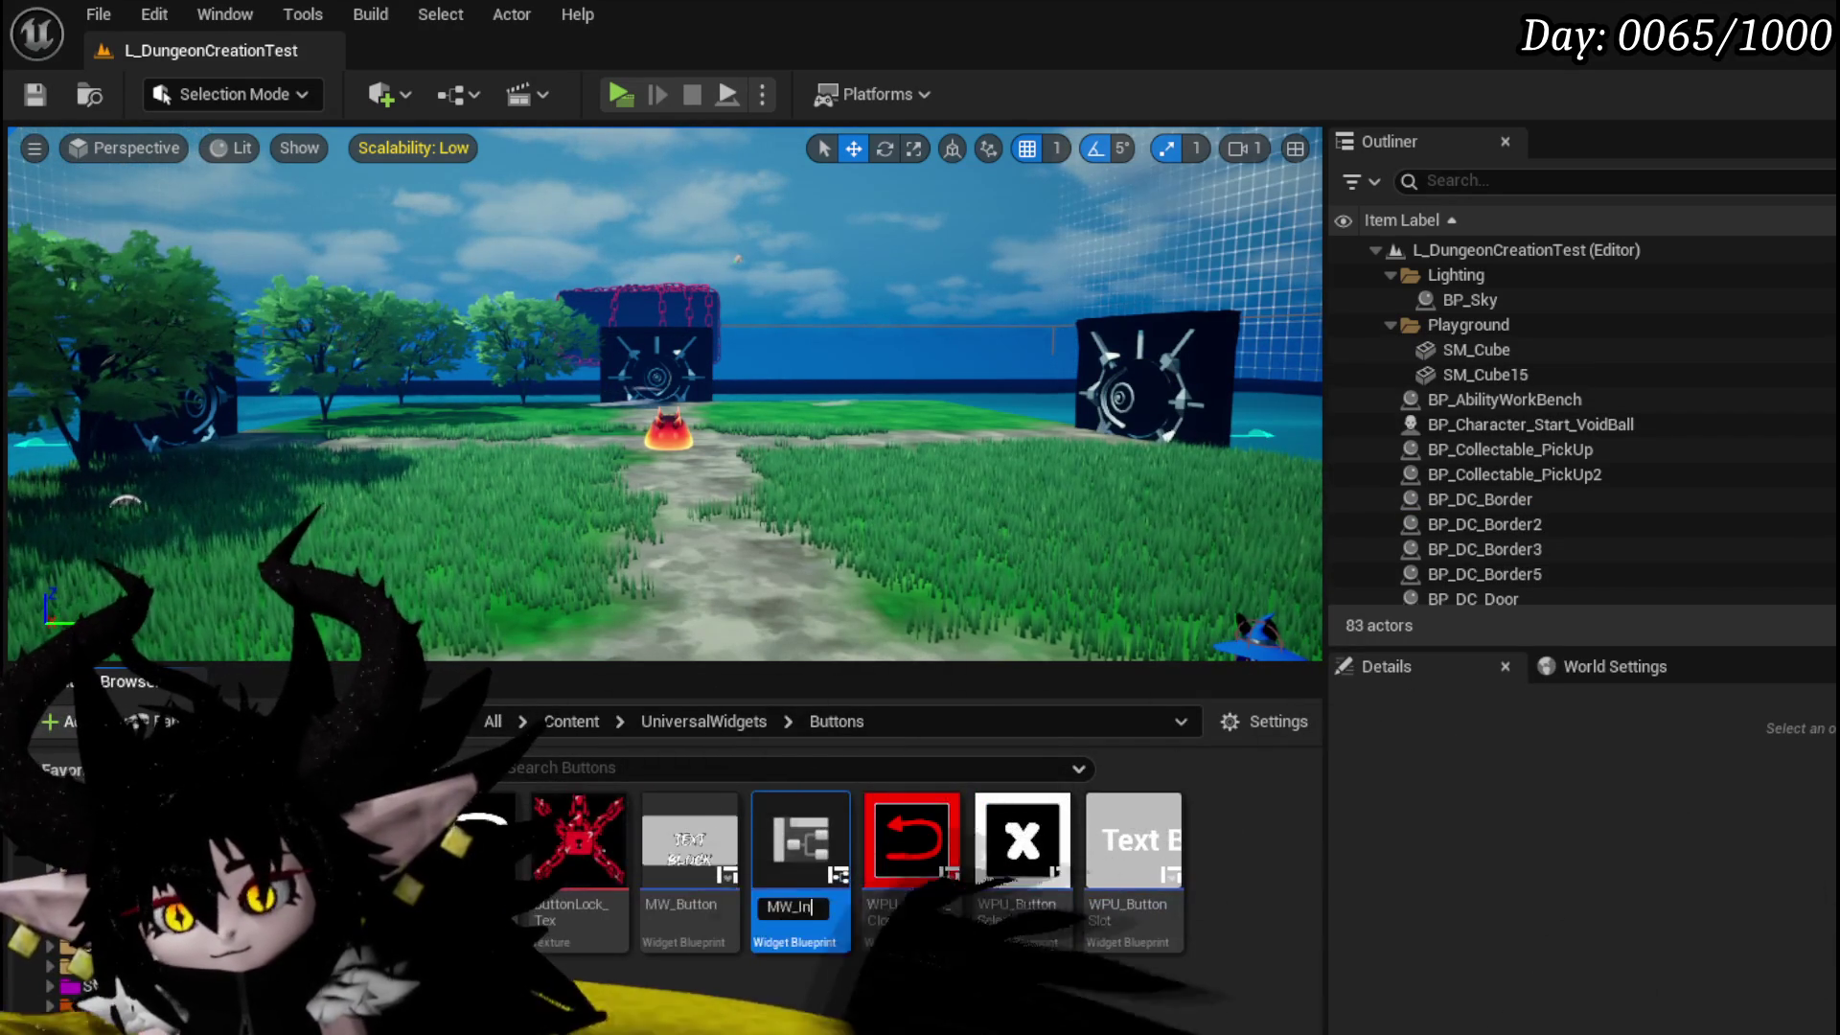
type("ationBu")
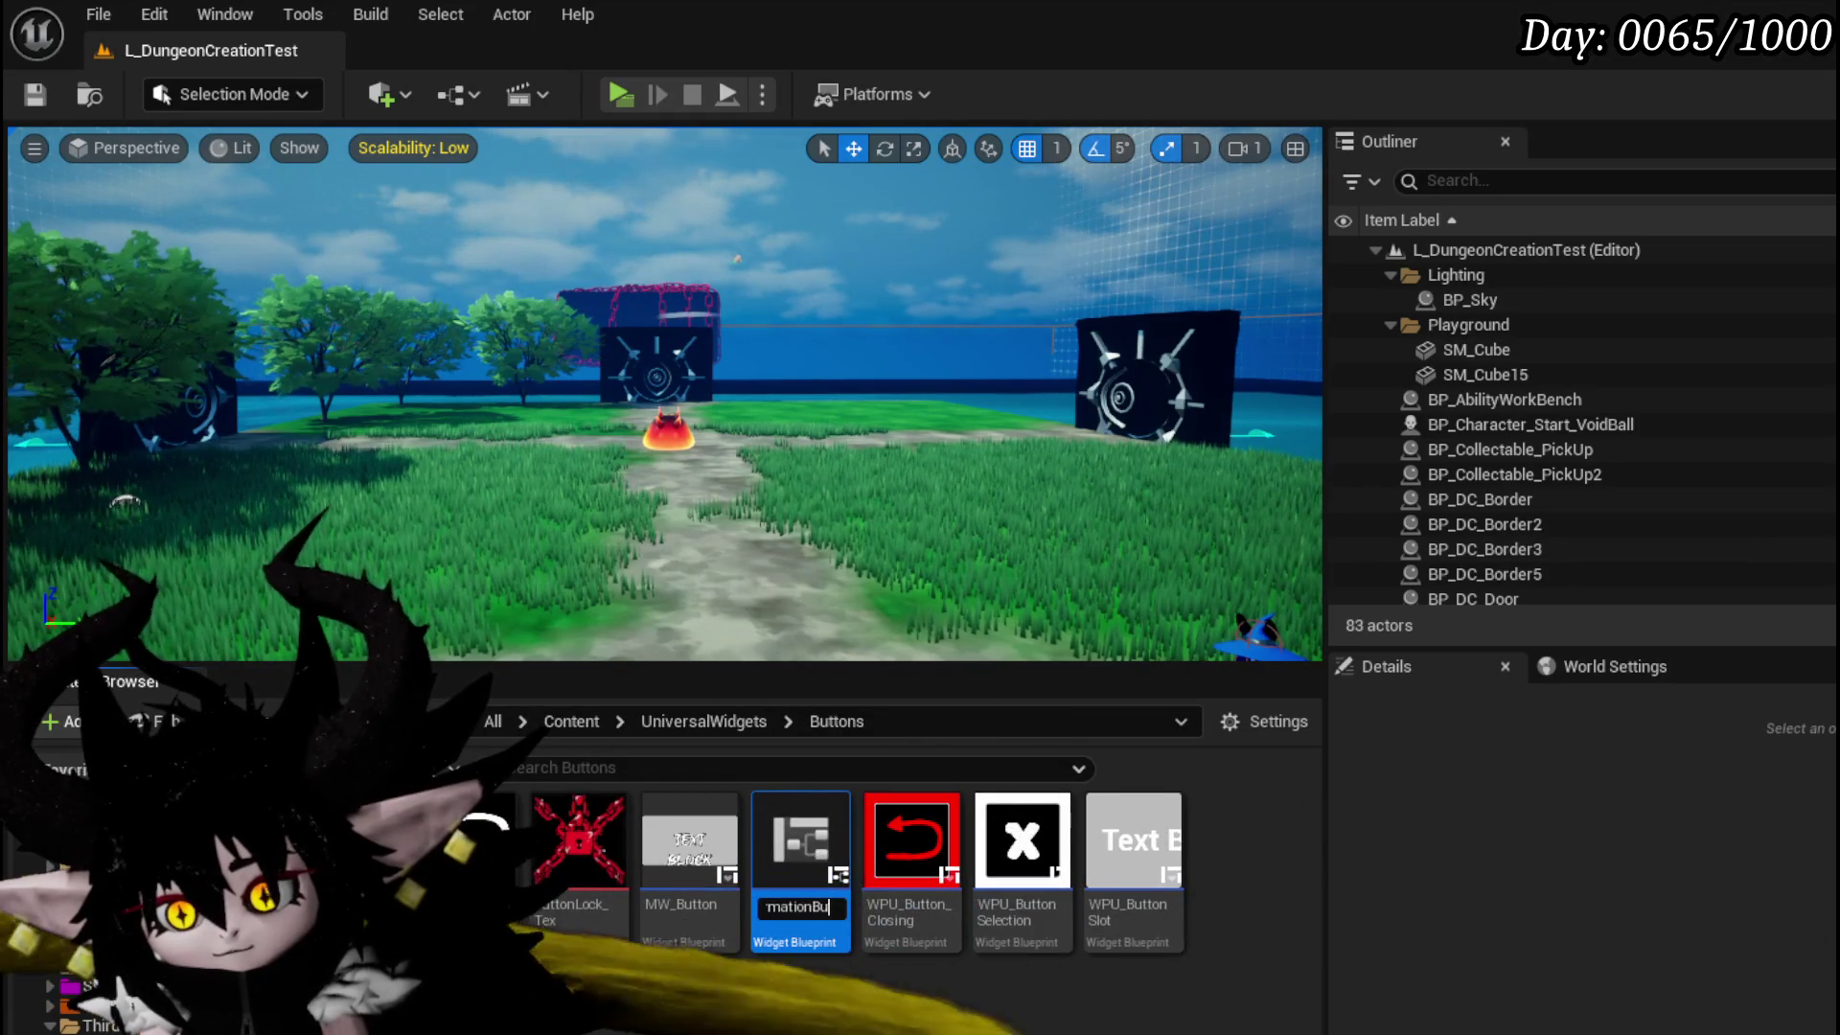
key("Return")
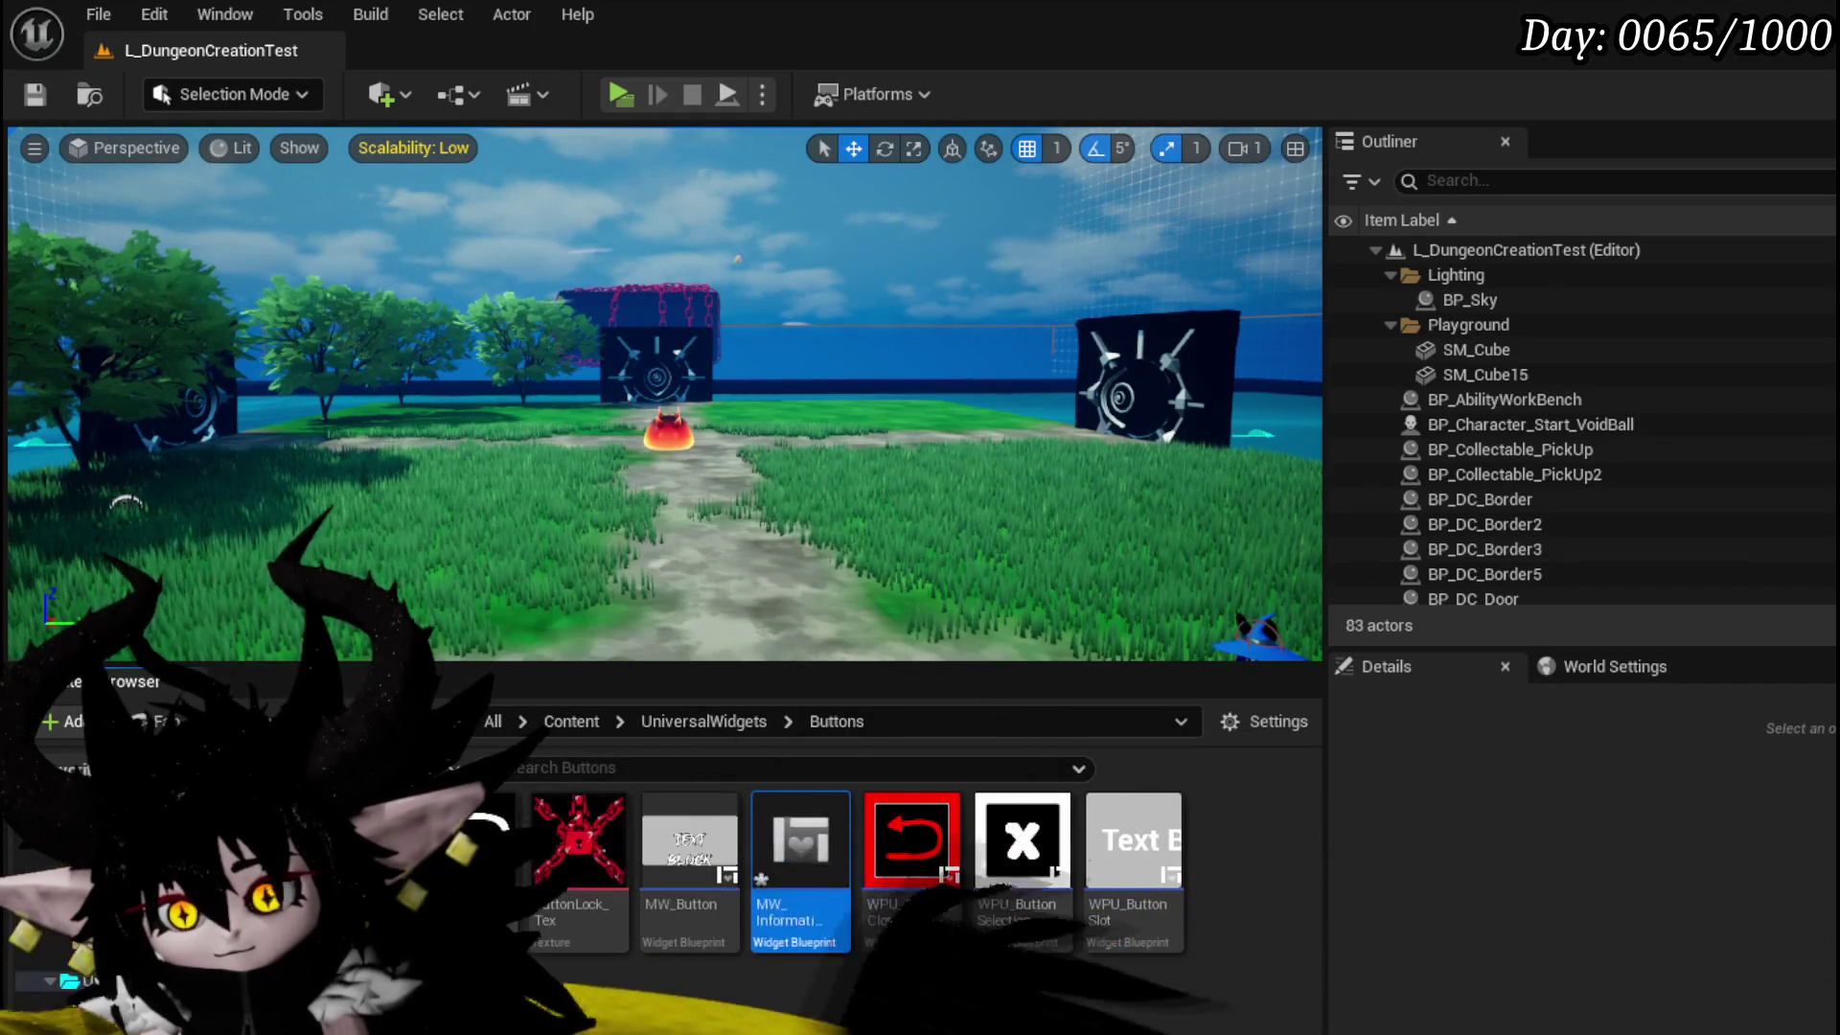
- Save MW_InformationButton and open it in the widget designer
key("ctrl+shift+s")
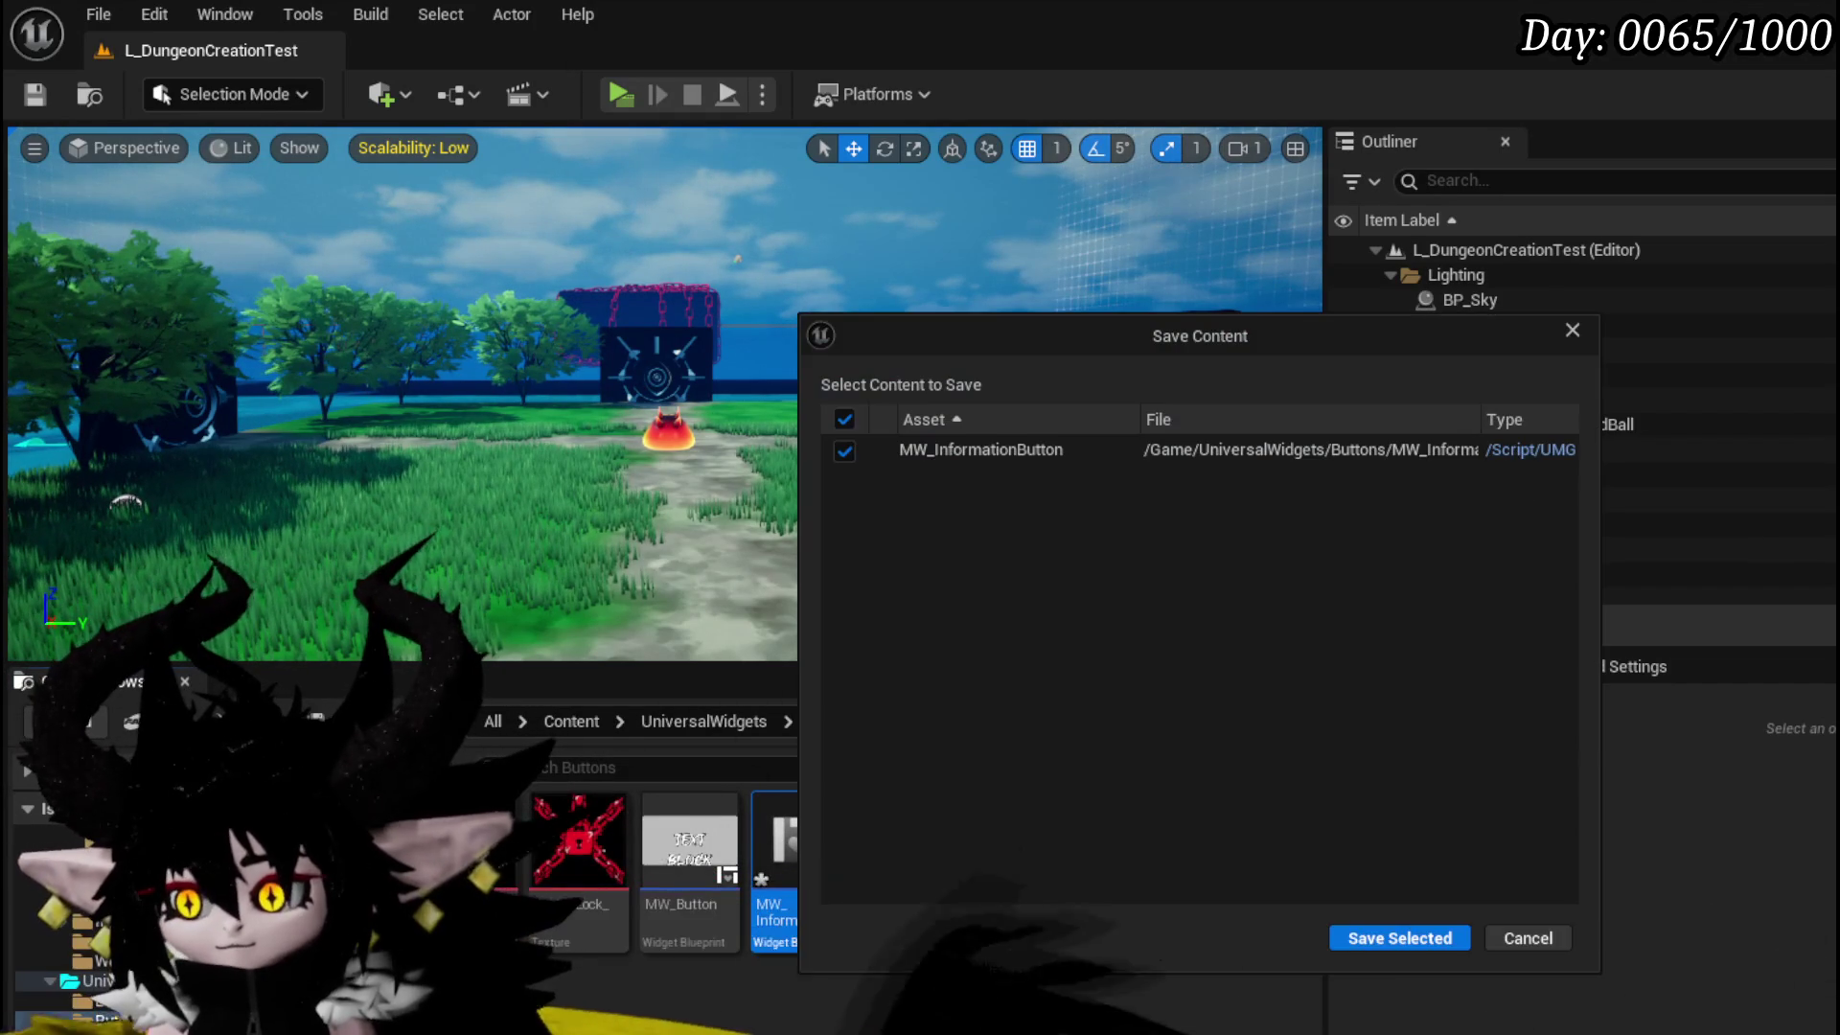
left_click(1399, 938)
double_click(796, 863)
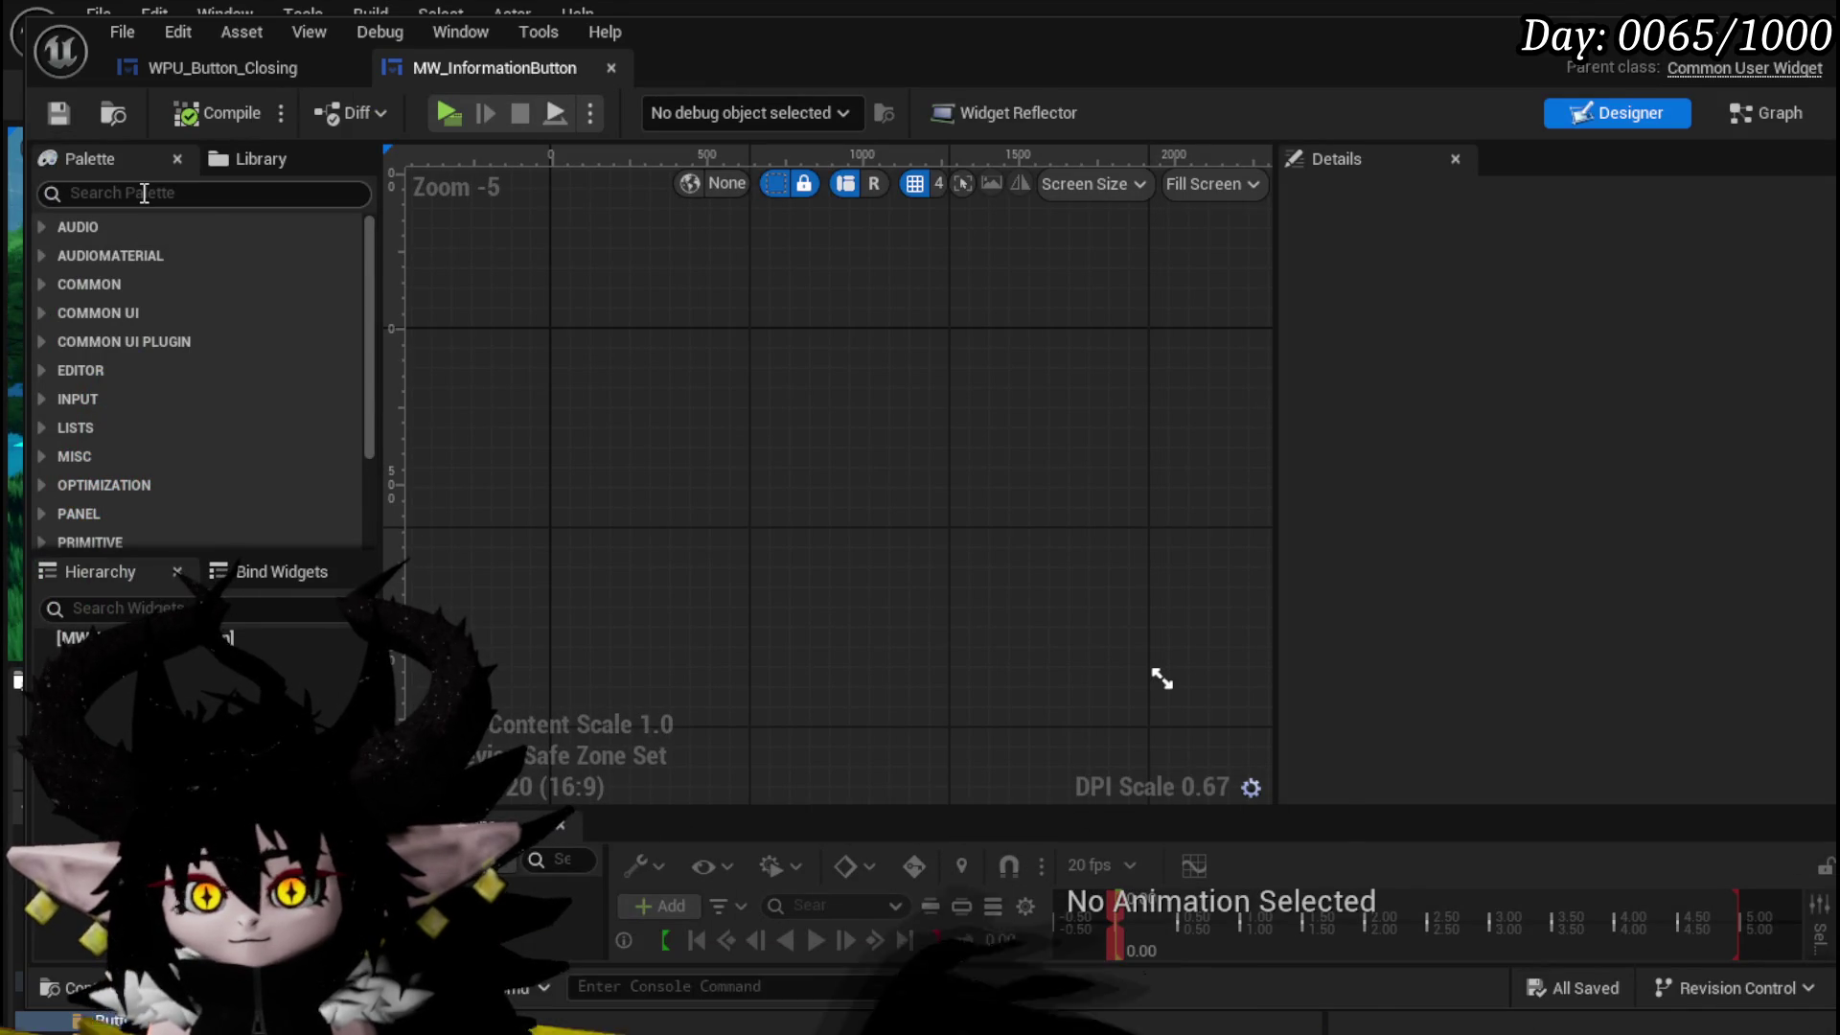
- Add an MW Button from the Palette to MW_InformationButton's hierarchy, save, and return to WPU_Button_Closing
type("MW")
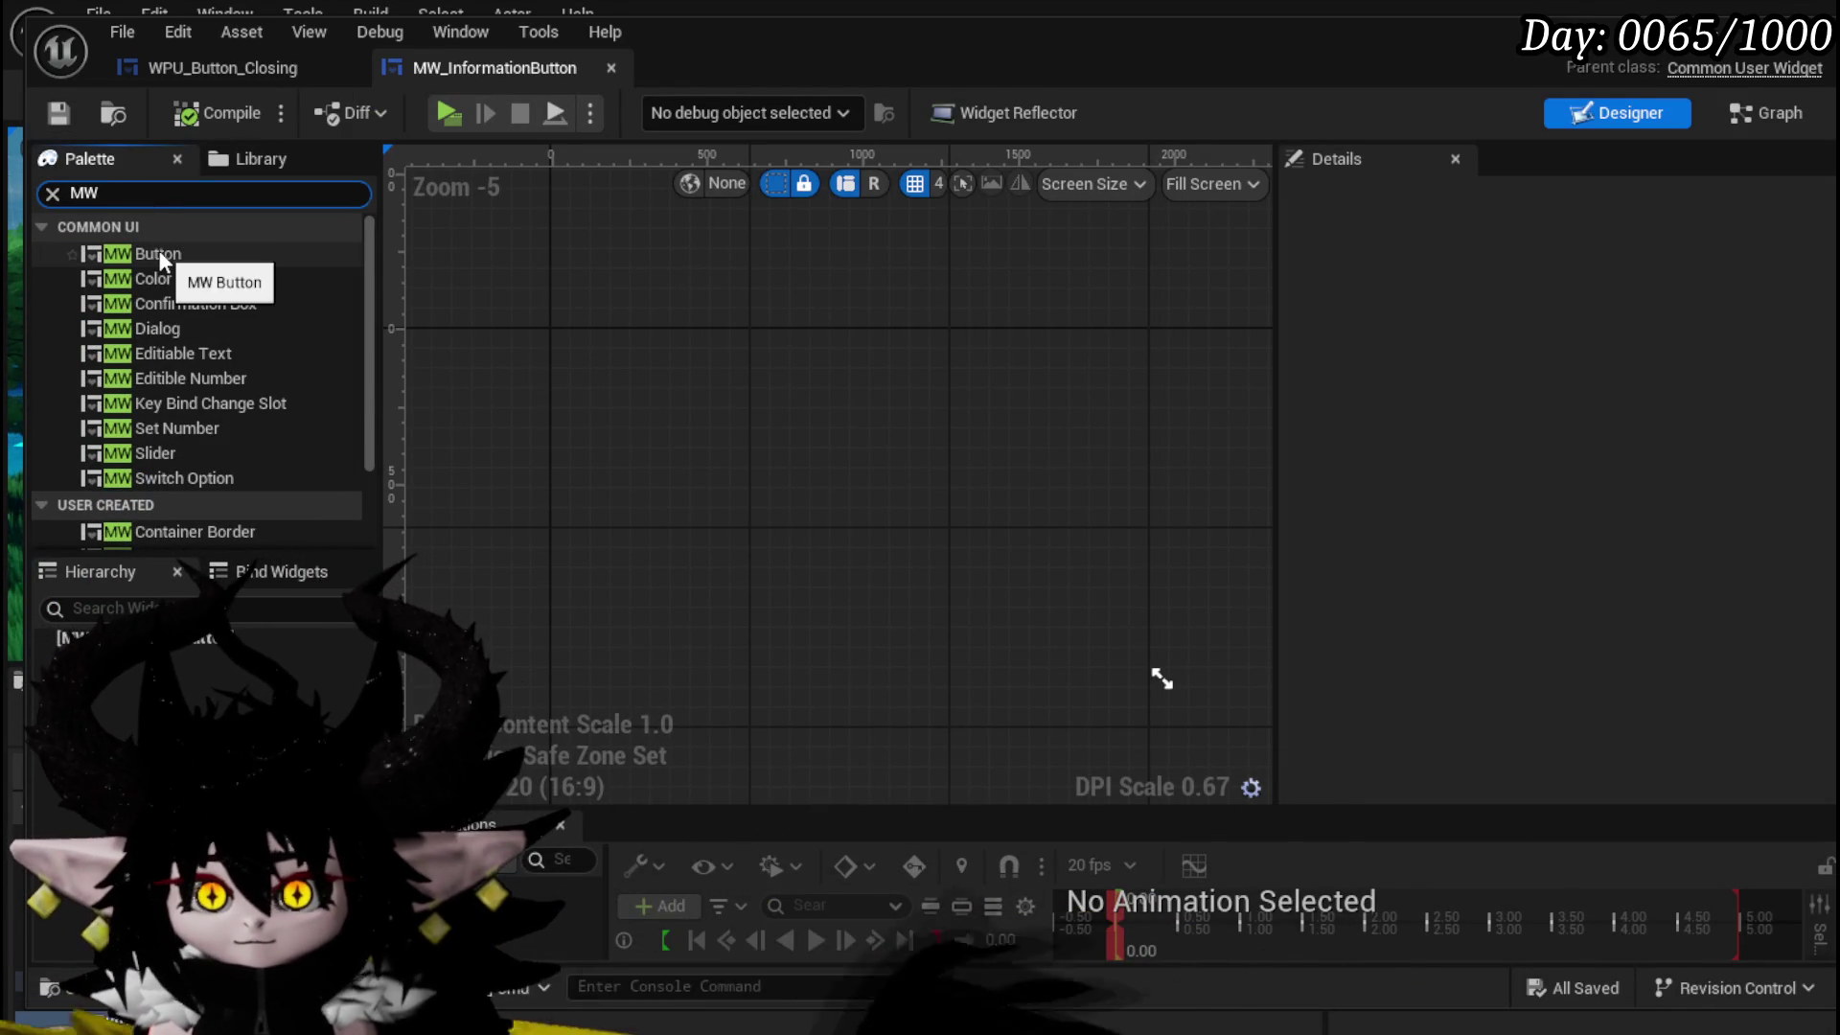
left_click_drag(159, 250, 136, 671)
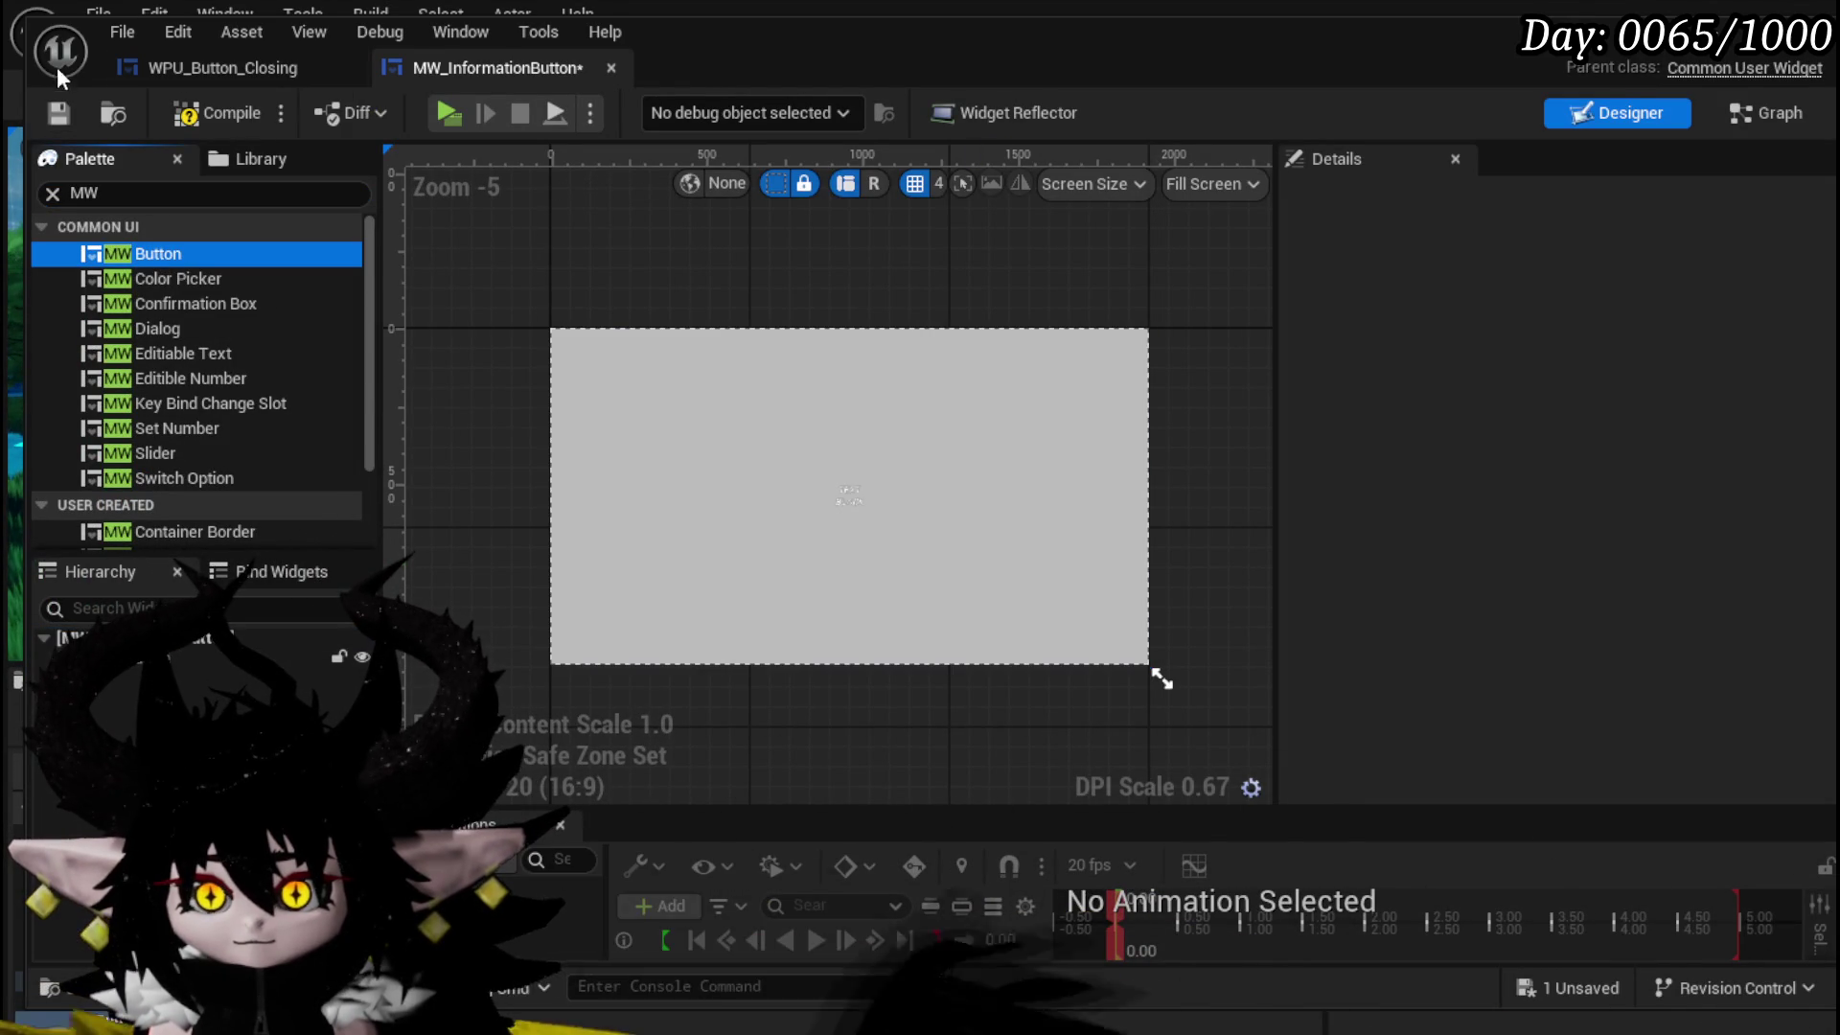
left_click(81, 113)
left_click(195, 69)
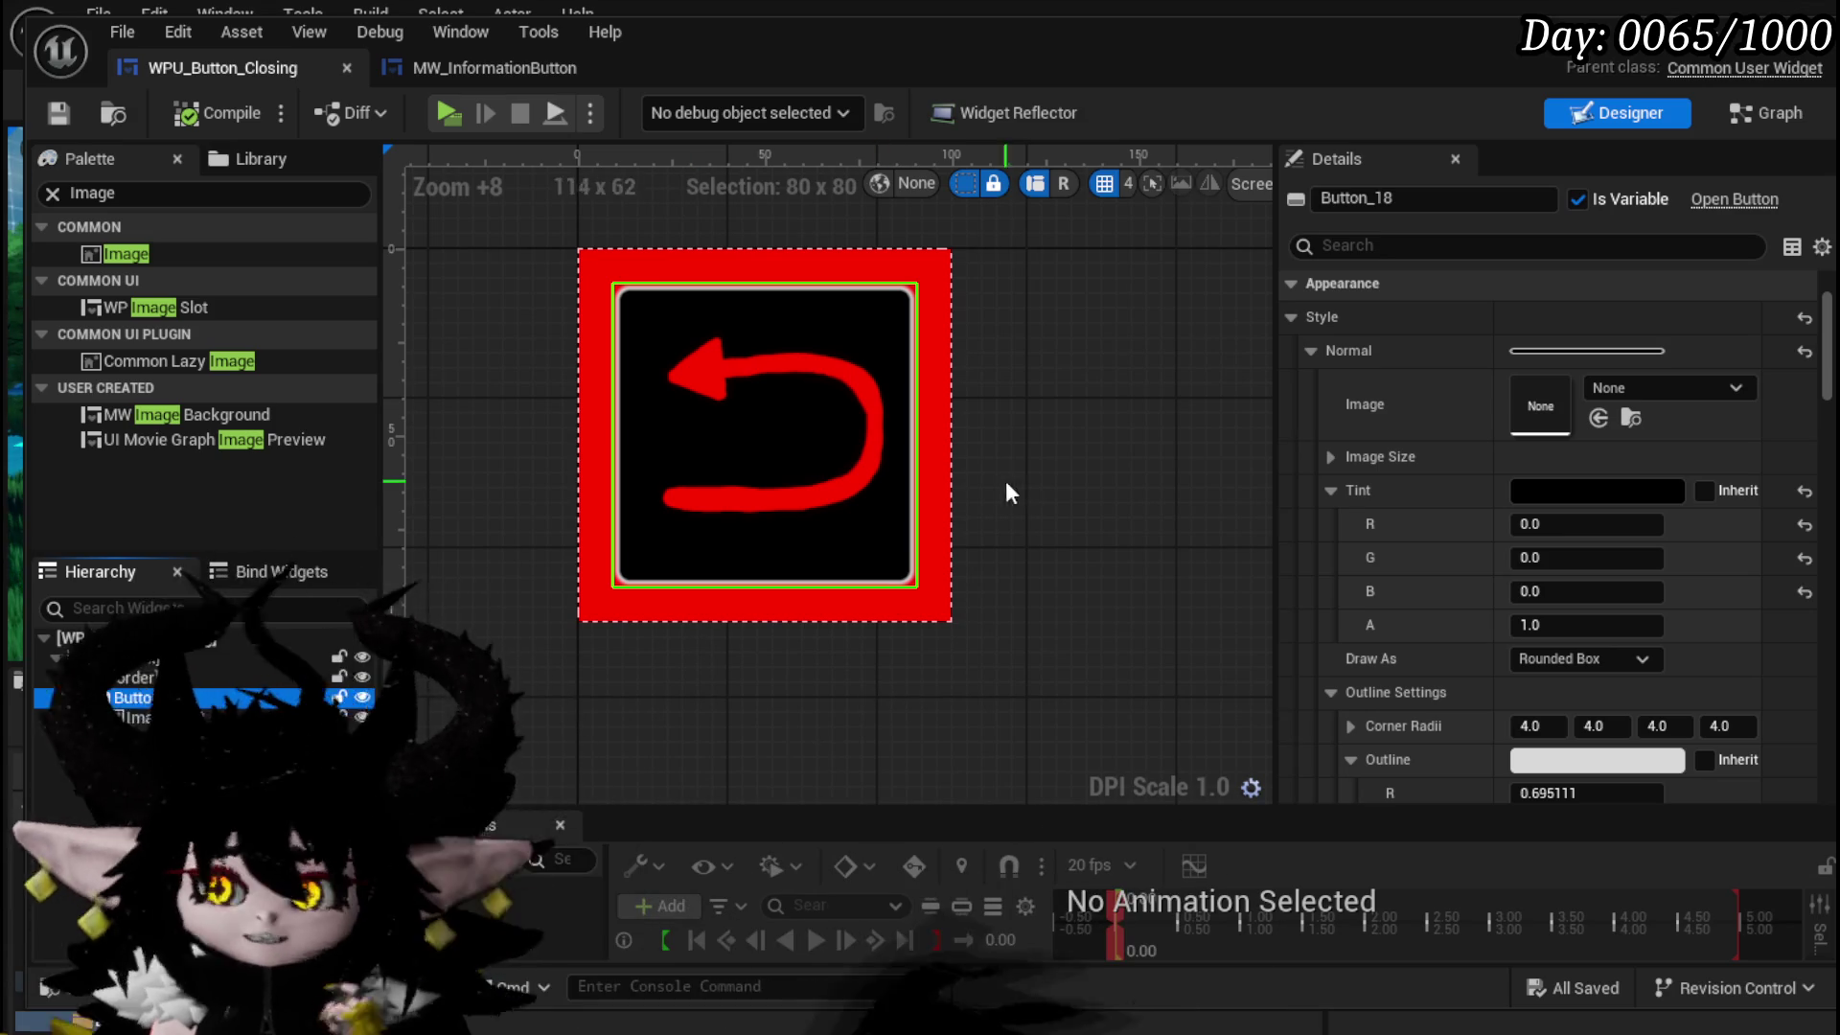
- Wrap WPU_Button_Closing's Border widget in an Overlay
left_click(115, 192)
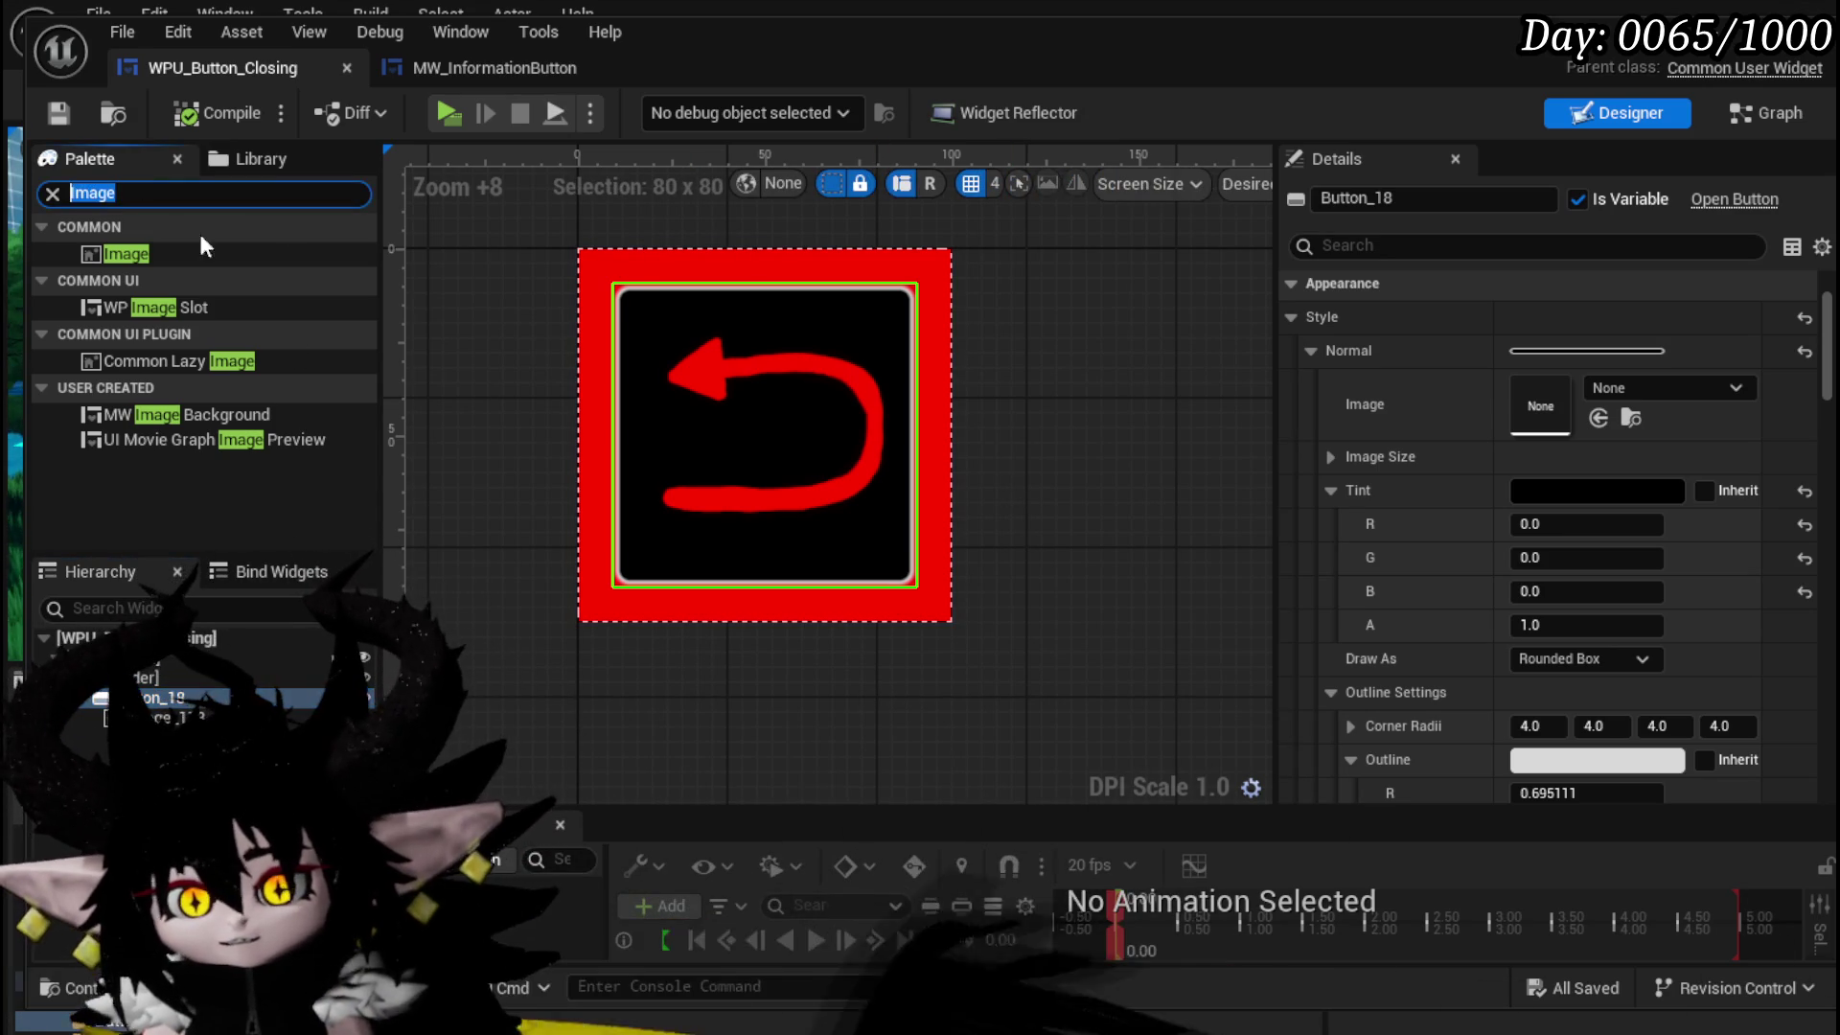
type("mW")
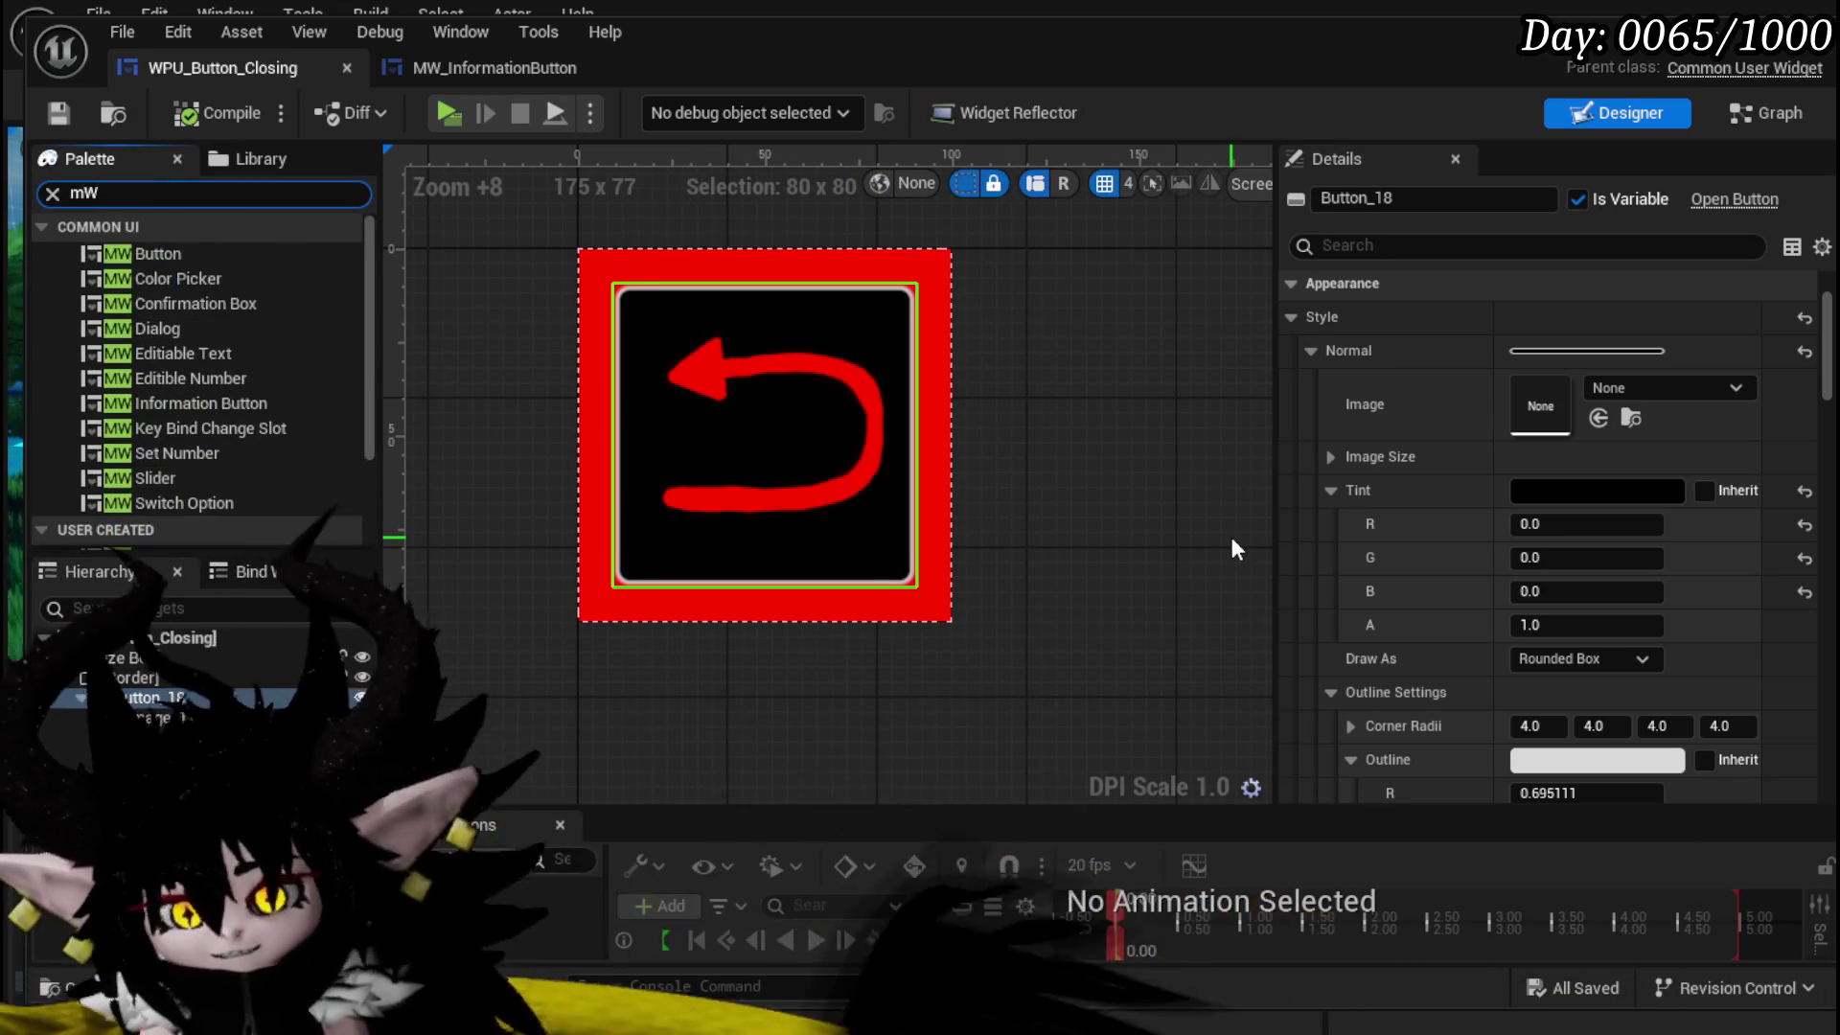
left_click(137, 679)
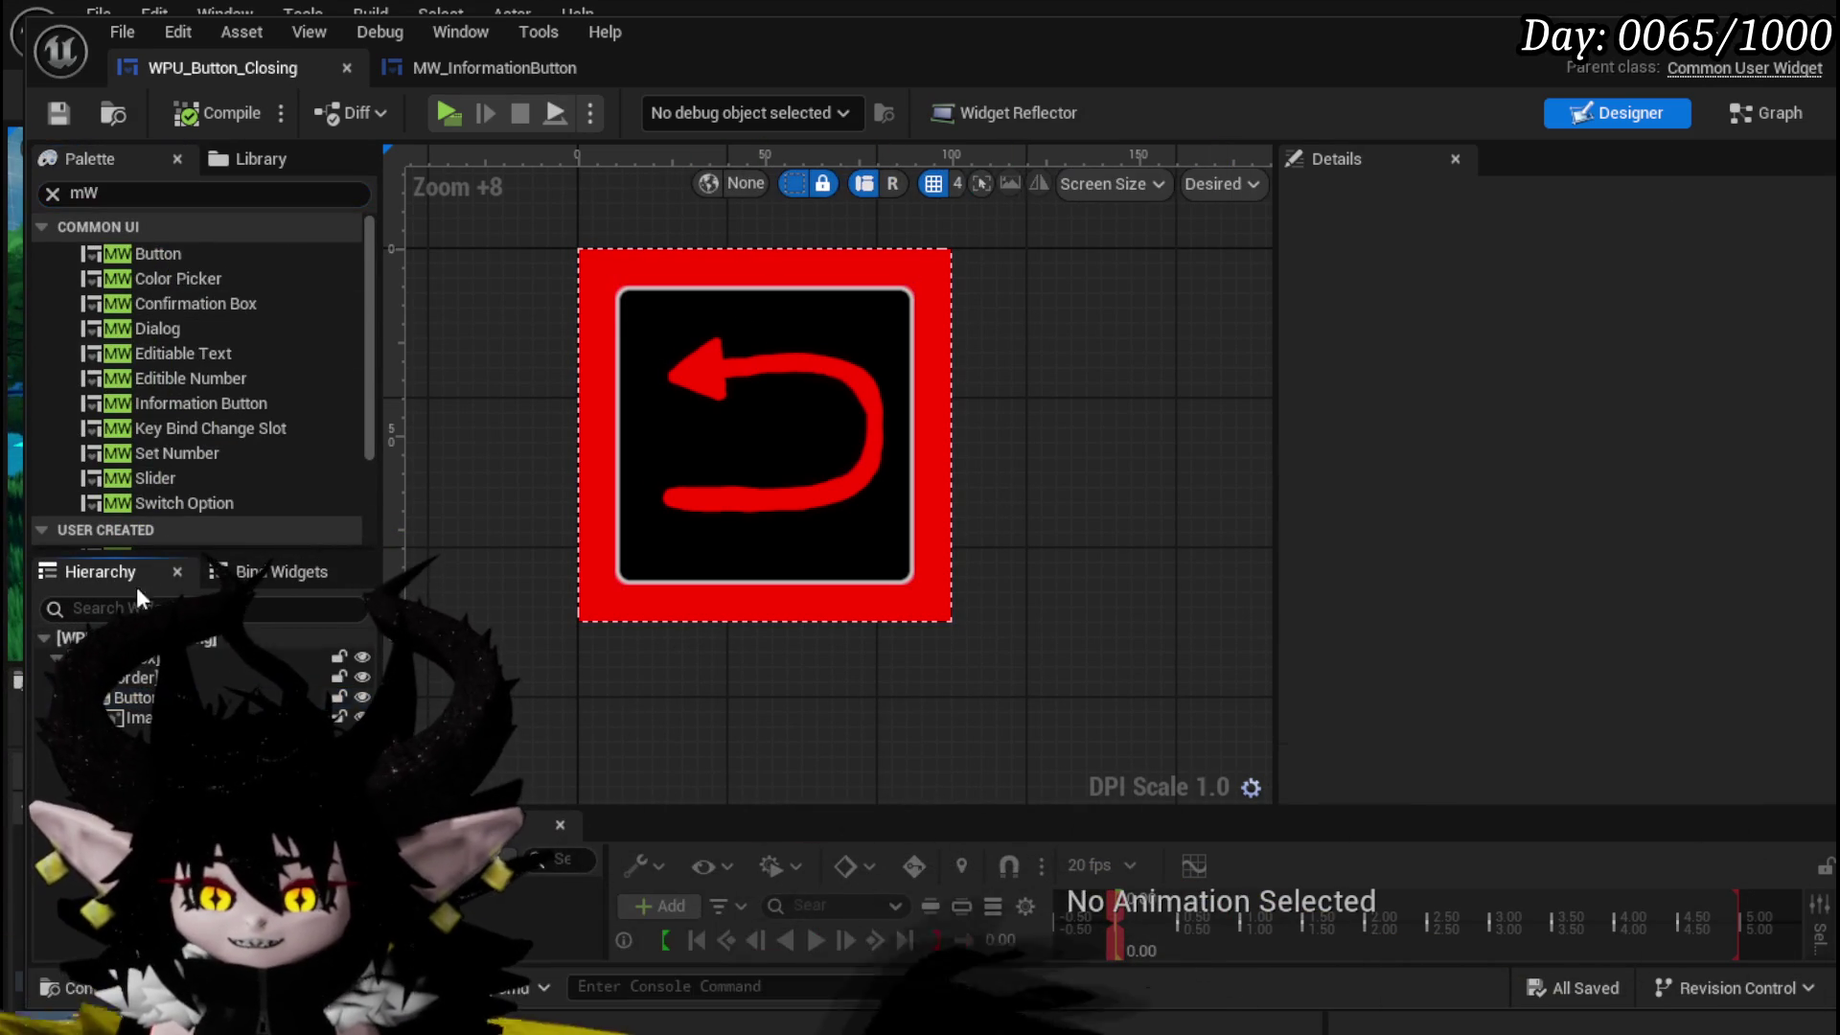
left_click(134, 677)
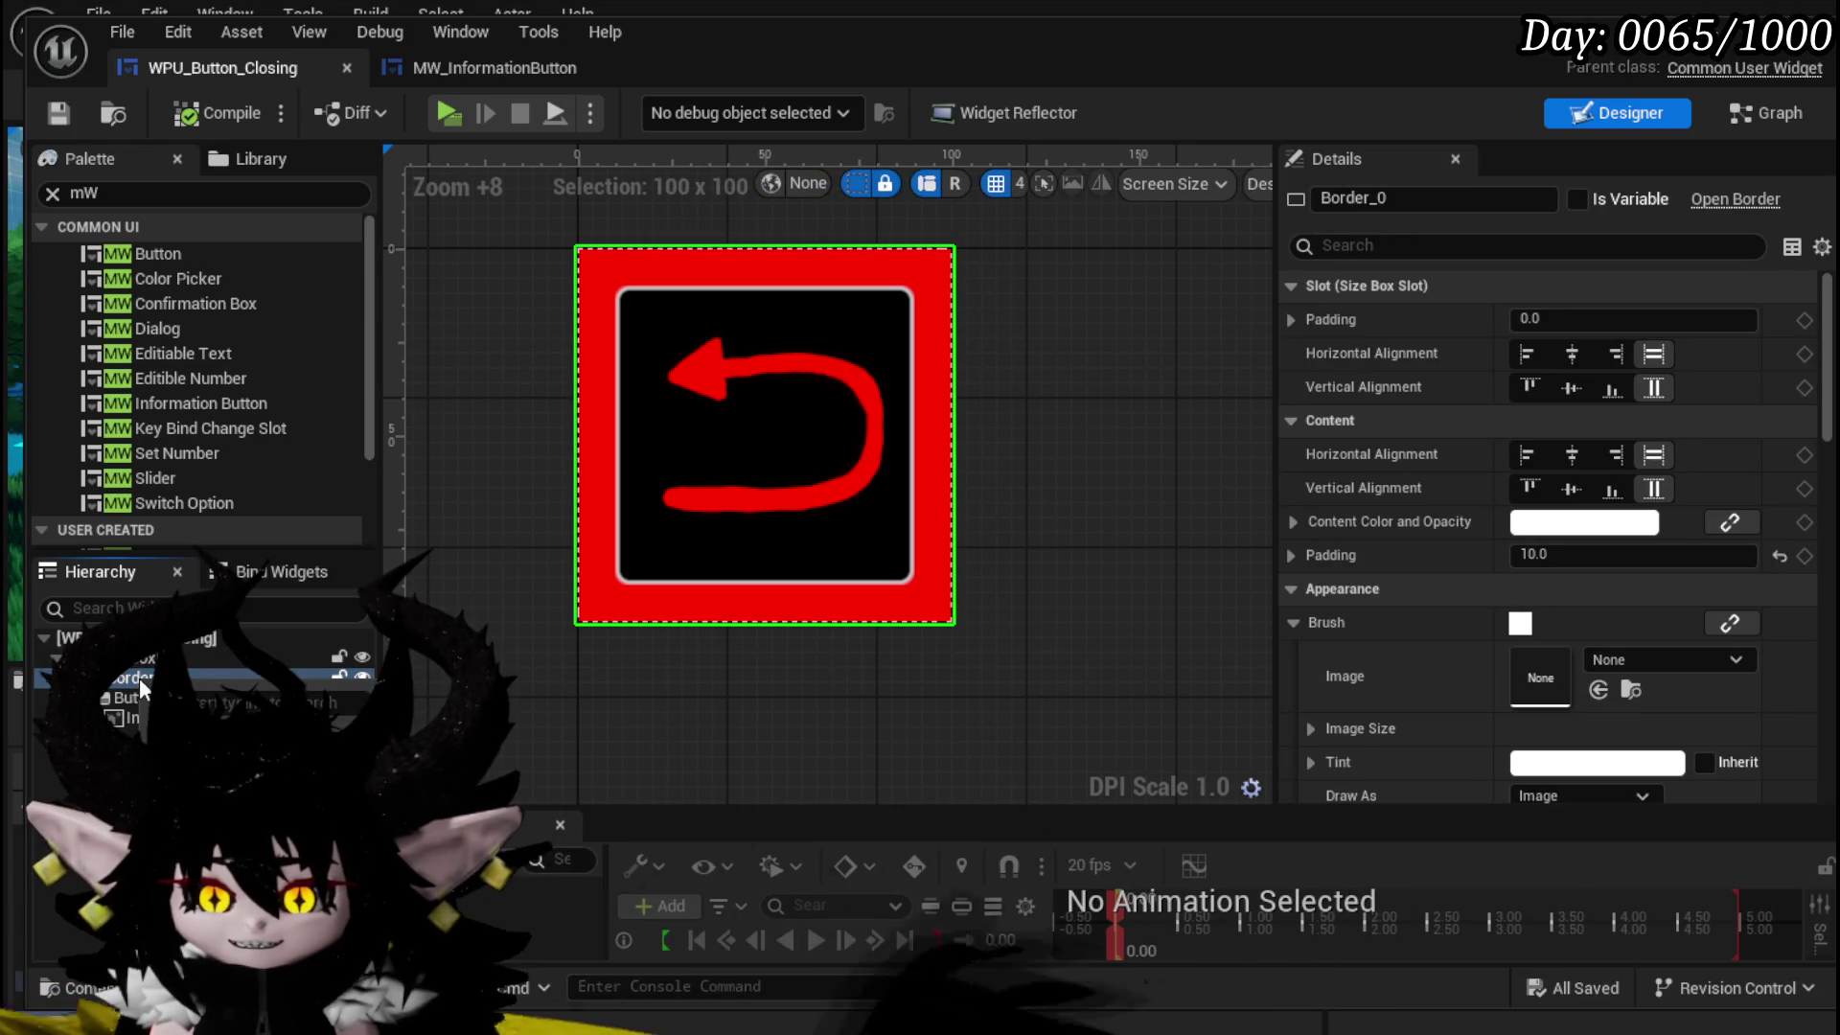
right_click(140, 677)
mouse_move(636, 968)
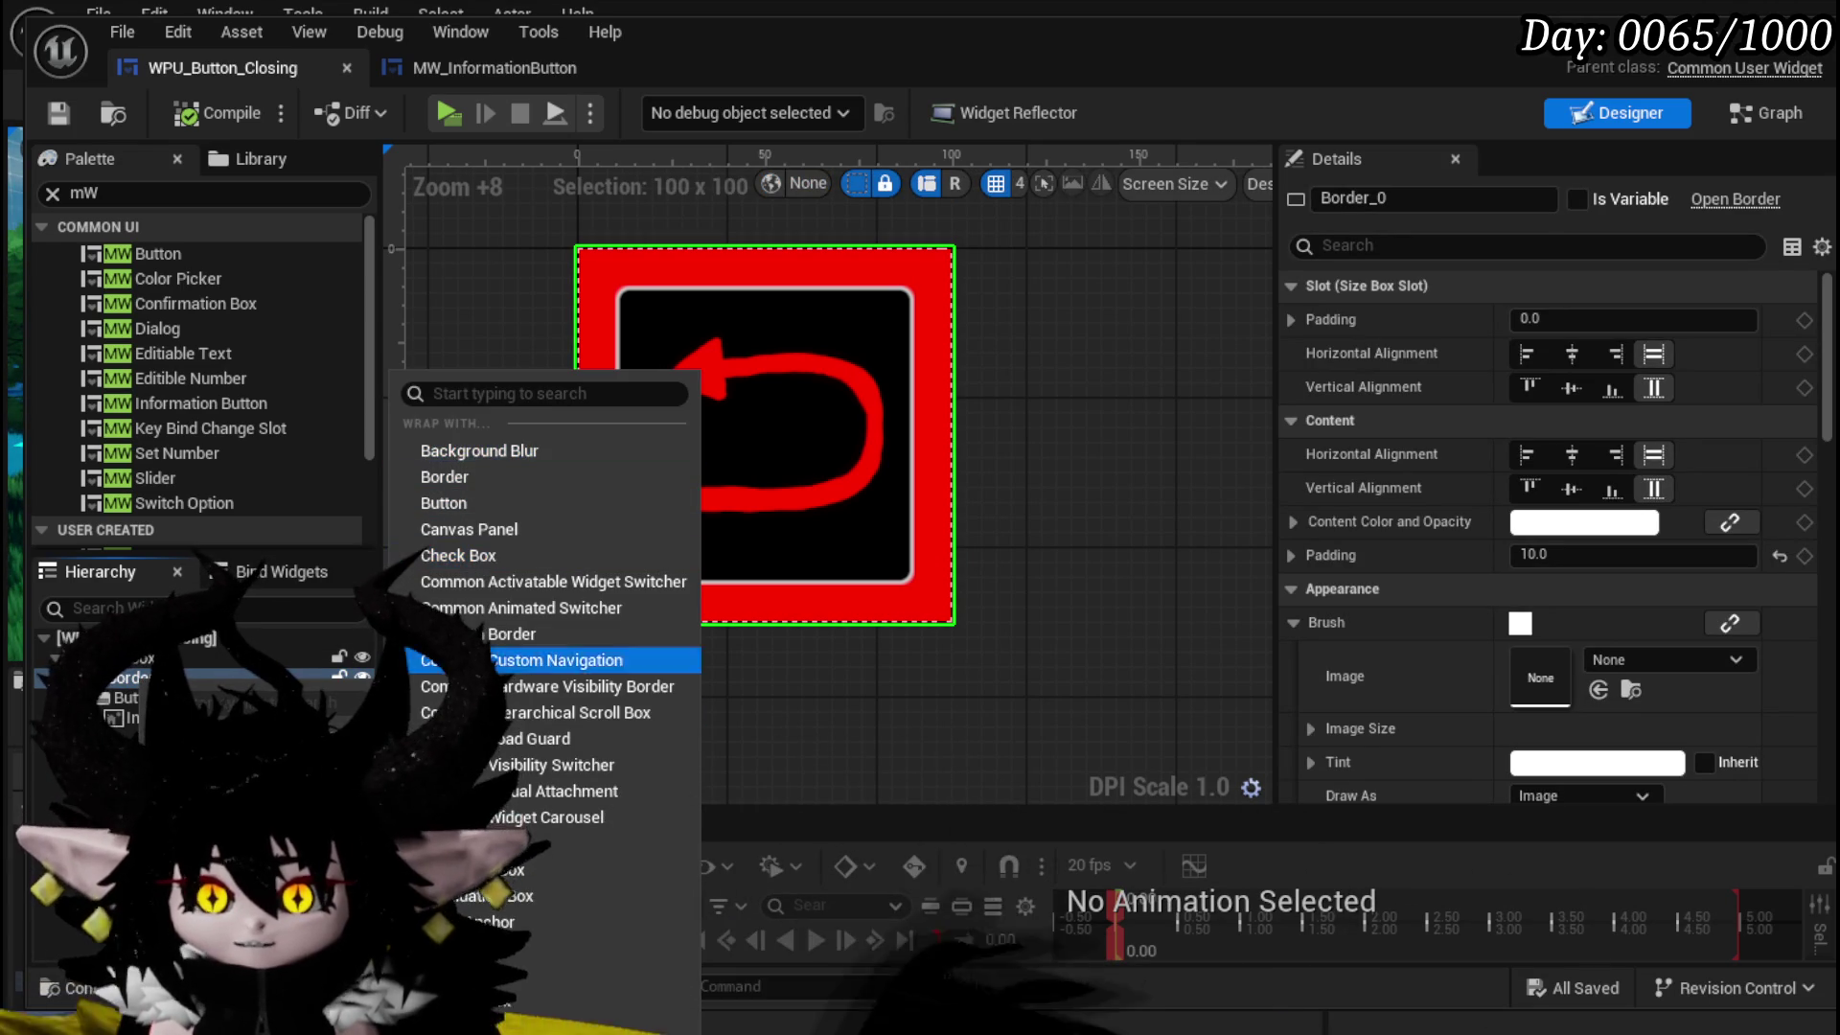
left_click(613, 974)
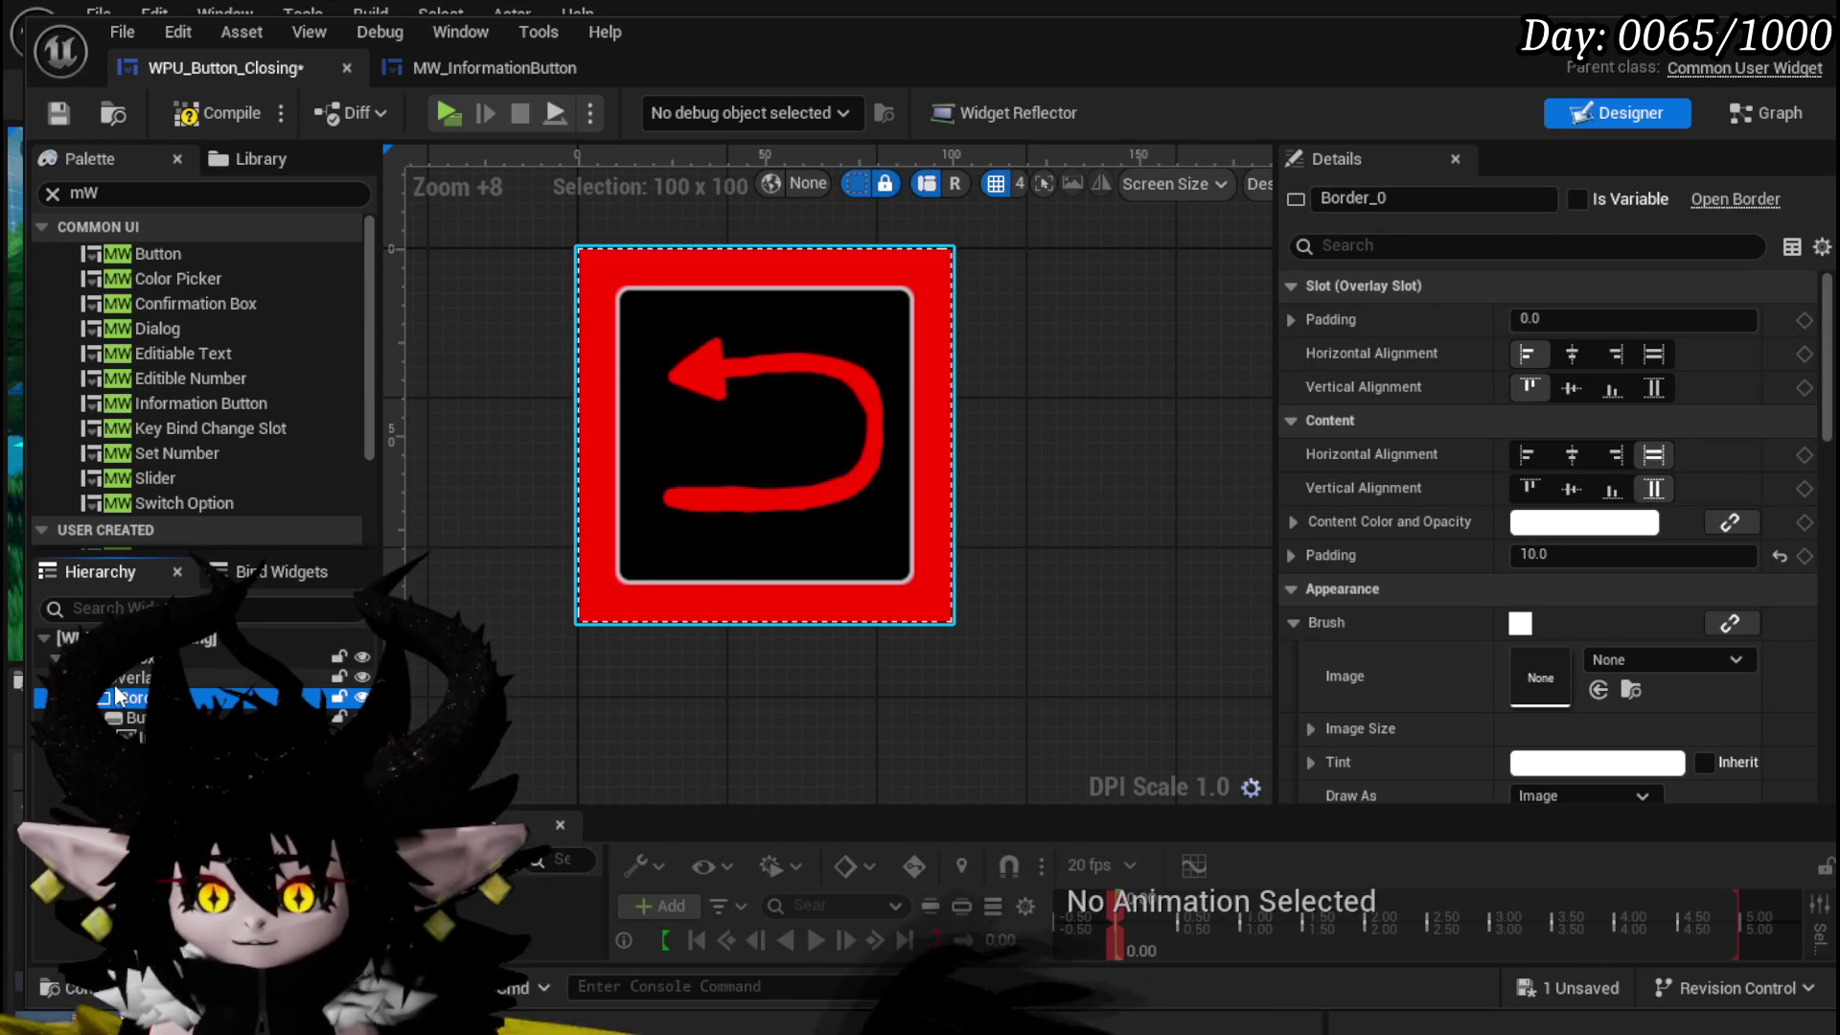
- Add an MW Button to the Overlay with Fill alignments, place it behind the Border, and compile
left_click_drag(145, 253, 196, 697)
left_click(951, 605)
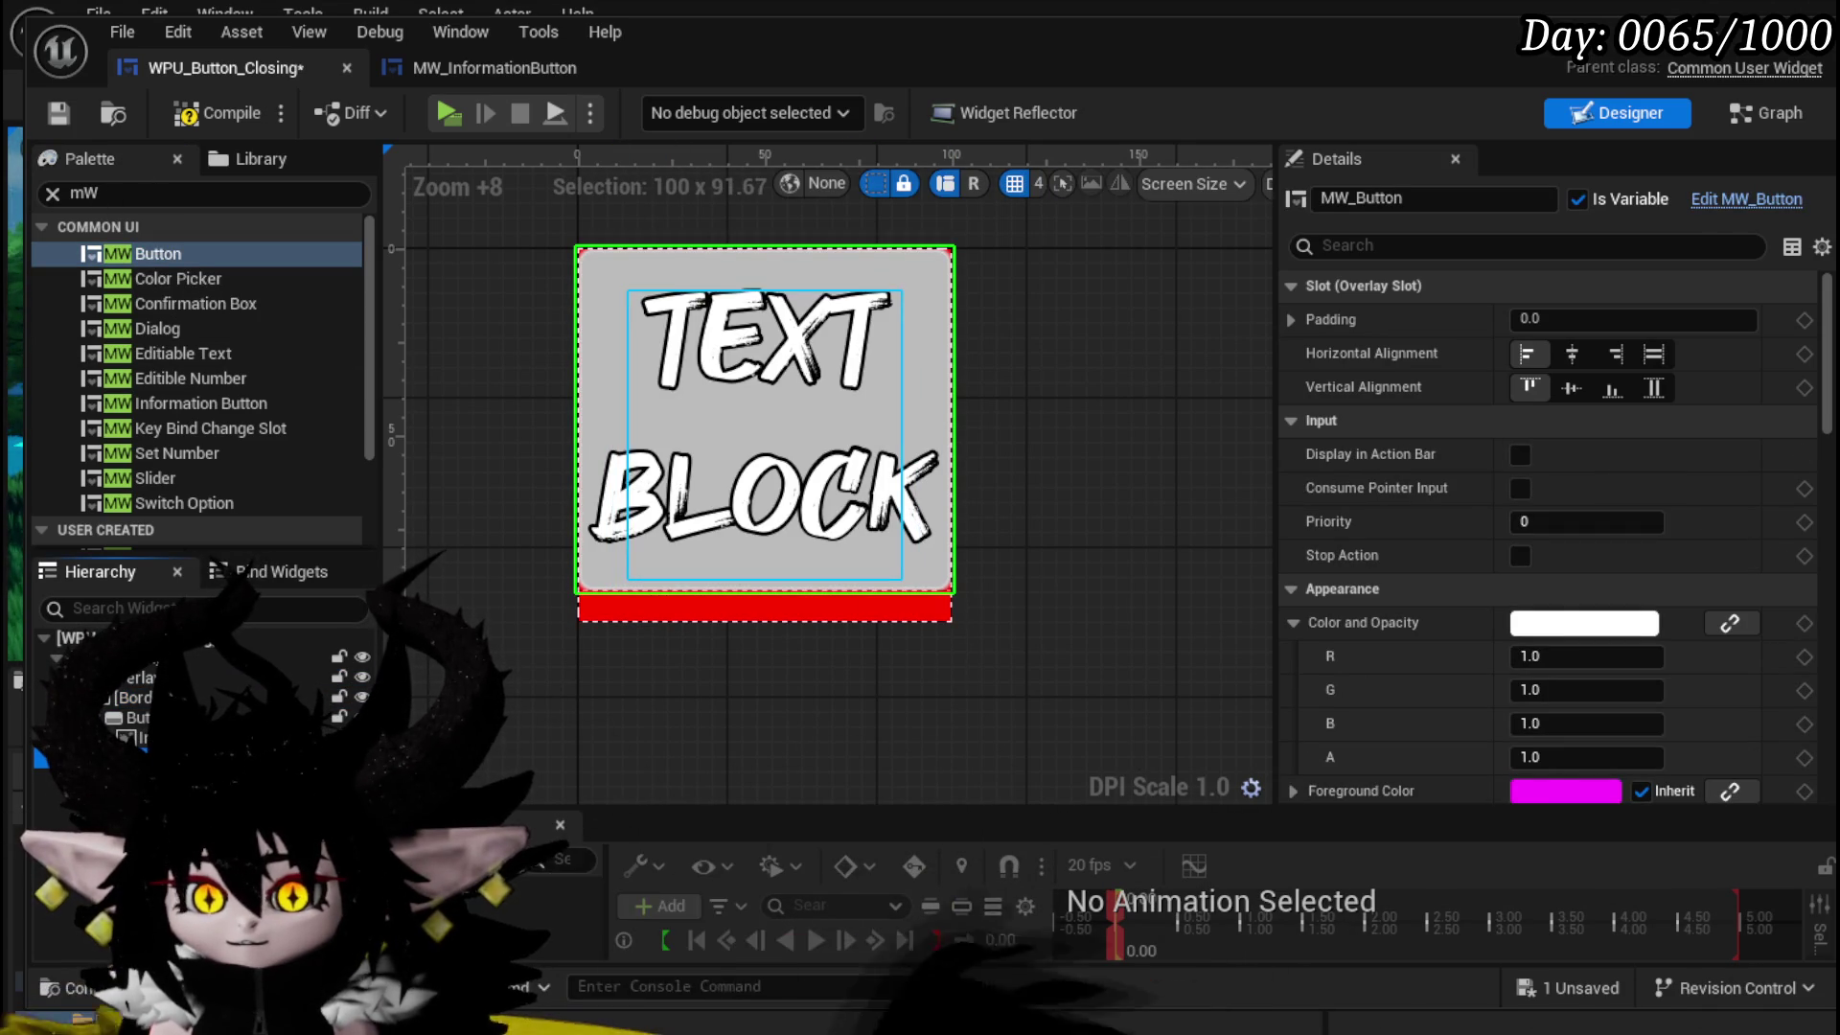
left_click(1653, 354)
left_click(1654, 386)
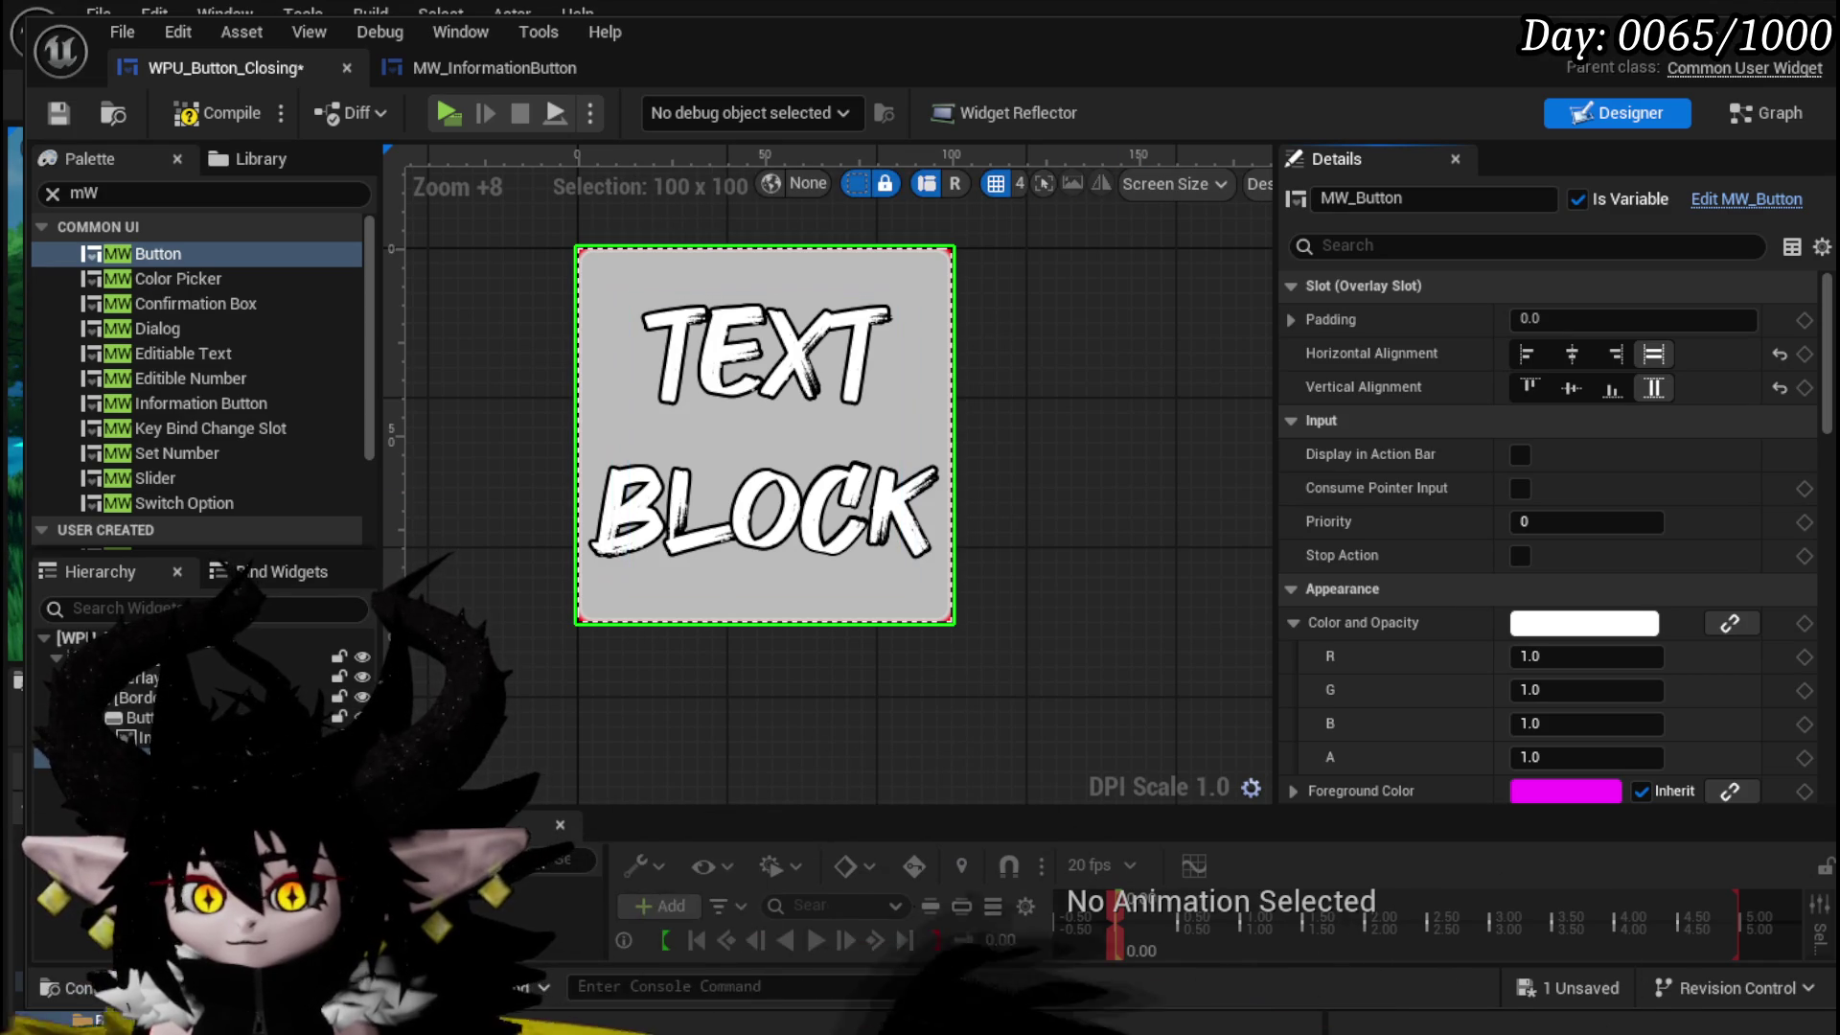
left_click_drag(128, 692, 129, 695)
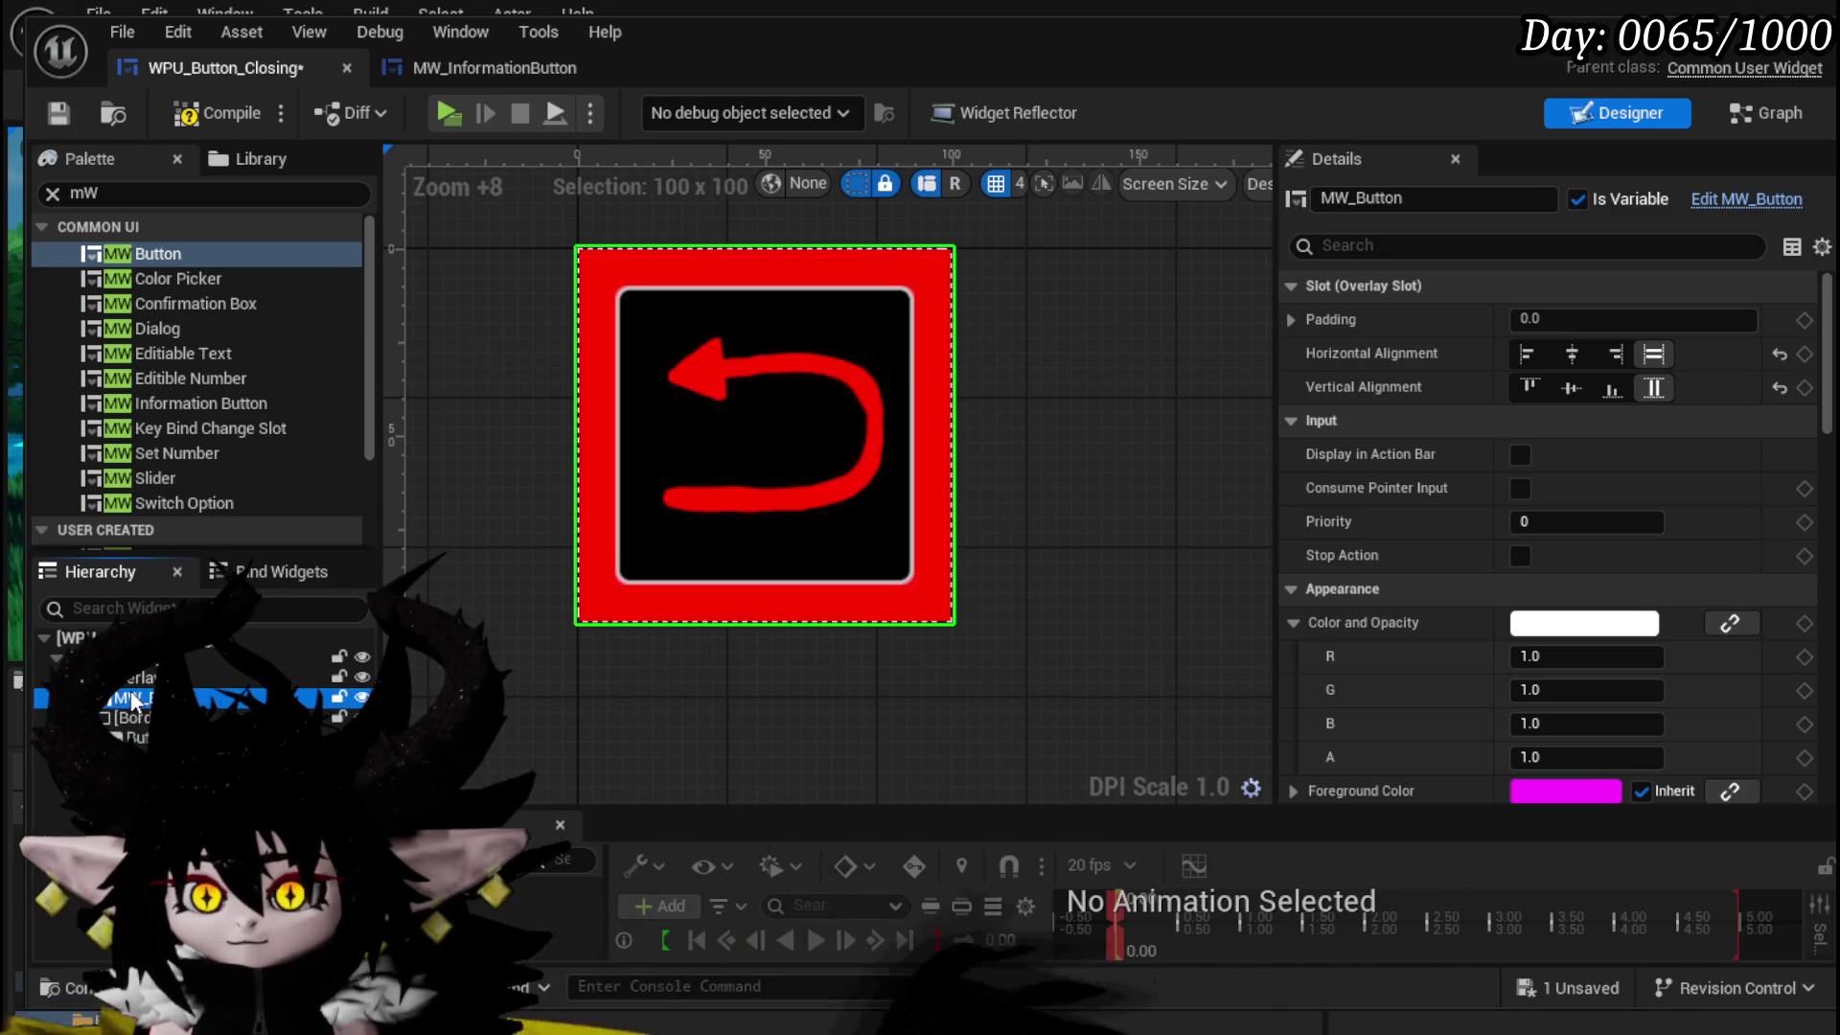
key("F2")
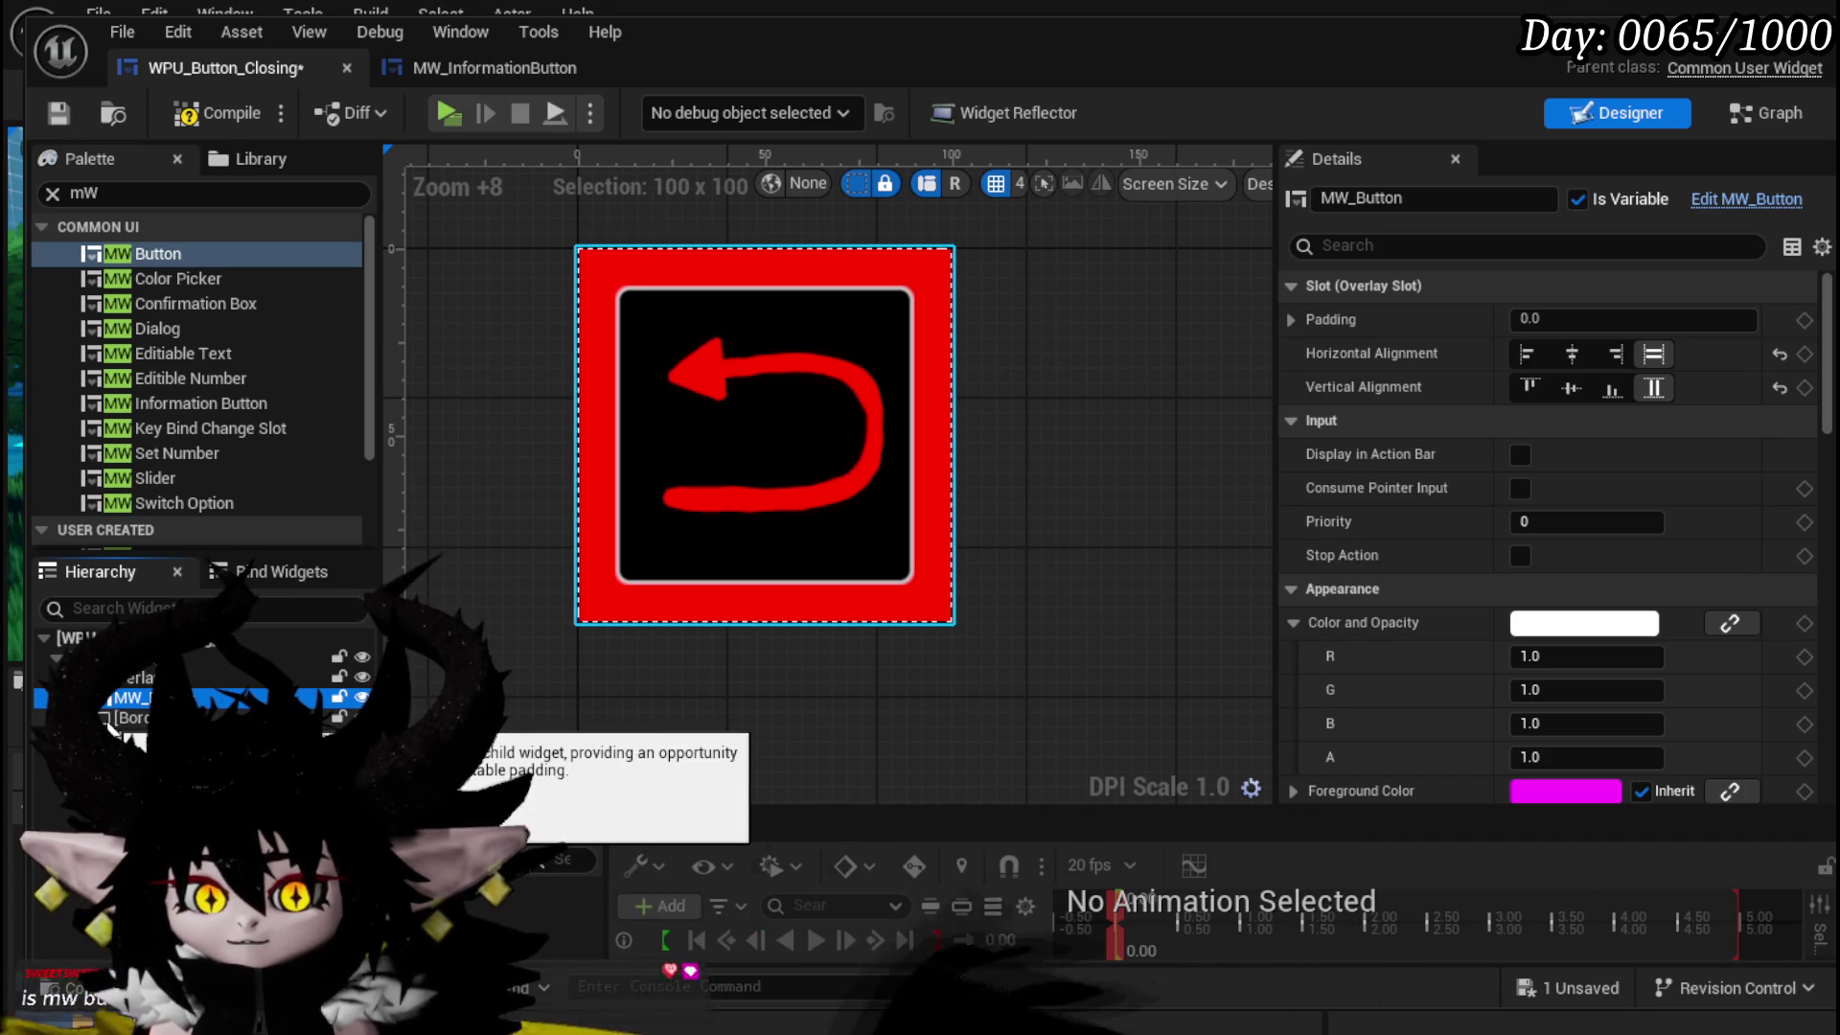
left_click(204, 113)
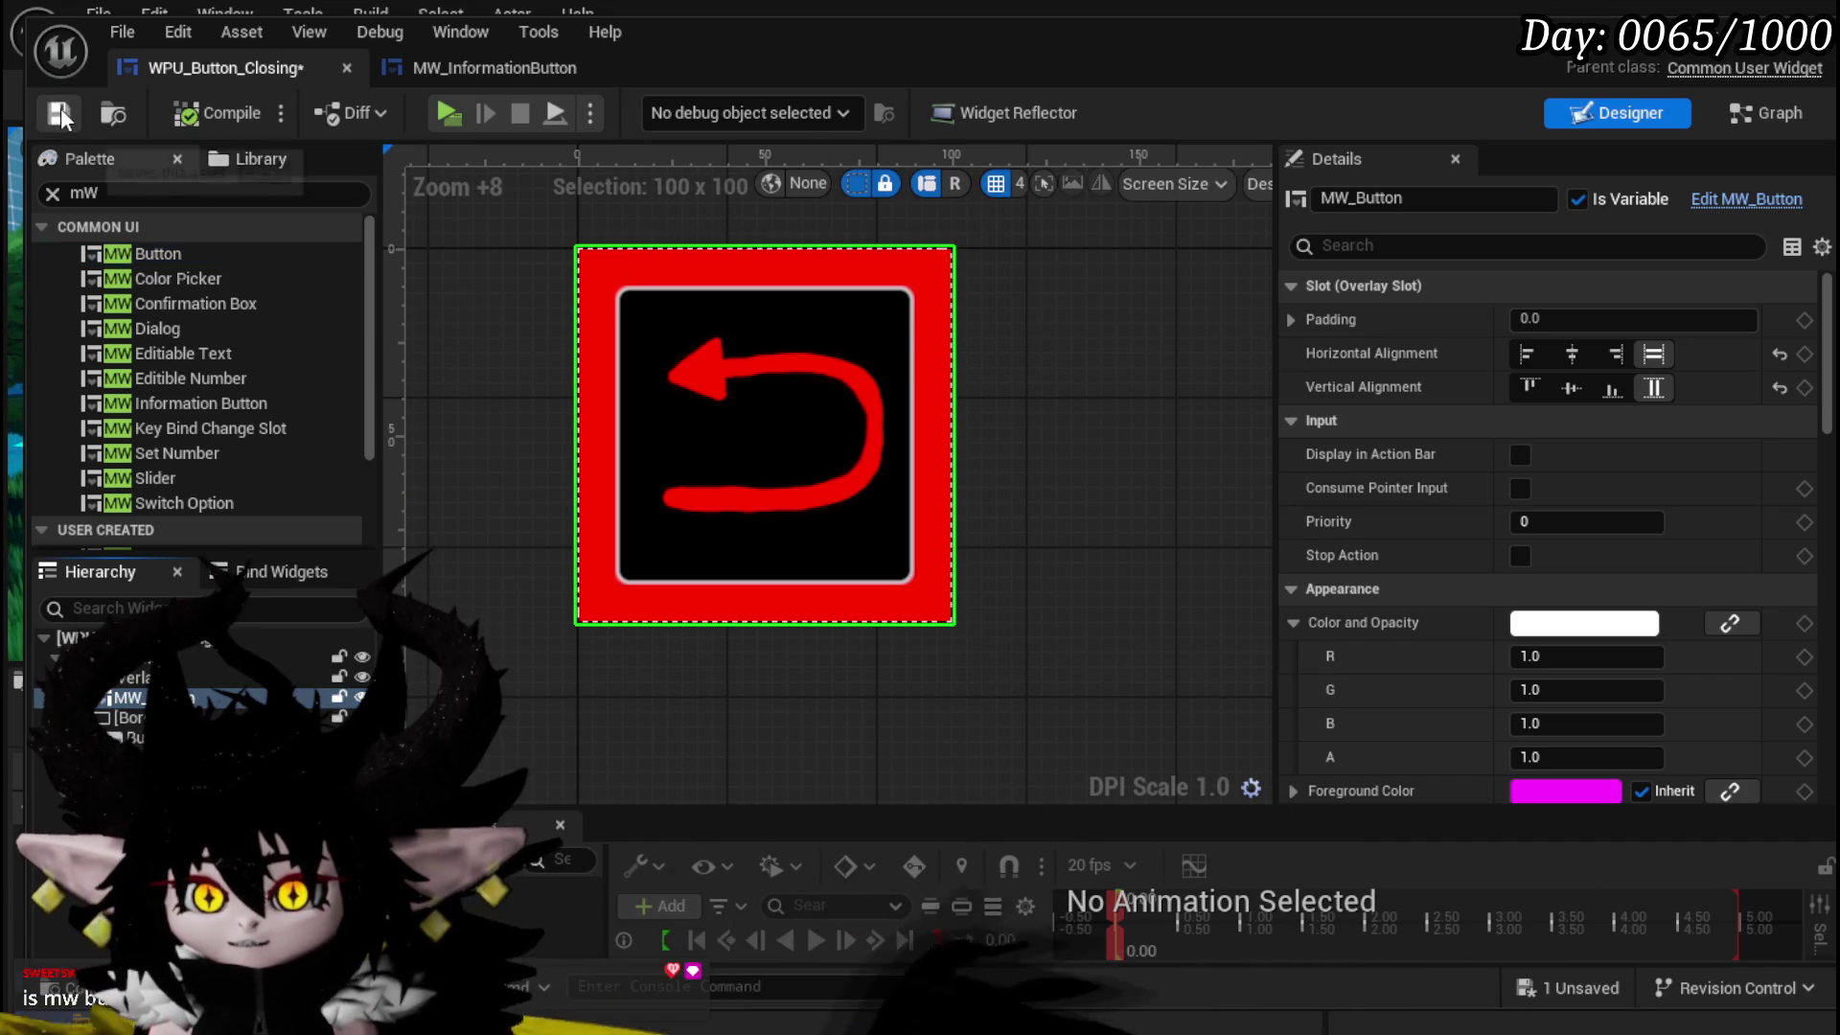
left_click(1679, 70)
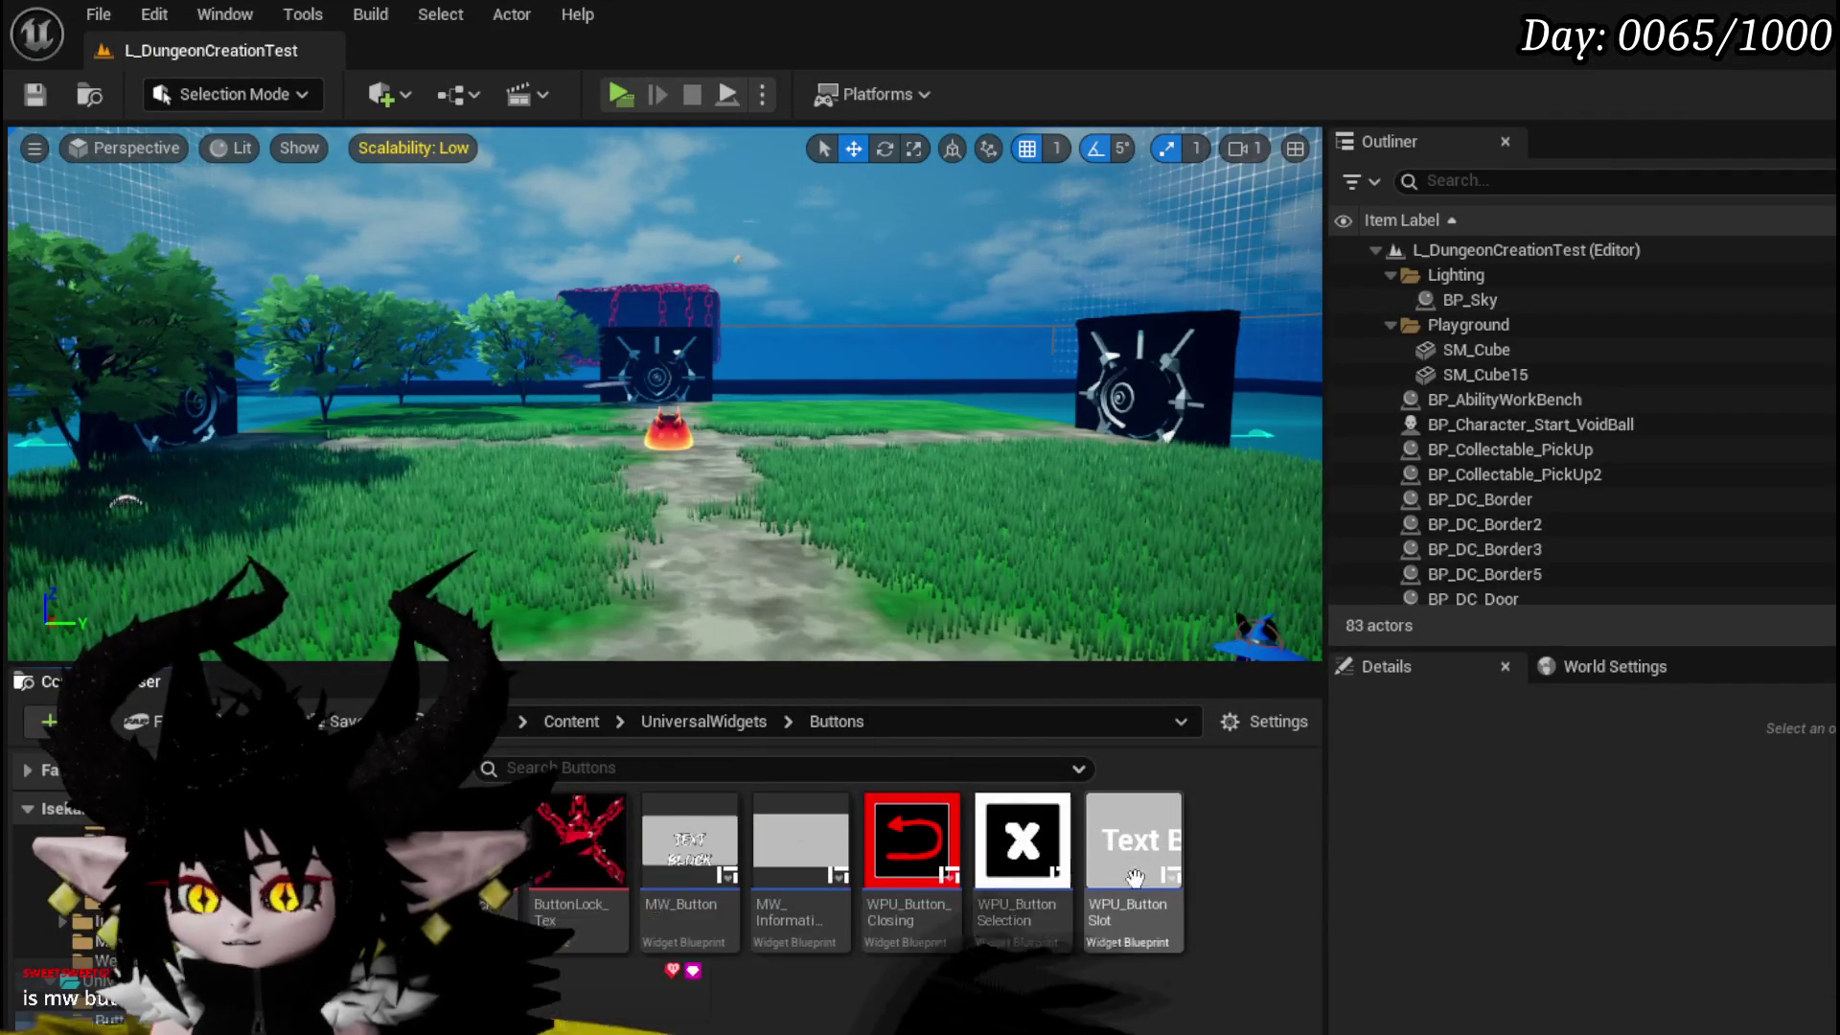
- Open the MW_Button widget blueprint and, from its MW_Text child, the MW_Text blueprint
double_click(808, 902)
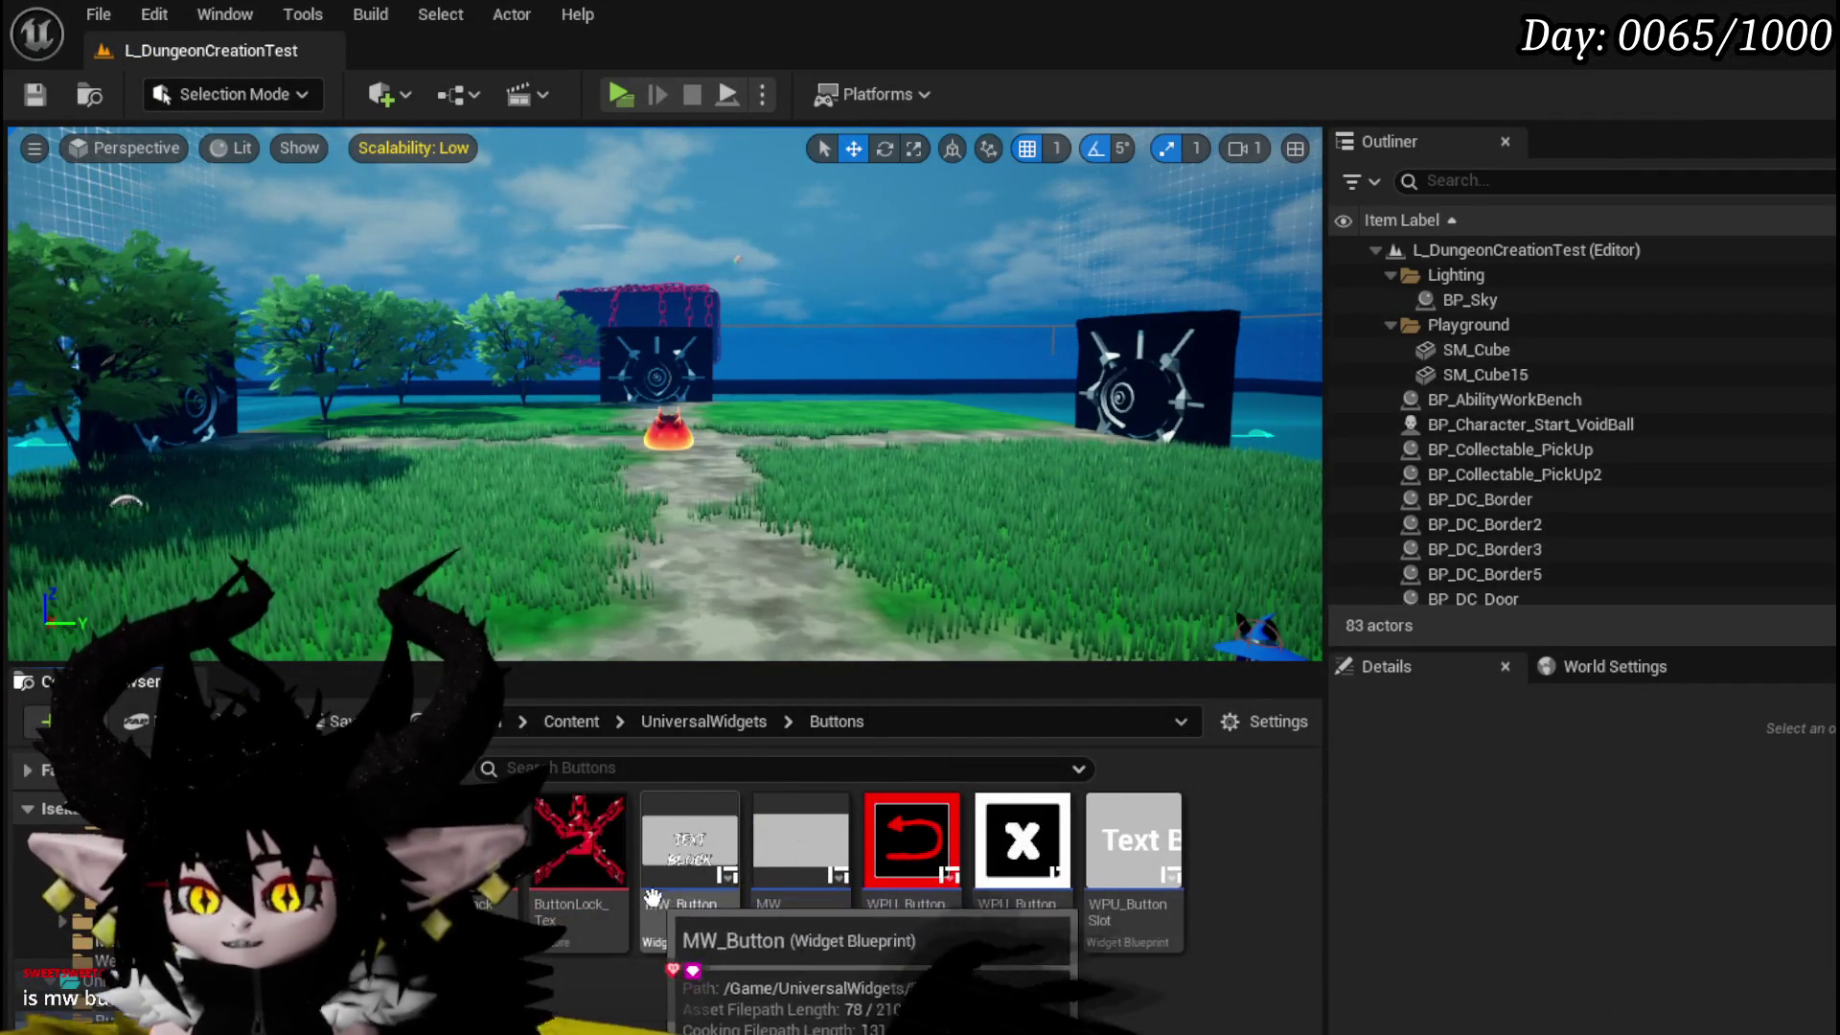
double_click(671, 932)
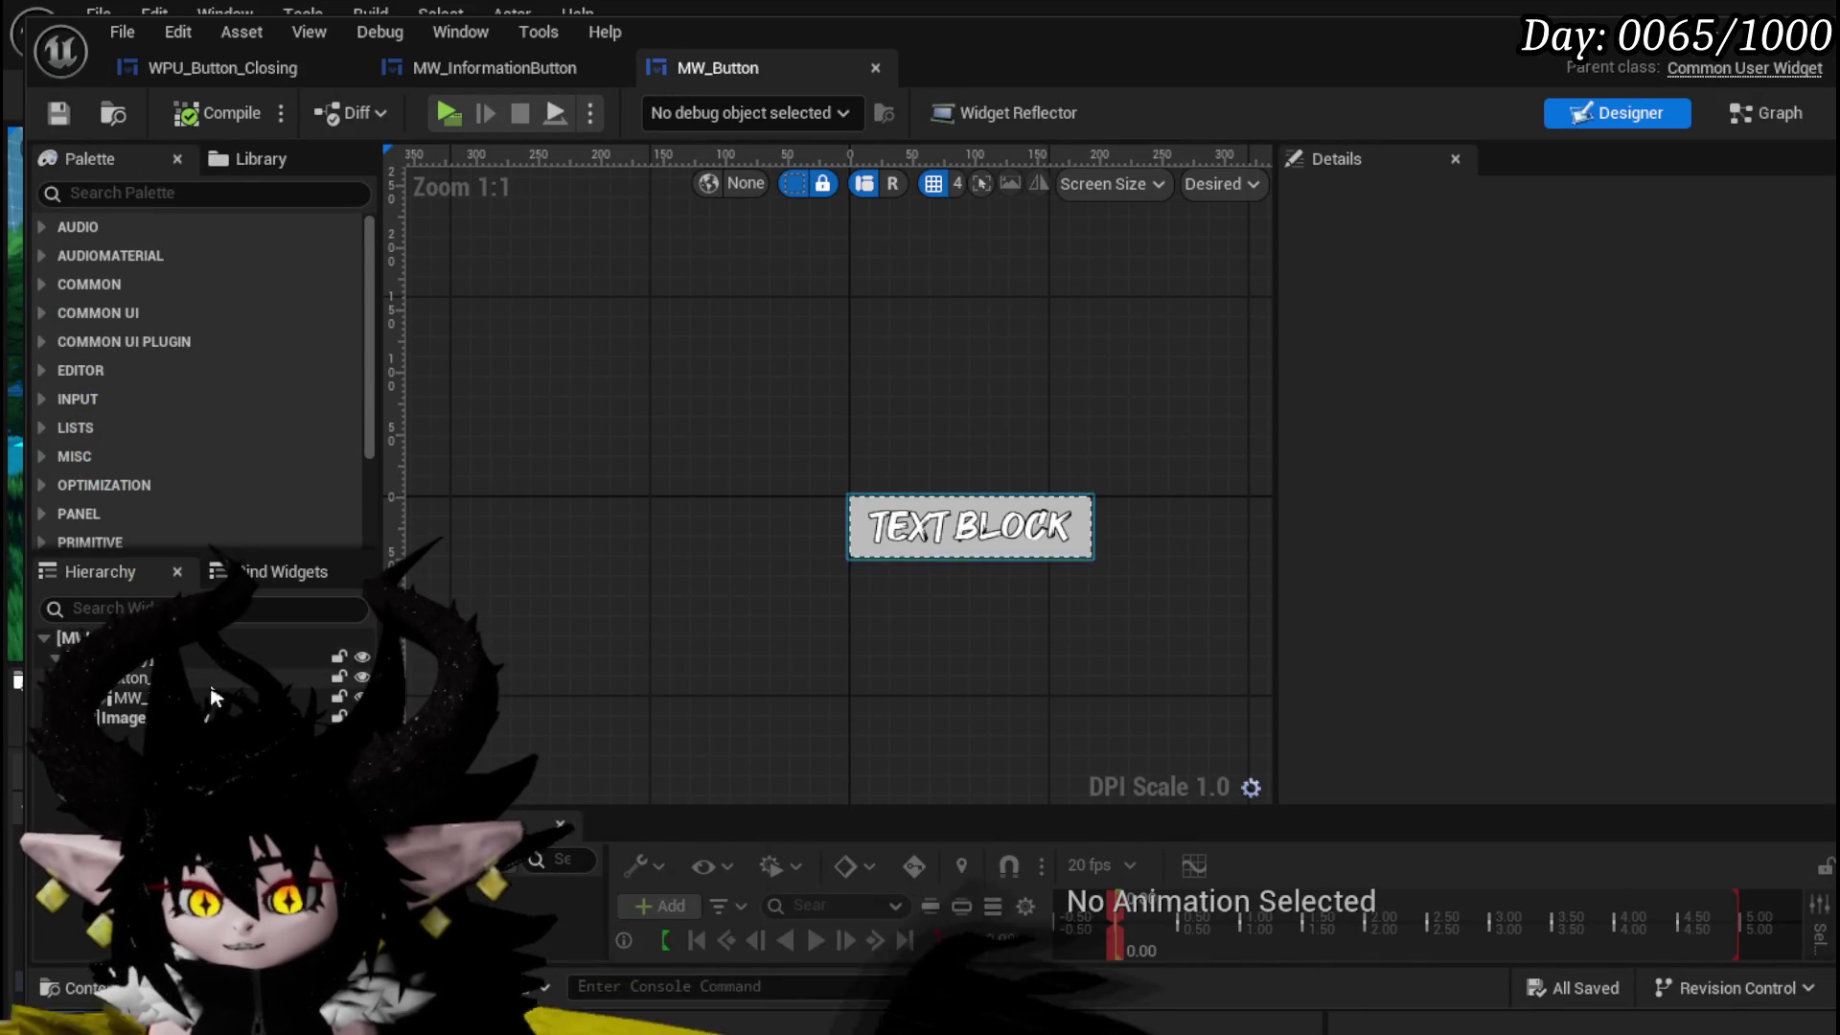
left_click(111, 696)
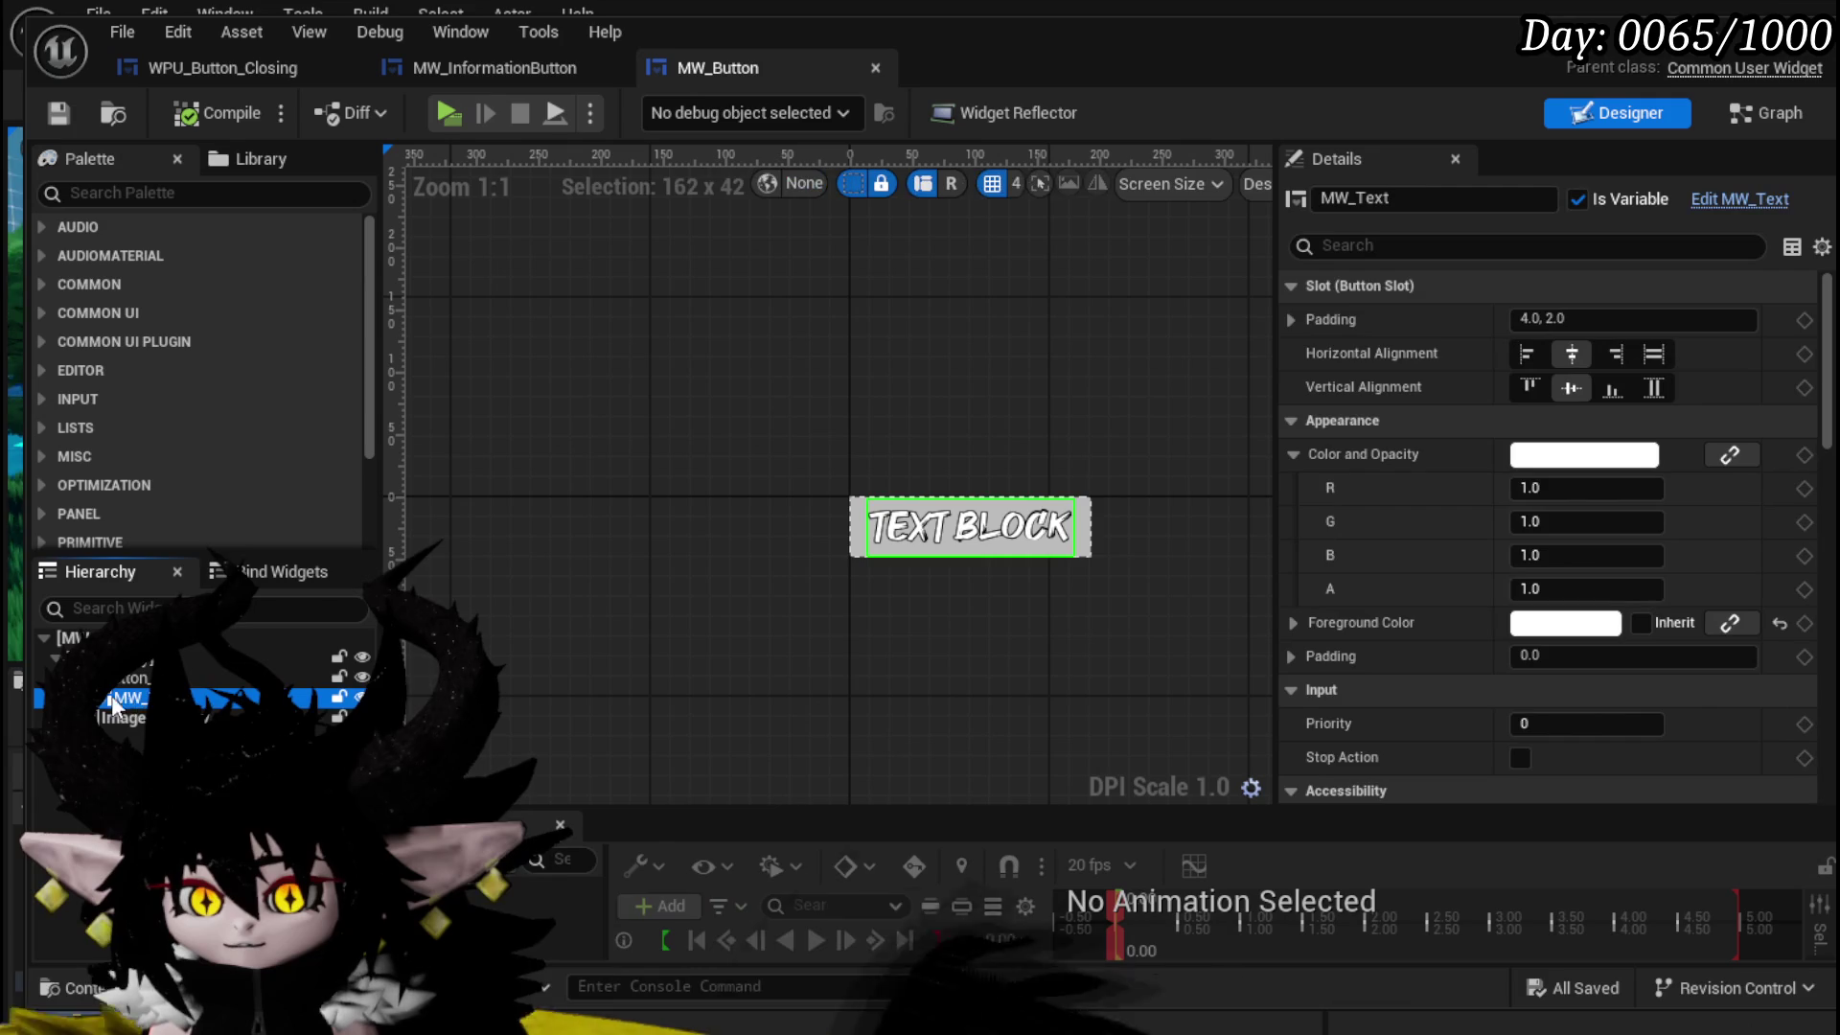
left_click(1739, 199)
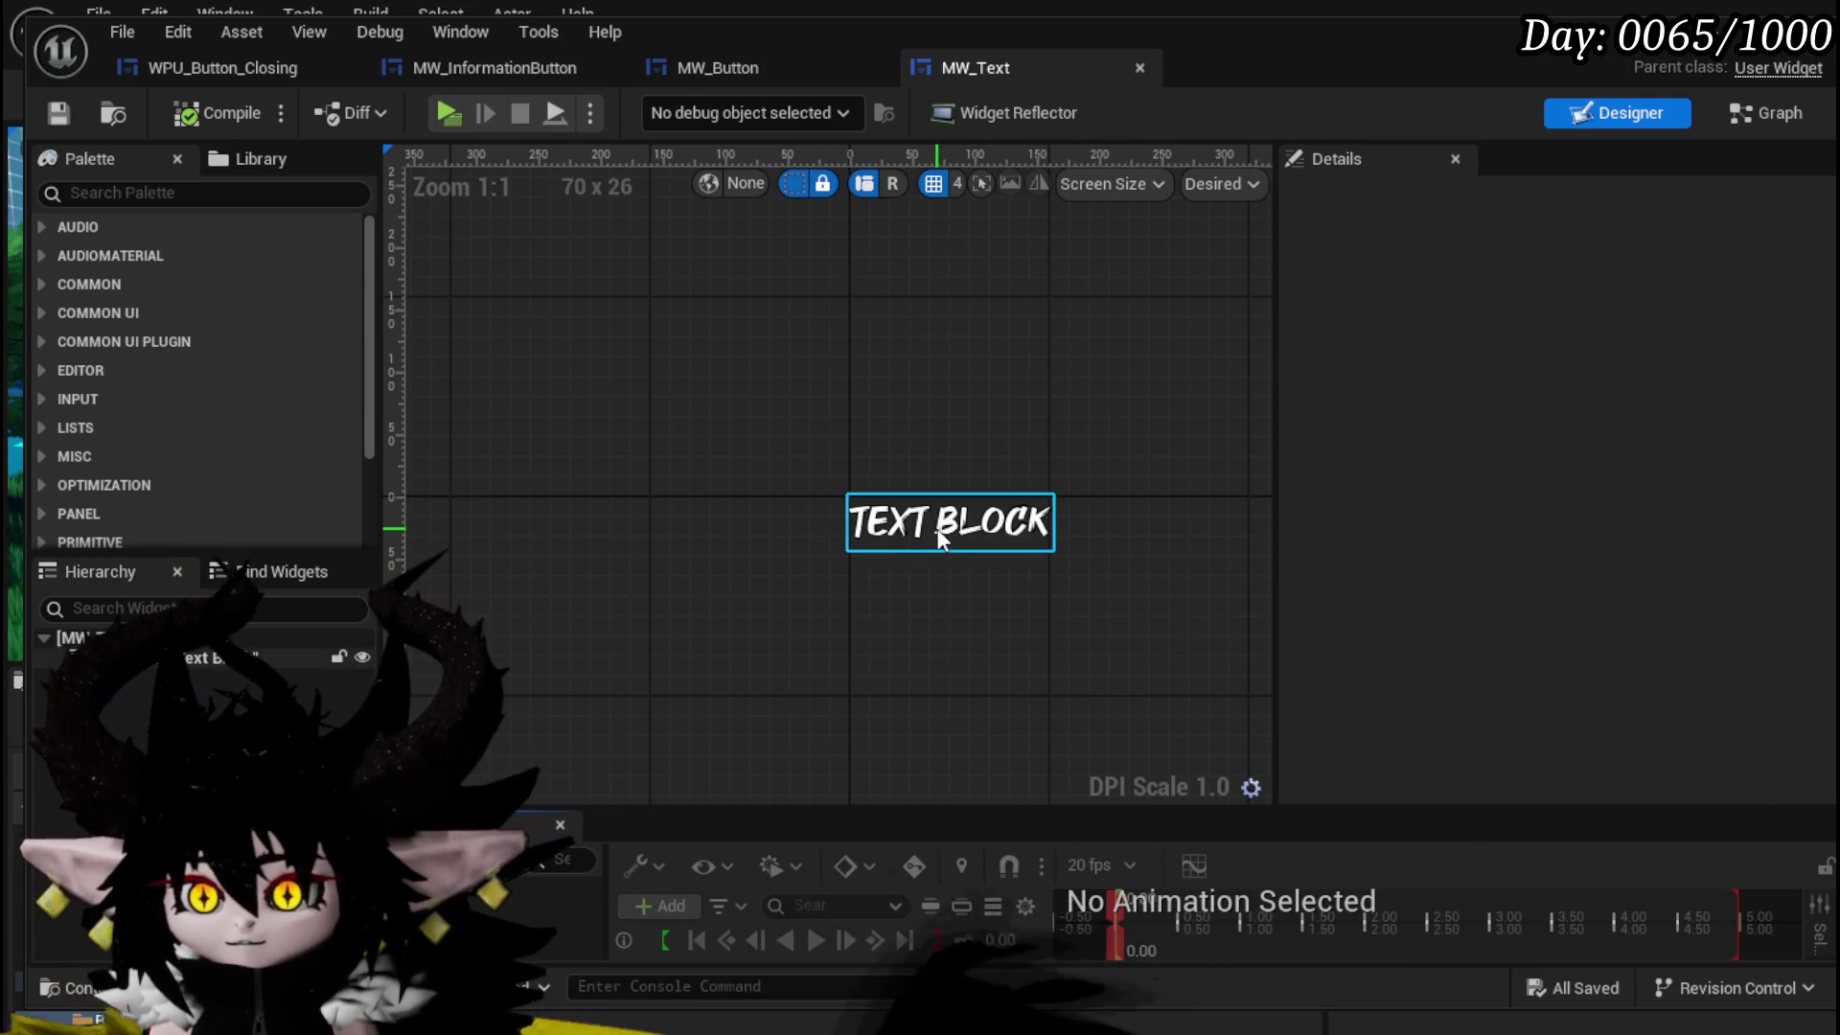
- Set MW_Text's font family to orange_juice_2_0_Font, compile and save, close it, and start Play
left_click(944, 522)
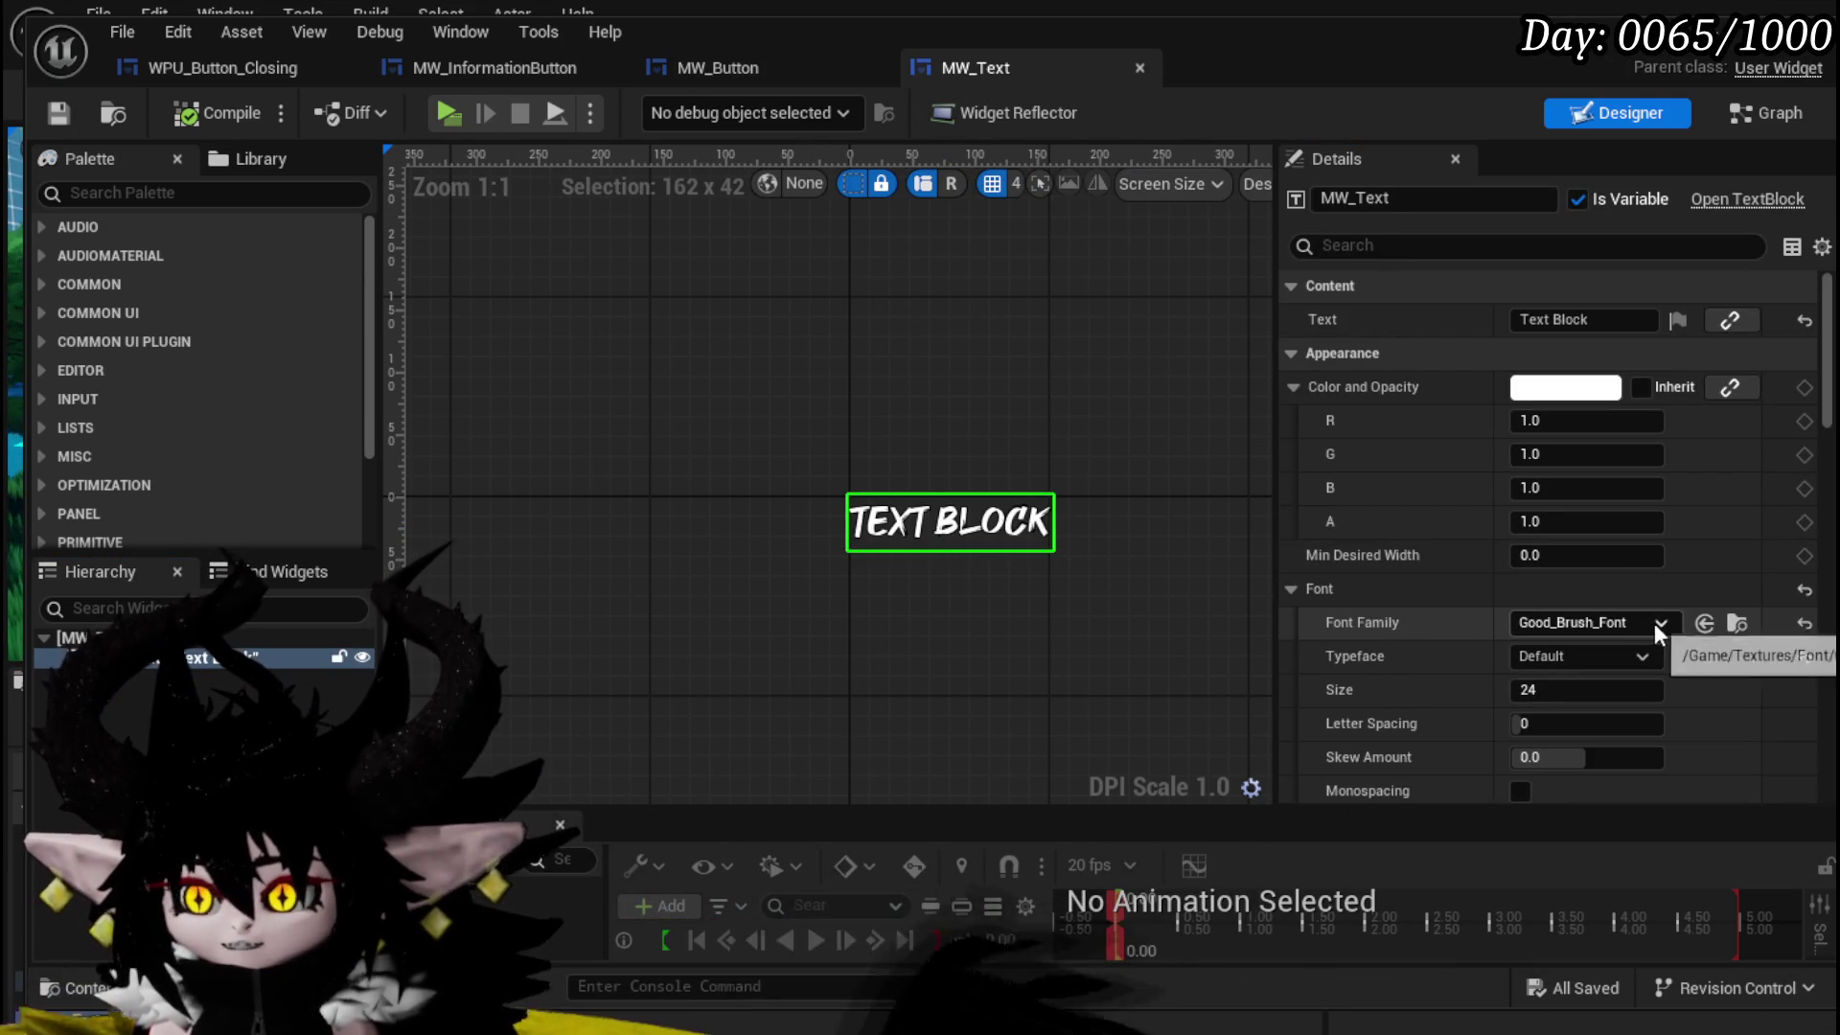
left_click(1572, 623)
left_click(1668, 997)
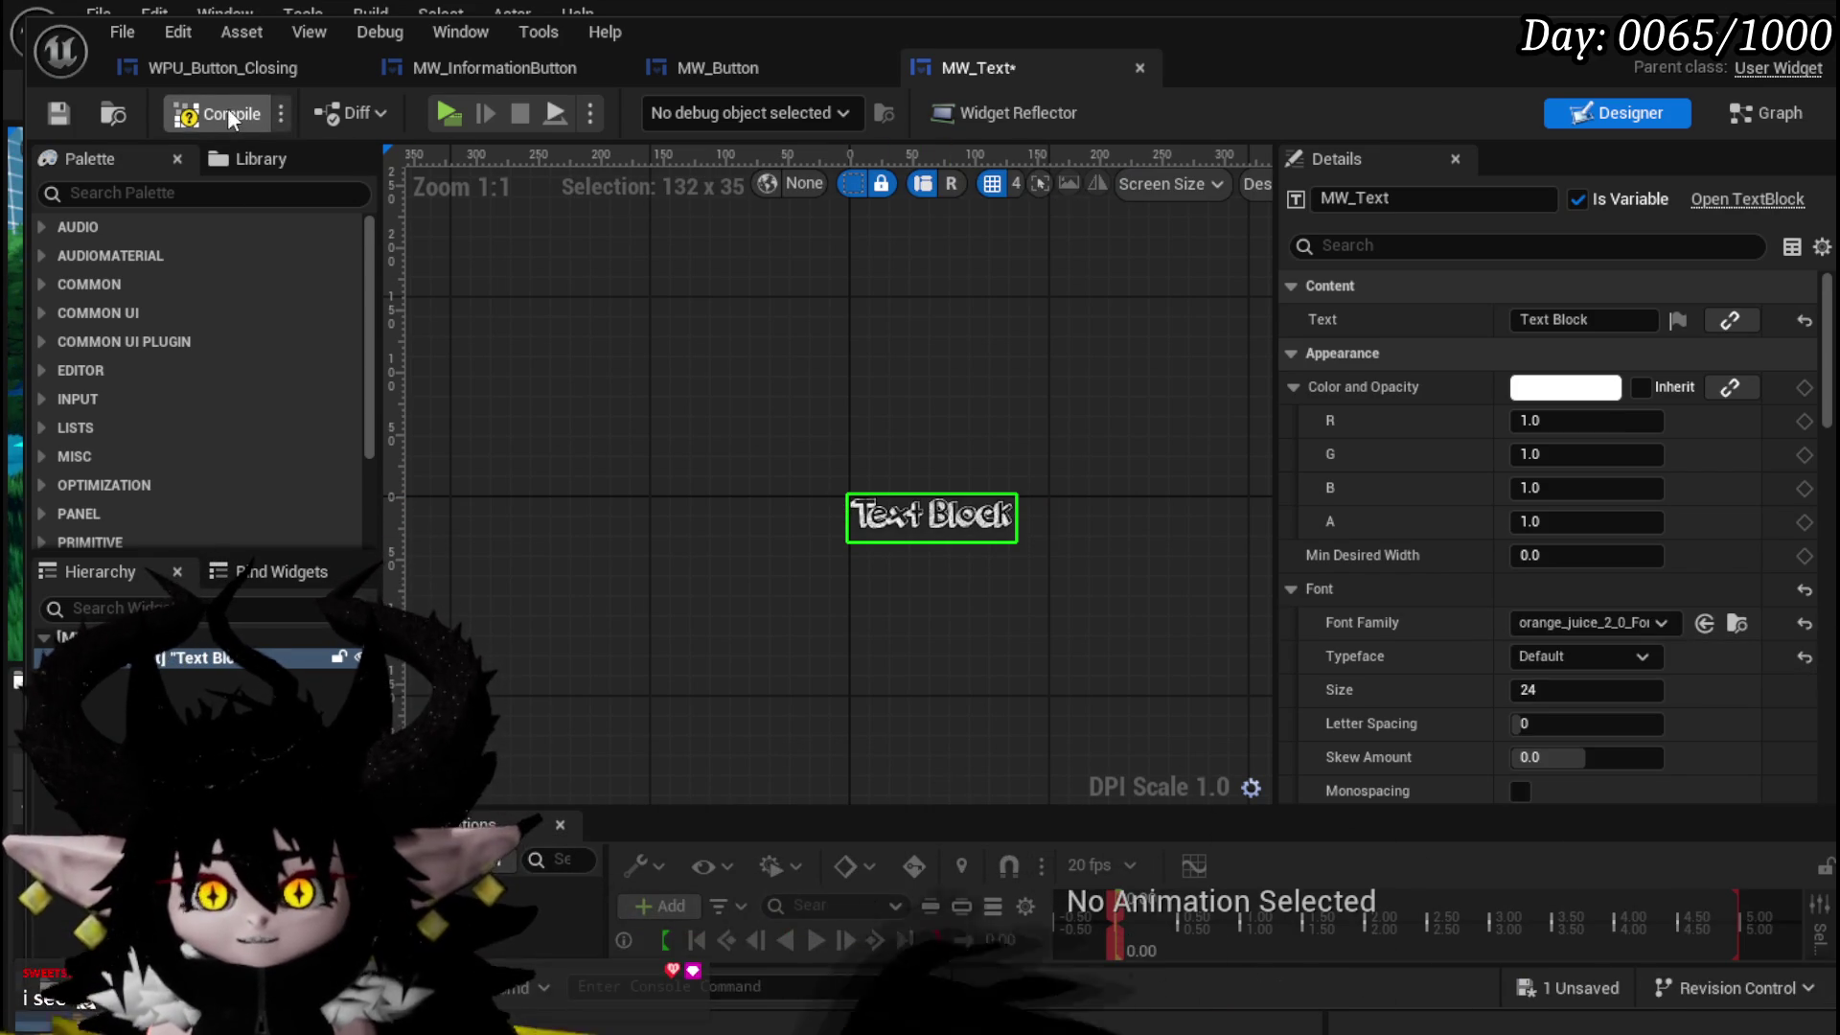
left_click(58, 114)
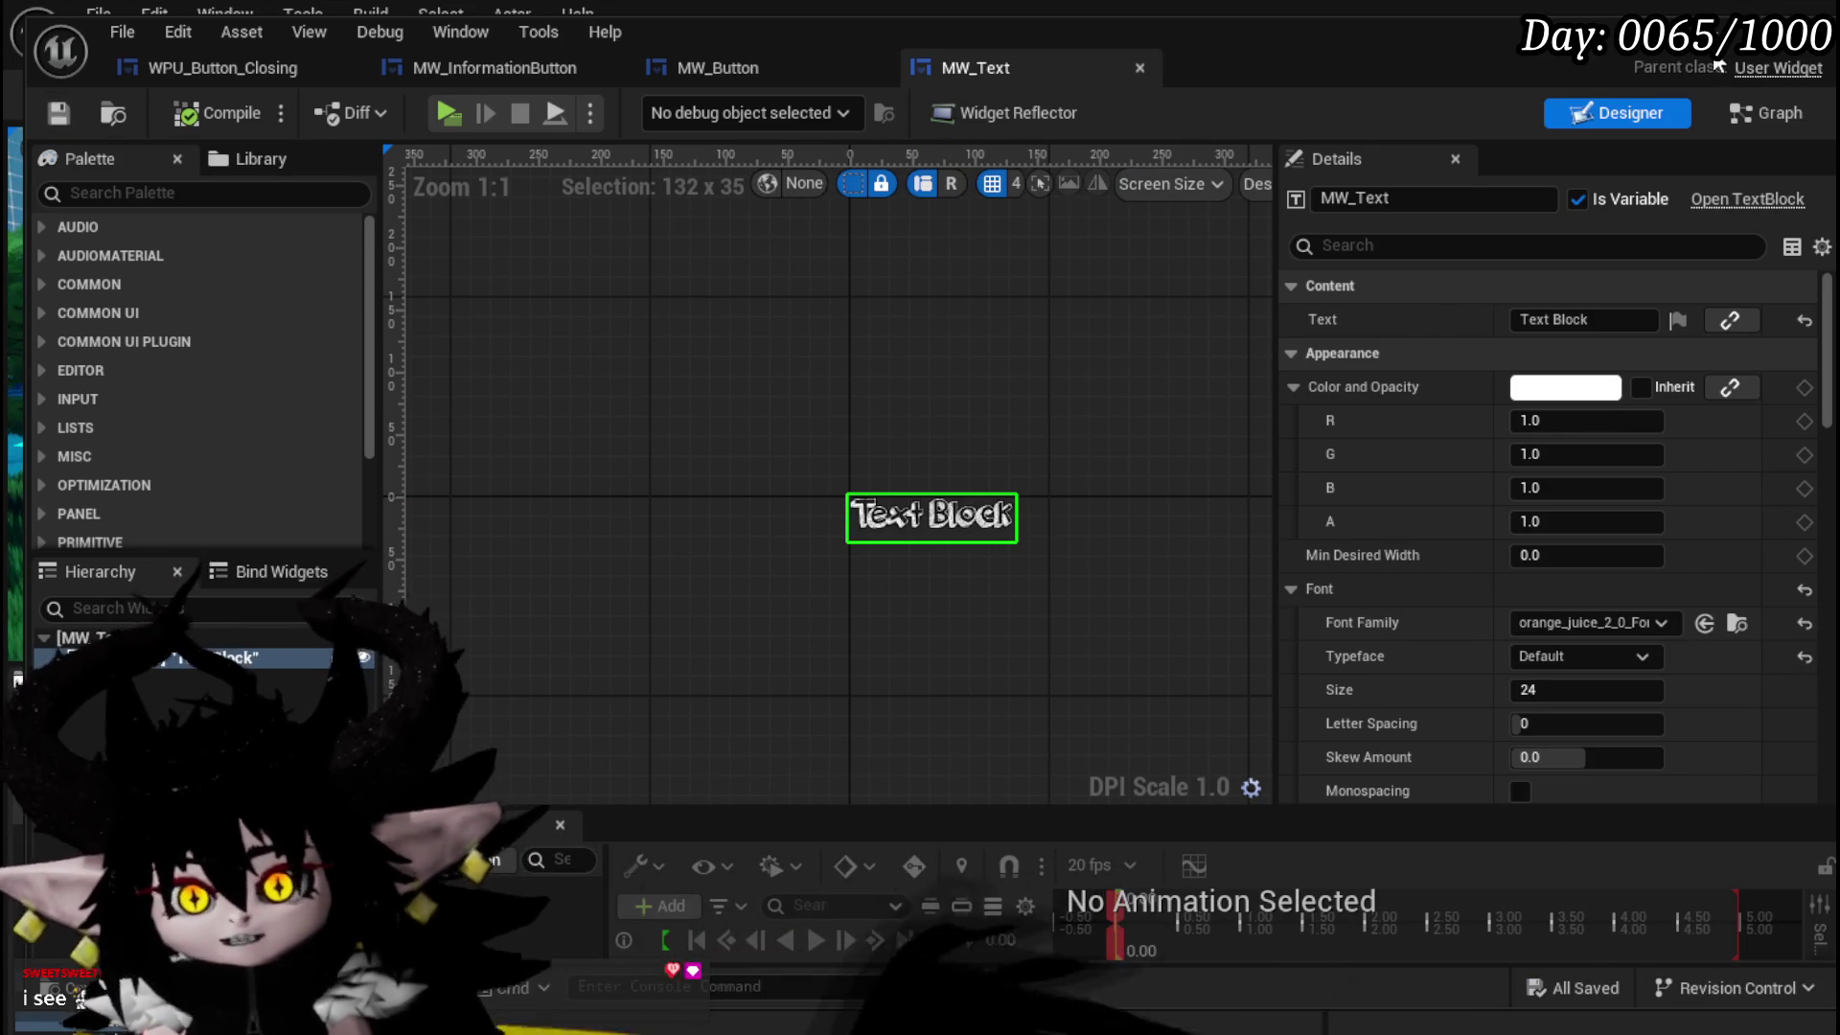
left_click(1725, 27)
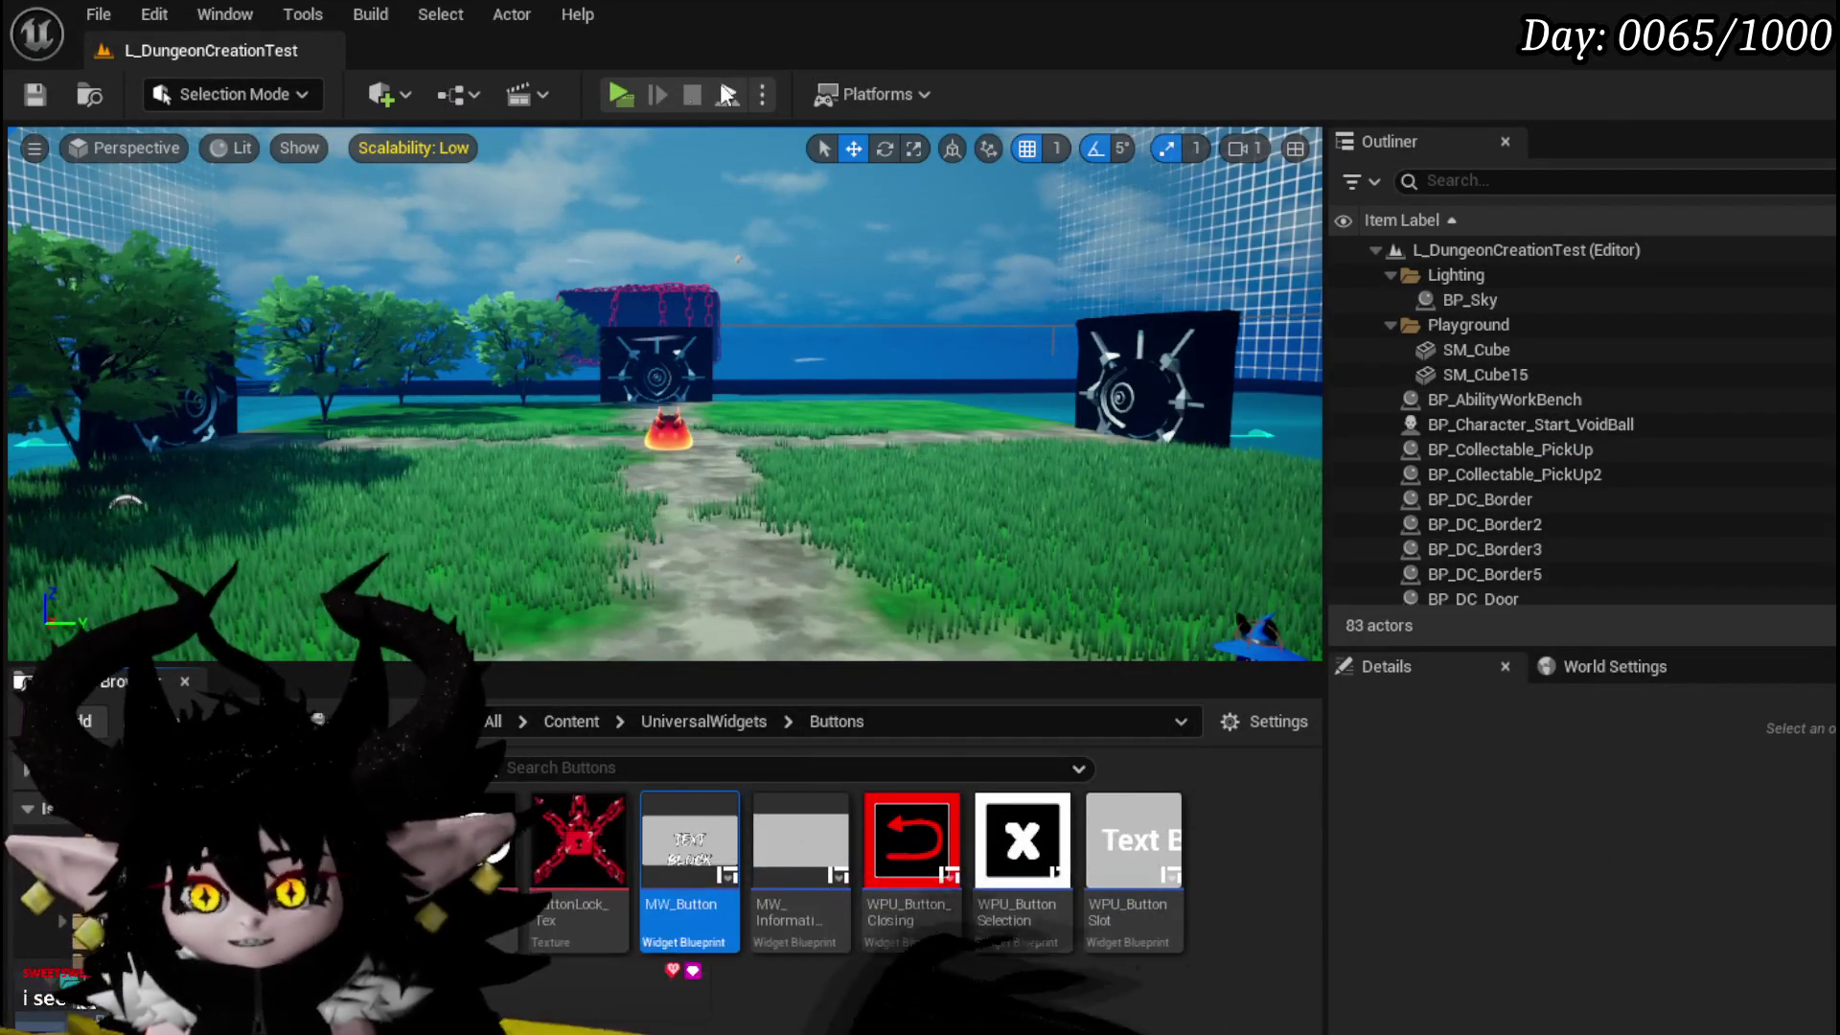
left_click(618, 93)
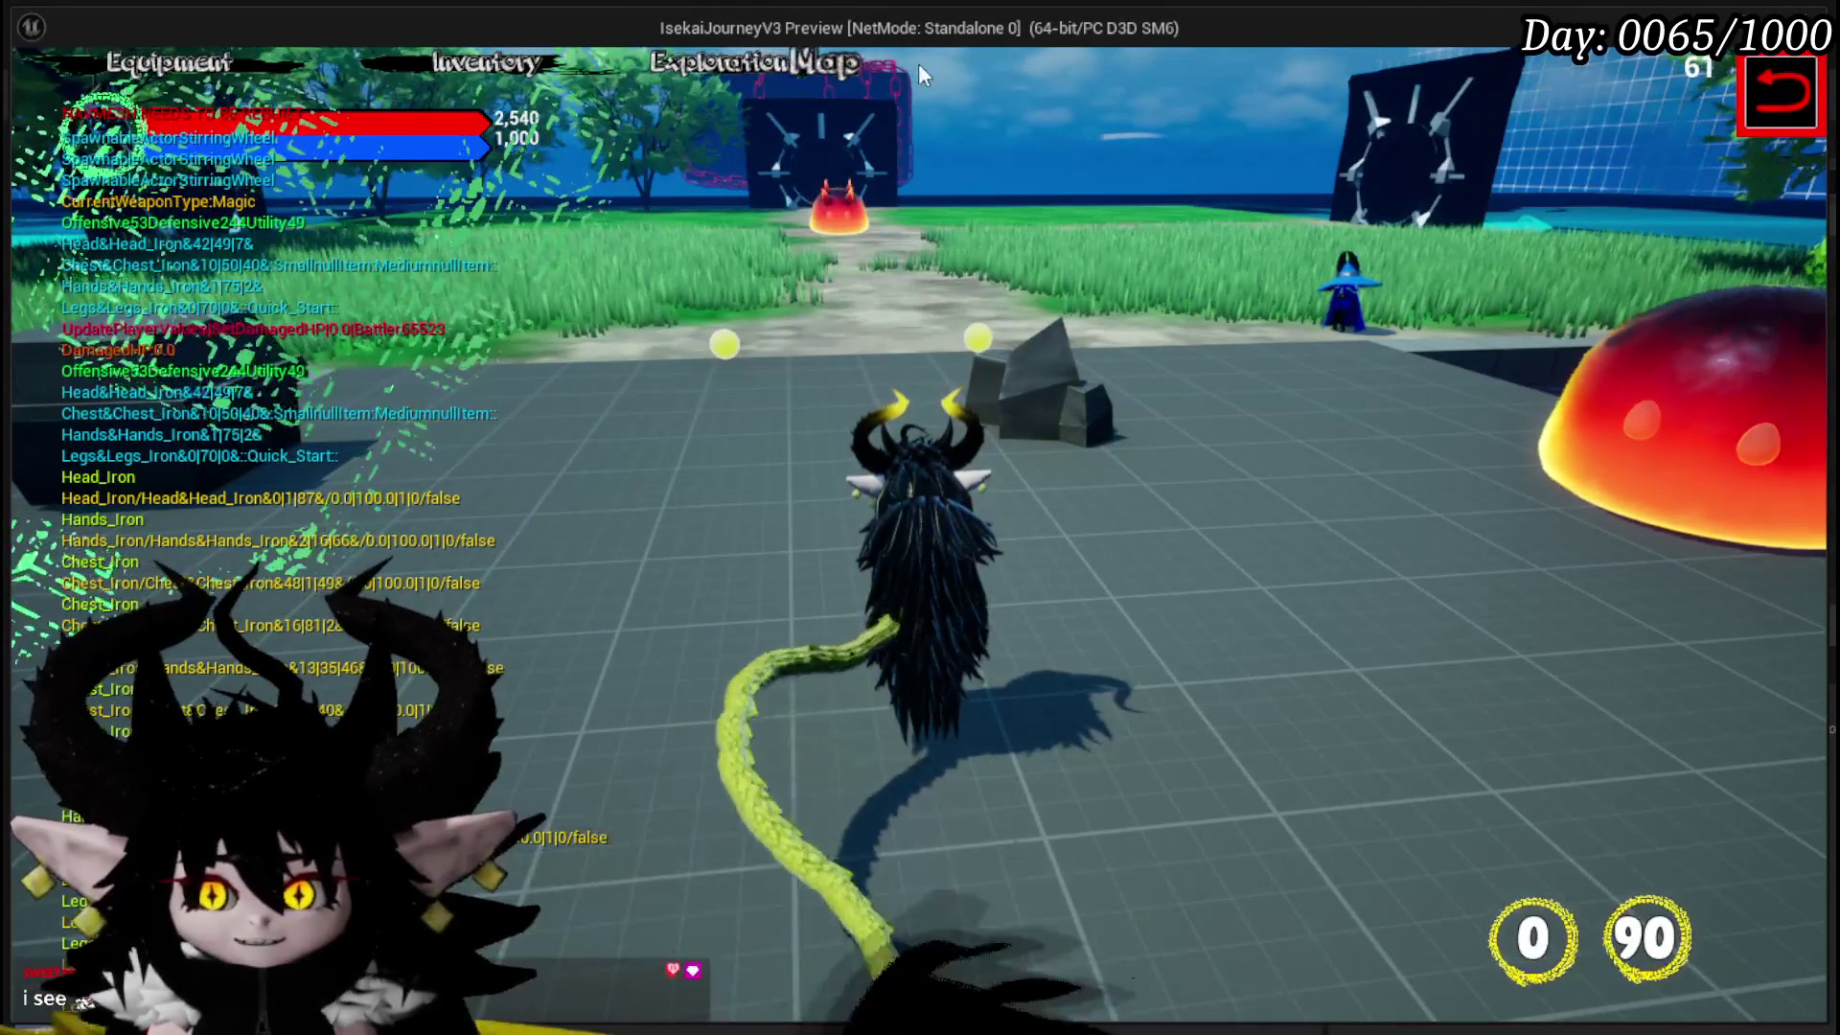
- Open the in-game equipment menu and show the helmet inventory for the head slot
key("Tab")
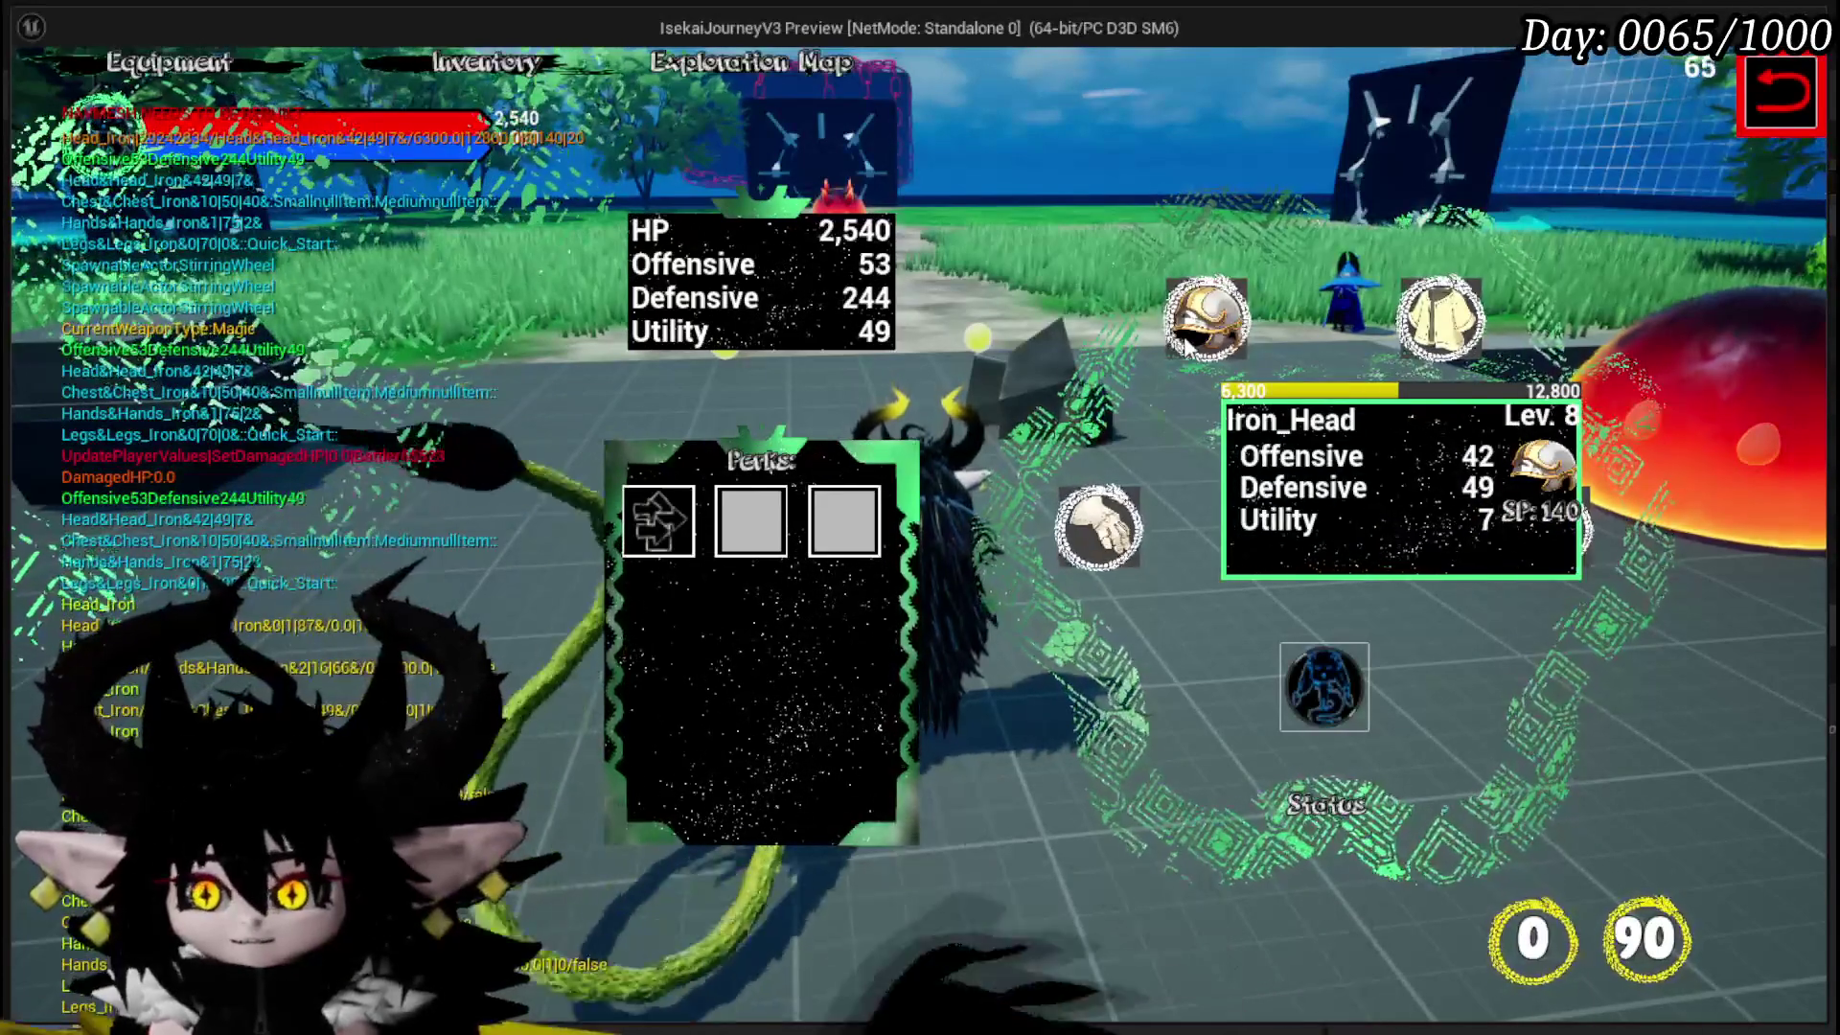
mouse_move(1174, 347)
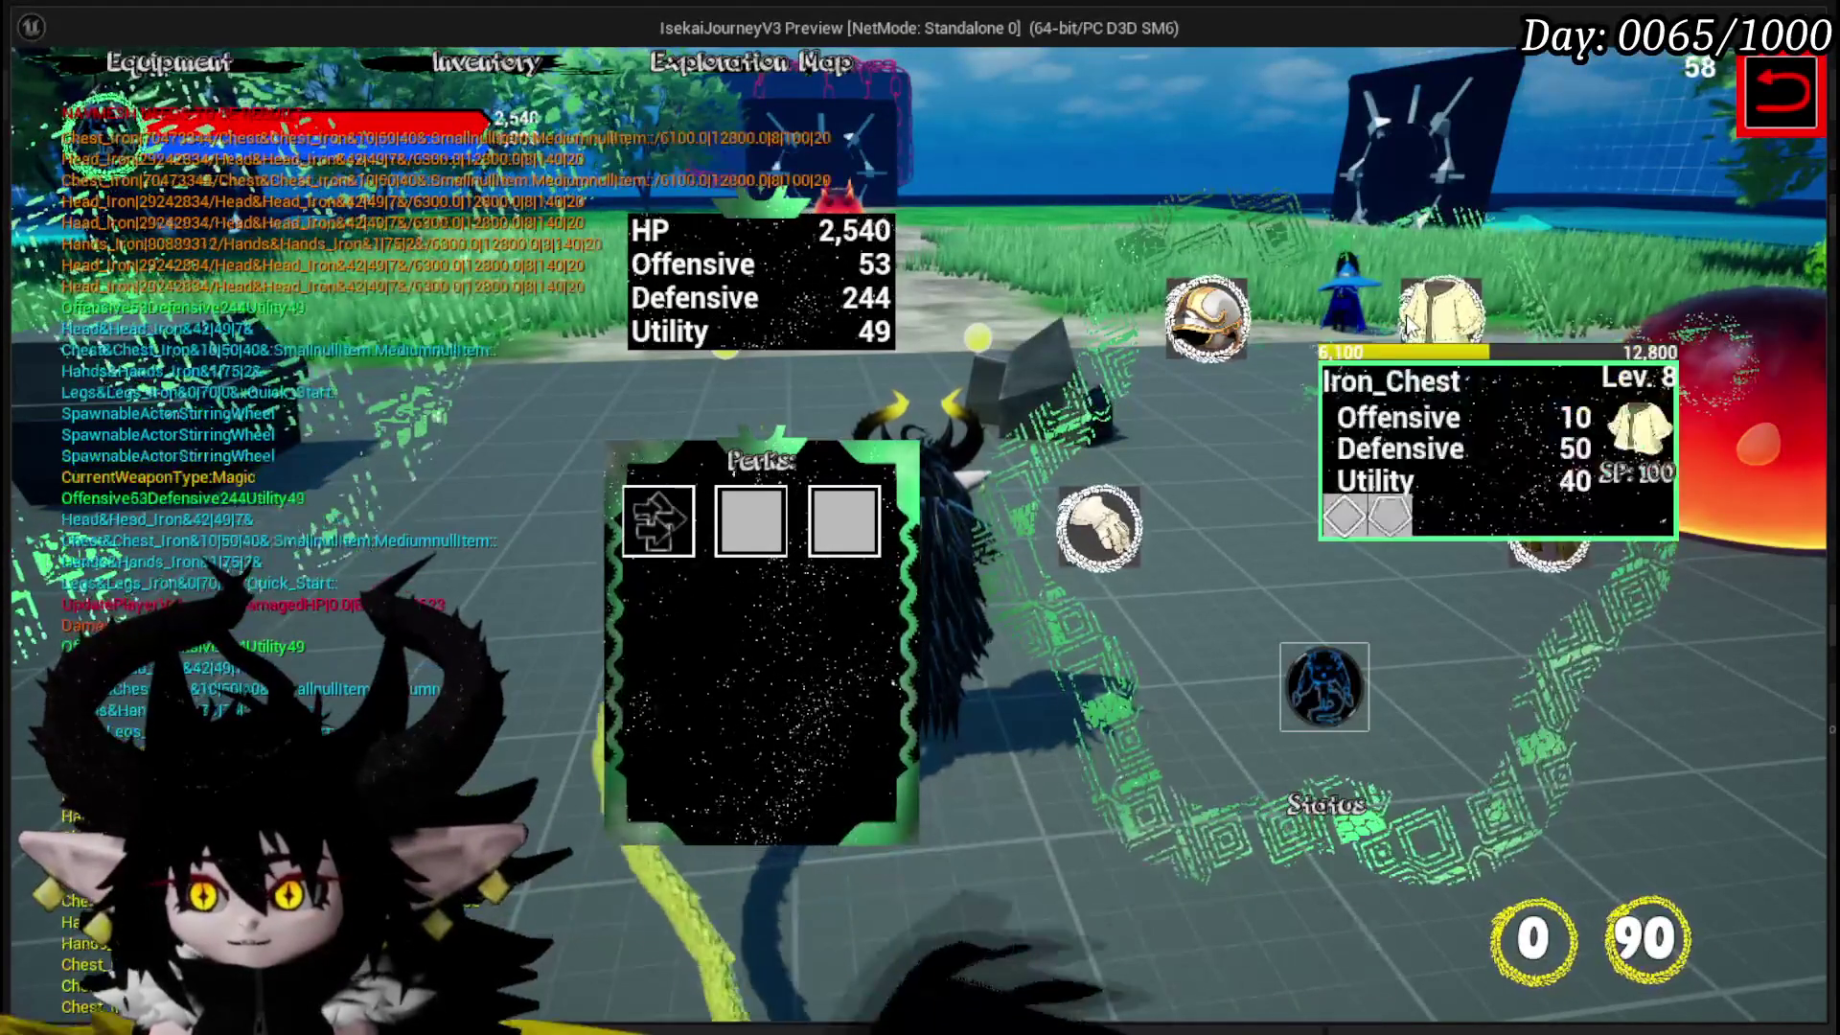
left_click(1209, 319)
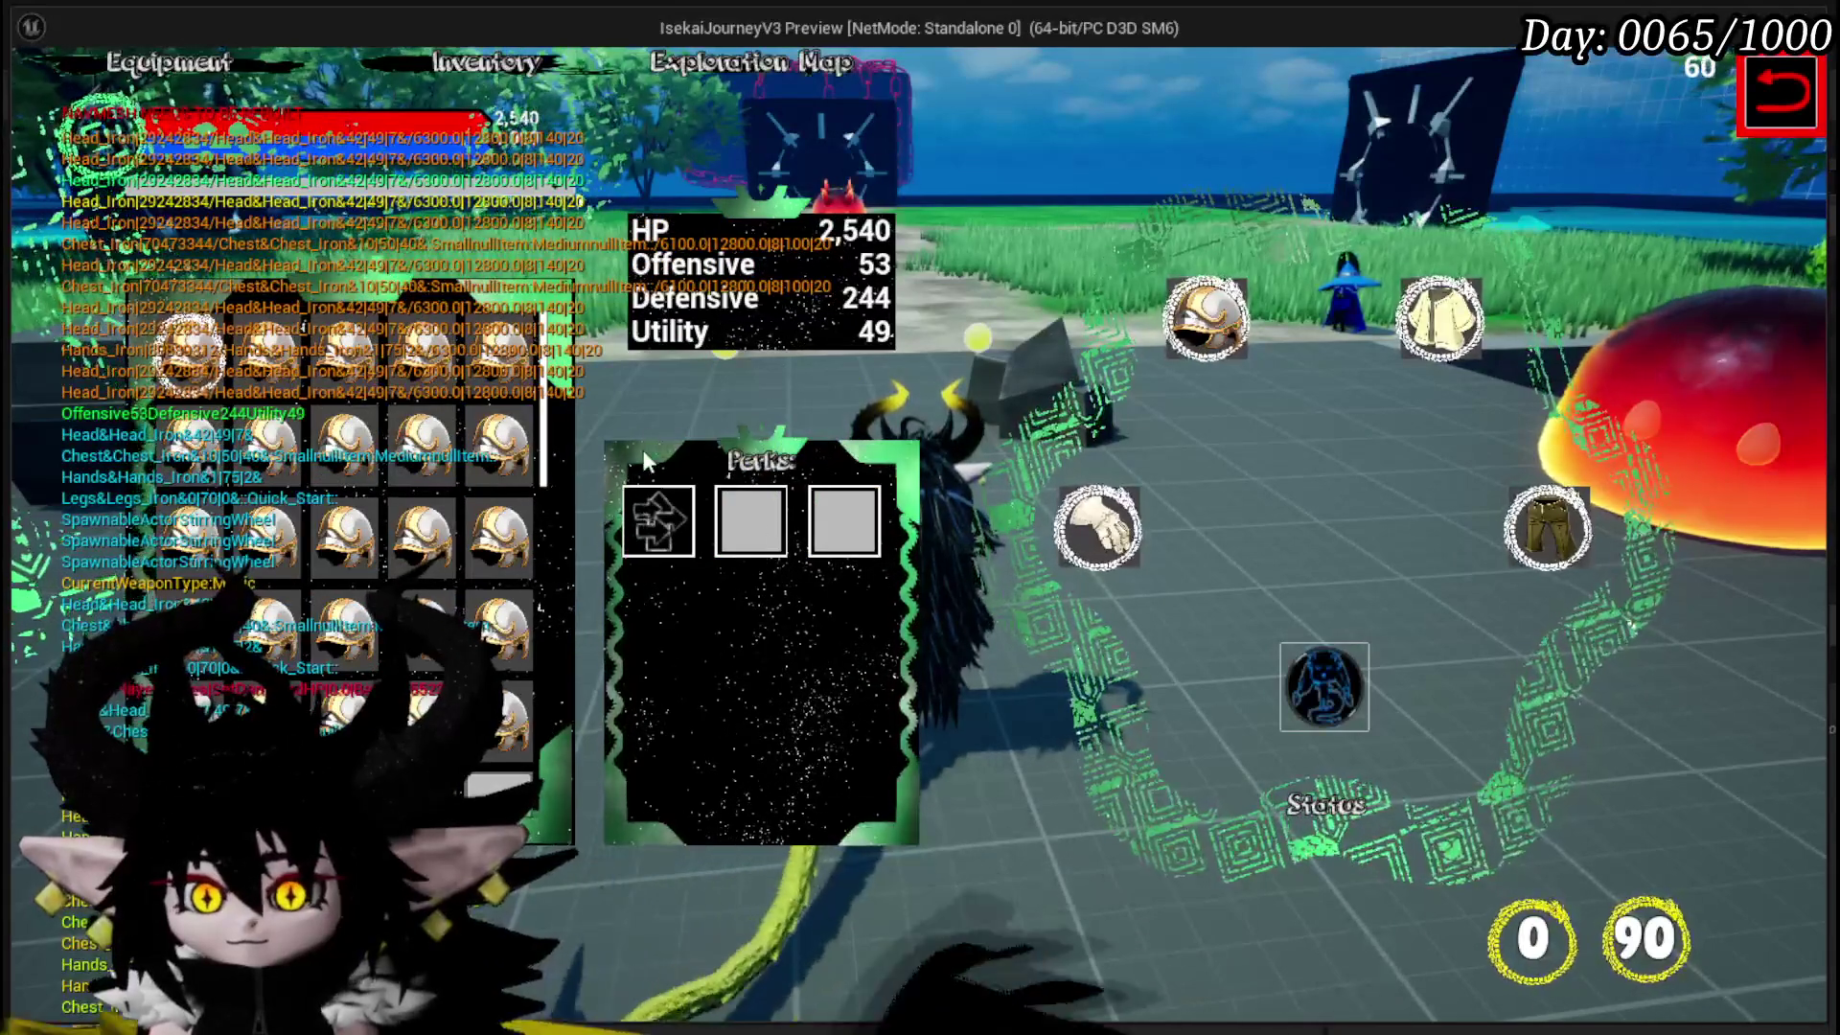
- Browse the inventory, switching between ability items and equipment pieces, then close it
left_click(465, 68)
left_click(1151, 202)
mouse_move(906, 395)
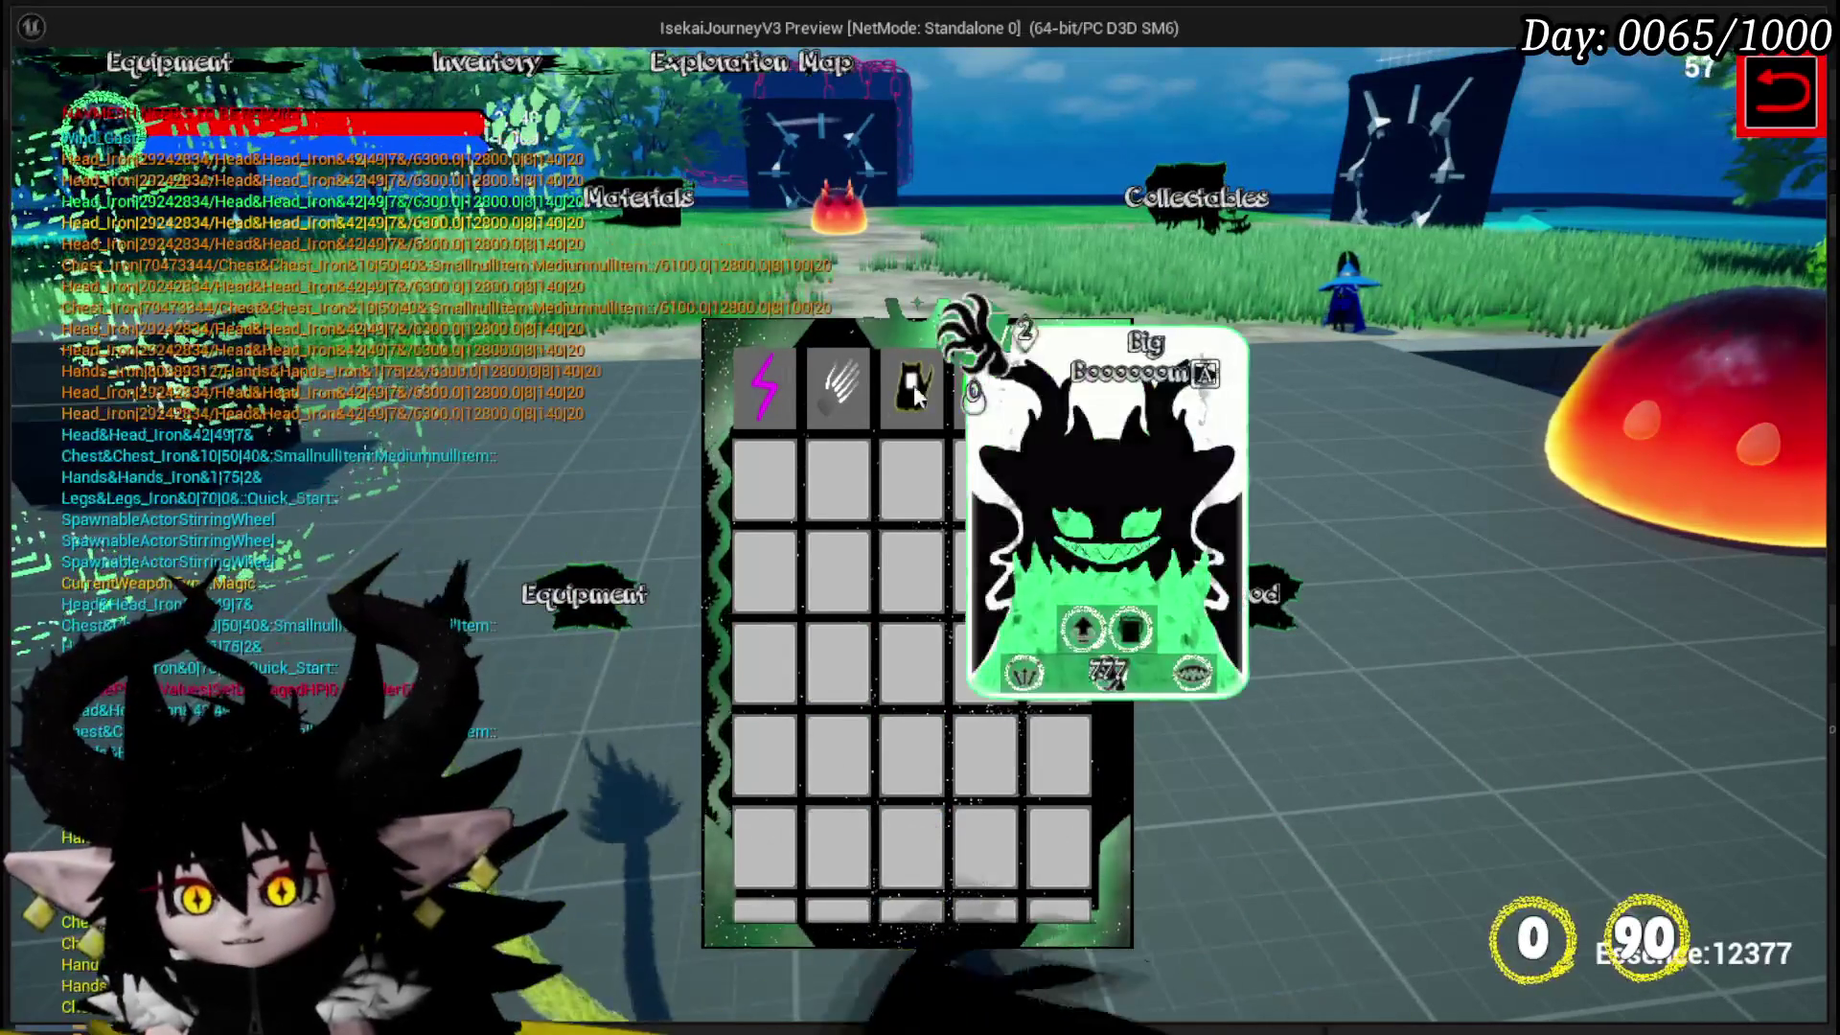
mouse_move(832, 401)
mouse_move(766, 401)
left_click(586, 594)
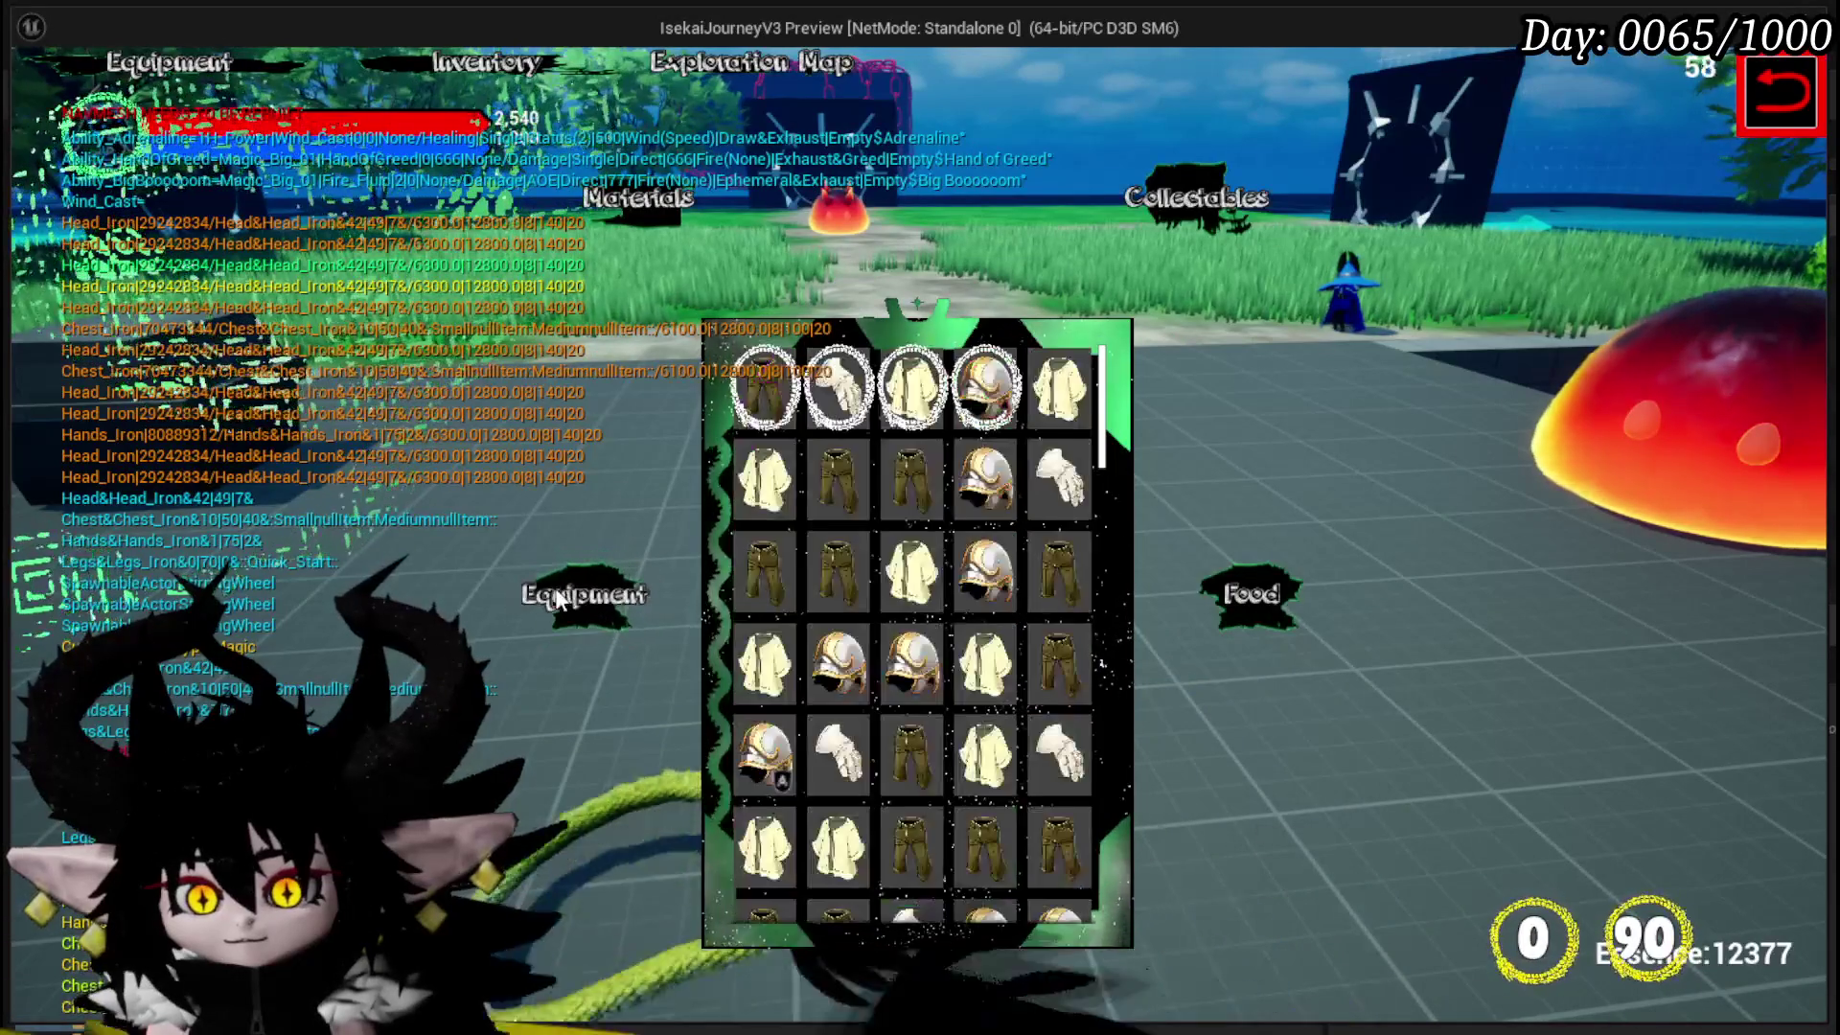
mouse_move(767, 364)
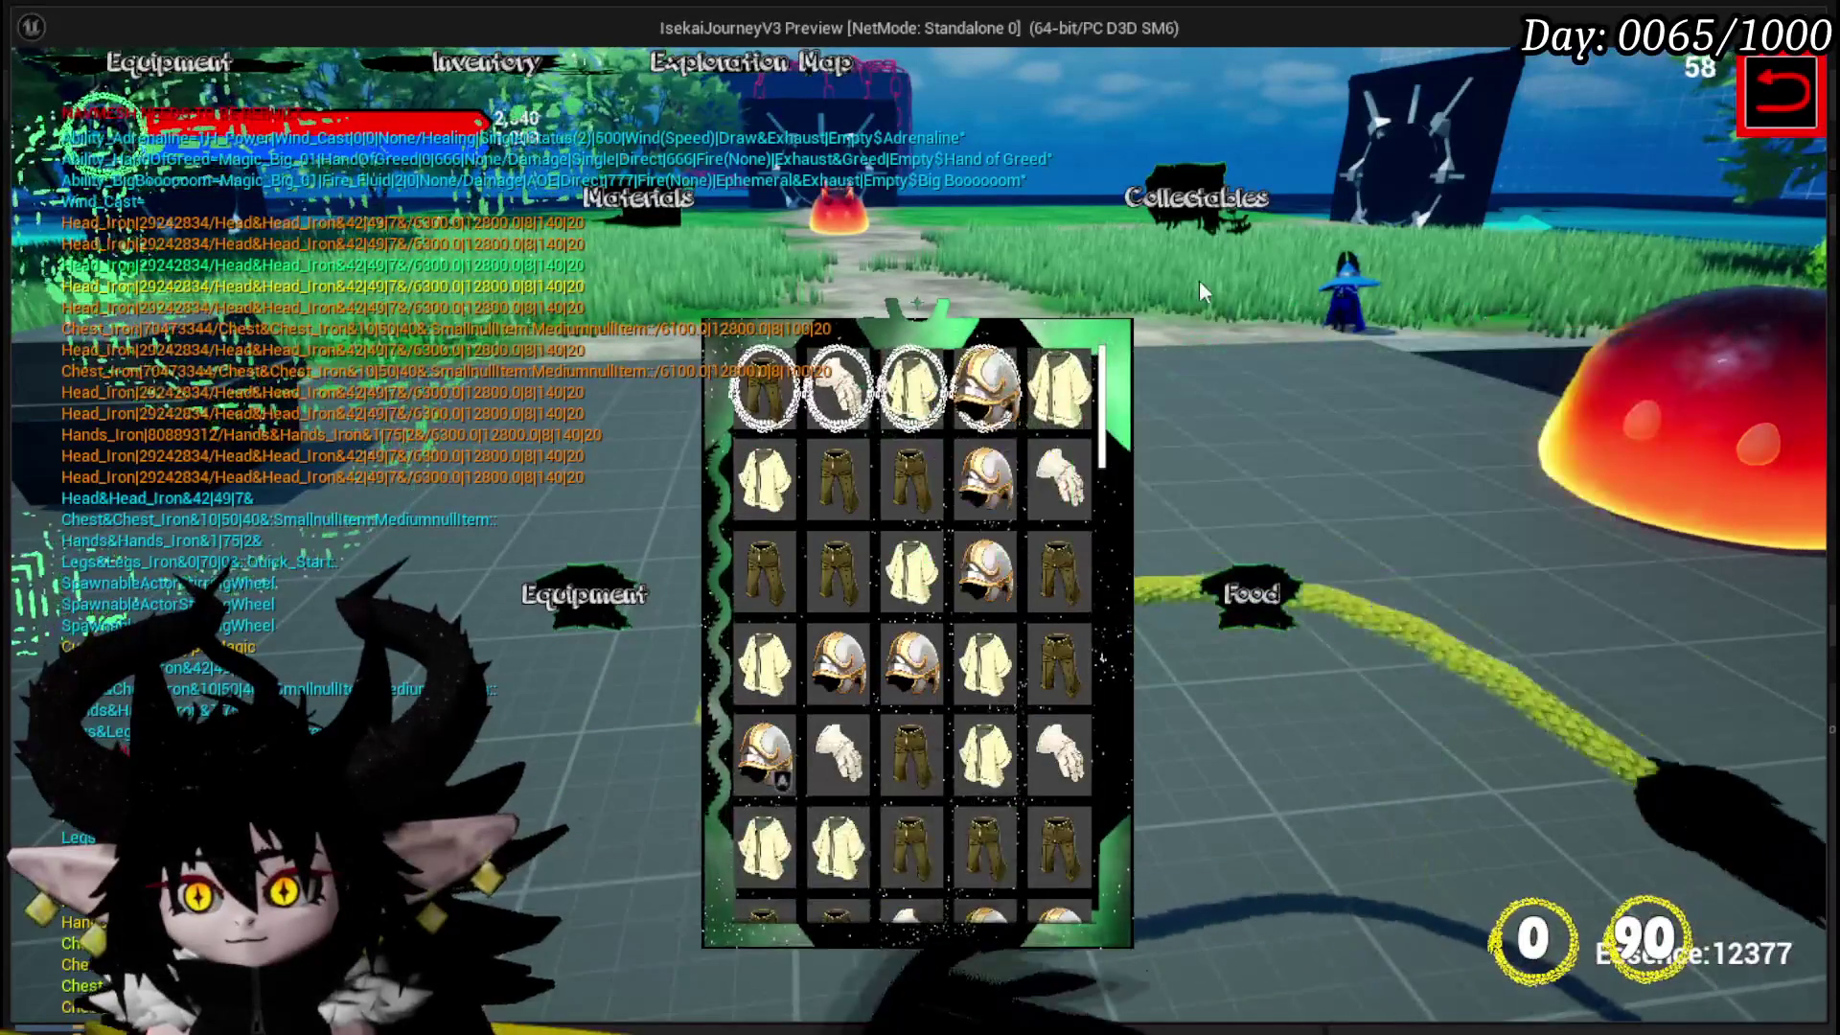
left_click(1235, 587)
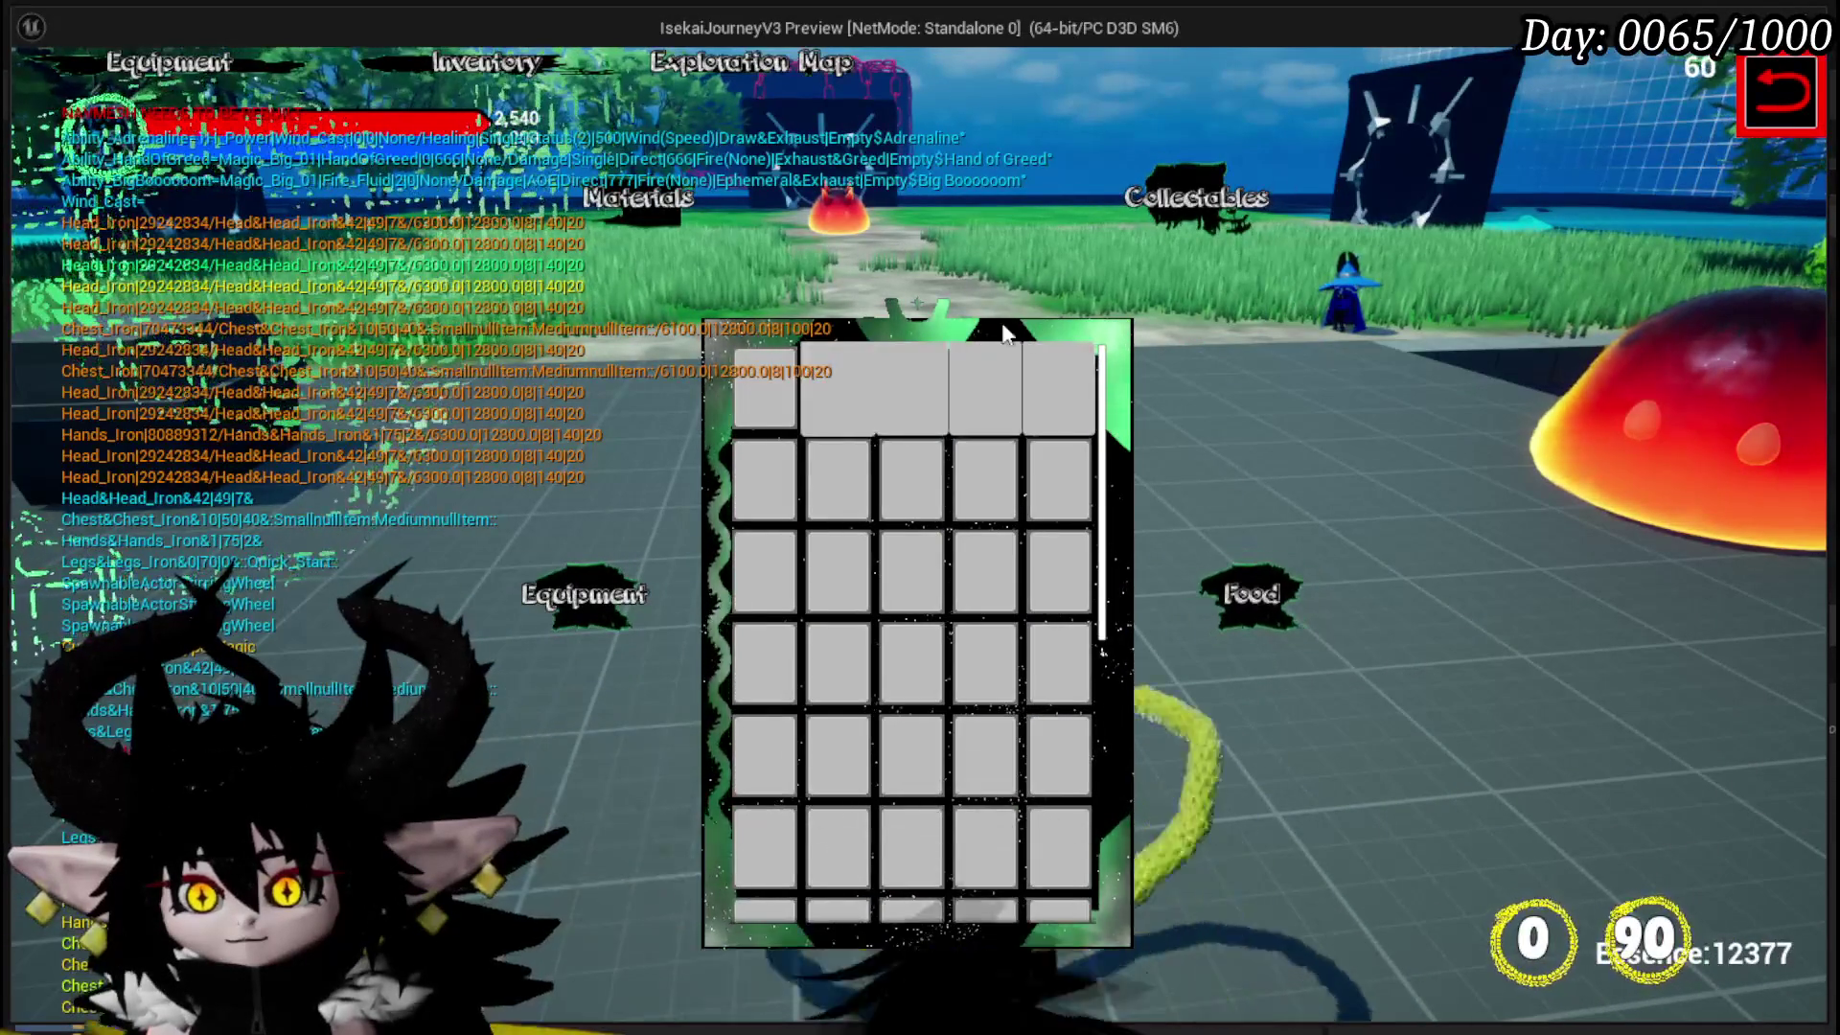
left_click(1240, 182)
mouse_move(867, 398)
left_click(580, 596)
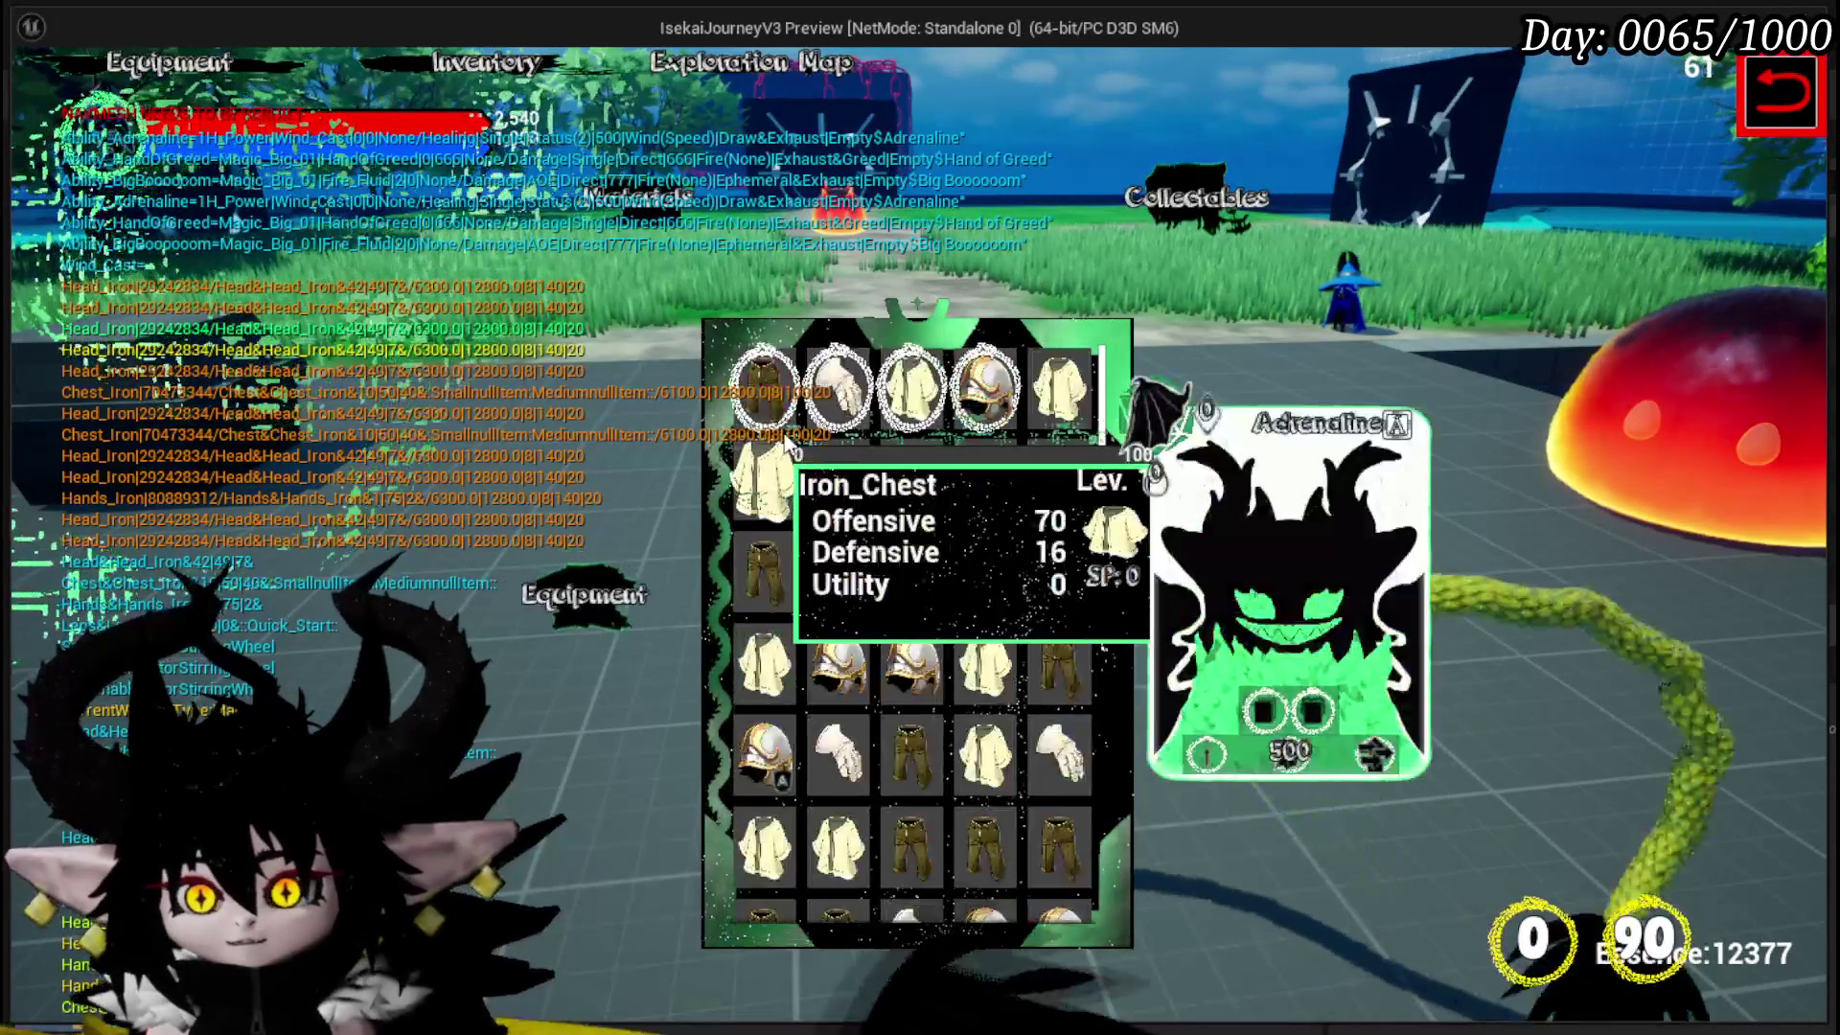
key("Escape")
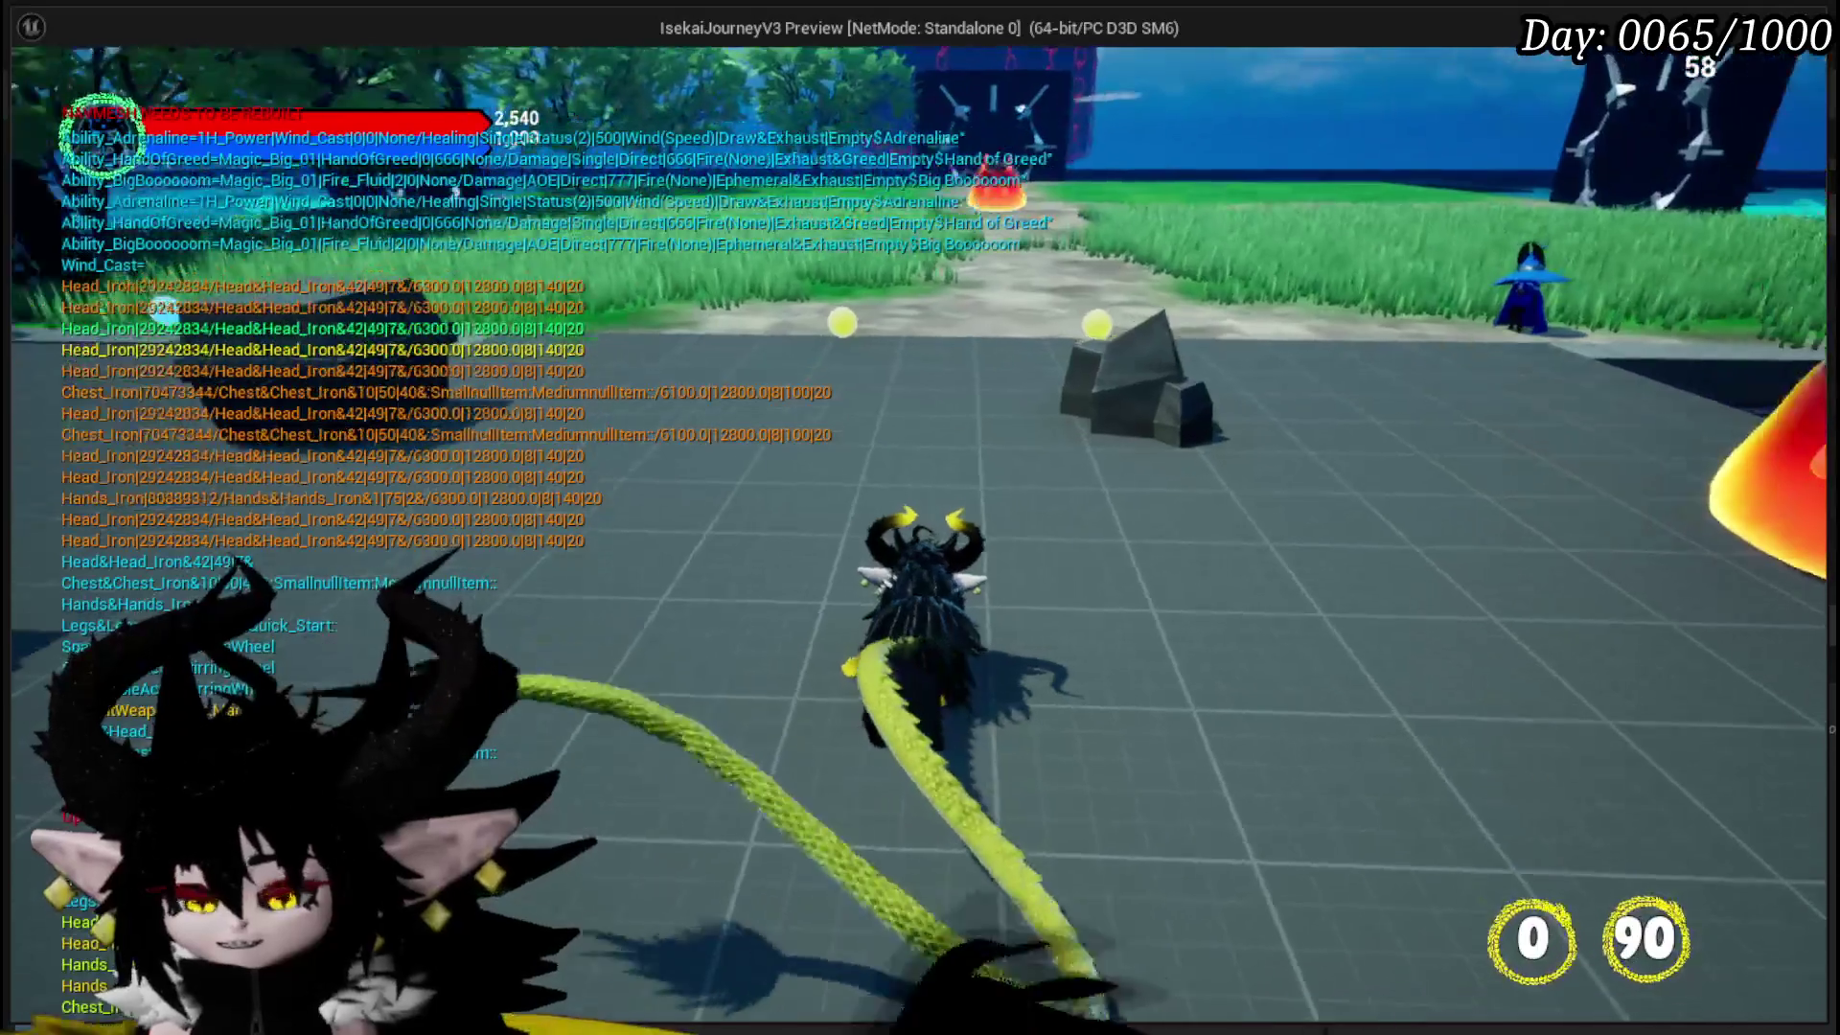
- Walk to the wooden desk and view the Big Booooom card in the ability deck editor
key("w")
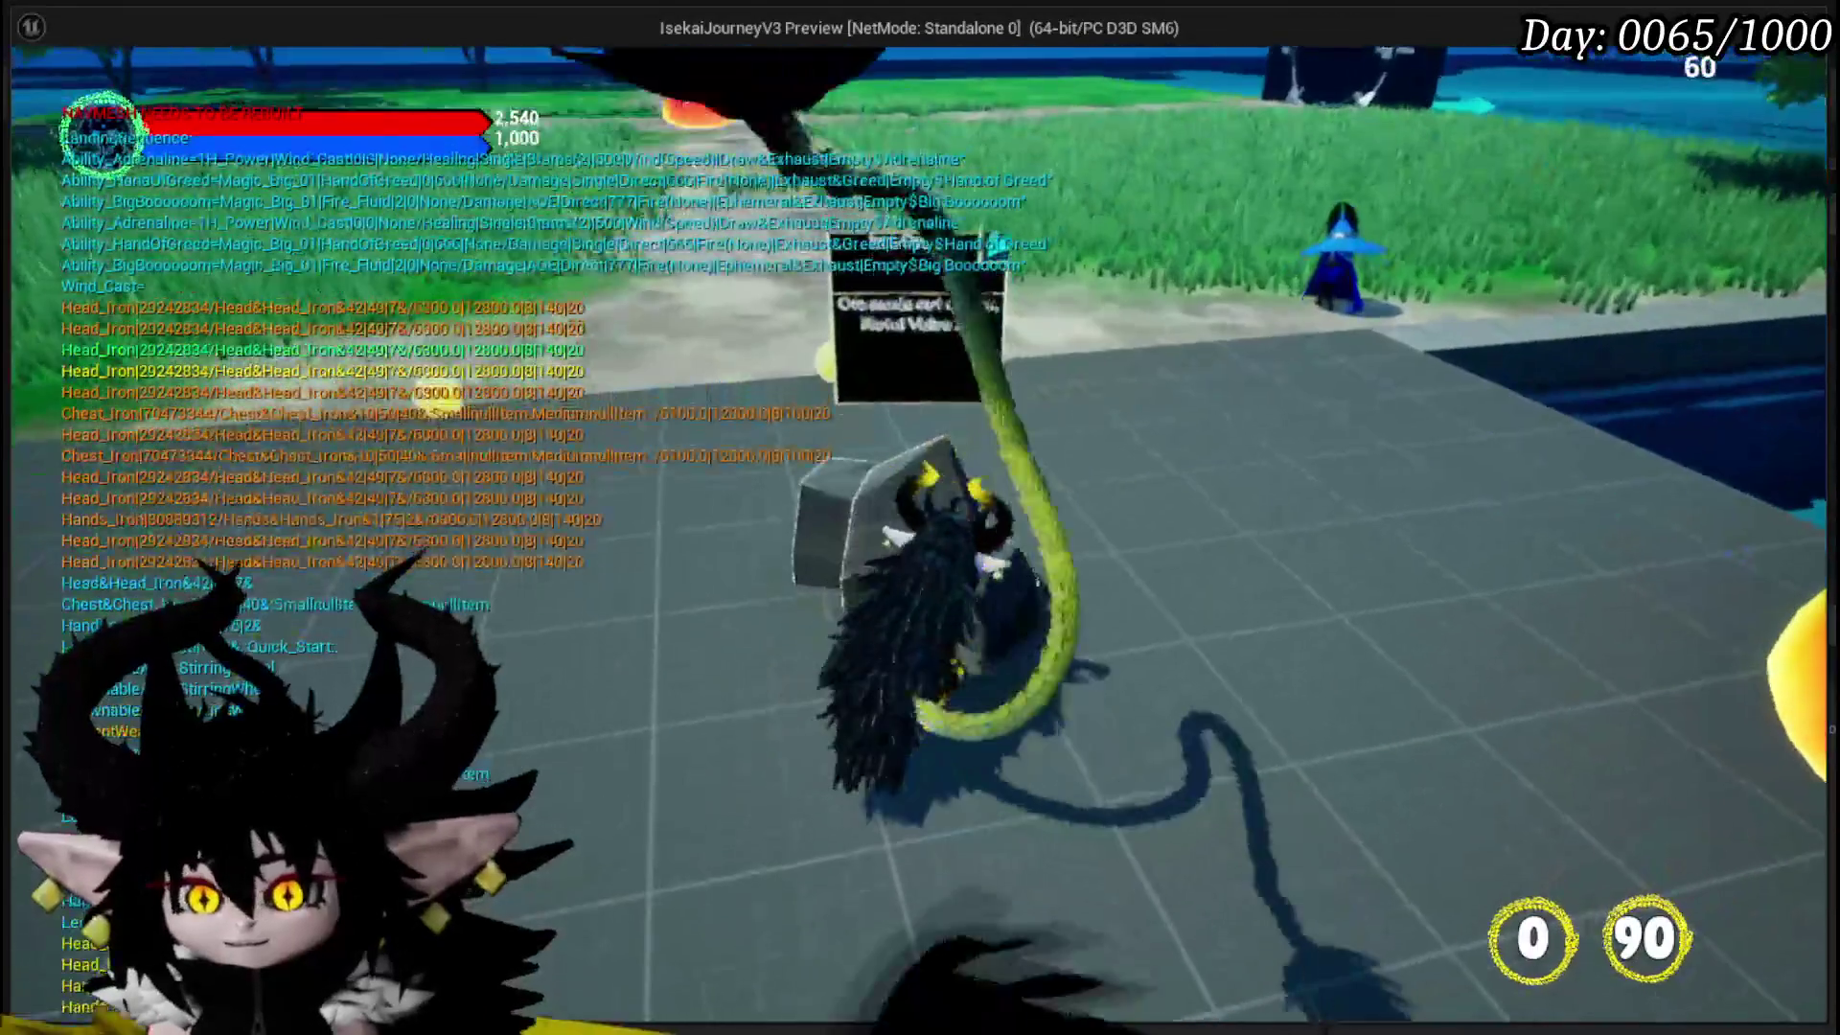
key("w")
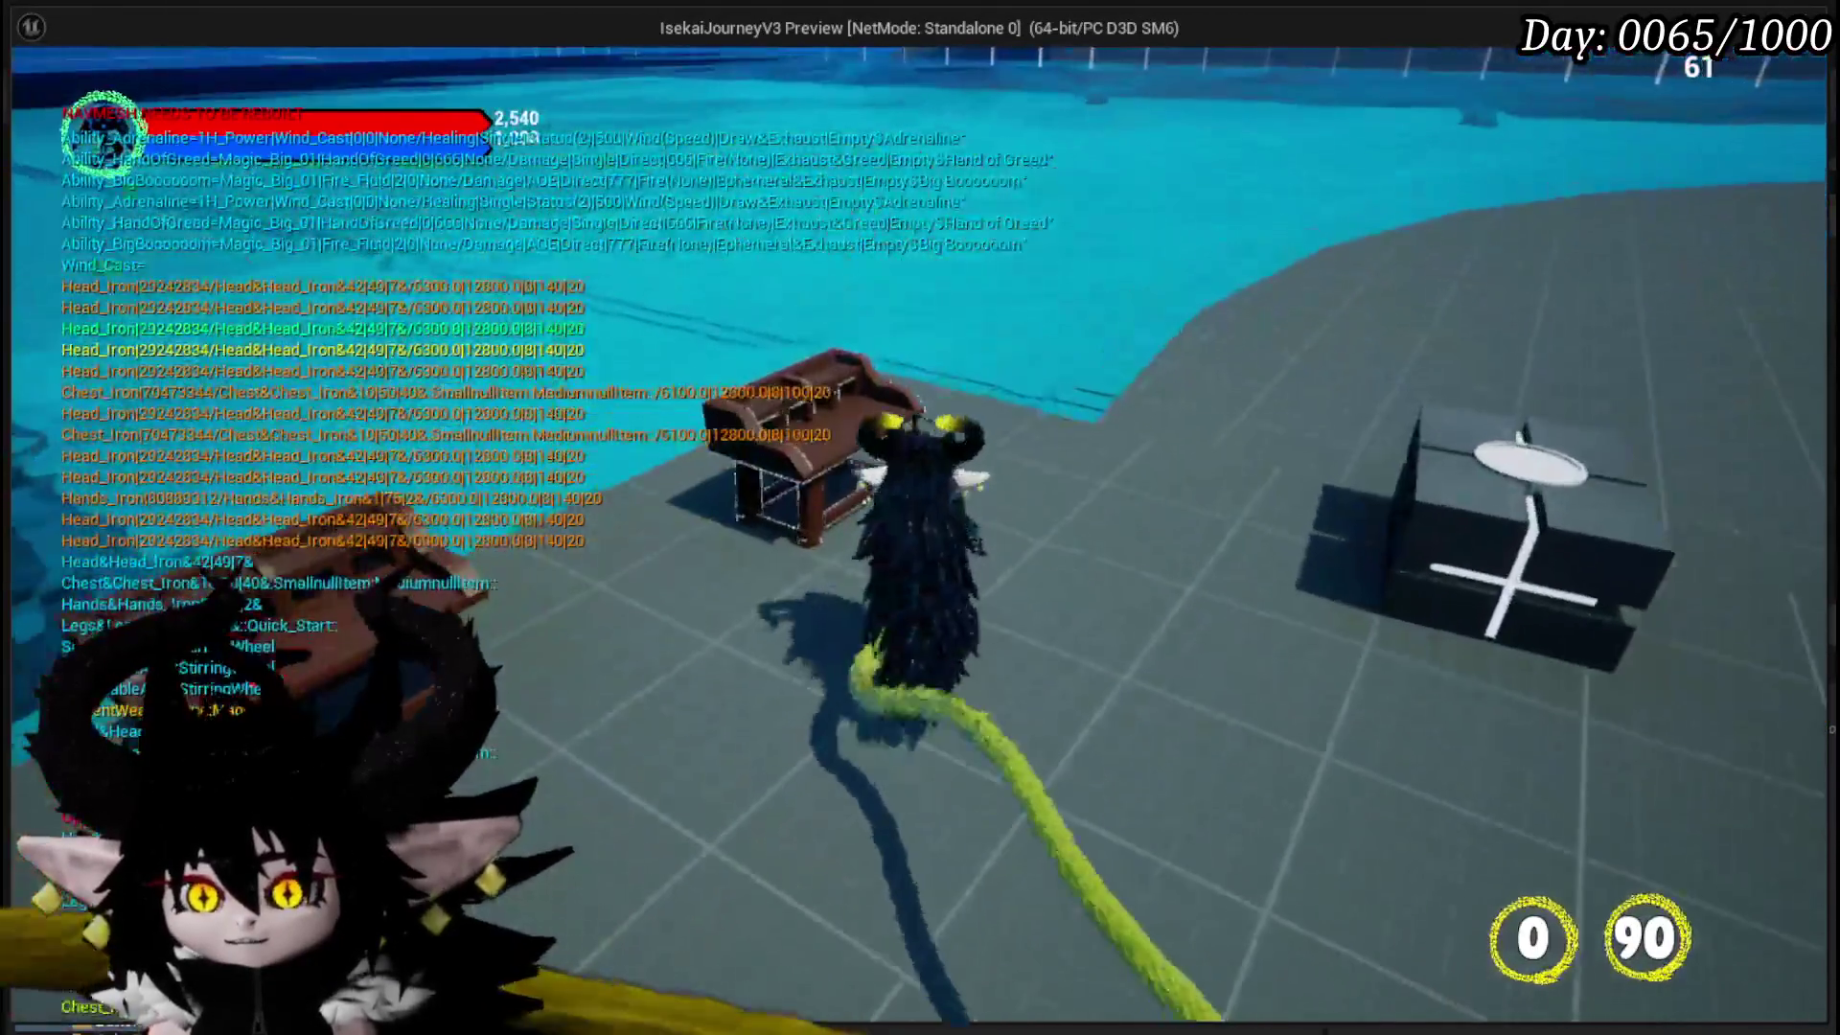
key("e")
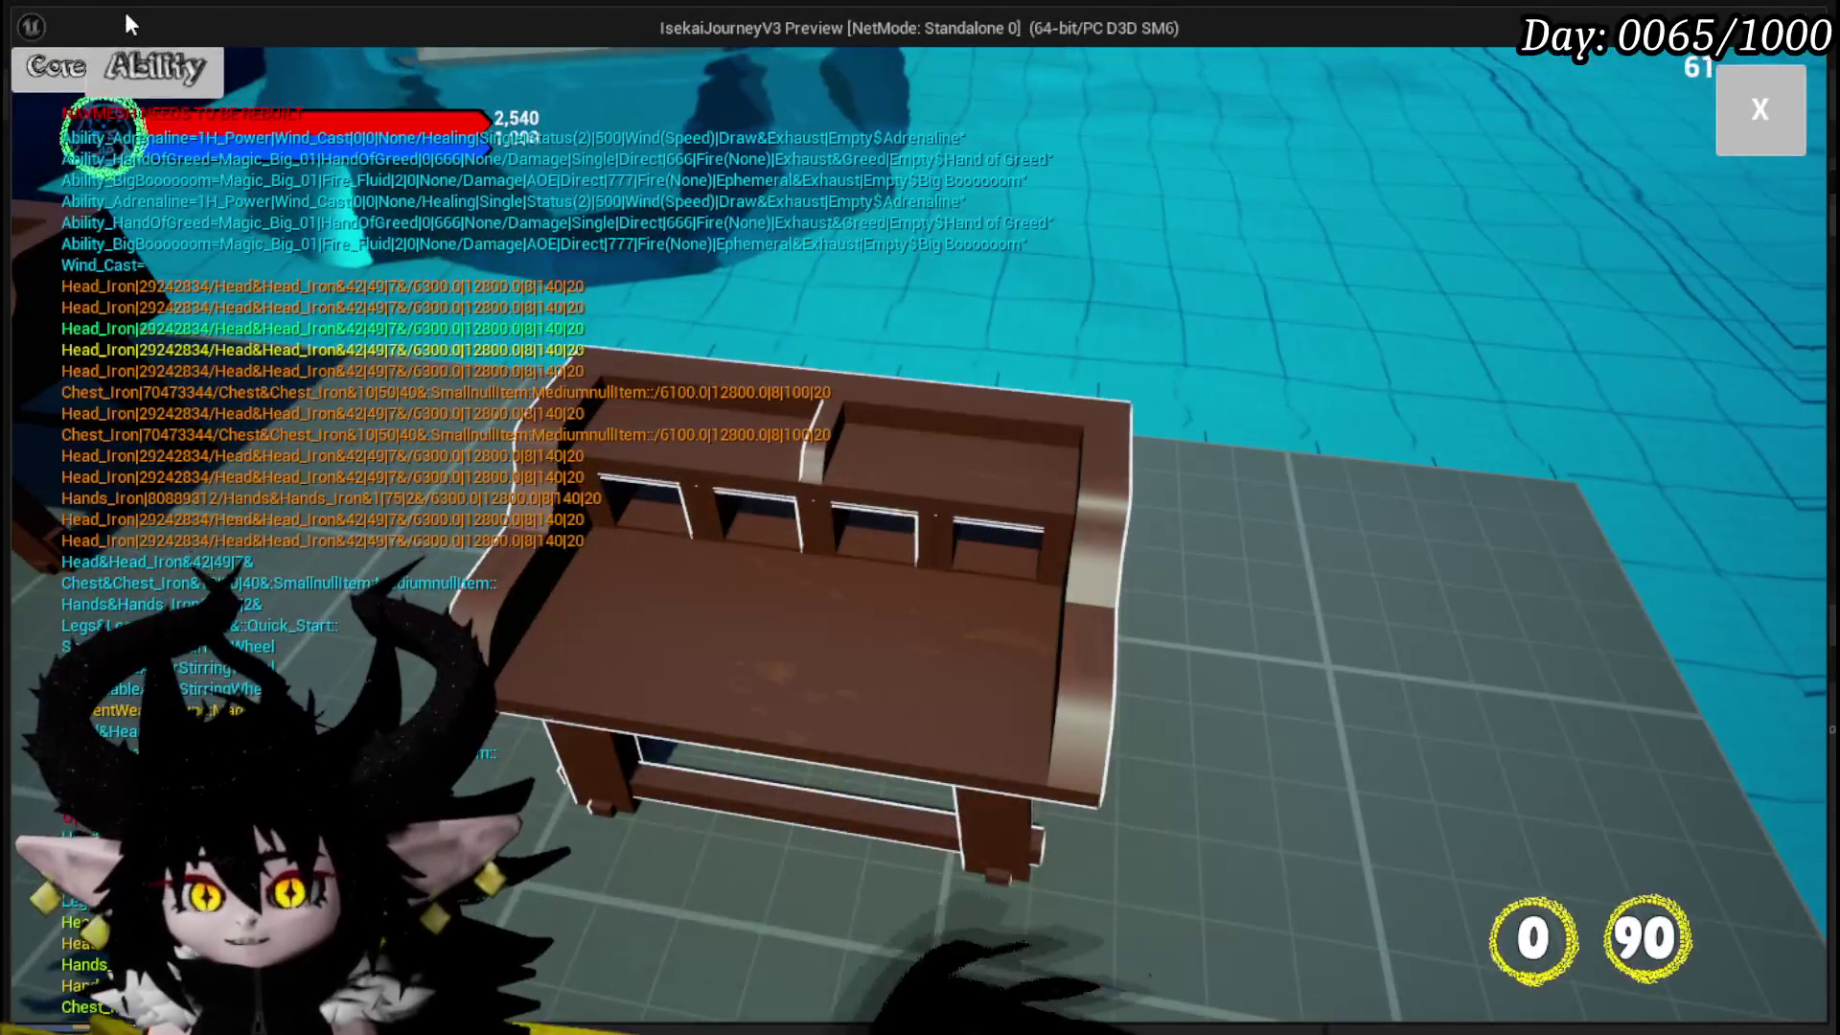
left_click(156, 72)
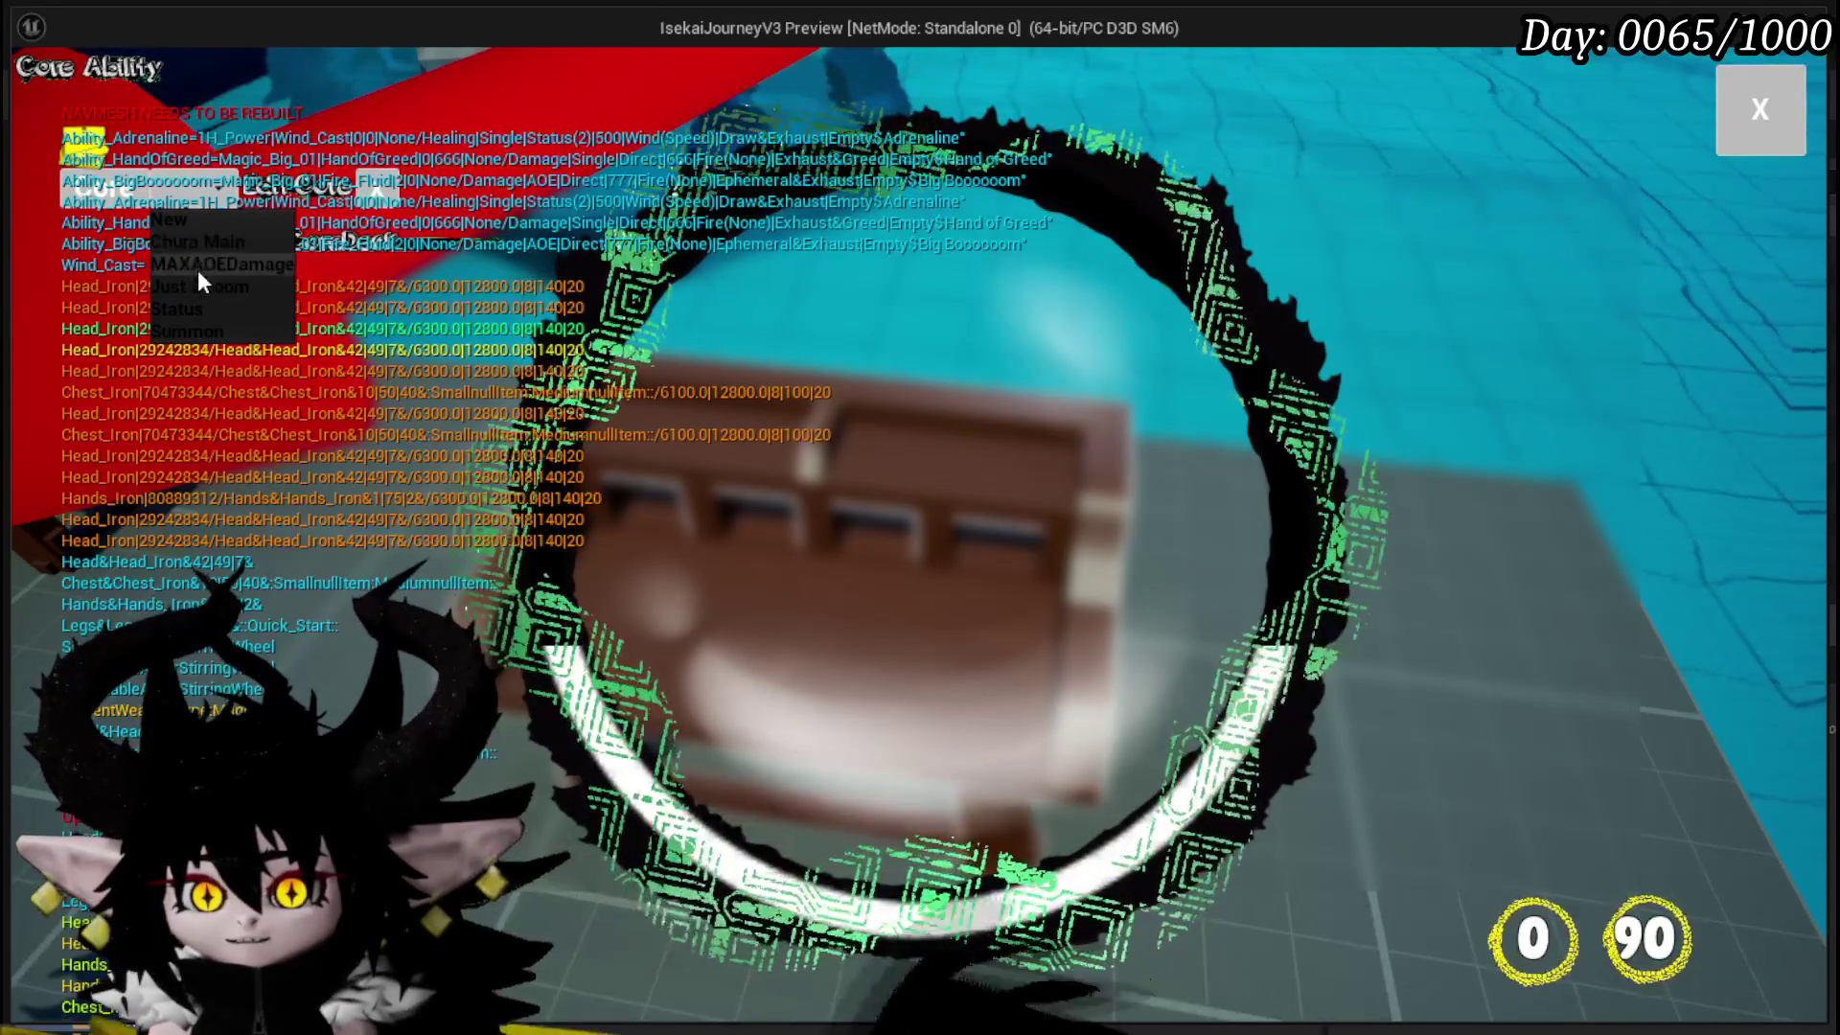
left_click(196, 287)
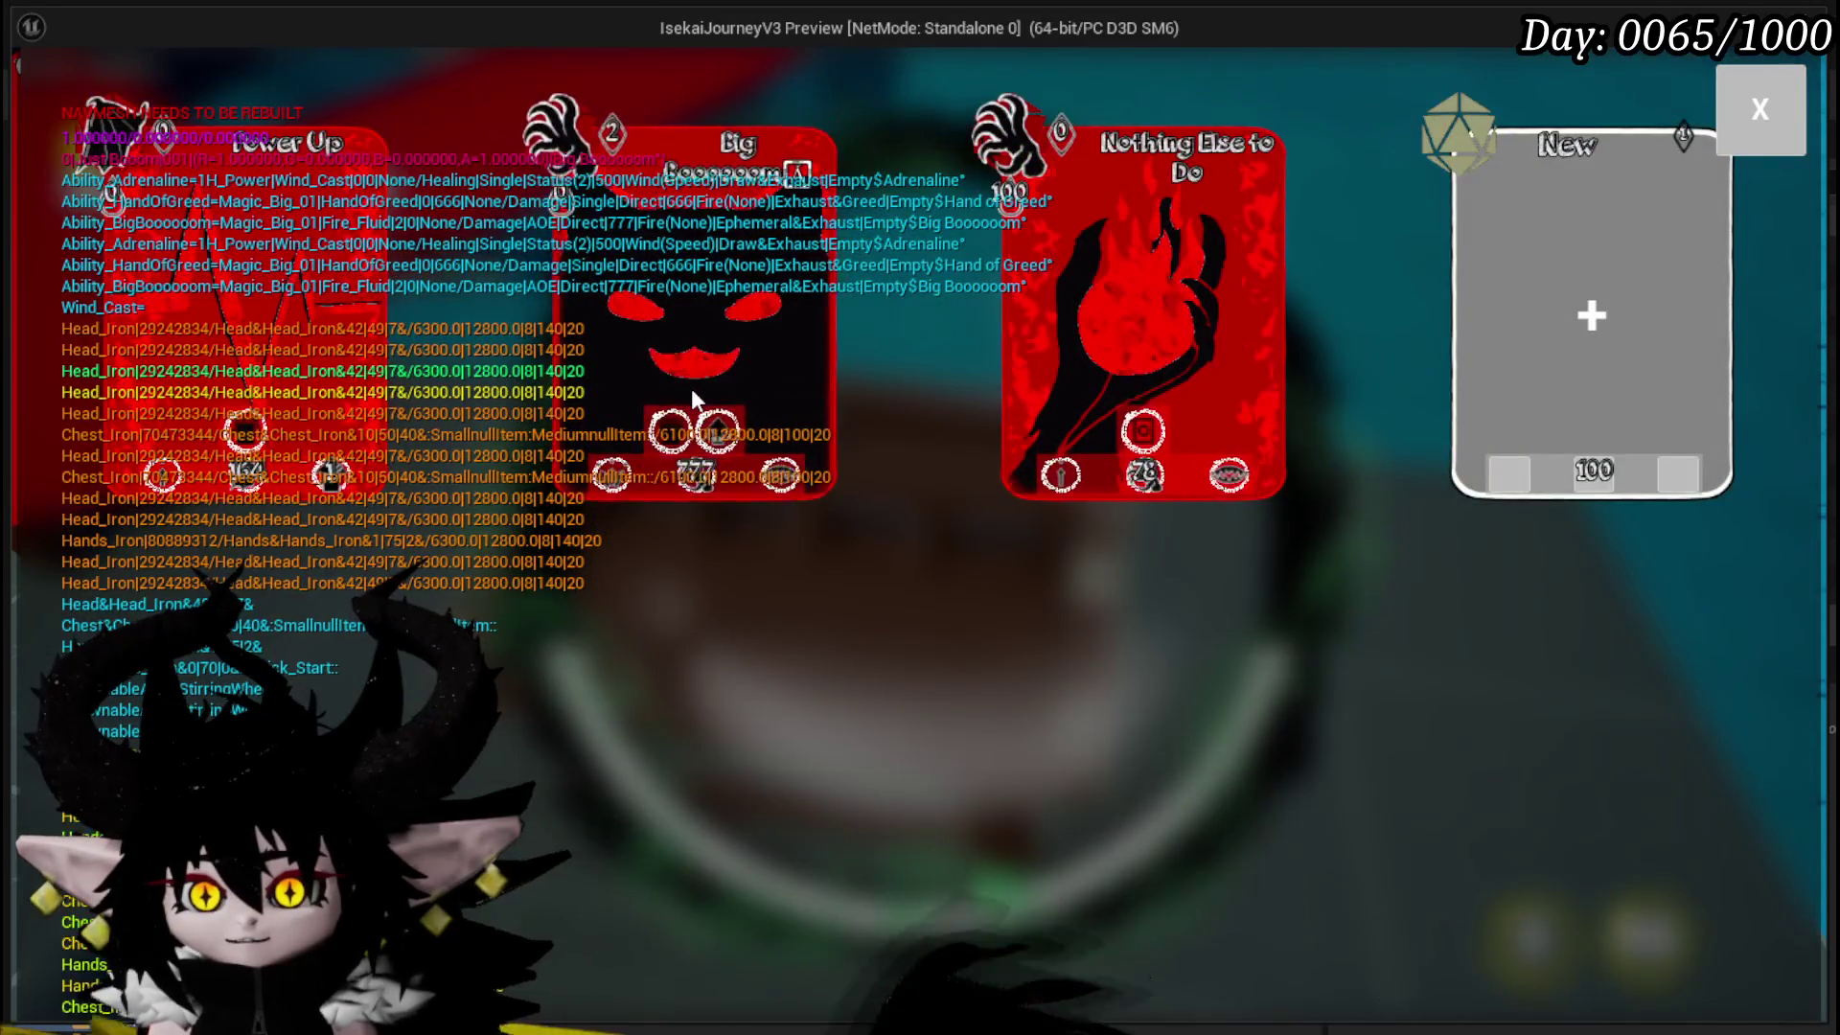
left_click(692, 388)
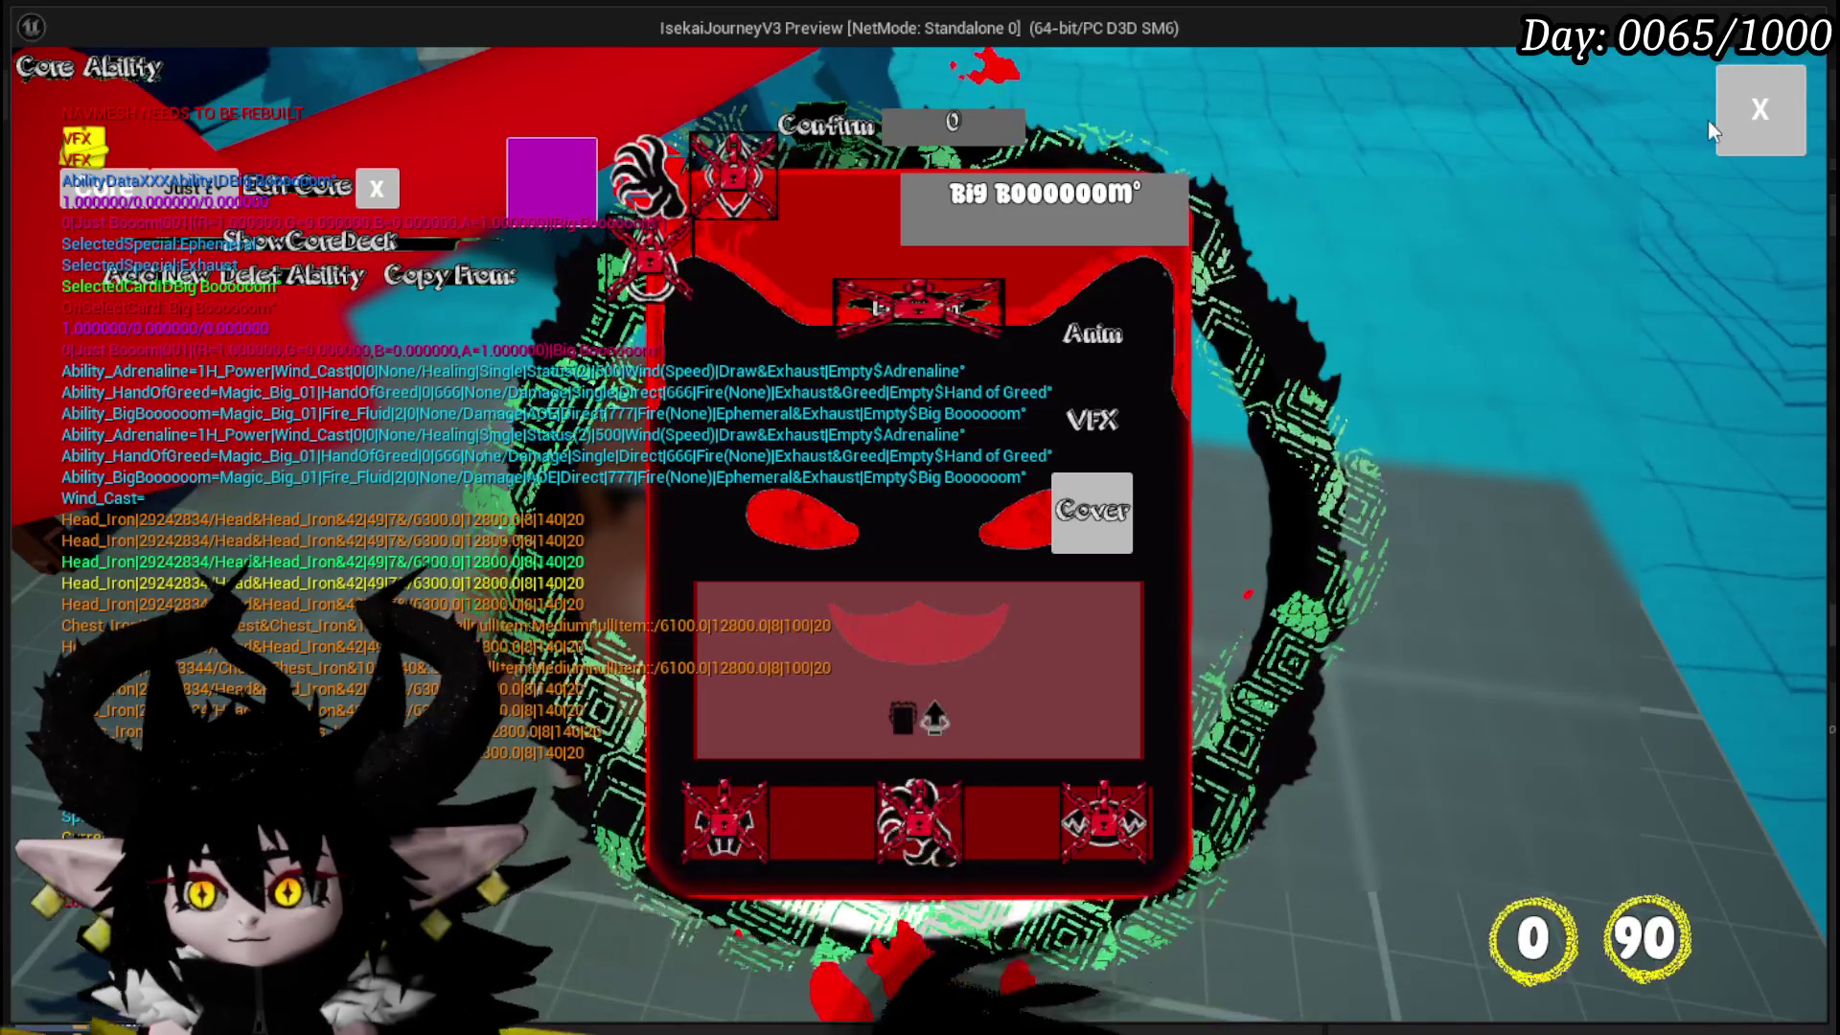
left_click(1734, 102)
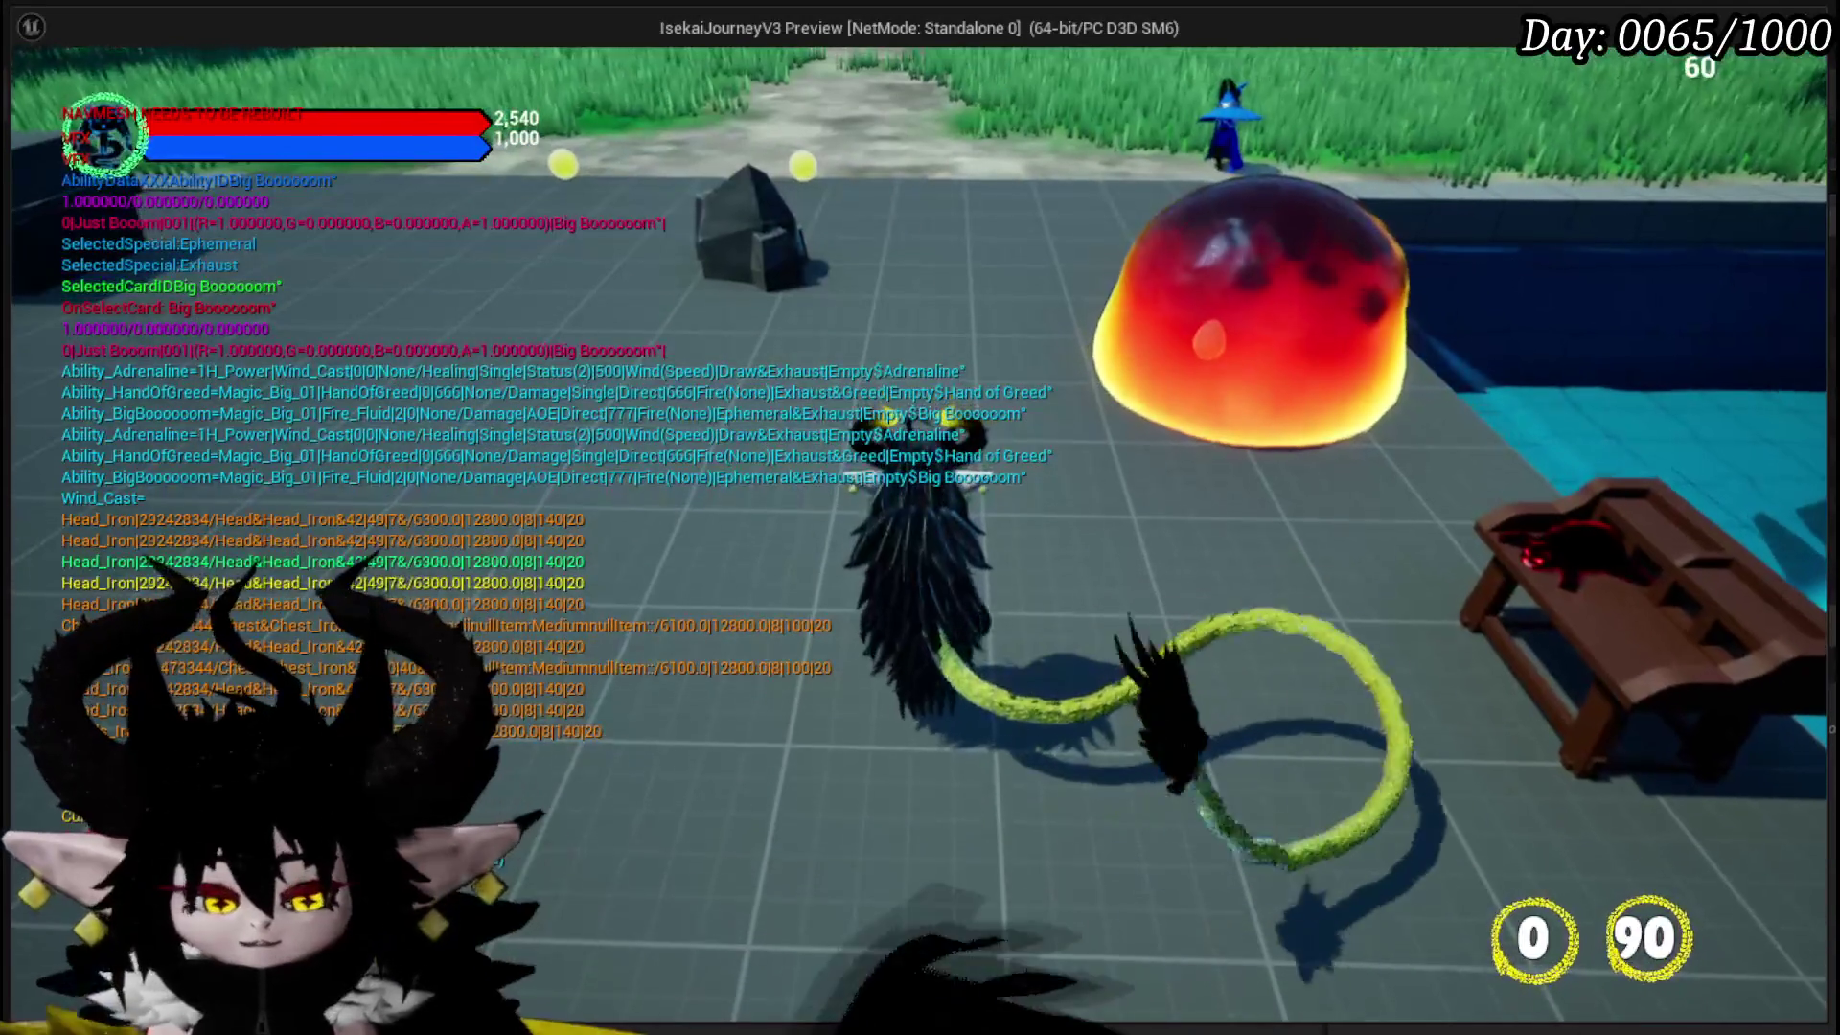
- Stop the game preview and save all modified packages
key("w")
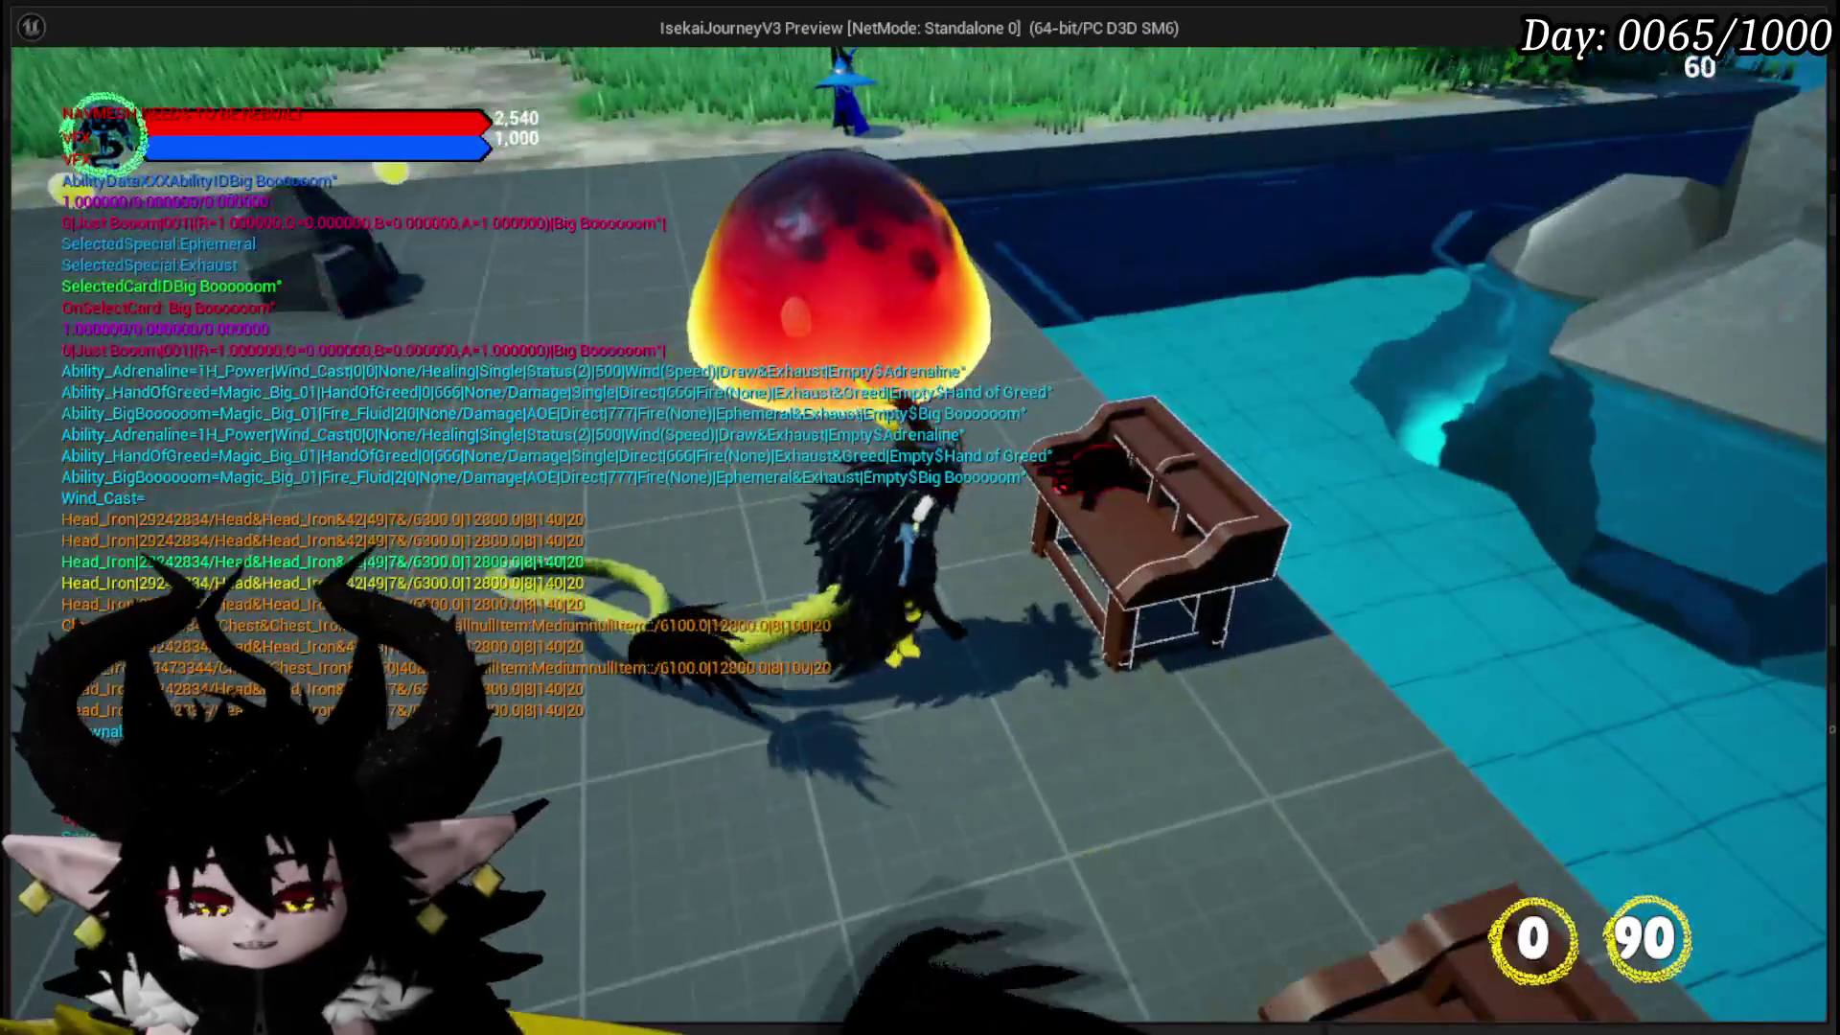
key("Escape")
key("ctrl+s")
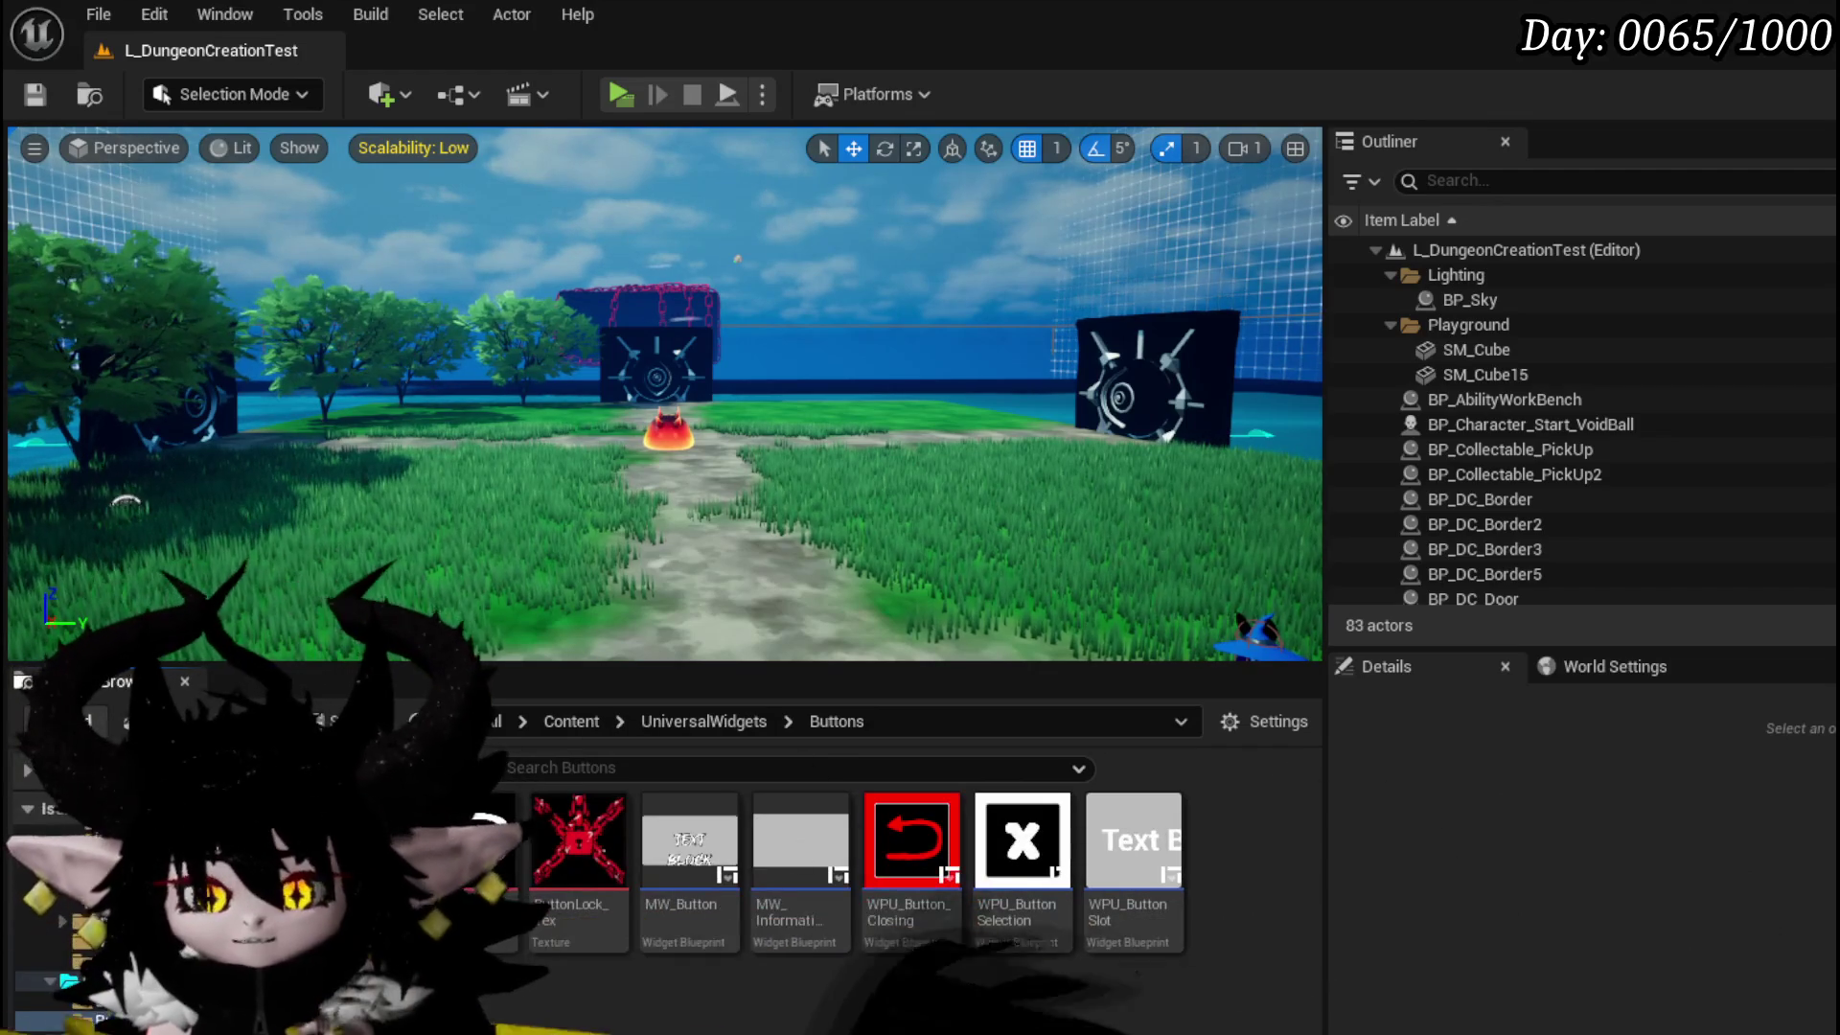
- Inspect the MW_Button widget blueprint, close it, and relaunch the game preview with Alt+P
double_click(712, 858)
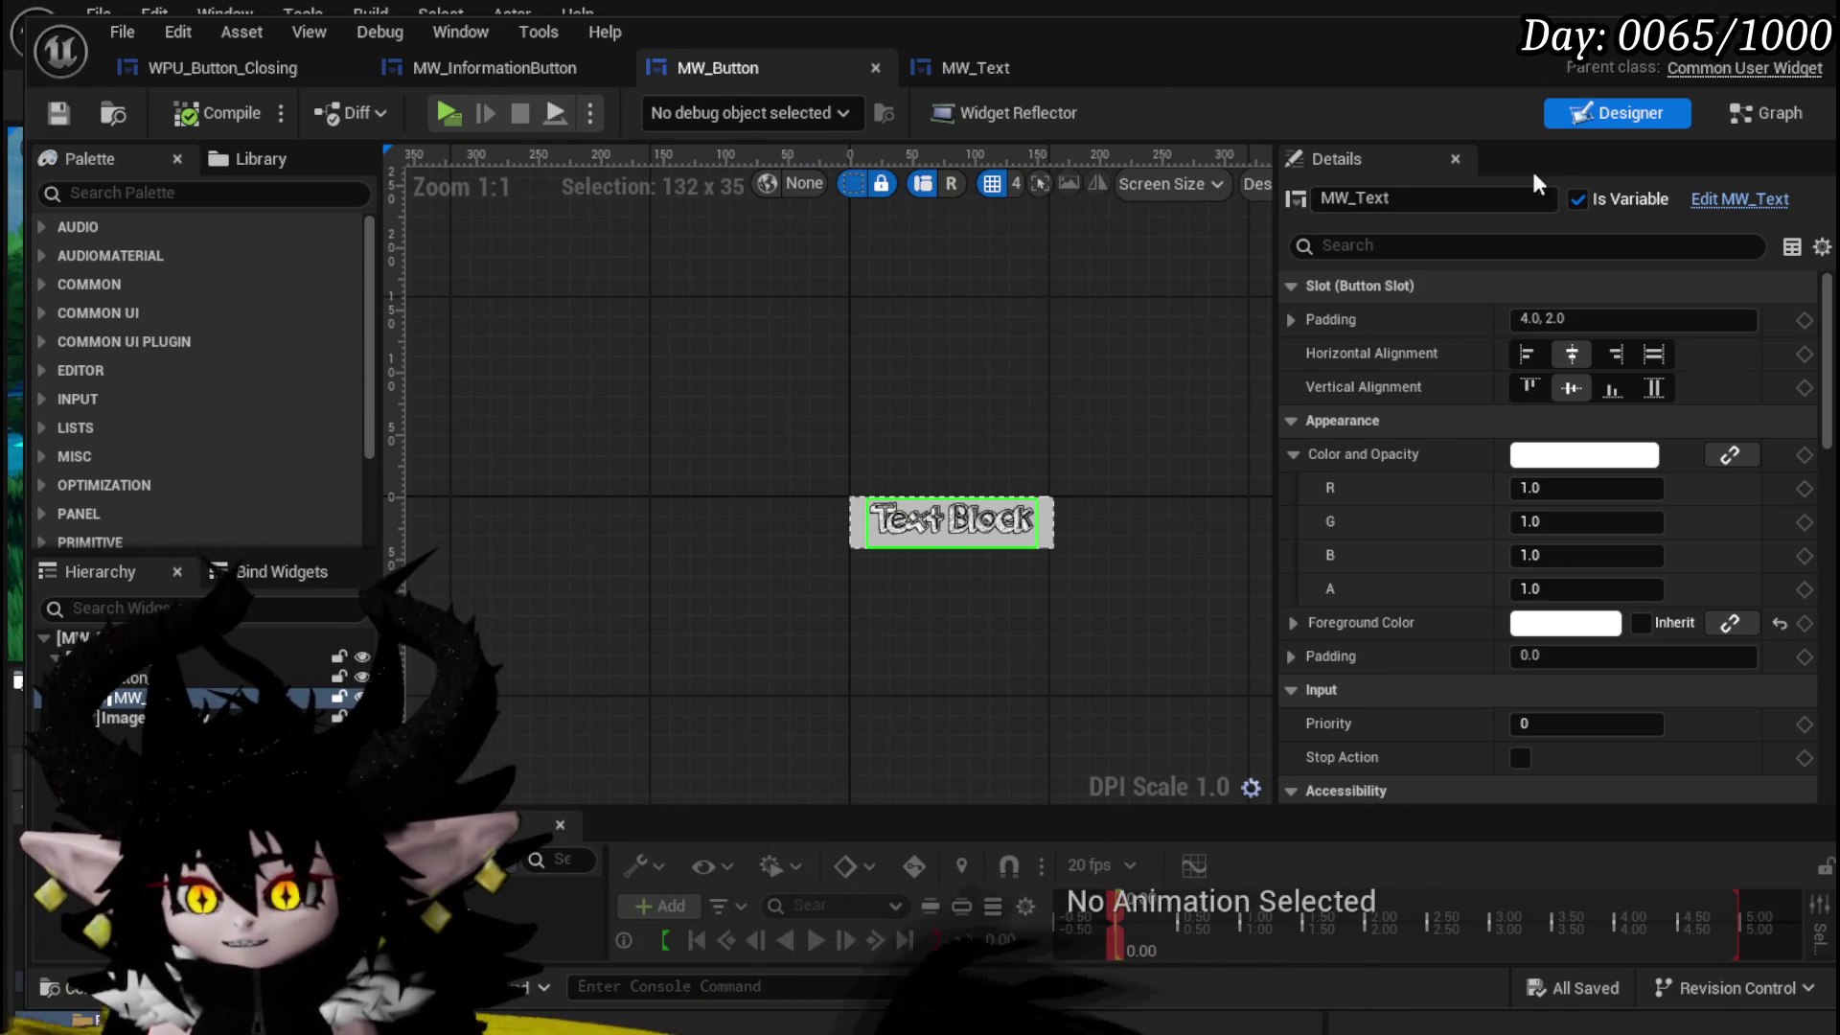
left_click(1744, 11)
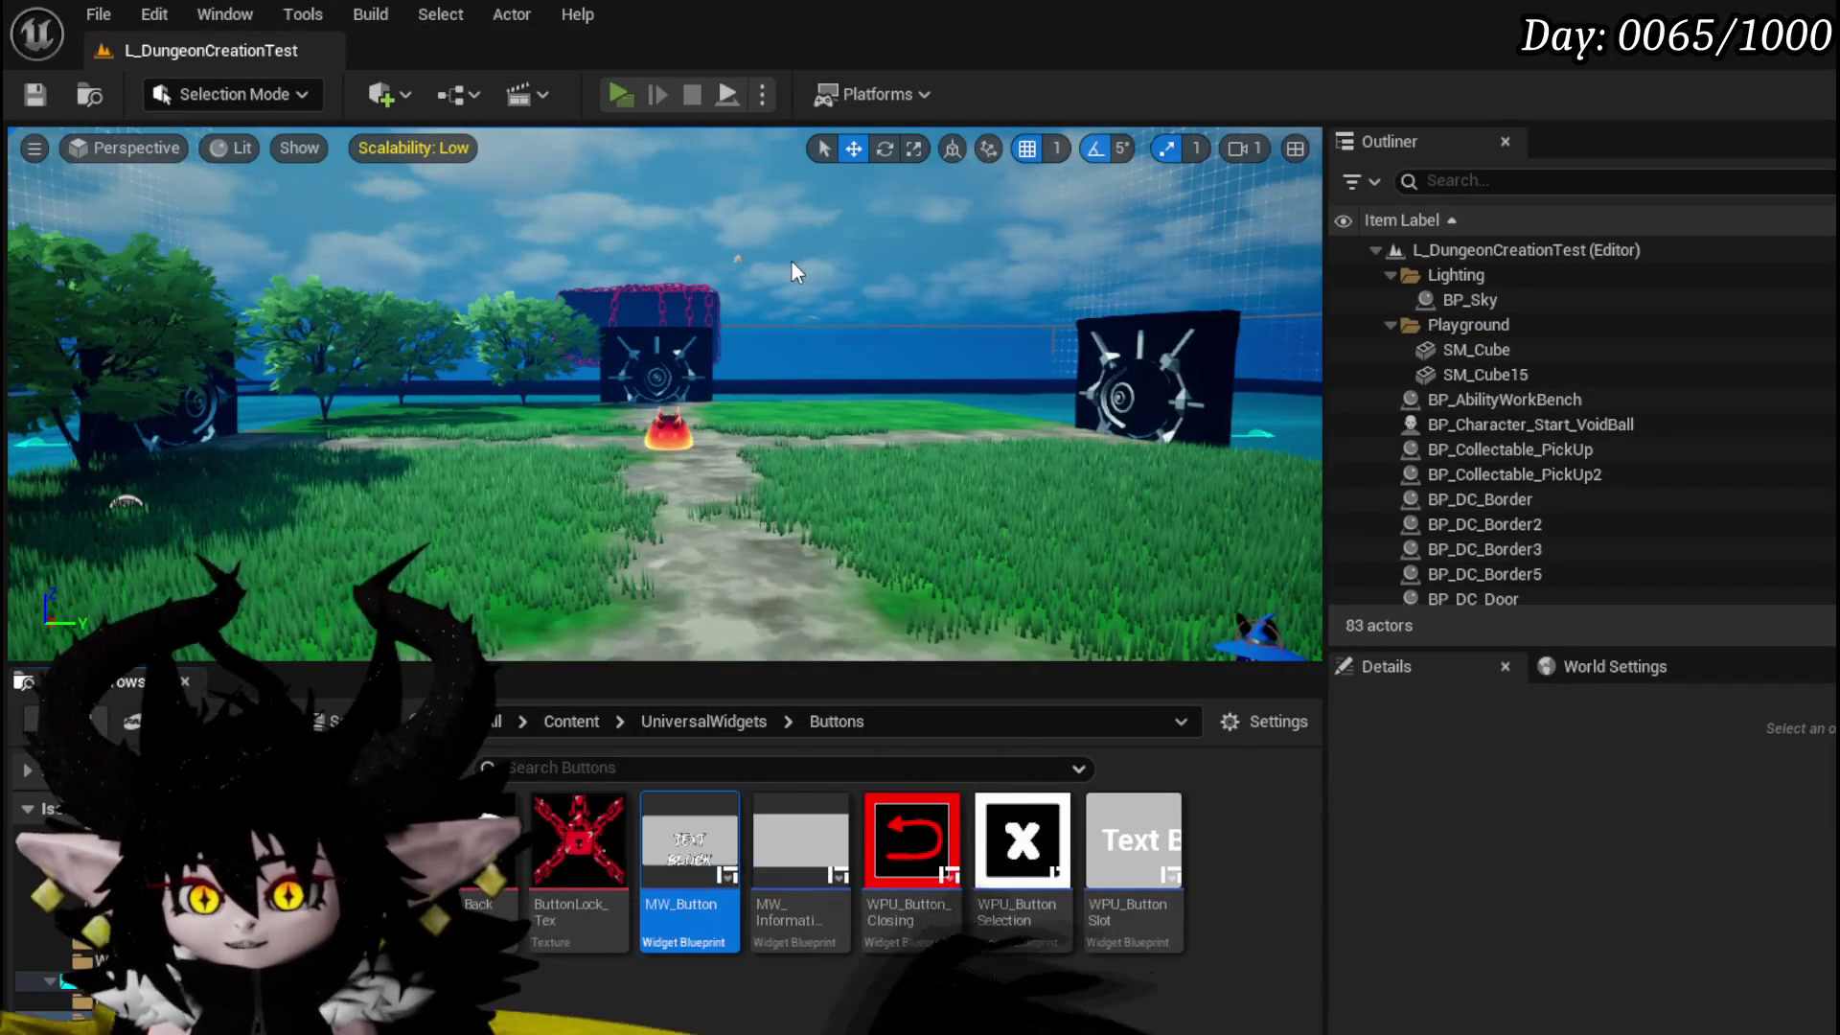
key("alt+p")
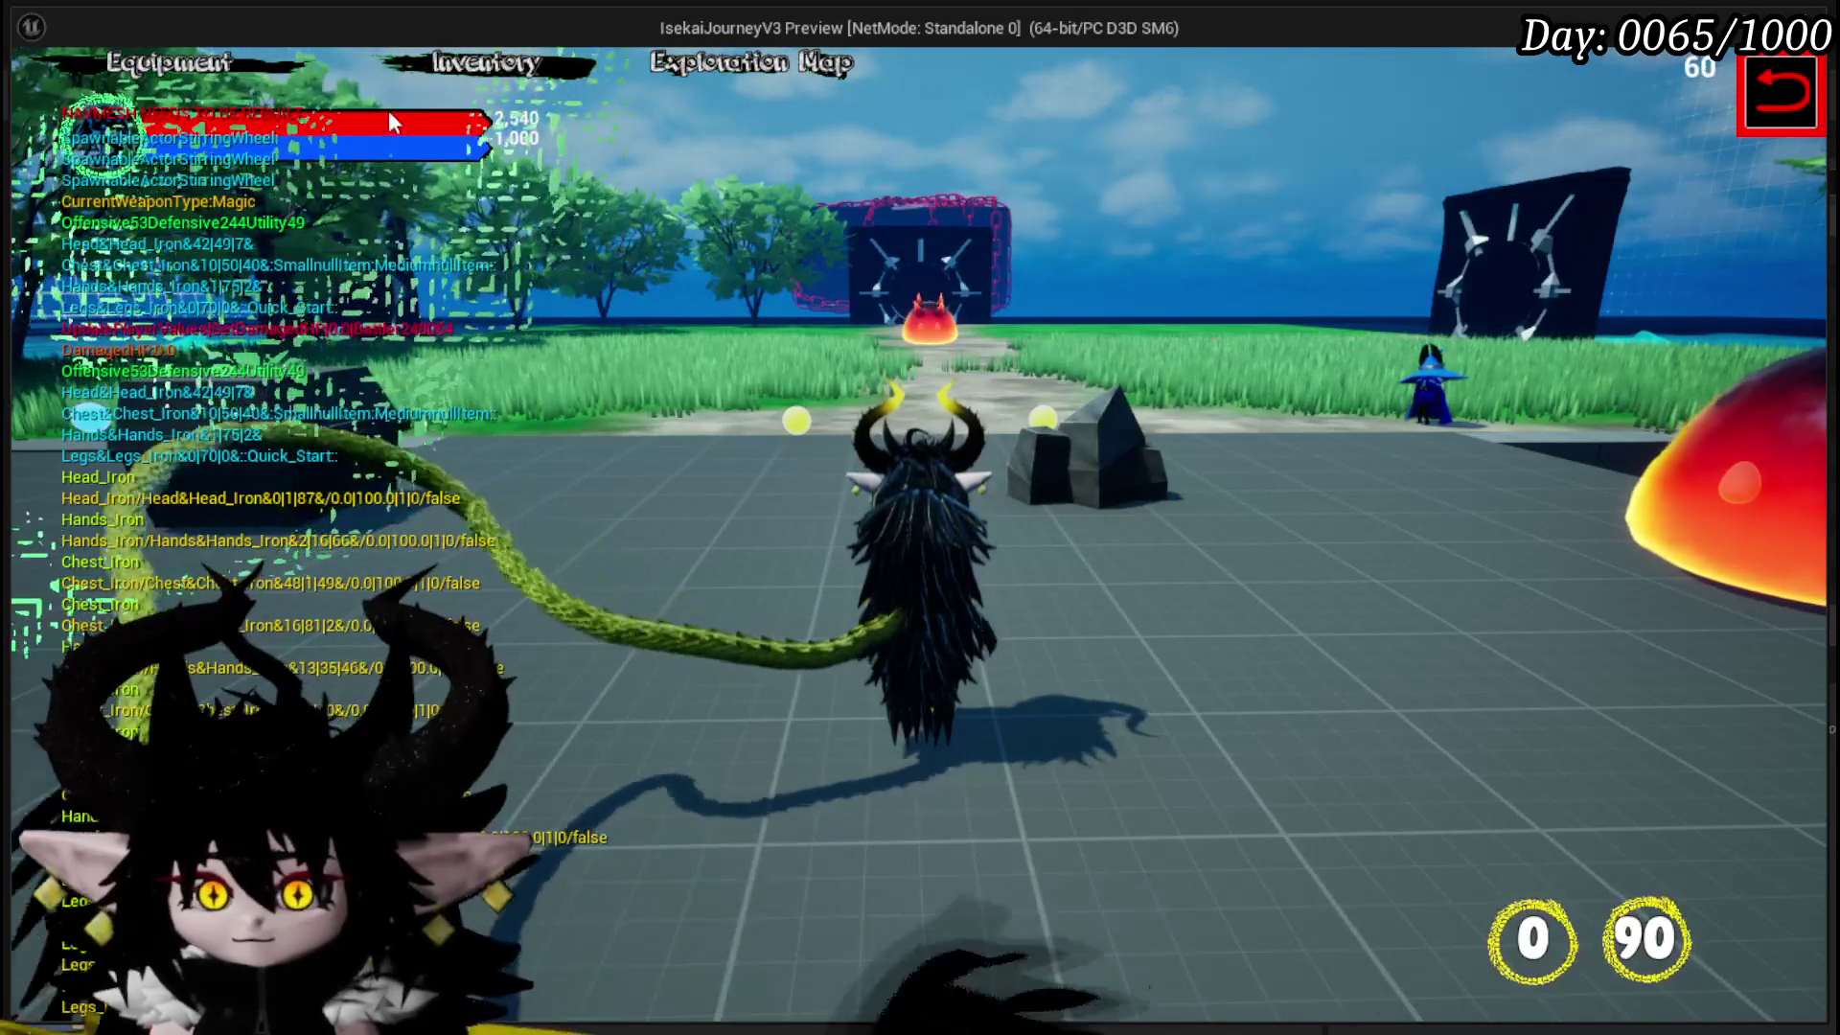
- Open the in-game equipment screen, look over the helmets in the grid, and stop the preview
left_click(254, 67)
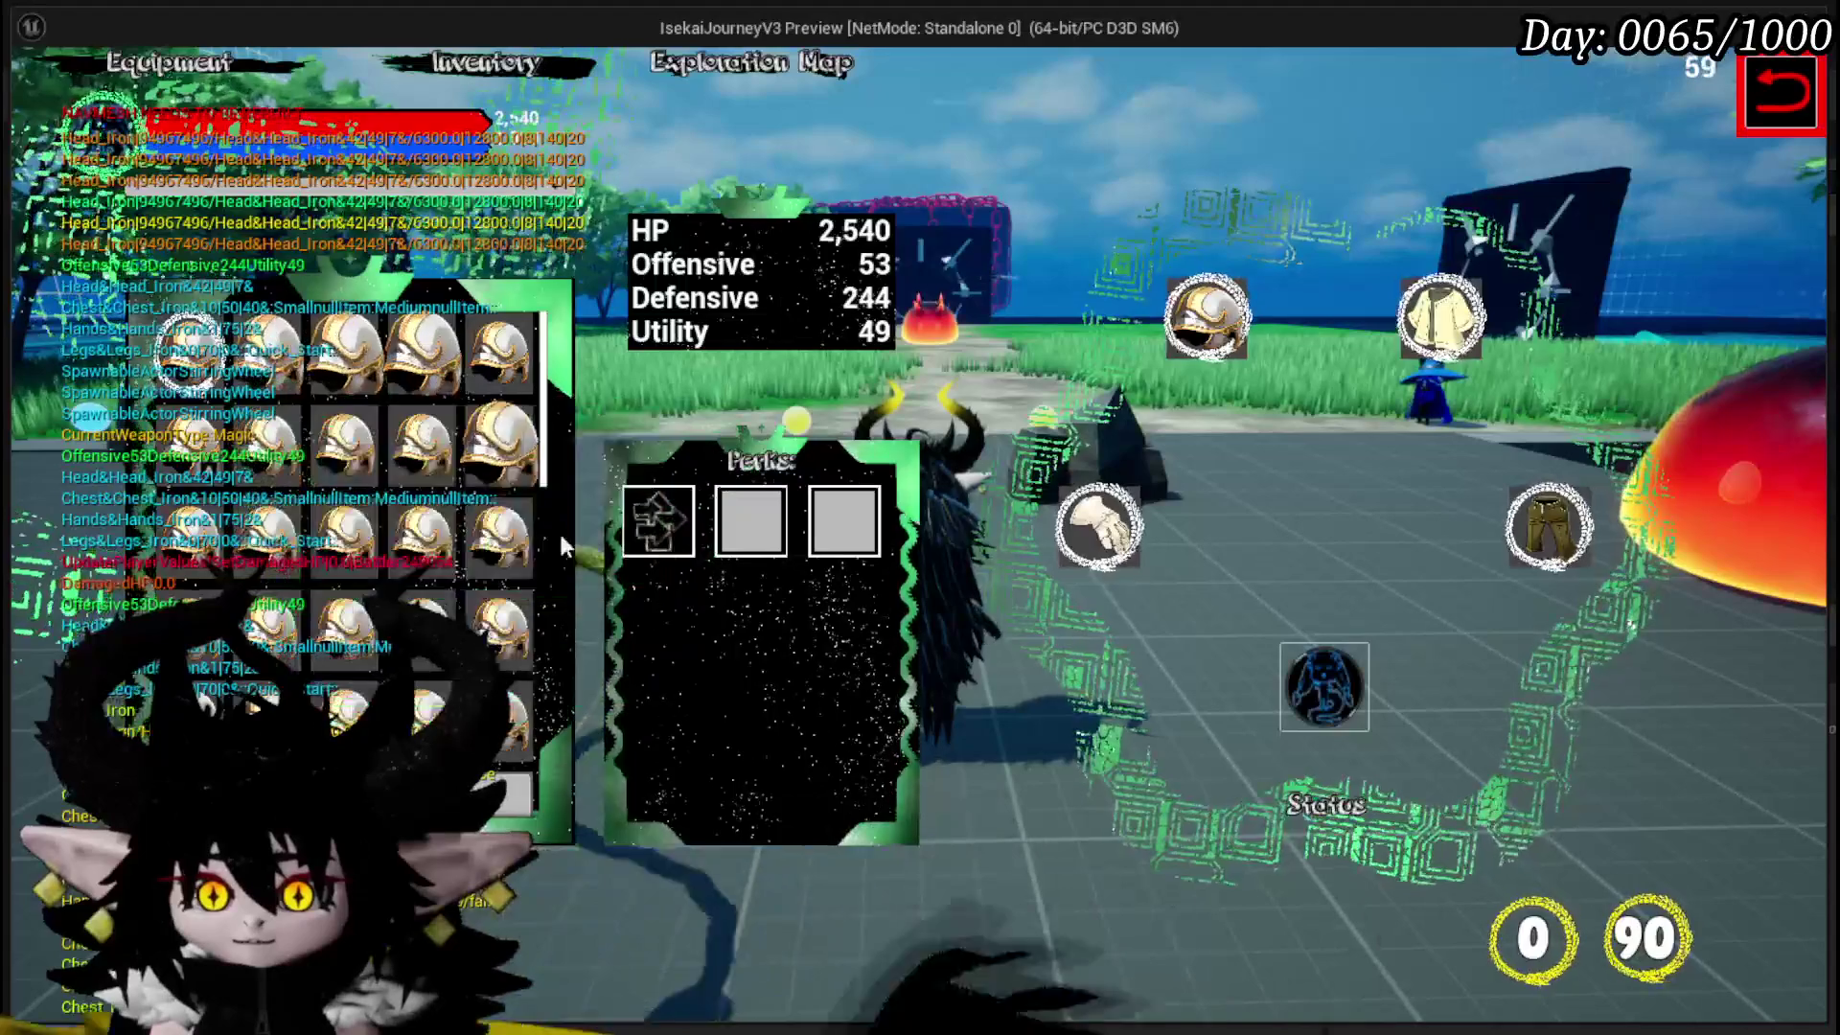
mouse_move(285, 352)
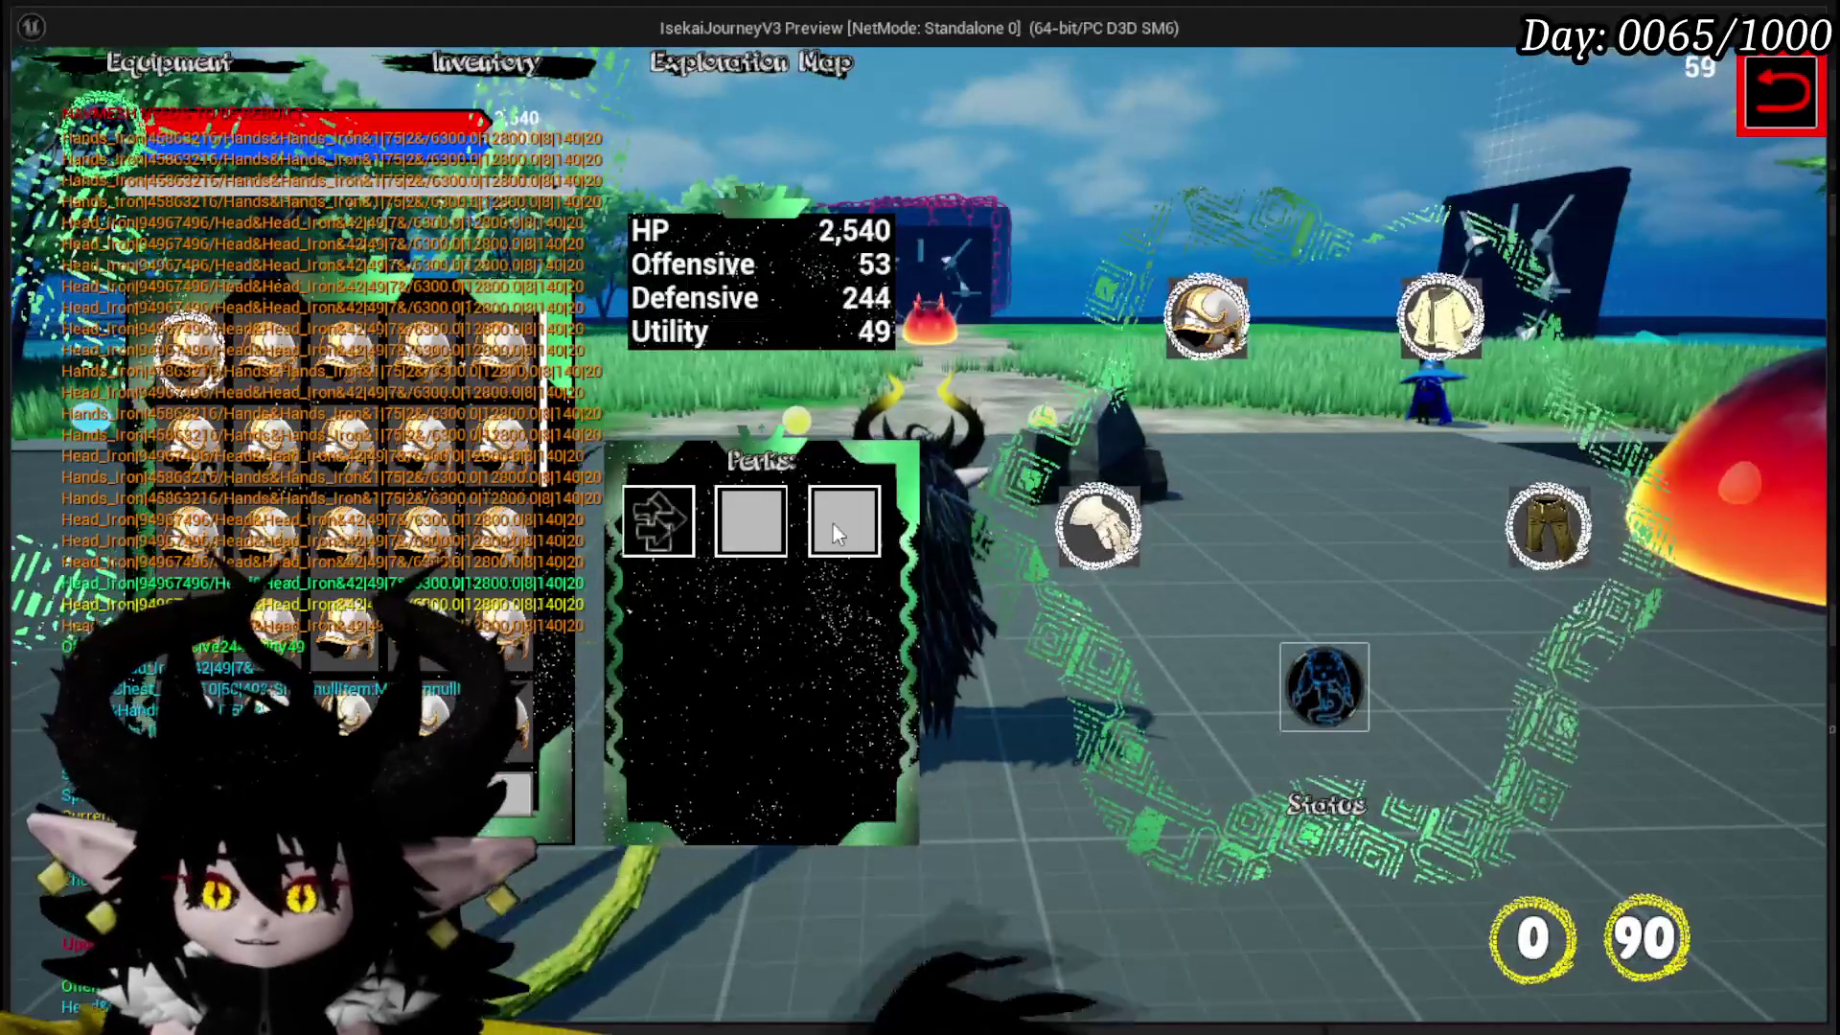
mouse_move(233, 501)
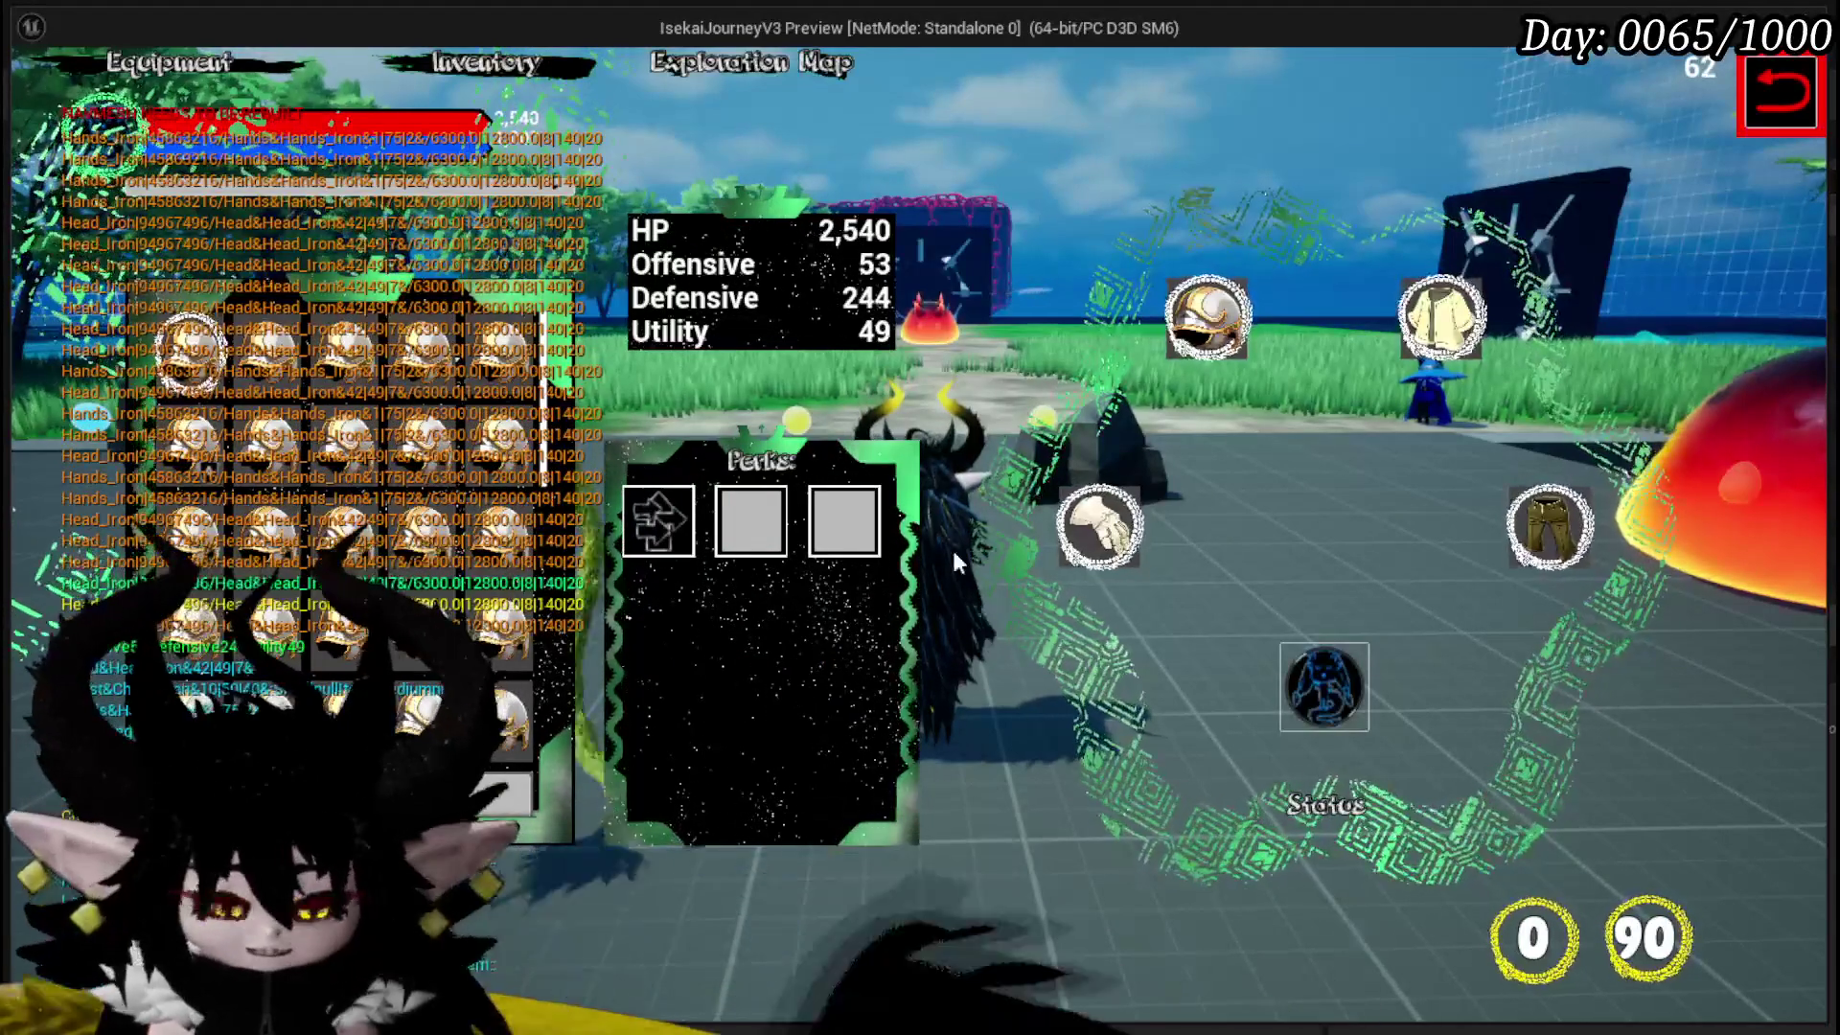
key("Escape")
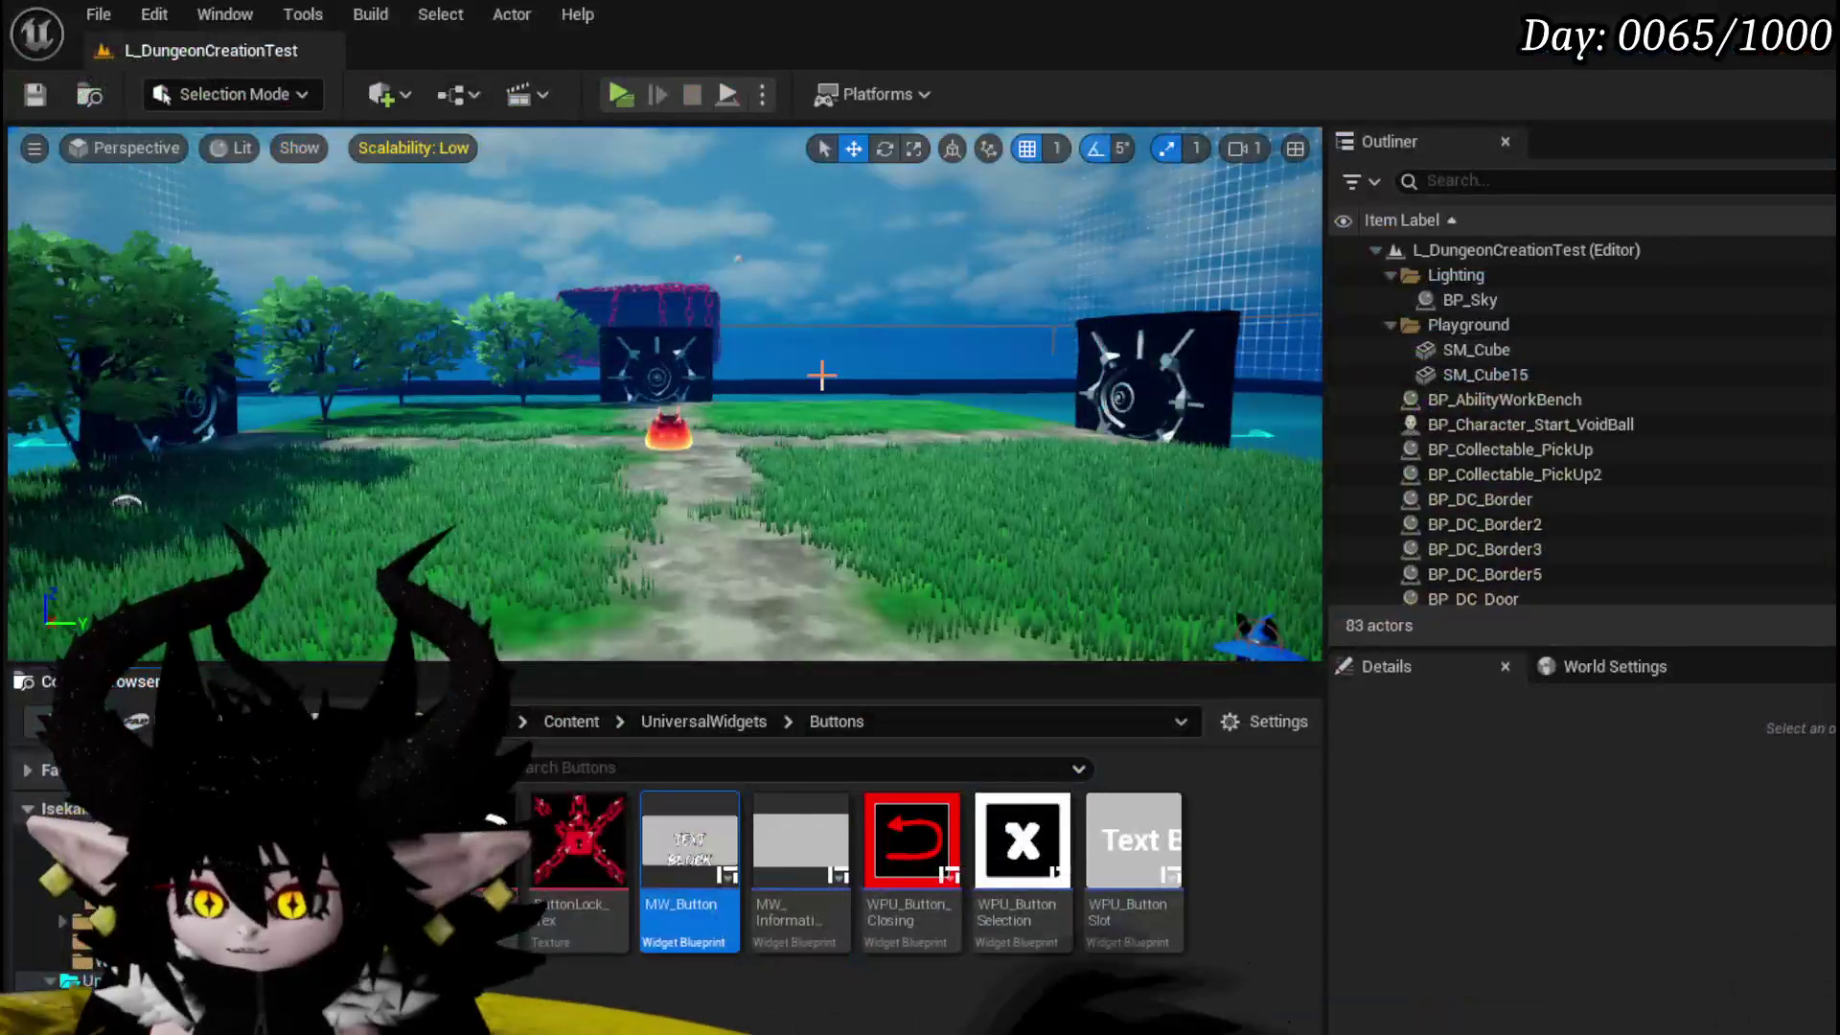
- Save all modified packages and switch to the WPU_Button_Closing widget blueprint
key("ctrl+s")
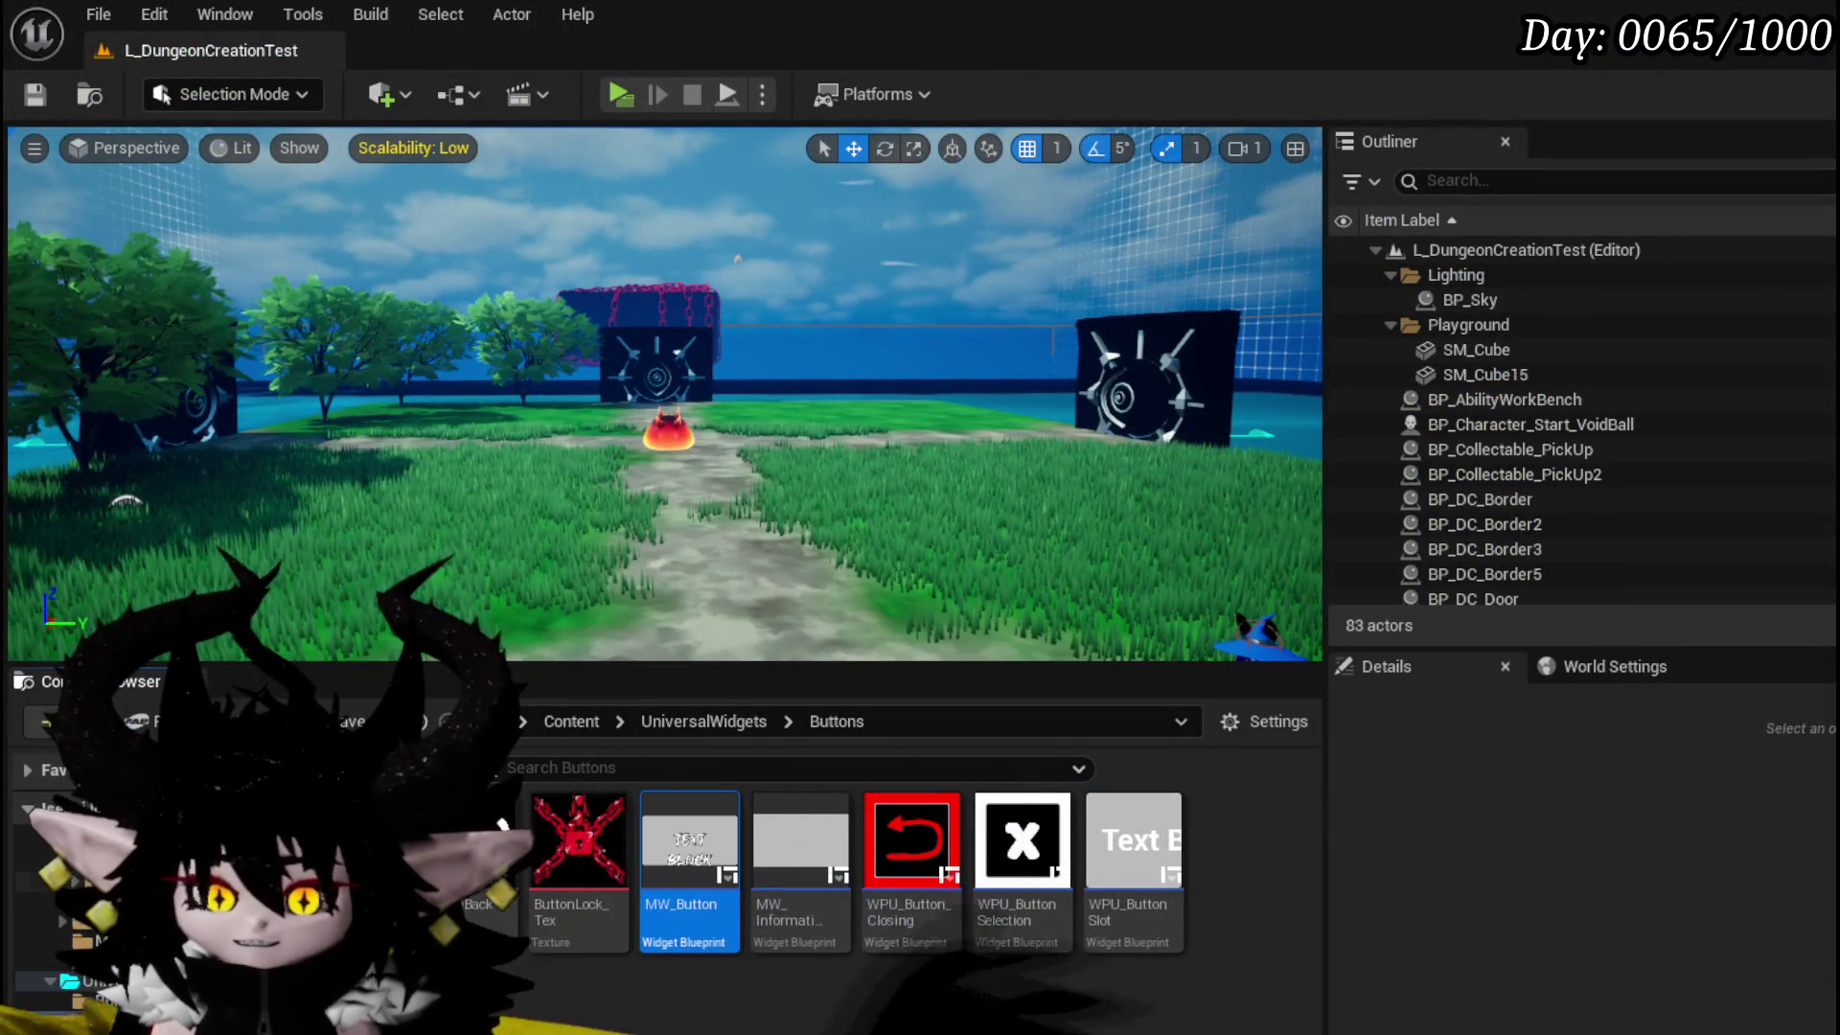
key("Return")
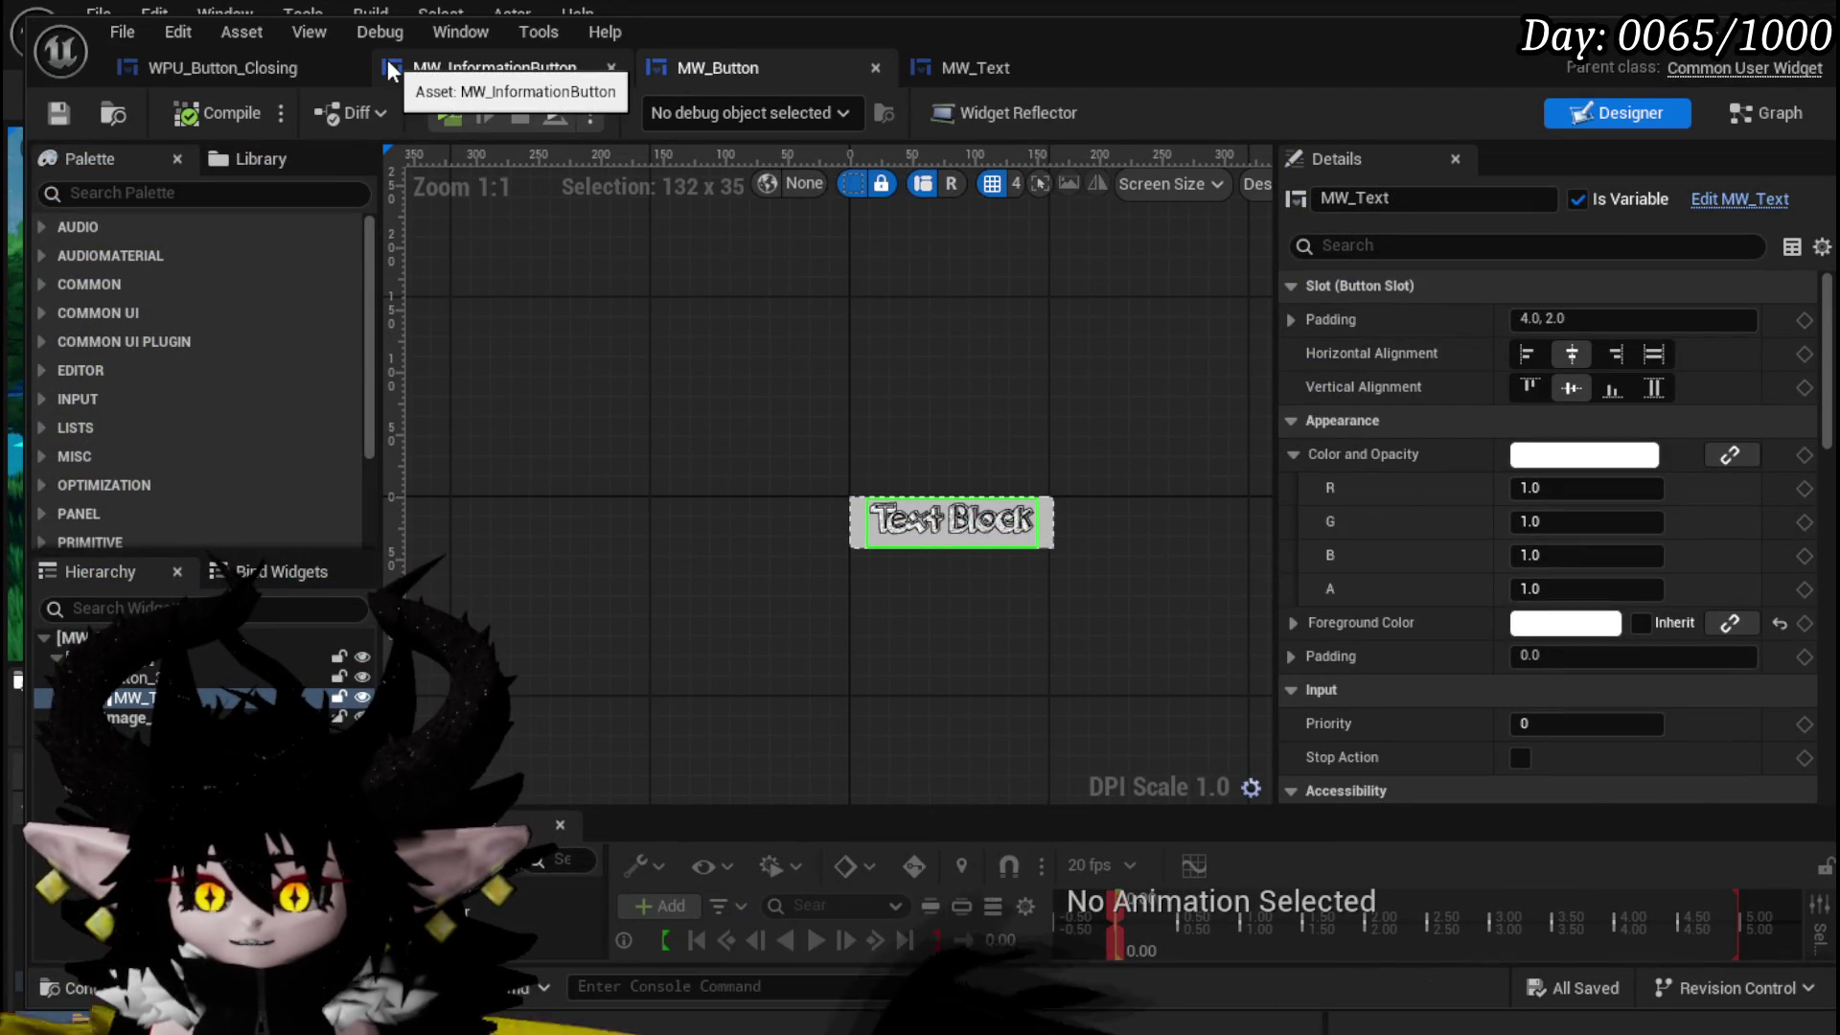
left_click(257, 67)
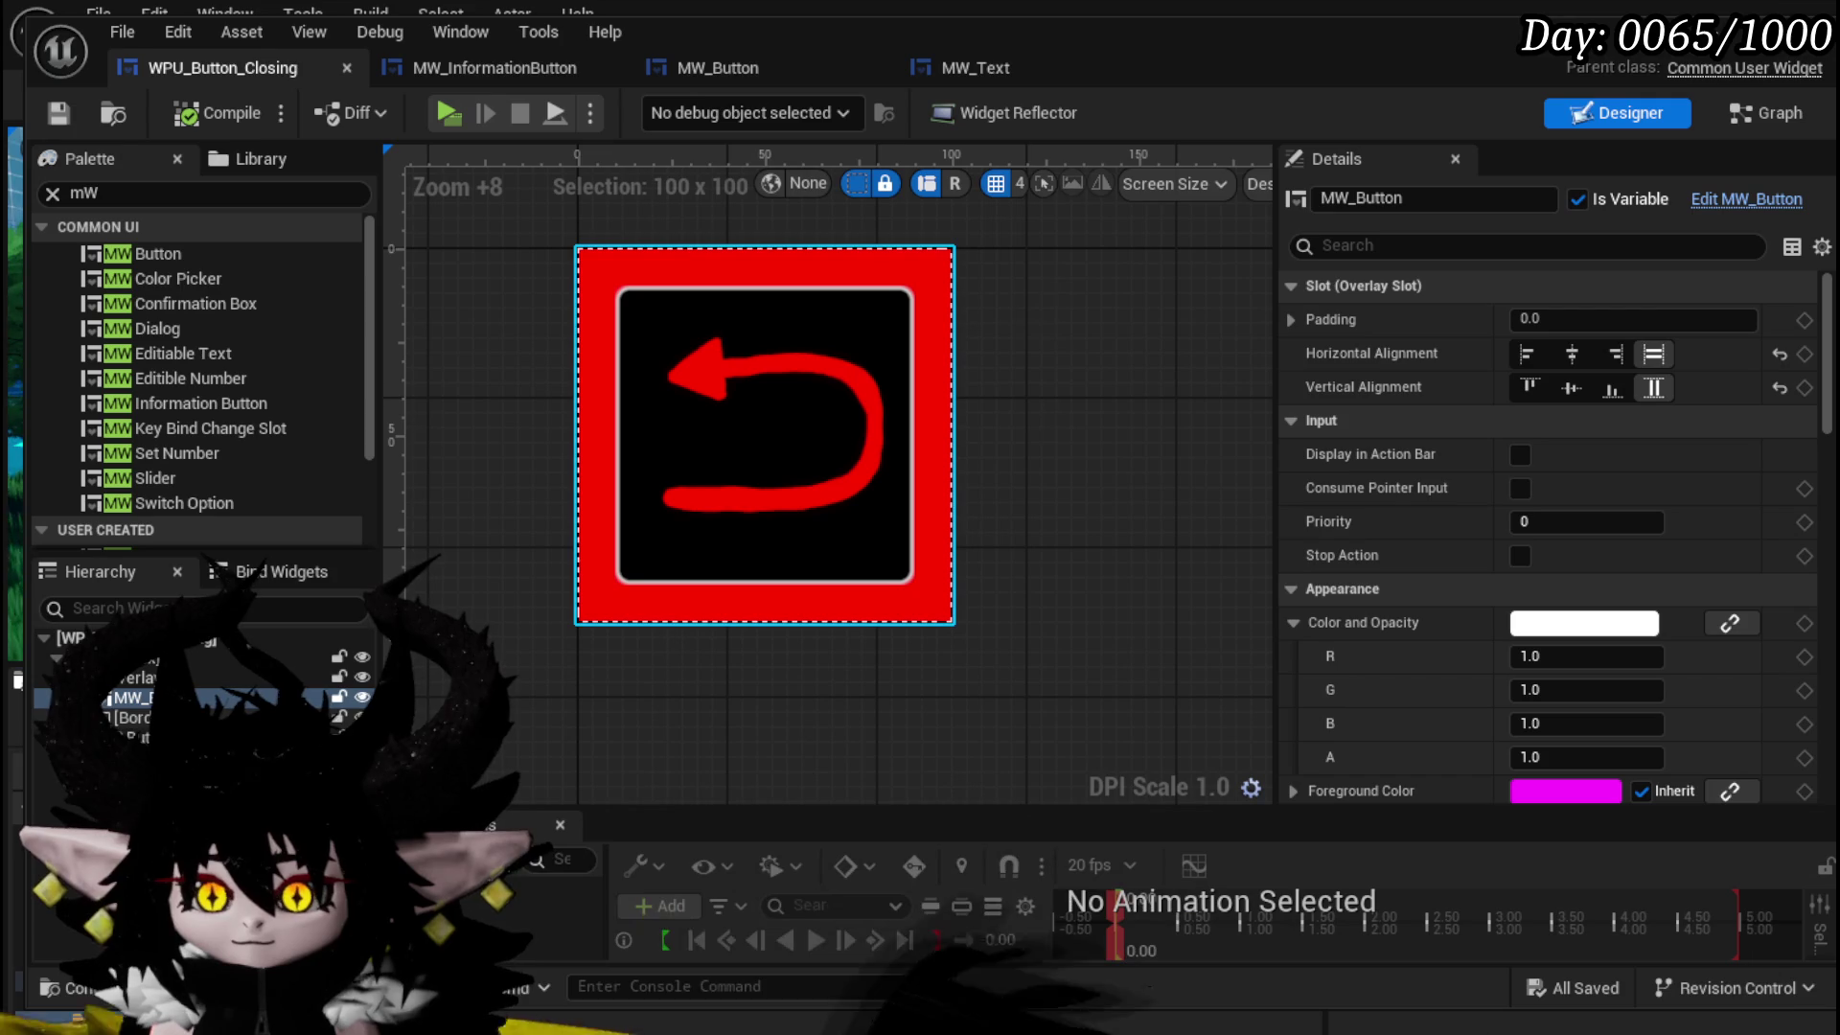
- Inspect the Border_0, Button_18 and Image_113 layers, ending with Button_18 selected
left_click(135, 716)
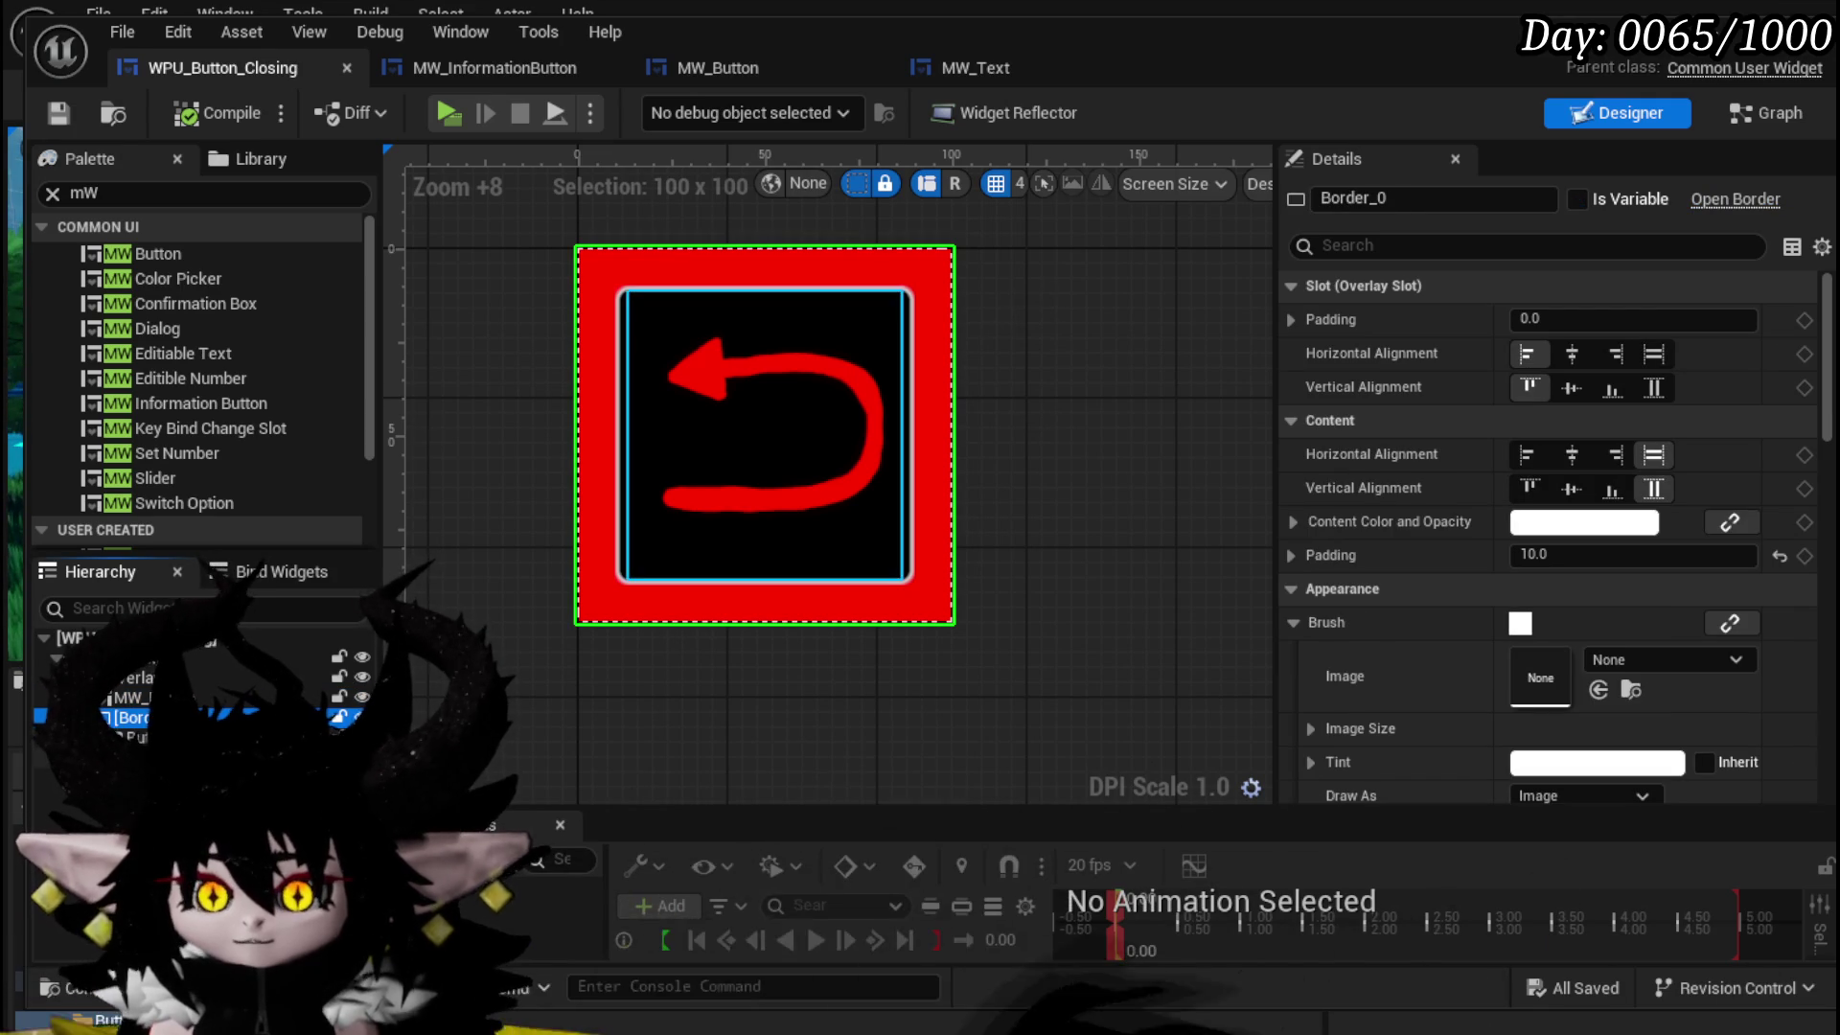
left_click(130, 737)
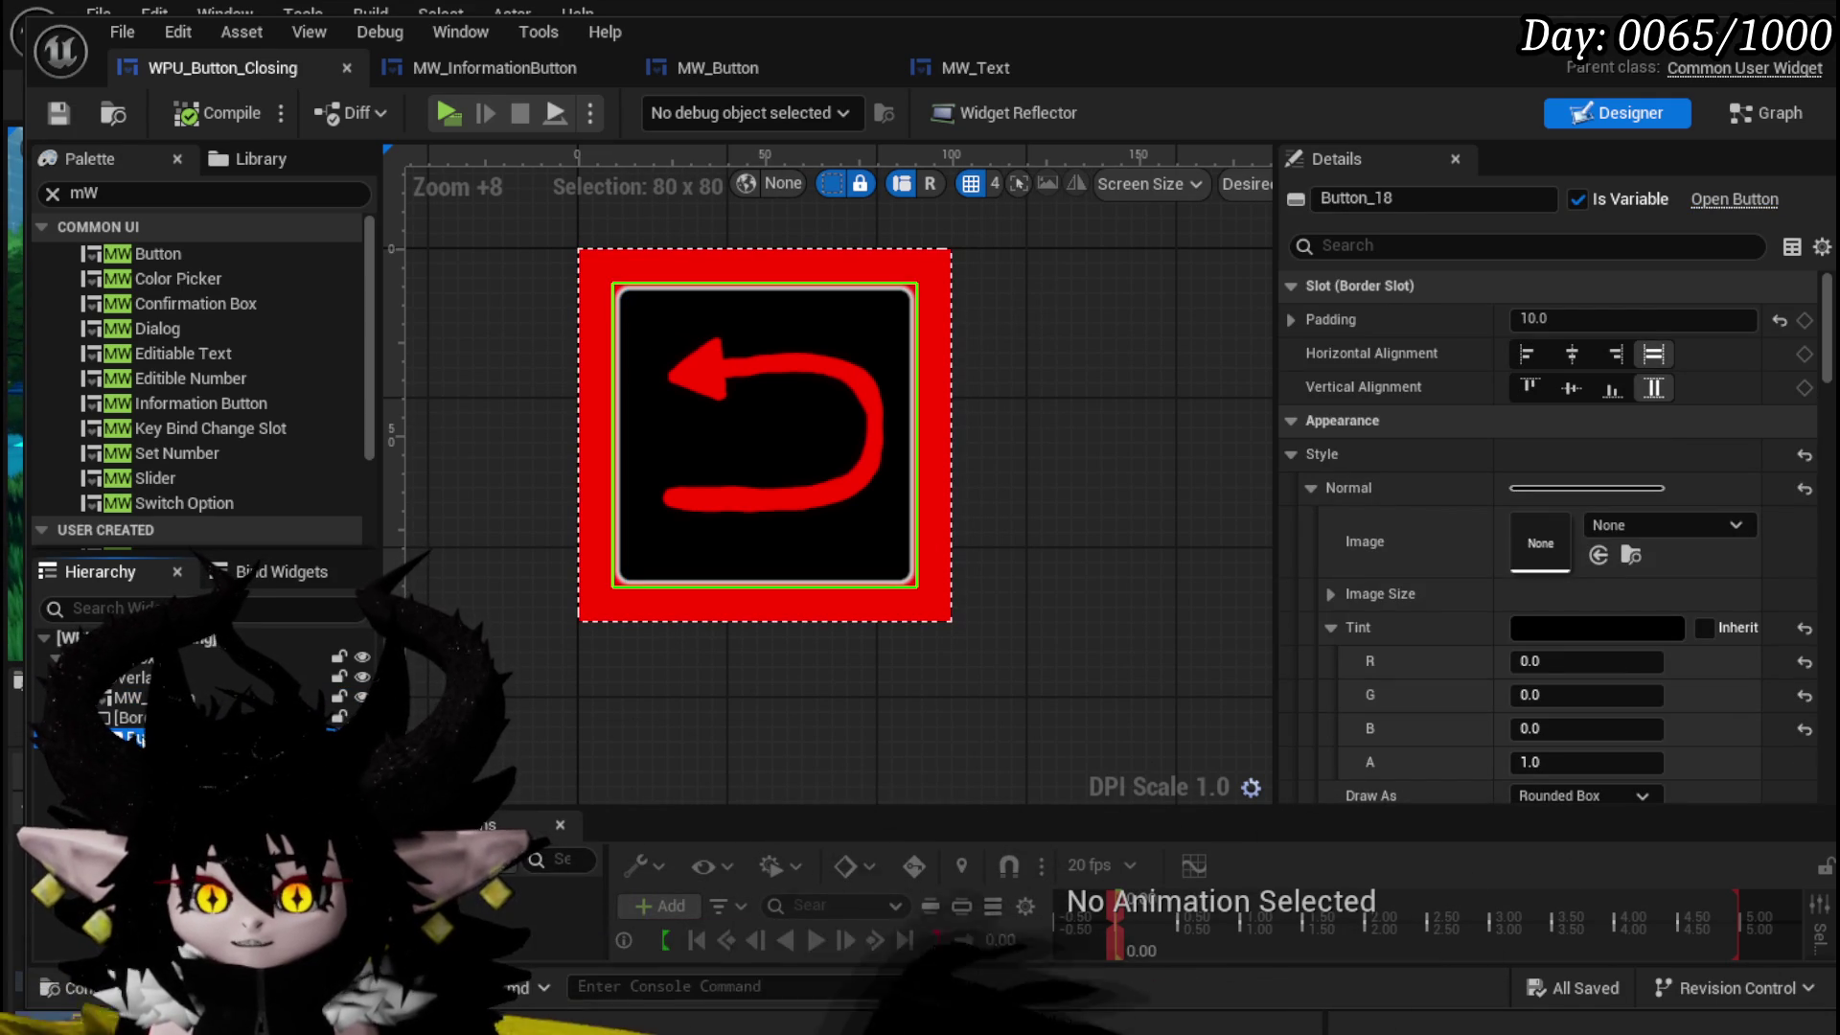
left_click(130, 757)
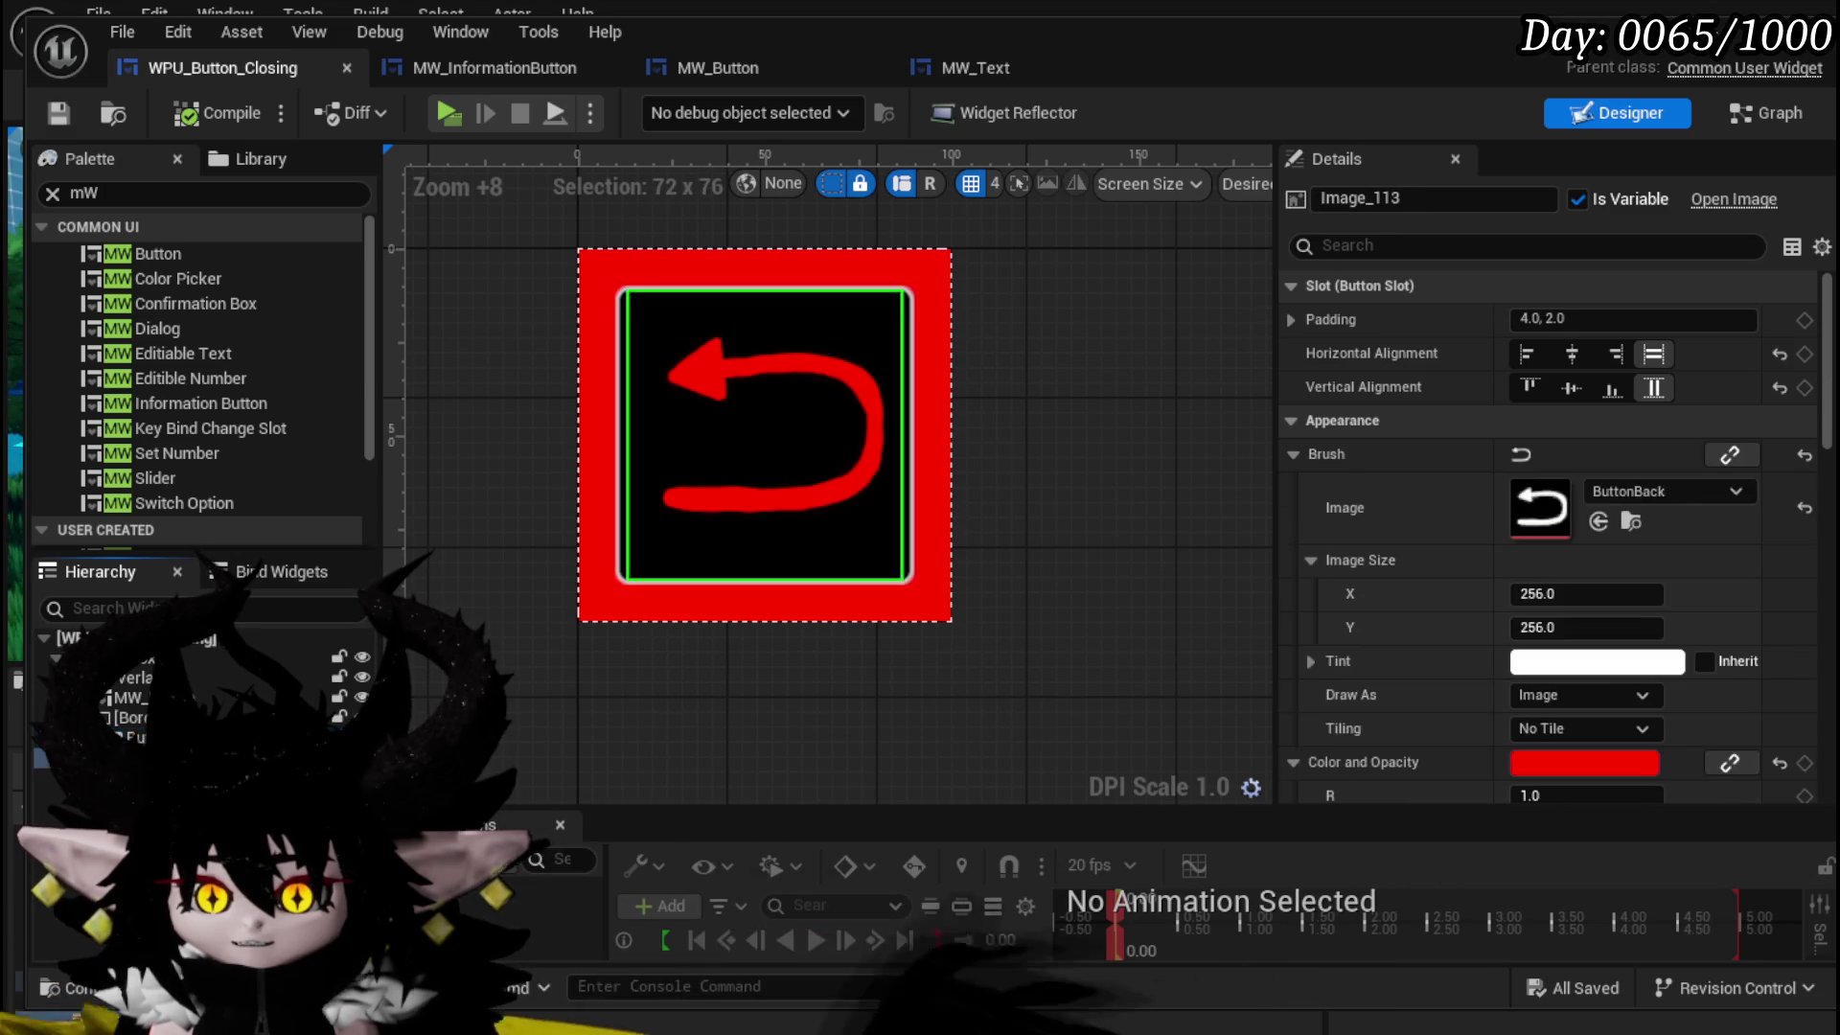
left_click(130, 738)
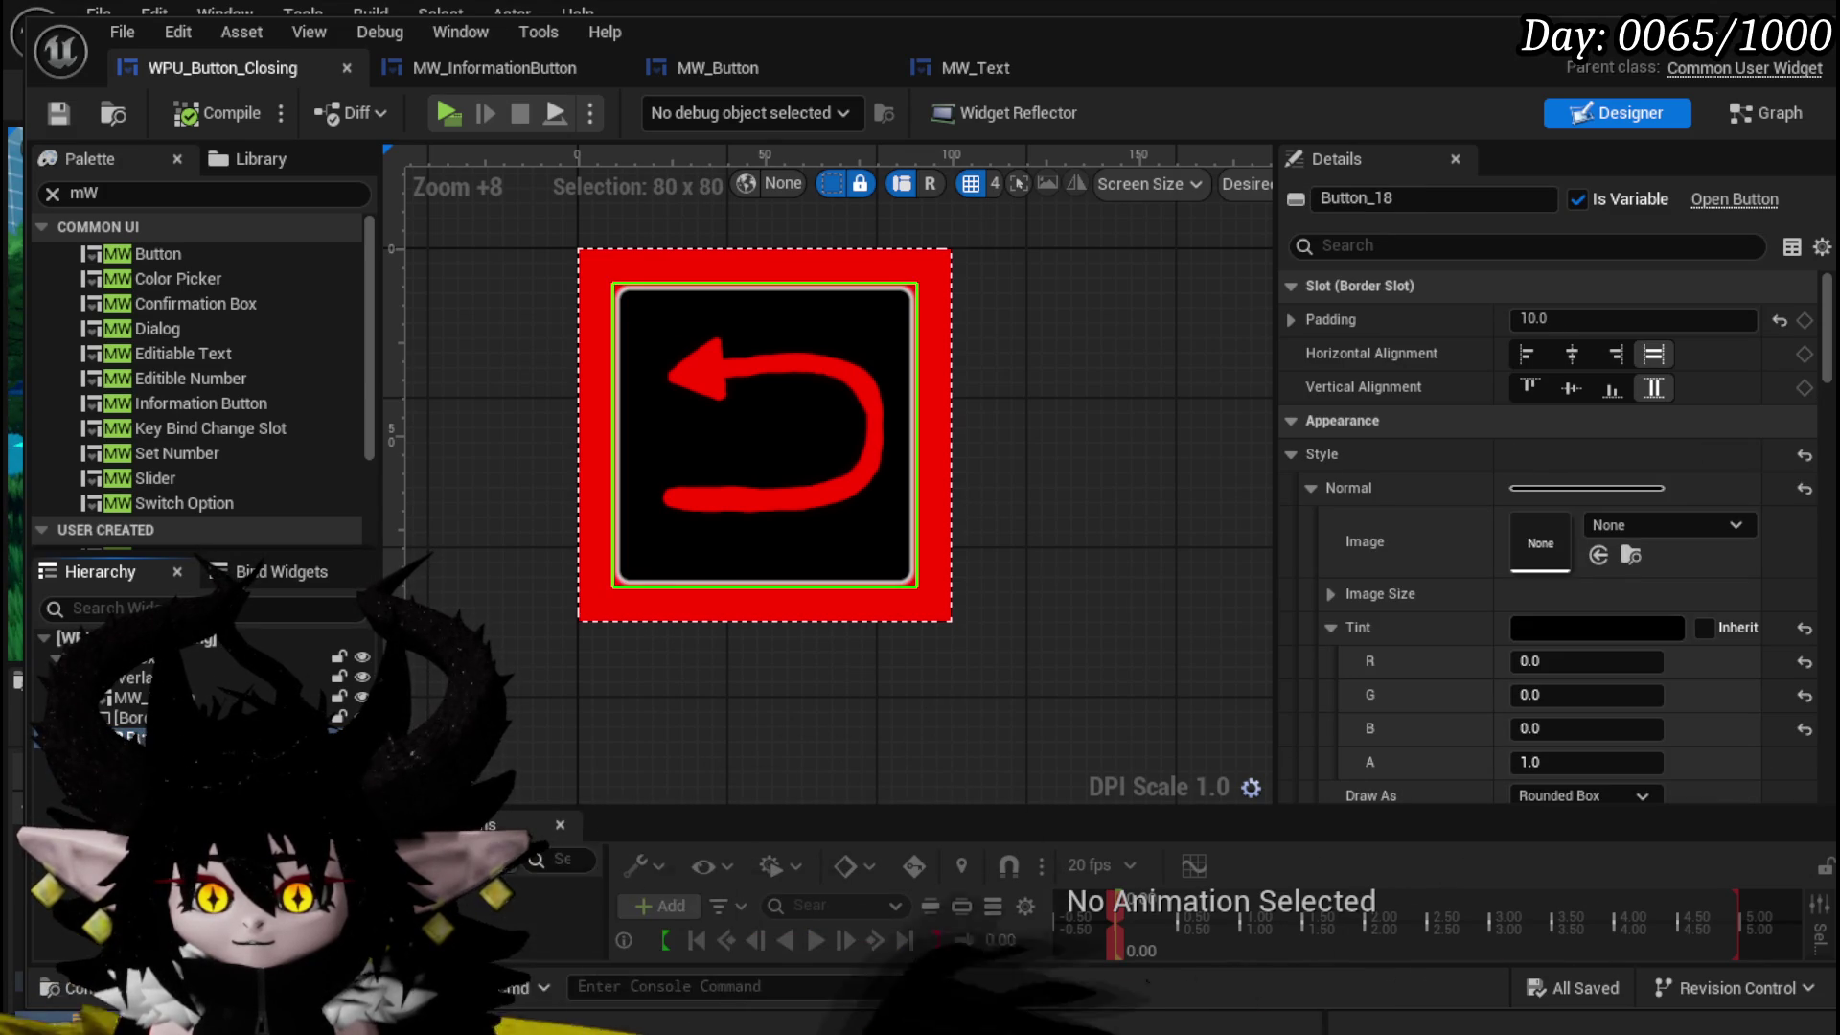
- Replace Button_18 with its child and wrap Image_113 in a new Border with black brush color
right_click(129, 738)
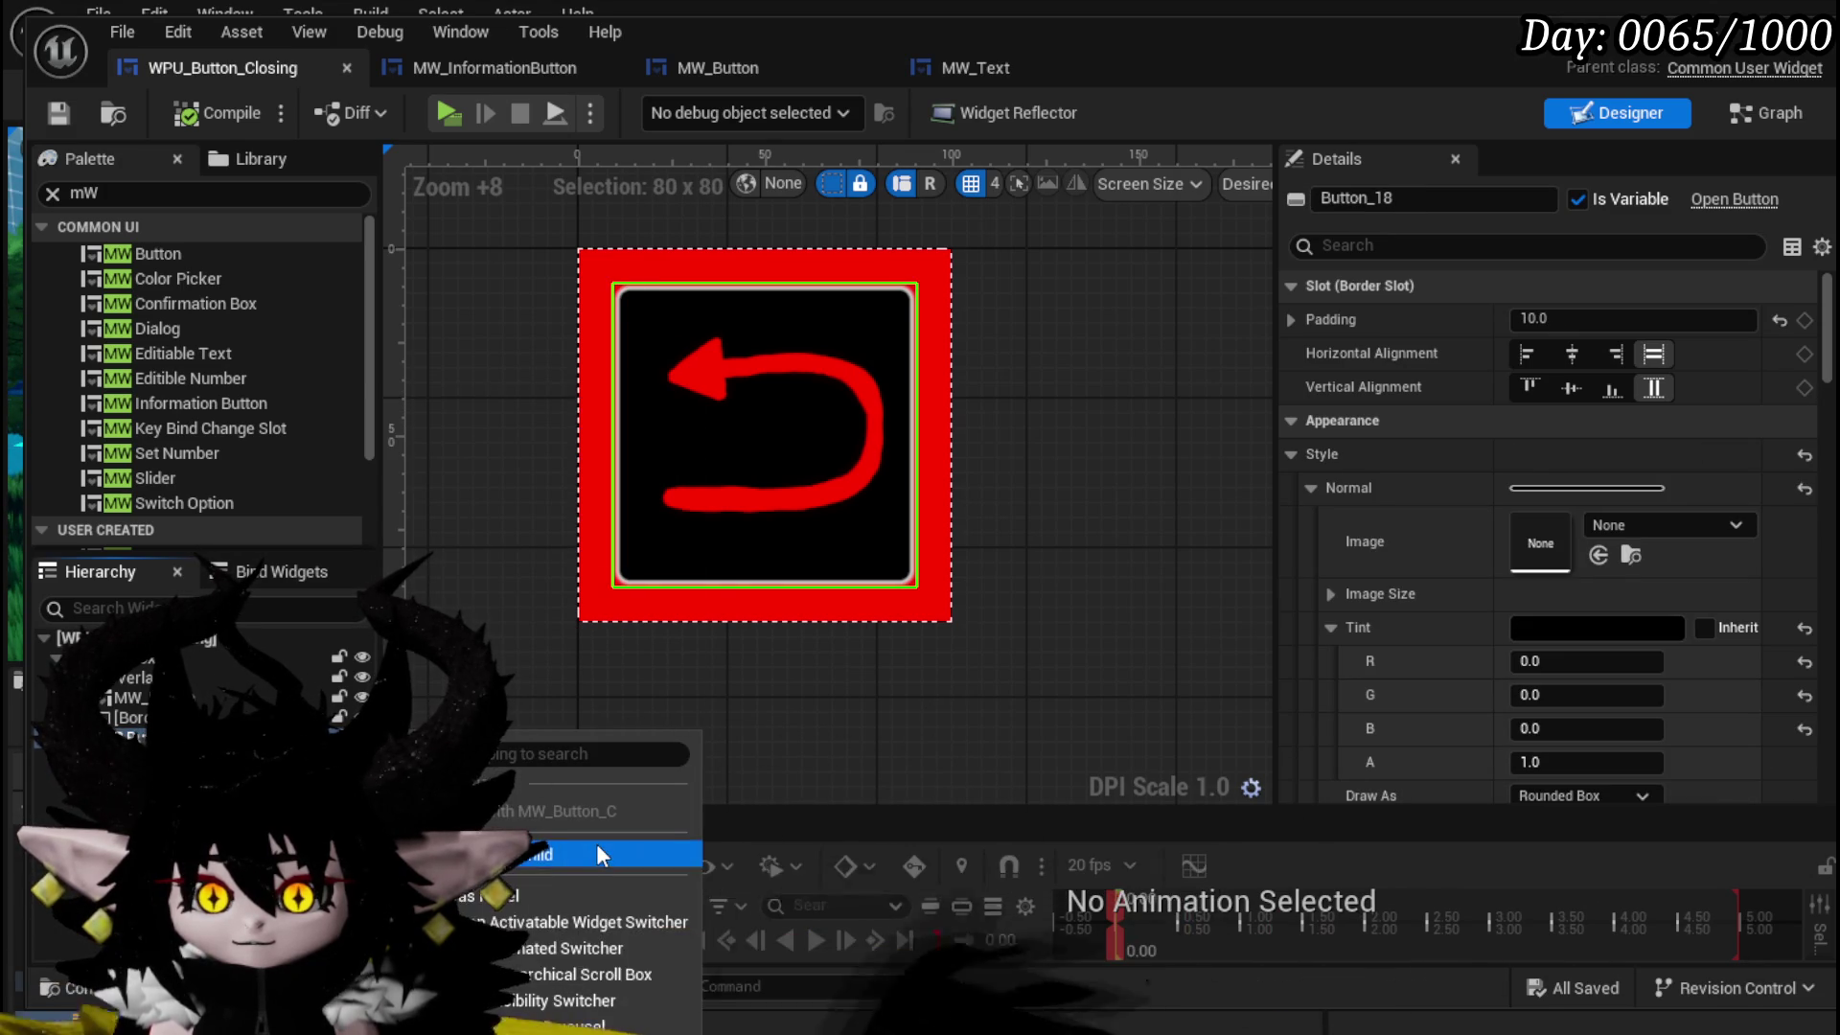
left_click(596, 844)
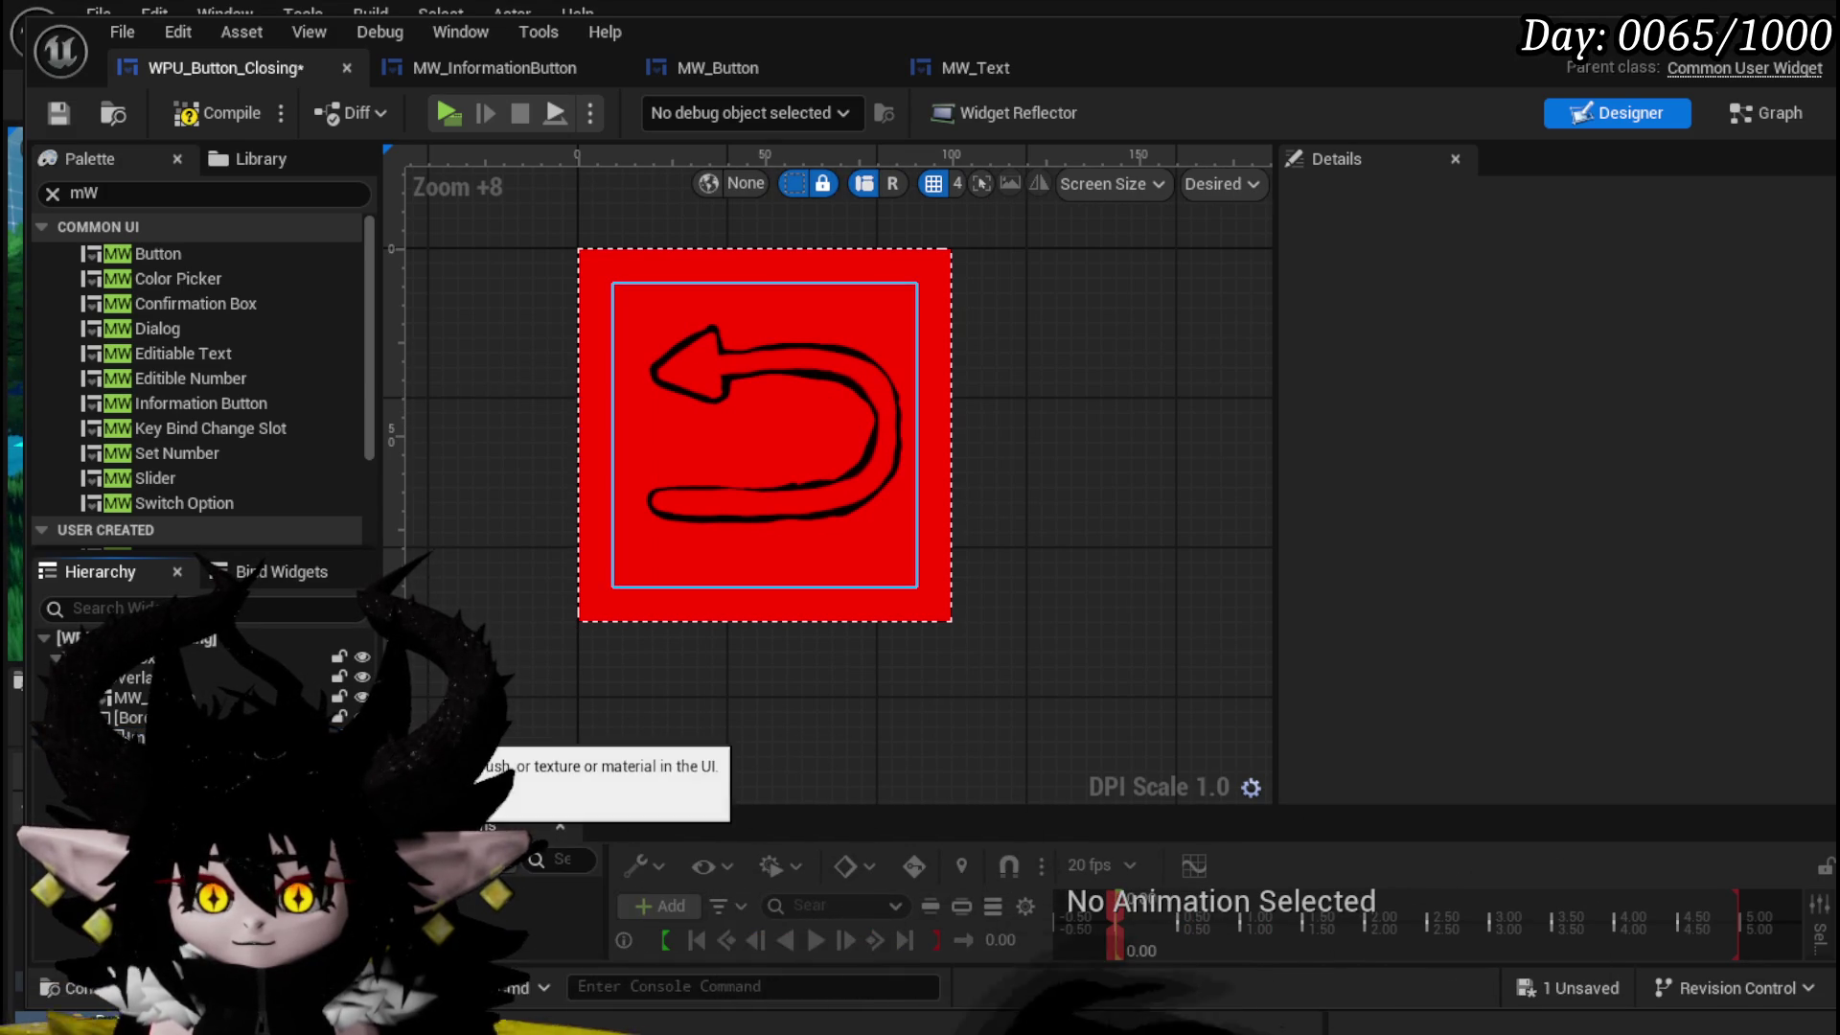
left_click(129, 736)
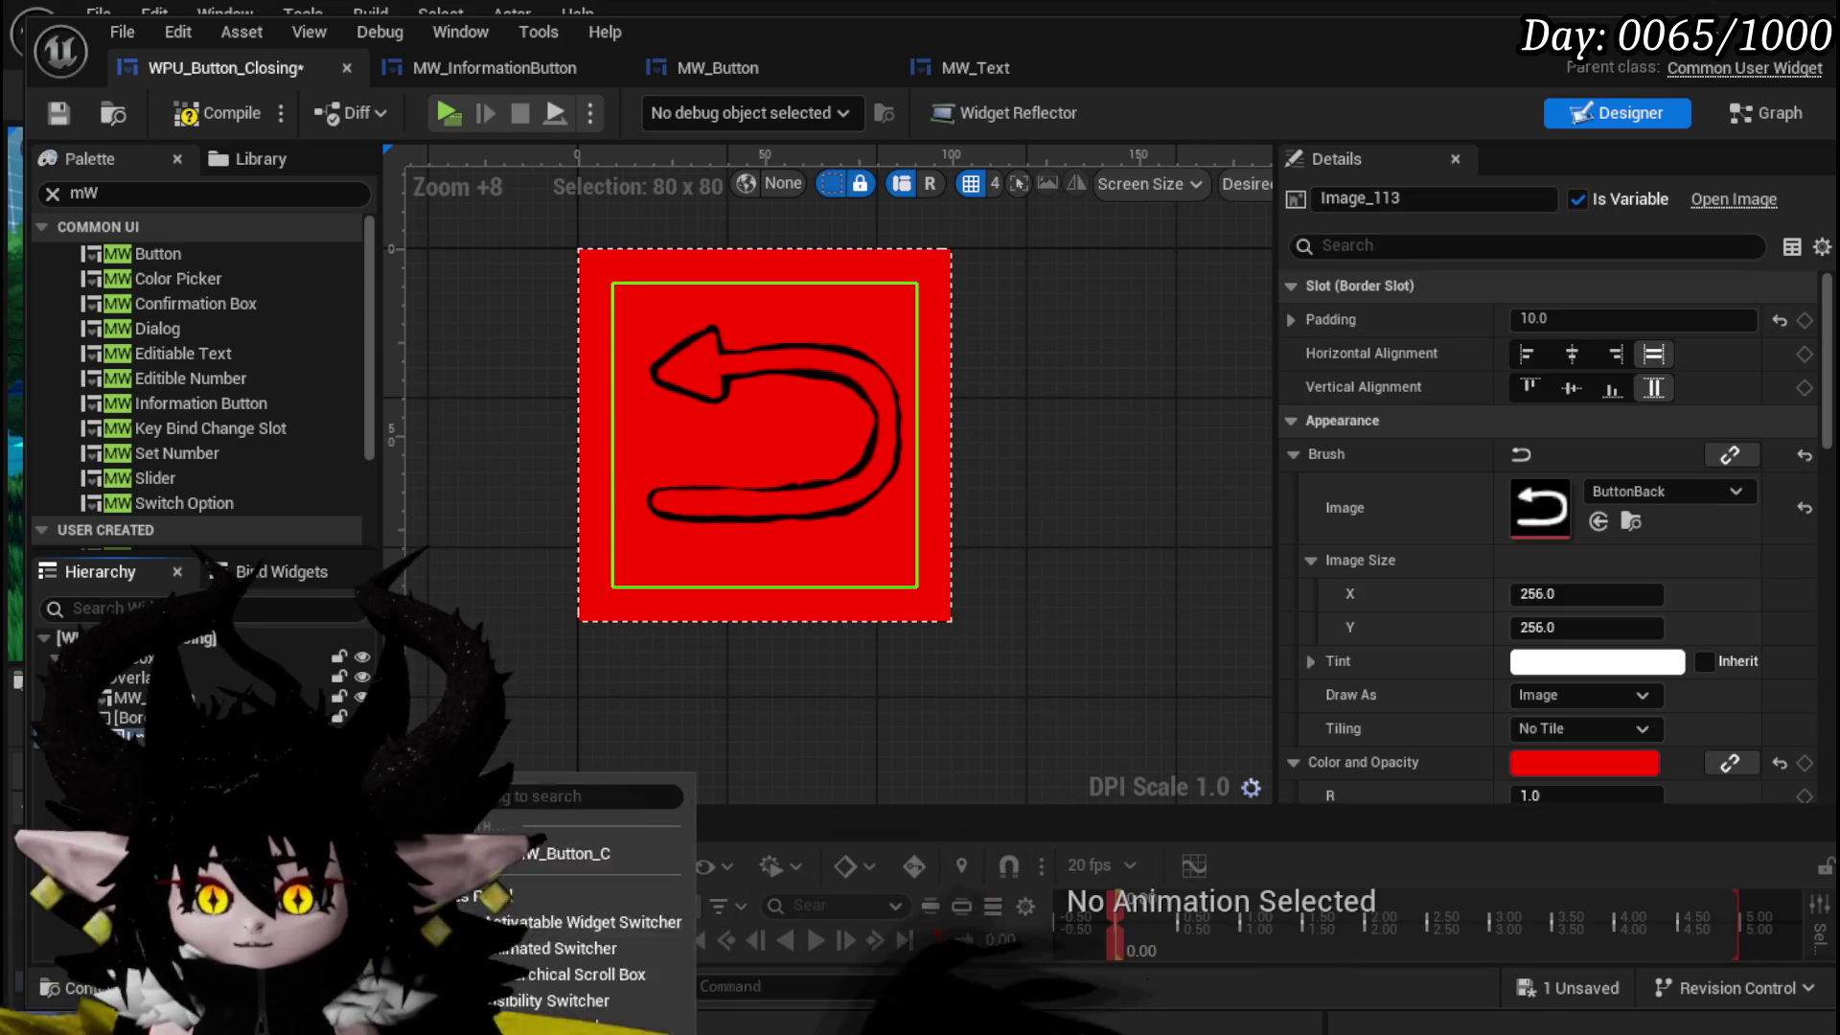
right_click(130, 736)
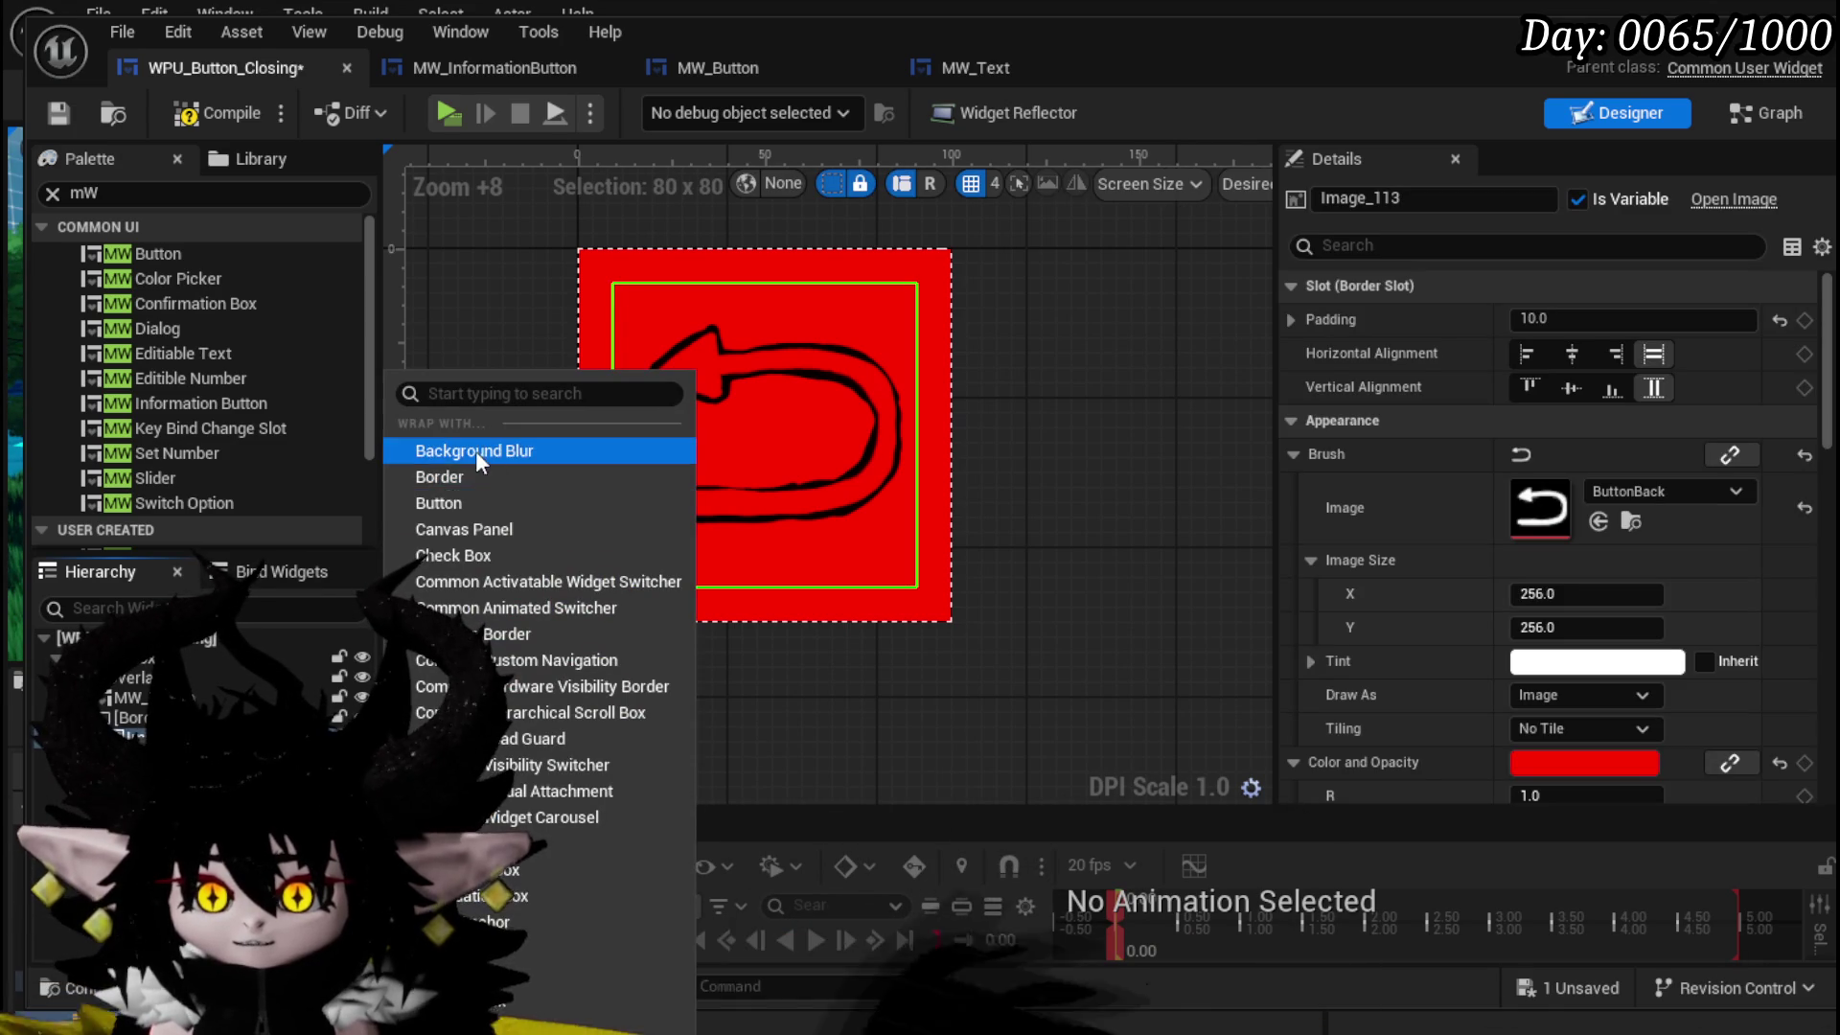
left_click(475, 477)
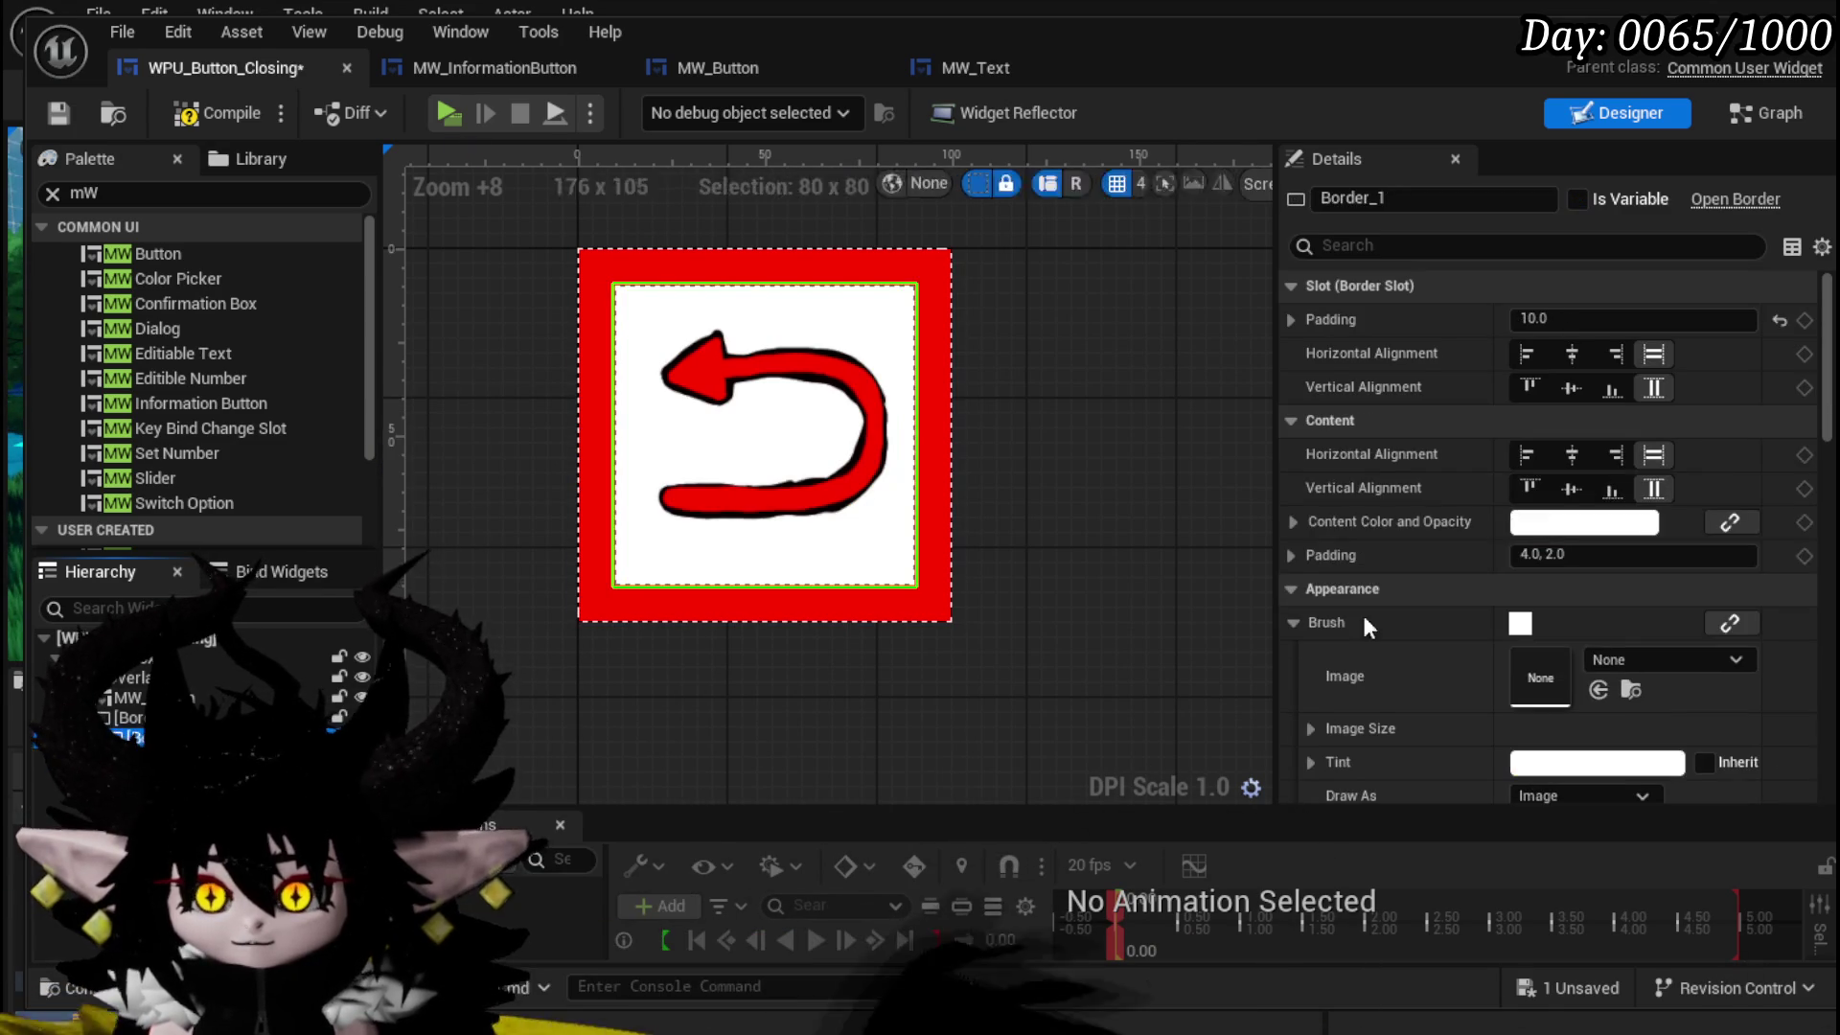
scroll(1583, 575, "down", 3)
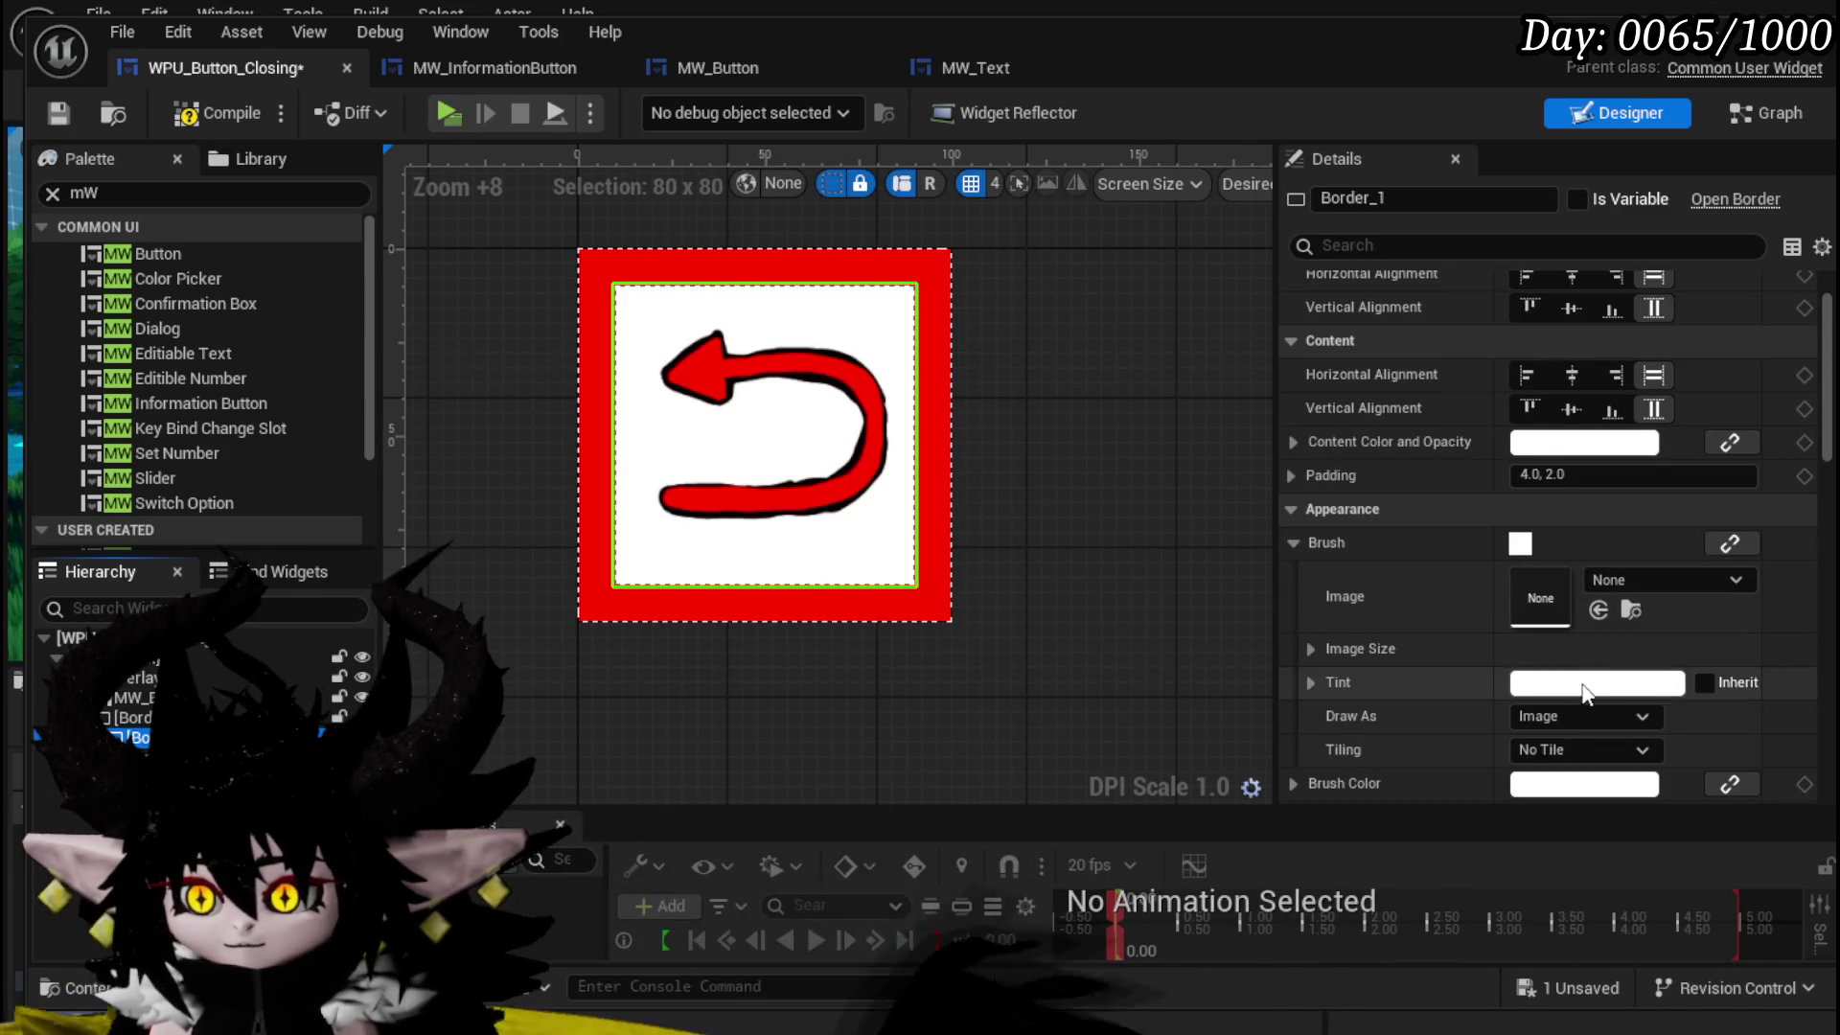
left_click(1562, 705)
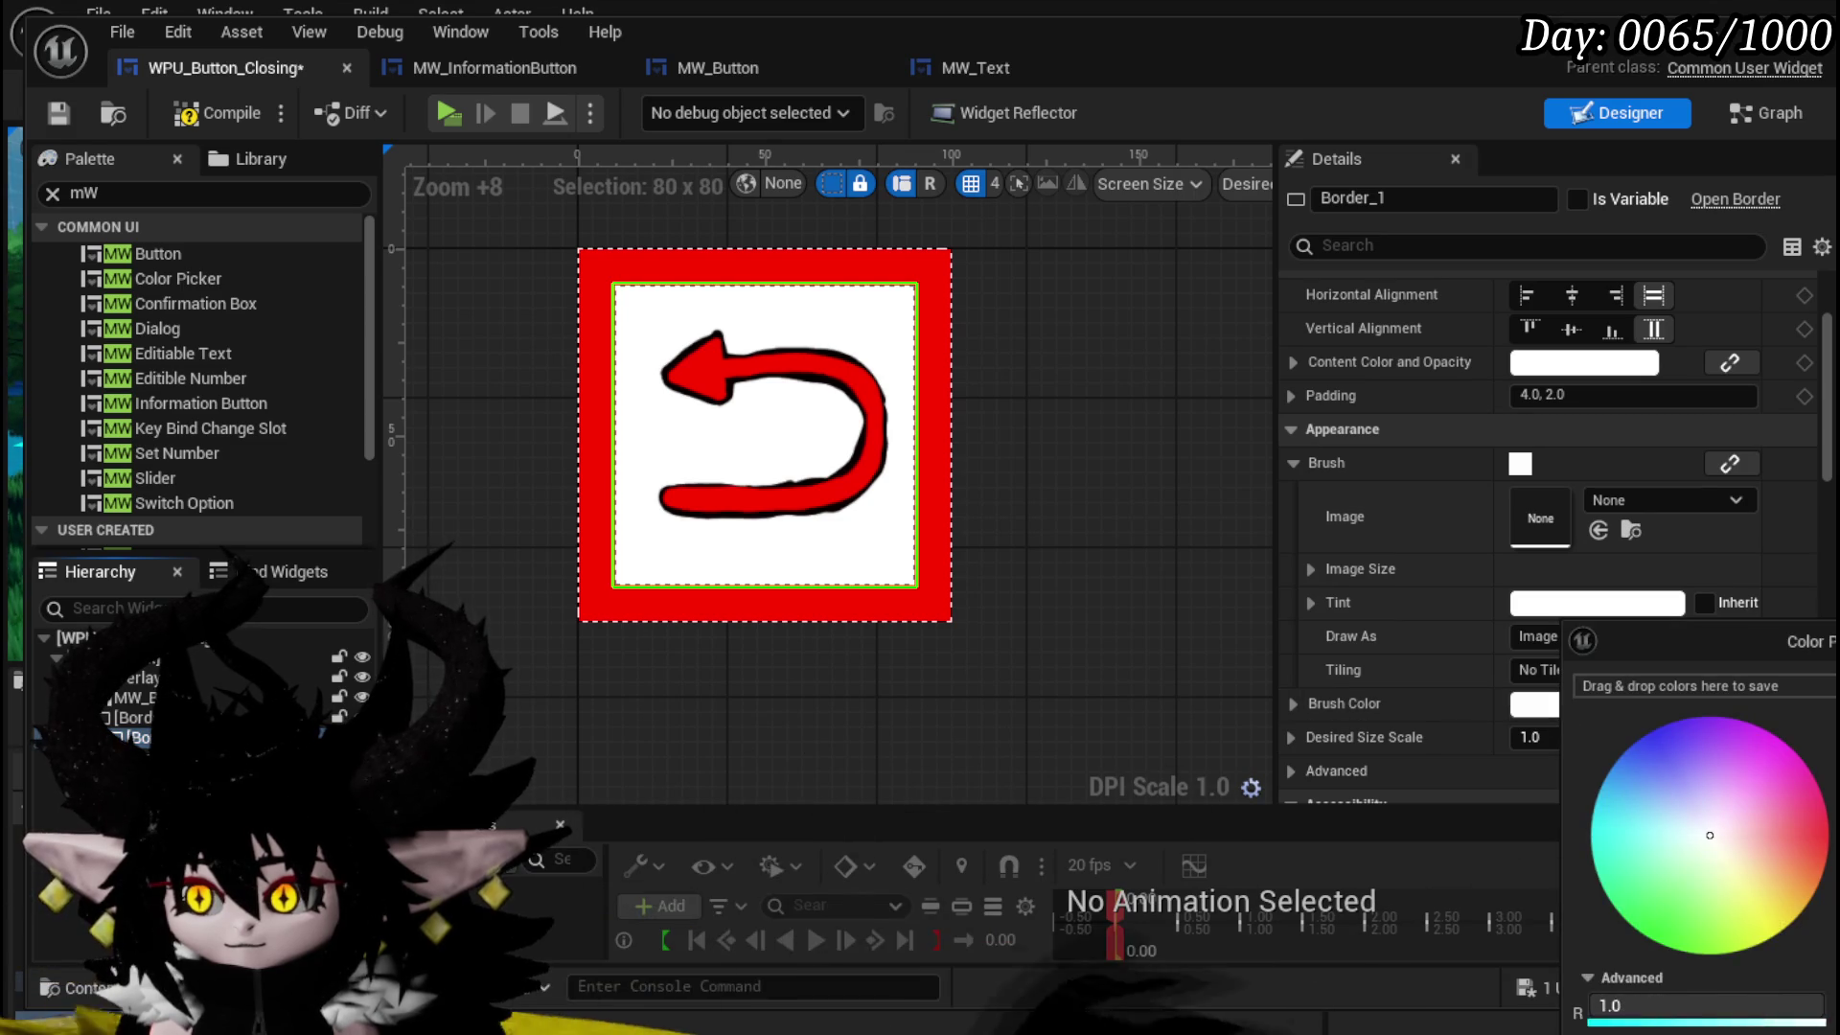
- Set the outer Border_0's visibility to Not Hit-Testable
left_click(129, 717)
scroll(1682, 443, "down", 15)
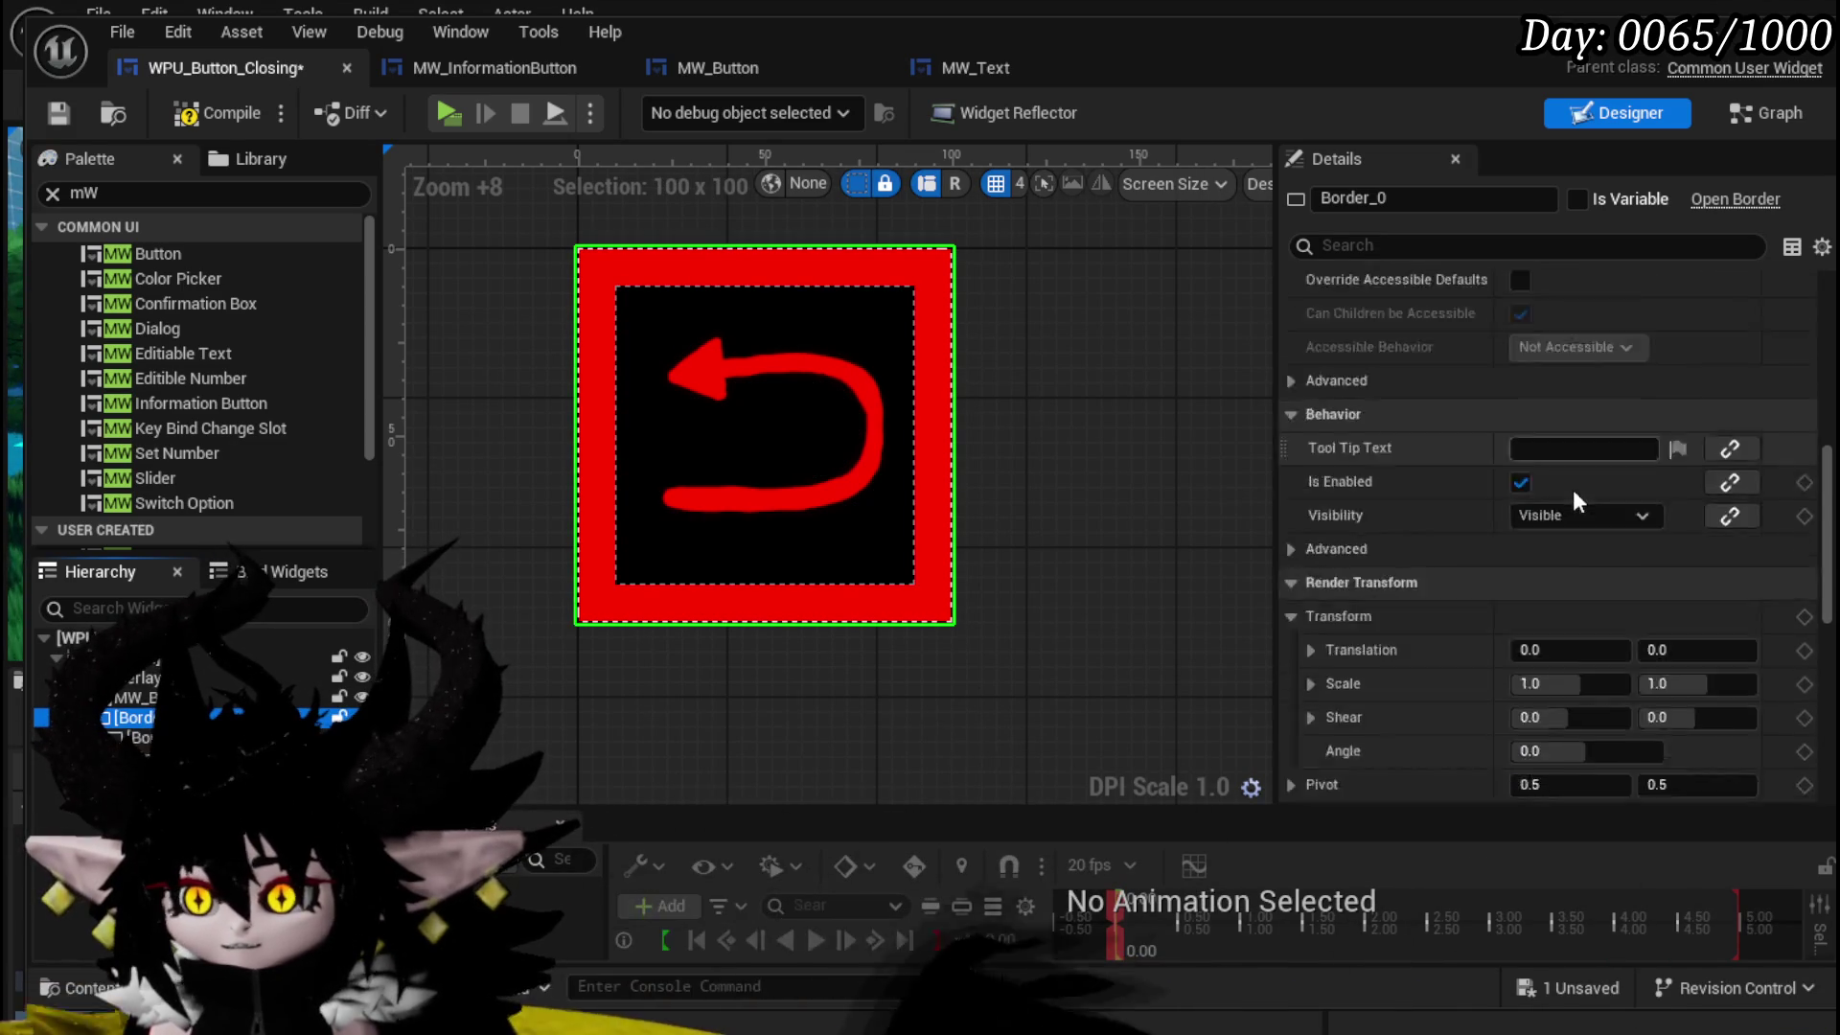
left_click(1552, 360)
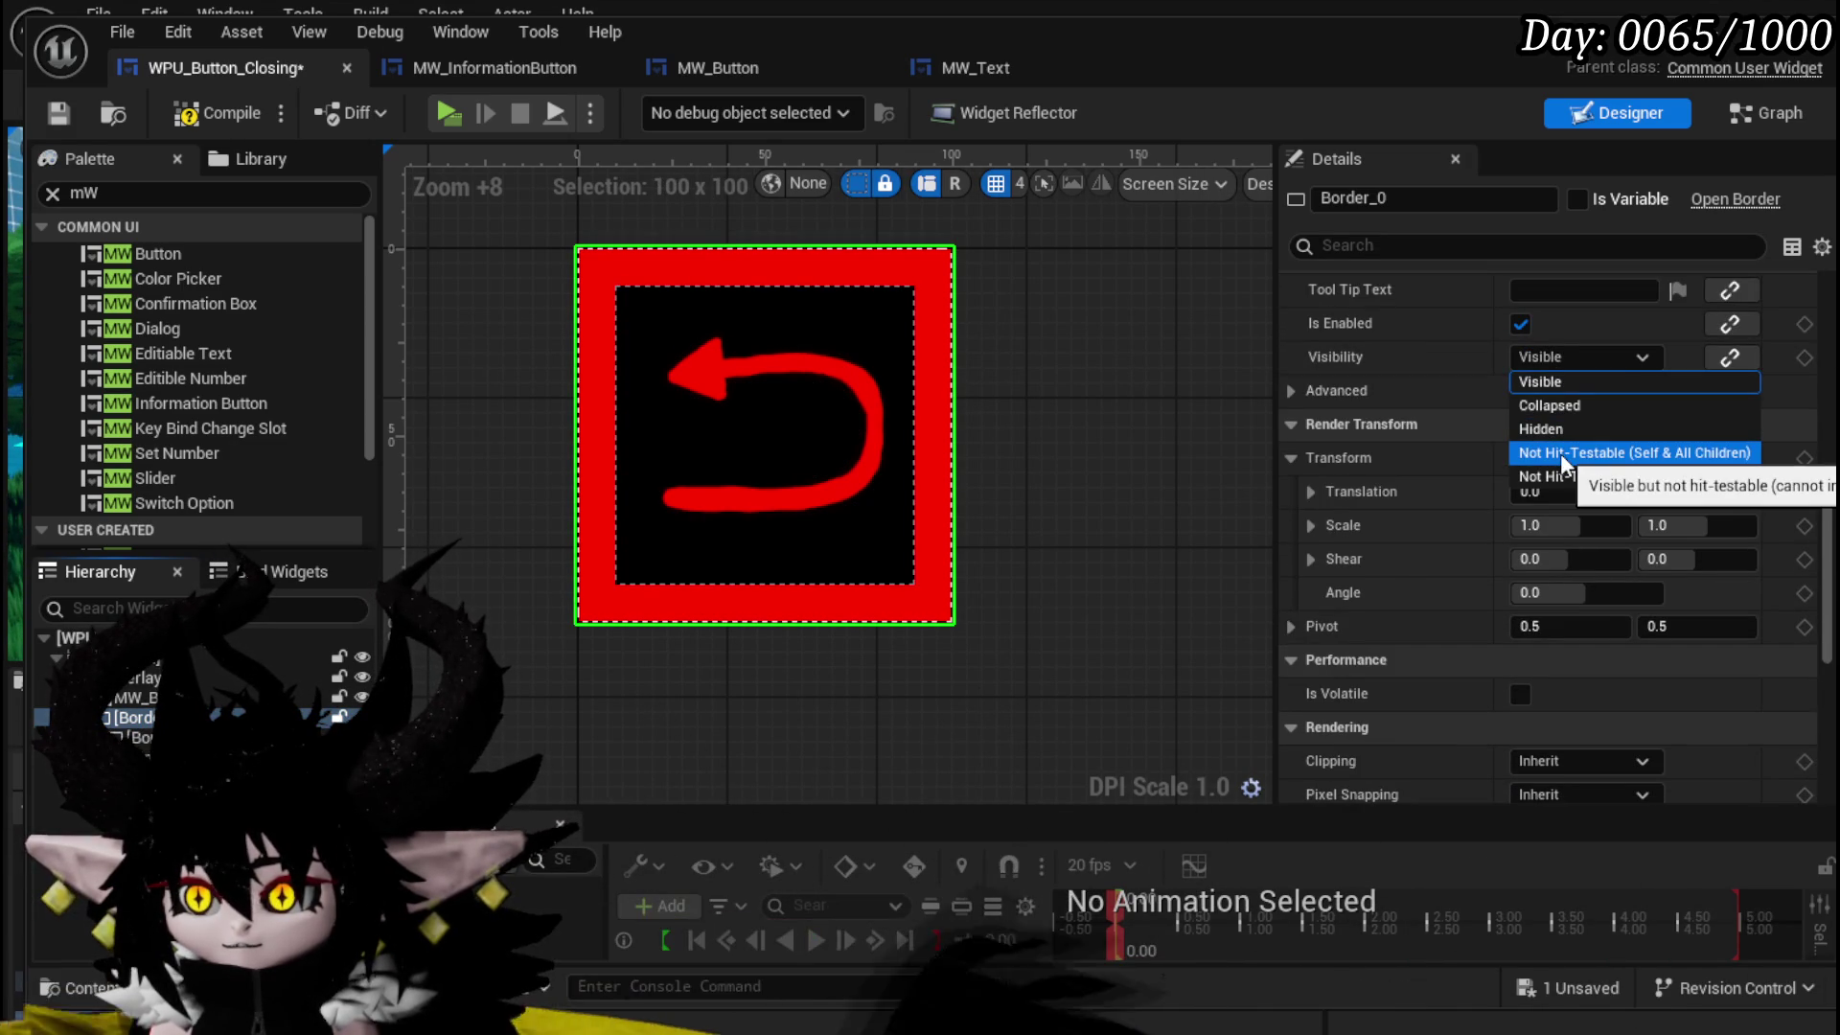
left_click(1560, 452)
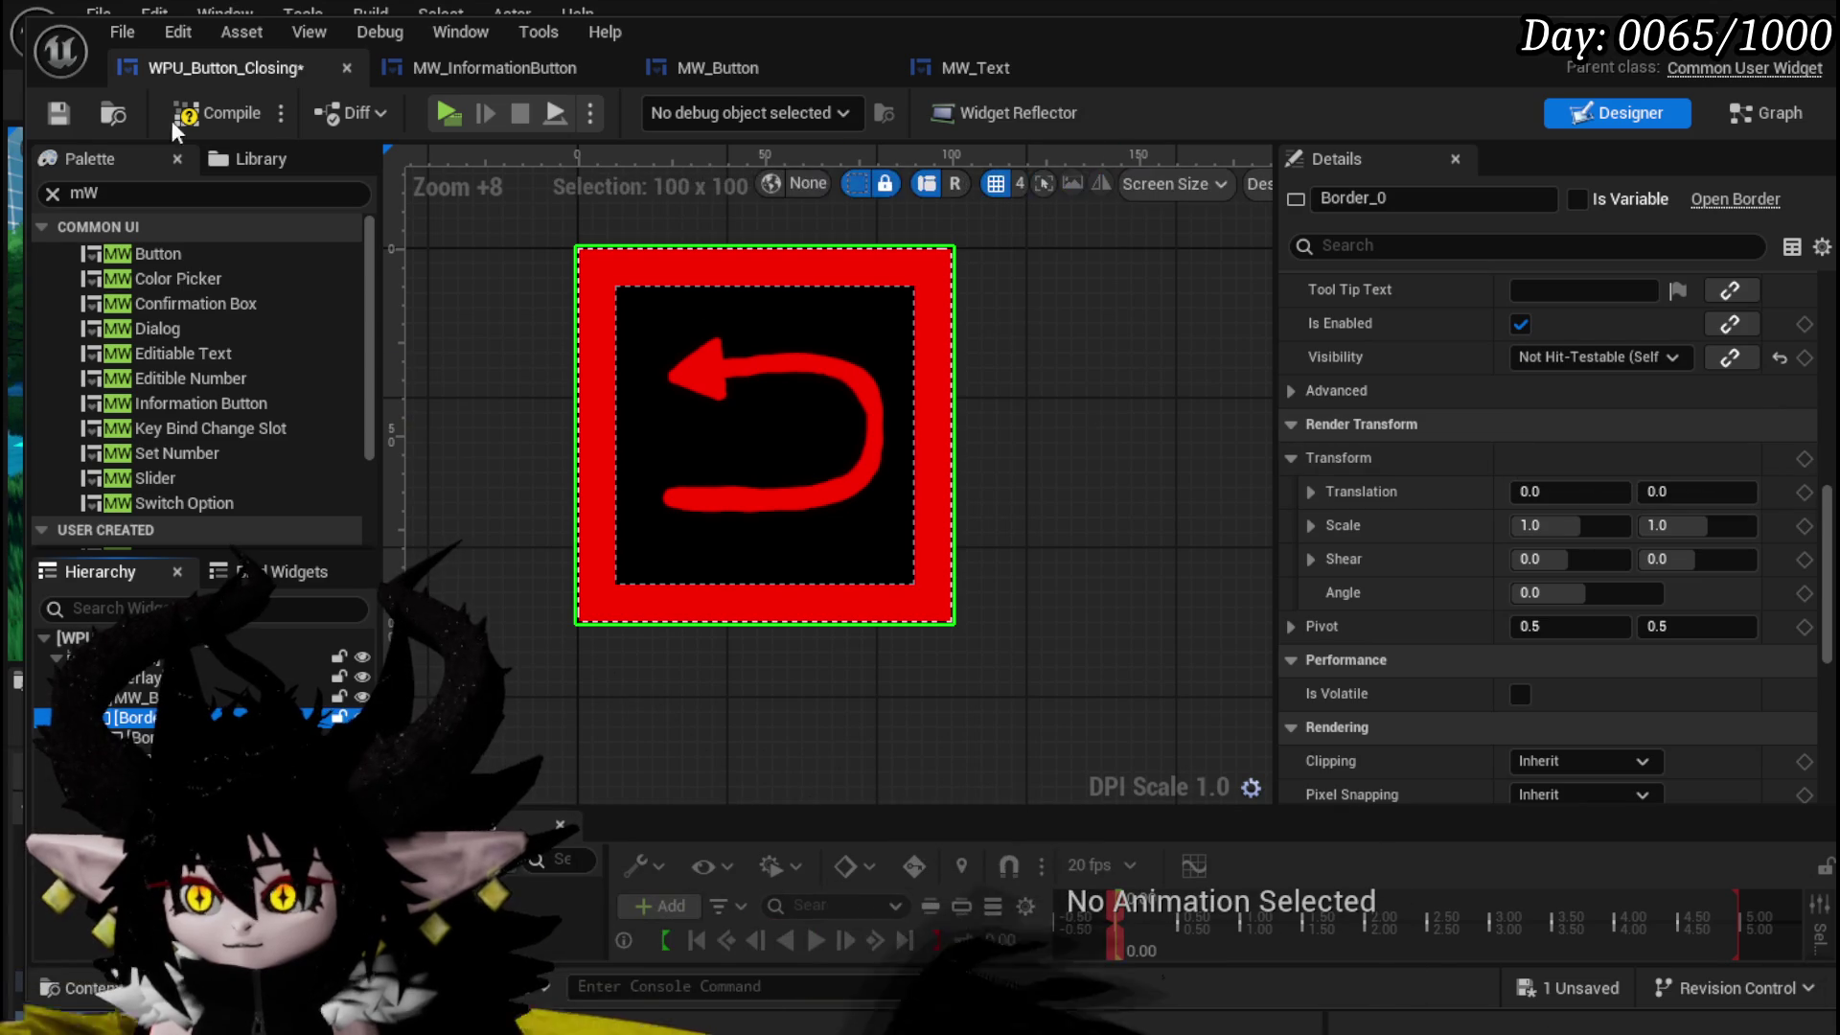
- Compile WPU_Button_Closing and add an On Pressed event for the MW_Button variable in the Event Graph
left_click(61, 113)
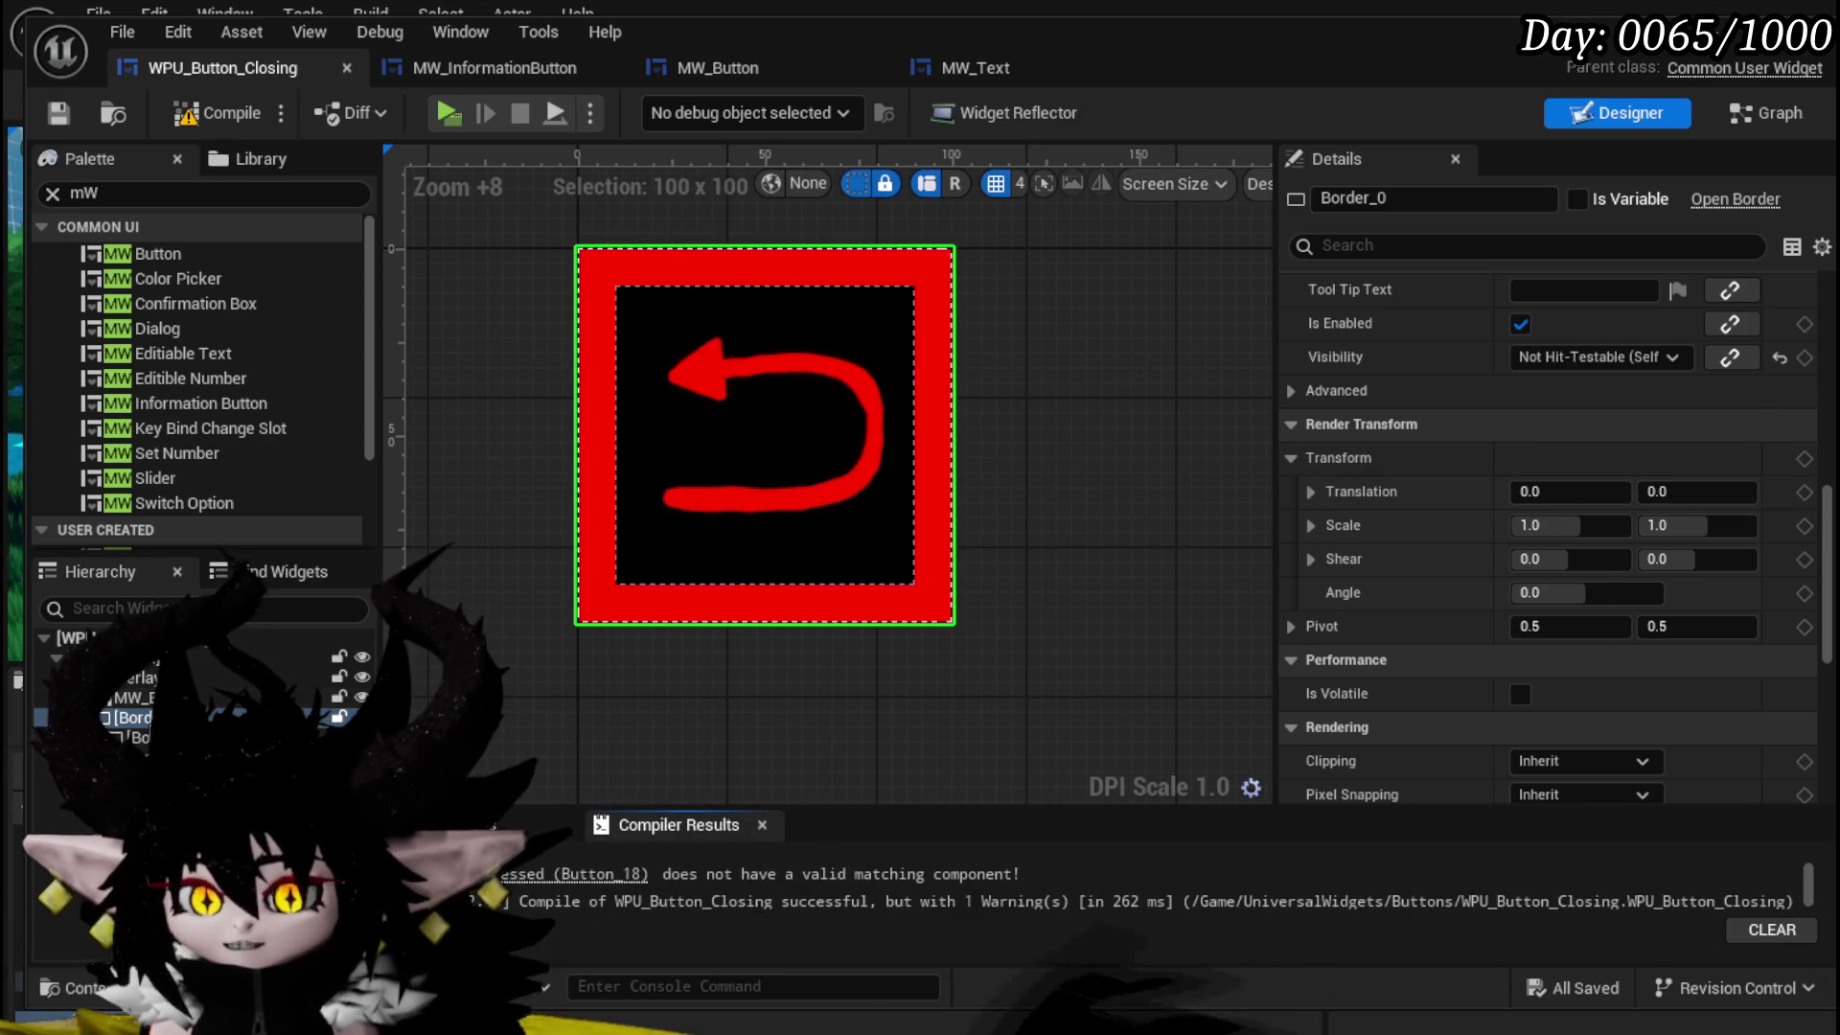
left_click(574, 880)
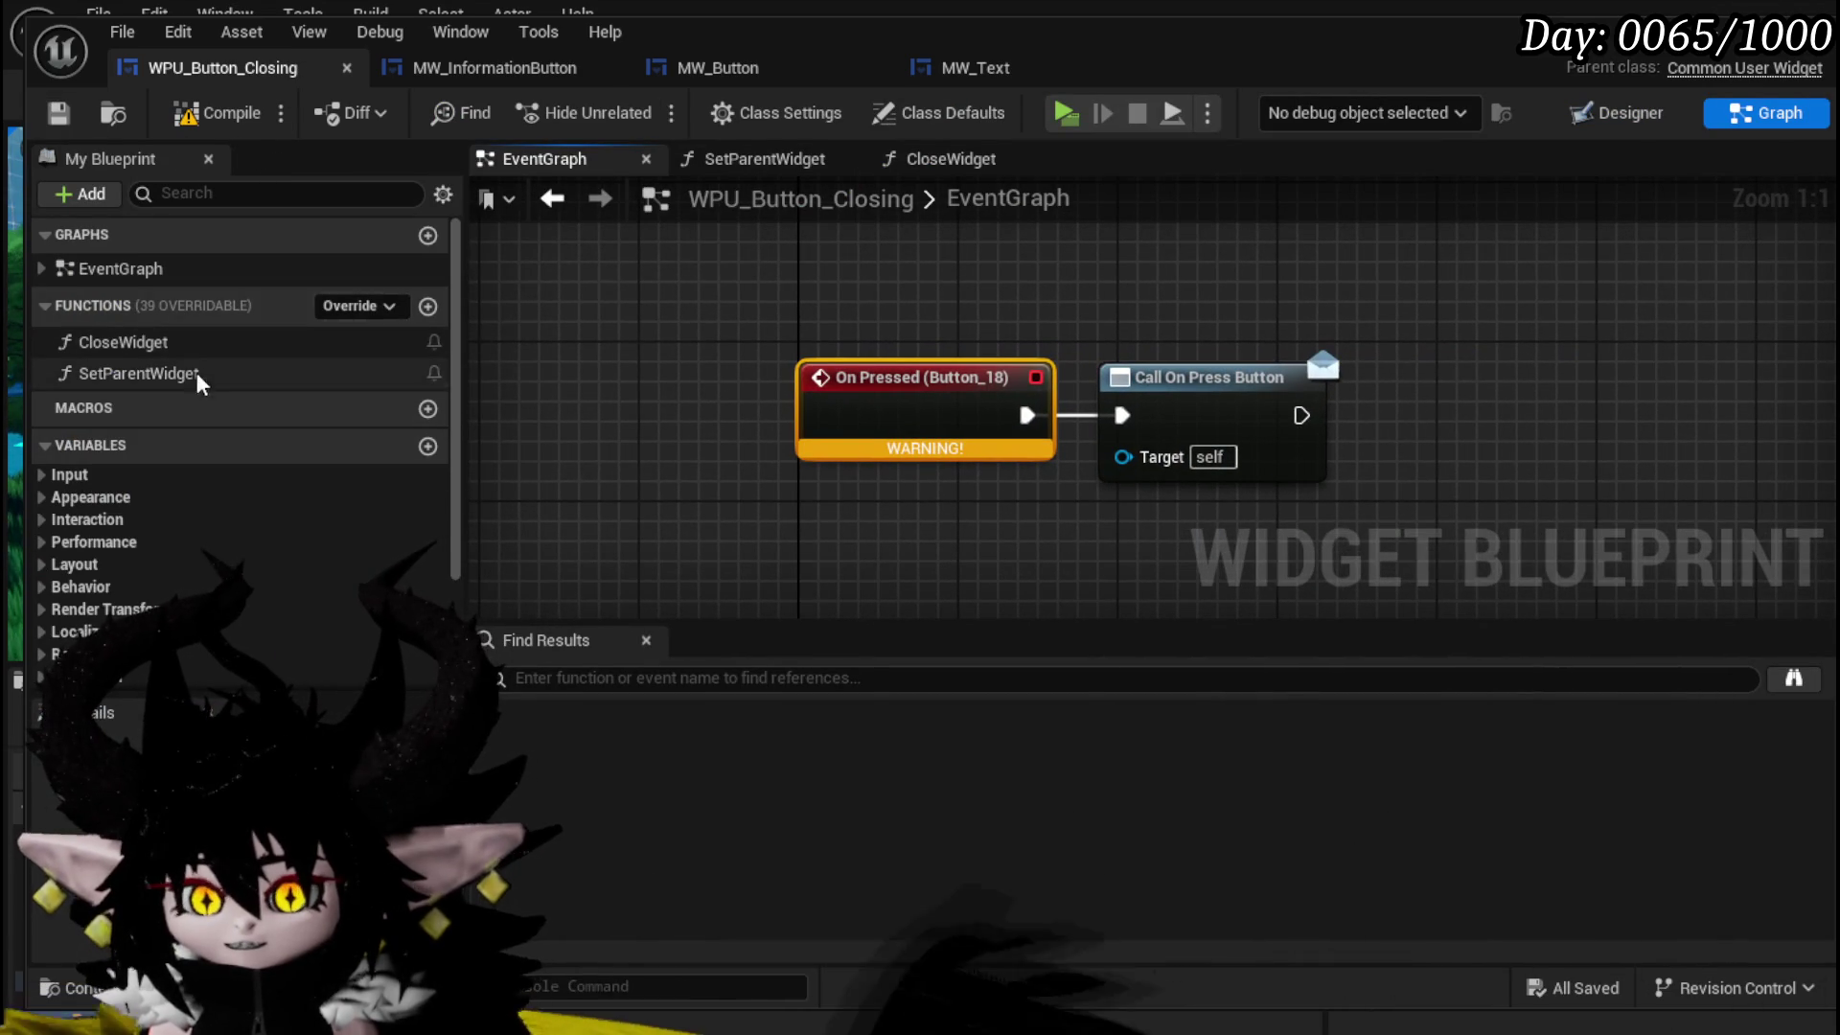
scroll(201, 374, "down", 3)
mouse_move(96, 563)
left_mouse_down()
mouse_move(801, 307)
mouse_move(762, 256)
left_mouse_up()
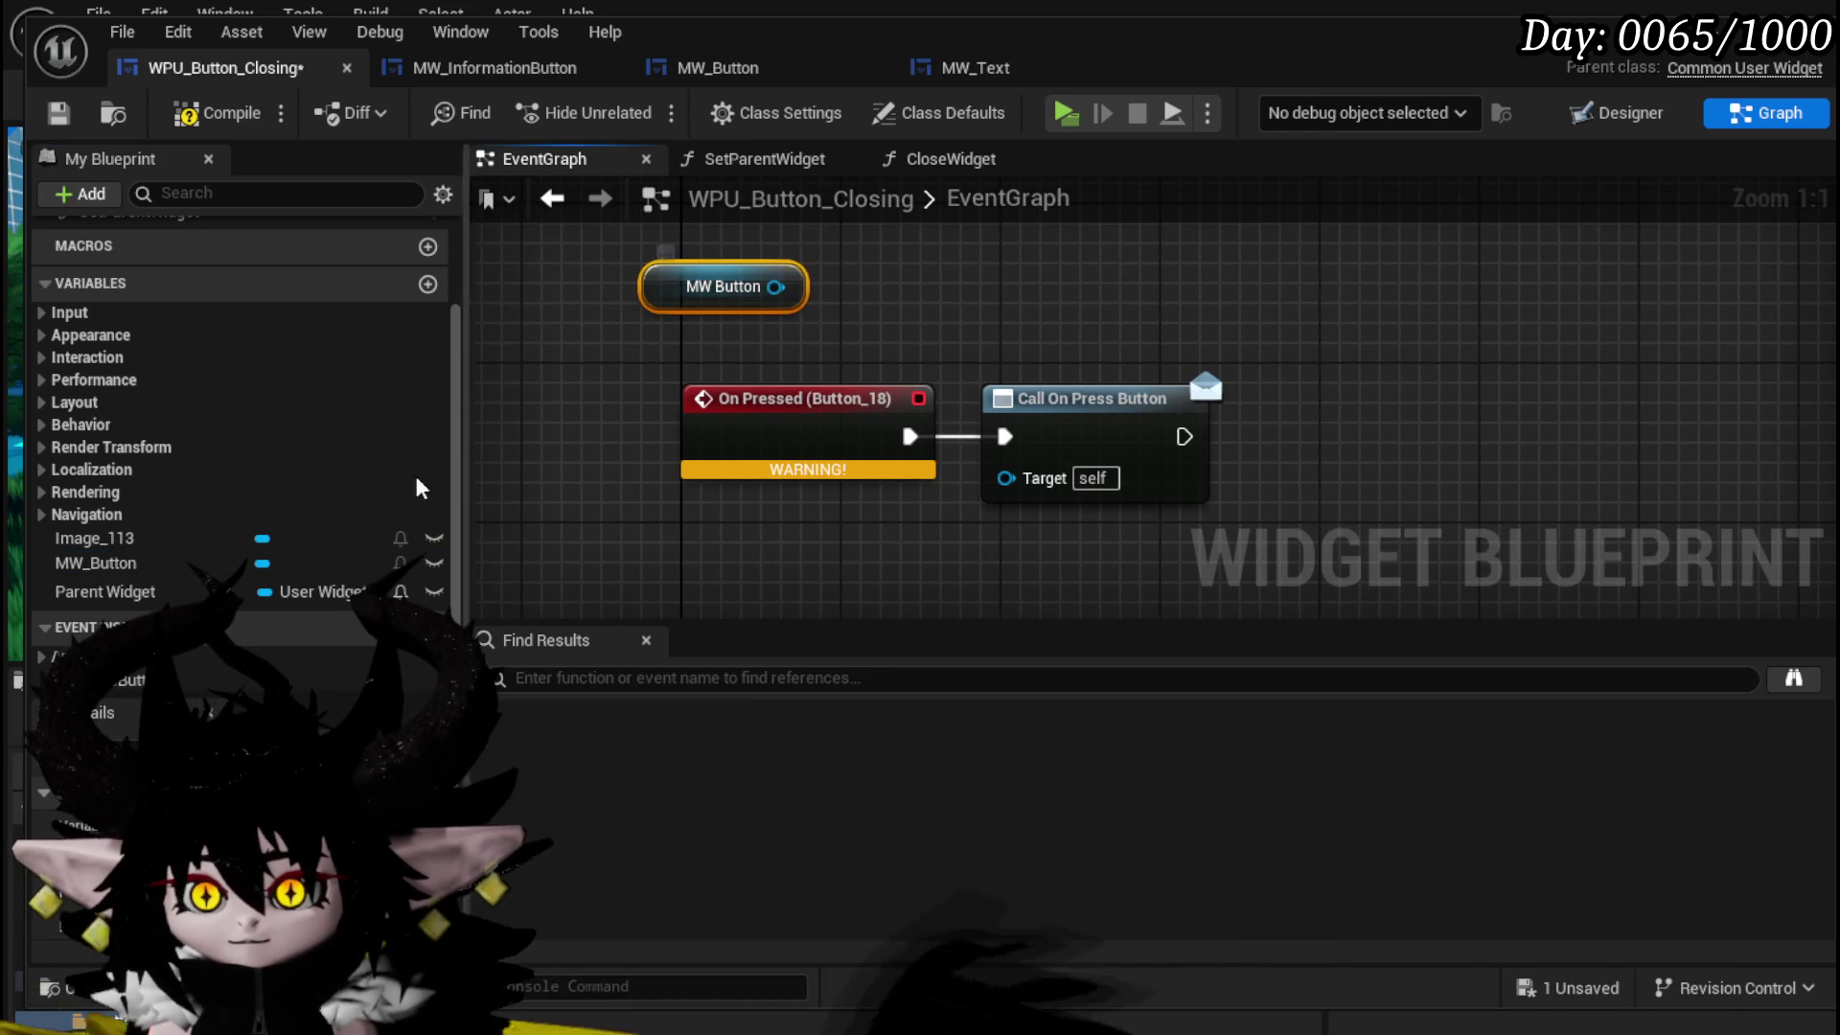
left_click_drag(72, 563, 69, 567)
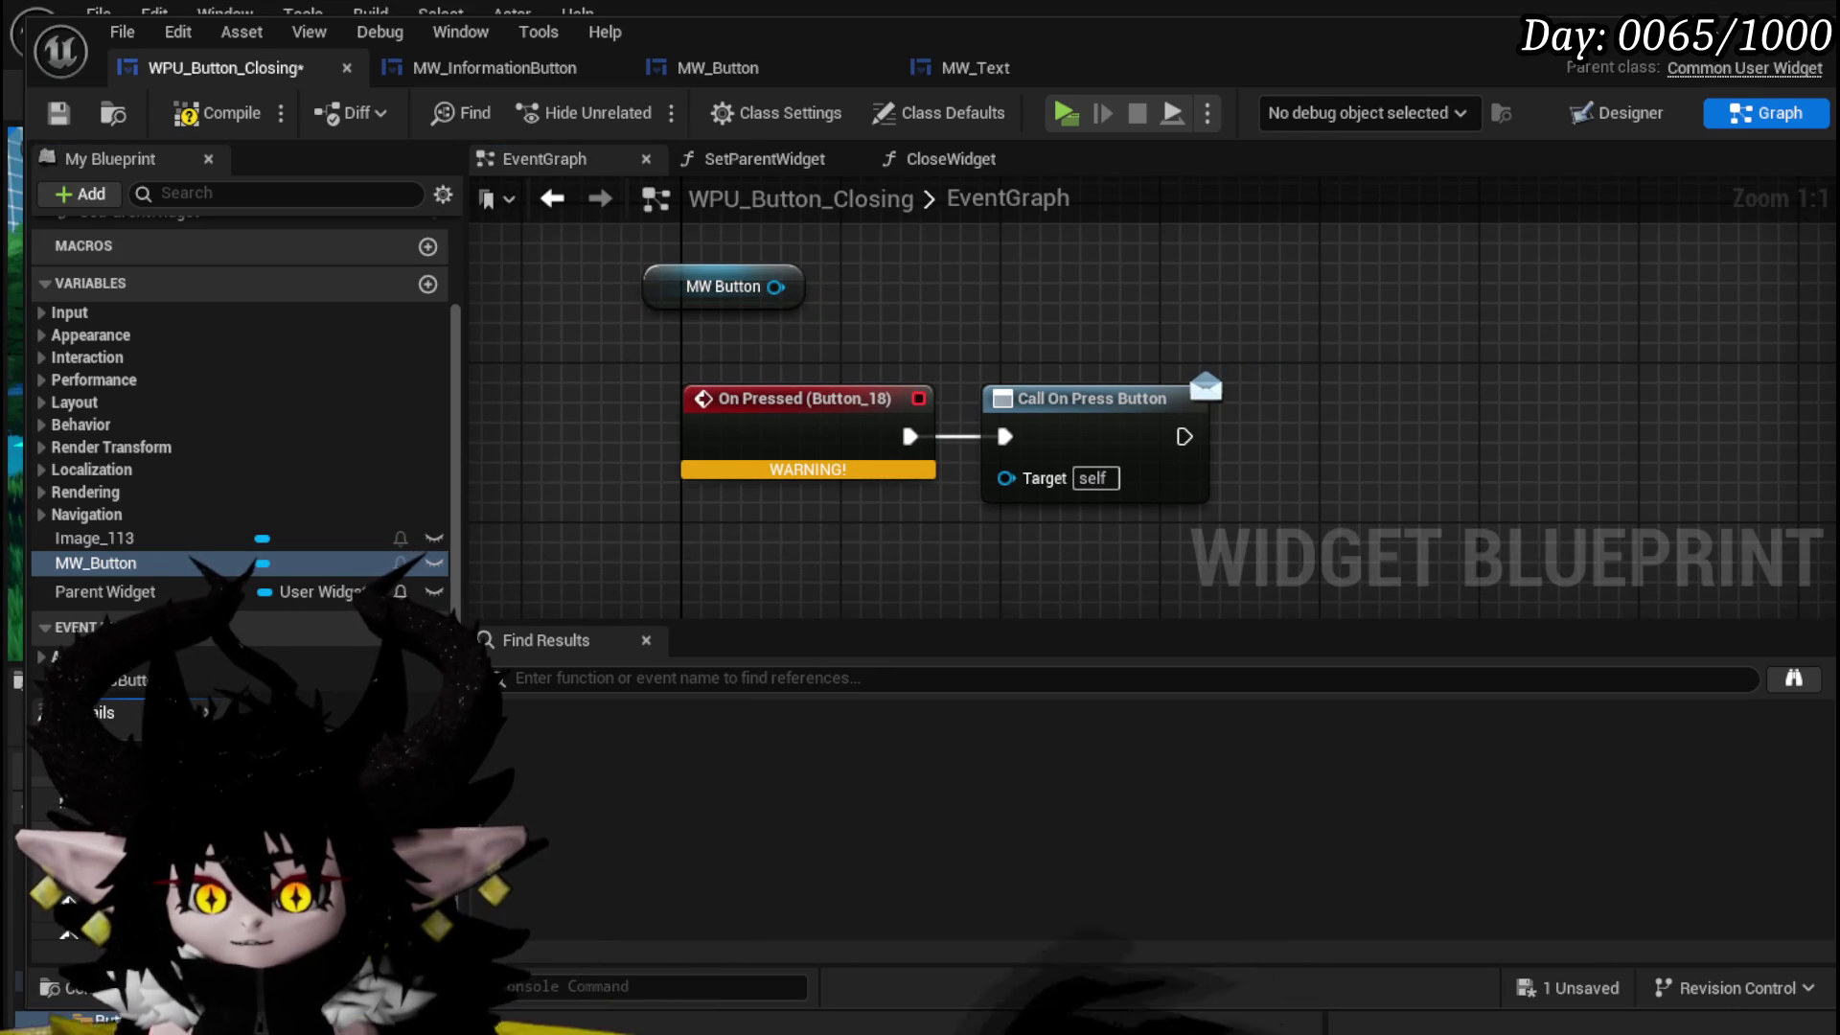
mouse_move(1015, 563)
left_mouse_down()
mouse_move(1000, 357)
mouse_move(936, 447)
left_mouse_up()
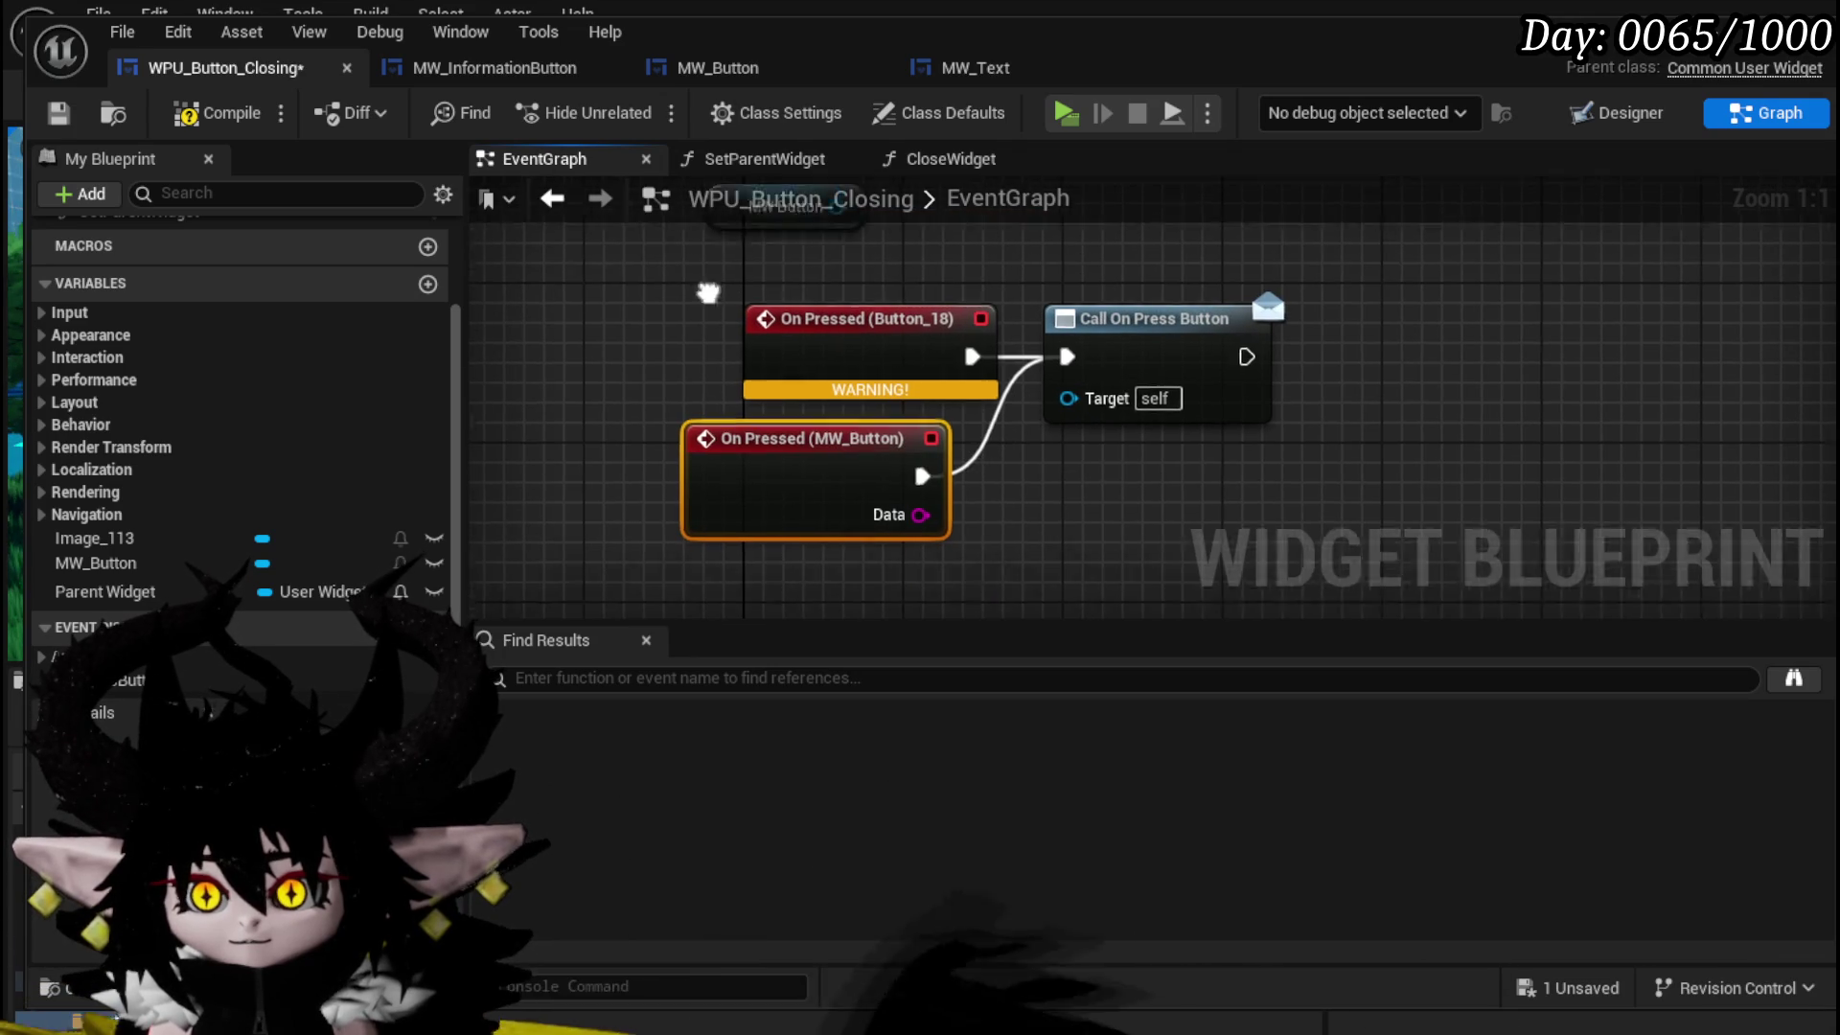
- Wire On Pressed (MW_Button) to Call On Press Button, delete On Pressed (Button_18), and launch a preview
mouse_move(801, 518)
left_mouse_down()
mouse_move(627, 393)
mouse_move(975, 403)
left_mouse_up()
left_click(920, 399)
key("Delete")
scroll(144, 384, "up", 3)
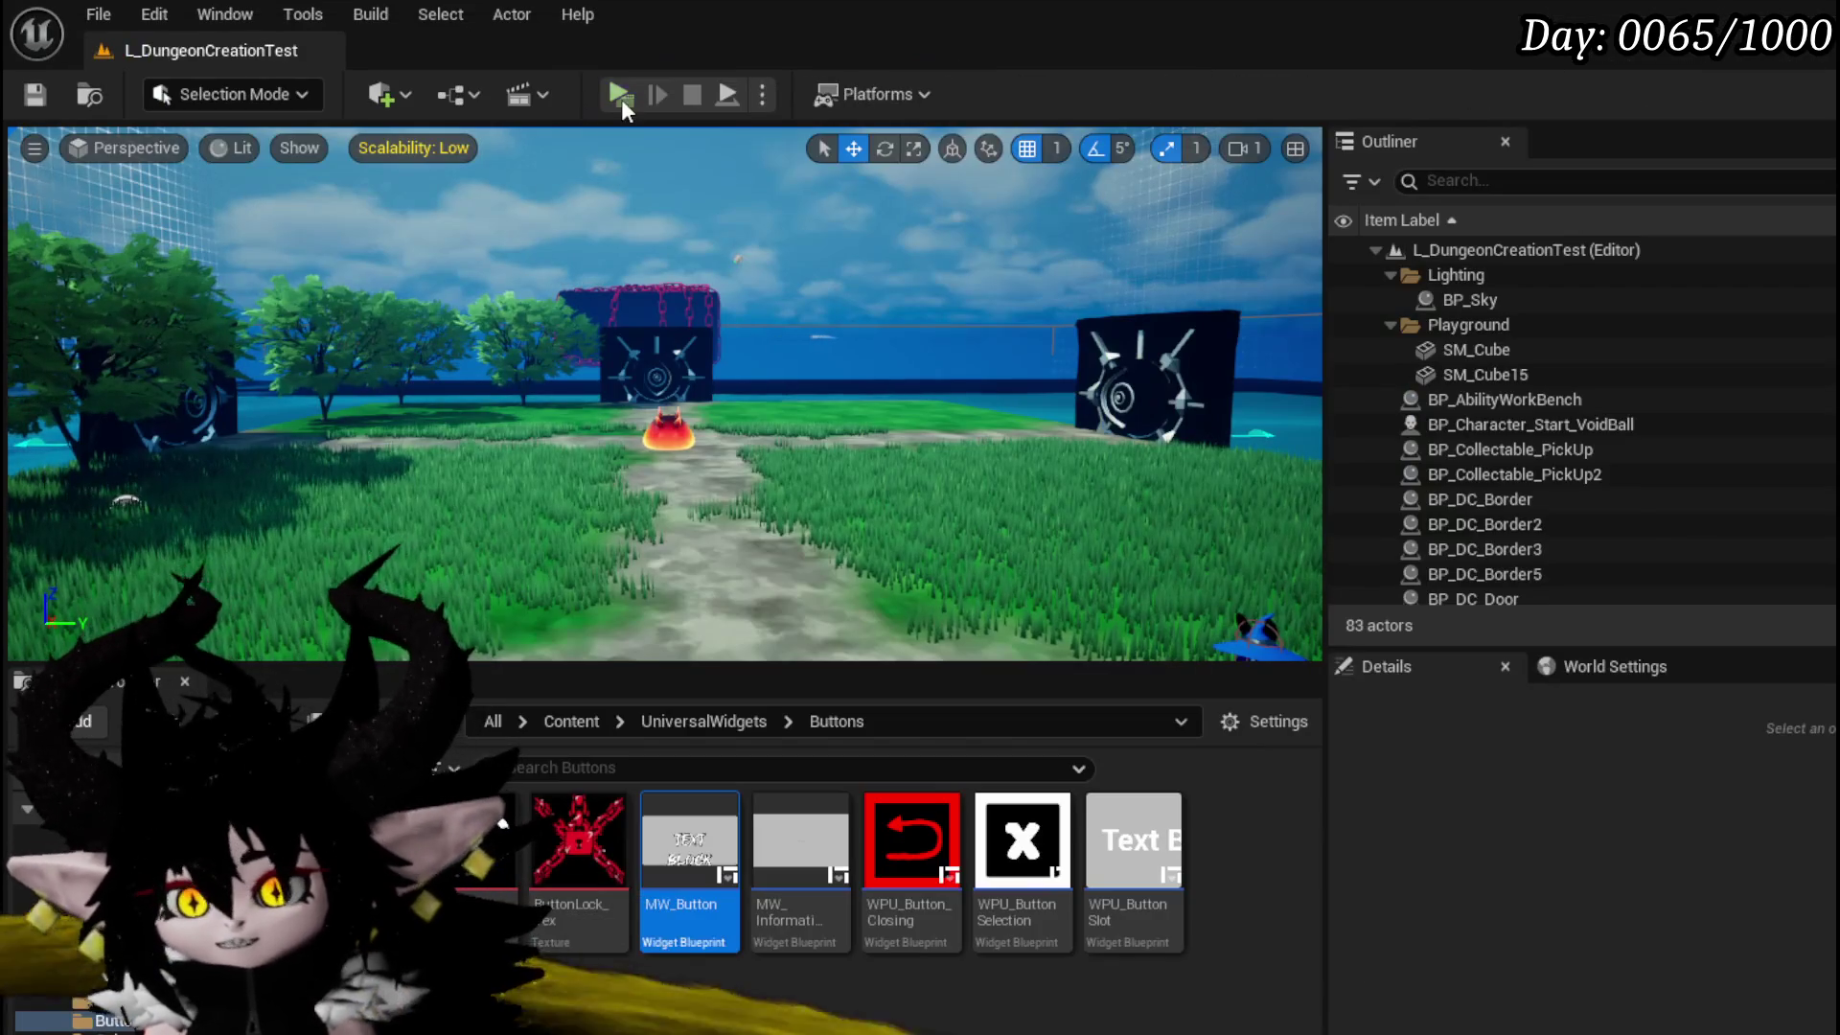
left_click(619, 94)
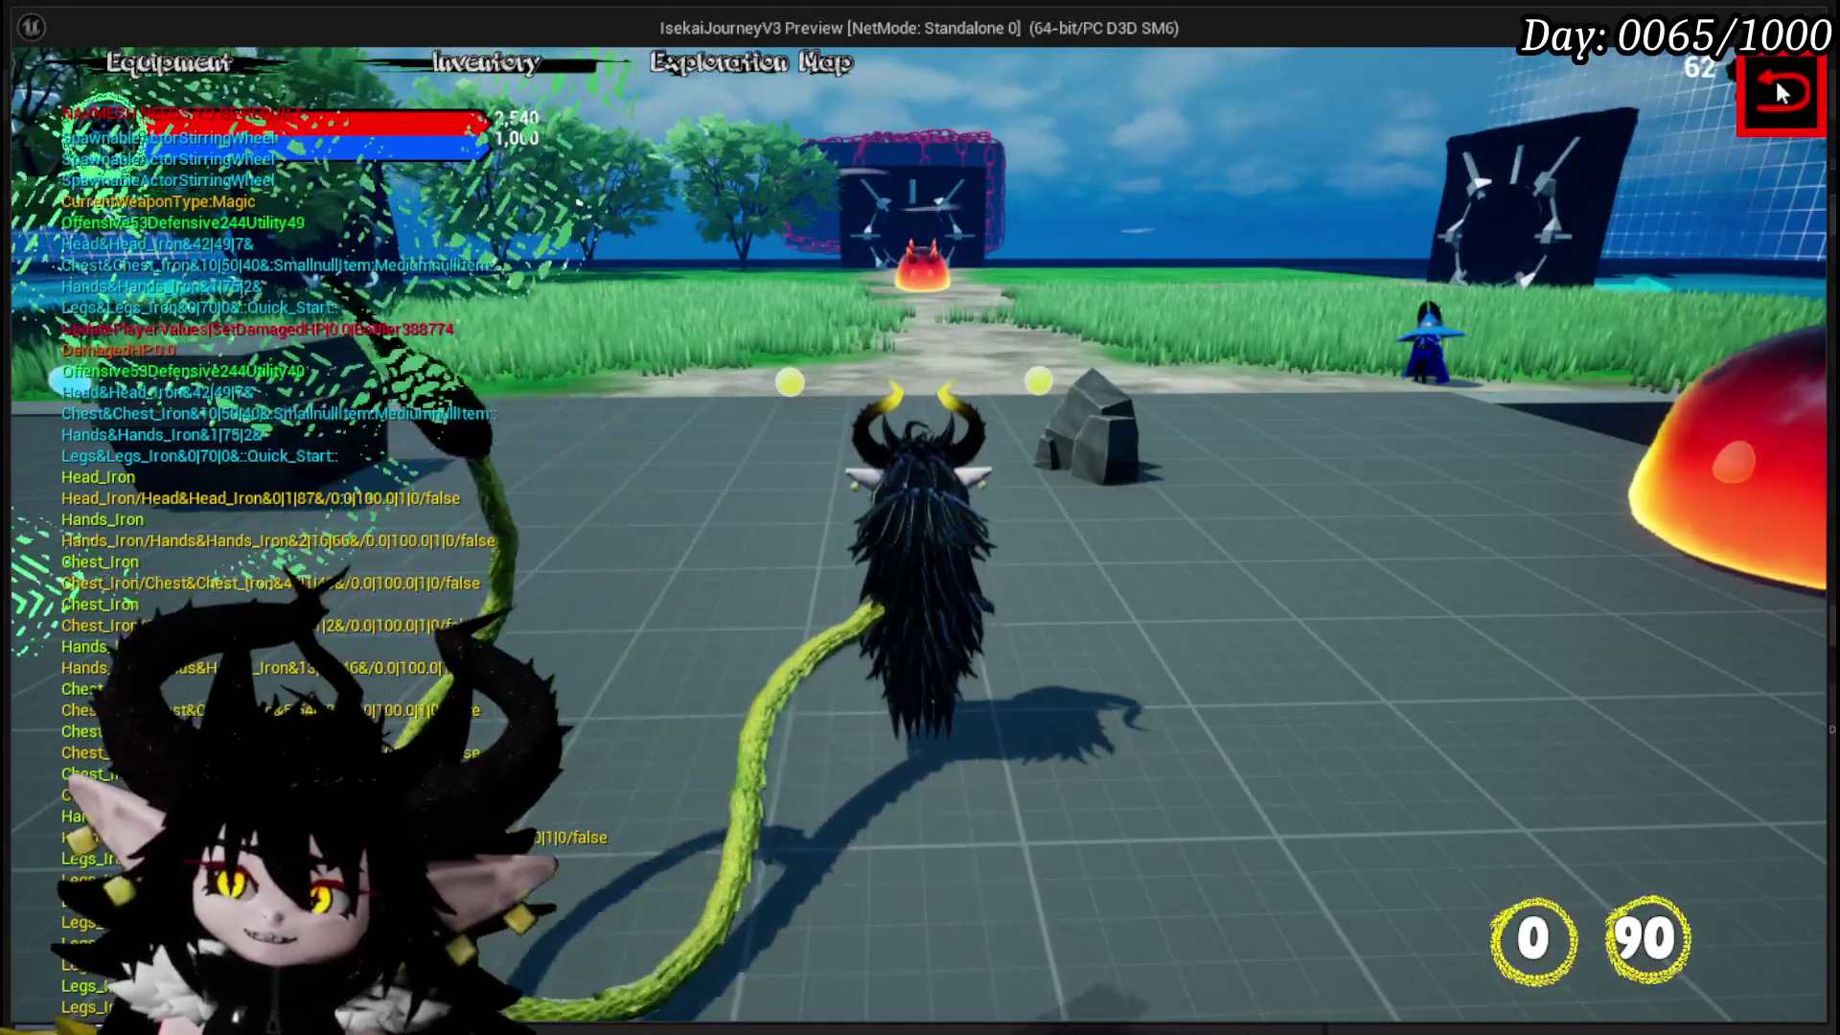
- Stop the game preview, save all changes, and reopen WPU_Button_Closing in the Designer view
key("Escape")
left_click(34, 95)
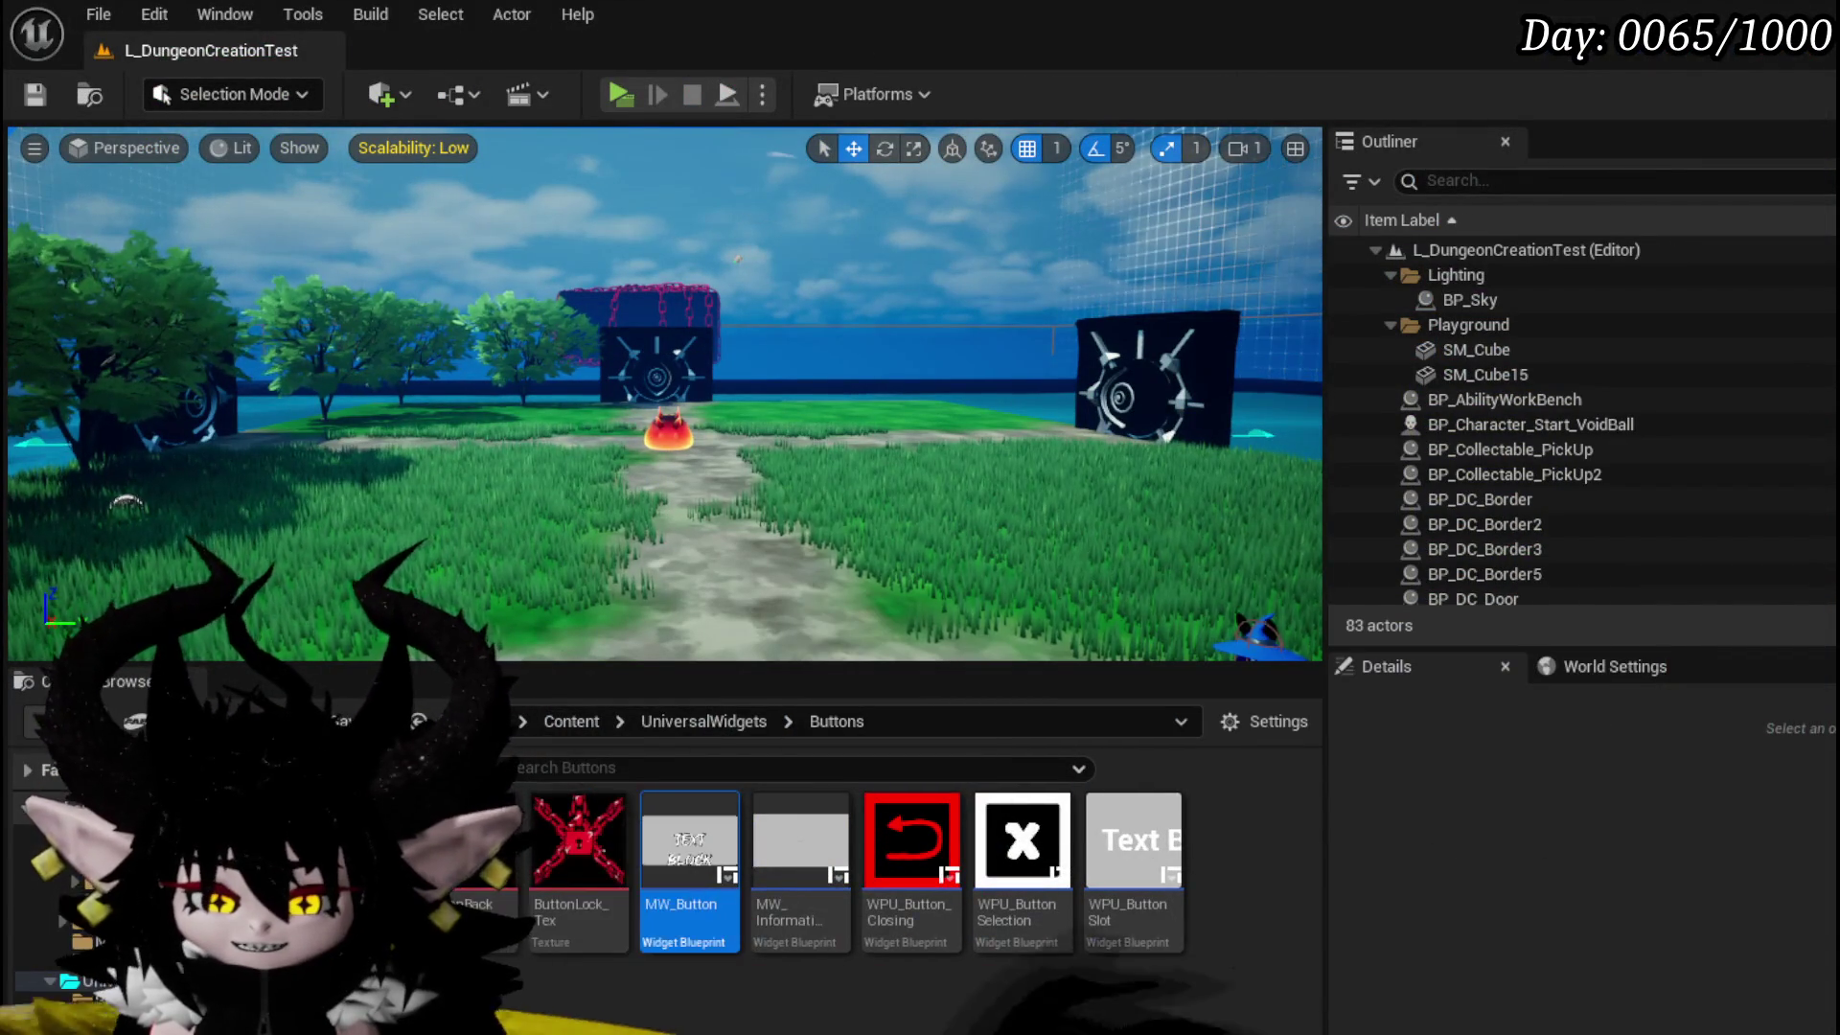
double_click(911, 840)
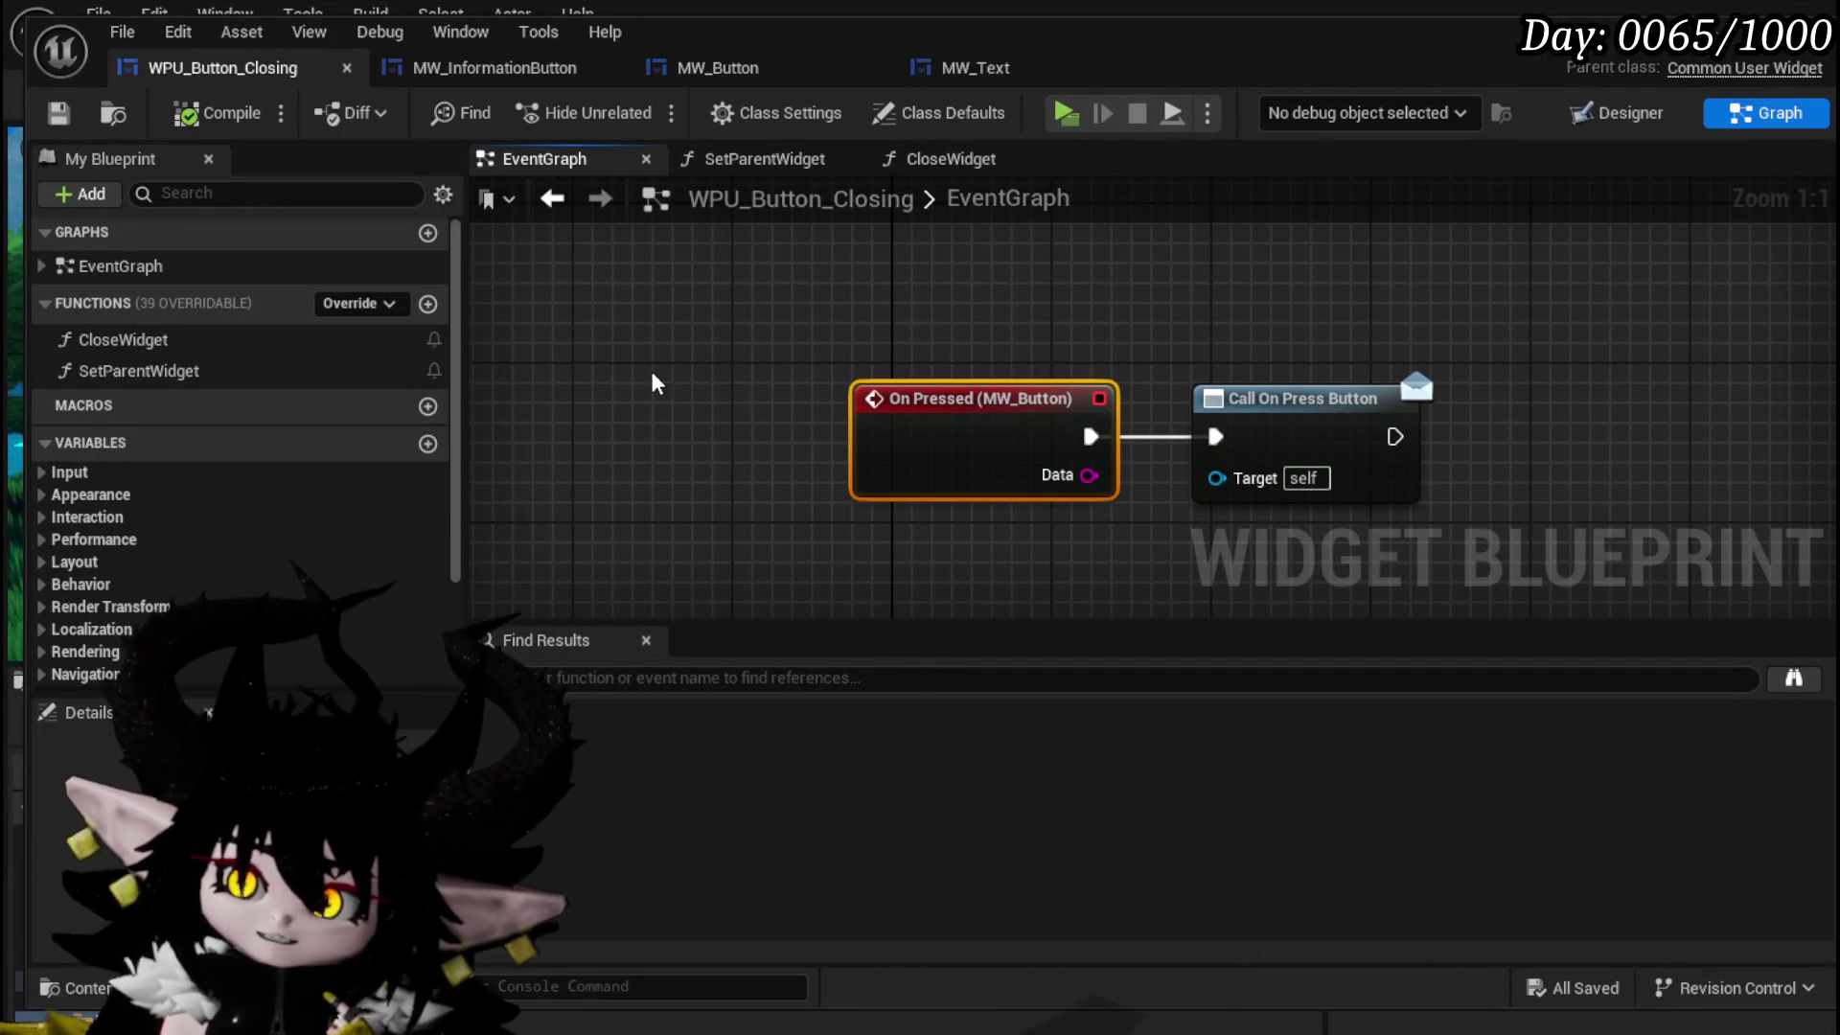
left_click(1629, 113)
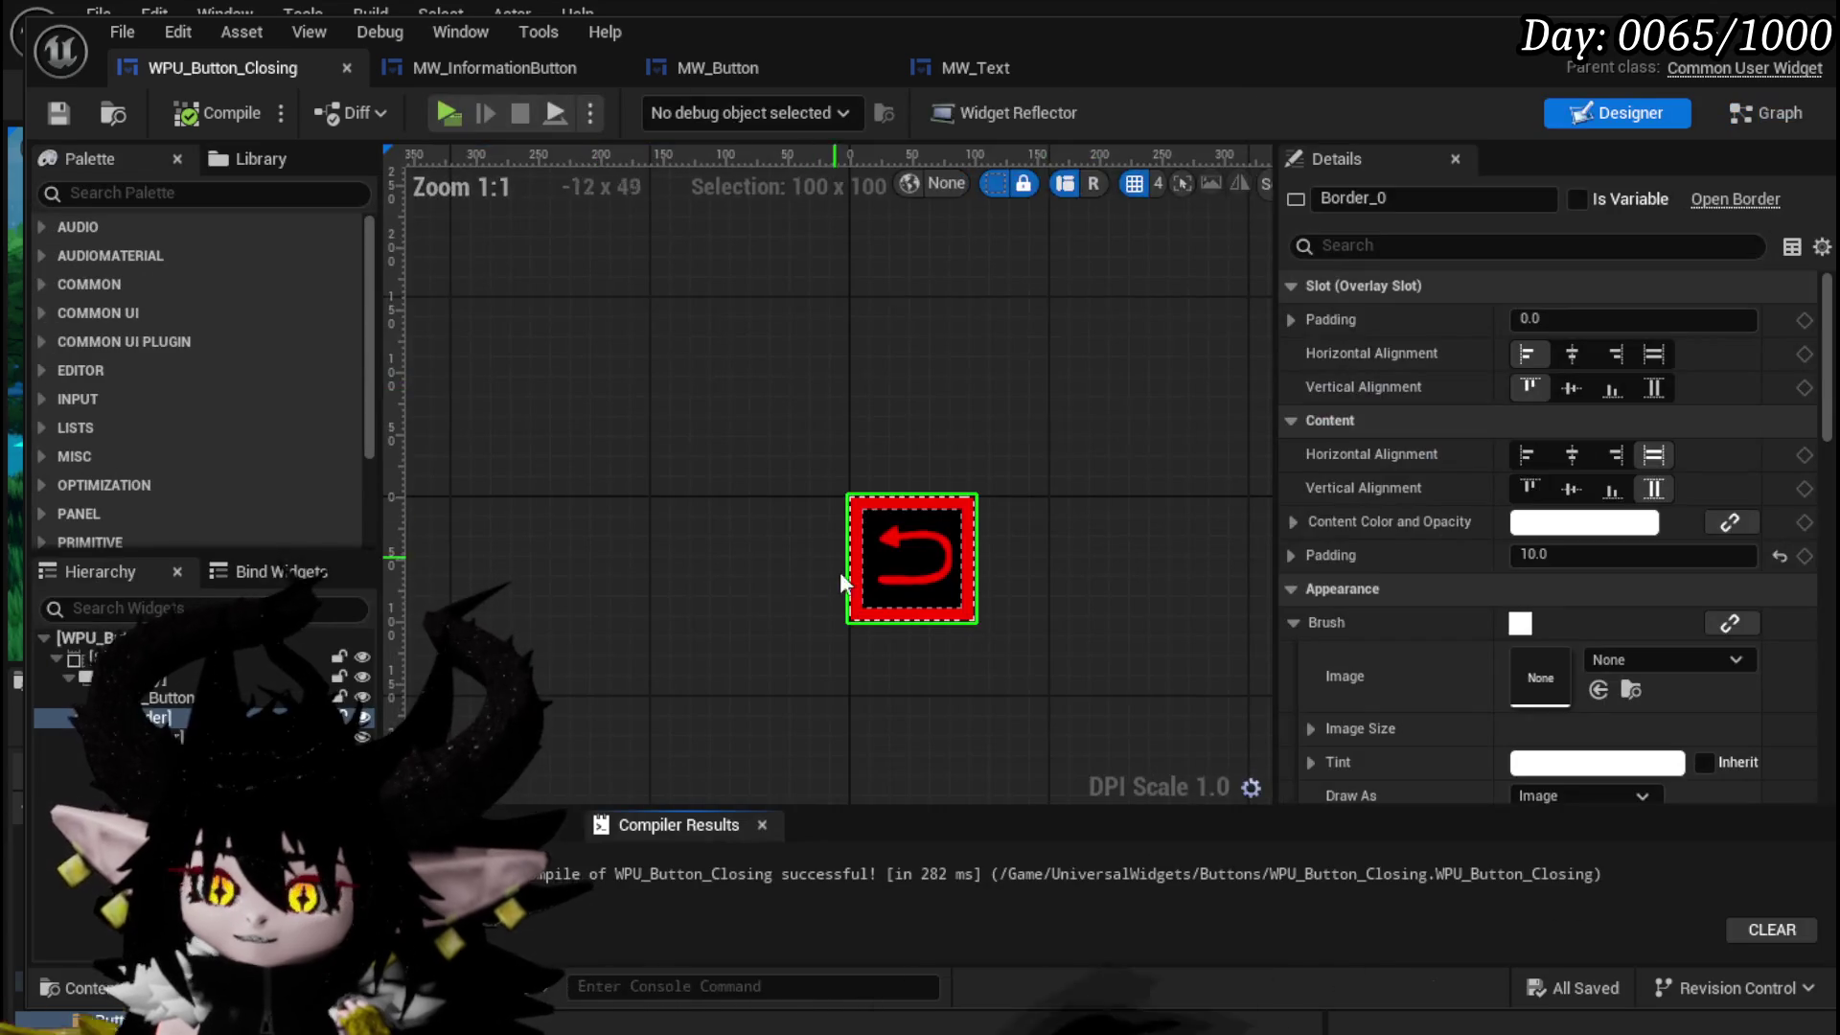
left_click(172, 698)
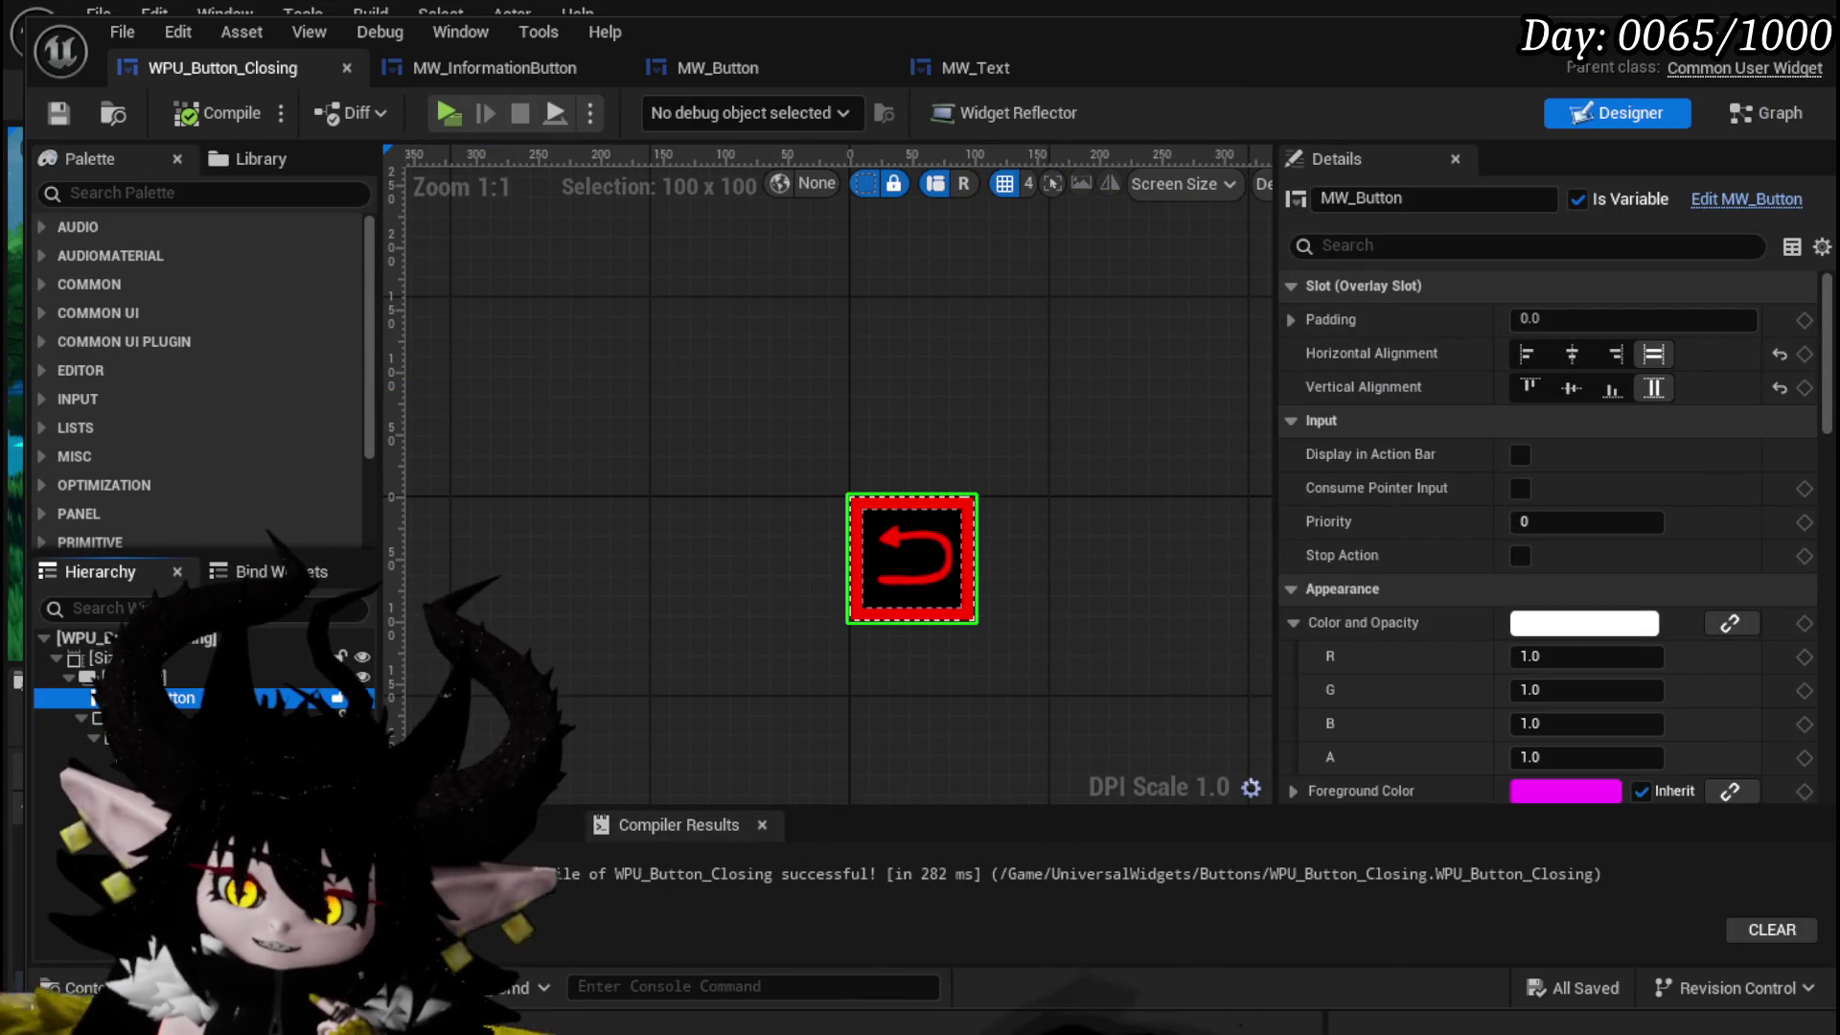
left_click(144, 718)
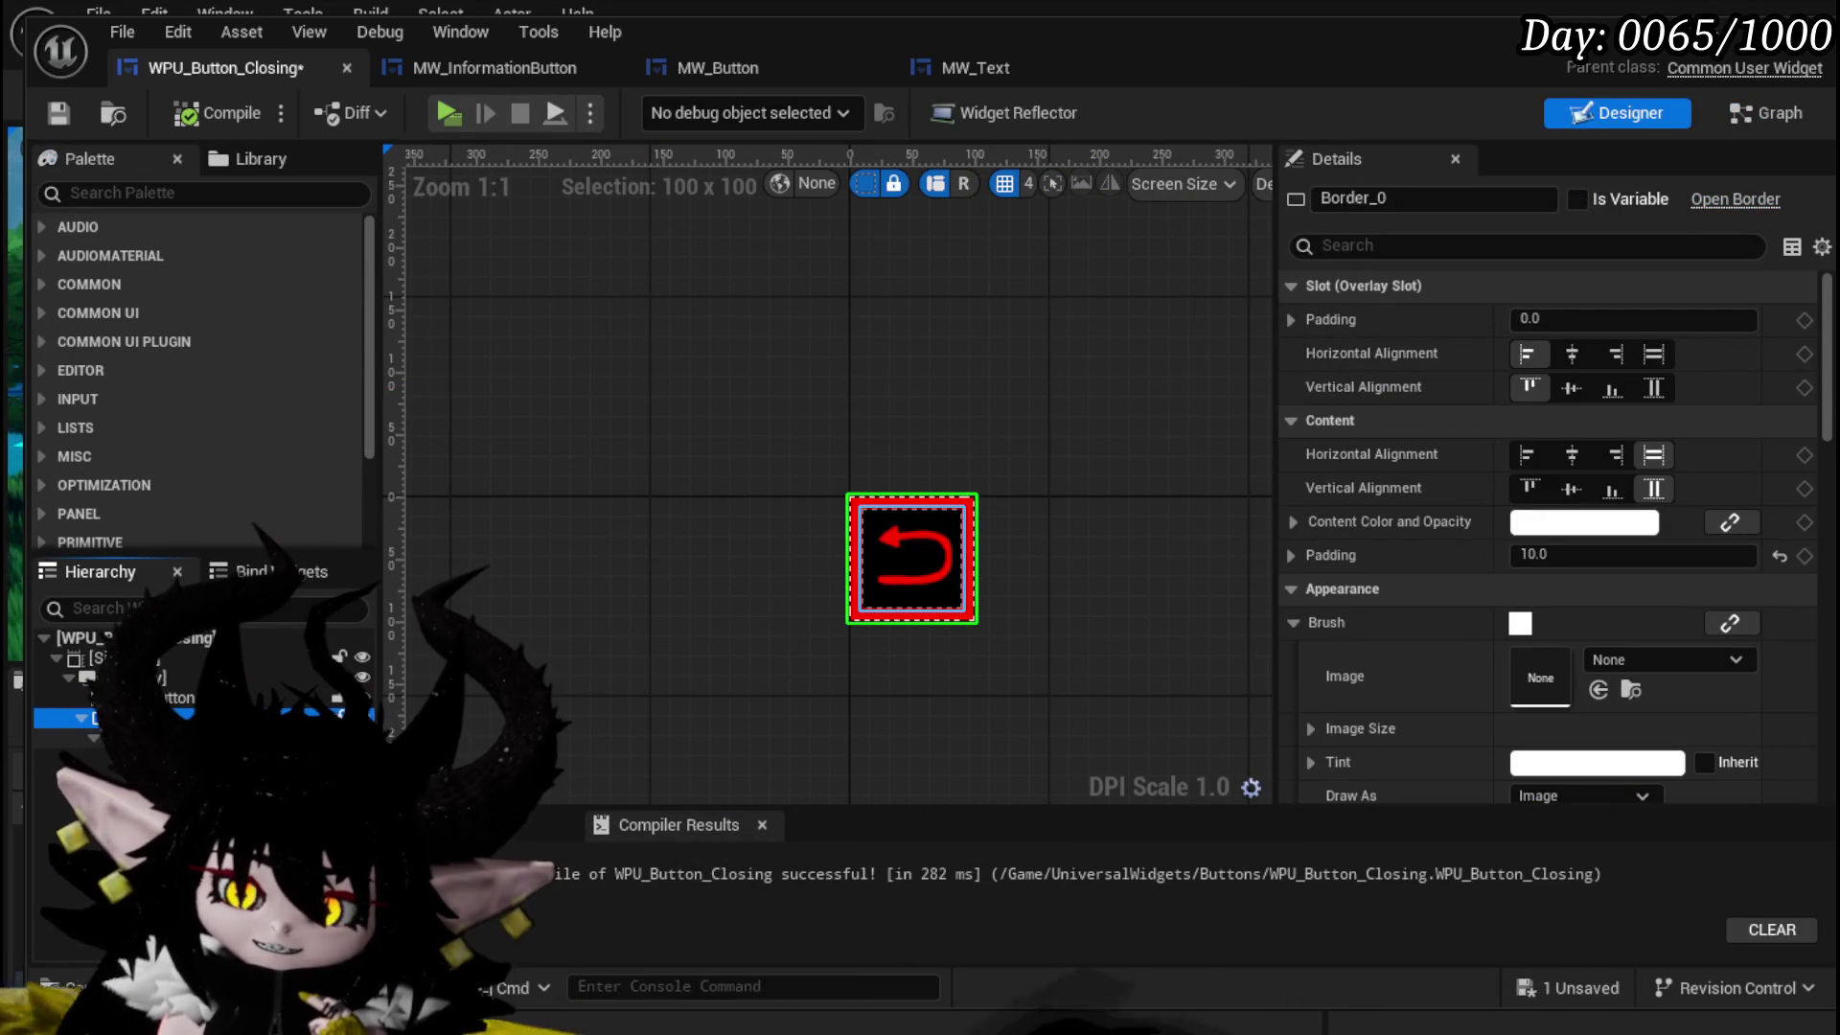
left_click(144, 678)
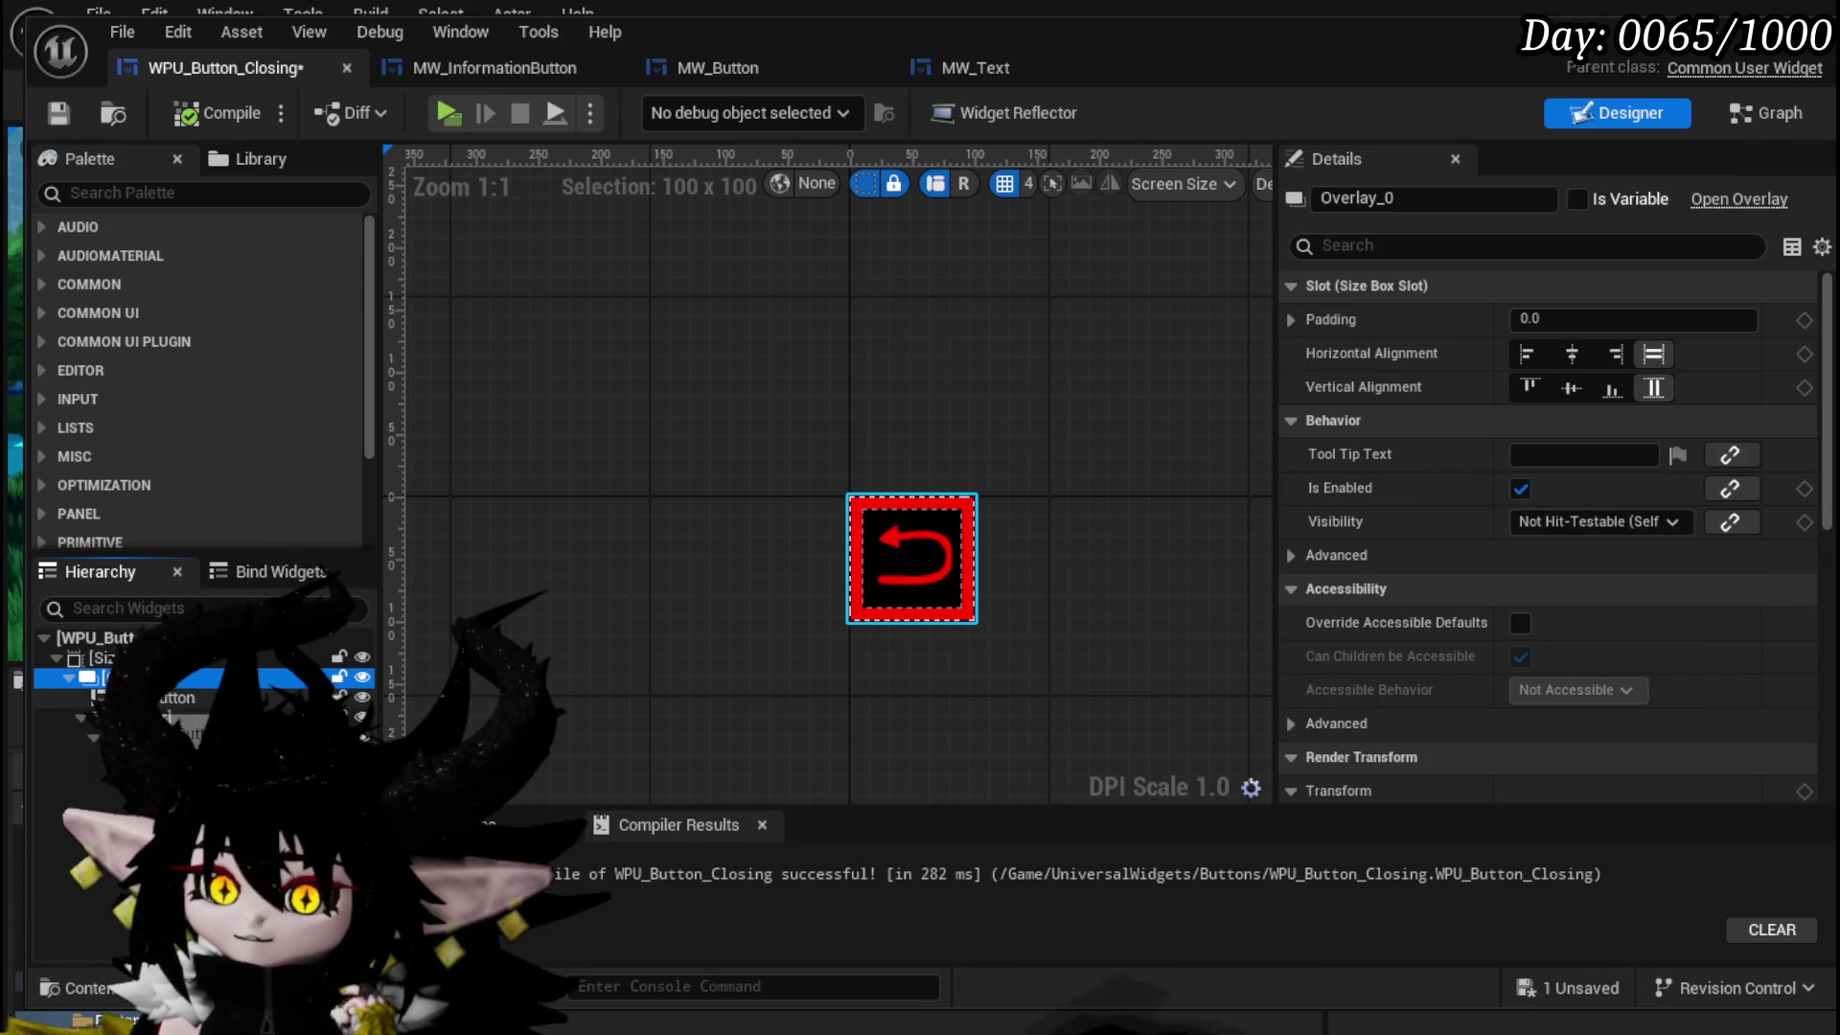
left_click(143, 698)
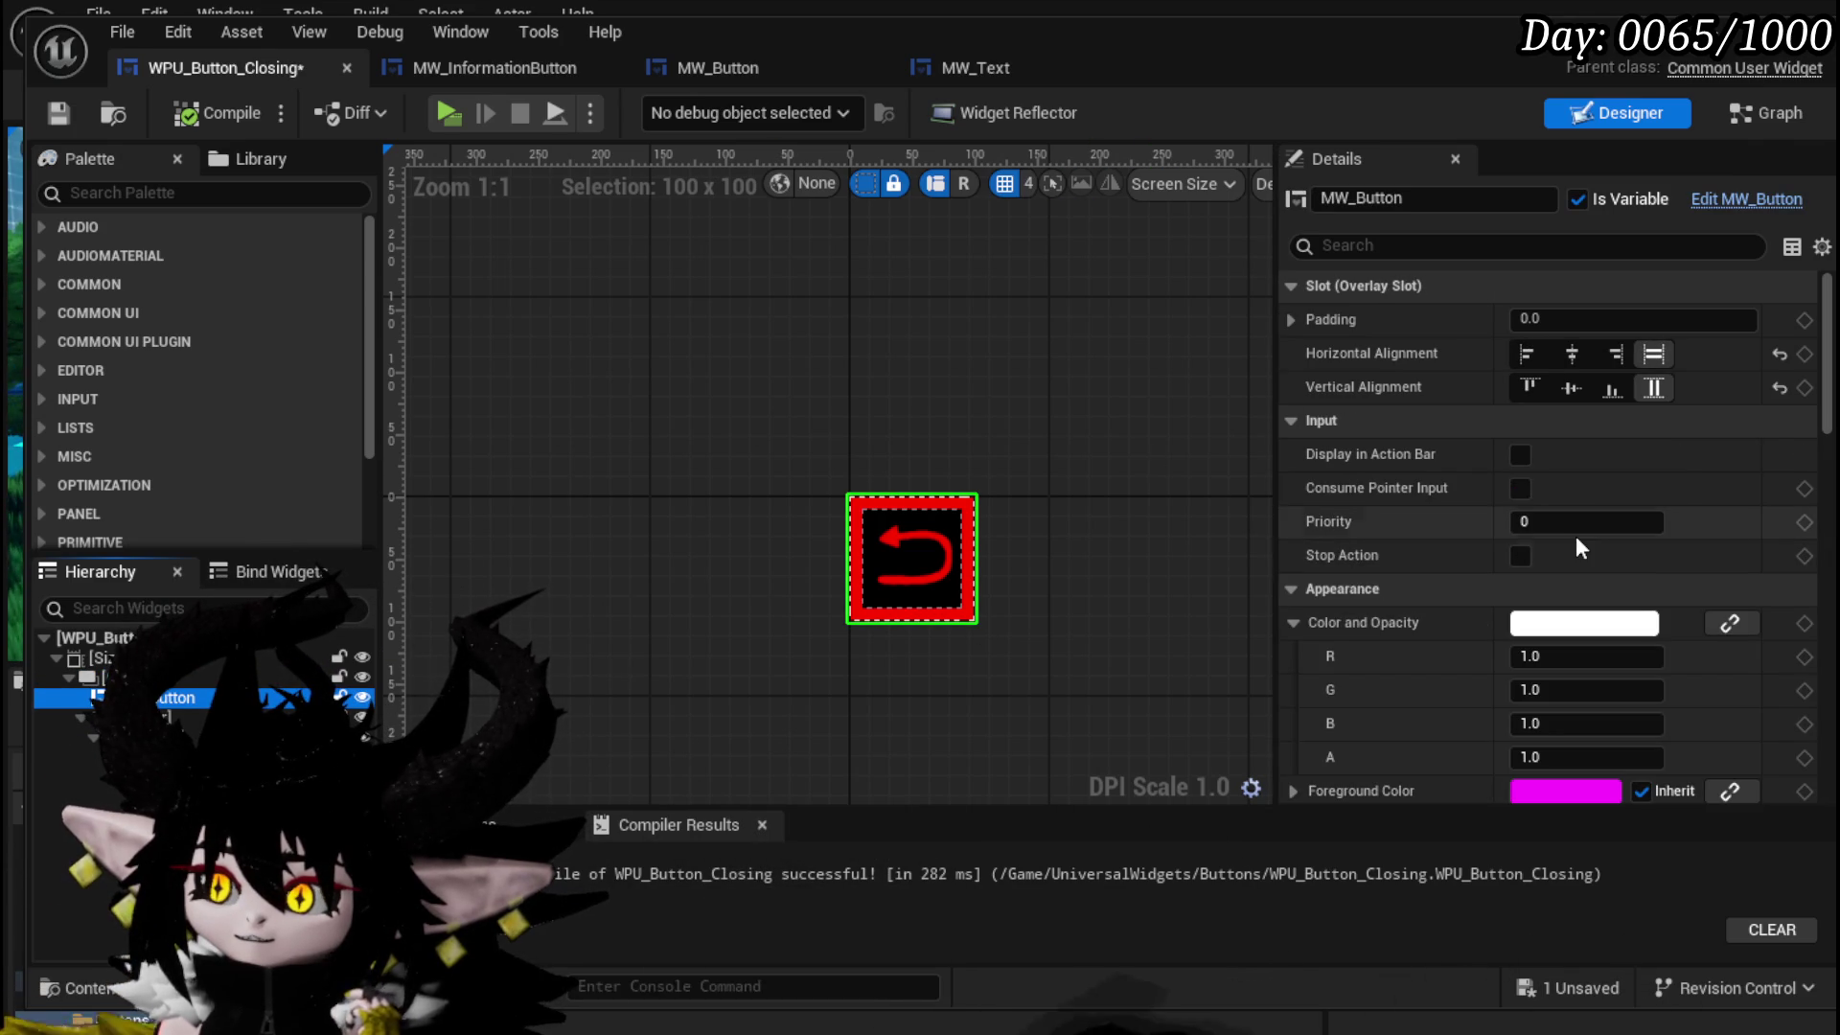
left_click(163, 717)
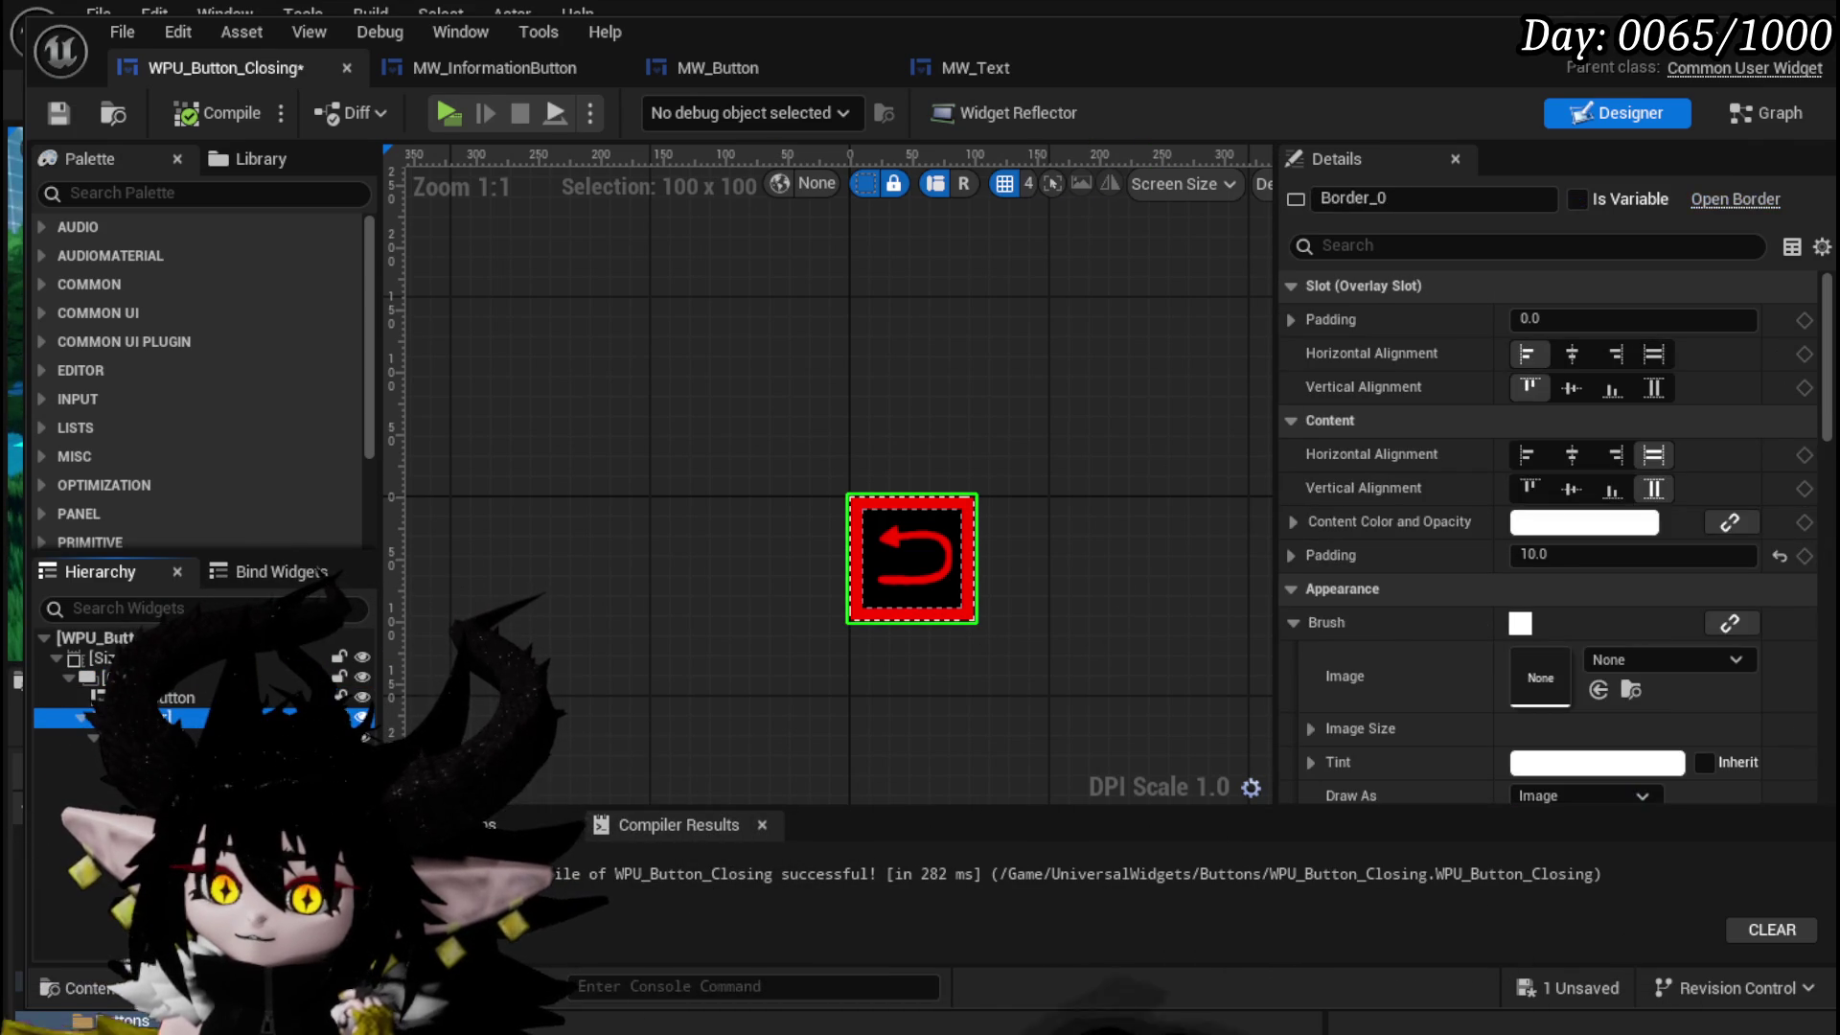
left_click(105, 658)
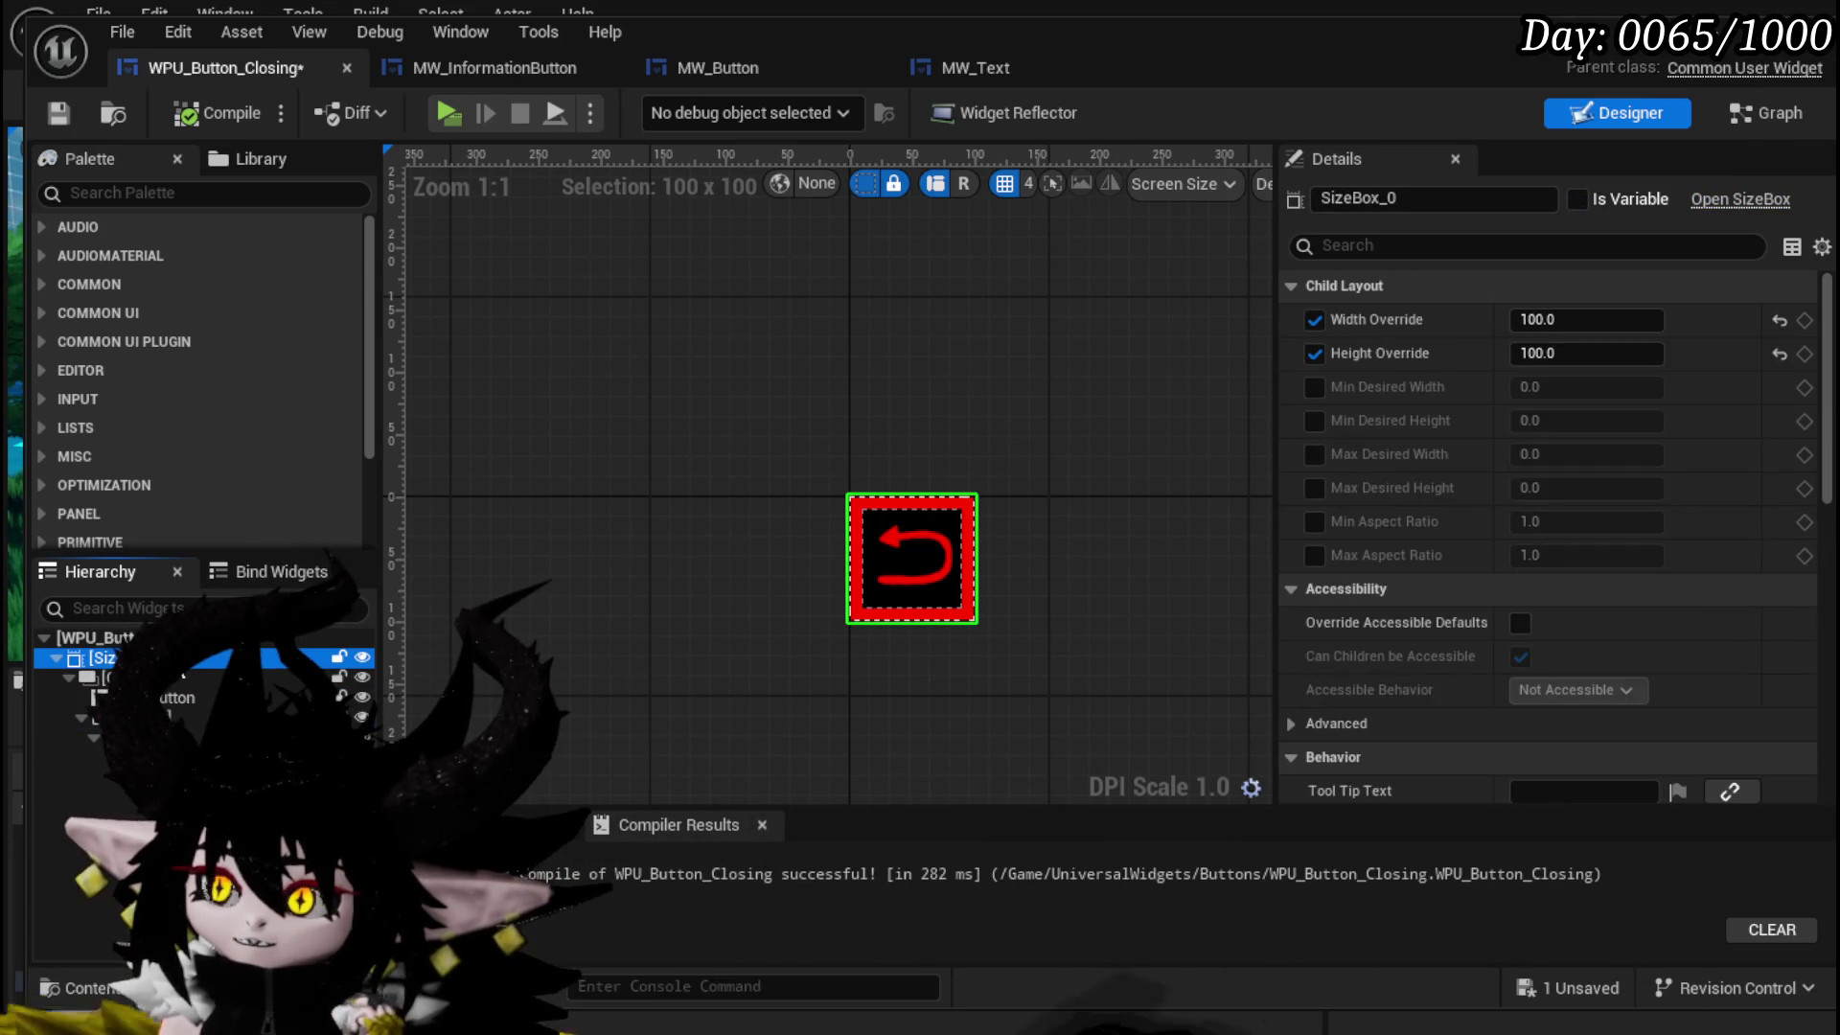
scroll(1615, 501, "down", 3)
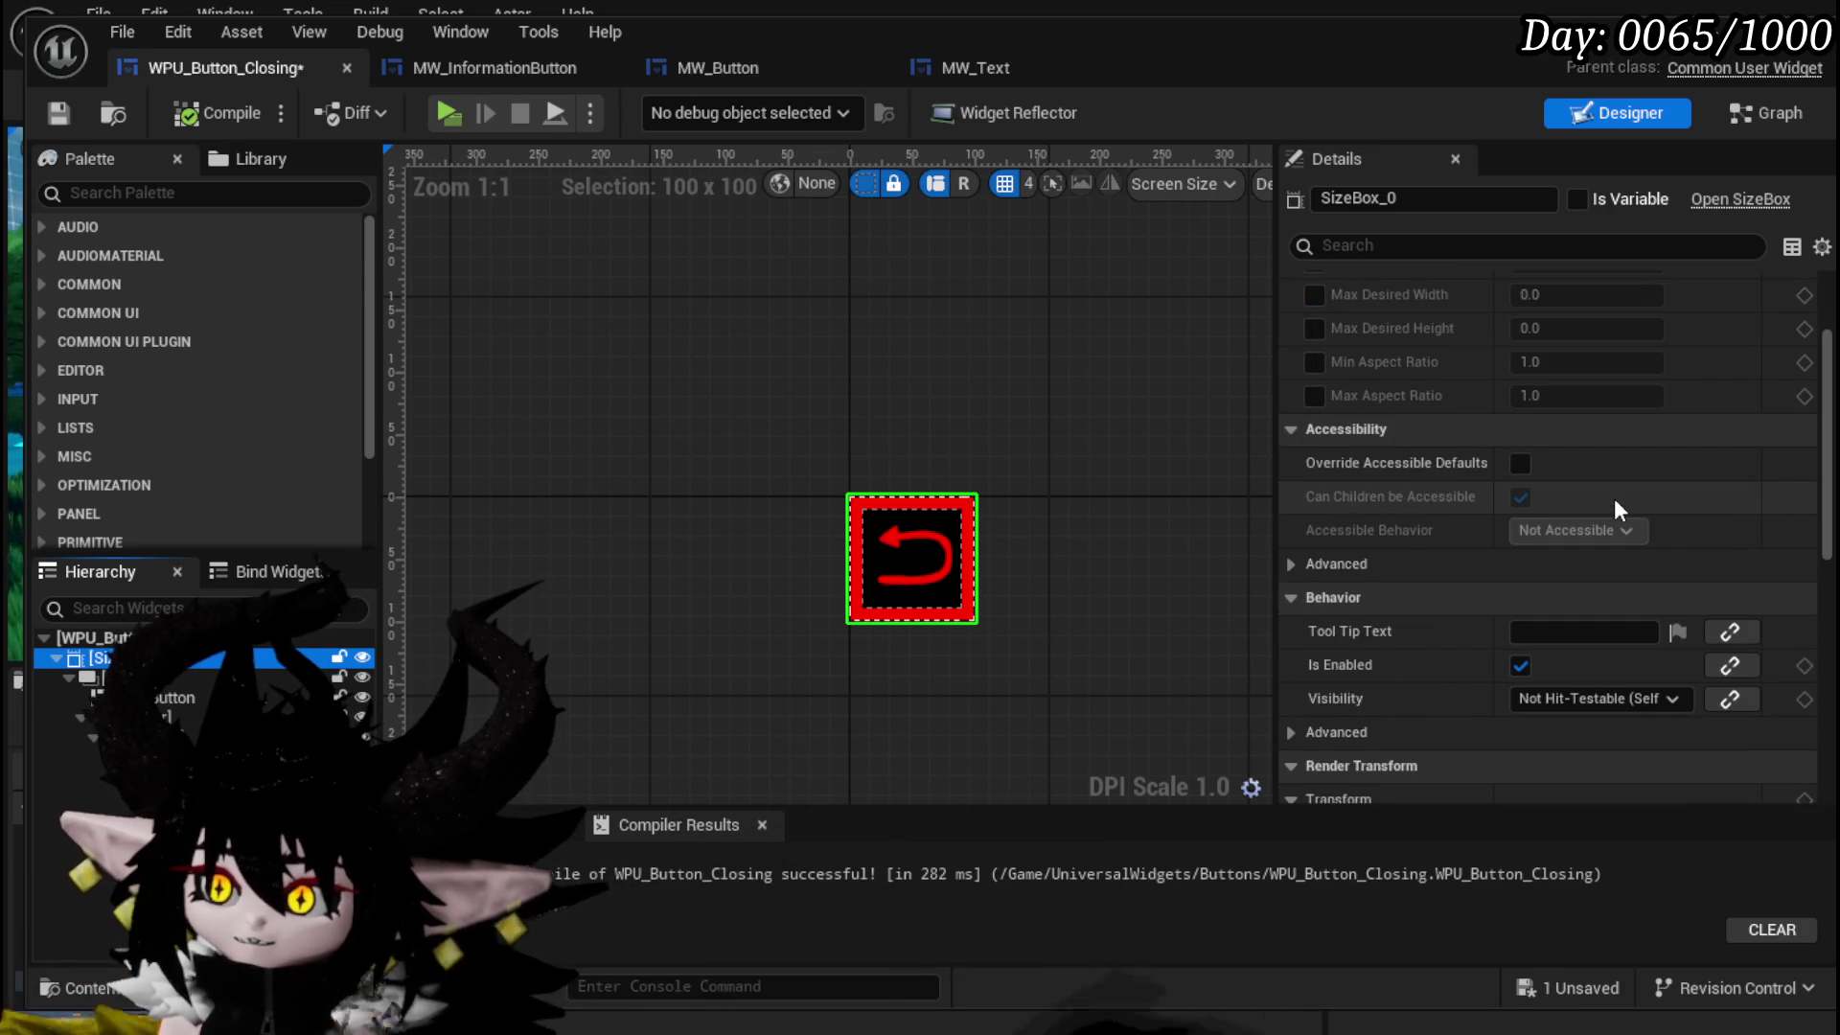
key("Down")
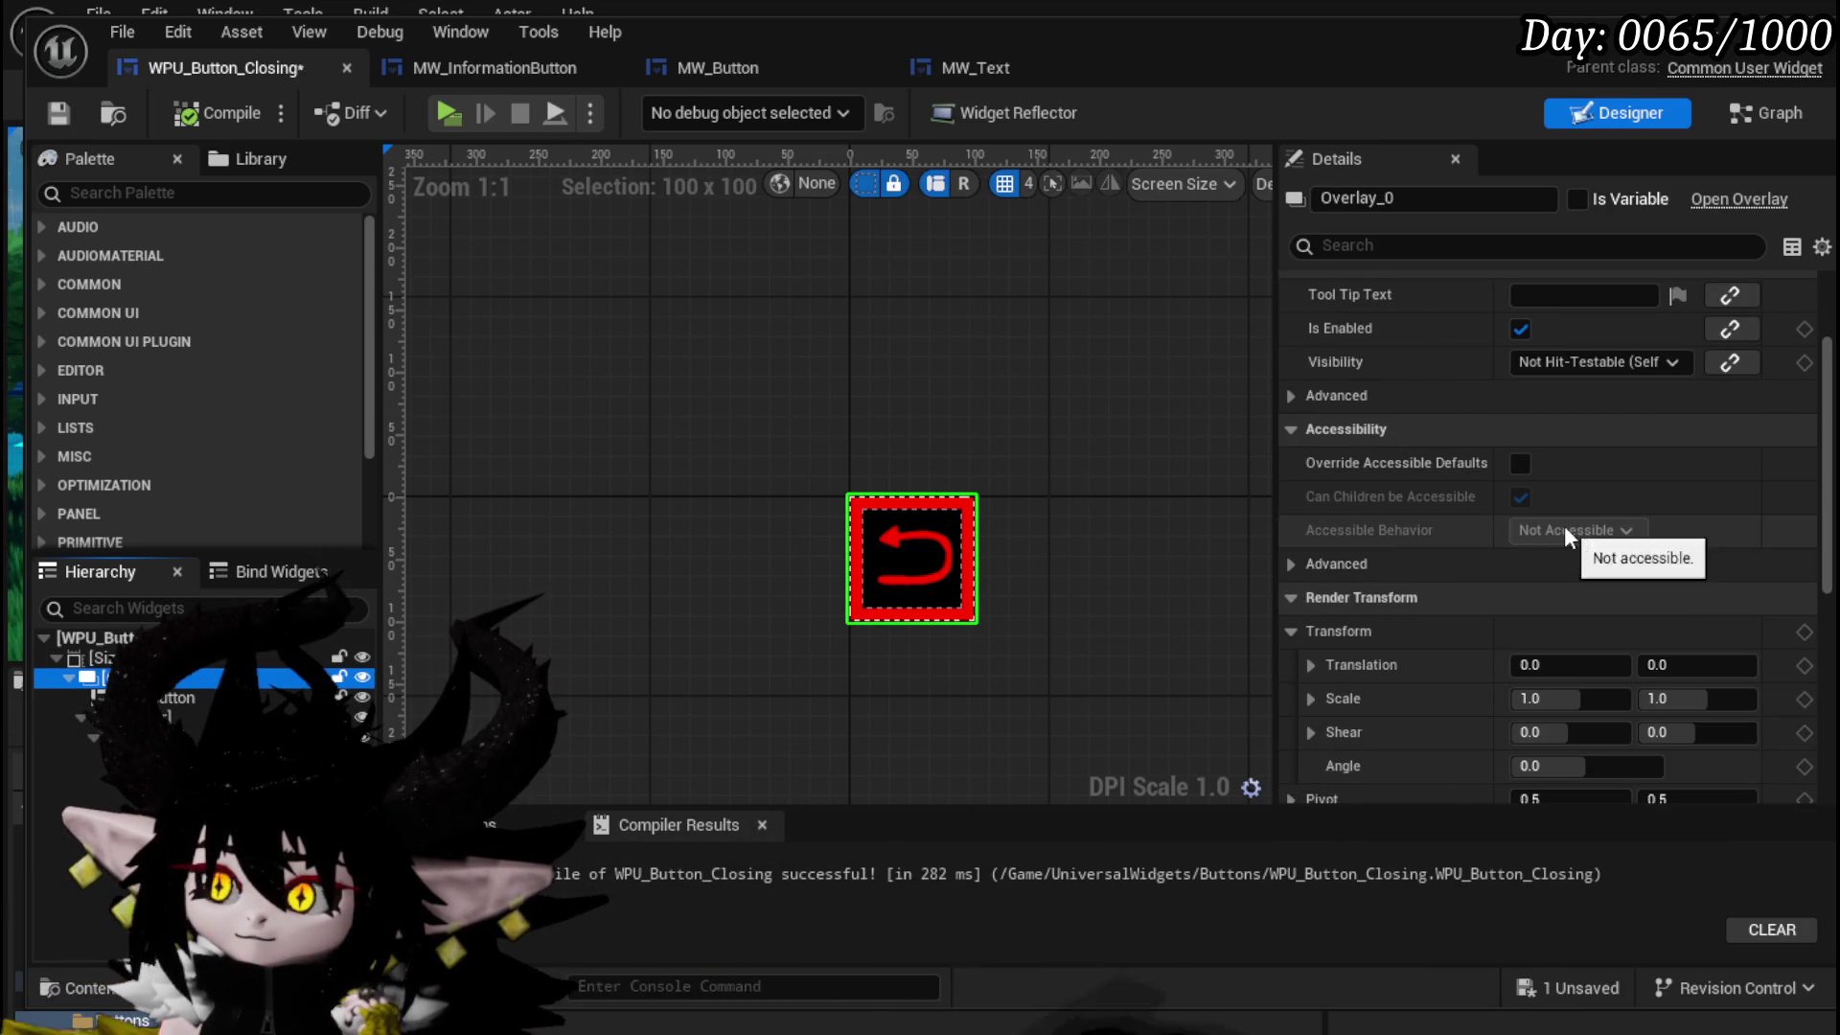
key("Up")
scroll(1578, 469, "up", 3)
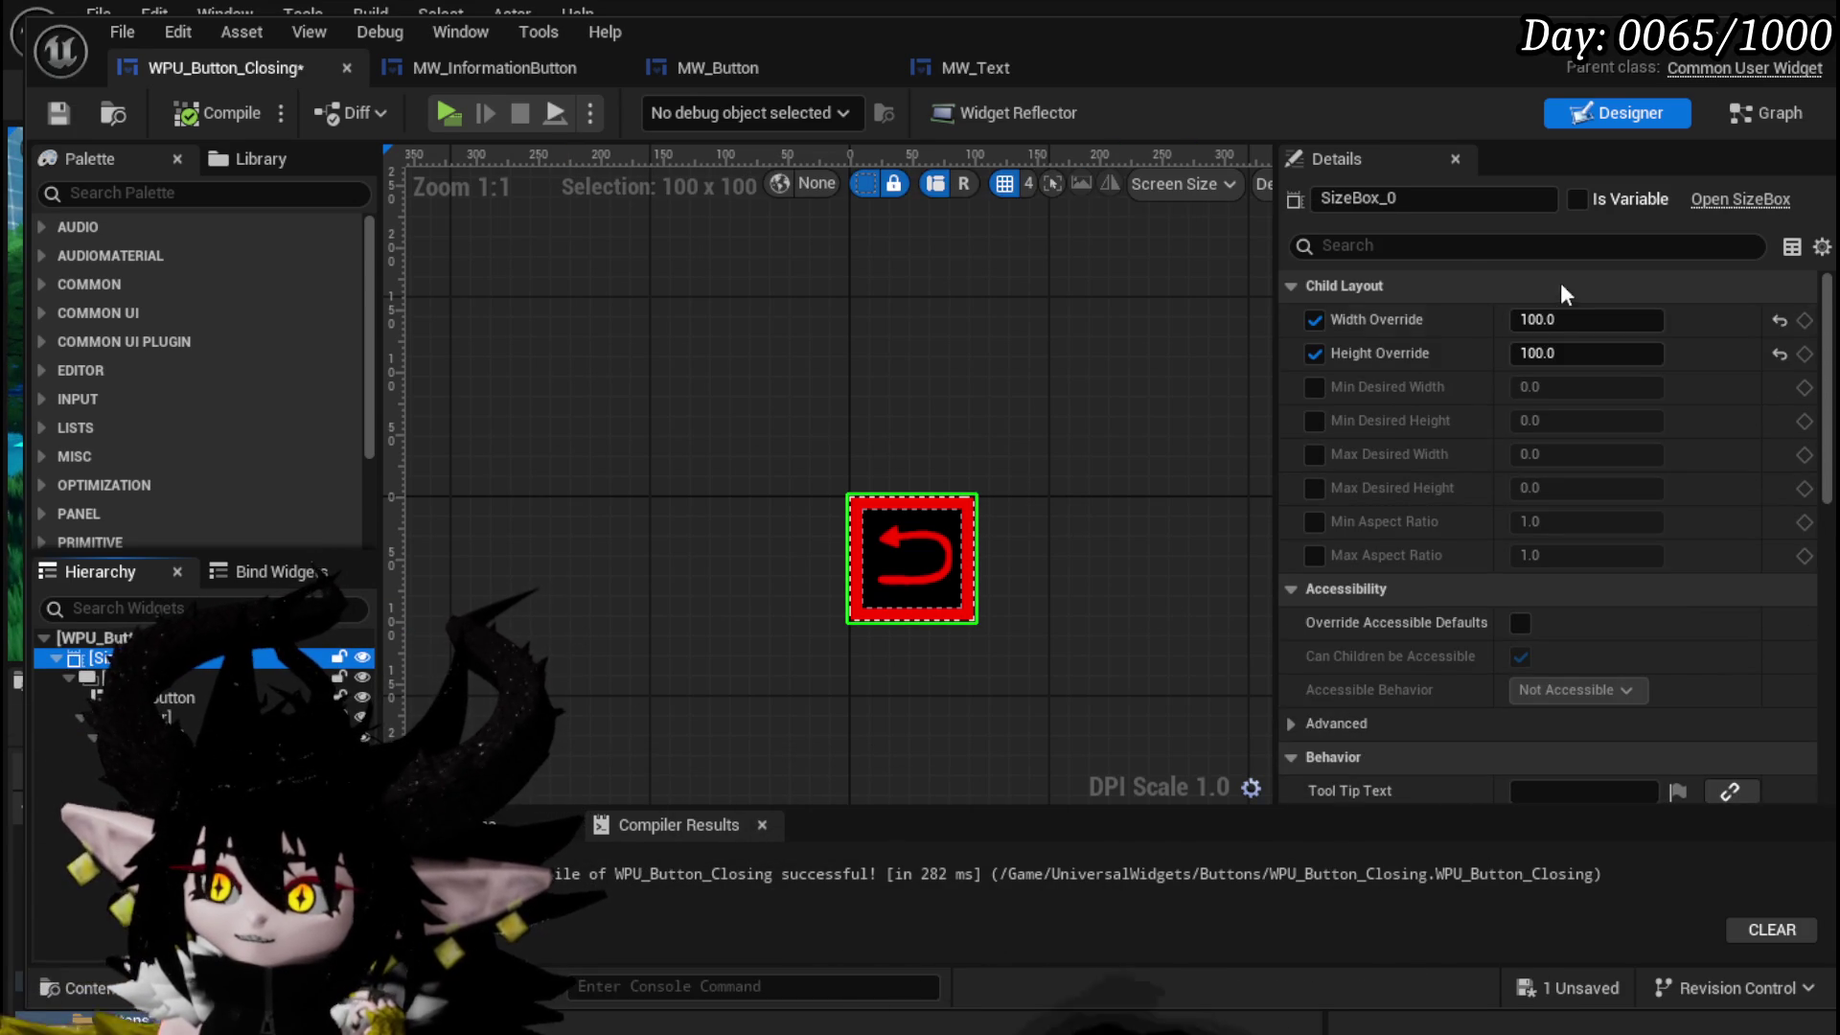
left_click(1470, 247)
type("Size")
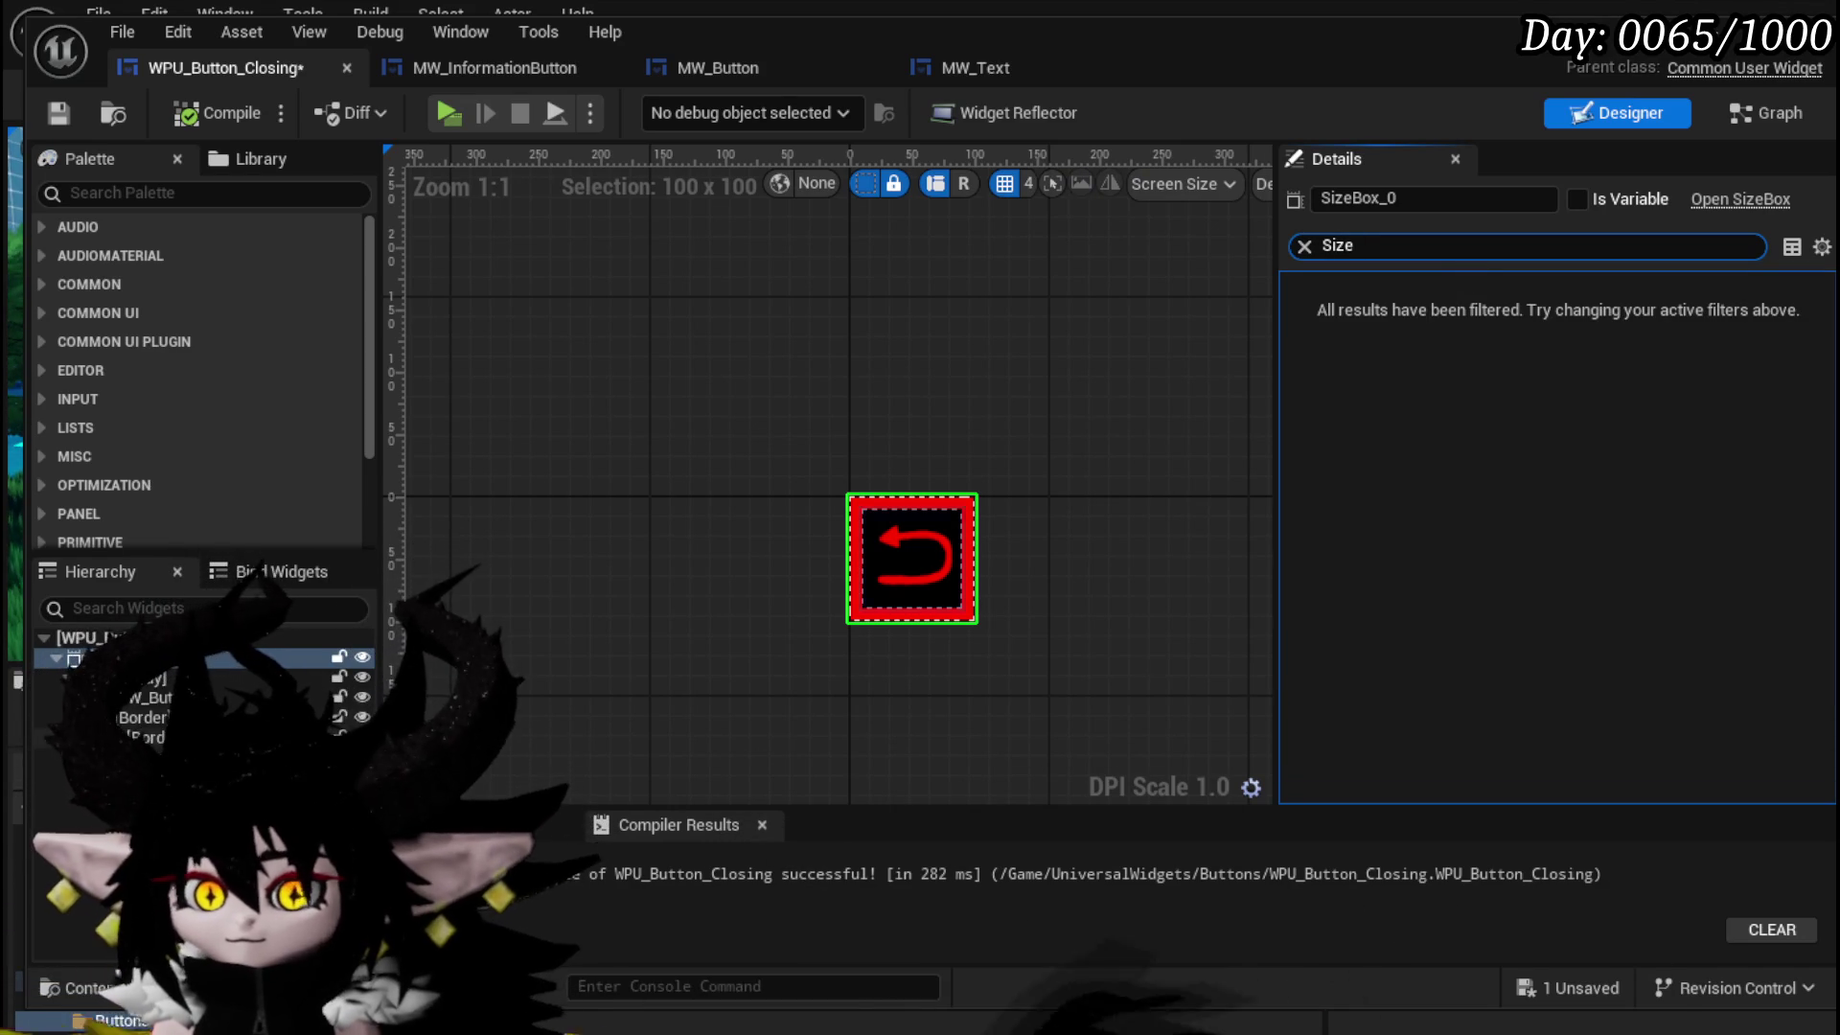
left_click(151, 679)
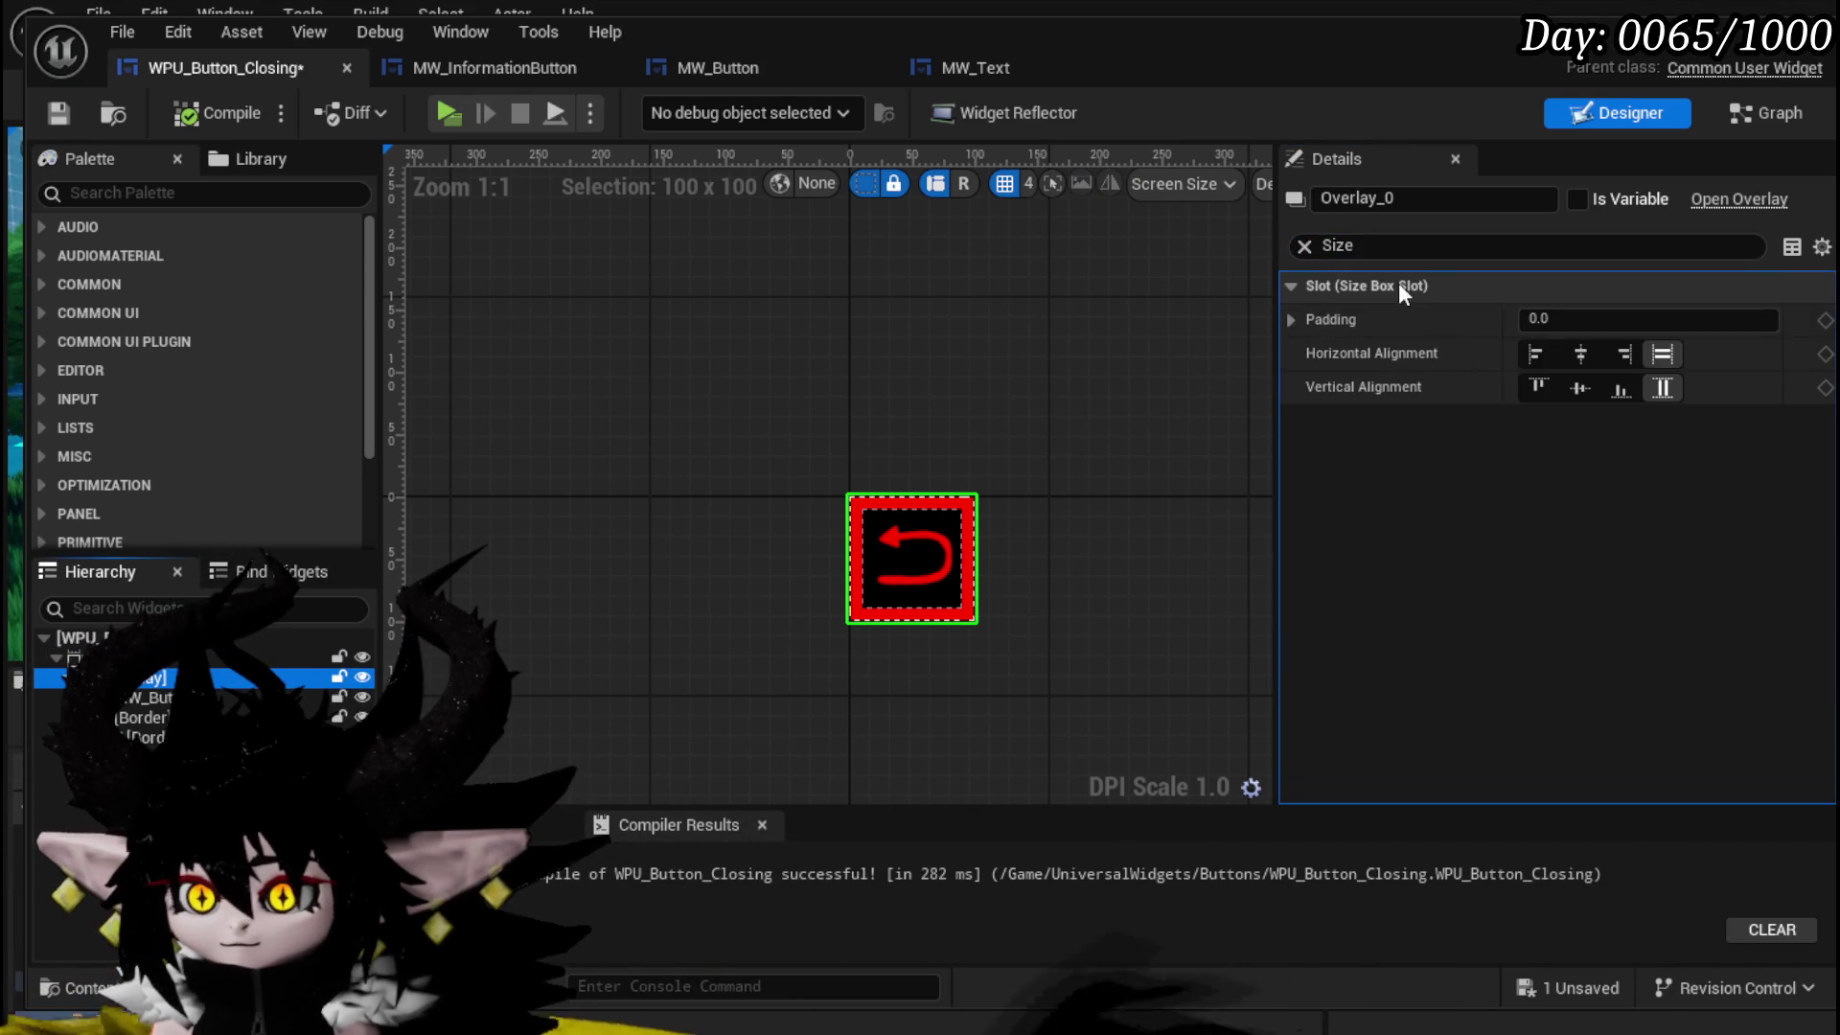
left_click(144, 718)
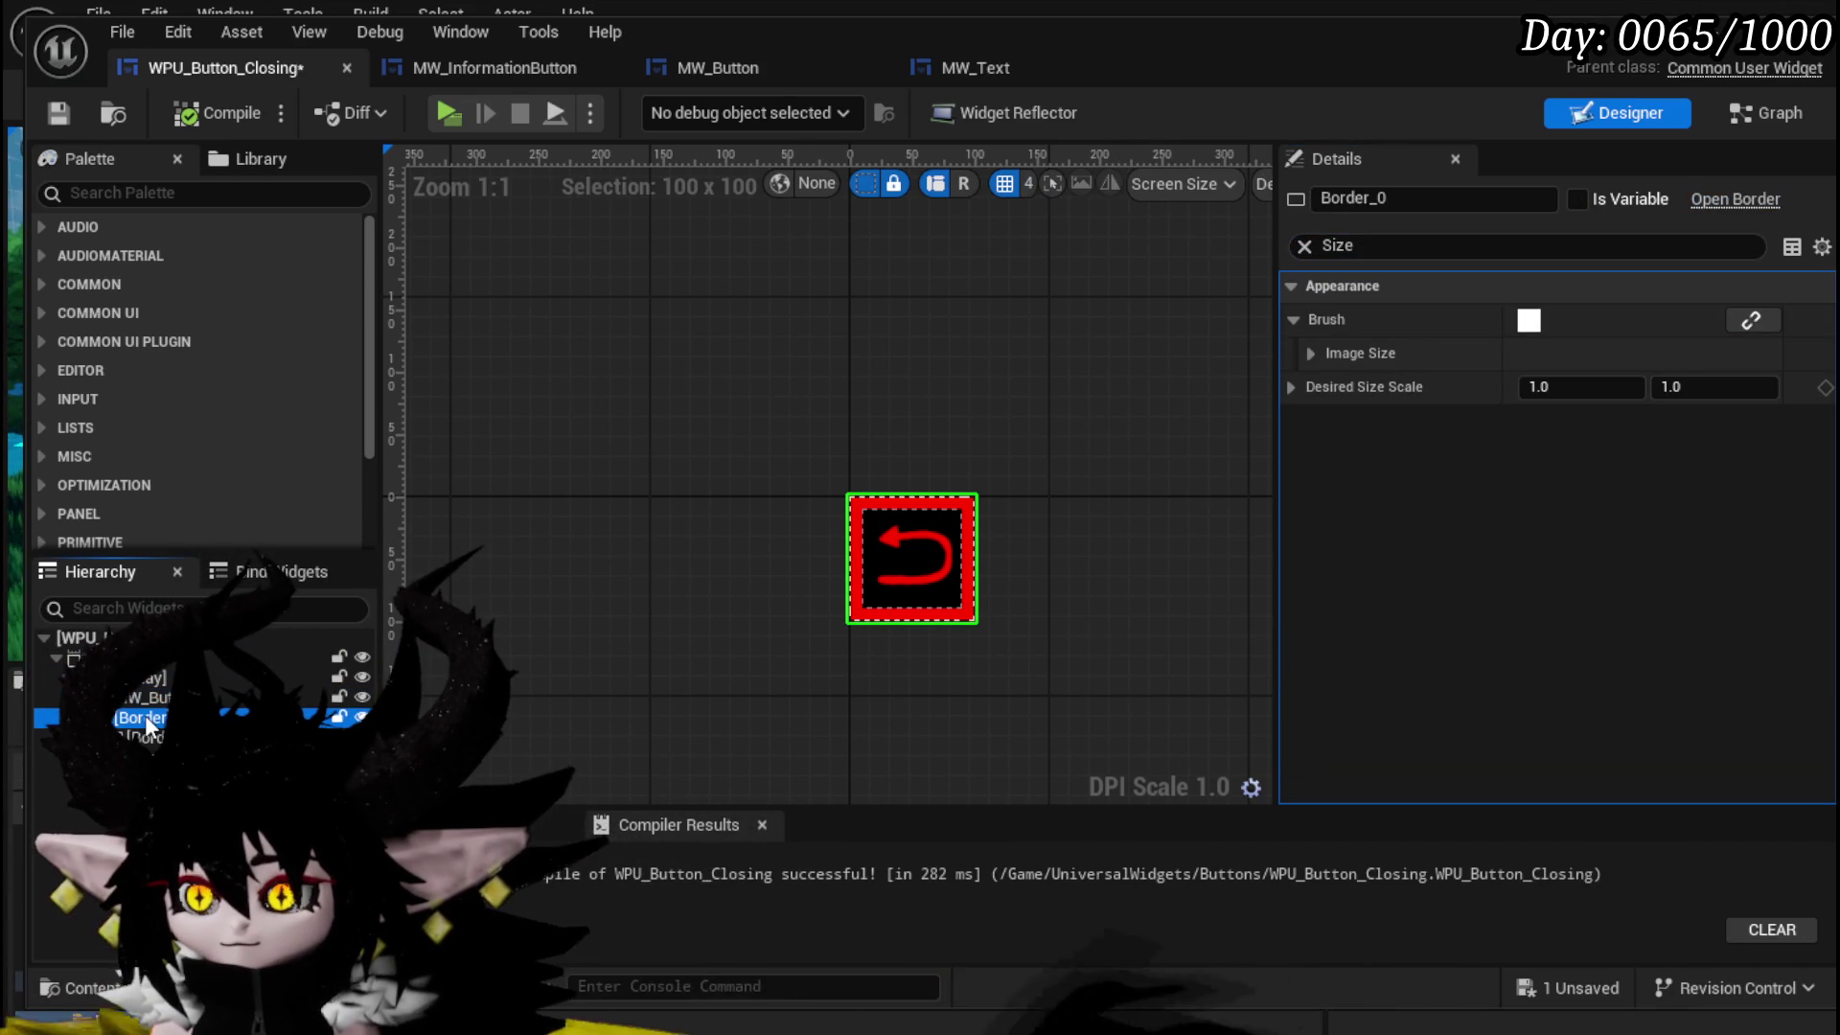
left_click(143, 757)
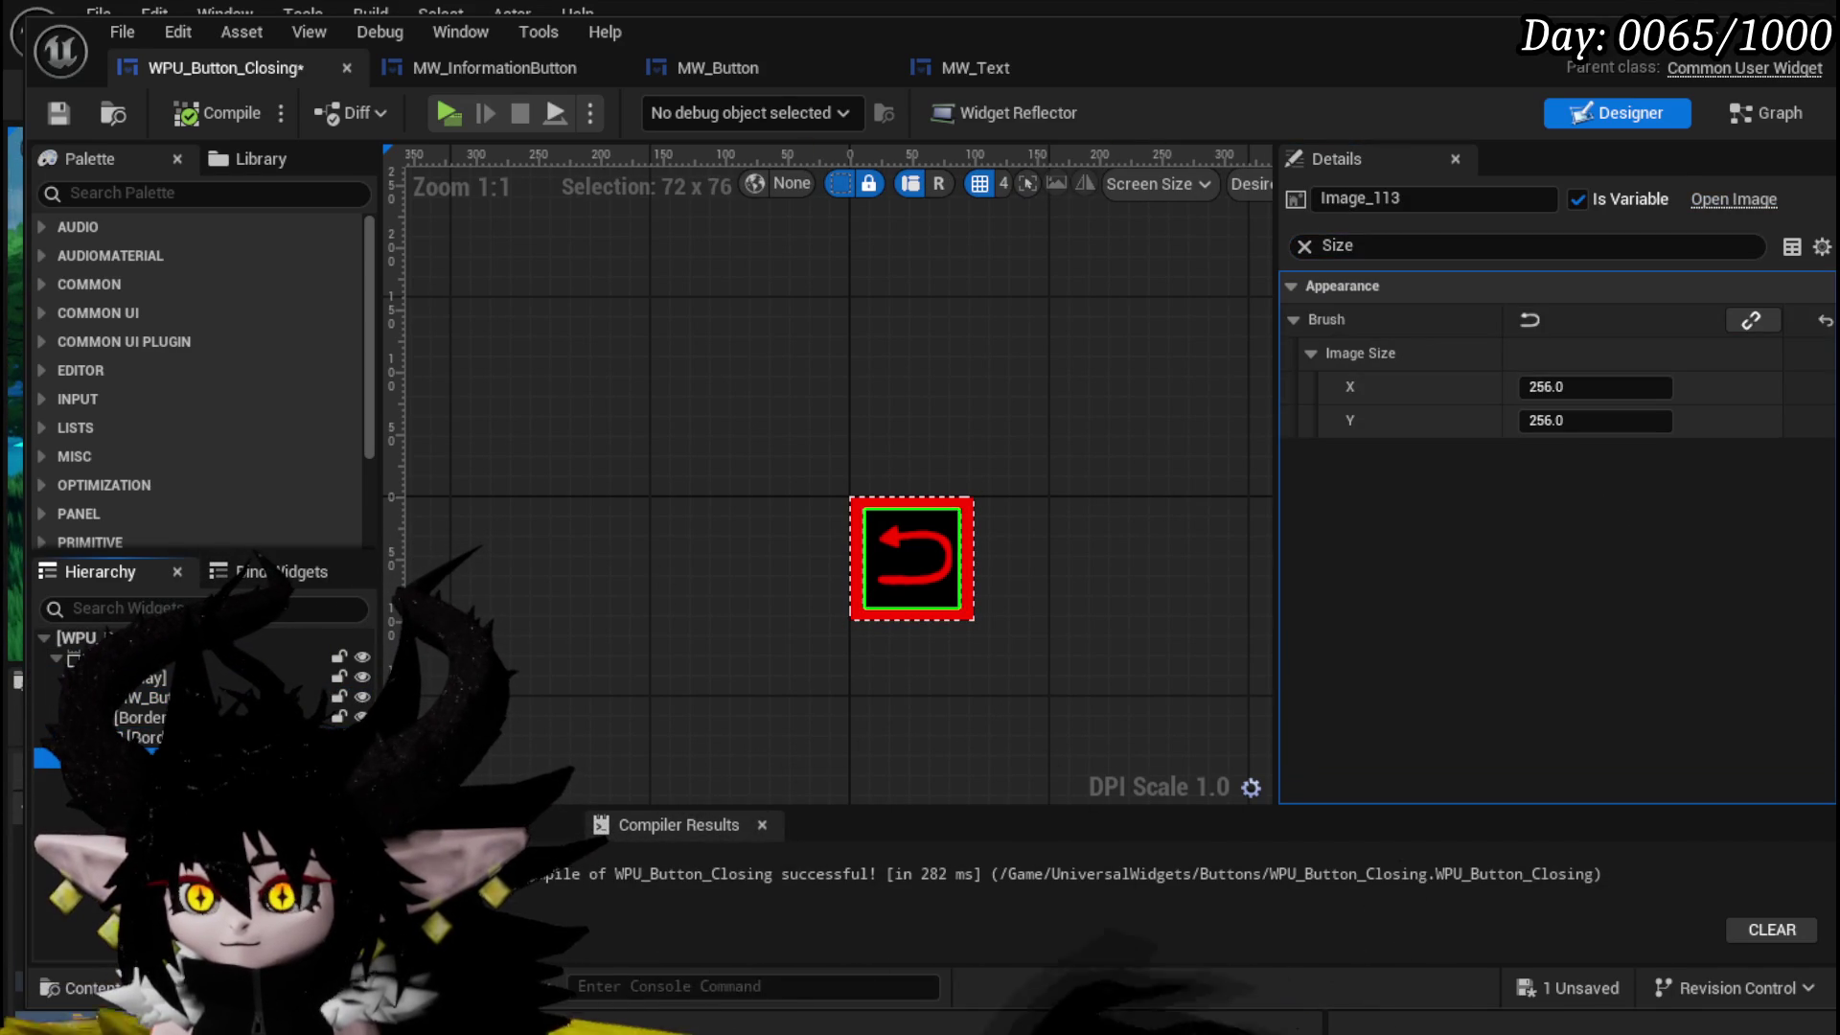
left_click(144, 718)
left_click(143, 698)
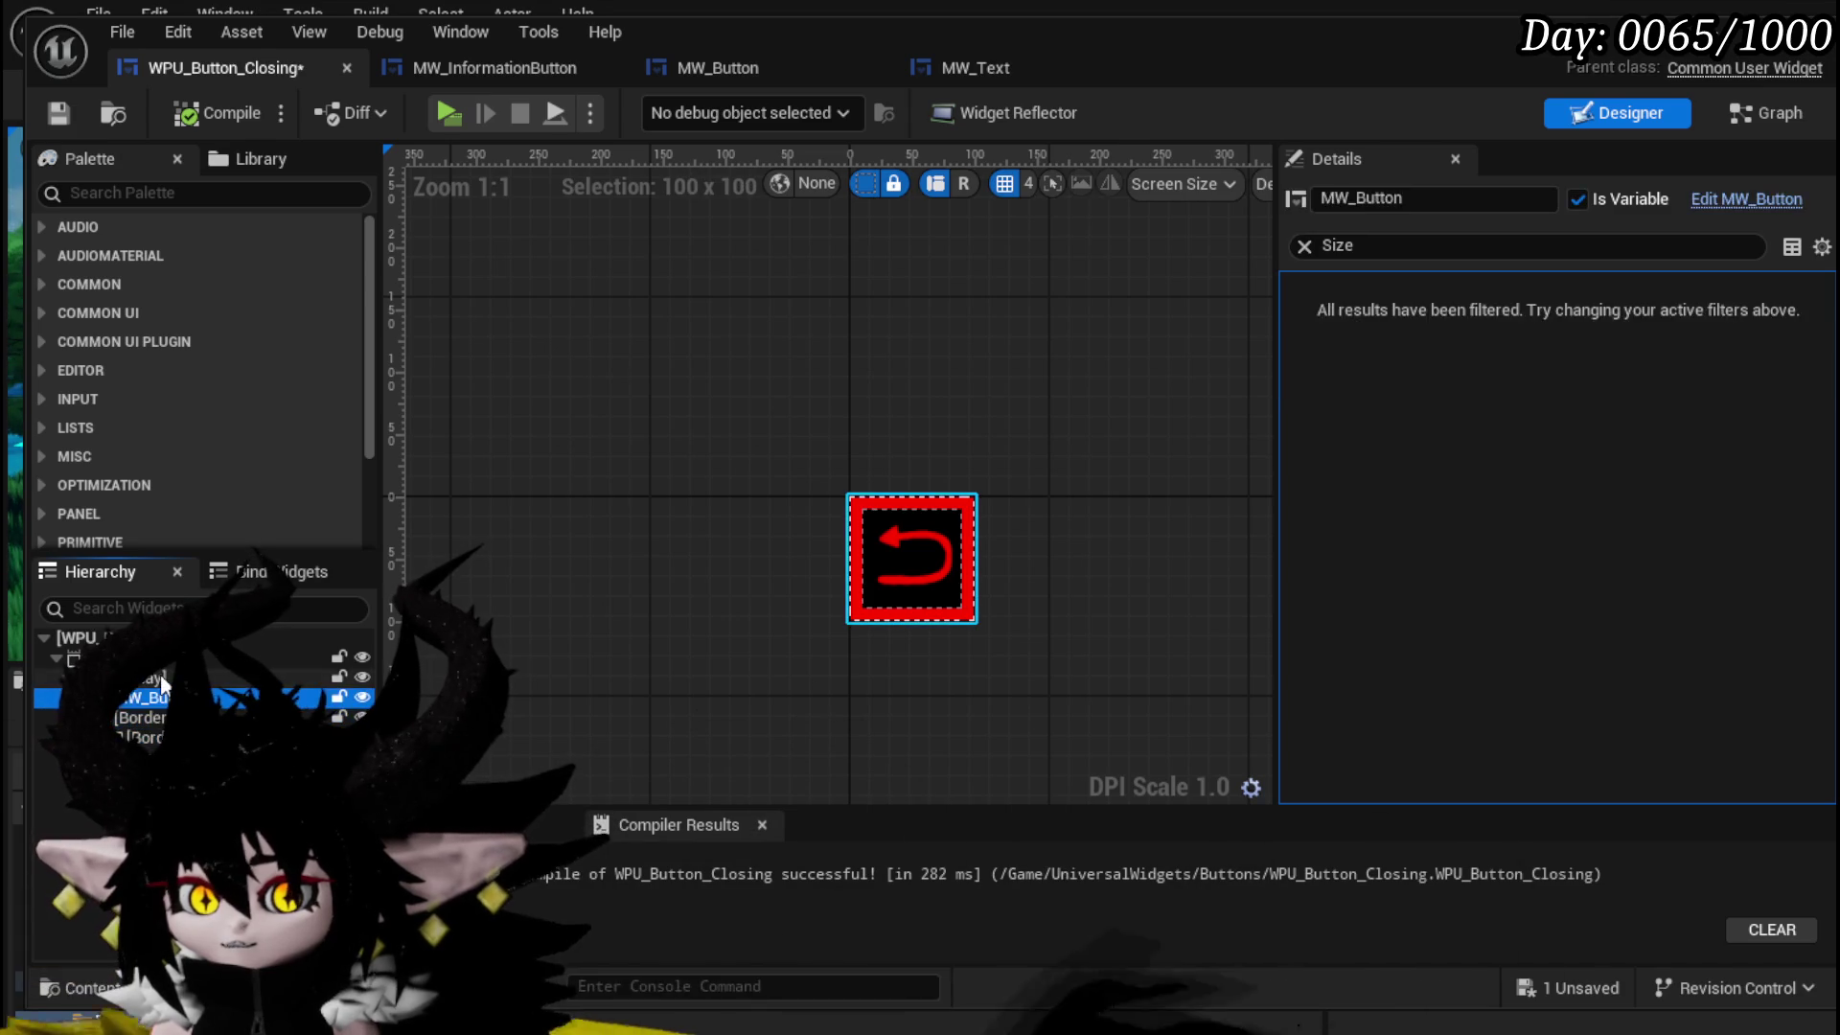
left_click(169, 659)
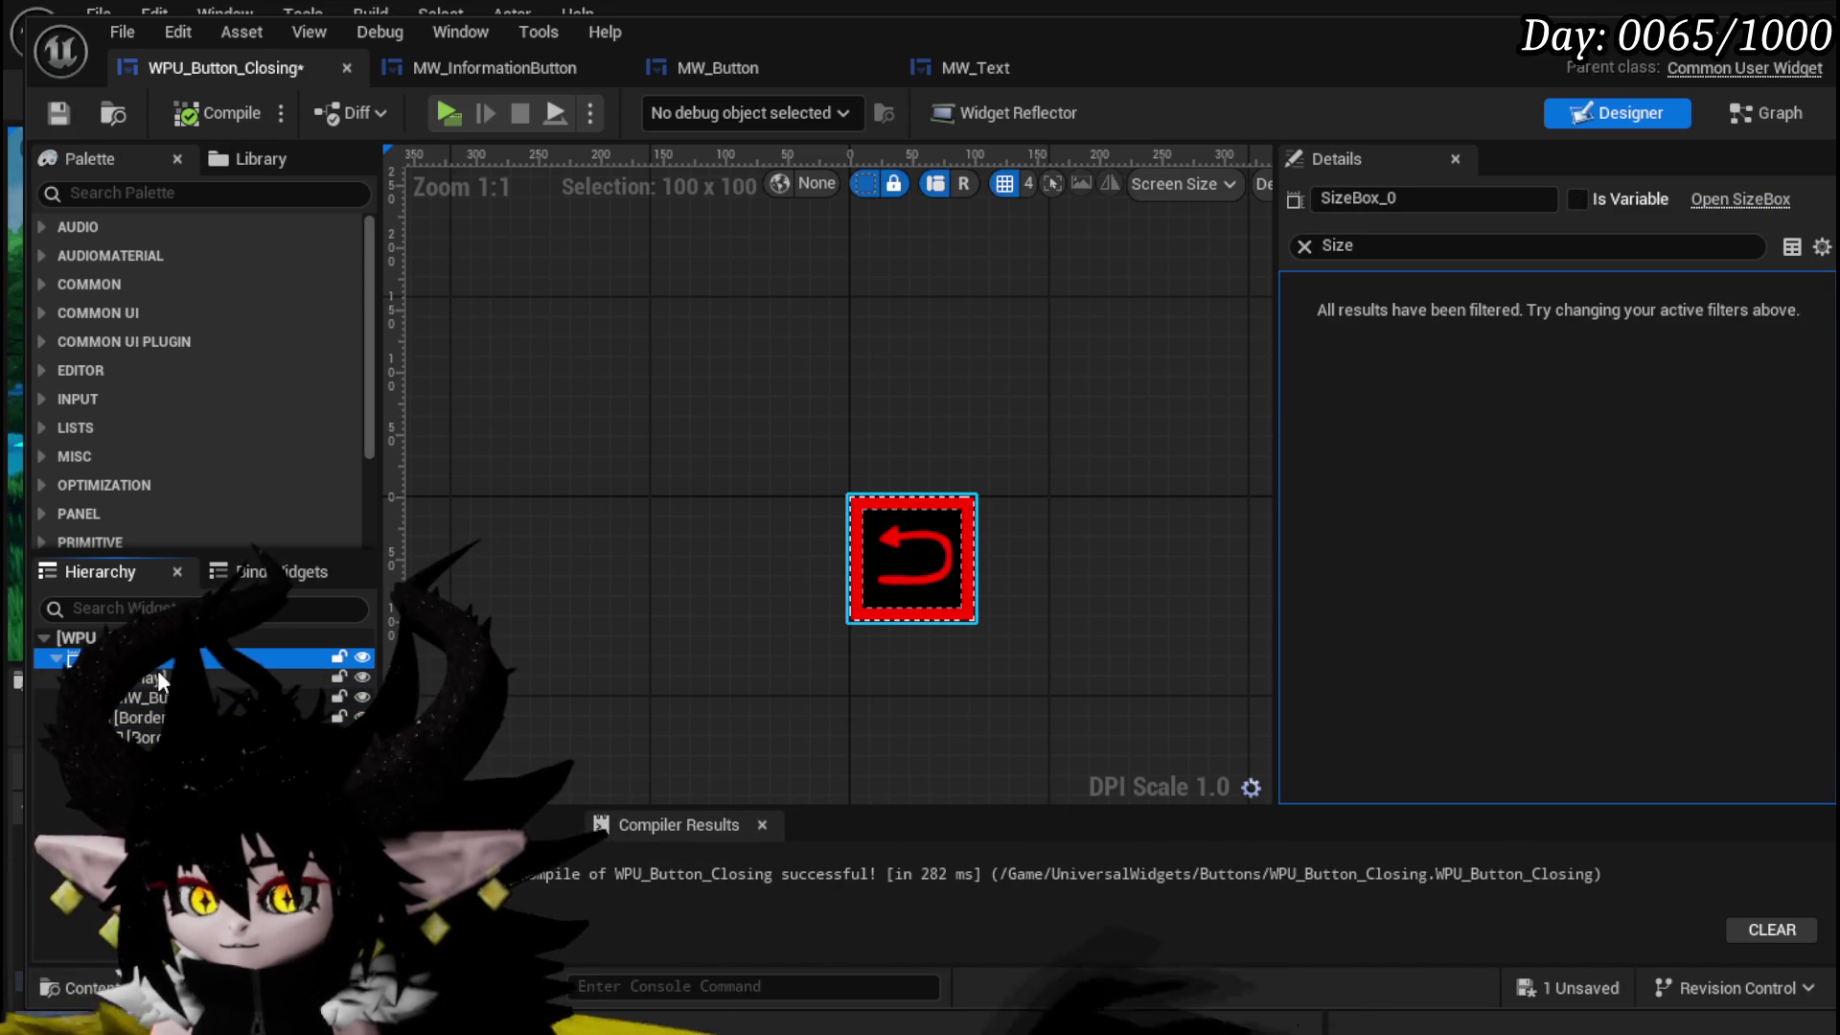
left_click(1305, 247)
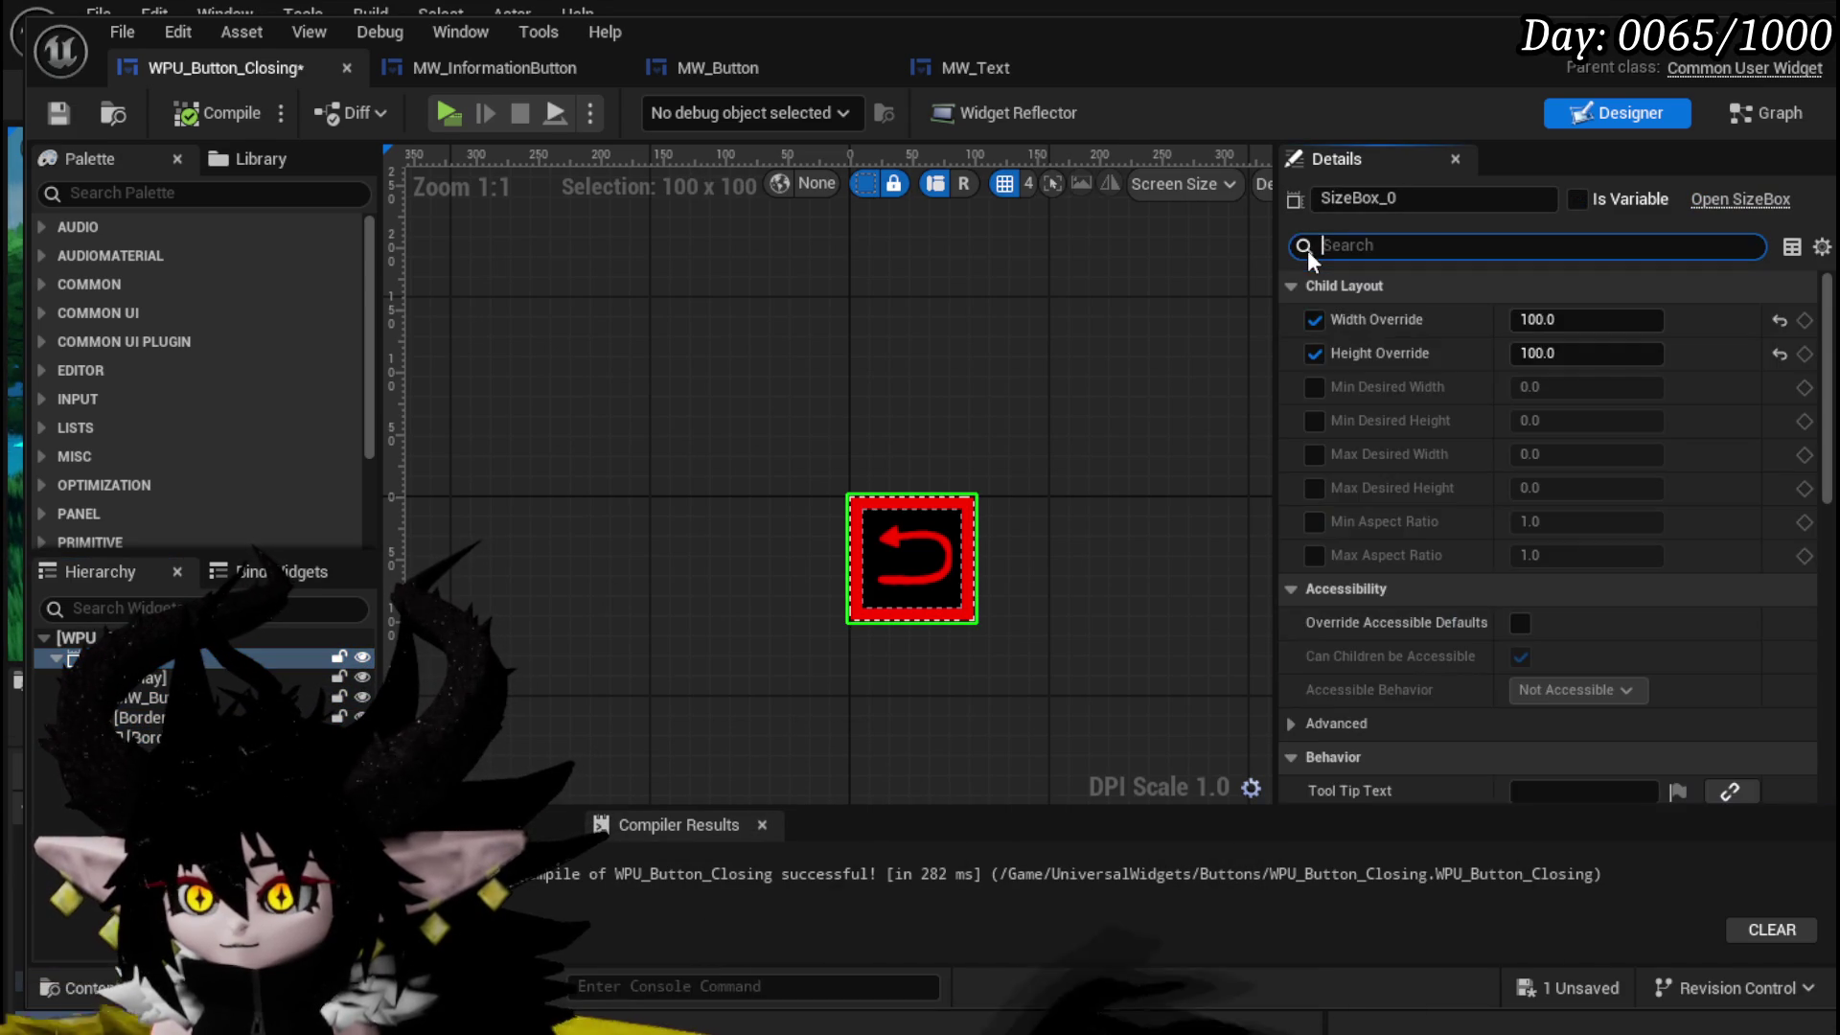
scroll(1424, 364, "down", 3)
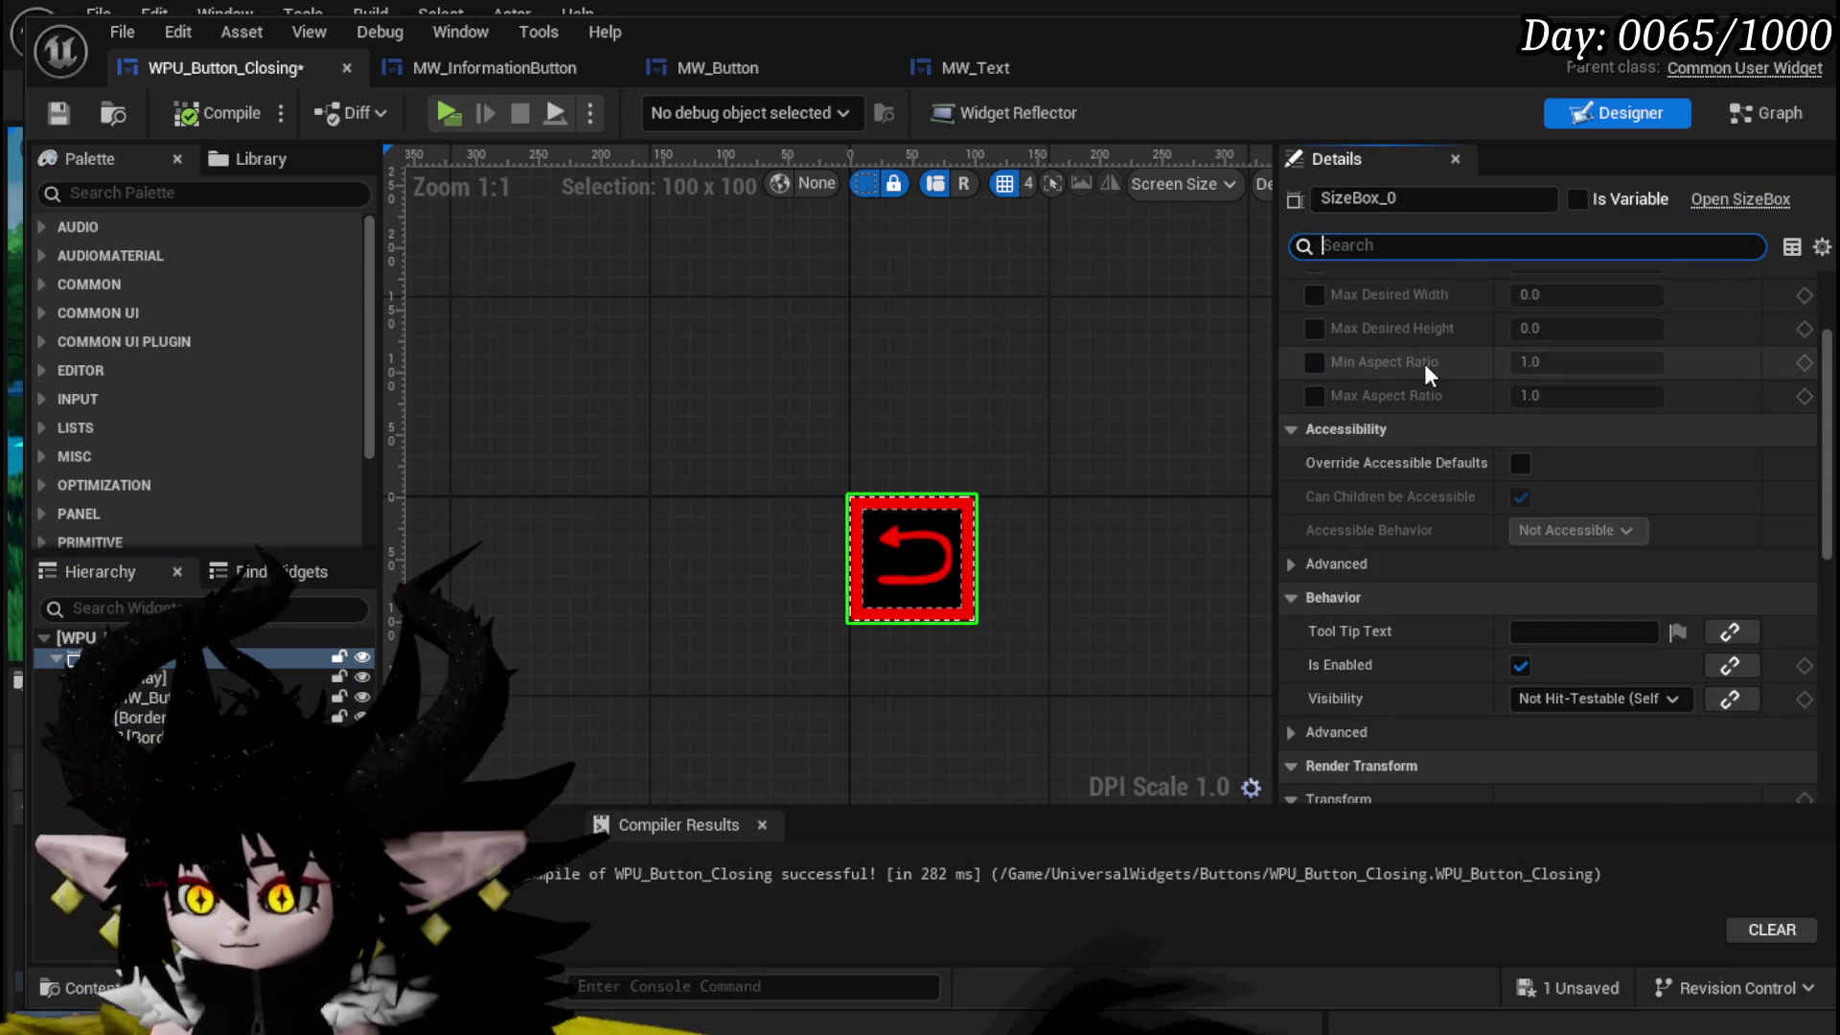
scroll(1424, 364, "up", 3)
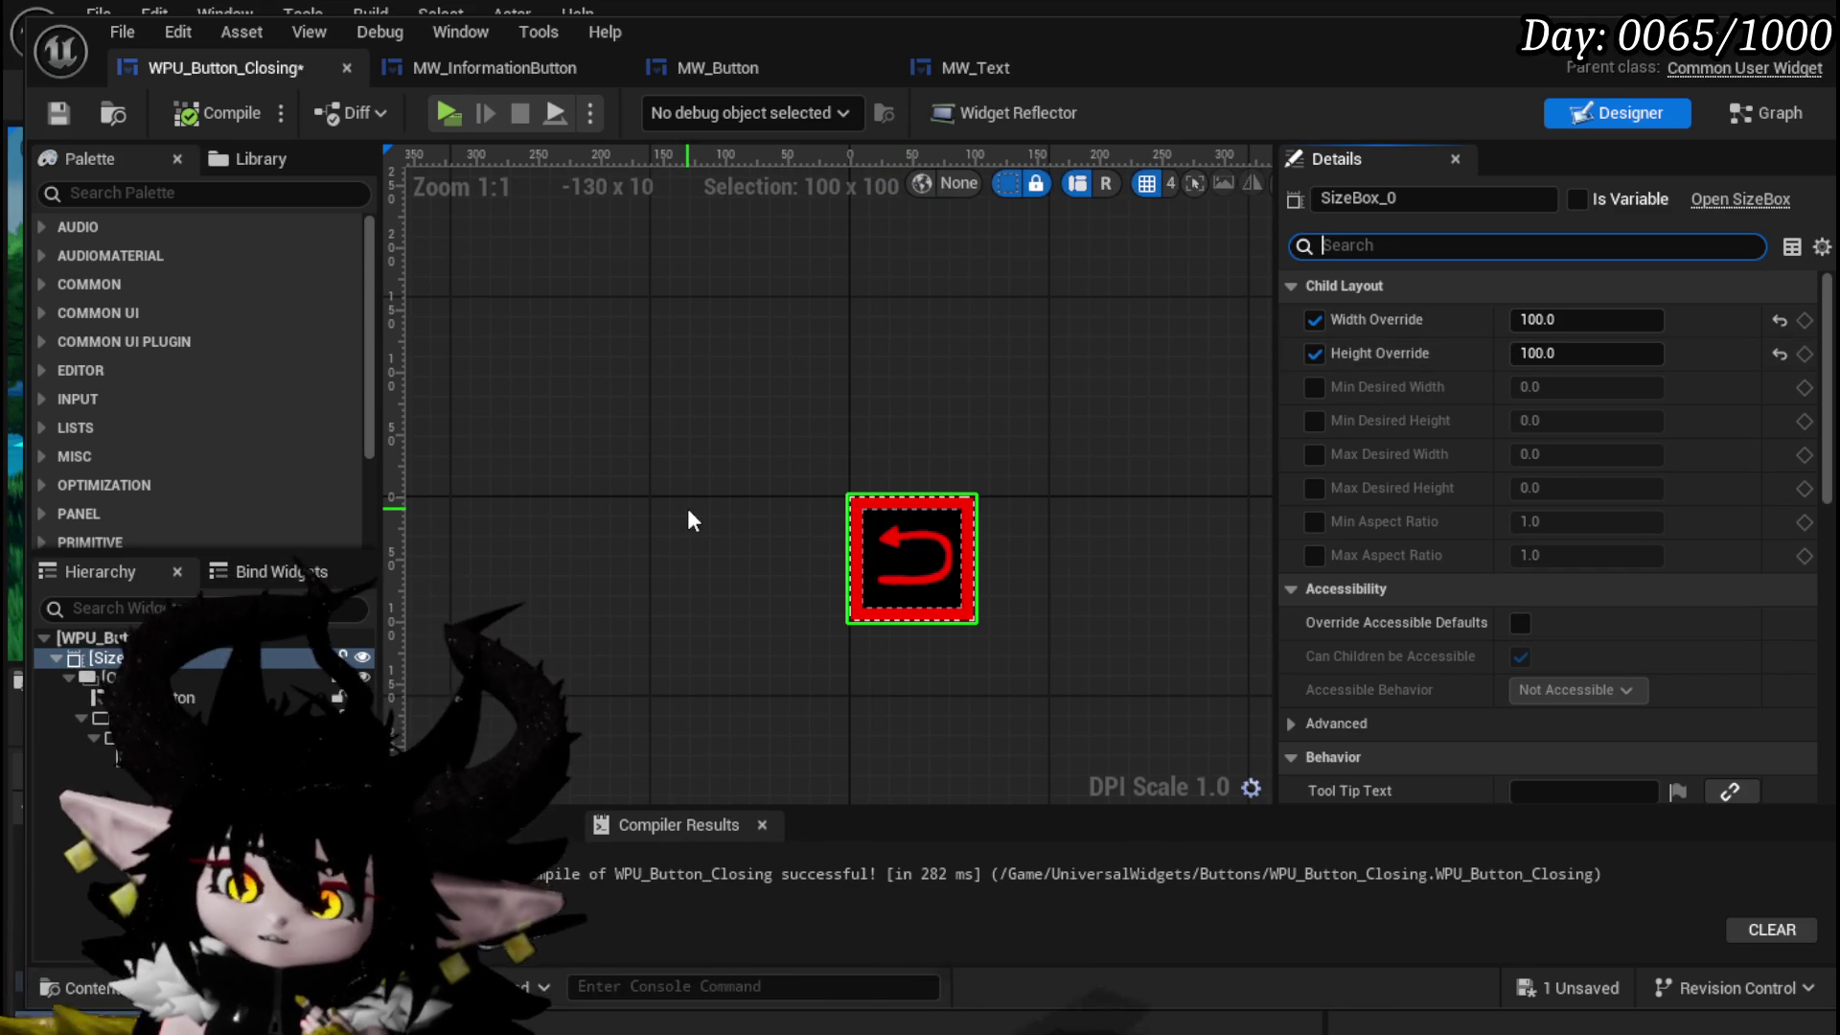
left_click(192, 697)
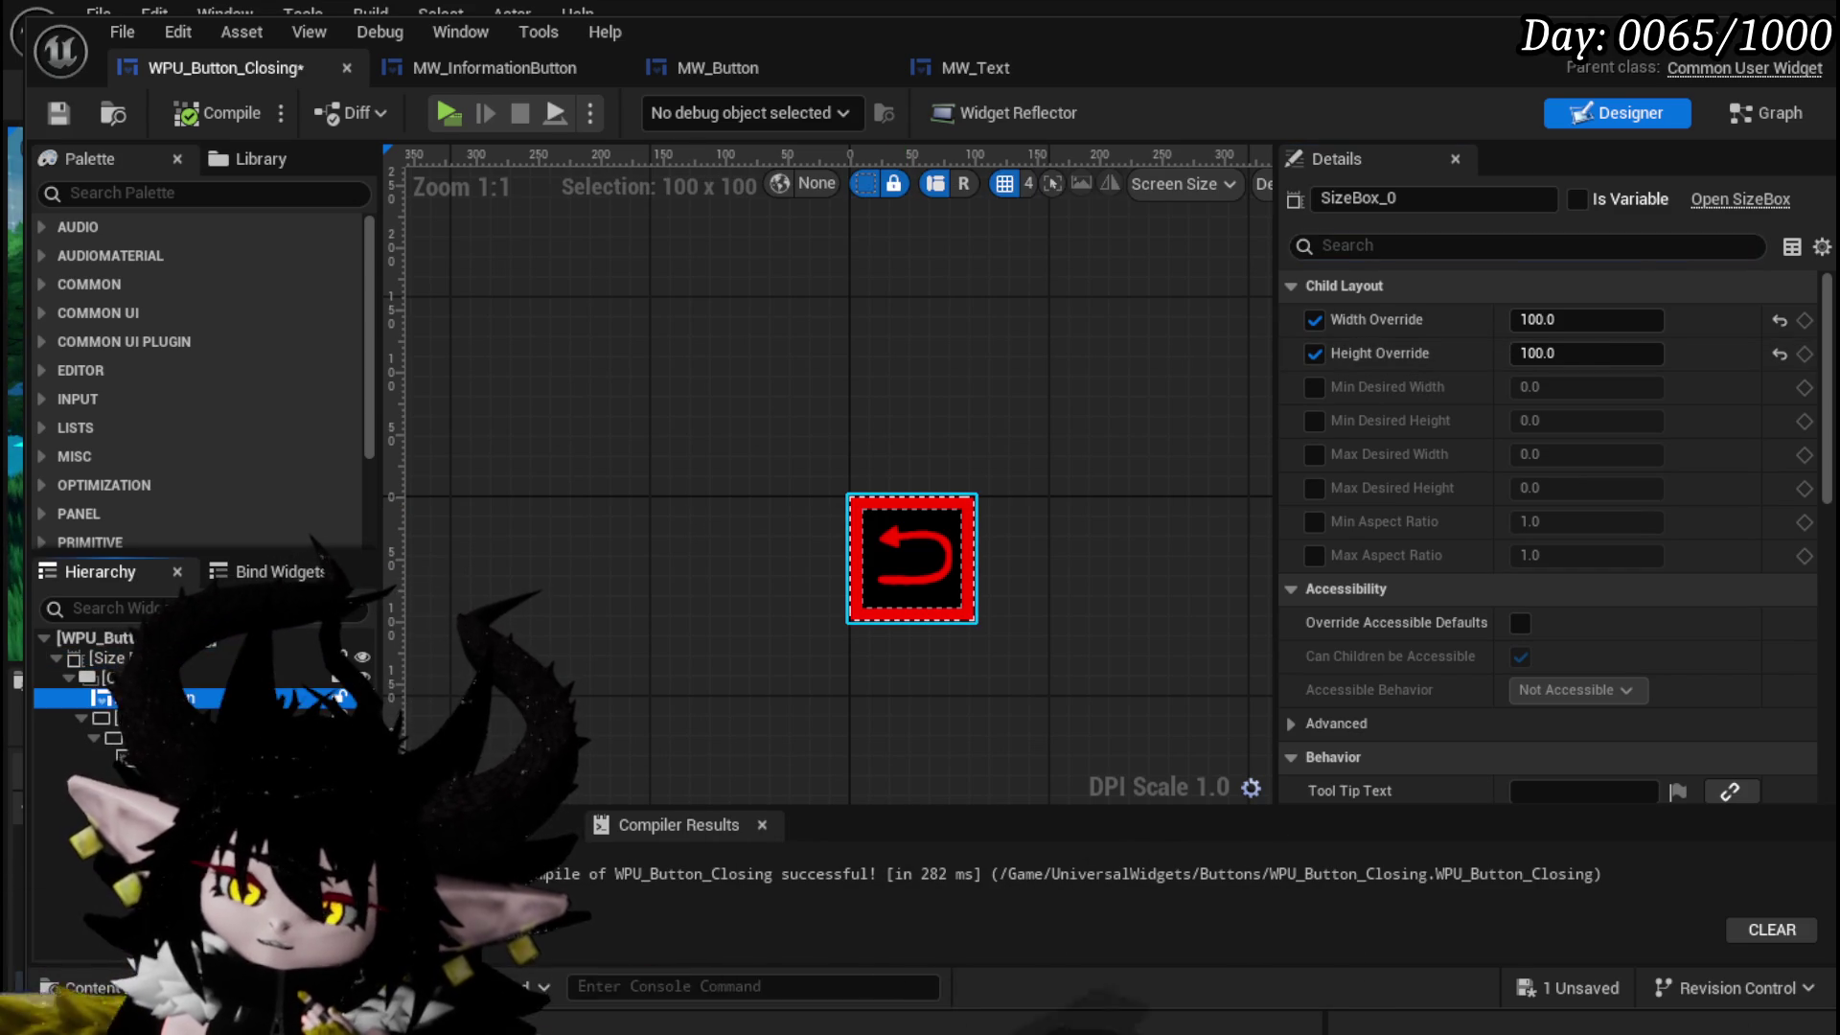
- Set MW_Button's Behavior > Visibility to Visible in the Details panel
left_click_drag(1829, 364, 1821, 545)
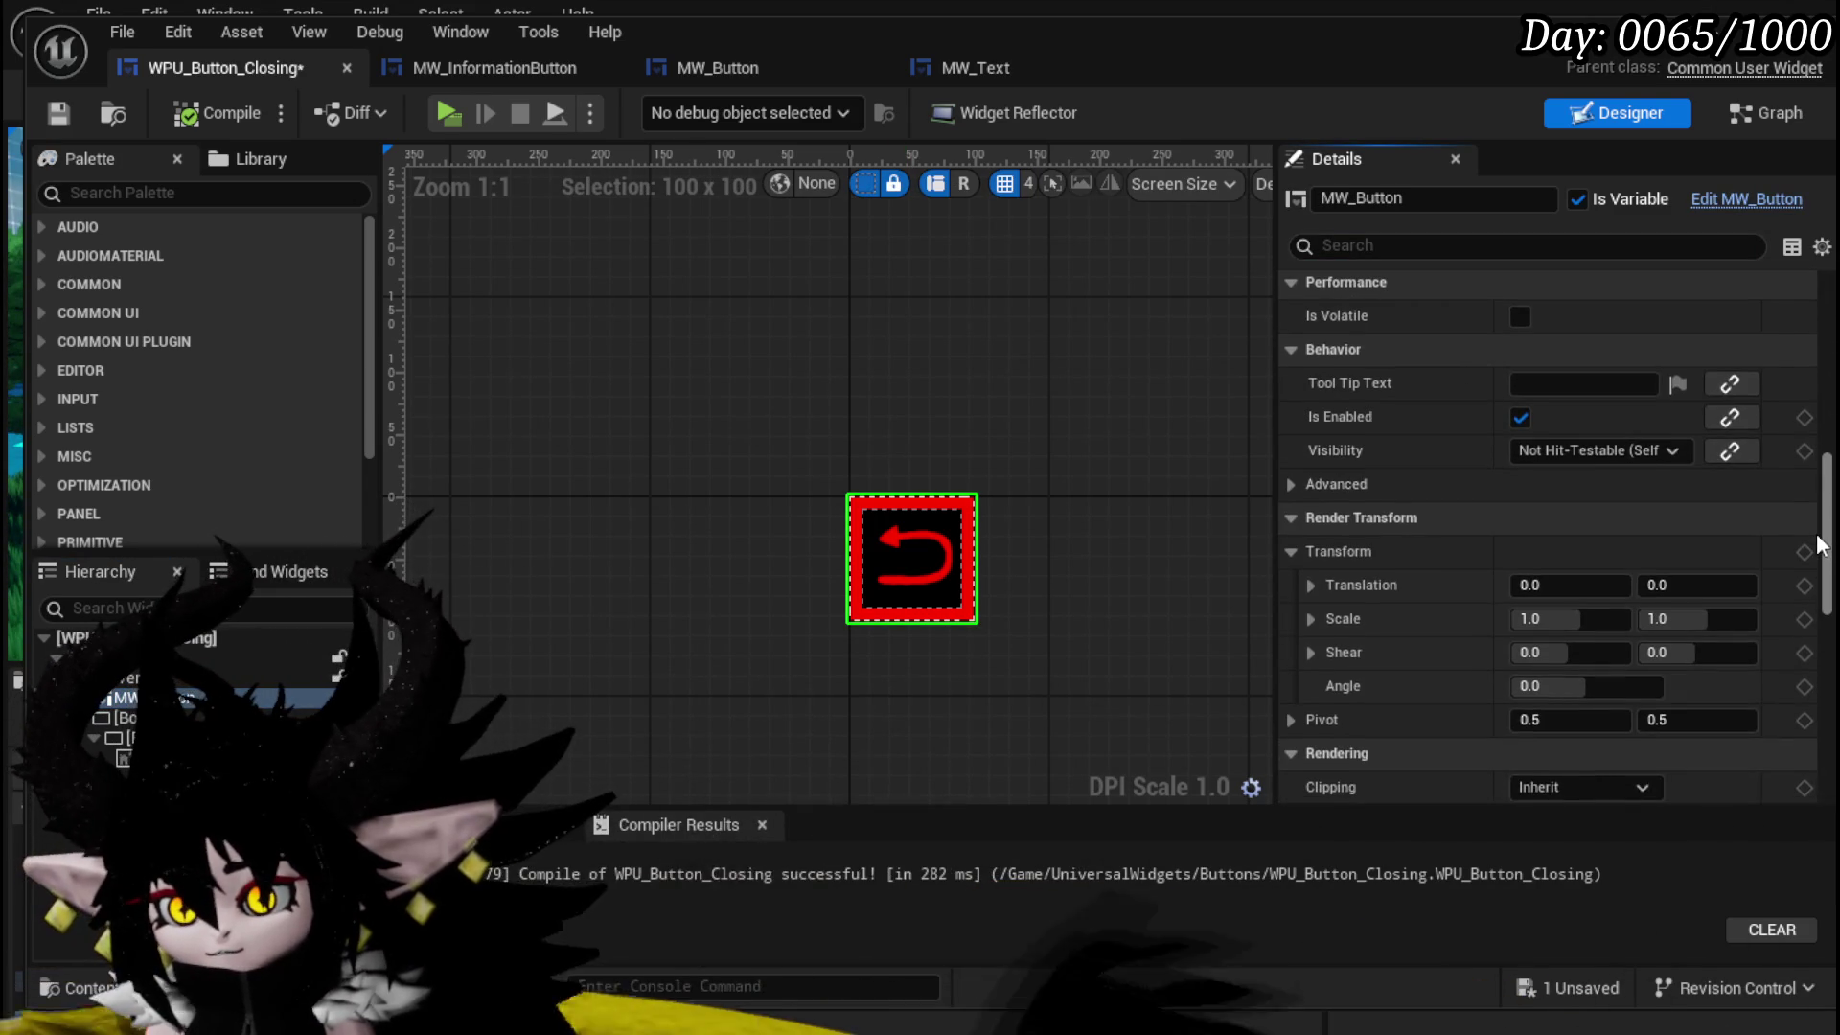
scroll(1725, 536, "up", 1)
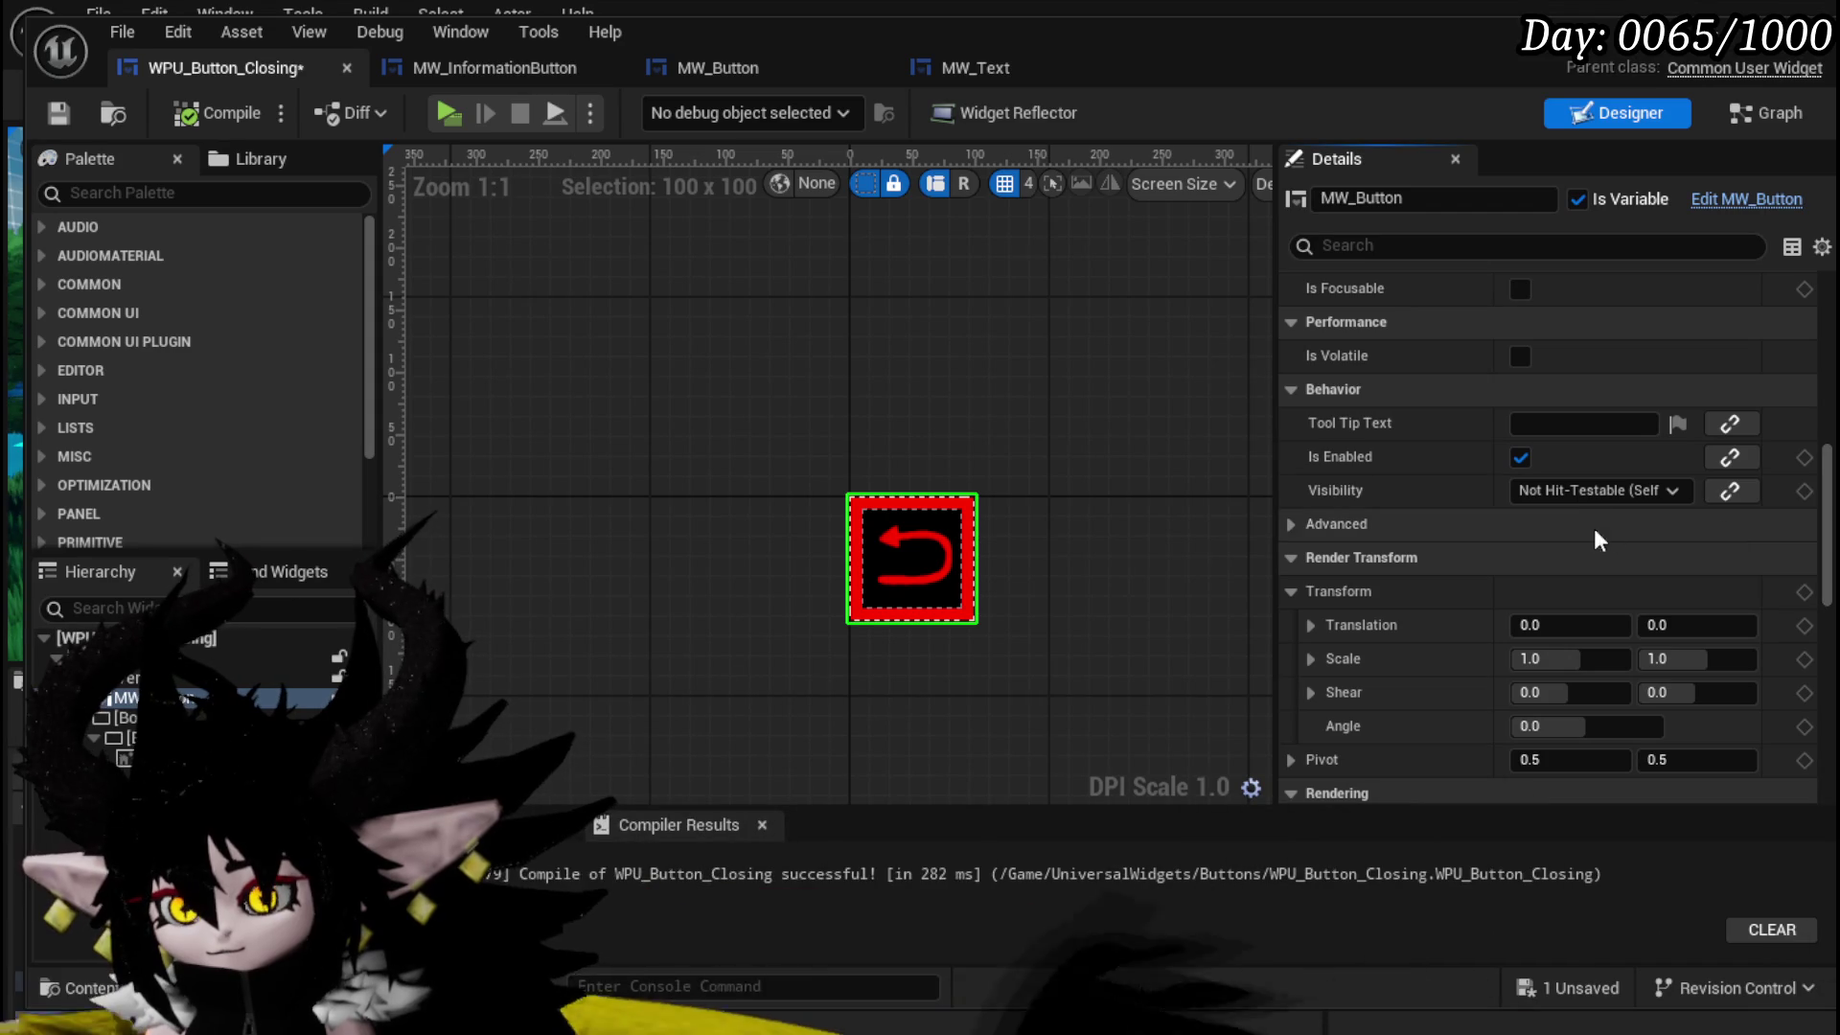
left_click(1583, 493)
left_click(1573, 516)
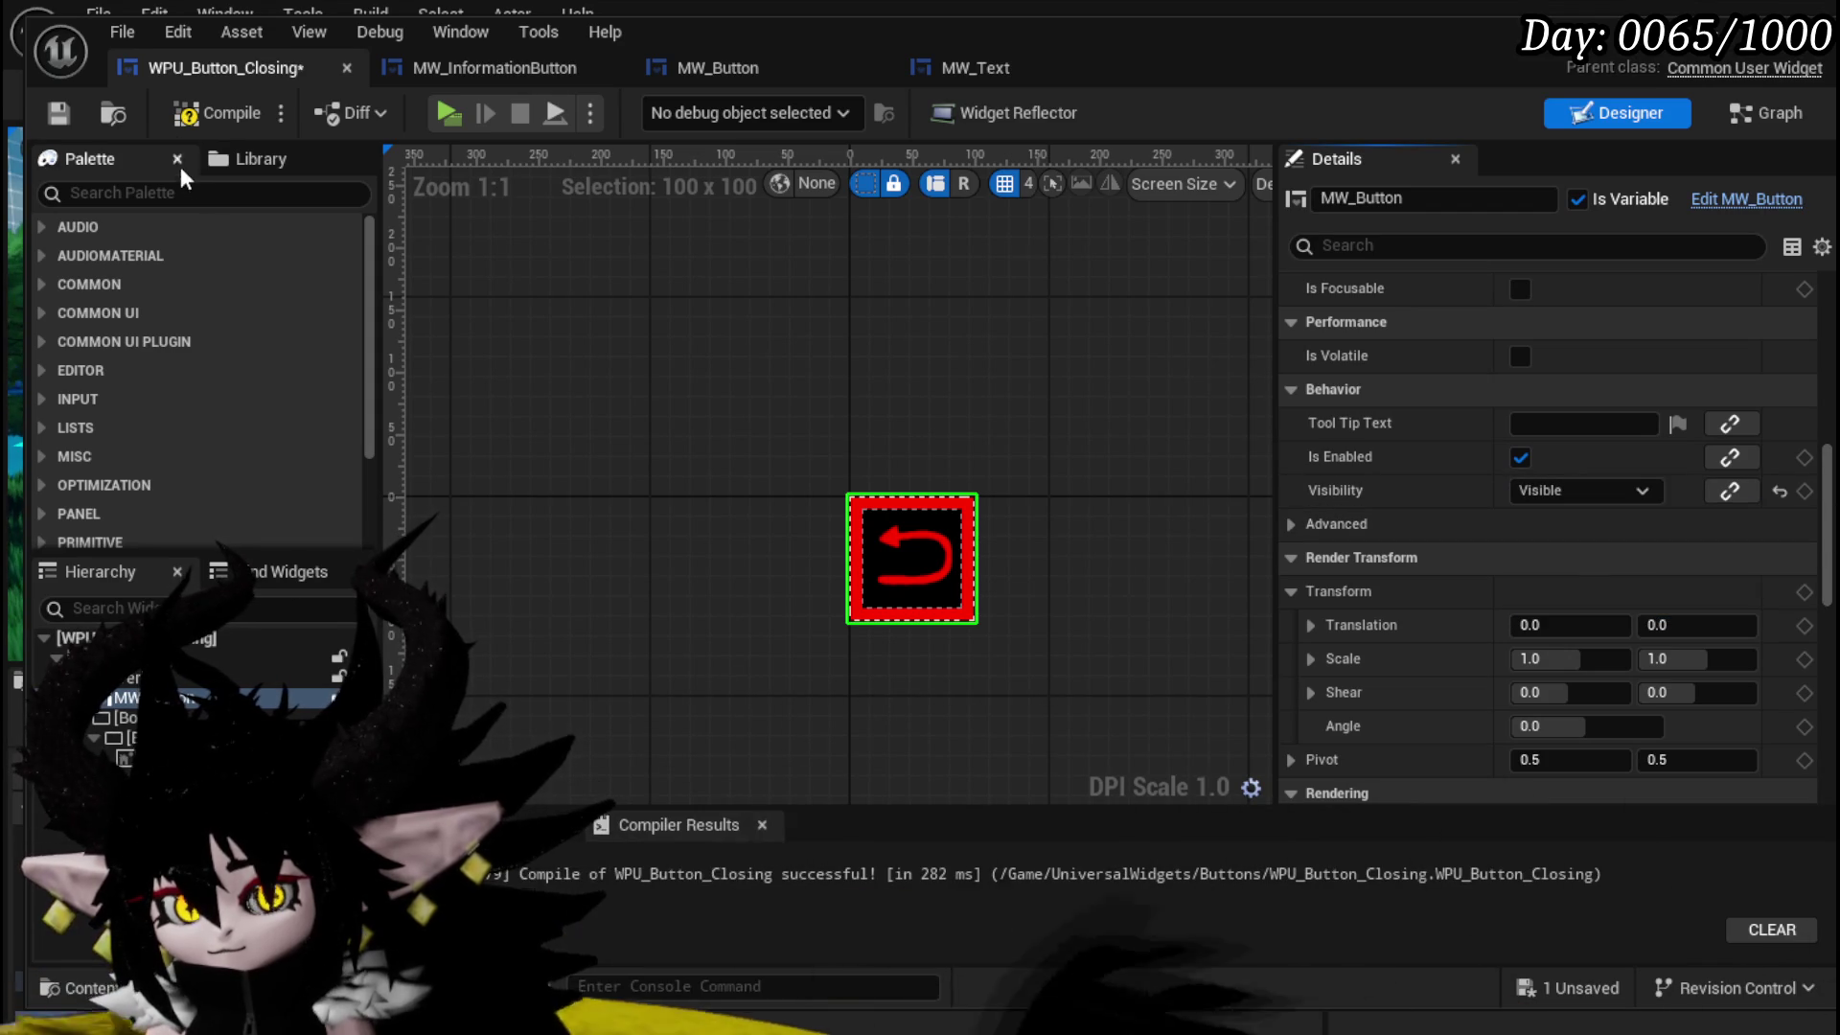
- Compile and save WPU_Button_Closing, then run the game preview from the level editor
left_click(182, 130)
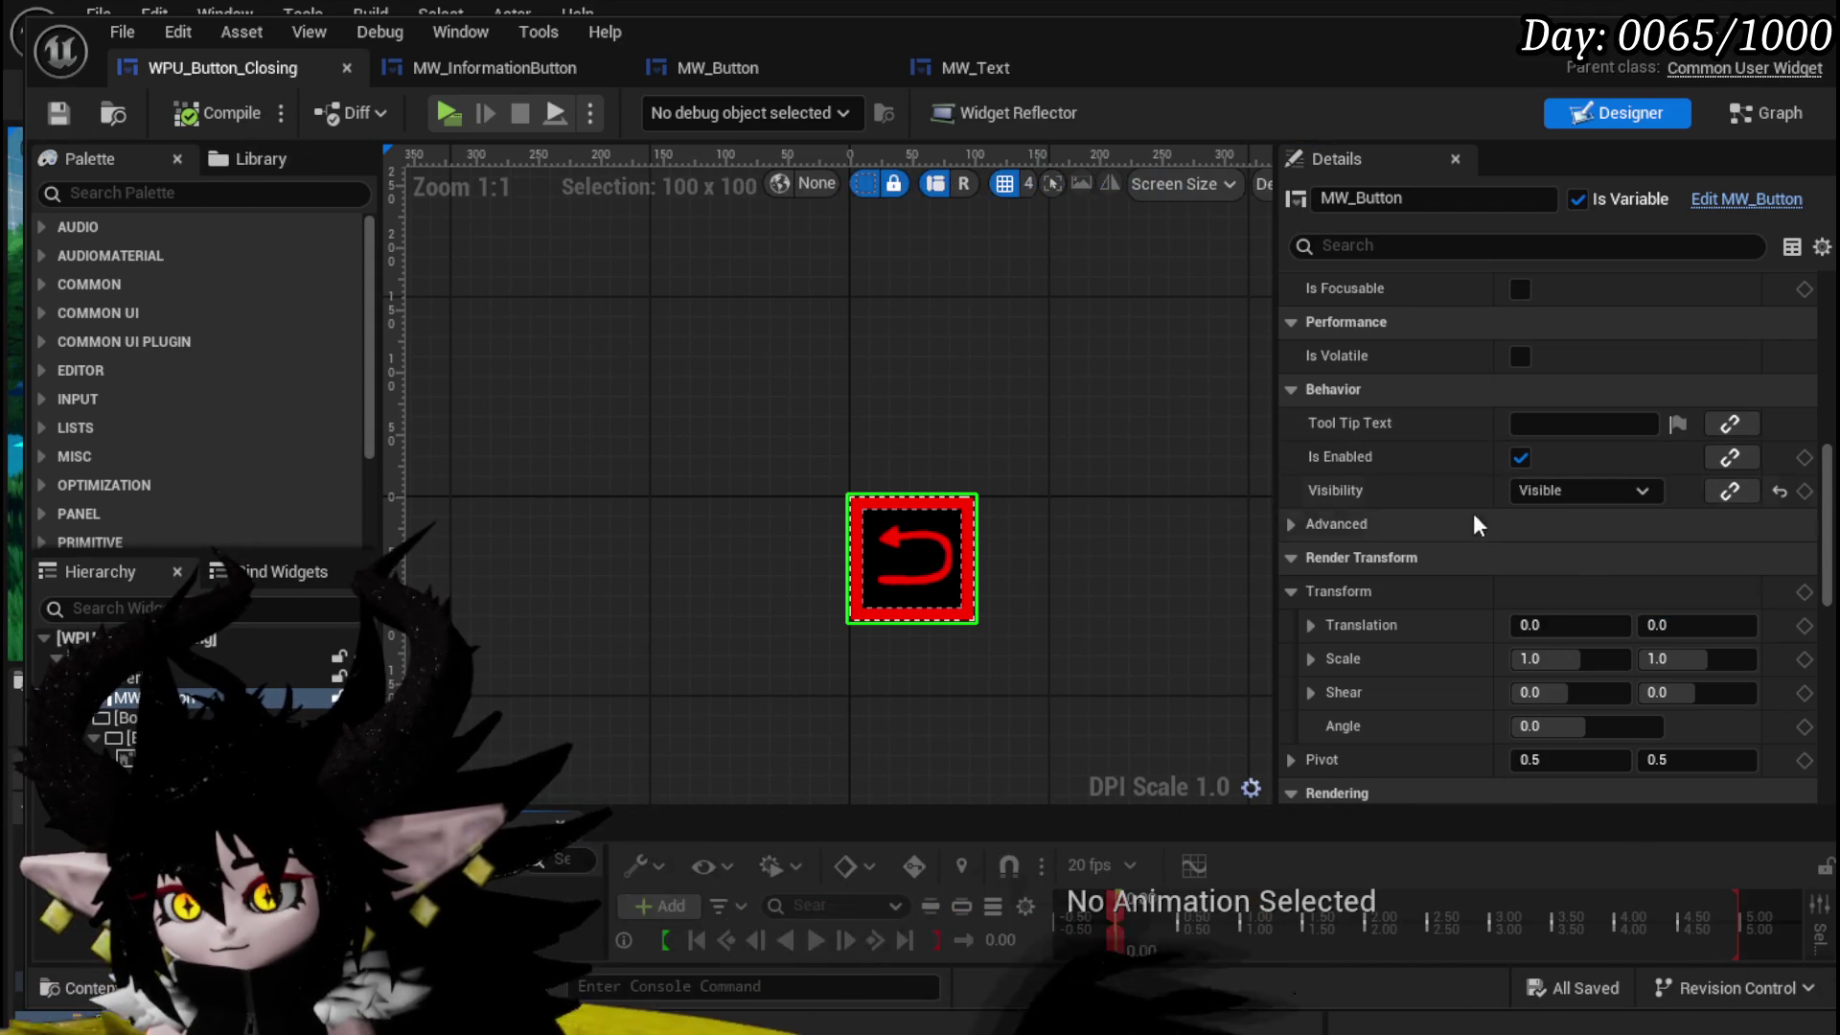
scroll(1475, 525, "up", 5)
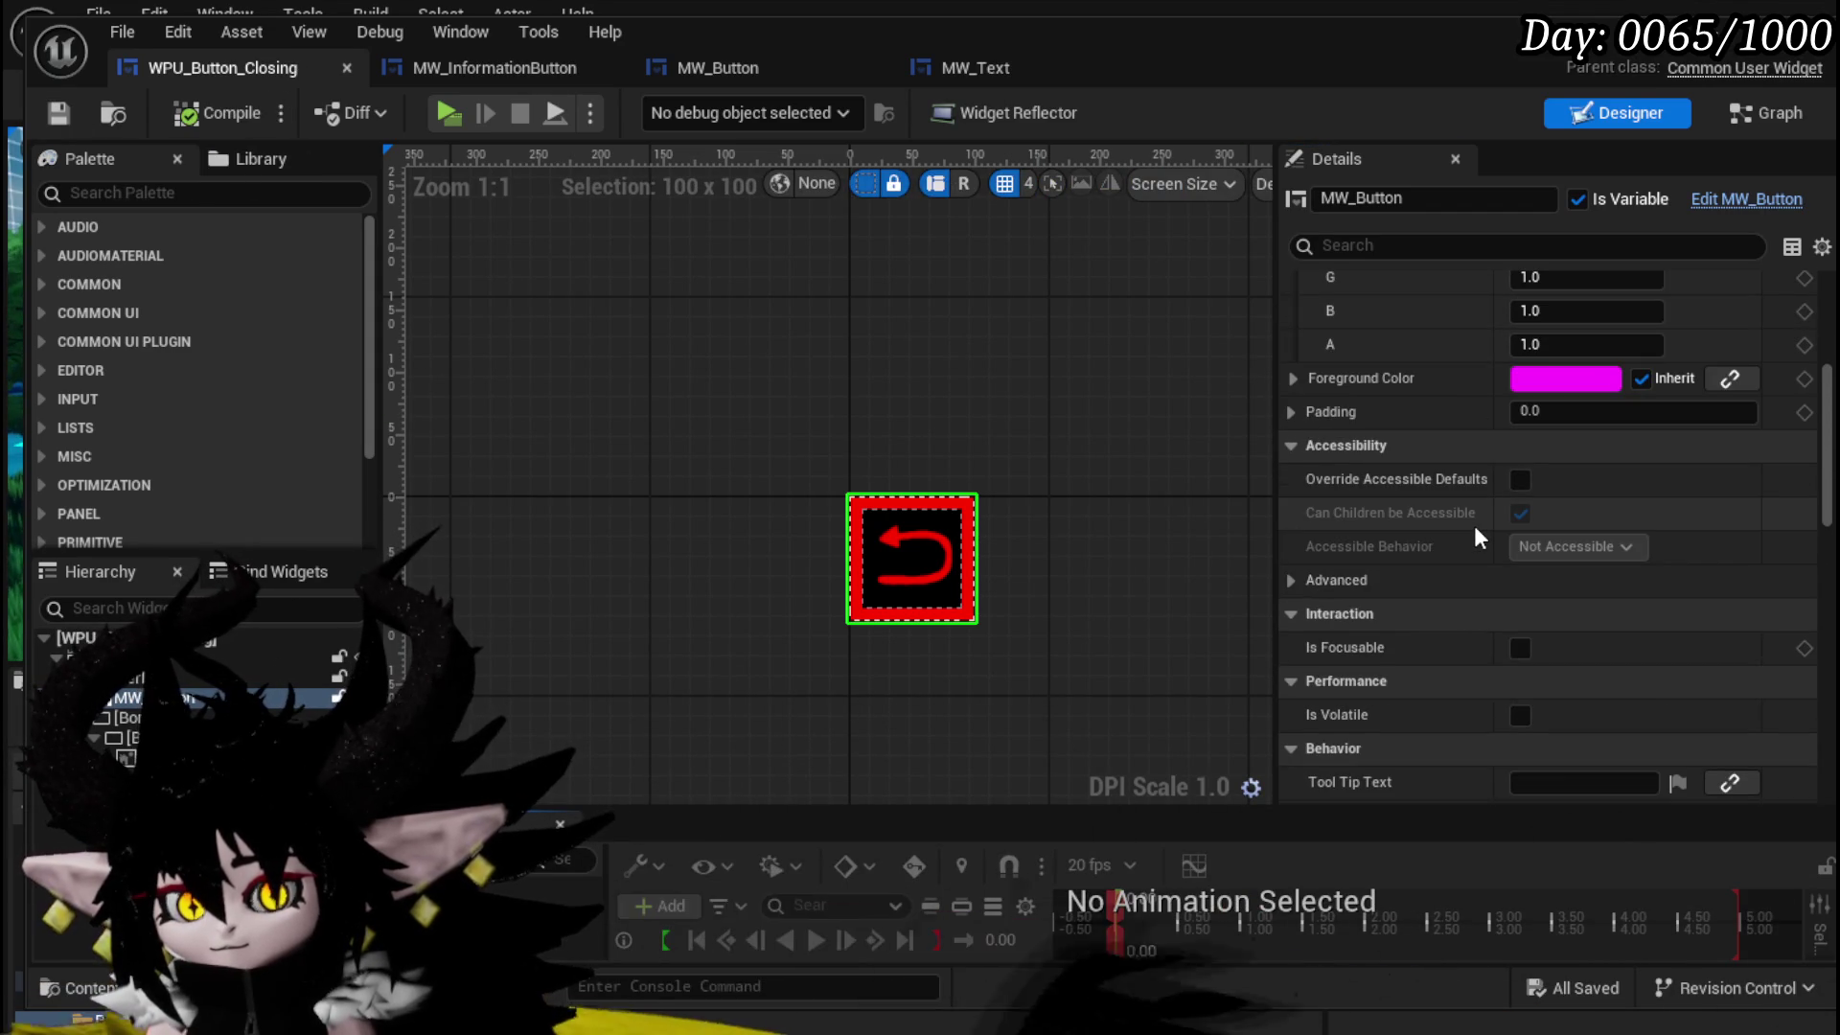
scroll(1474, 525, "down", 2)
scroll(1470, 518, "up", 6)
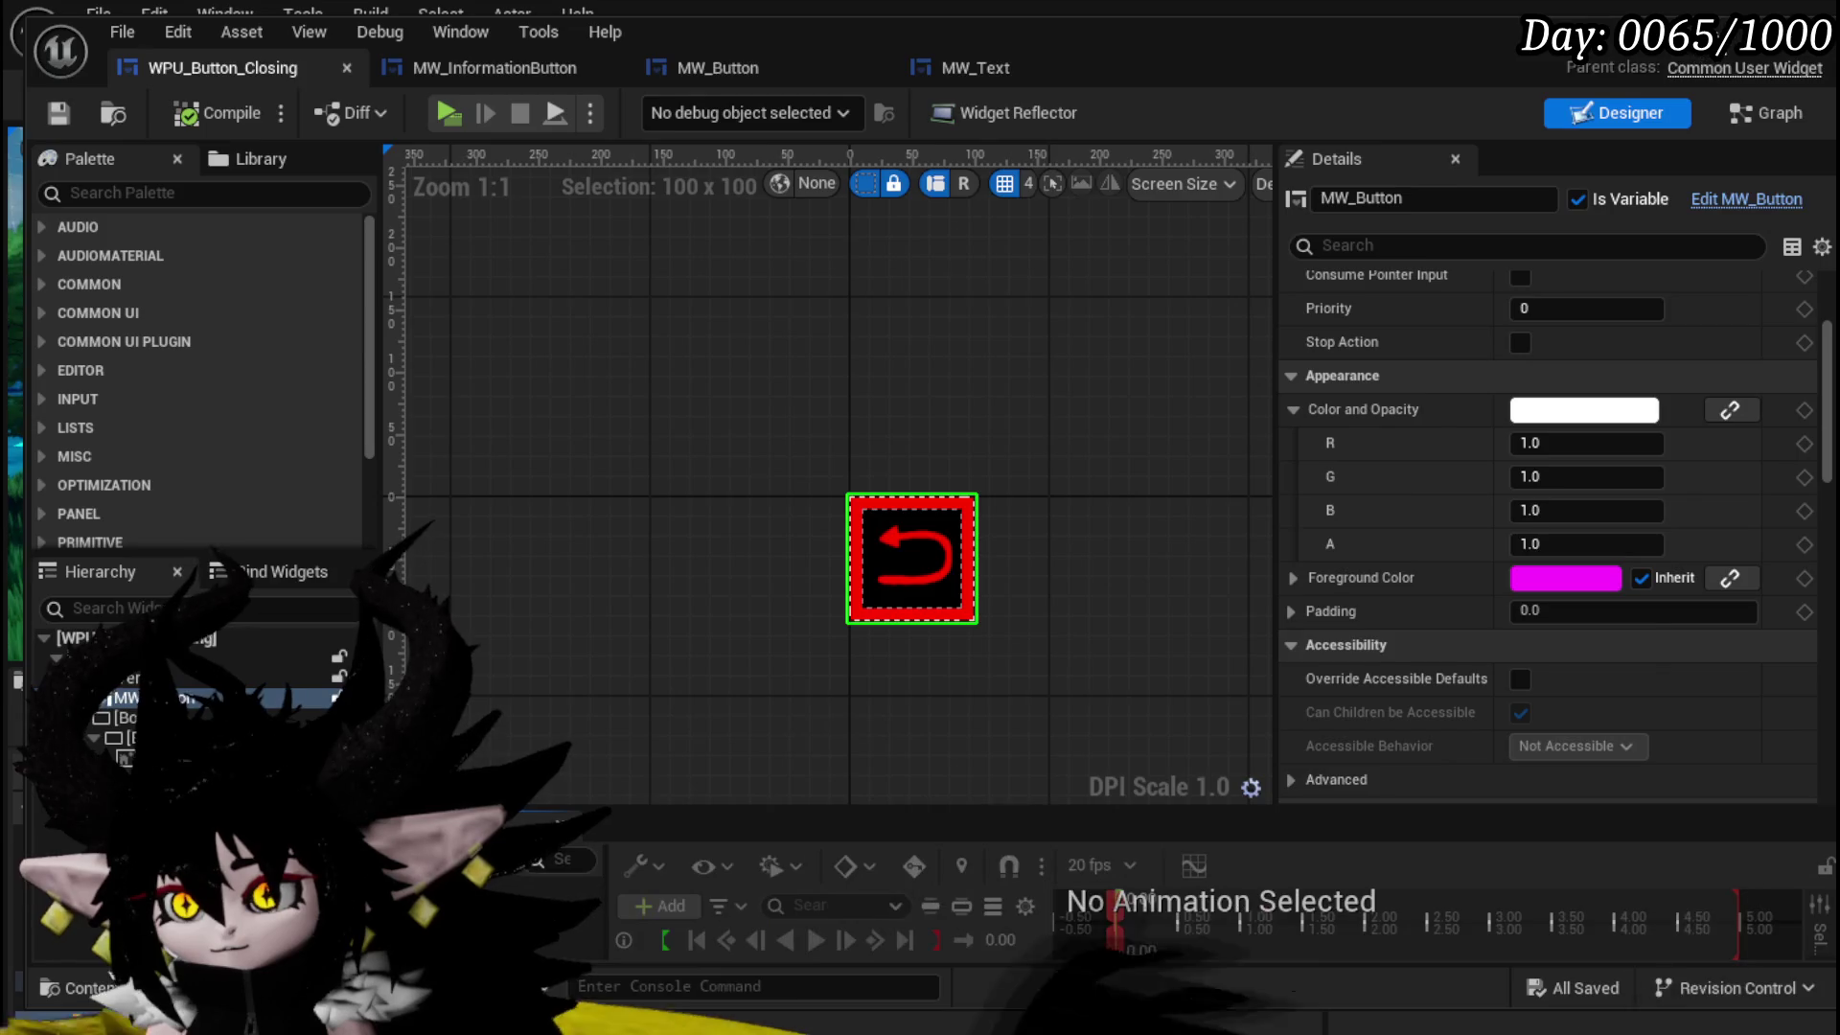
left_click(1769, 14)
left_click(620, 94)
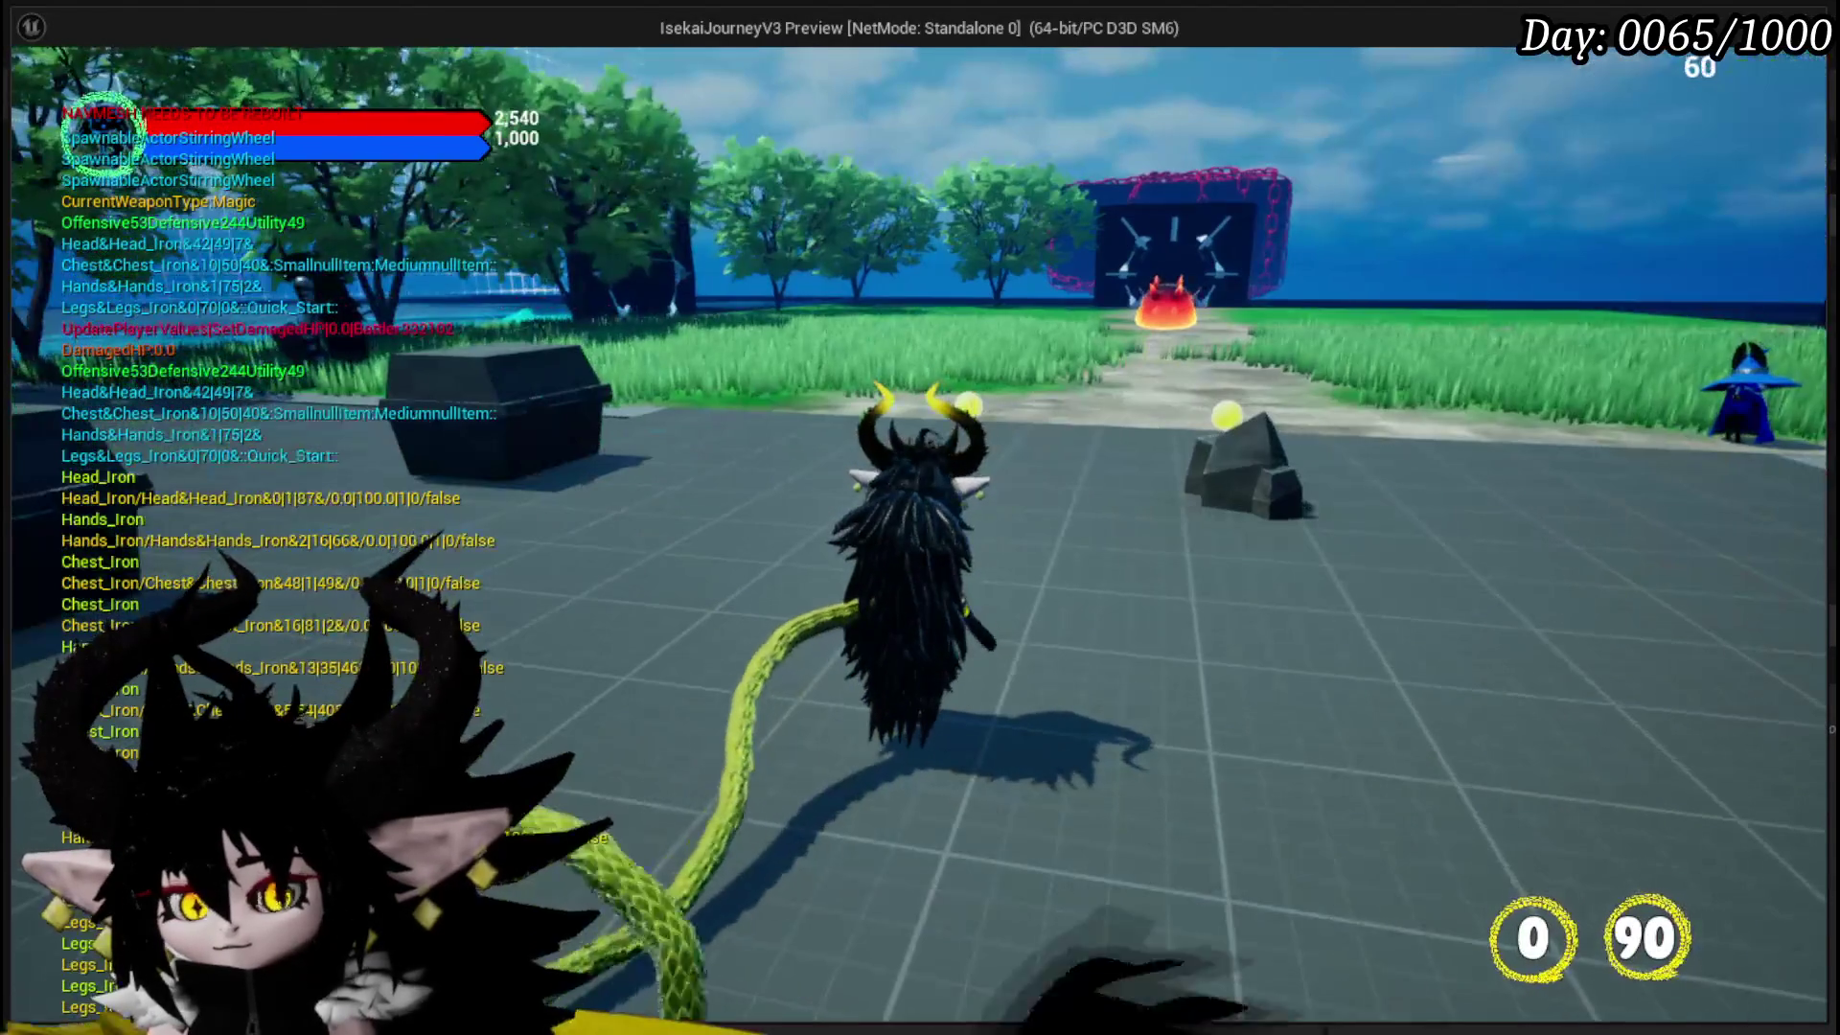
- Stop the running IsekaiJourneyV3 preview and return to the WPU_Button_Closing widget designer
key("alt+Tab")
key("Escape")
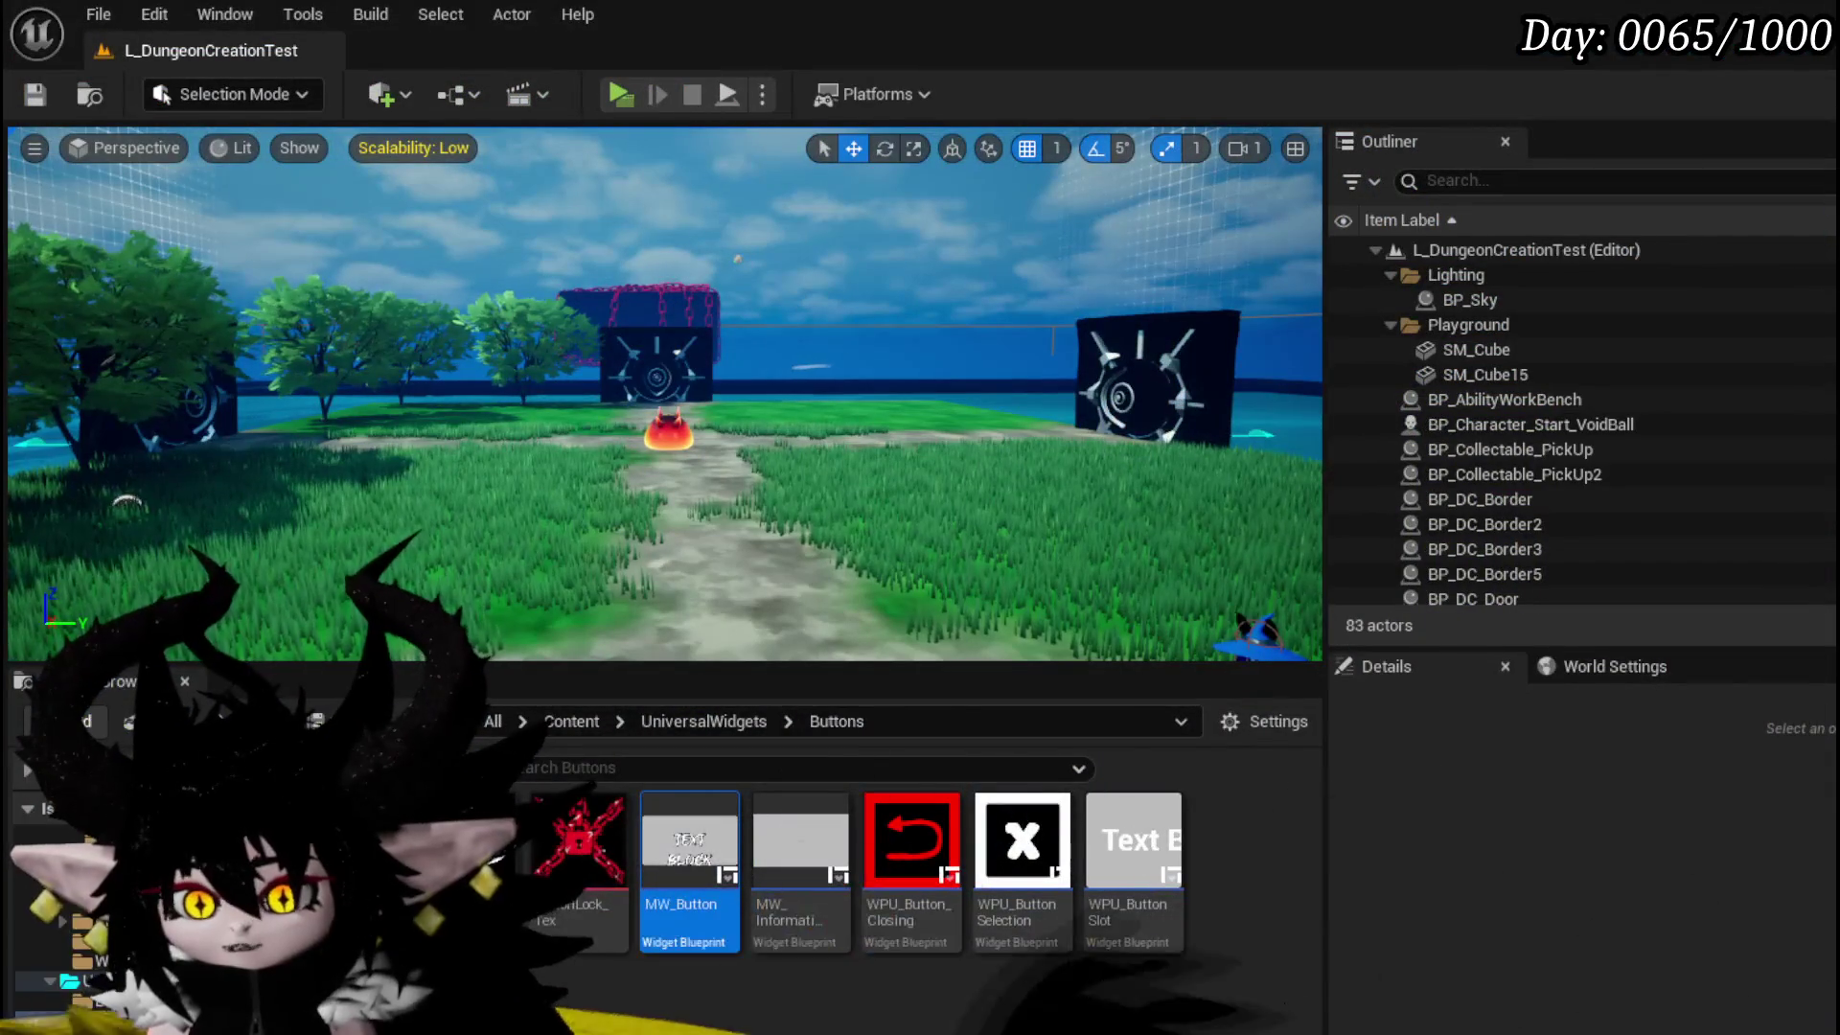
key("alt+Tab")
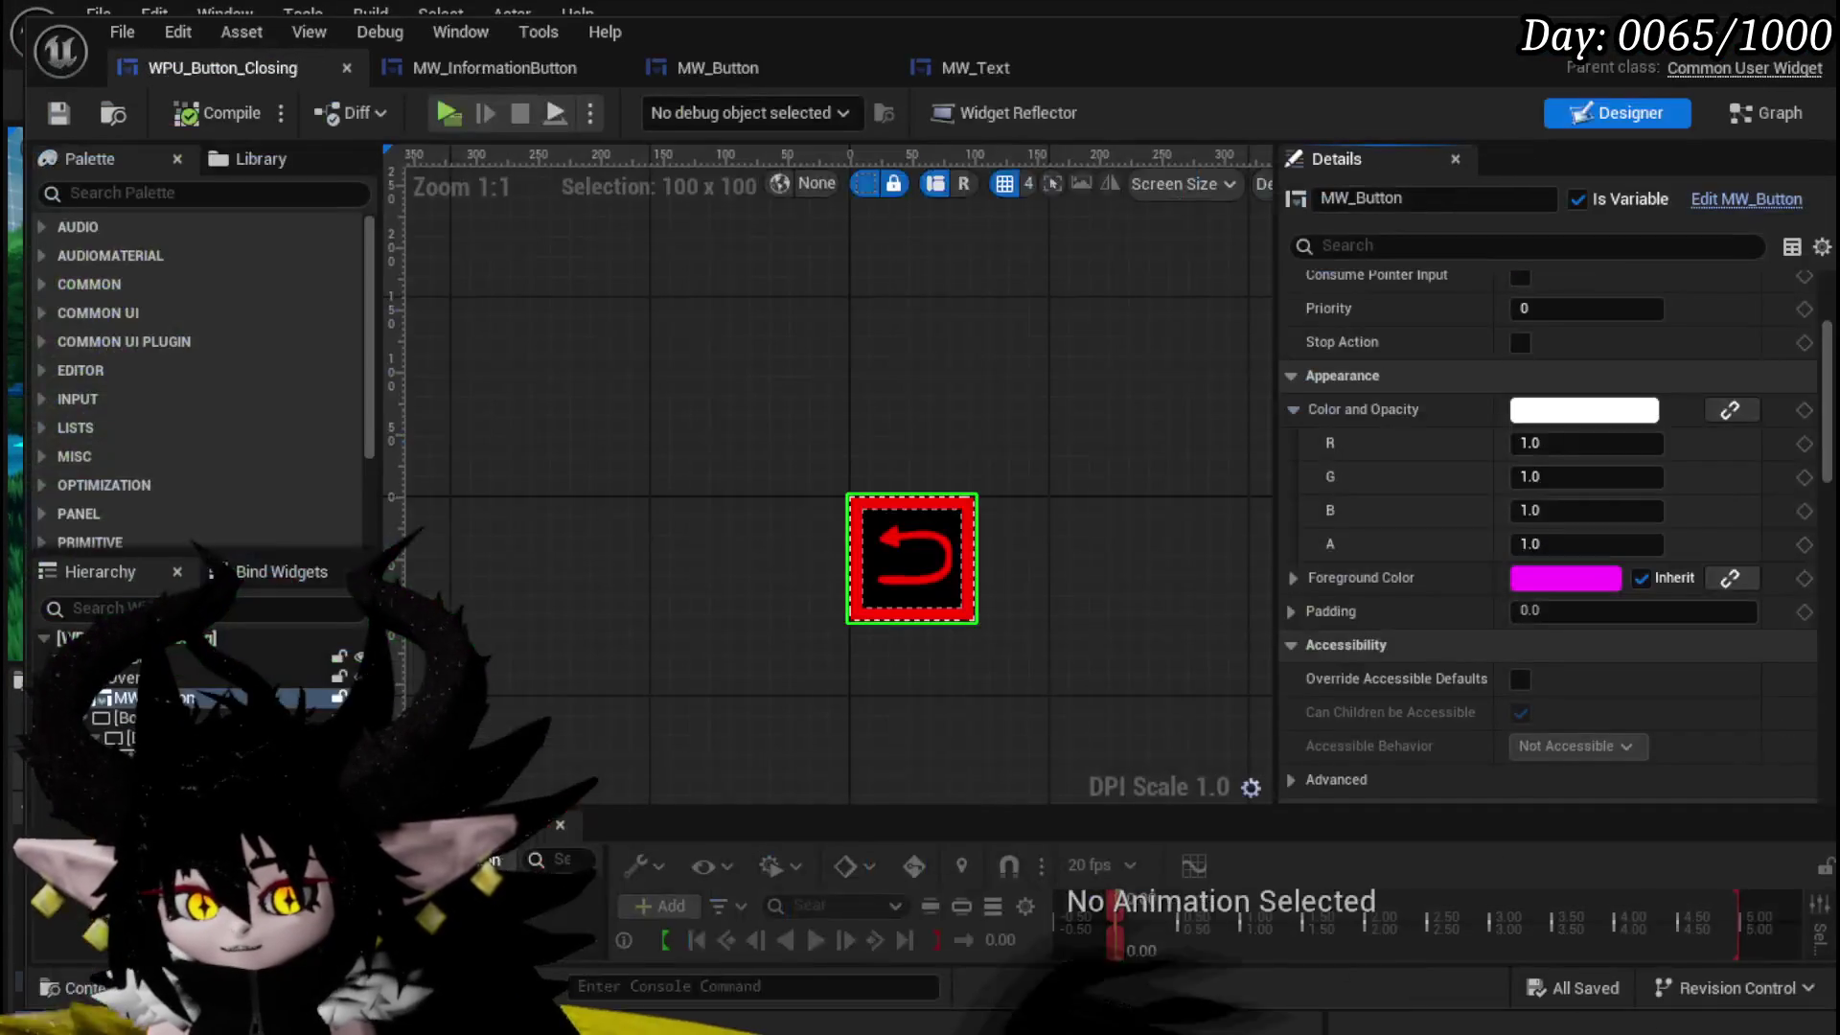
scroll(1615, 396, "up", 1)
scroll(1610, 383, "down", 8)
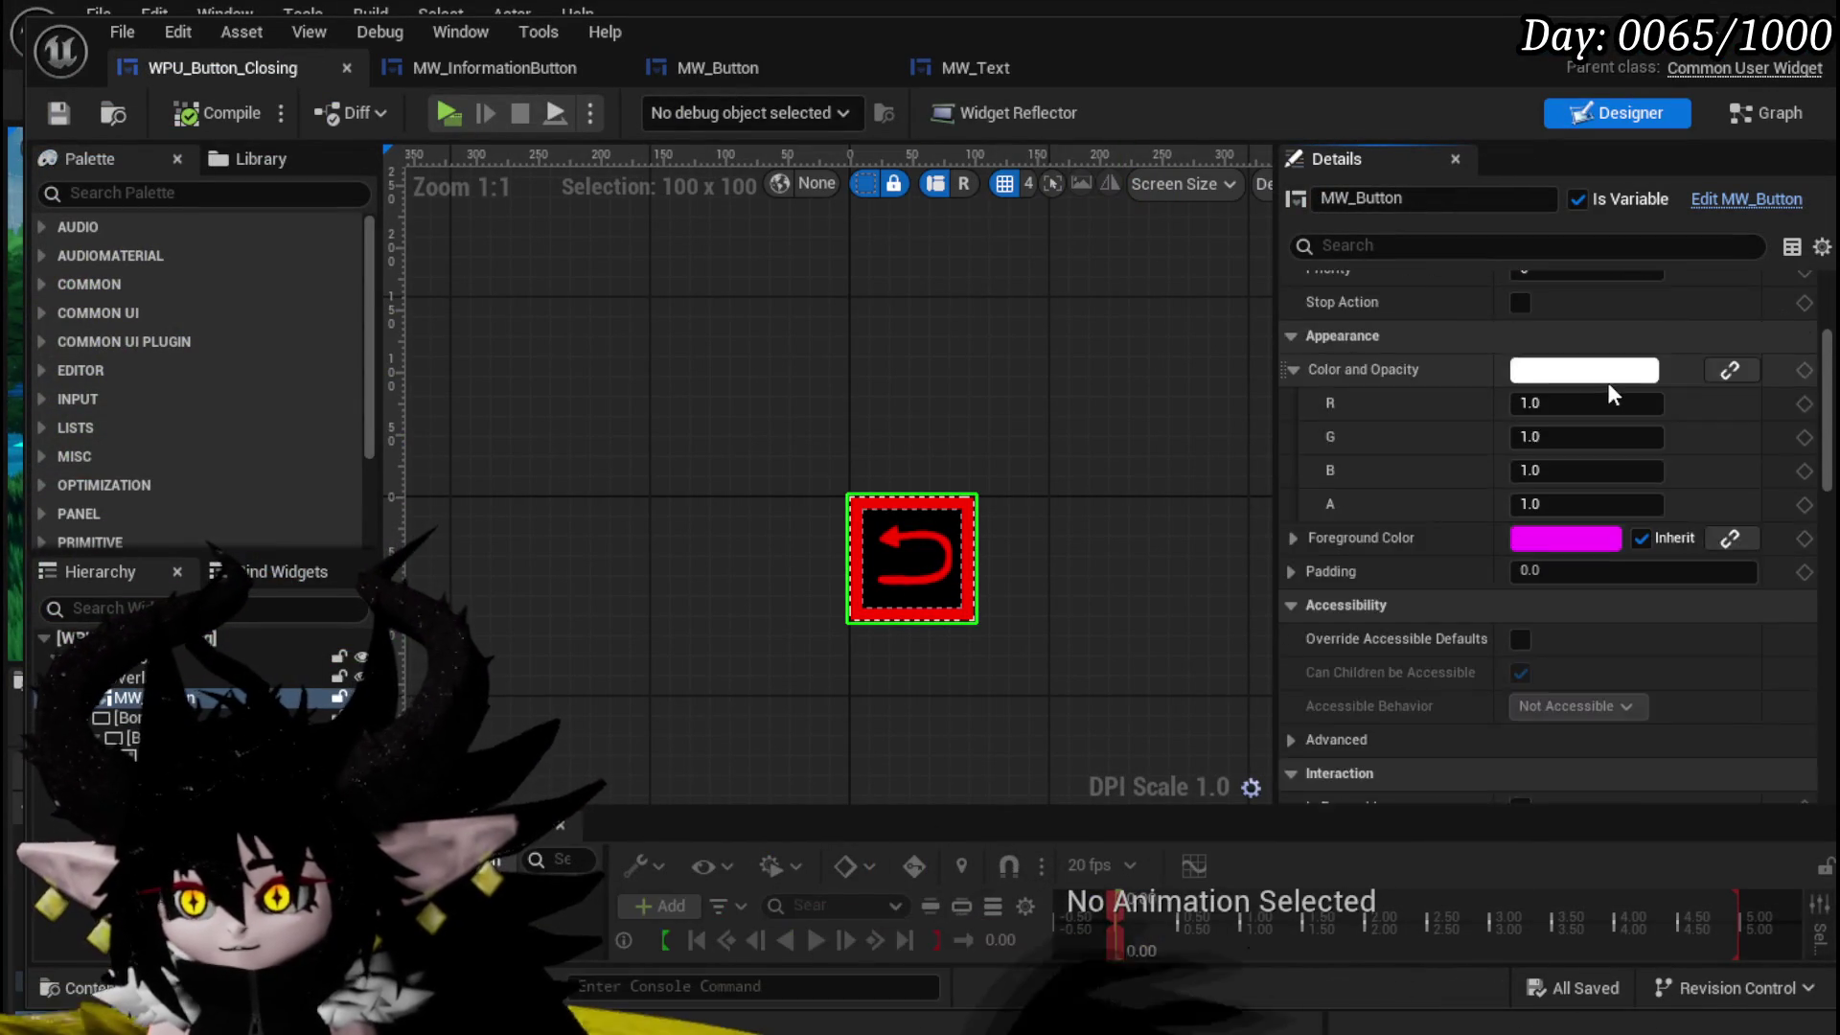
scroll(1602, 377, "down", 6)
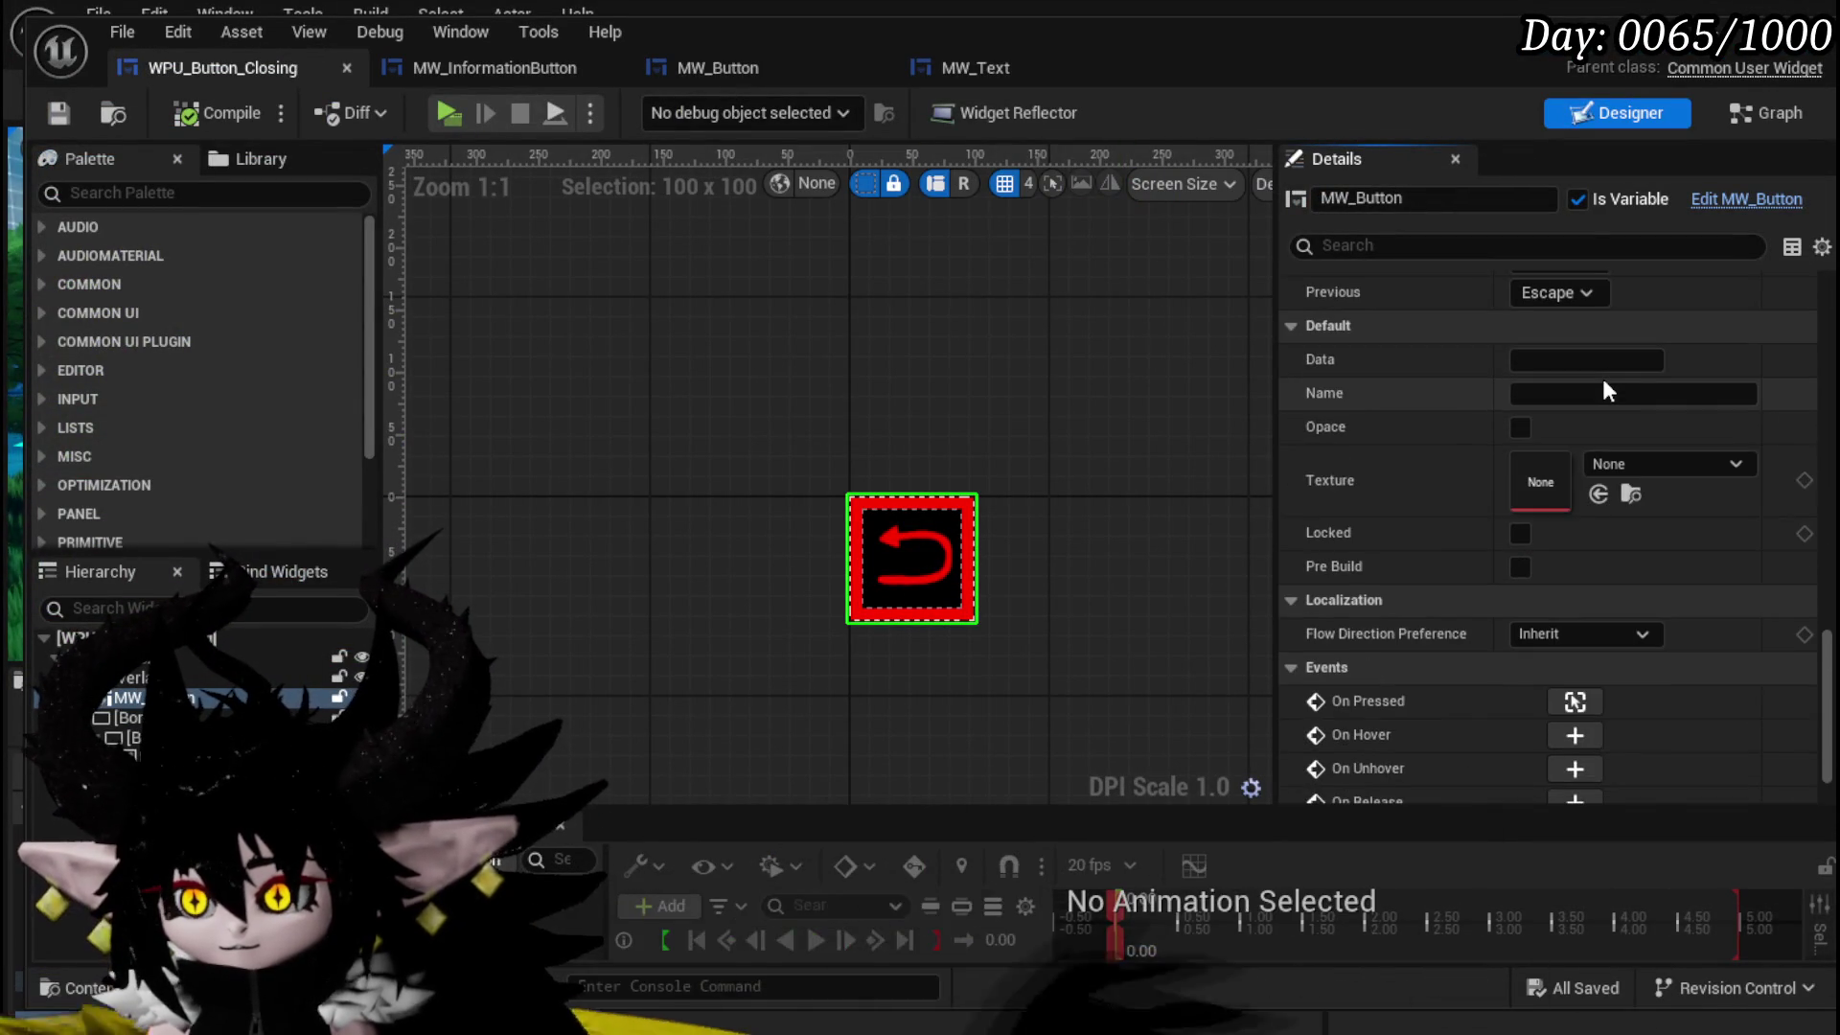
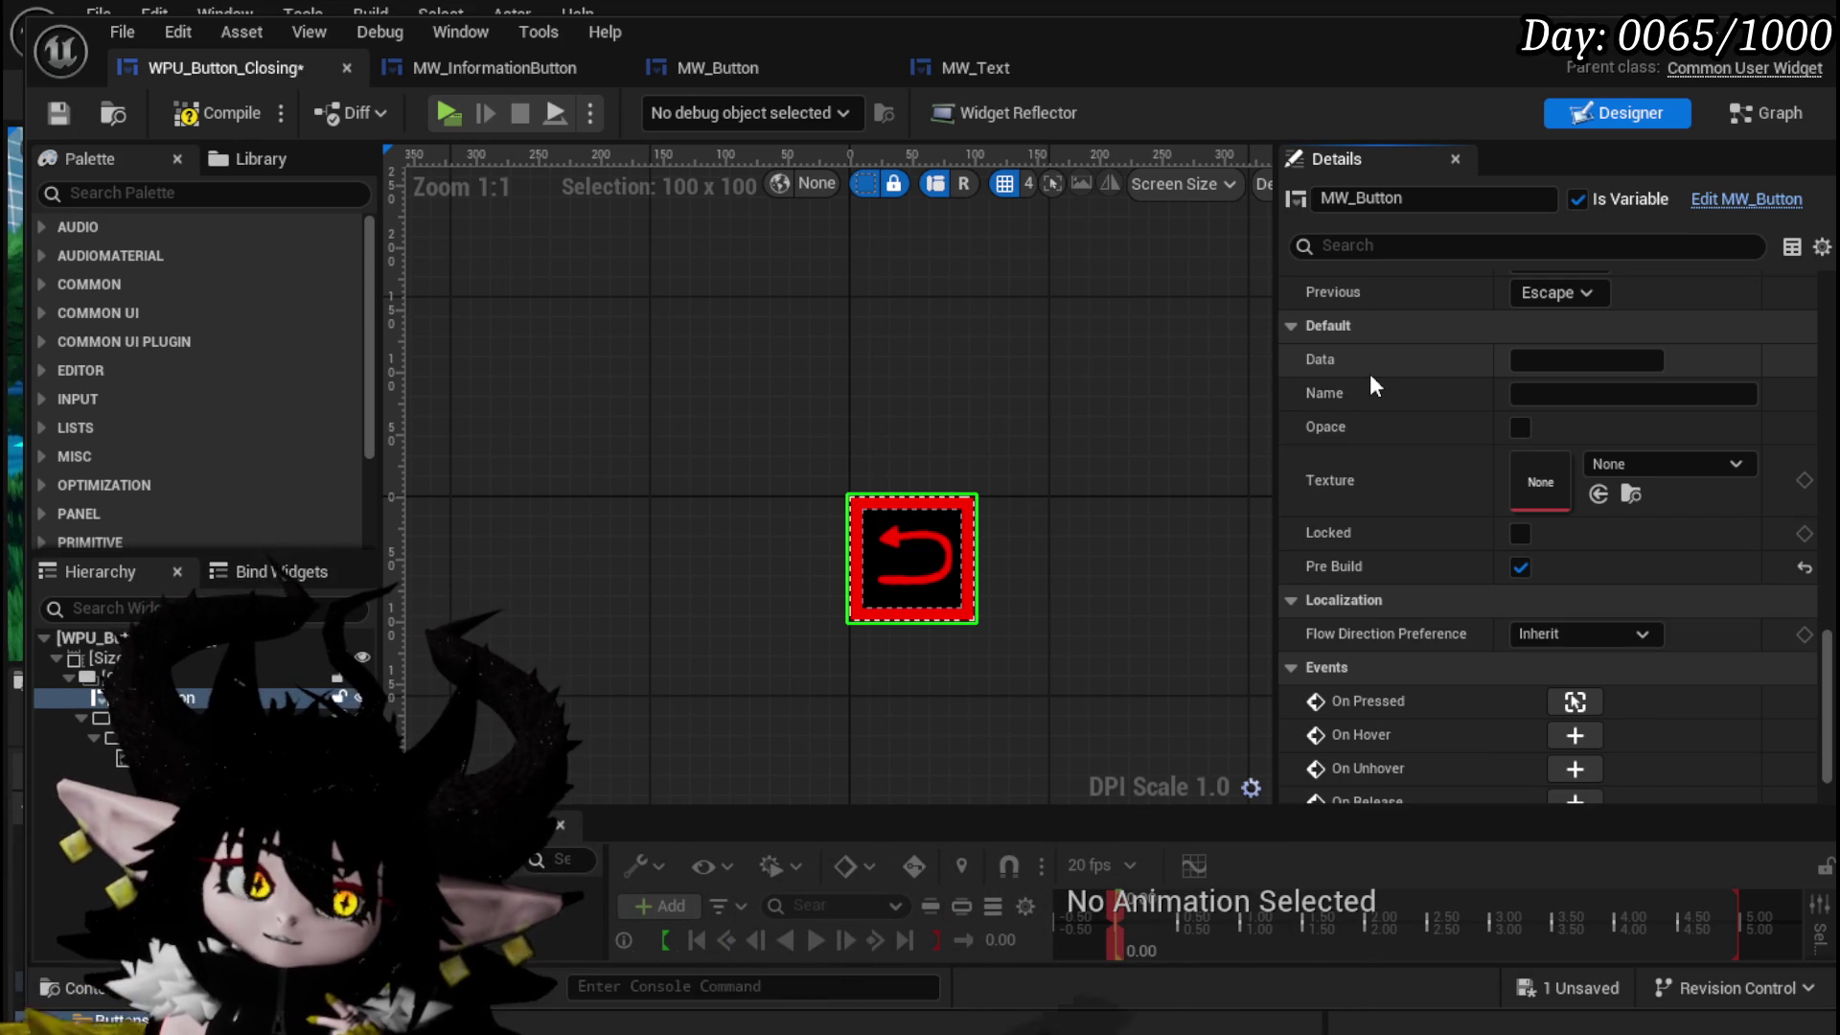
- Review the Border_0, Overlay_0 and MW_Button Details, then reopen the Content Drawer with widget blueprints
key("ctrl+space")
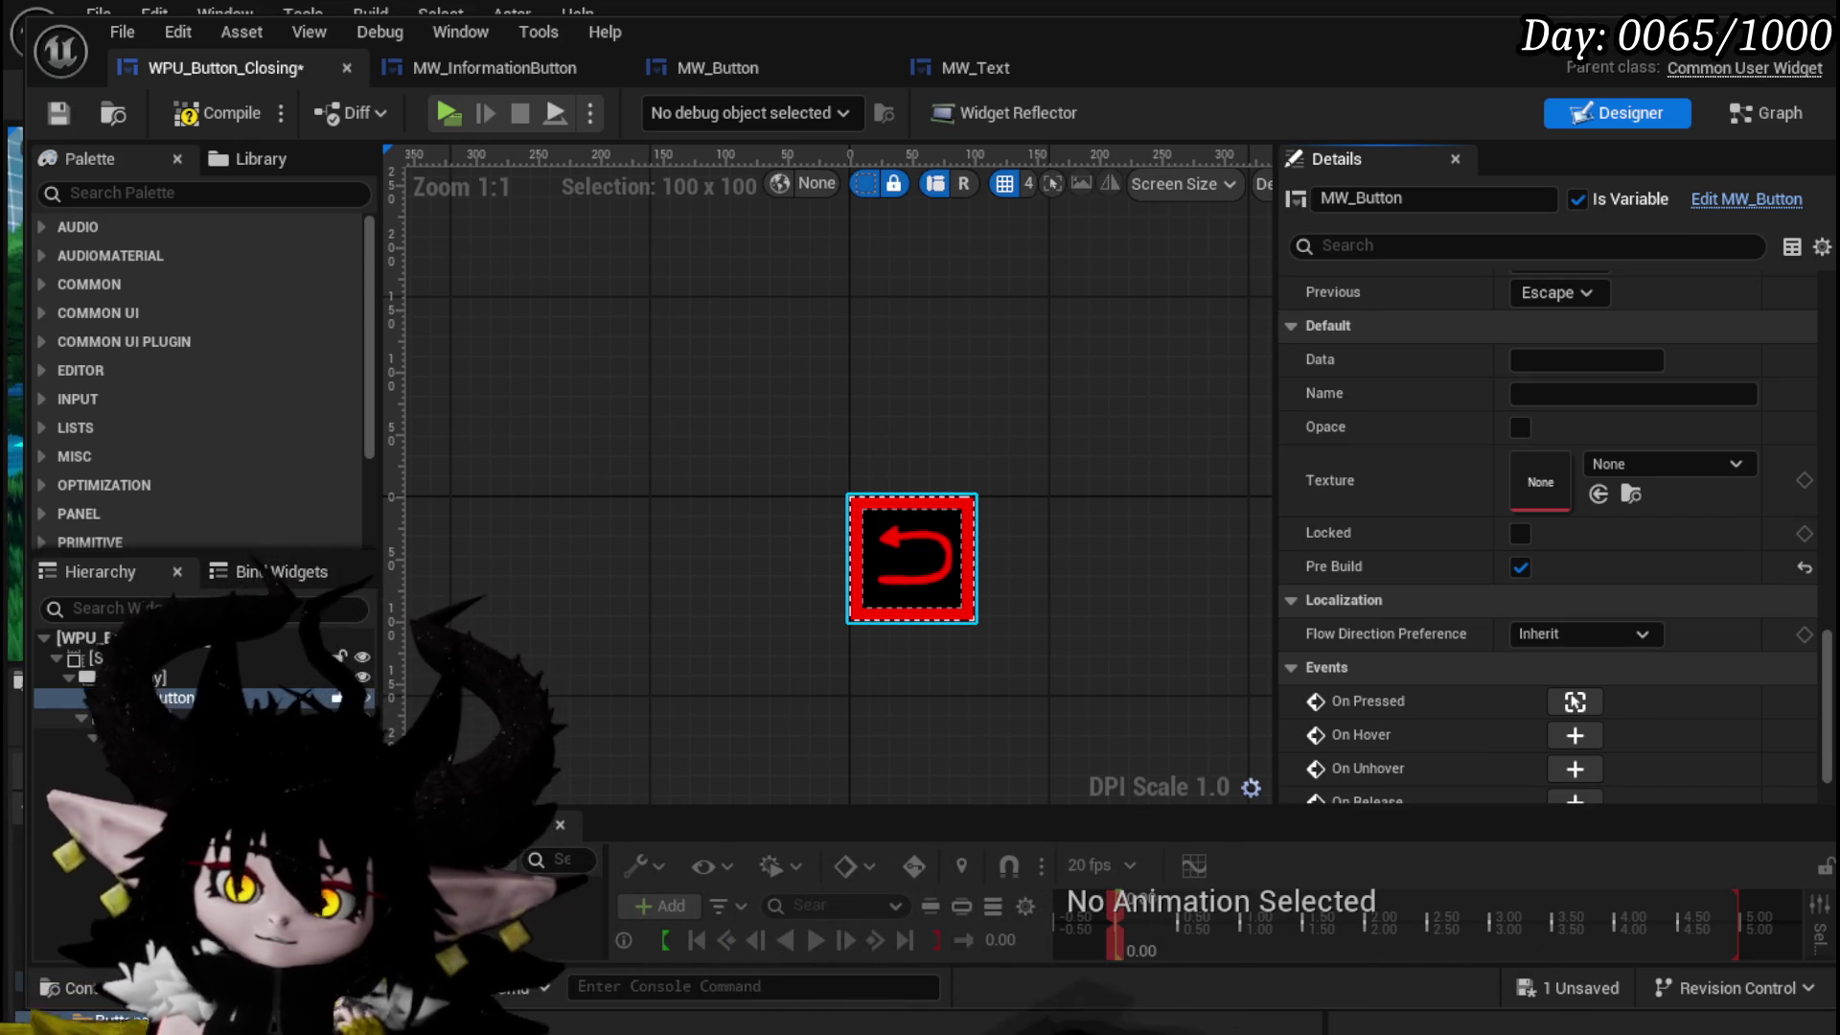
left_click(192, 716)
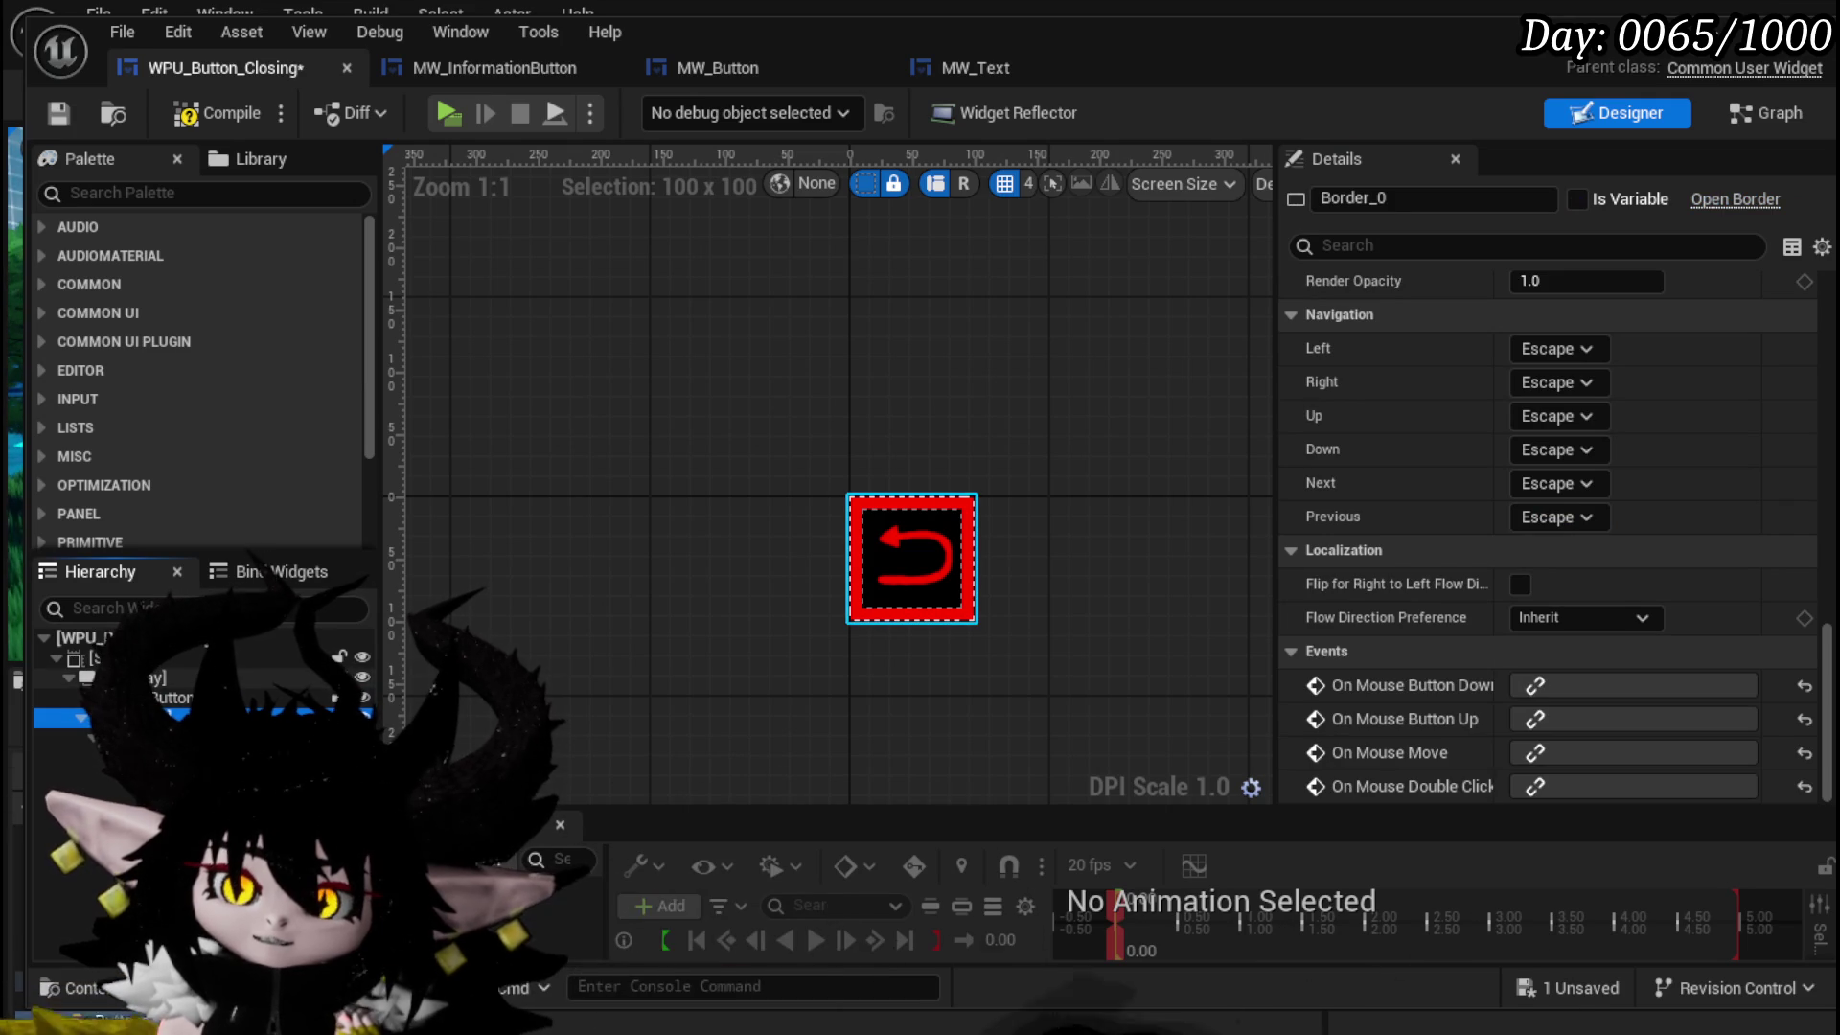
left_click(144, 678)
scroll(1696, 468, "up", 10)
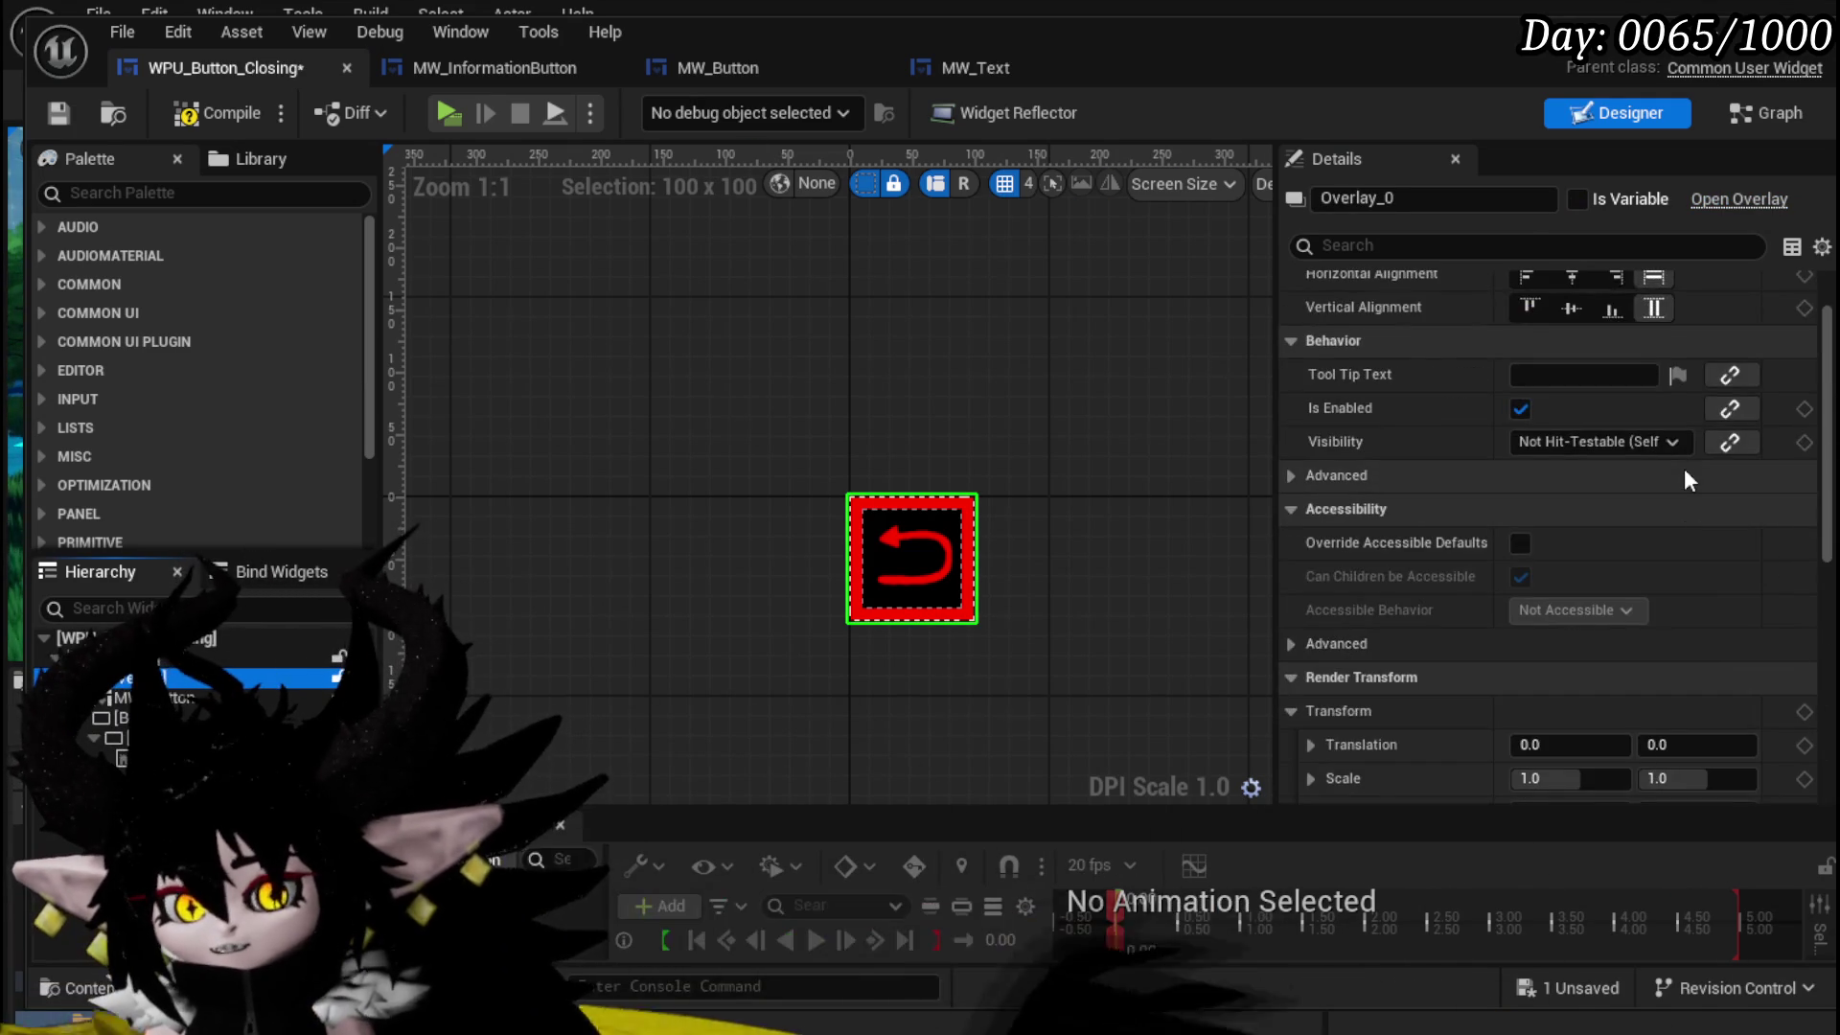
left_click(187, 700)
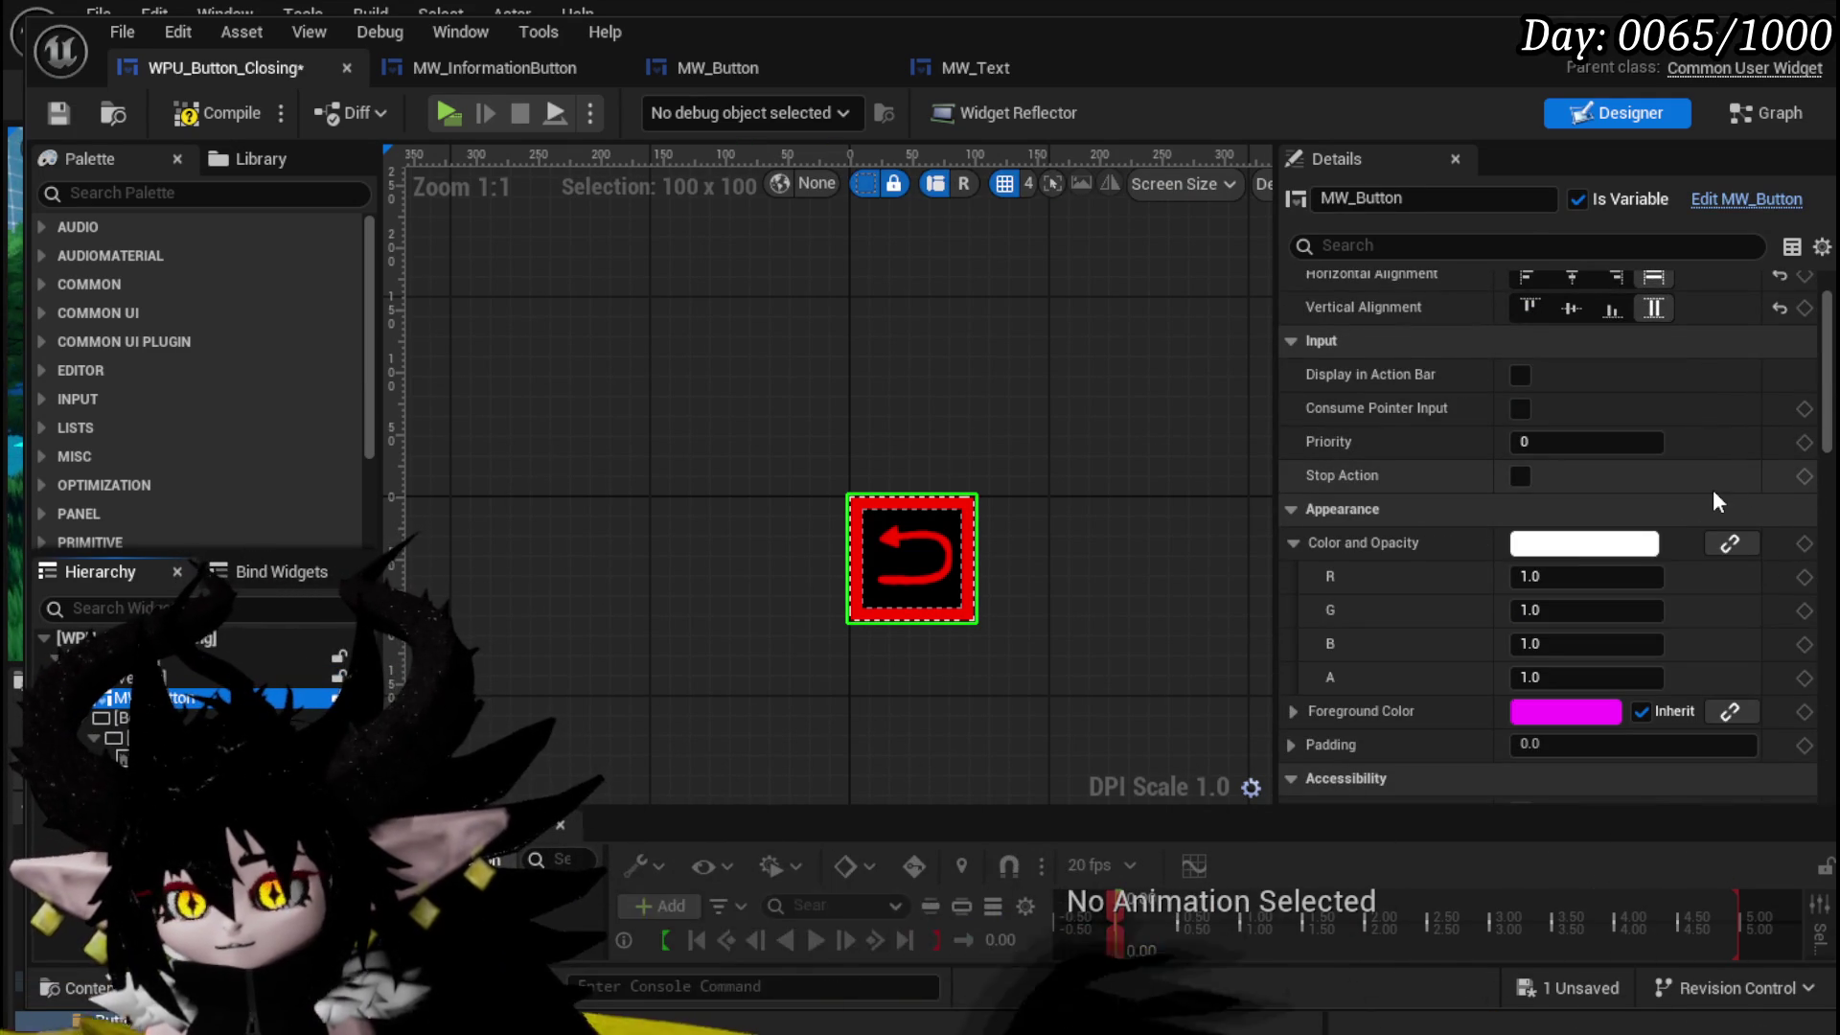
scroll(1320, 469, "down", 5)
scroll(1339, 486, "down", 10)
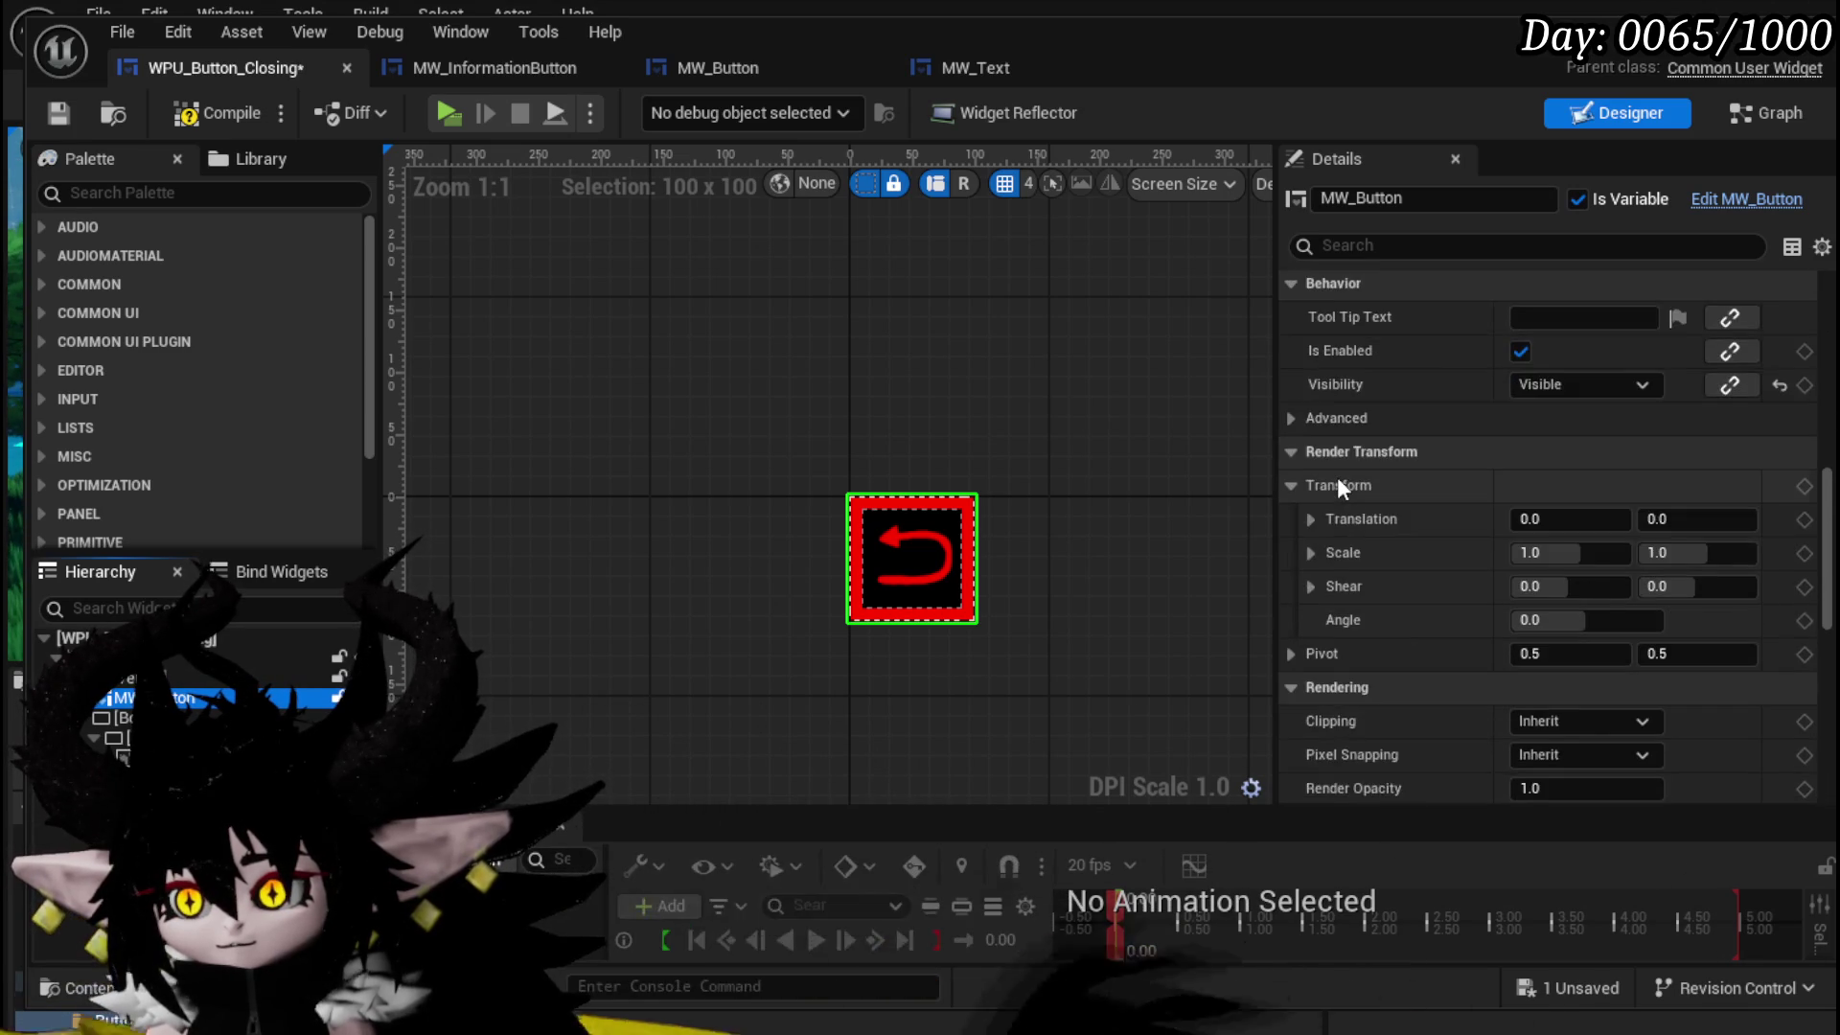
scroll(1337, 476, "down", 6)
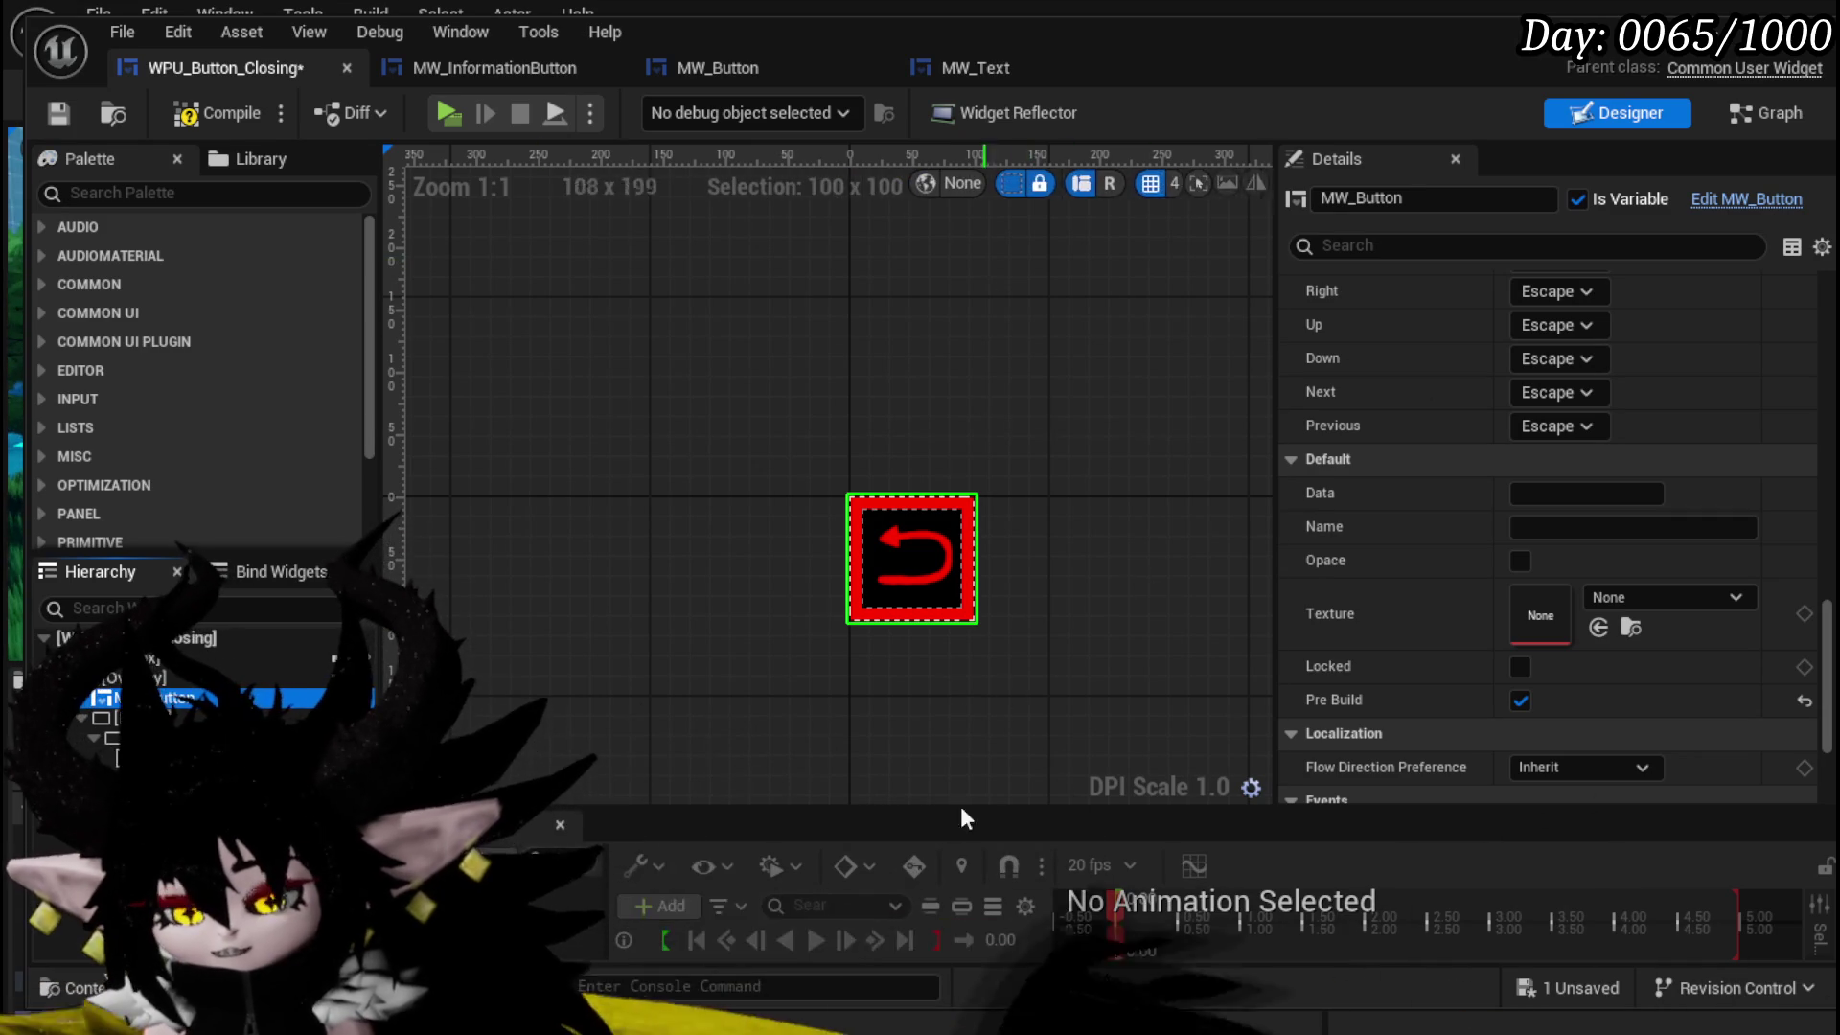
key("ctrl+space")
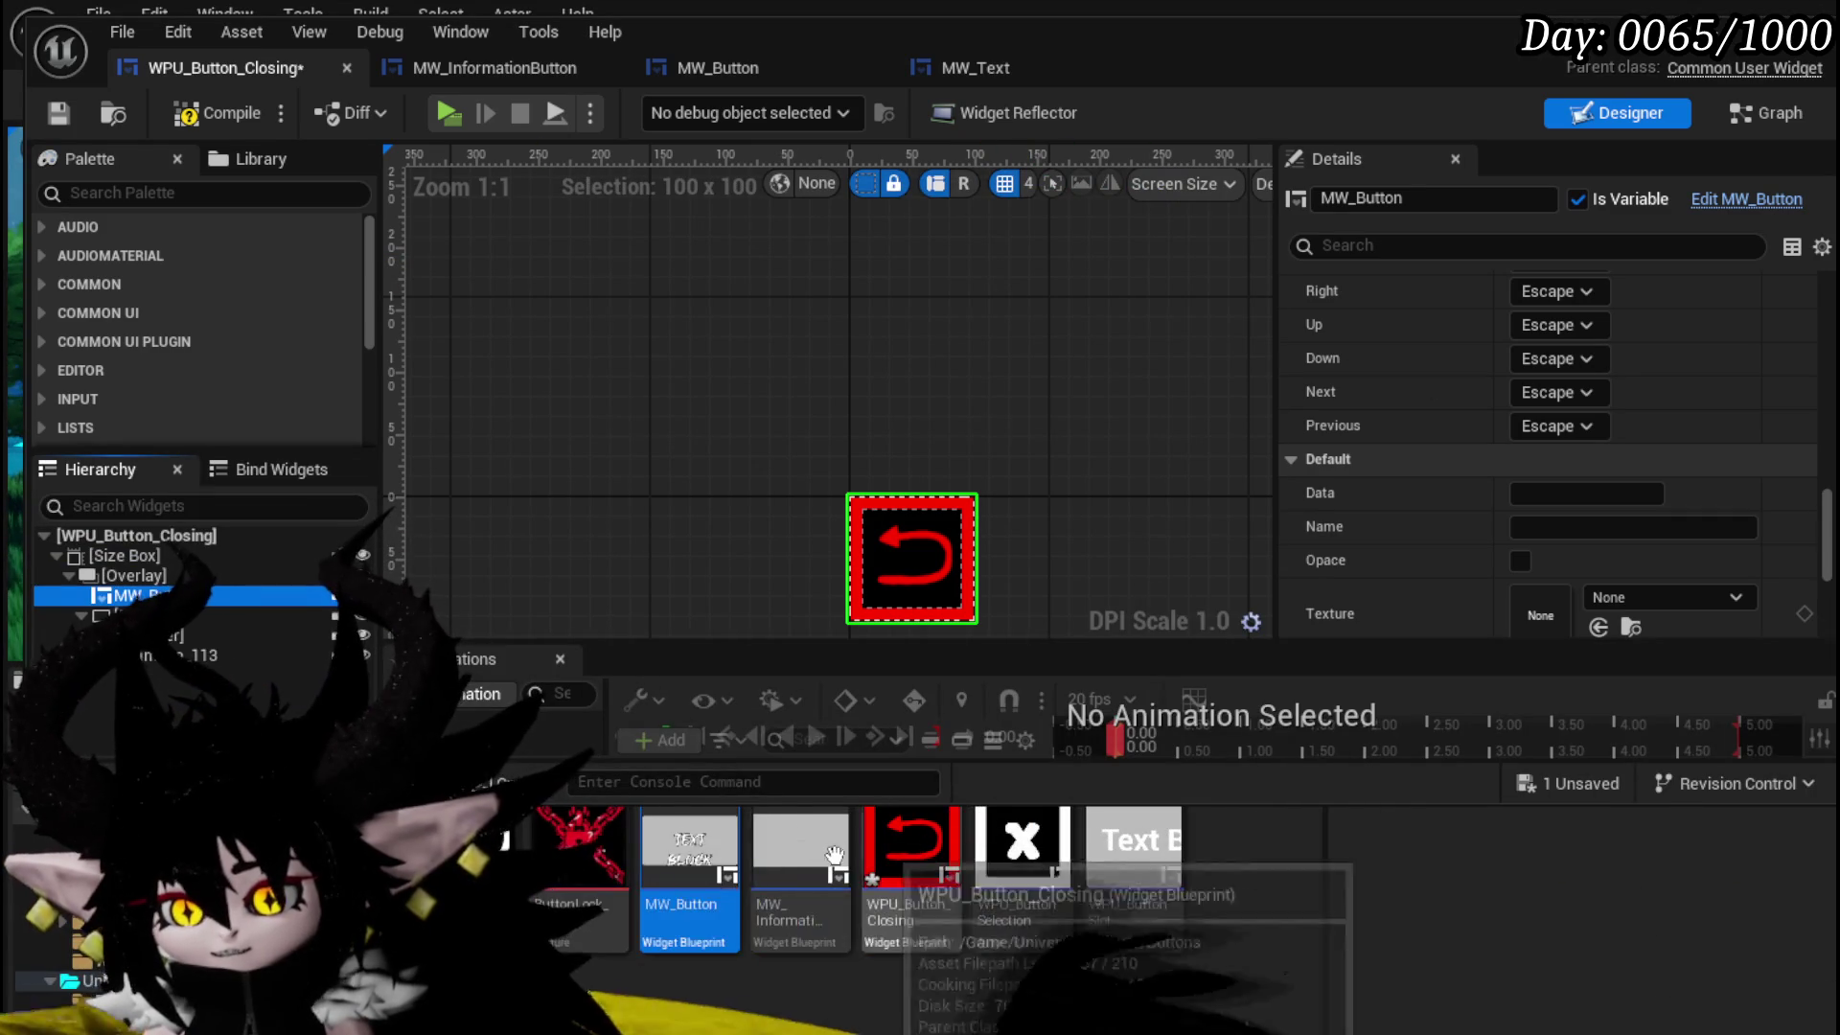
- Assign the ButtonBack texture to MW_Button's Texture slot and delete the Image_113 widget
mouse_move(1270, 1031)
left_mouse_down()
mouse_move(1582, 531)
mouse_move(1559, 530)
left_mouse_up()
scroll(1575, 525, "down", 1)
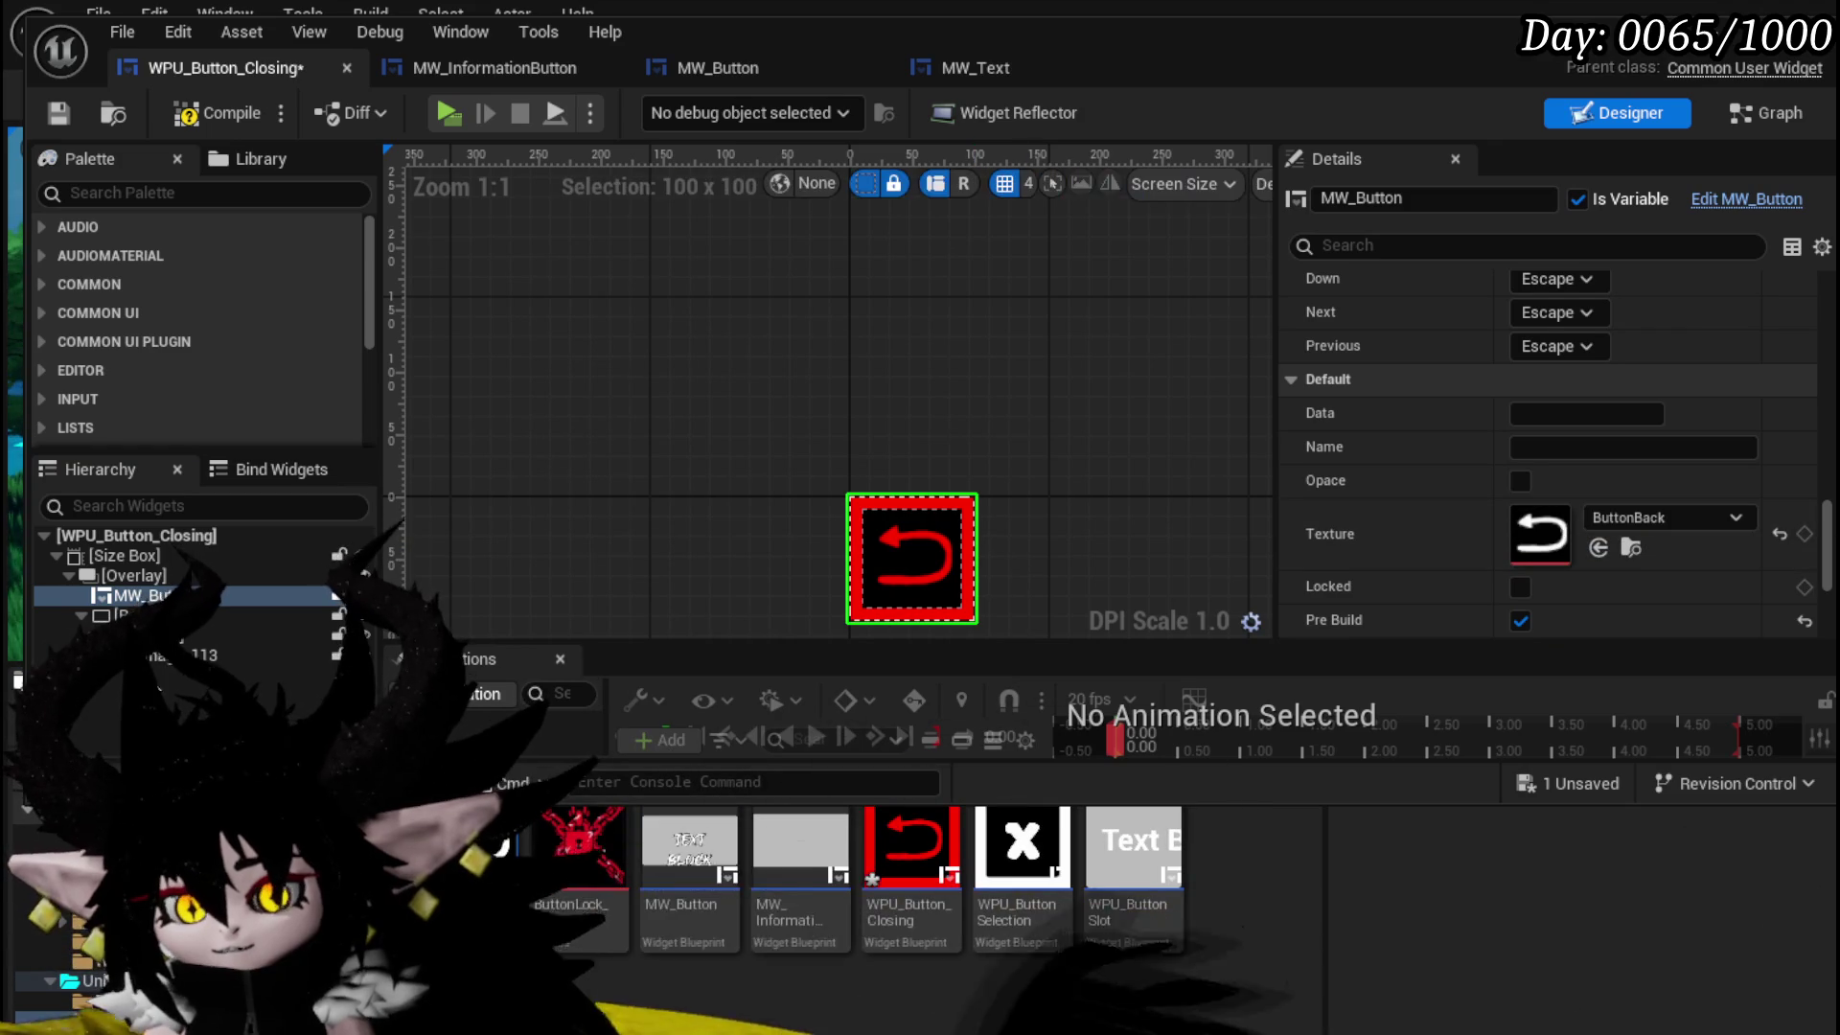
left_click(920, 561)
key("Delete")
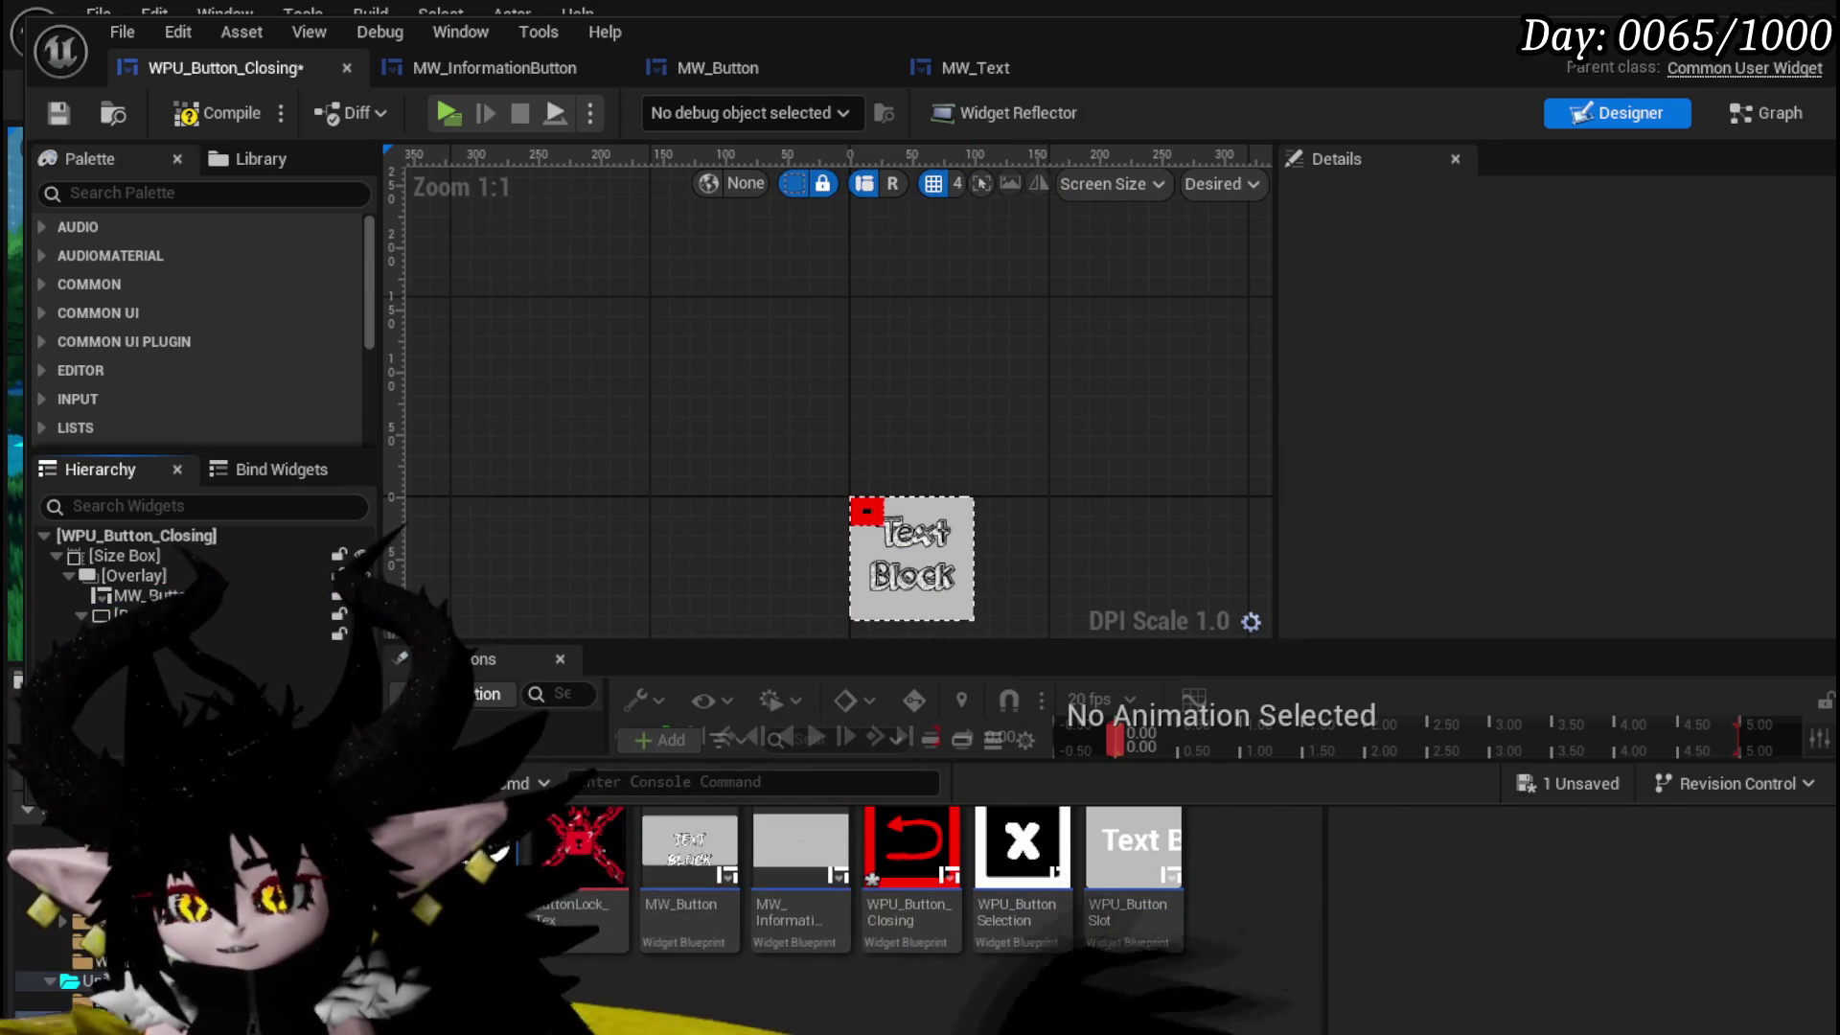
left_click(174, 640)
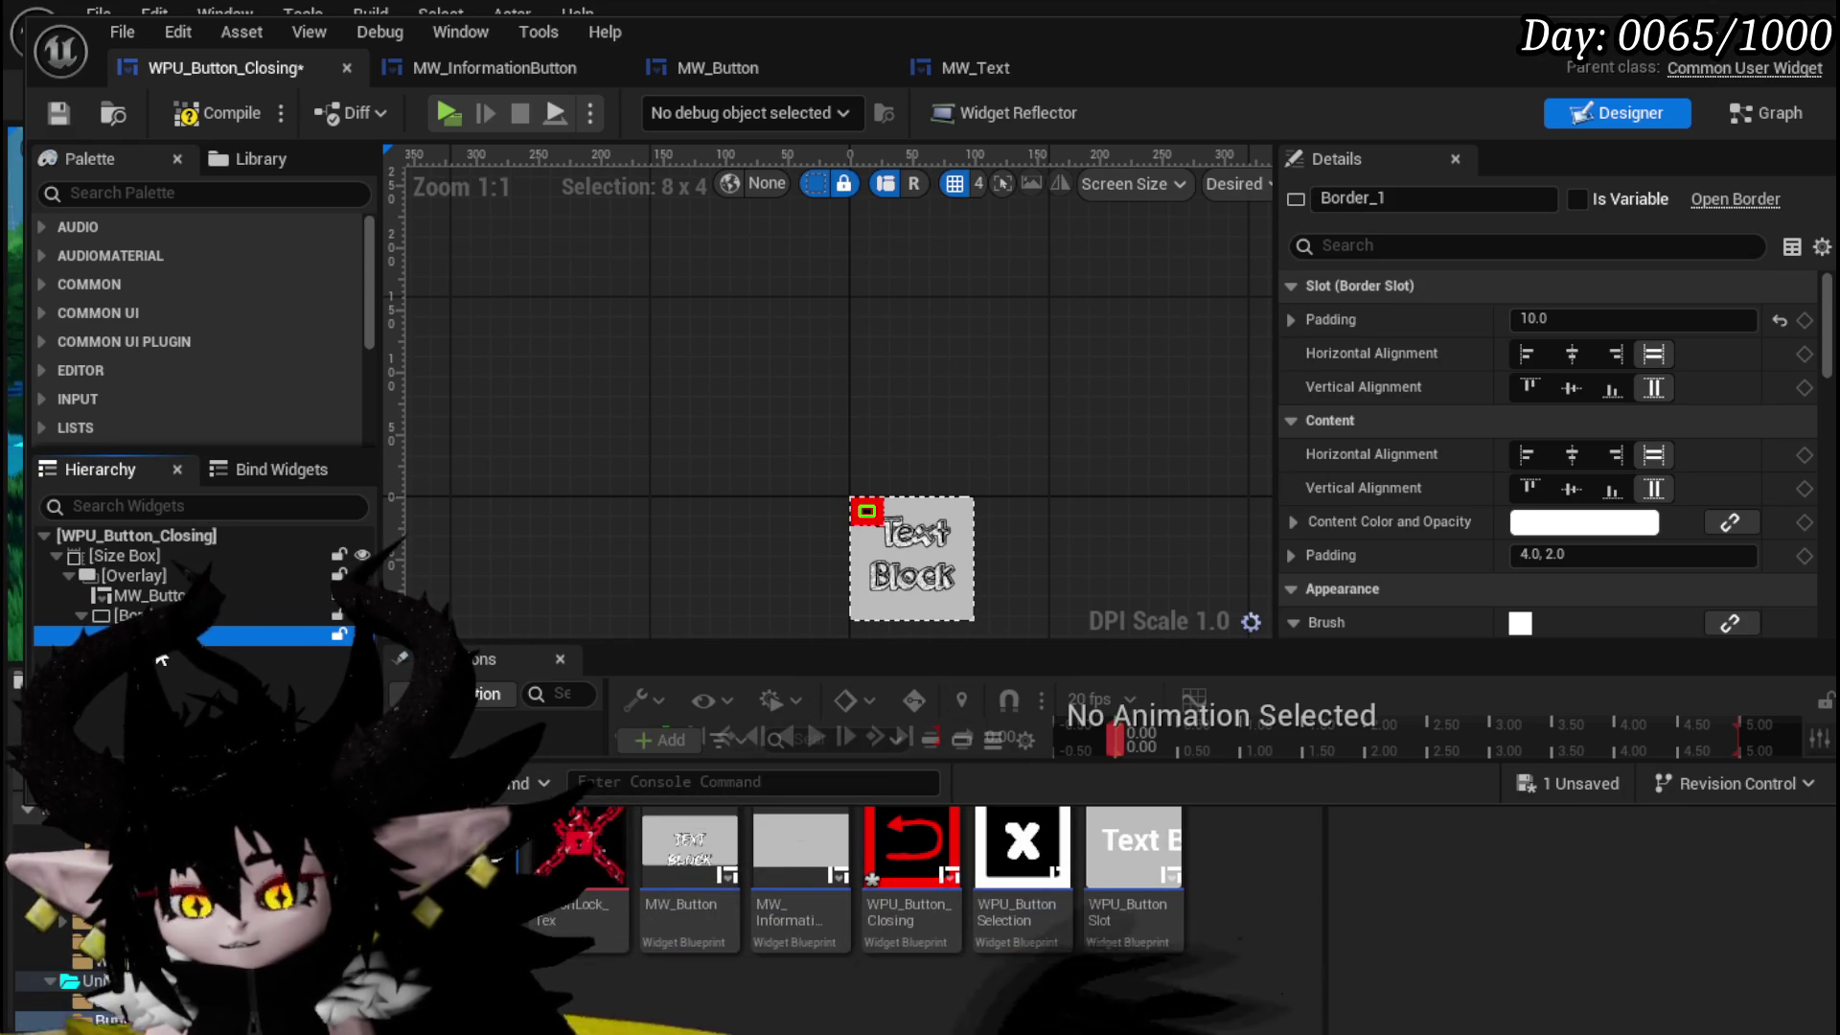
left_click(161, 660)
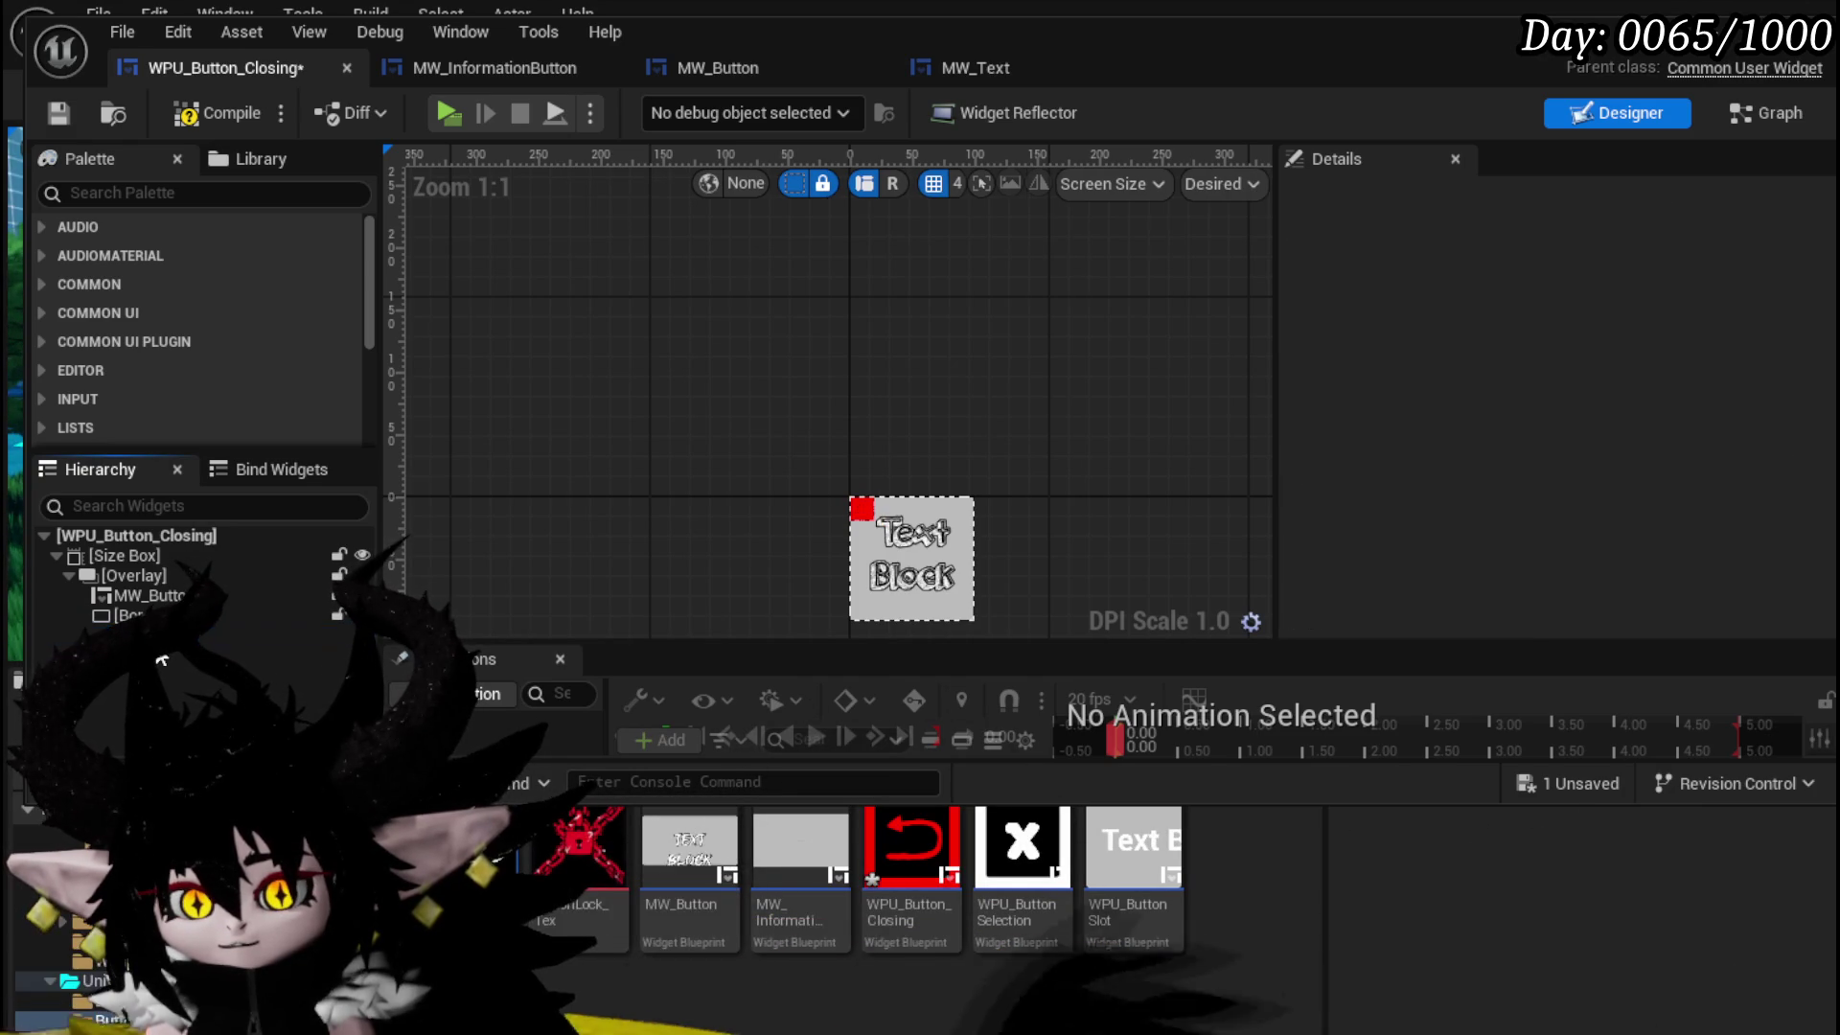
- Centre Border_0 over the button with the Center alignment and zoom in on the preview
left_click(144, 616)
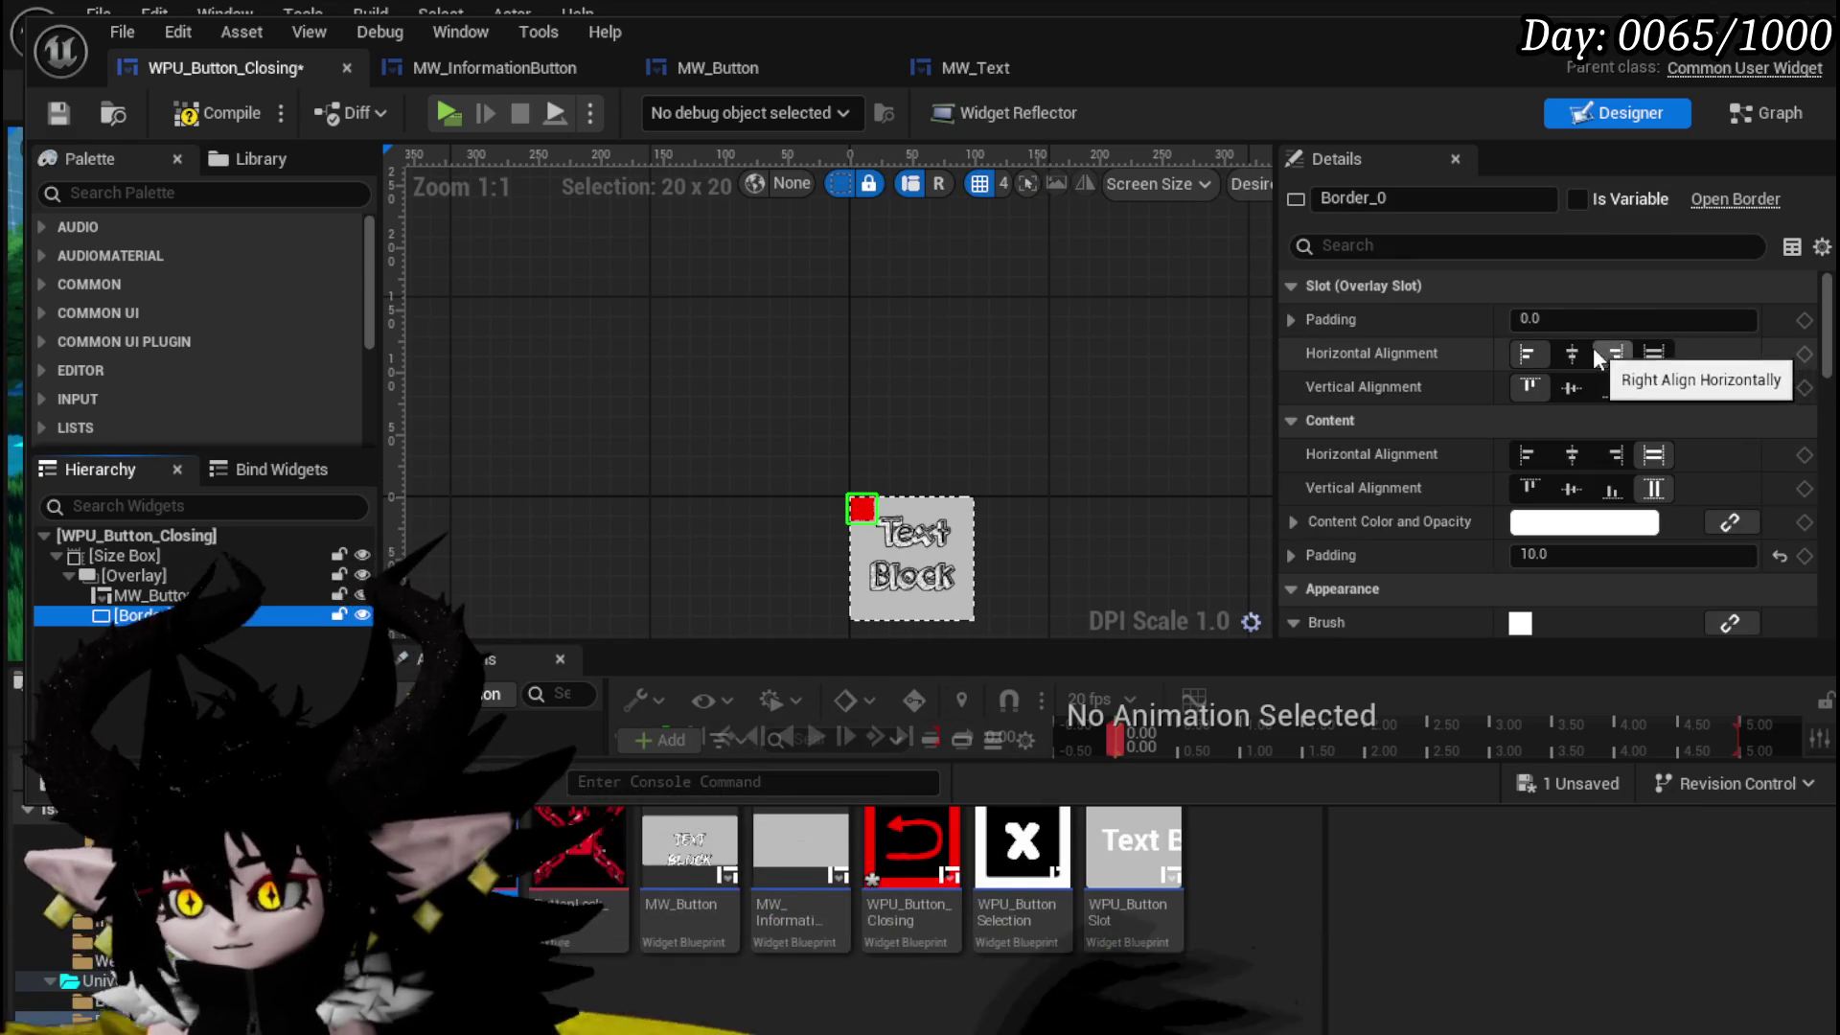
left_click(1574, 387)
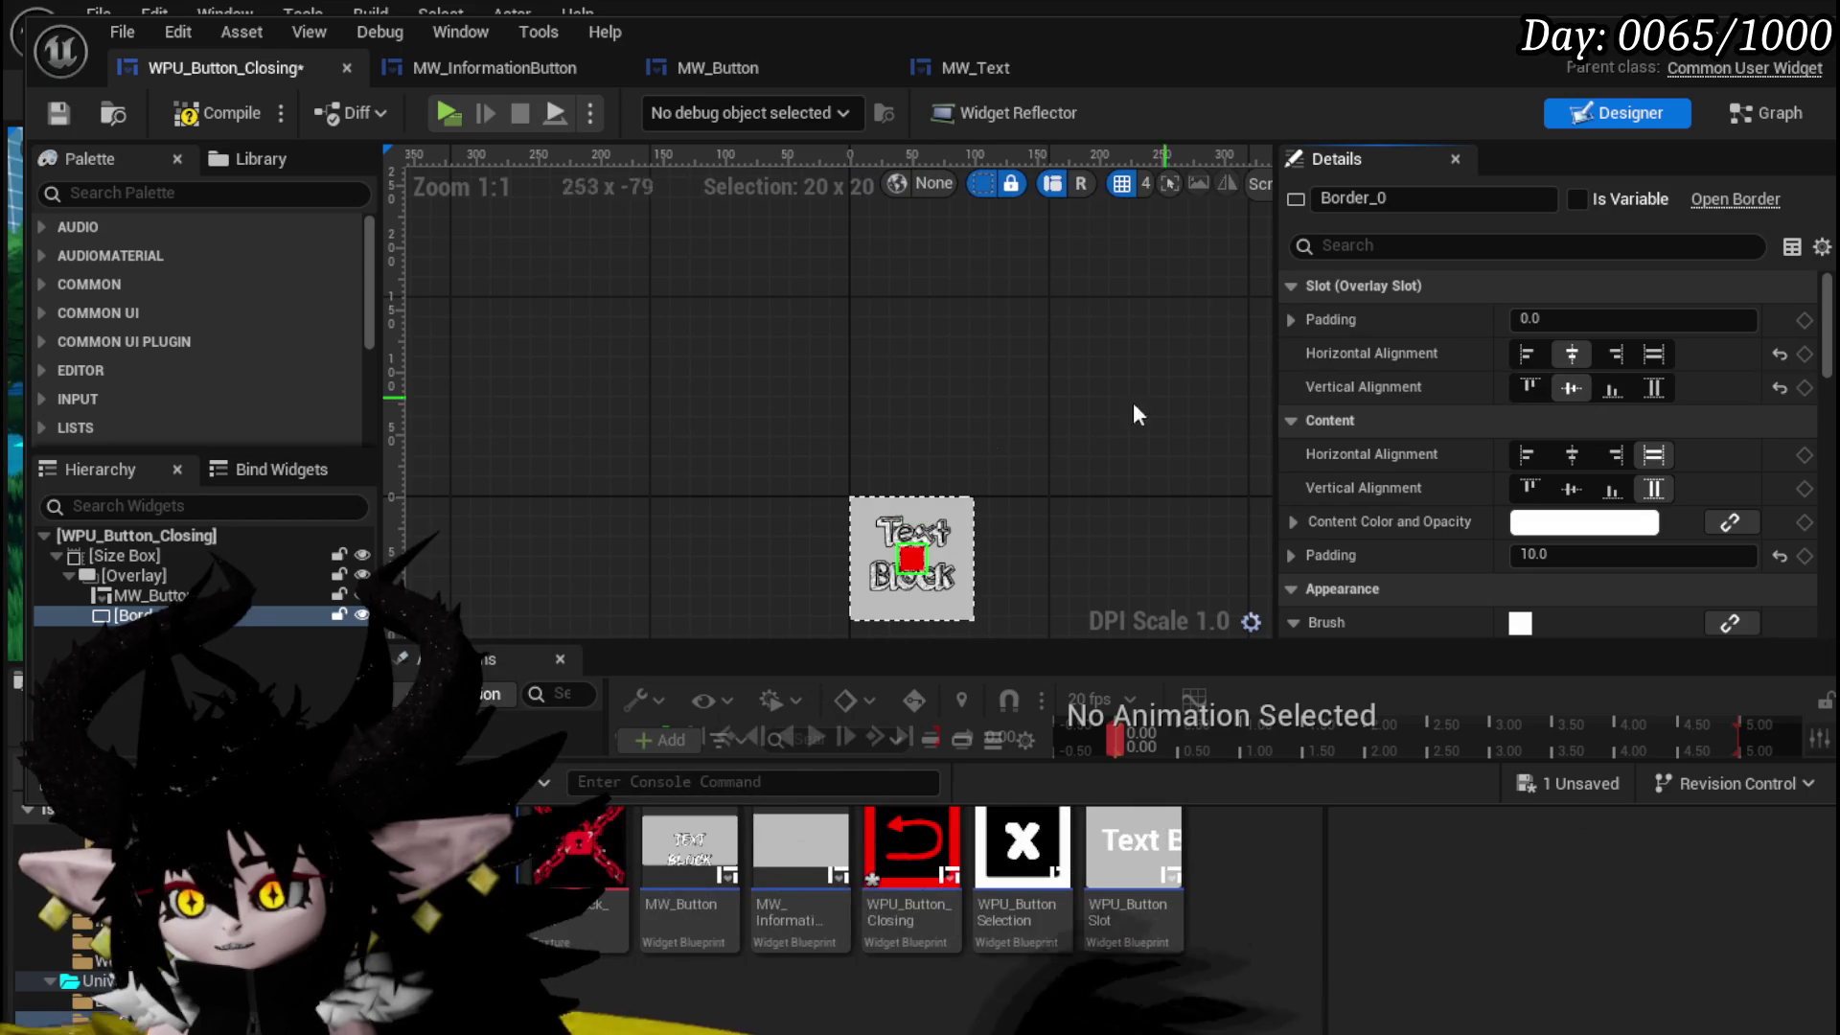
scroll(1006, 573, "up", 4)
left_click_drag(1034, 525, 1129, 370)
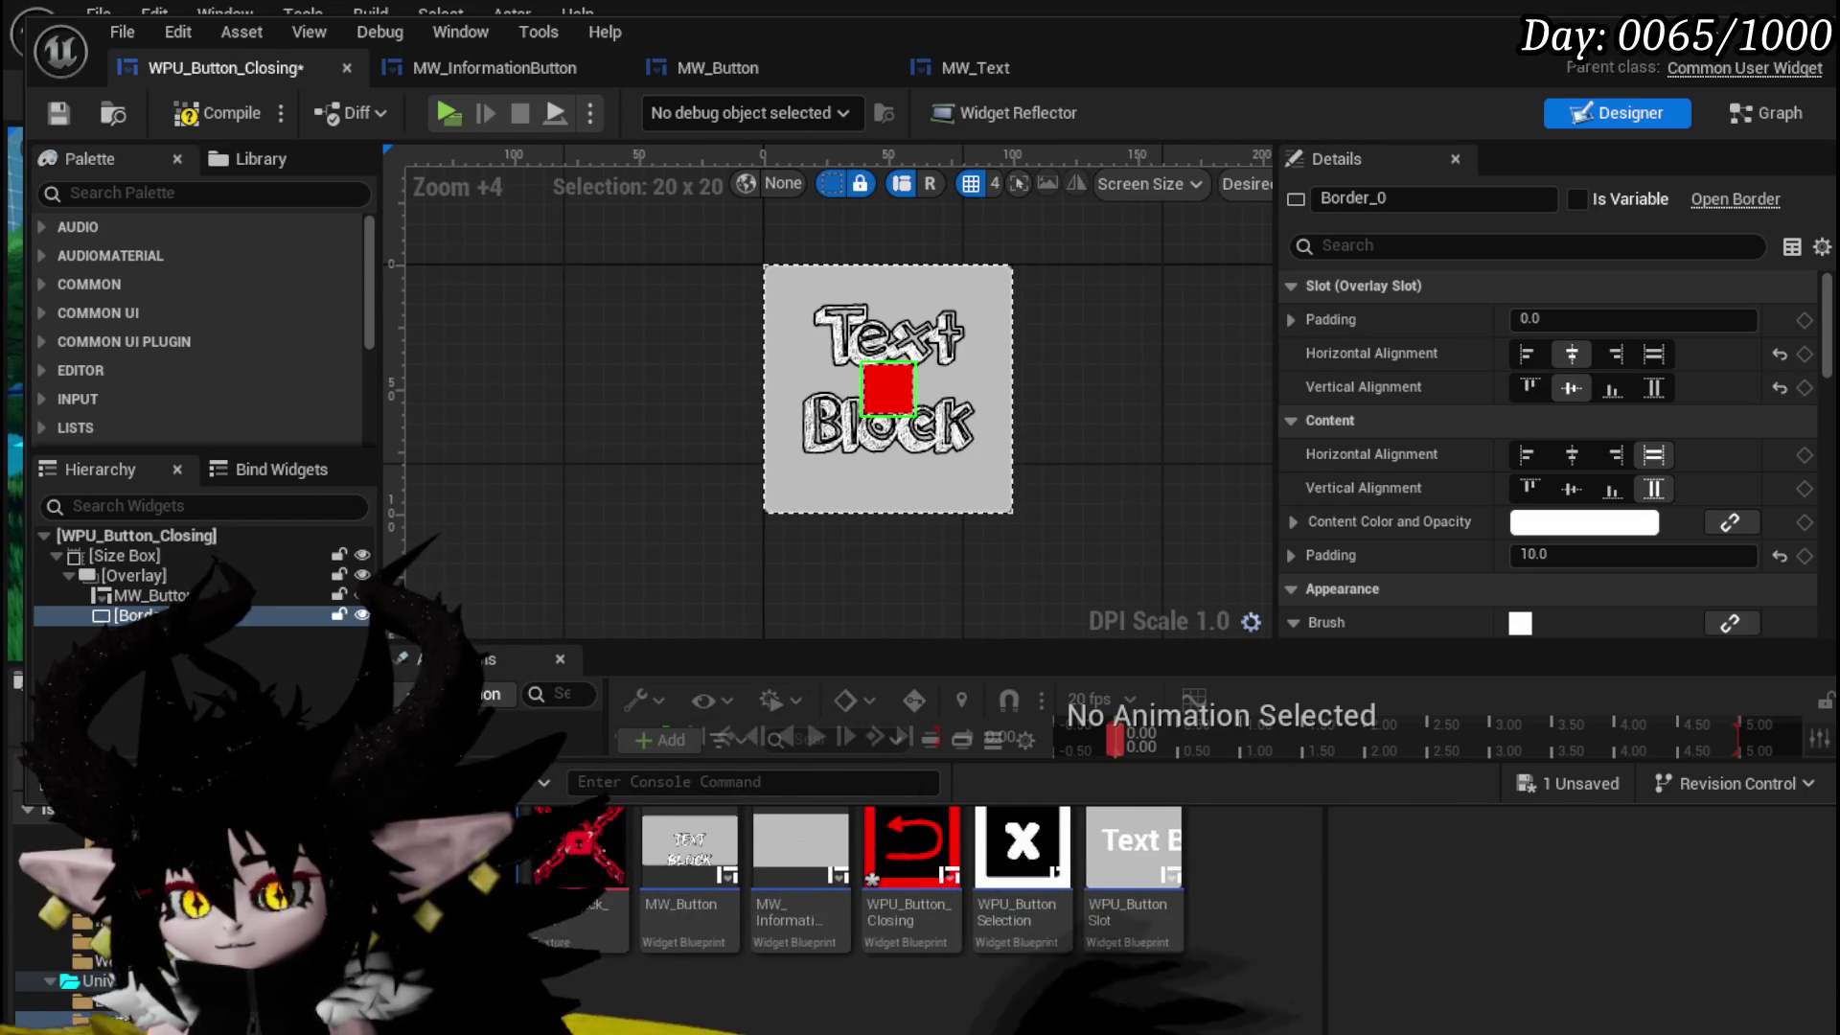
left_click(135, 616)
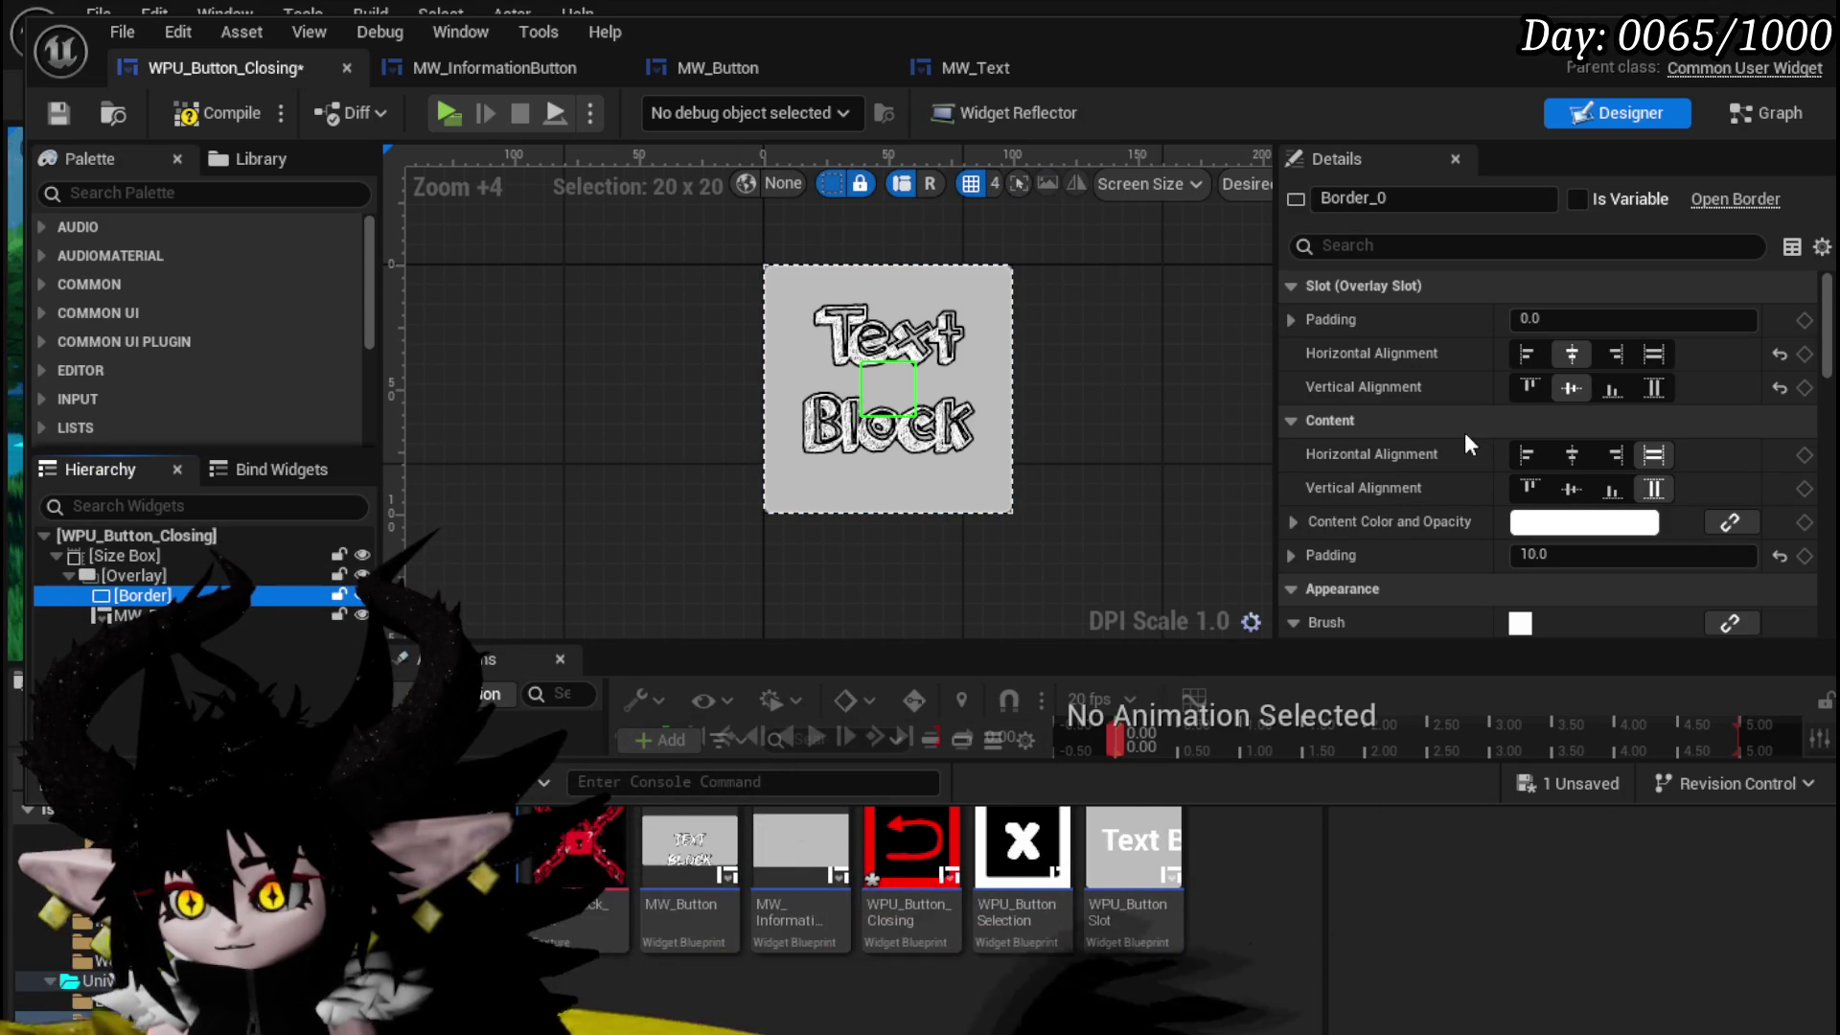
- Change the Border's Brush Color from red to black in the Color Picker
scroll(1464, 433, "down", 5)
scroll(1460, 437, "down", 2)
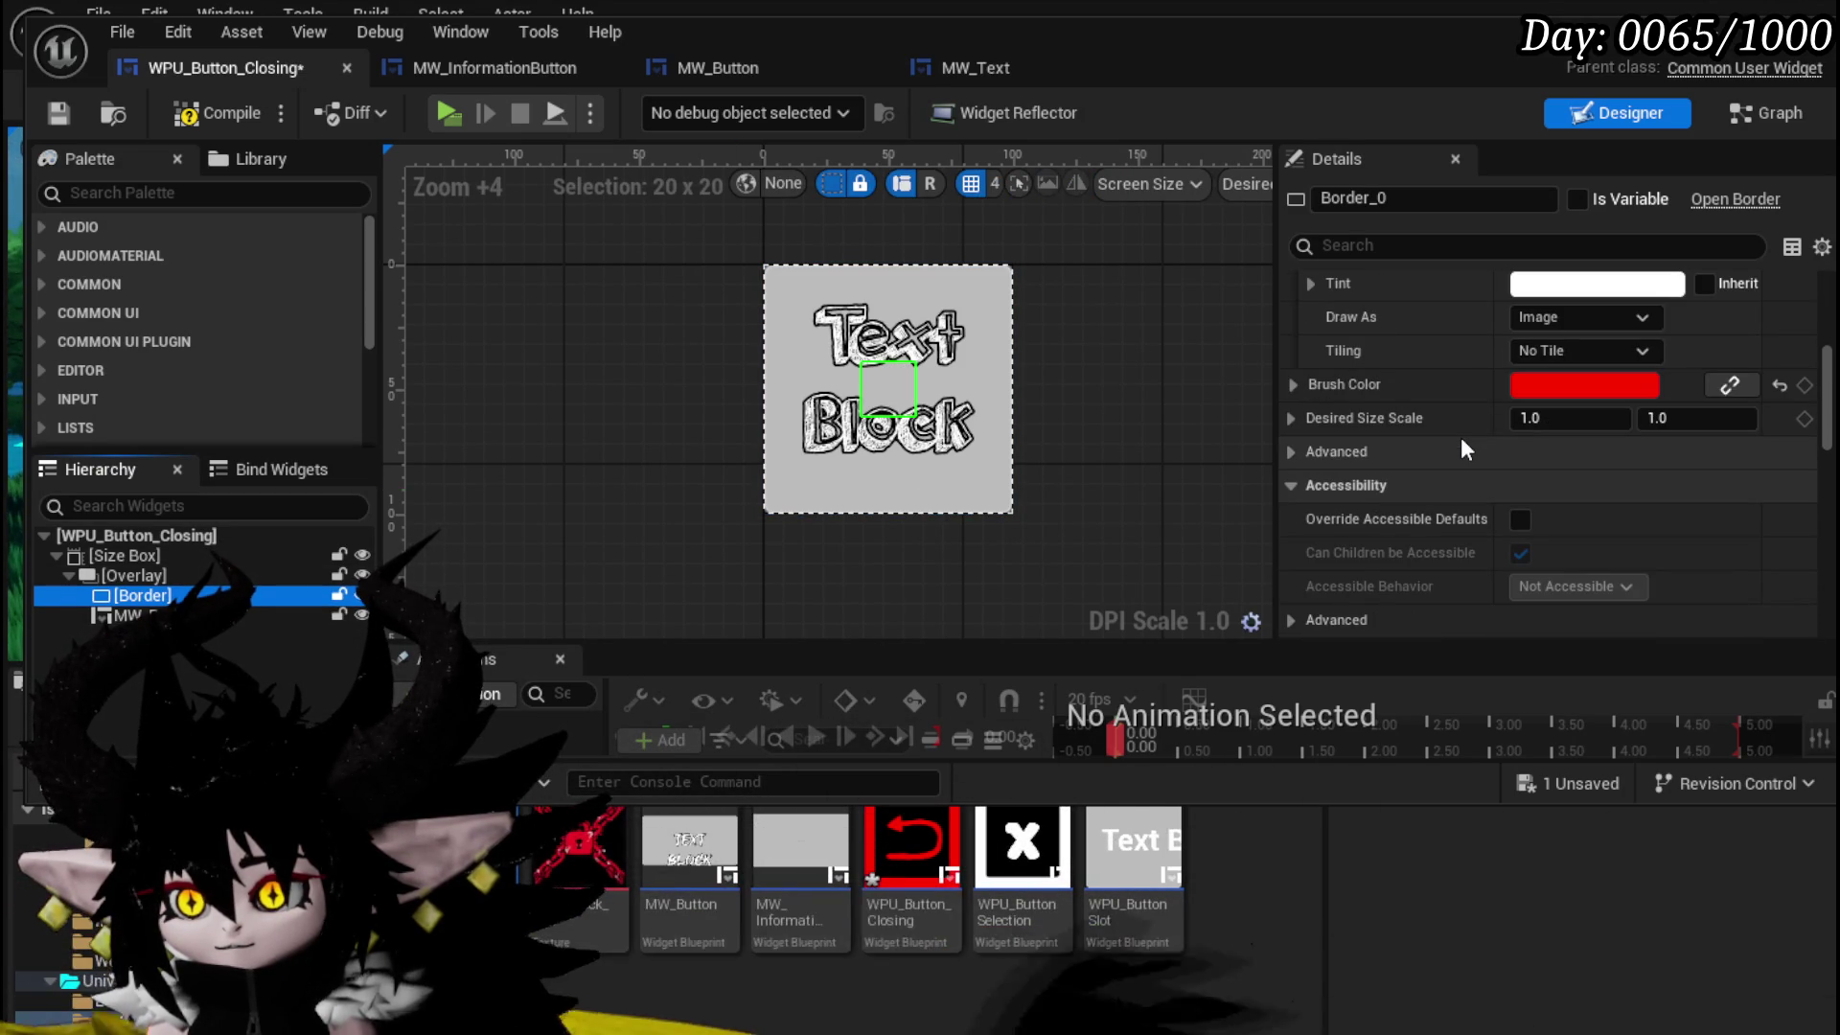
scroll(1461, 437, "down", 3)
scroll(1461, 437, "up", 5)
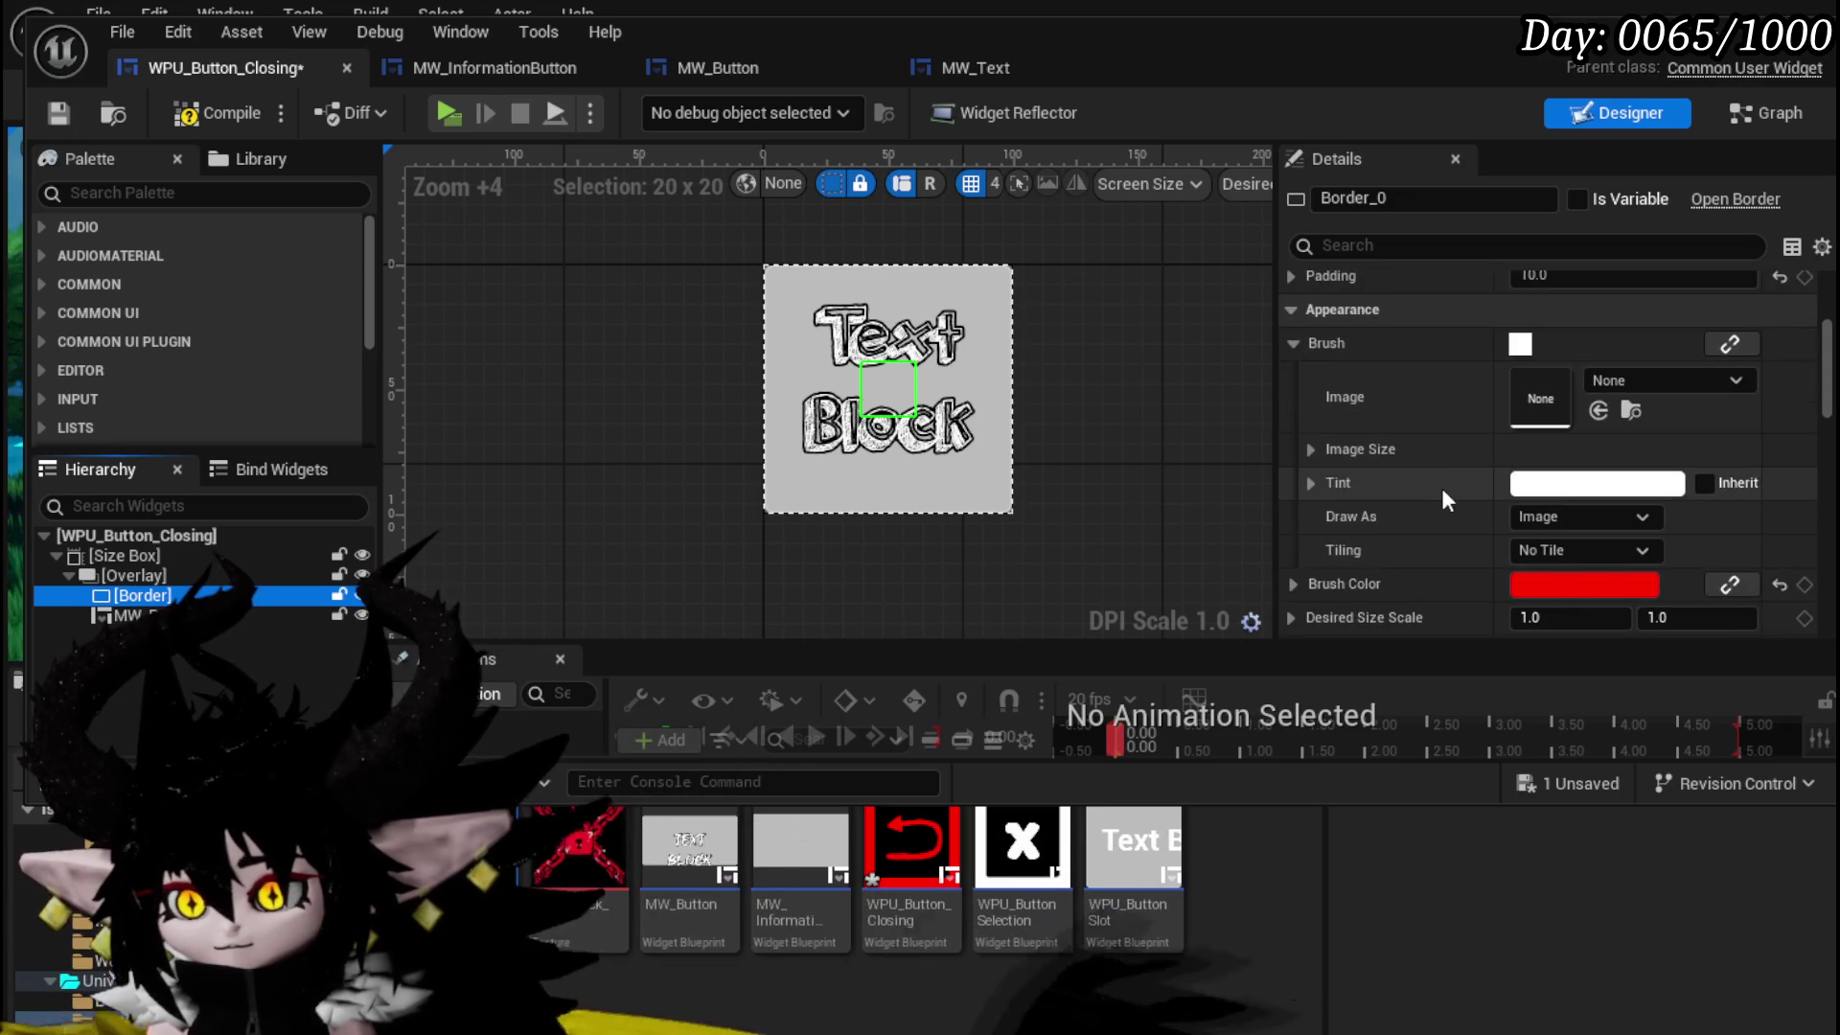
left_click(1596, 482)
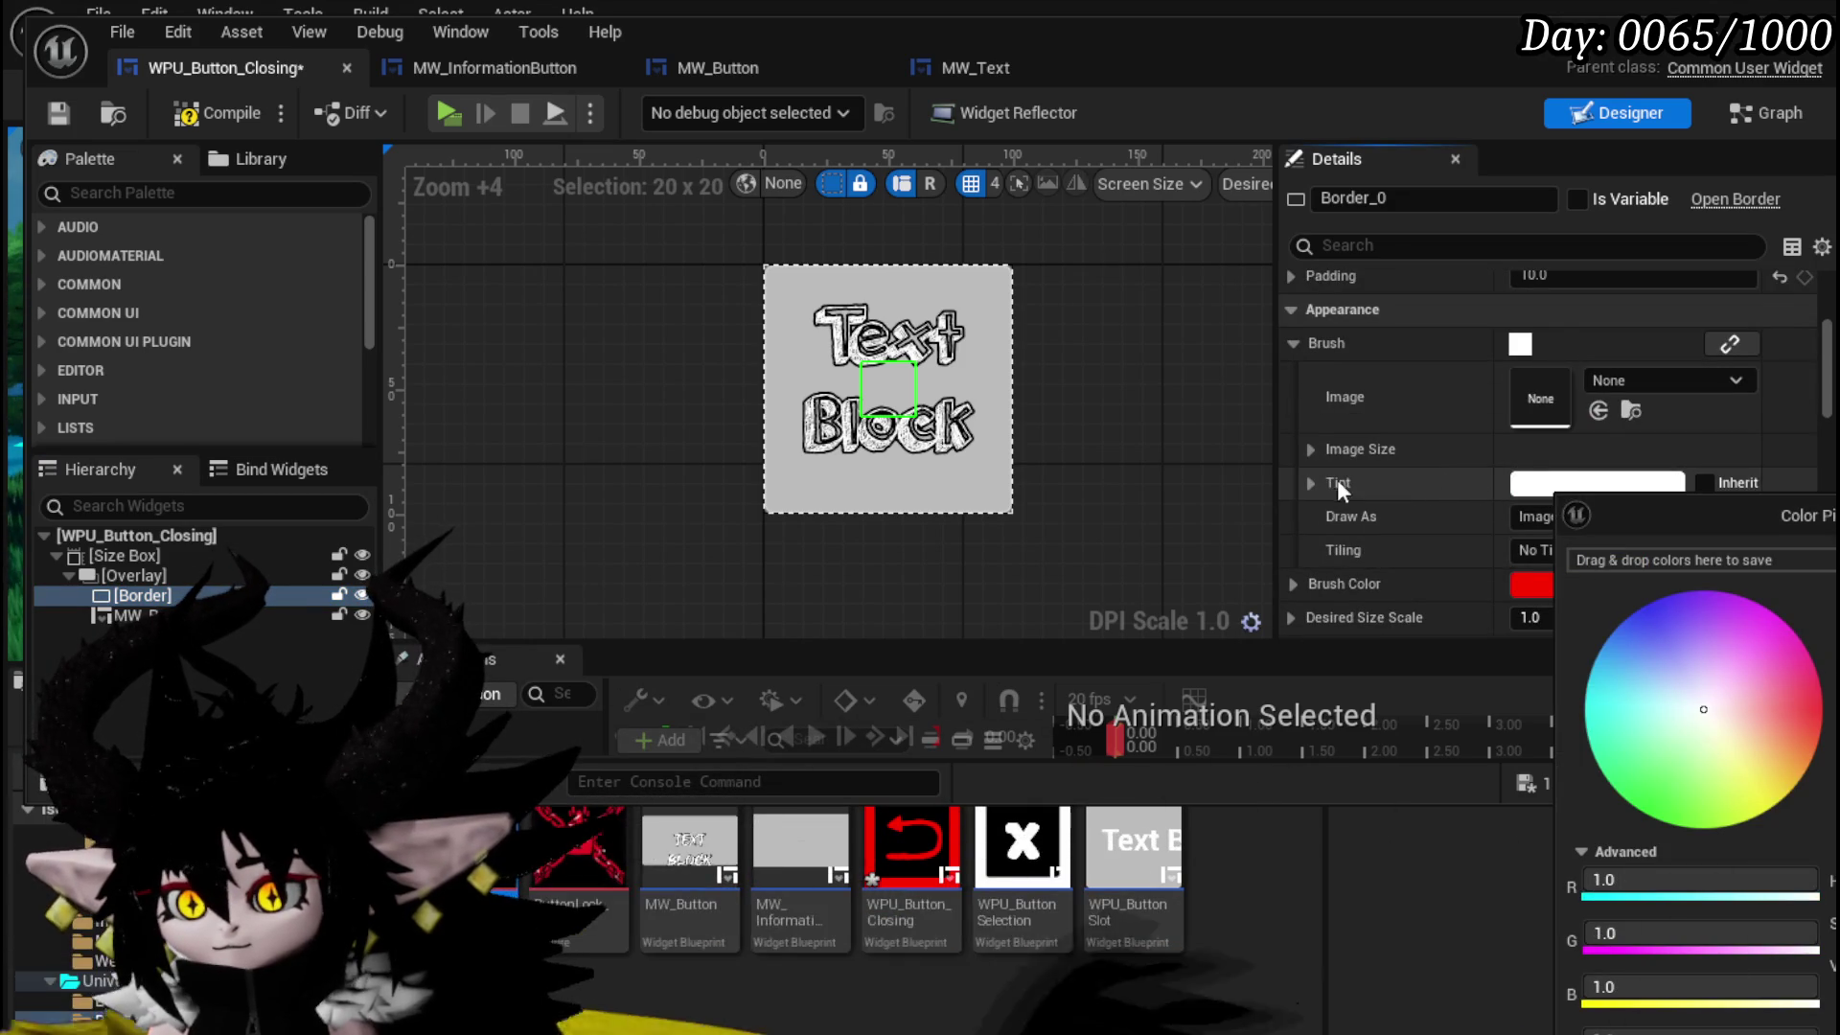
left_click(1526, 584)
left_click_drag(1824, 836, 1824, 685)
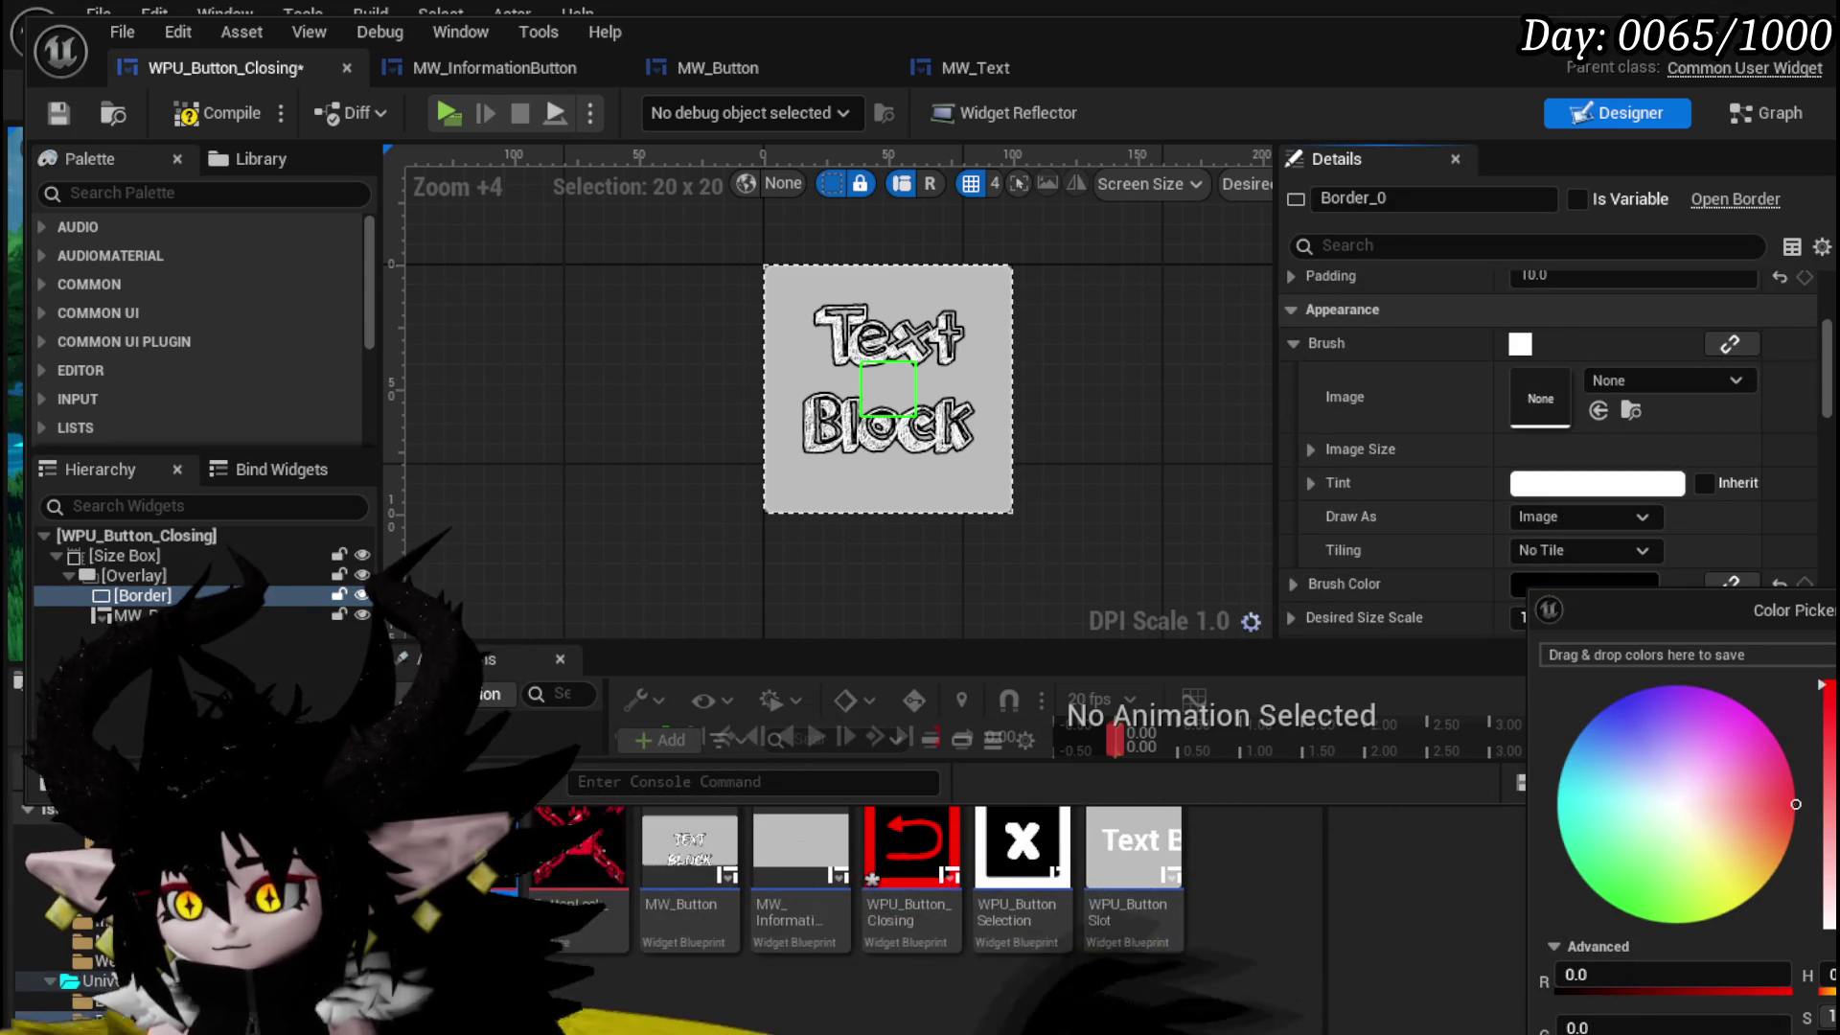
scroll(1570, 376, "up", 5)
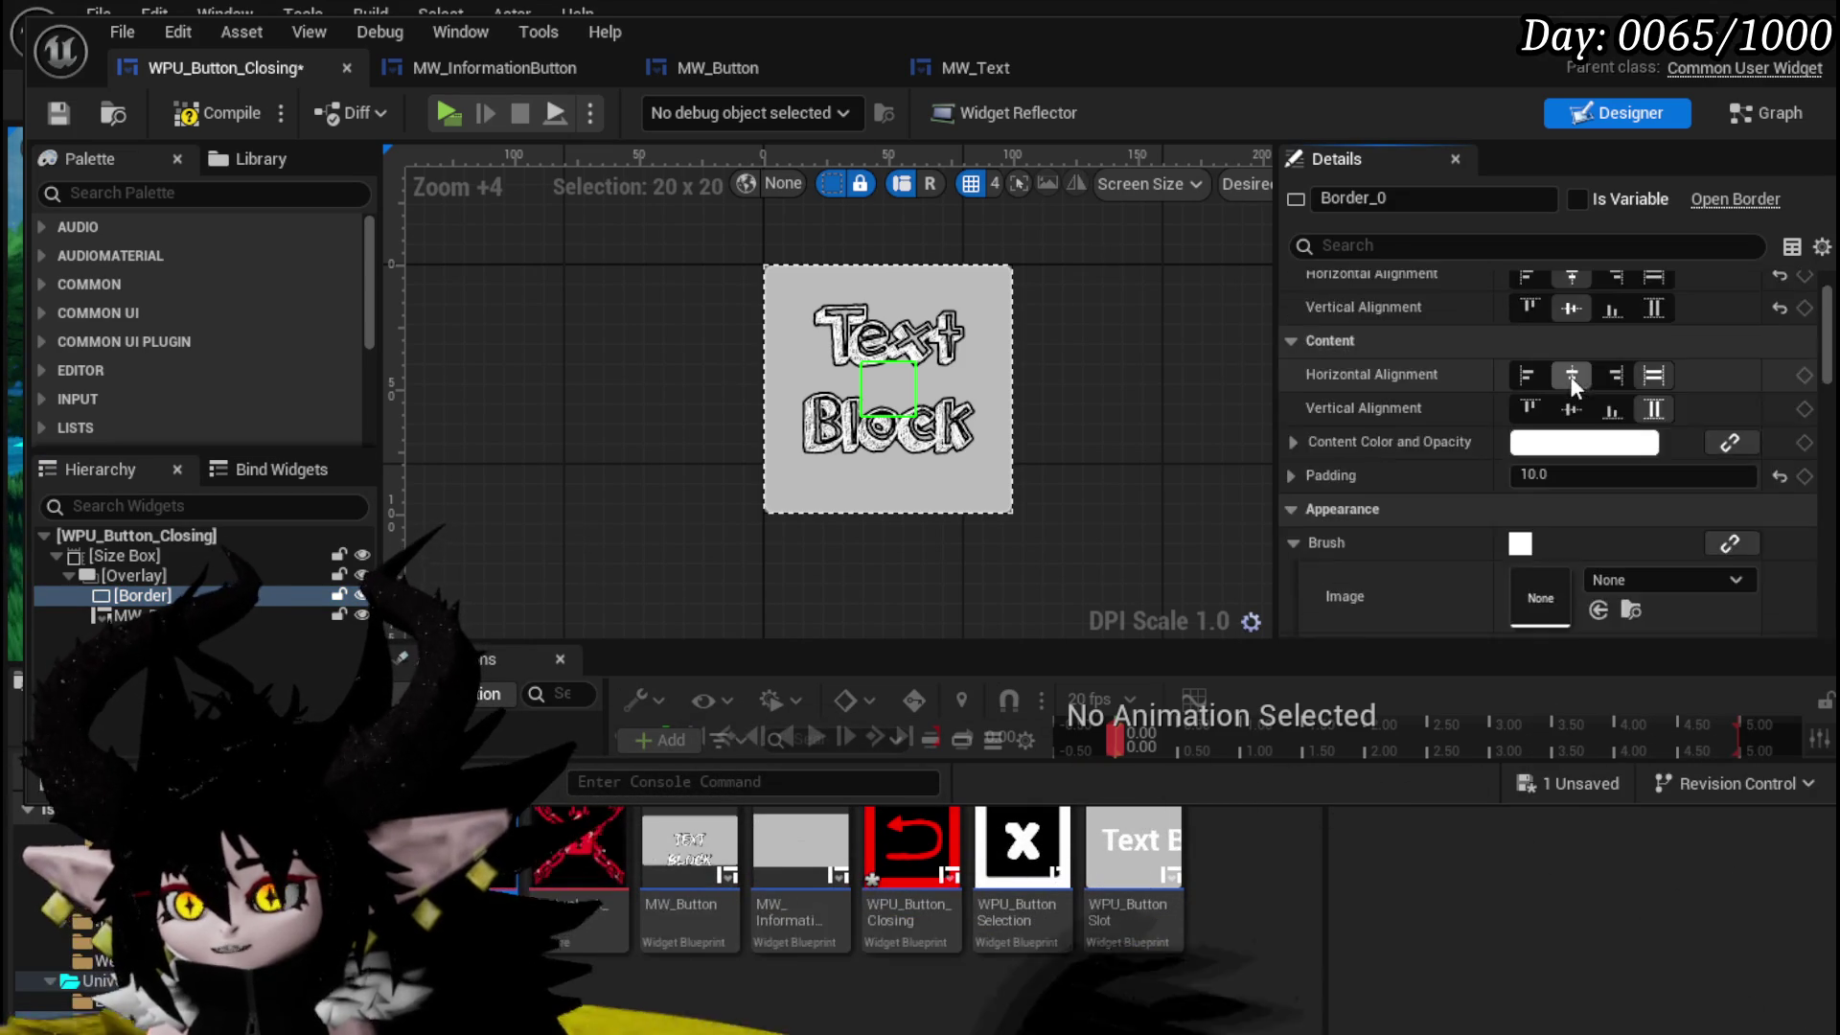
- Try a content padding of 5 on the Border, then undo it back to 0
left_click(1610, 555)
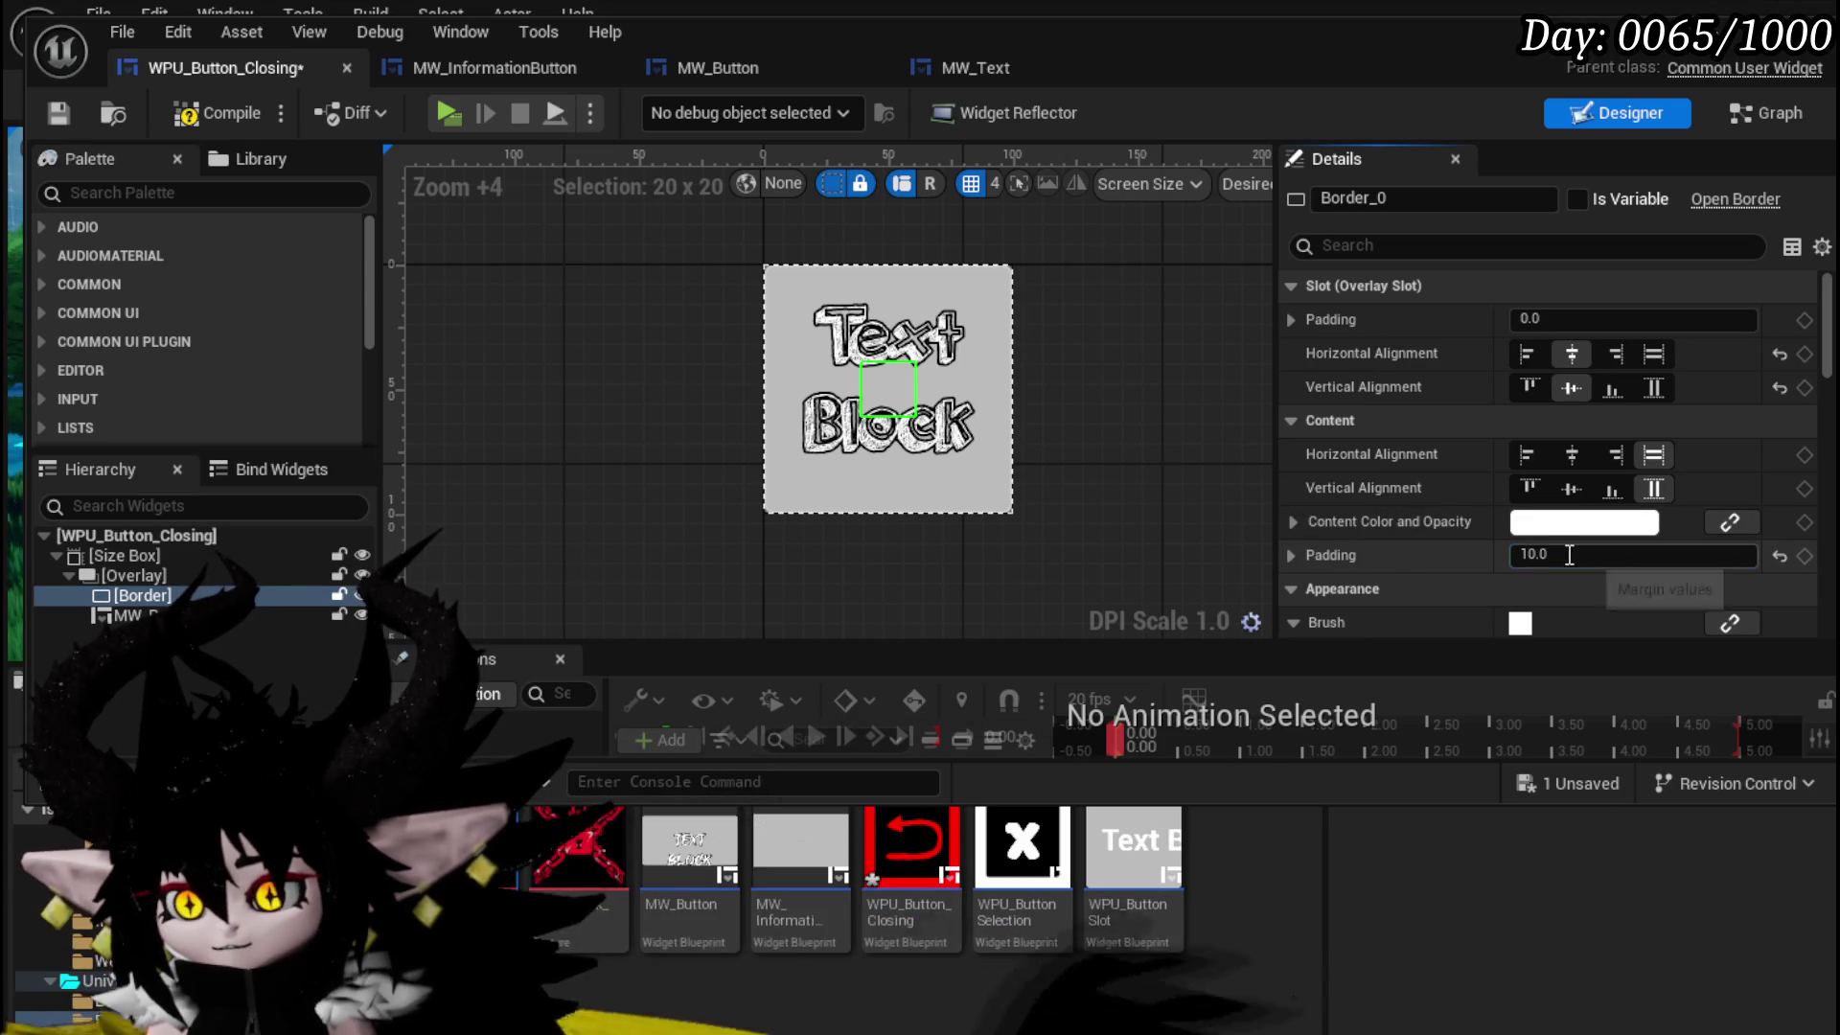
type("0")
key("Home")
type("5")
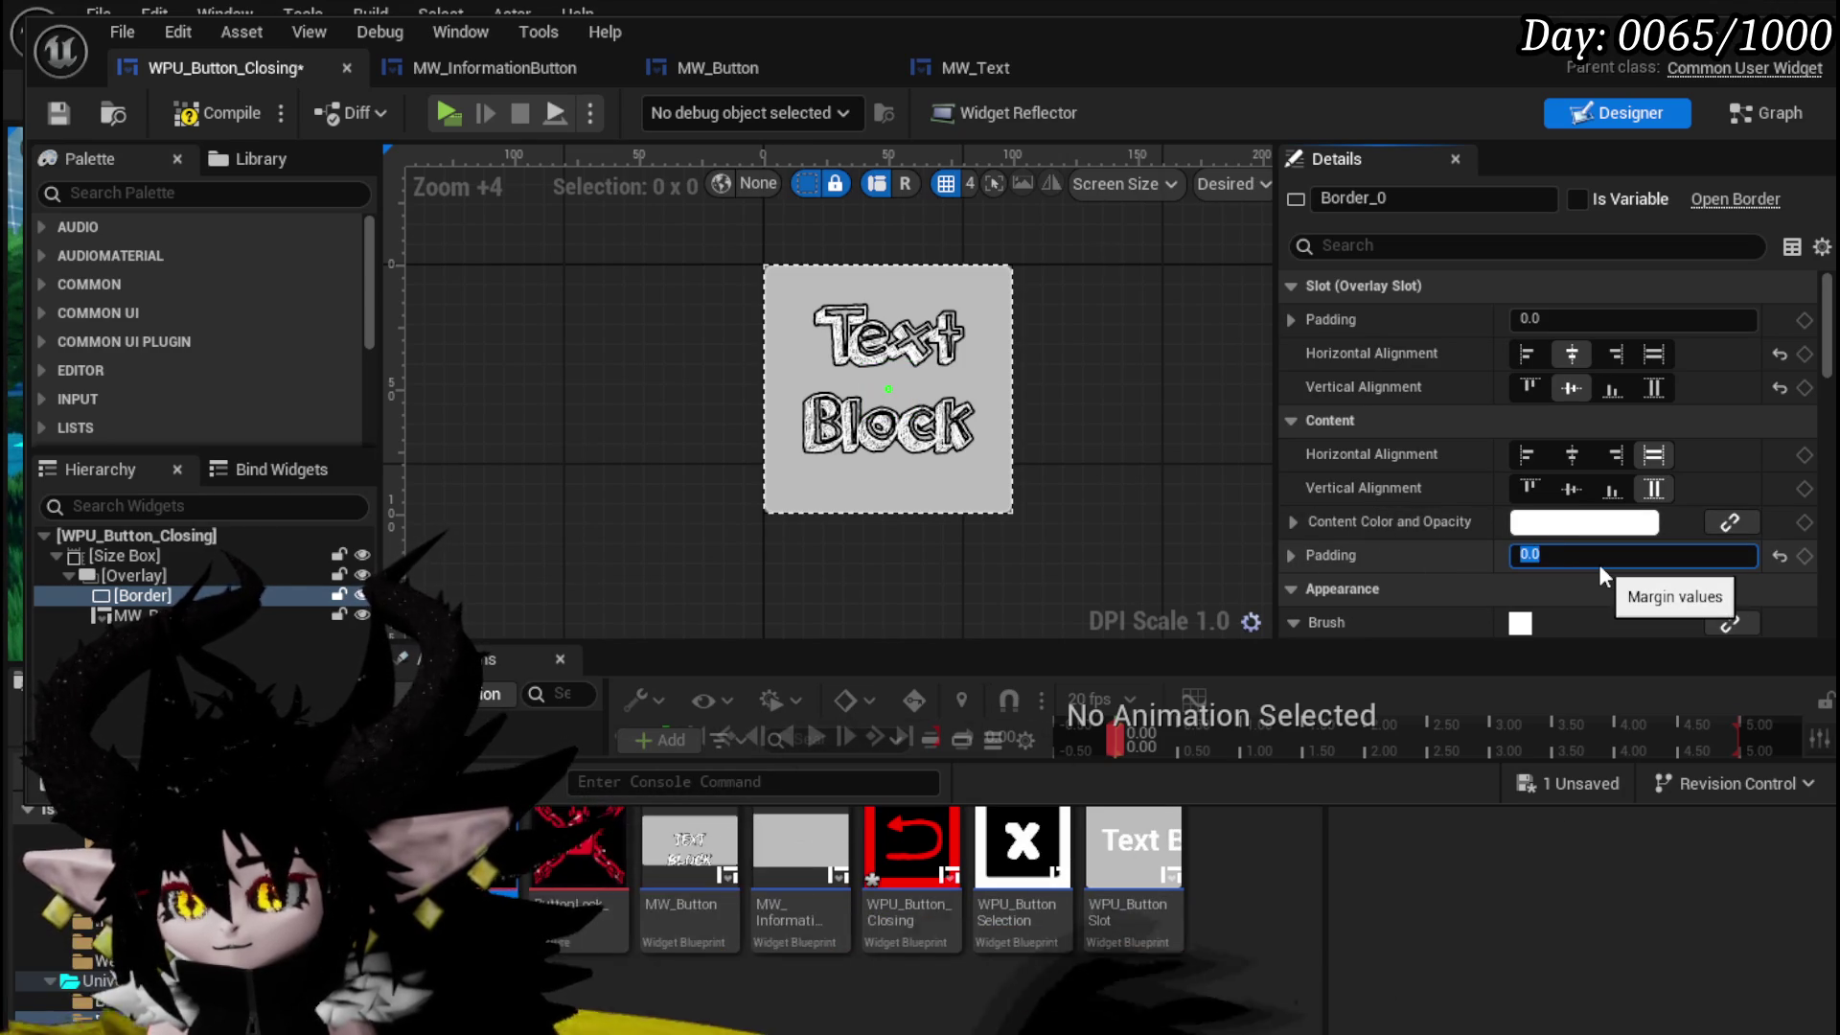
key("Return")
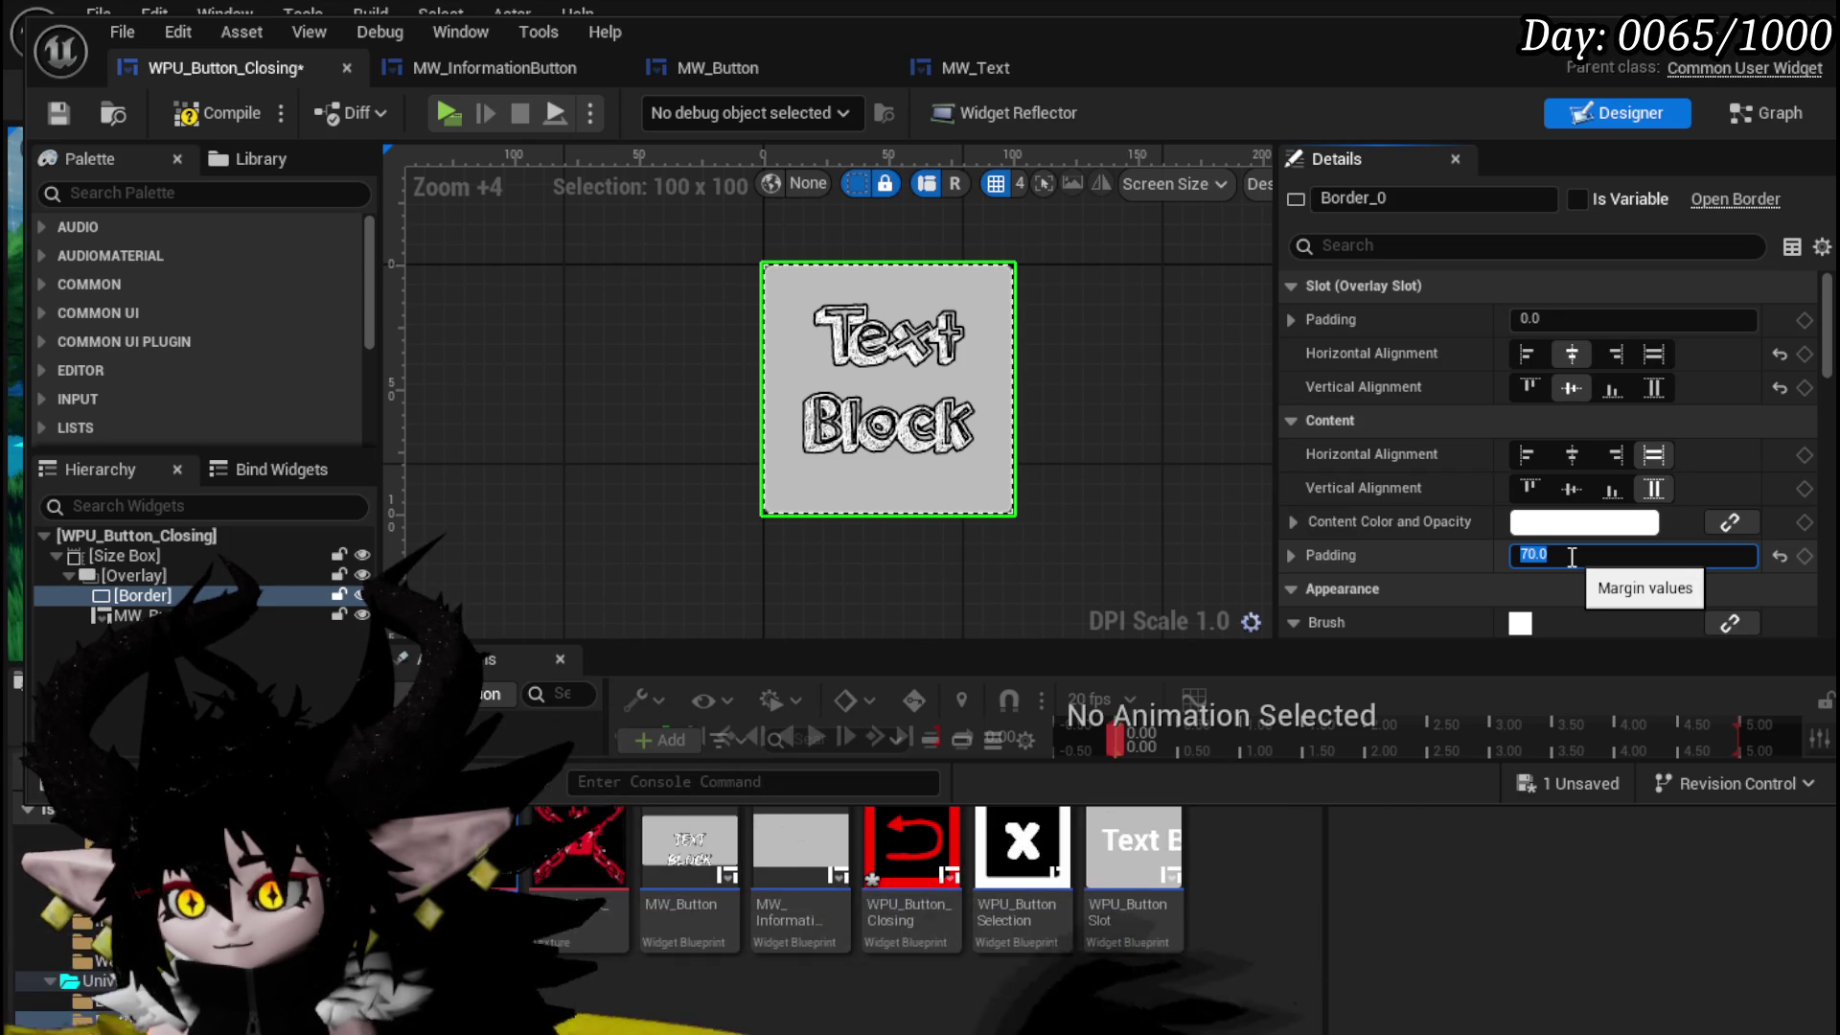
key("ctrl+z")
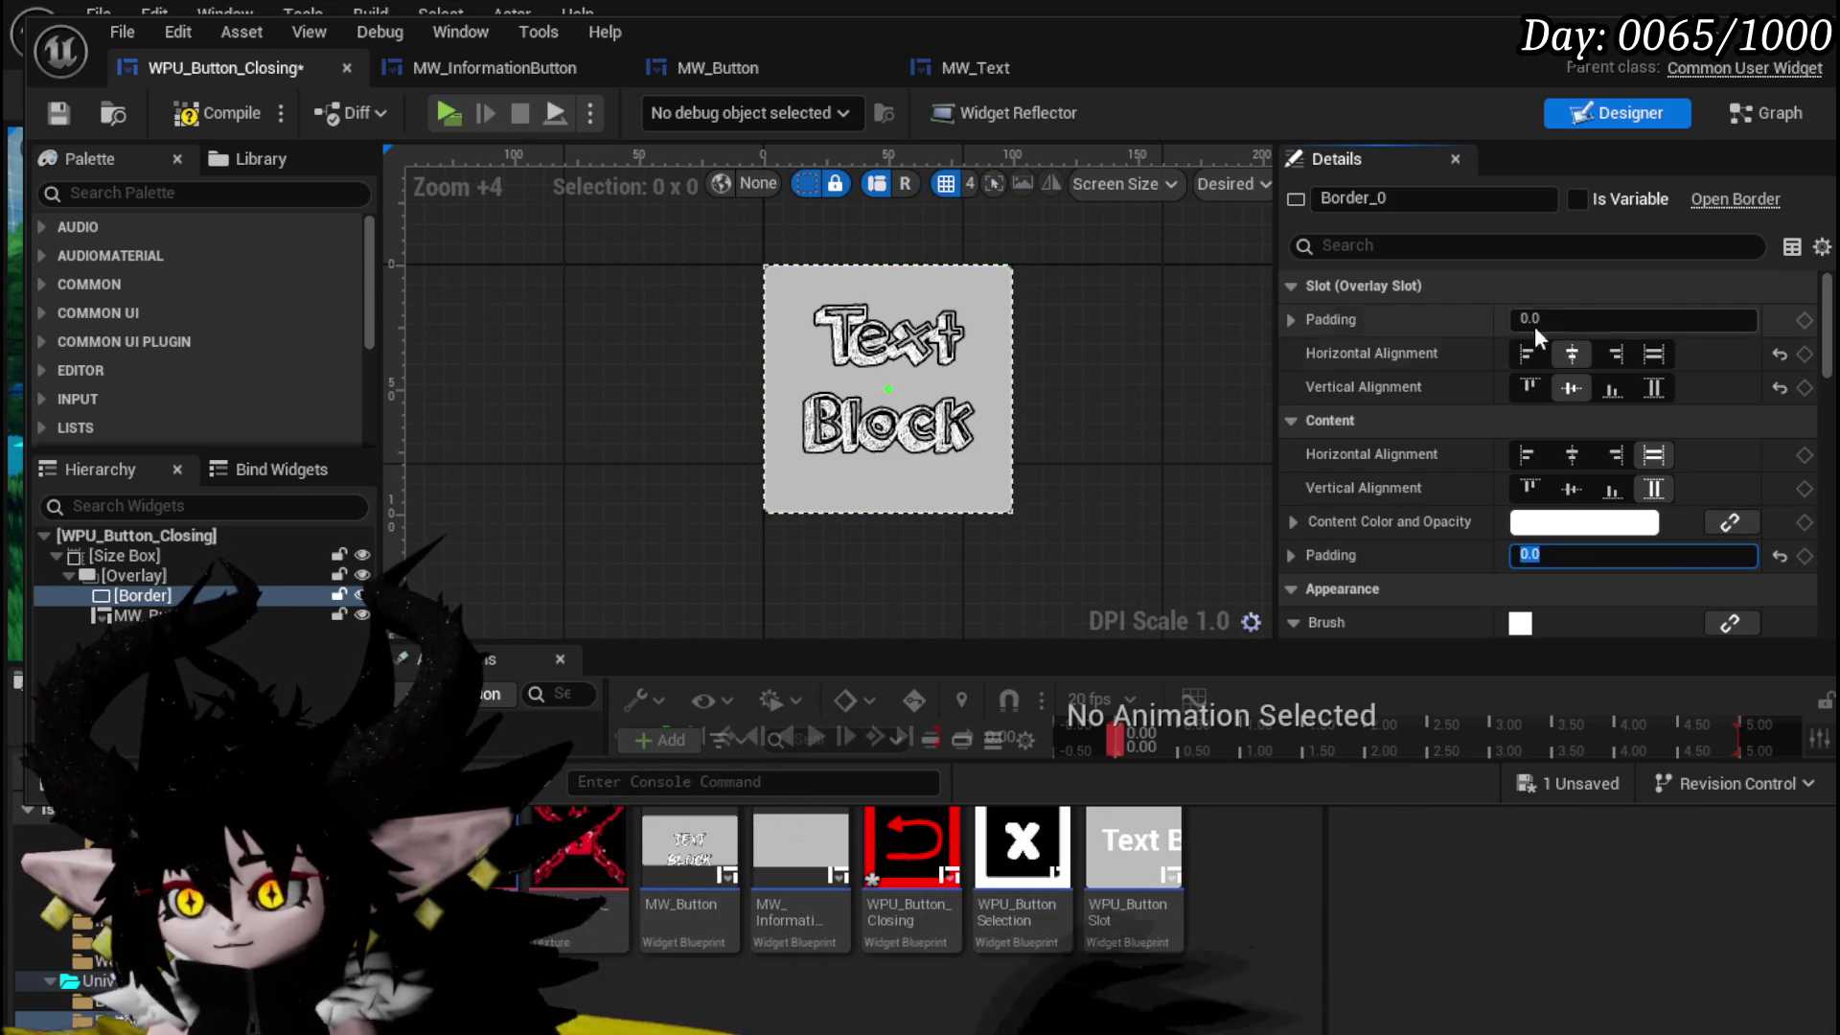
type("-")
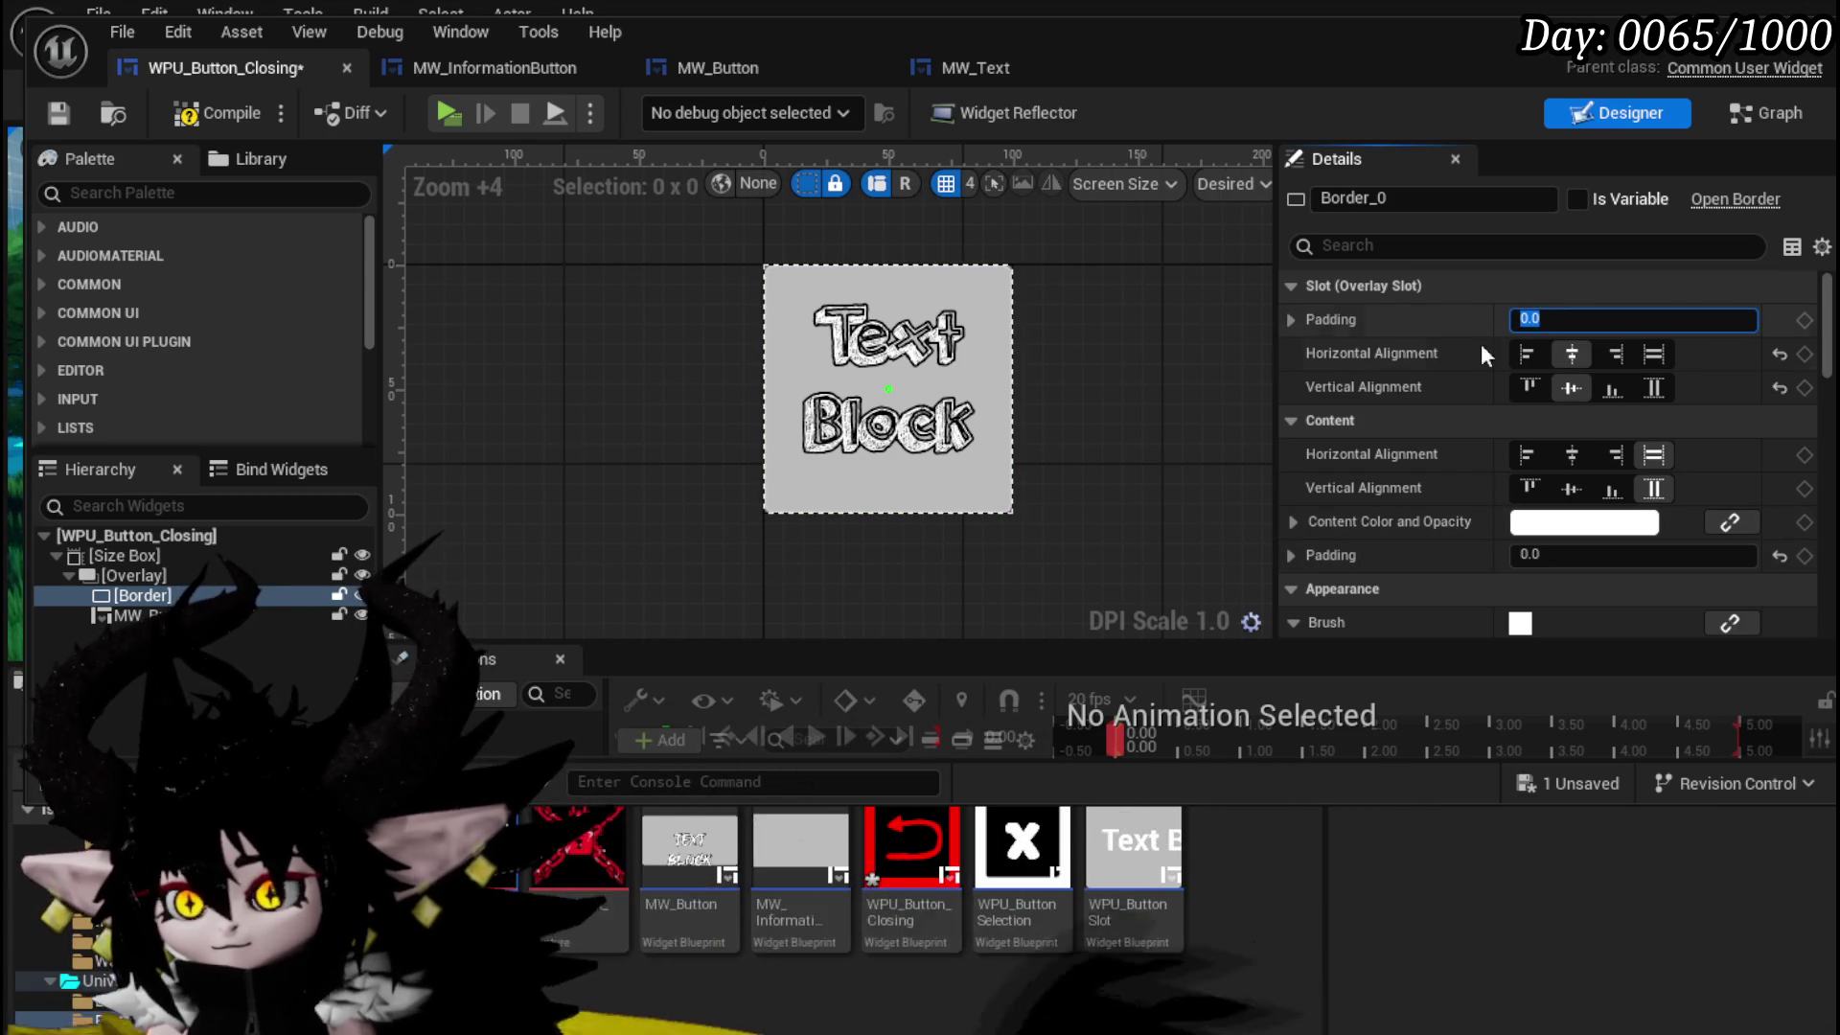
scroll(1387, 485, "down", 10)
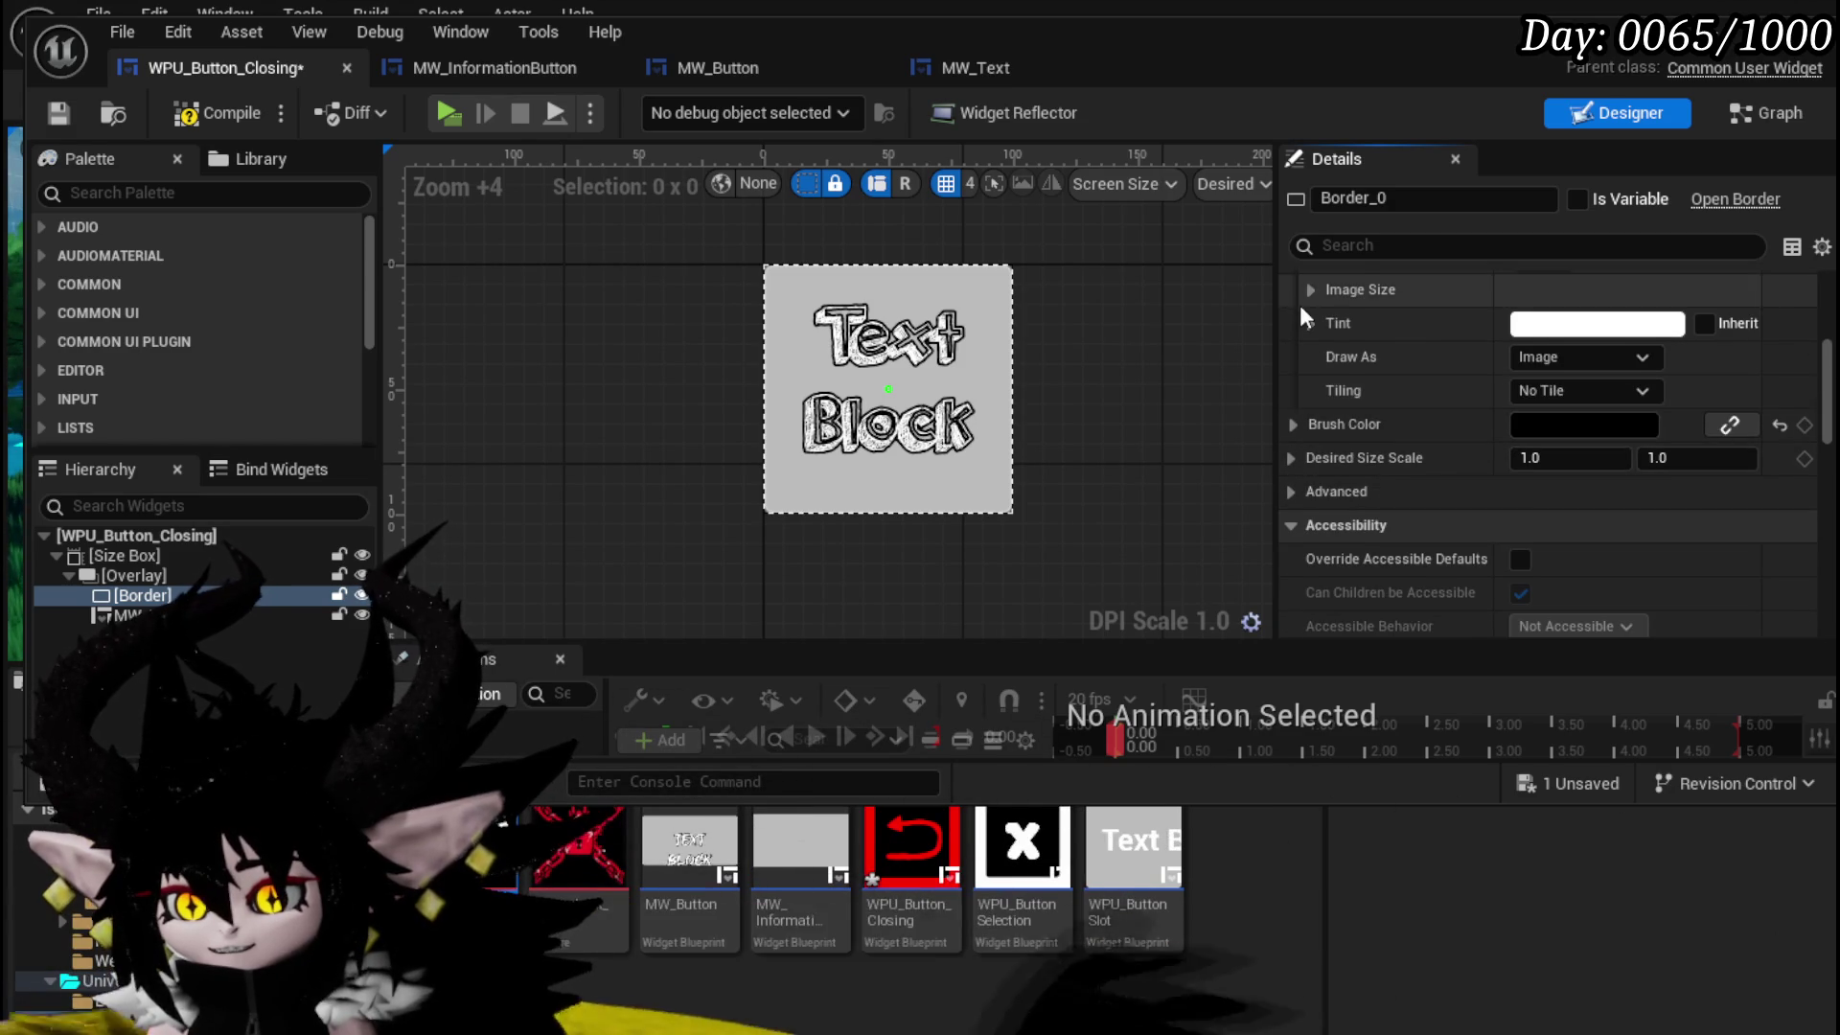
scroll(1301, 311, "up", 1)
- Set the Border's brush Image Size to 250 × 250
left_click(1310, 329)
left_click(1598, 364)
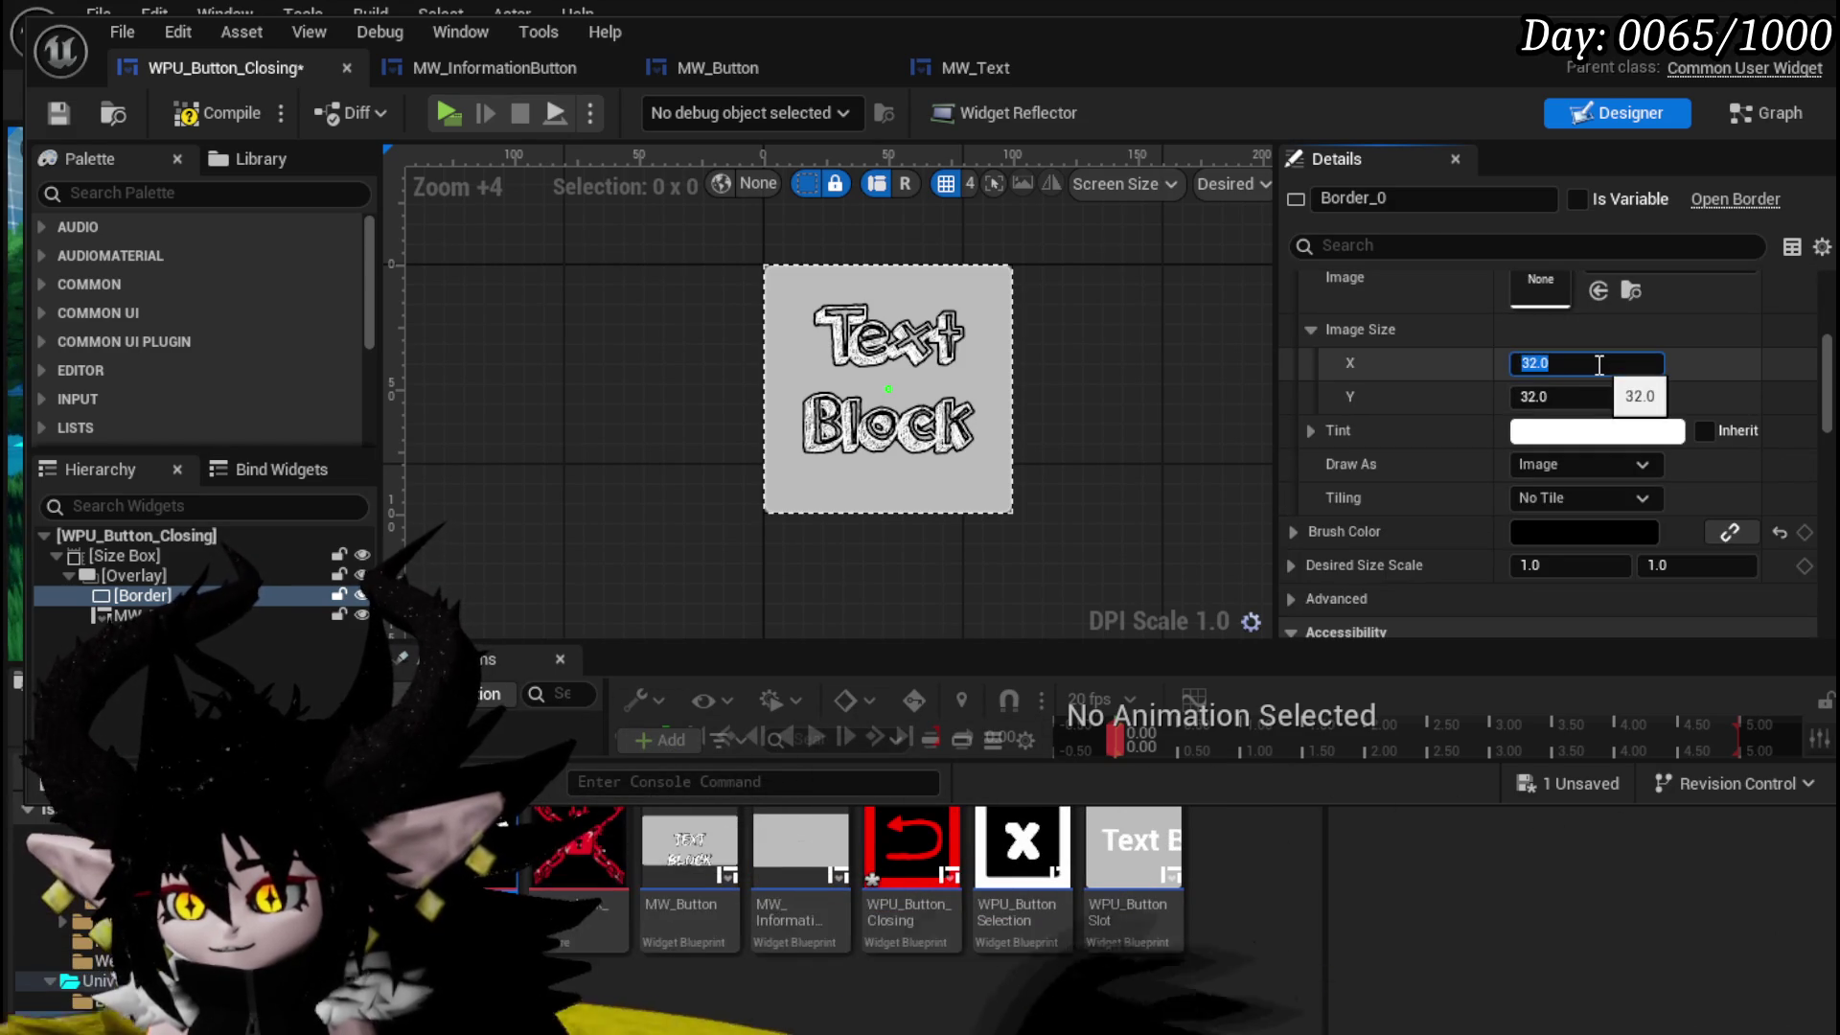
left_click(1563, 397)
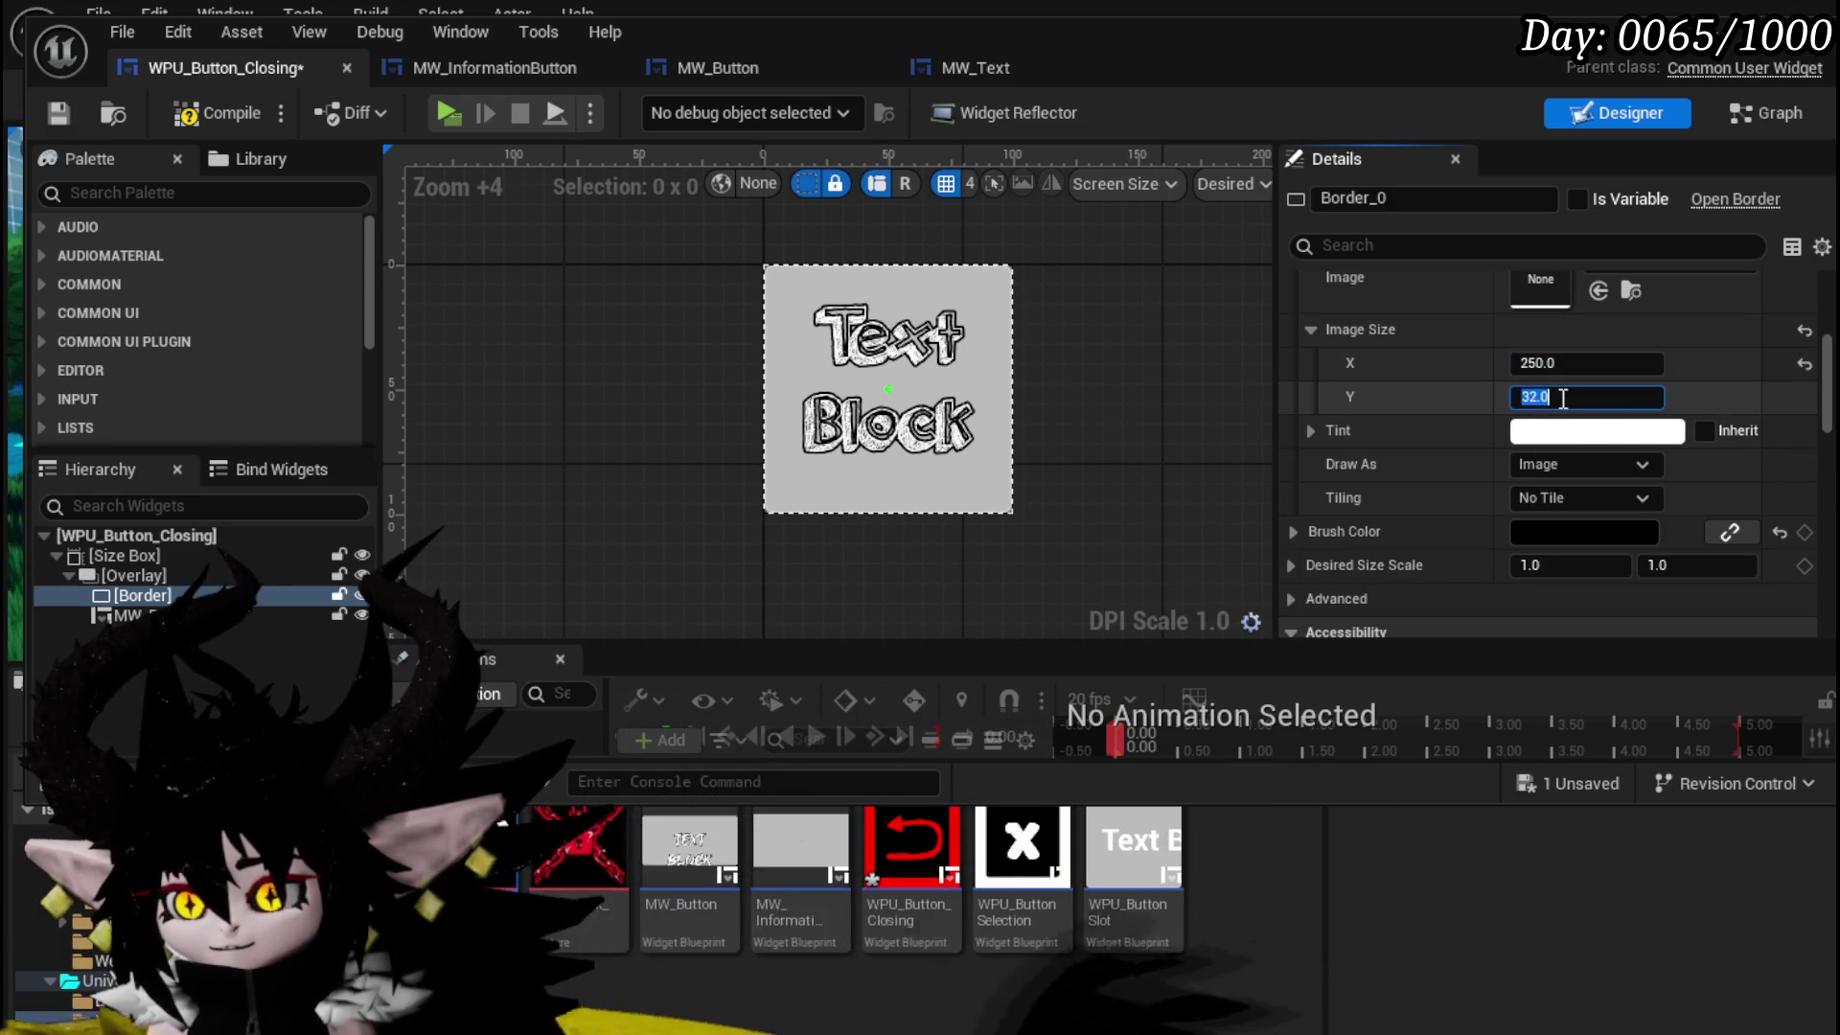
type("250")
key("BackSpace")
type("4")
key("Return")
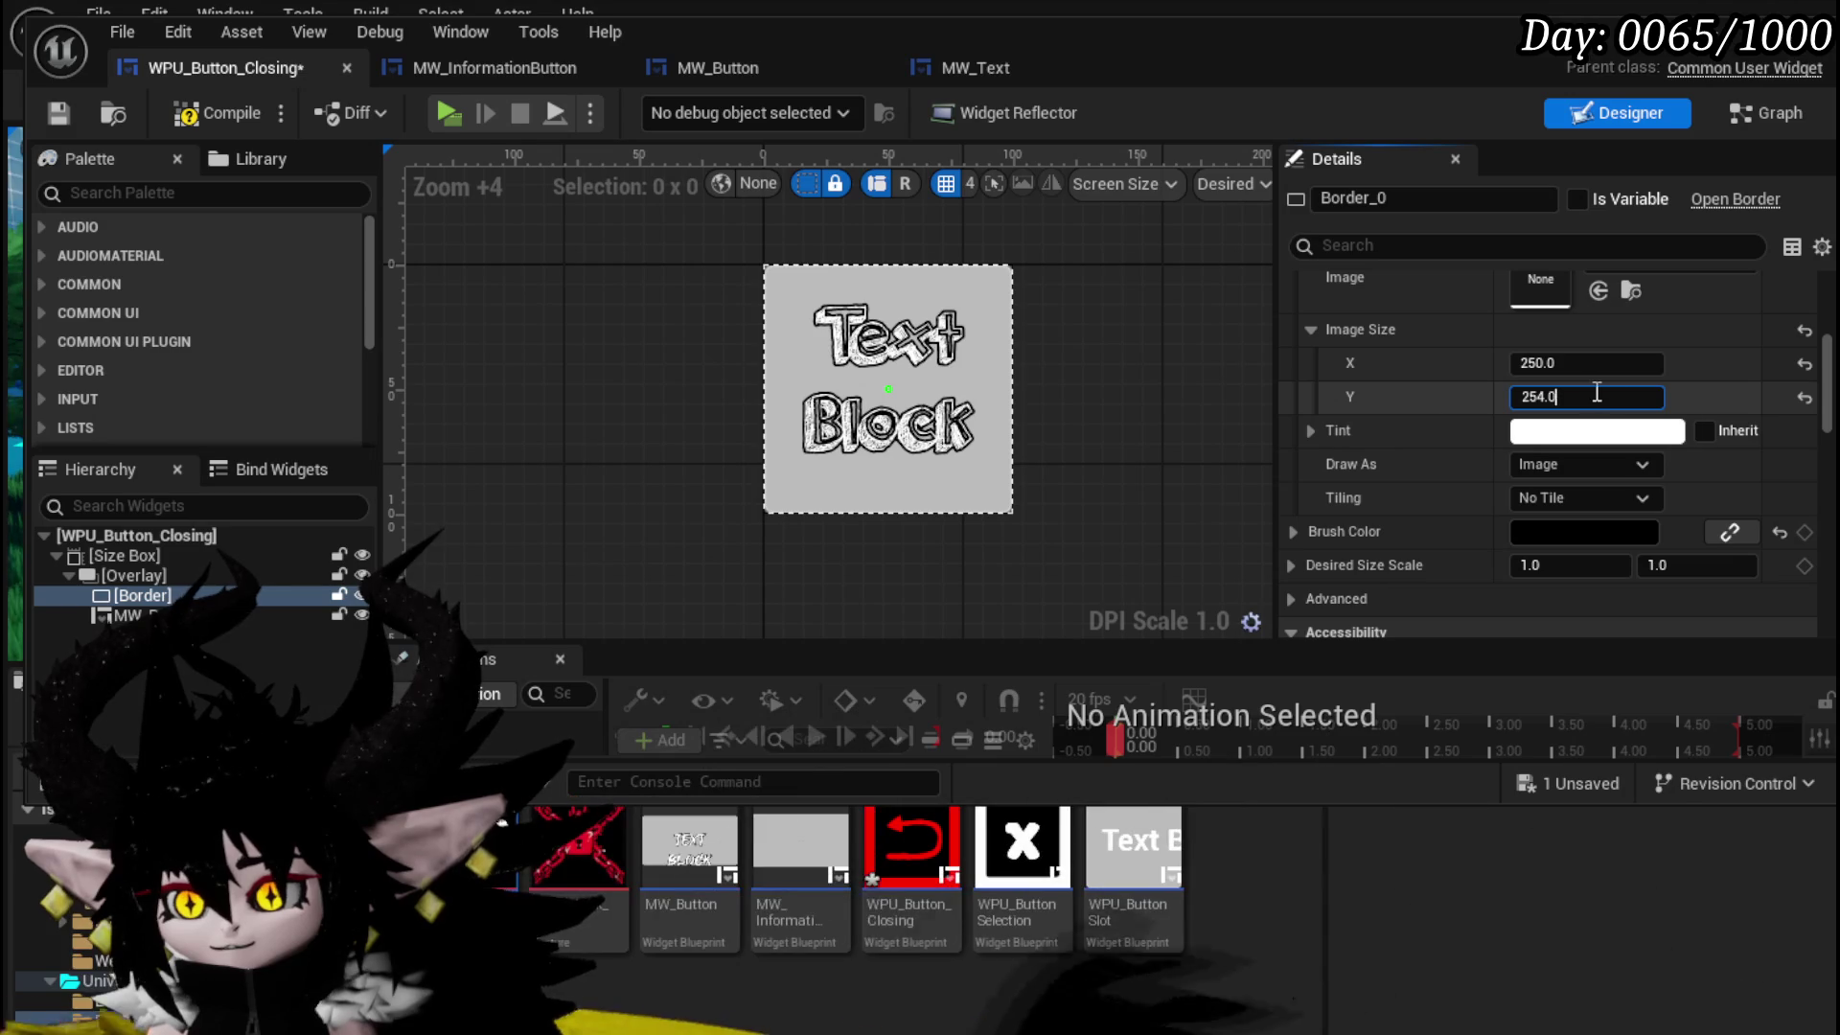
type("50")
key("Return")
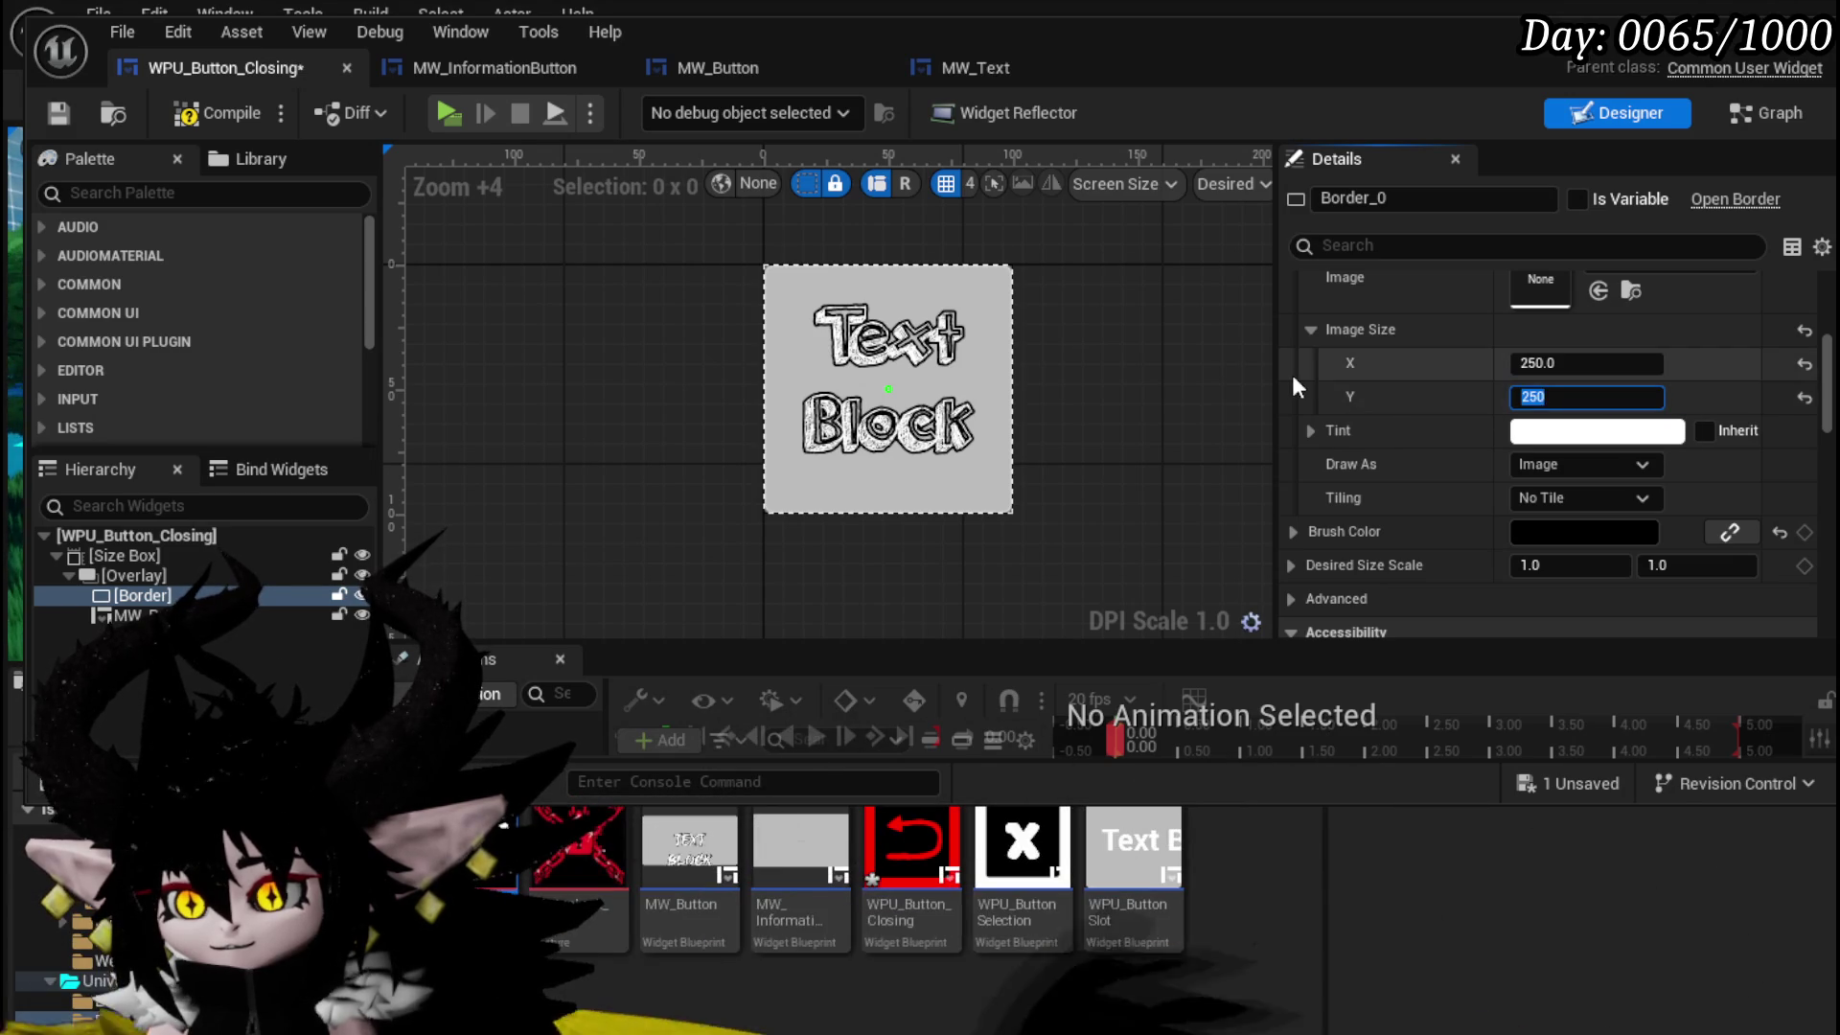
left_click(1251, 485)
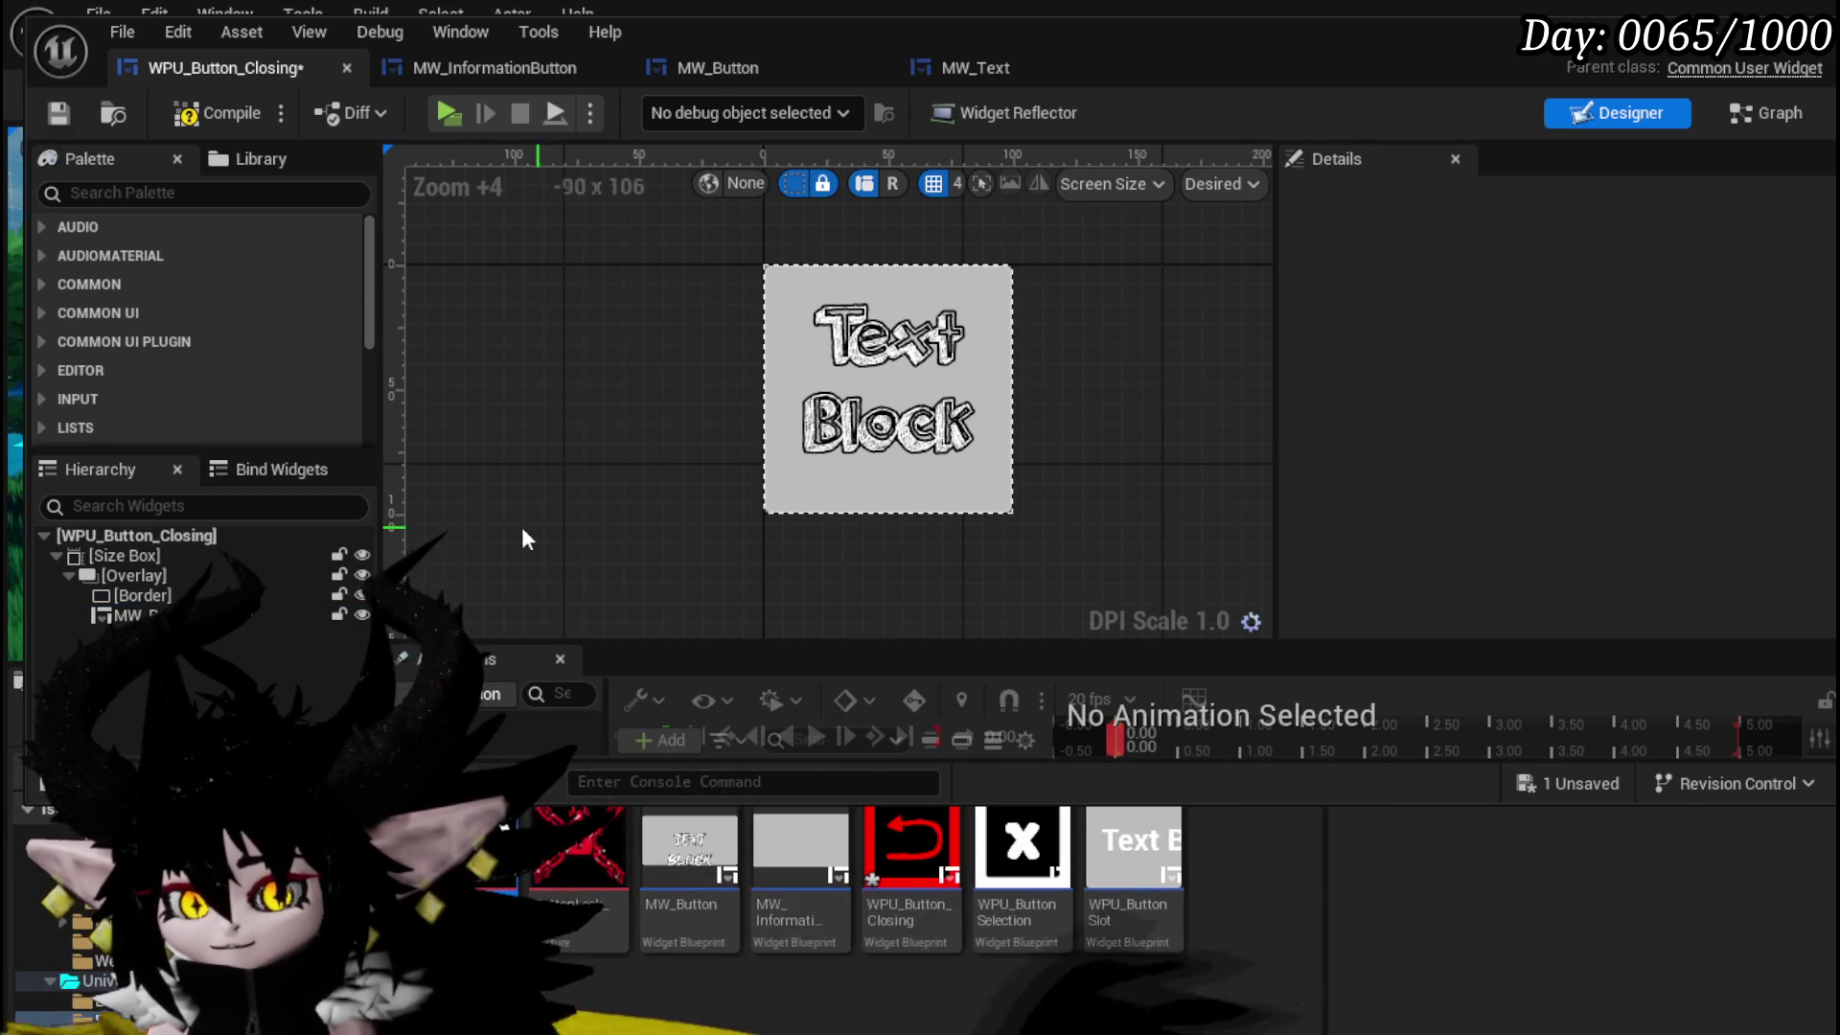
left_click(165, 599)
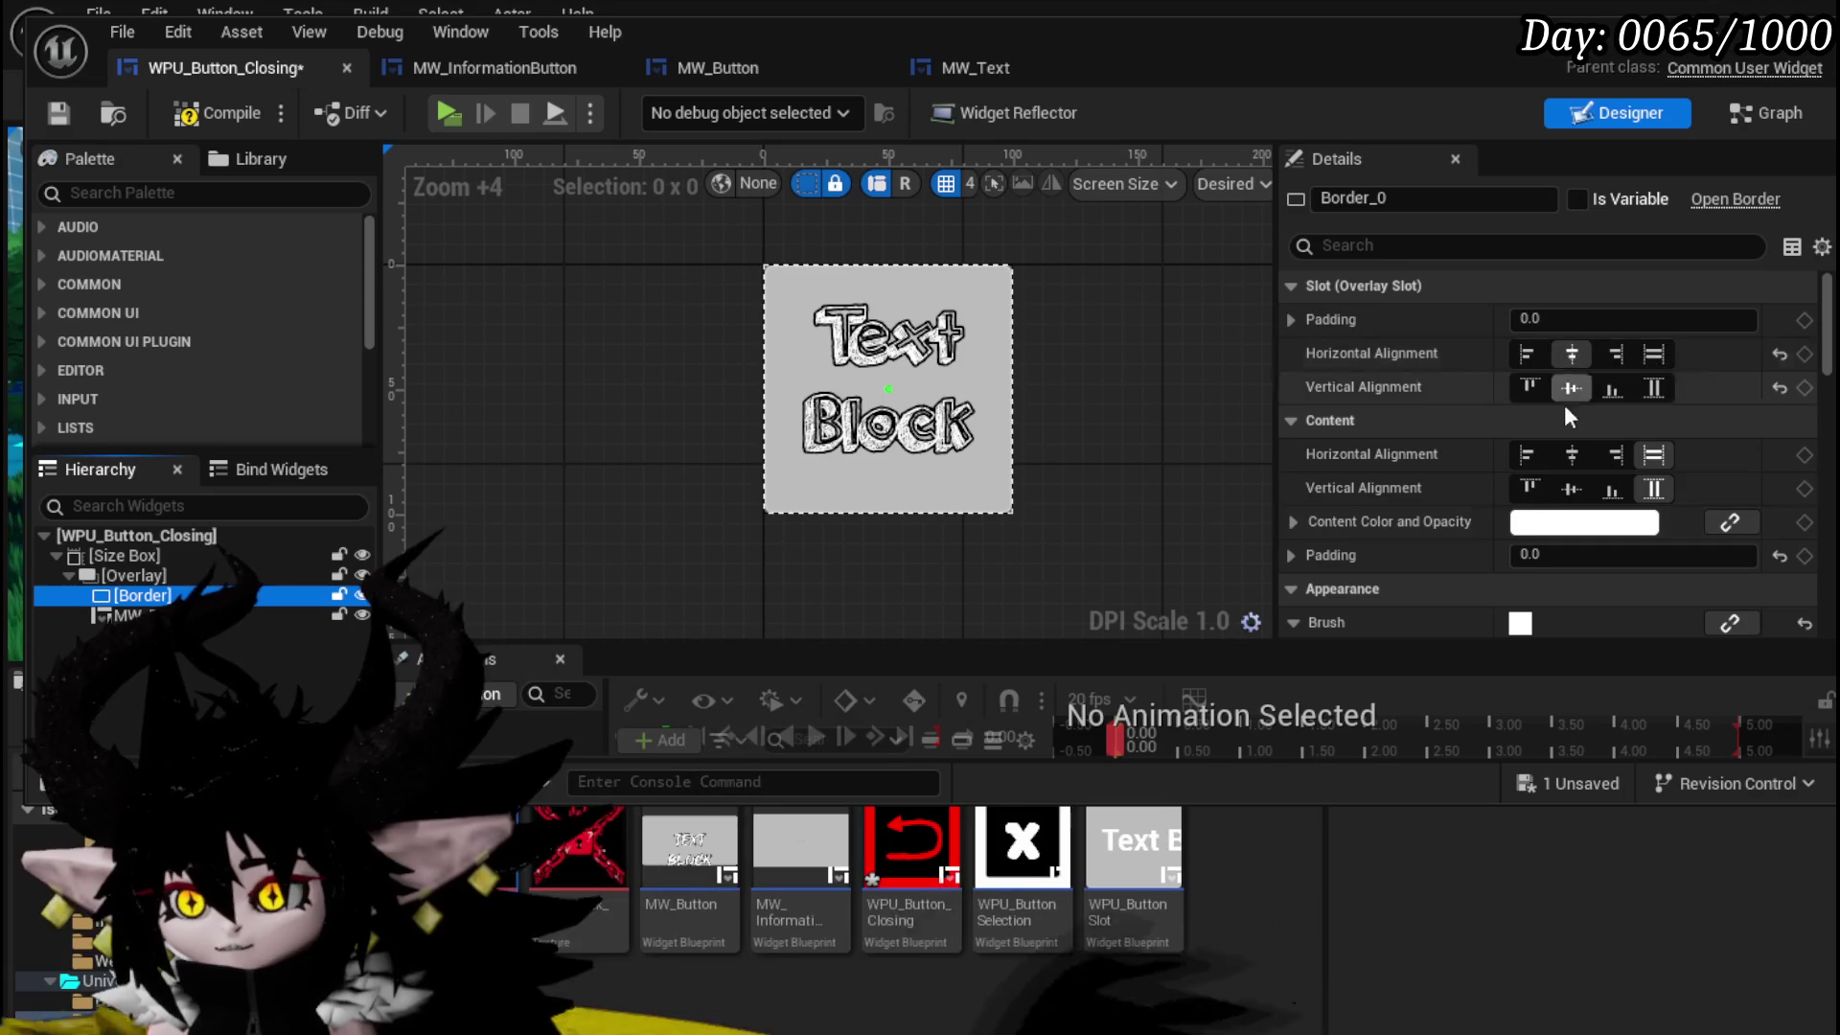
- Set the Border's Horizontal and Vertical Alignment to Fill
left_click(1556, 310)
type("-")
key("Escape")
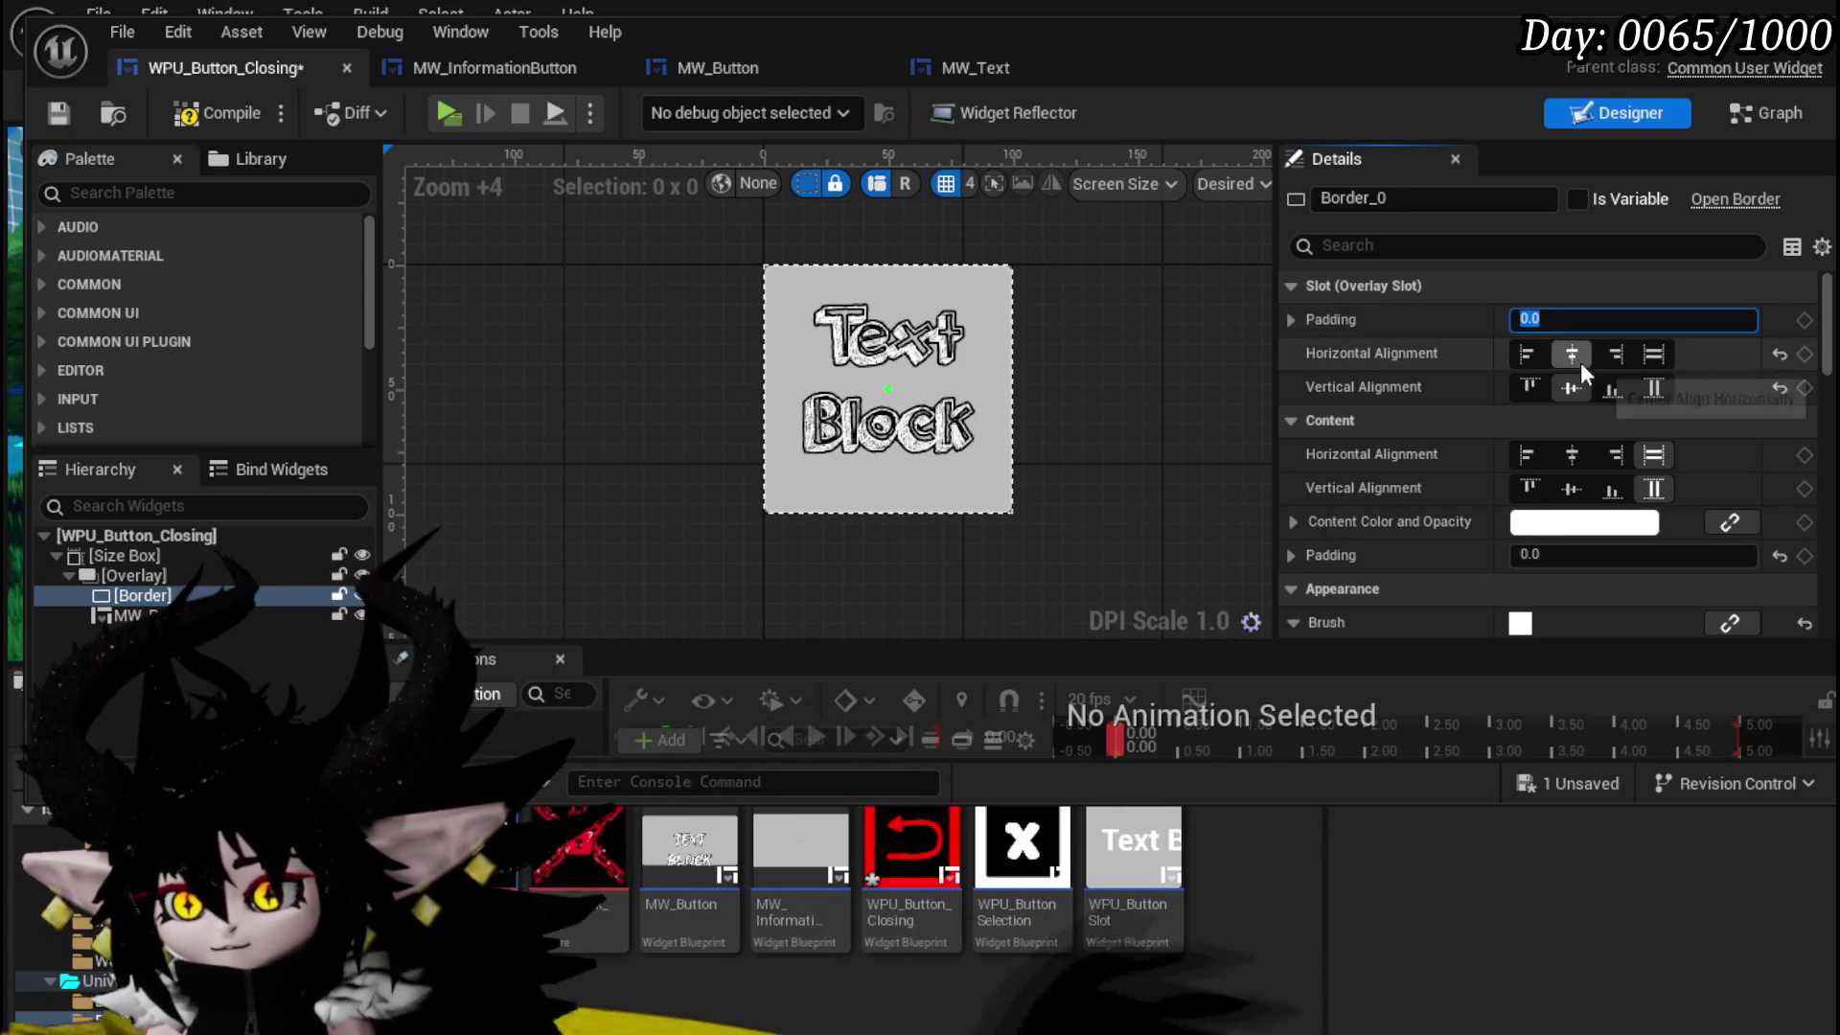
left_click(1653, 354)
left_click(1653, 387)
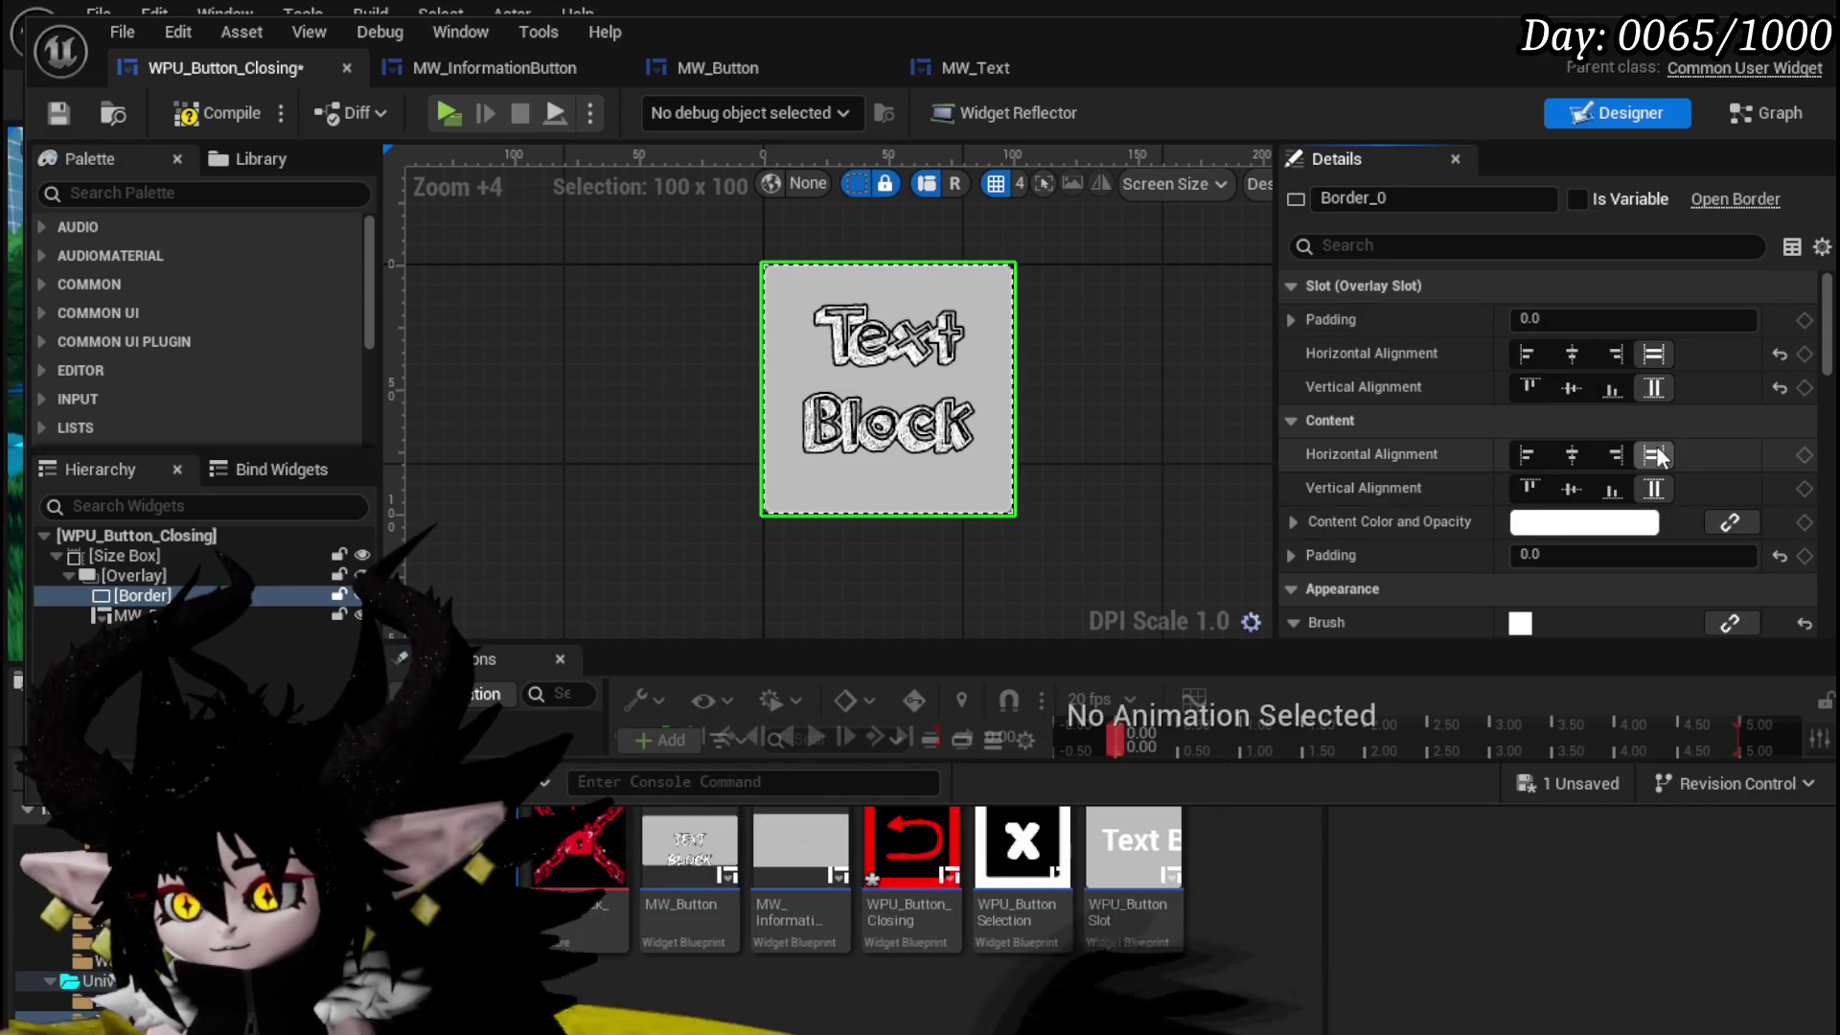
- Give MW_Button a slot padding of 10 and save WPU_Button_Closing
left_click(134, 616)
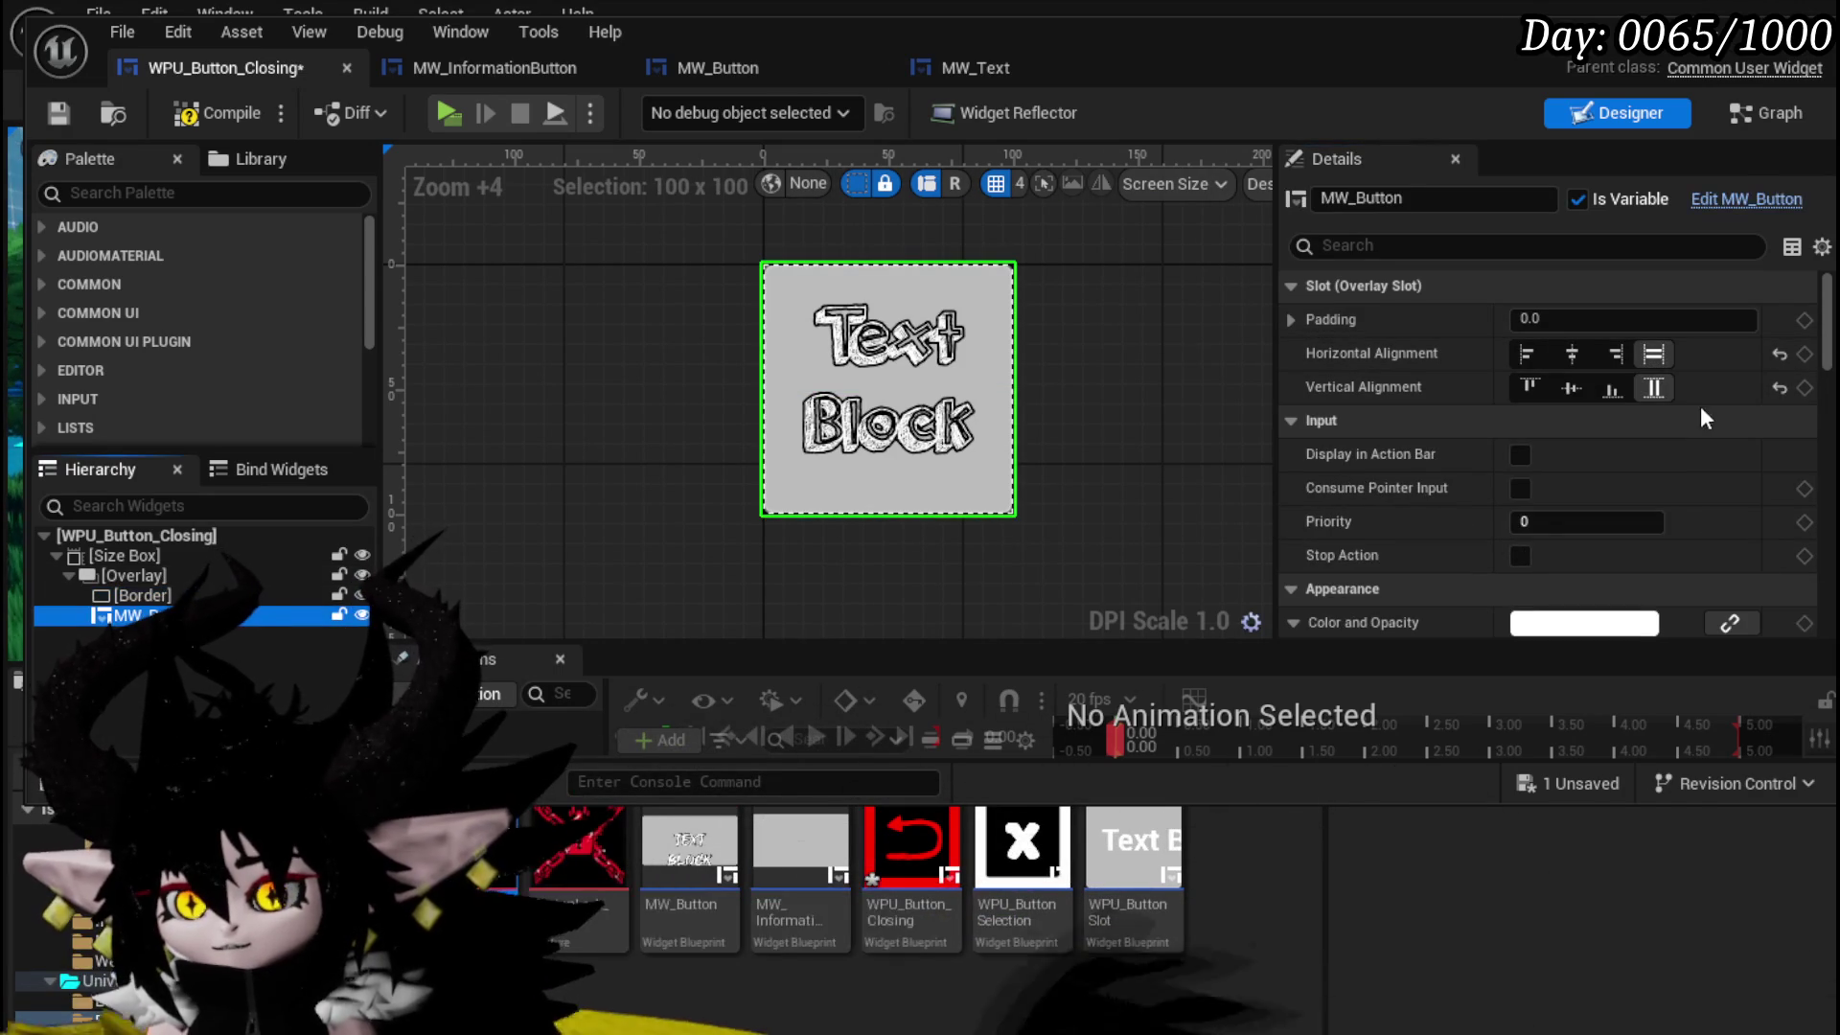
type("20")
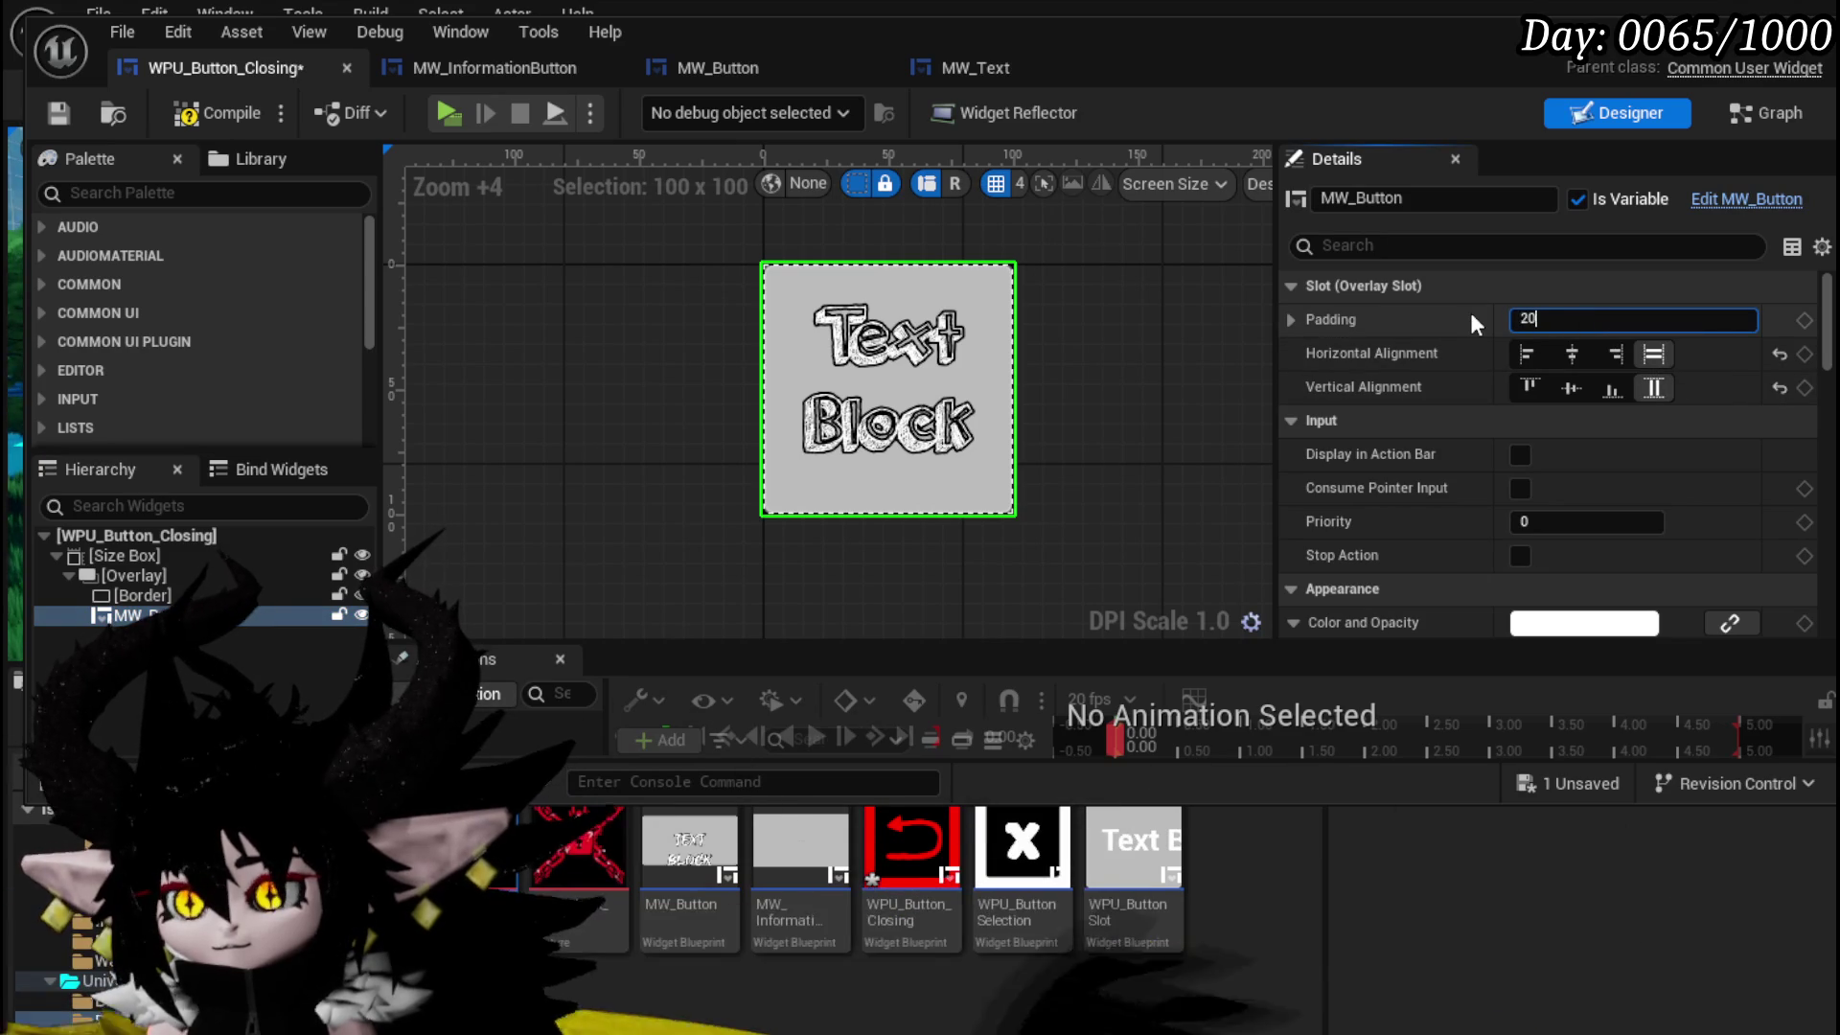
key("Return")
type("10")
key("Return")
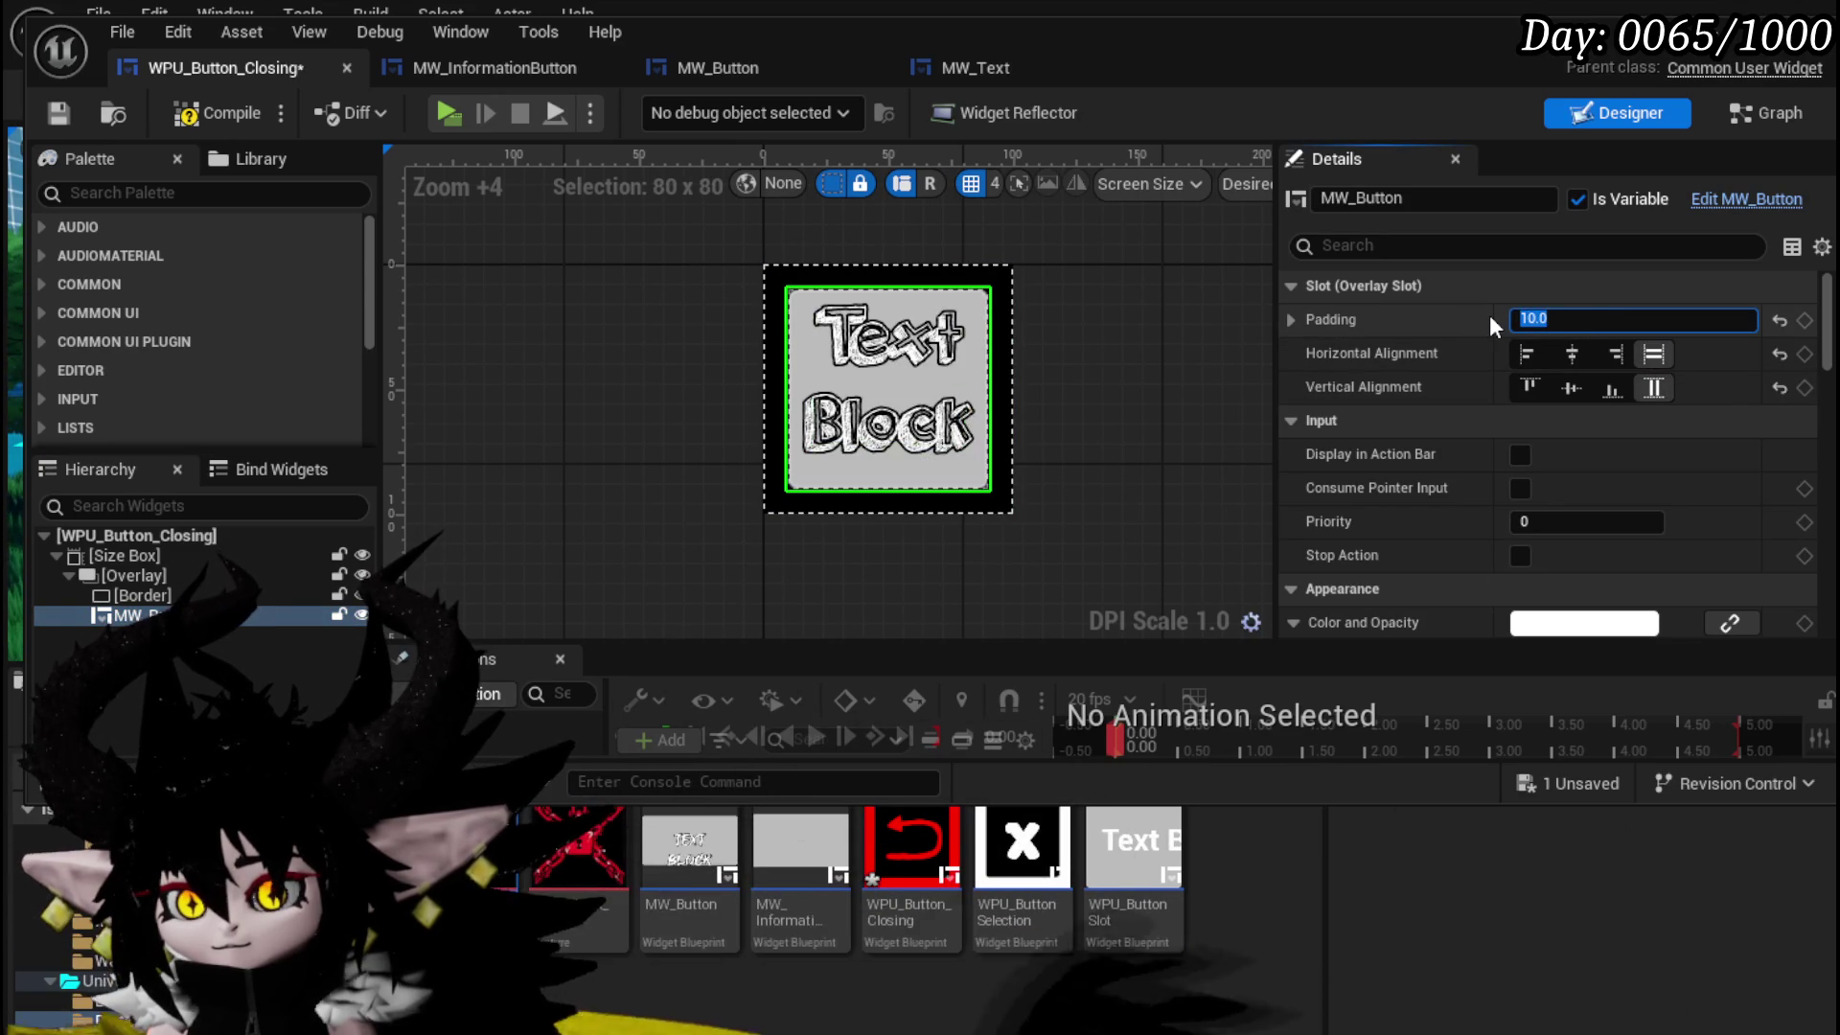
left_click(58, 113)
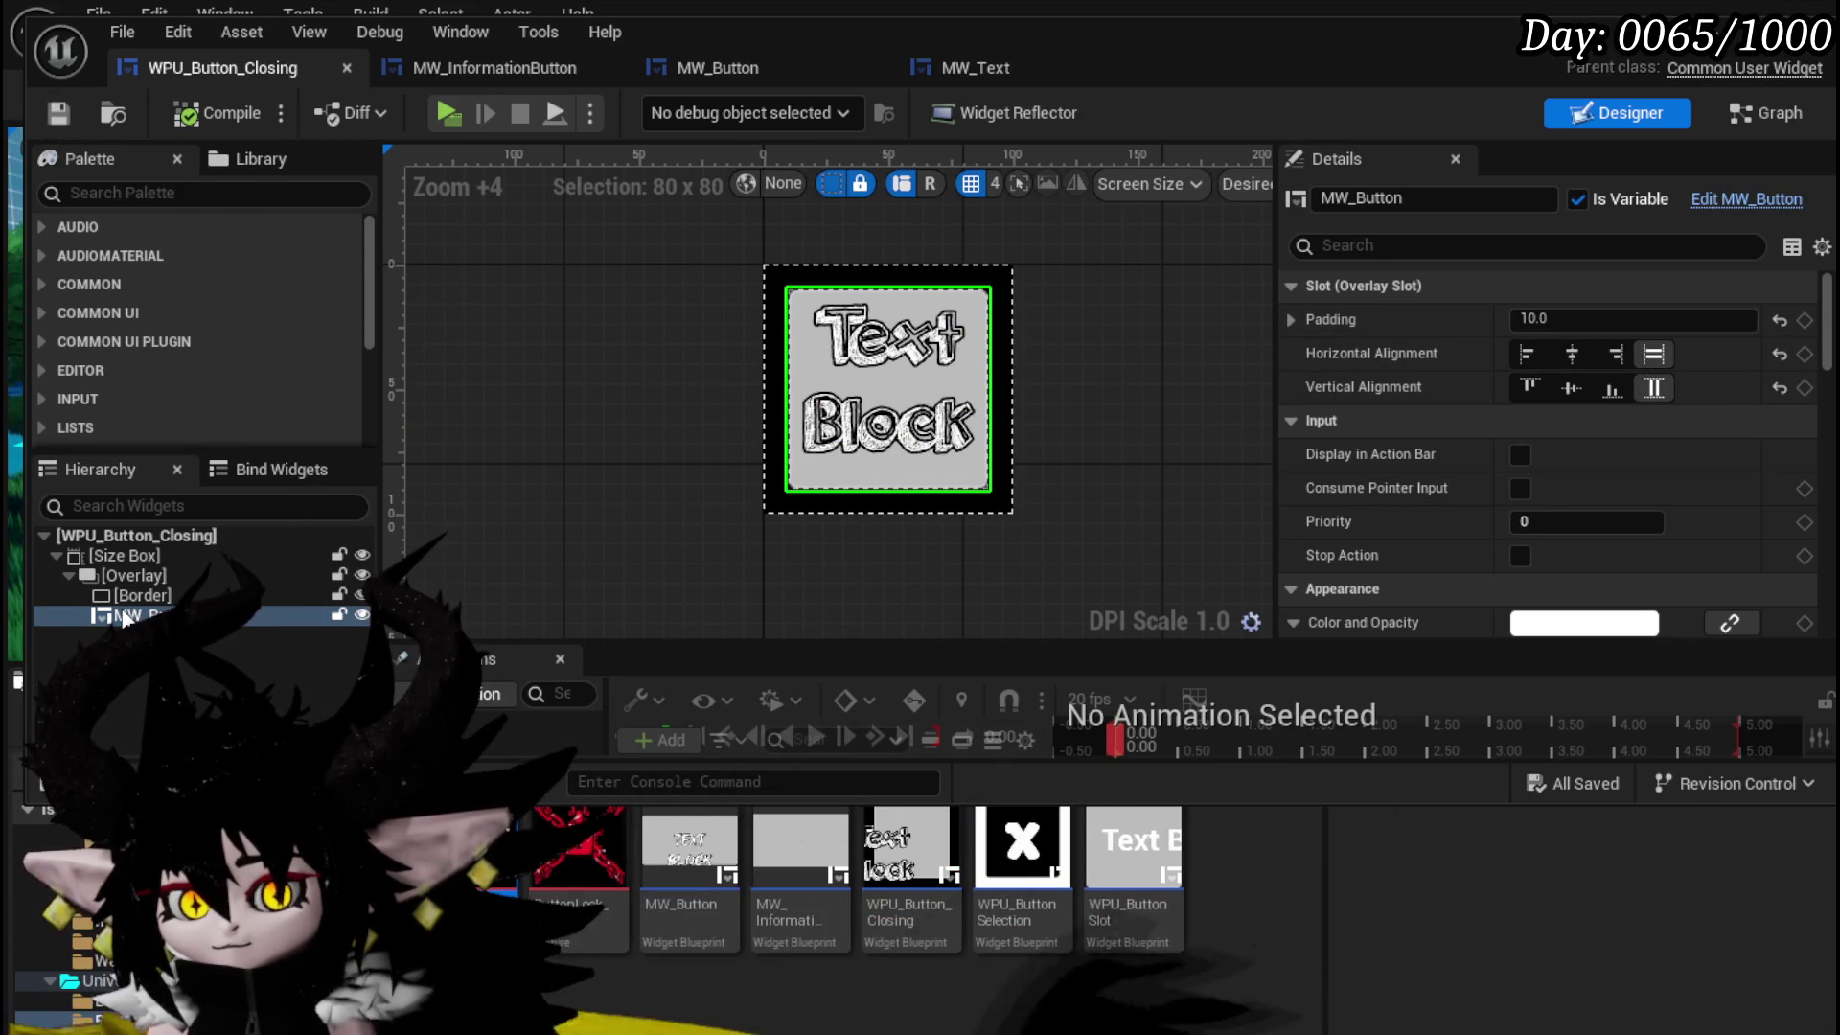
- Open MW_Button in its own editor via the Edit MW_Button link in Details
scroll(1534, 460, "down", 4)
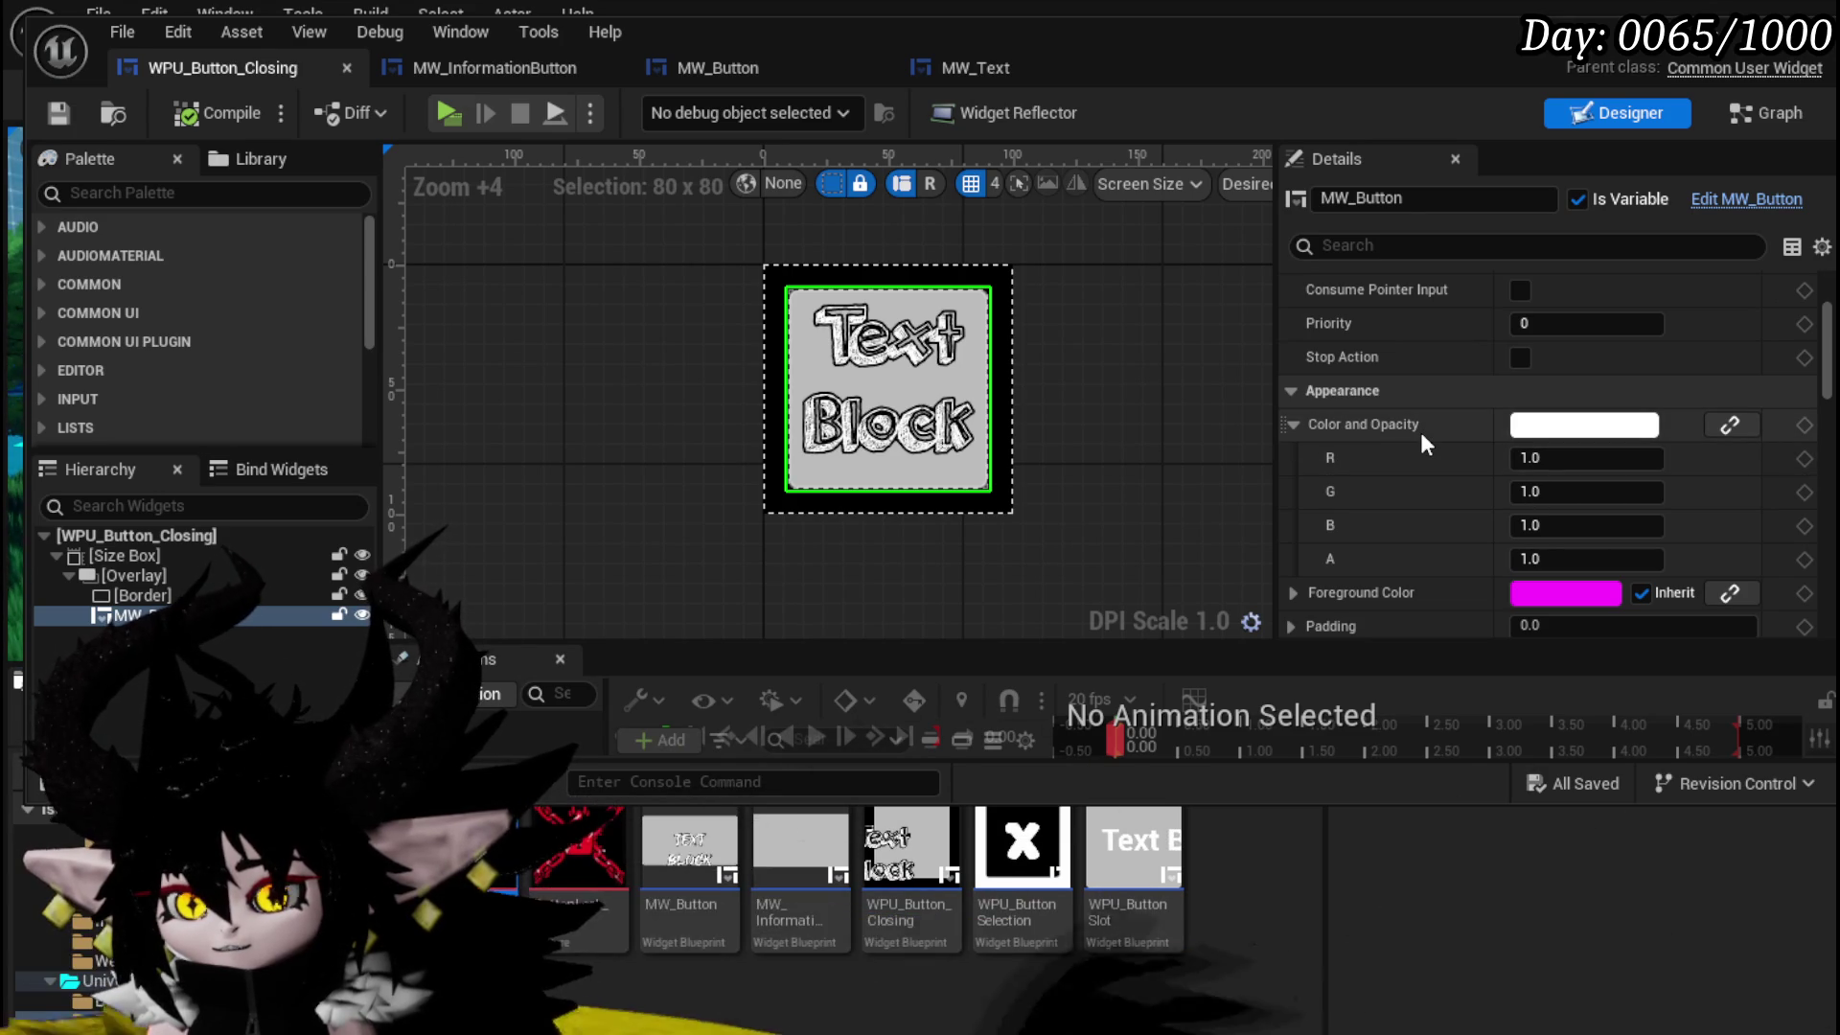
scroll(1423, 443, "down", 3)
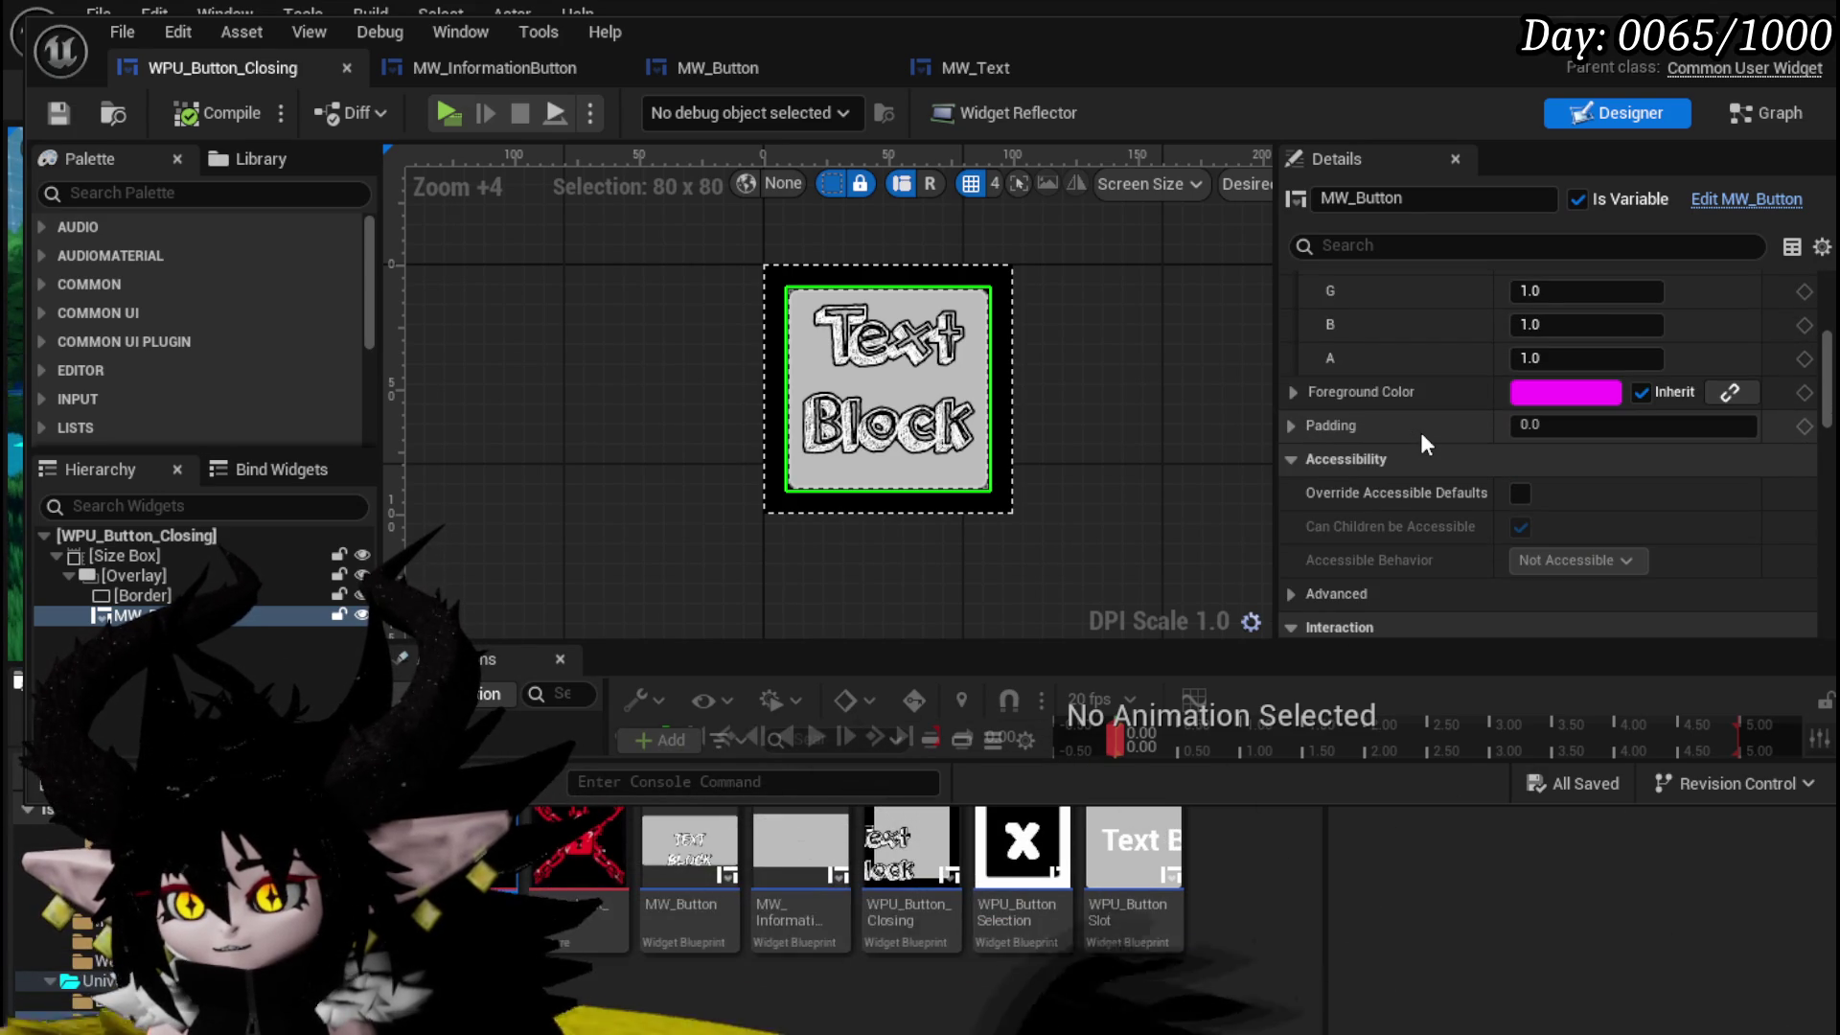
scroll(1424, 441, "down", 10)
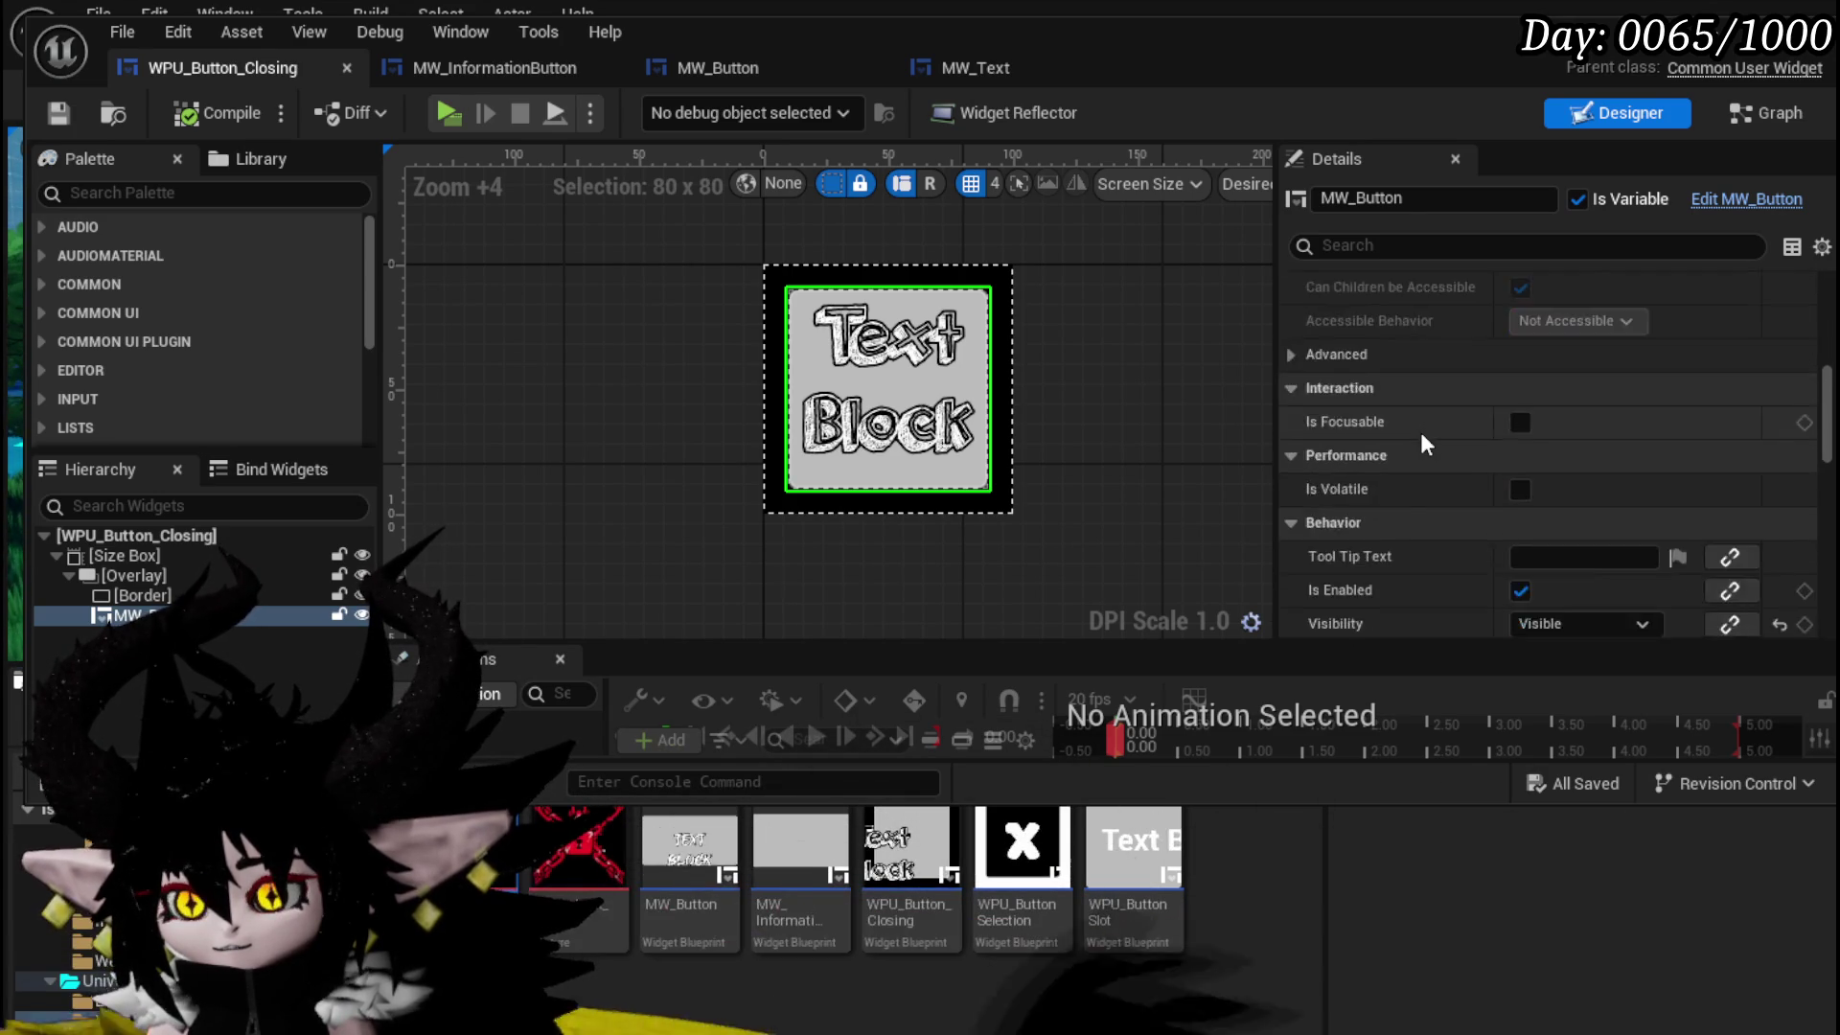
scroll(1418, 429, "down", 7)
scroll(1420, 431, "up", 2)
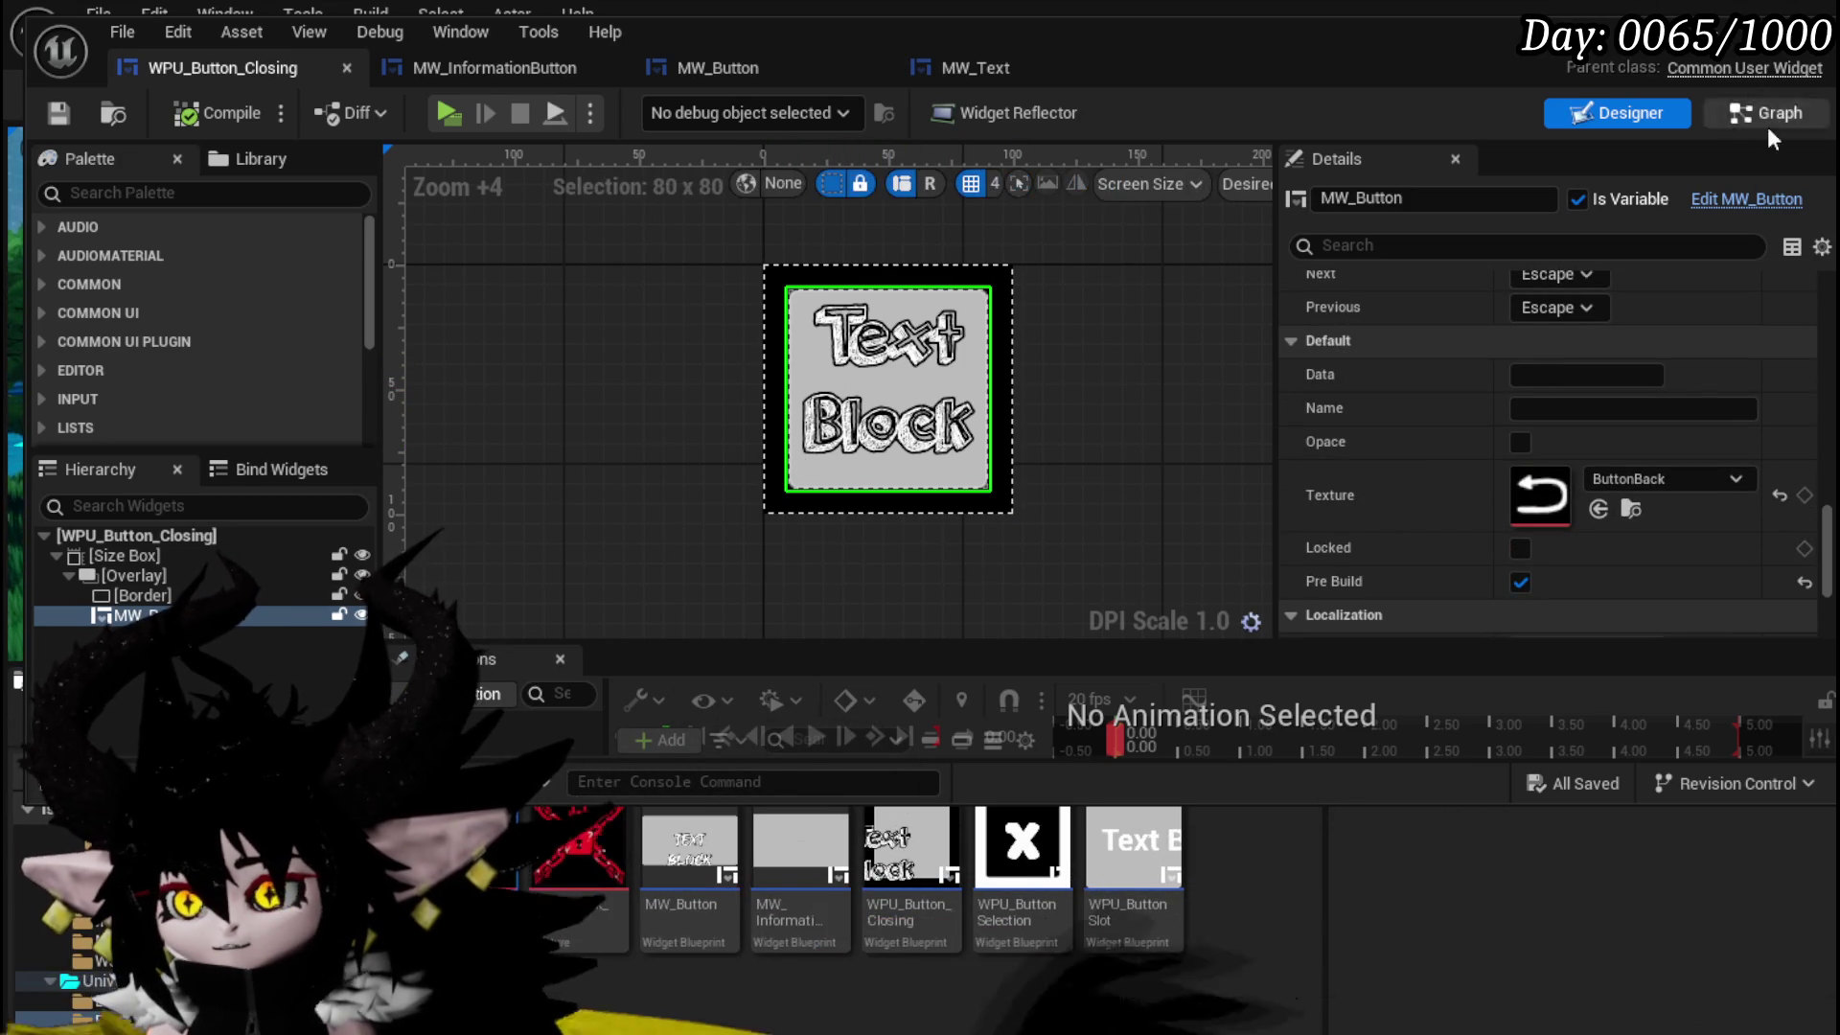
left_click(1735, 197)
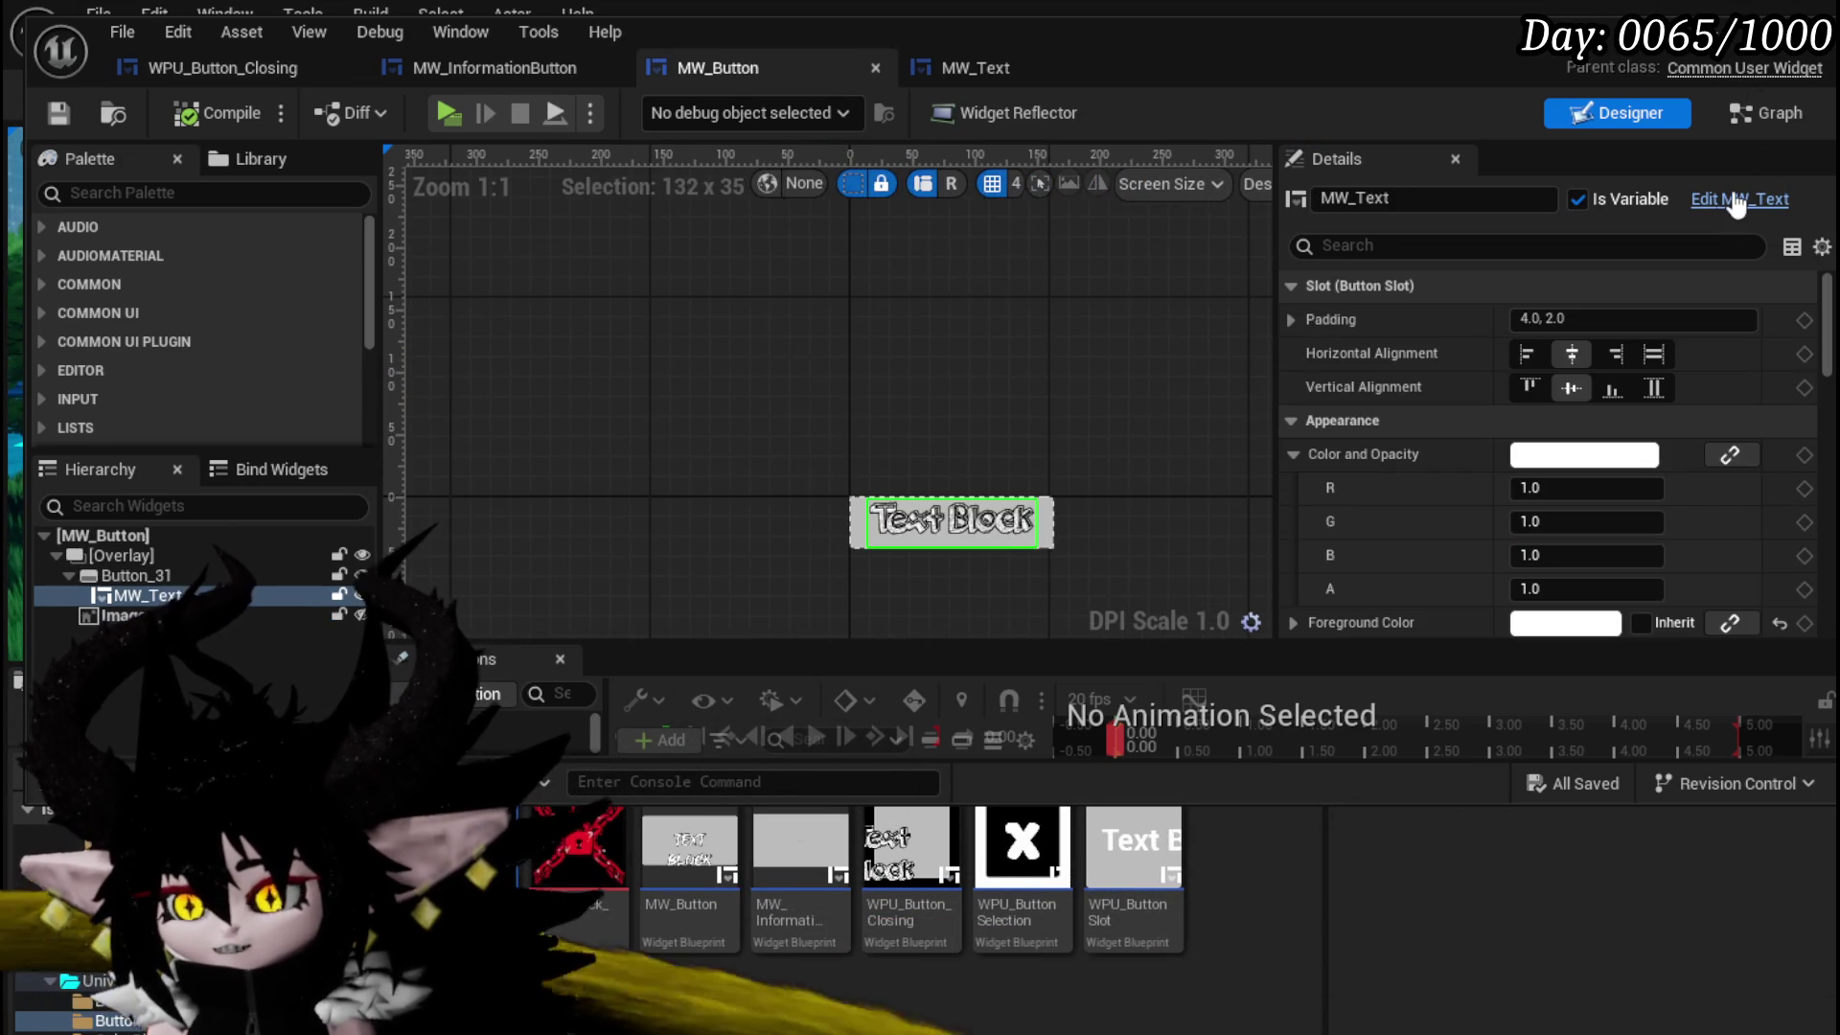
left_click(125, 615)
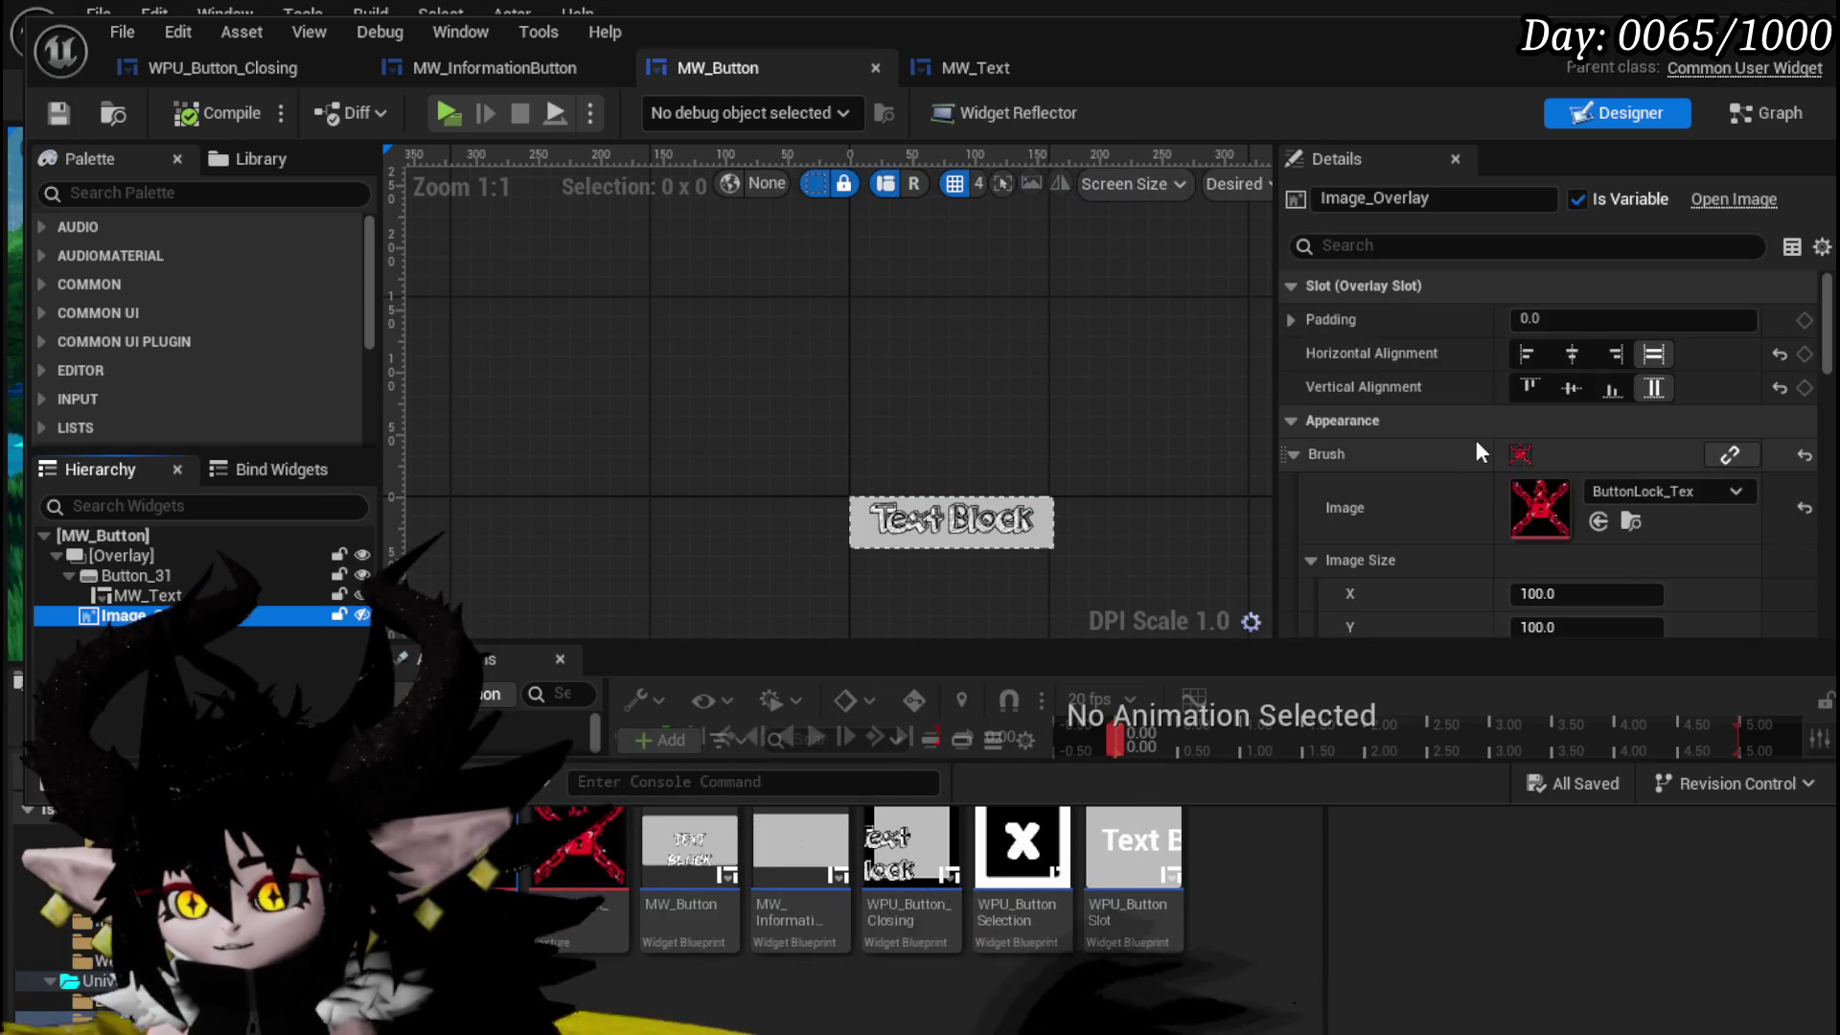
left_click(143, 597)
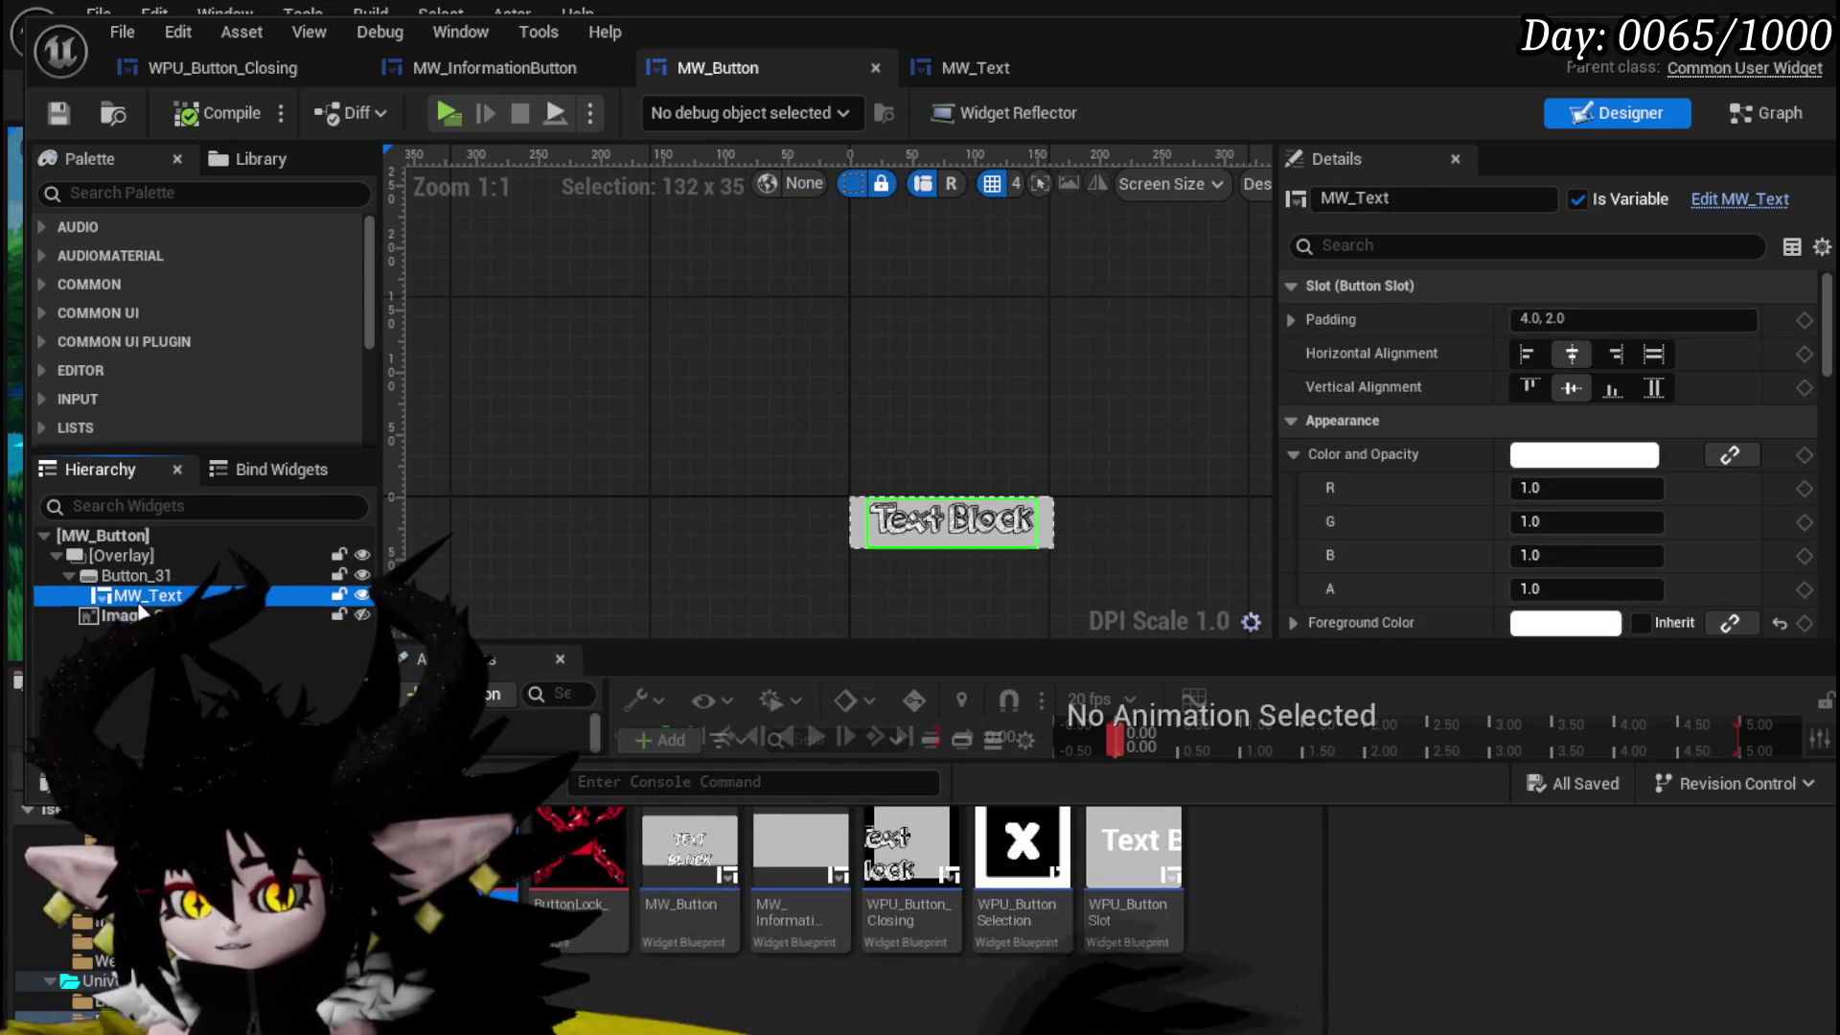
left_click(134, 575)
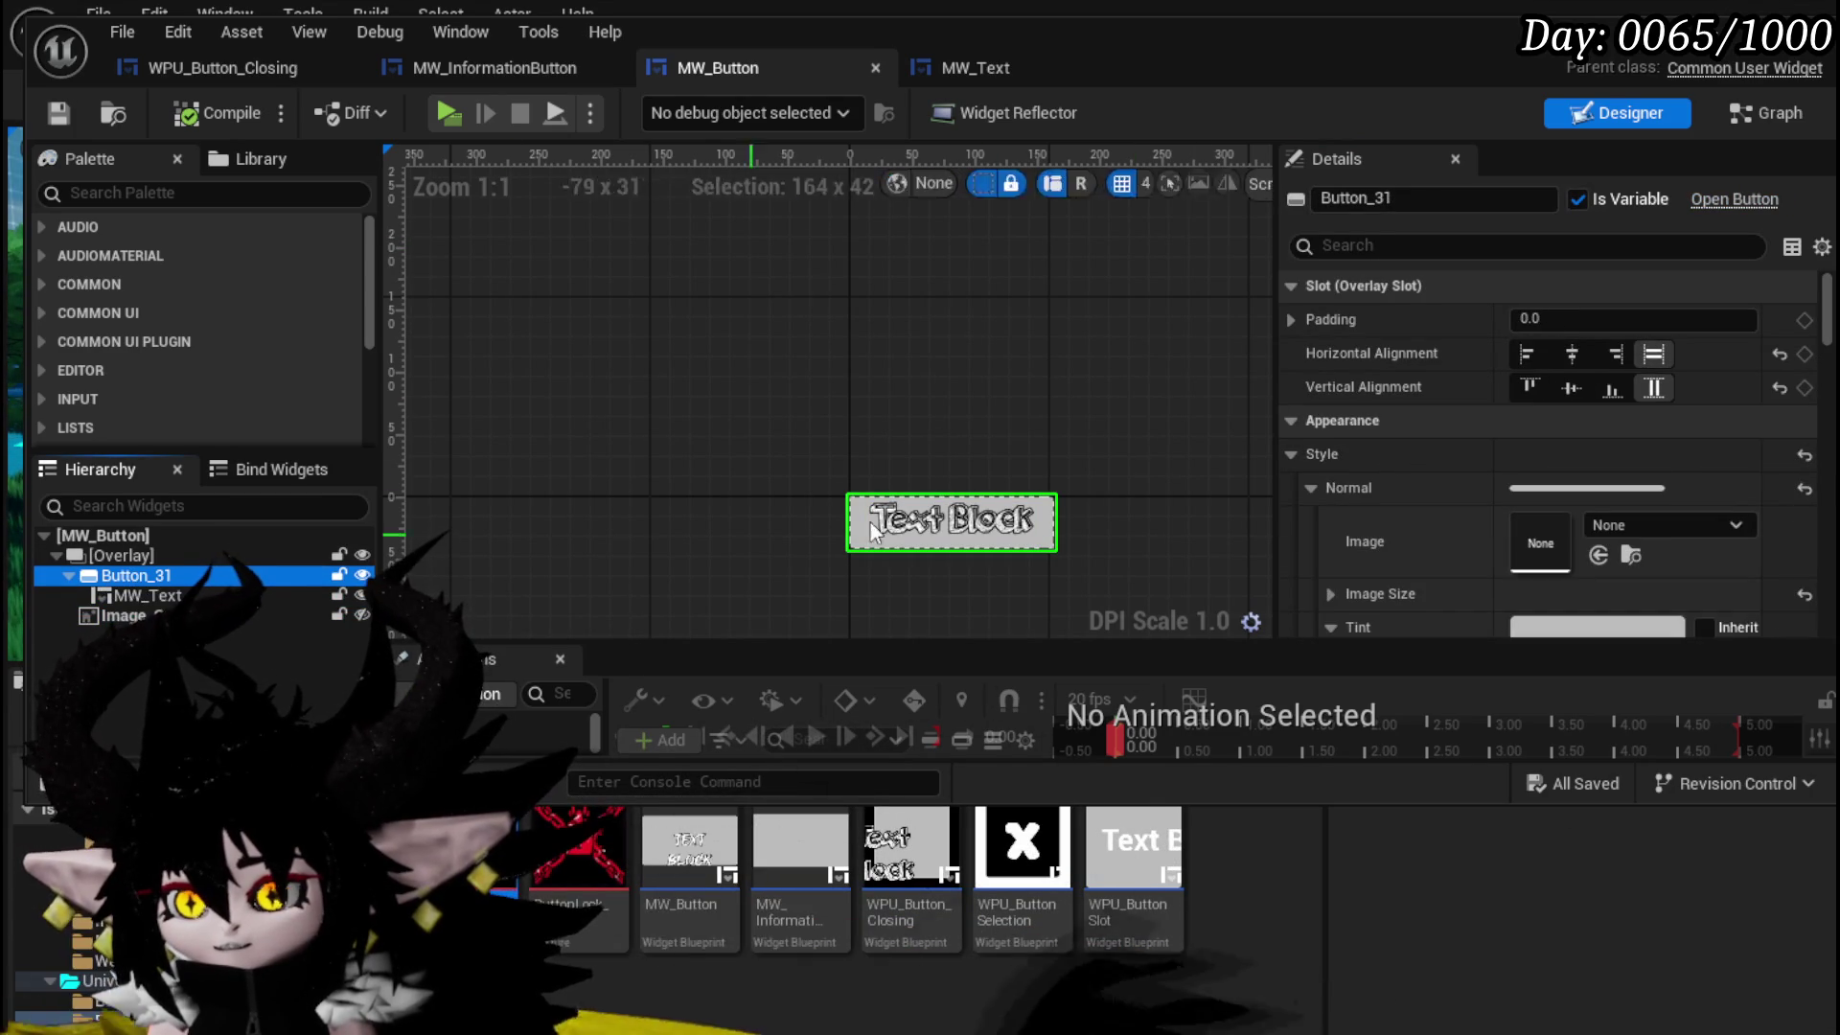
scroll(1543, 463, "down", 3)
scroll(1380, 508, "down", 5)
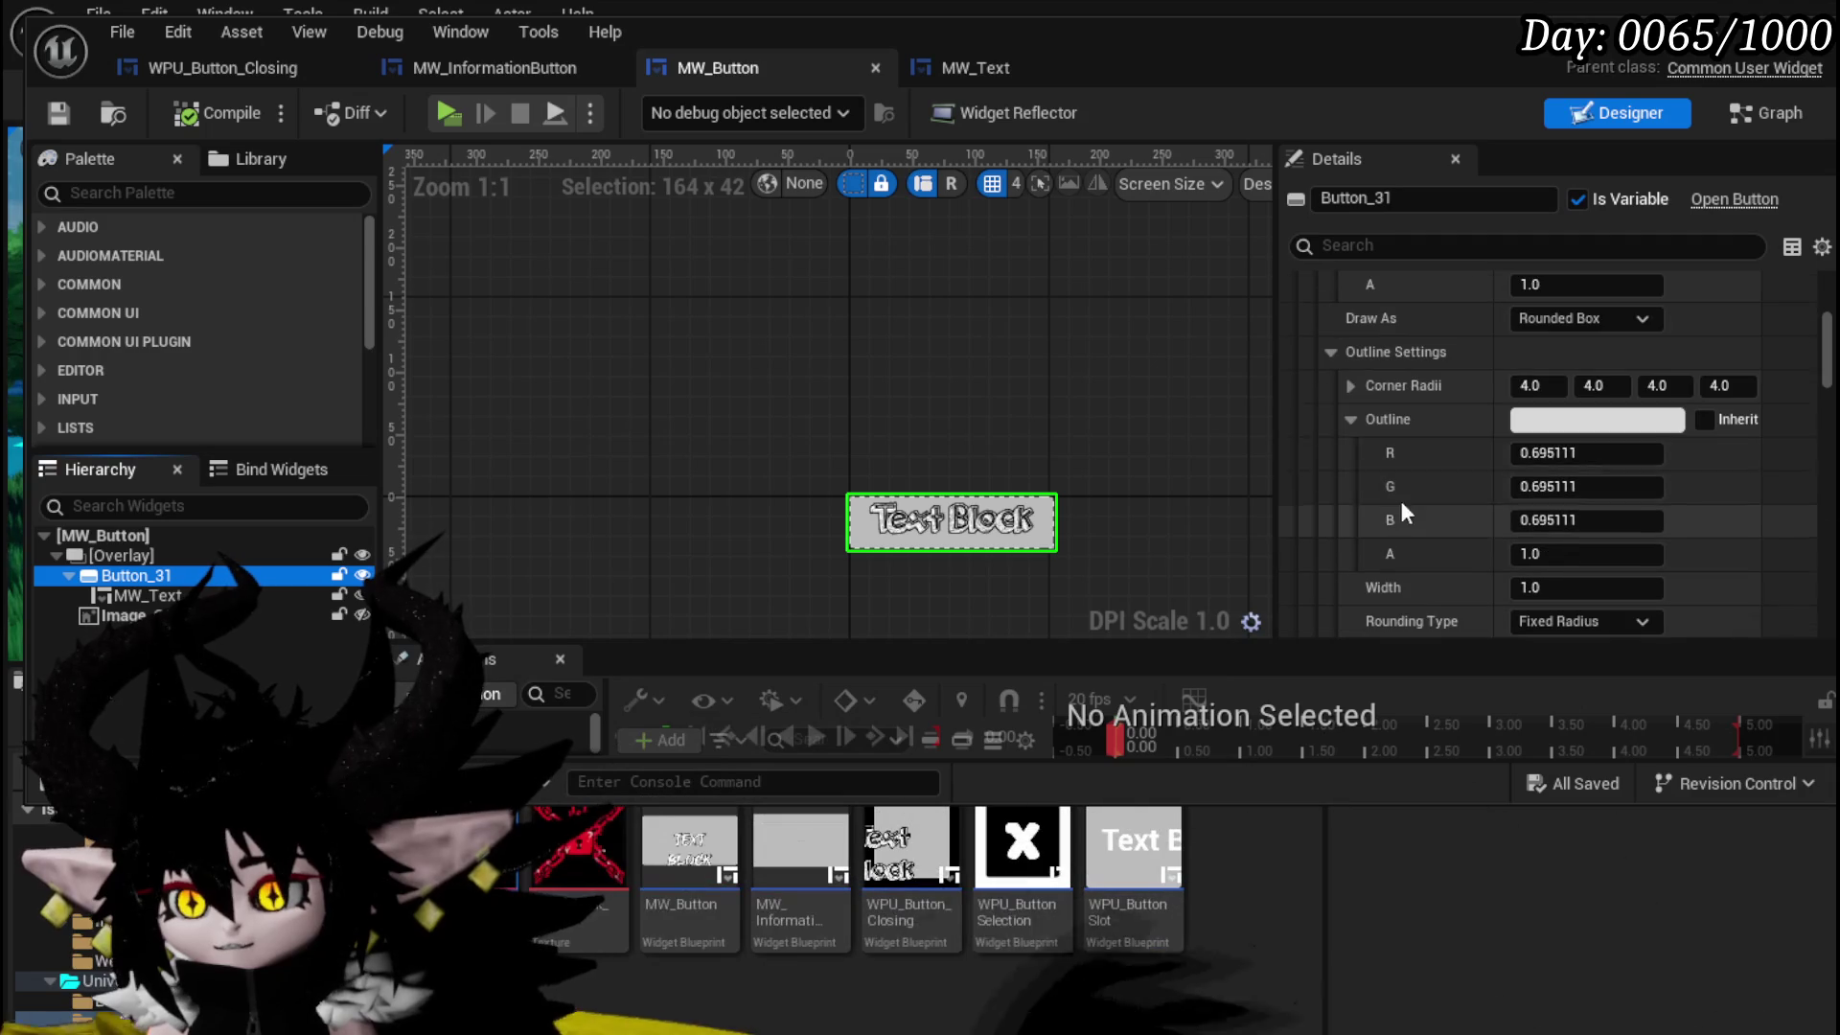
scroll(1409, 368, "down", 2)
scroll(1361, 403, "up", 2)
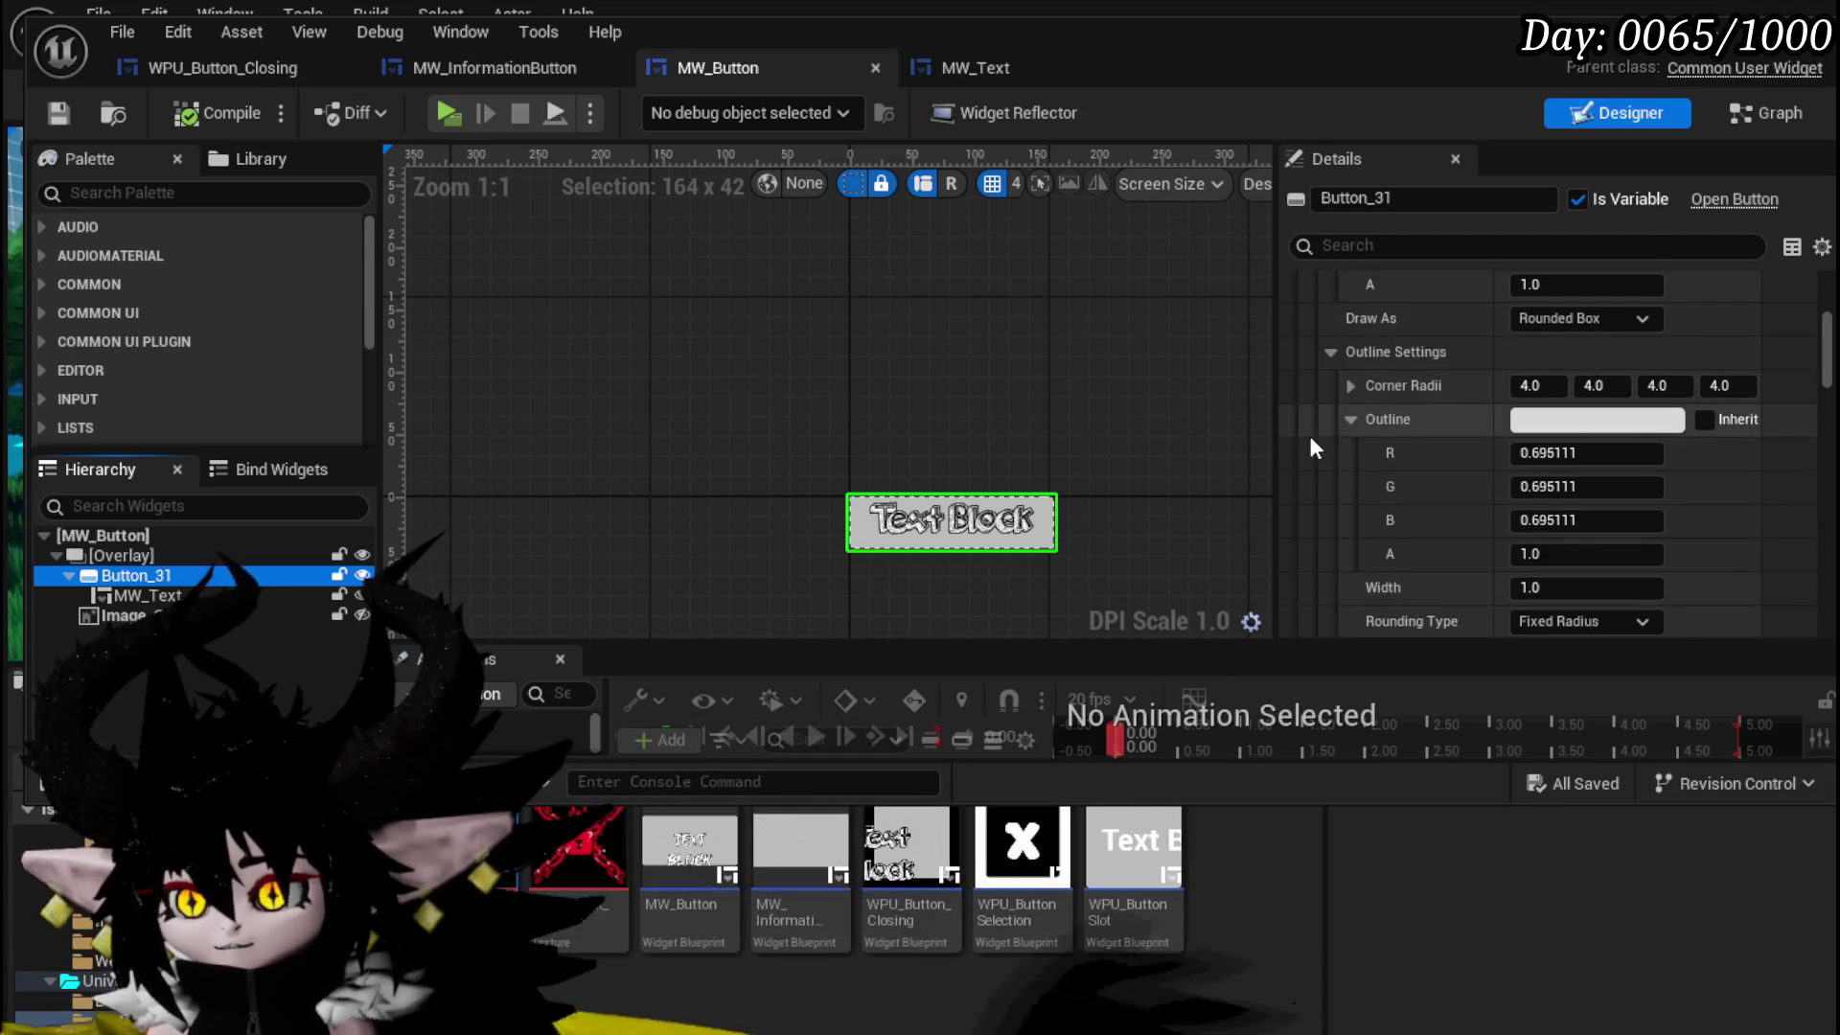
scroll(1405, 439, "down", 5)
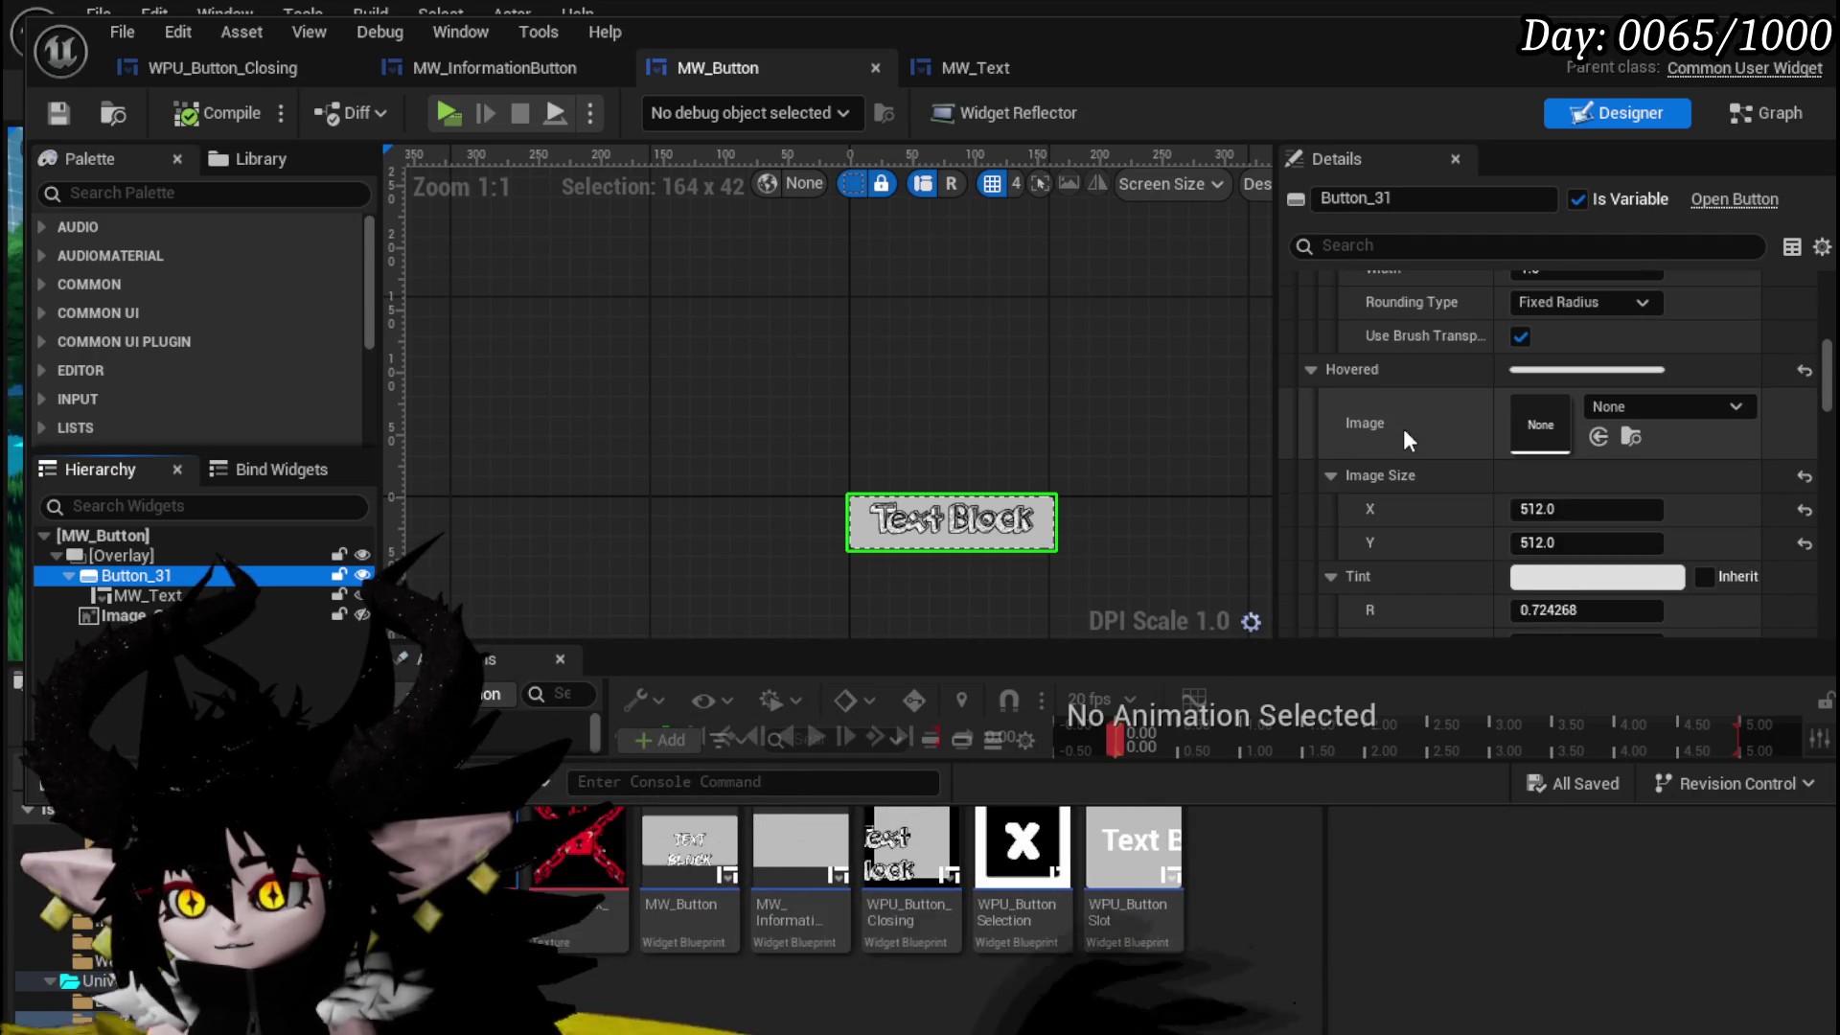
scroll(1403, 428, "down", 5)
scroll(1403, 429, "up", 3)
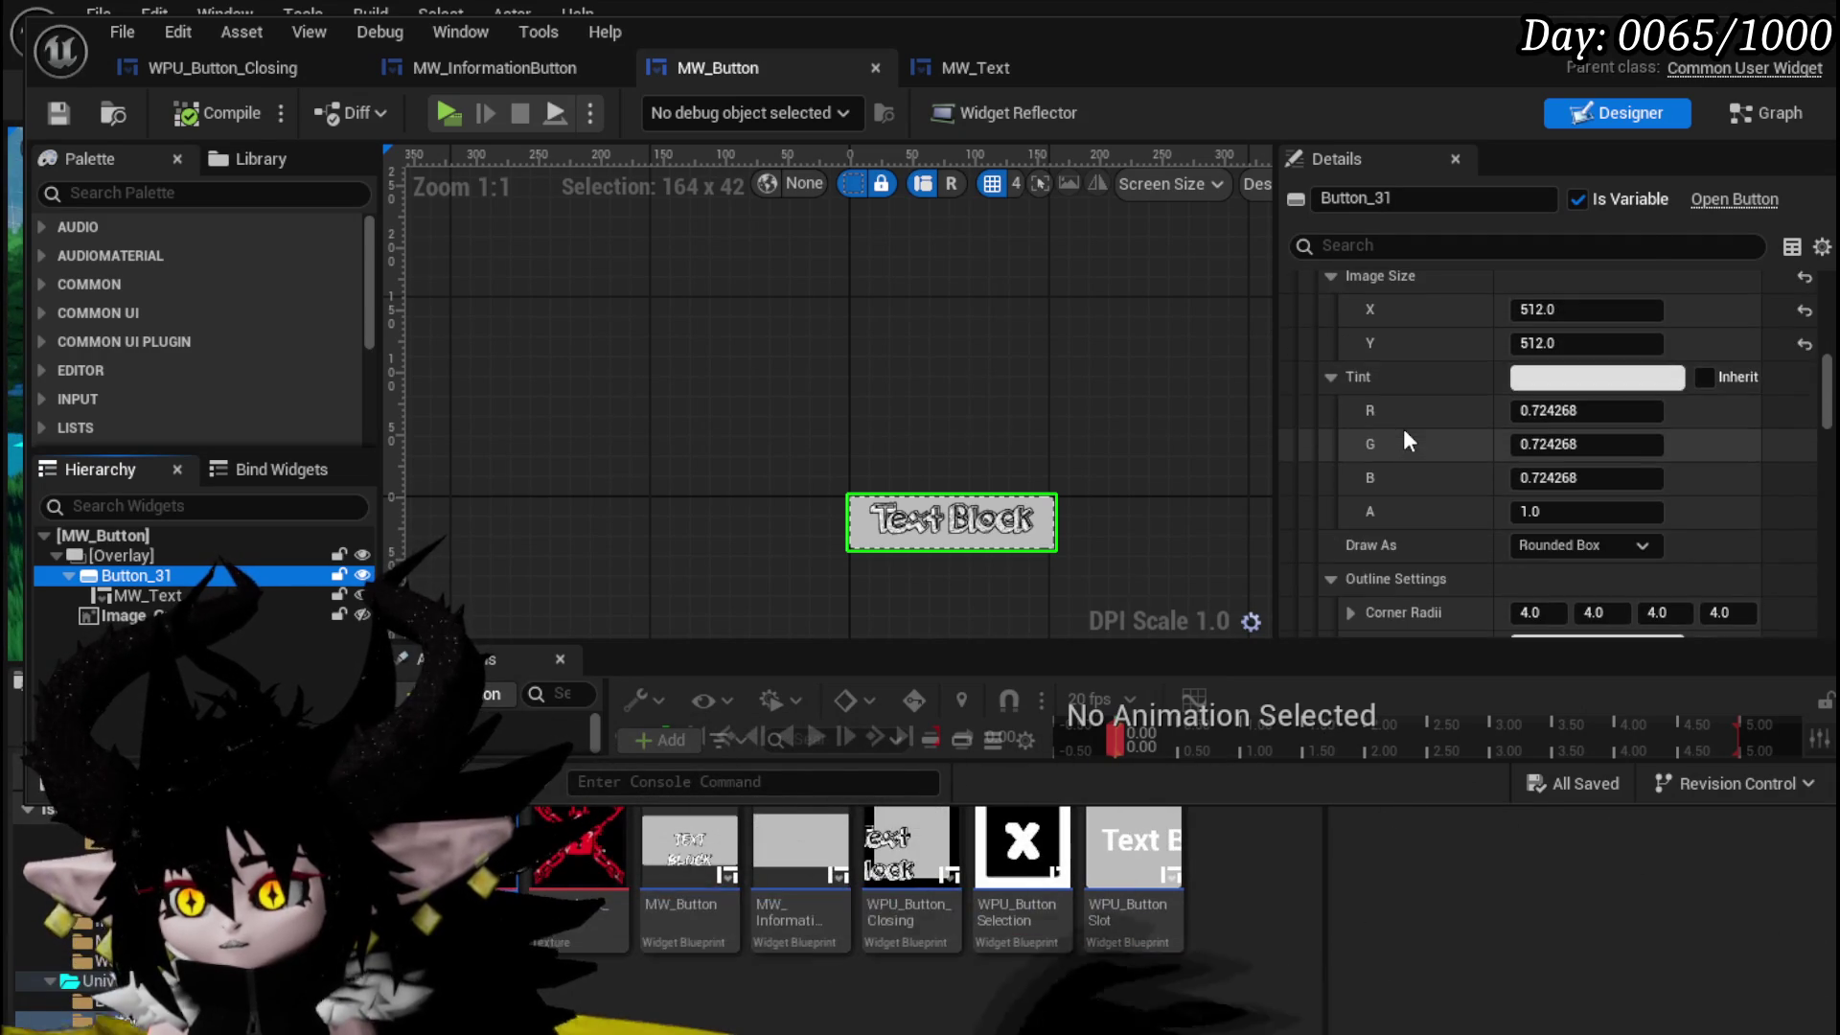
scroll(1524, 403, "down", 3)
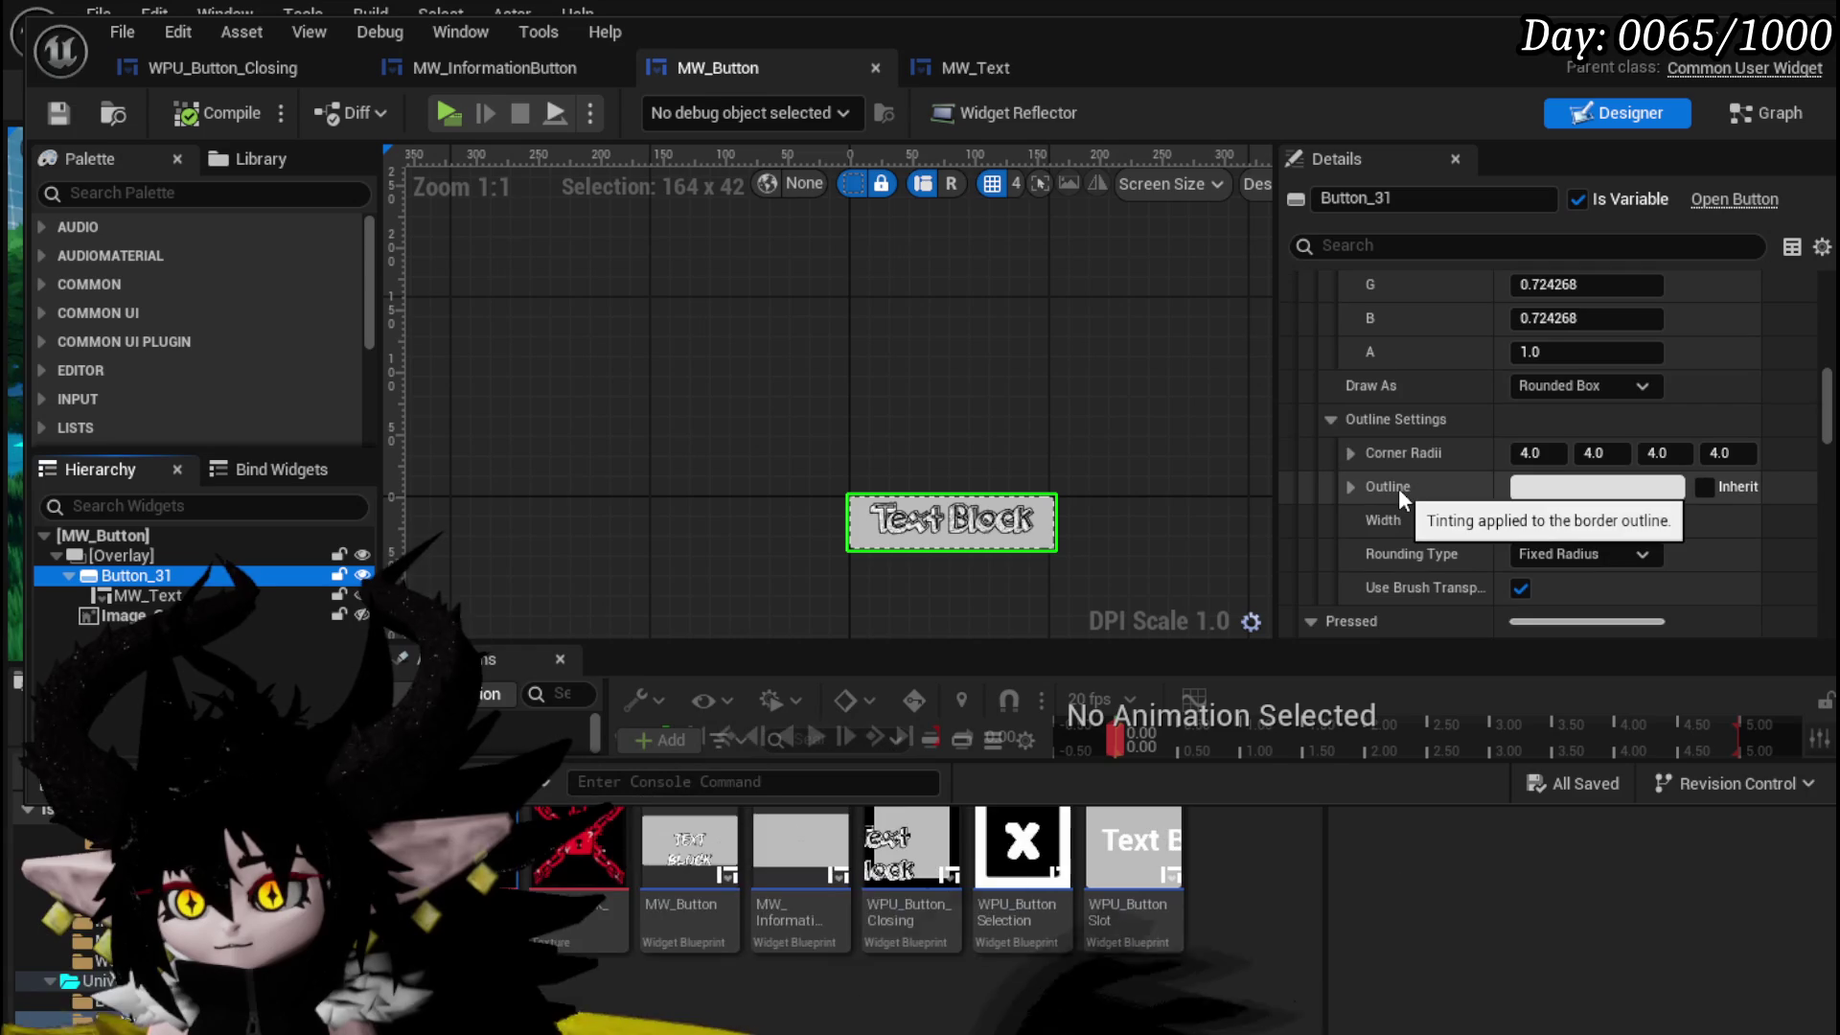
scroll(1583, 485, "down", 4)
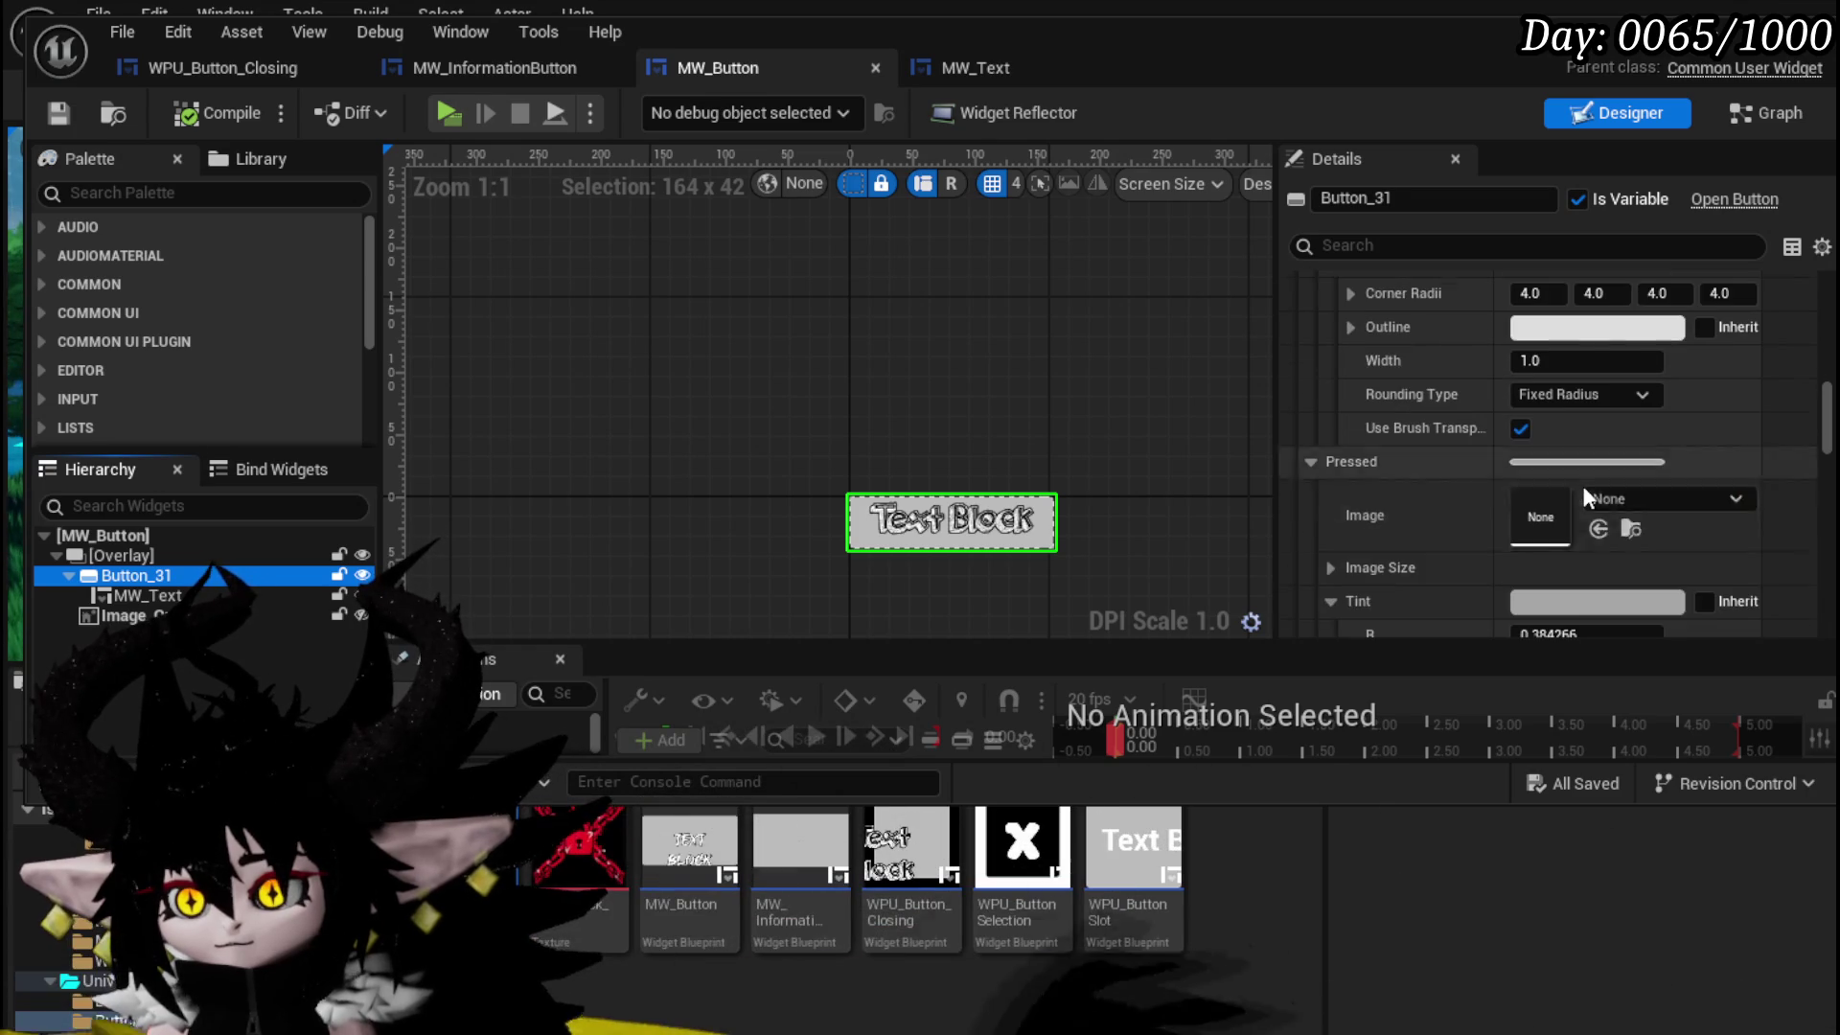
scroll(1583, 485, "down", 3)
scroll(1388, 439, "down", 2)
scroll(1399, 498, "down", 4)
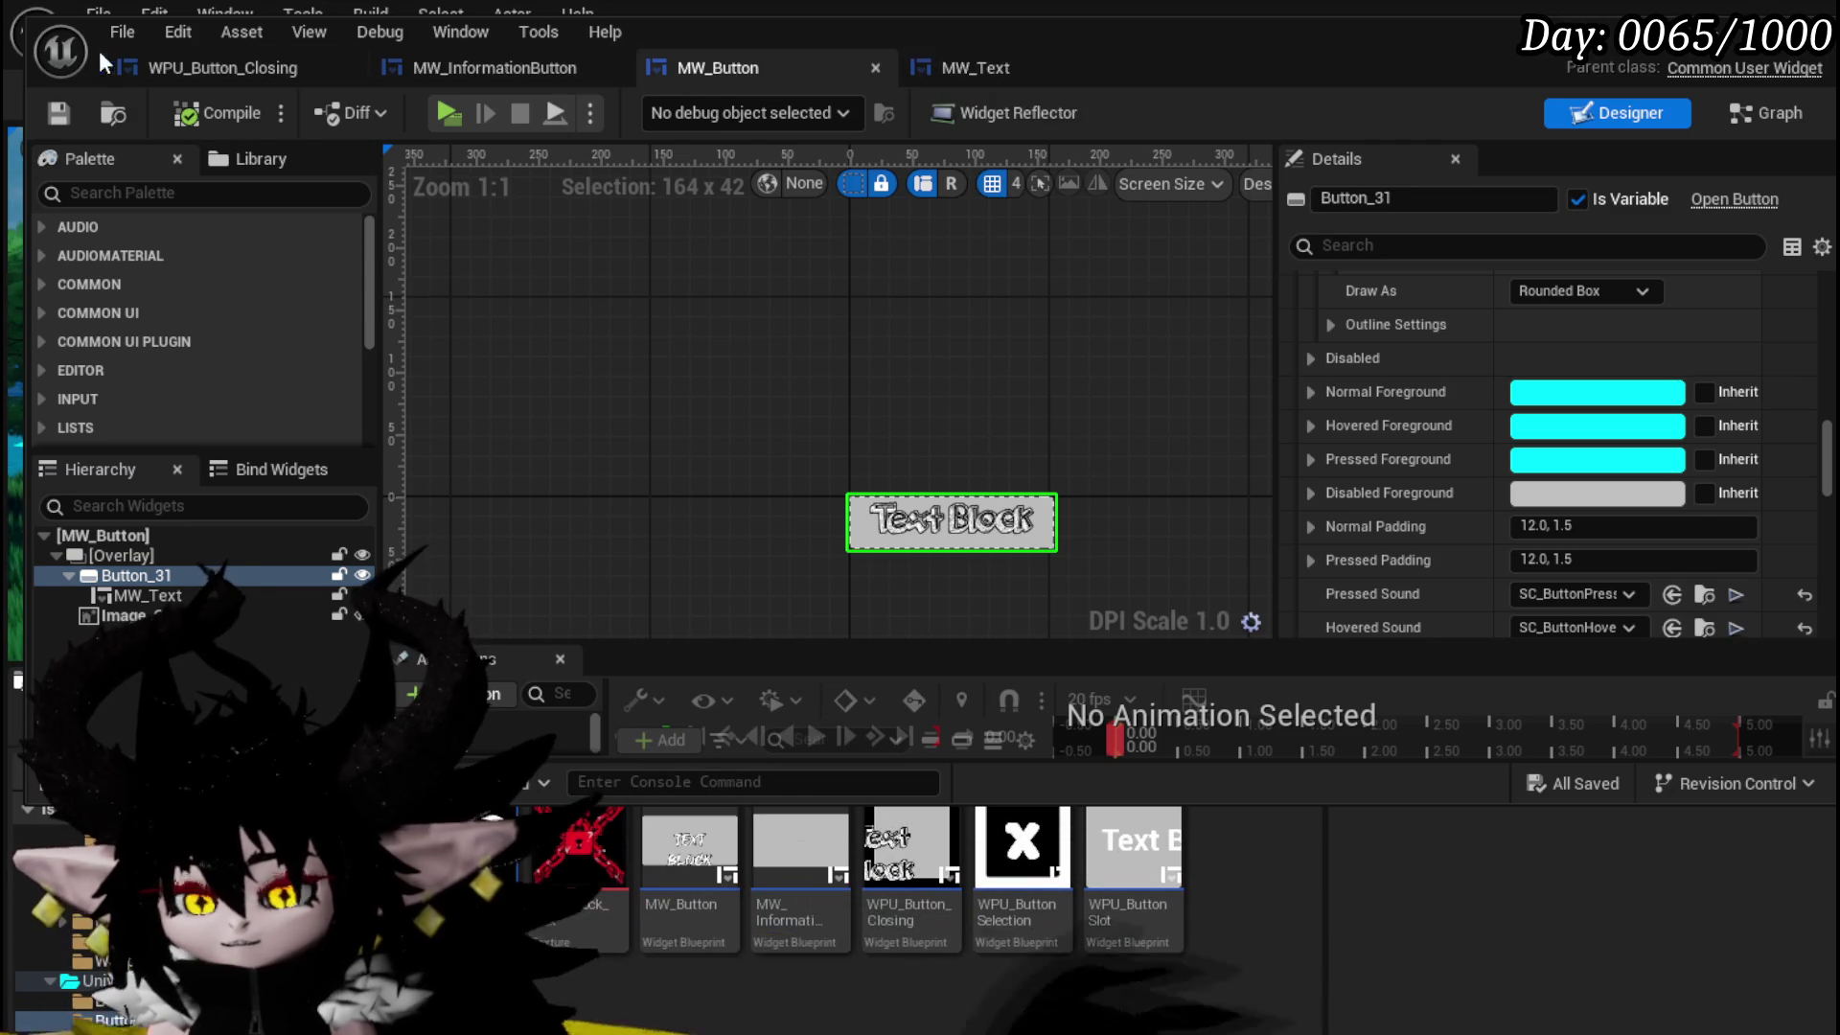
- Switch to WPU_Button_Closing and show its EventGraph with the On Pressed (MW_Button) event
left_click(211, 69)
scroll(1688, 342, "up", 8)
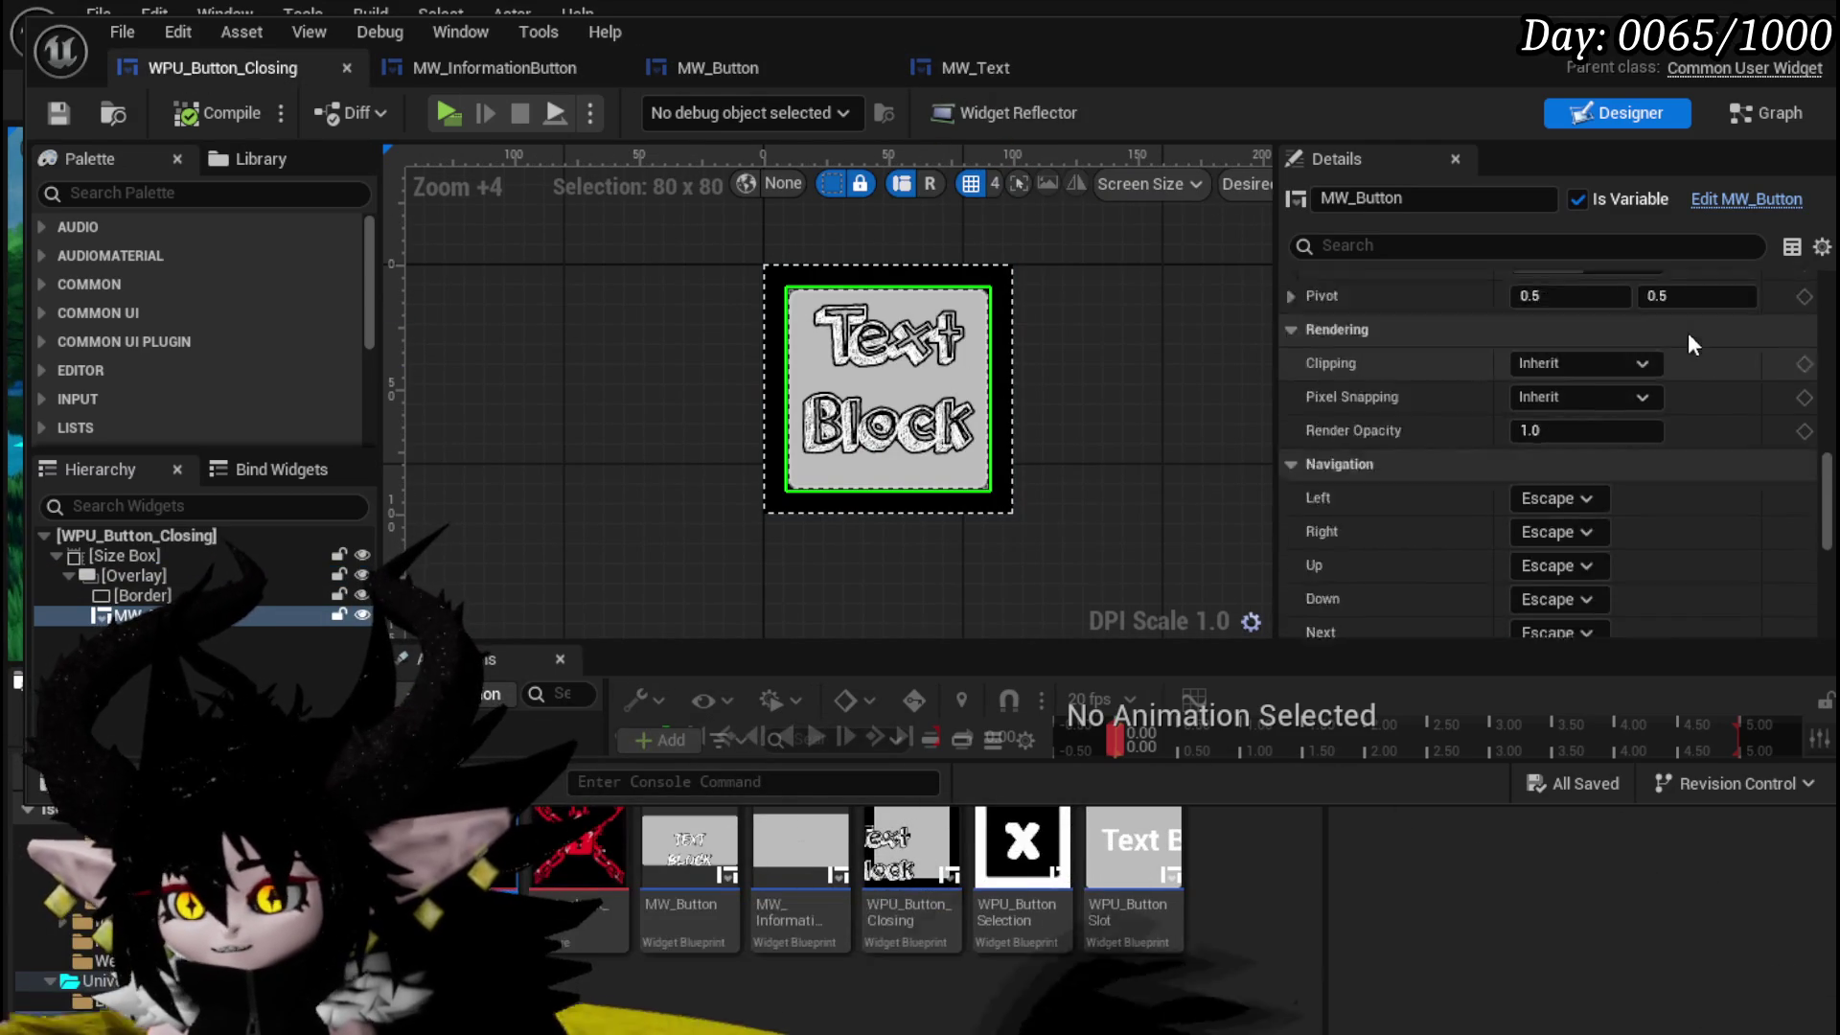
scroll(1688, 332, "up", 5)
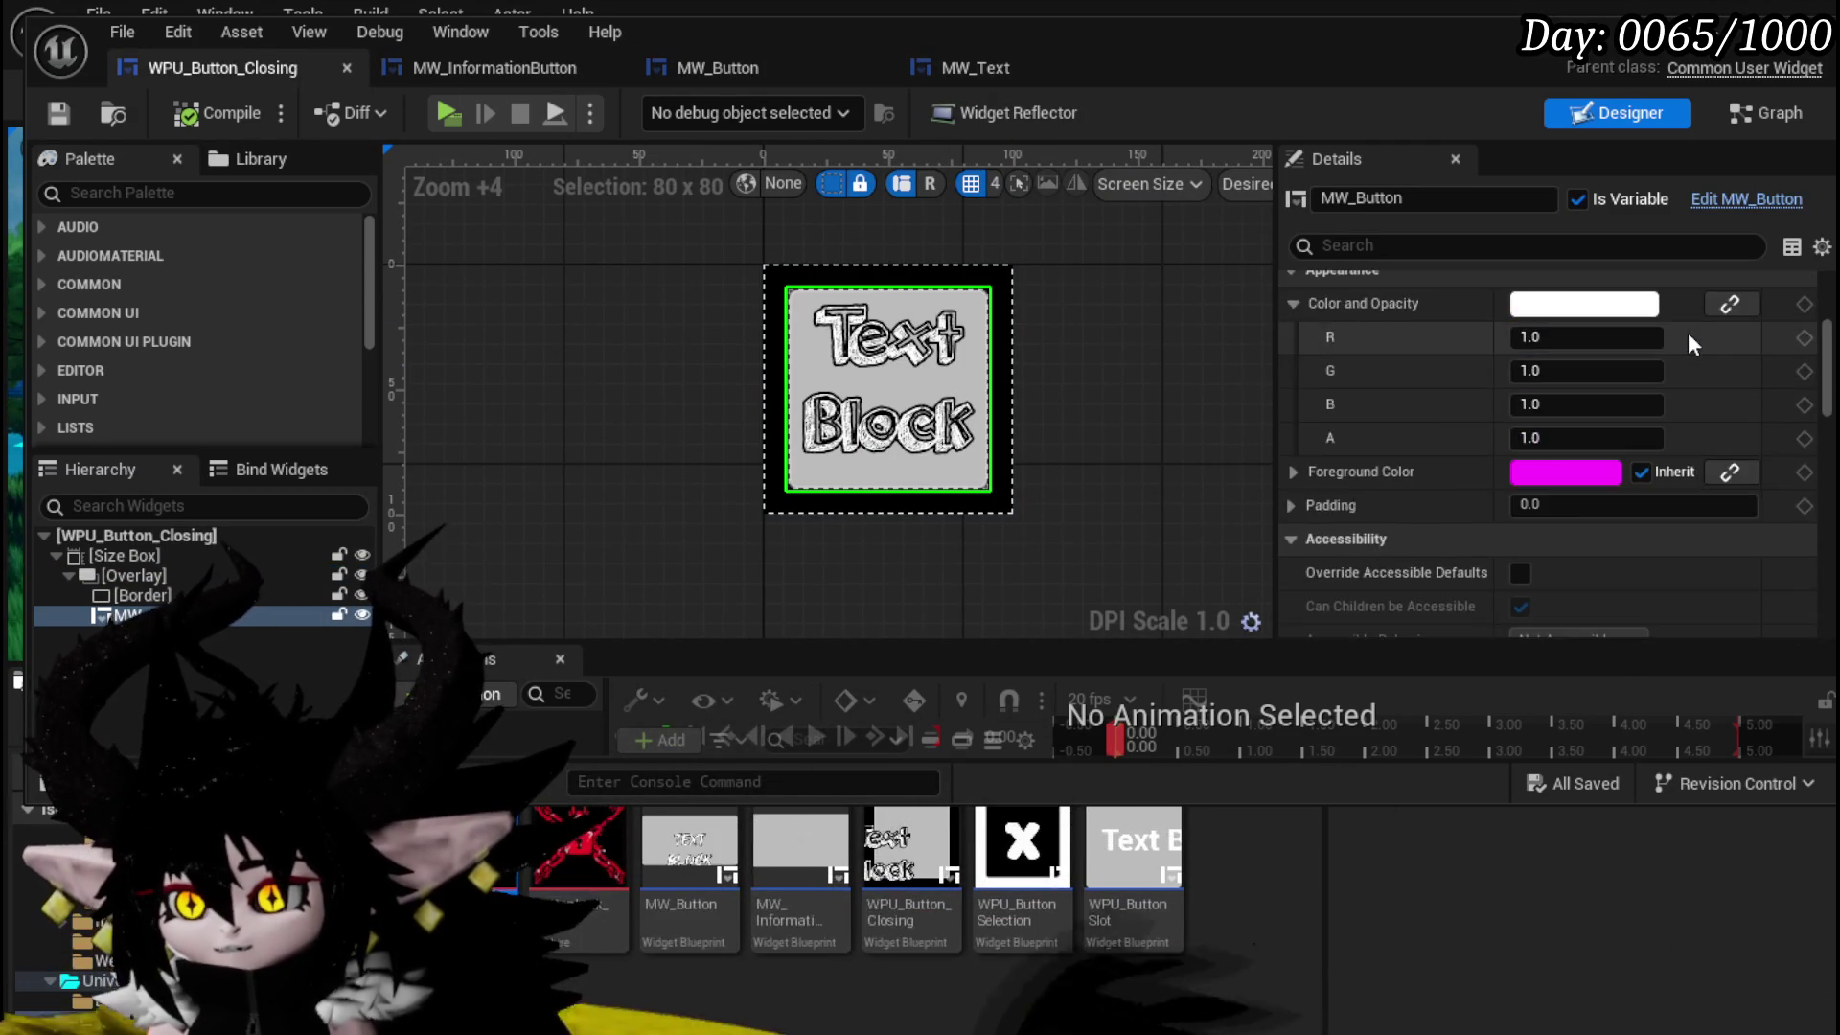
scroll(1688, 332, "up", 3)
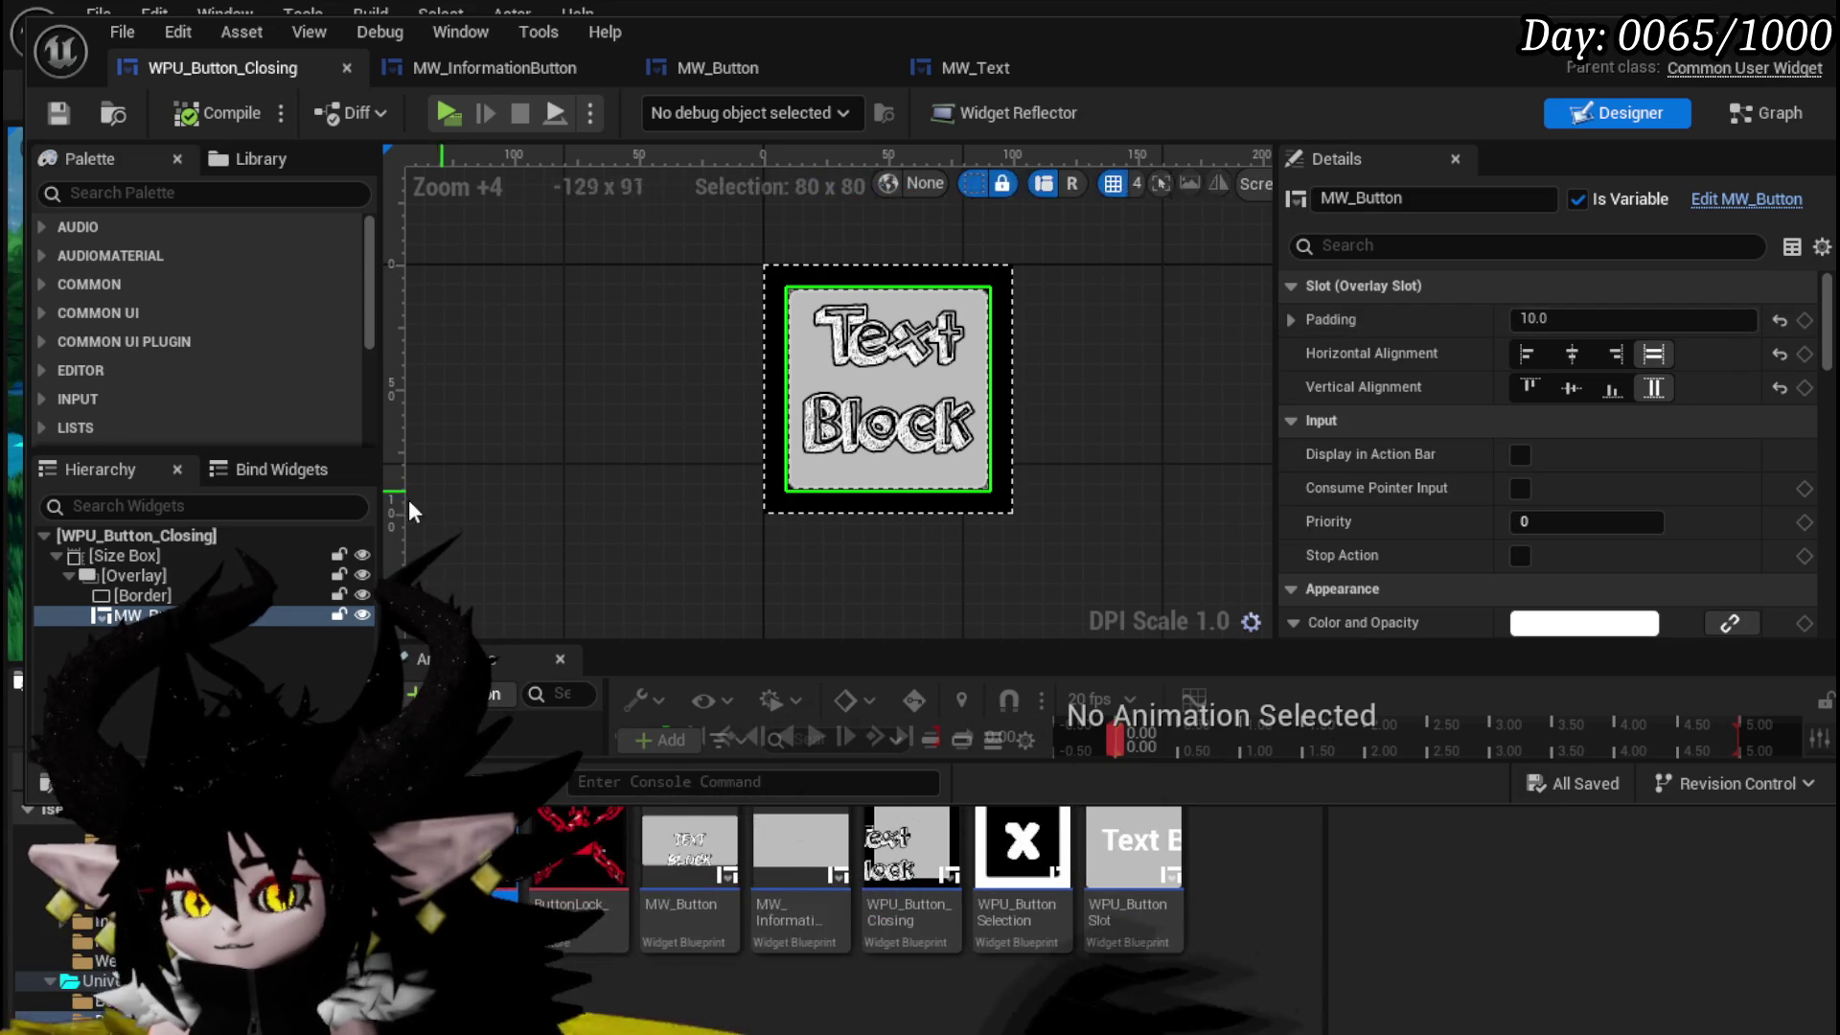
left_click(1744, 107)
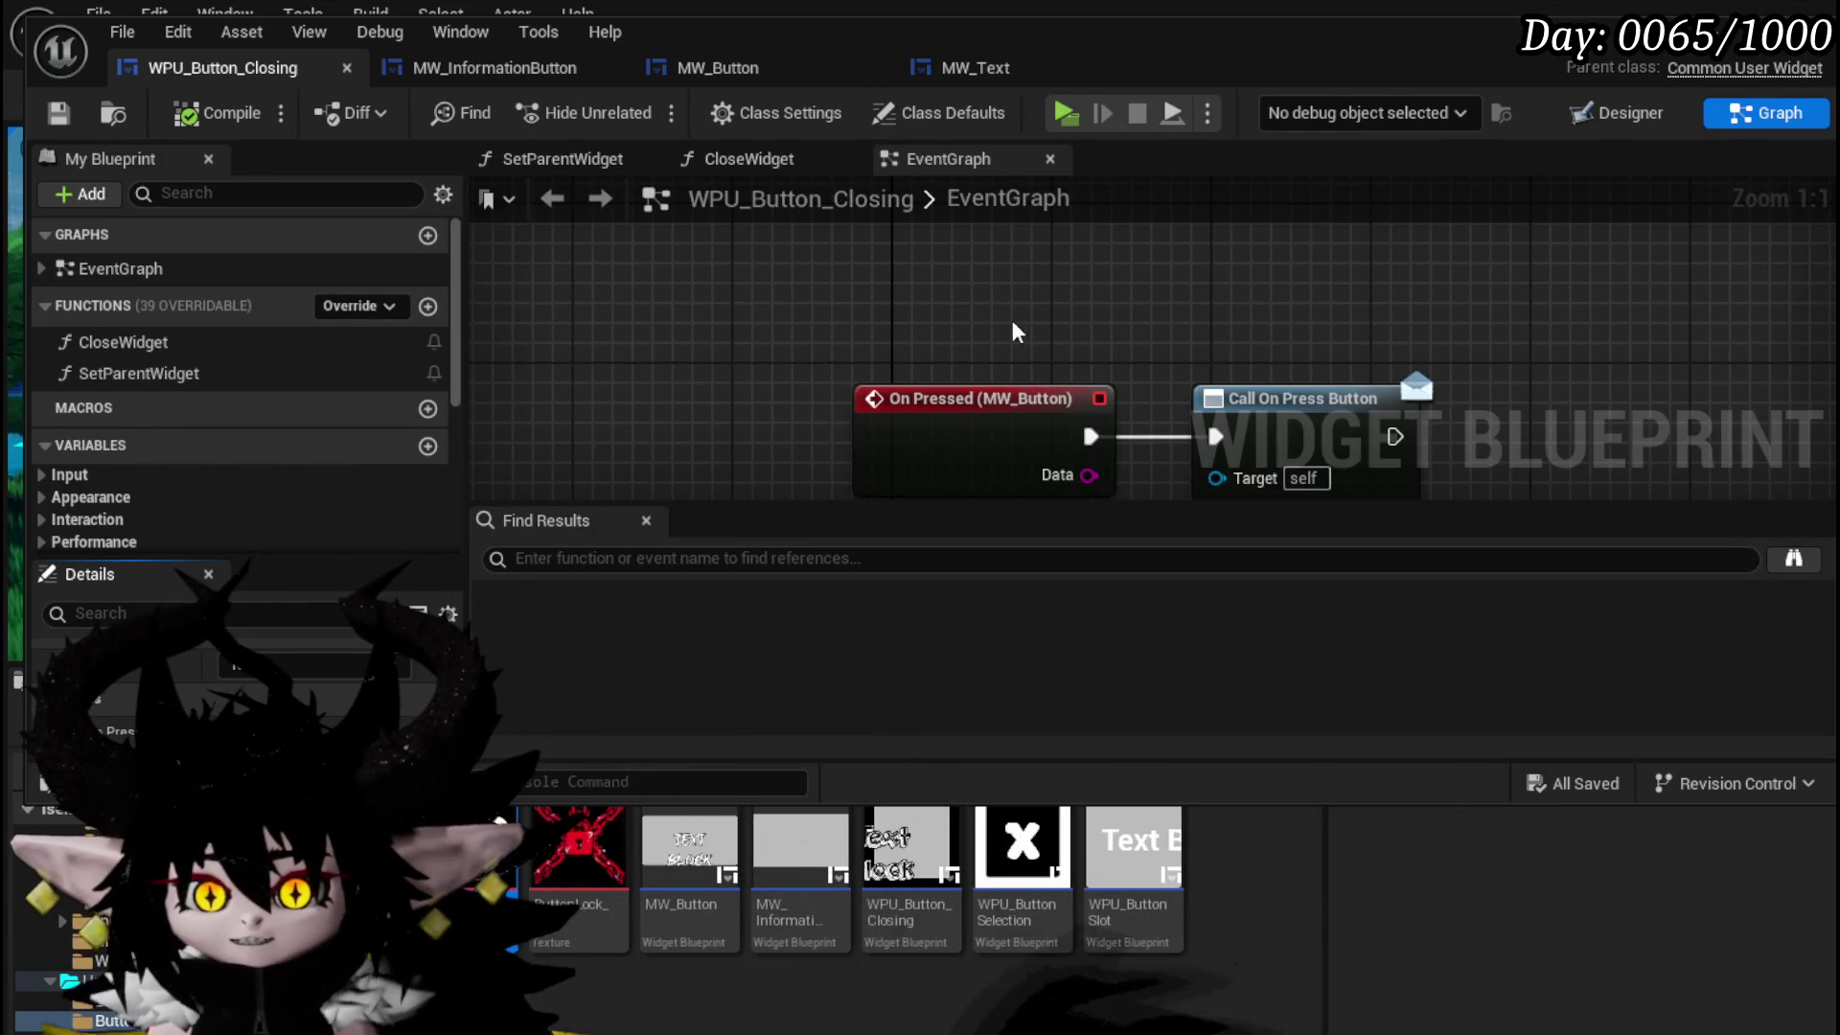
- Place a getter node for the MW_Button variable in the event graph
scroll(192, 374, "down", 5)
left_click(96, 425)
scroll(960, 290, "up", 3)
scroll(960, 289, "down", 3)
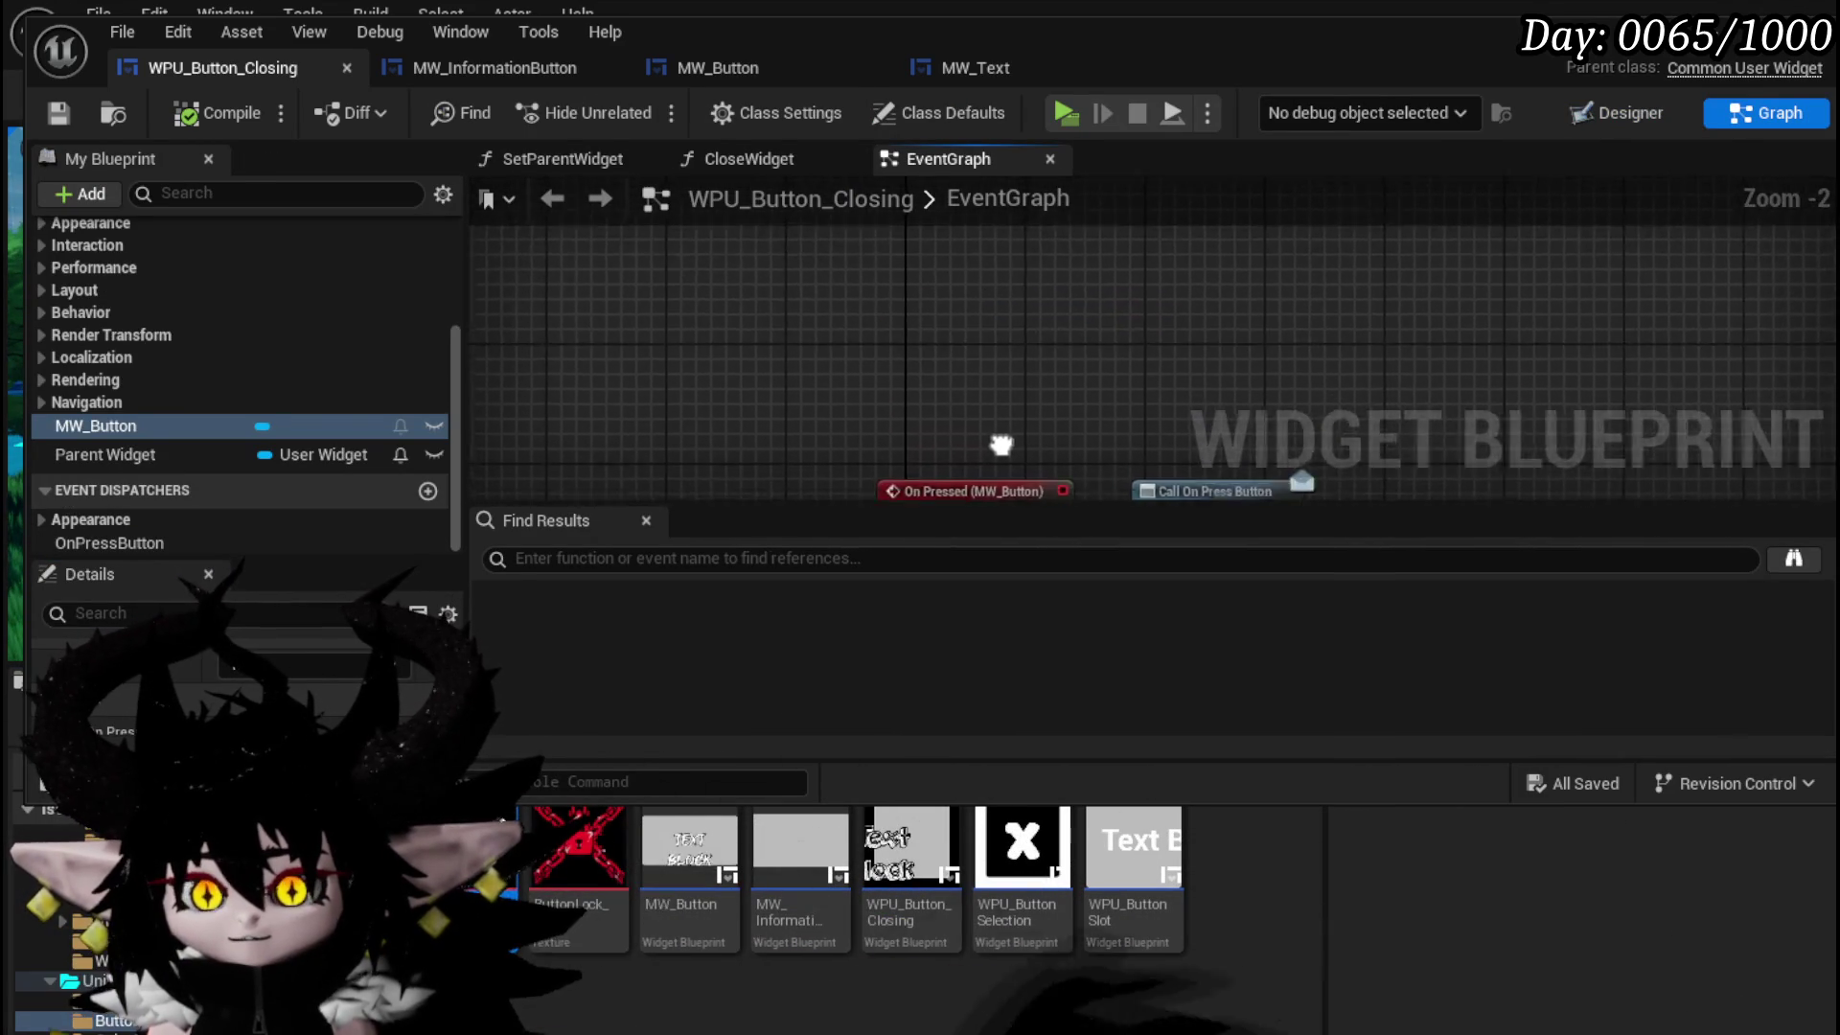
scroll(969, 330, "up", 3)
mouse_move(96, 426)
left_mouse_down()
mouse_move(115, 436)
mouse_move(633, 264)
mouse_move(609, 244)
left_mouse_up()
left_click(691, 292)
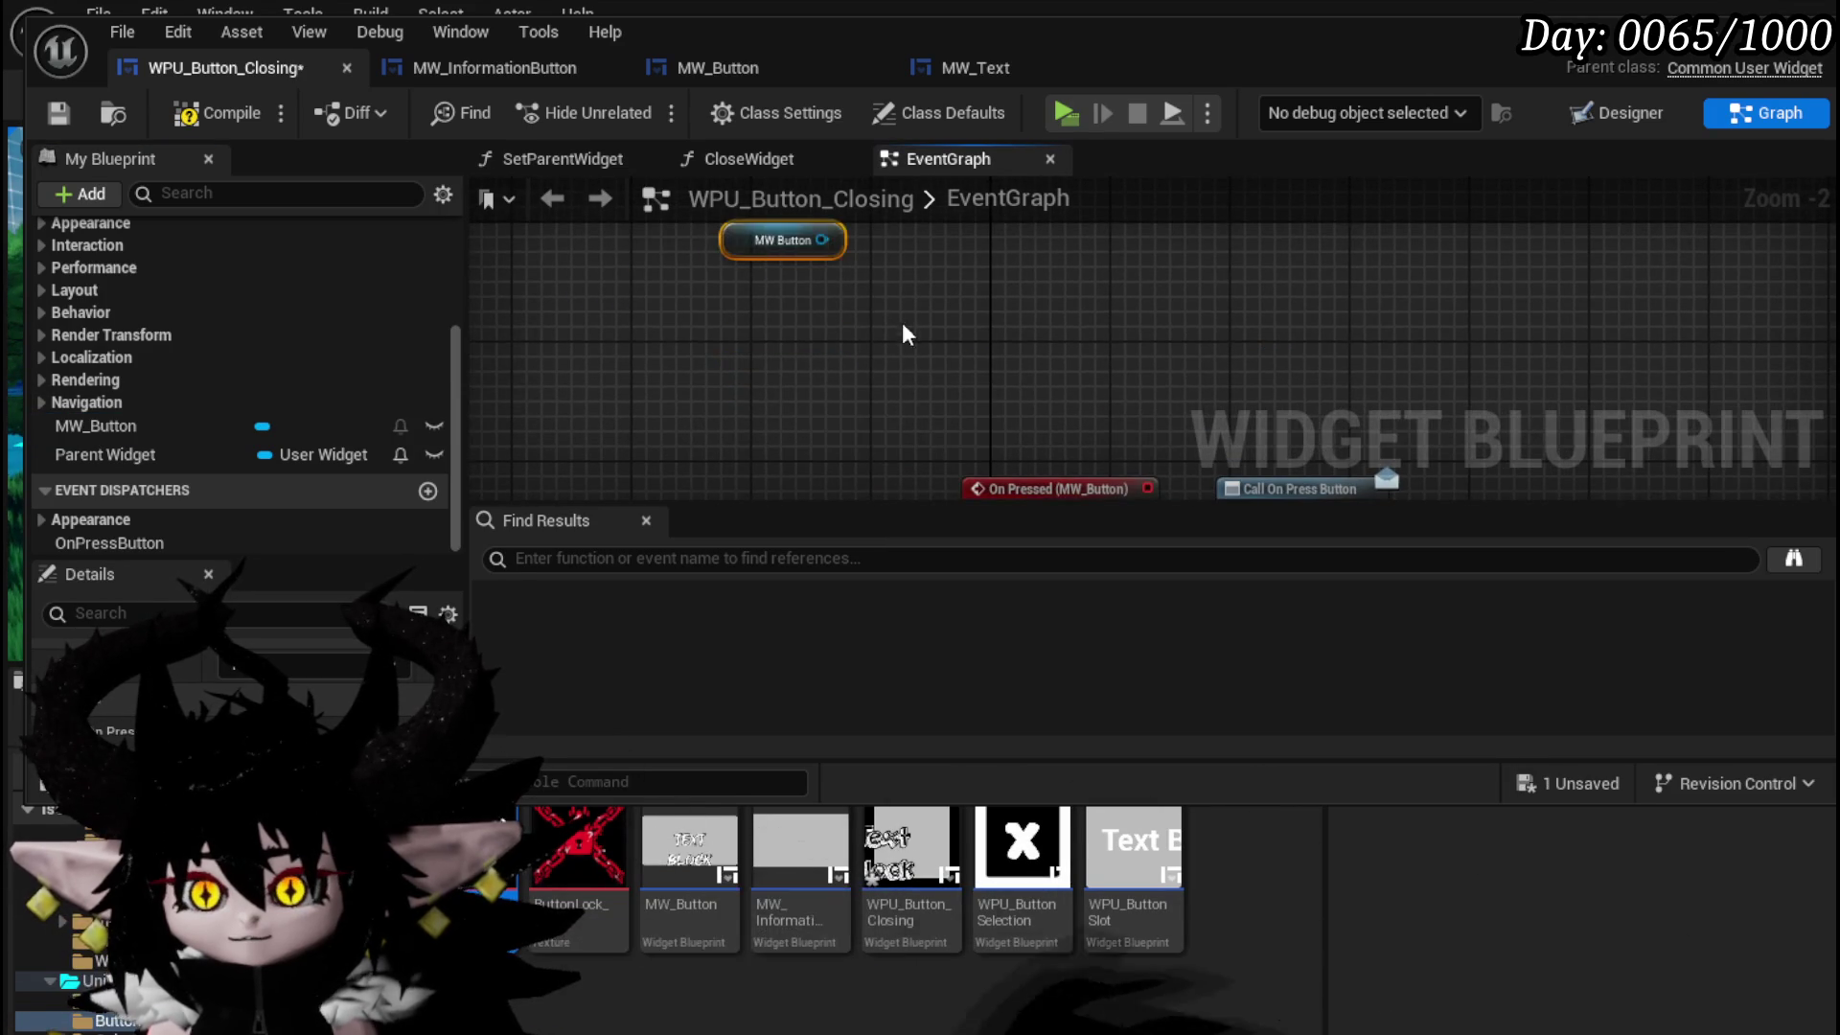
- Wire MW Button into a new BPI Set Color node, then go to the MW_Button tab
left_click_drag(829, 311, 952, 369)
type("get")
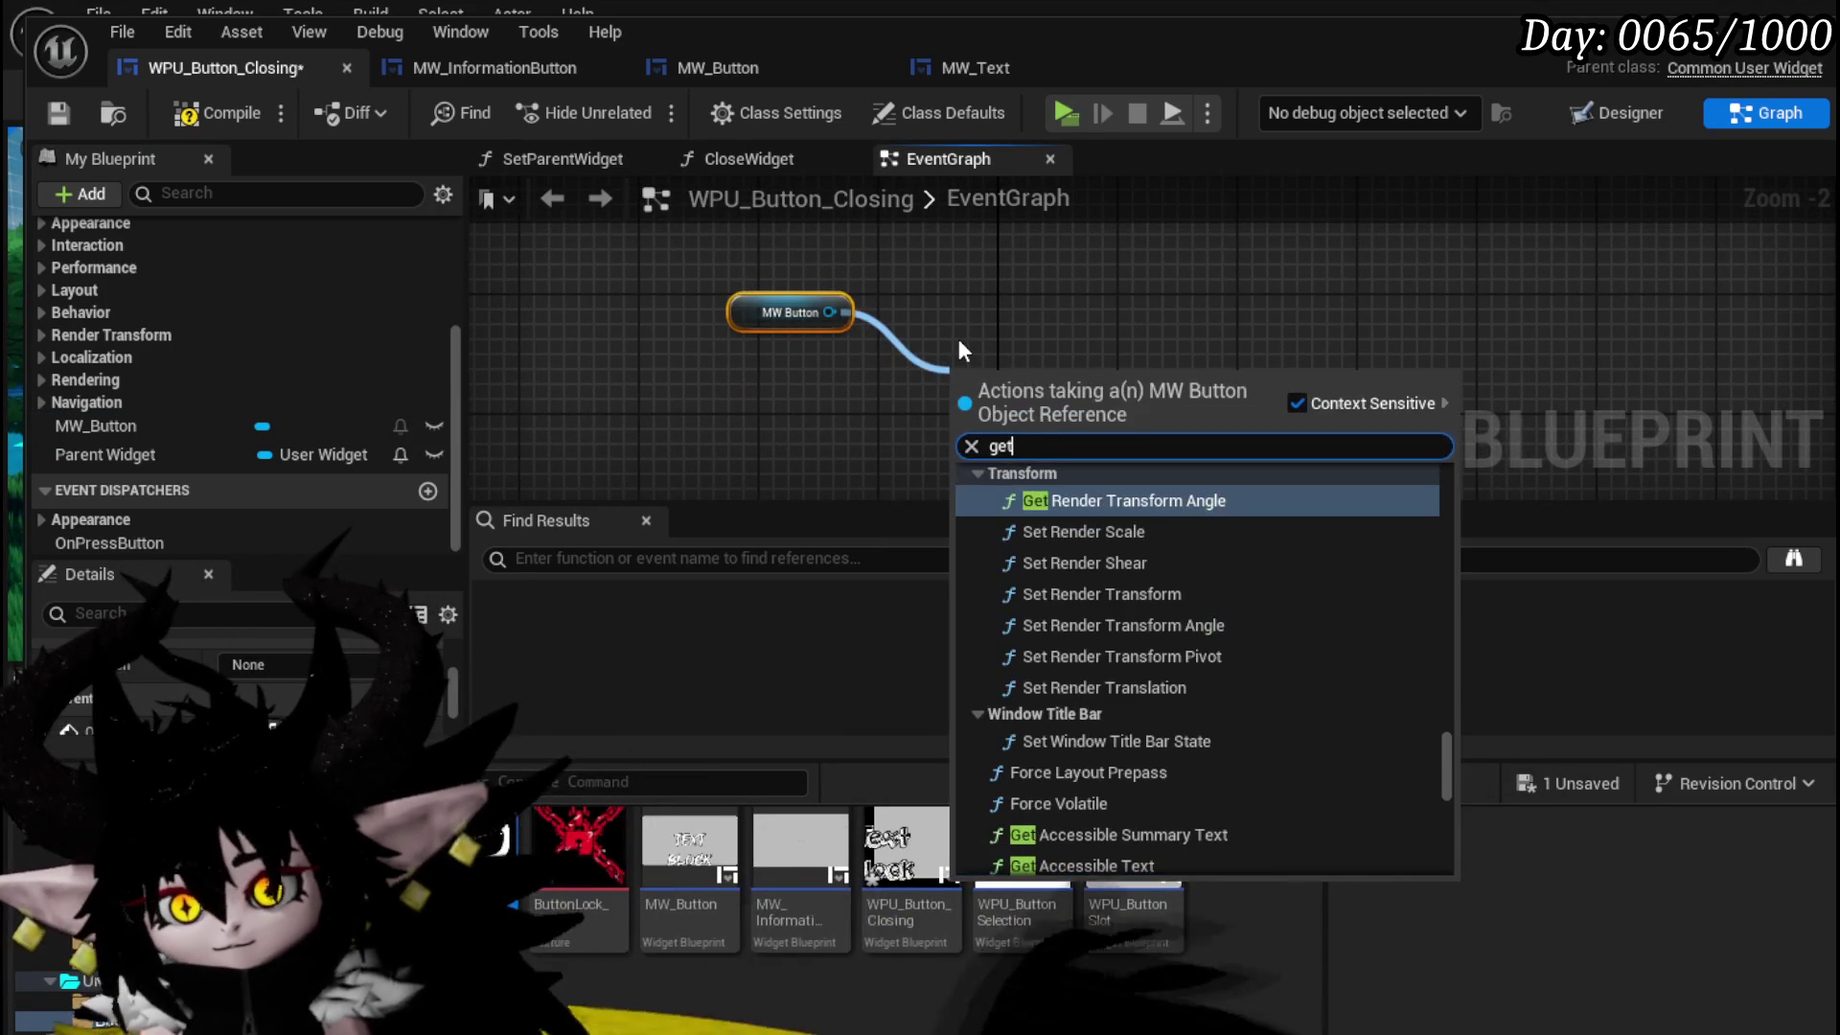
key("BackSpace")
key("BackSpace")
key("BackSpace")
type("Set Color")
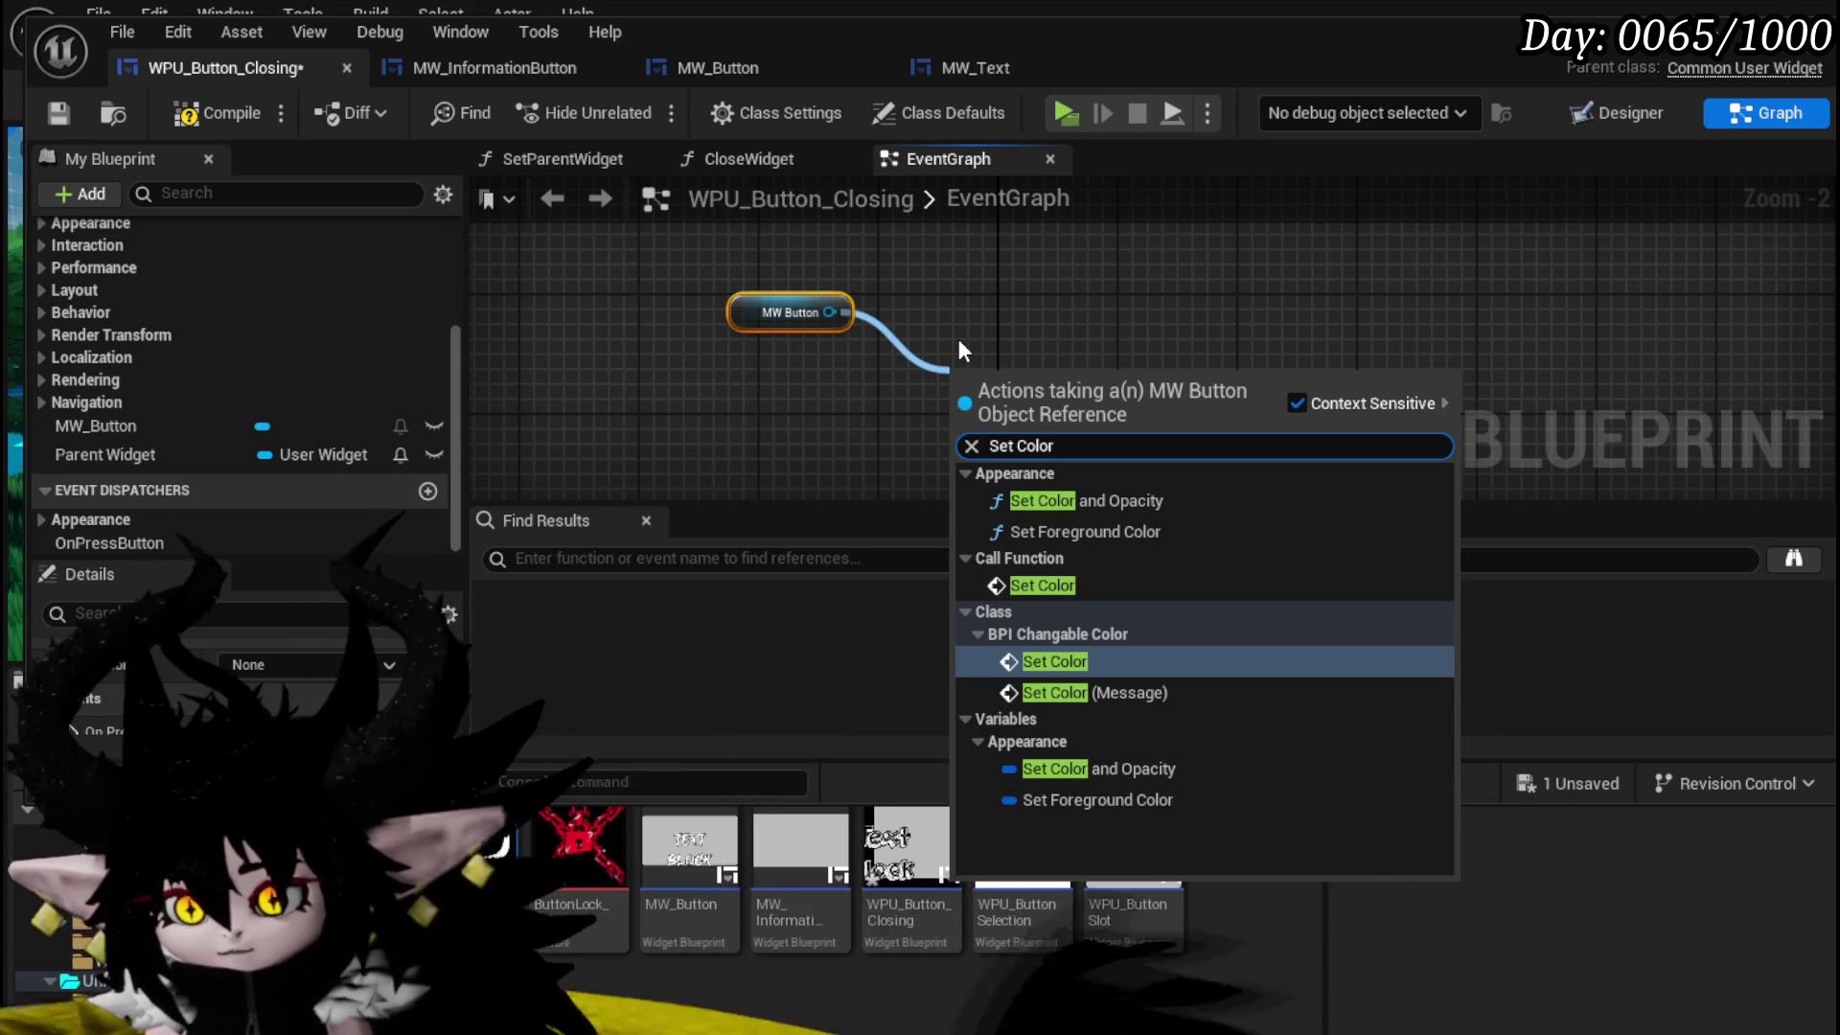
left_click(1040, 584)
left_click_drag(1031, 337, 1000, 352)
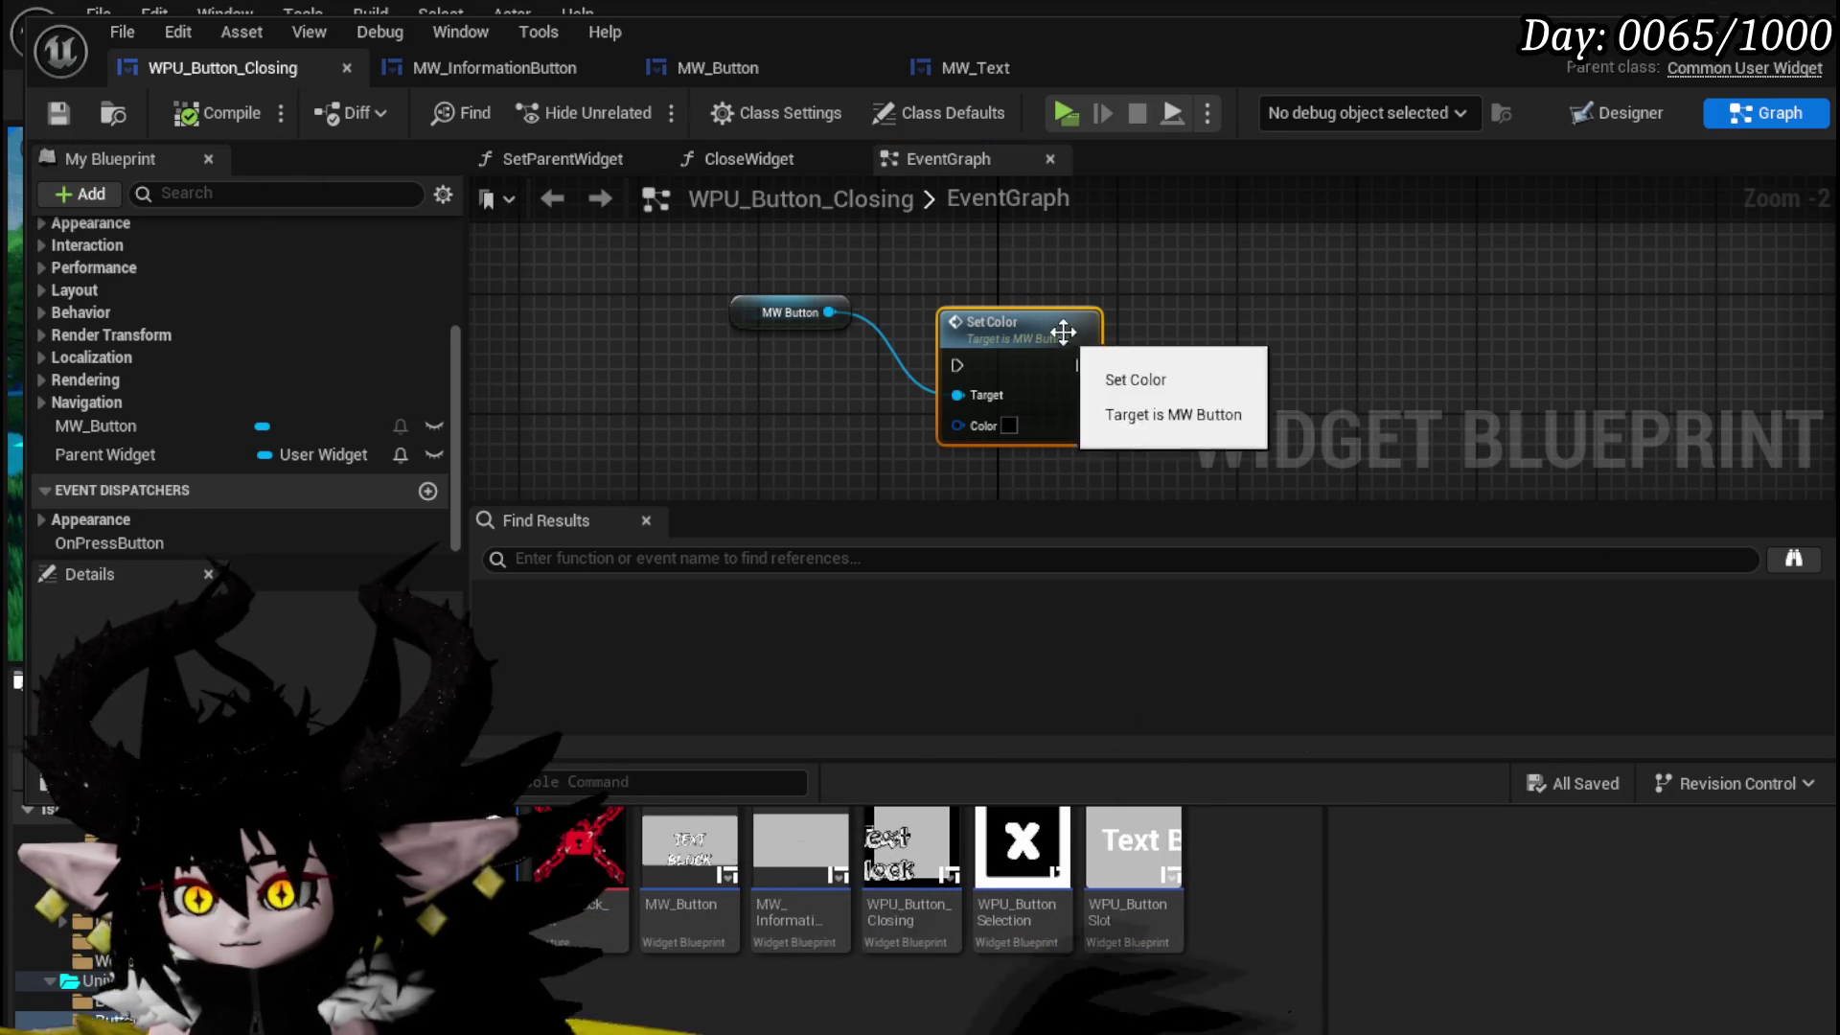
left_click(786, 67)
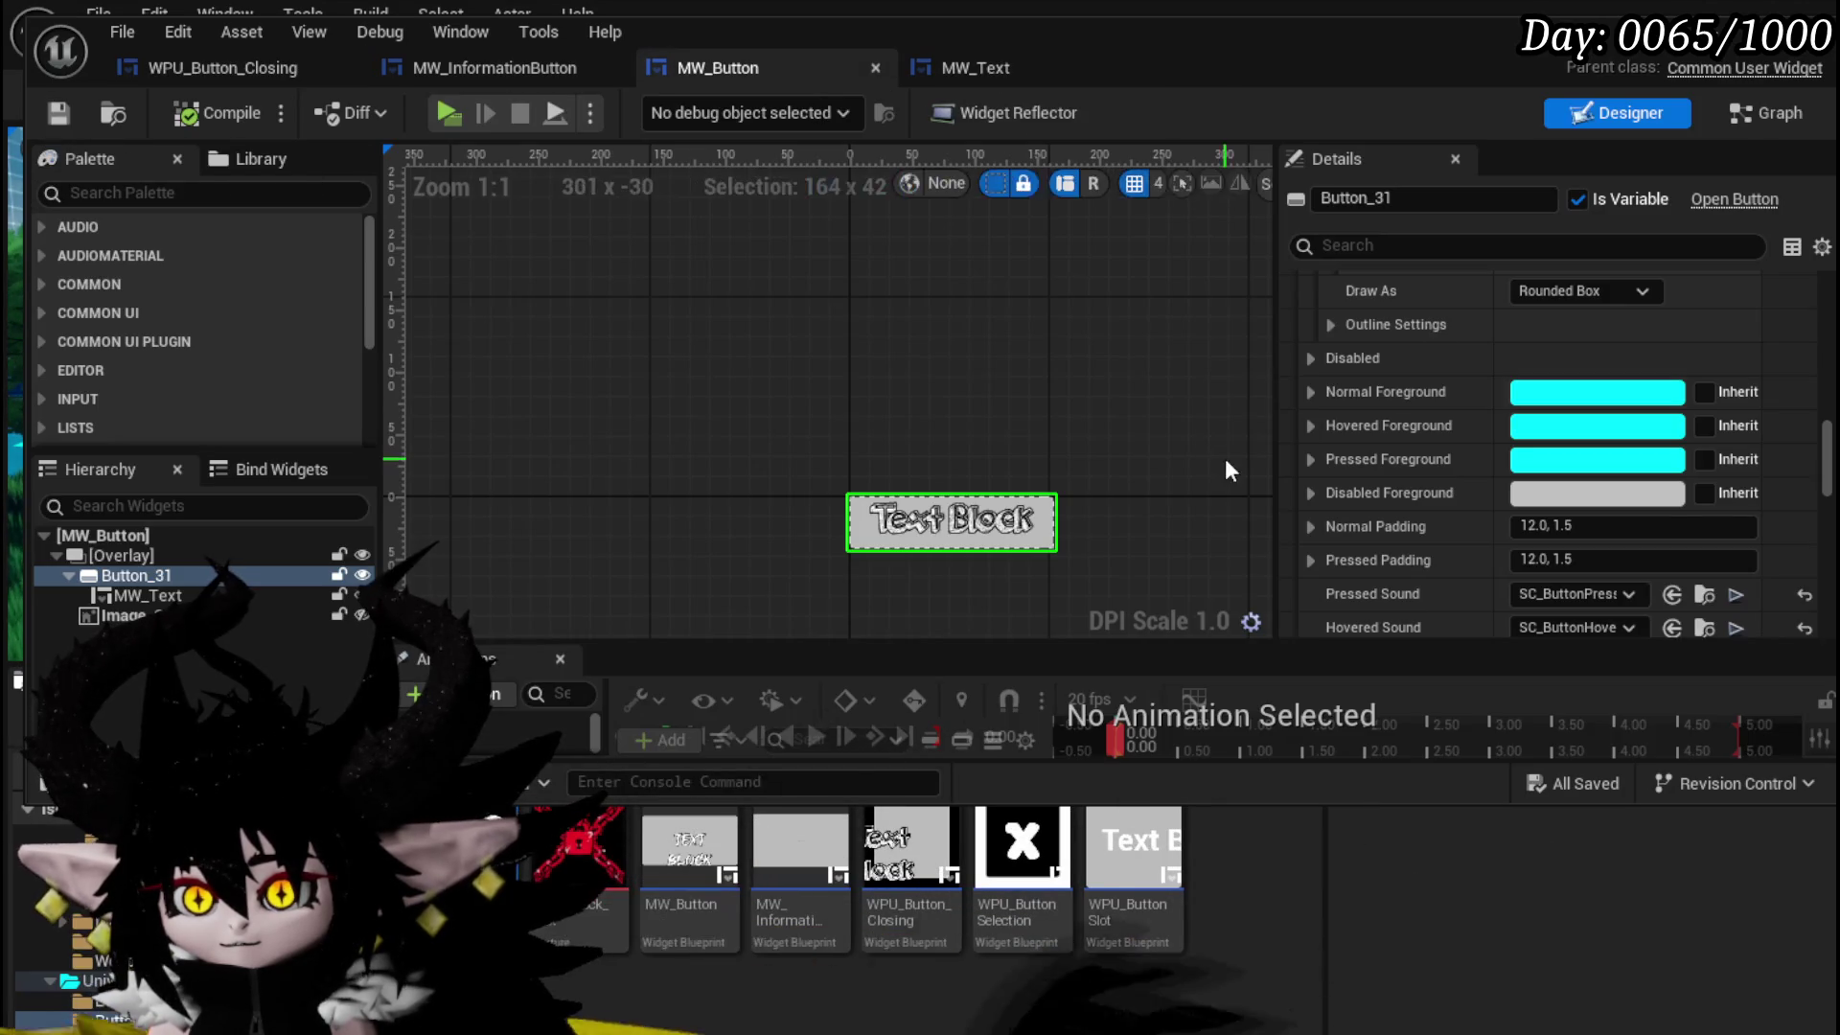
- Inspect MW_Button's Set Color and On Pressed logic, then return to WPU_Button_Closing's graph
left_click(1759, 122)
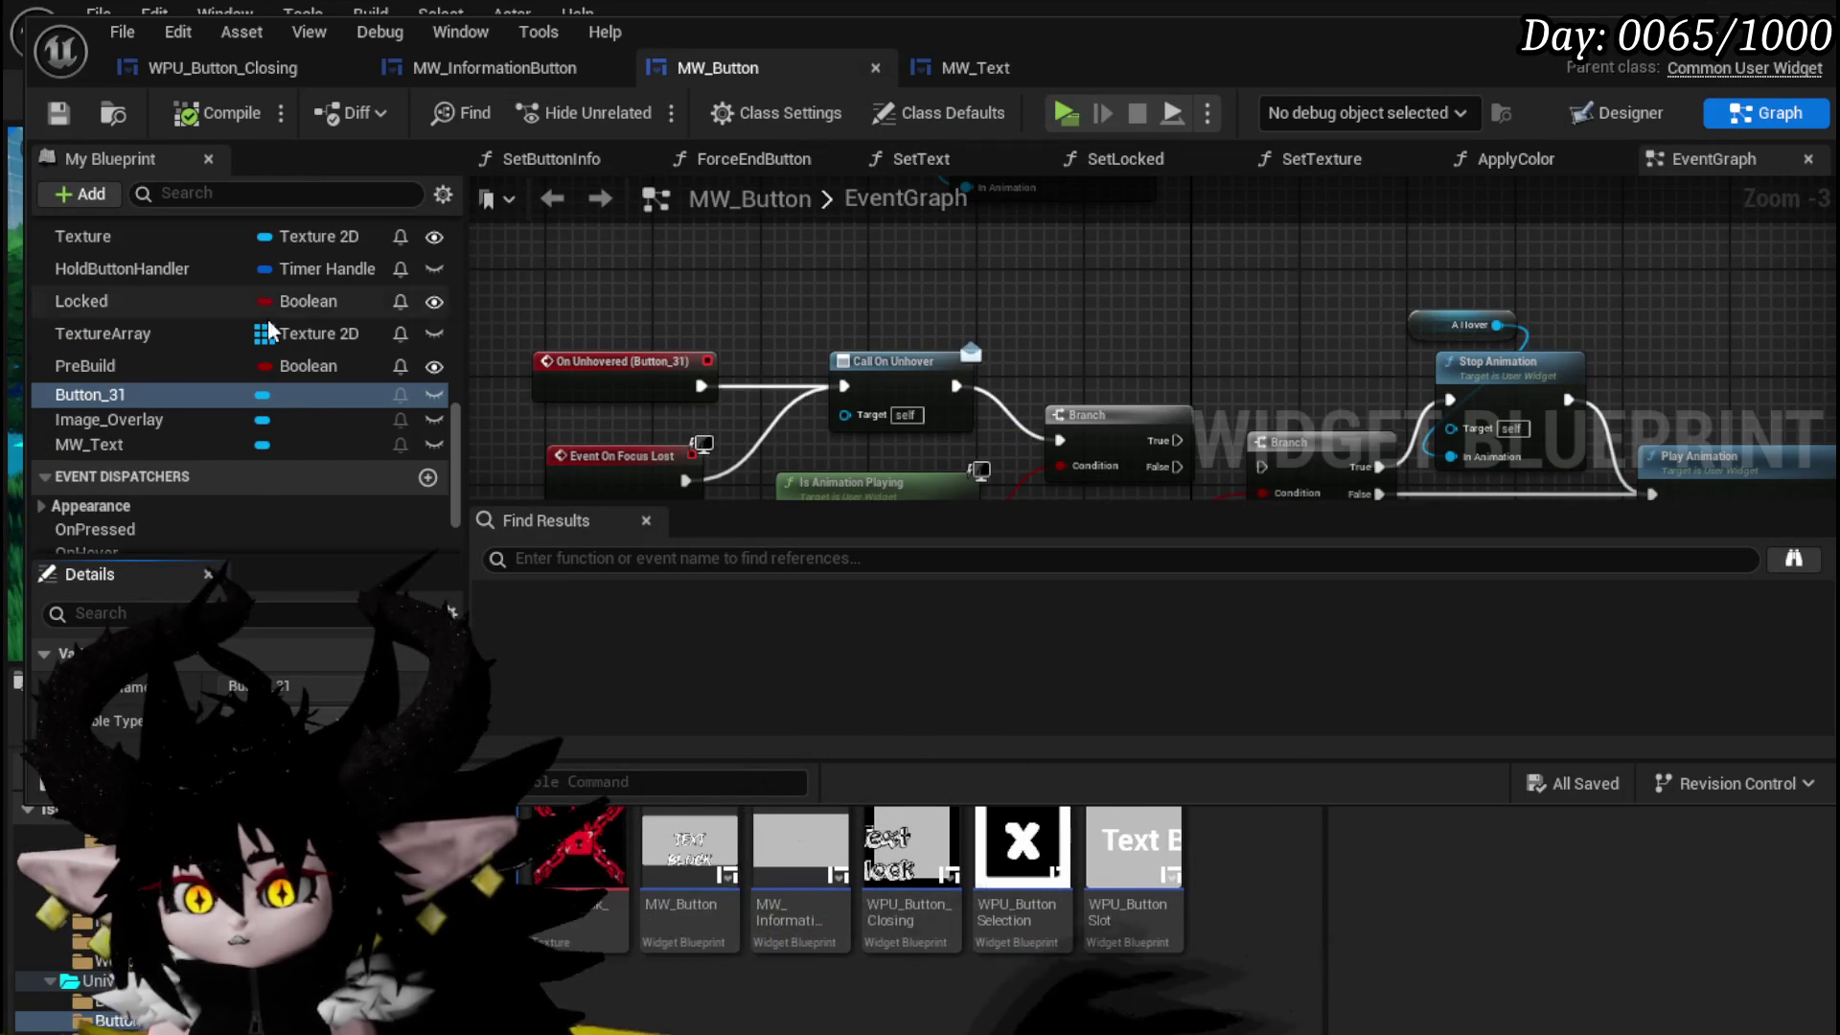
scroll(234, 347, "up", 5)
scroll(234, 337, "up", 5)
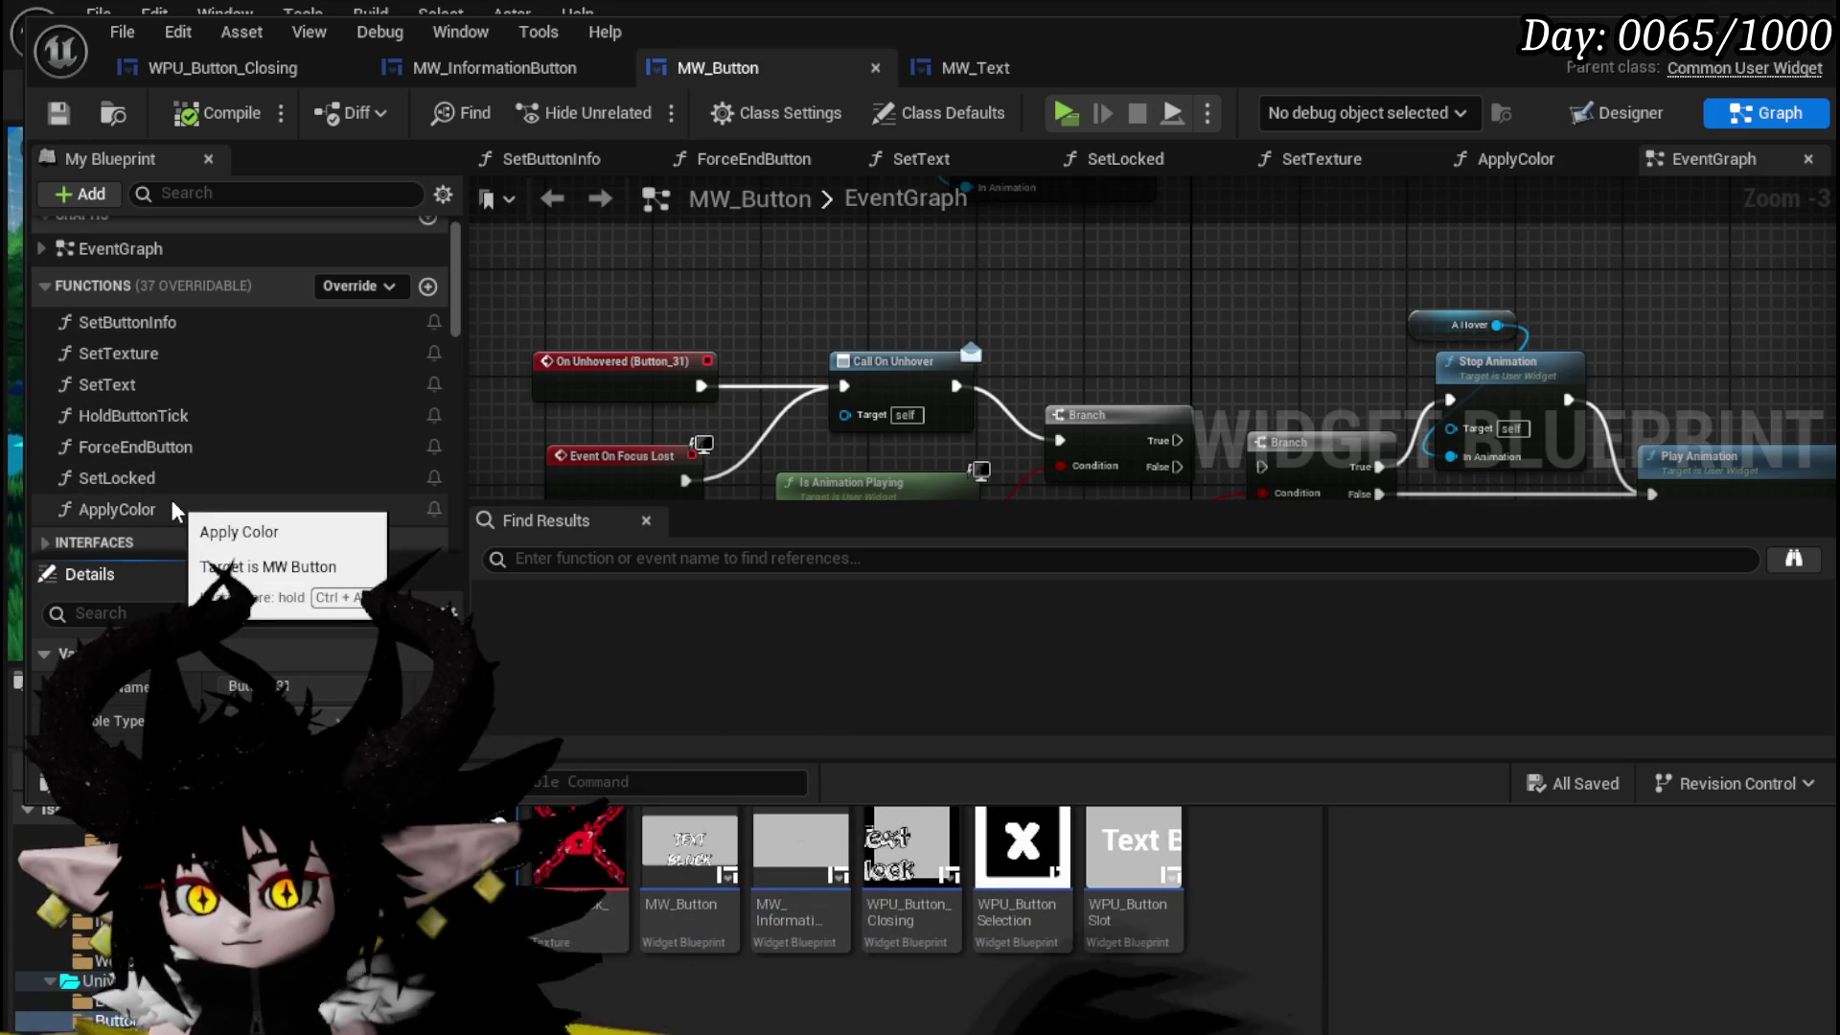
scroll(1100, 311, "down", 1)
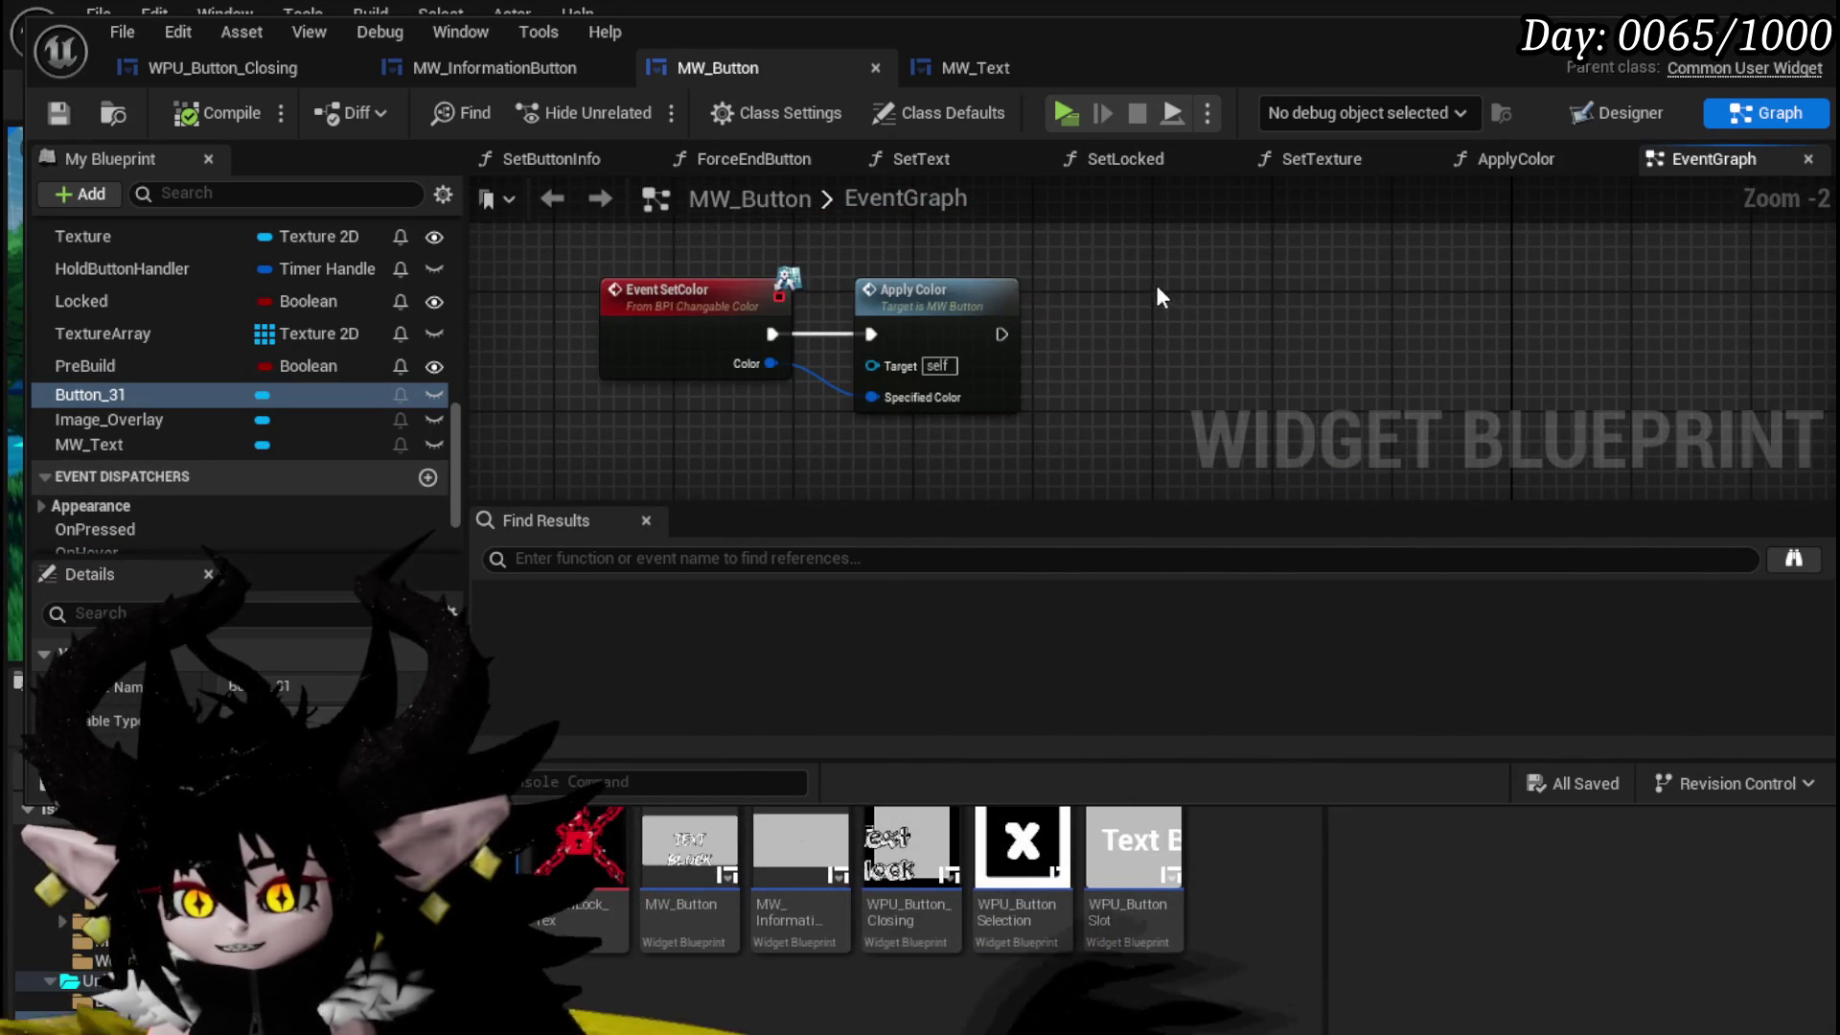
scroll(864, 290, "down", 3)
scroll(864, 291, "up", 5)
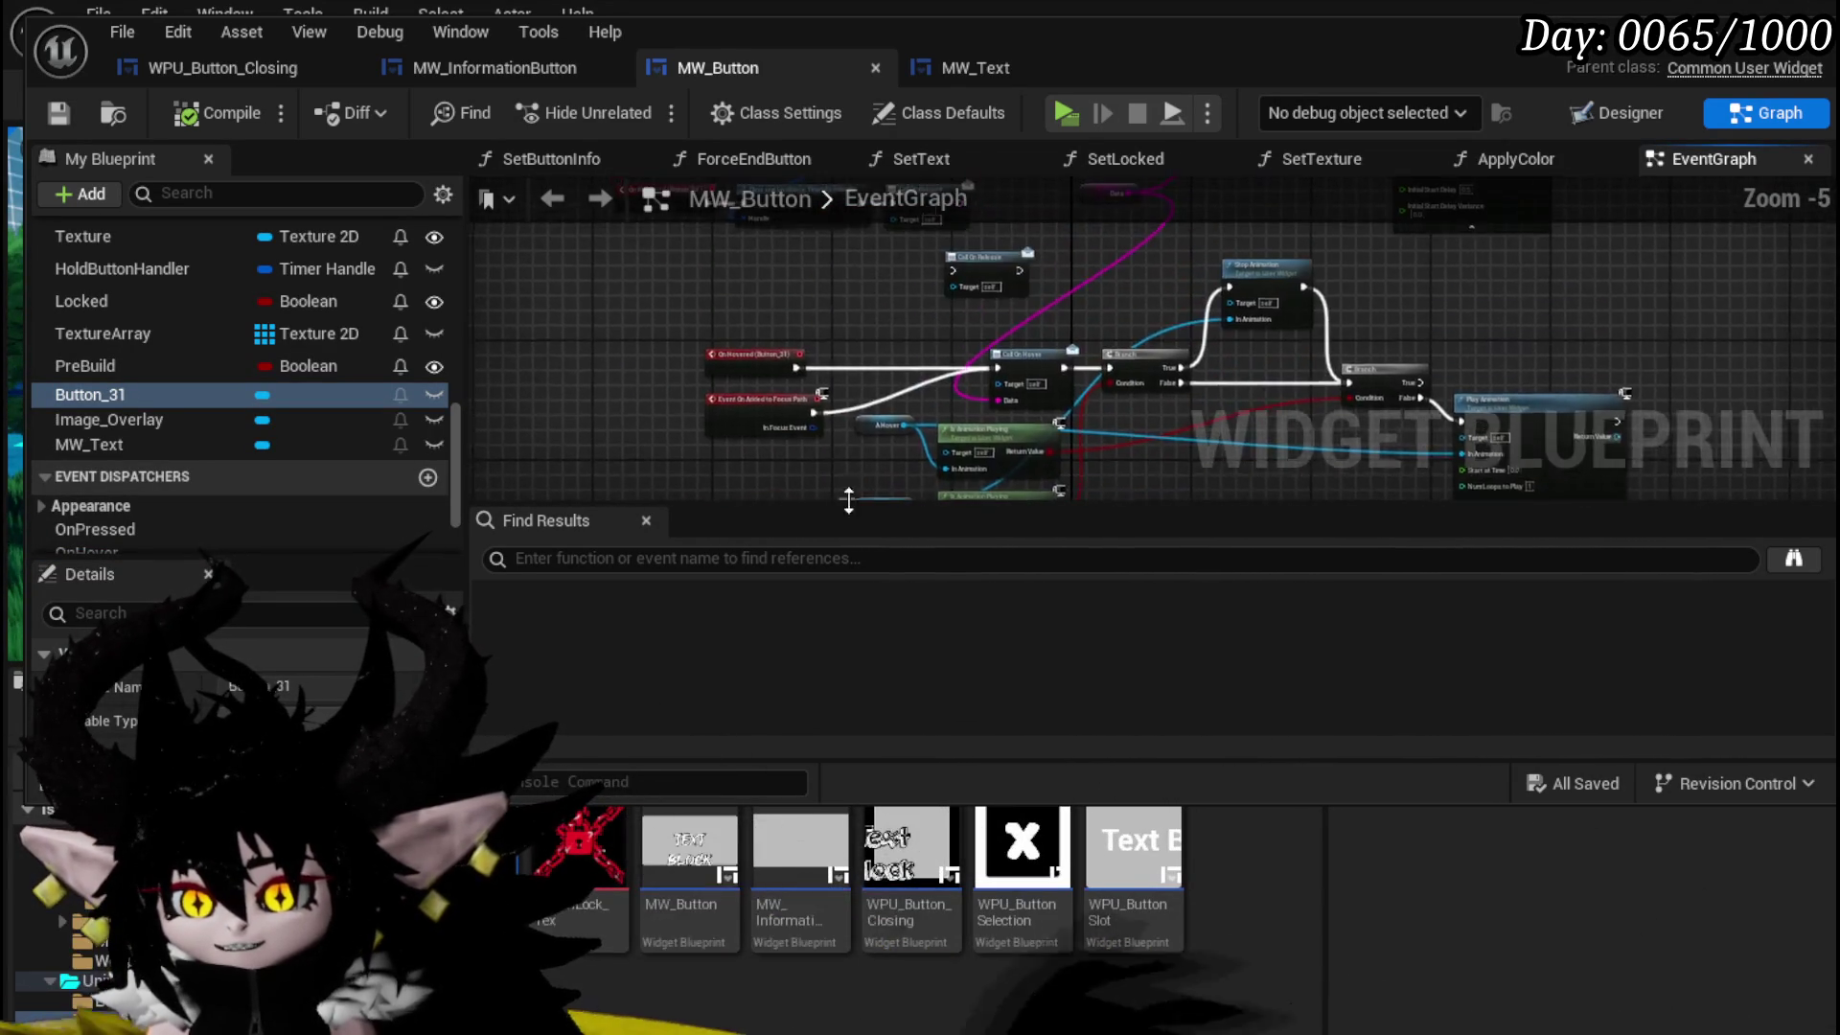
scroll(796, 425, "down", 3)
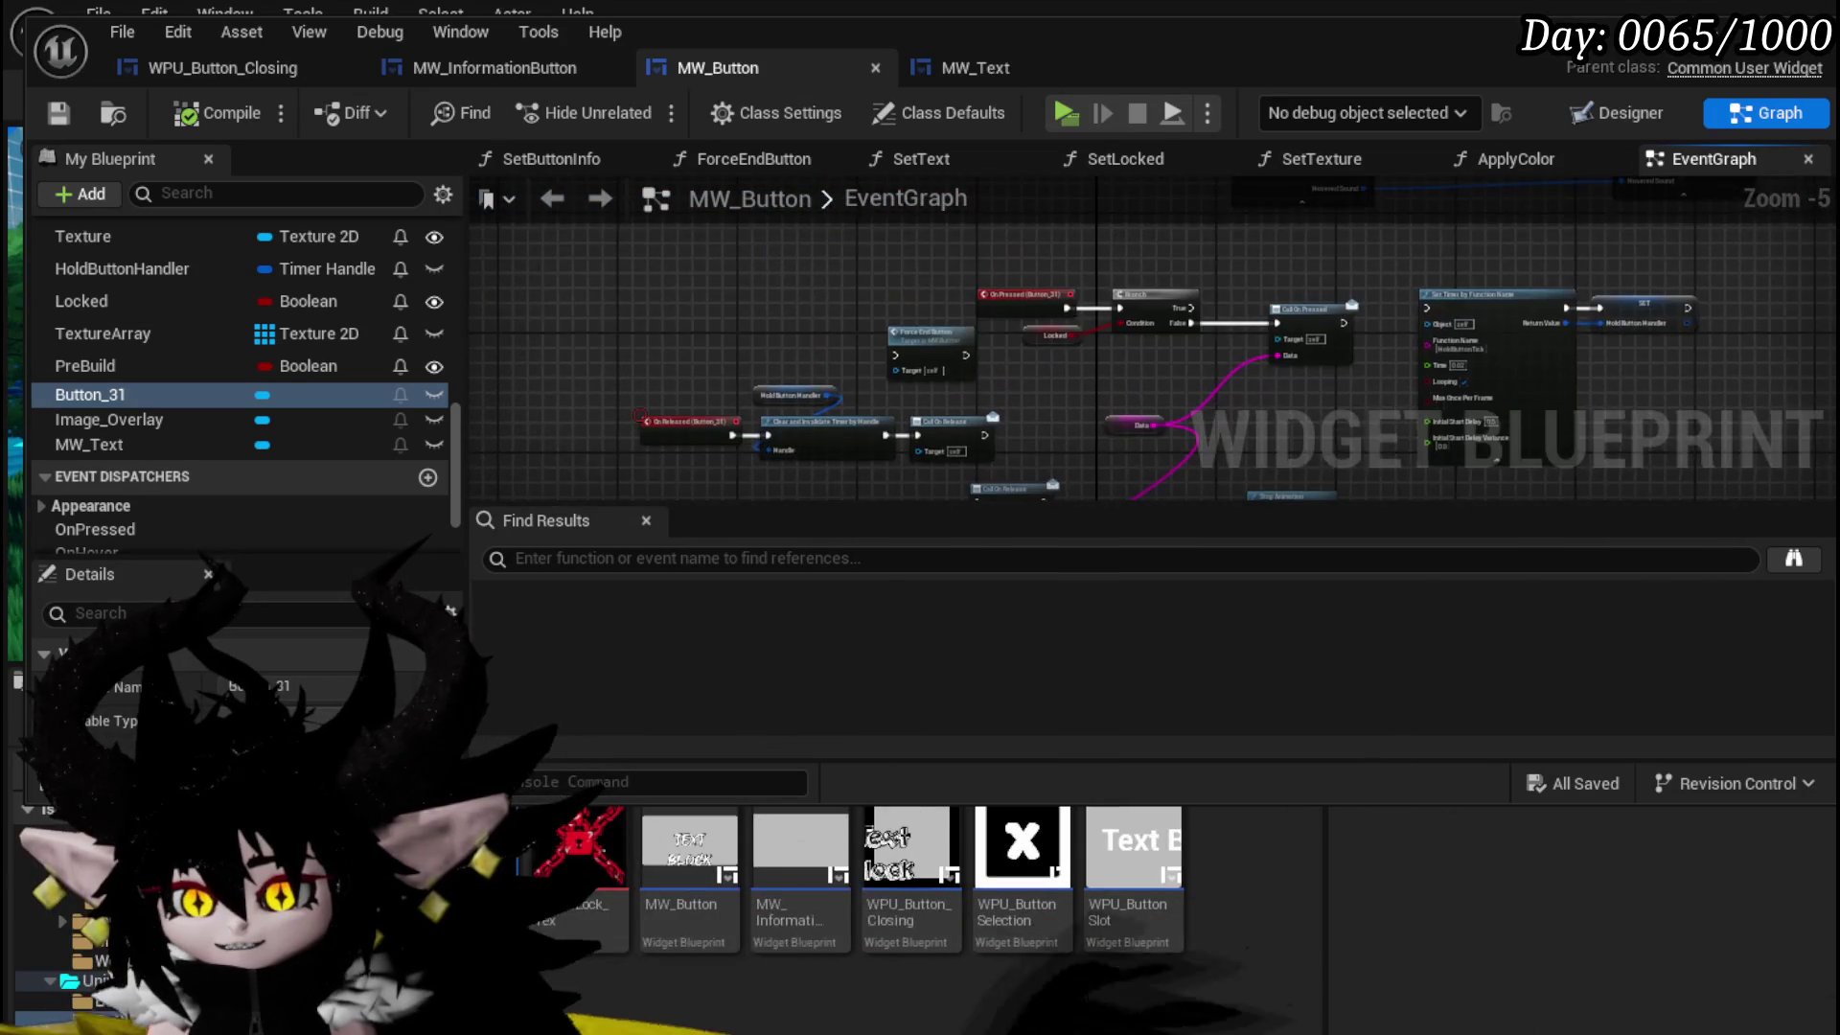
scroll(1042, 382, "up", 3)
mouse_move(1326, 243)
left_mouse_down()
mouse_move(879, 470)
mouse_move(919, 365)
mouse_move(1074, 369)
left_mouse_up()
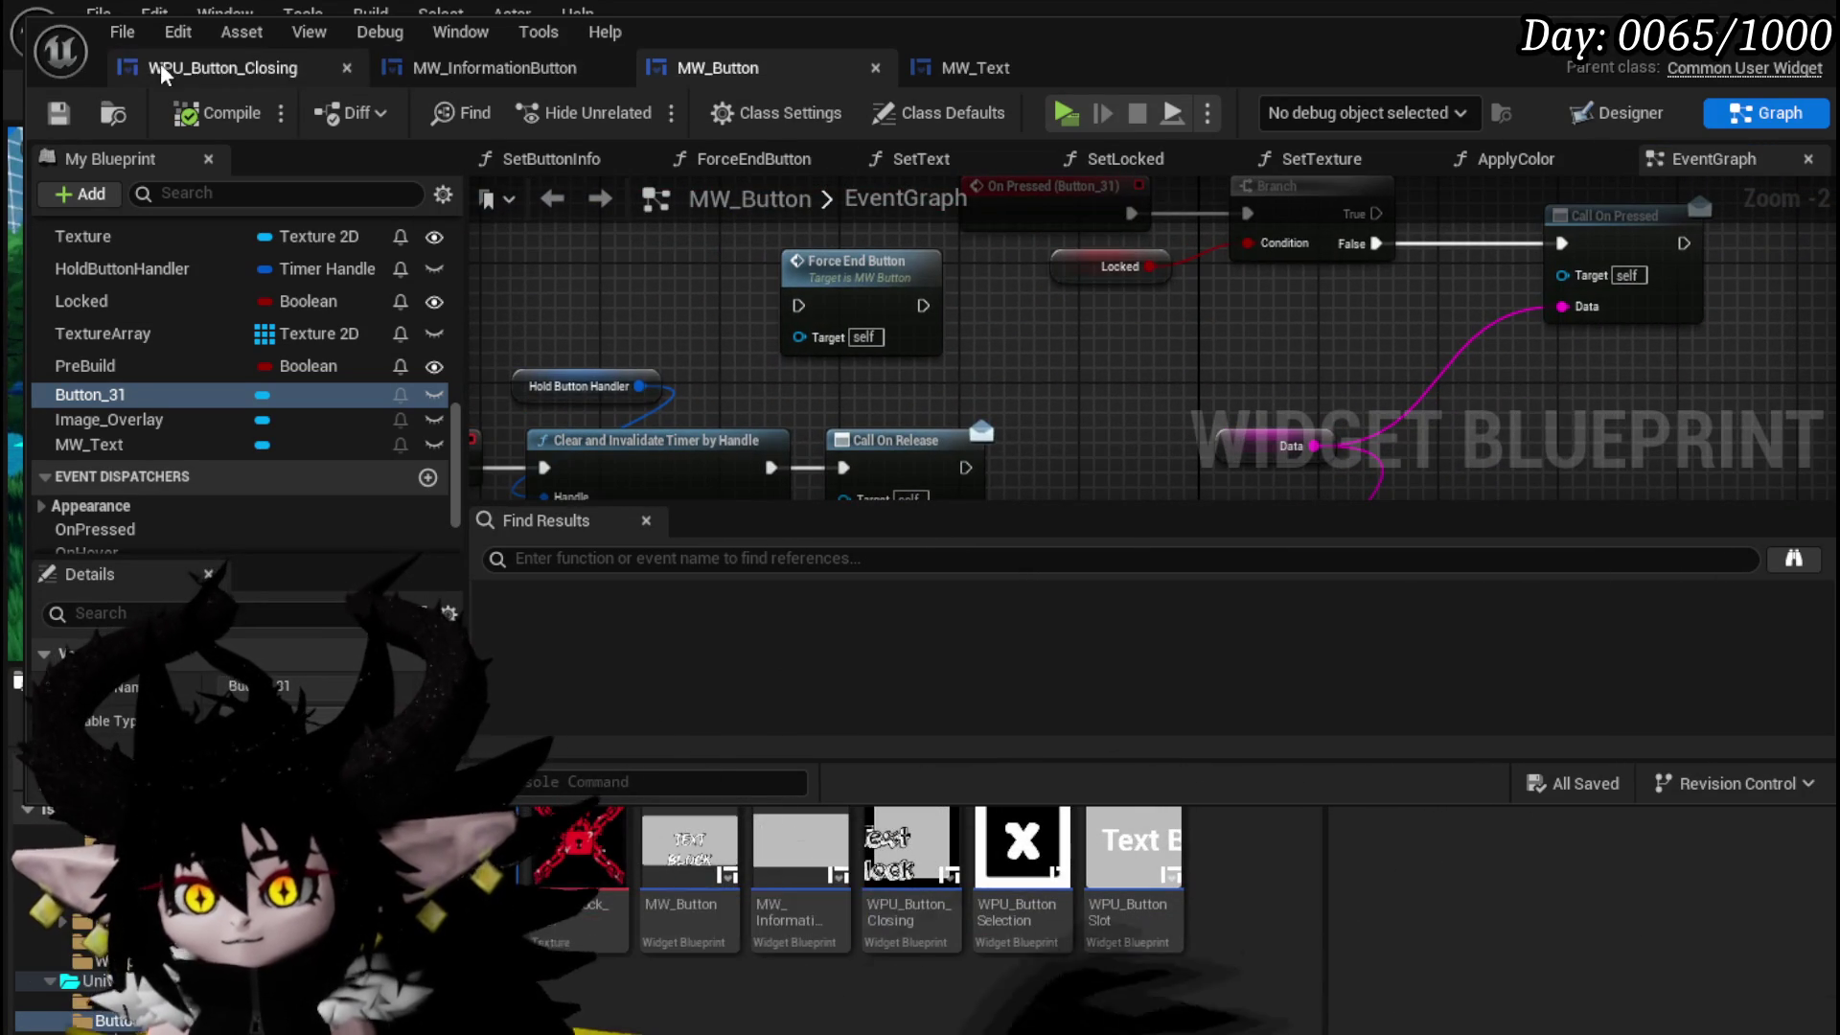
left_click(223, 72)
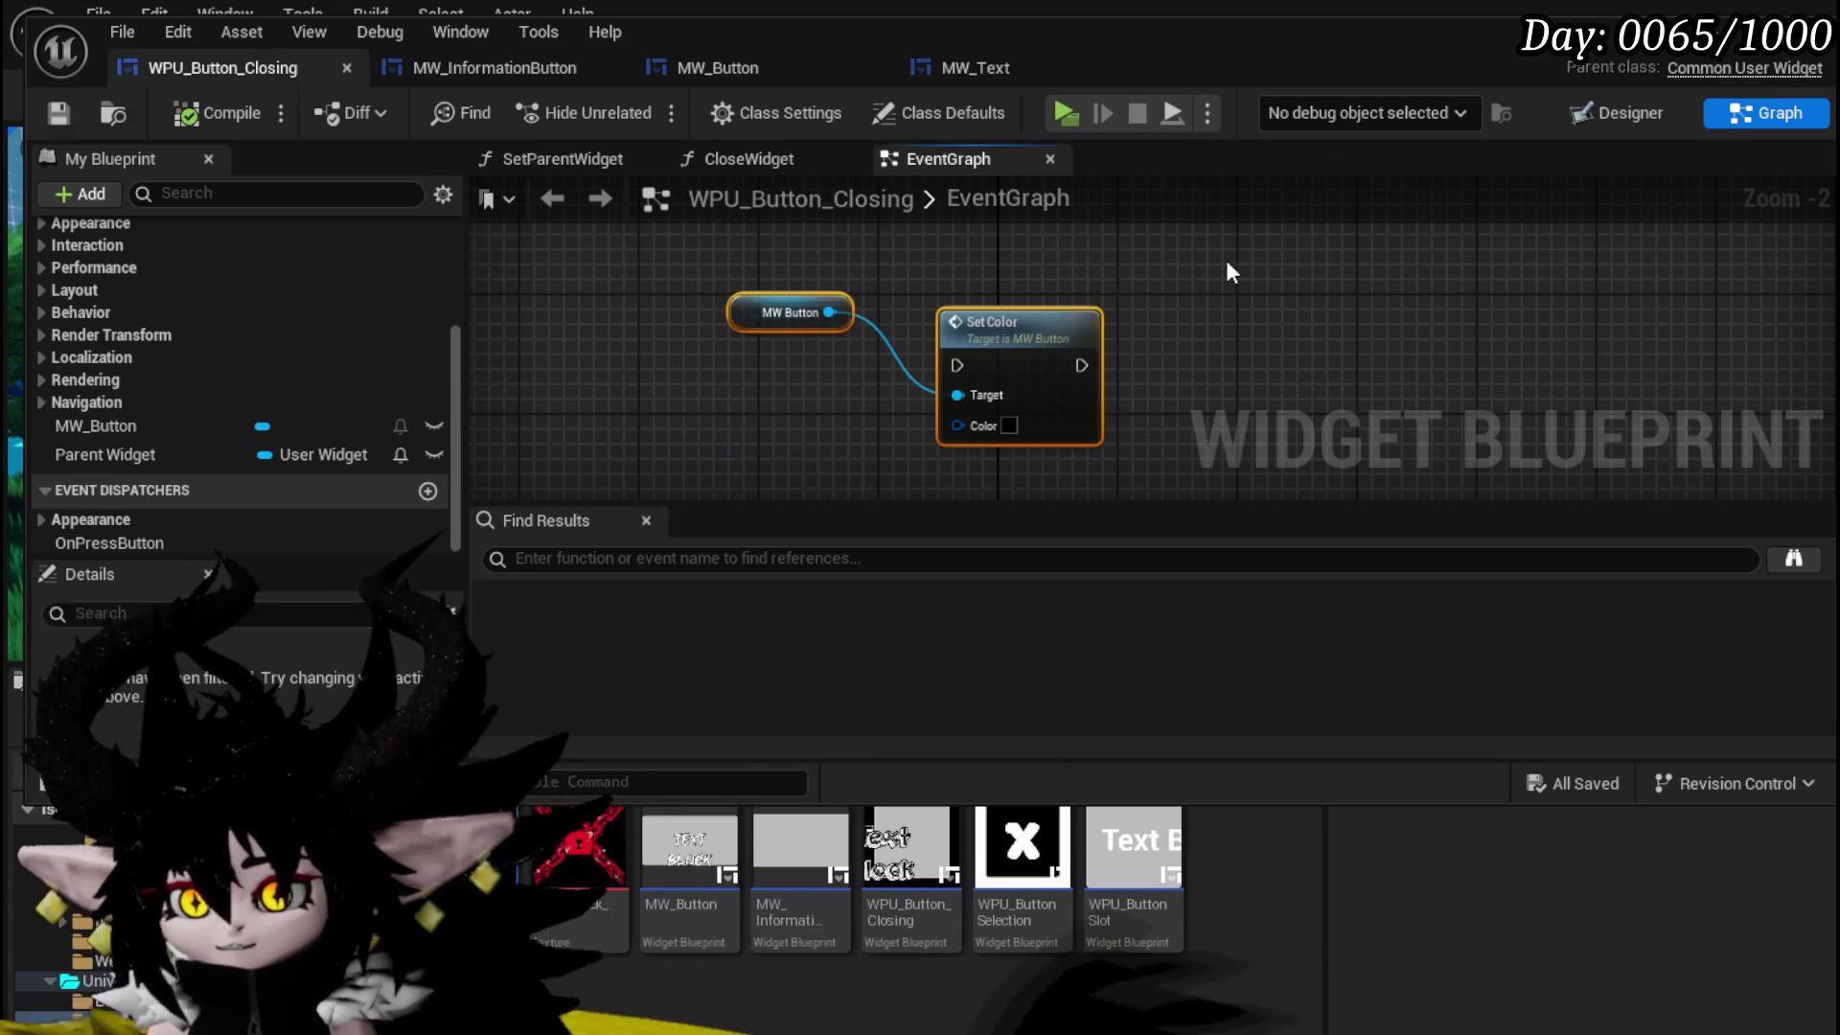
- Delete the Set Color and MW Button nodes, play-test standalone, and save the level
key("Delete")
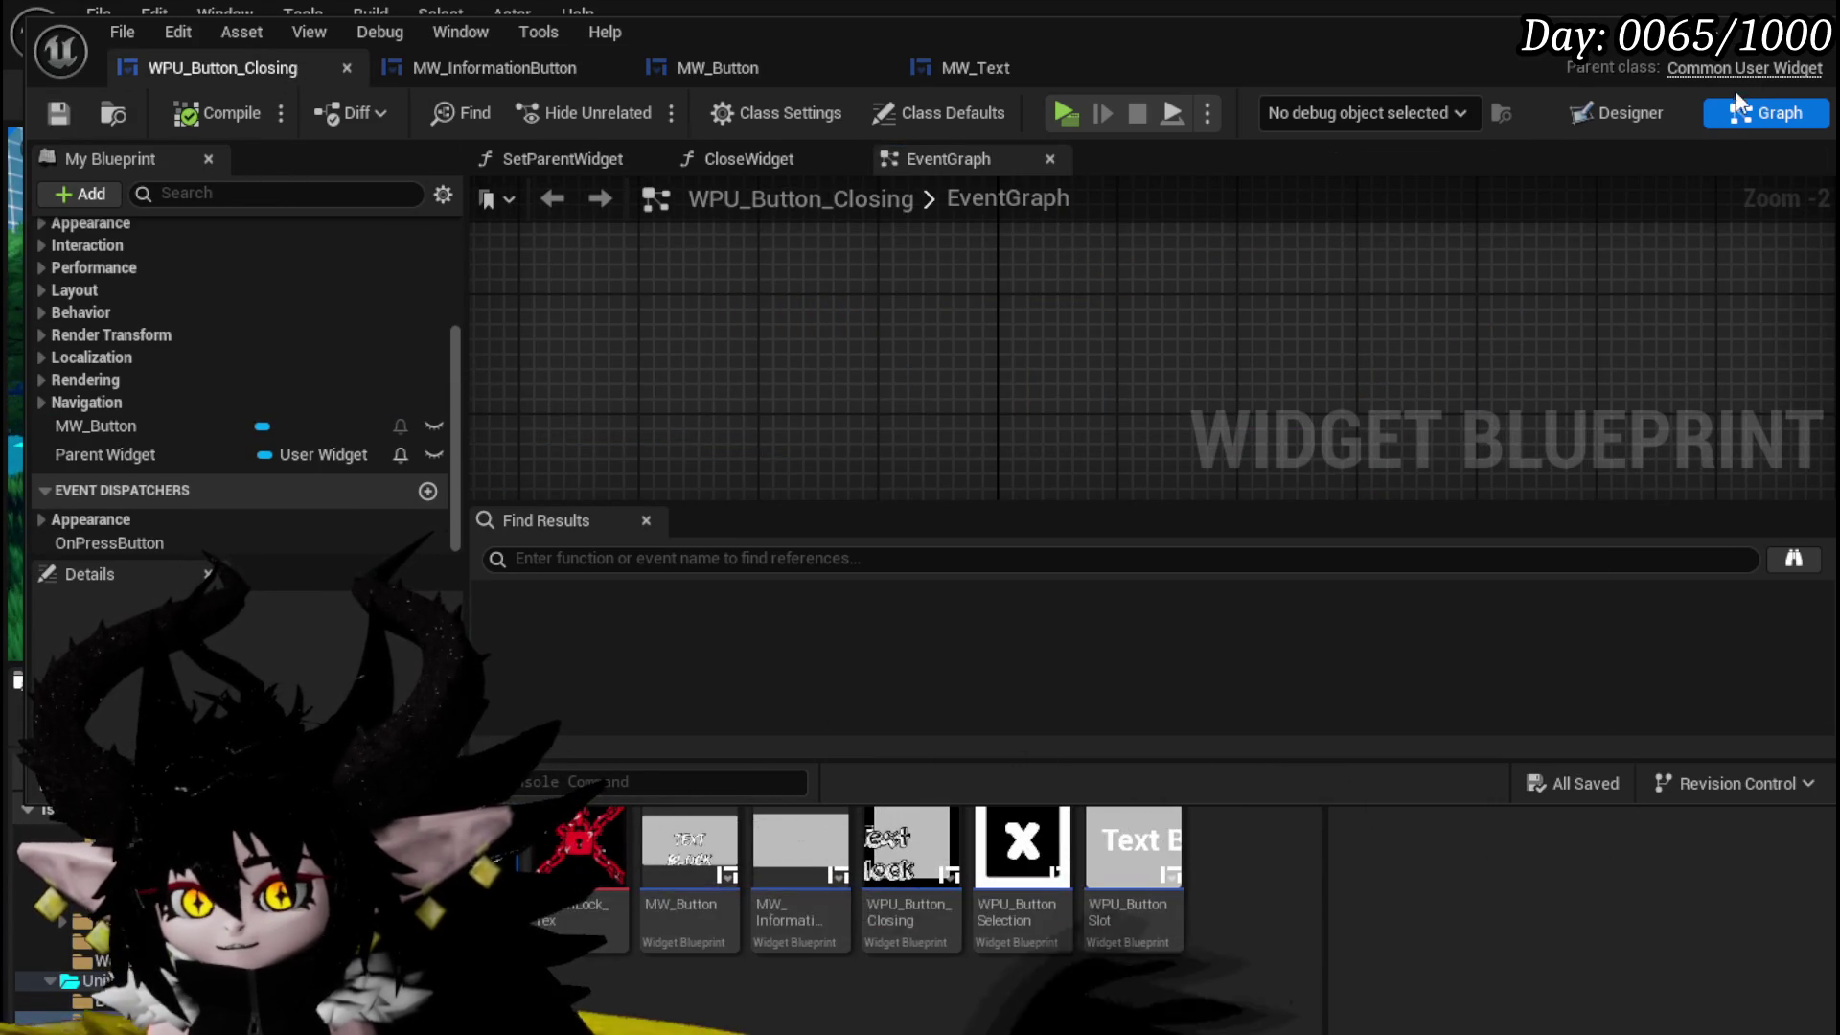
left_click(1720, 26)
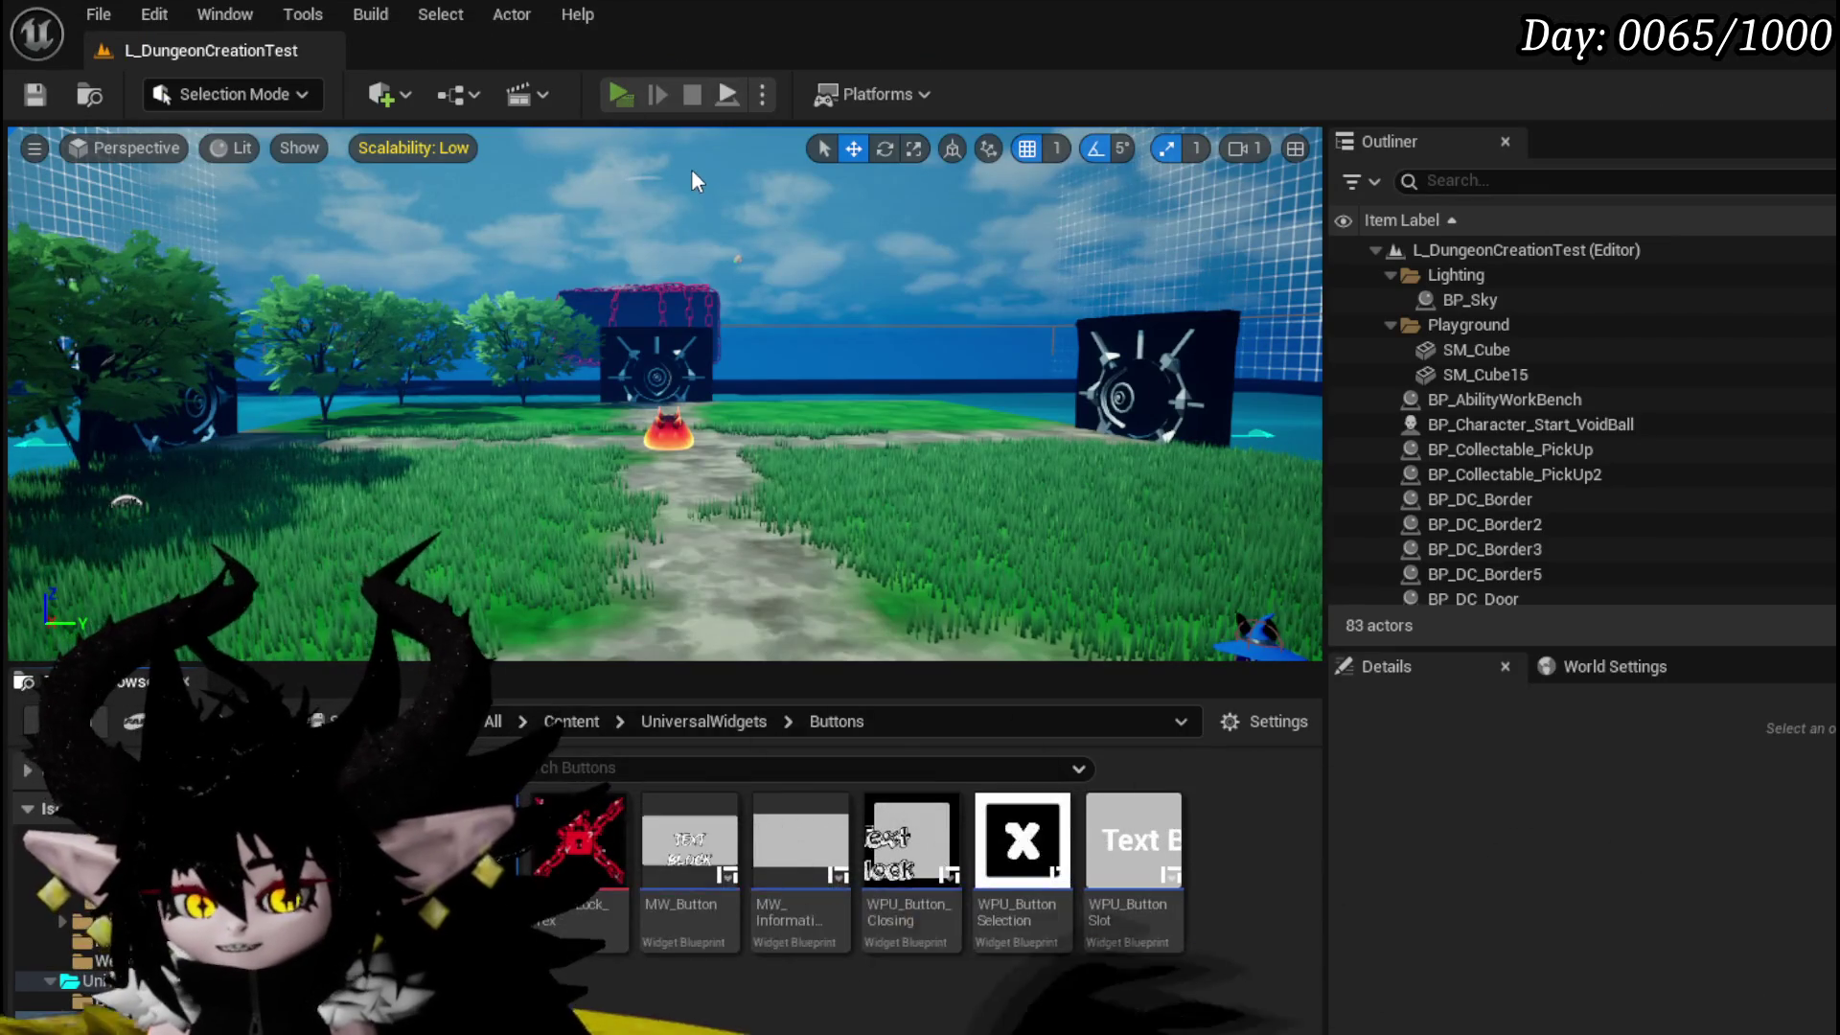
key("alt+p")
left_click(1303, 230)
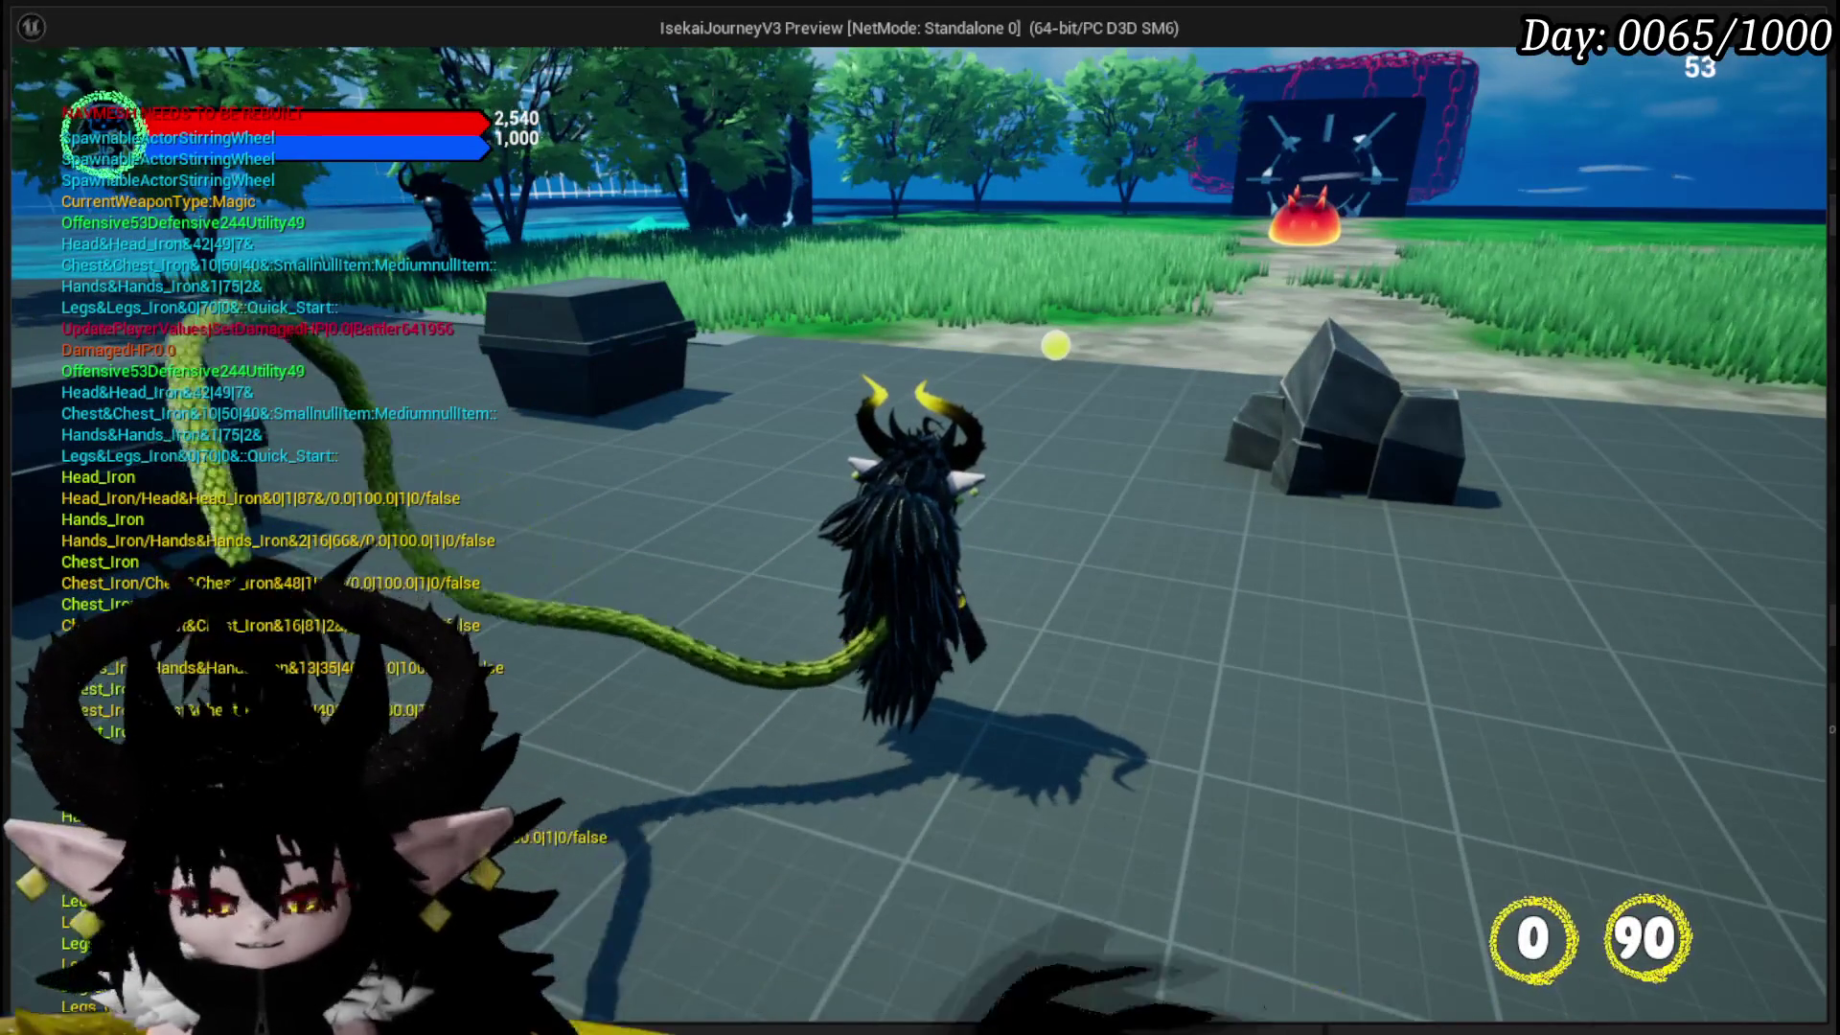
key("Escape")
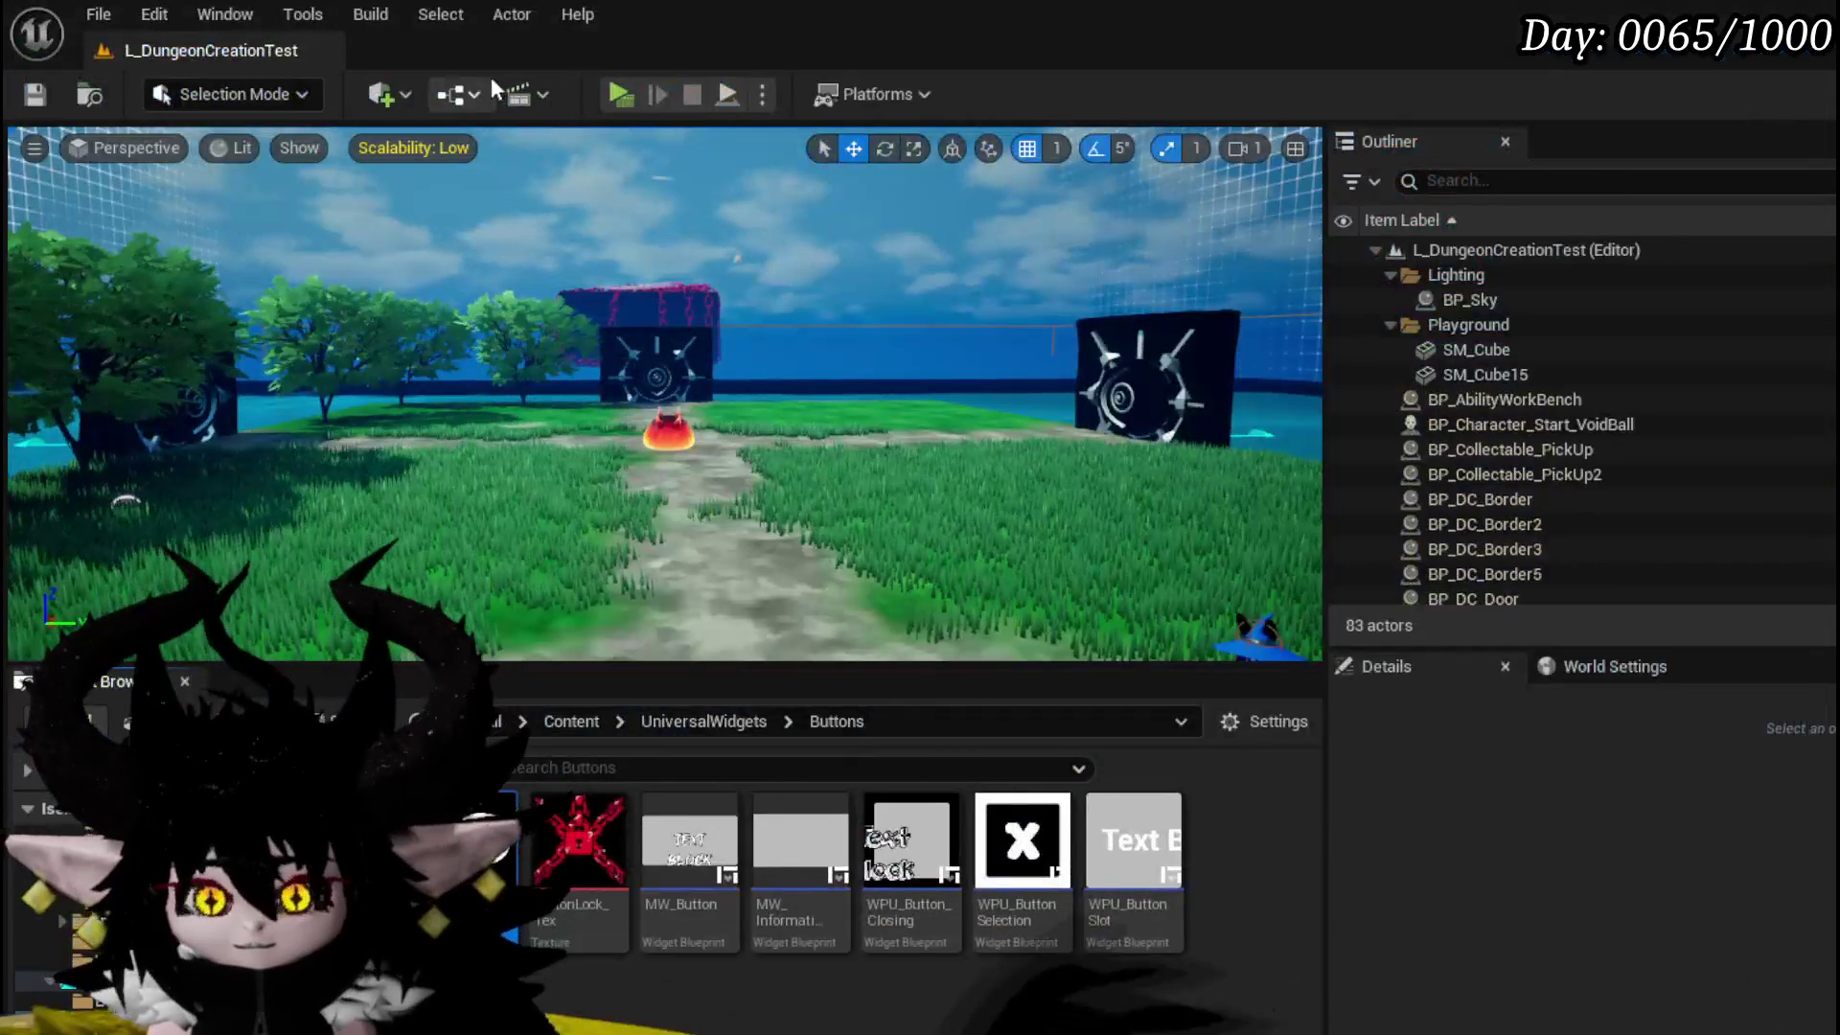
left_click(35, 94)
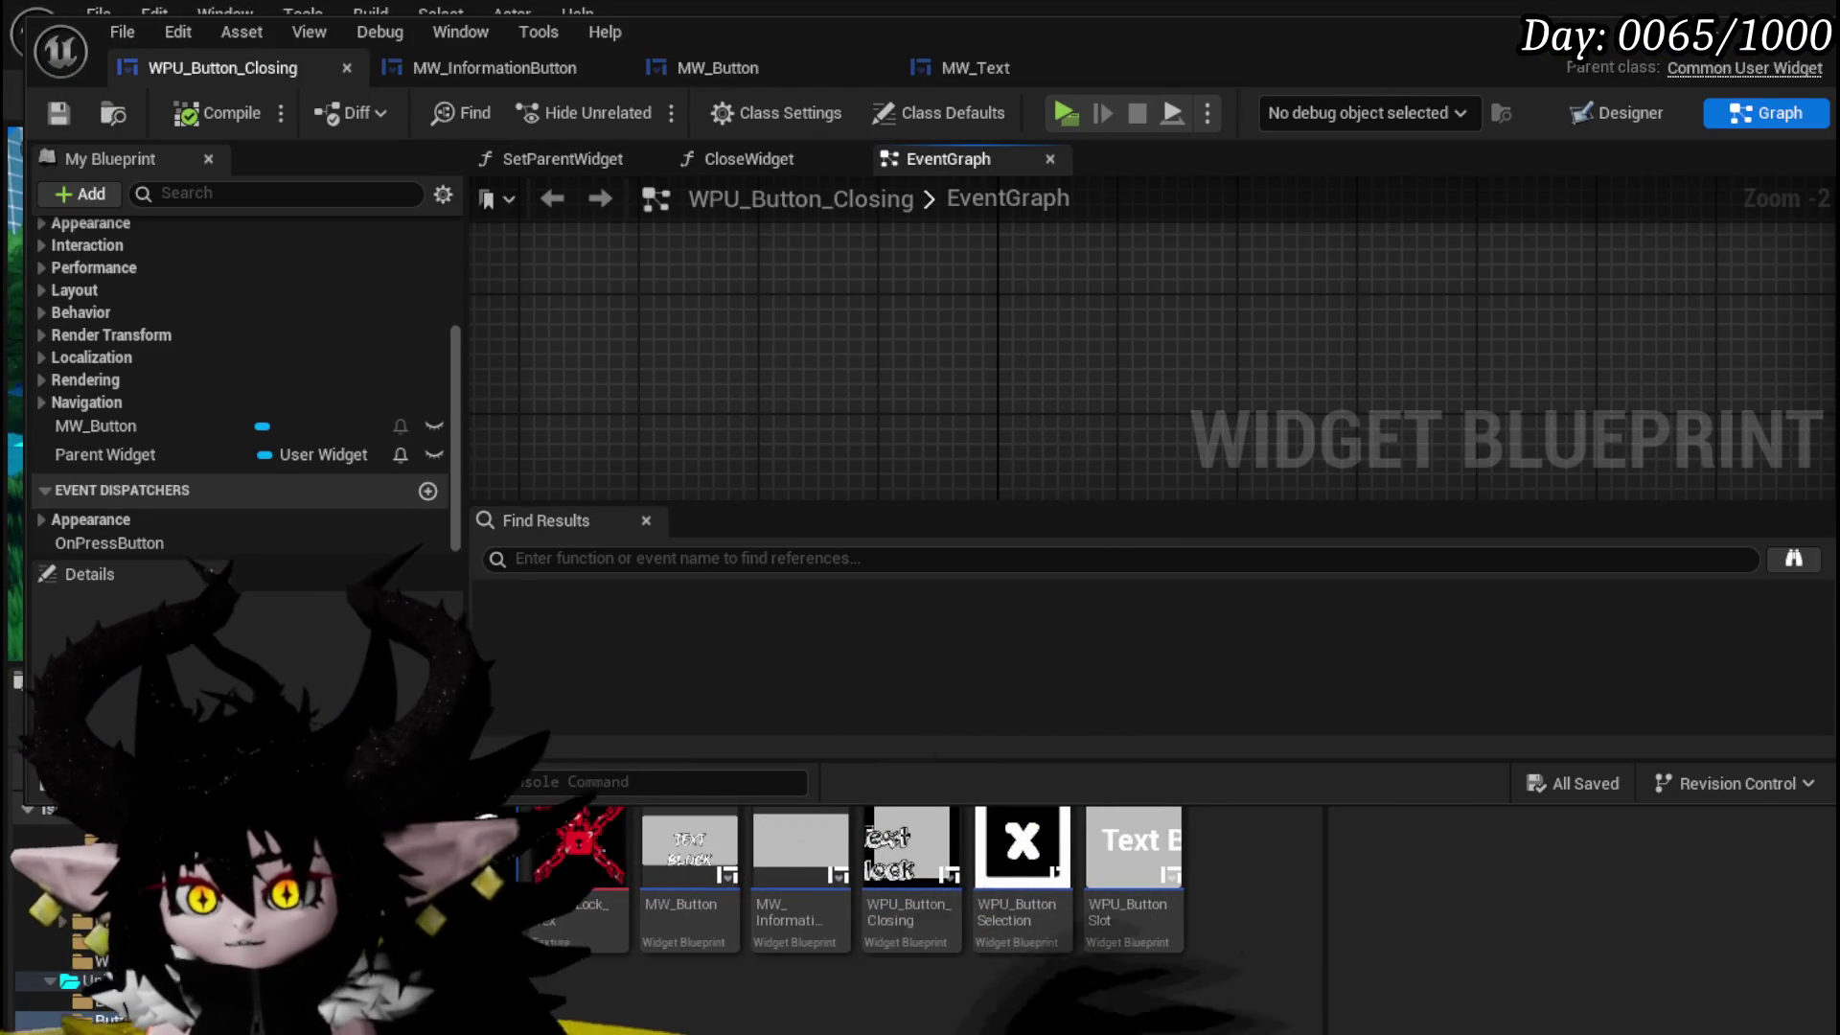
- View the WPU_Button_Closing Designer, then open its SetParentWidget function graph
left_click(1647, 113)
scroll(1073, 373, "down", 1)
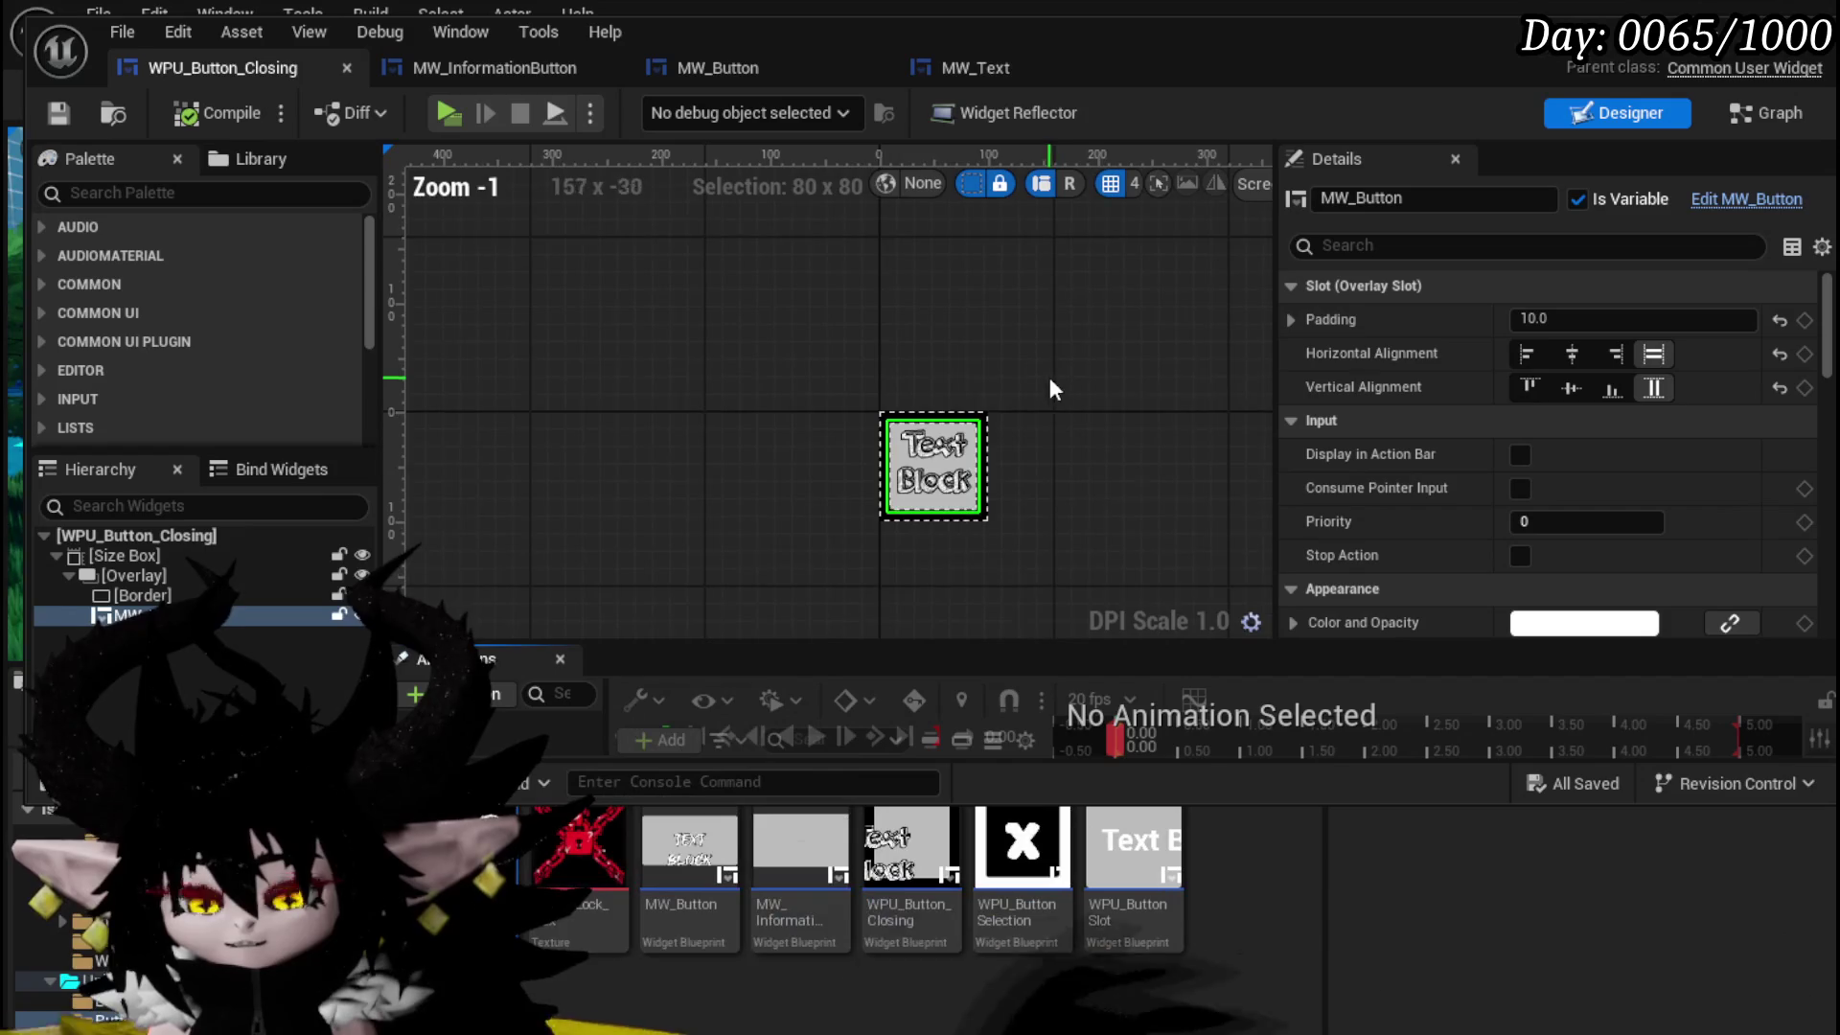
scroll(1016, 335, "up", 4)
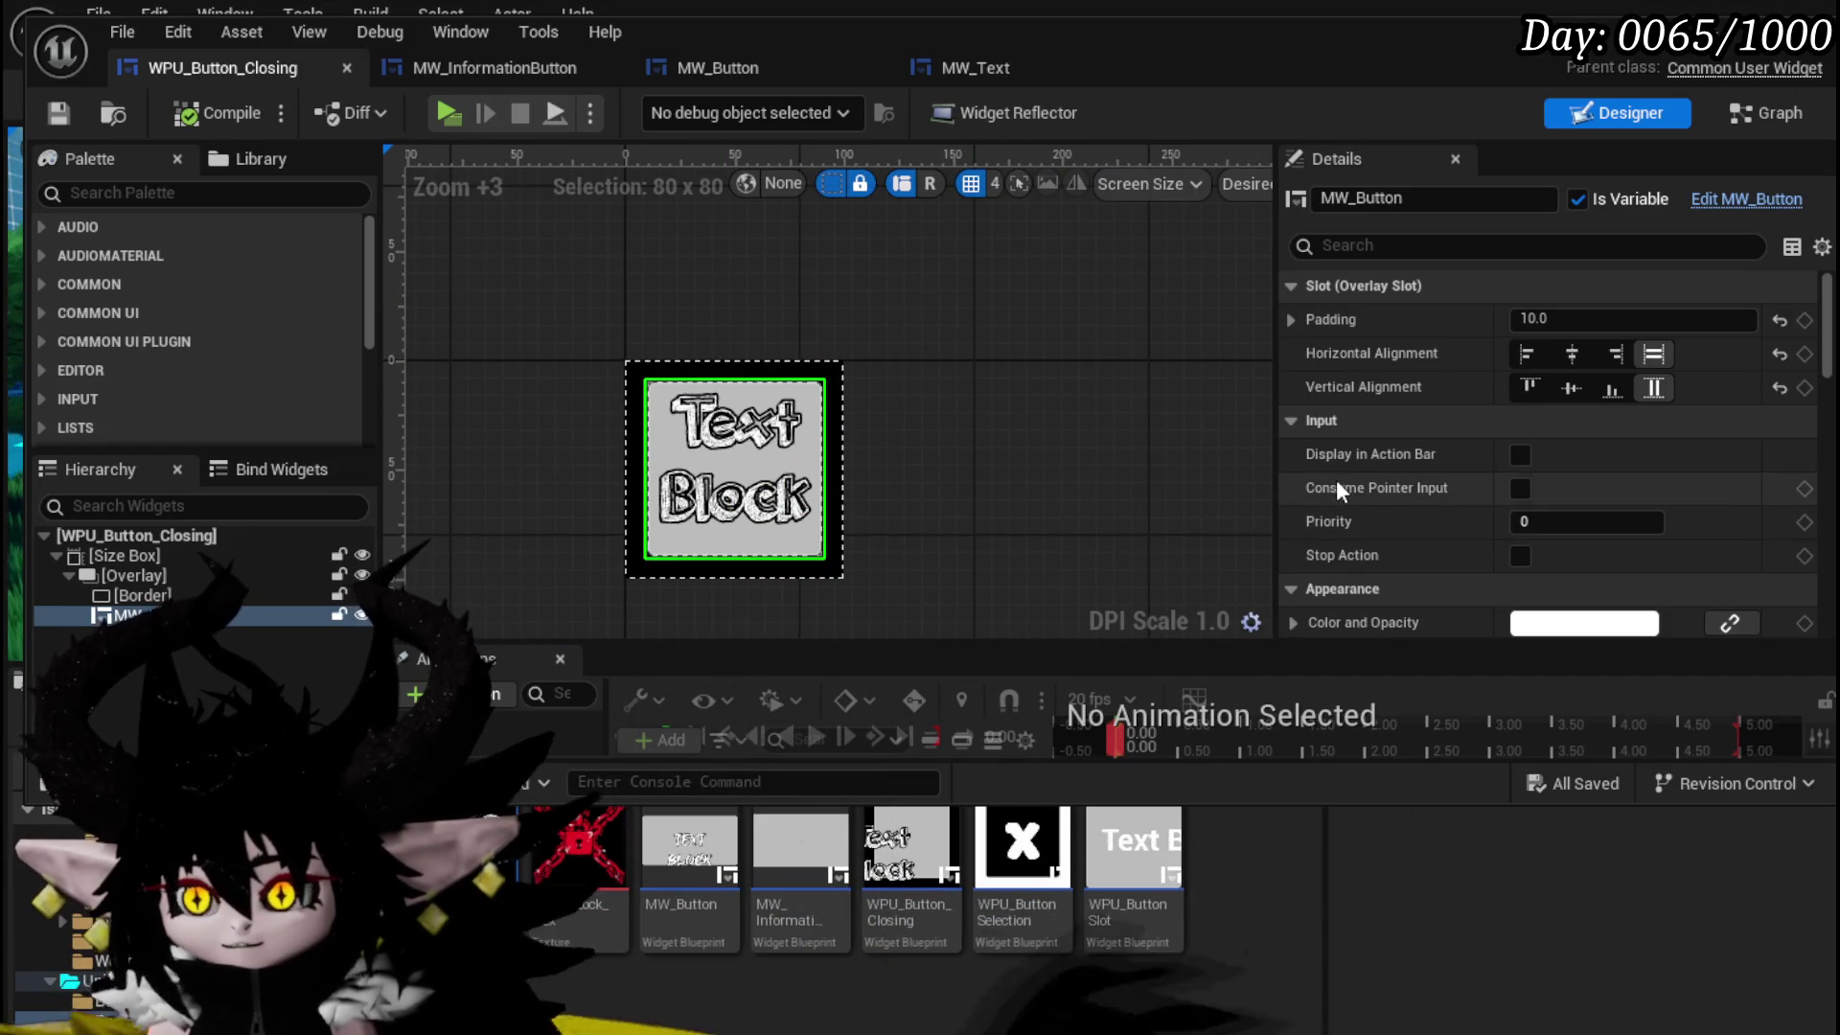
left_click(1766, 113)
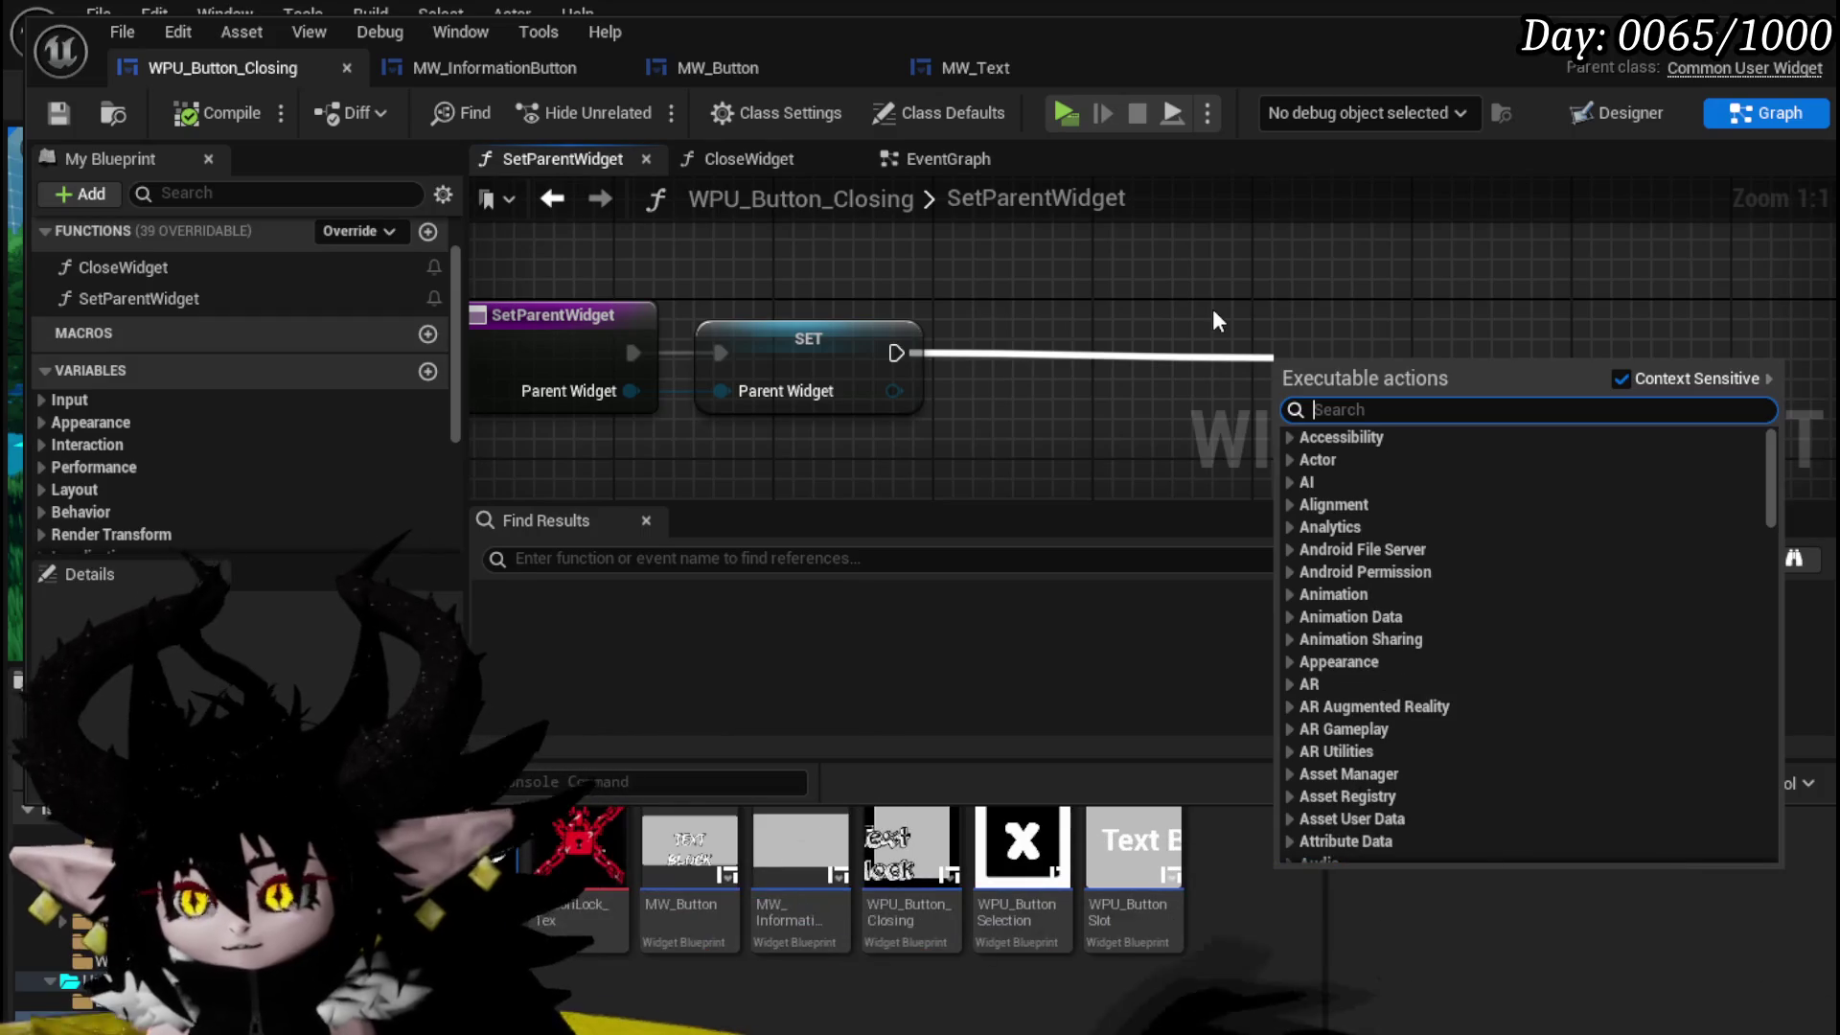
- Add a Set Texture node after SET that gives the MW_Button getter the ButtonBack texture
type("Set Text")
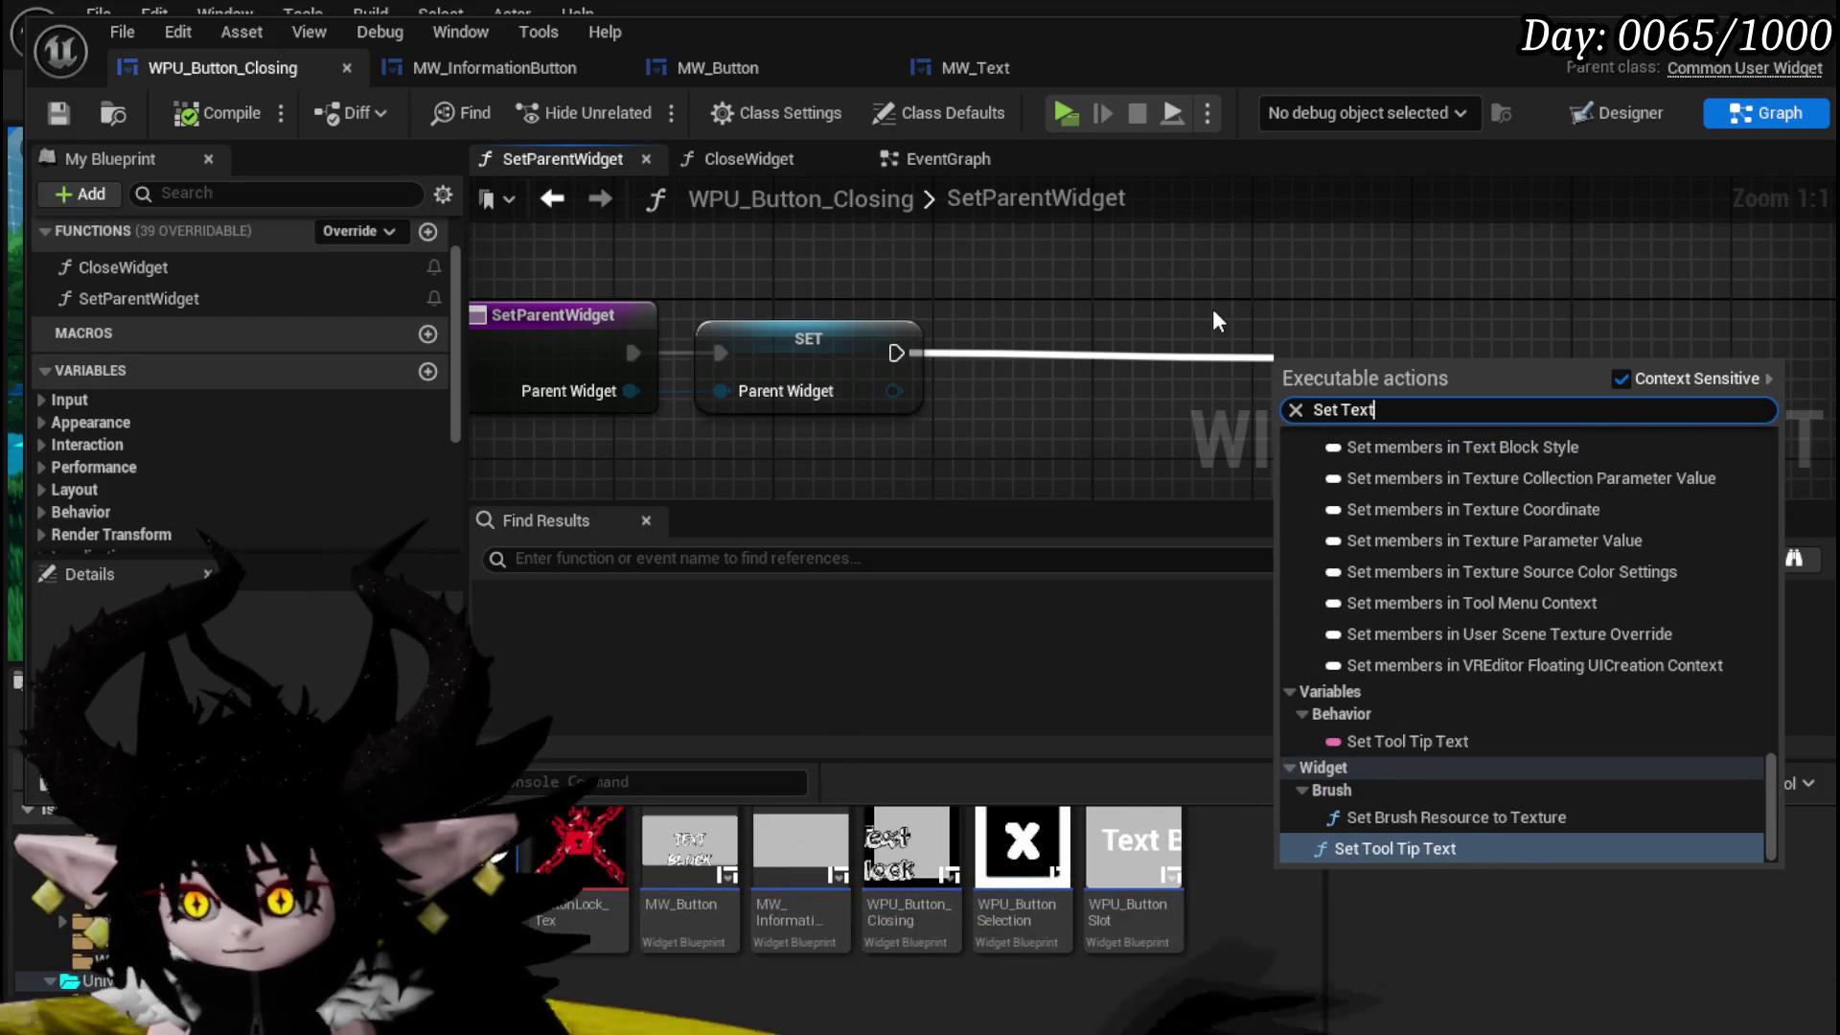
scroll(297, 412, "down", 5)
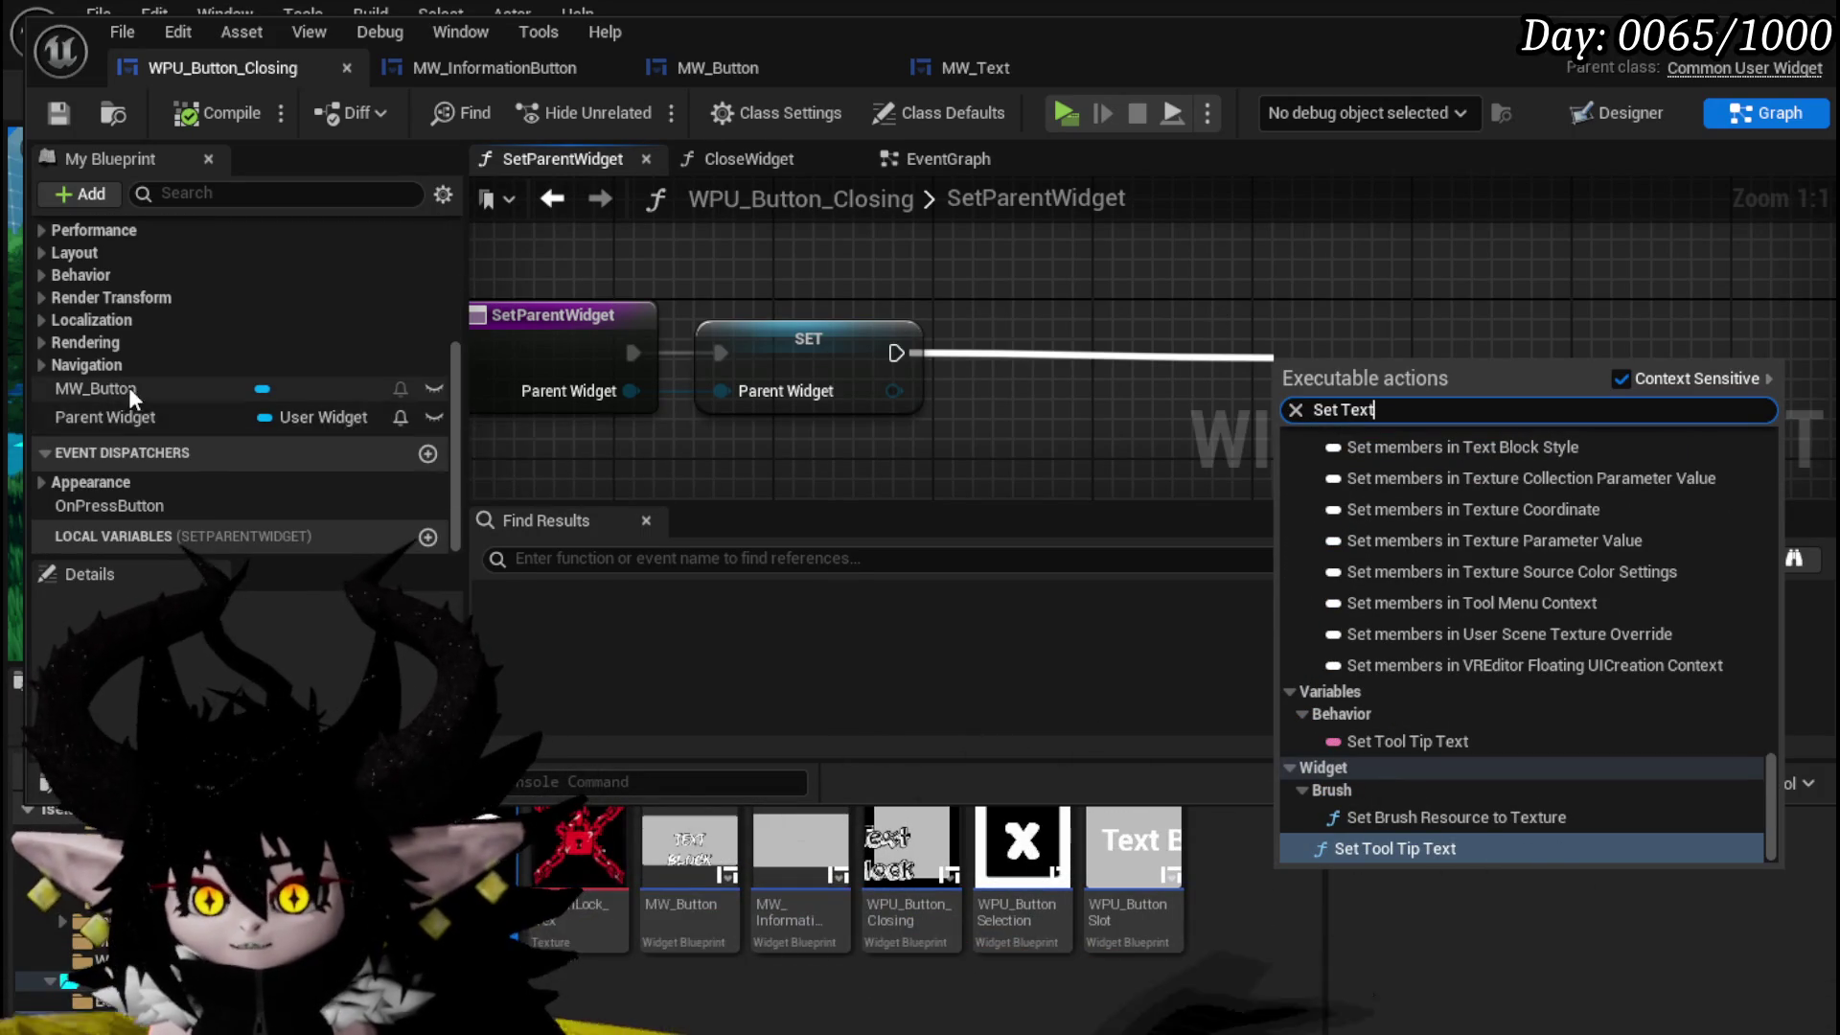
mouse_move(114, 390)
left_mouse_down()
mouse_move(839, 265)
mouse_move(1029, 307)
left_mouse_up()
left_click(855, 292)
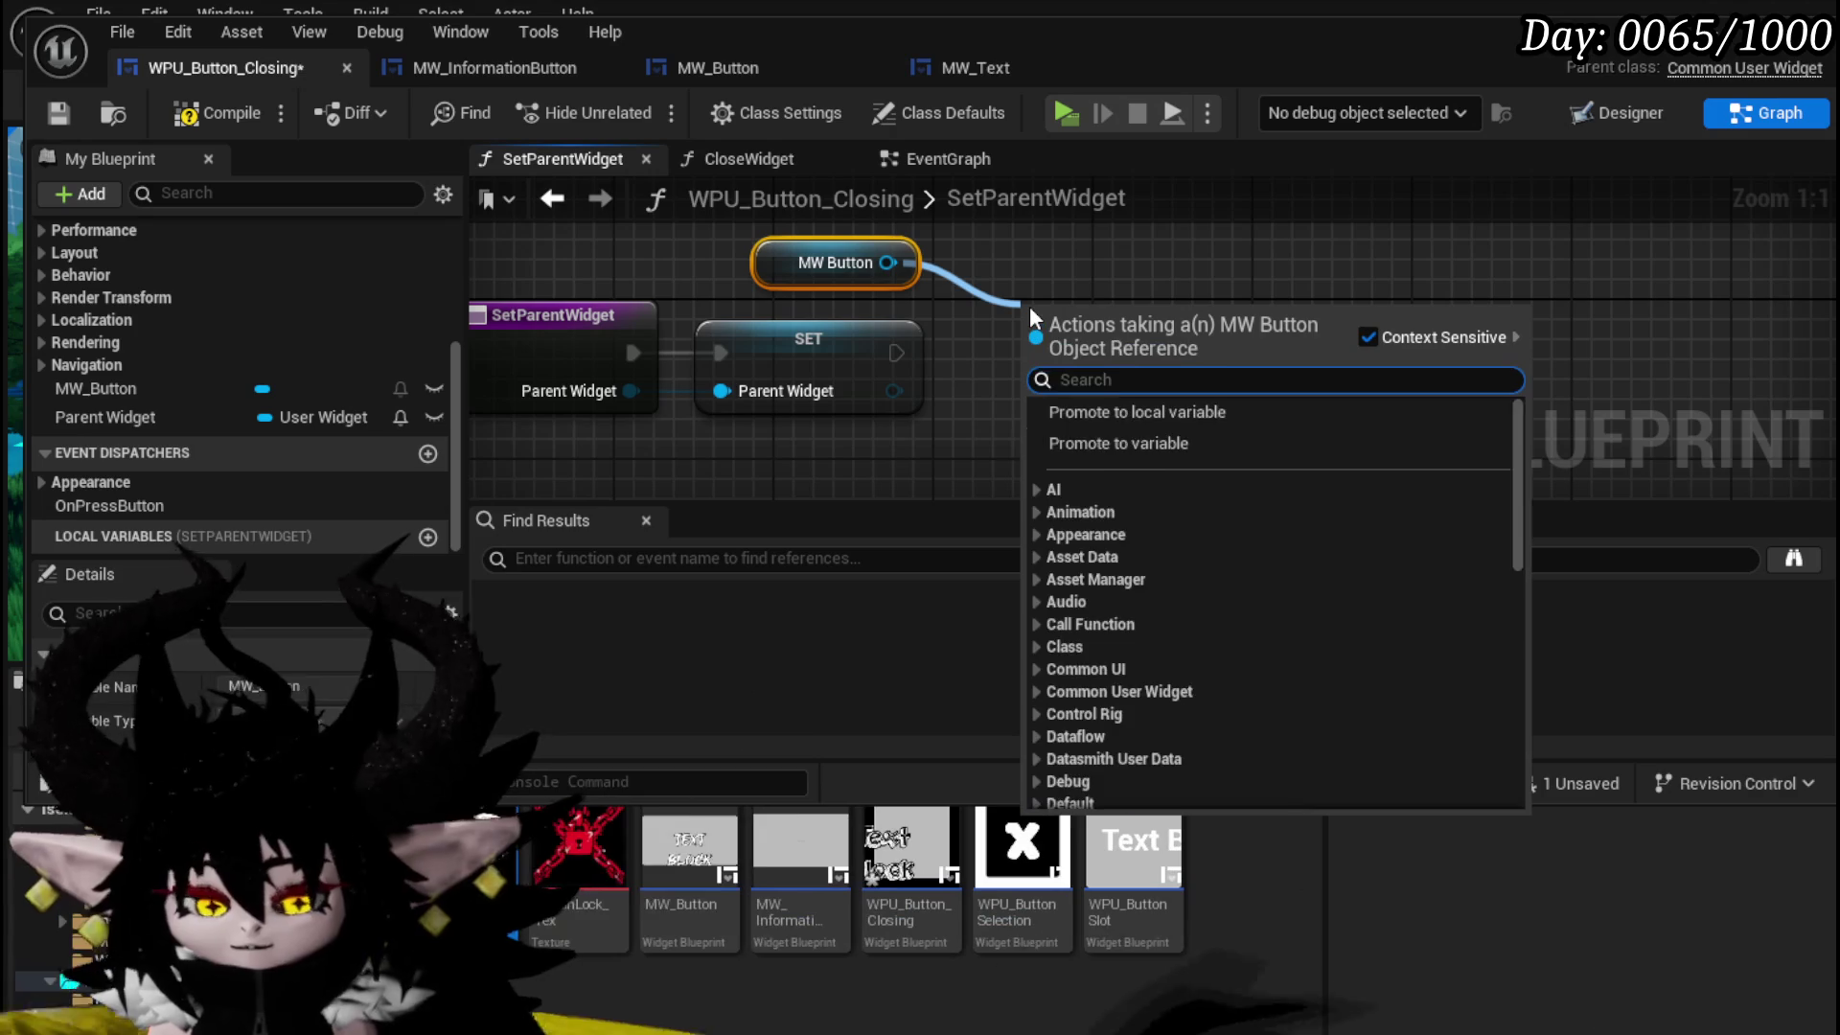
type("Set Texture")
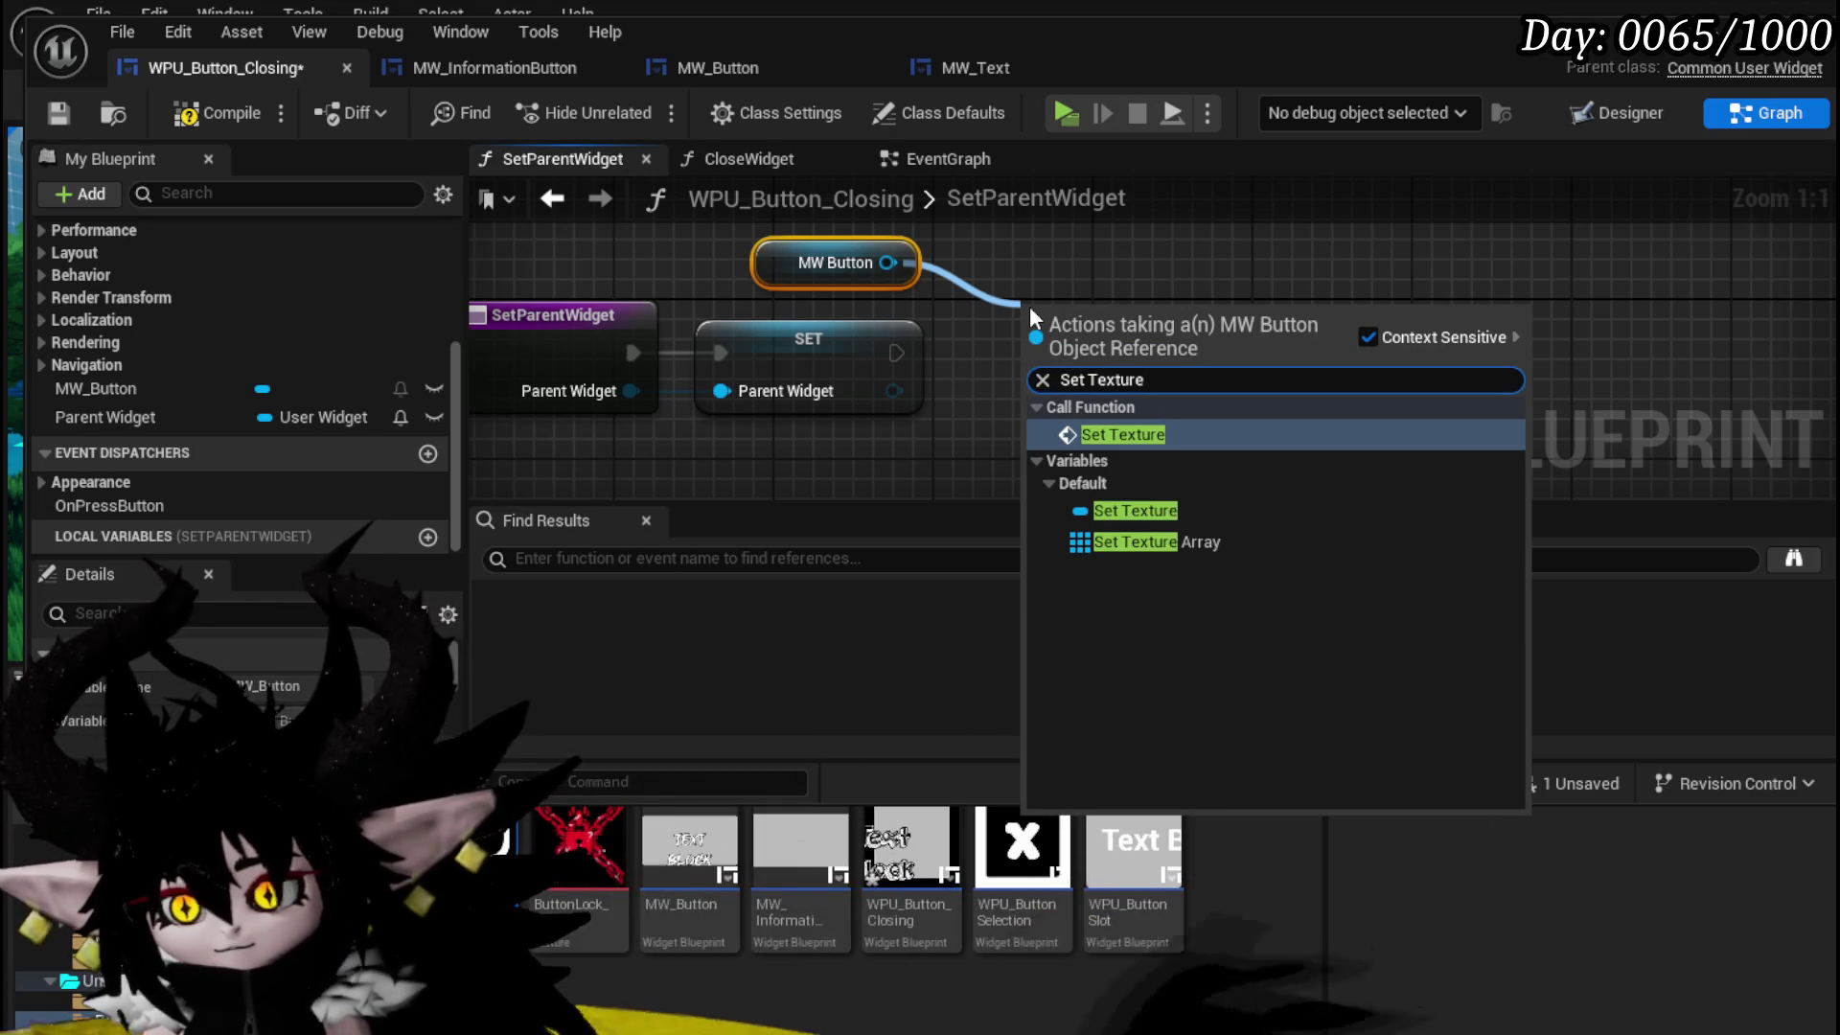
left_click(1124, 433)
left_click_drag(895, 353, 1037, 354)
left_click_drag(493, 862, 1125, 445)
- Compile and save the widget blueprint, end the play test, and save the level
left_click(228, 107)
left_click(59, 113)
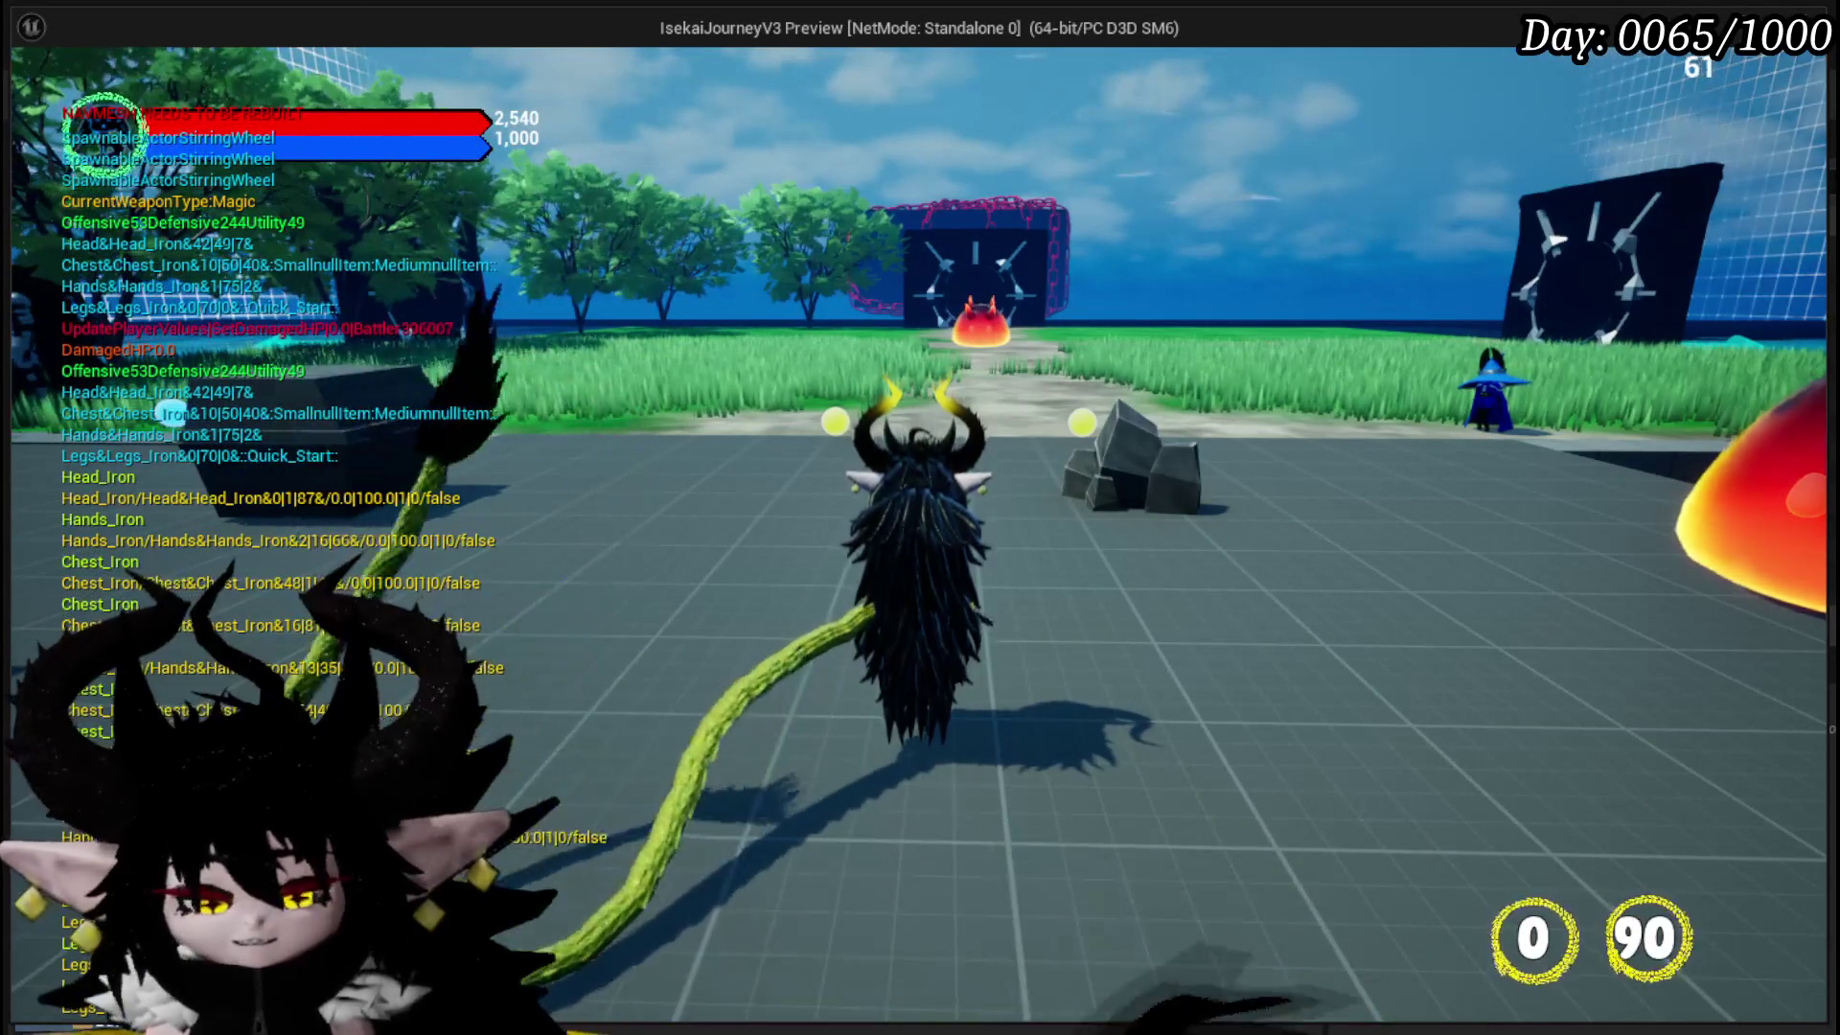
key("Escape")
left_click(41, 96)
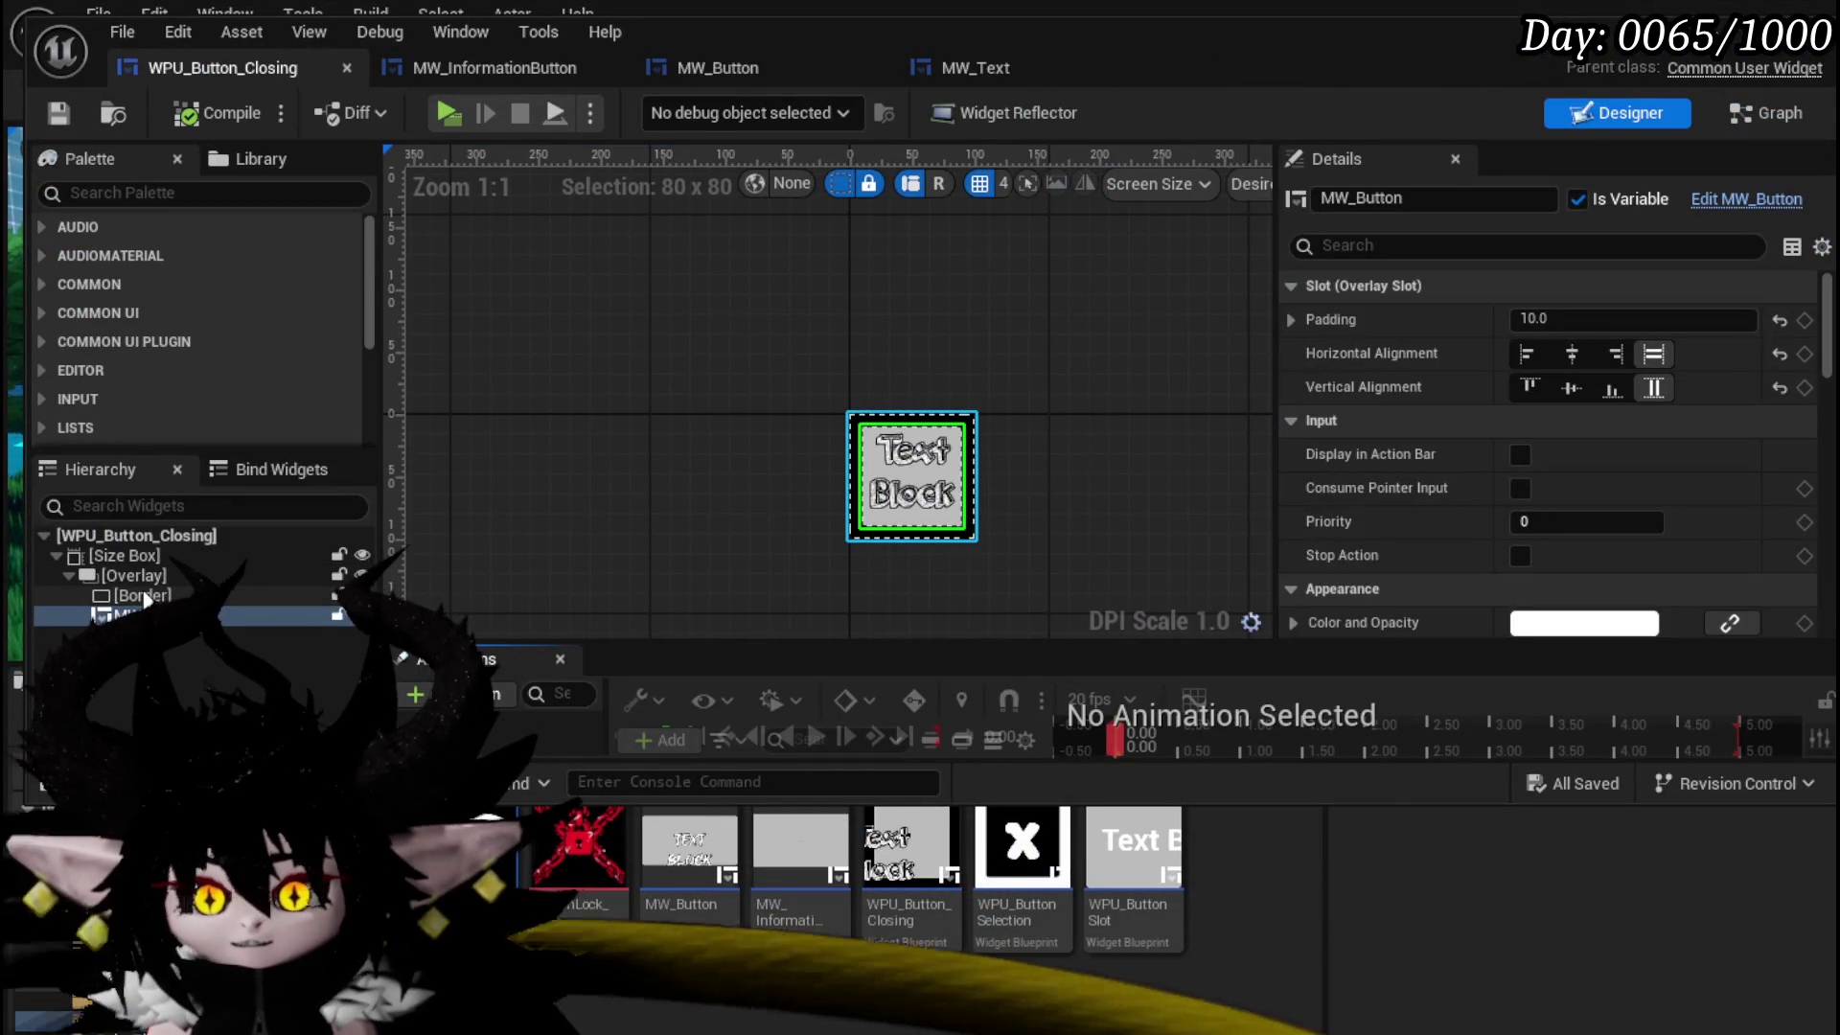
left_click(144, 596)
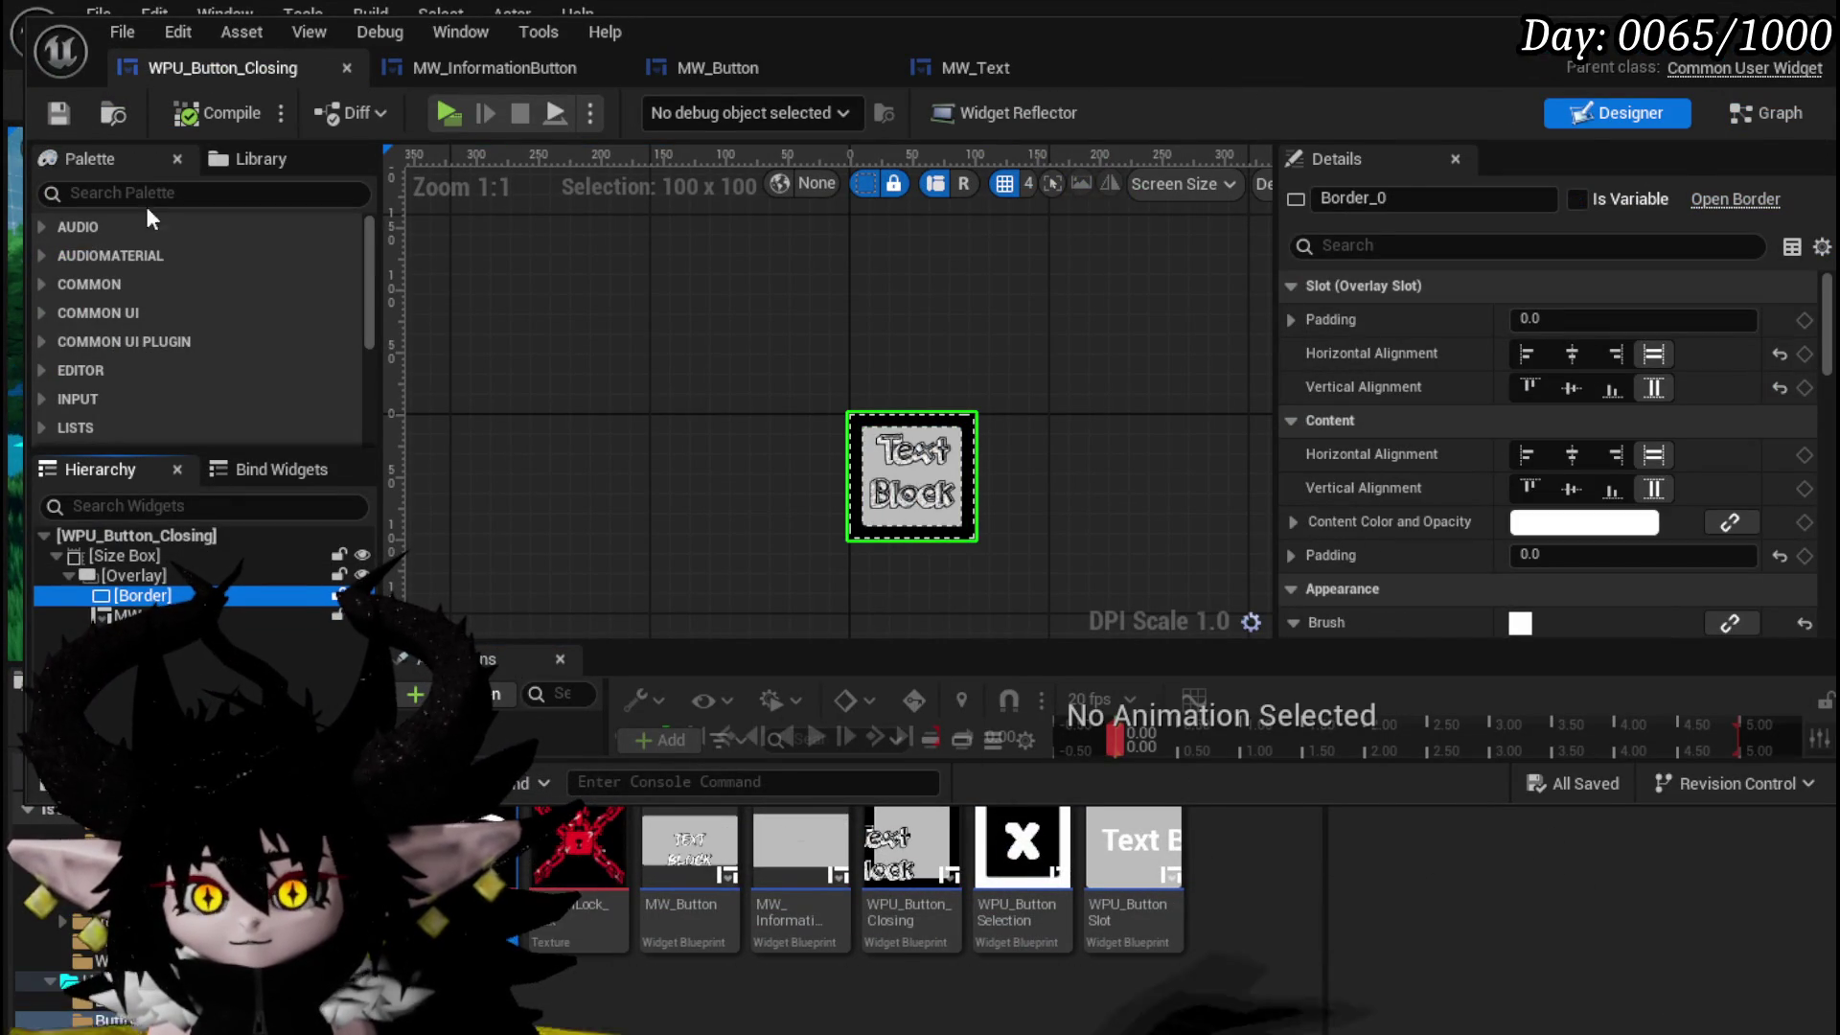
- Nest a new Border inside the existing Border, centred horizontally and vertically
left_click(96, 194)
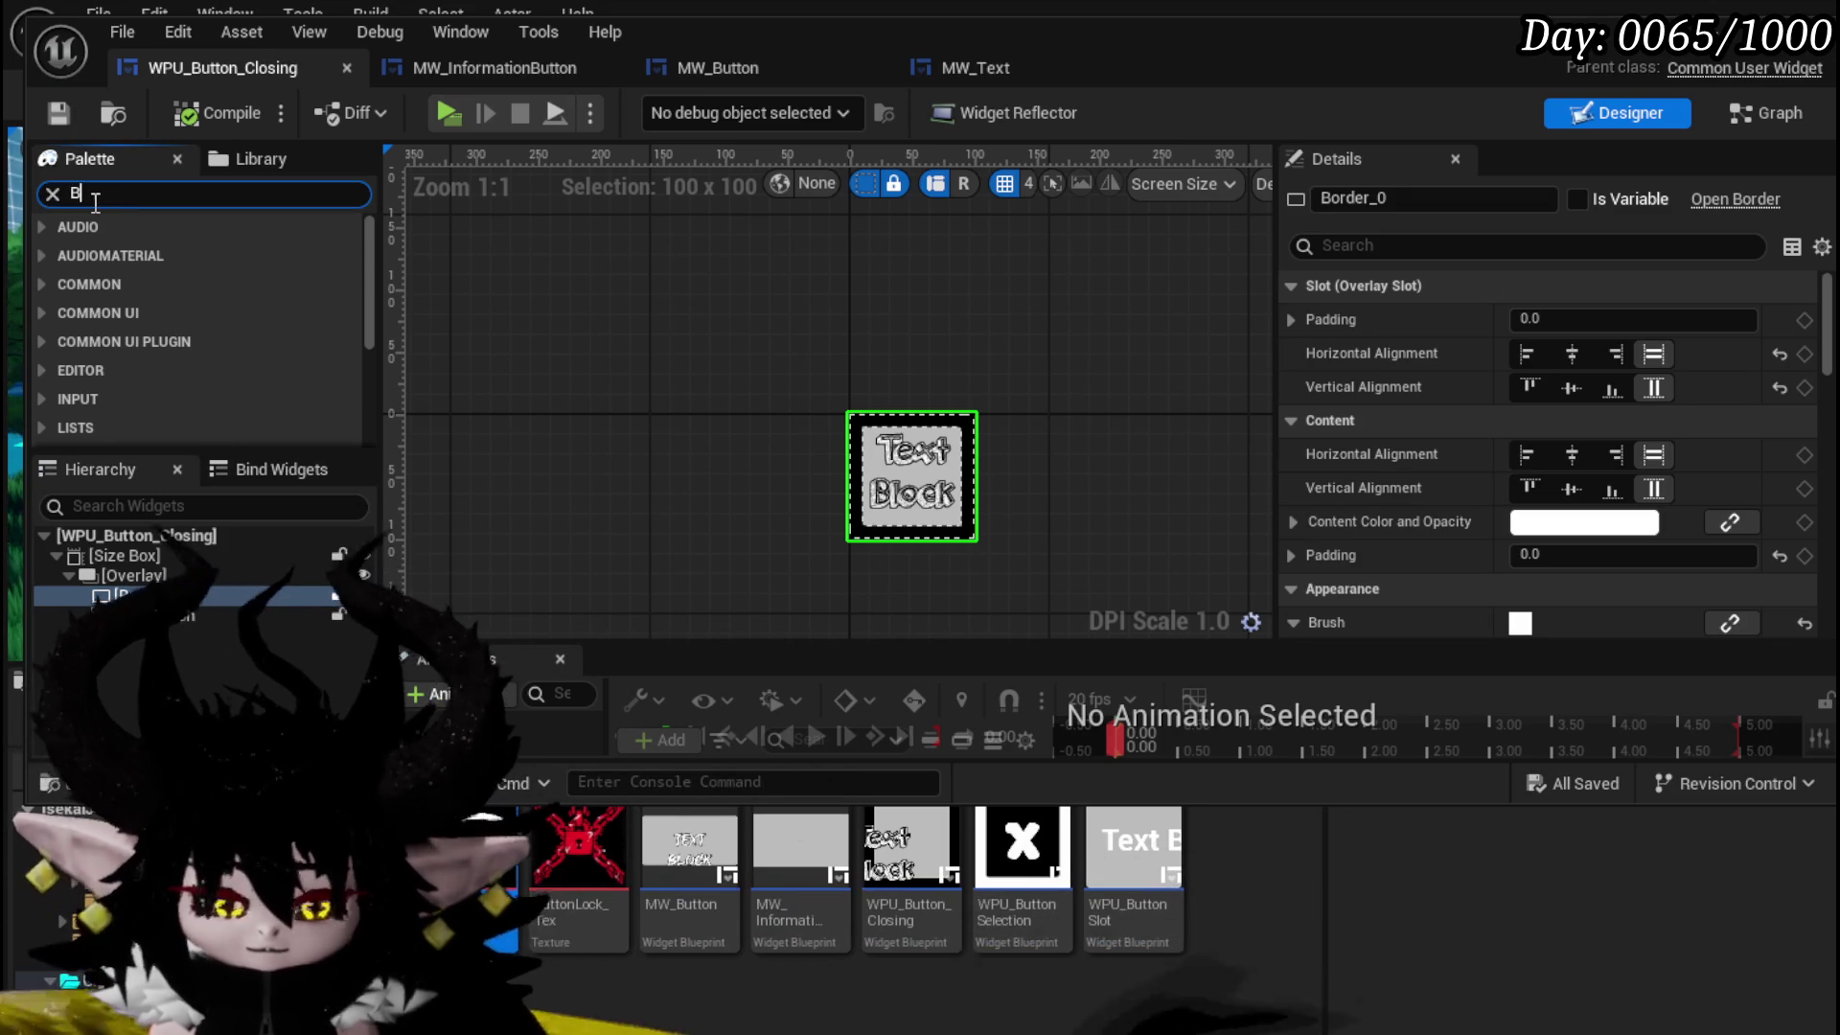
type("Border")
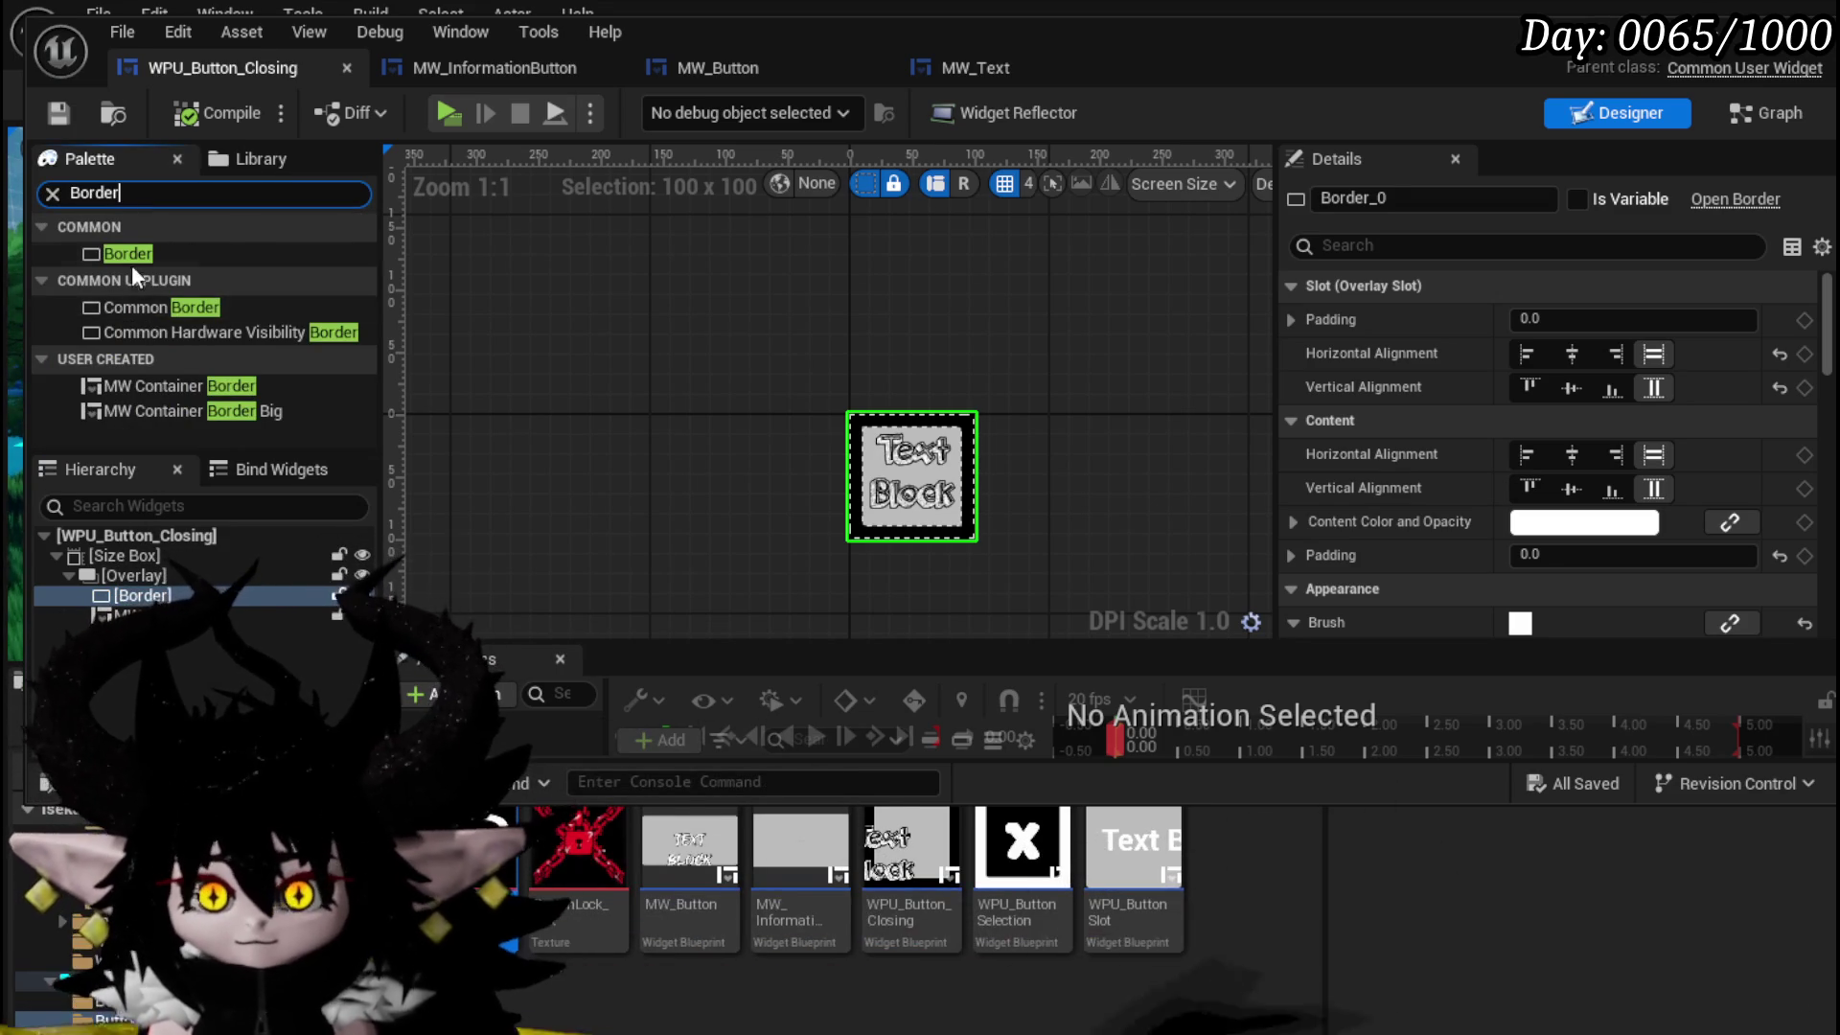
left_click_drag(130, 255, 149, 485)
left_click_drag(136, 599, 136, 599)
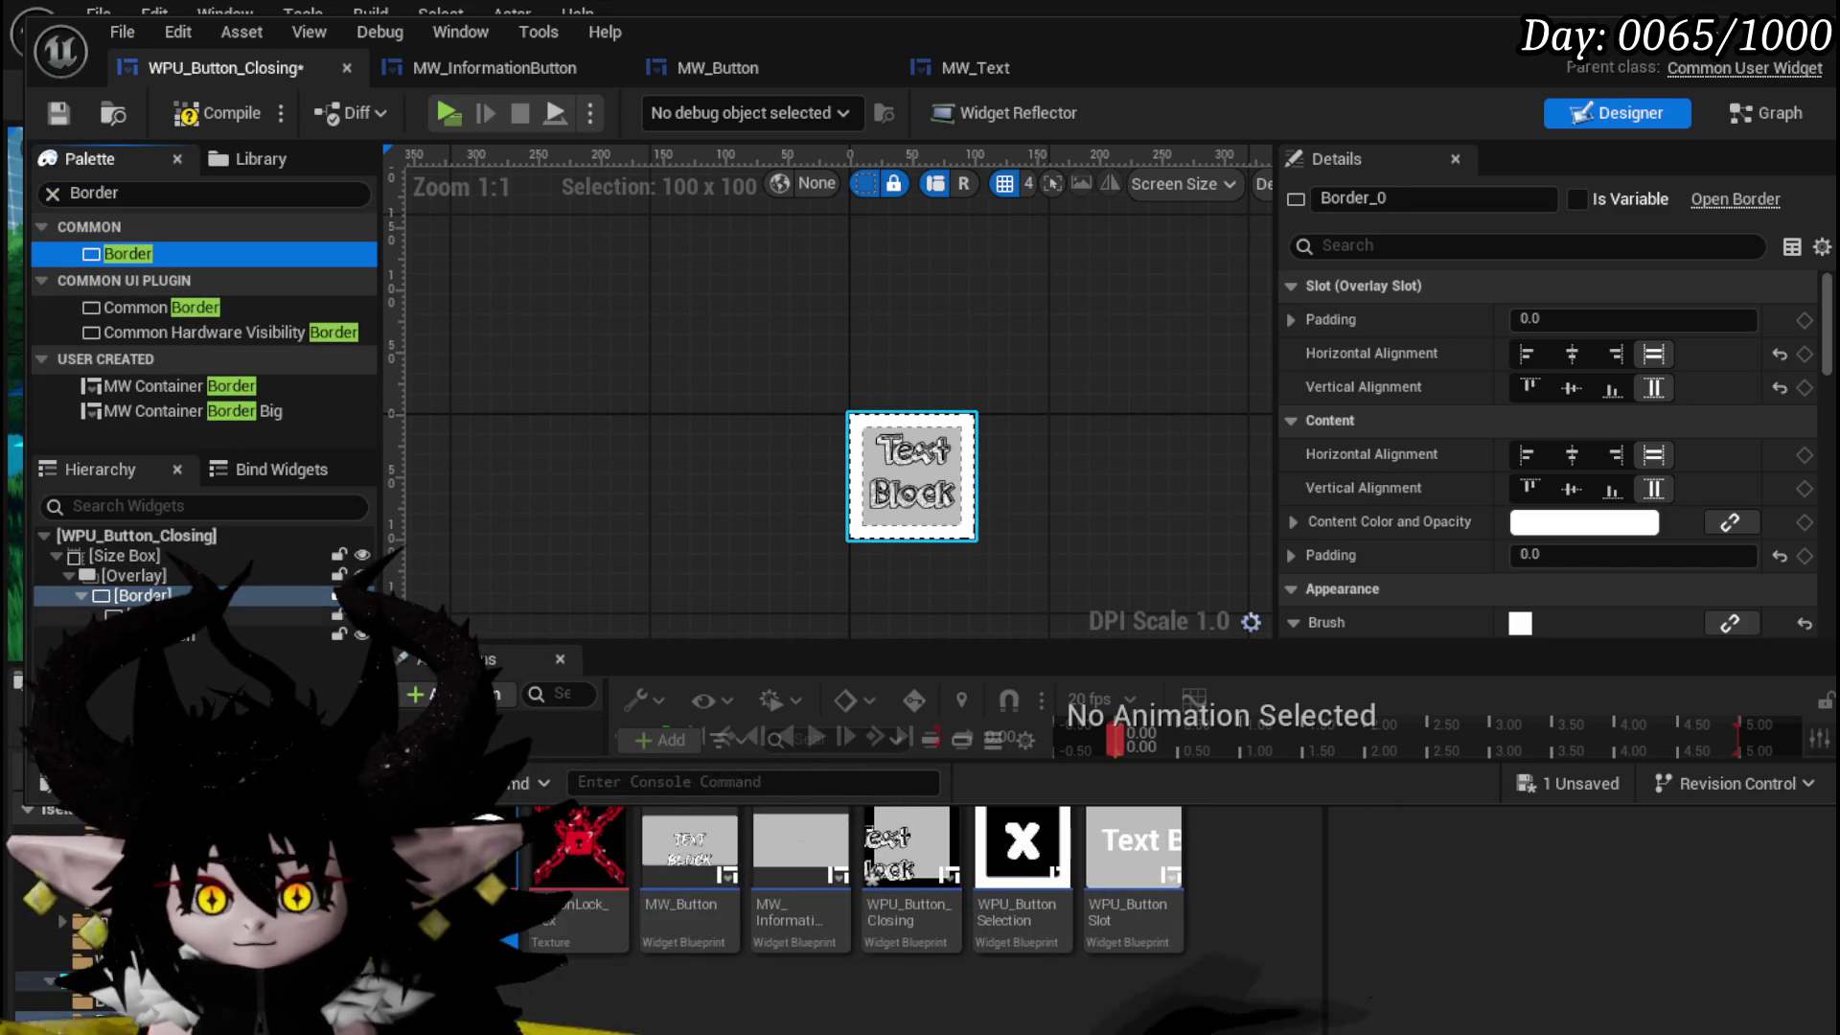
scroll(1084, 532, "up", 4)
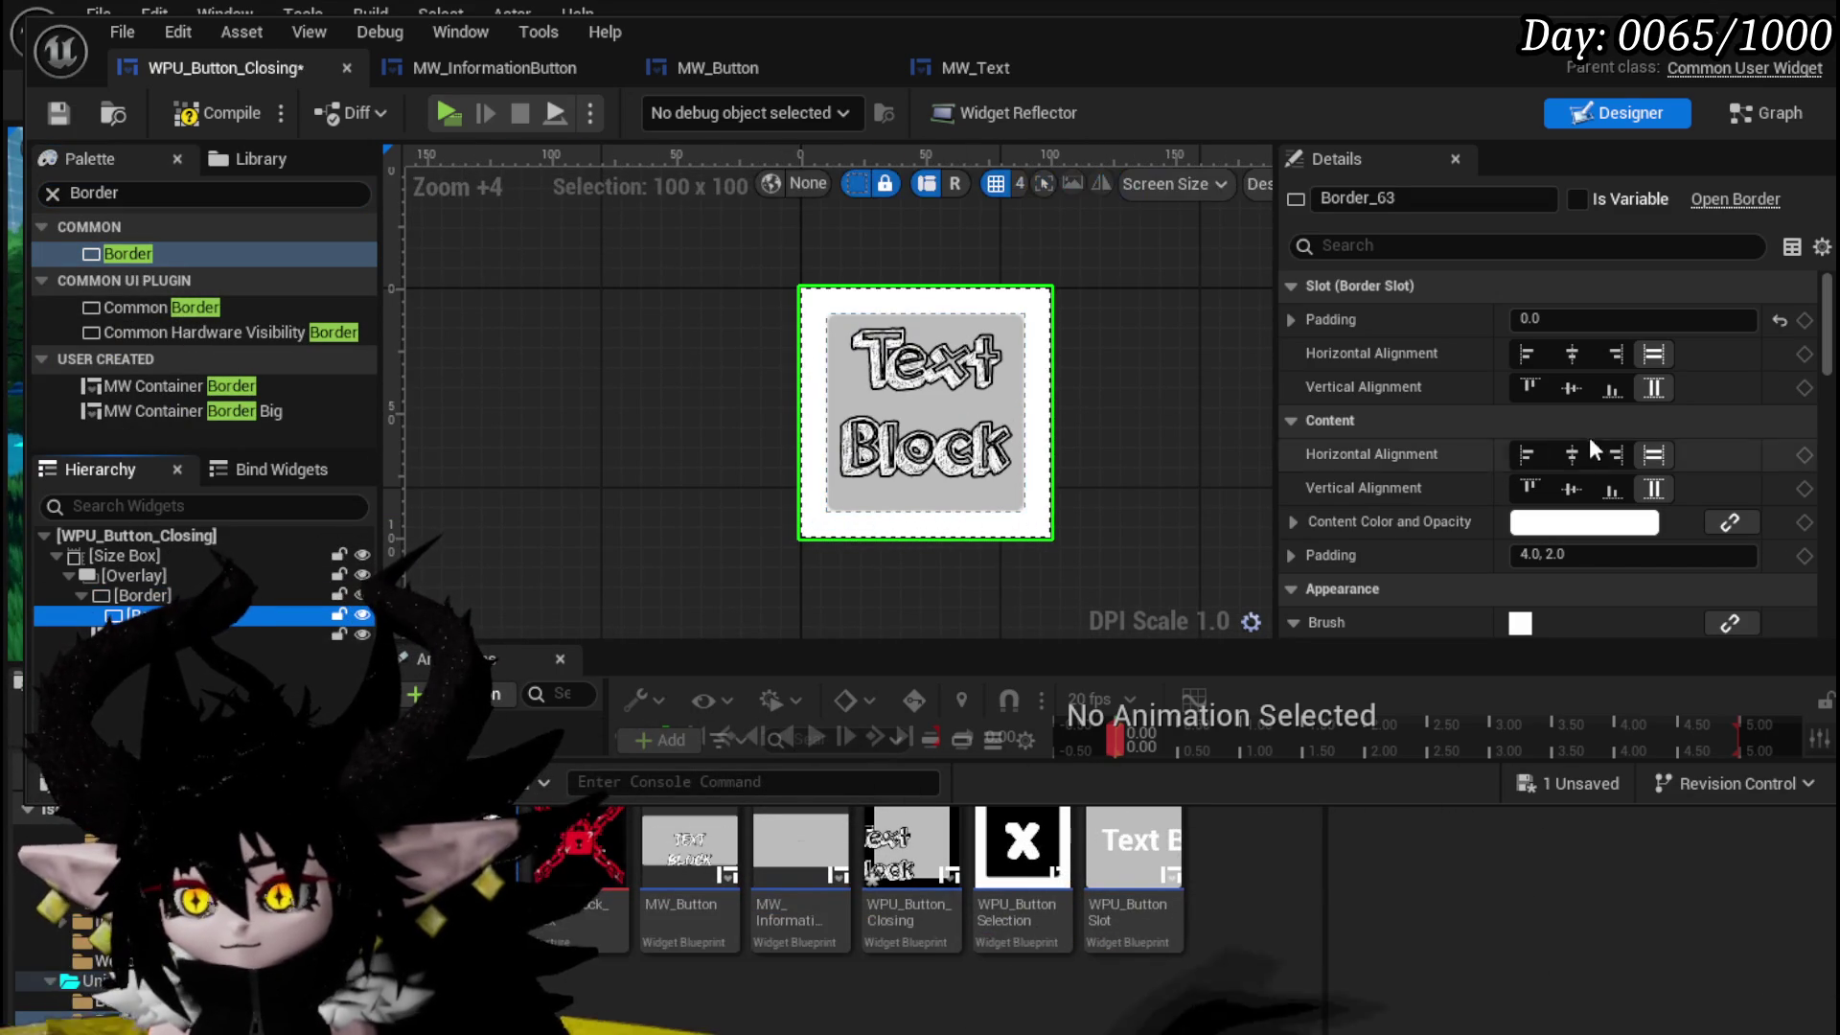
left_click(1567, 351)
left_click(1562, 389)
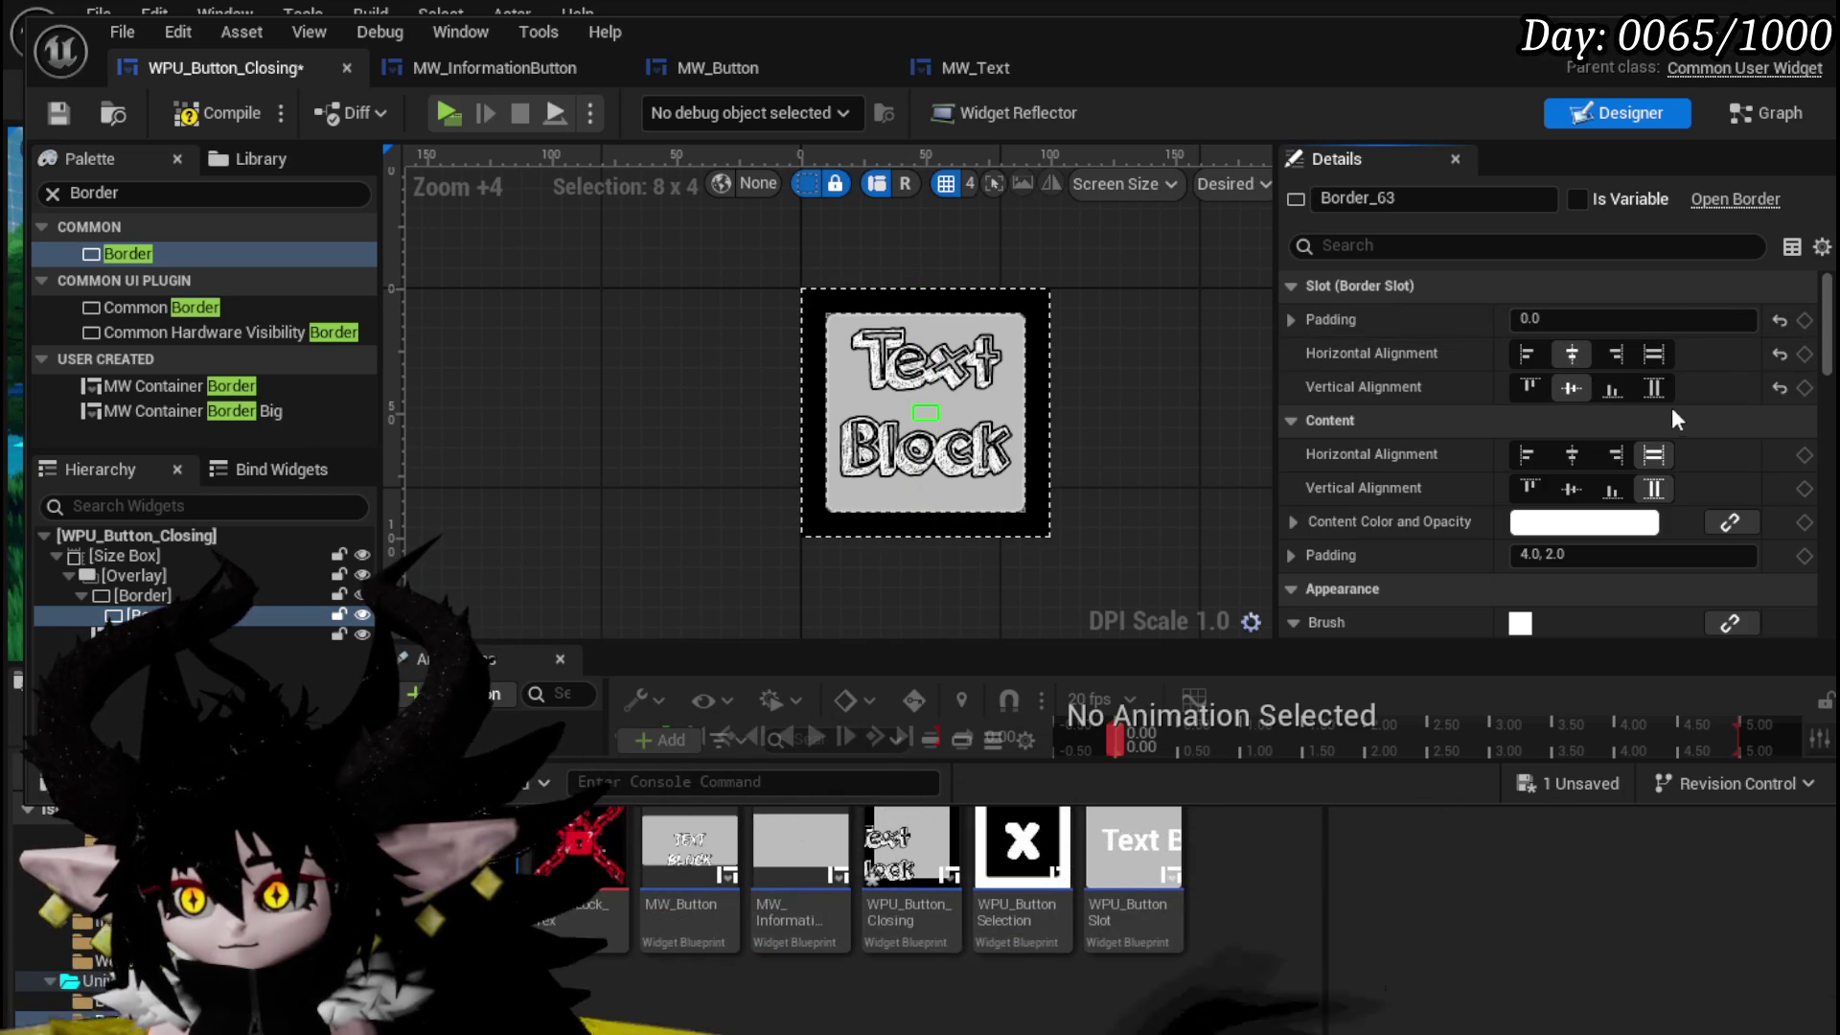
- Set the border's content padding to 40, then compile and save
left_click(1548, 554)
type("0")
type("40")
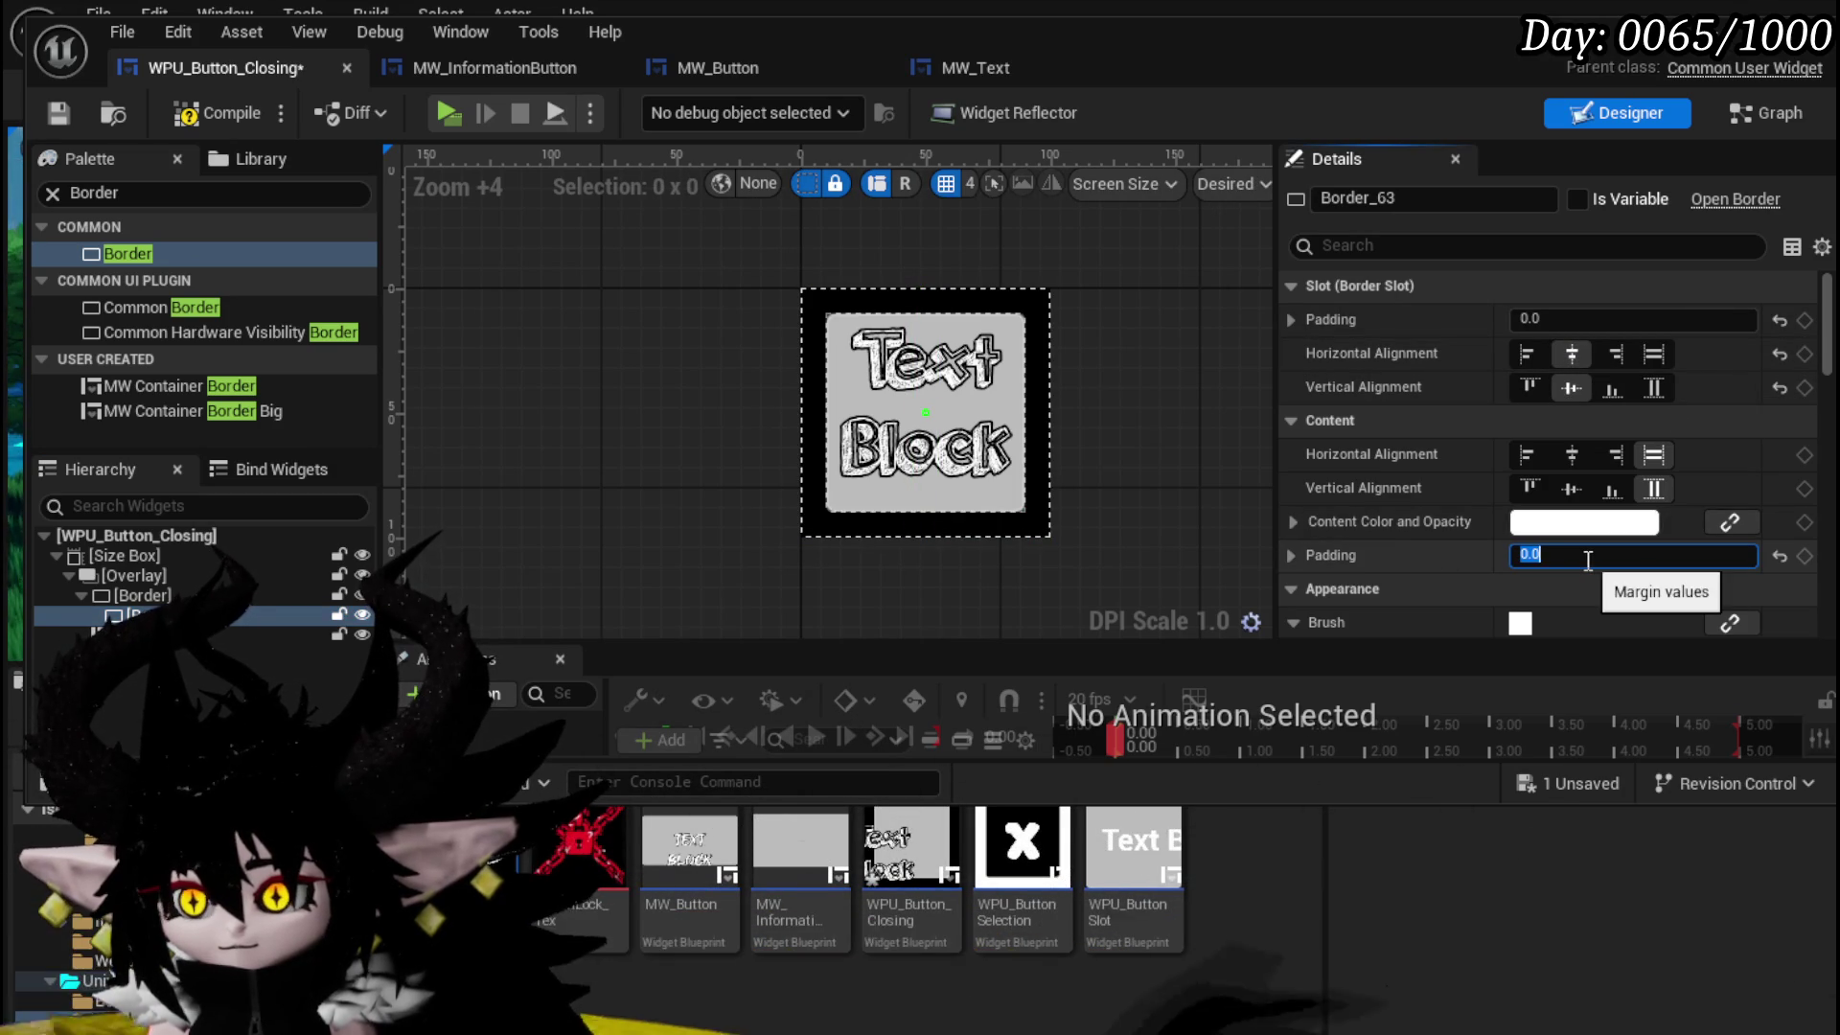
key("Return")
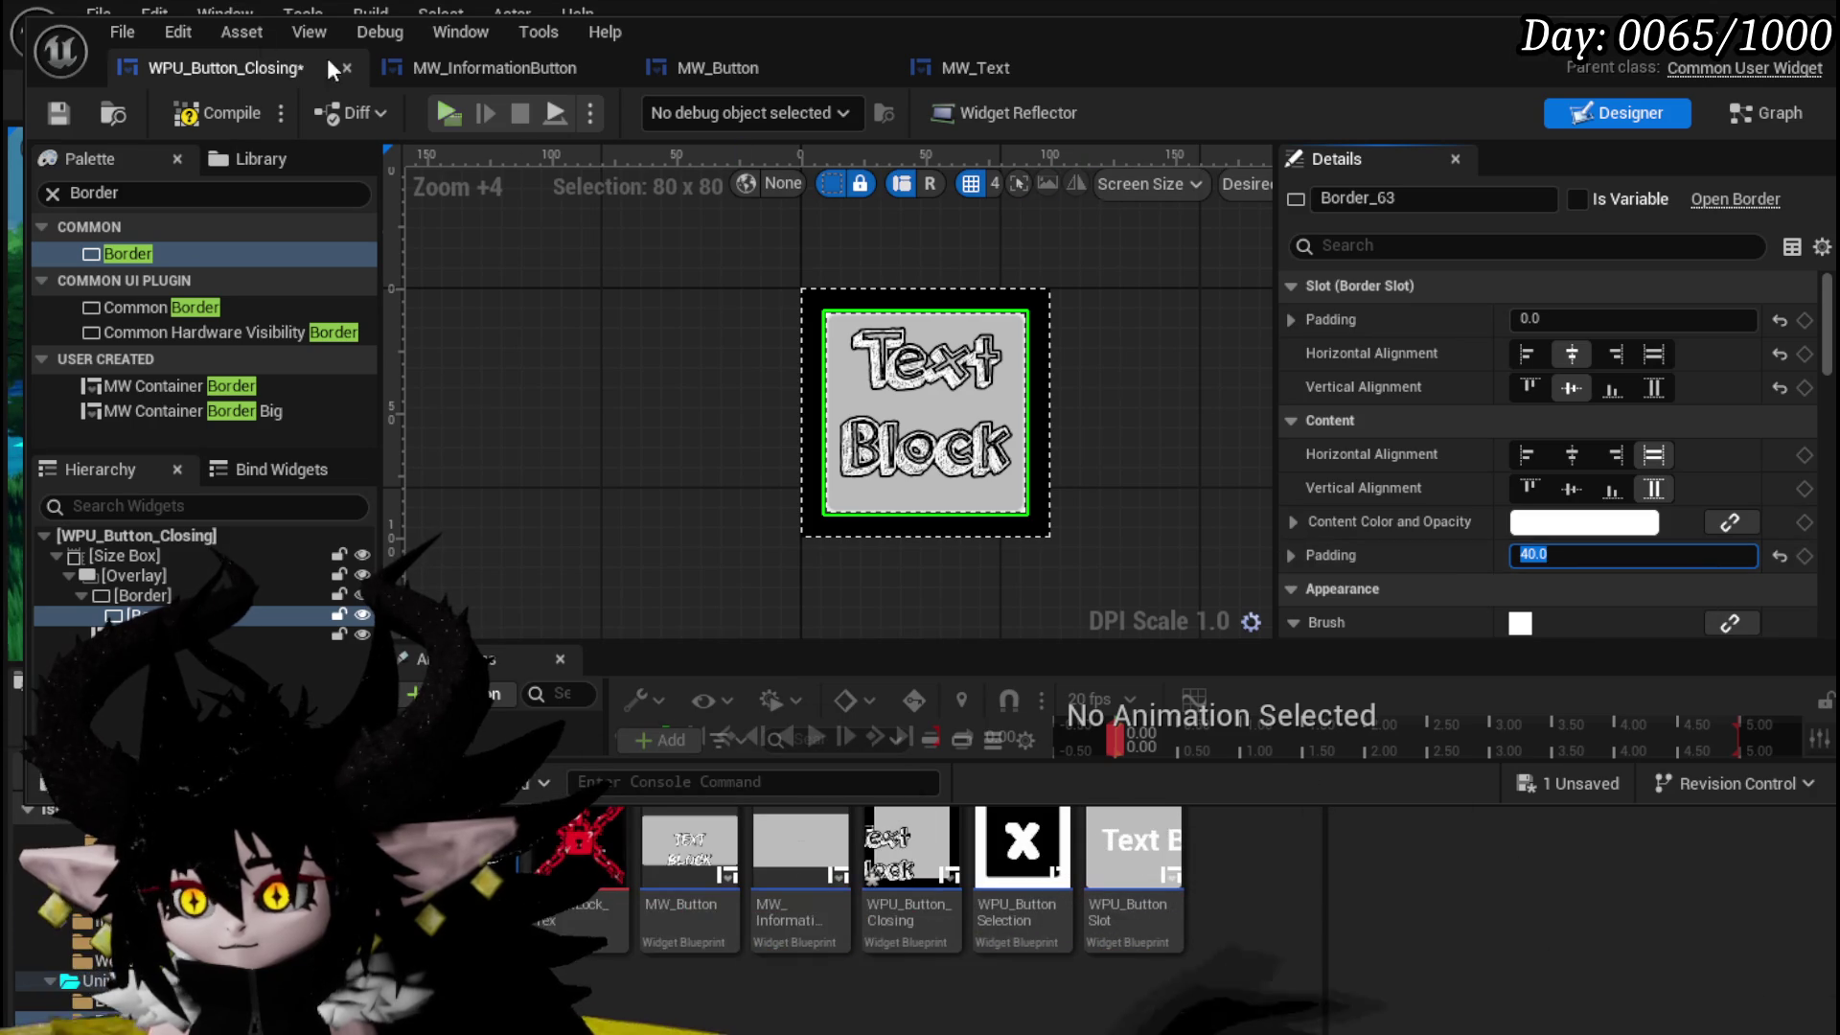
left_click(159, 108)
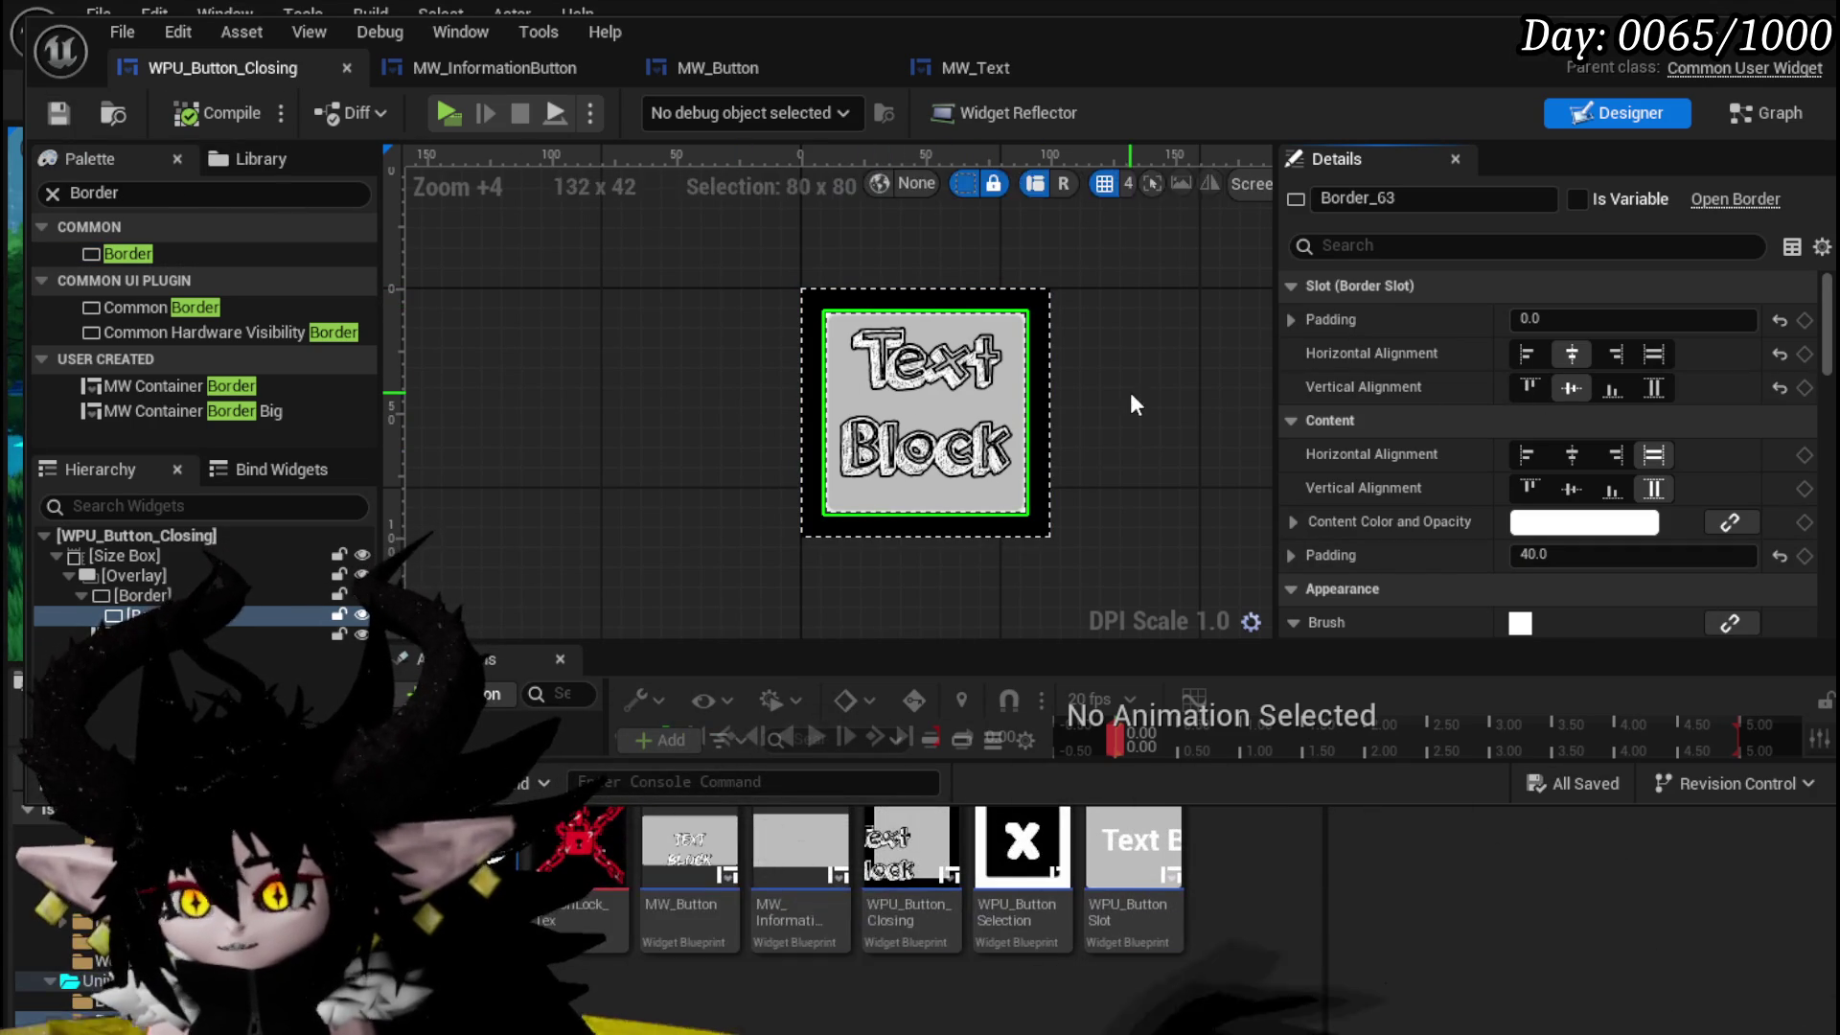
- Make the border's brush colour grey, compile and save, and close the widget editor
scroll(1503, 492, "down", 3)
scroll(1470, 467, "down", 3)
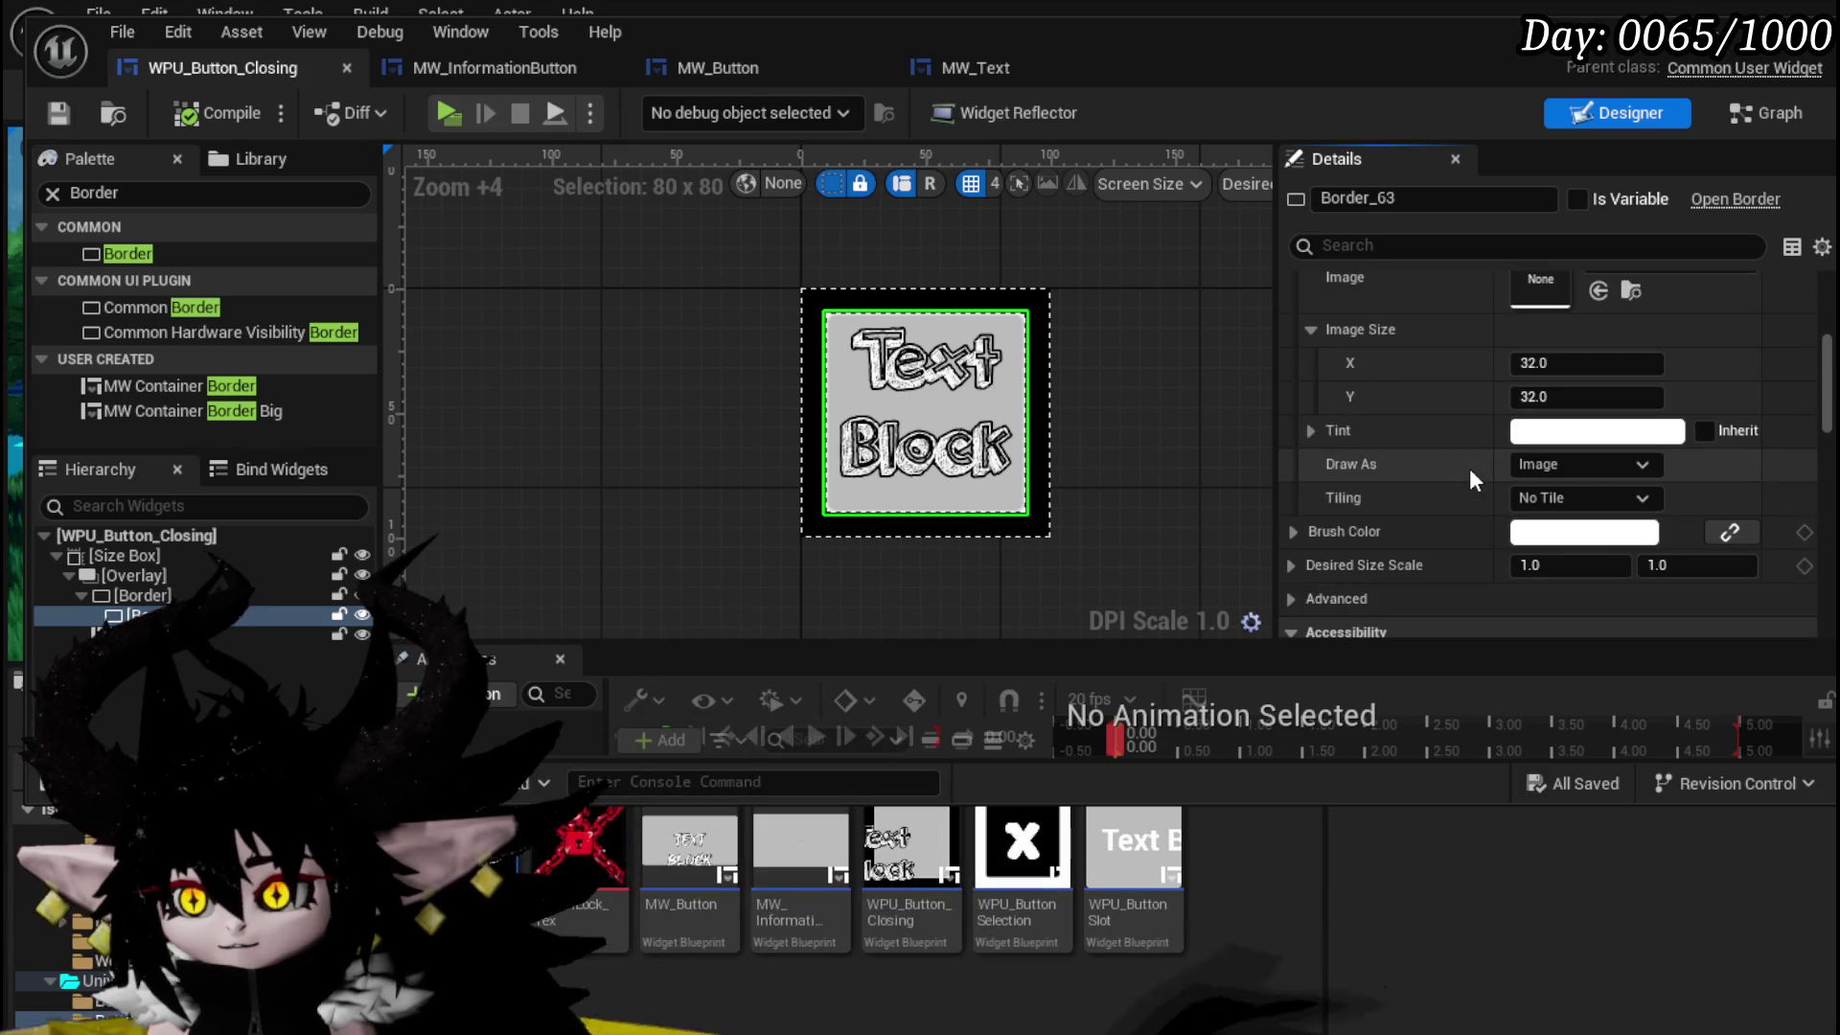
left_click(1512, 532)
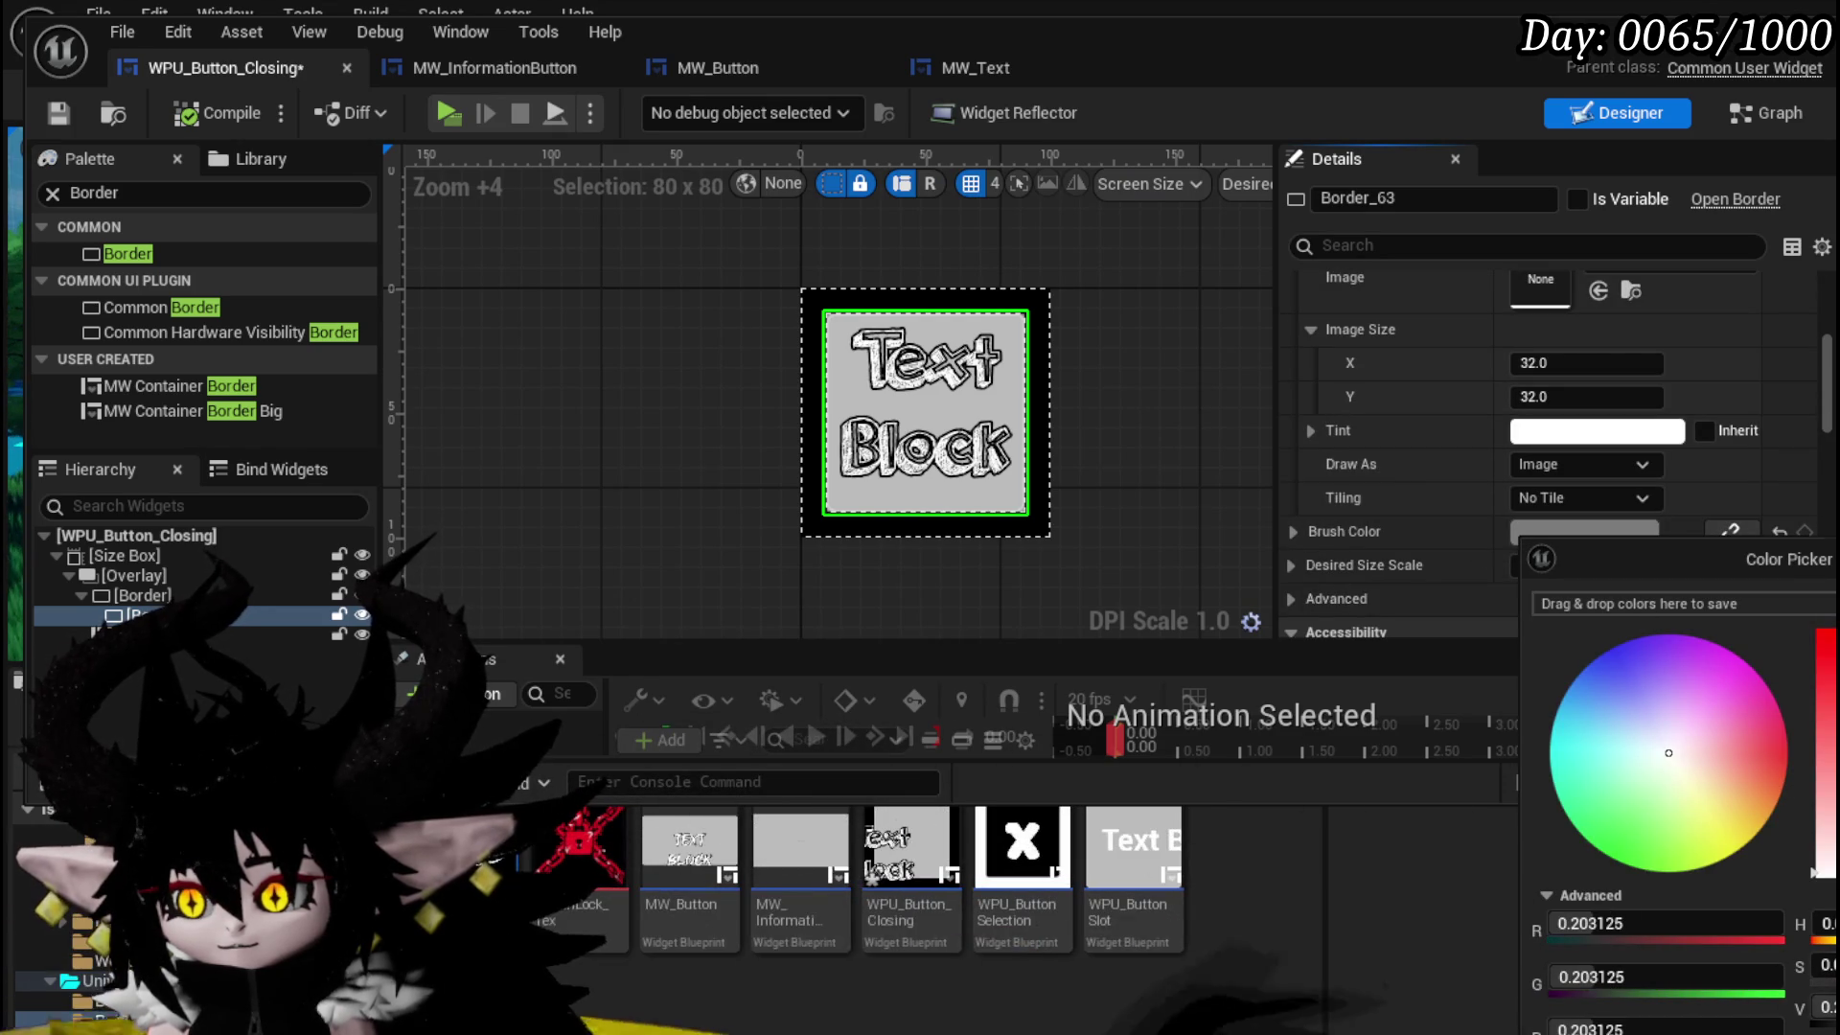
left_click(194, 140)
left_click(191, 117)
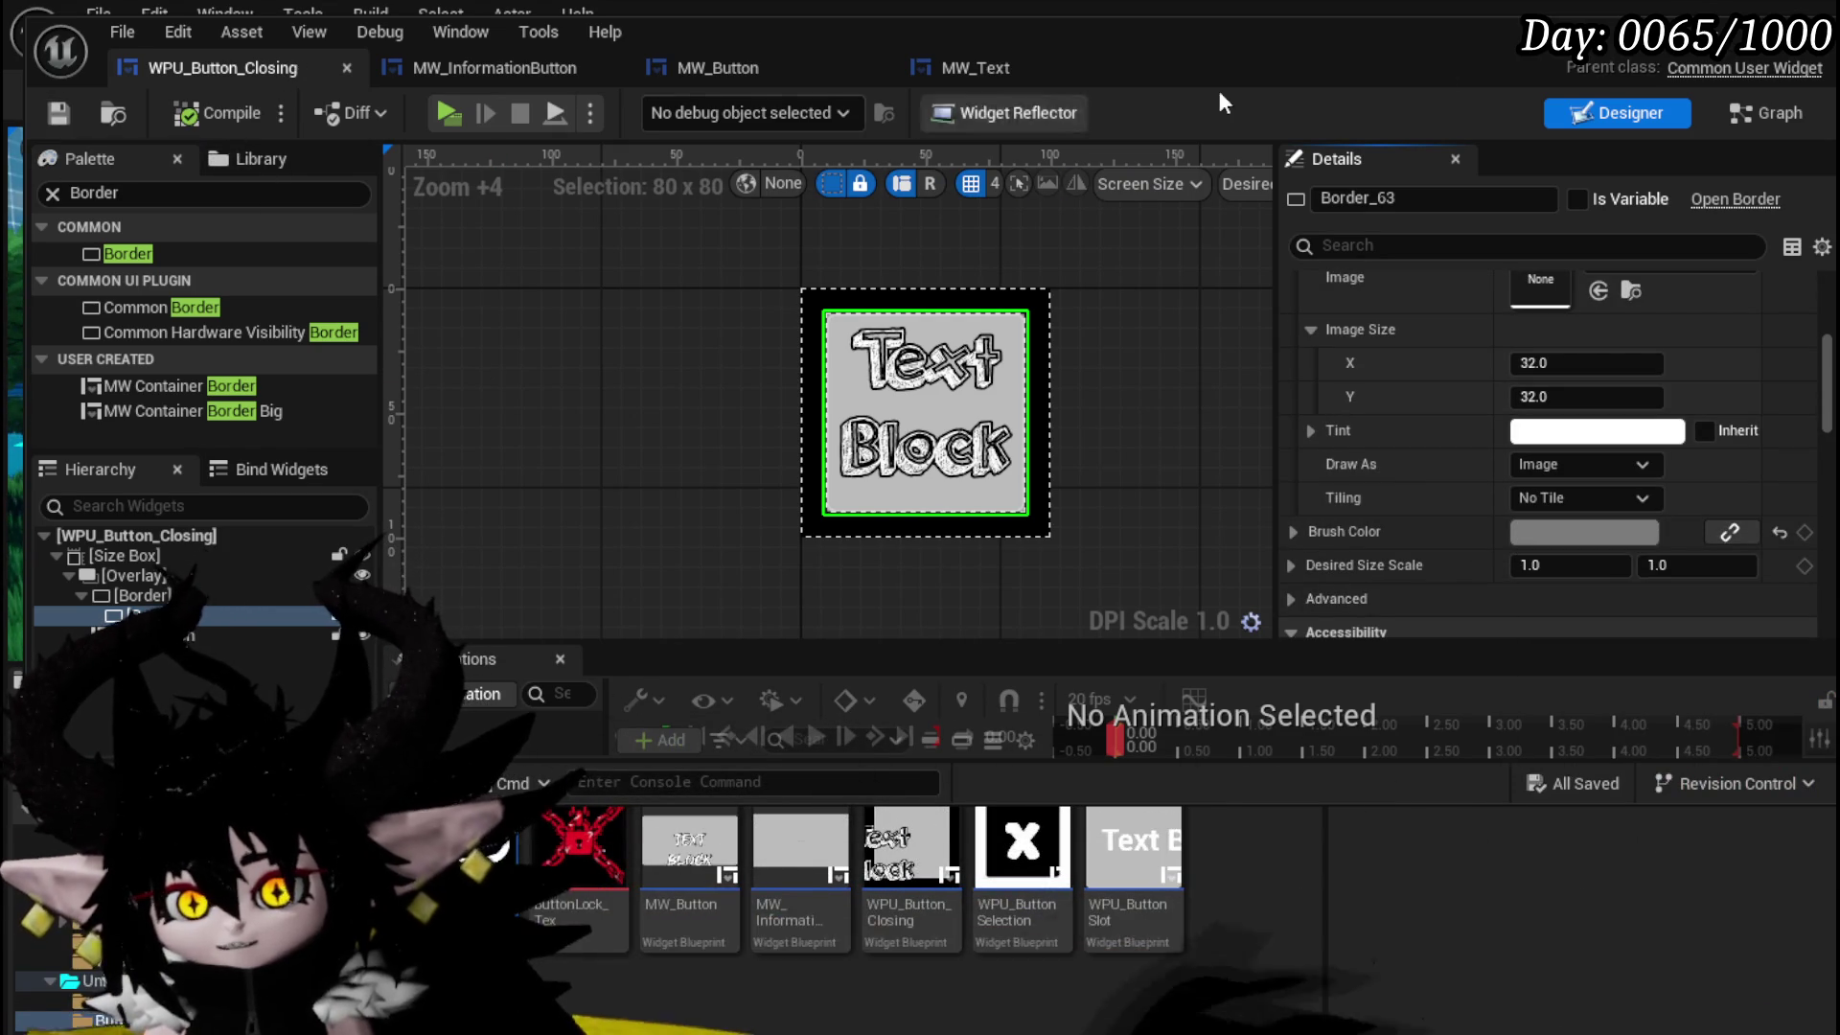
left_click(1742, 55)
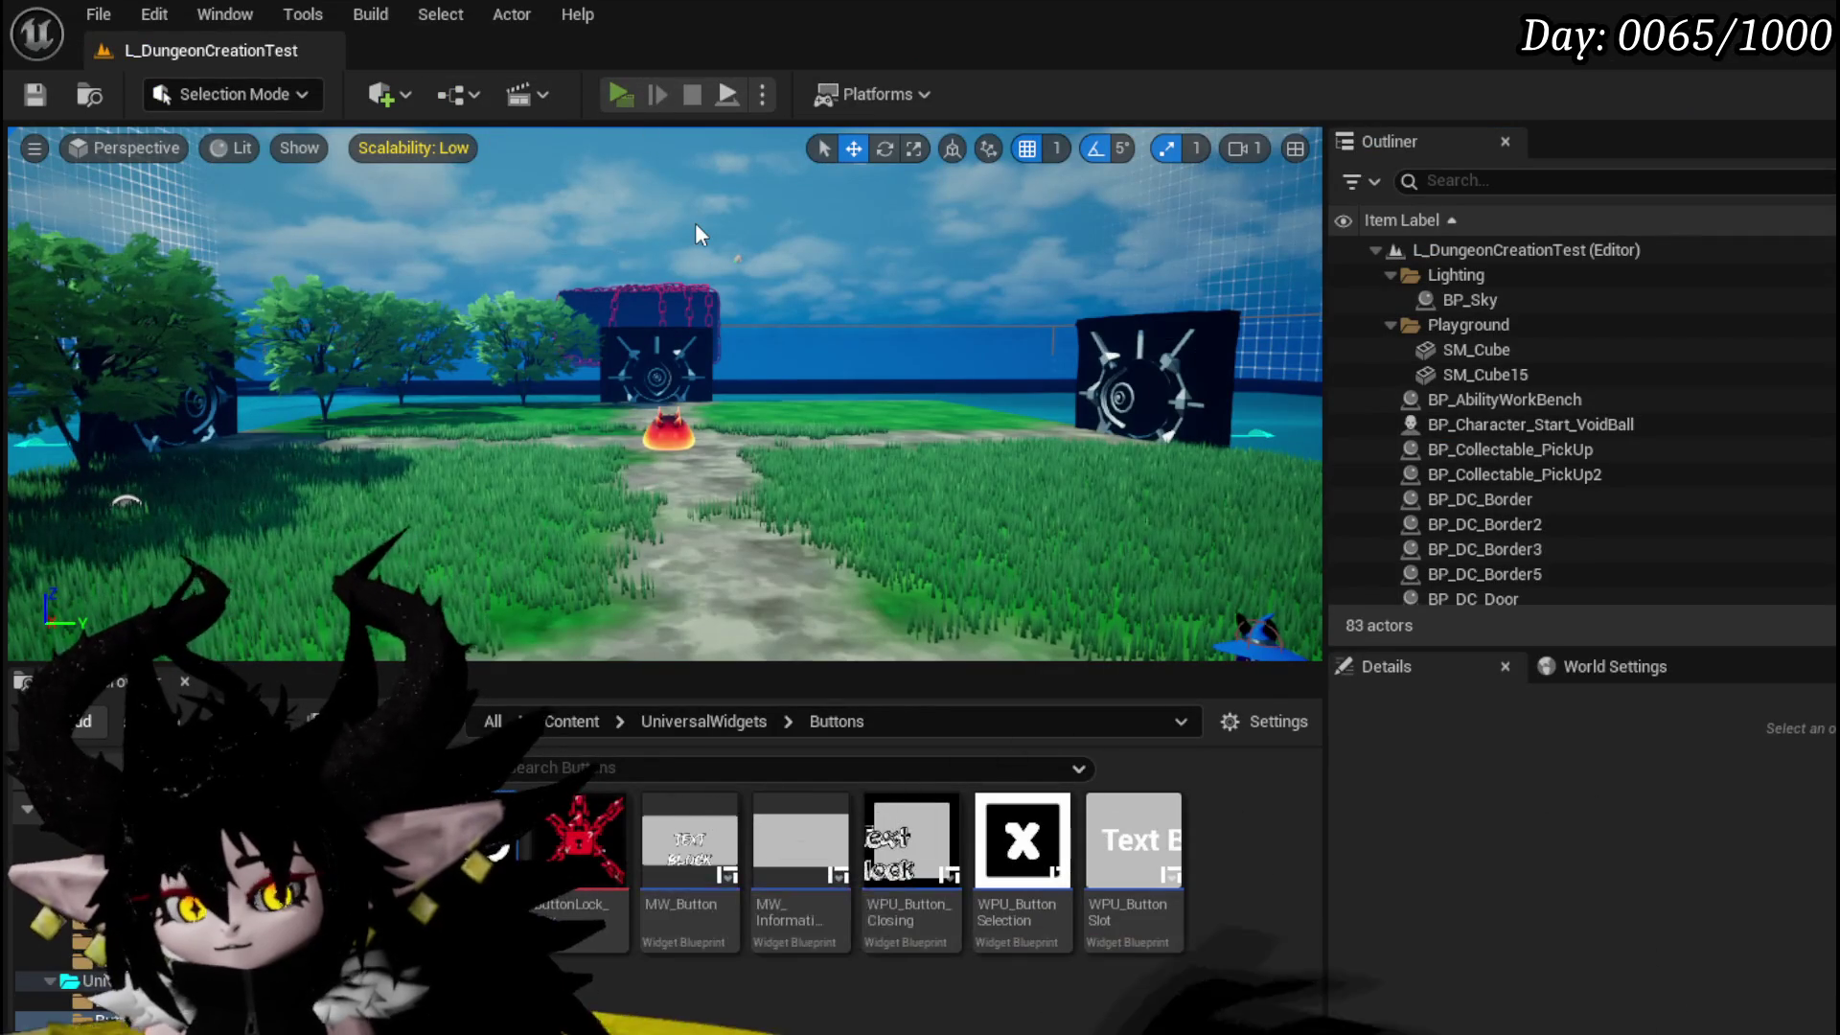
- Play-test the level using the Tab inventory menu and Escape pause menu, then stop and save the level
key("alt+p")
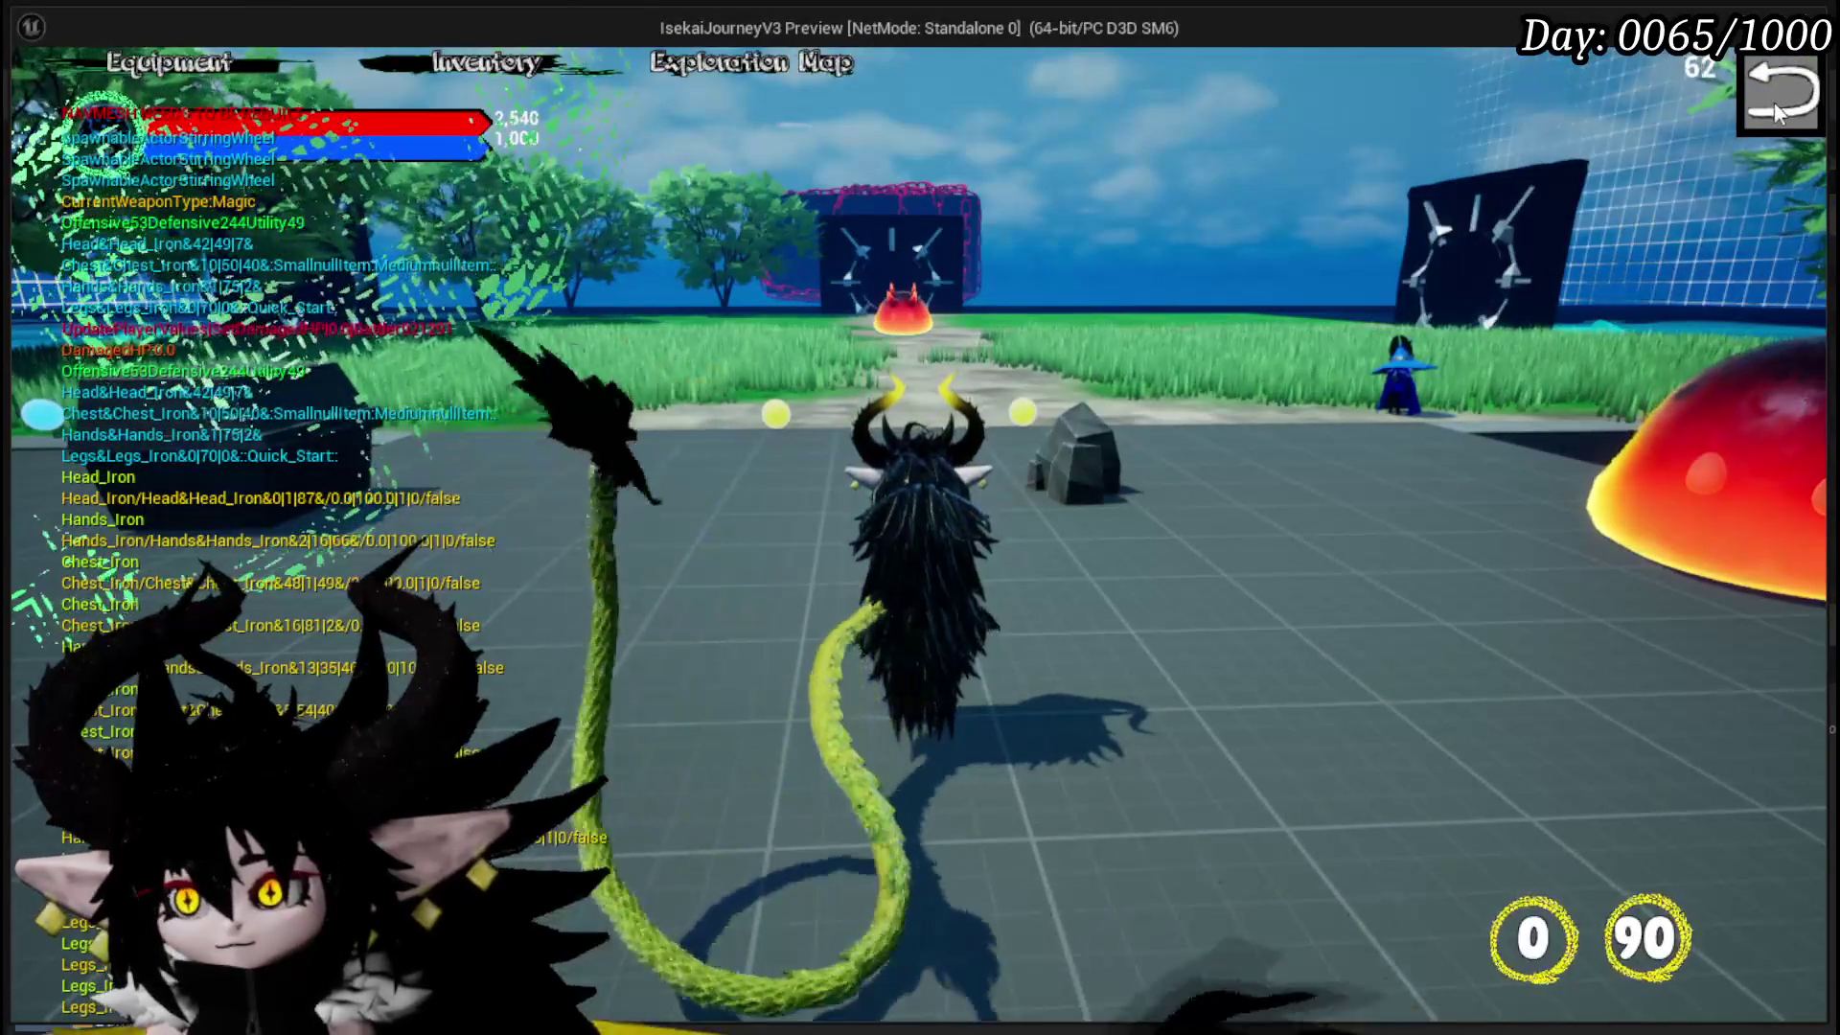
key("Tab")
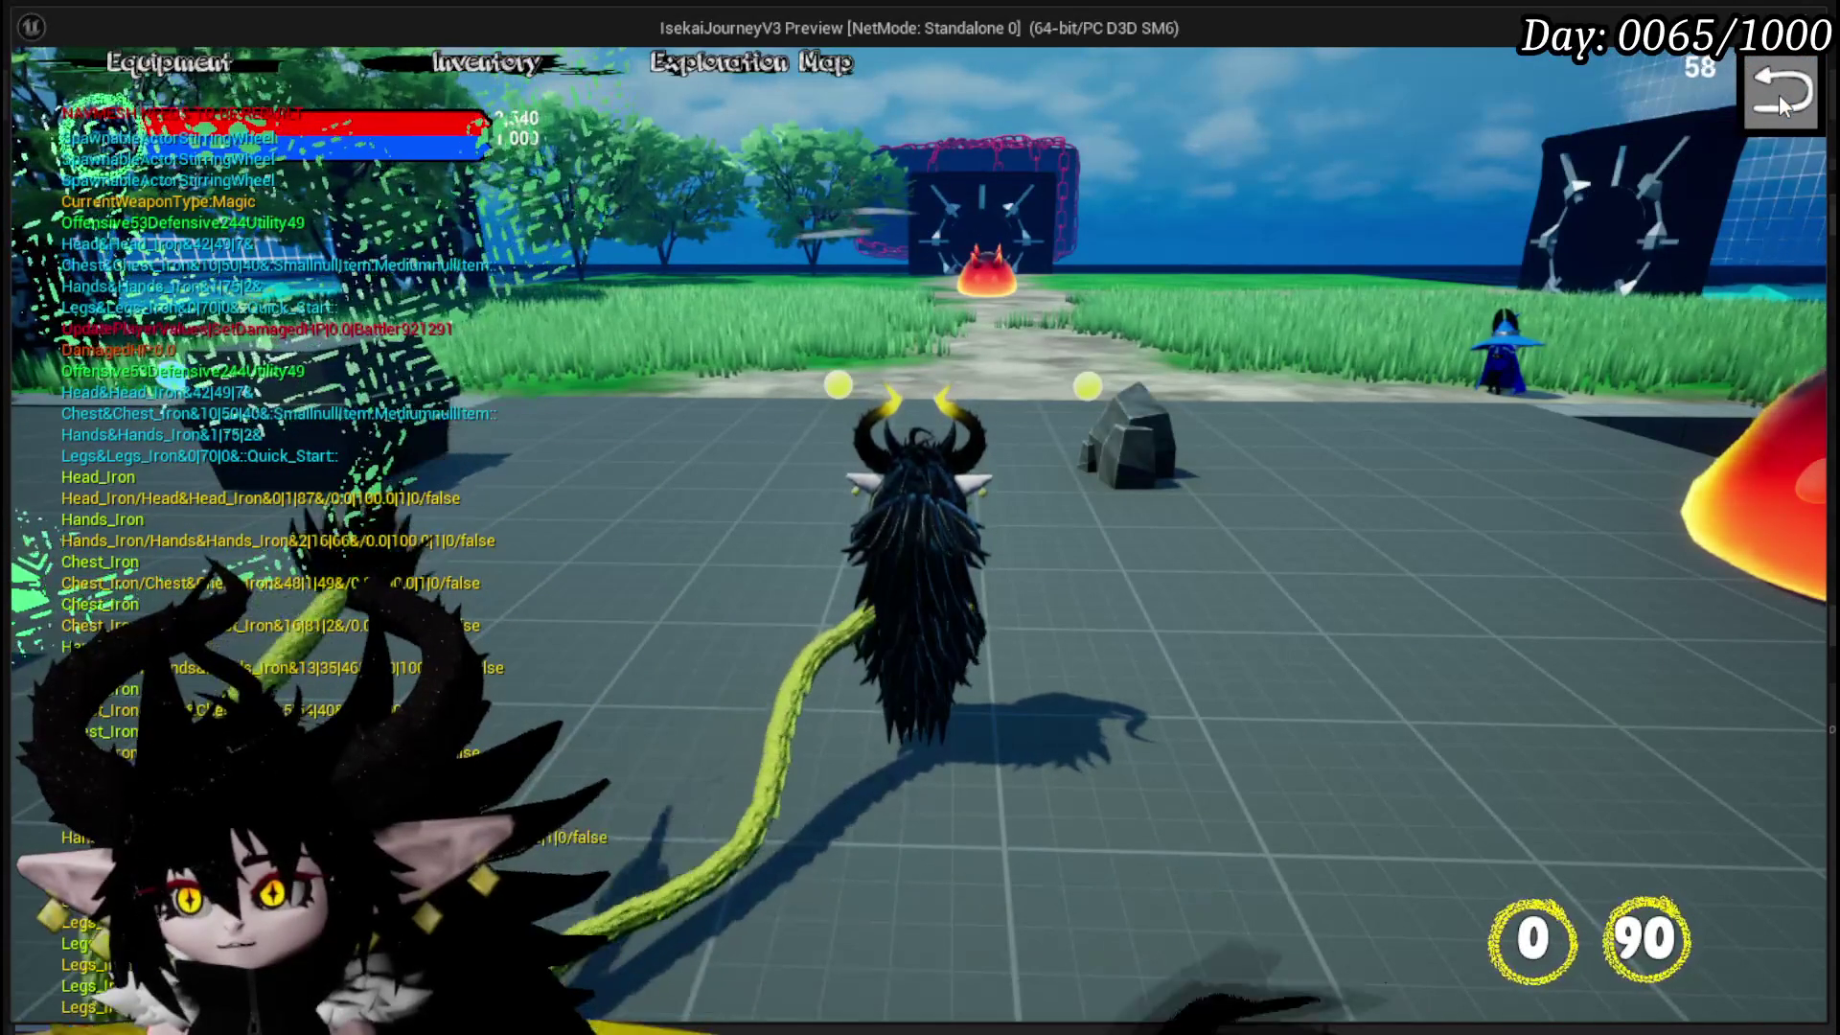
left_click(1778, 100)
key("Tab")
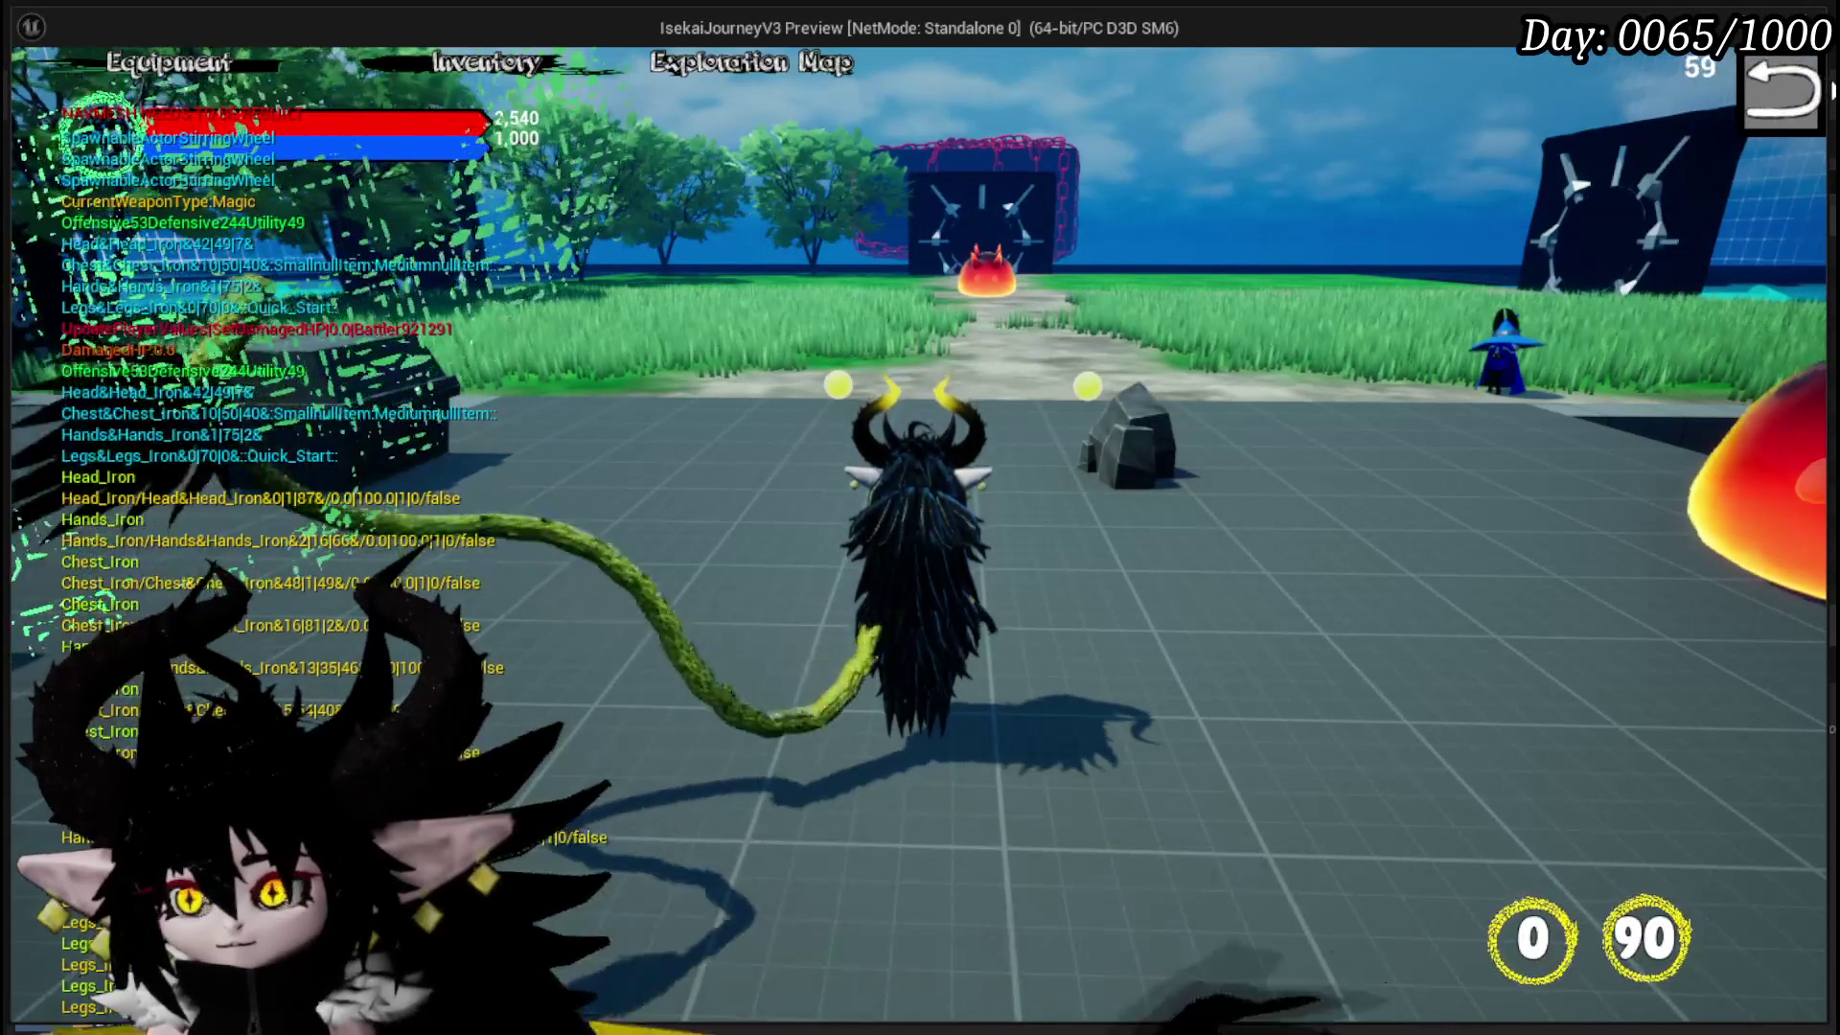
key("Escape")
key("Escape")
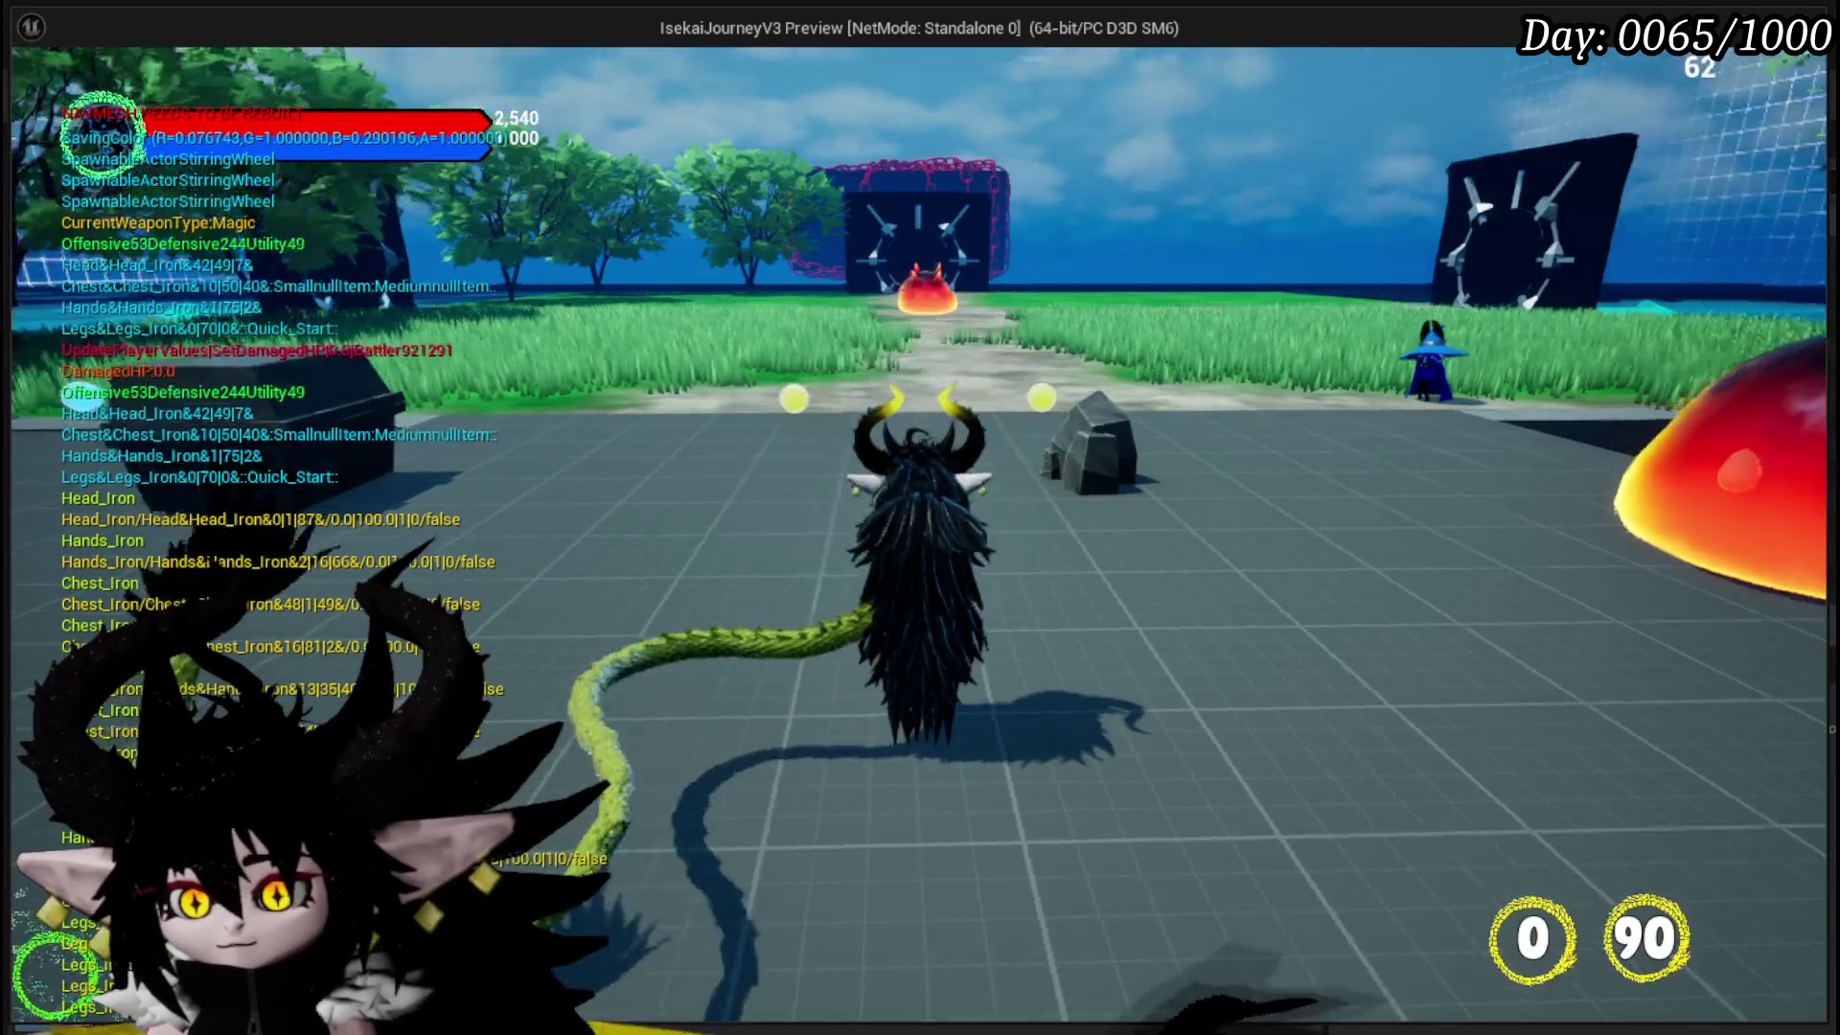
key("Escape")
left_click(916, 838)
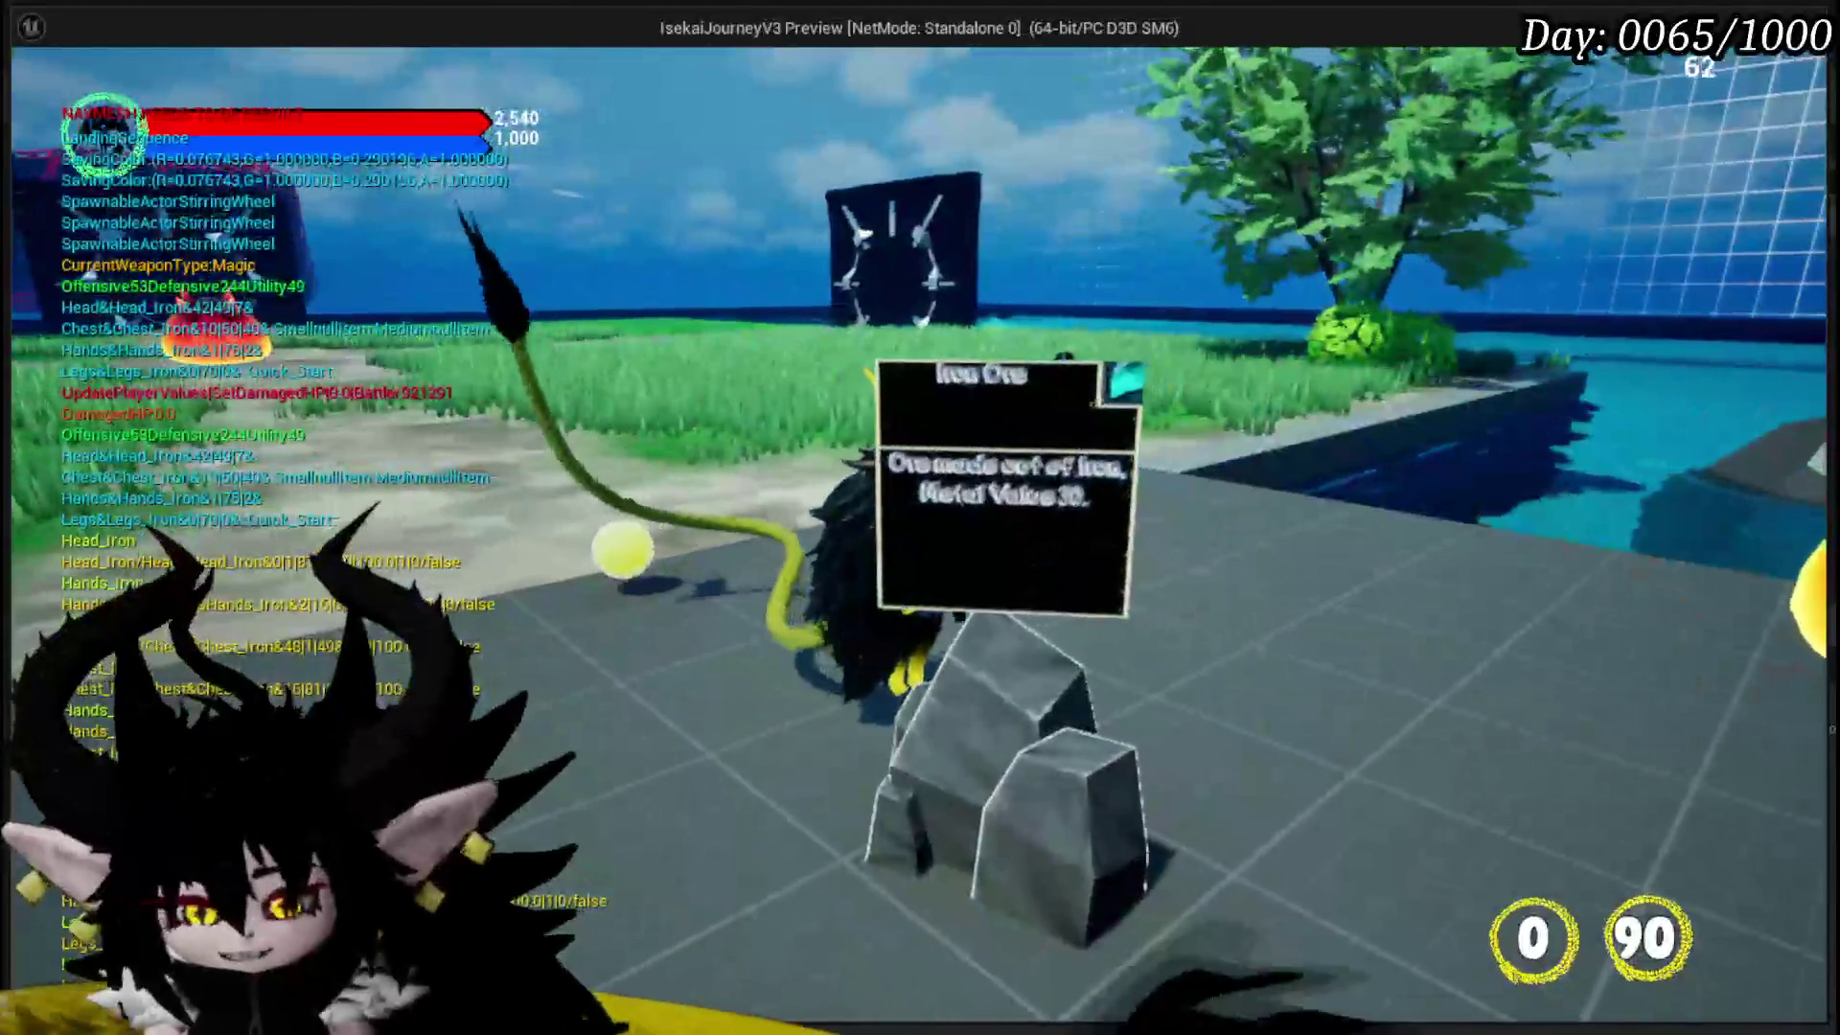
key("Escape")
left_click(19, 93)
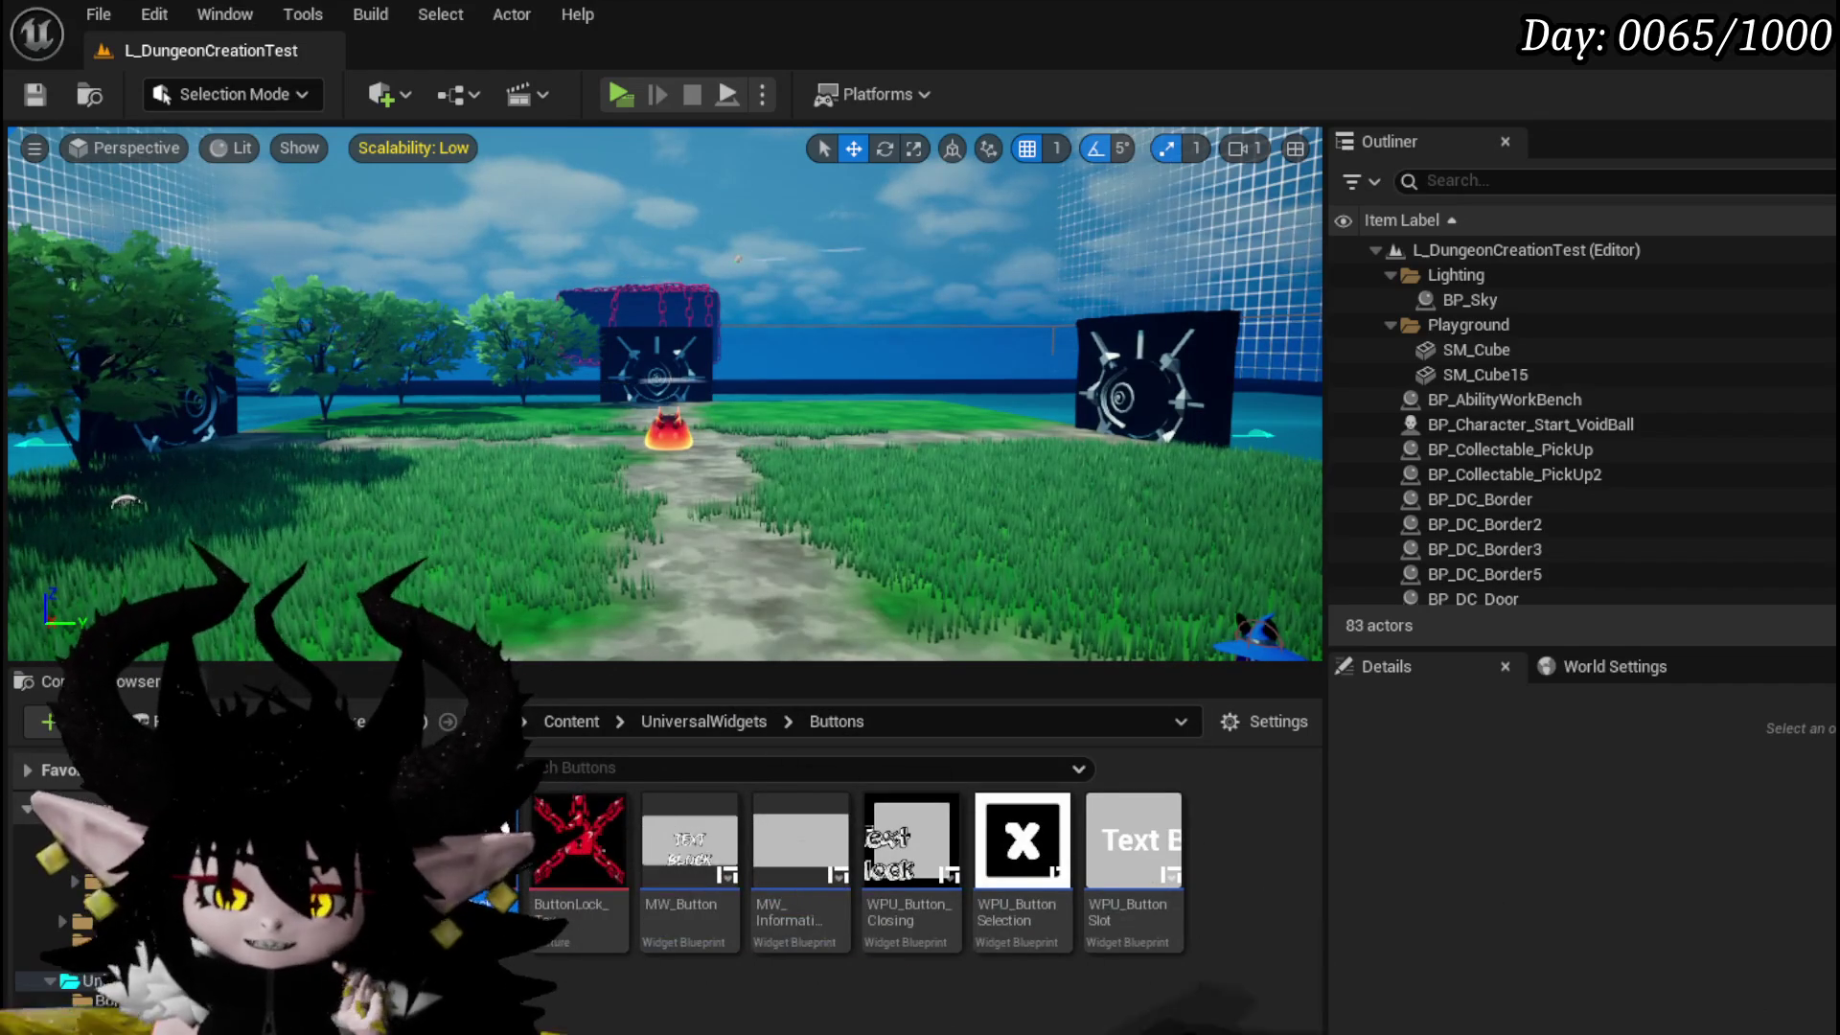
- During a play test, delete the Return Button Icon task from the pause menu's To Do List
left_click(641, 97)
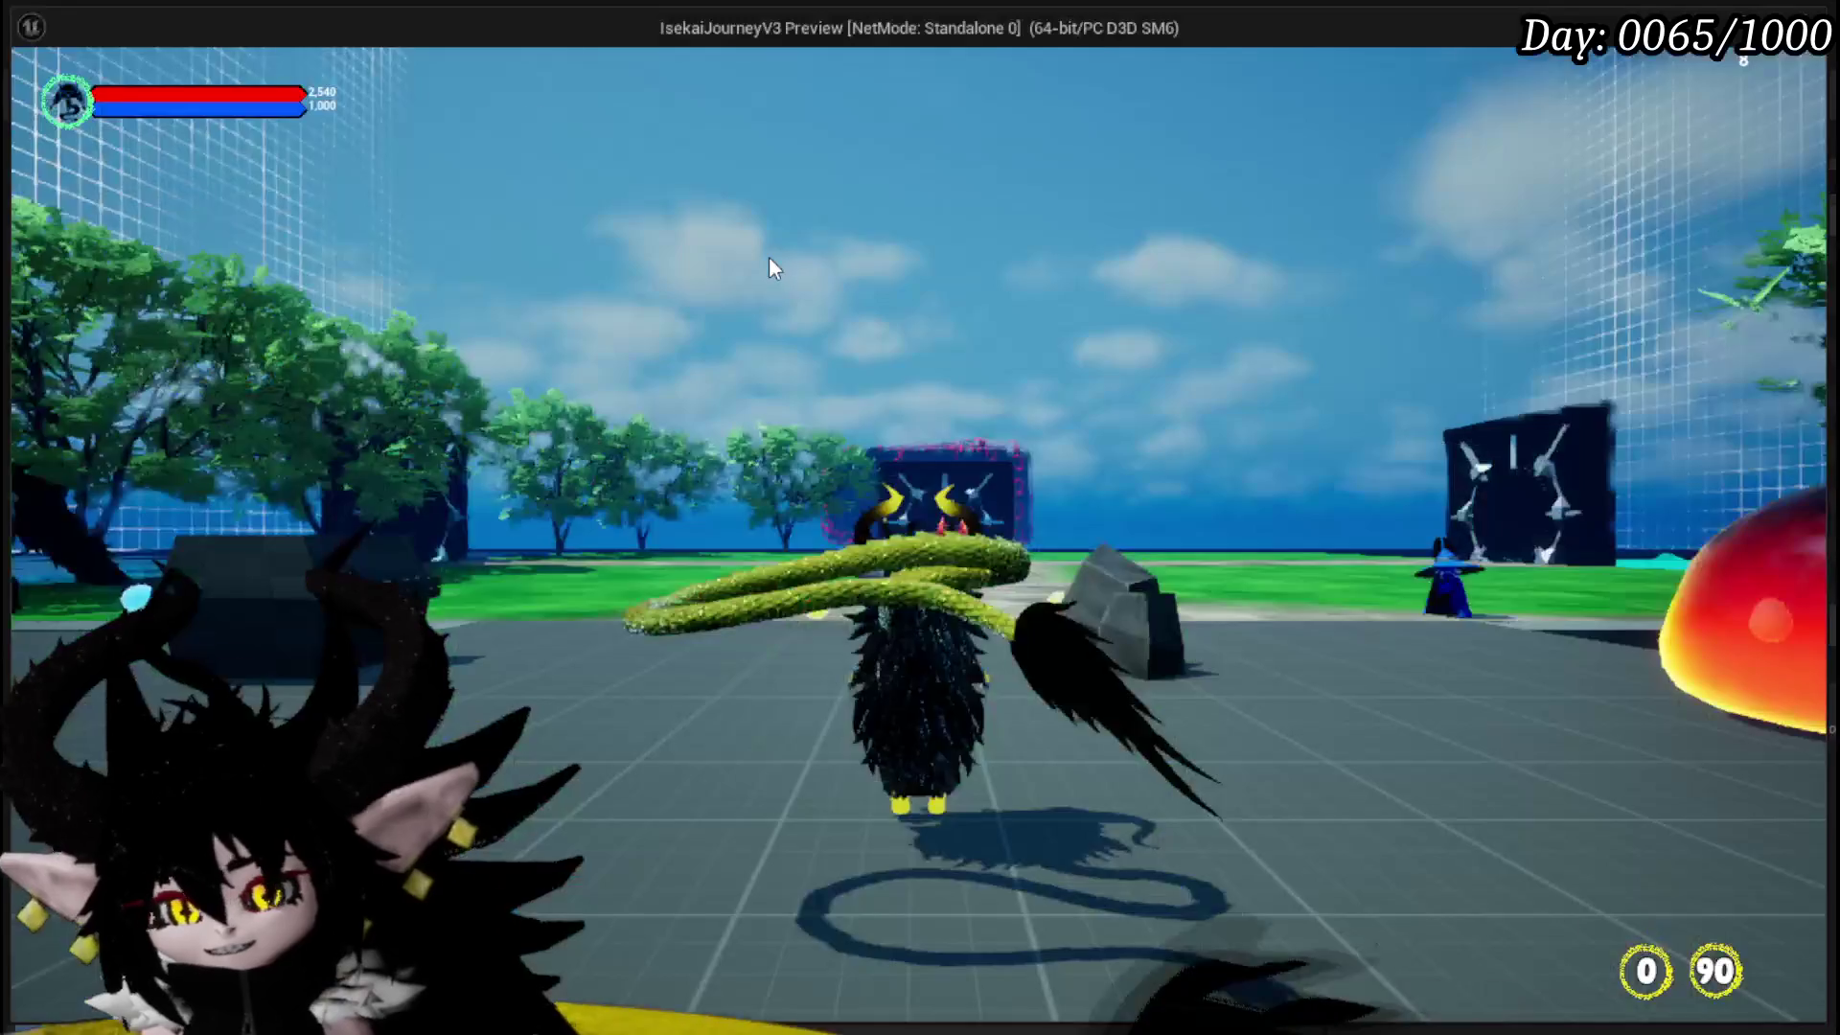
key("Escape")
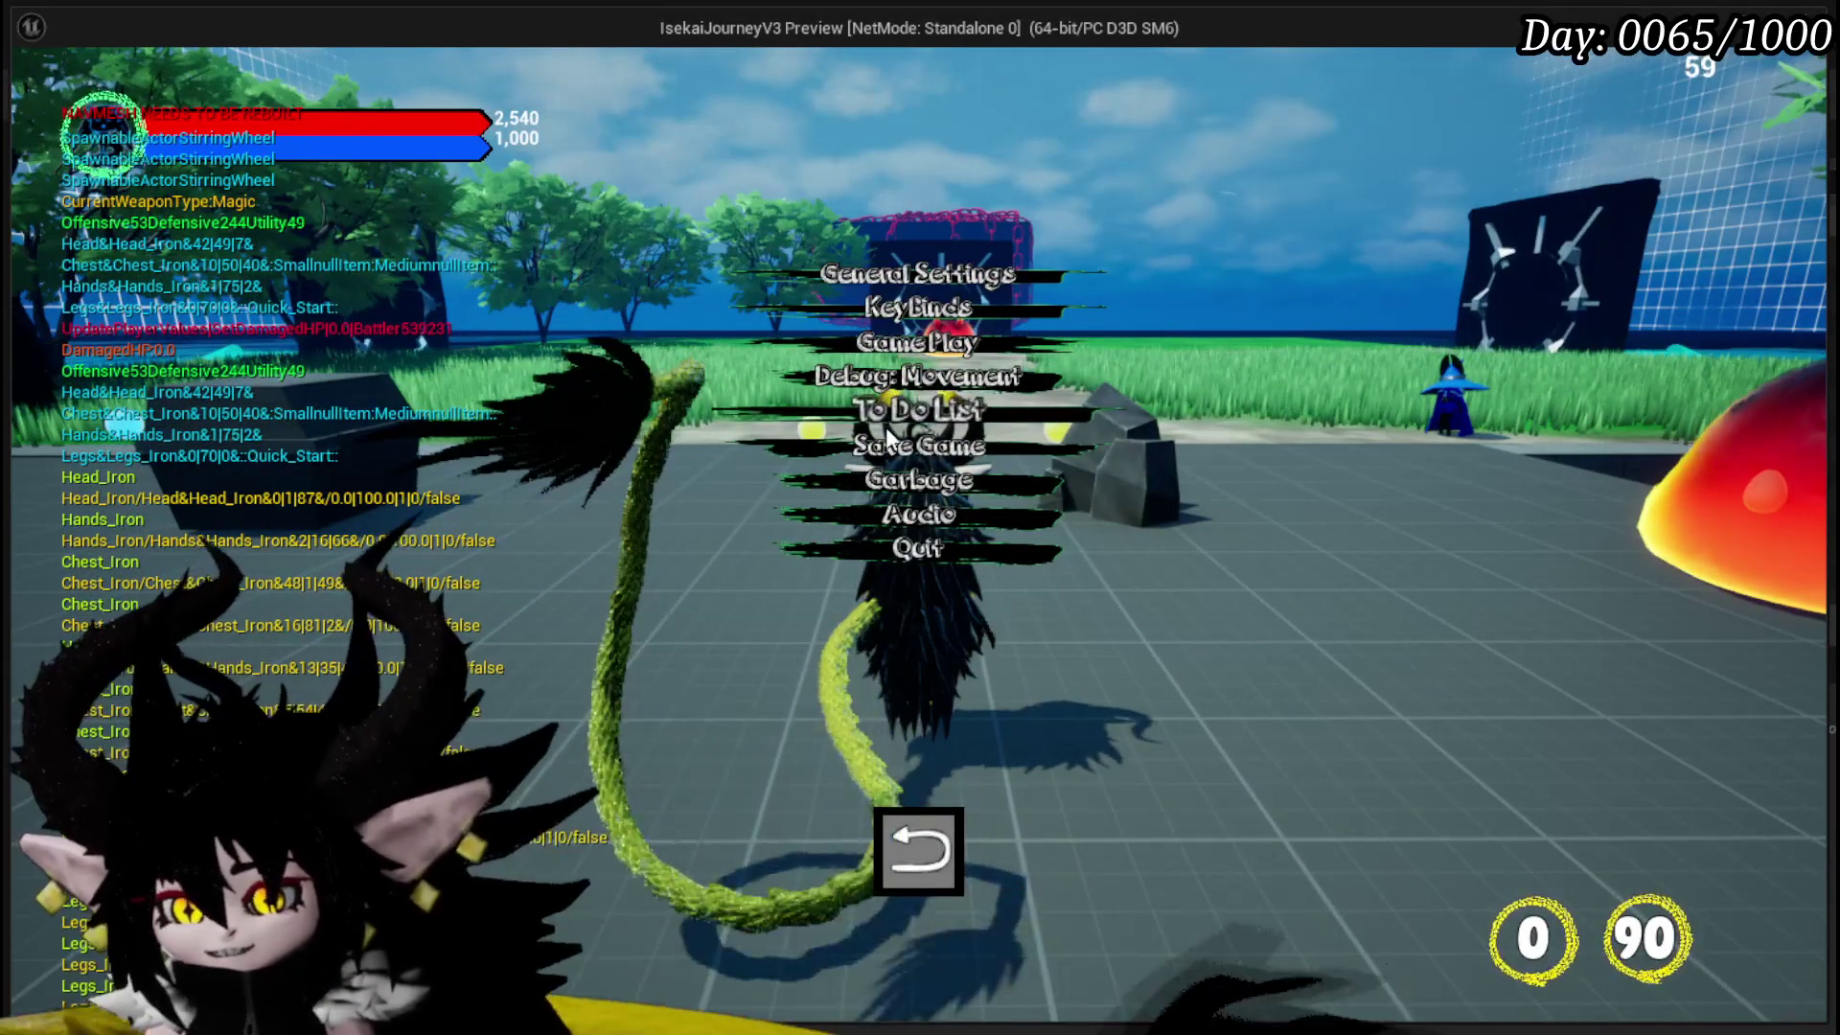
left_click(883, 421)
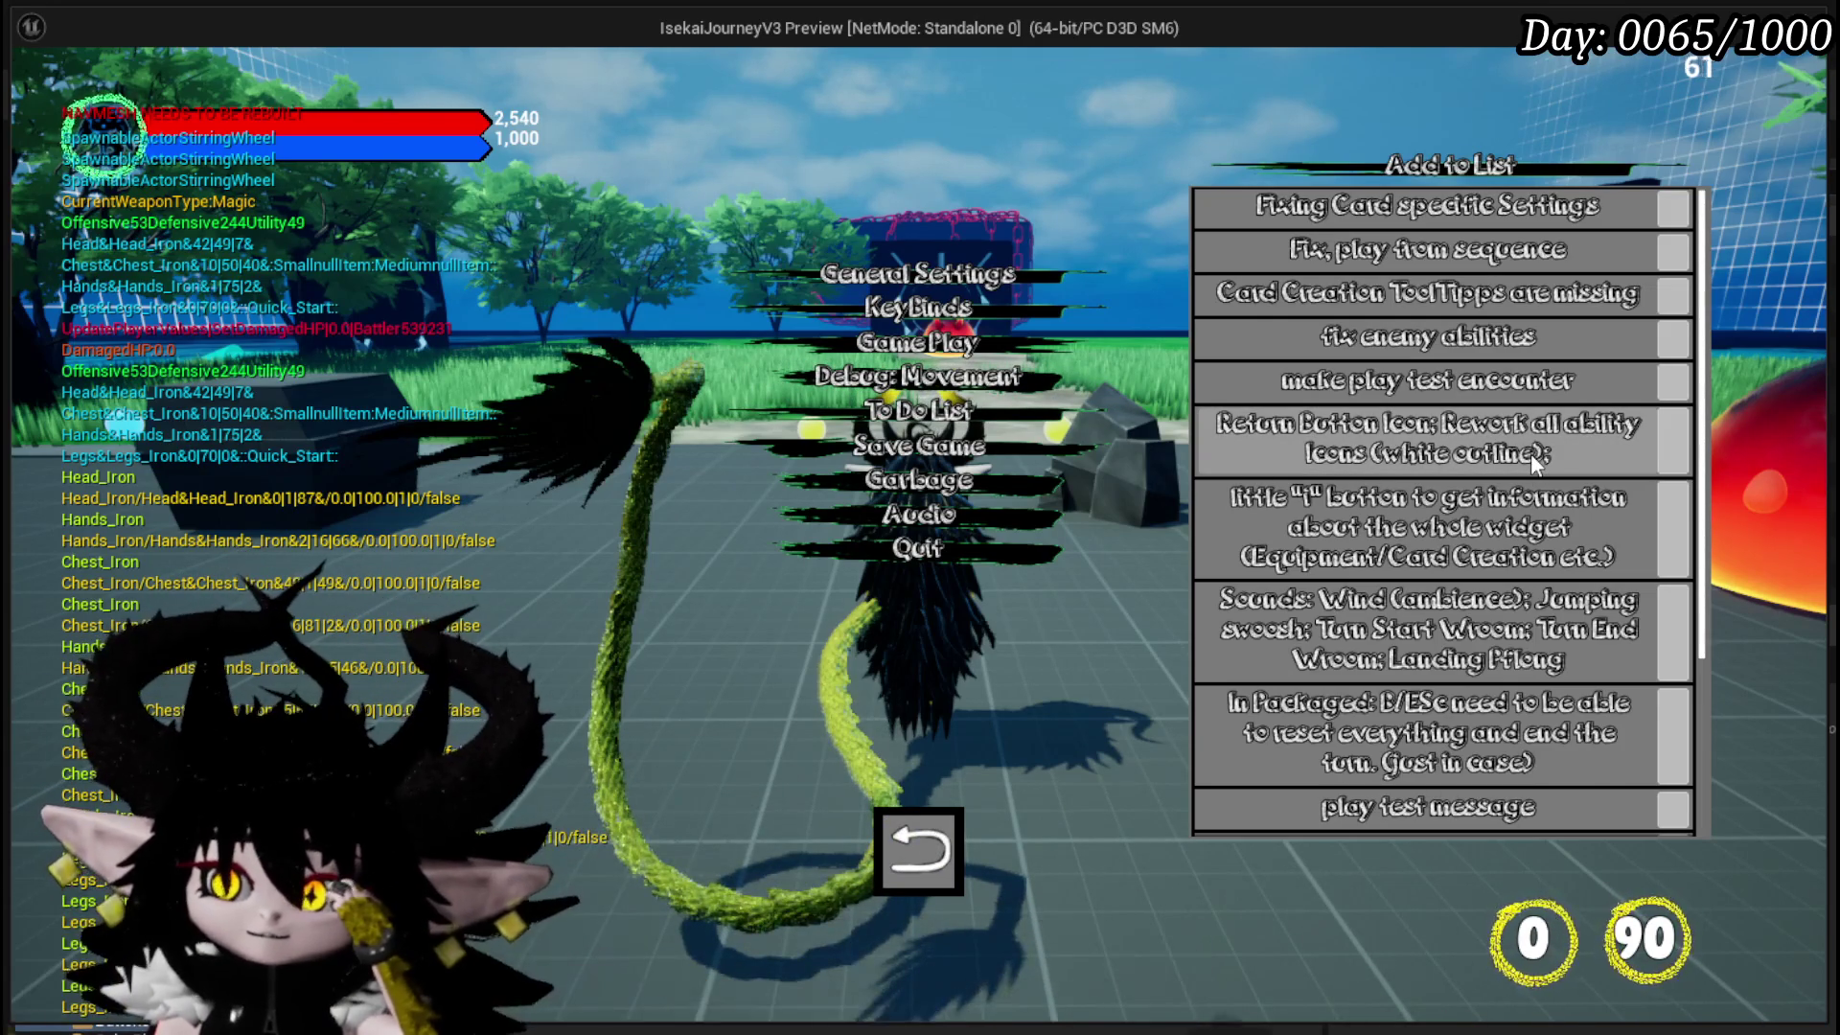
left_click(1674, 443)
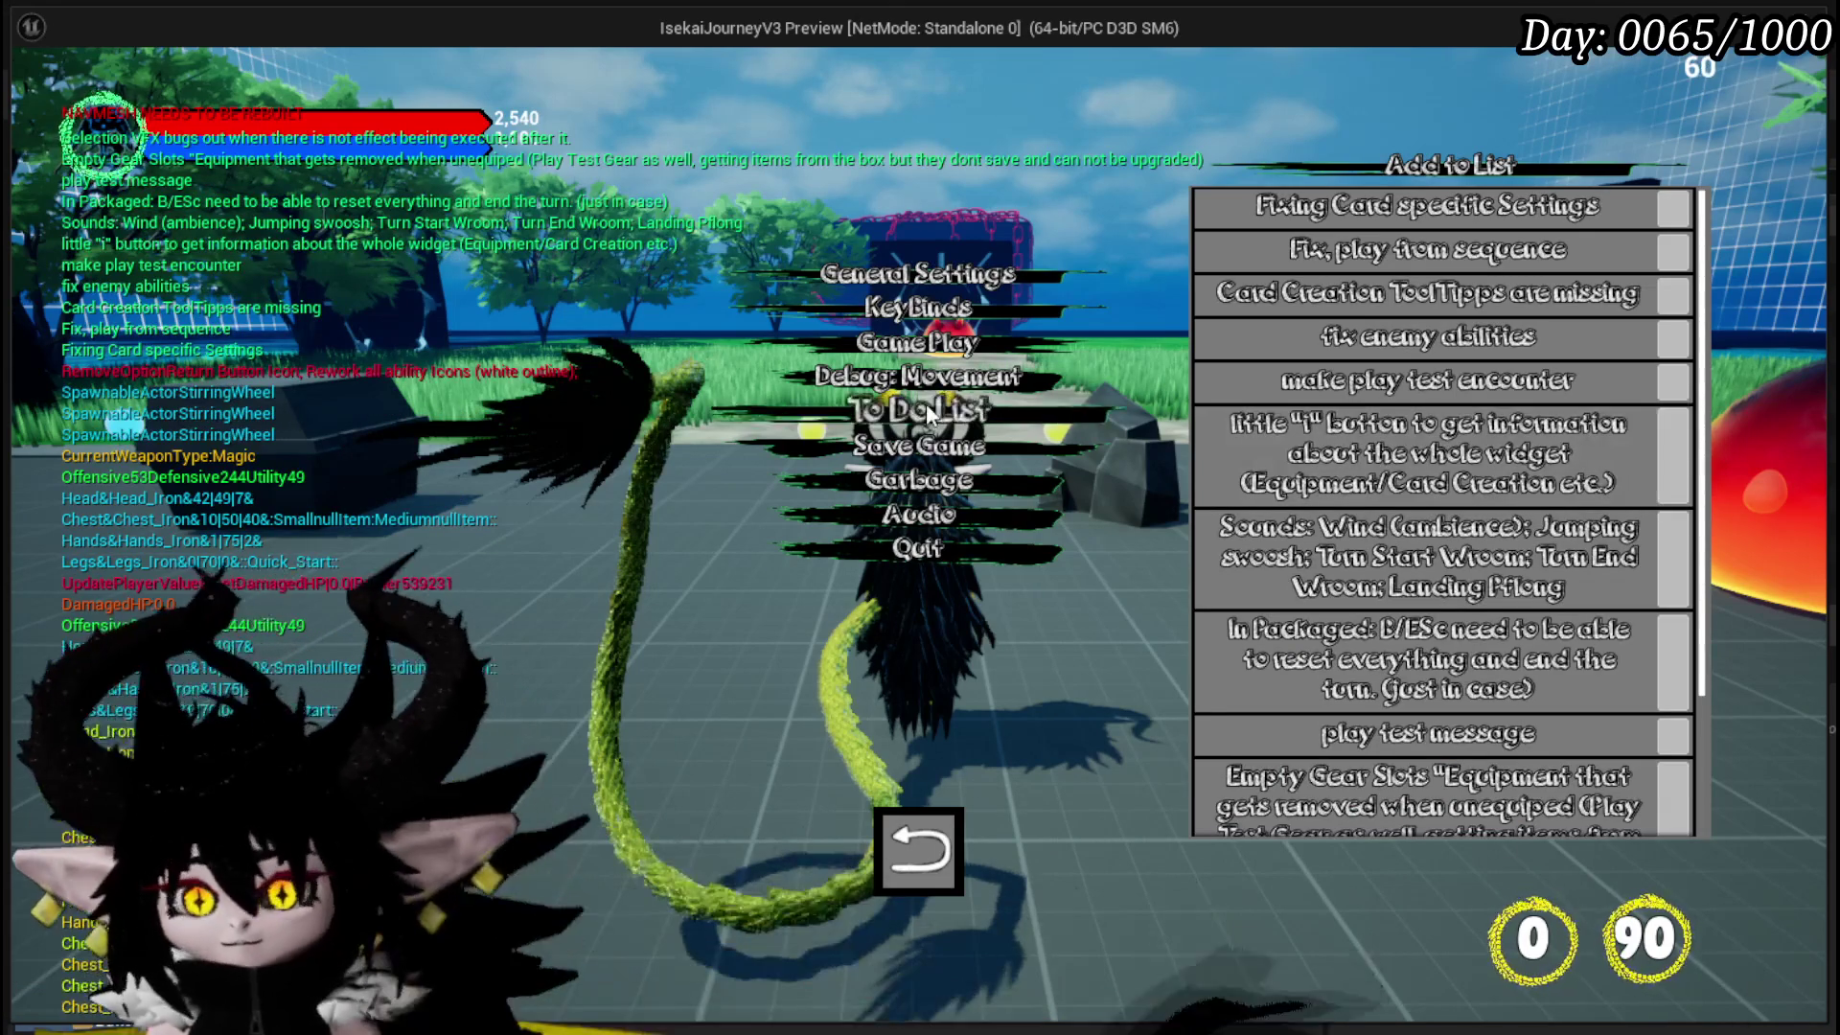
left_click(914, 859)
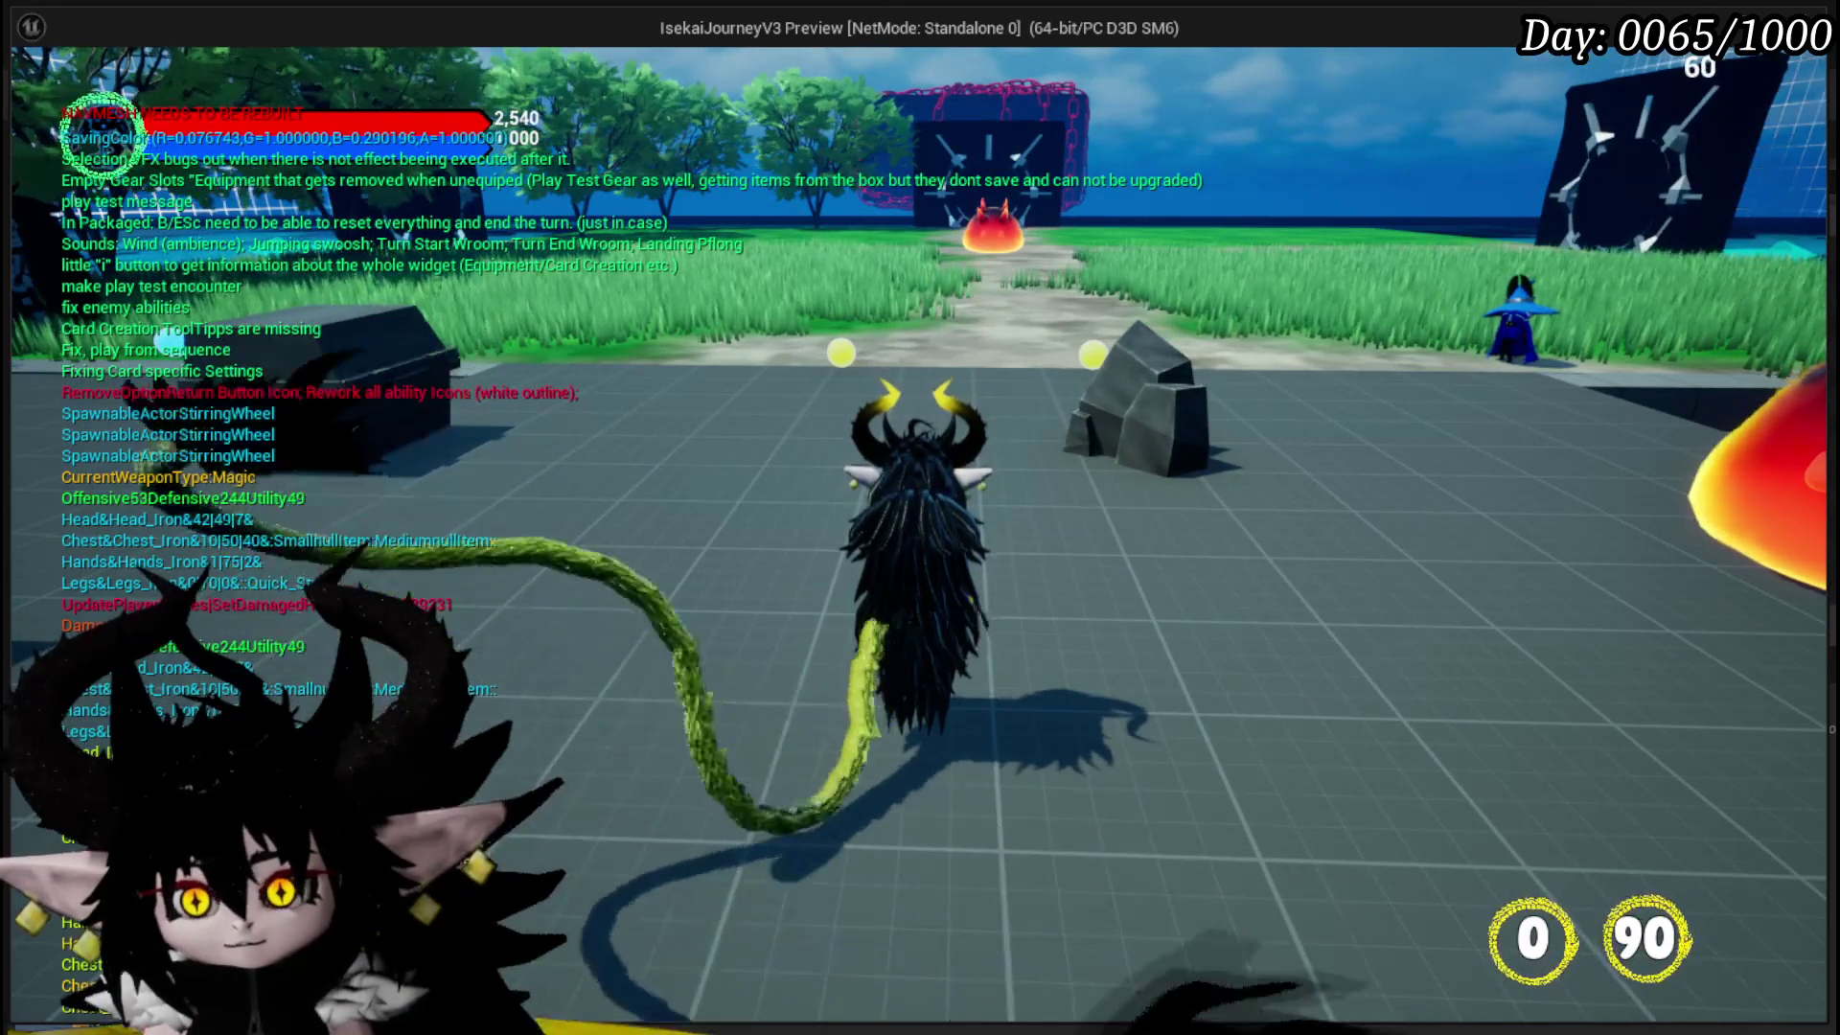
- Stop the play test, save the level, and switch back to the widget blueprint editor
key("Escape")
left_click(33, 95)
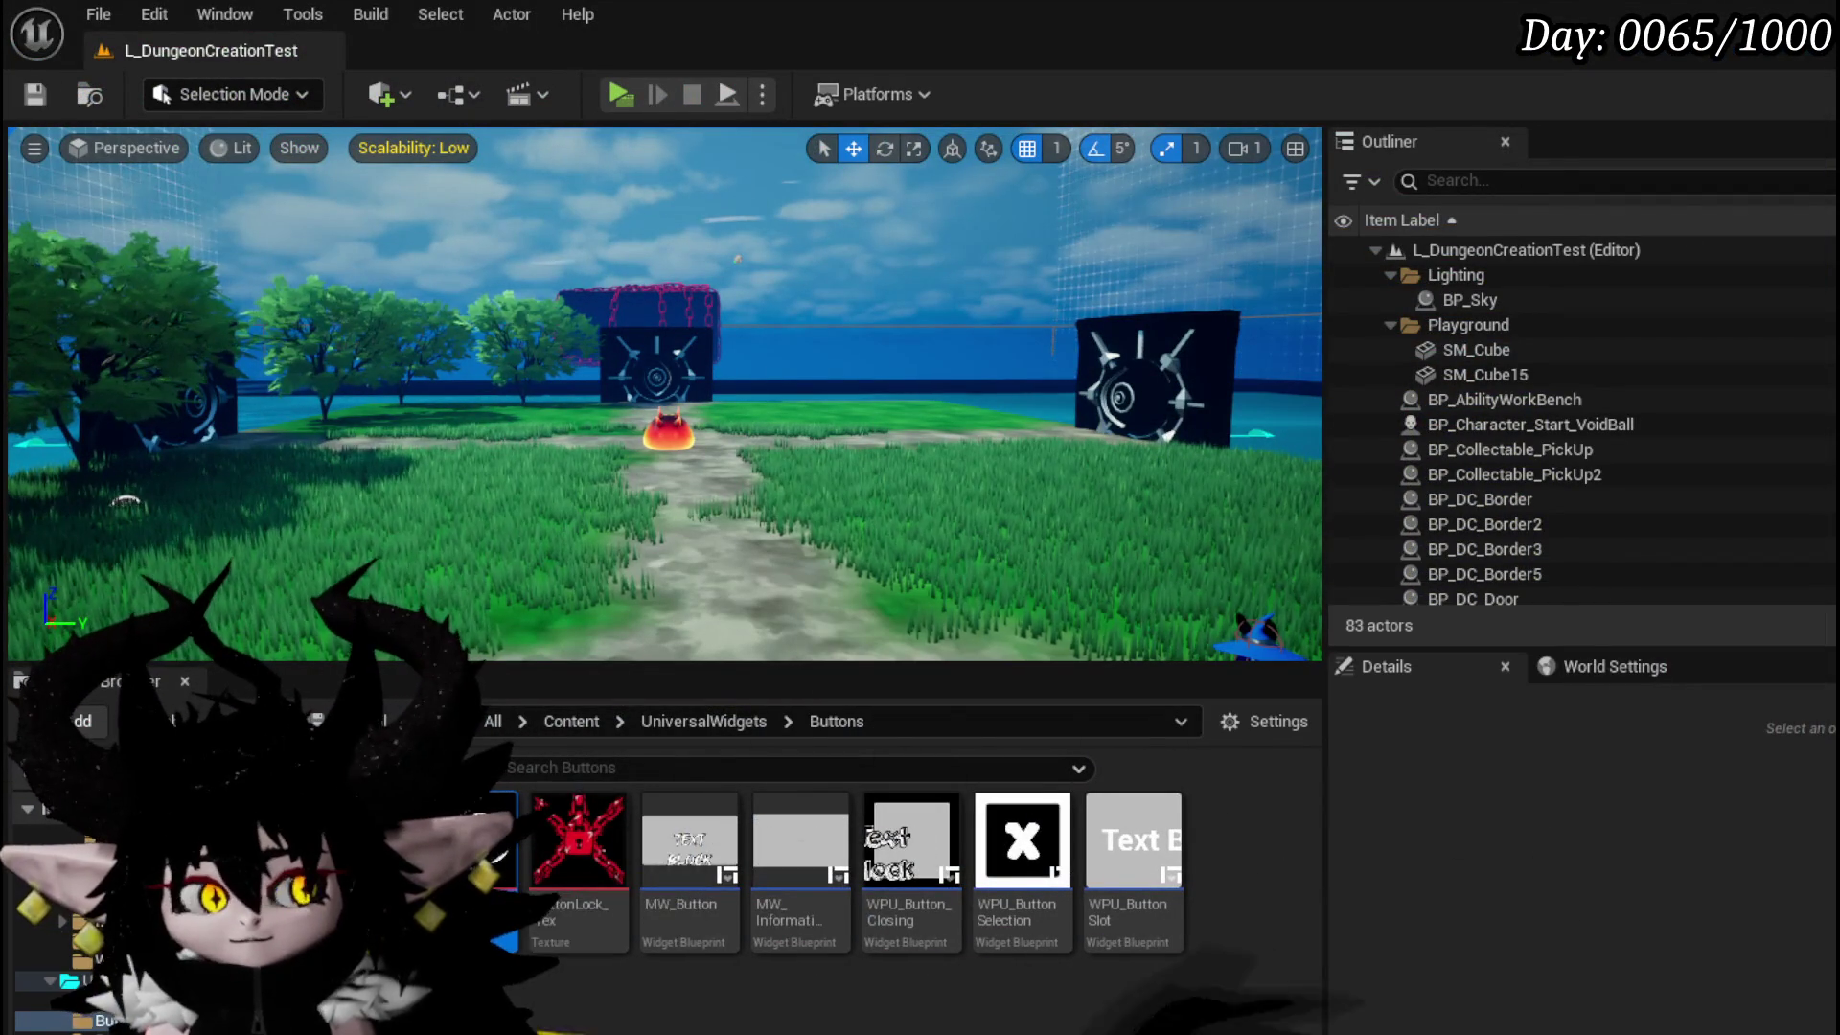
key("alt+Tab")
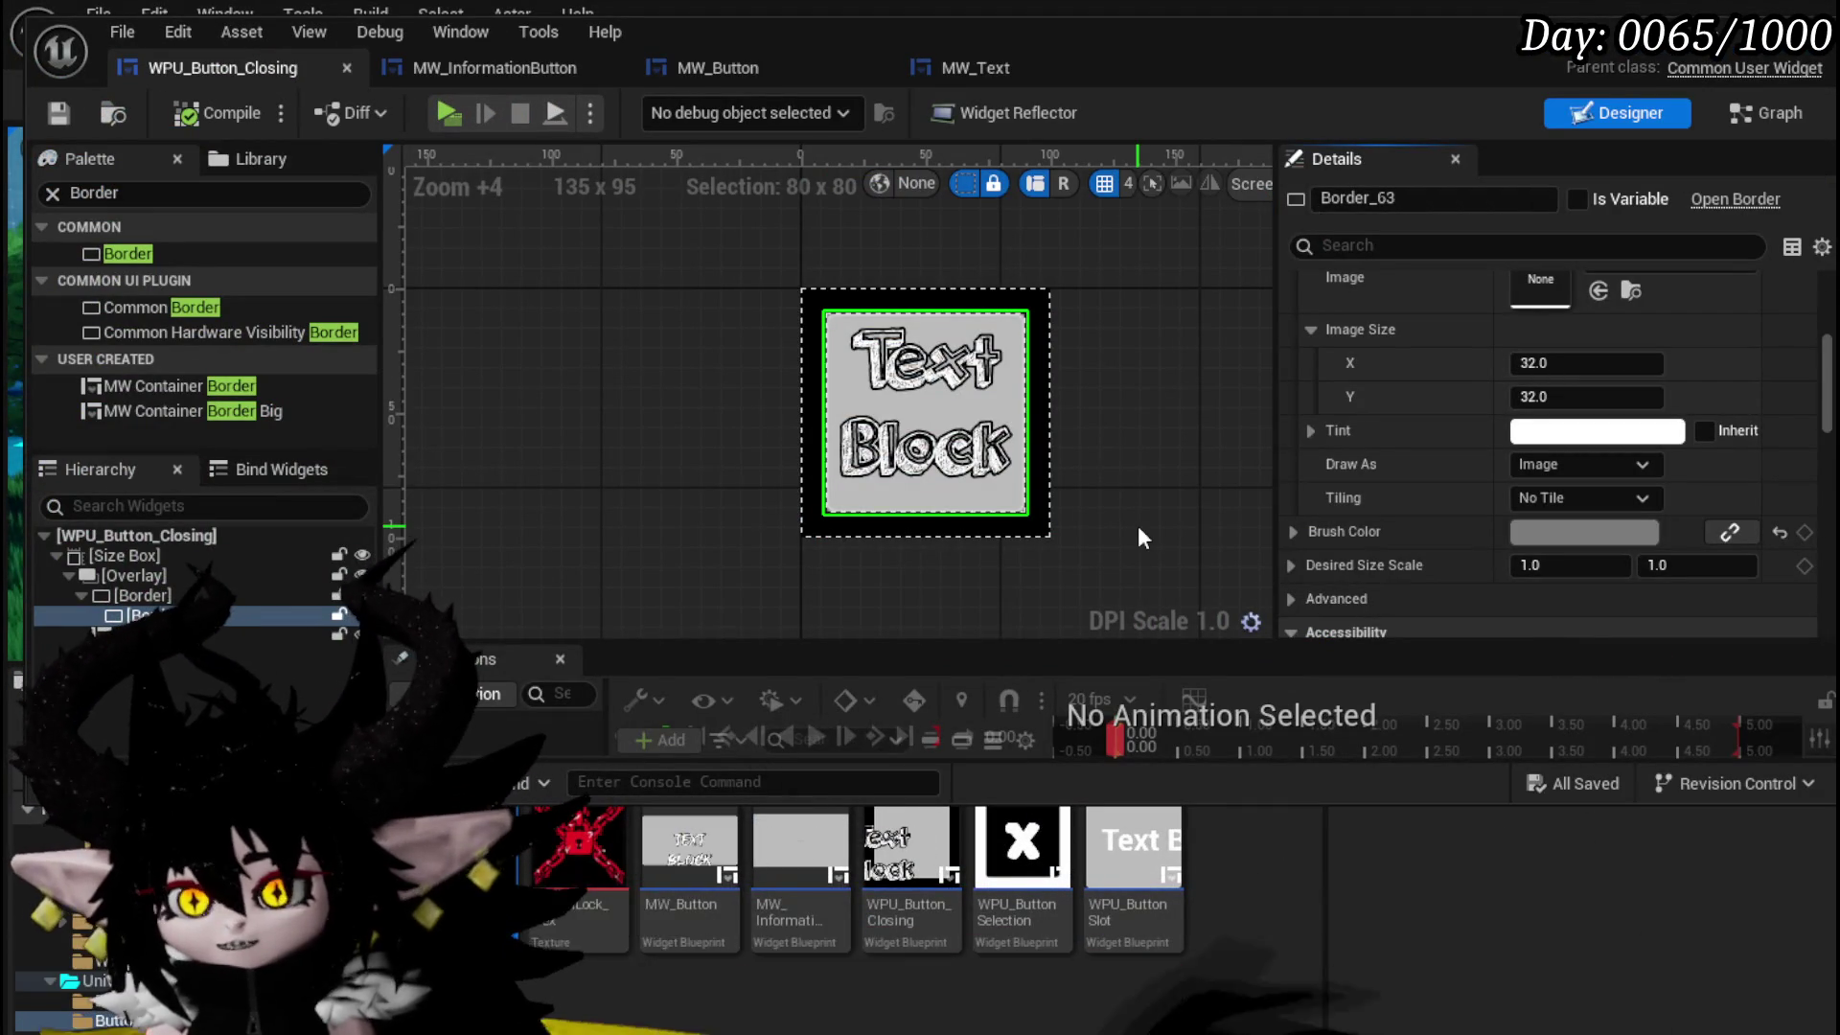
- Change MW_Text's font family to Good_Brush_Font and save it, then start a play test
left_click(964, 60)
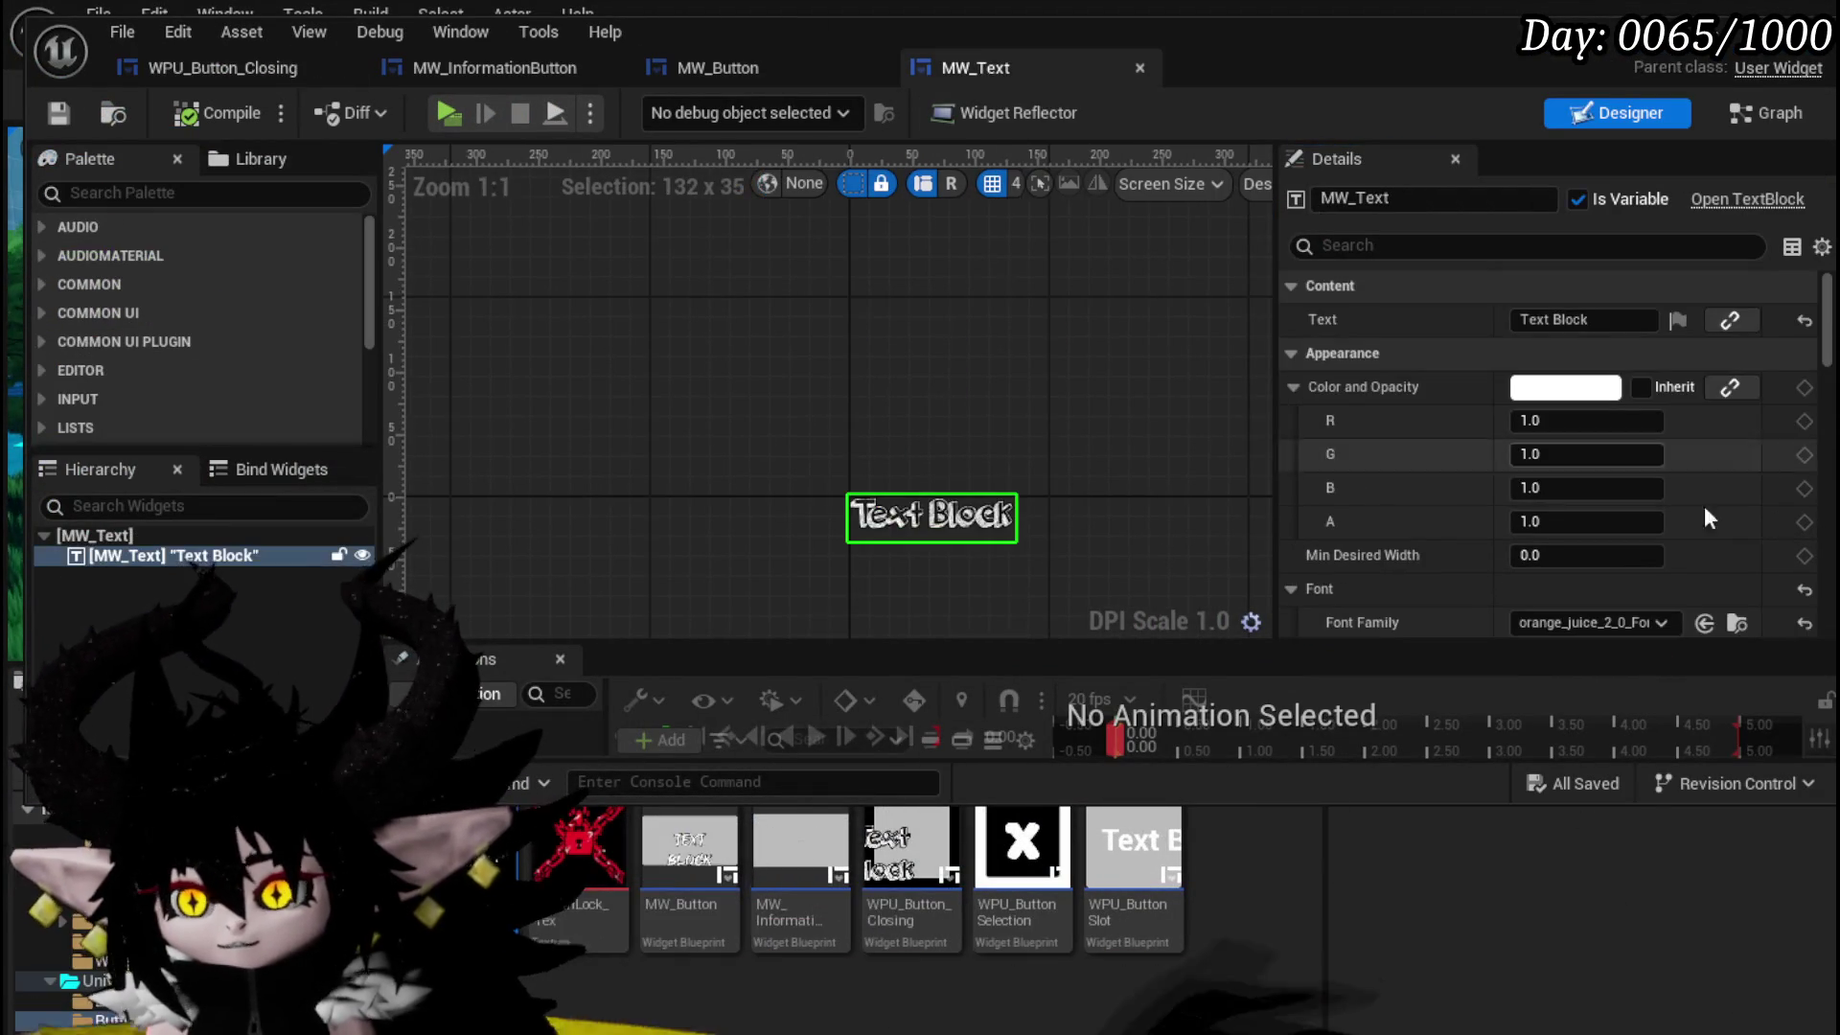
scroll(1544, 359, "down", 3)
left_click(1544, 424)
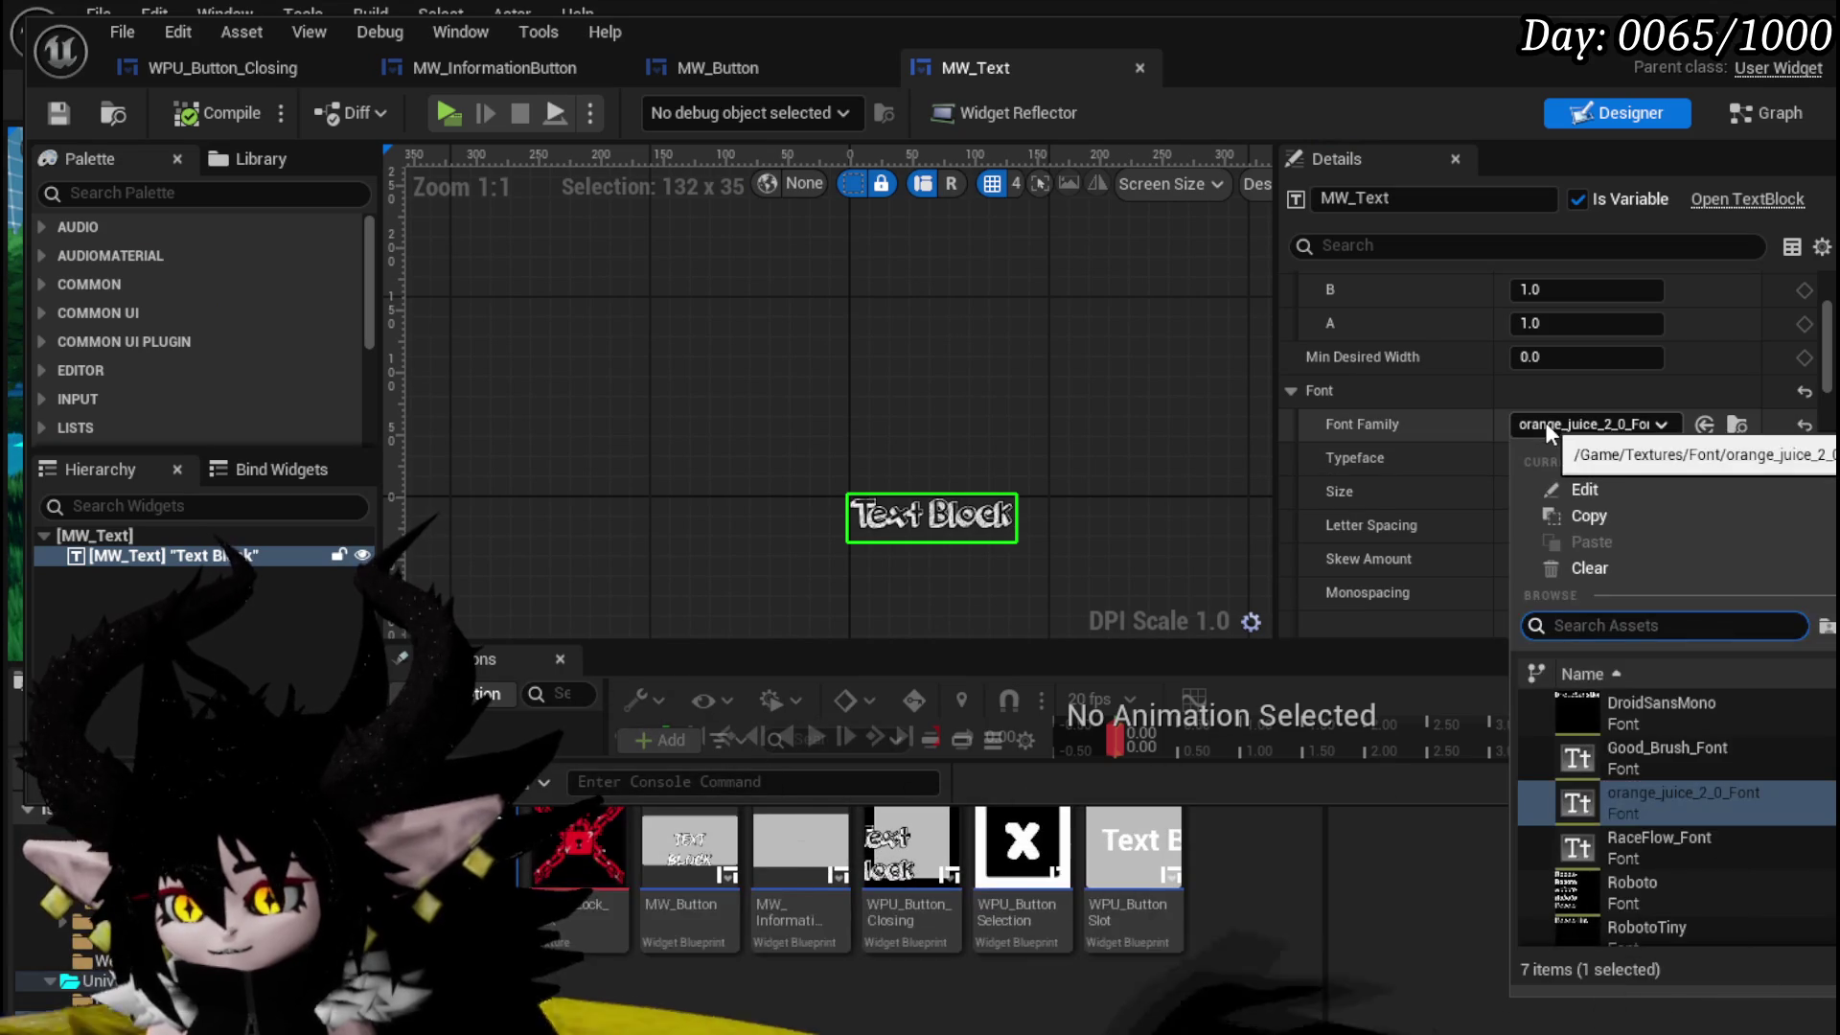
left_click(1670, 753)
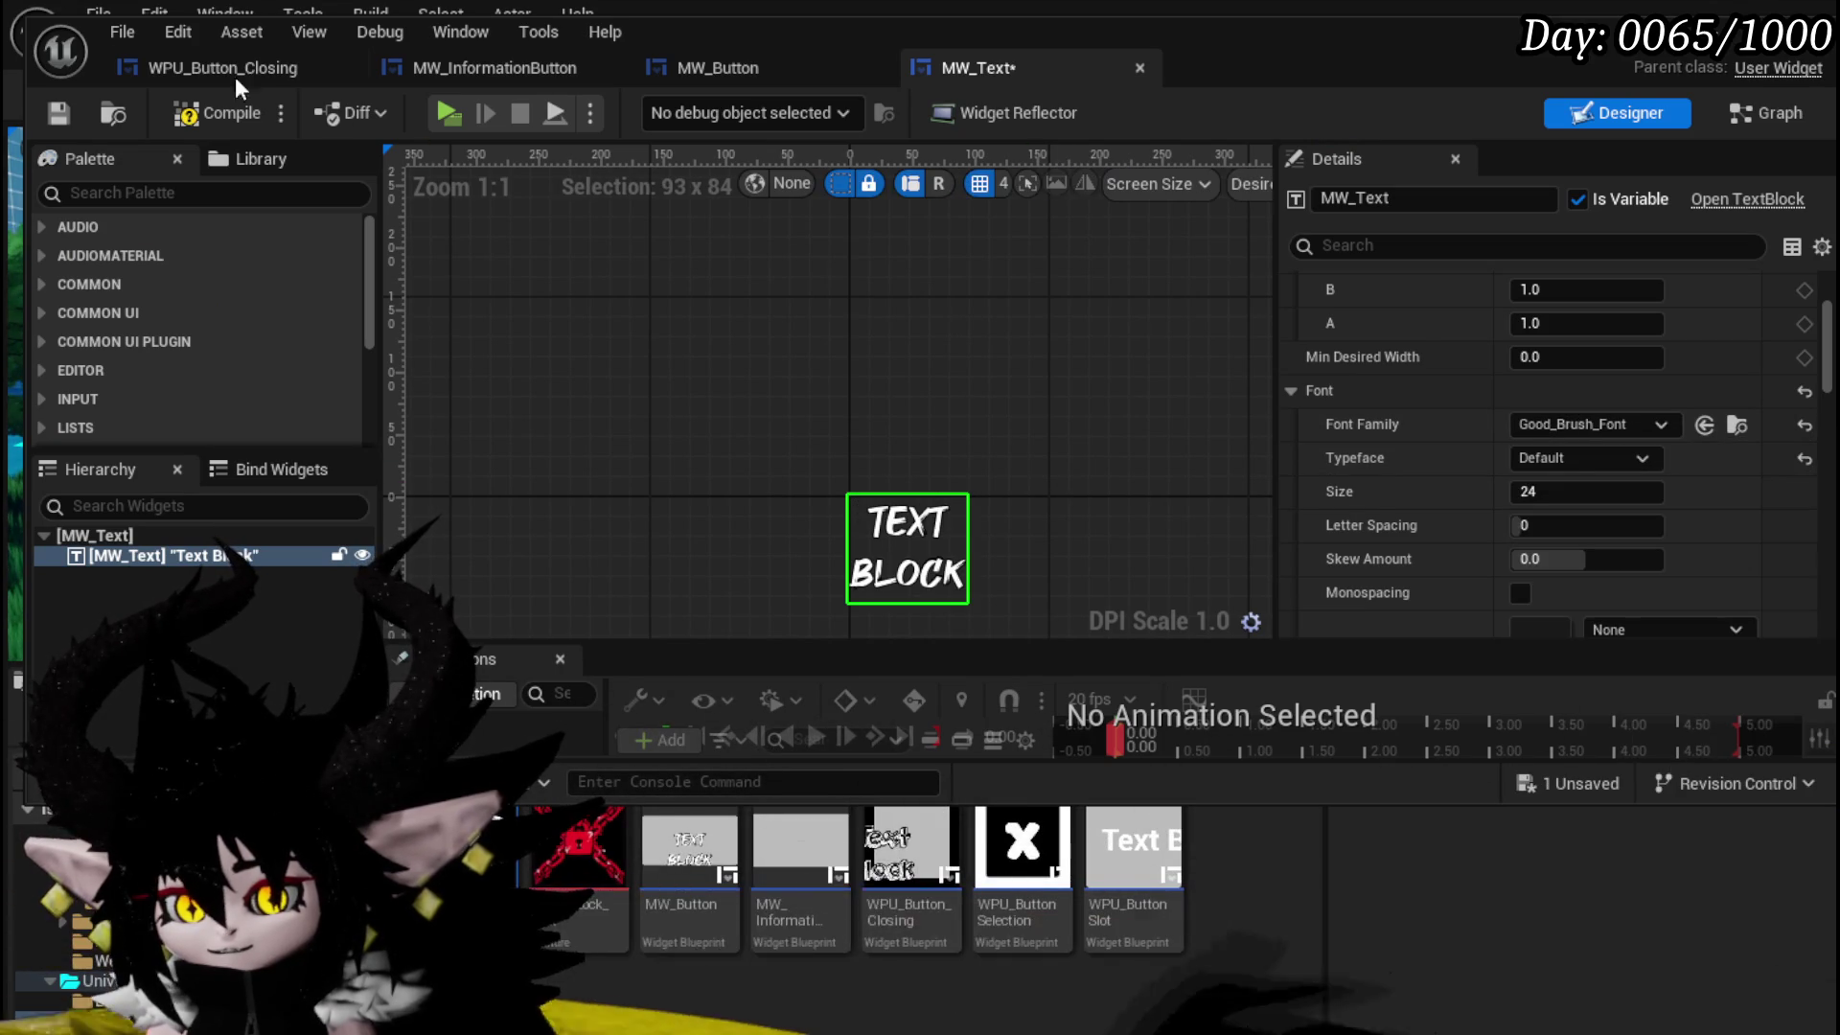
left_click(56, 111)
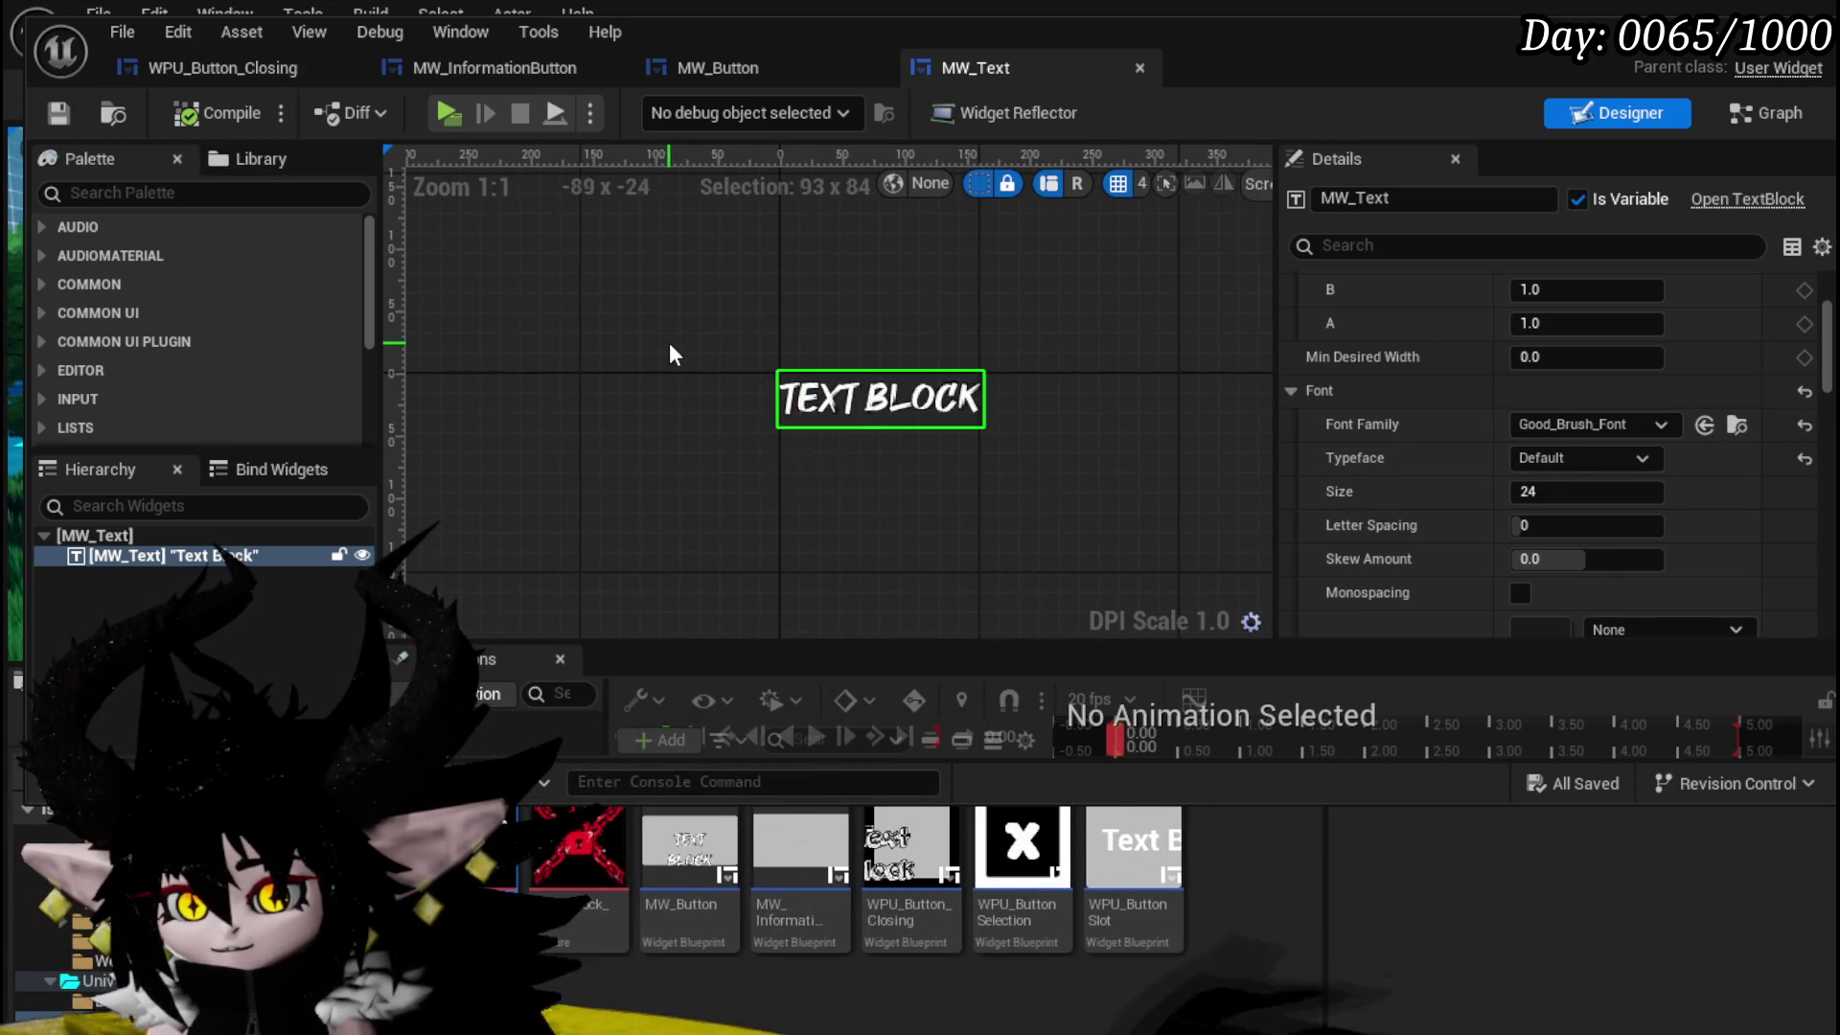
scroll(659, 338, "down", 1)
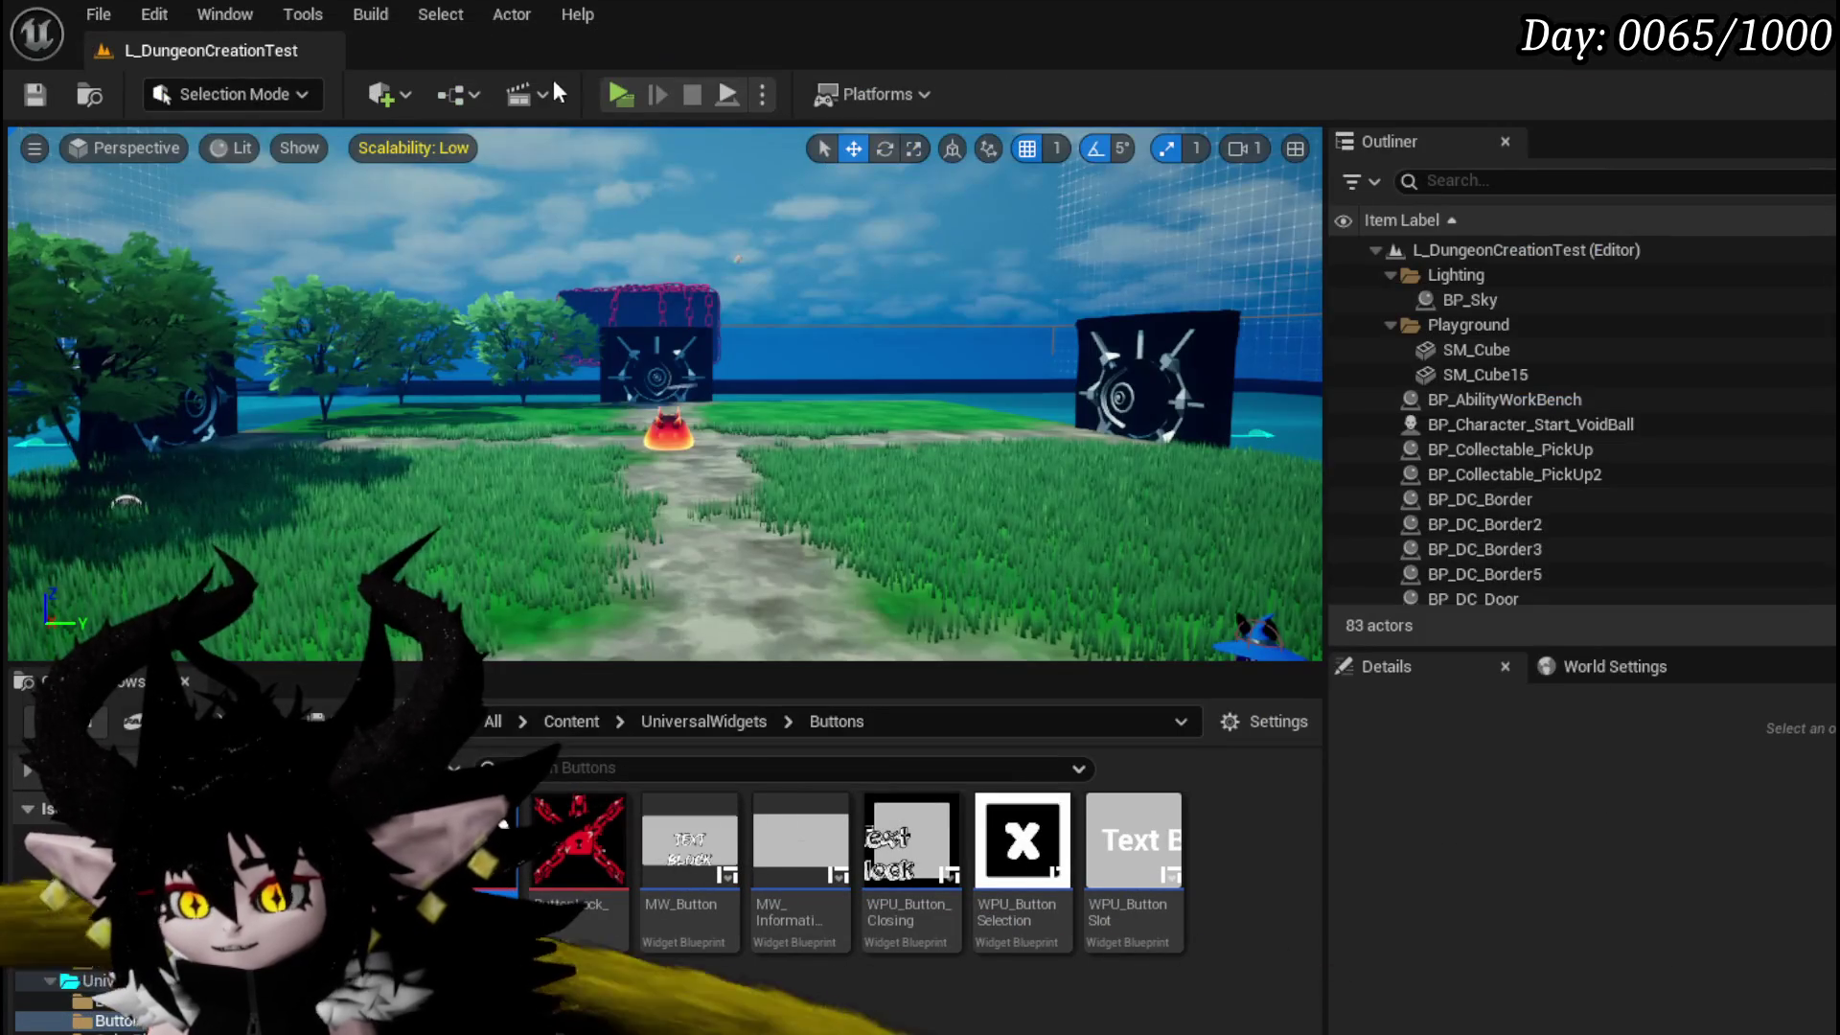
left_click(624, 94)
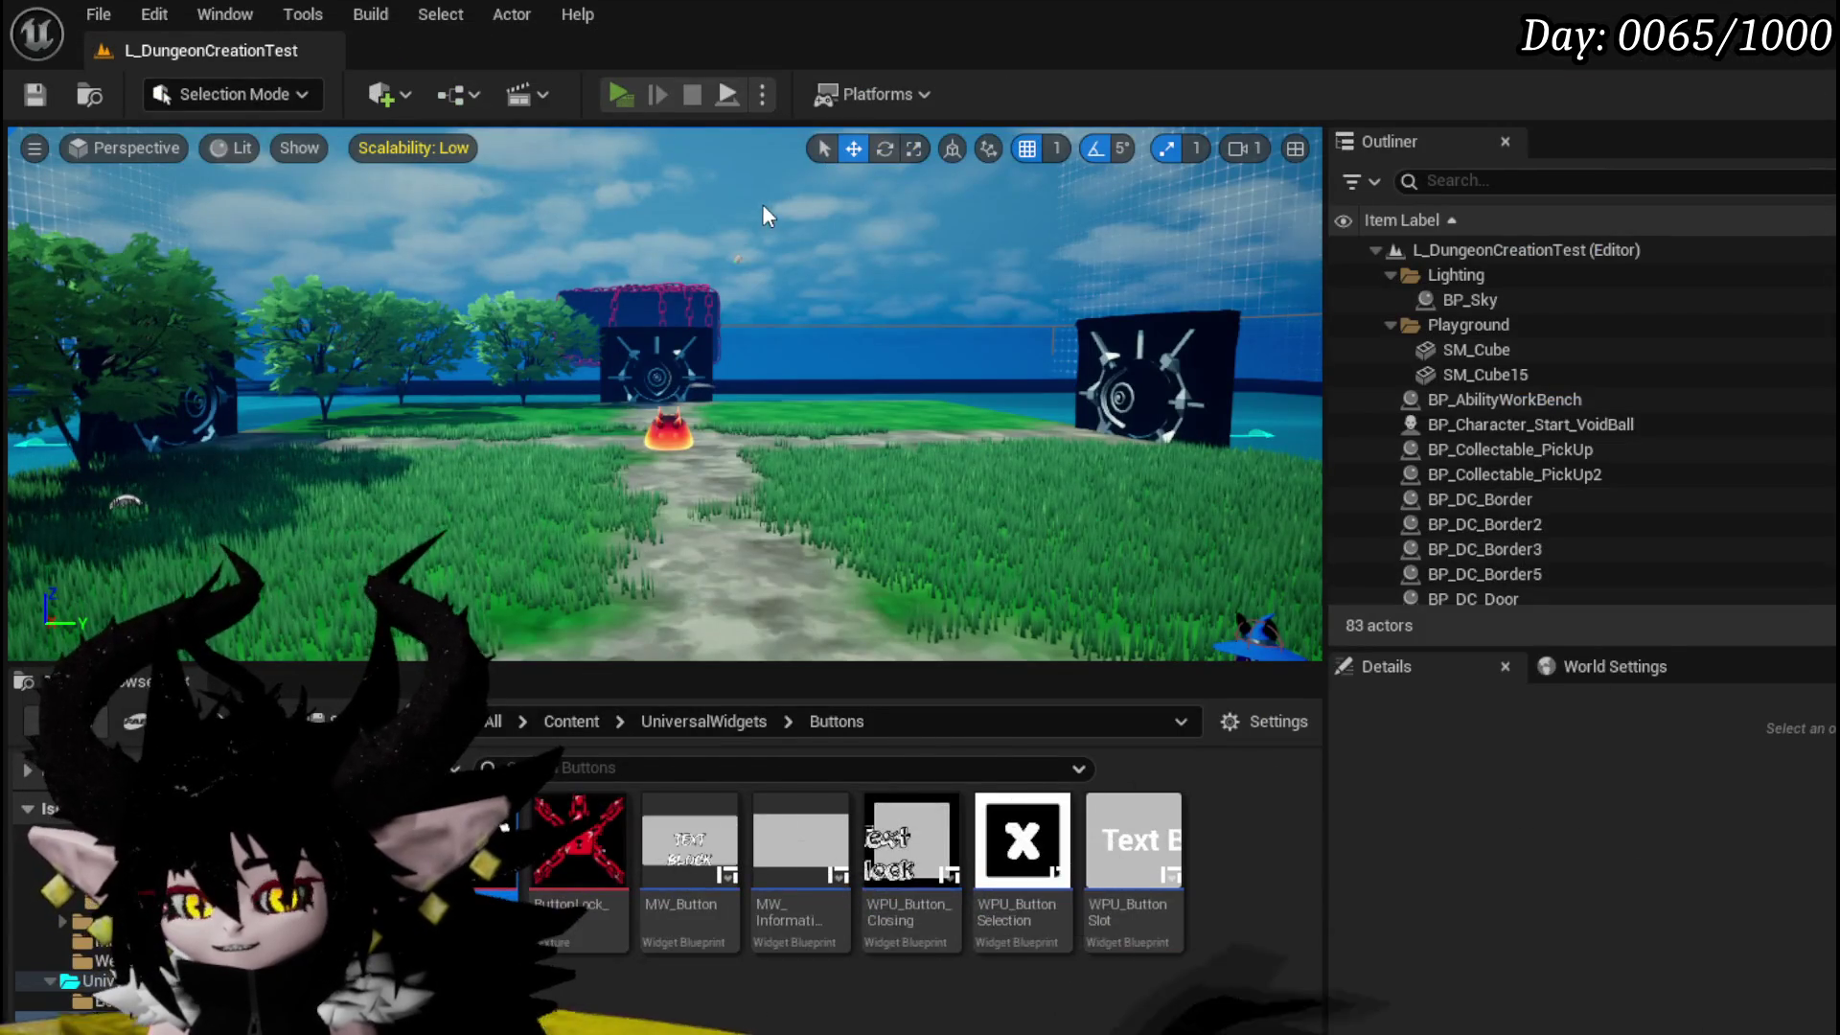
- Check the pause menu's To Do List, stop playing, save the level, and open MW_InformationButton
key("Escape")
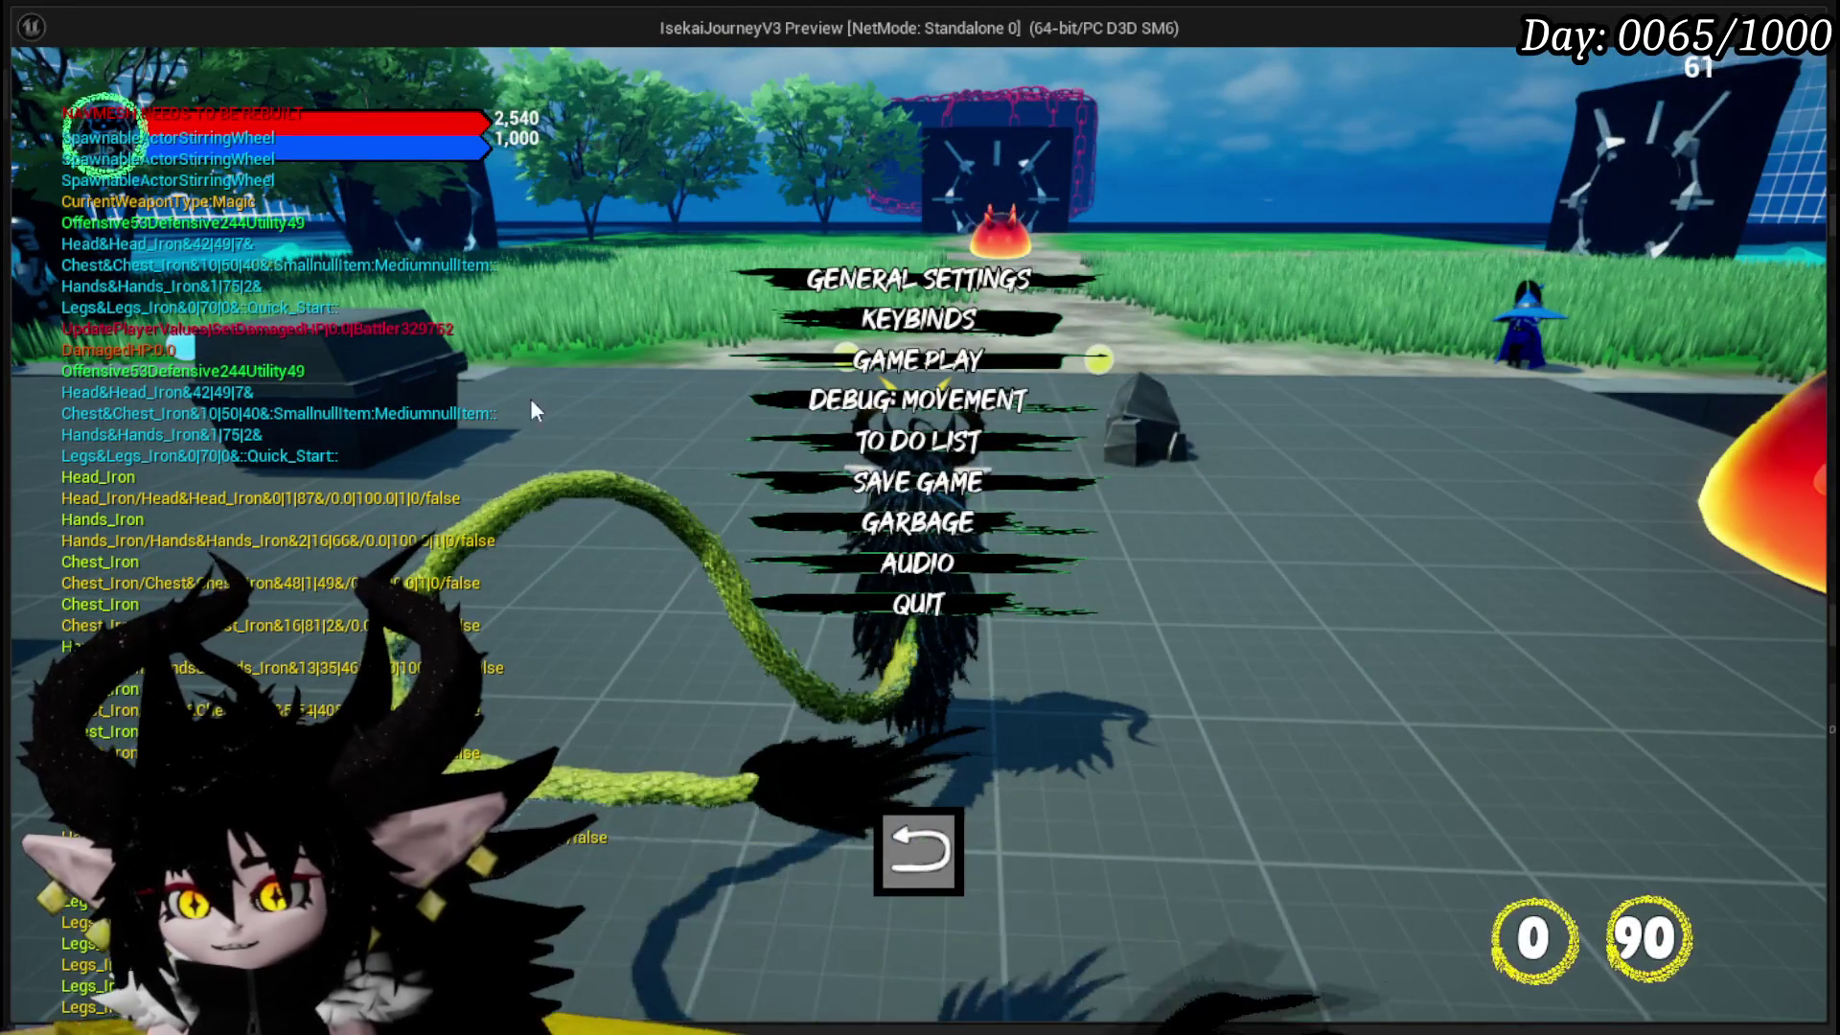
left_click(826, 442)
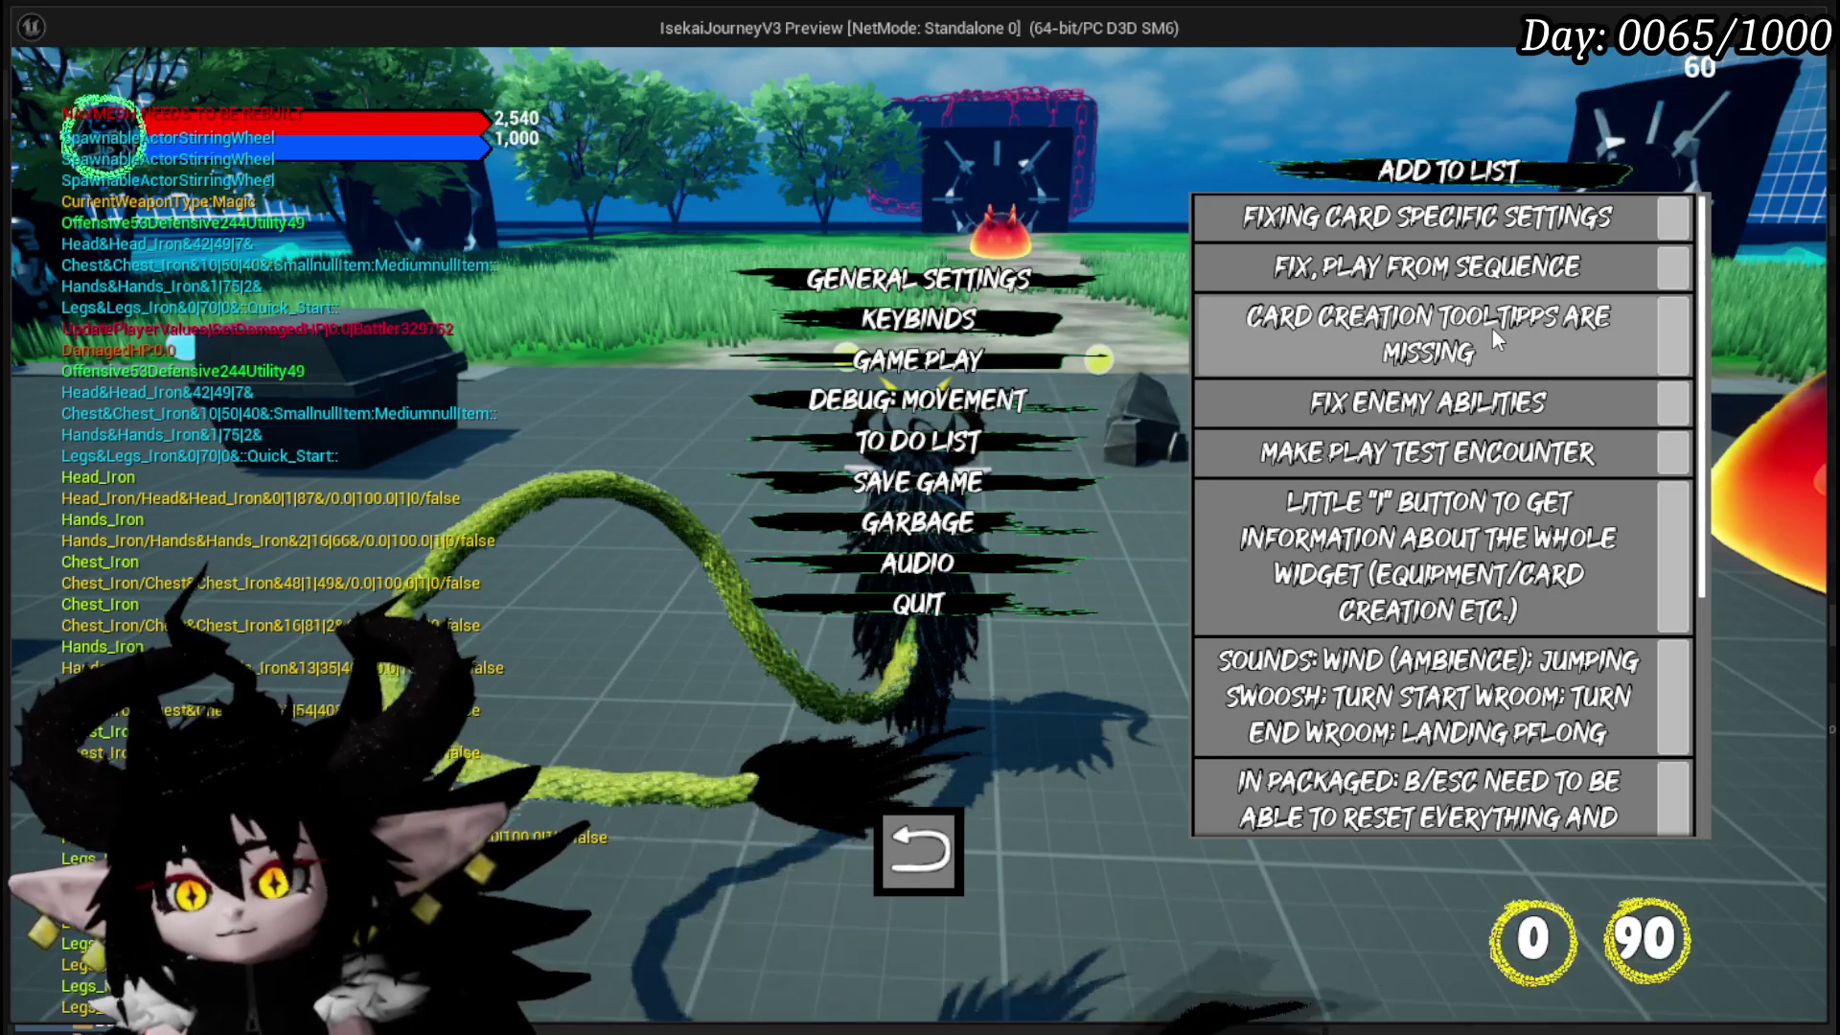
scroll(1492, 329, "down", 2)
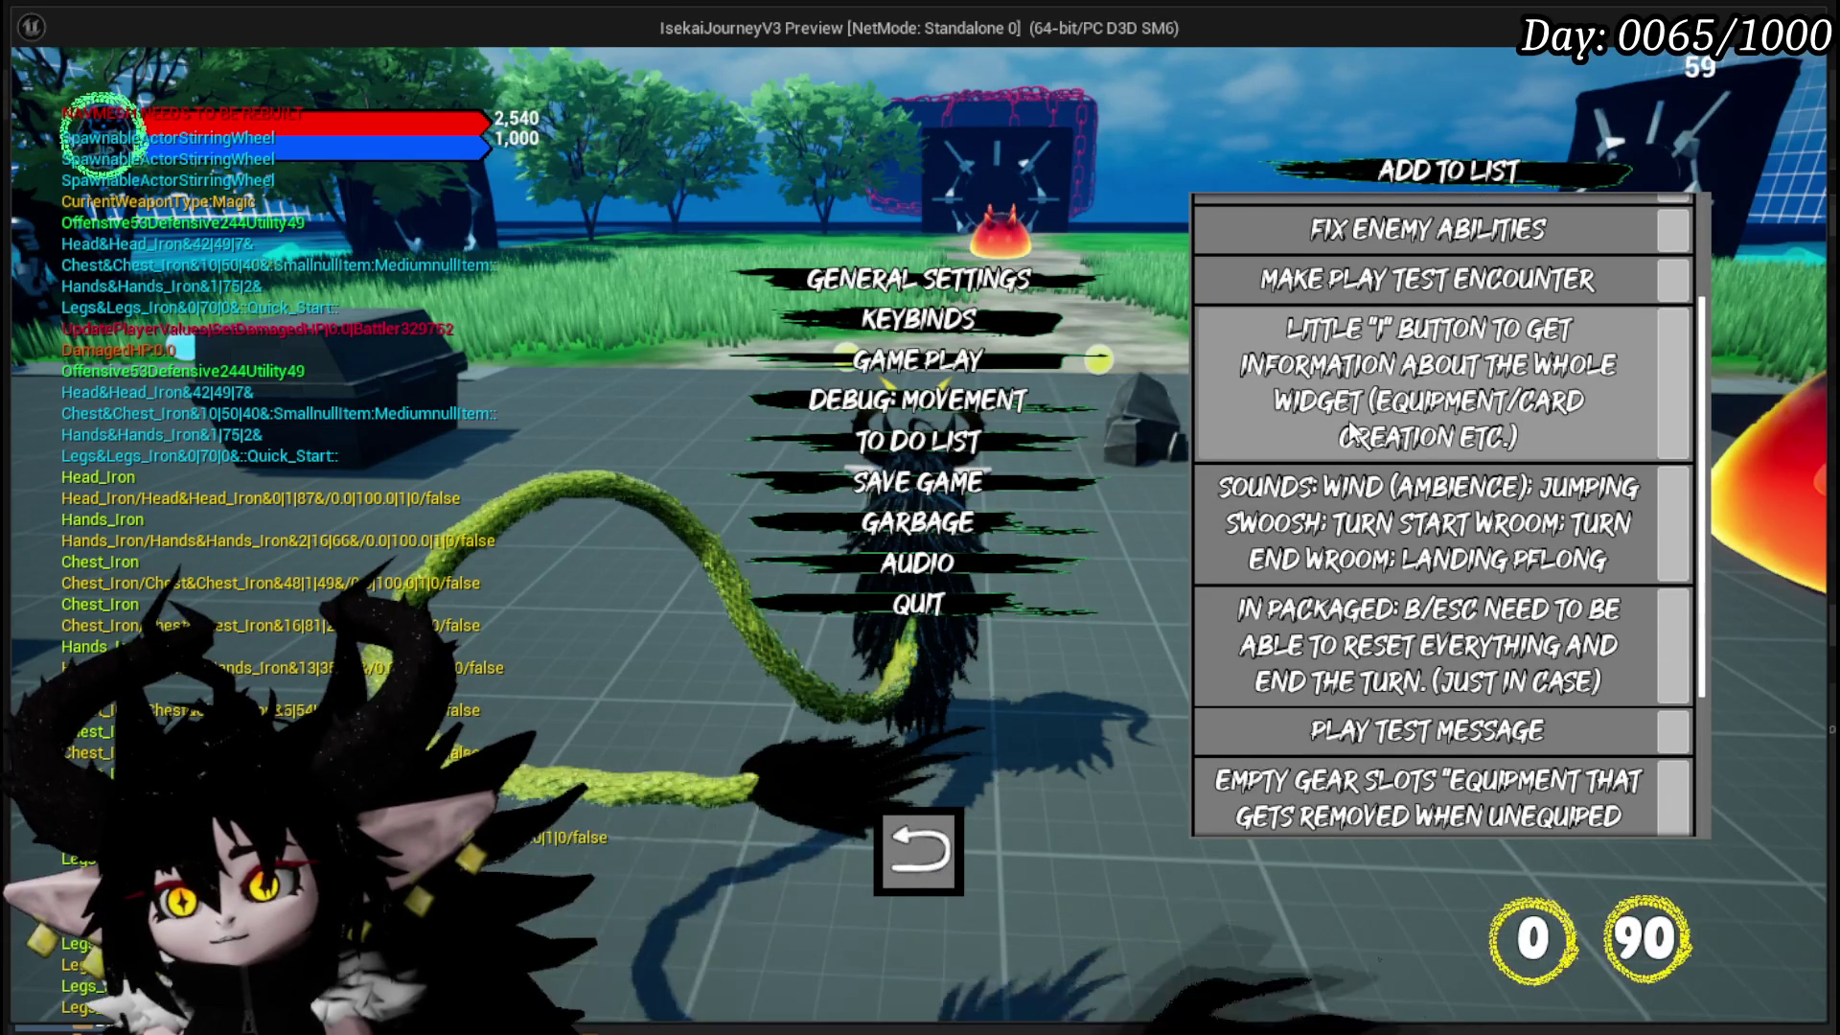
left_click(896, 841)
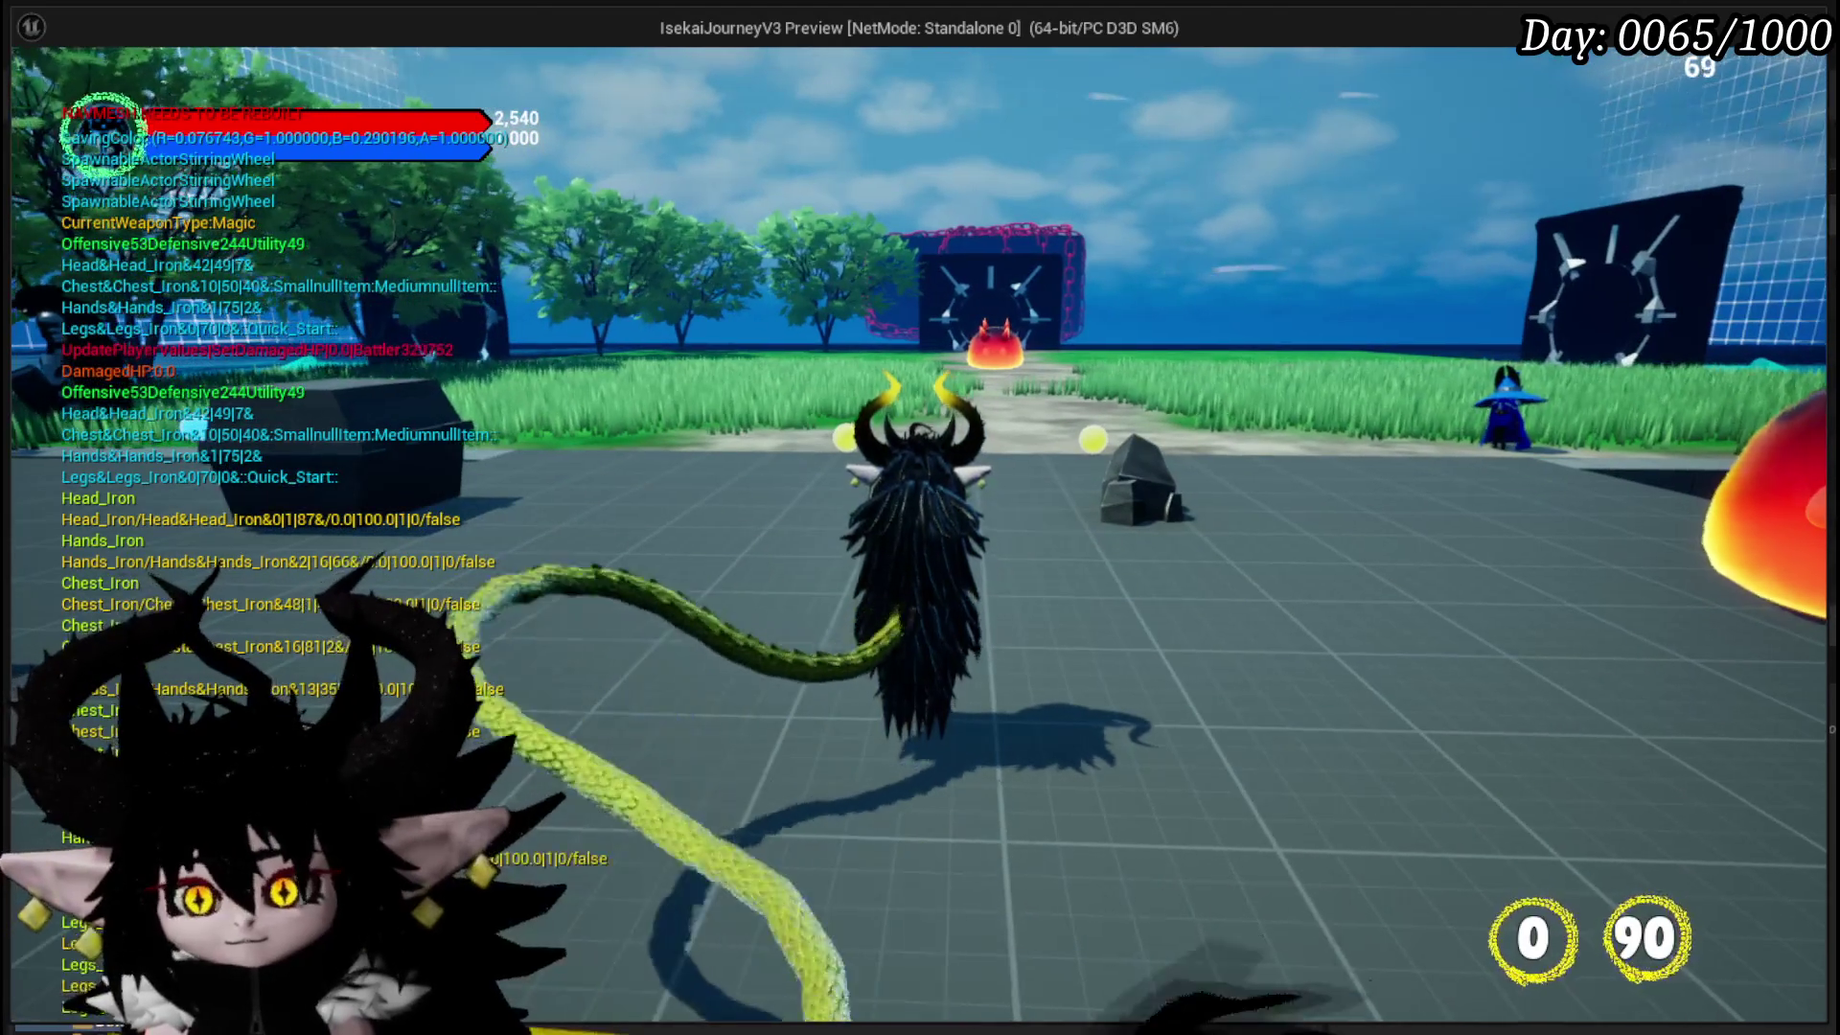
key("Escape")
left_click(34, 93)
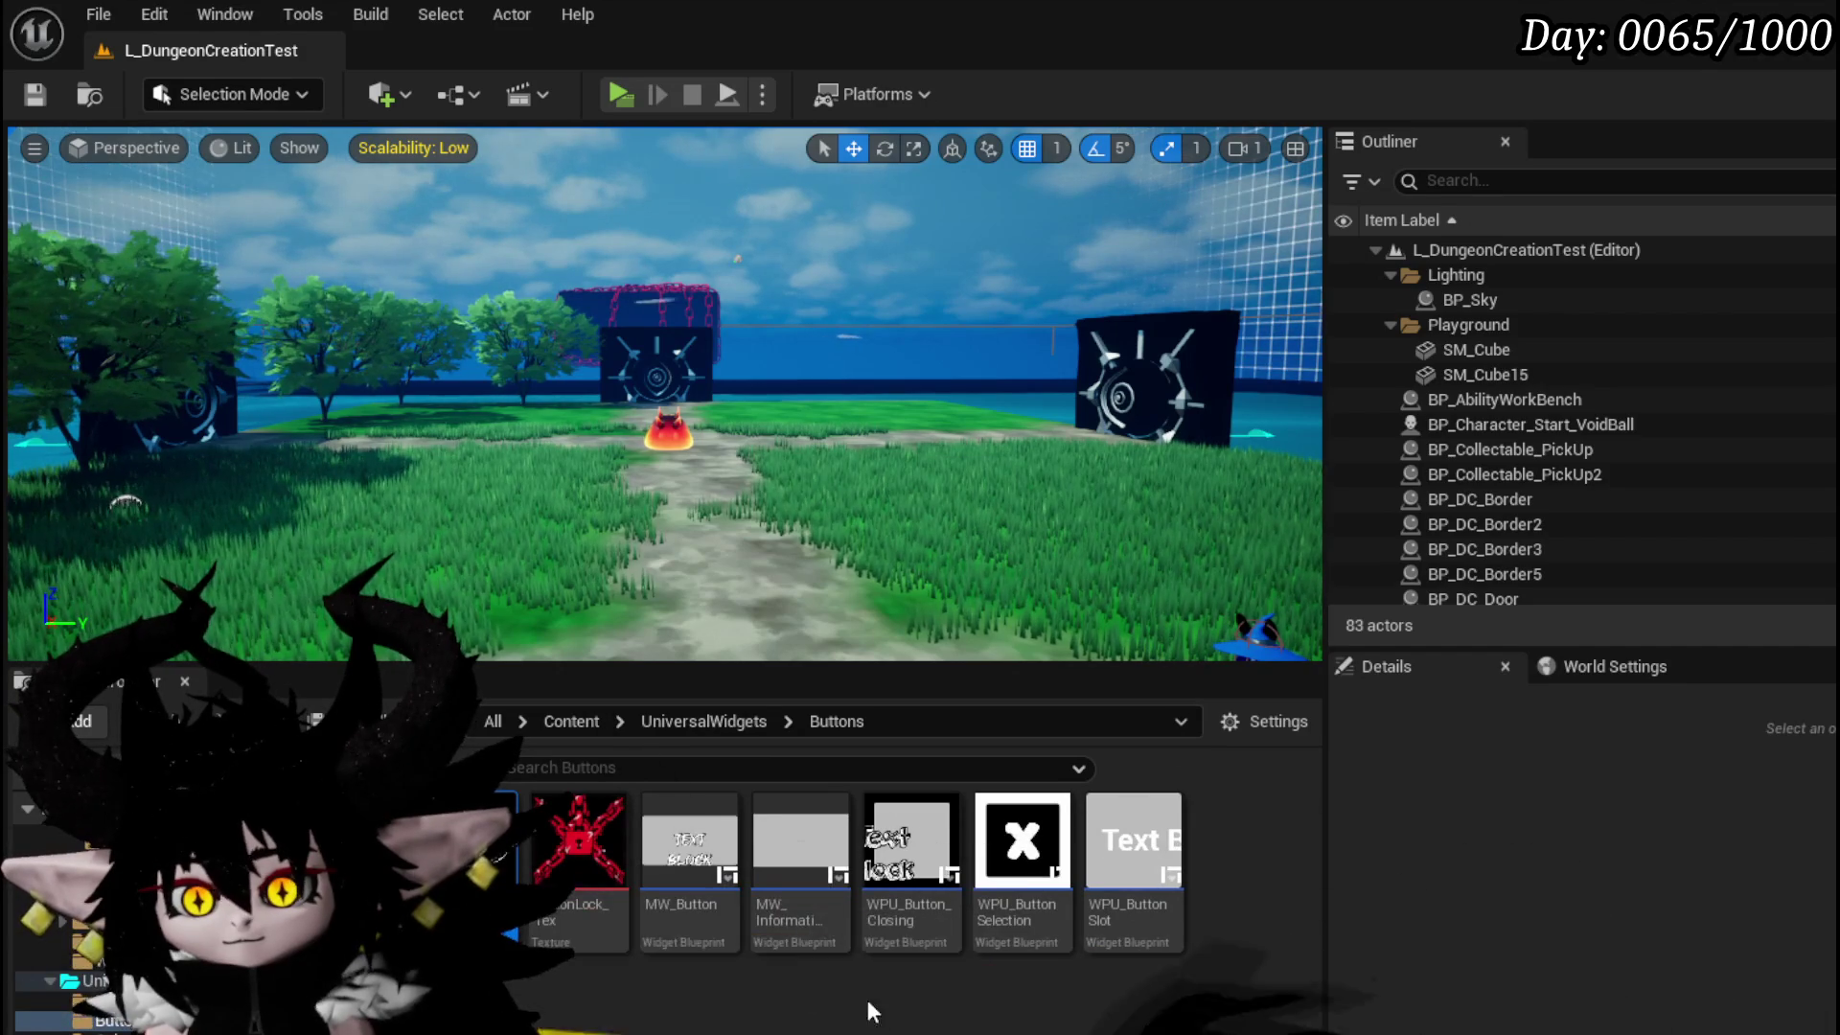
double_click(794, 918)
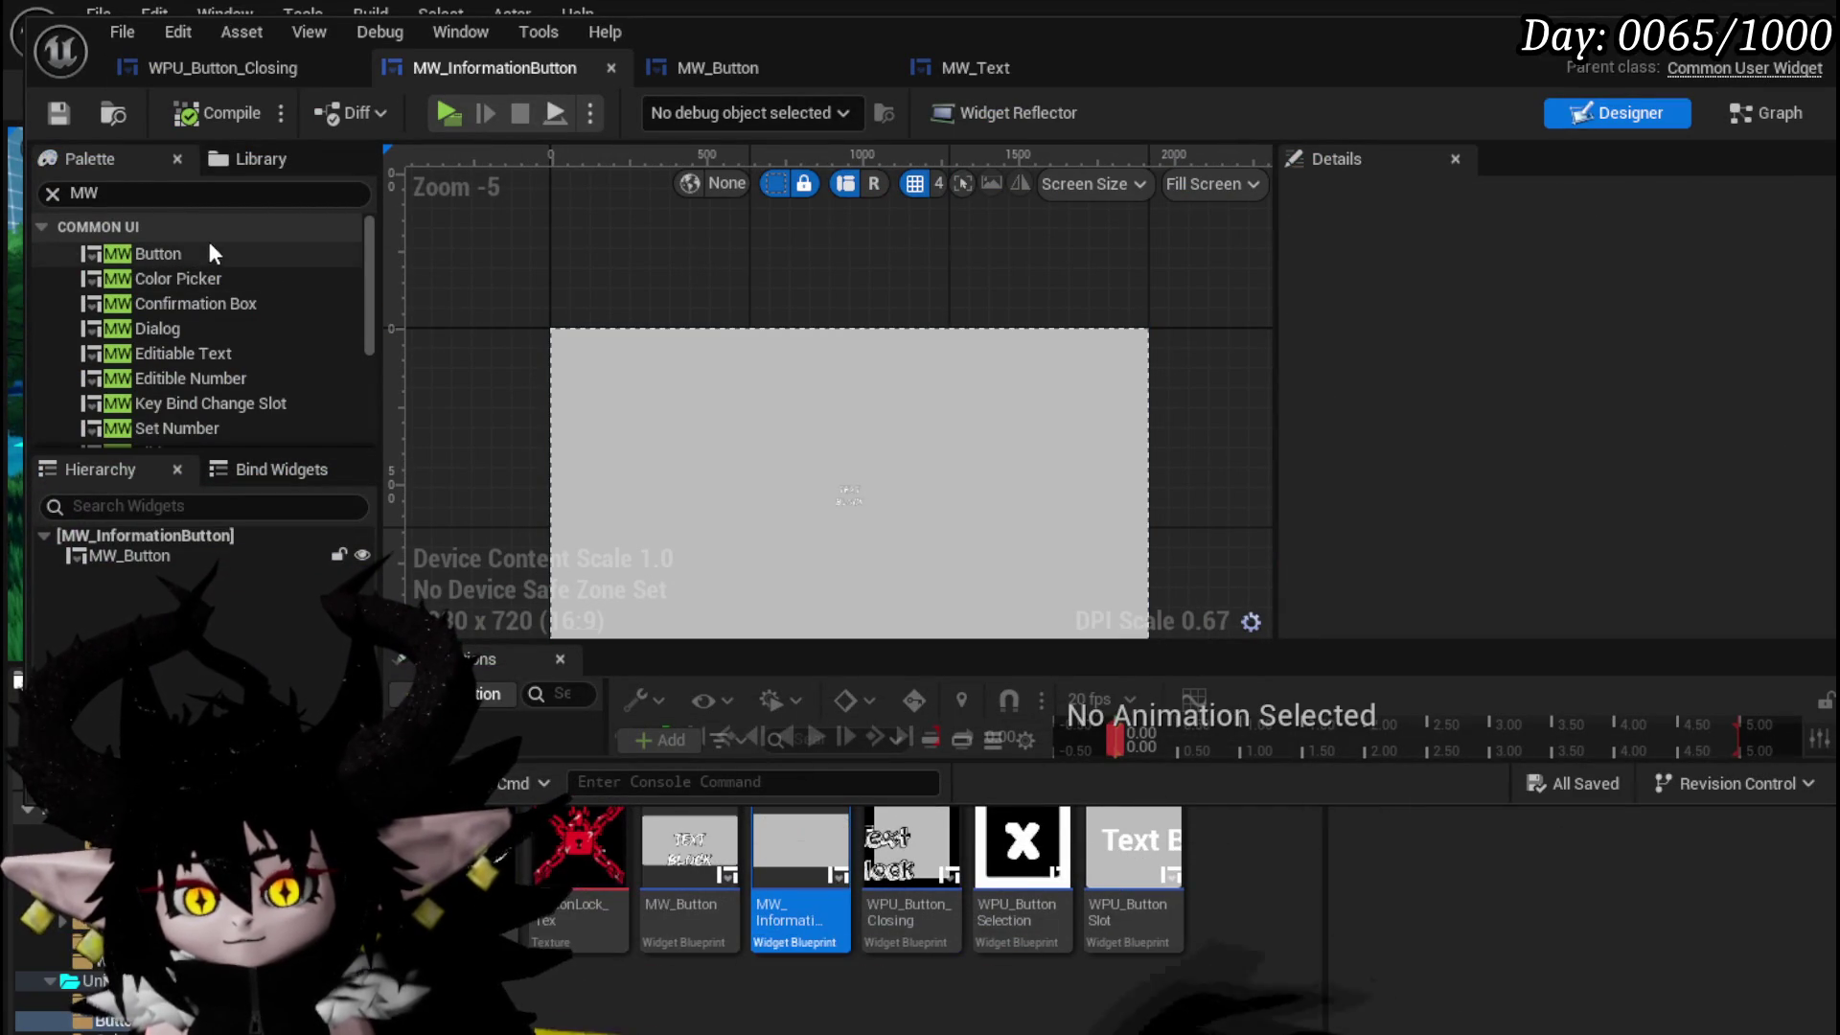
- Name the MW_Button 'i', compile and save, and turn on Pre Build
left_click(148, 554)
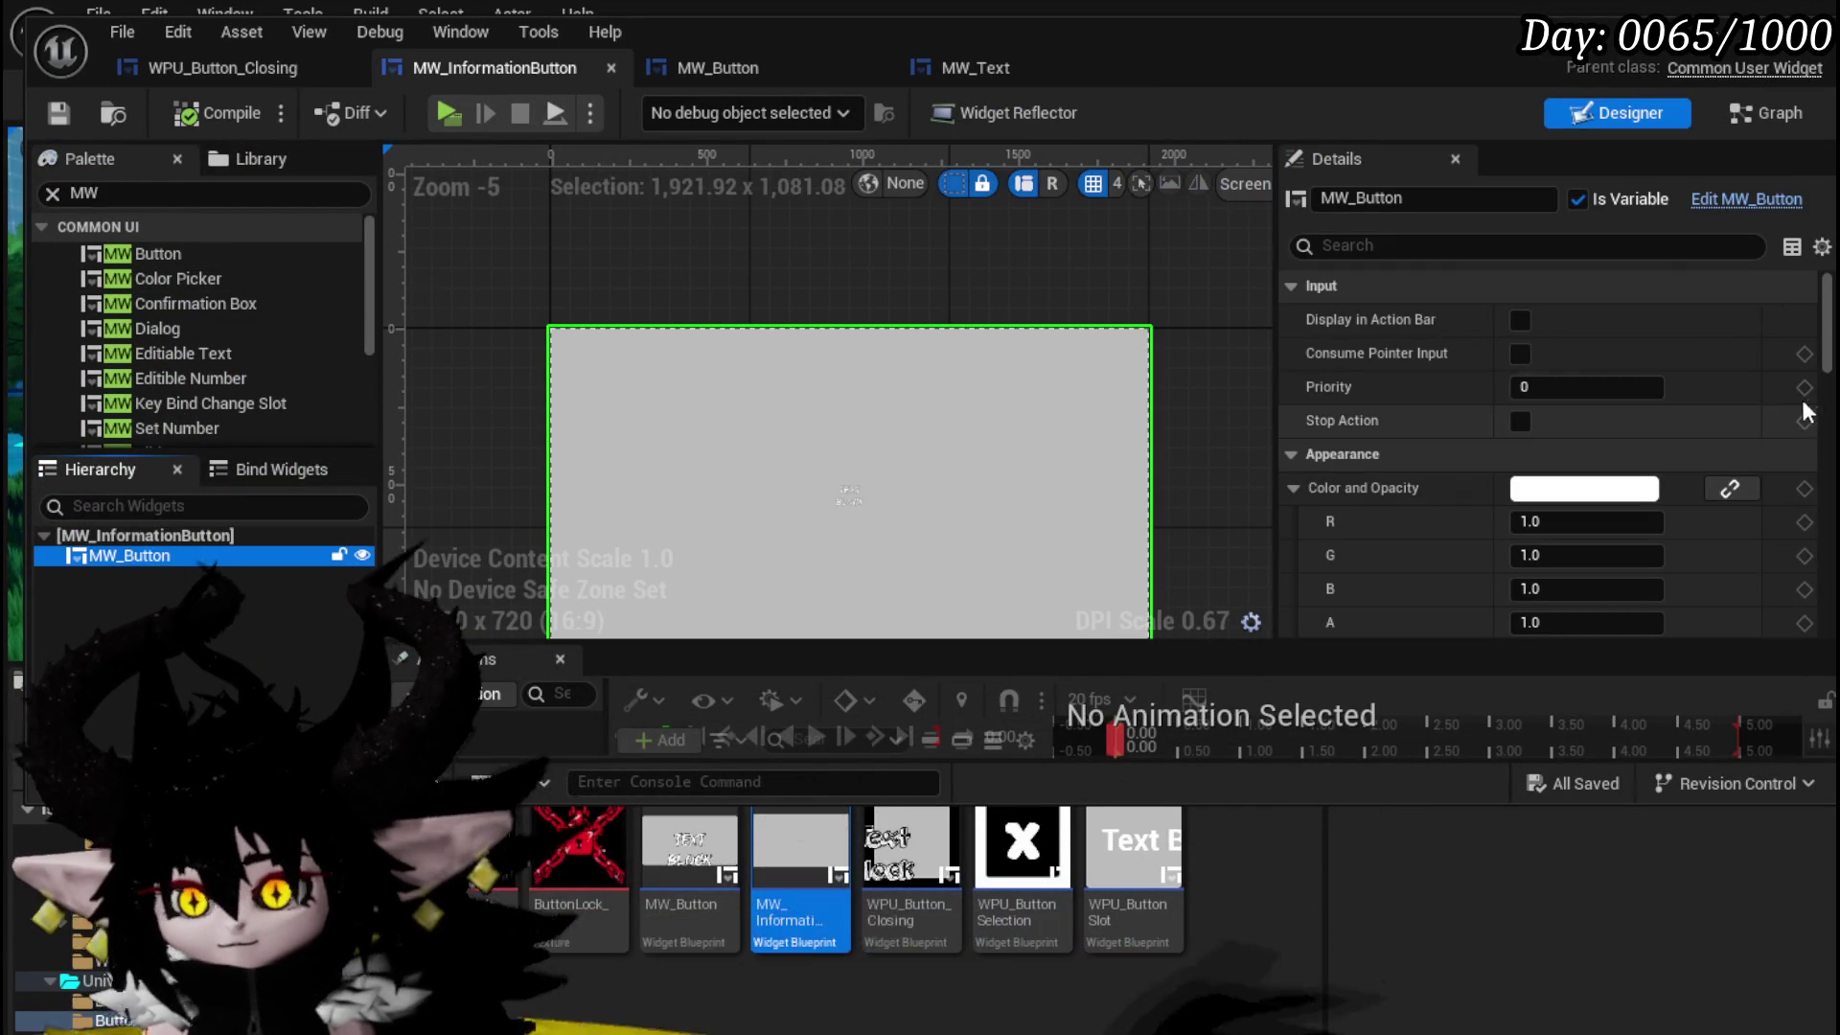
scroll(1792, 422, "down", 5)
scroll(1463, 355, "down", 3)
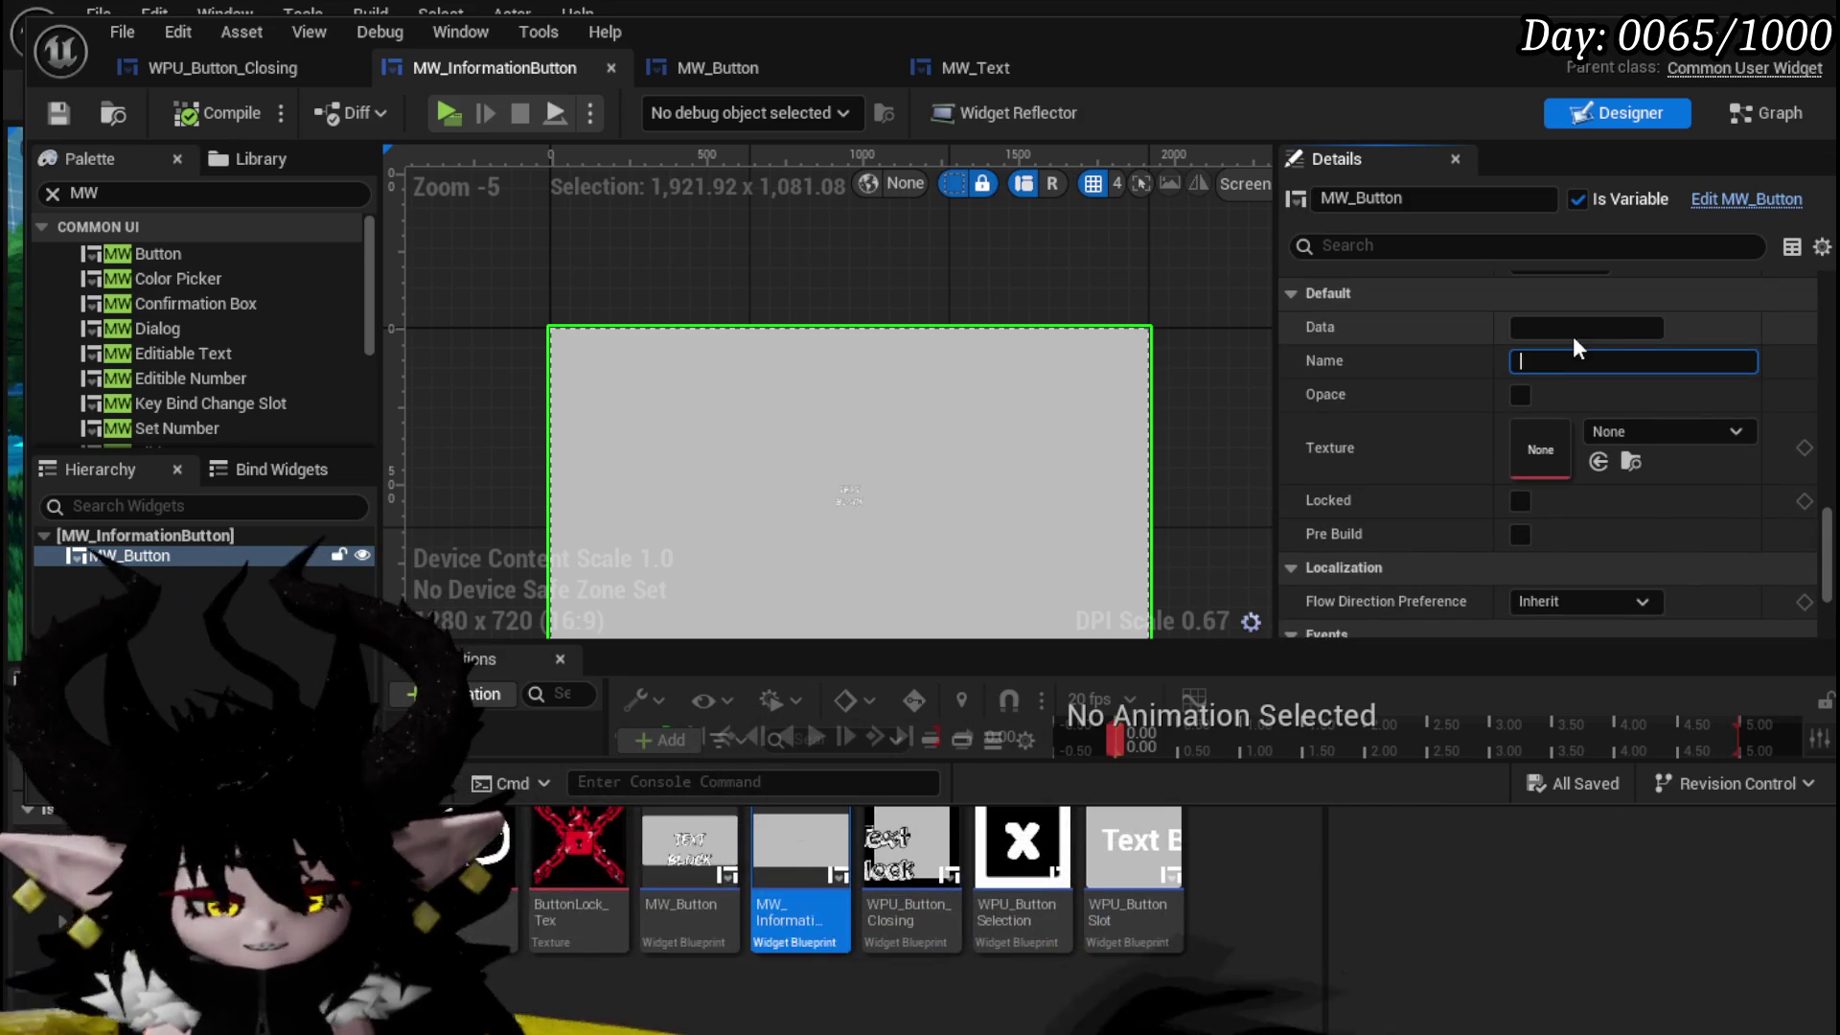
type("i")
key("Return")
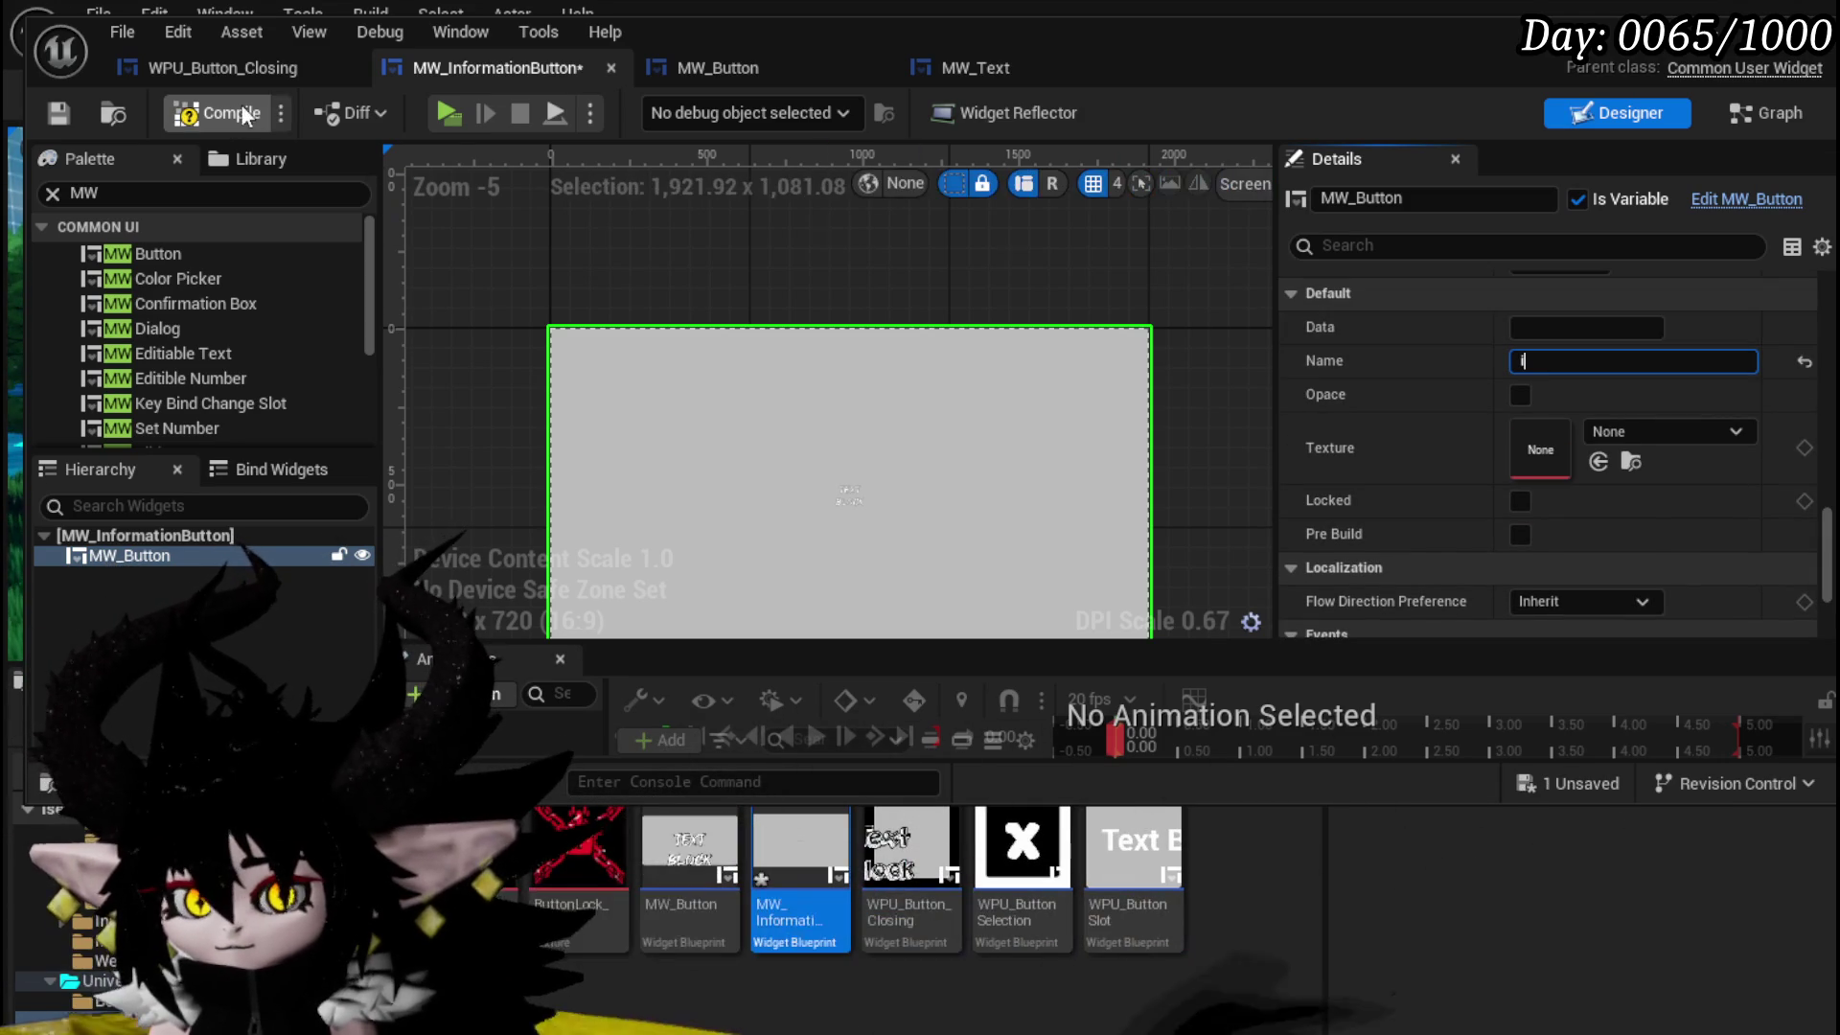
left_click(58, 113)
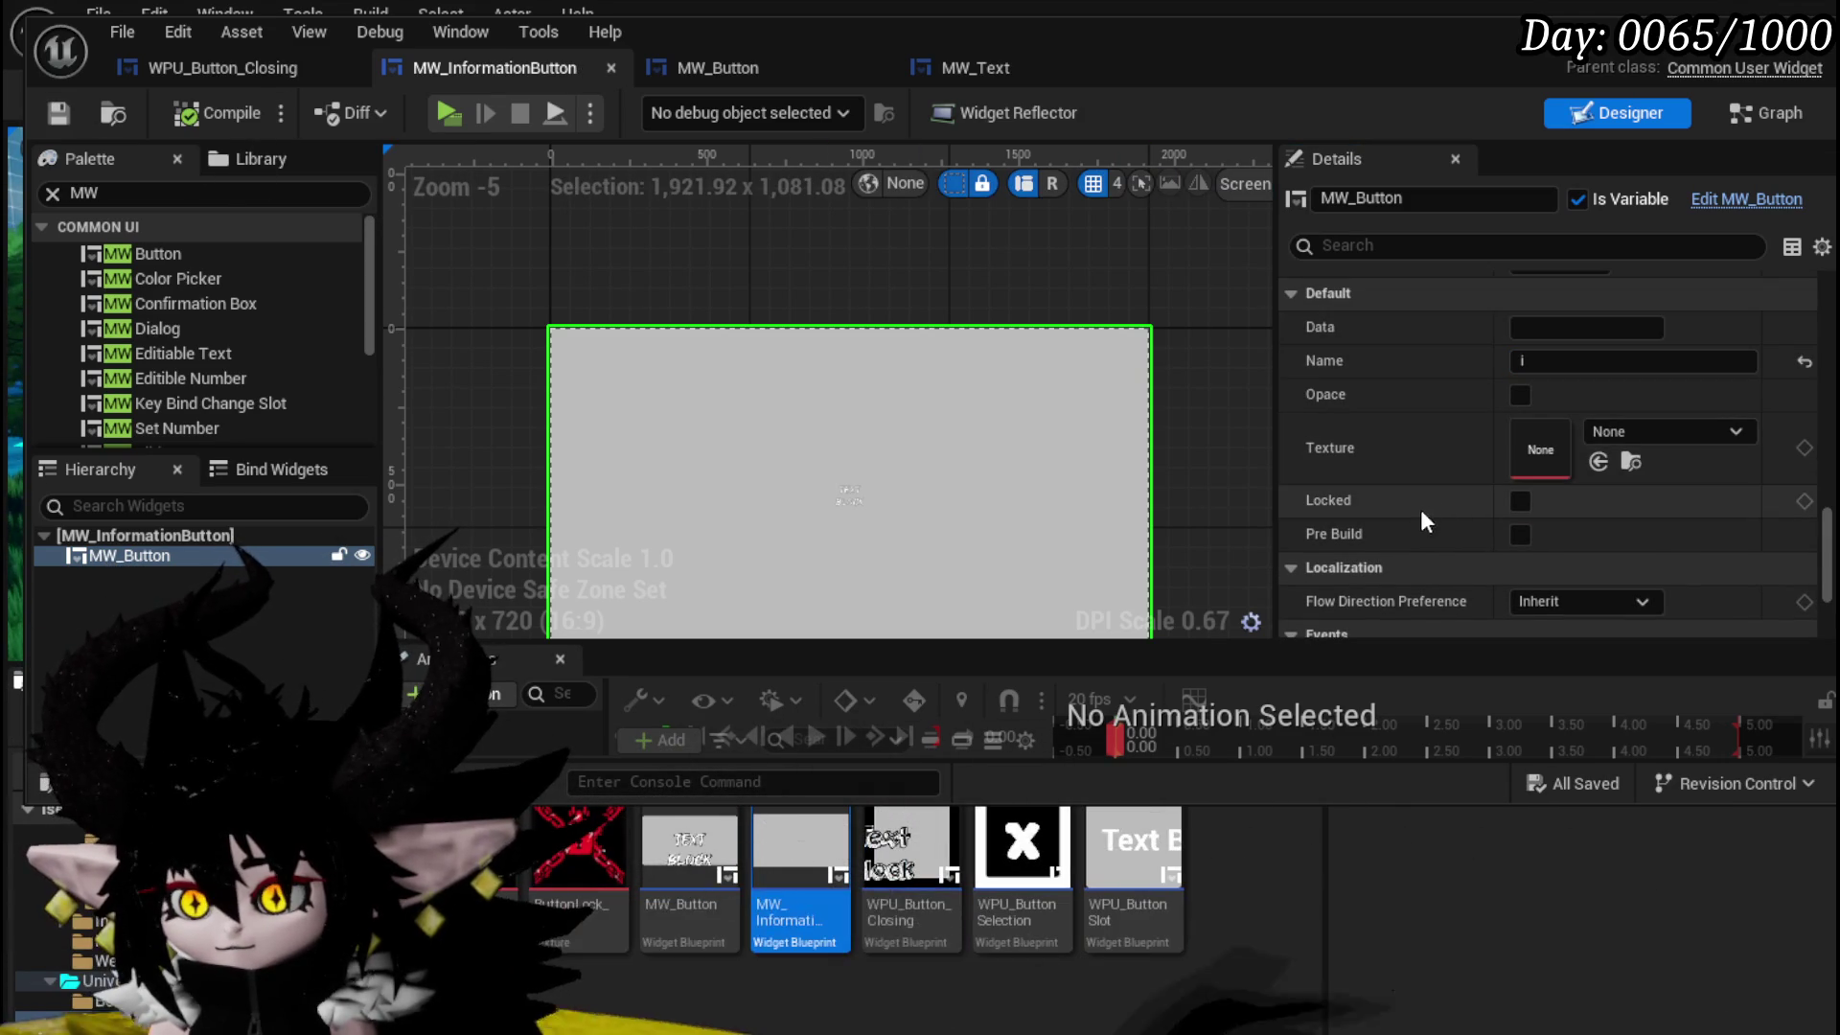
left_click(1521, 534)
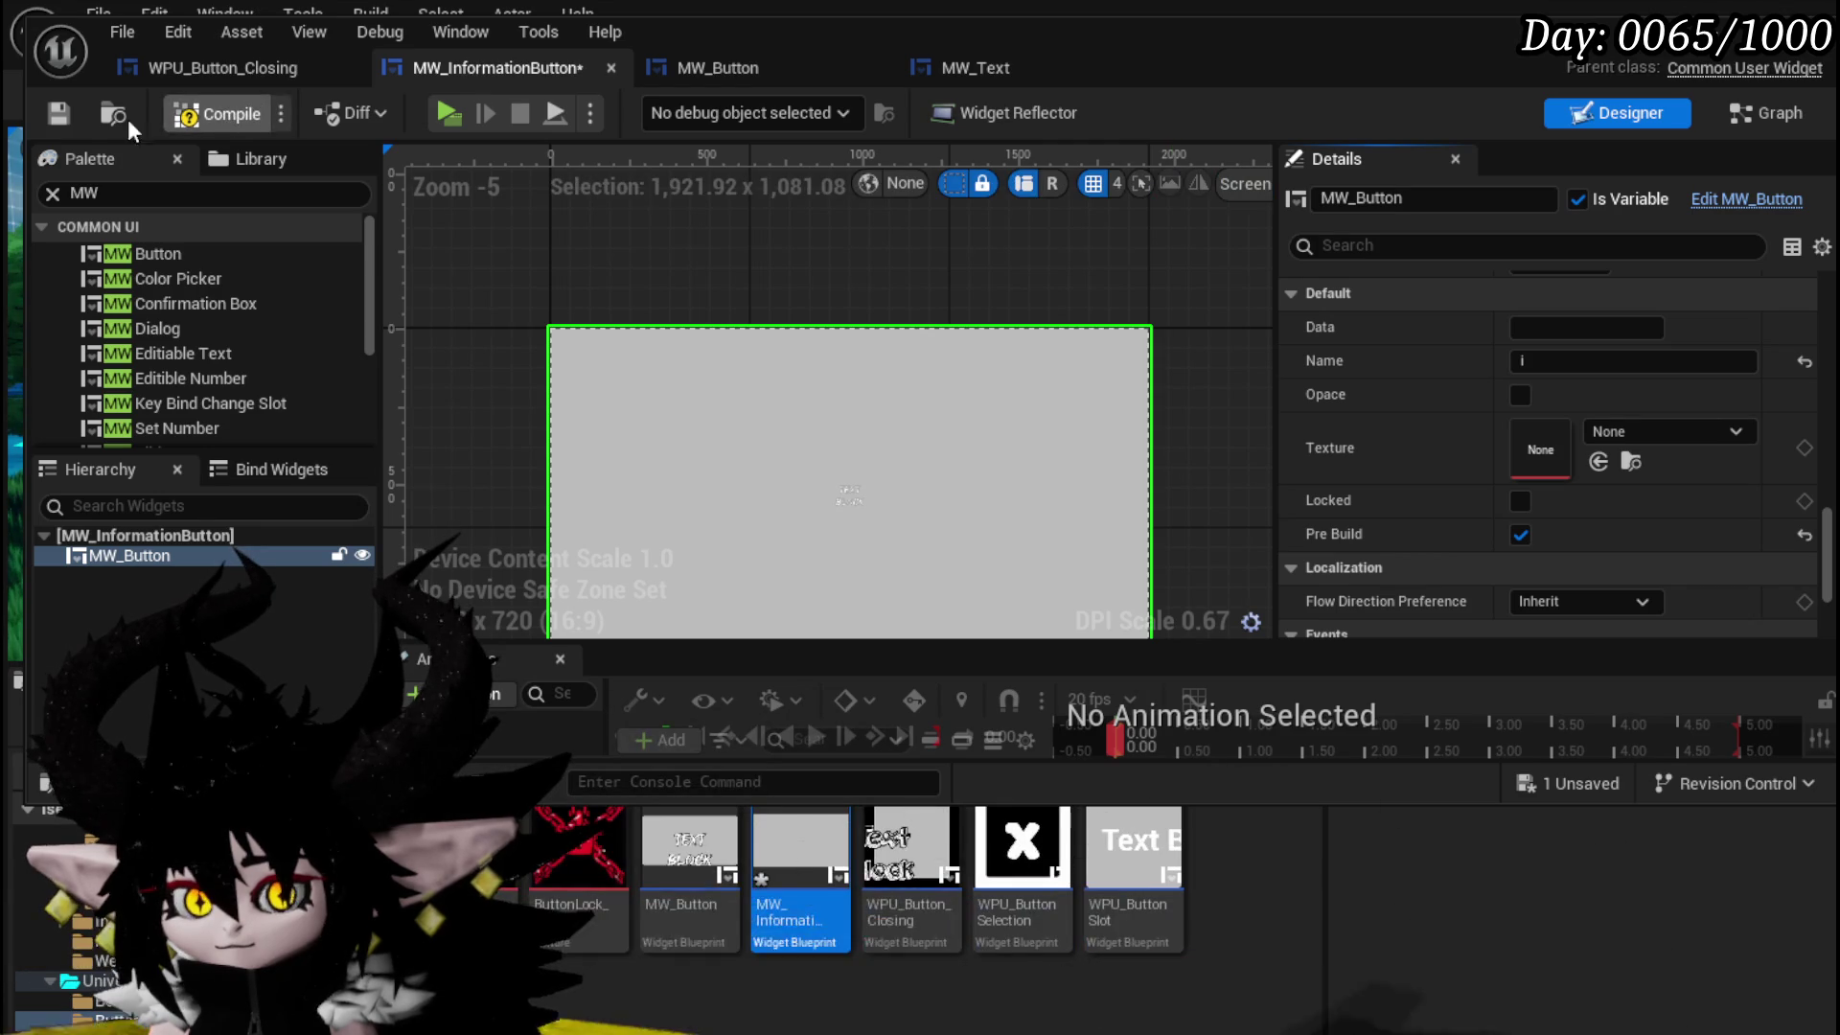
scroll(722, 297, "down", 2)
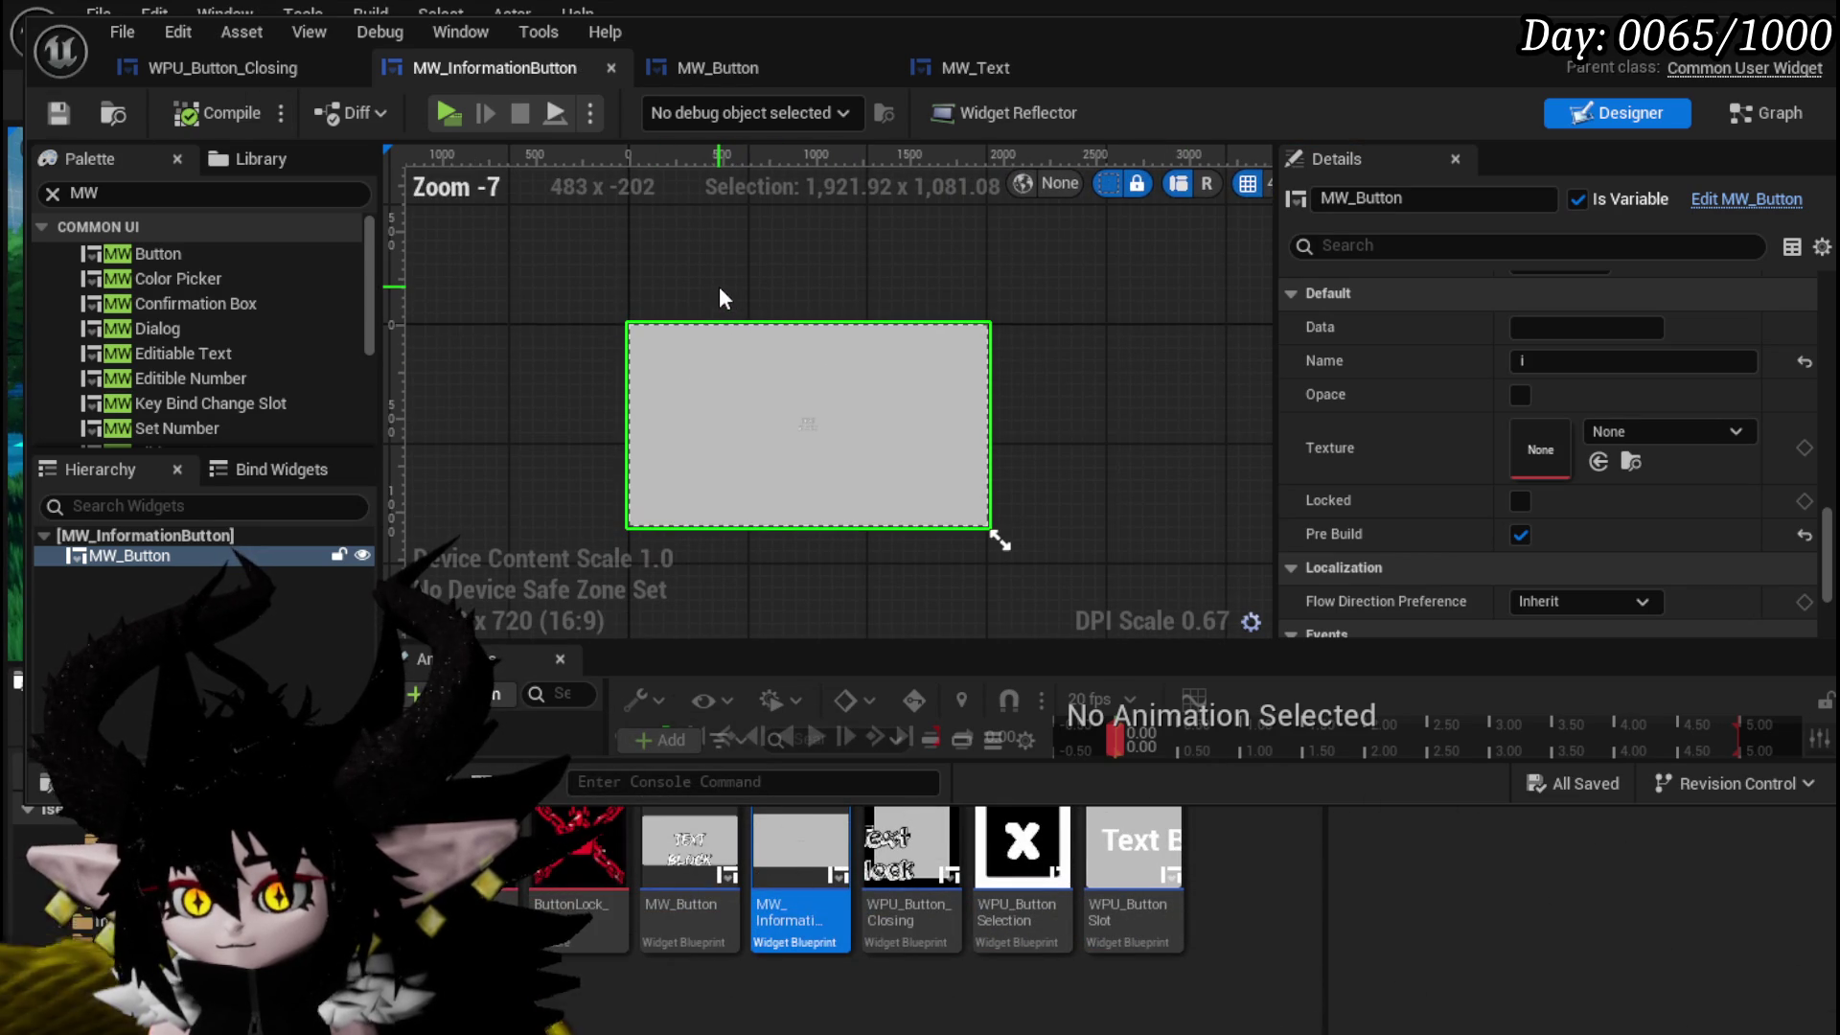
- Wrap MW_Button in a Border and set the design preview to Desired size
right_click(103, 559)
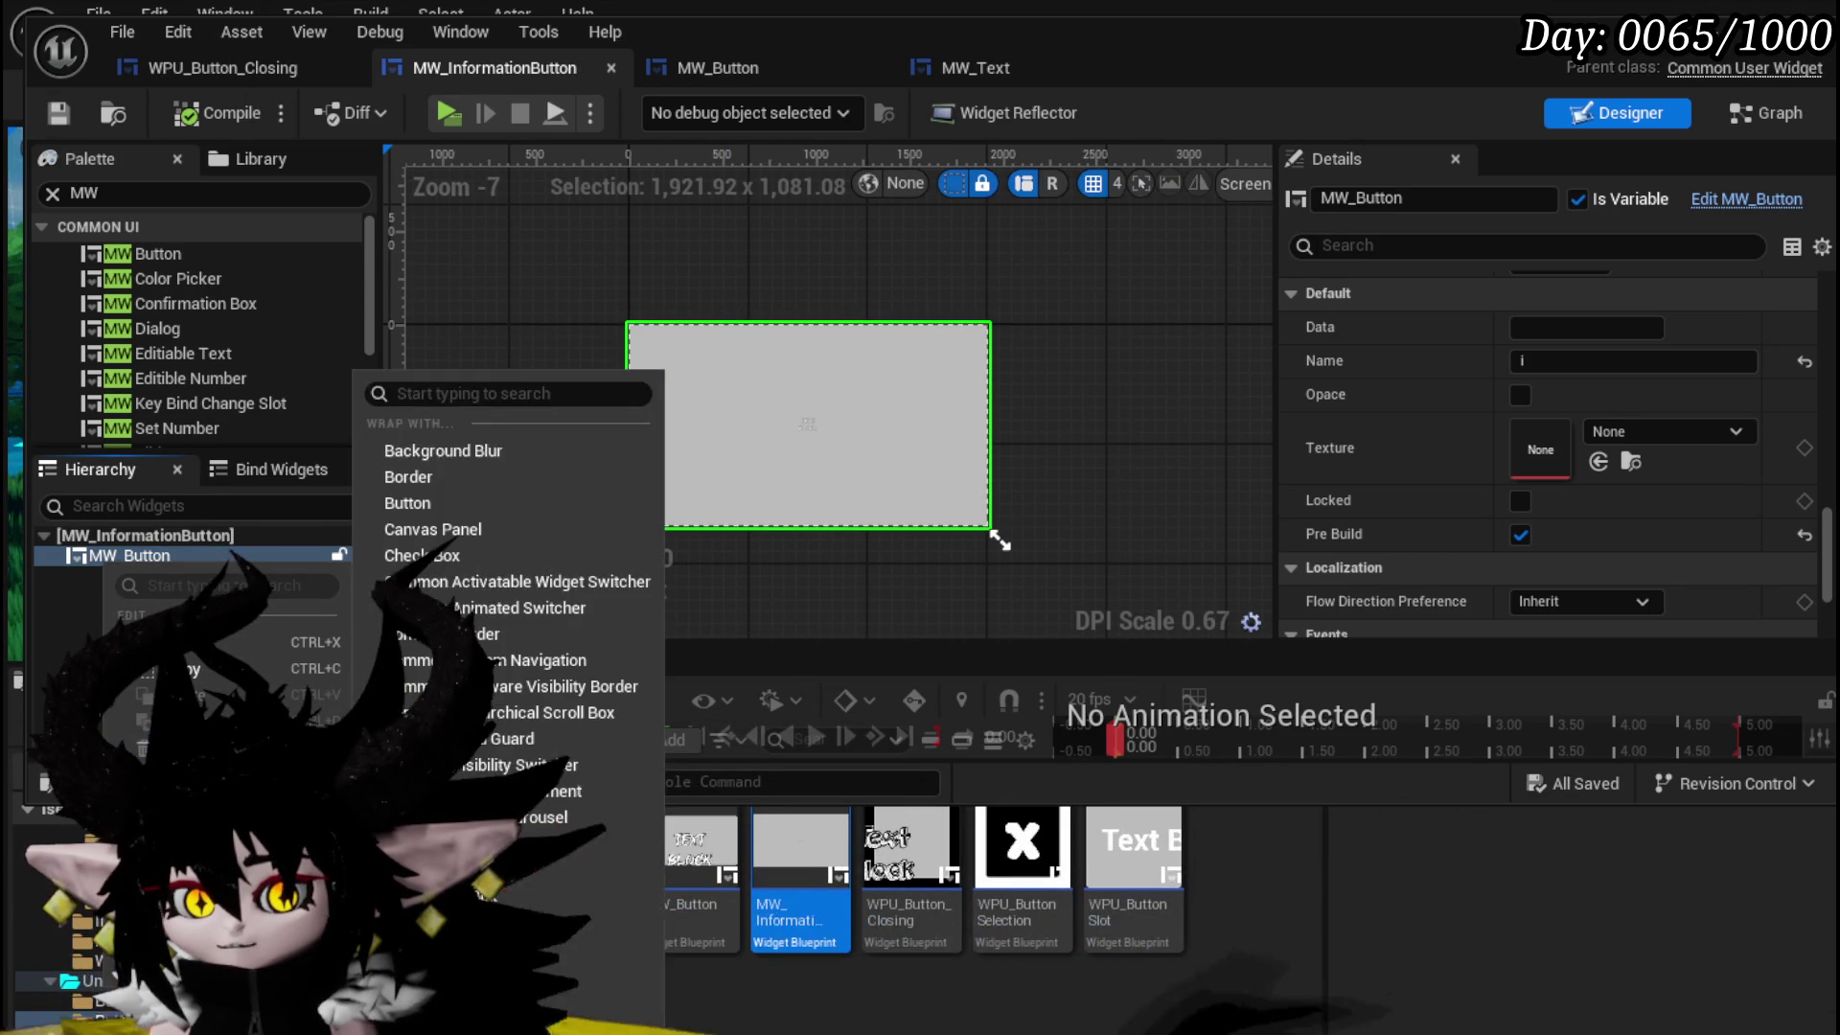
mouse_move(191, 829)
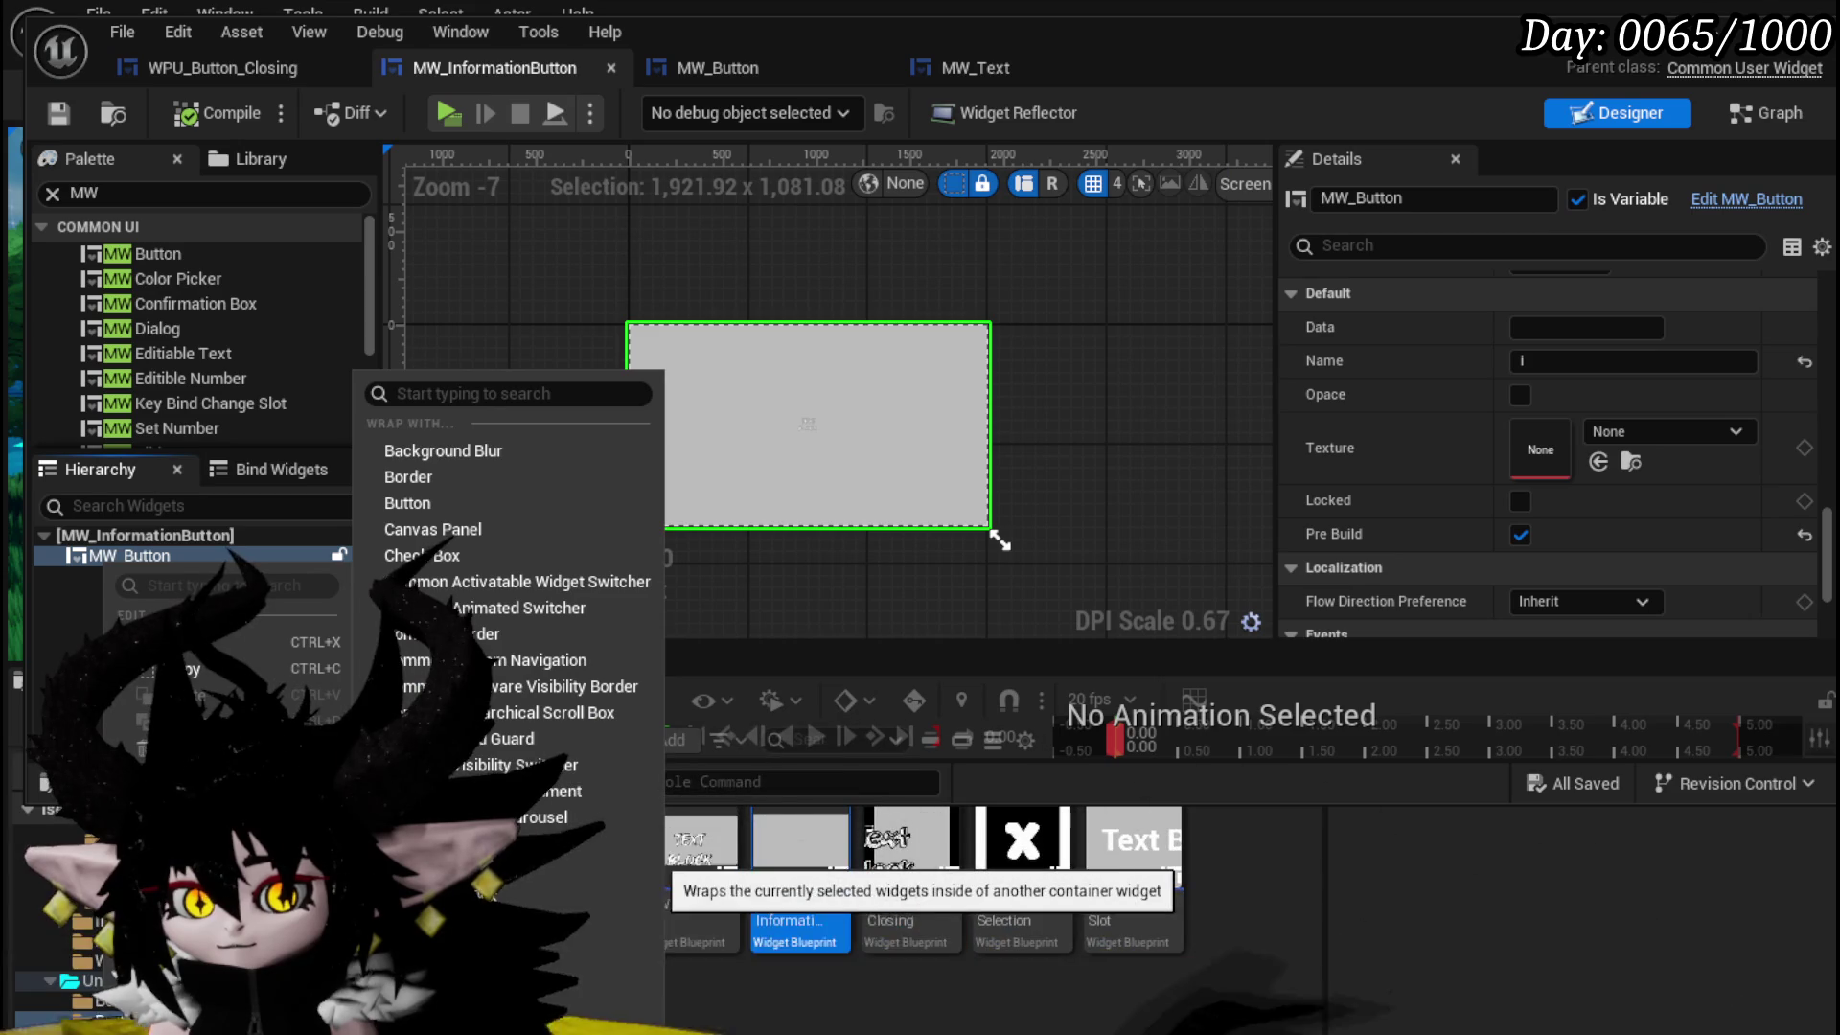
left_click(467, 478)
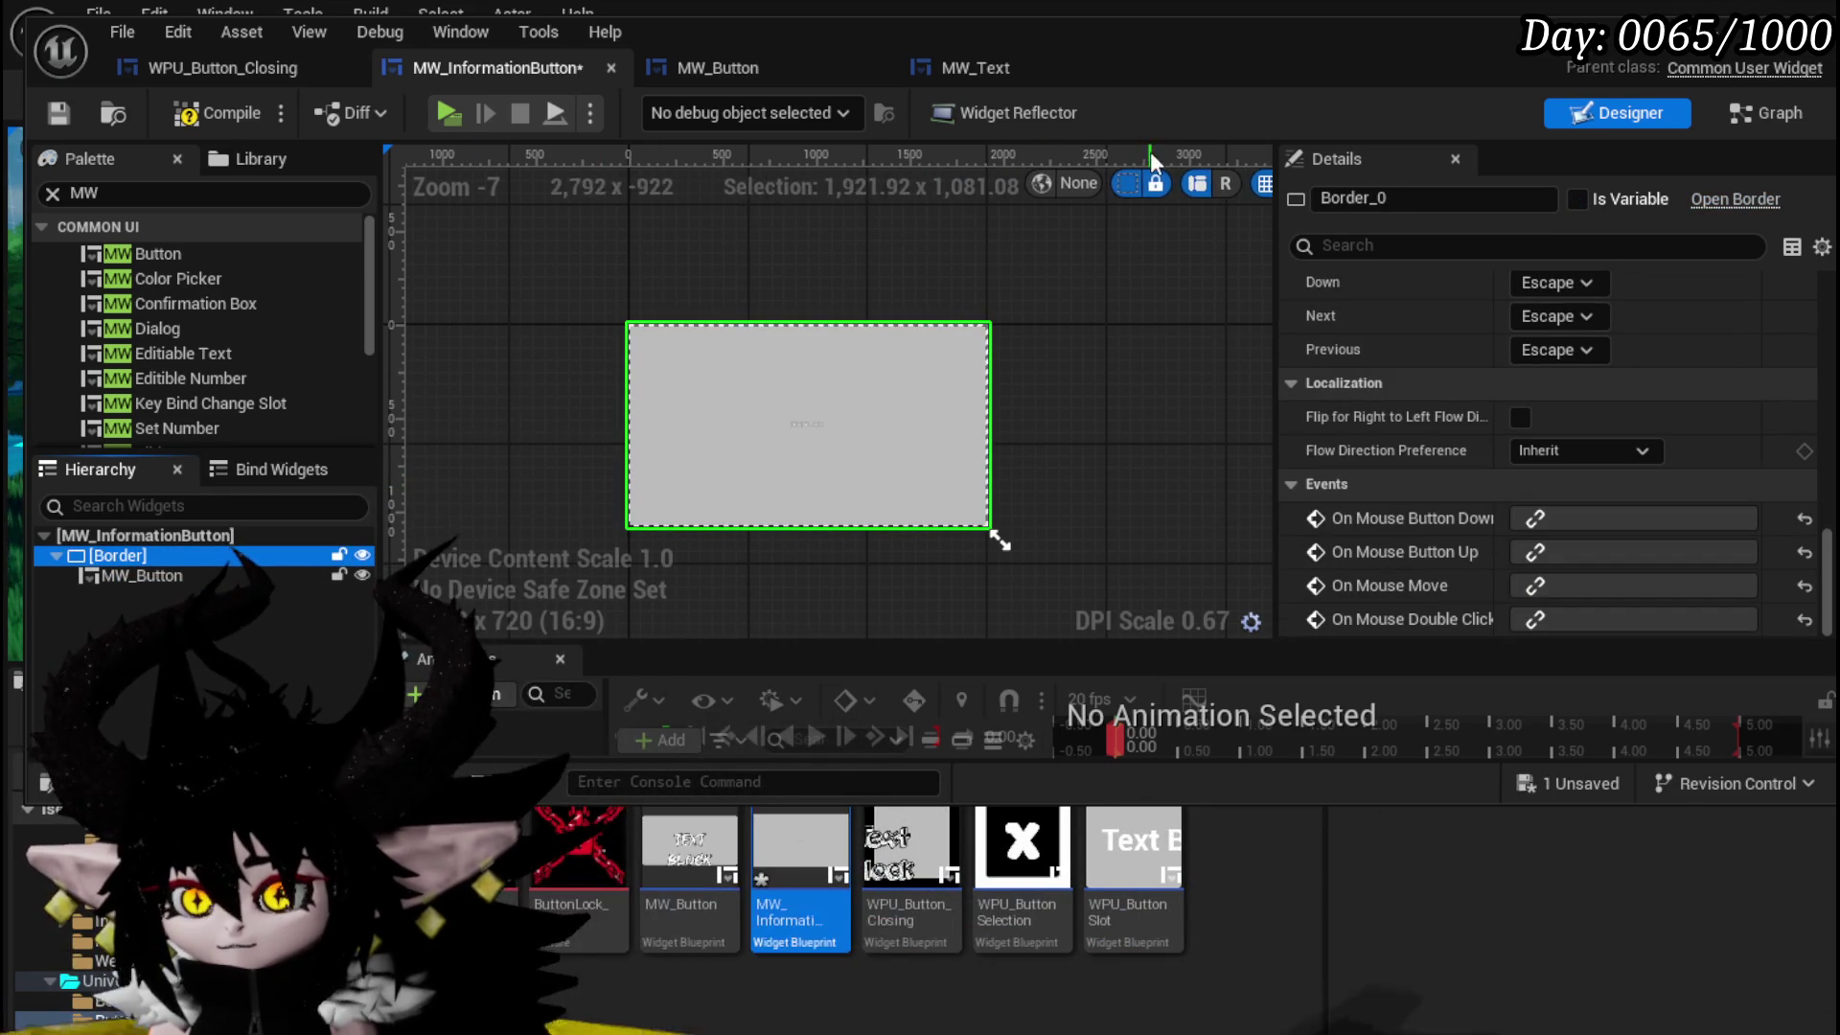
left_click_drag(1278, 187, 1606, 187)
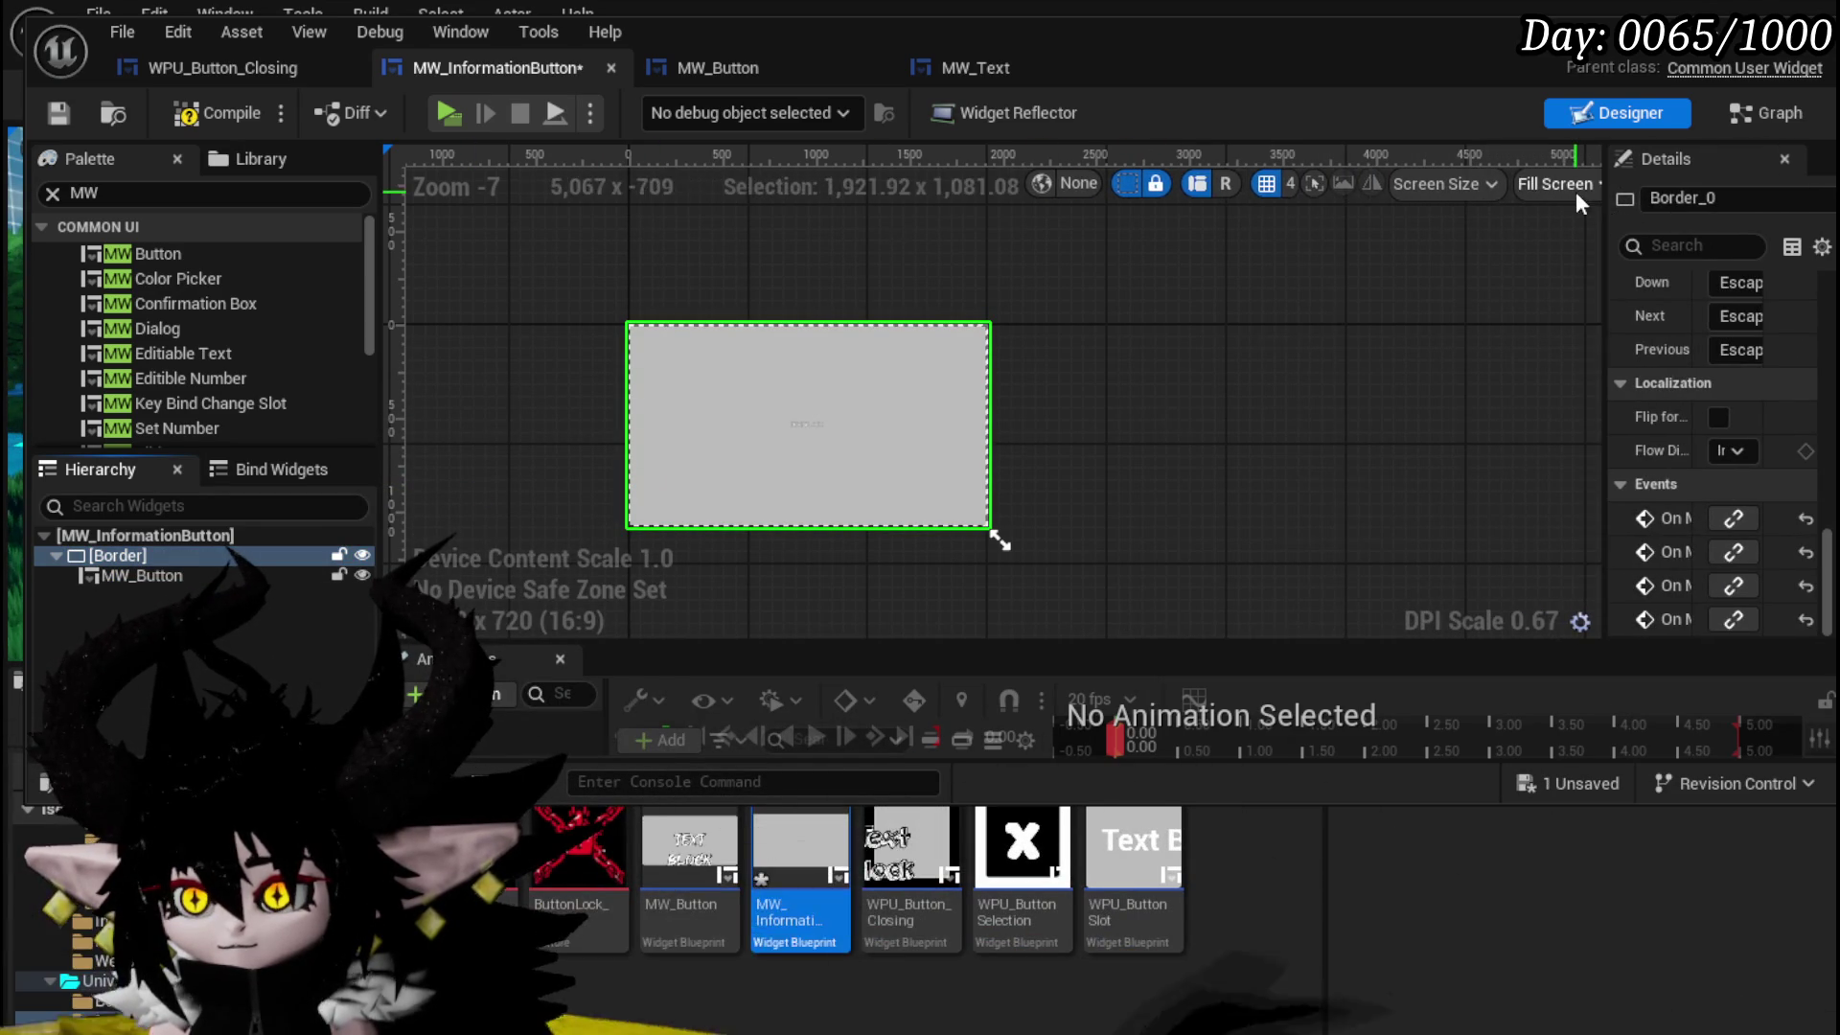
left_click(1574, 192)
left_click(1592, 309)
scroll(546, 421, "up", 10)
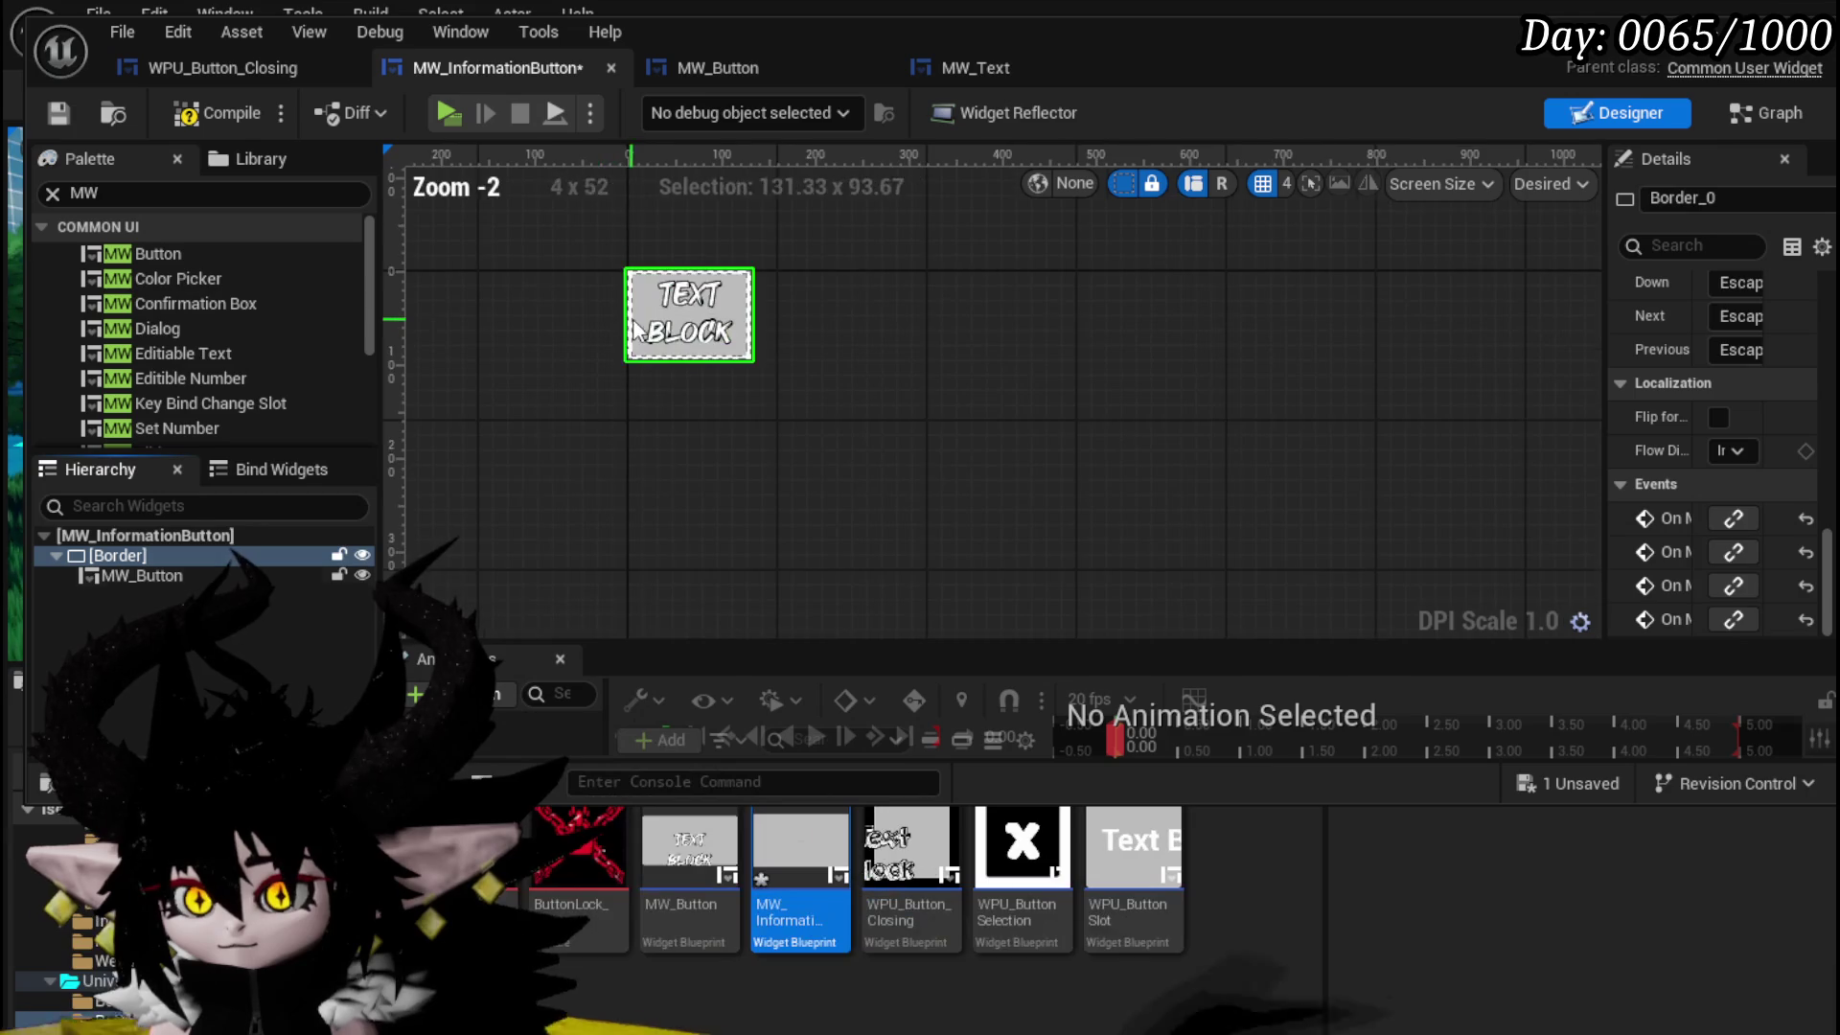
left_click(613, 373)
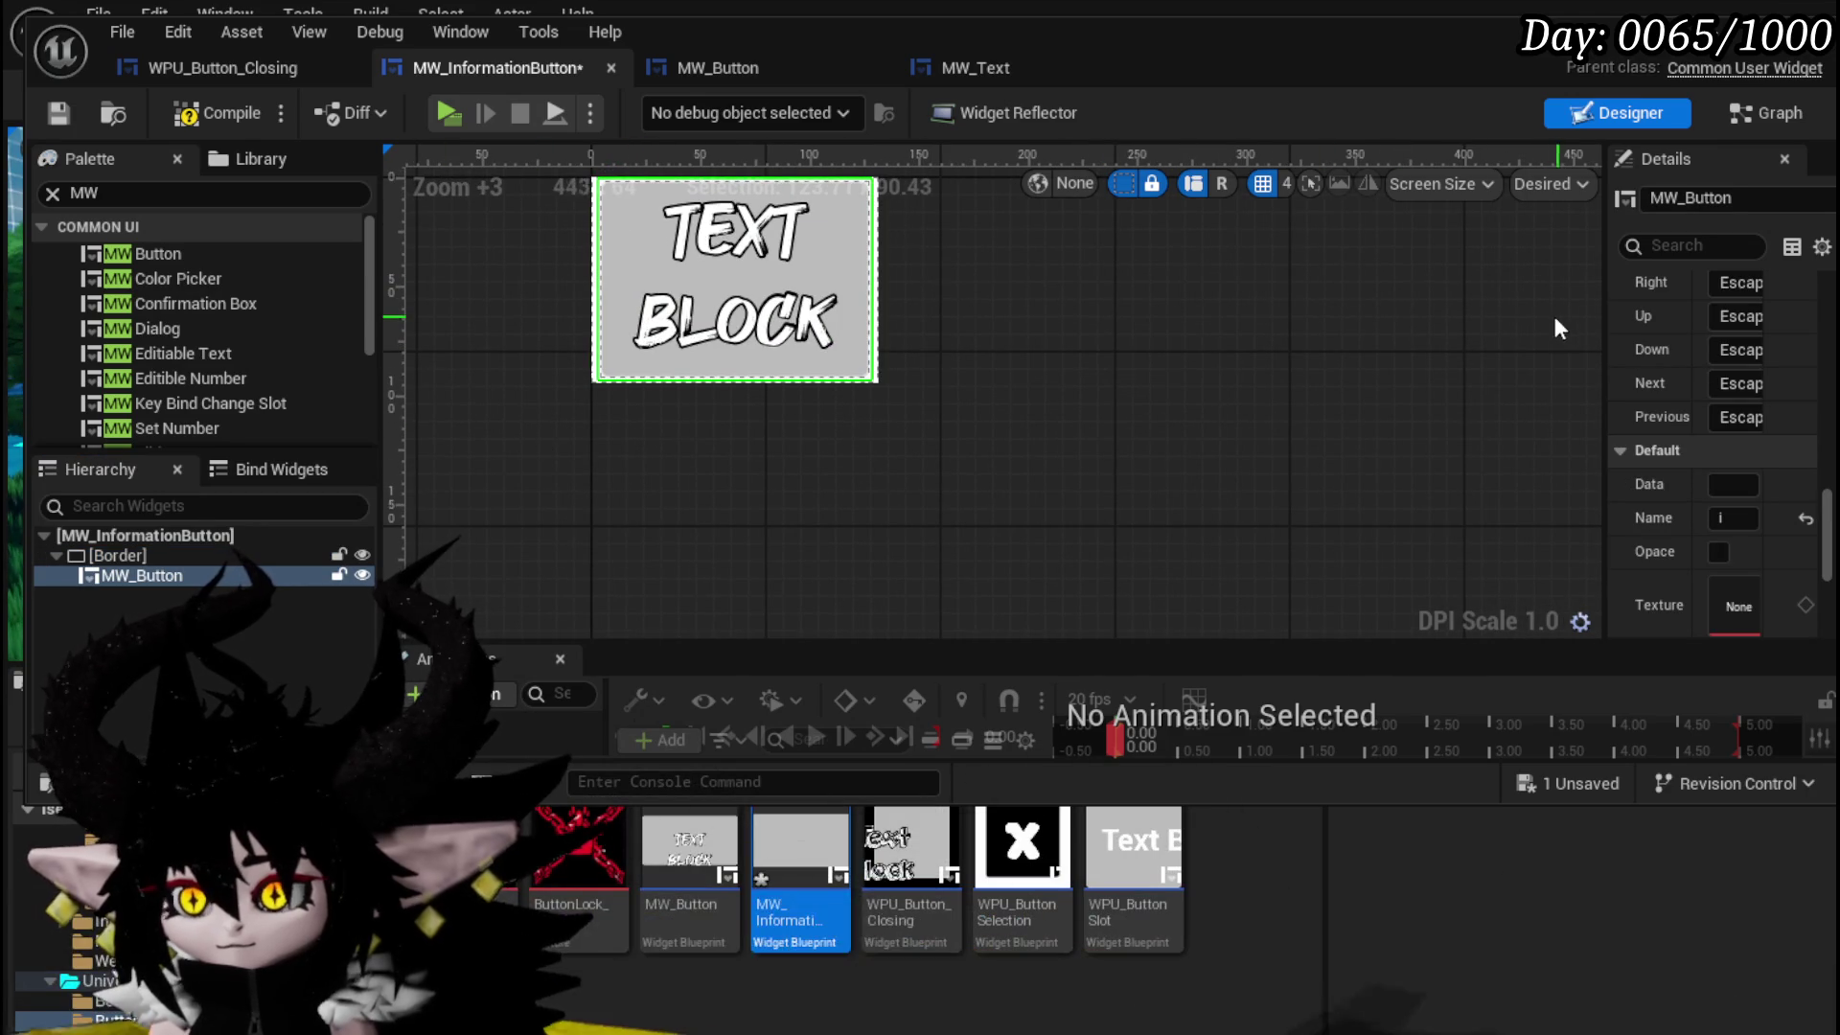
left_click_drag(1607, 301, 1193, 301)
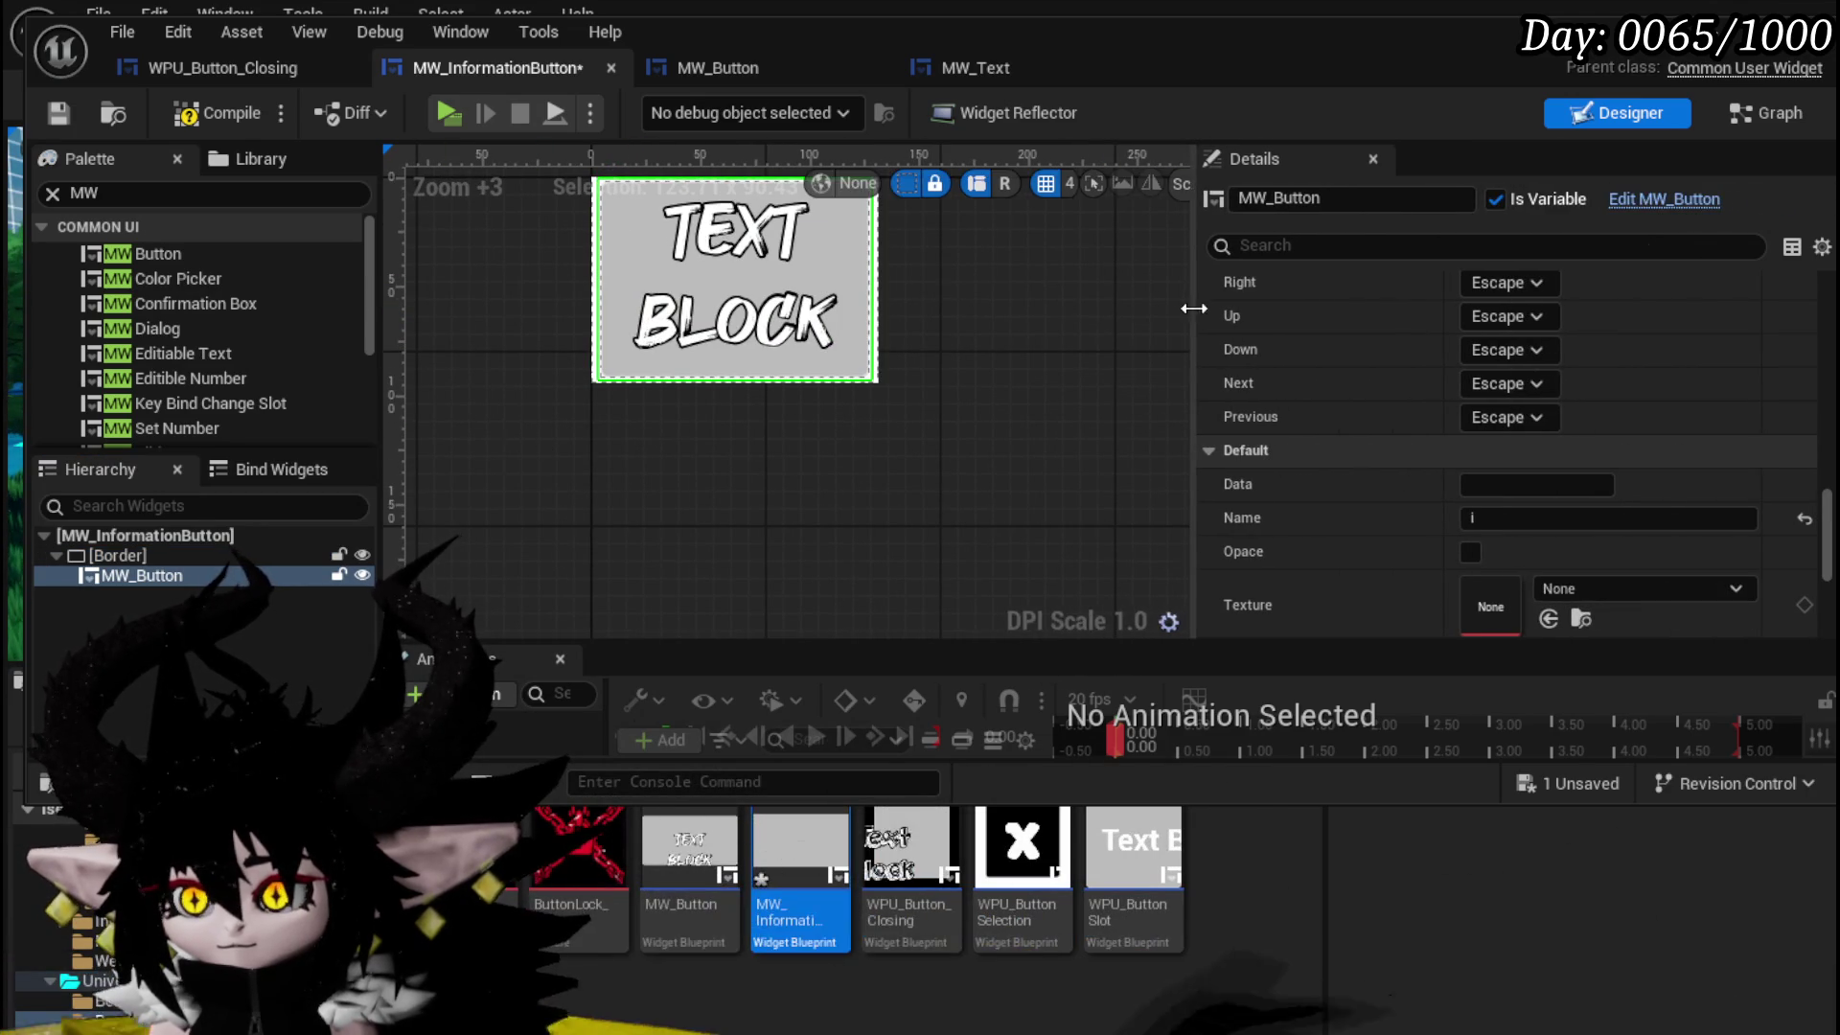
- Set the Border's brush image to the M_Targeting material
left_click(110, 555)
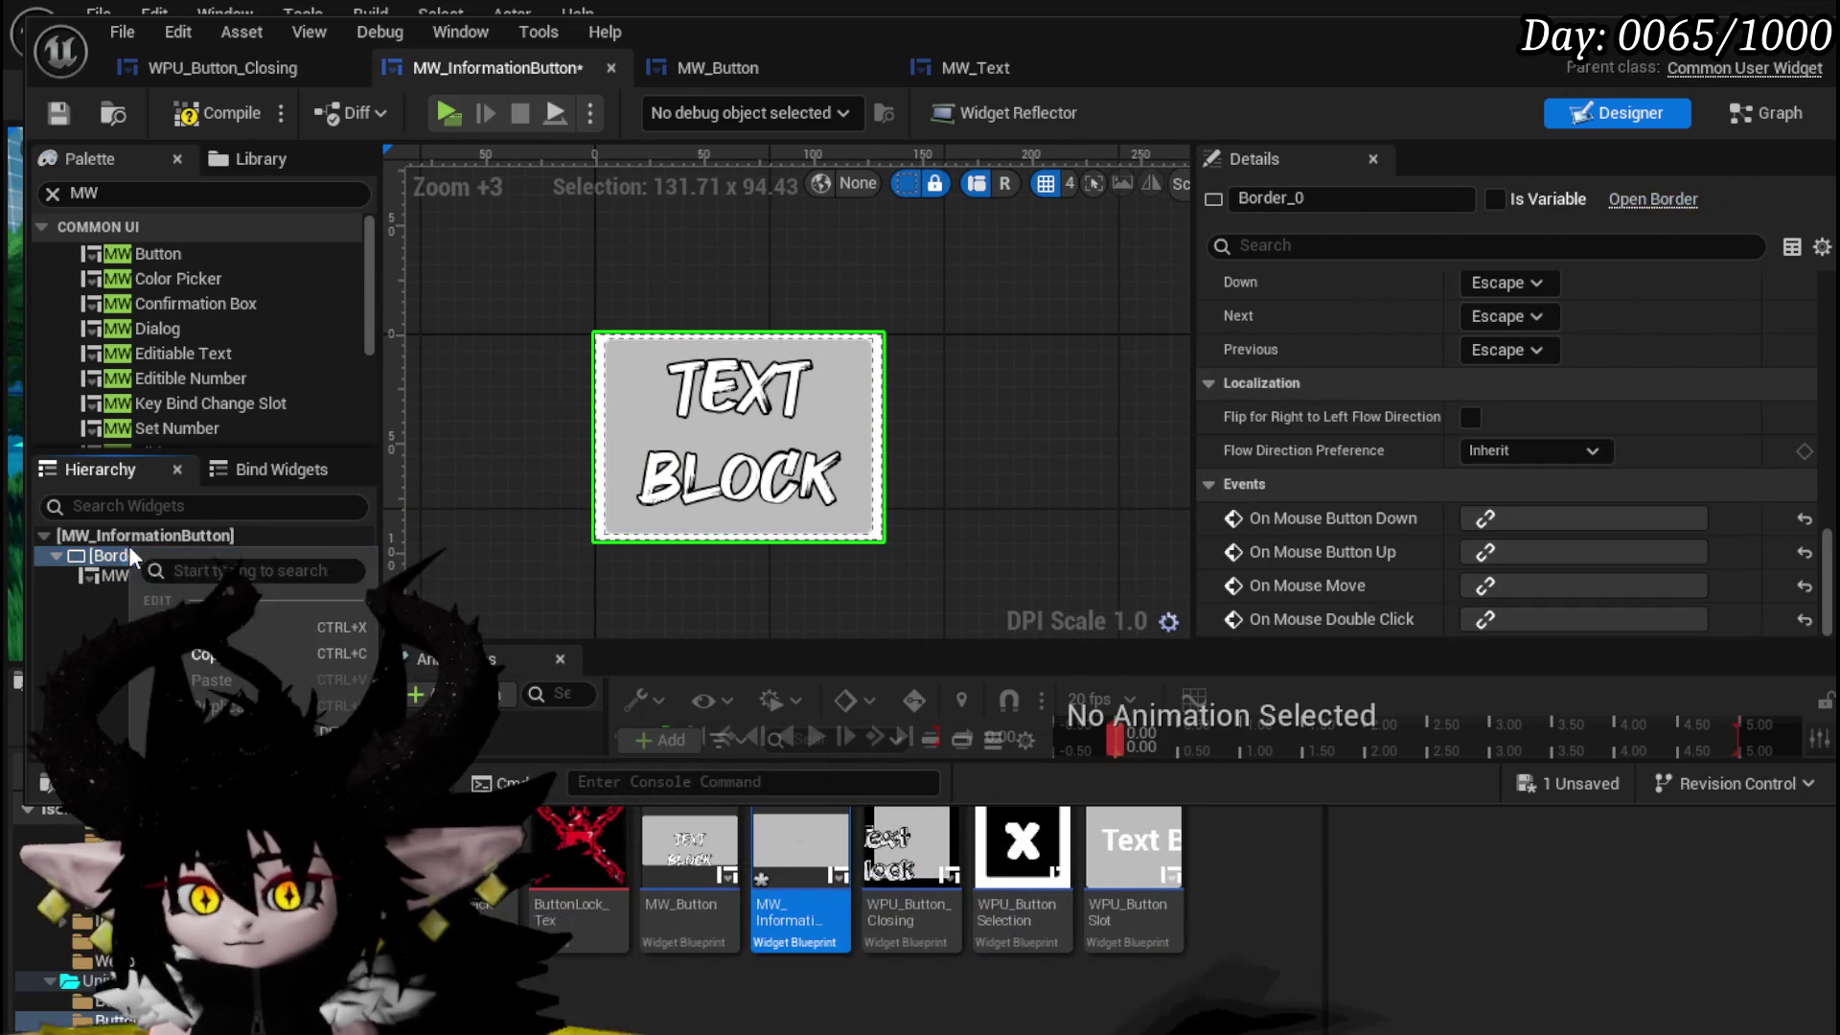
right_click(115, 555)
mouse_move(287, 815)
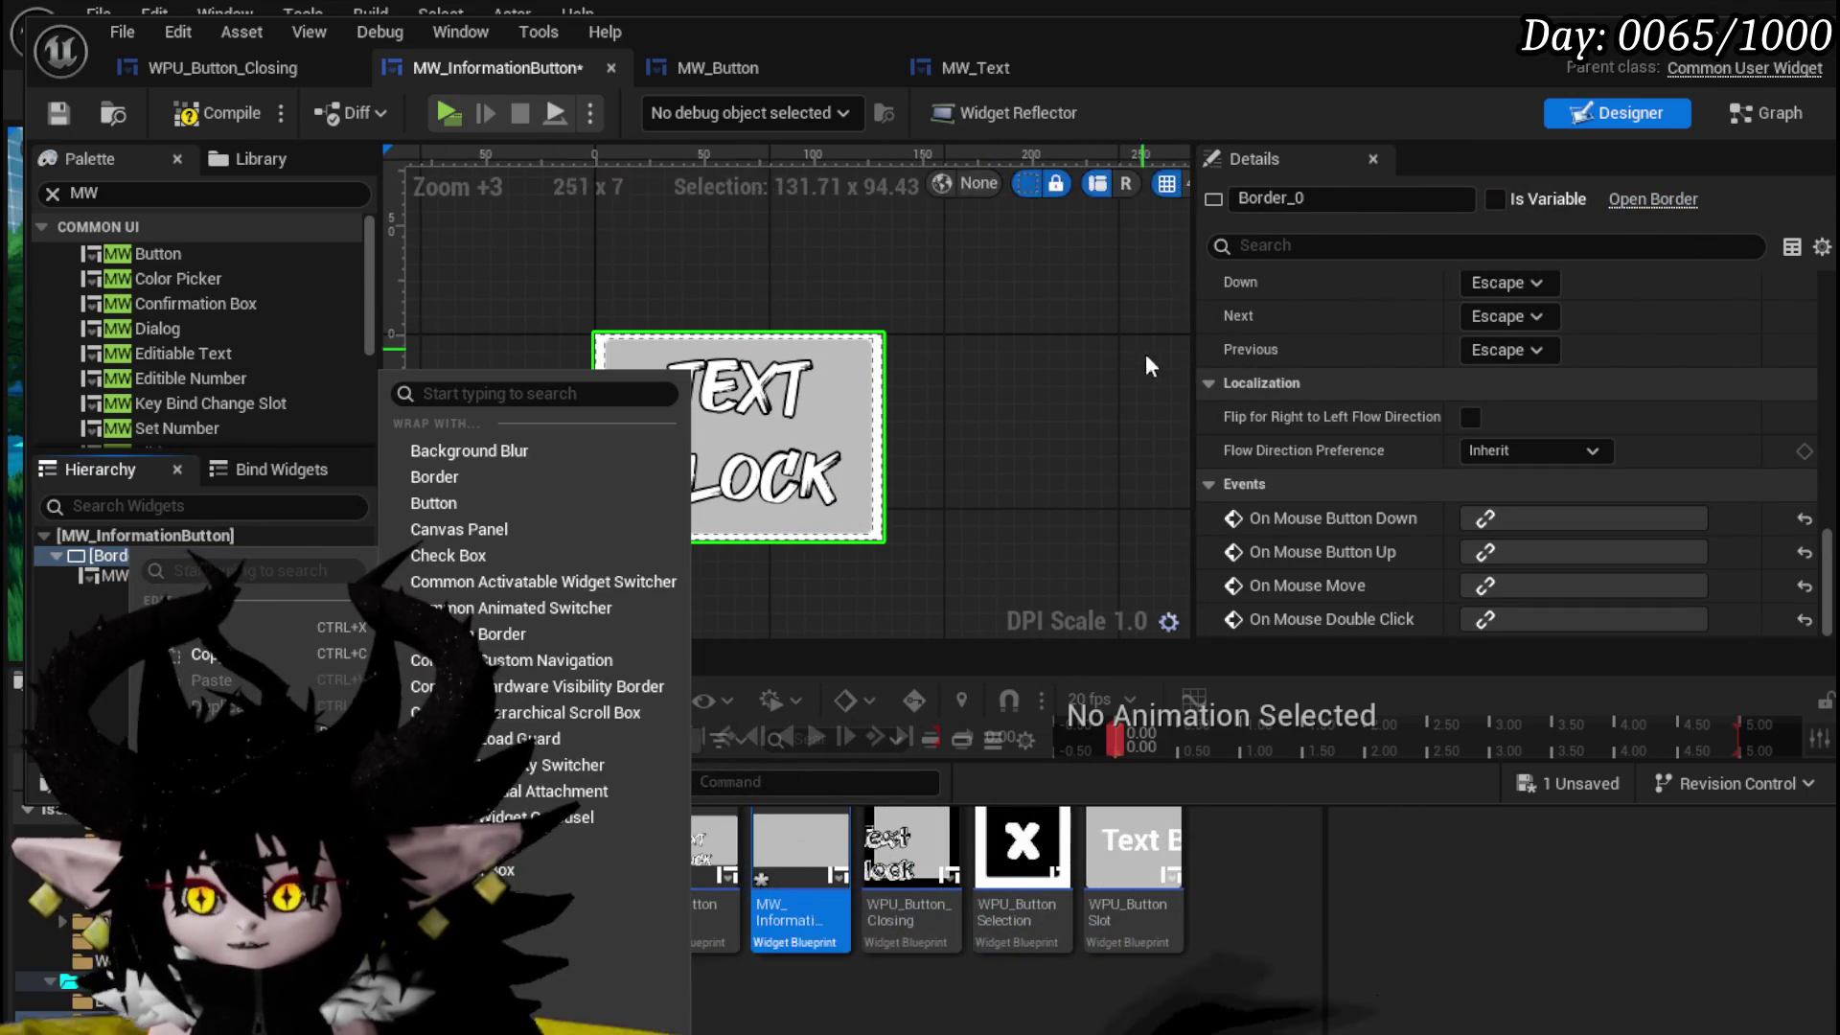
scroll(1482, 354, "up", 3)
scroll(1482, 355, "up", 10)
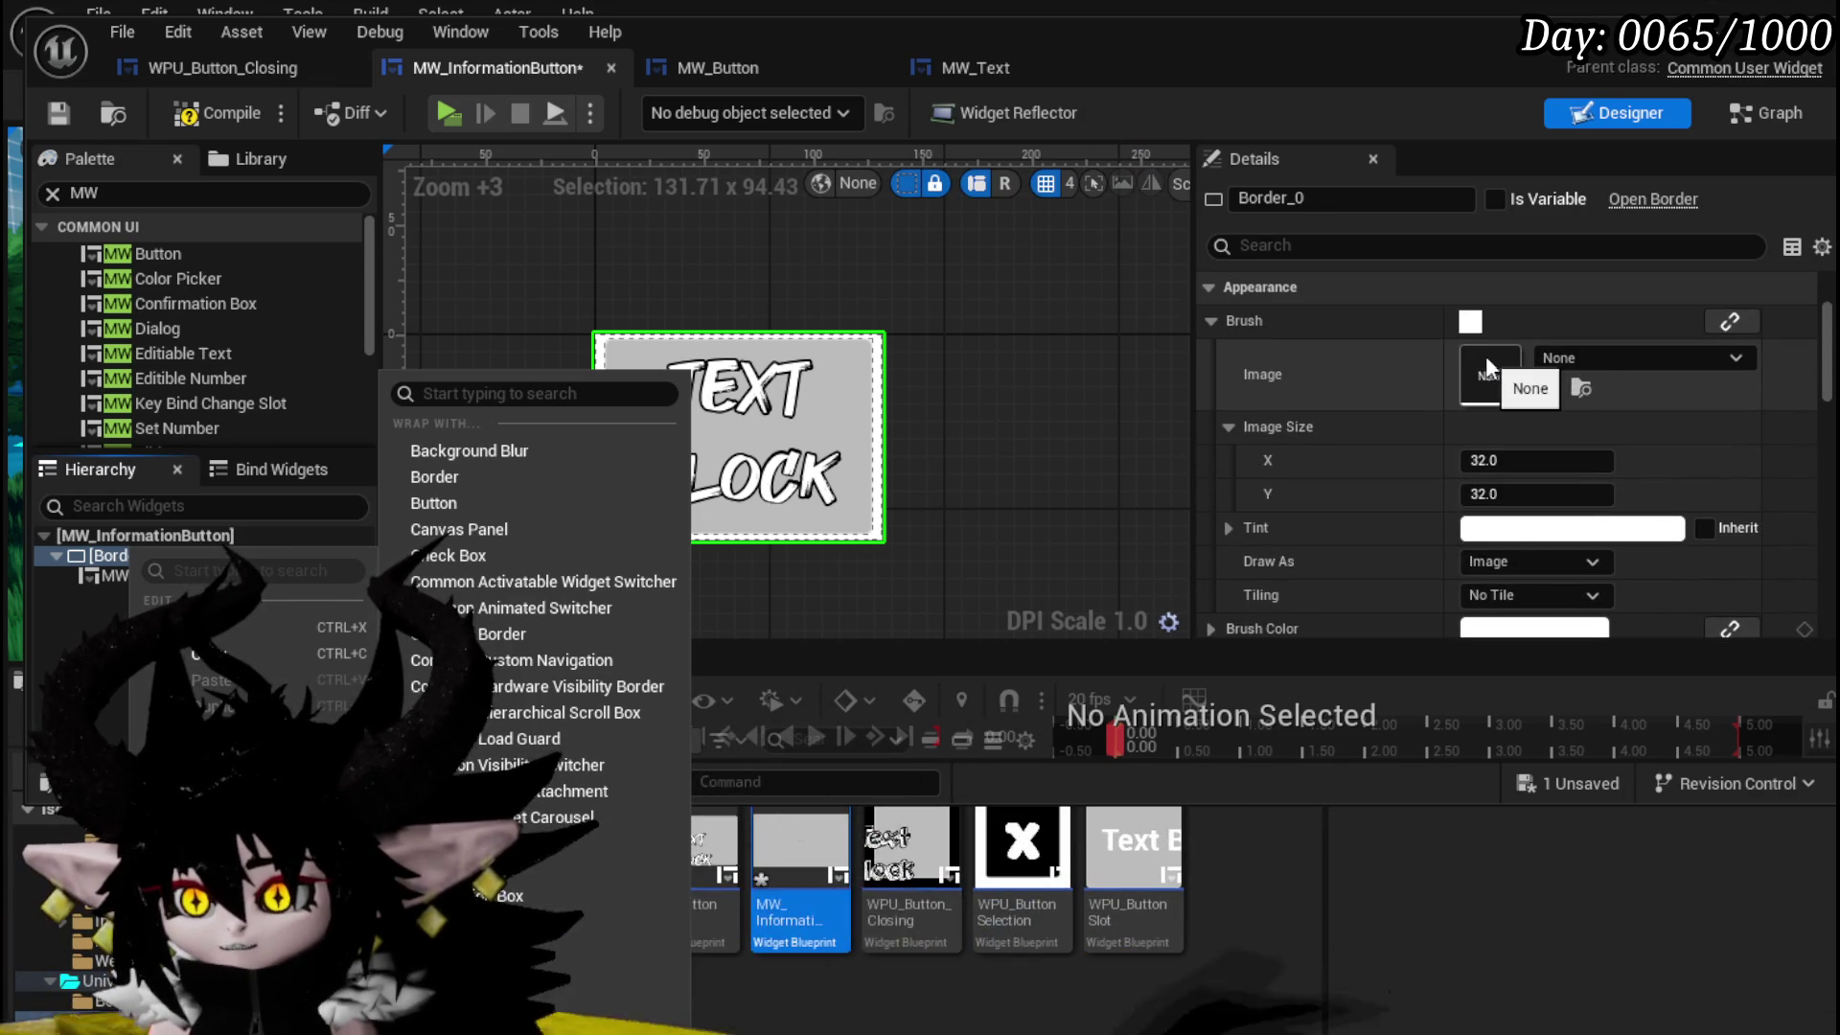
left_click(1599, 359)
type("Target")
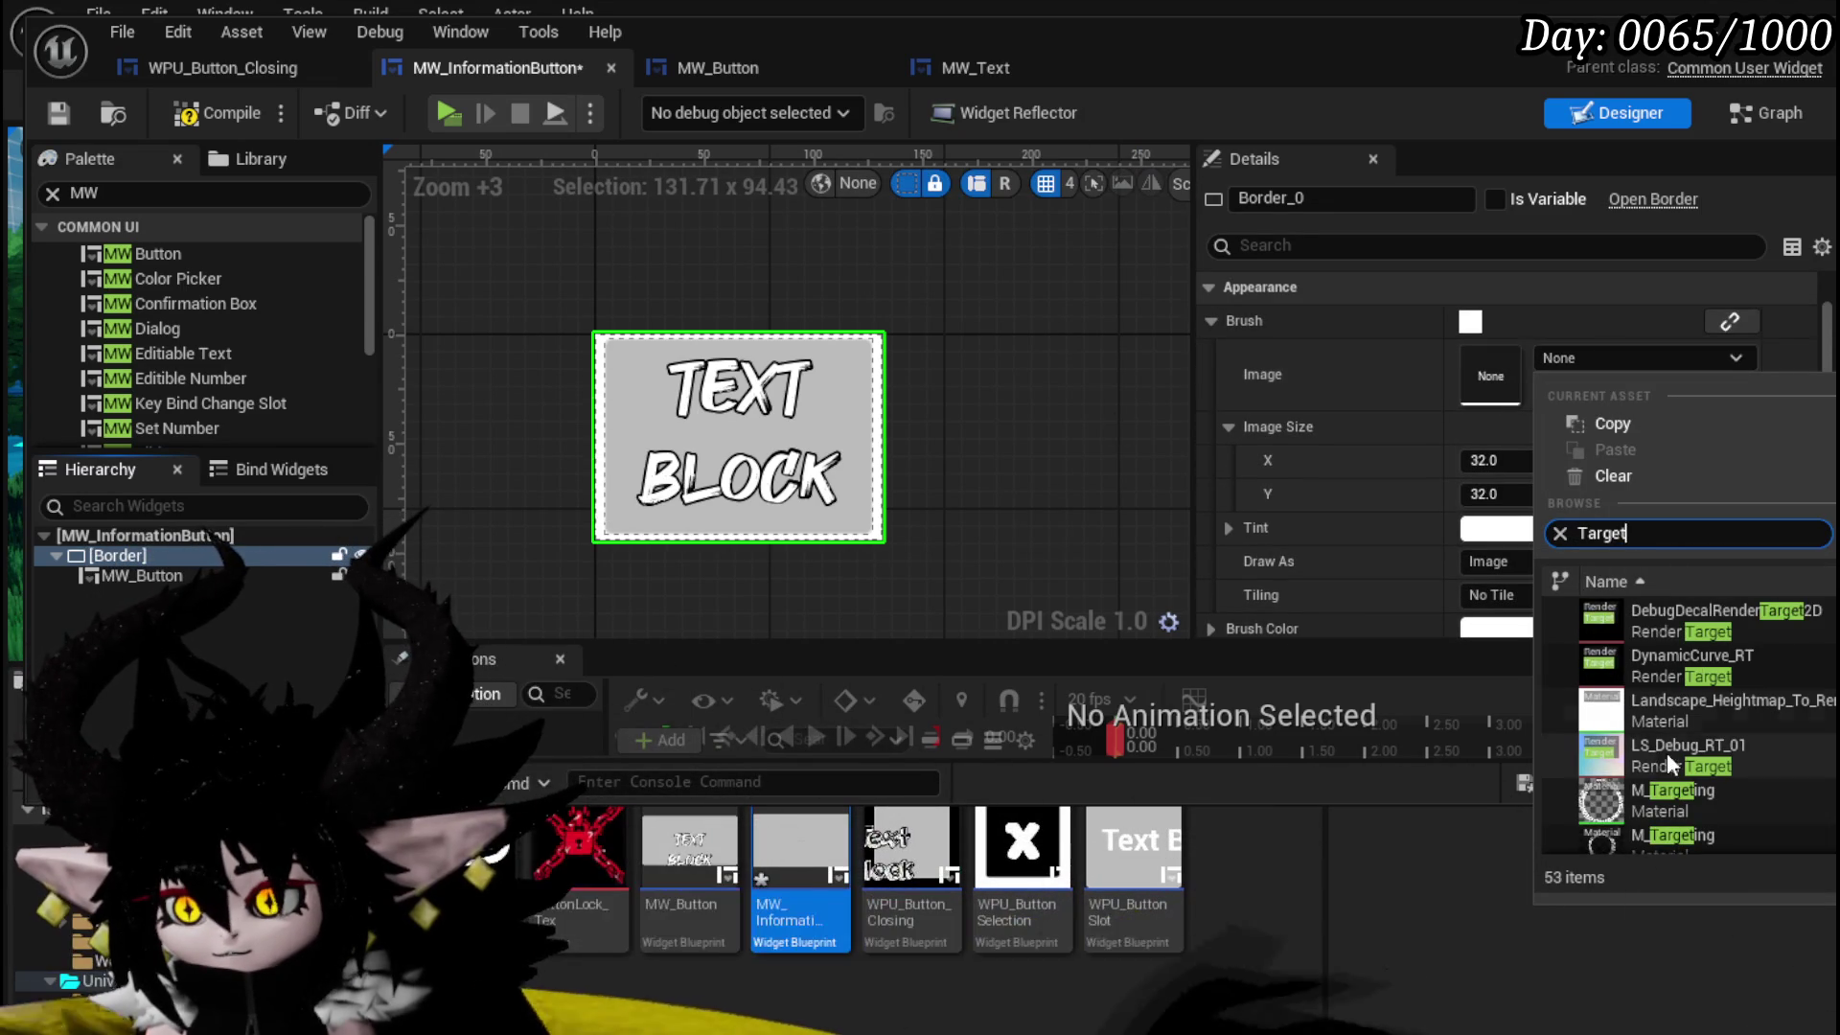
left_click(1718, 814)
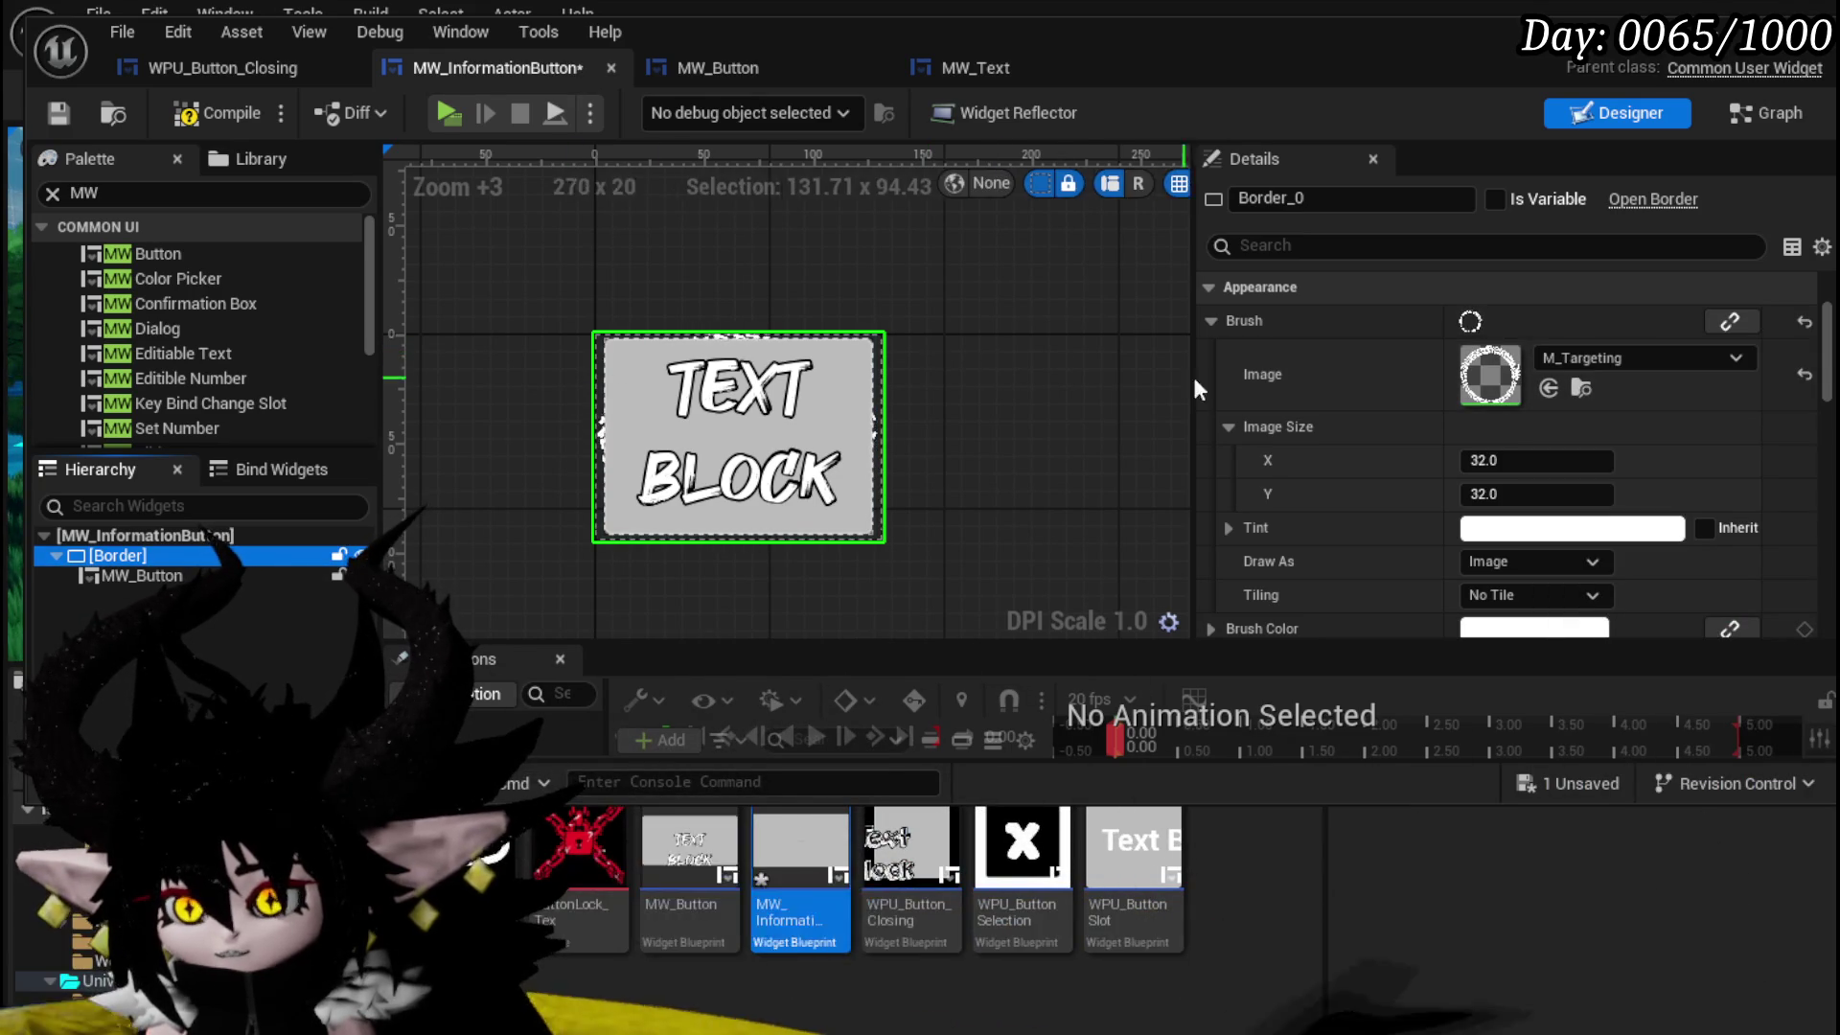
- Give the button 20 padding, centred horizontally and vertically inside the border
scroll(1636, 374, "up", 3)
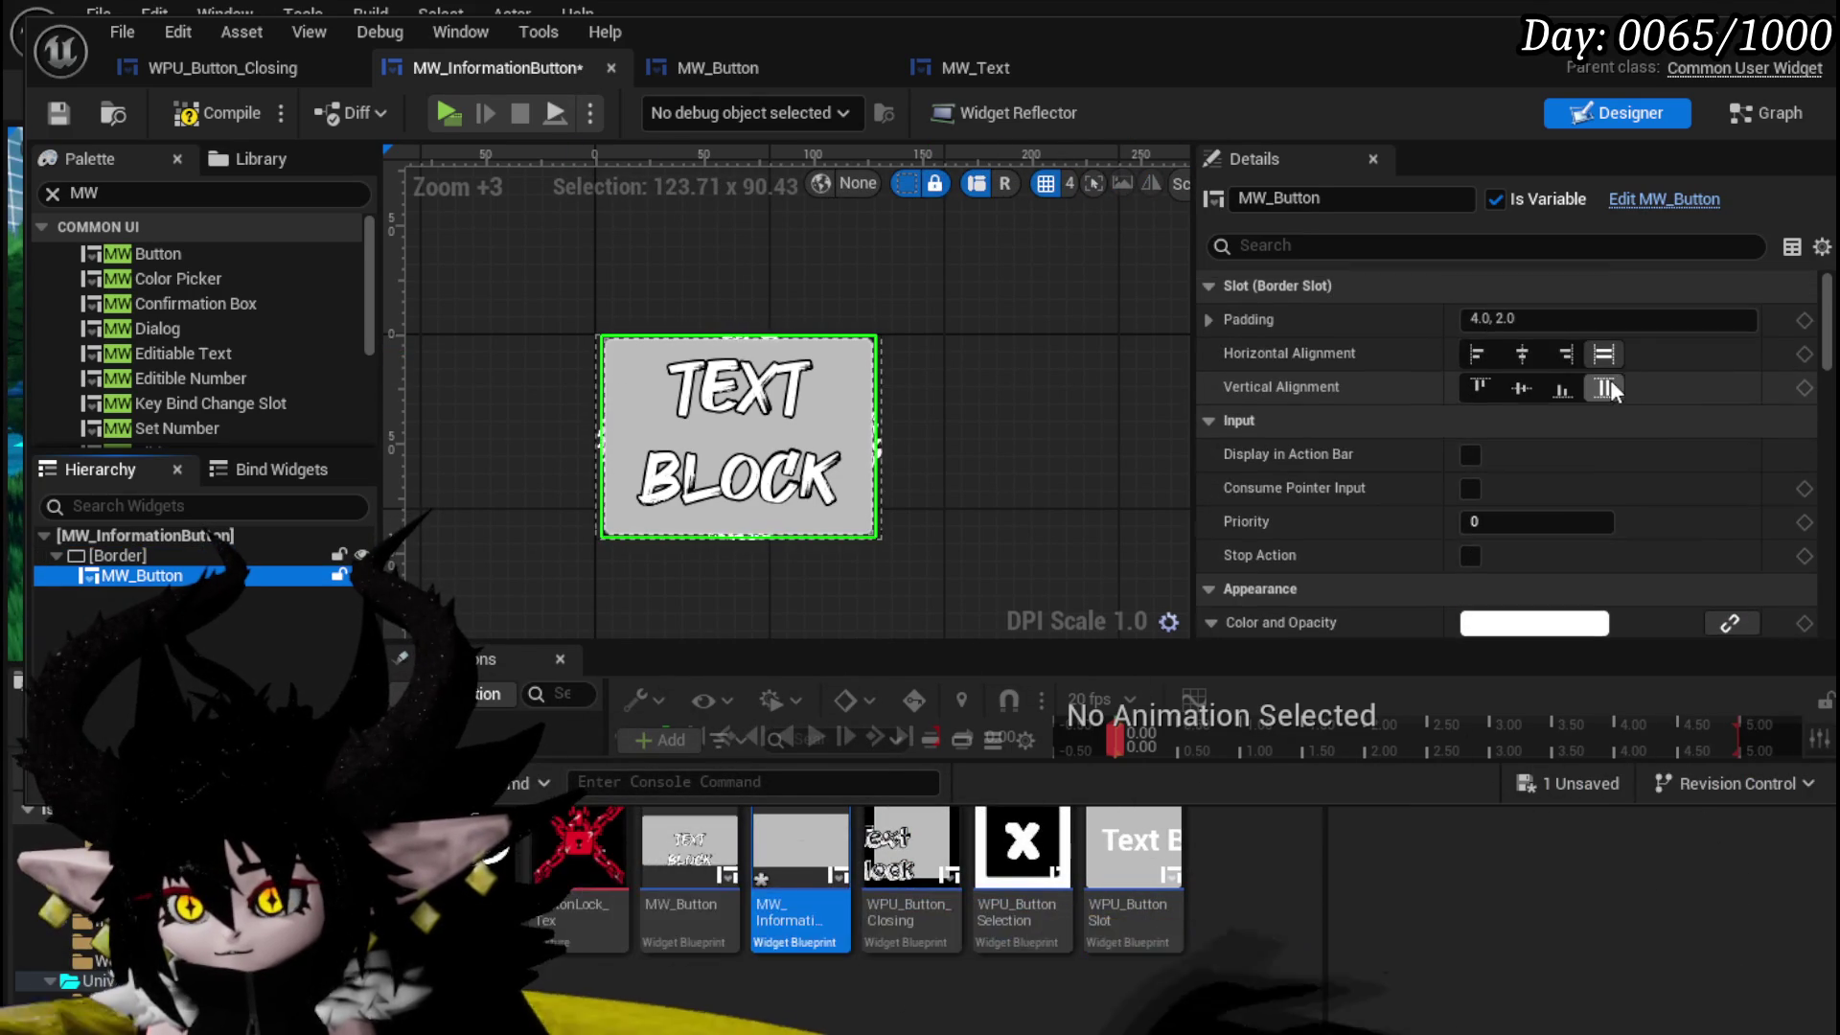
double_click(1506, 319)
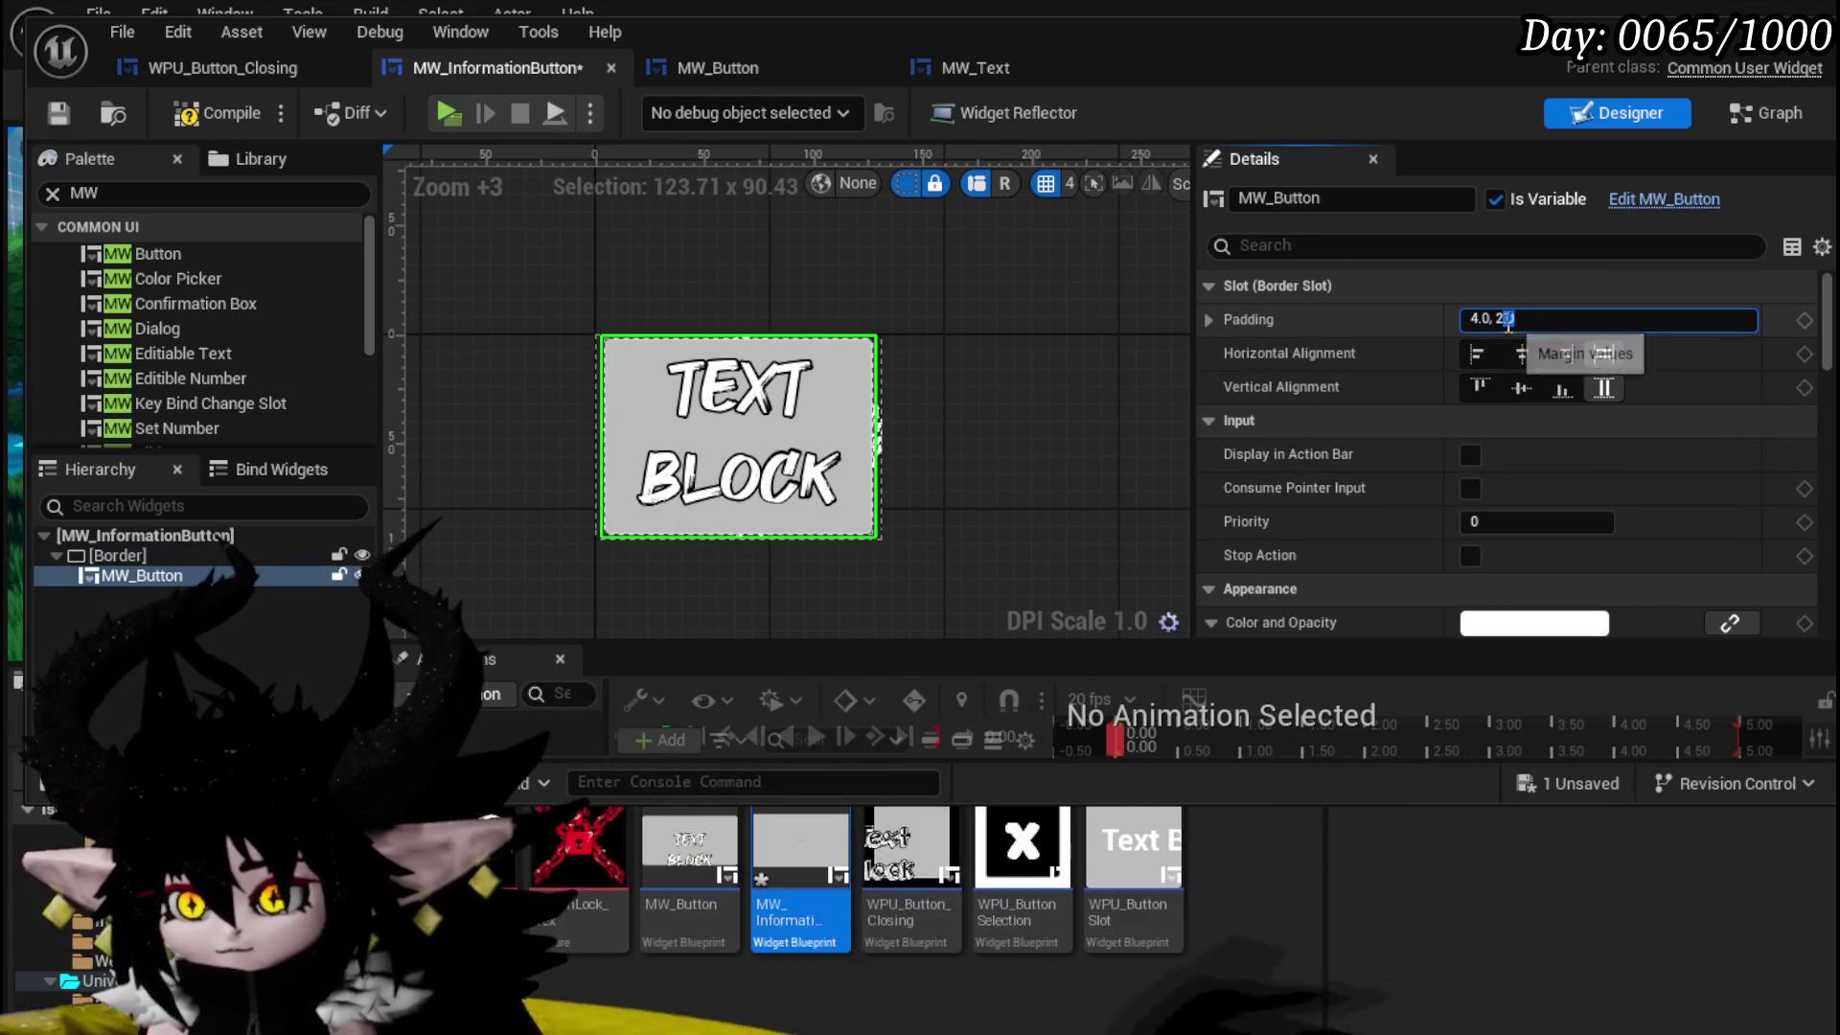
type("20")
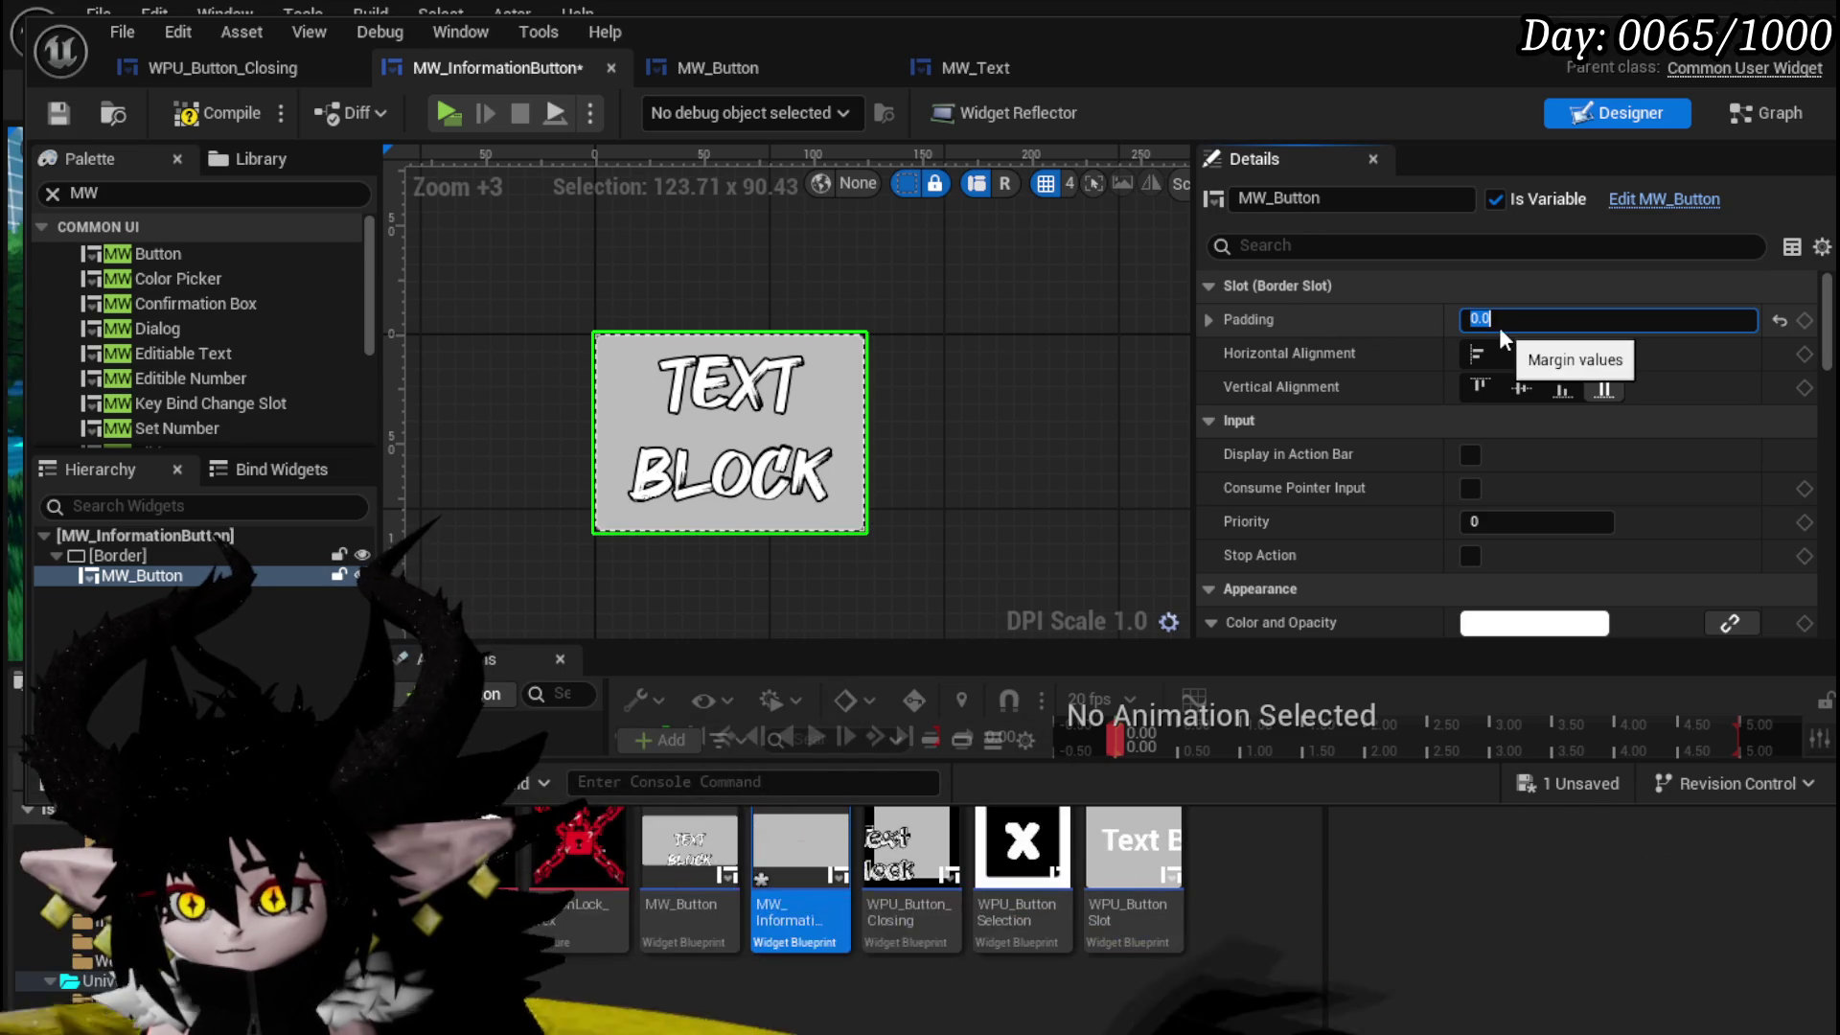
key("Return")
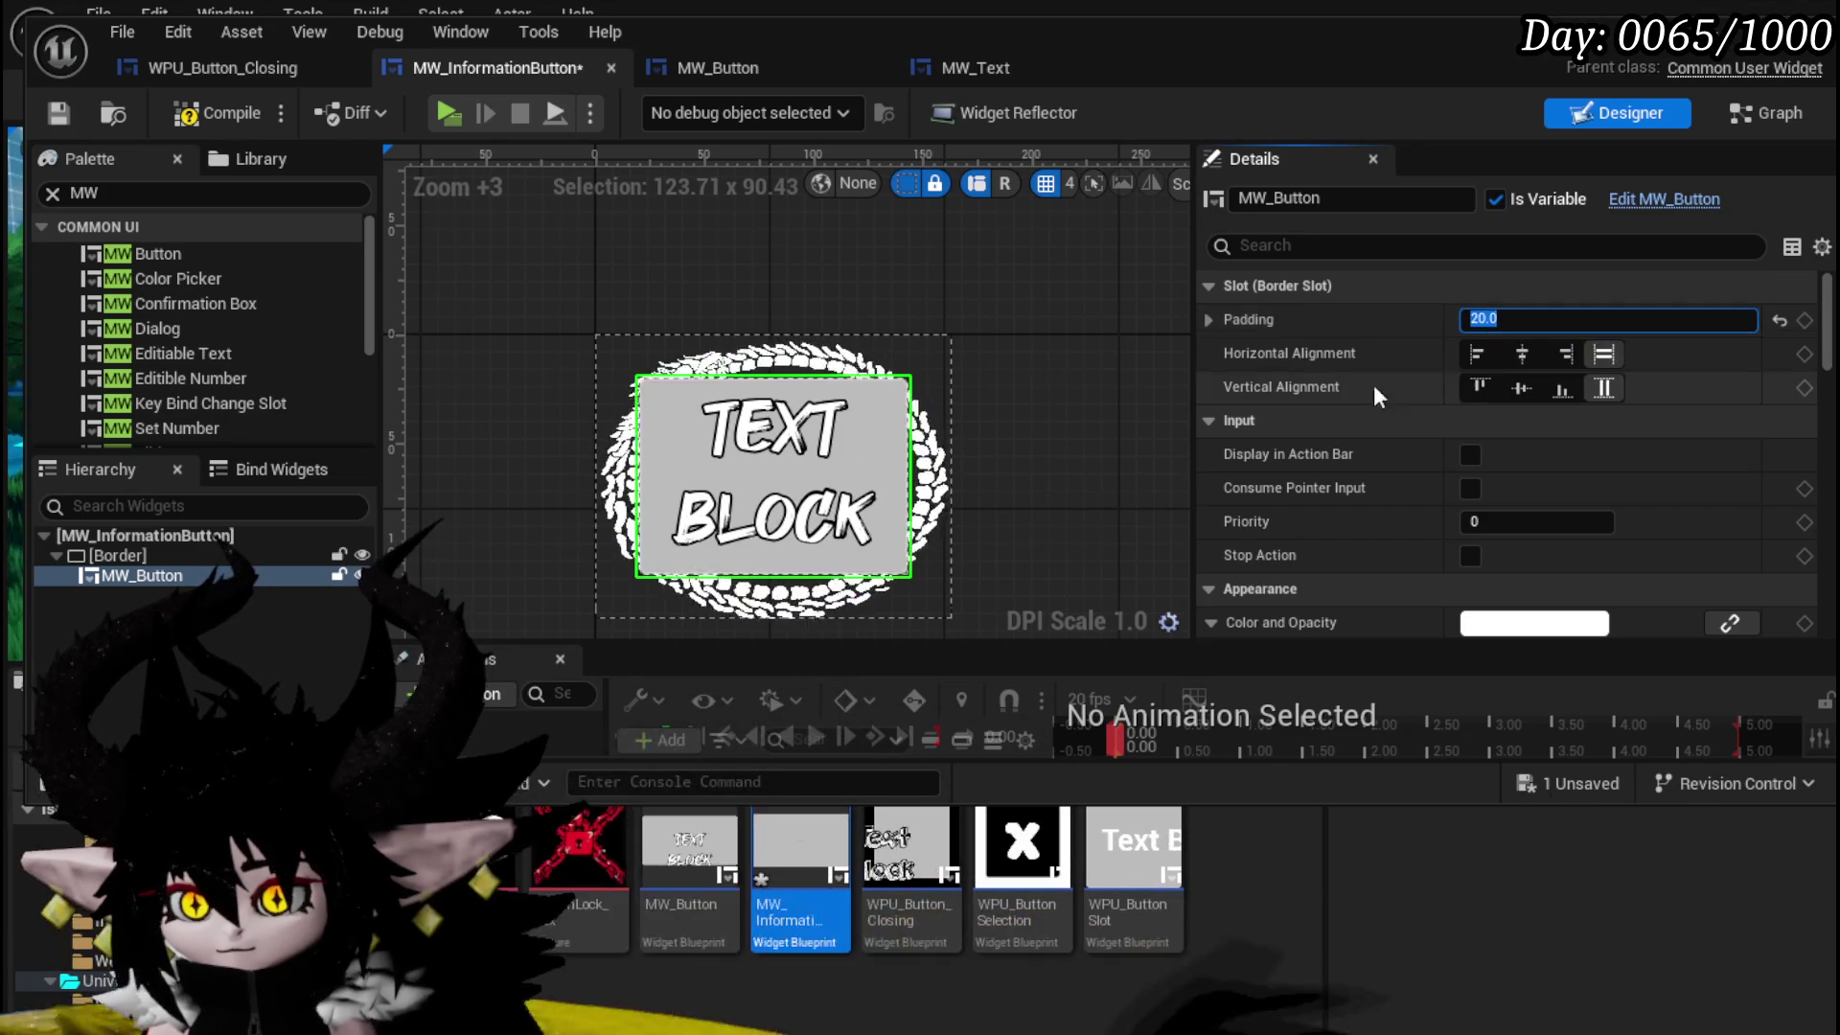
left_click(1522, 353)
left_click(1521, 388)
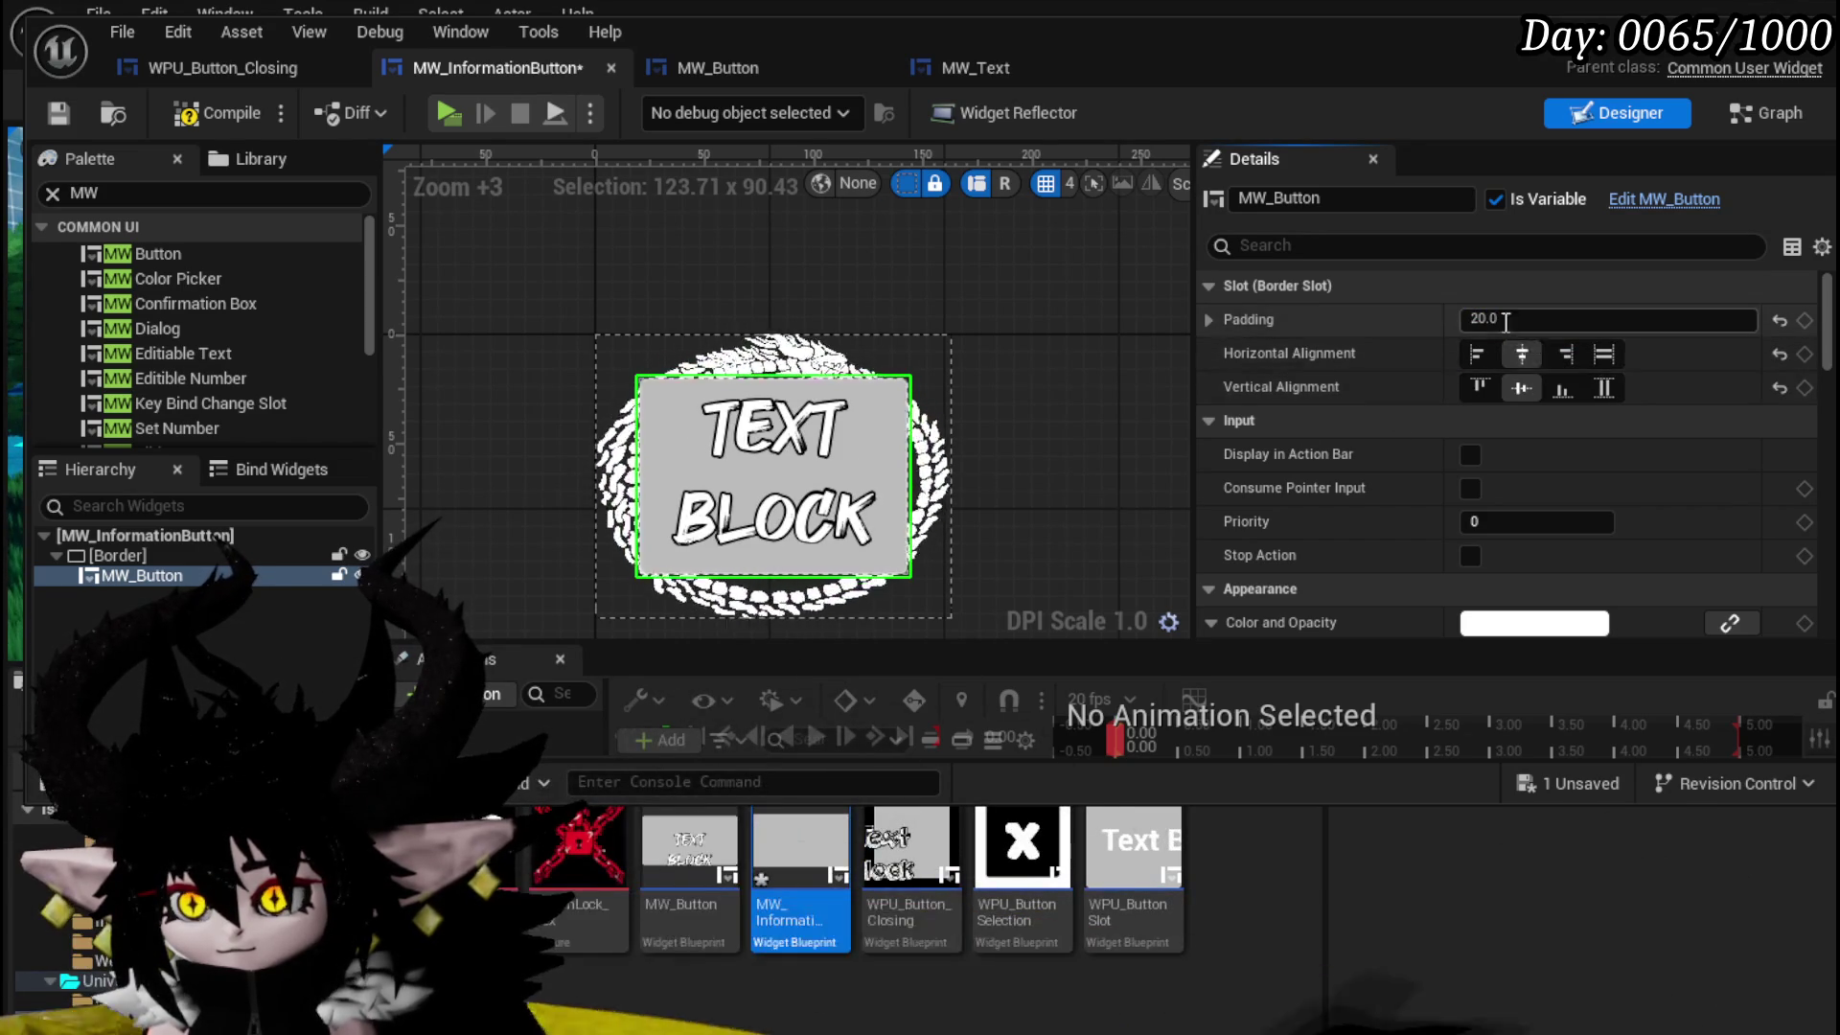
- Select the Border and scroll through its Details to review the settings
left_click(901, 343)
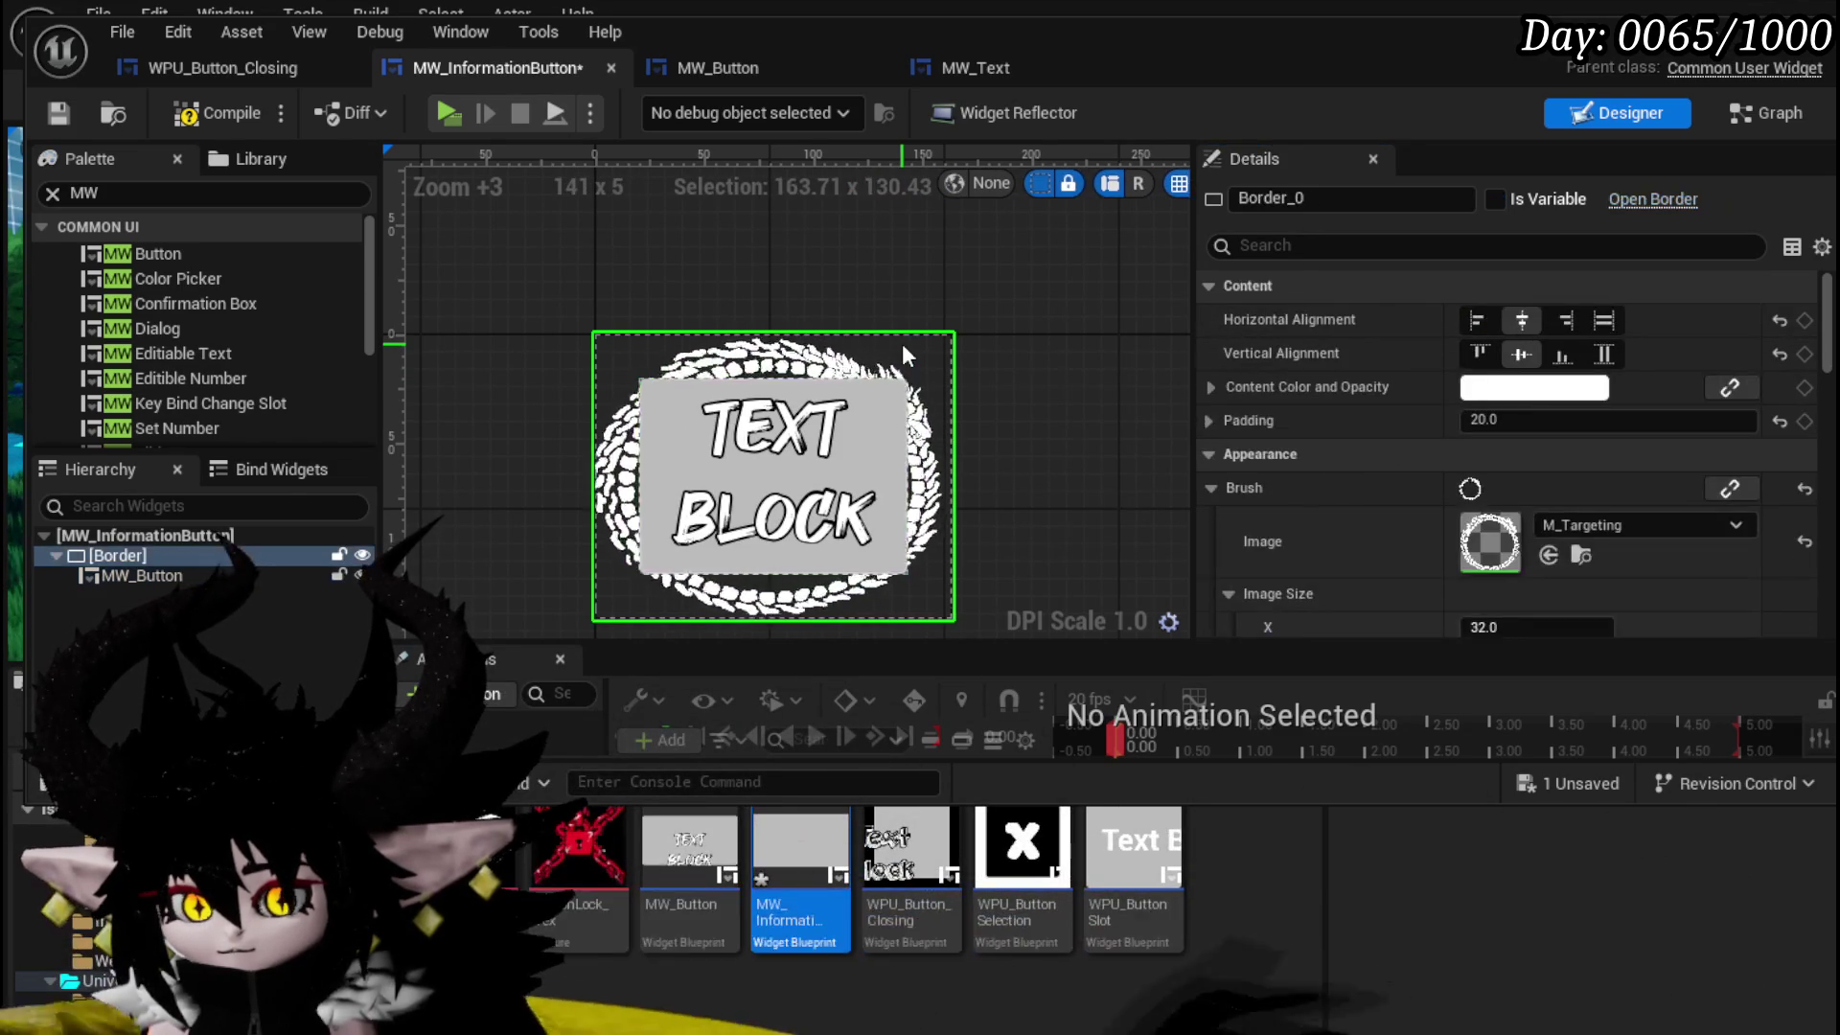
scroll(1428, 389, "down", 6)
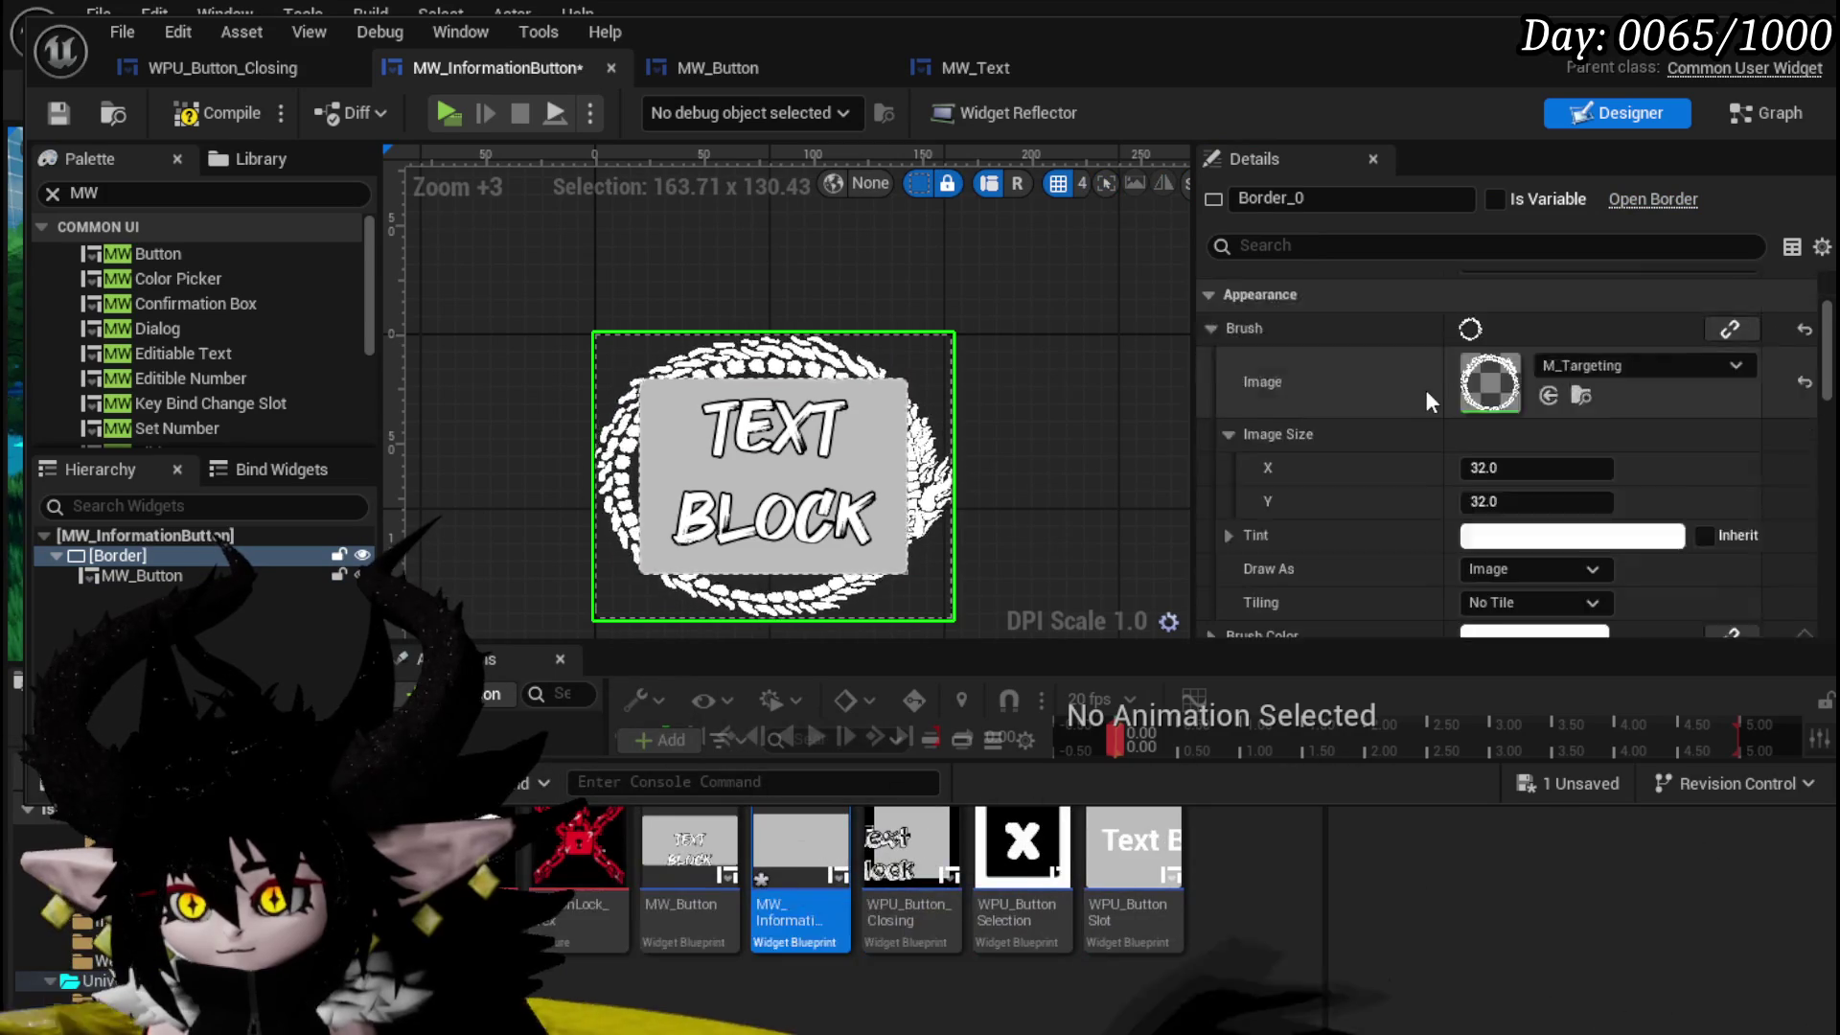
scroll(1419, 388, "down", 3)
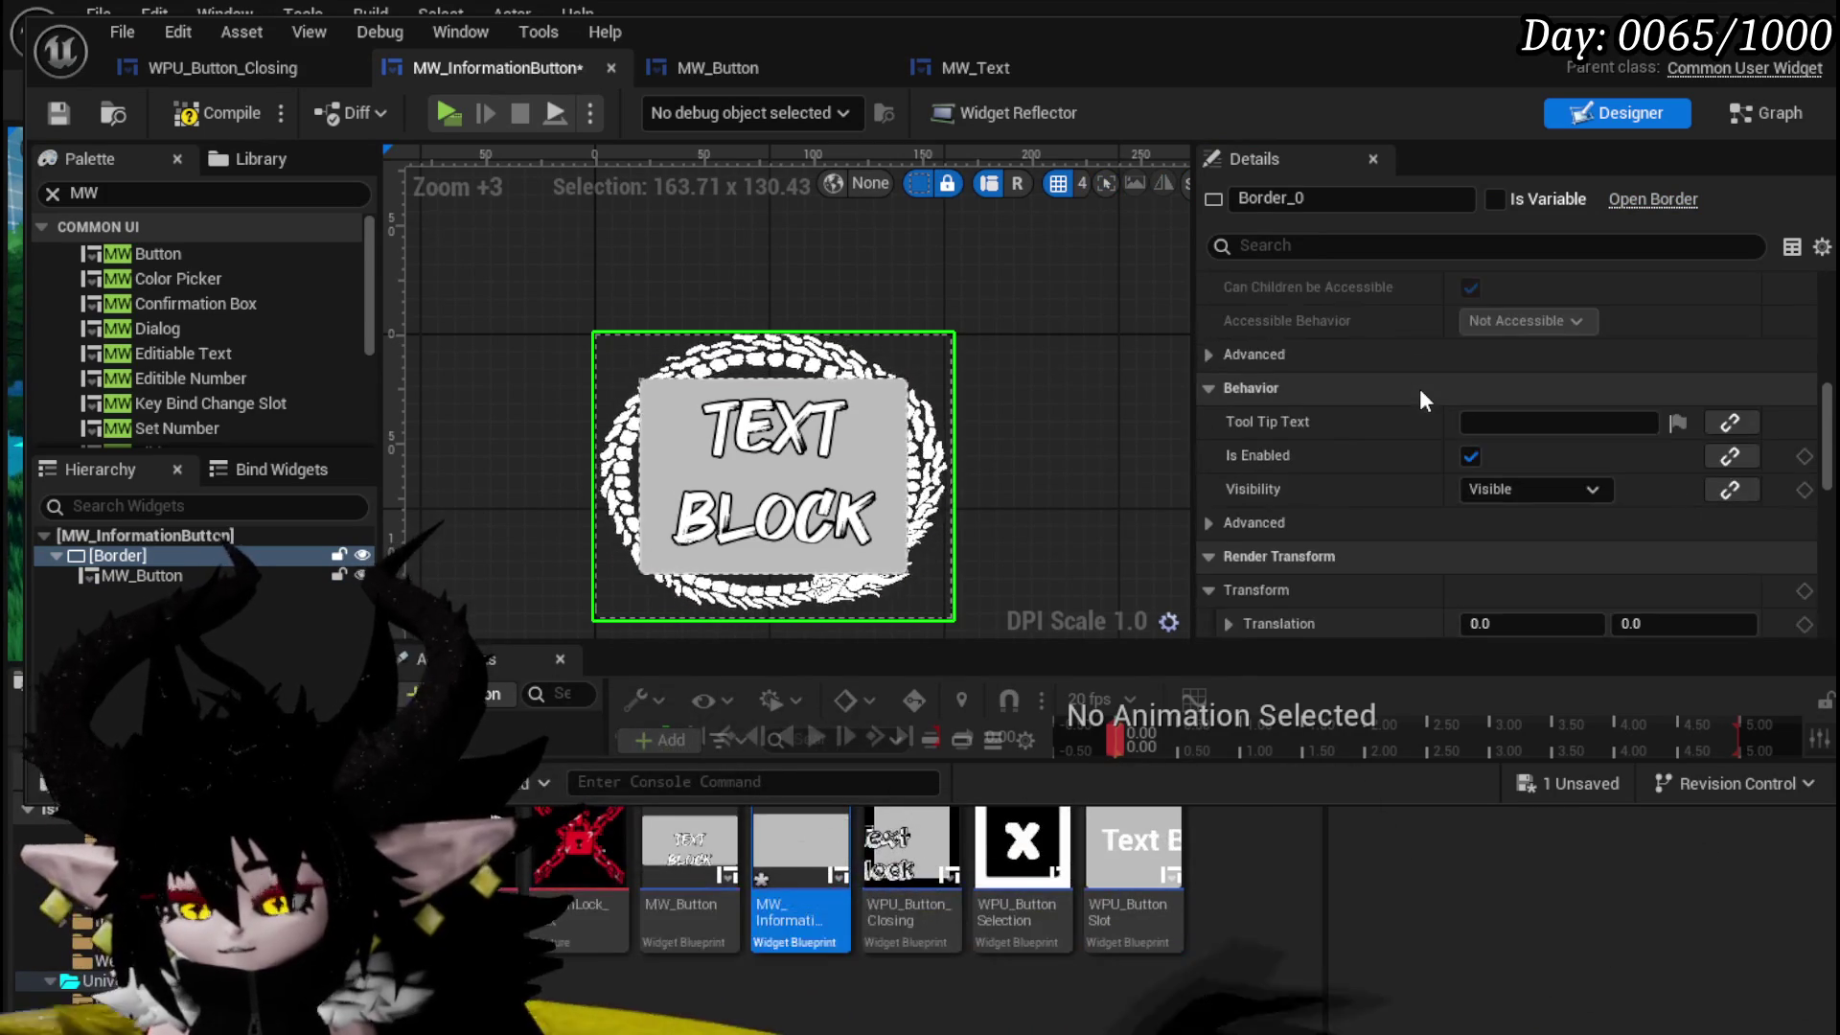
scroll(1464, 387, "down", 3)
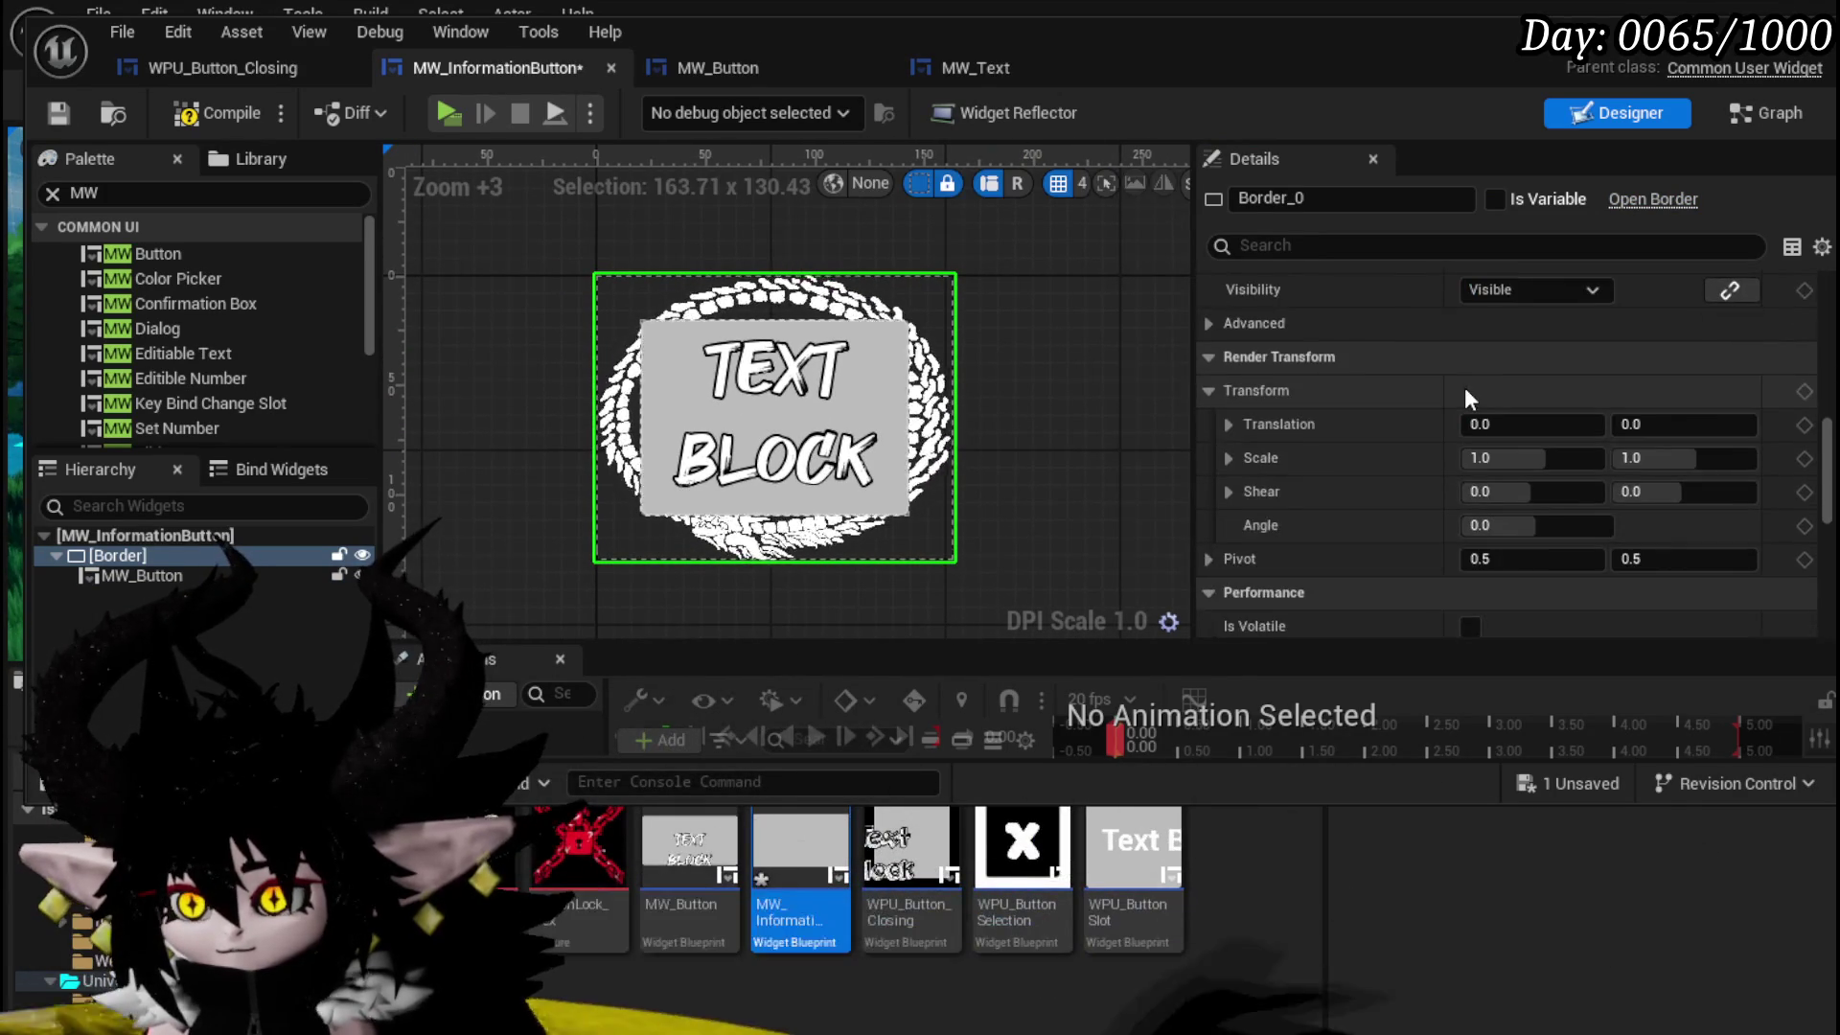
scroll(1464, 387, "down", 2)
scroll(1465, 387, "up", 8)
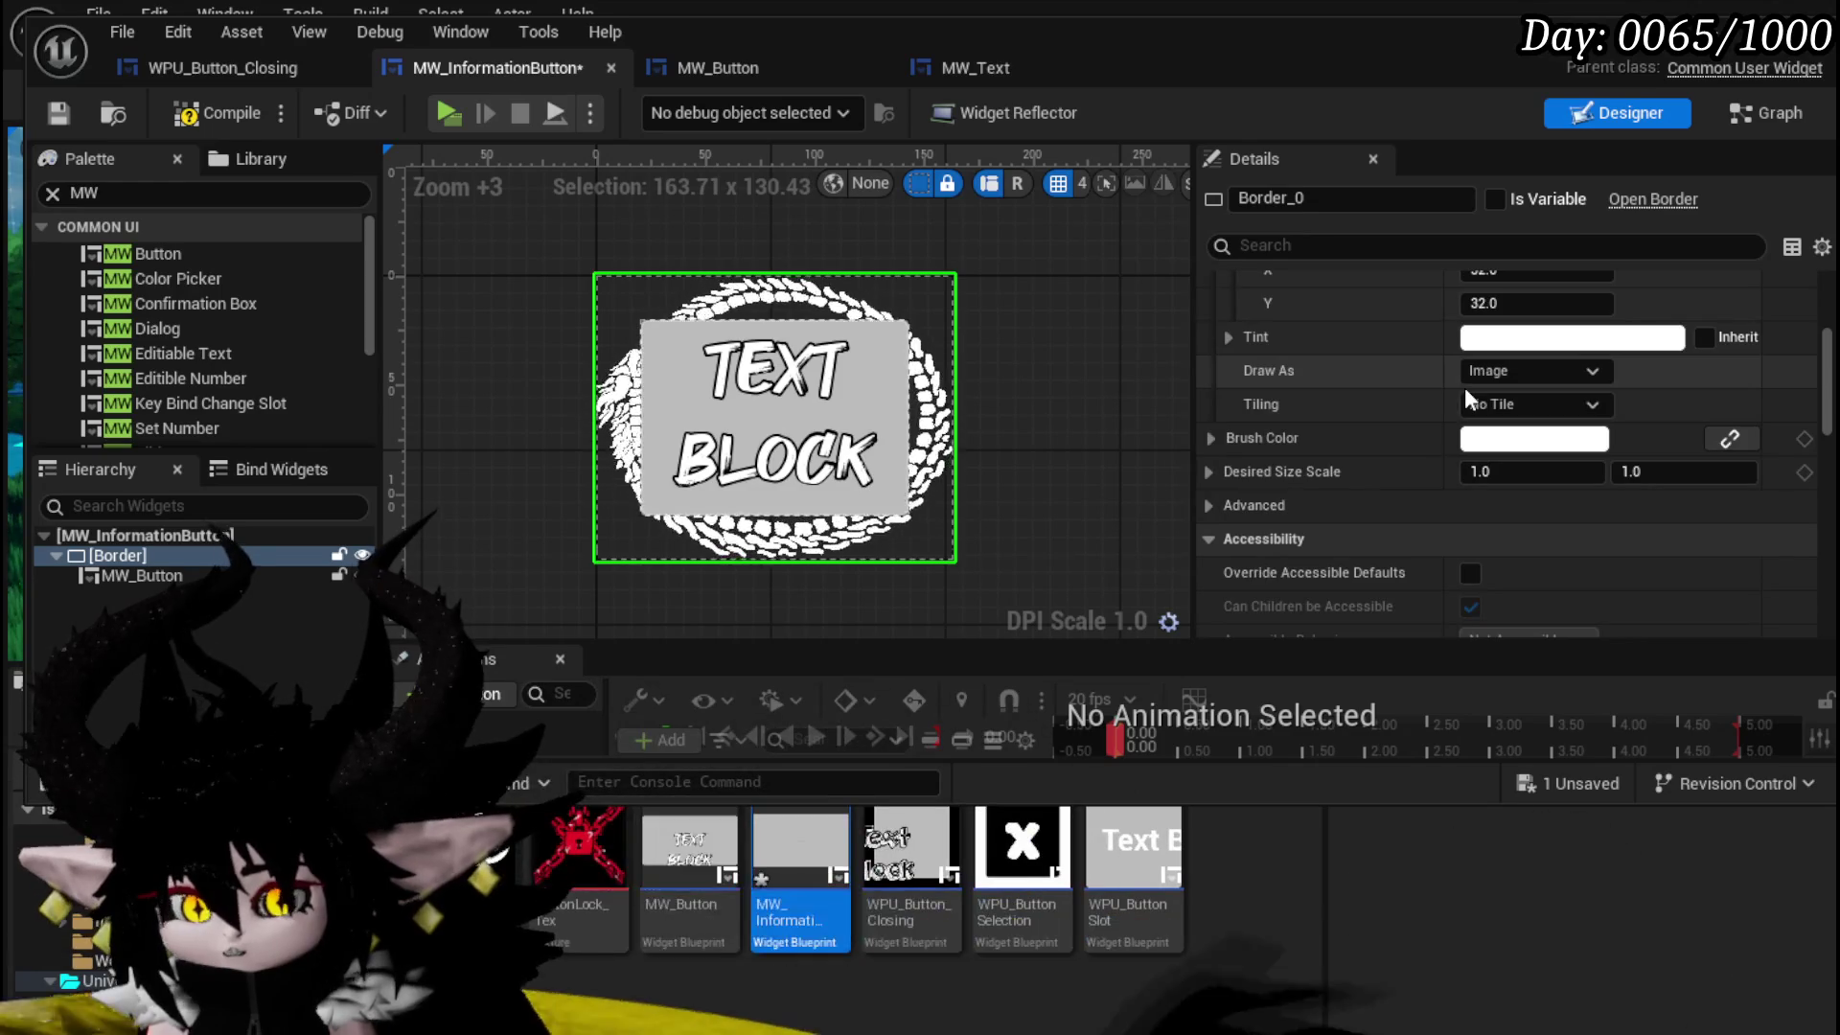
scroll(1466, 395, "up", 6)
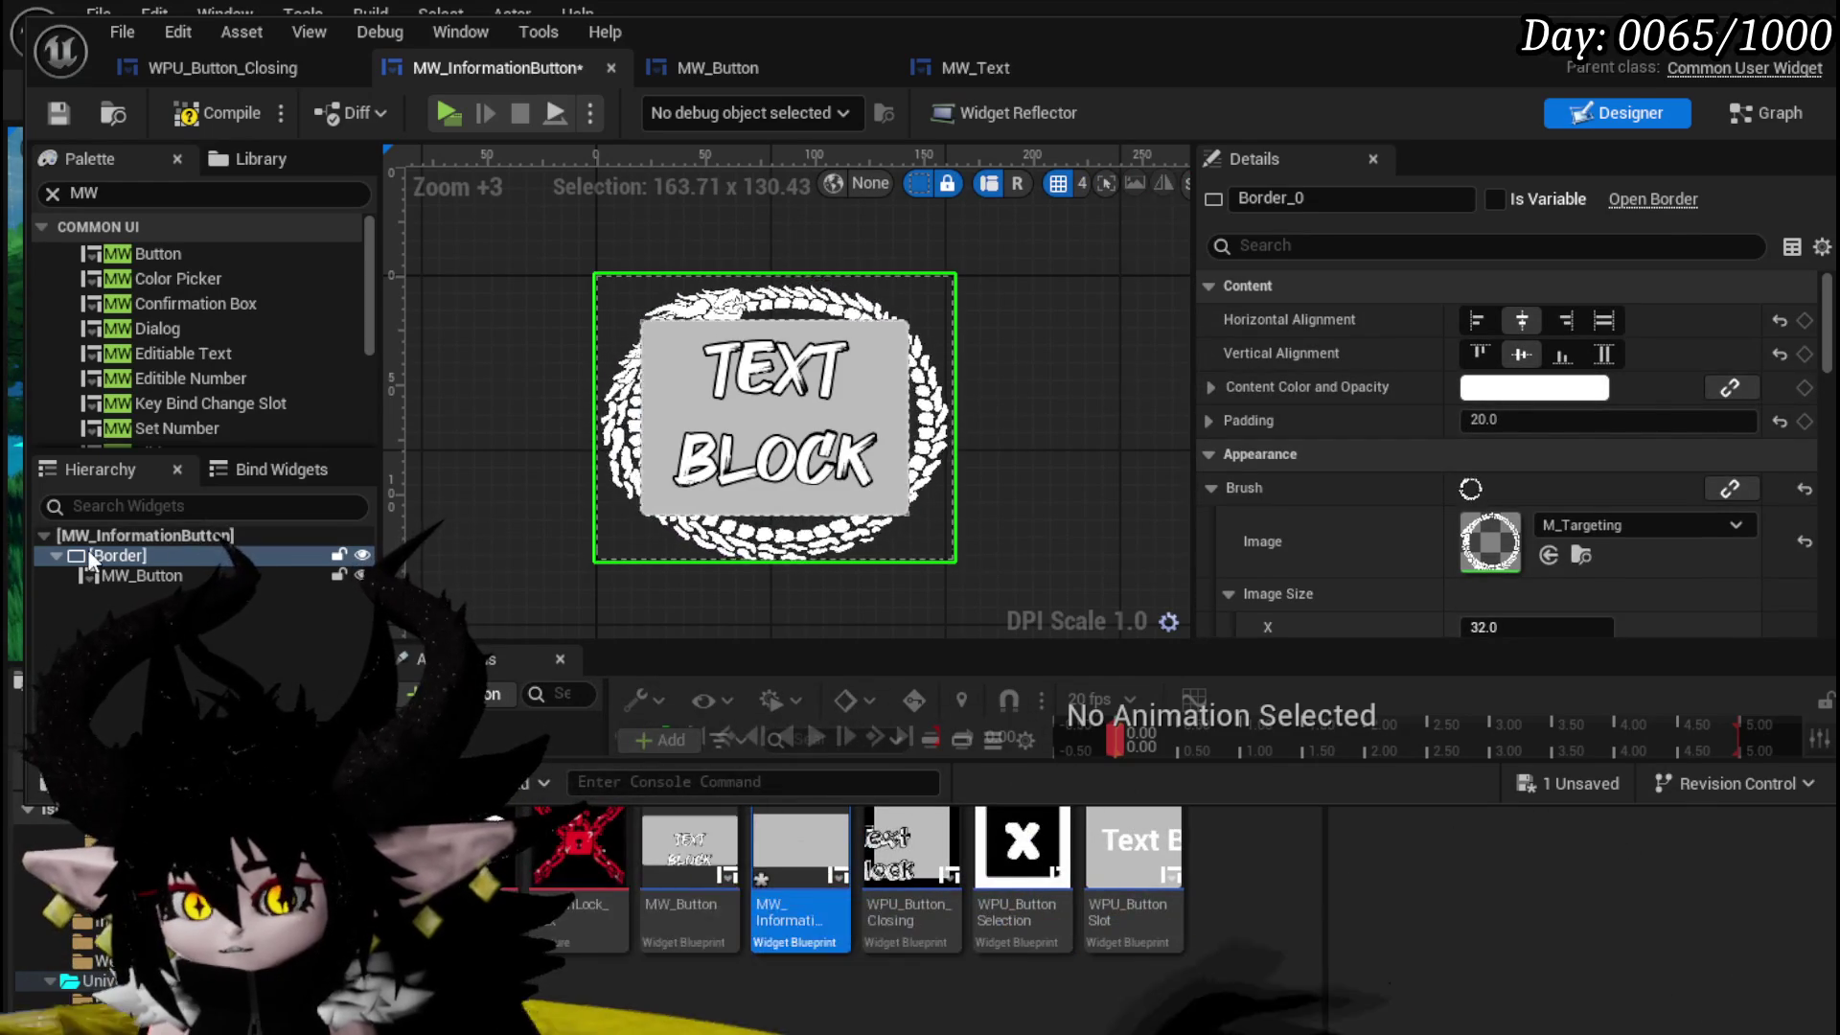
mouse_move(191, 762)
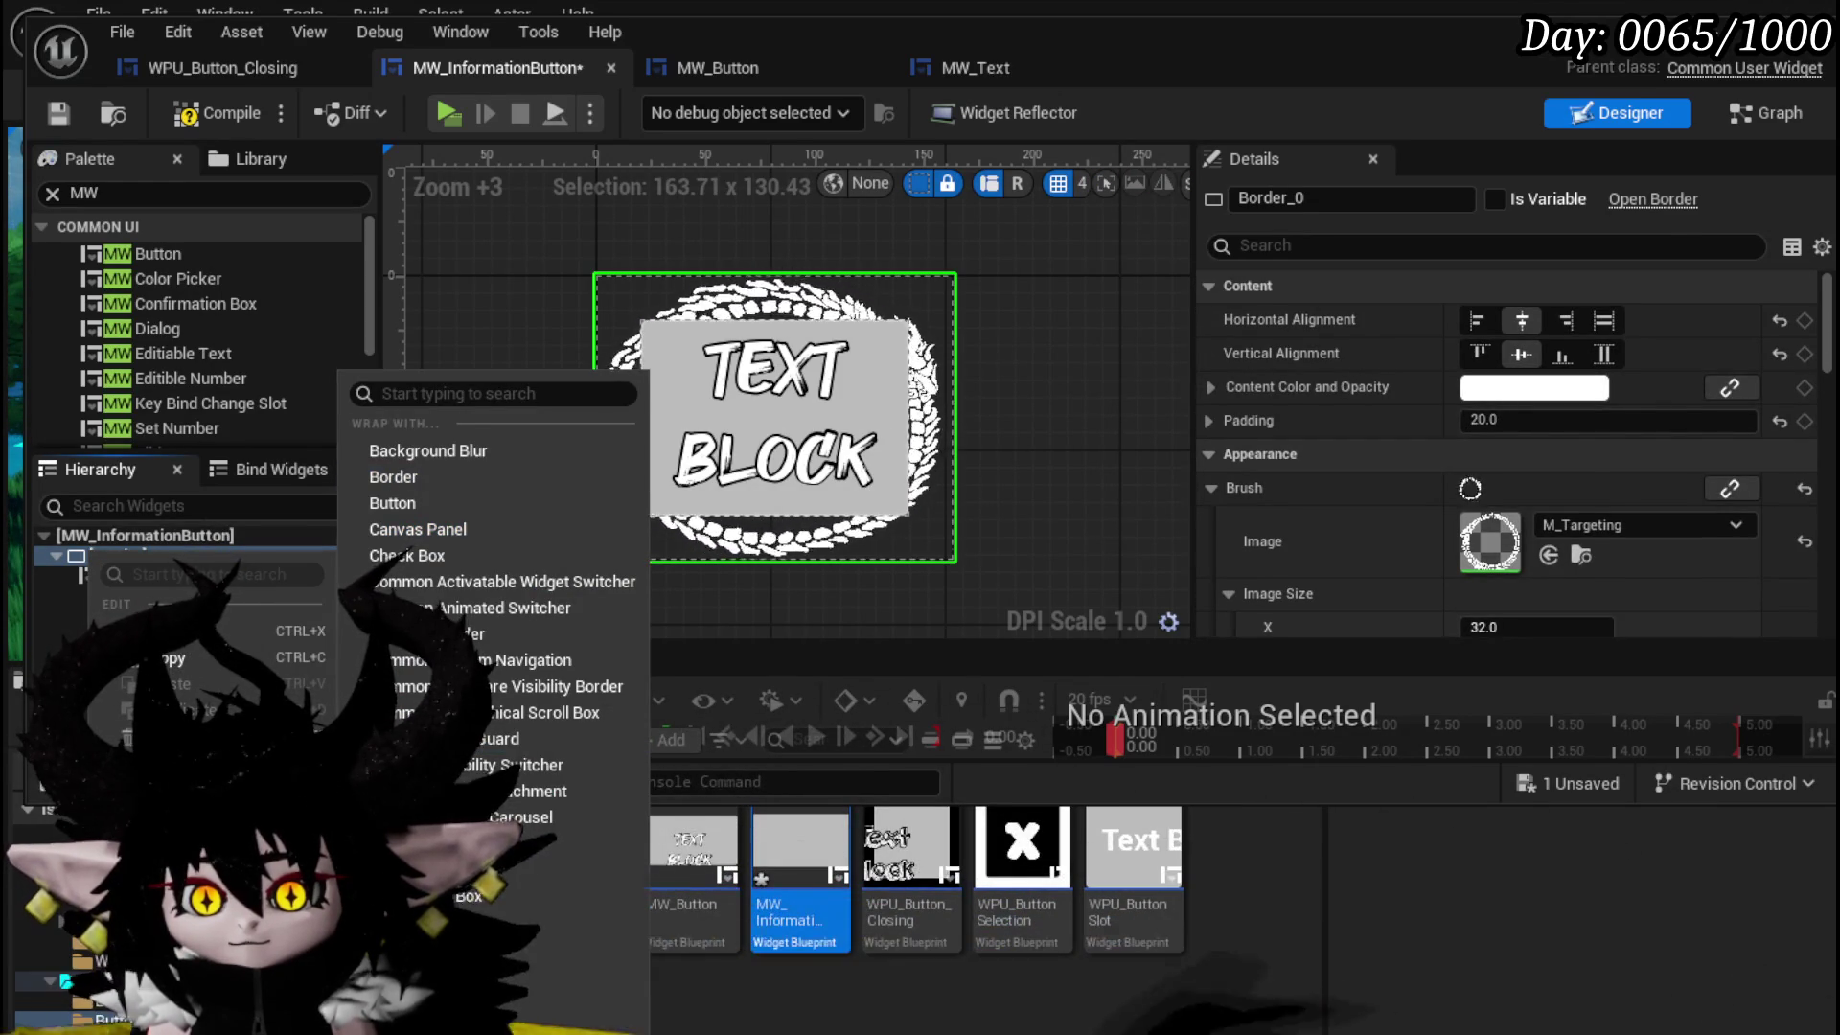
- Wrap the border in a Size Box with width and height overrides of 75, then save
left_click(537, 922)
left_click(125, 556)
left_click(1233, 321)
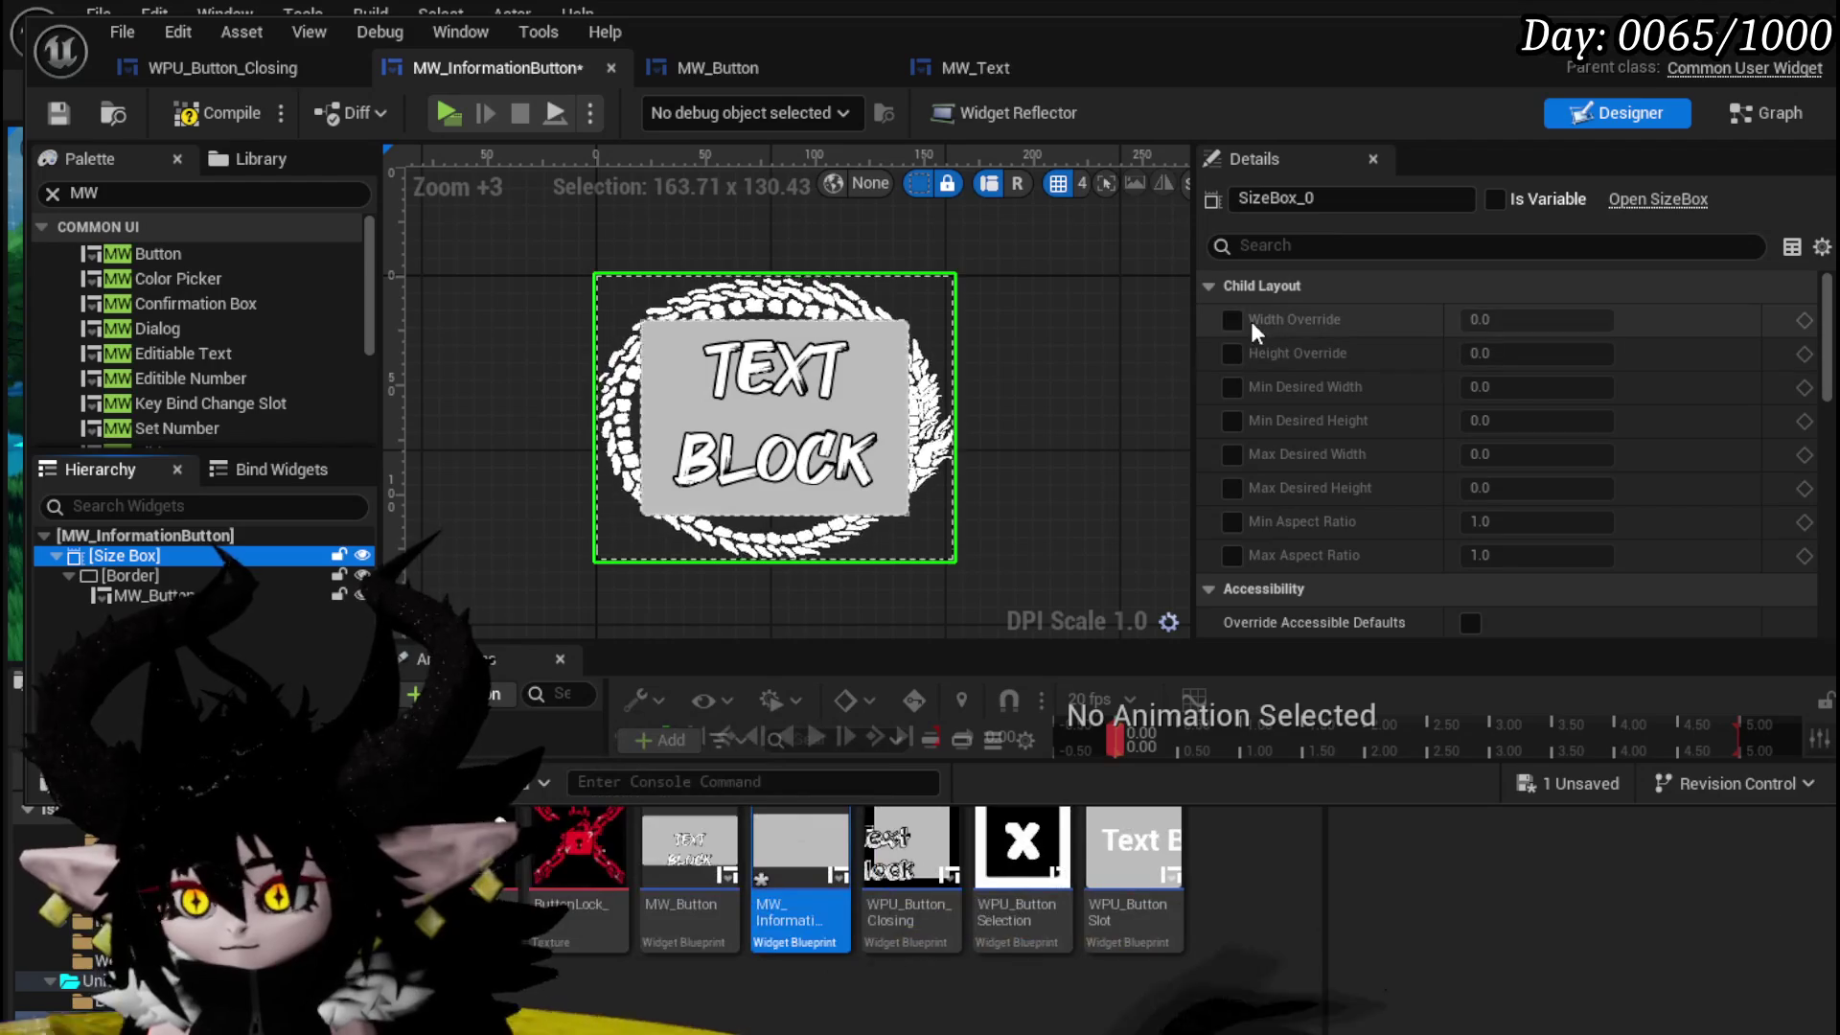
left_click(1232, 354)
left_click(1534, 320)
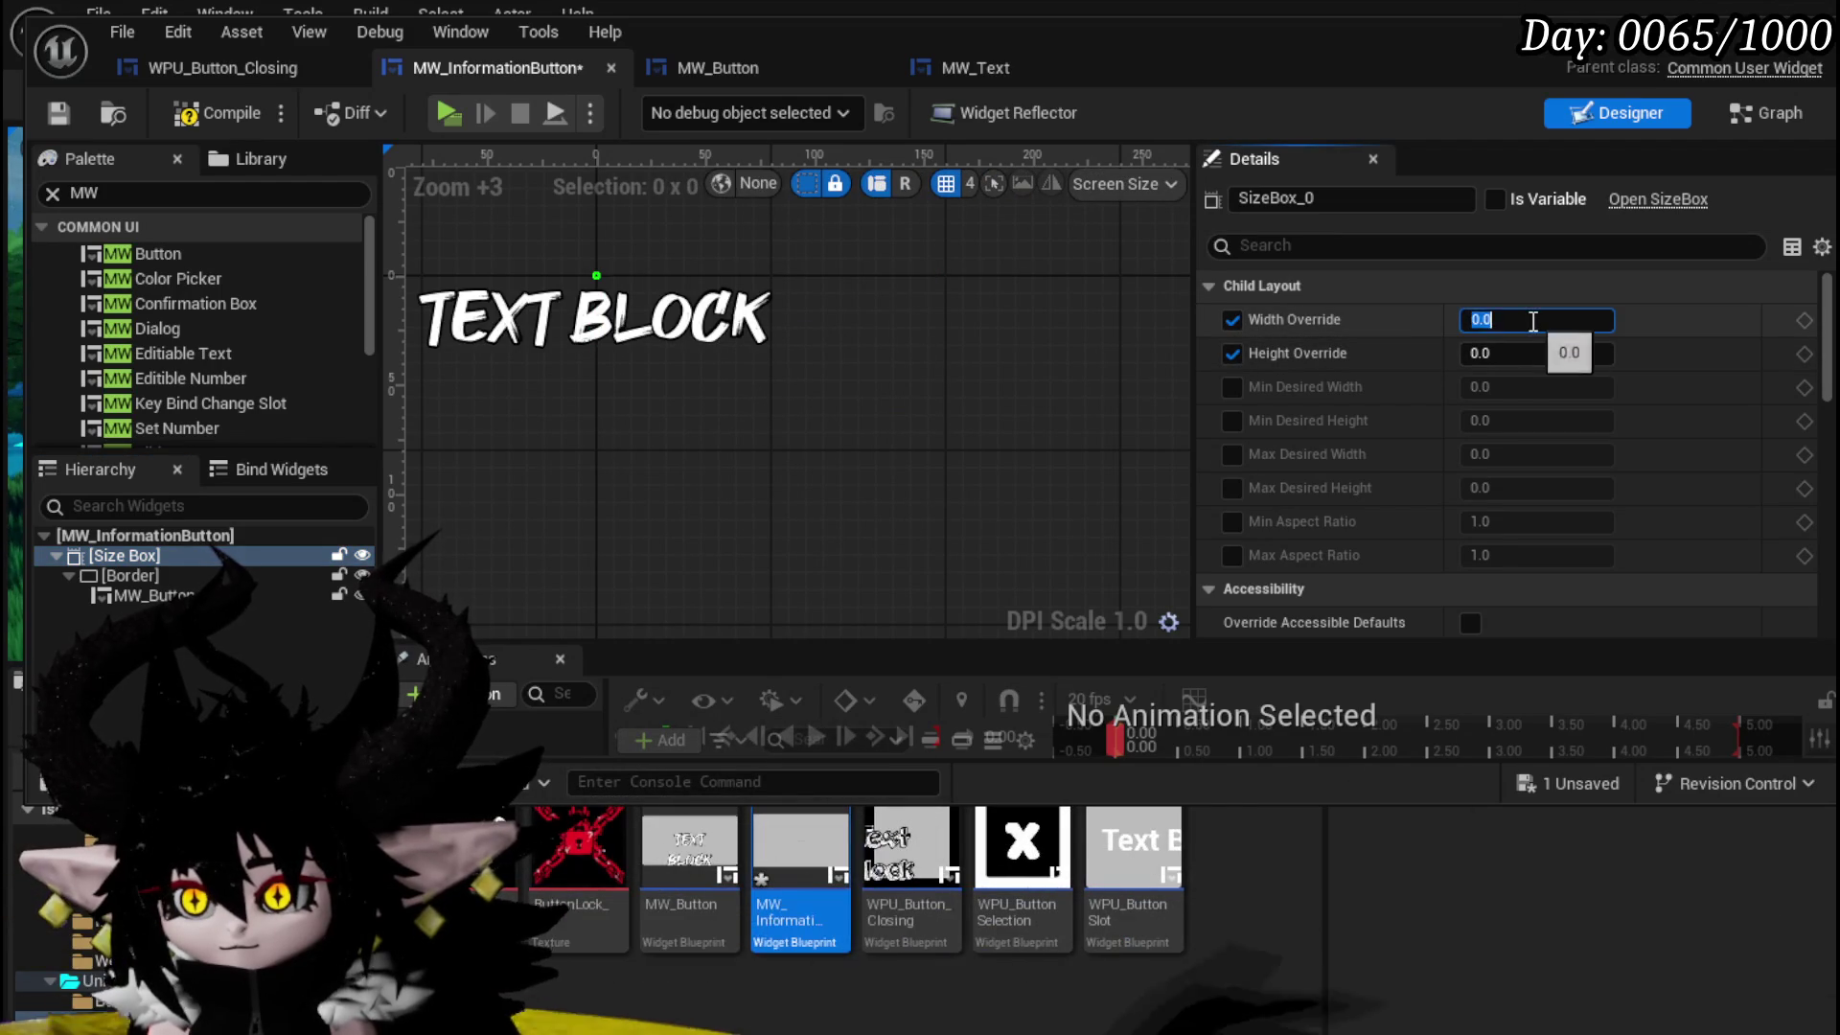
type("75")
left_click(1532, 353)
type("75")
key("Return")
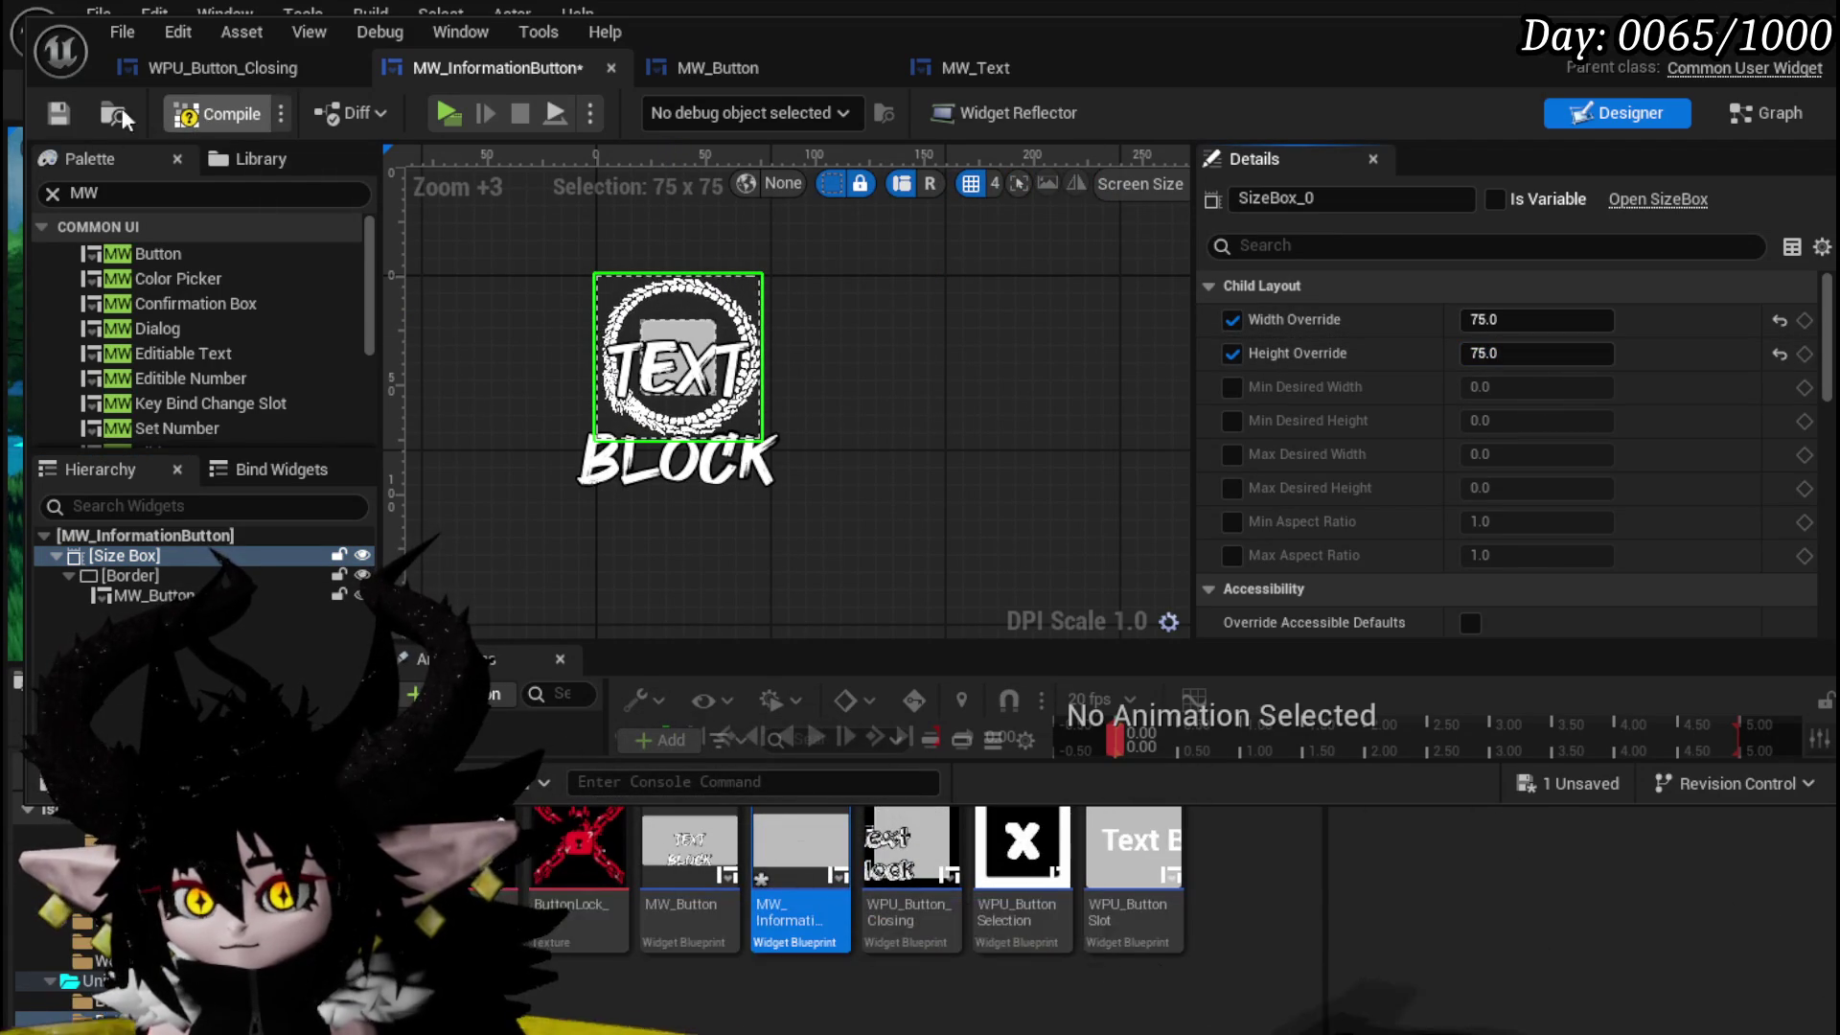
left_click(59, 114)
- Select the inner MW_Button and switch to the blueprint's event graph
scroll(628, 326, "up", 4)
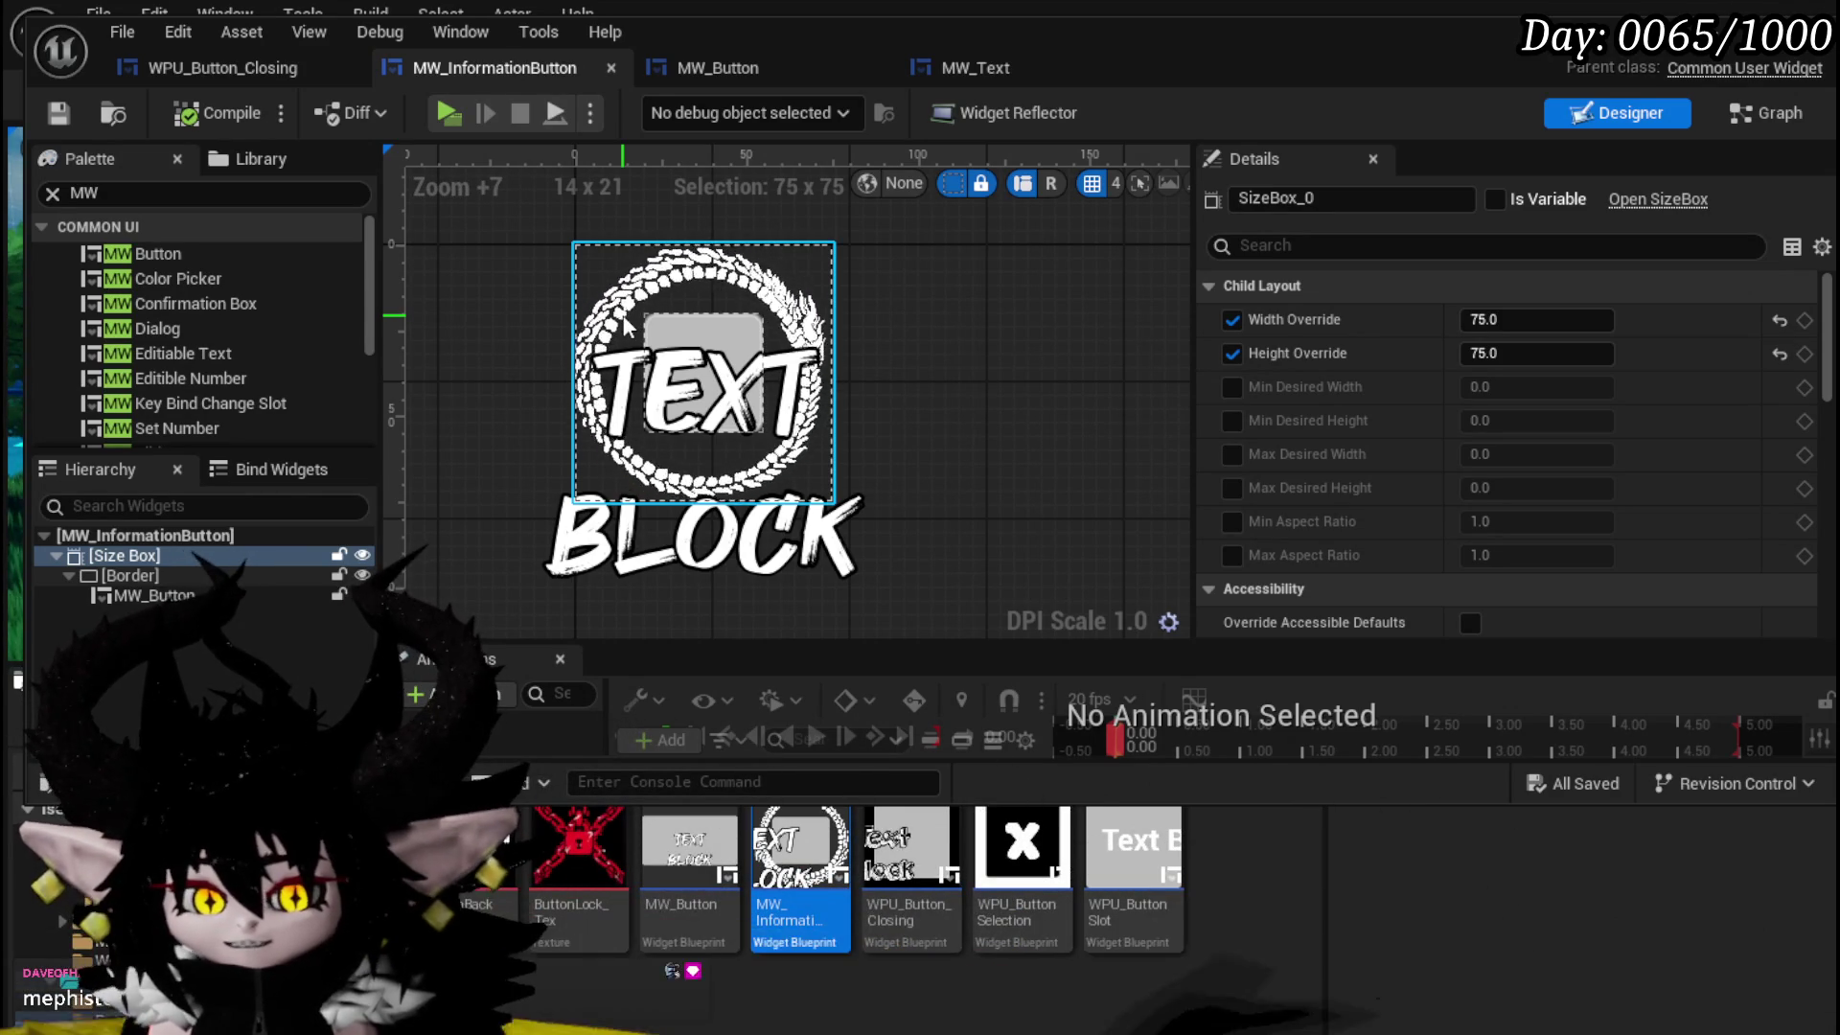
scroll(1312, 376, "down", 5)
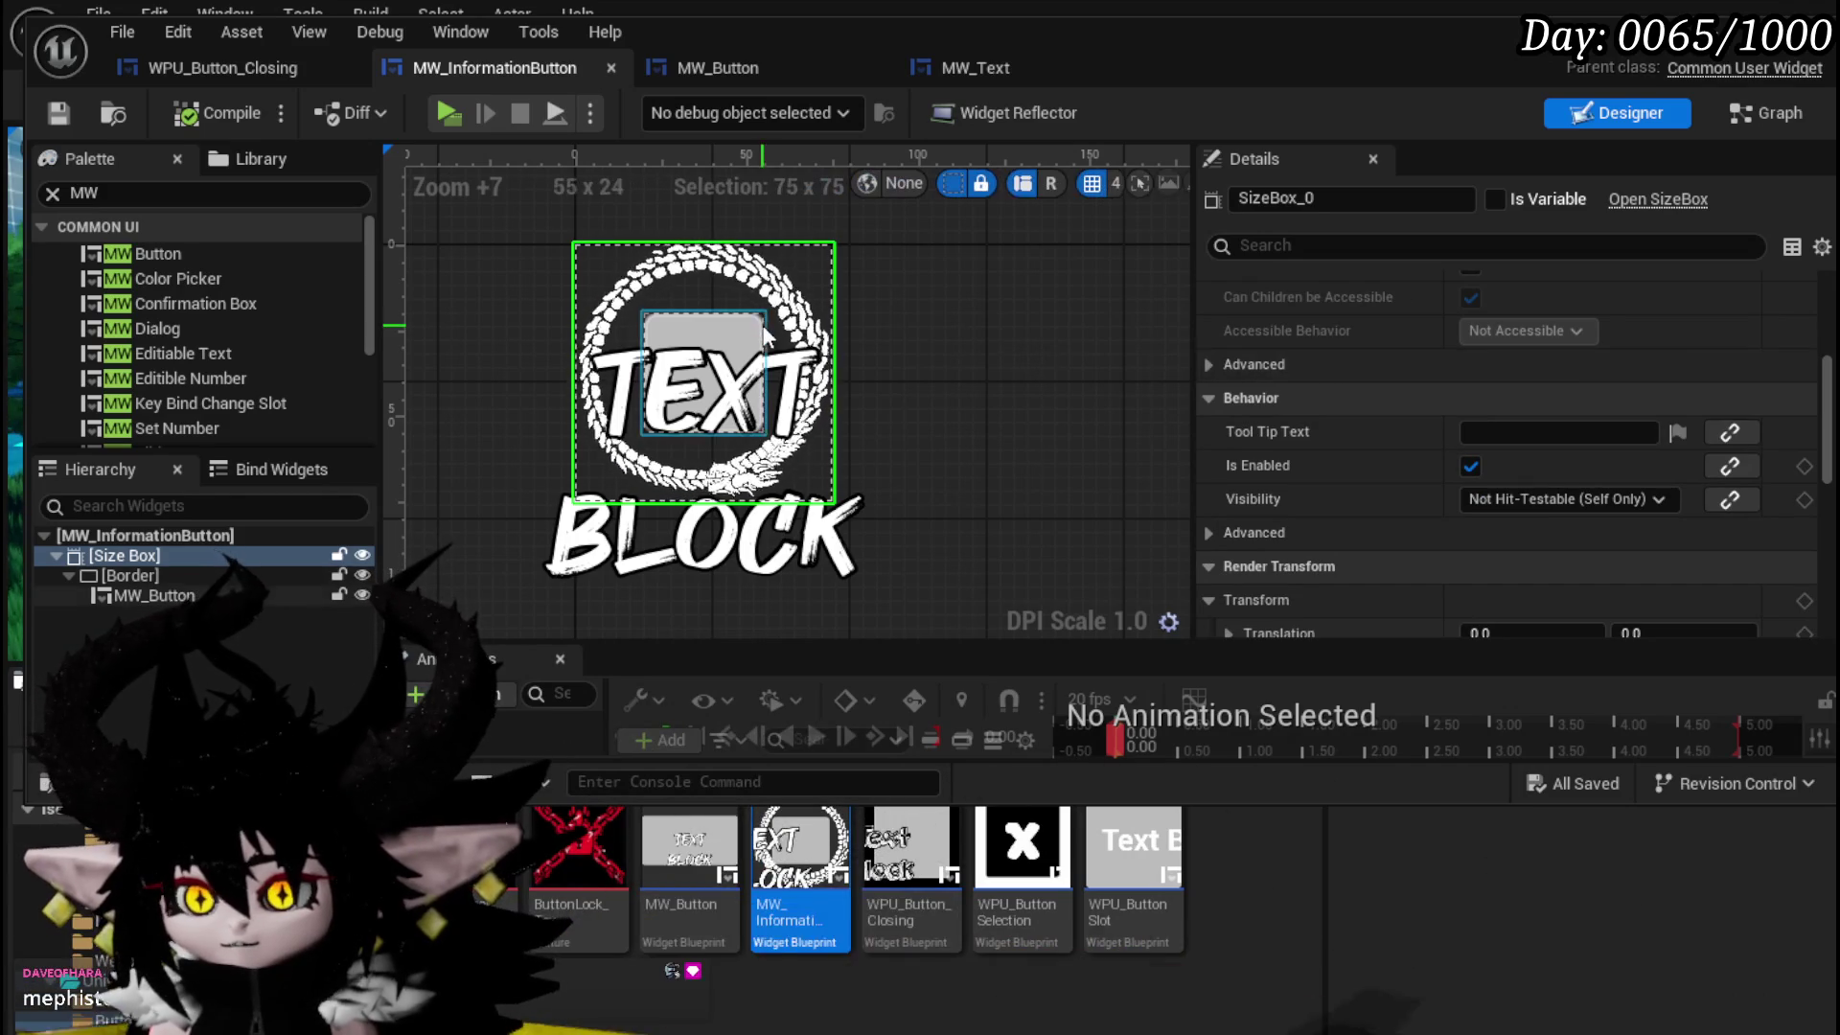
left_click(731, 337)
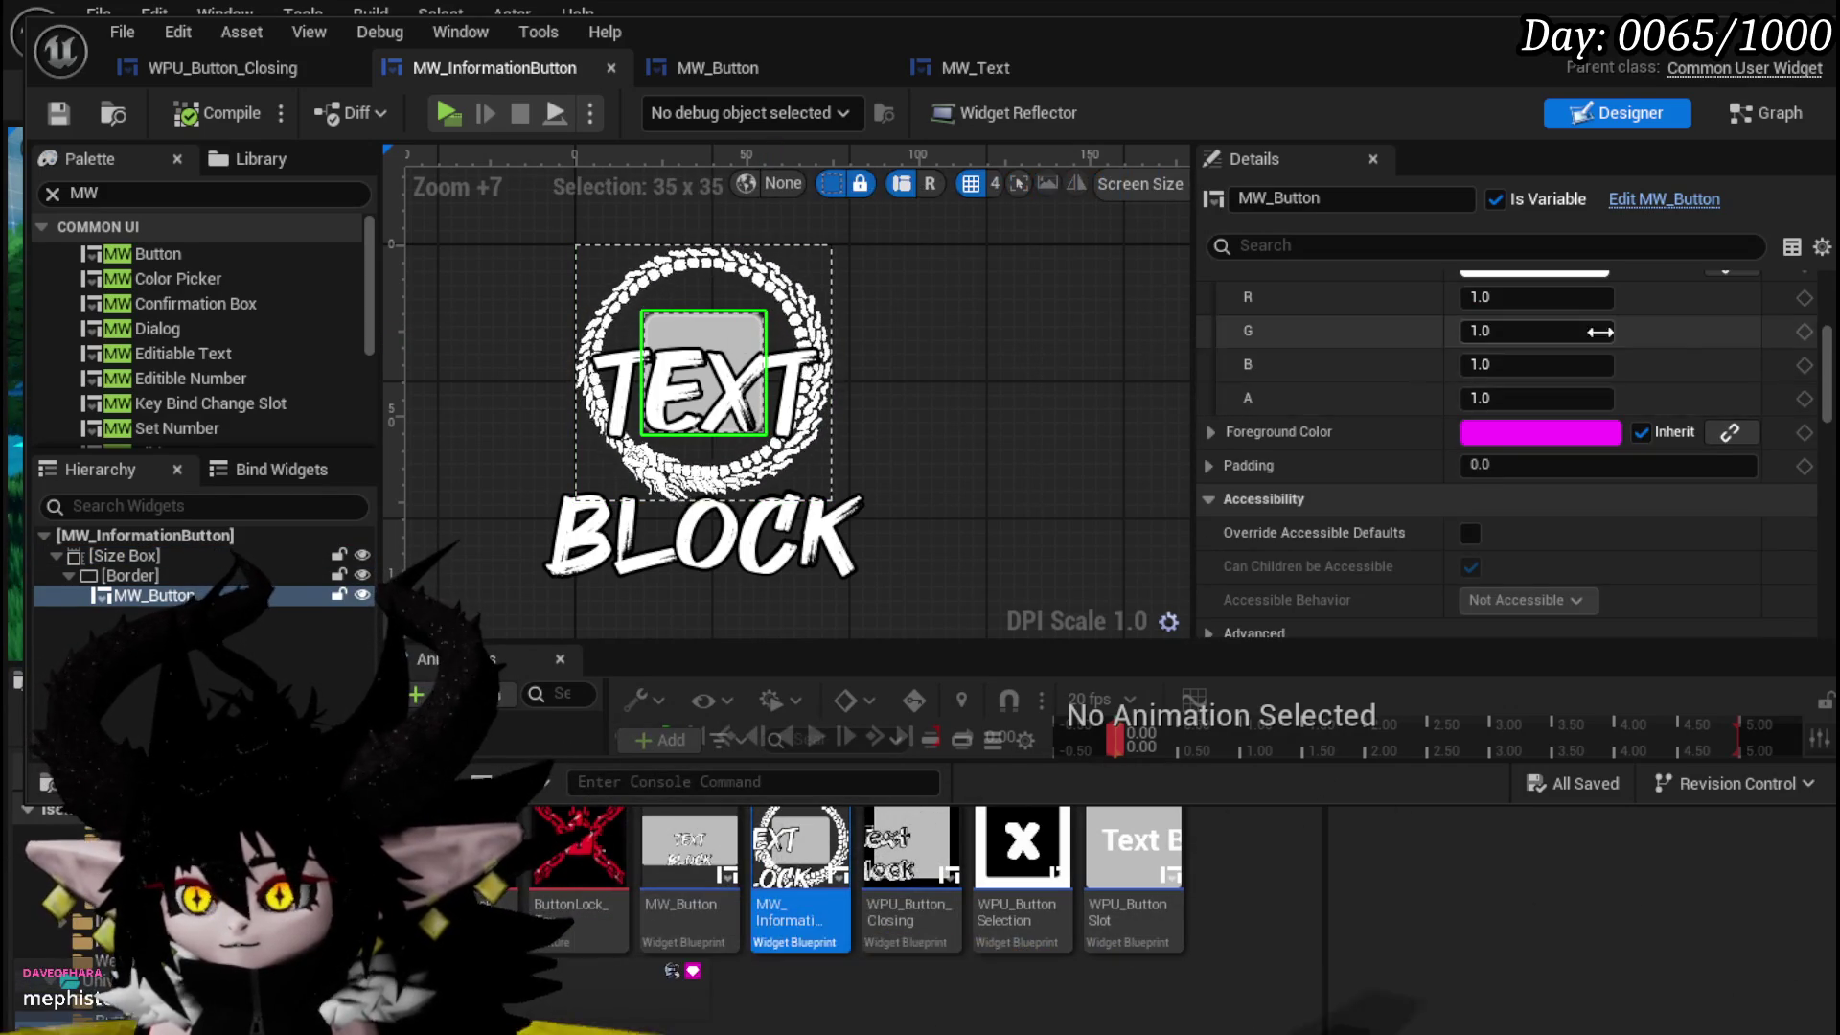
scroll(1642, 343, "up", 5)
scroll(1573, 315, "up", 1)
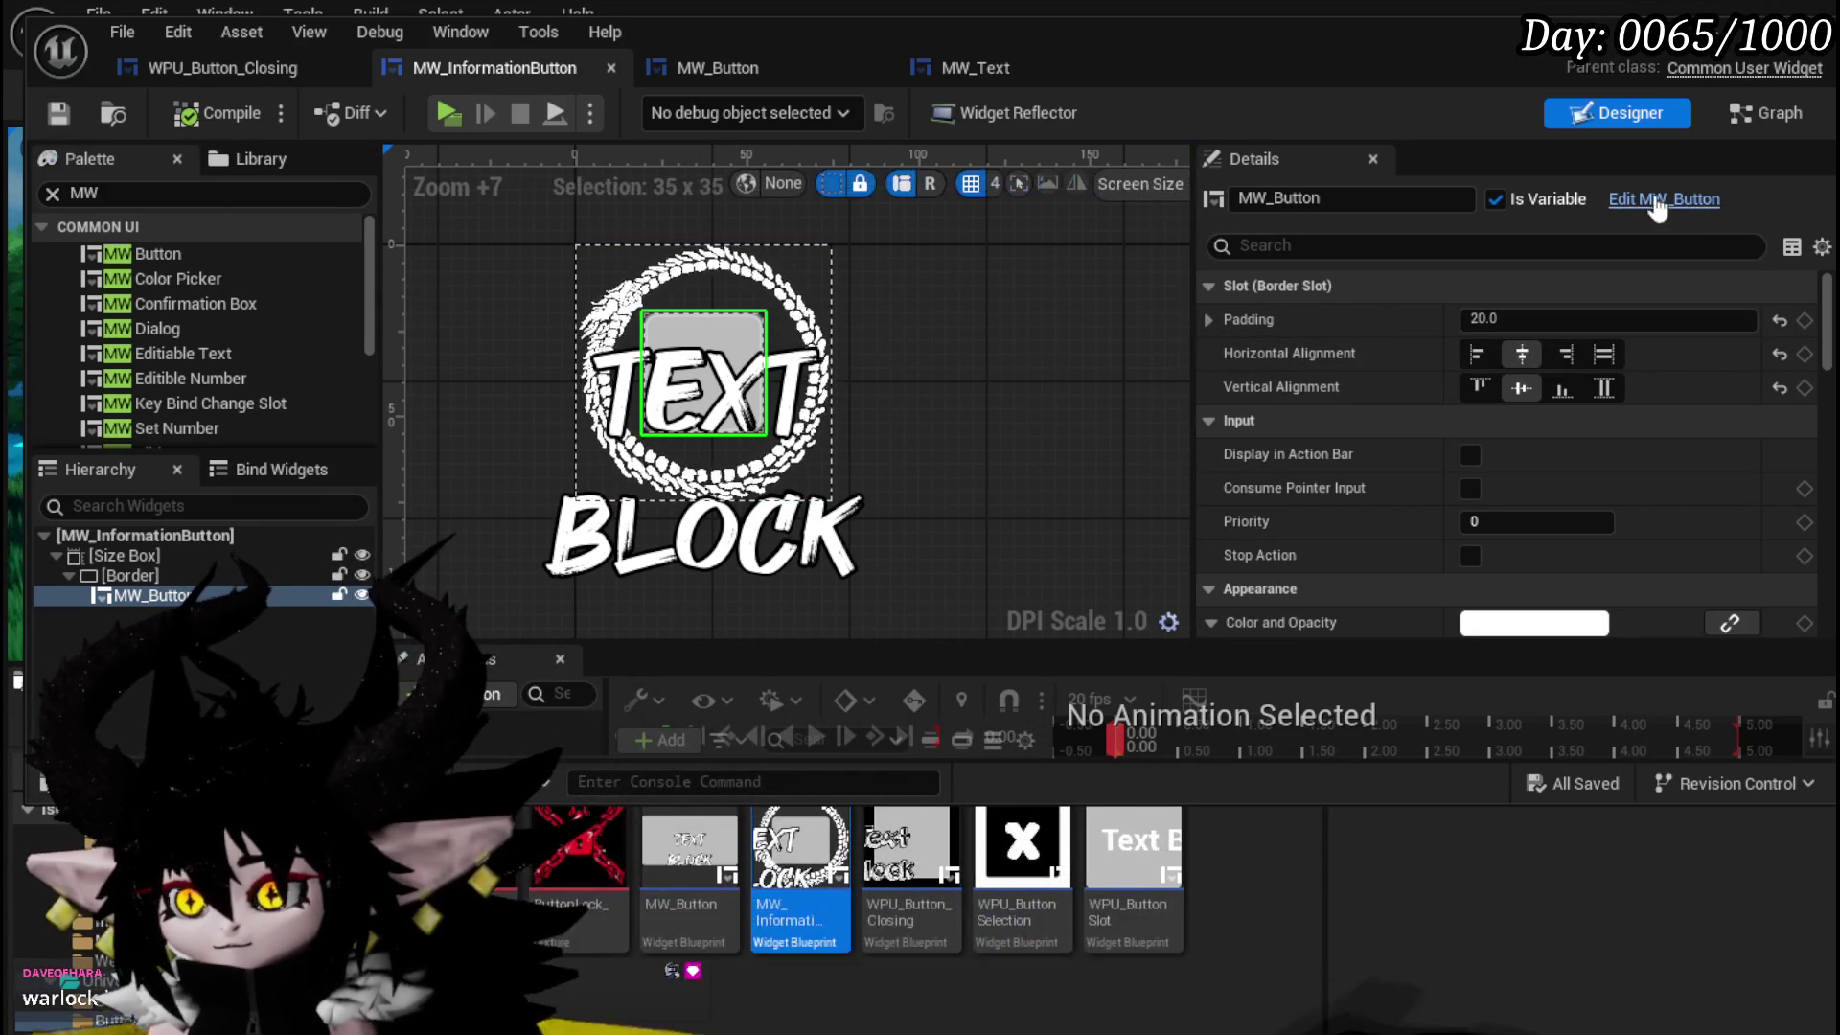
mouse_move(1826, 321)
left_mouse_down()
mouse_move(1824, 569)
mouse_move(1825, 522)
left_mouse_up()
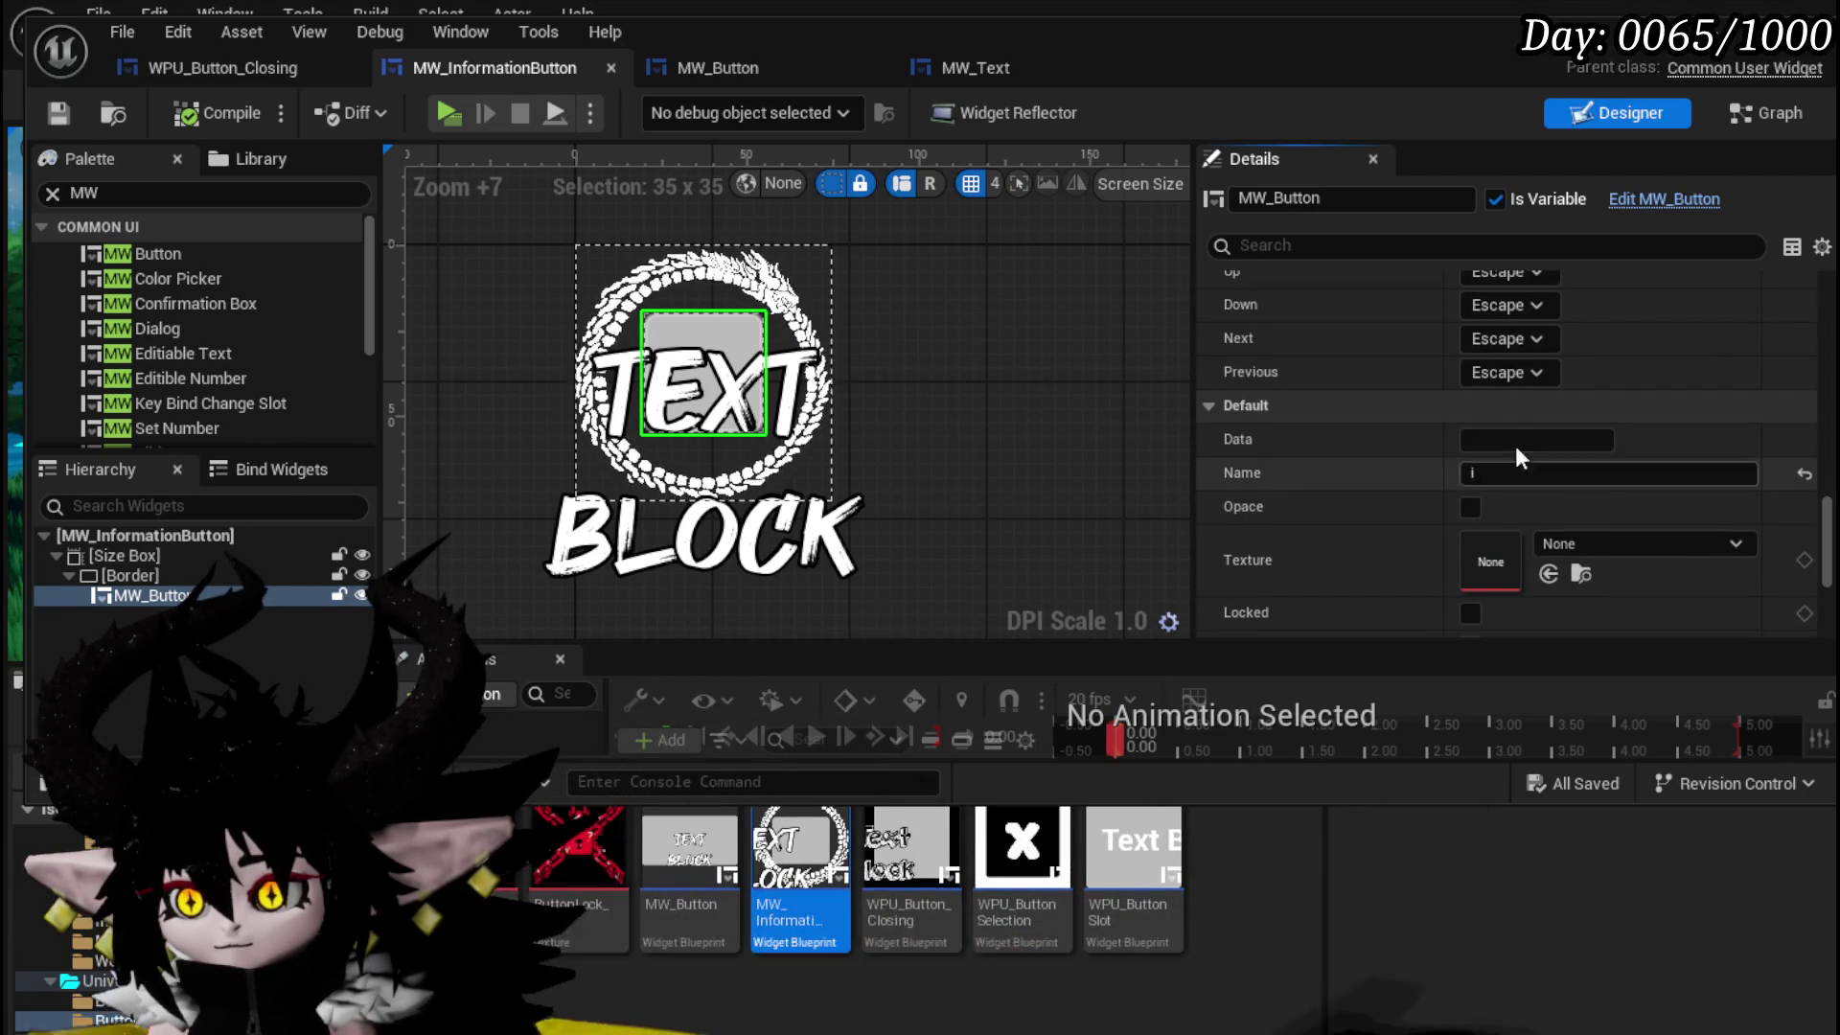
left_click(1750, 116)
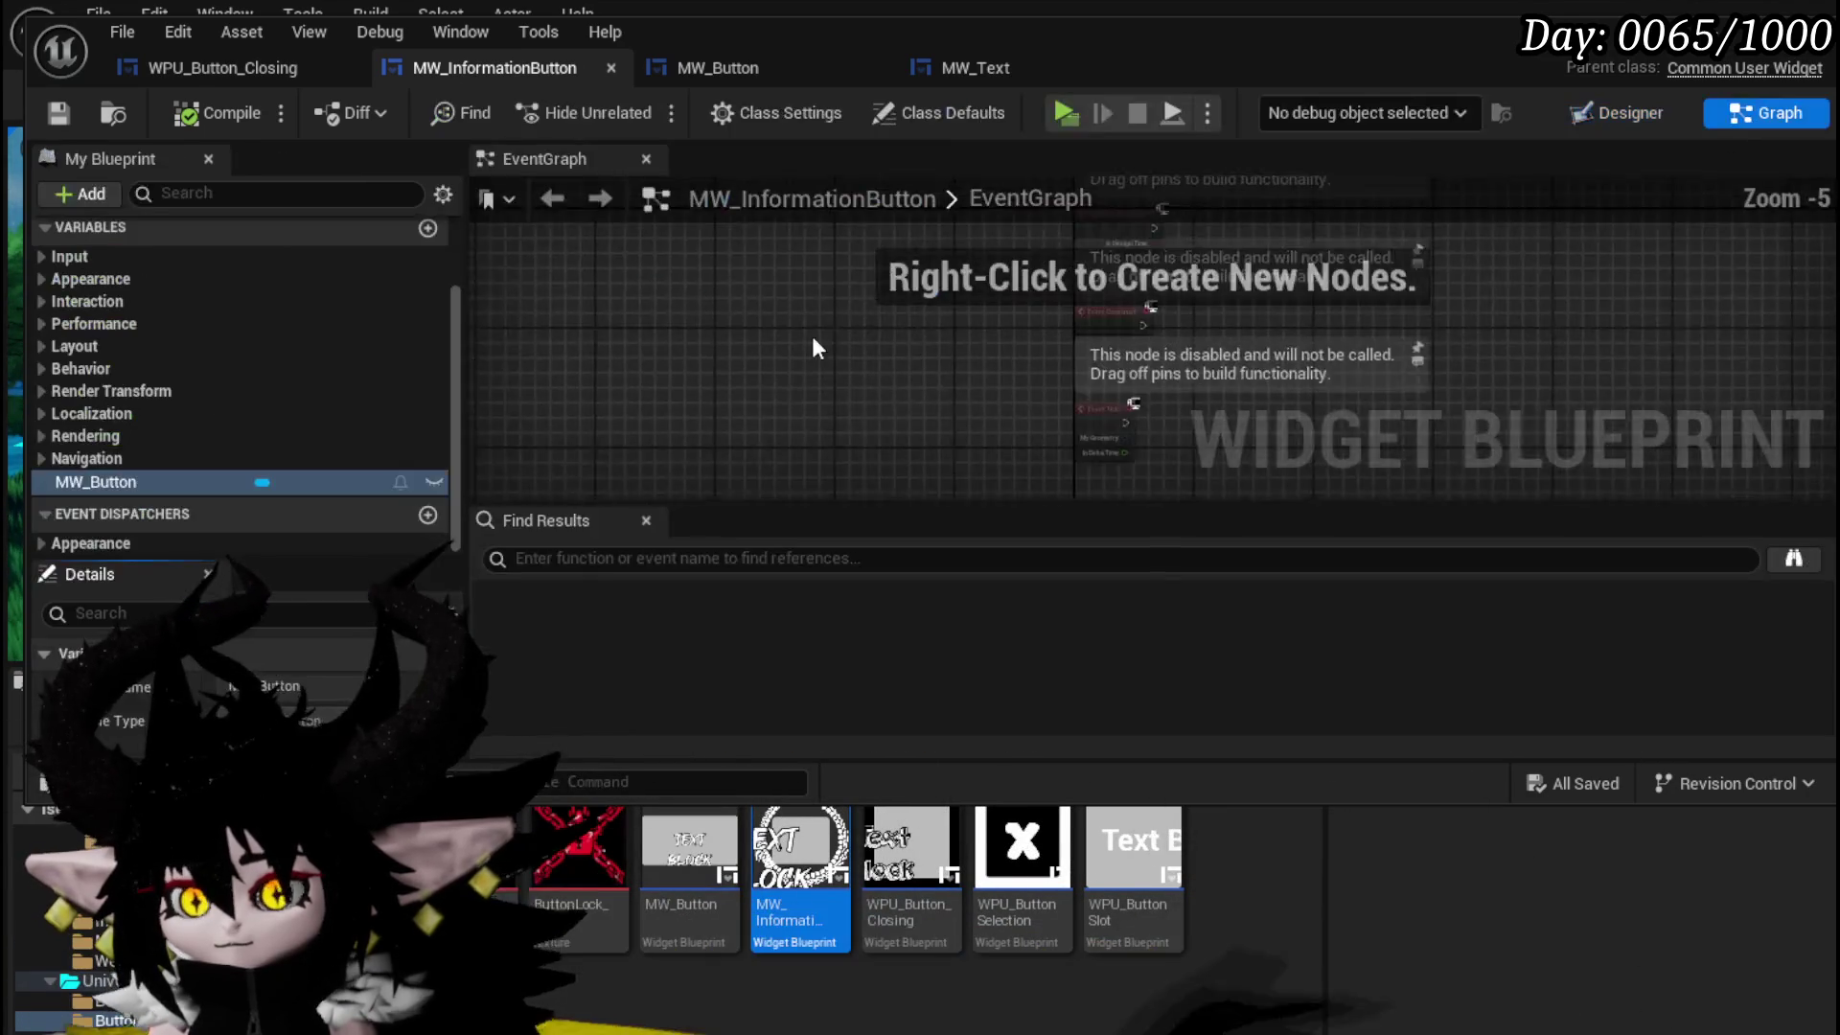
- Delete the disabled graph nodes and add a new SetInformation function, then compile and save
left_click_drag(866, 432, 1211, 184)
key("Delete")
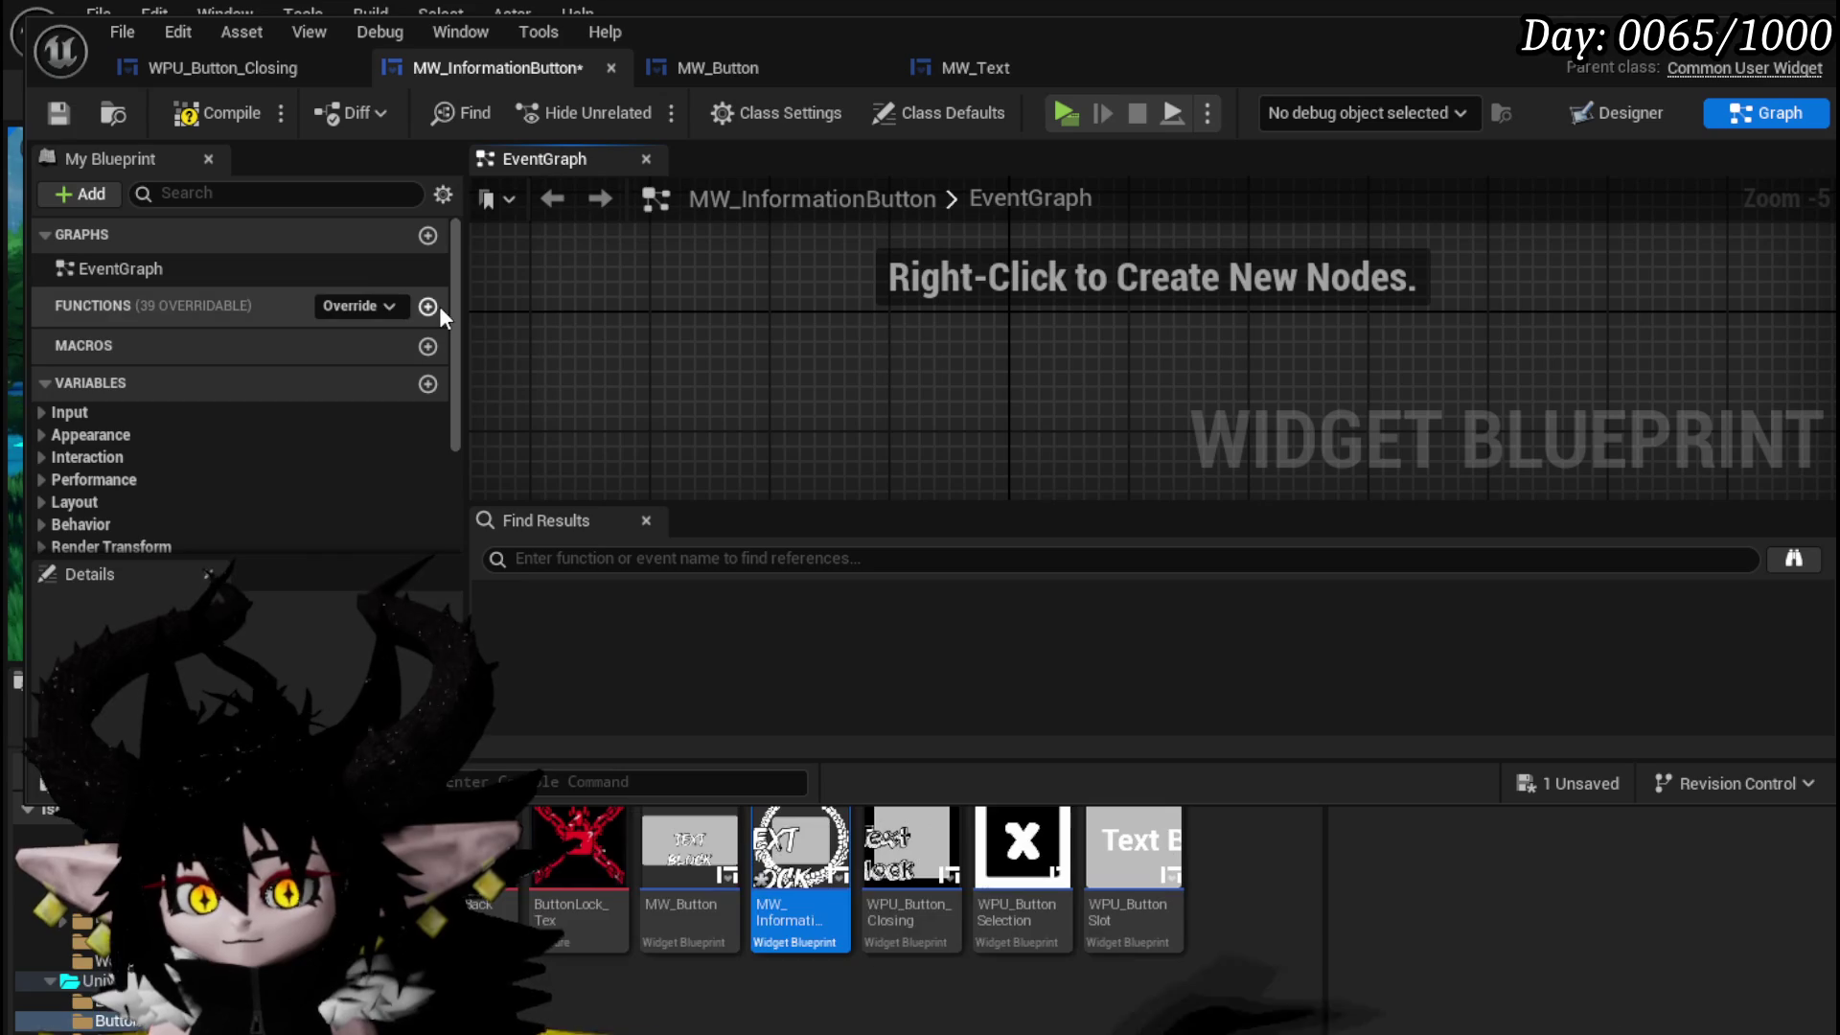
left_click(439, 307)
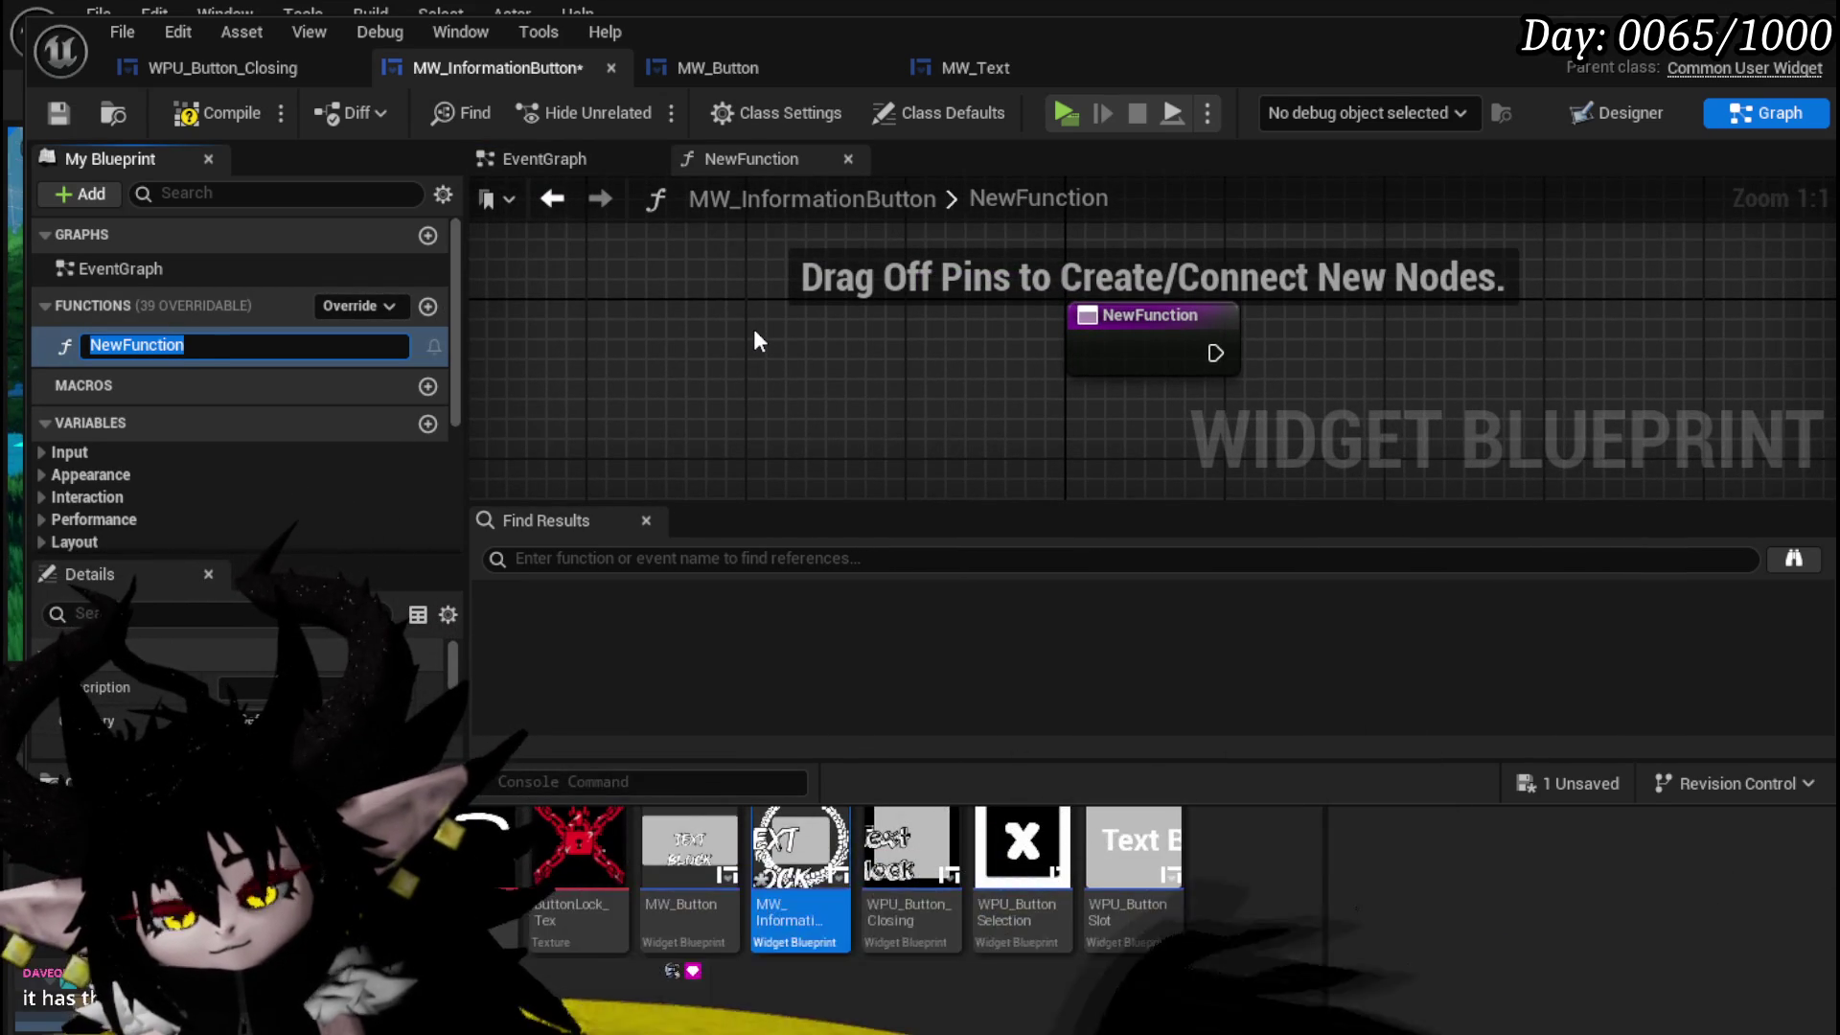
type("SetI")
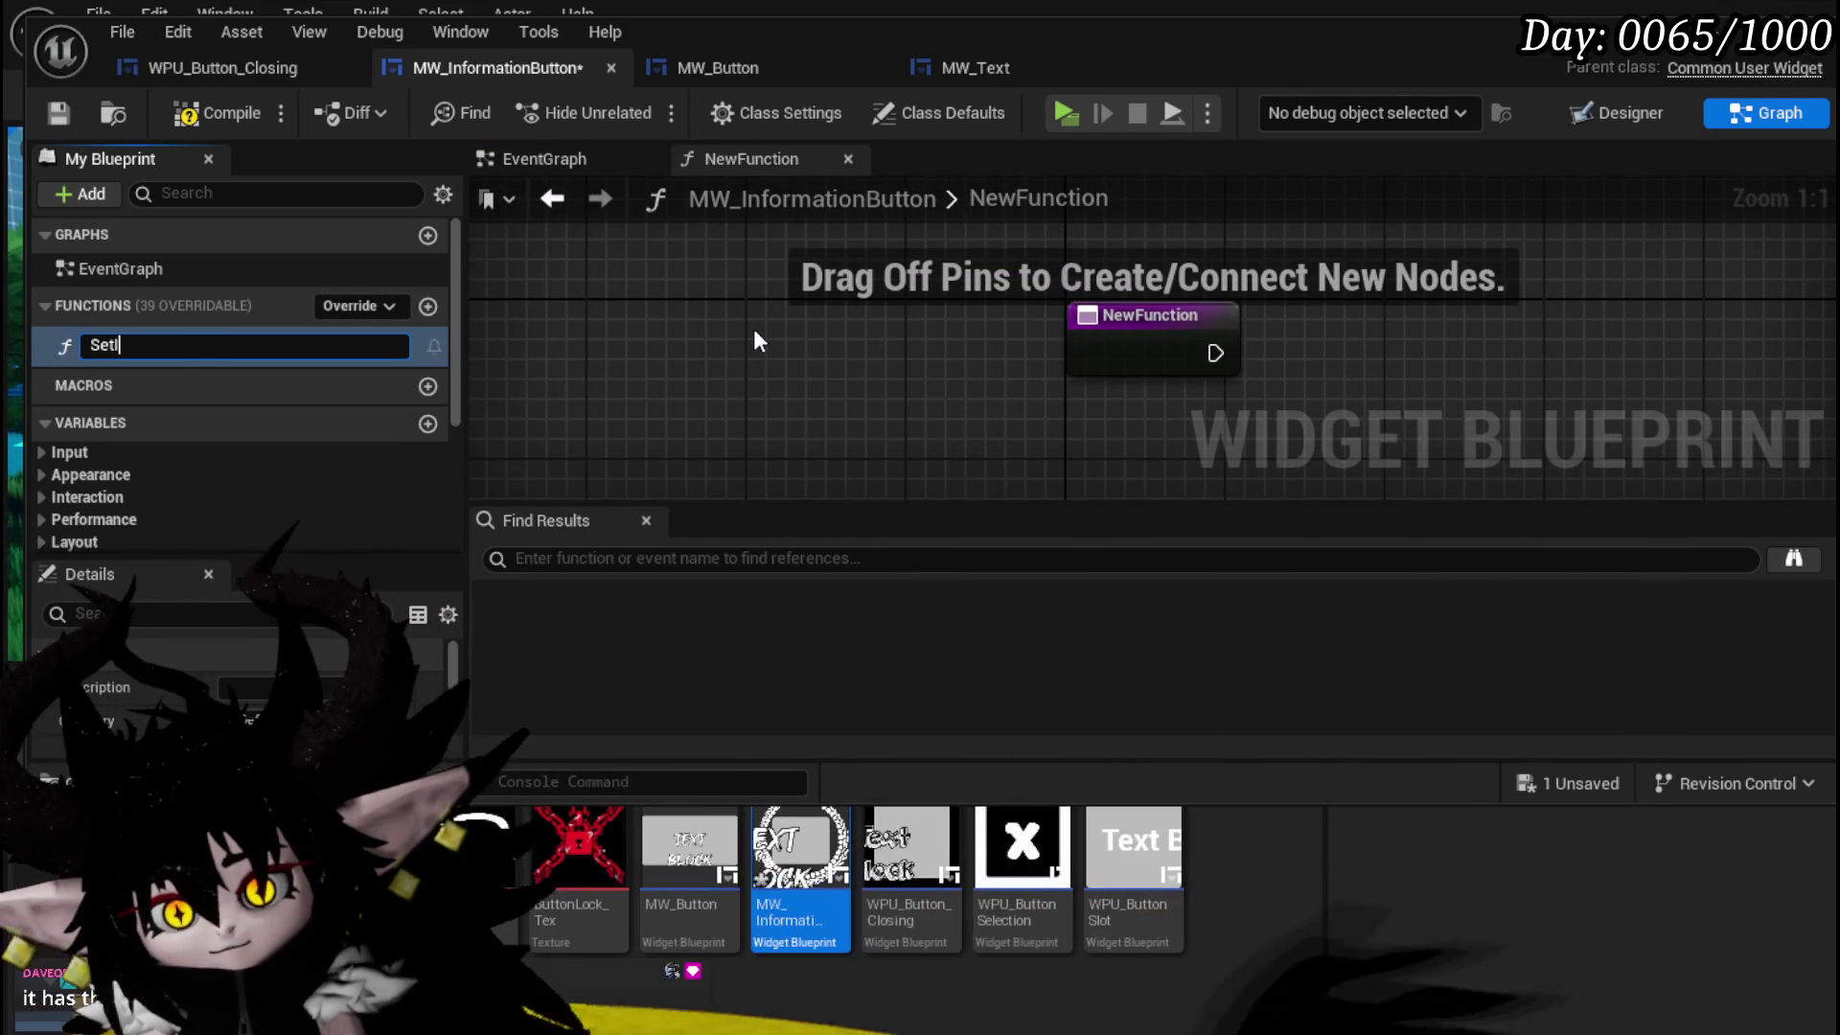
type("nformation")
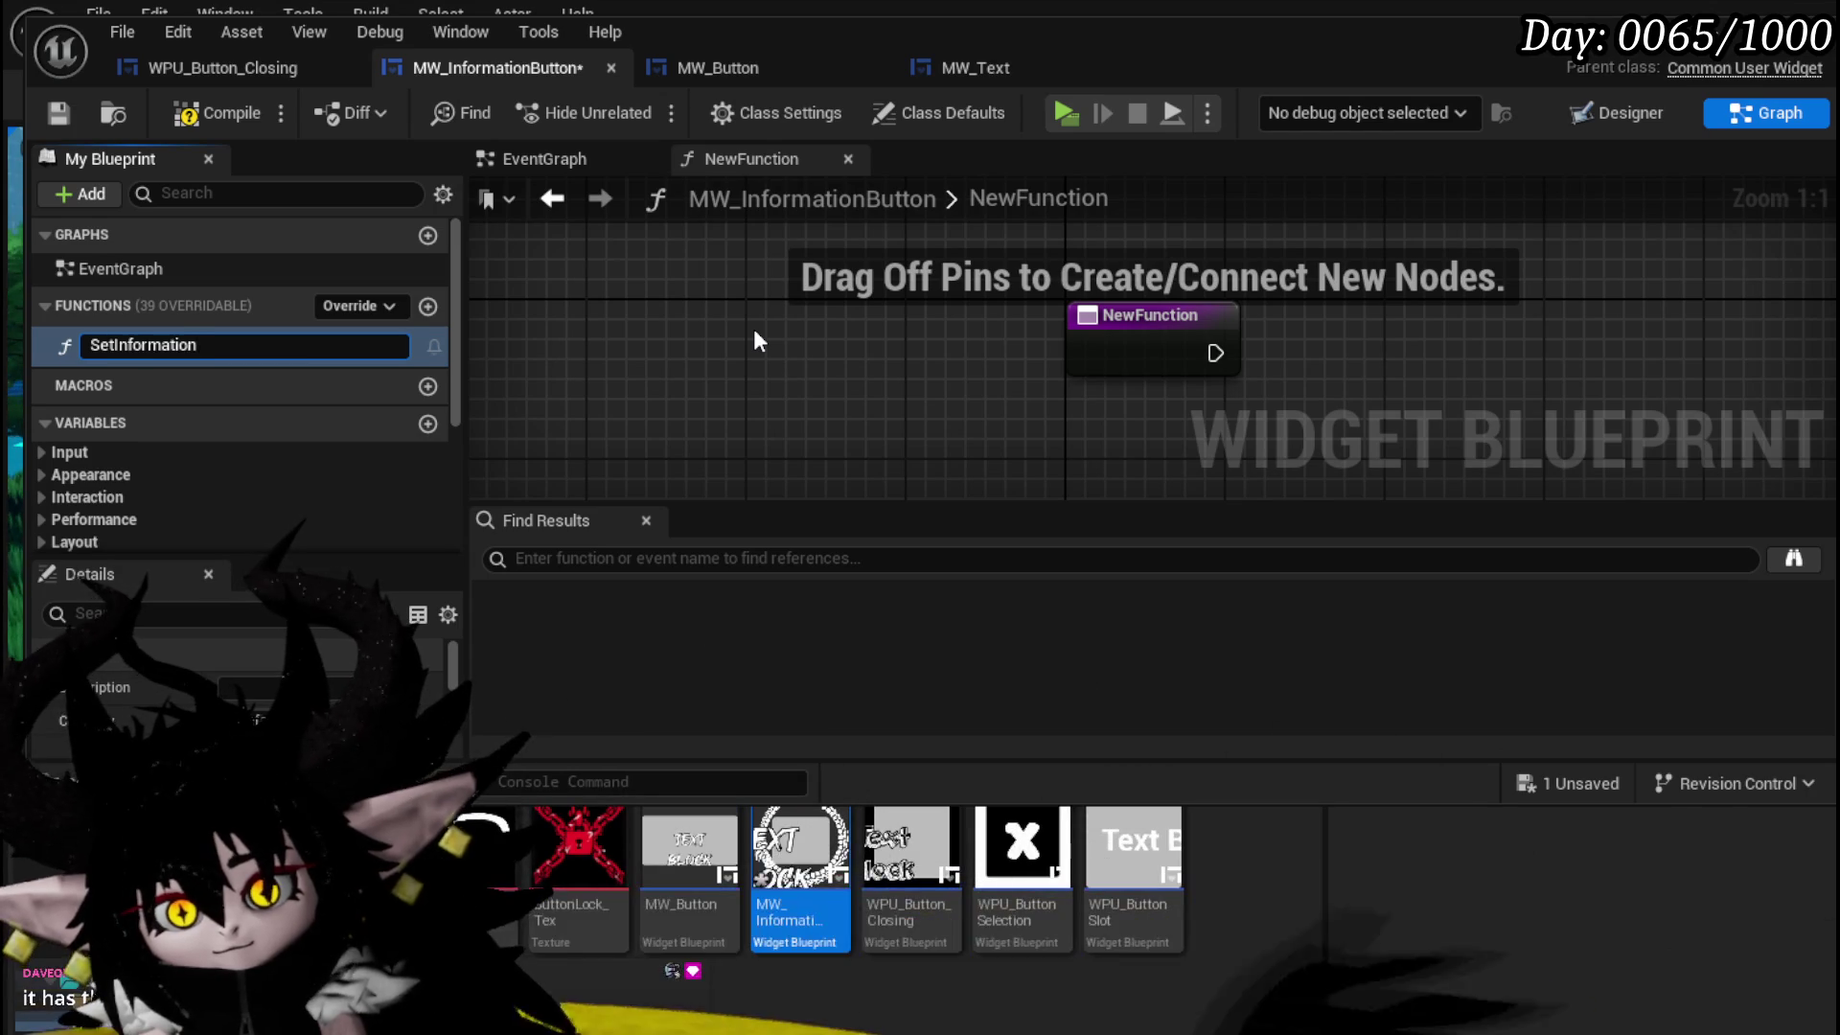
key("Return")
left_click(221, 112)
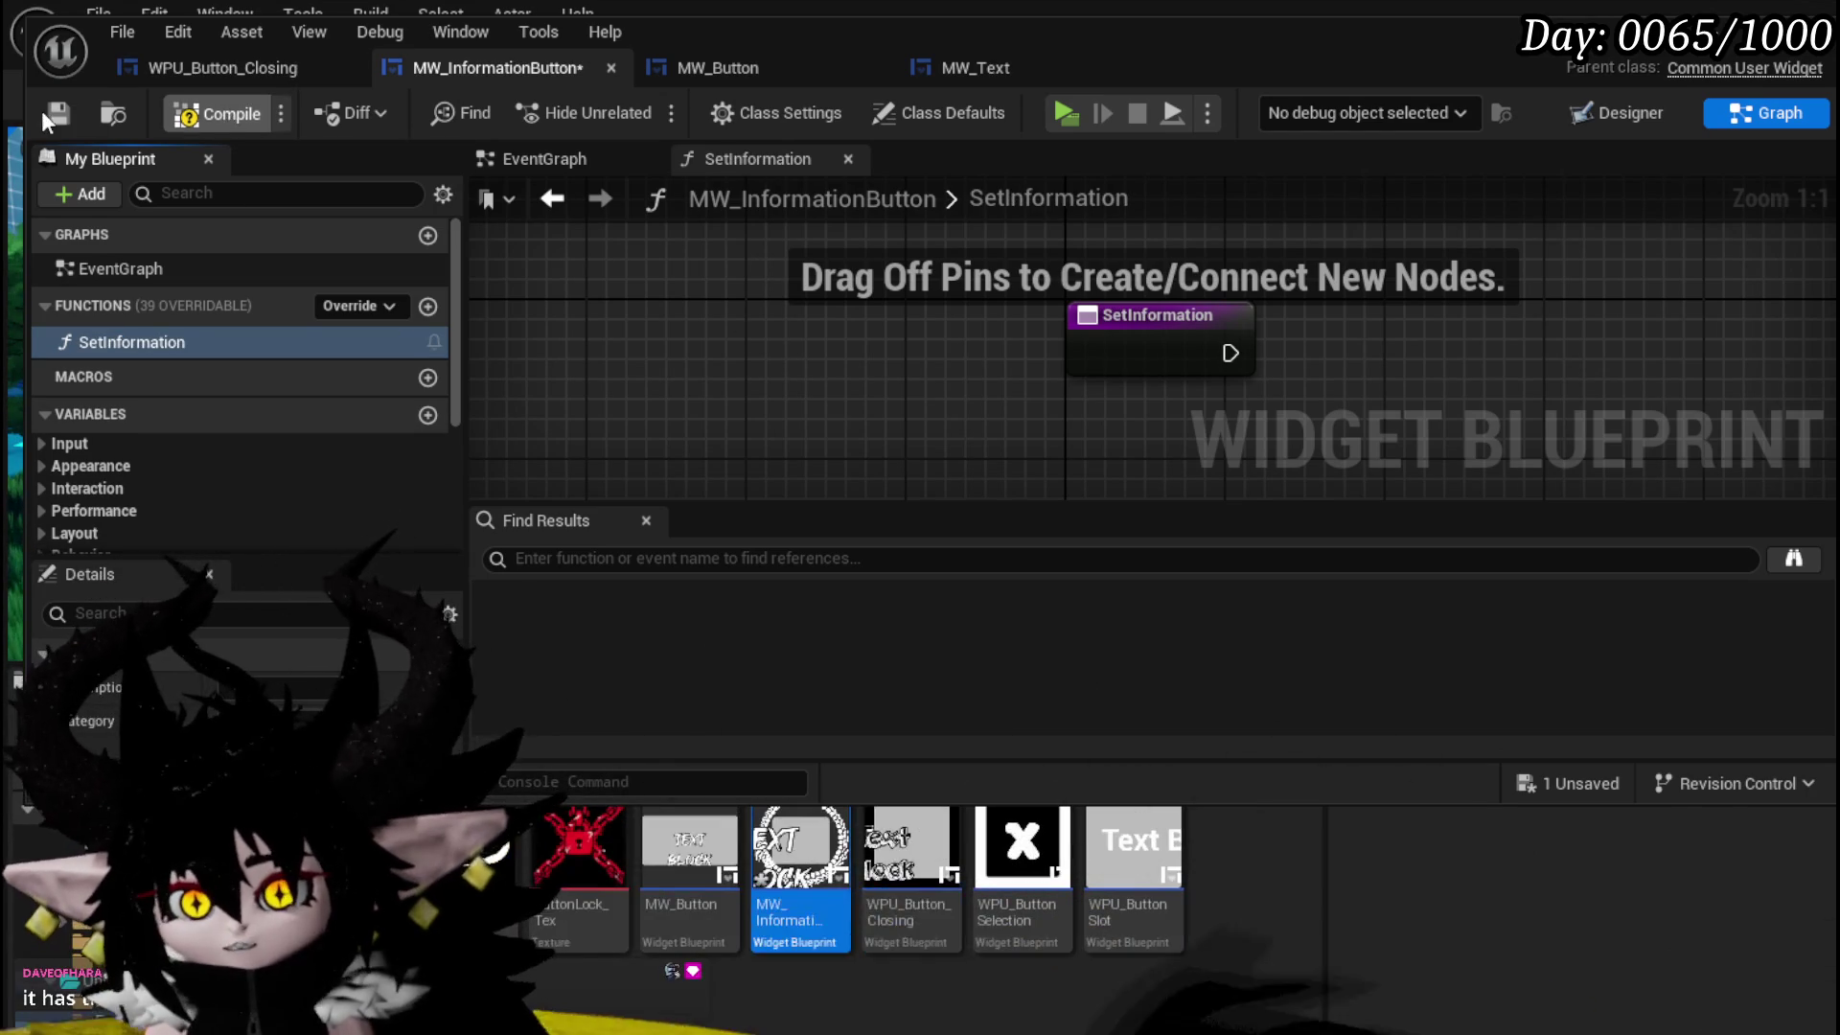
left_click(56, 112)
- Give SetInformation a String input InformationData, promote it to a variable, then compile and save
left_click_drag(1054, 407, 724, 405)
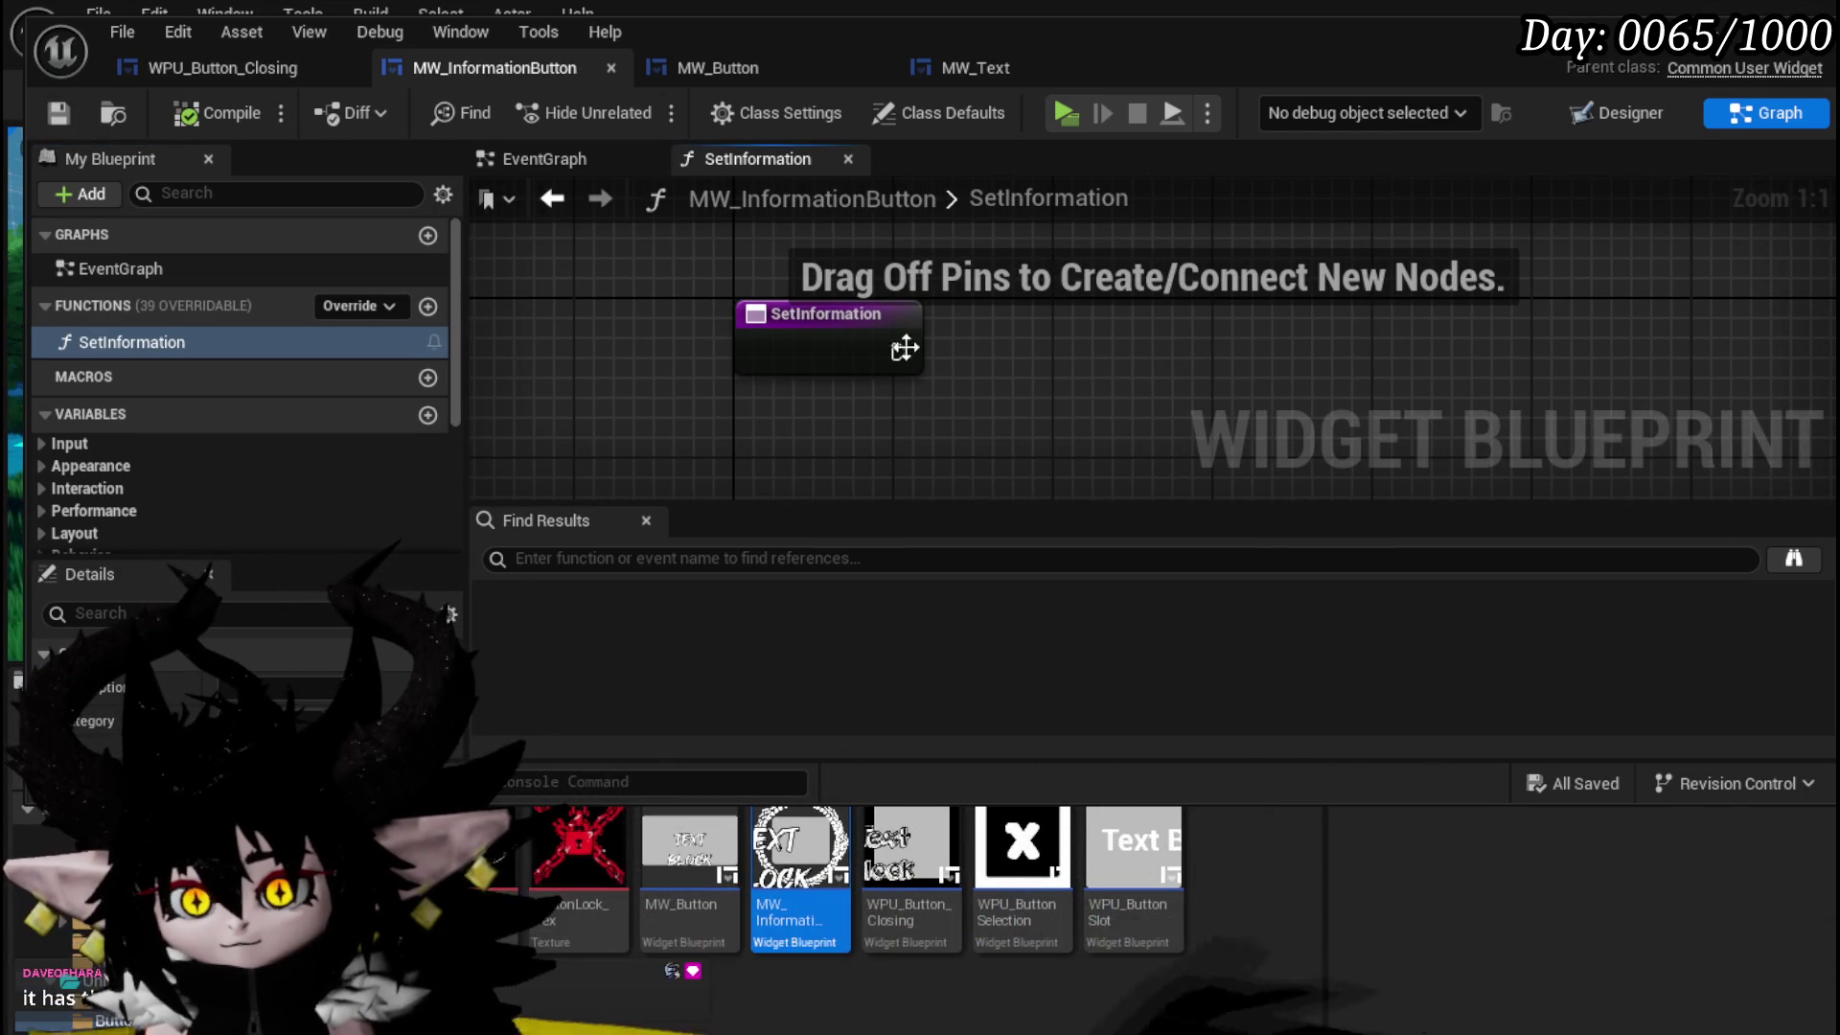
left_click_drag(456, 388, 464, 550)
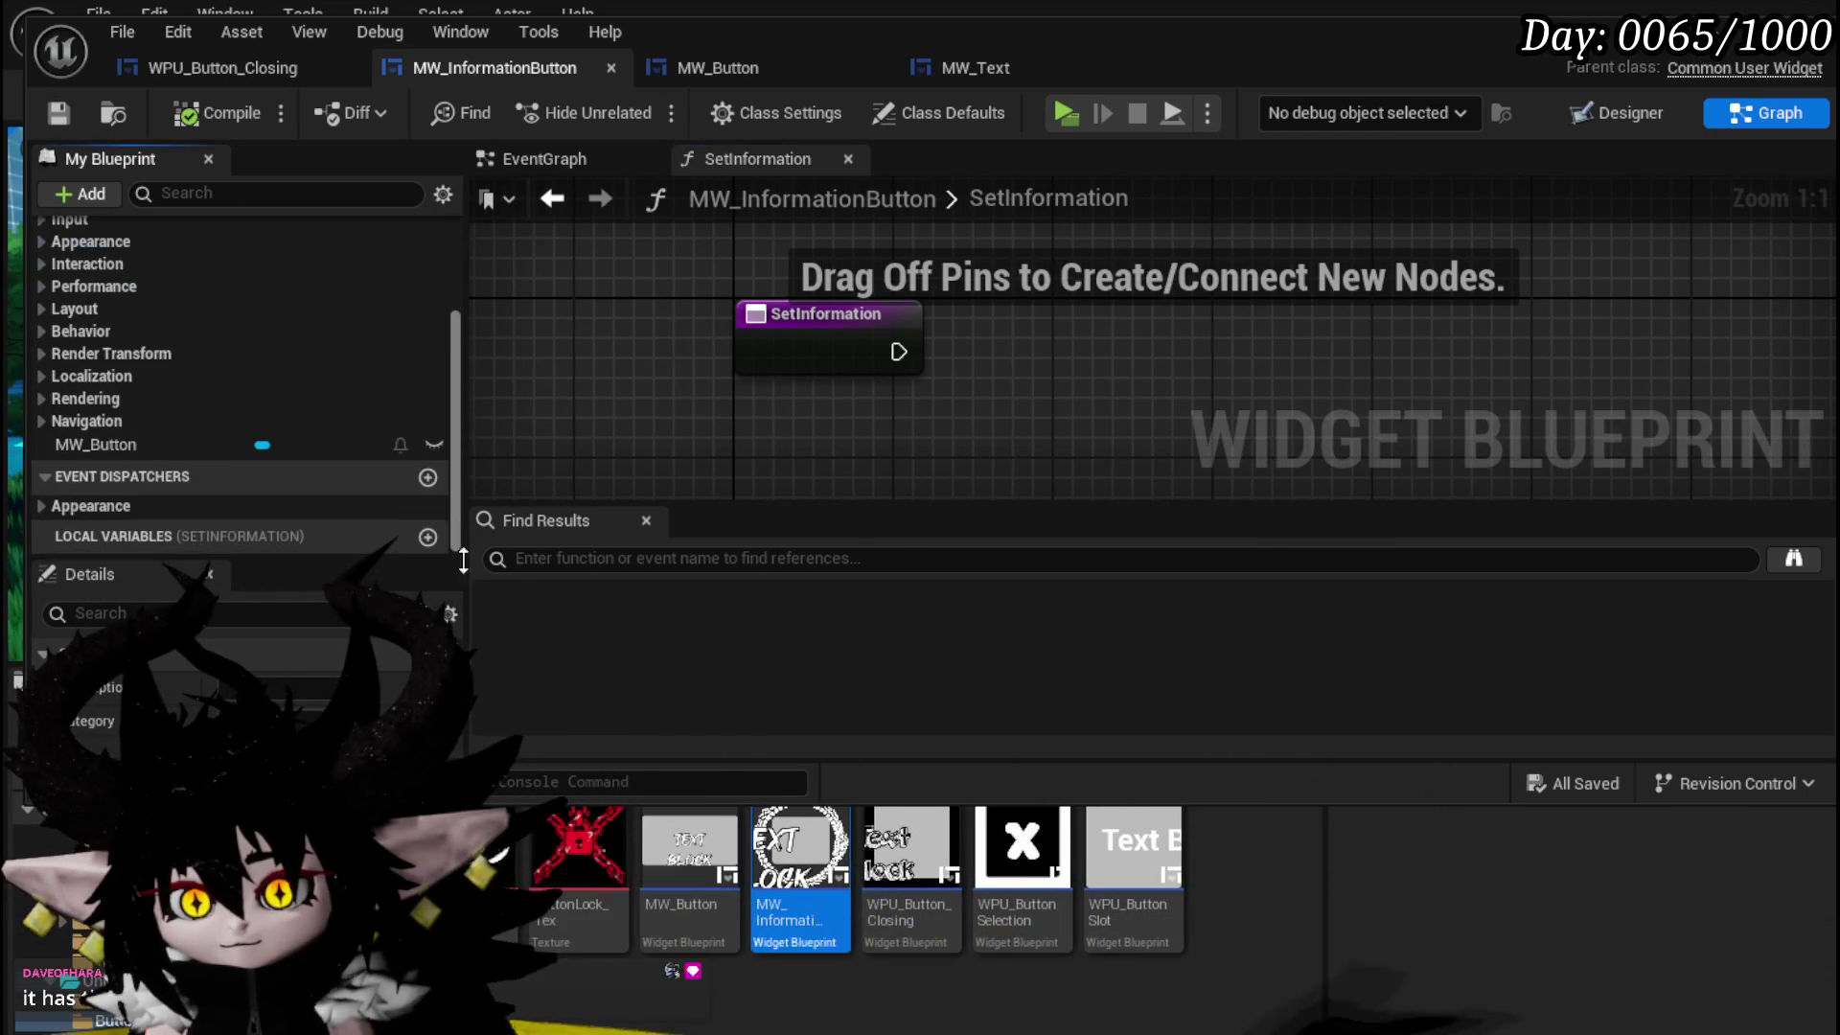
left_click(843, 330)
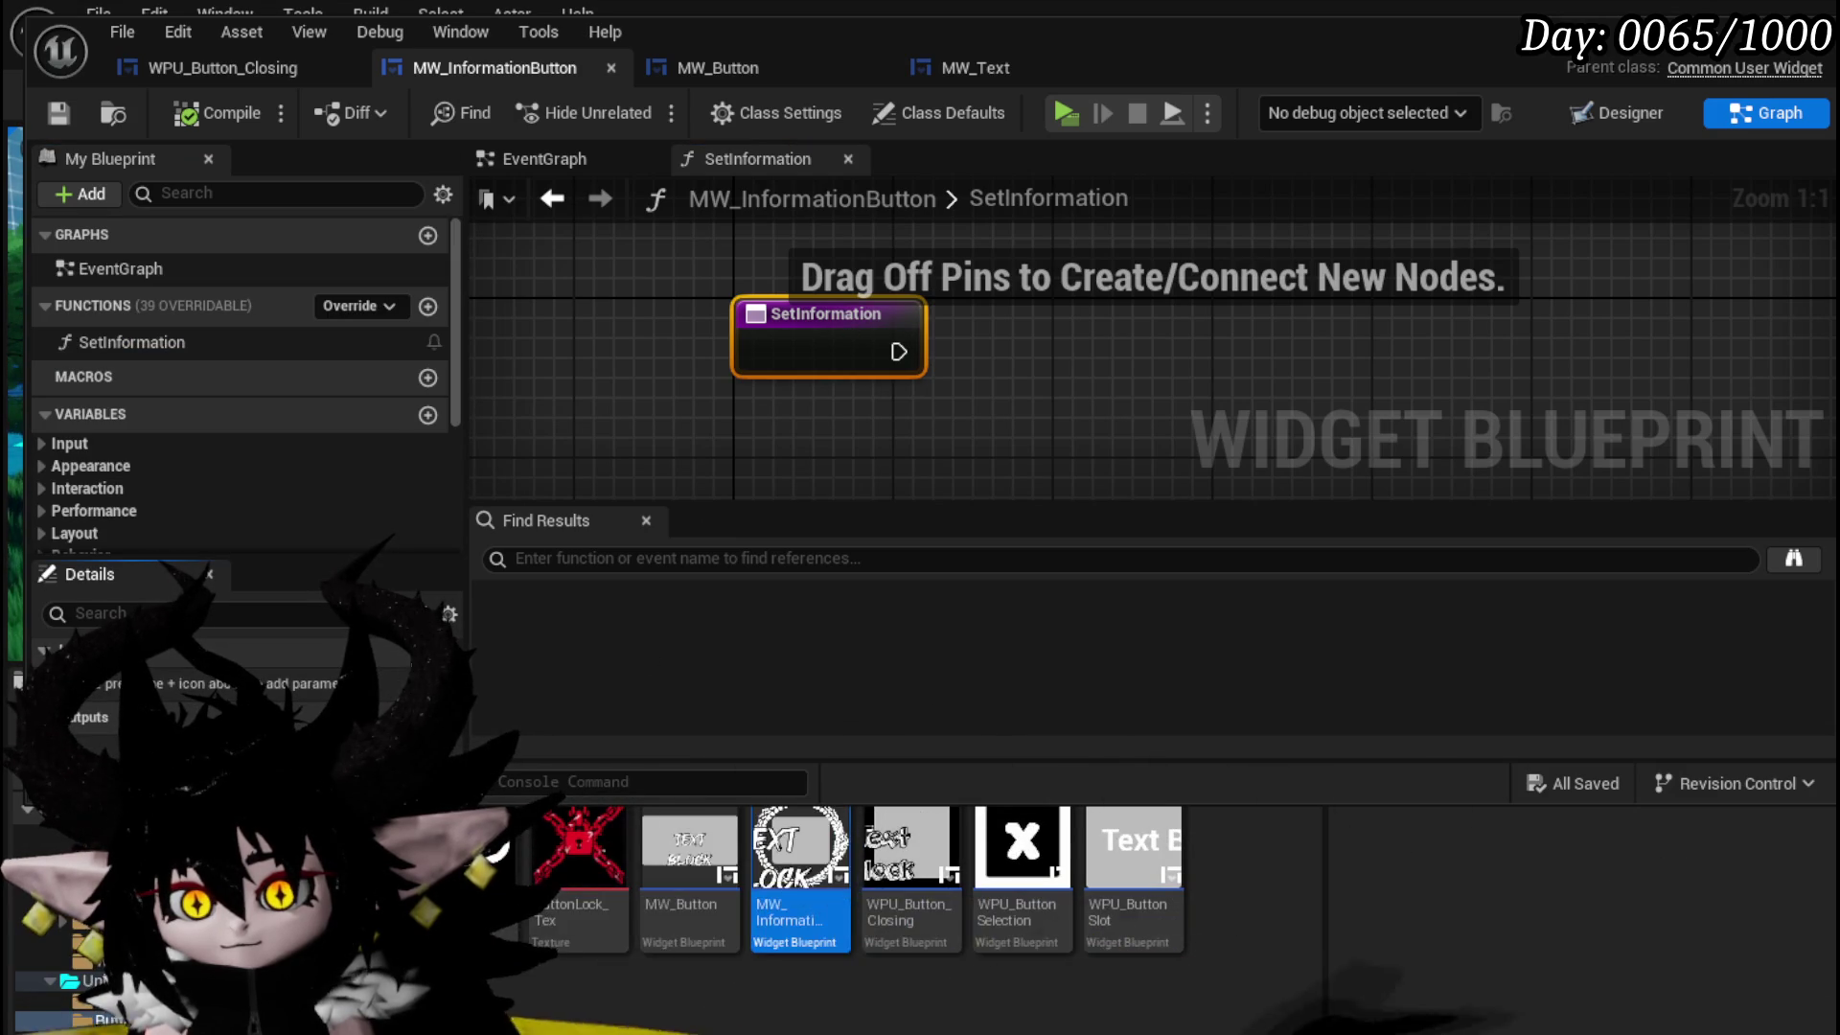
left_click(449, 683)
left_click(287, 684)
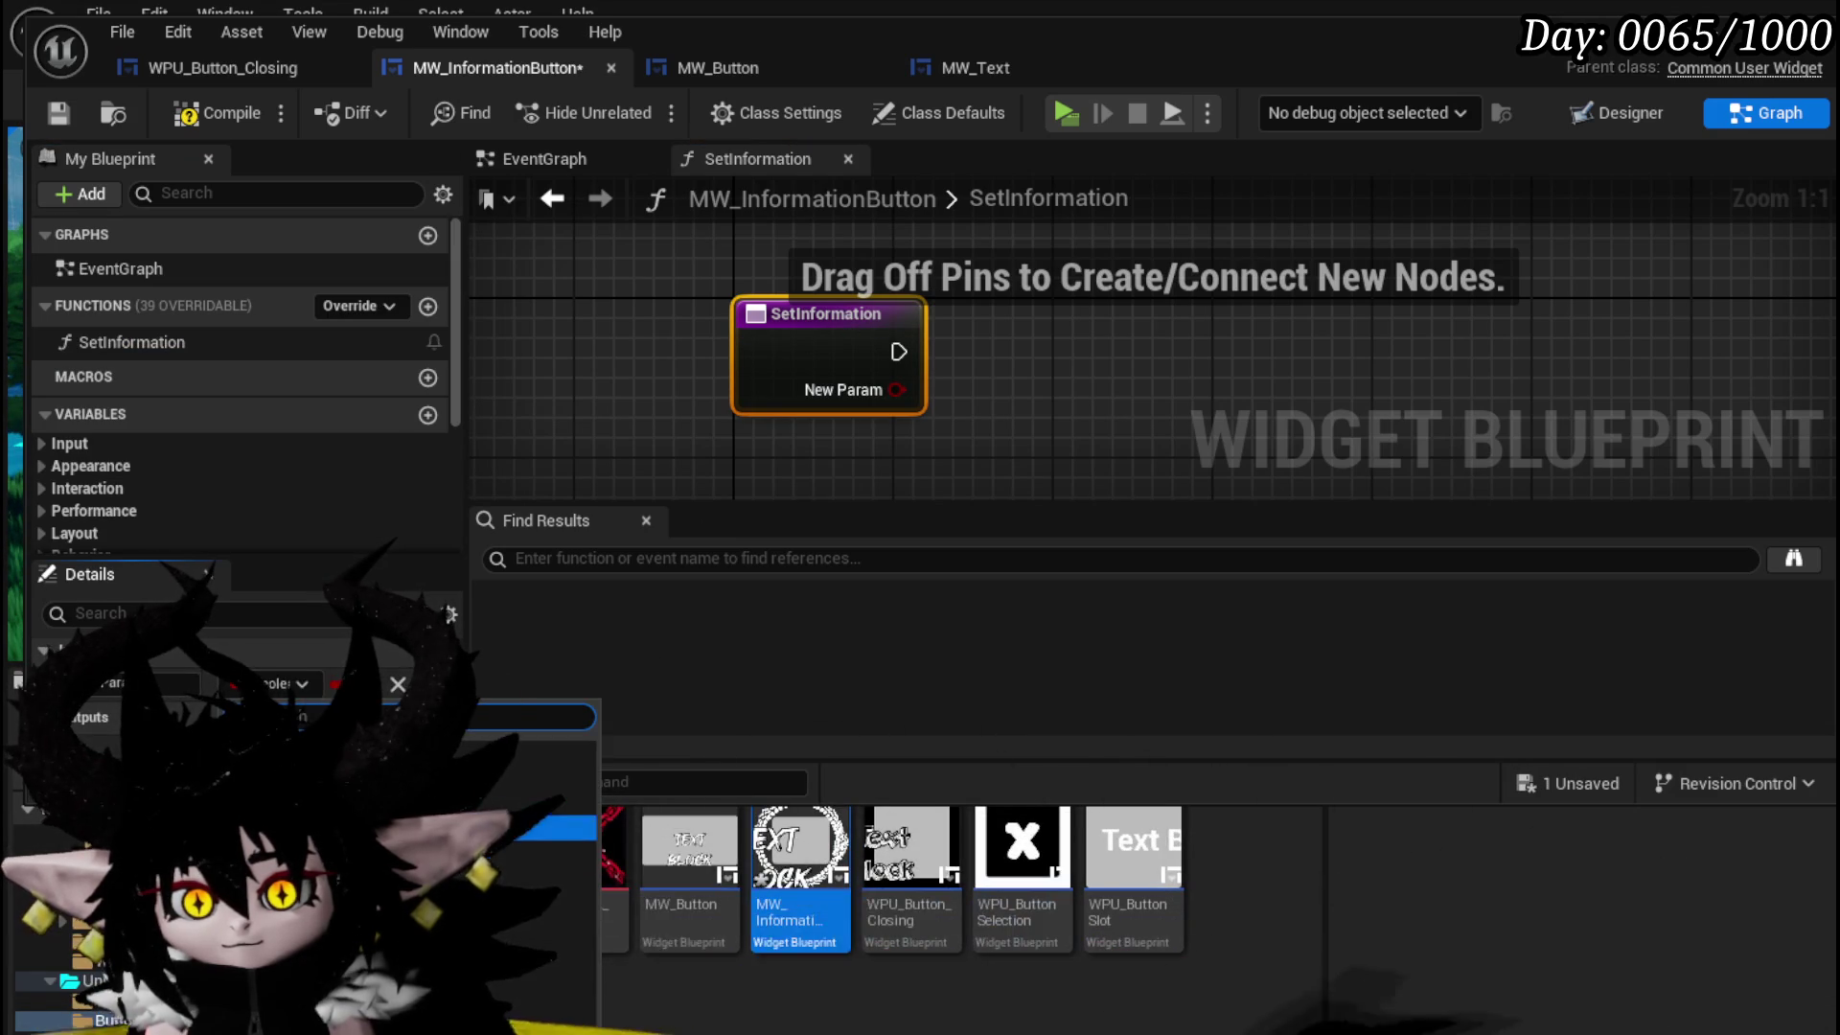
left_click(149, 683)
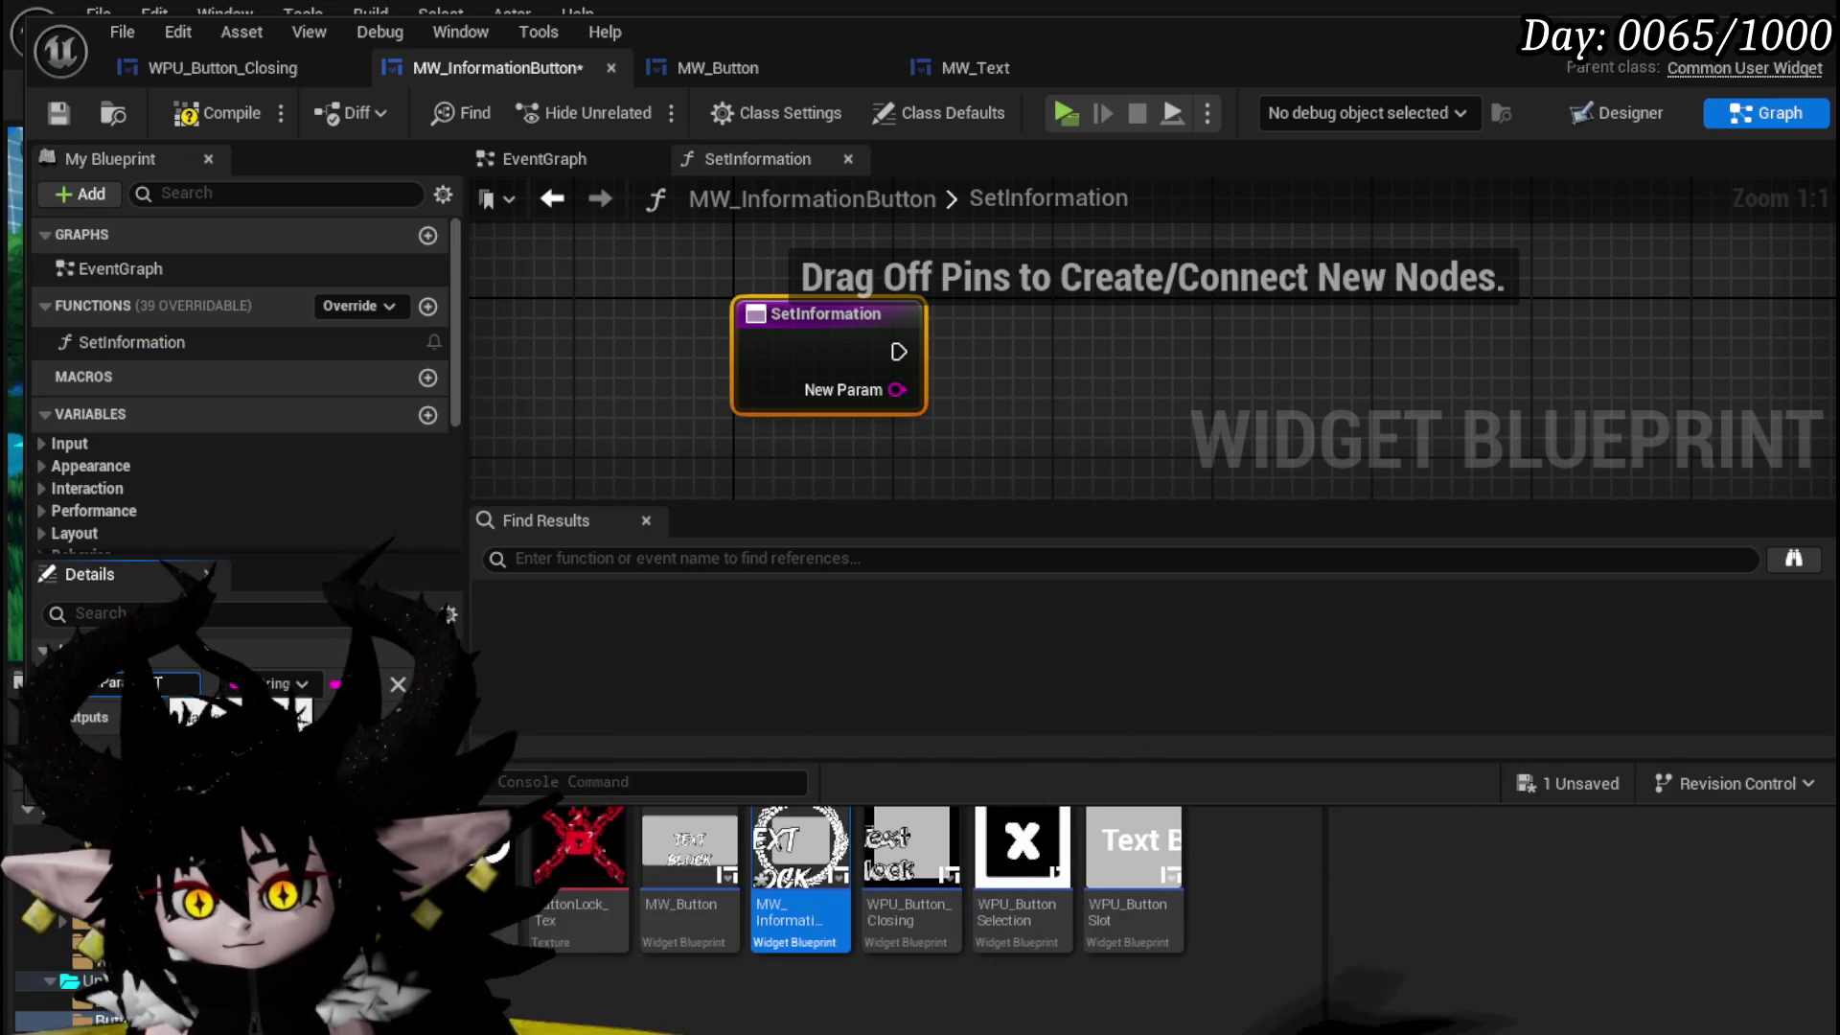
type("Inf")
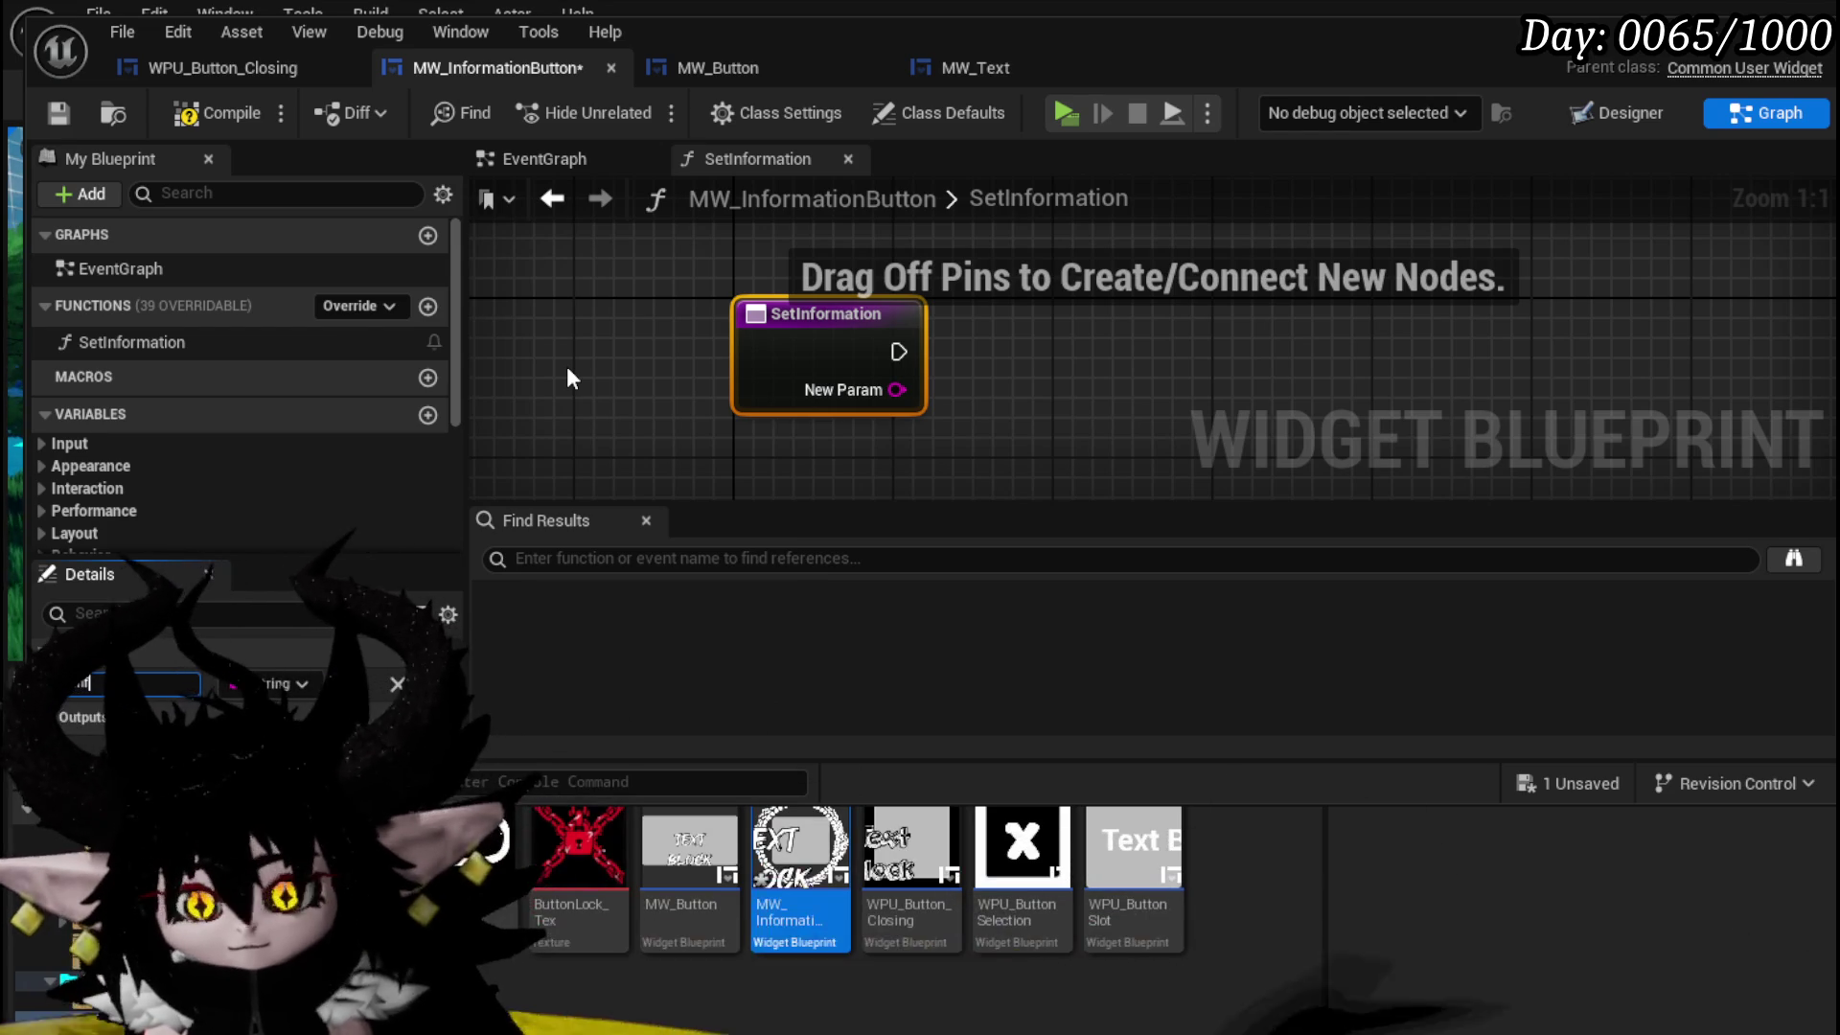
type("ormationData")
key("Return")
right_click(897, 390)
left_click(1003, 472)
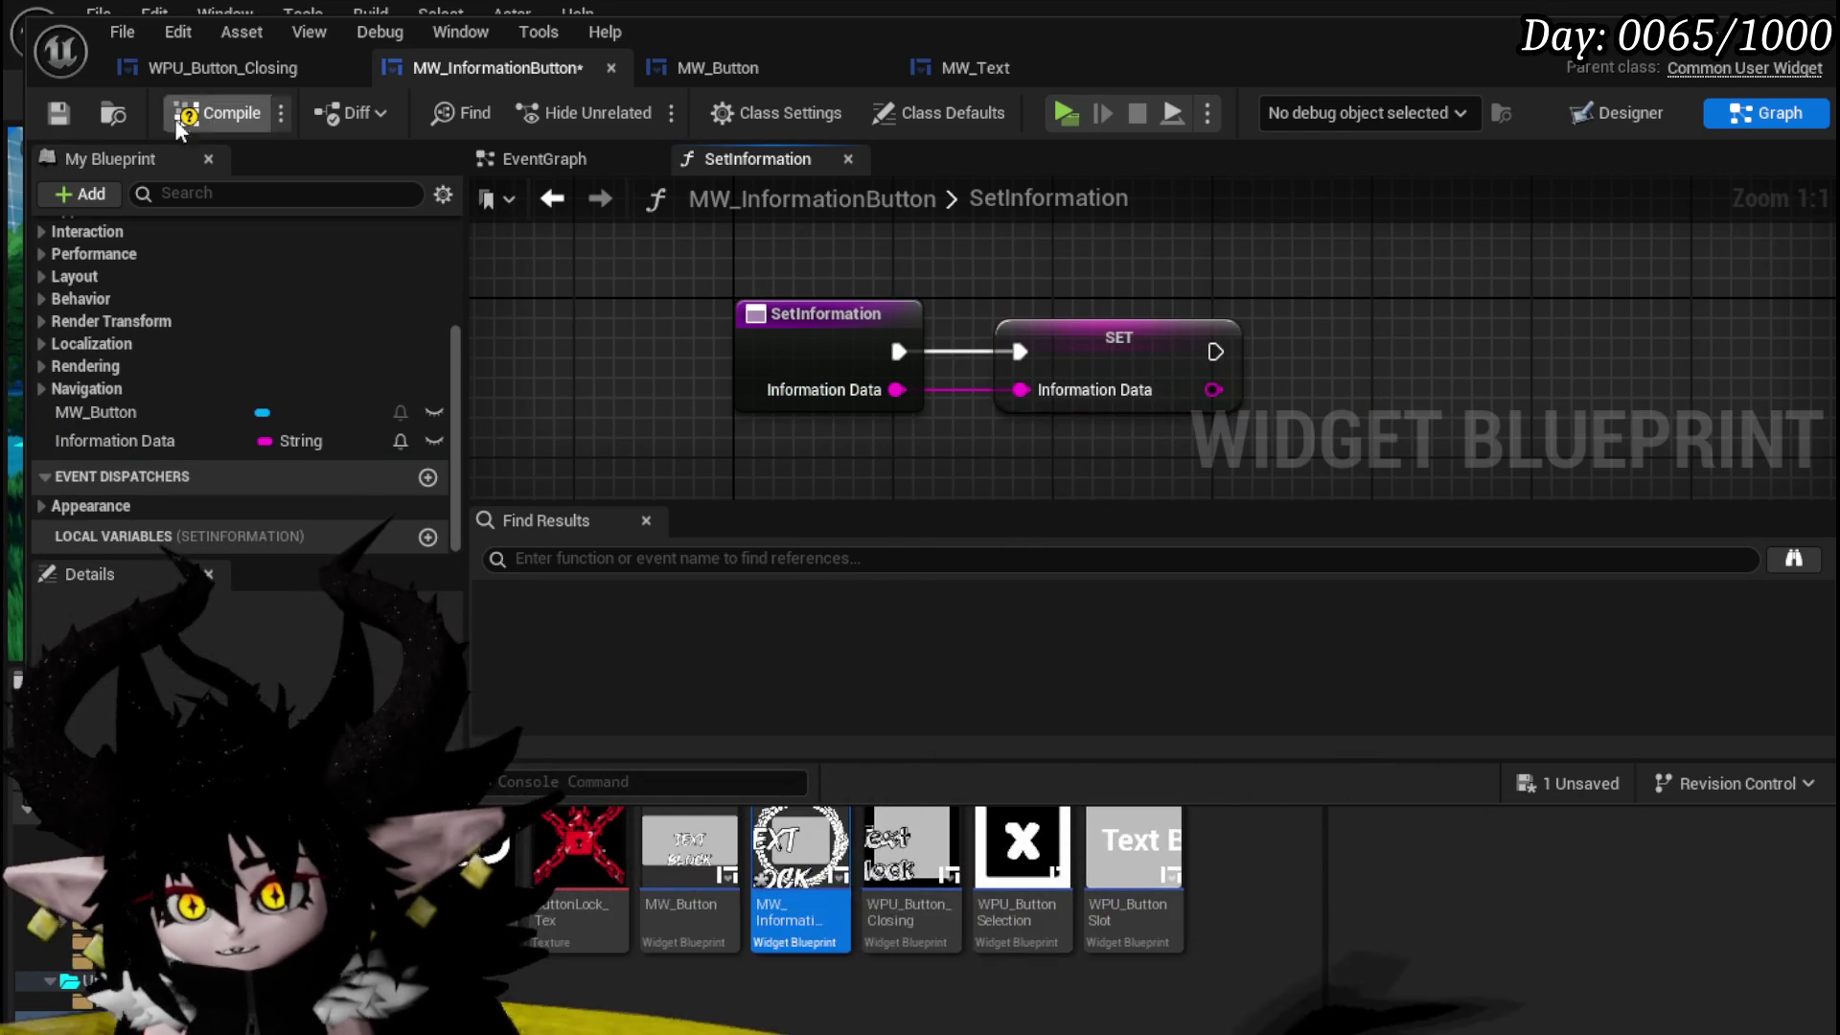
left_click(58, 115)
left_click(144, 412)
- Add an On Pressed event for MW_Button and create an OnPress event dispatcher, then compile and save
left_click(258, 676)
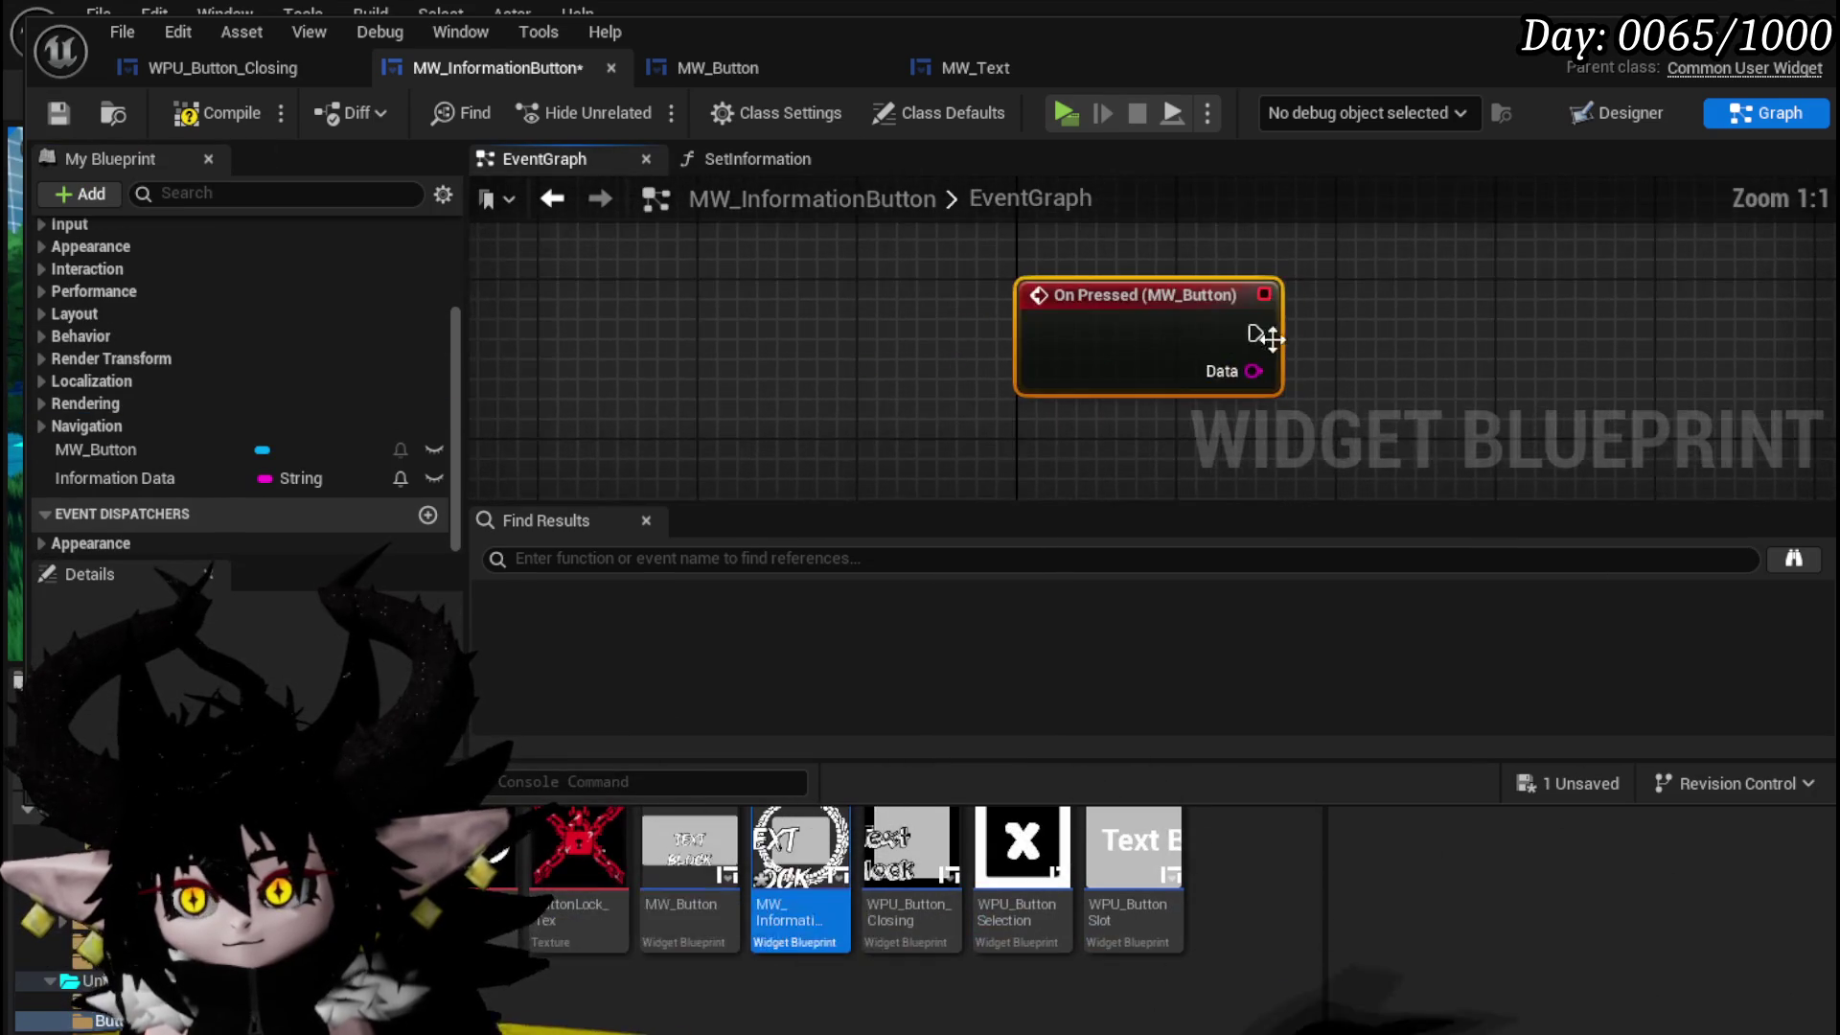
left_click(428, 516)
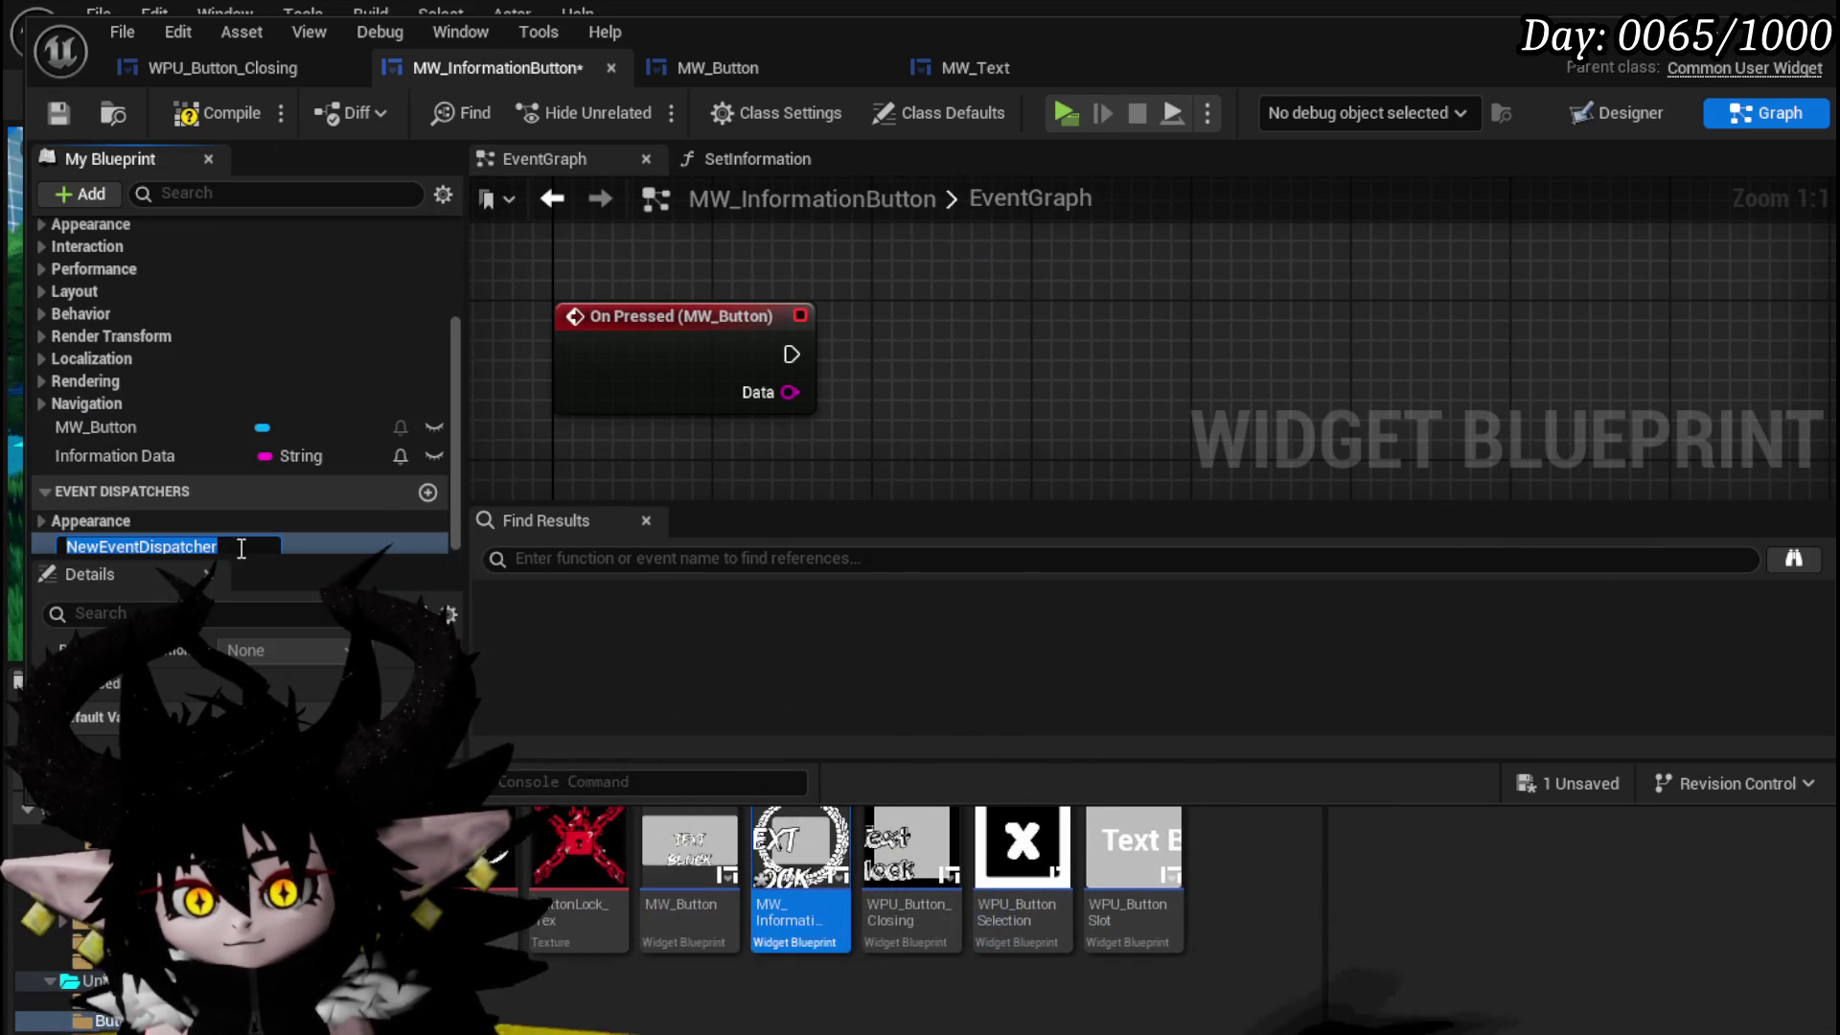
type("OnP")
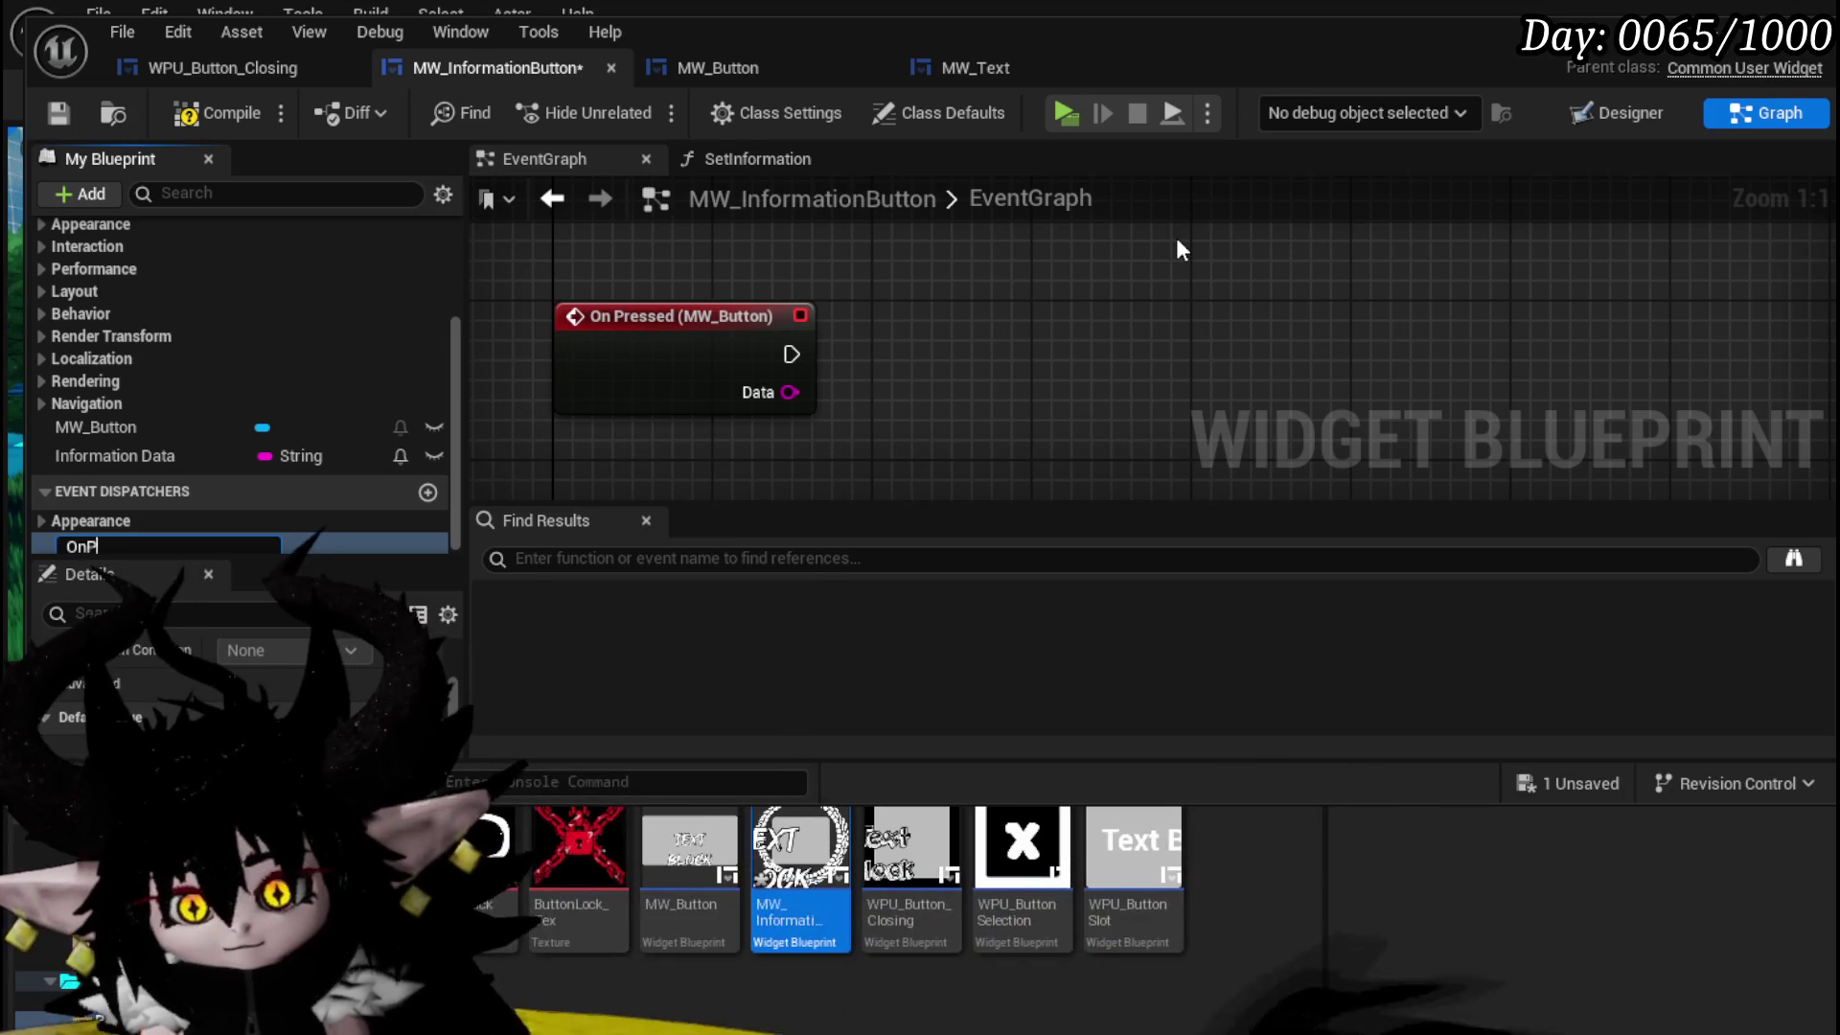
type("res")
key("Return")
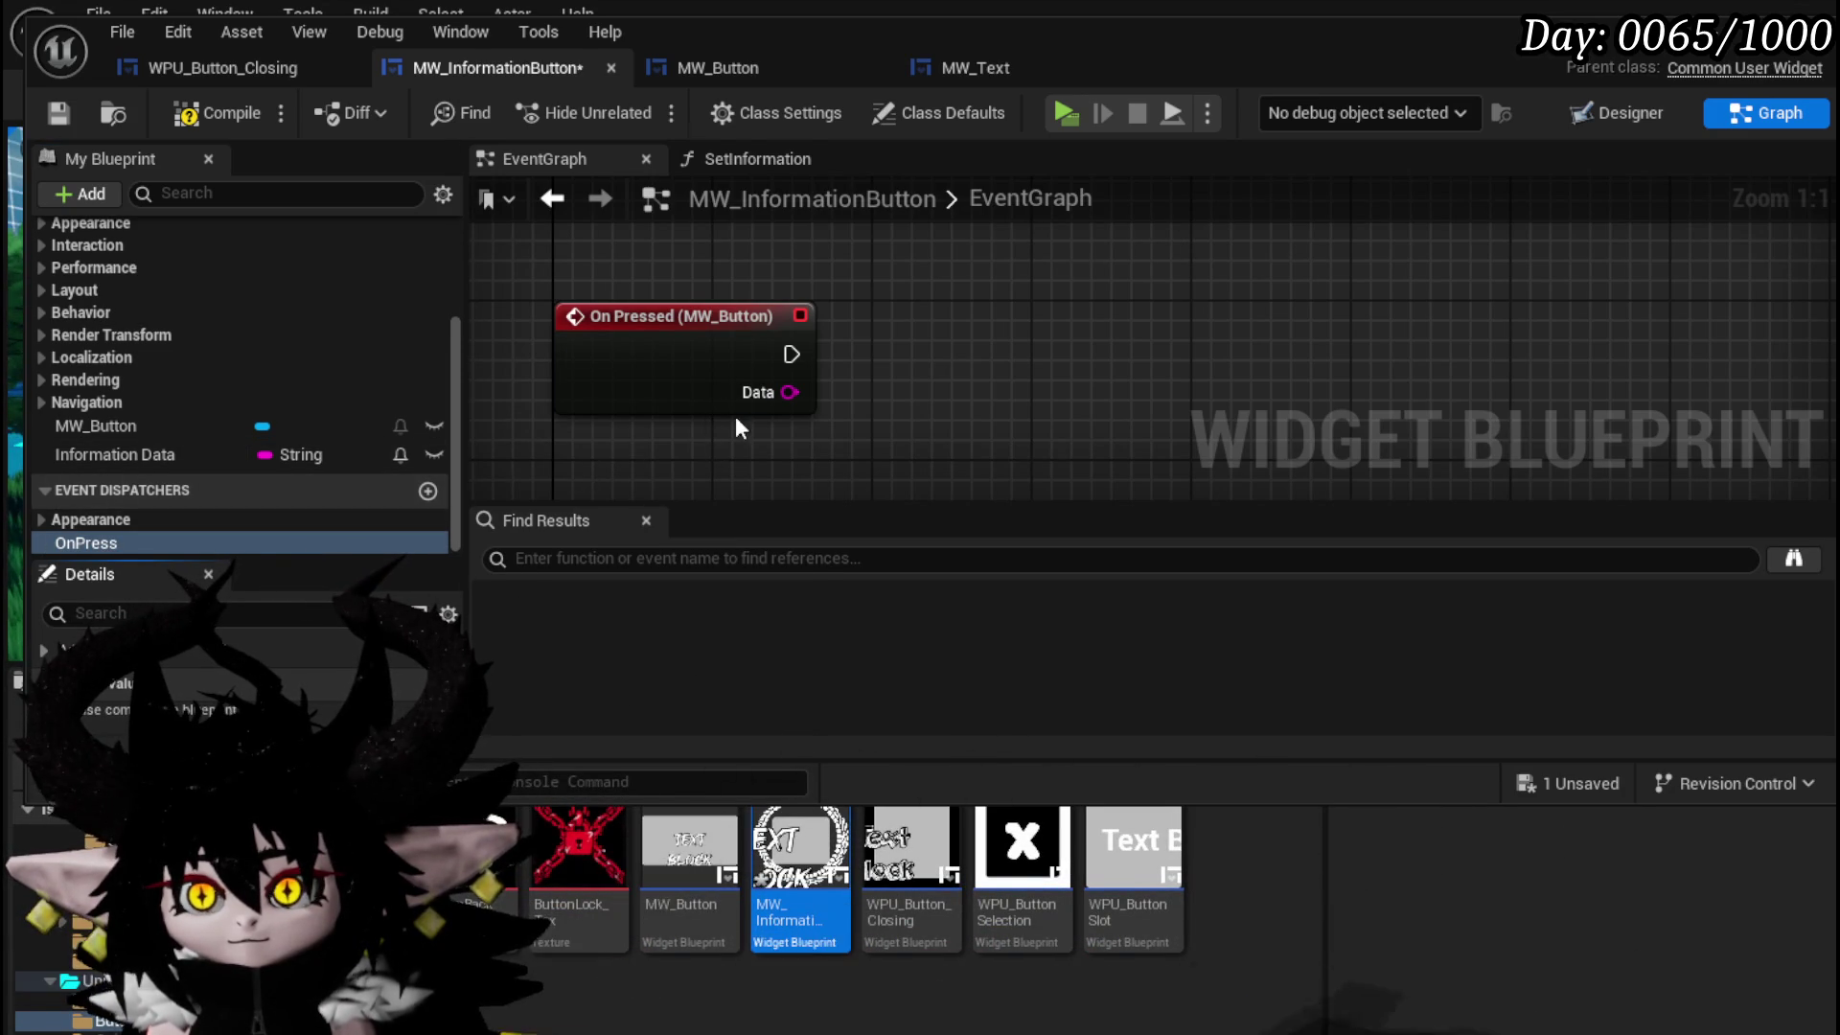
left_click(205, 111)
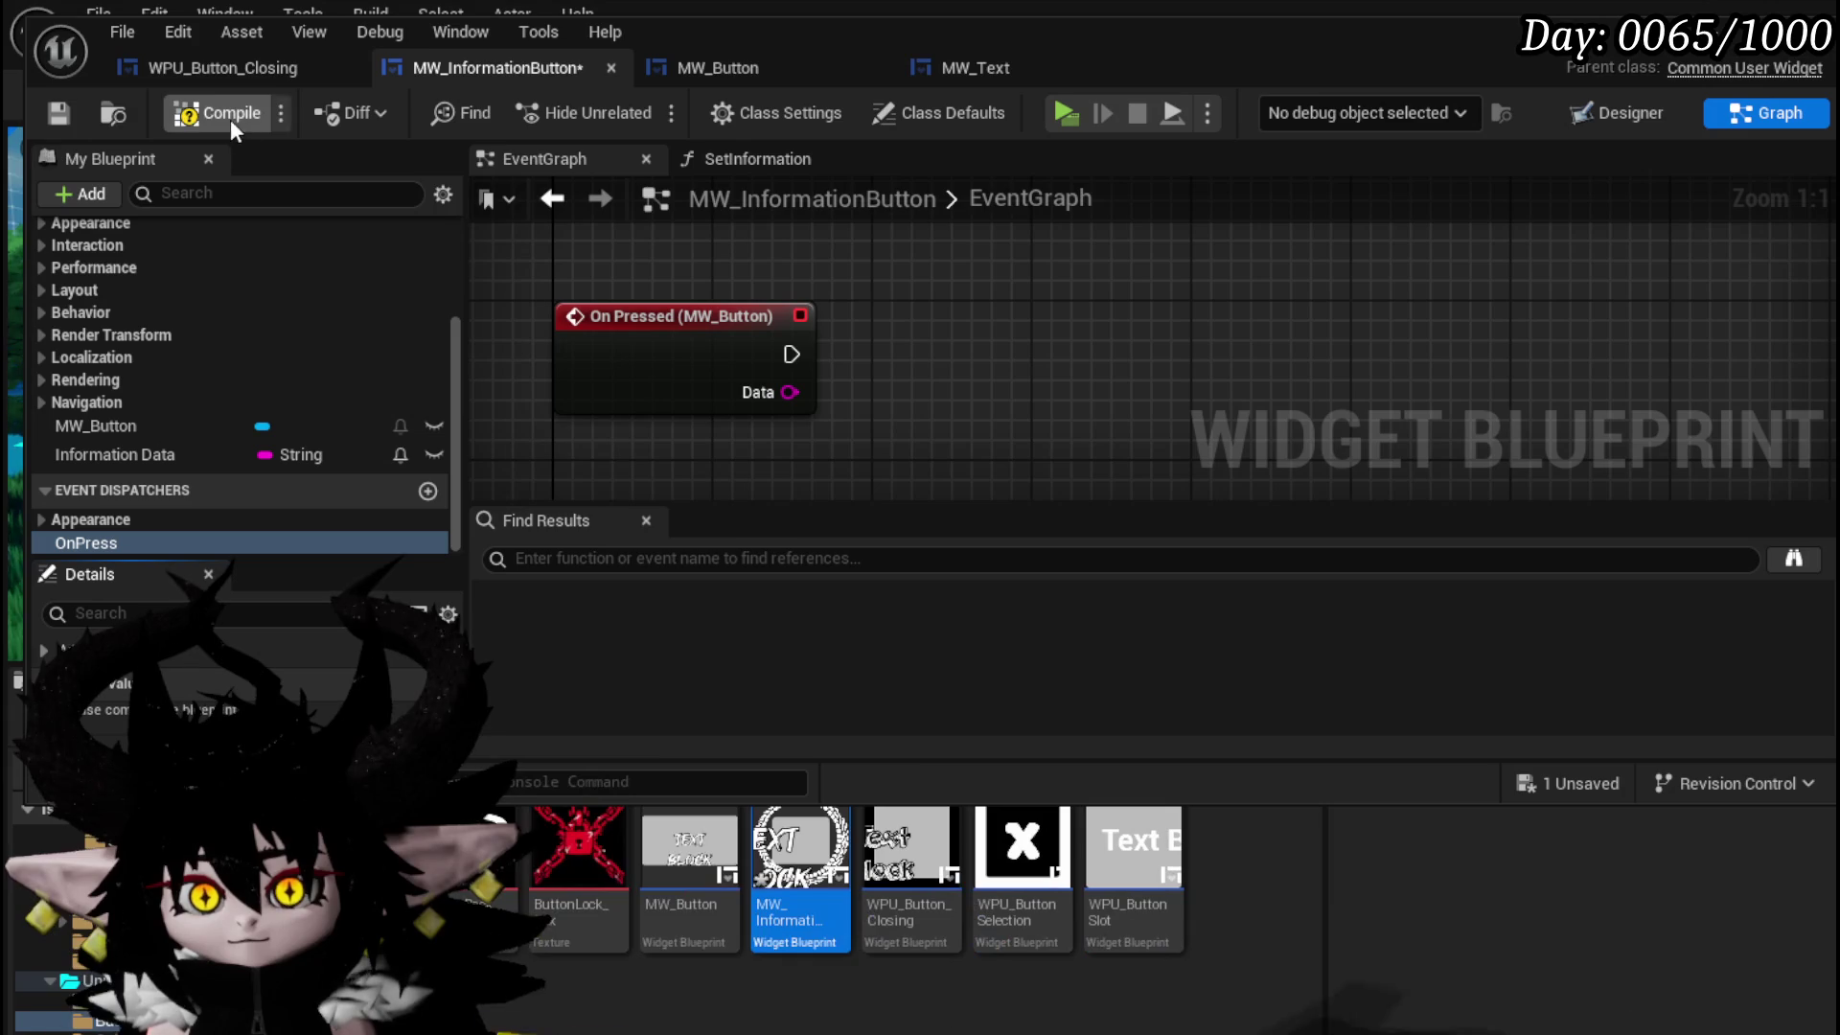
left_click(58, 113)
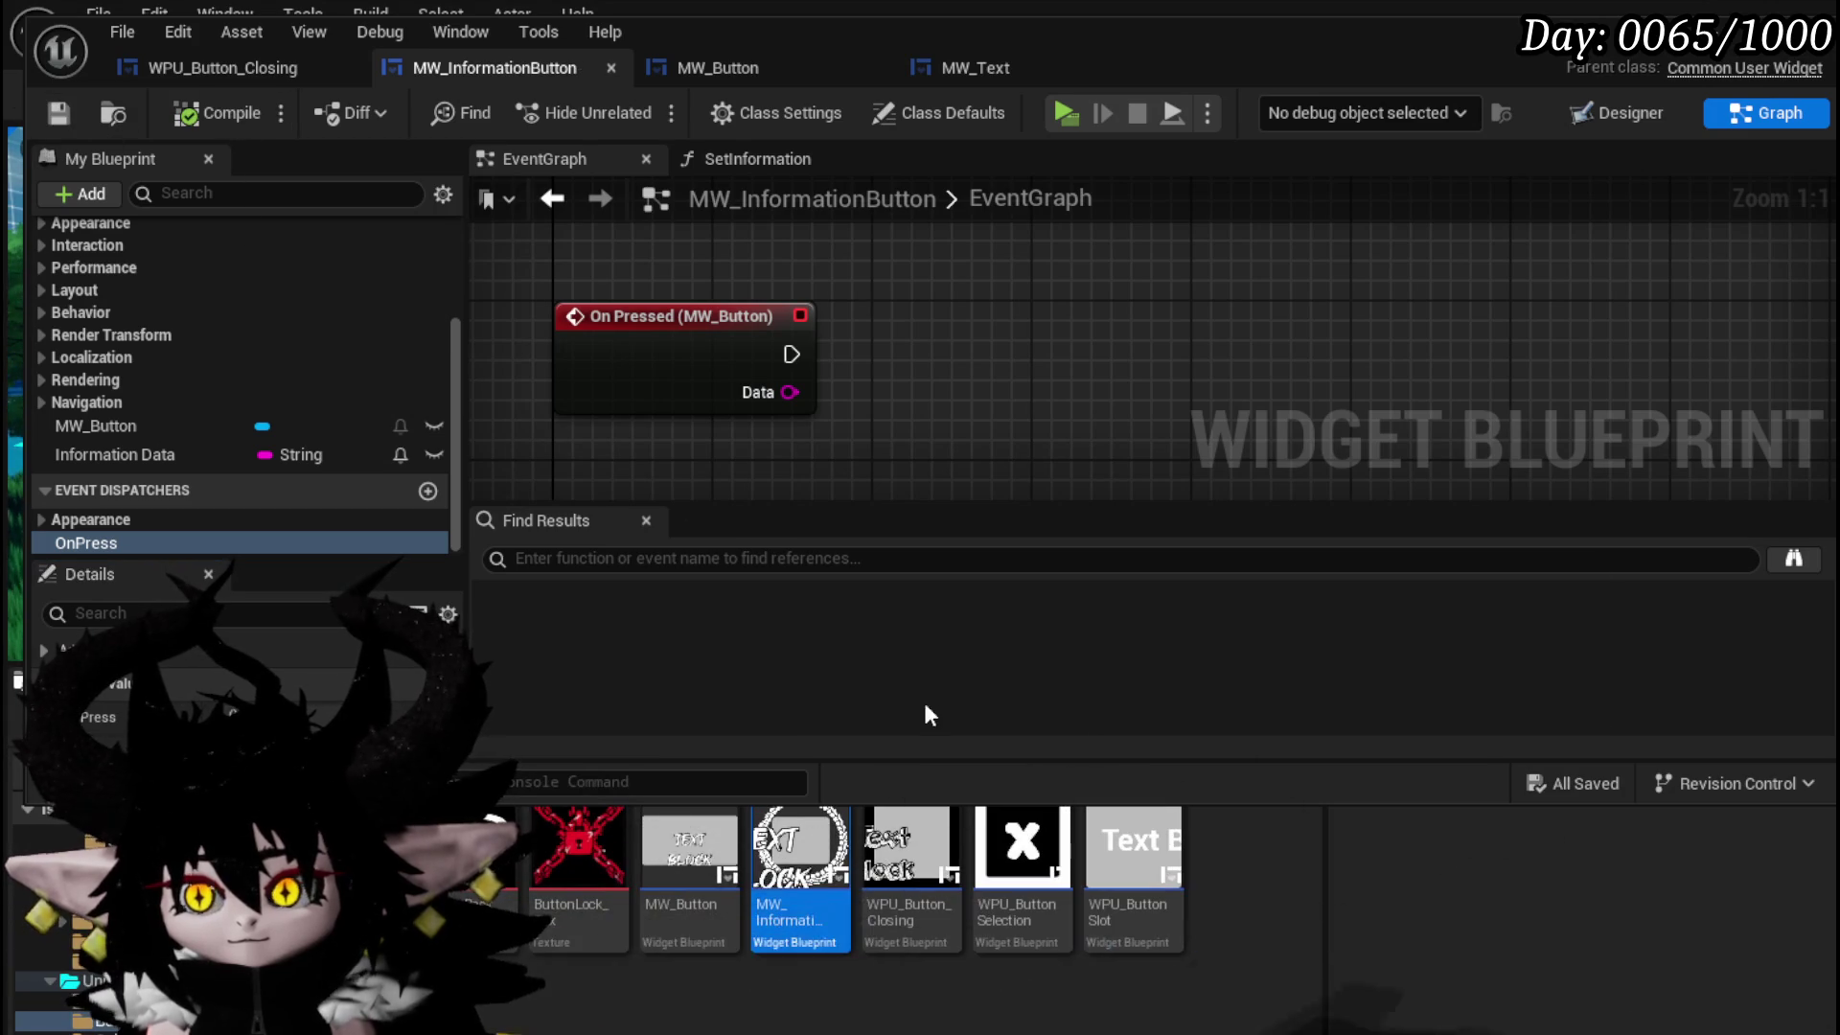
key("ctrl+space")
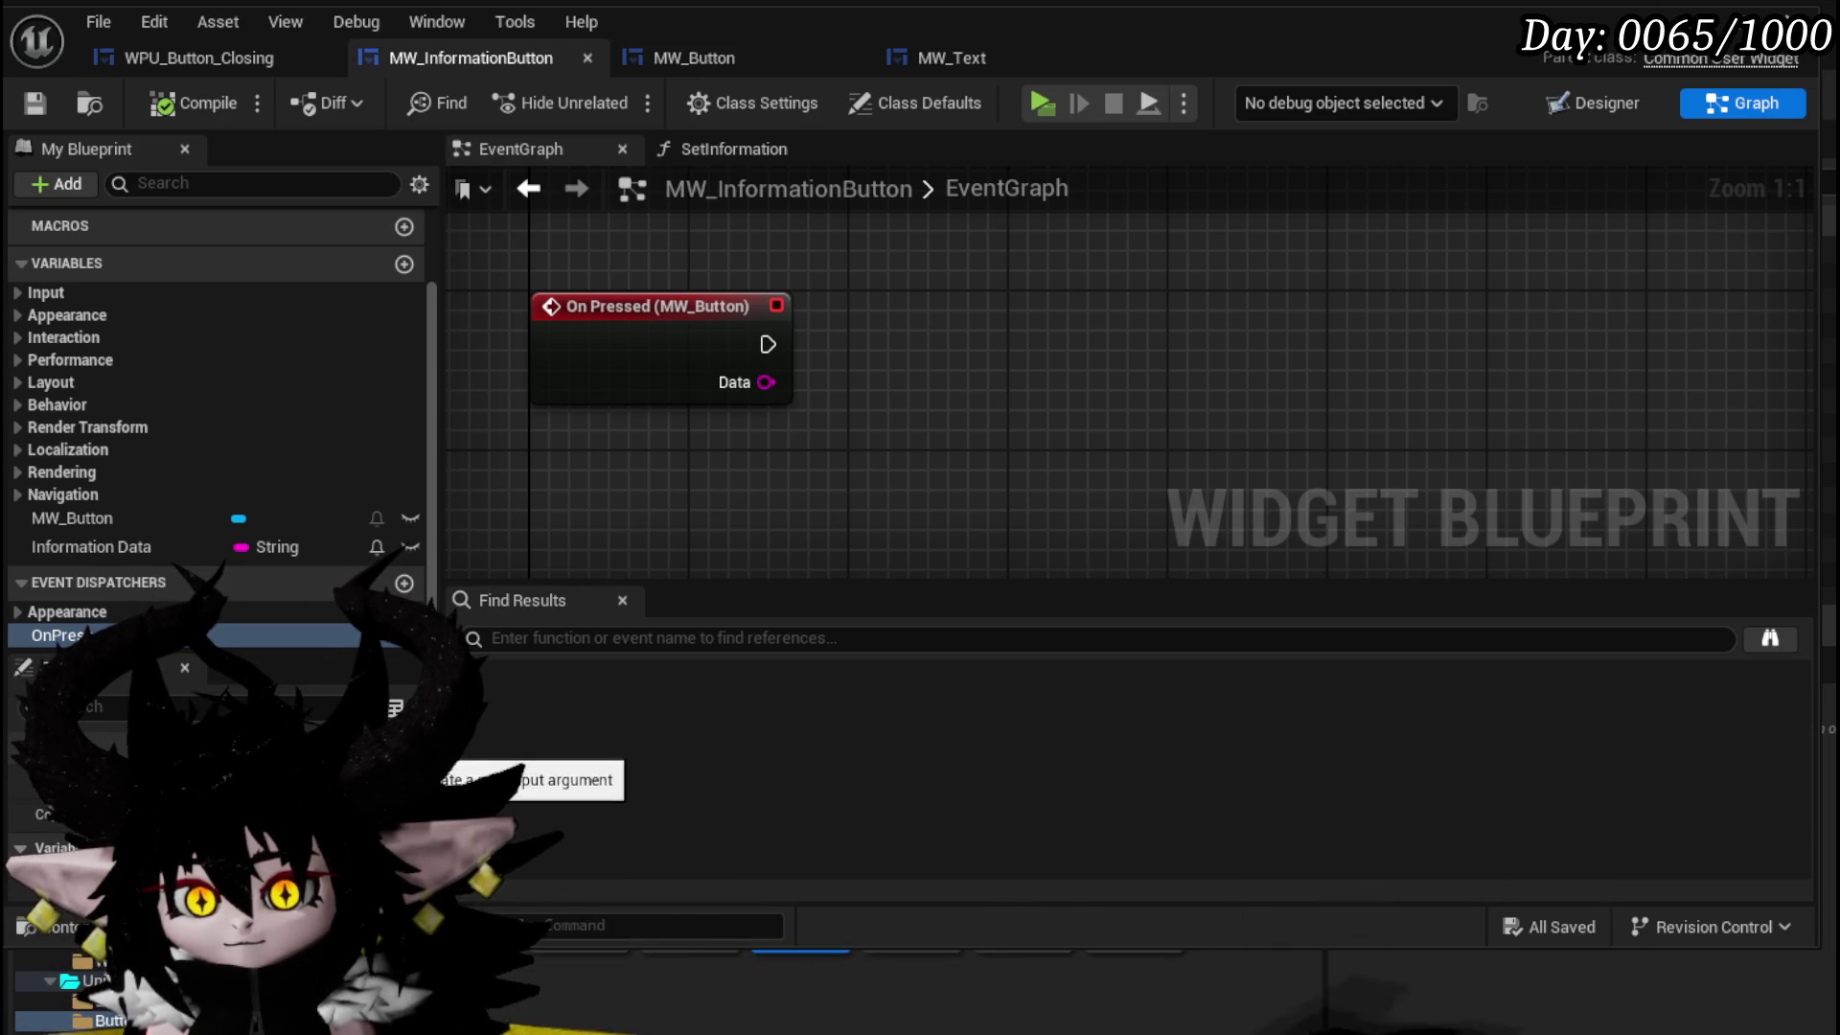
- Have On Pressed call OnPress, passing the Information Data getter into Data, then compile and save
left_click(832, 476)
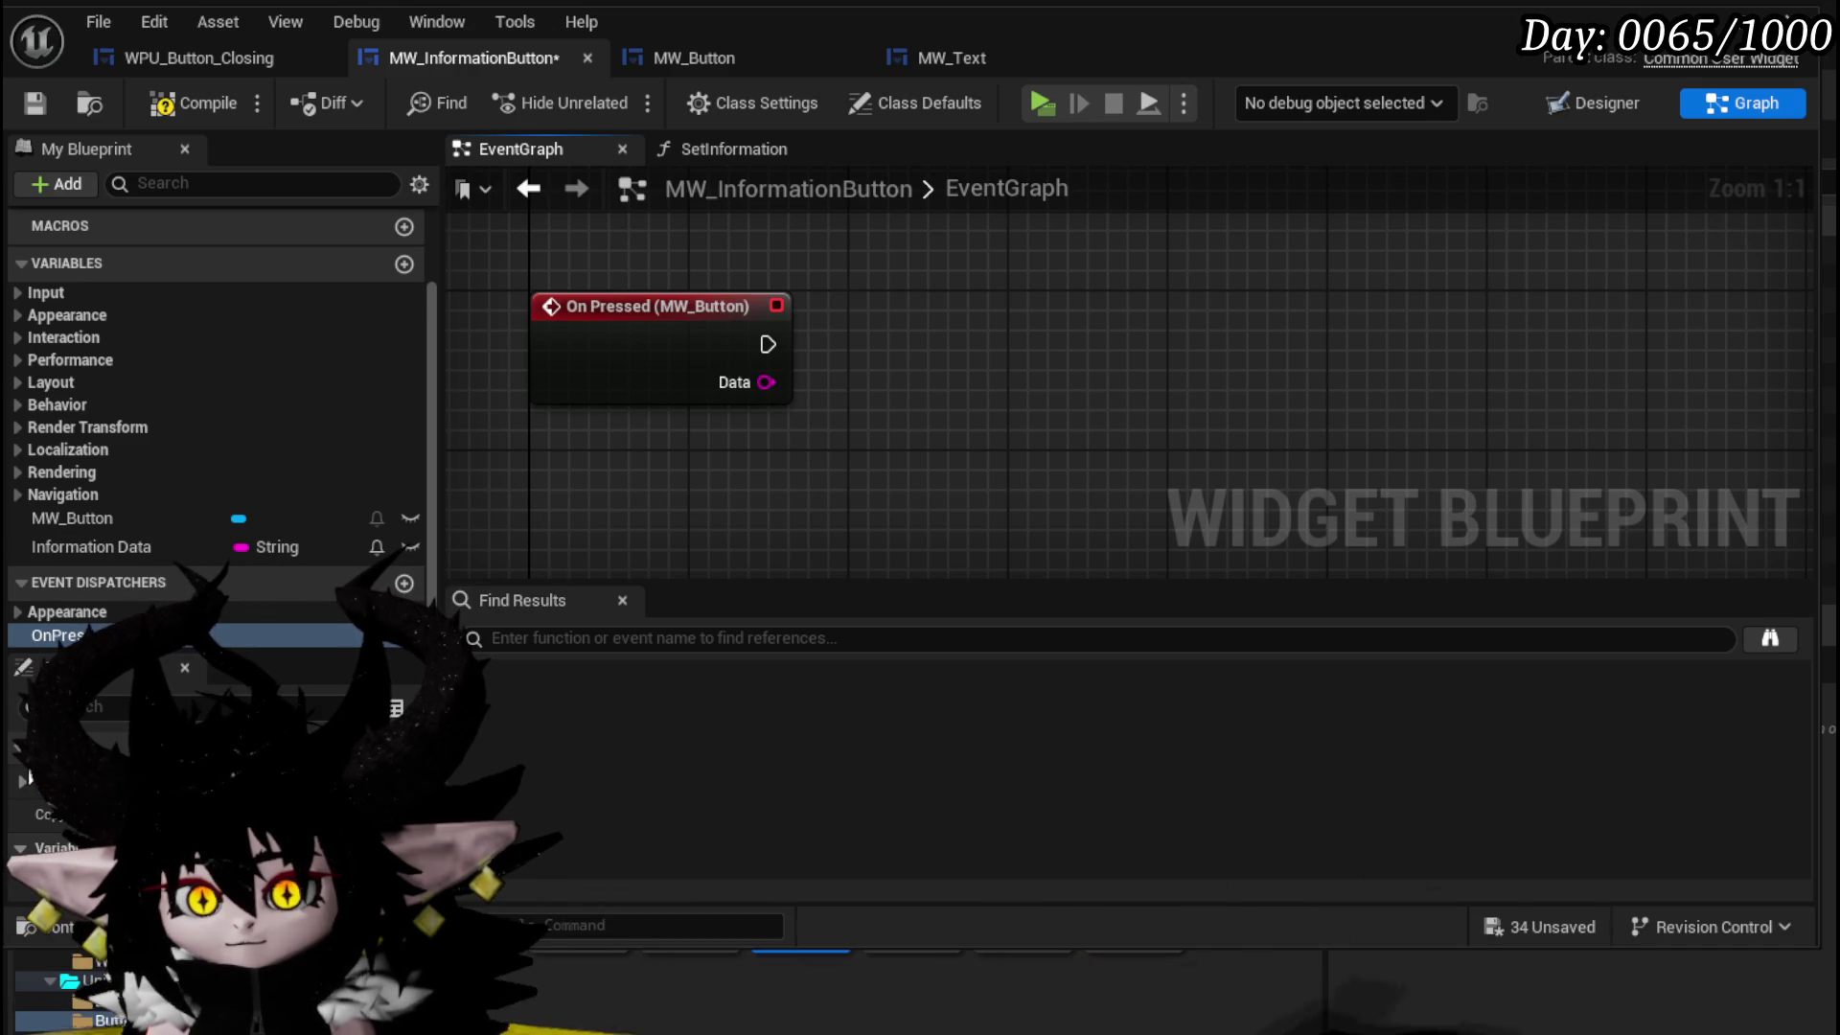
mouse_move(65, 642)
left_mouse_down()
mouse_move(882, 305)
mouse_move(878, 328)
left_mouse_up()
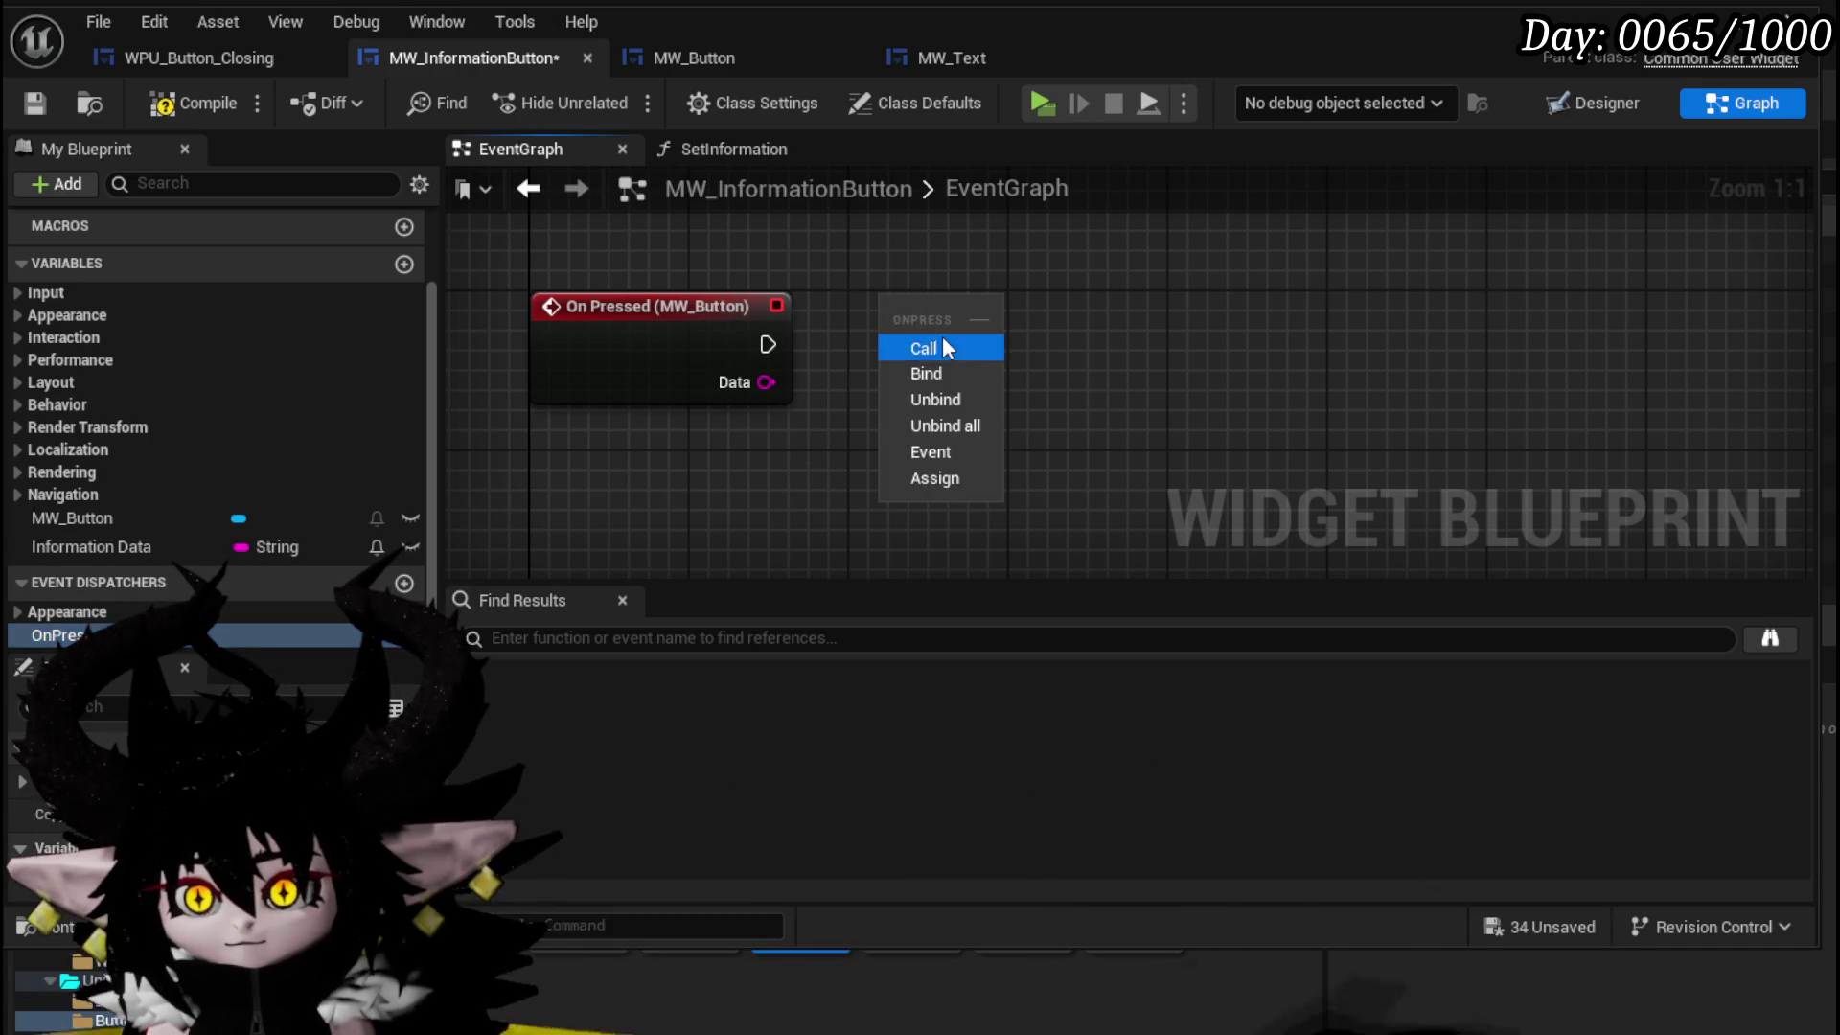
left_click(934, 344)
left_click_drag(768, 344, 896, 347)
mouse_move(135, 548)
left_mouse_down()
mouse_move(698, 455)
mouse_move(700, 489)
left_mouse_up()
left_click_drag(783, 433, 893, 428)
left_click(904, 509)
left_click(52, 107)
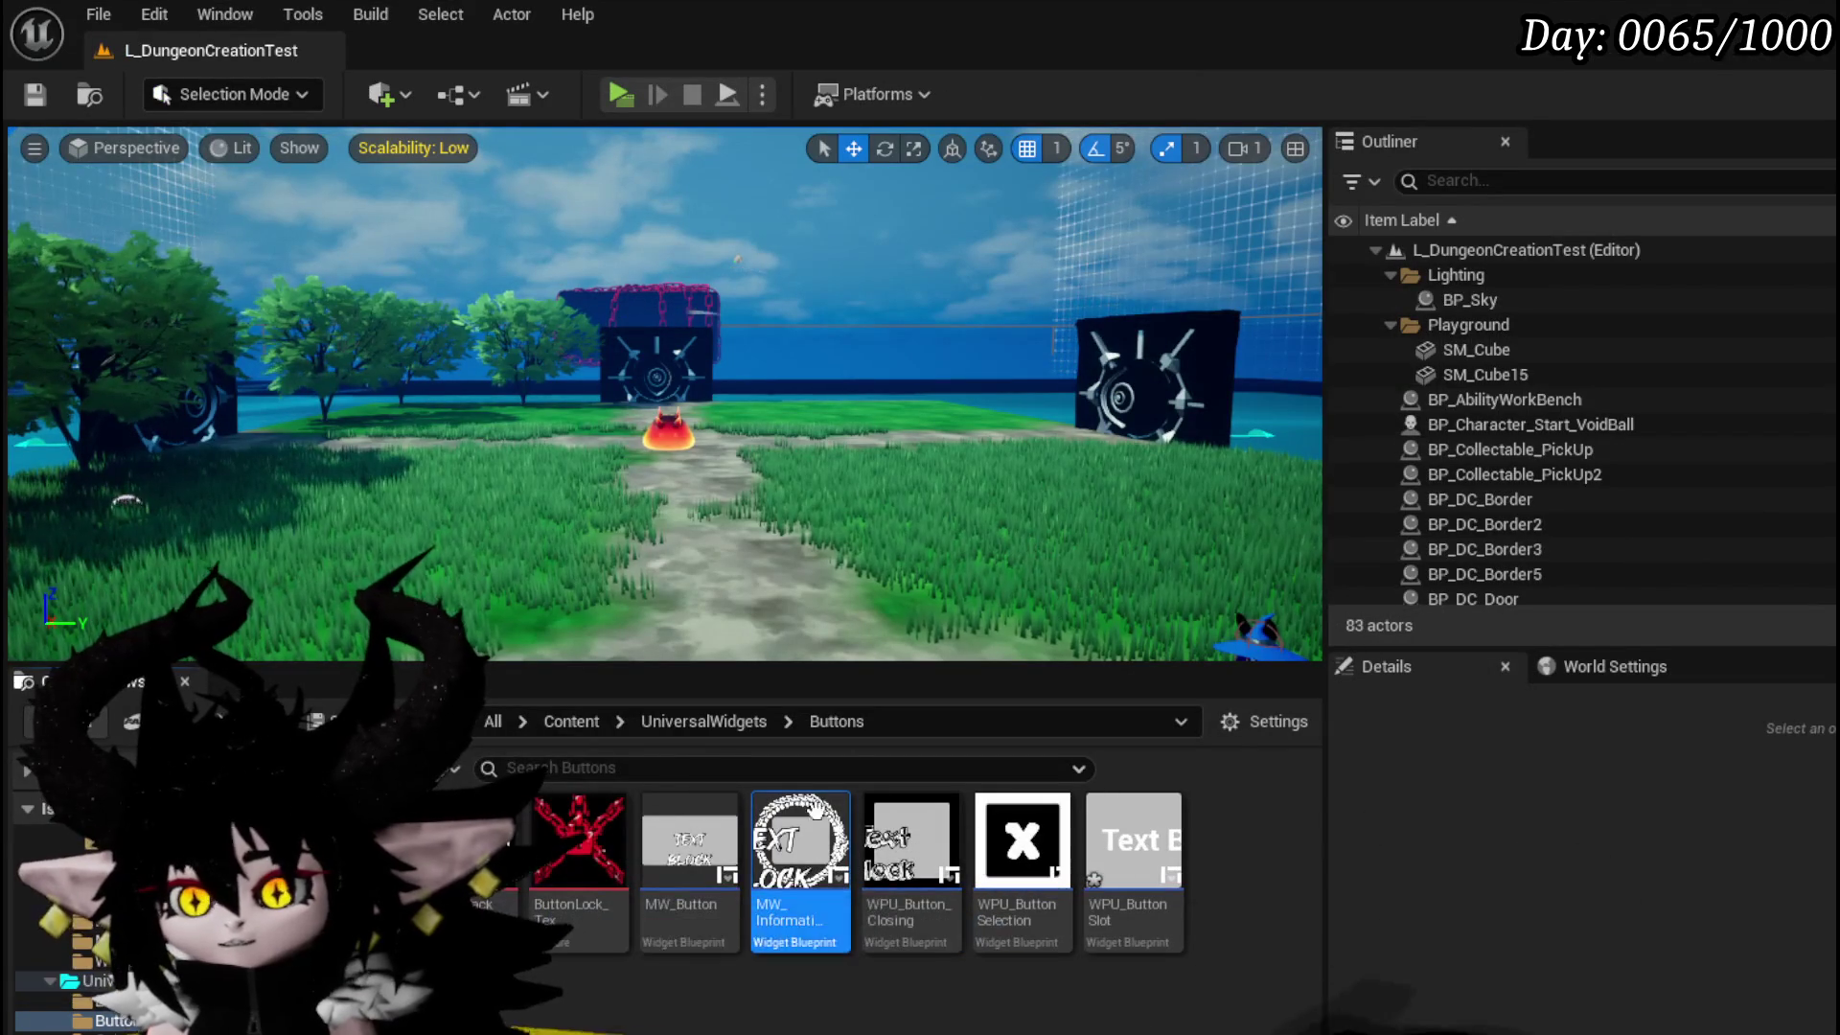
- Save L_DungeonCreationTest, then save all listed unsaved widget assets with Save Selected
left_click(34, 94)
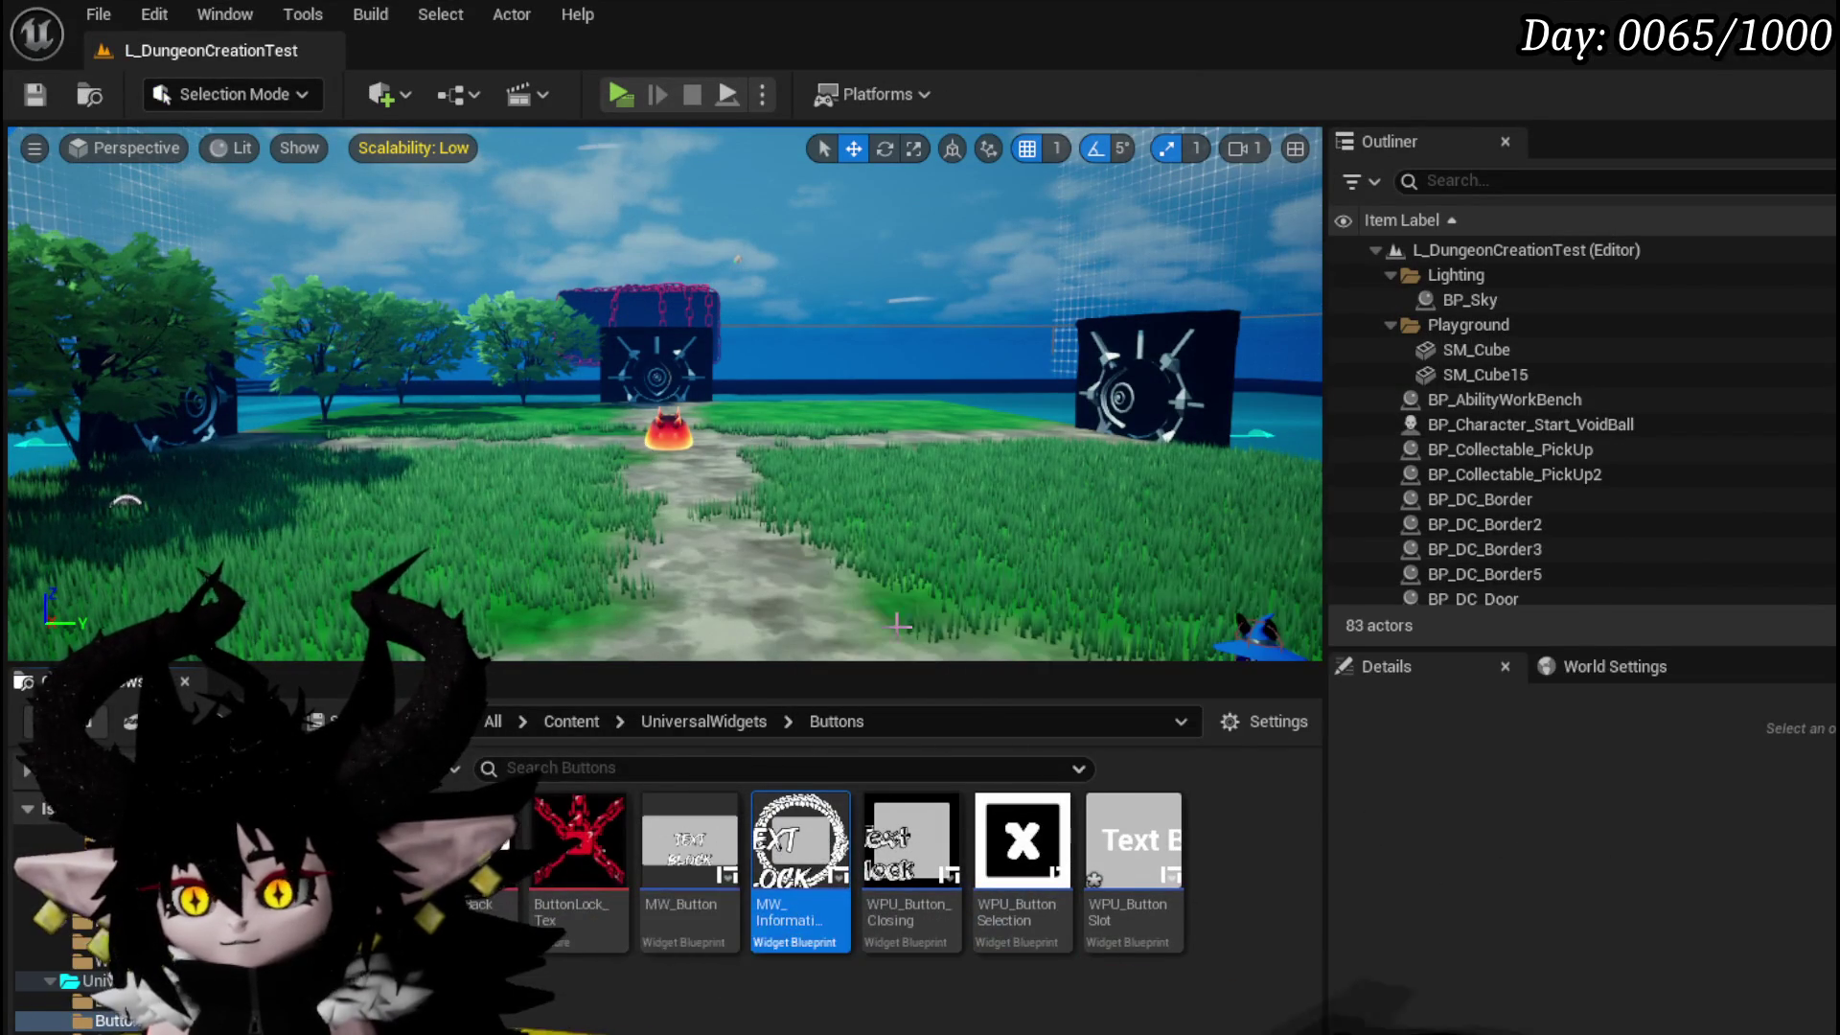
key("ctrl+shift+s")
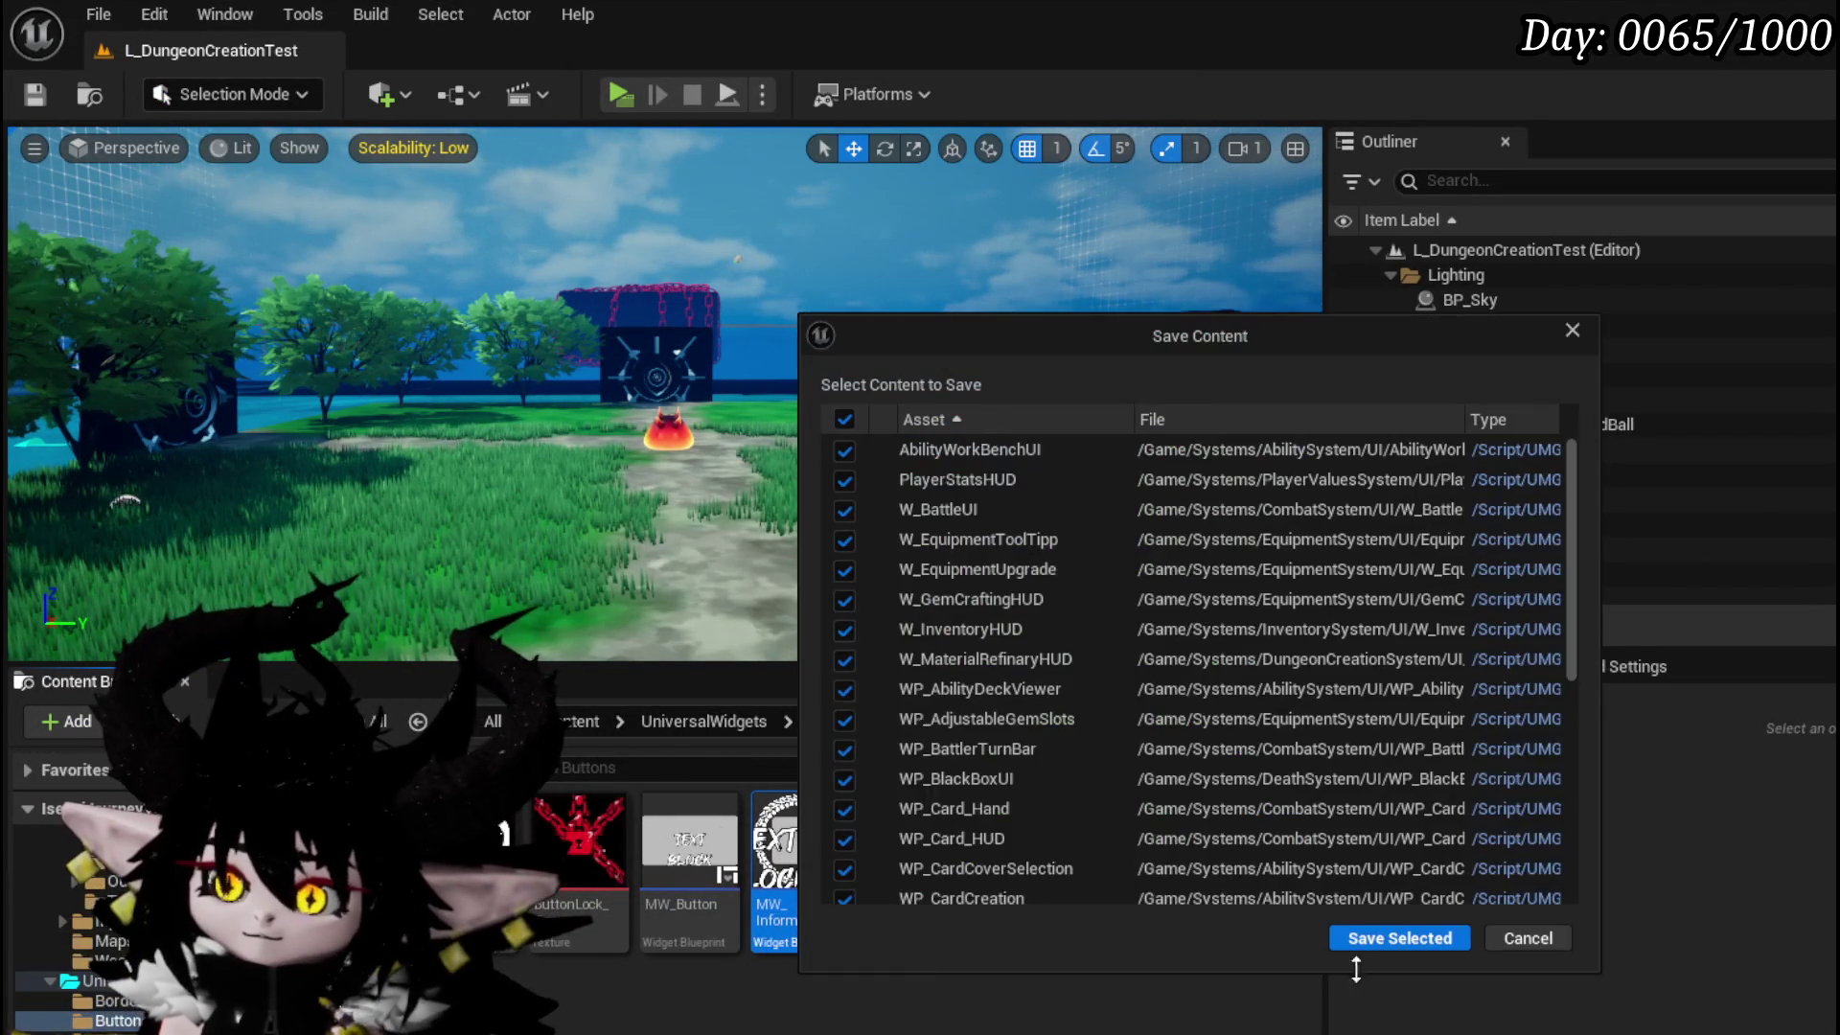
left_click(1398, 941)
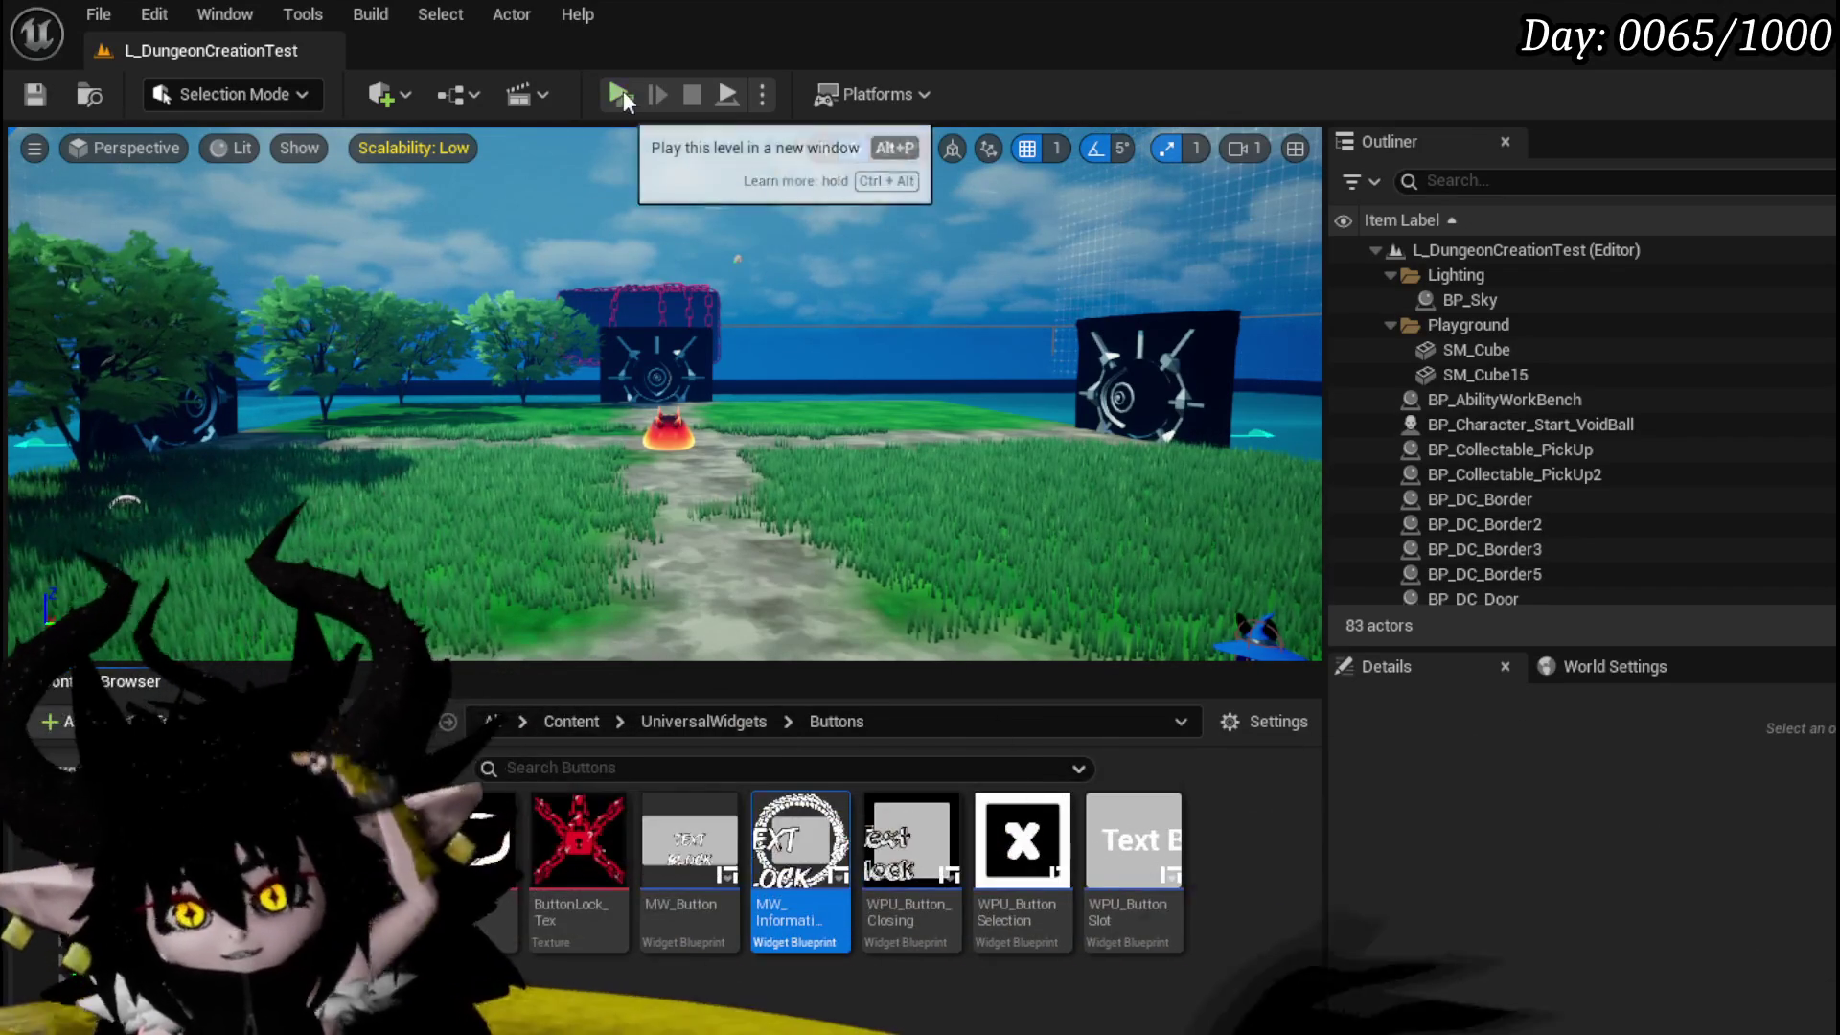
left_click(621, 93)
key("w")
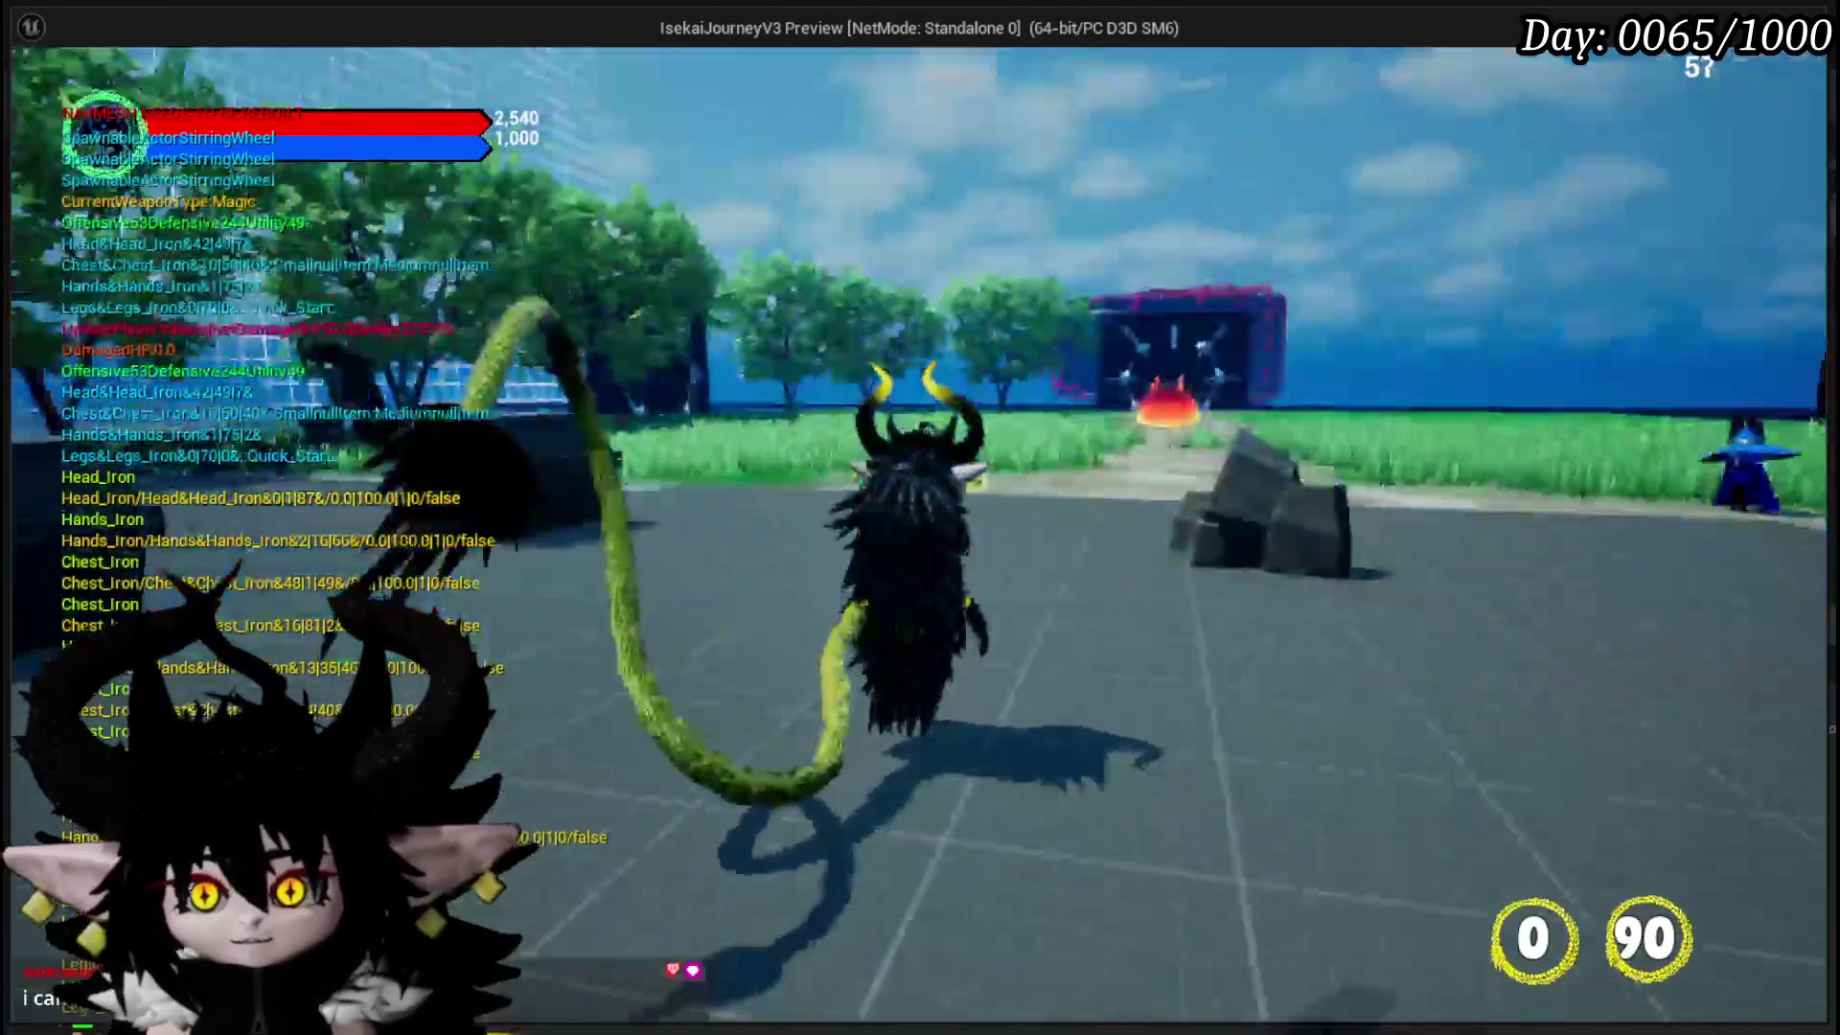
key("w")
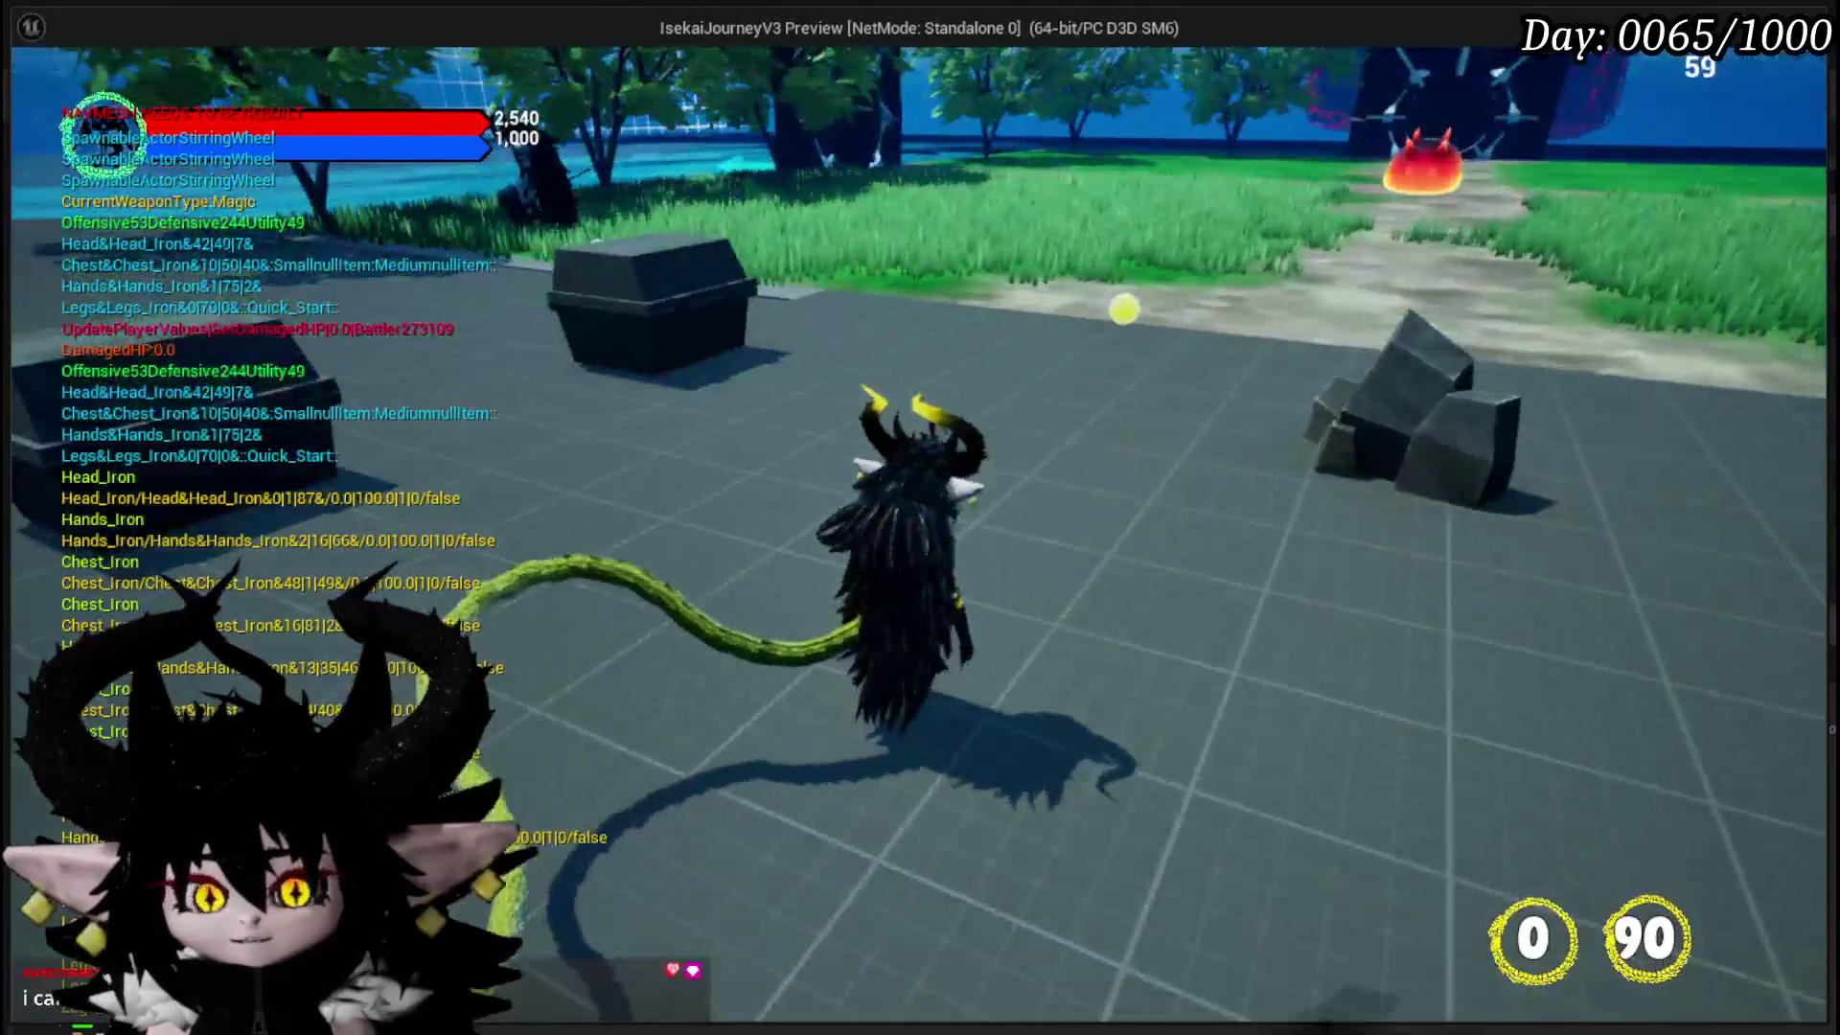
key("w")
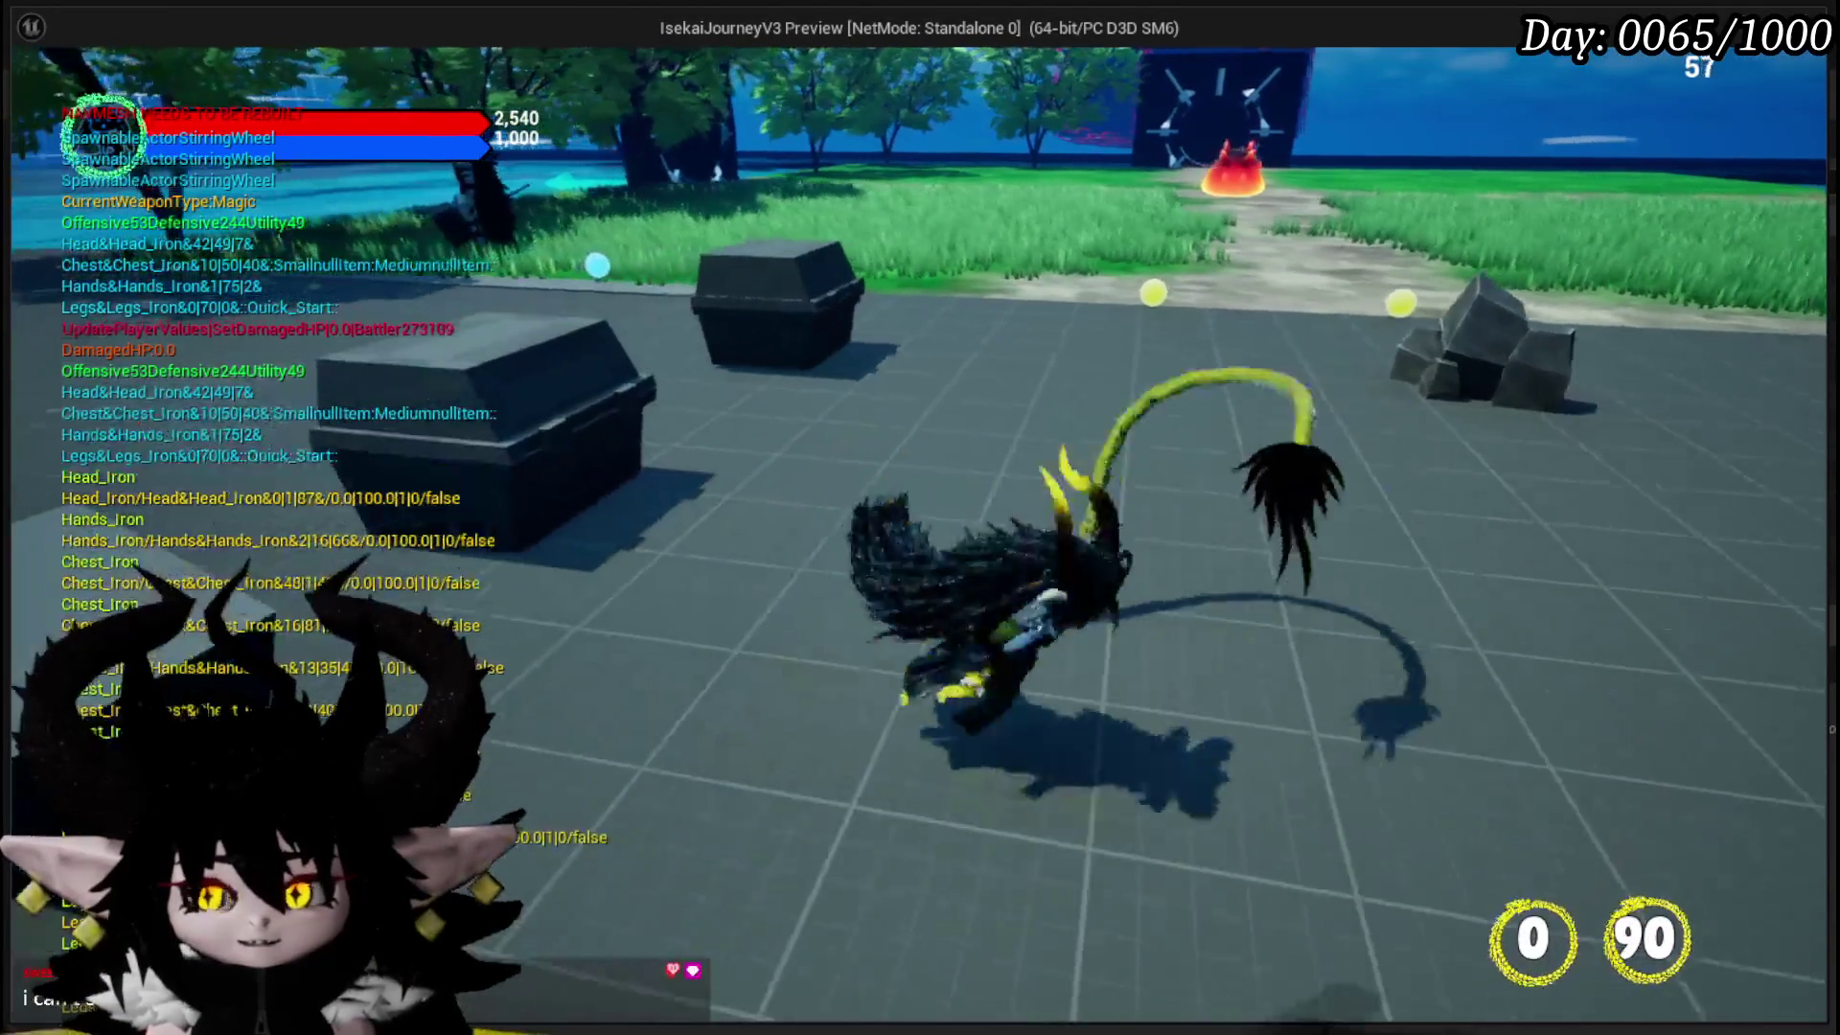
key("Escape")
key("ctrl+s")
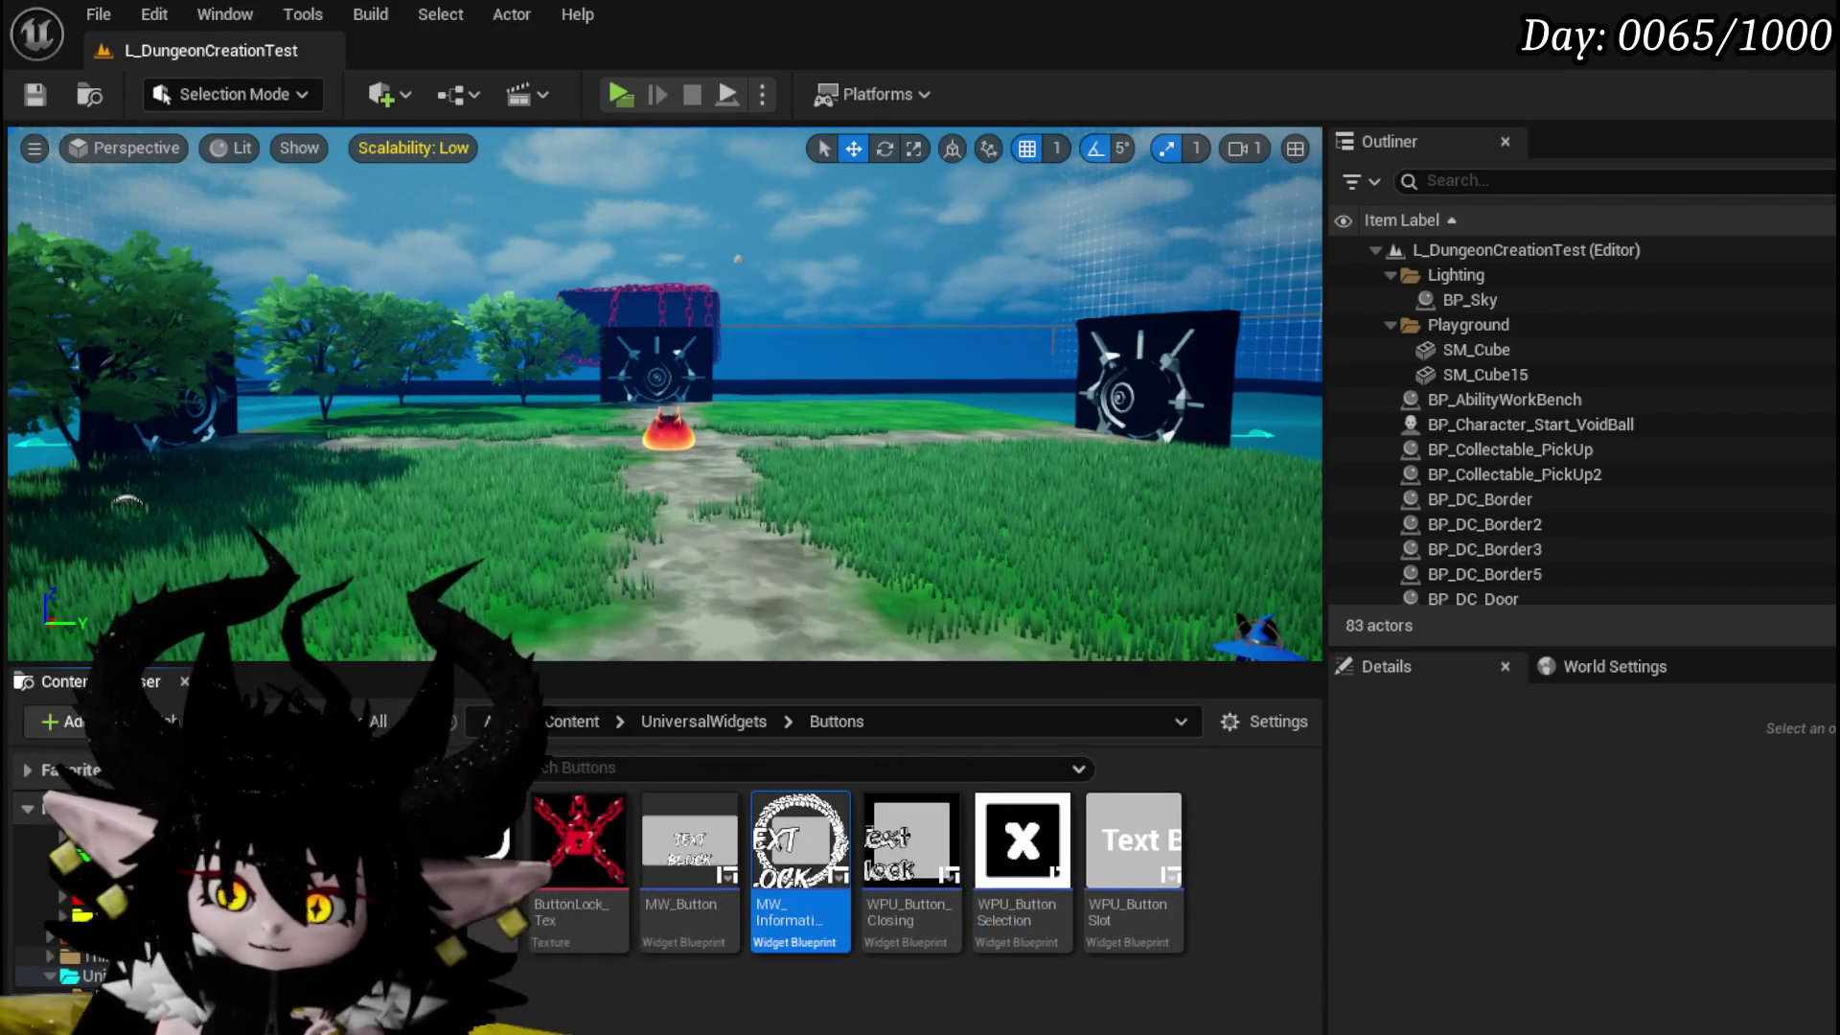
- Browse to ThirdPerson > Input > Actions and look over the input actions such as IA_Inspect
left_click(91, 957)
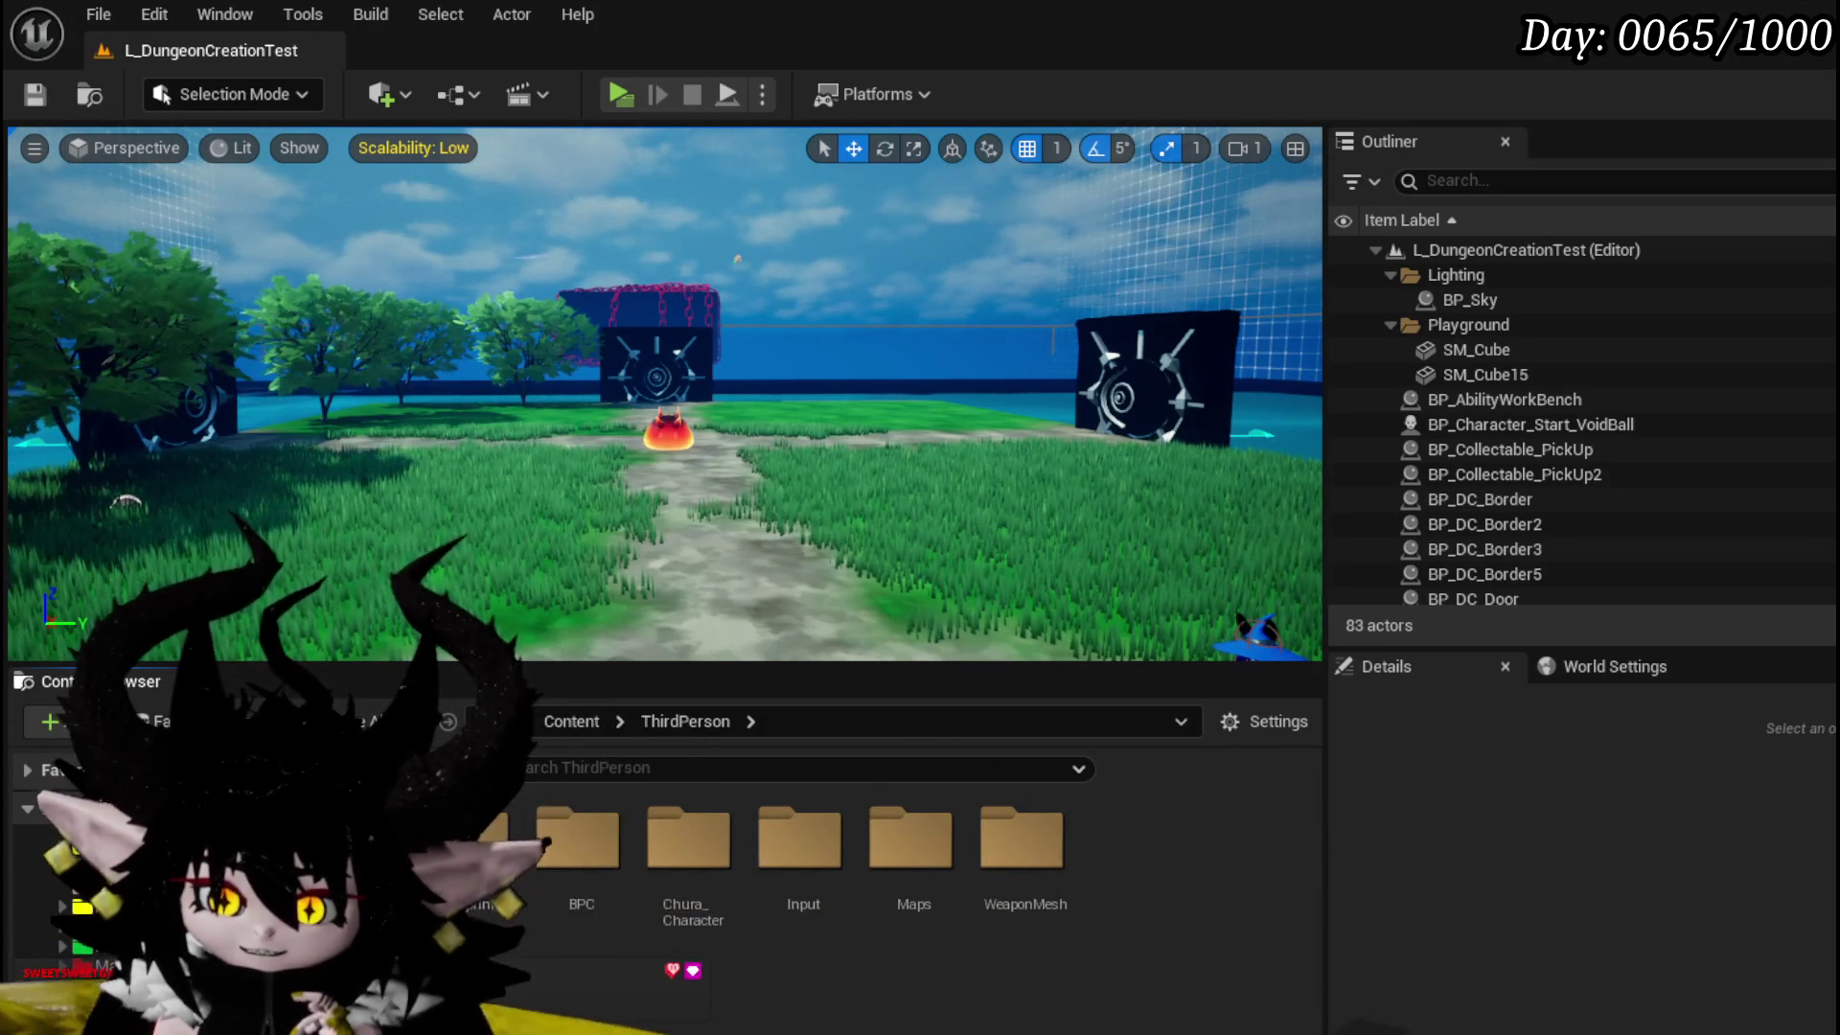
left_click(50, 944)
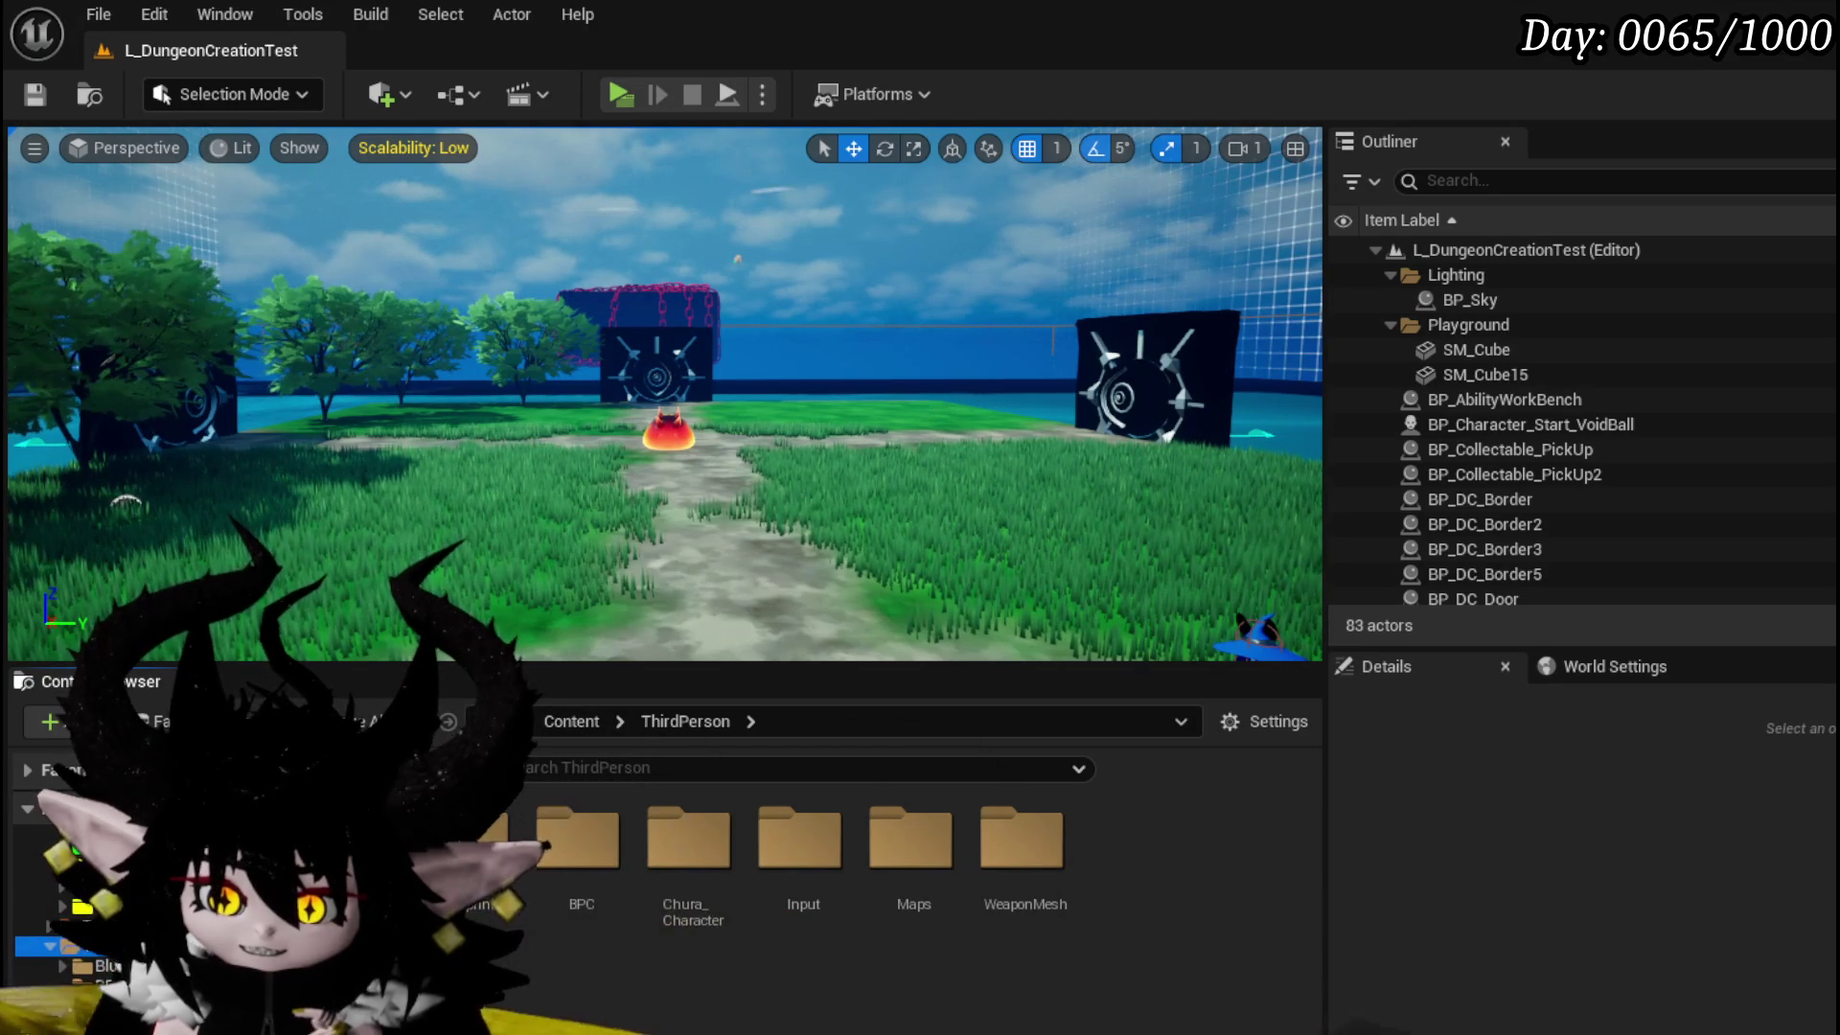
left_click(87, 964)
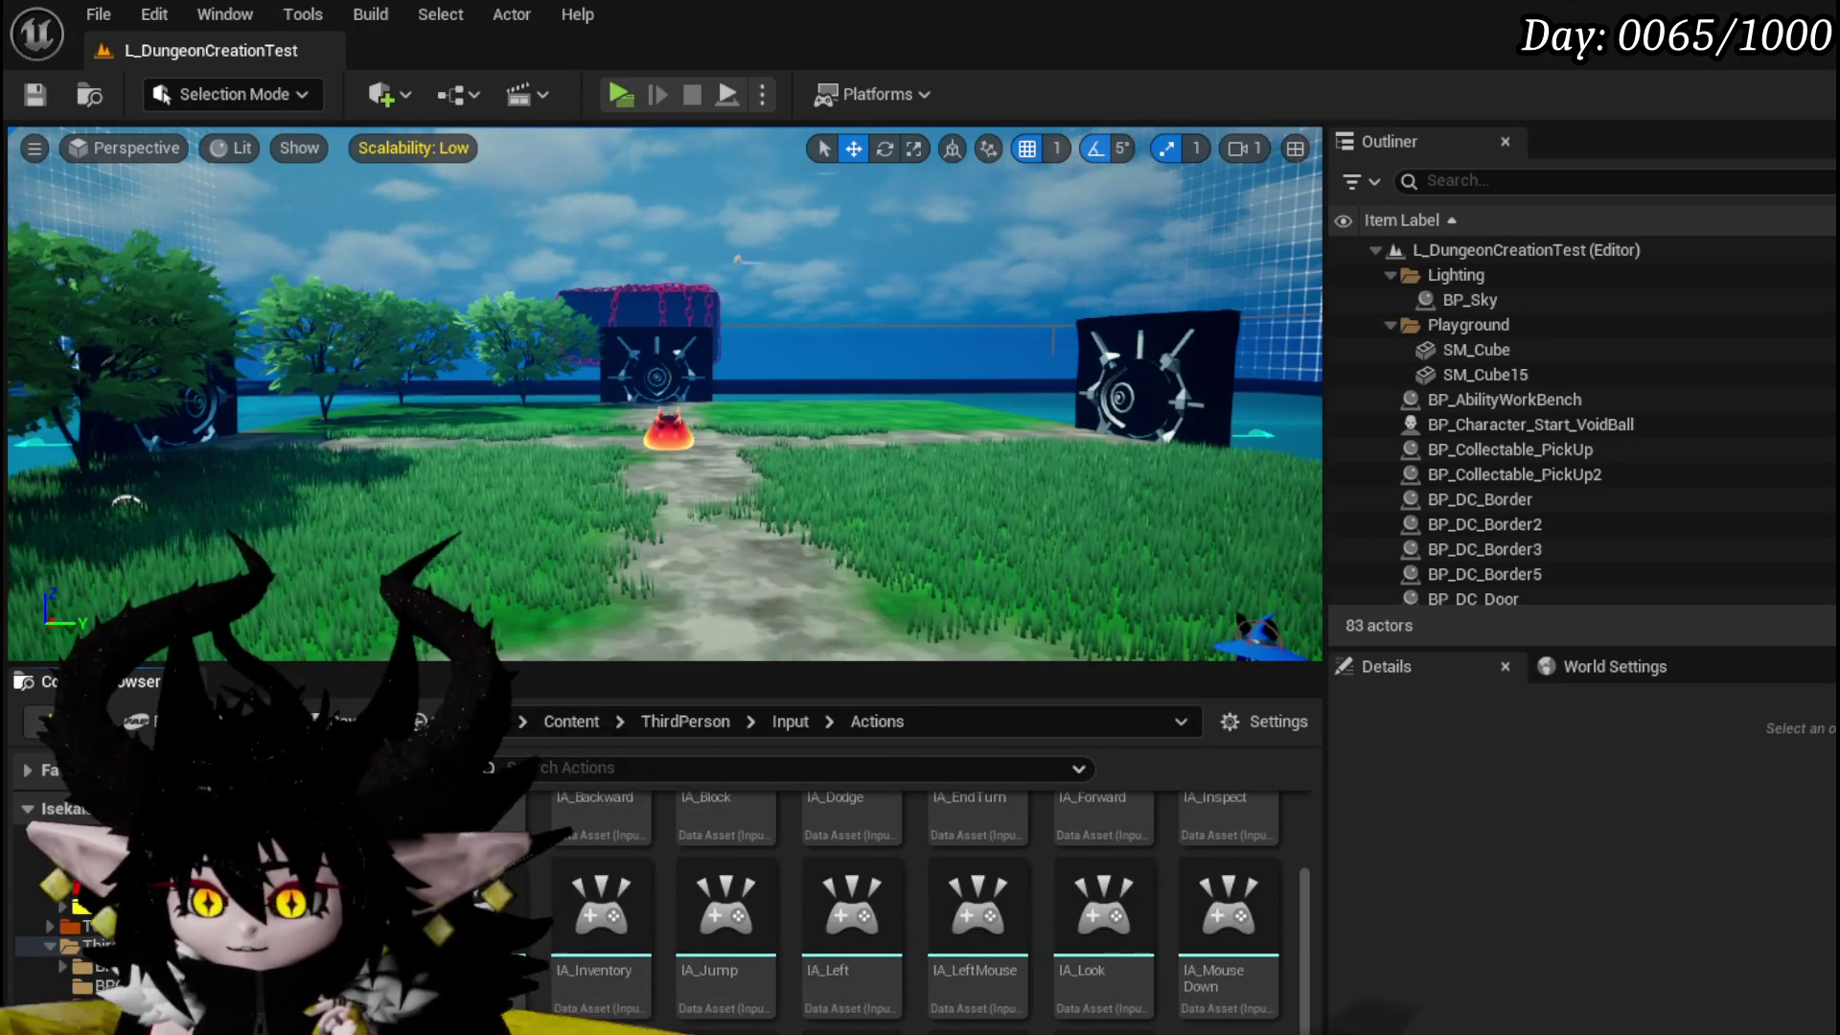
scroll(915, 911, "up", 1)
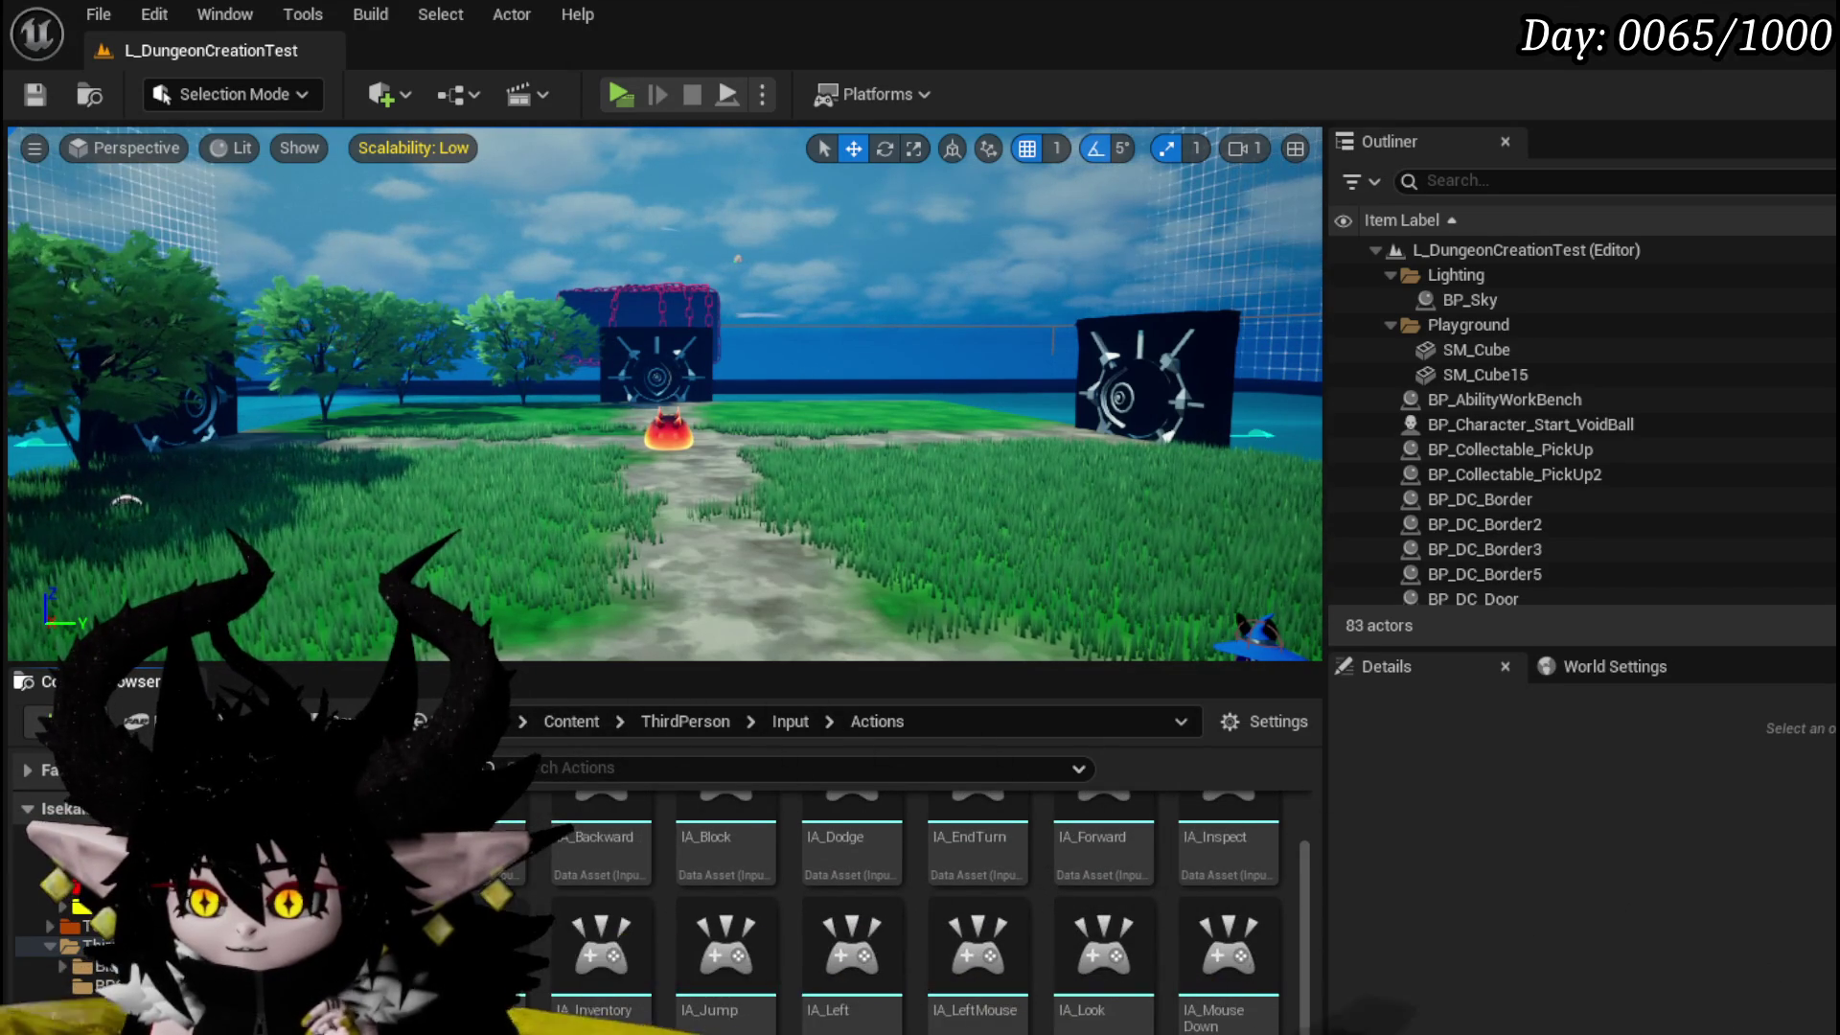
scroll(915, 910, "up", 1)
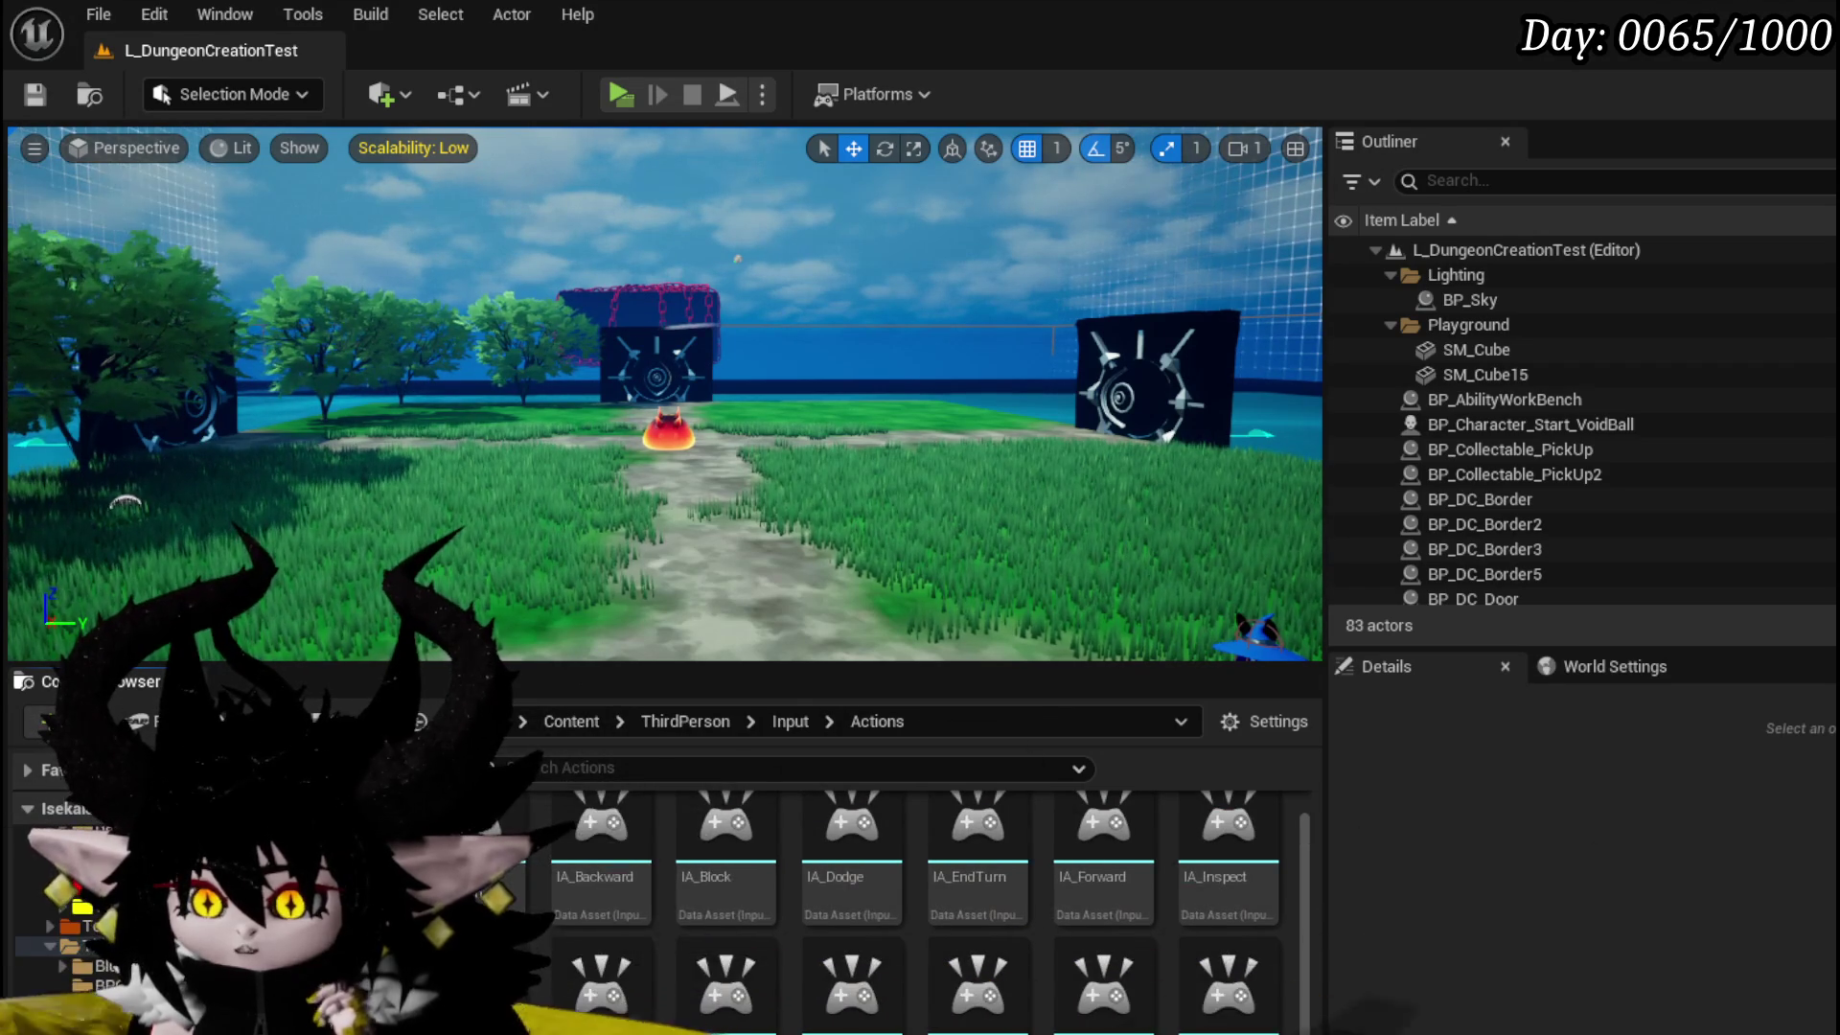
mouse_move(1249, 903)
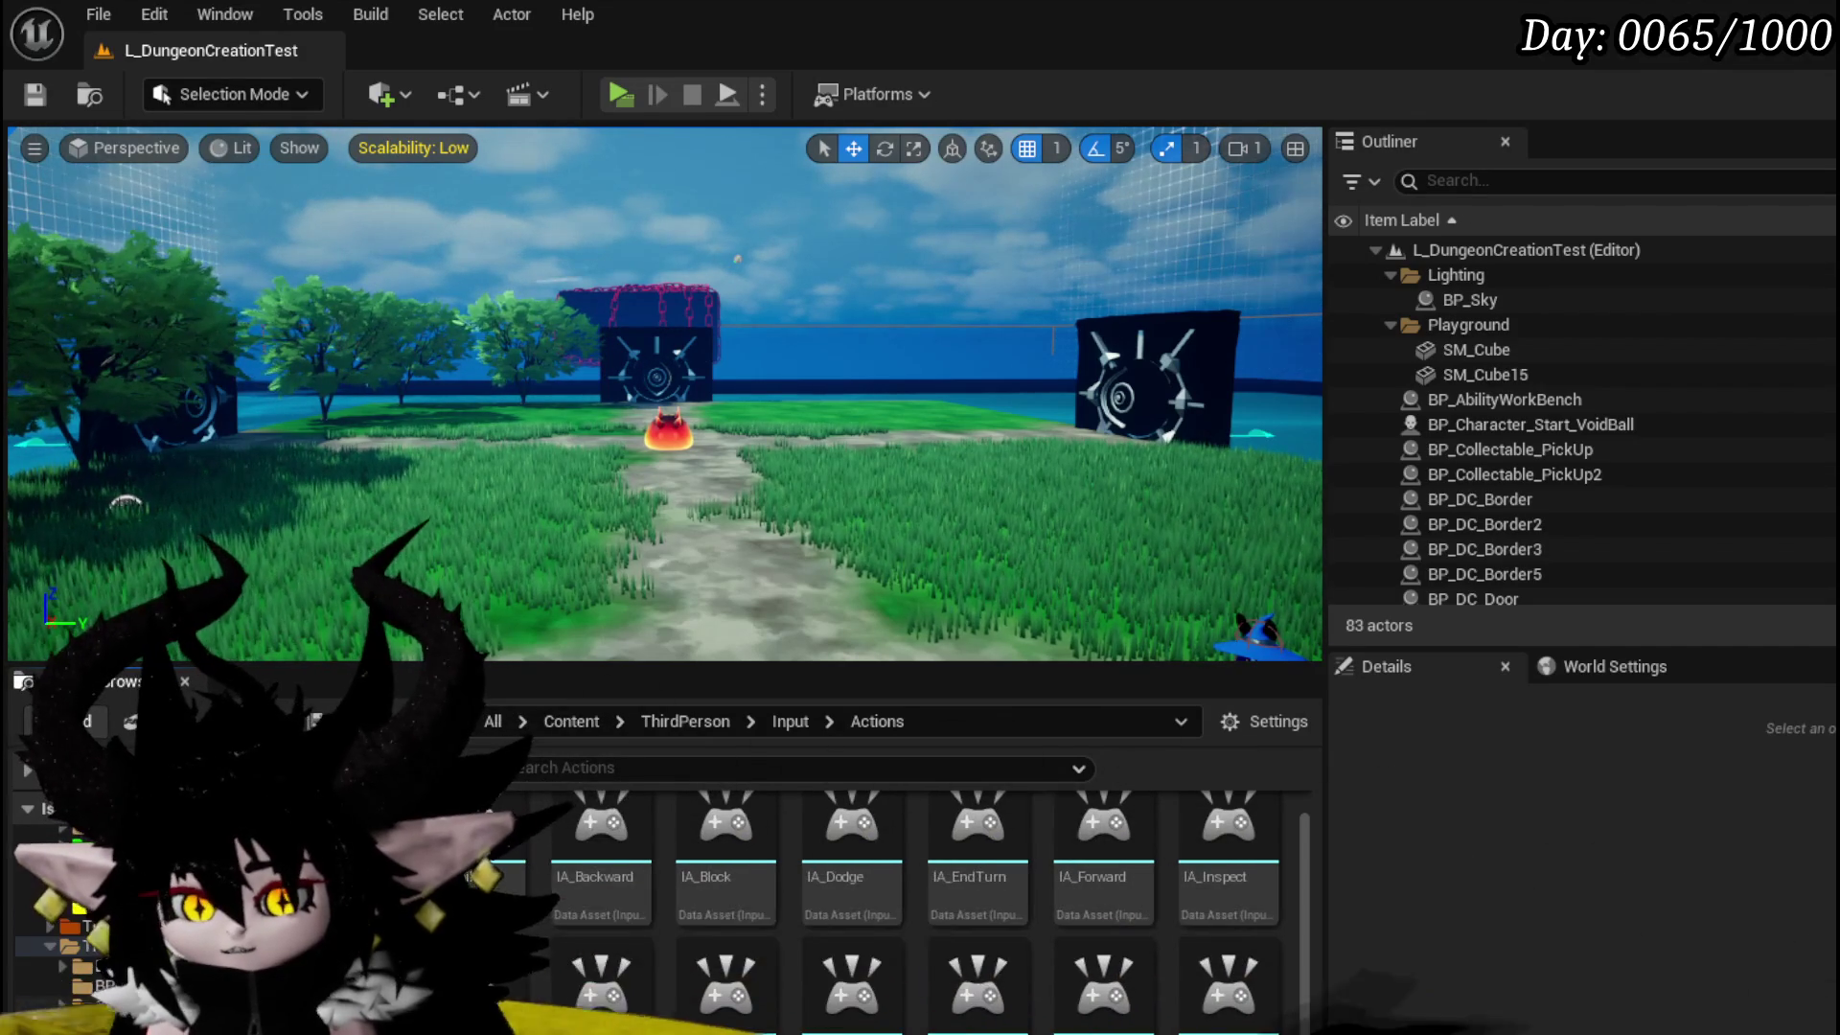
scroll(1303, 855, "up", 1)
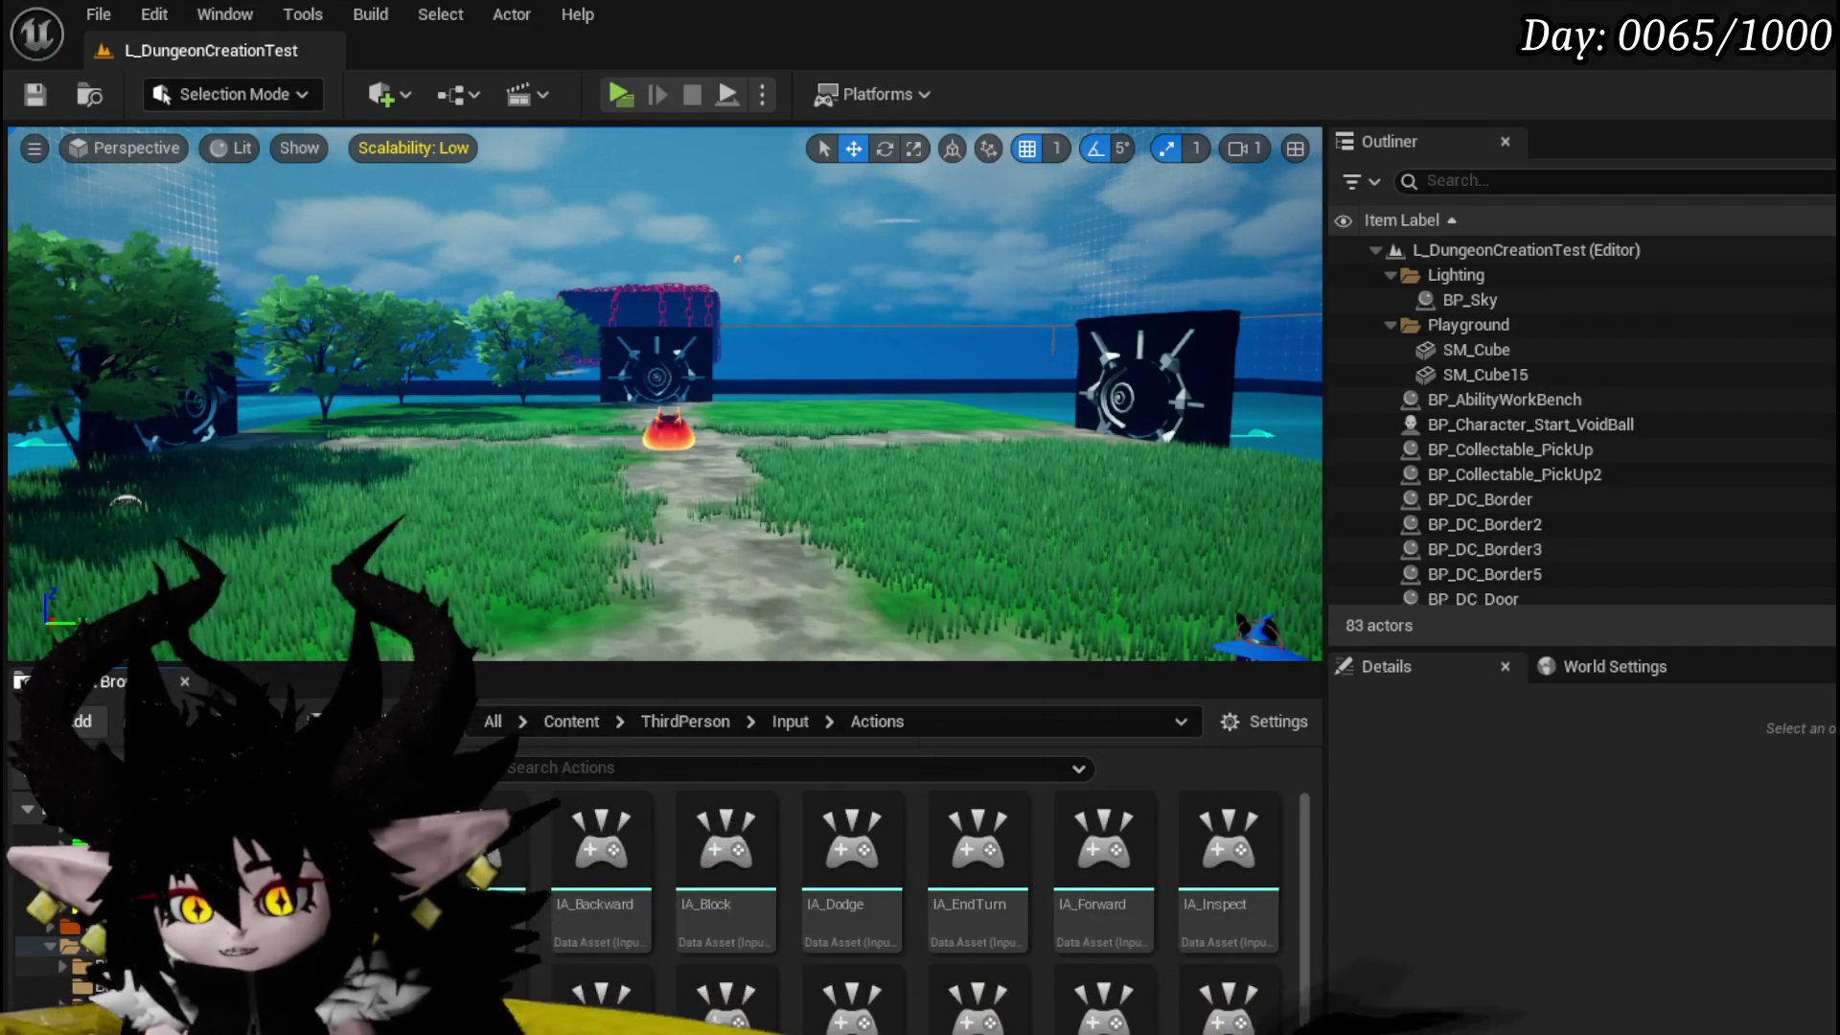
scroll(911, 910, "down", 3)
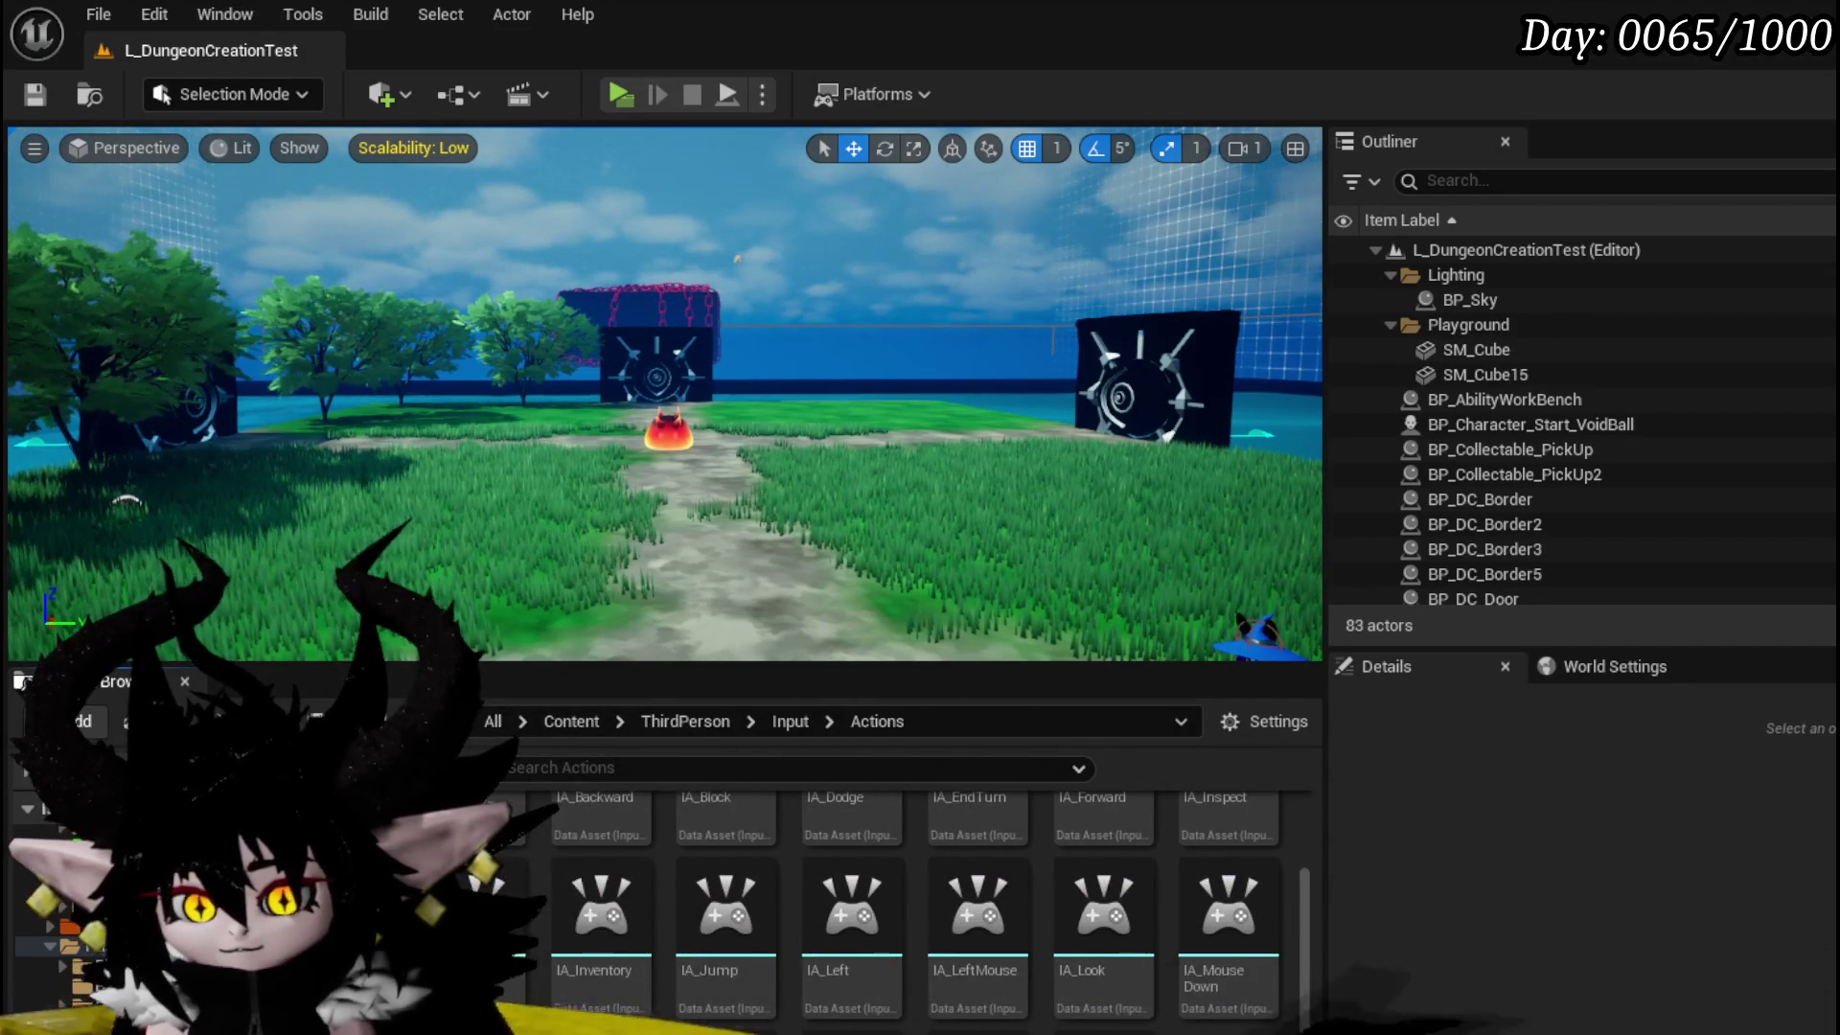
- Check the Chura_Character folder, then open IMC_Default from the ThirdPerson Input folder
left_click(101, 1006)
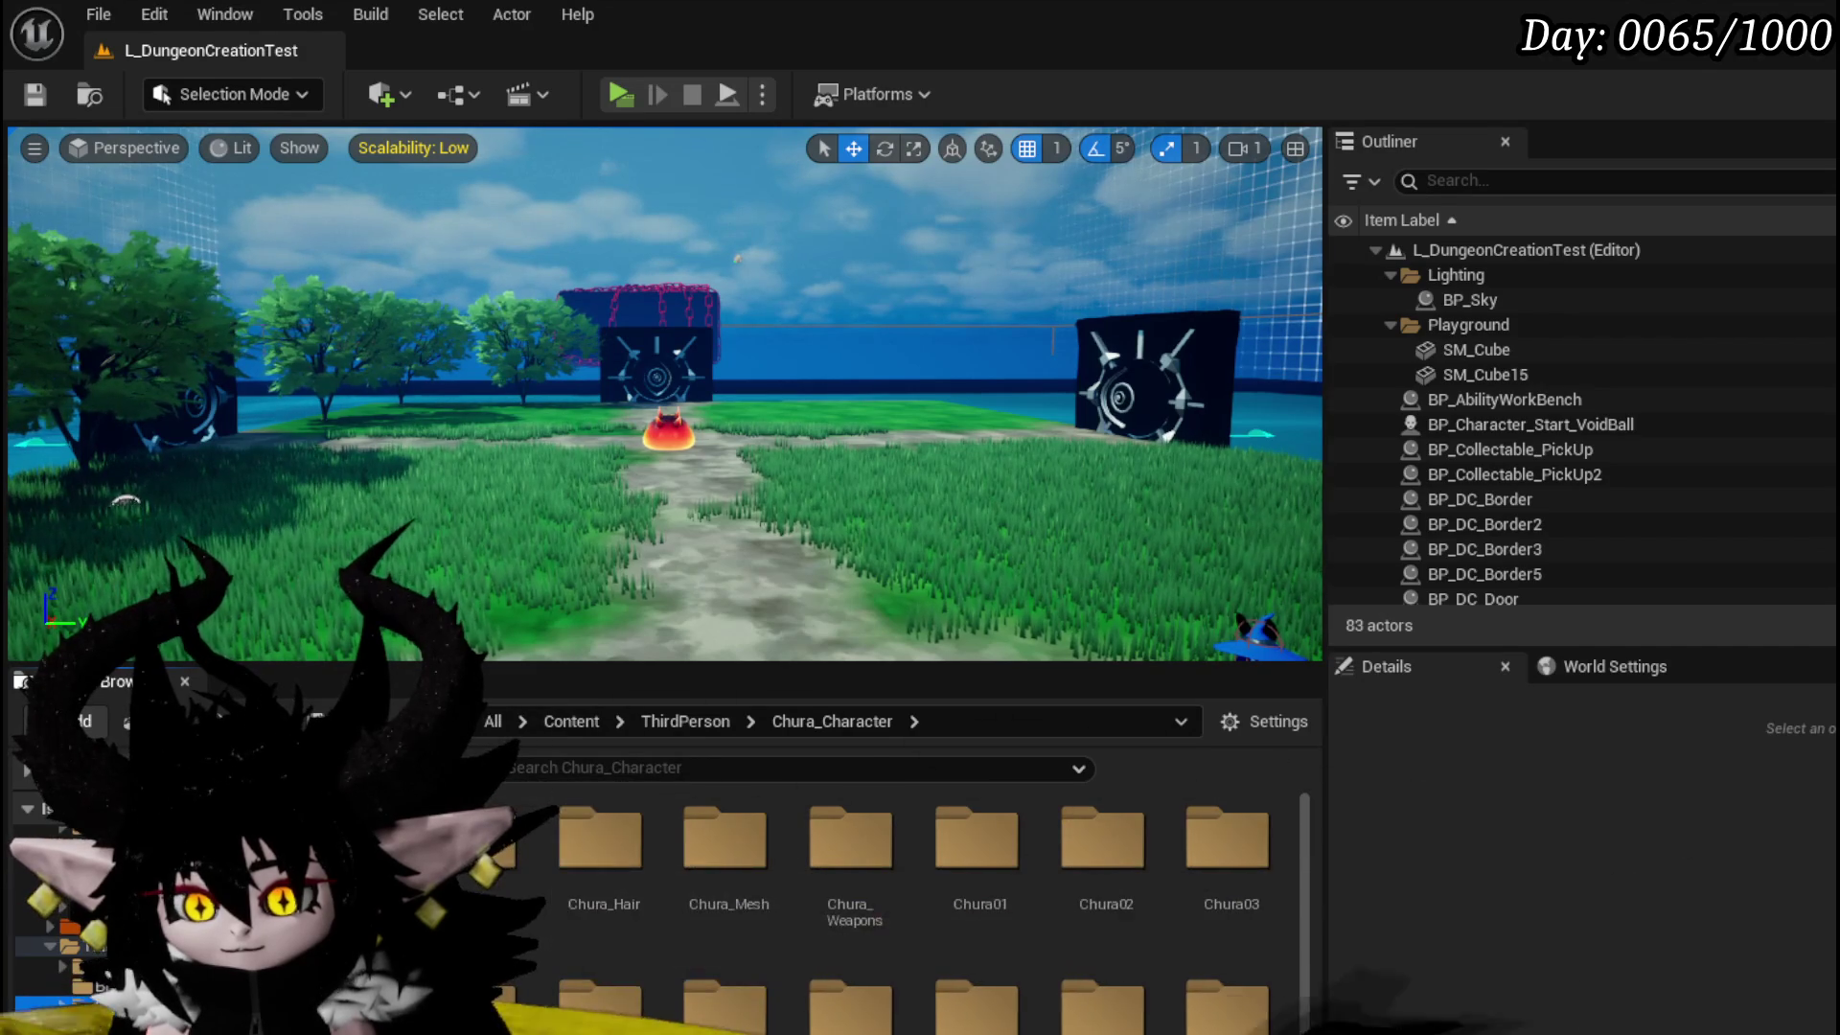
key("Down")
double_click(546, 851)
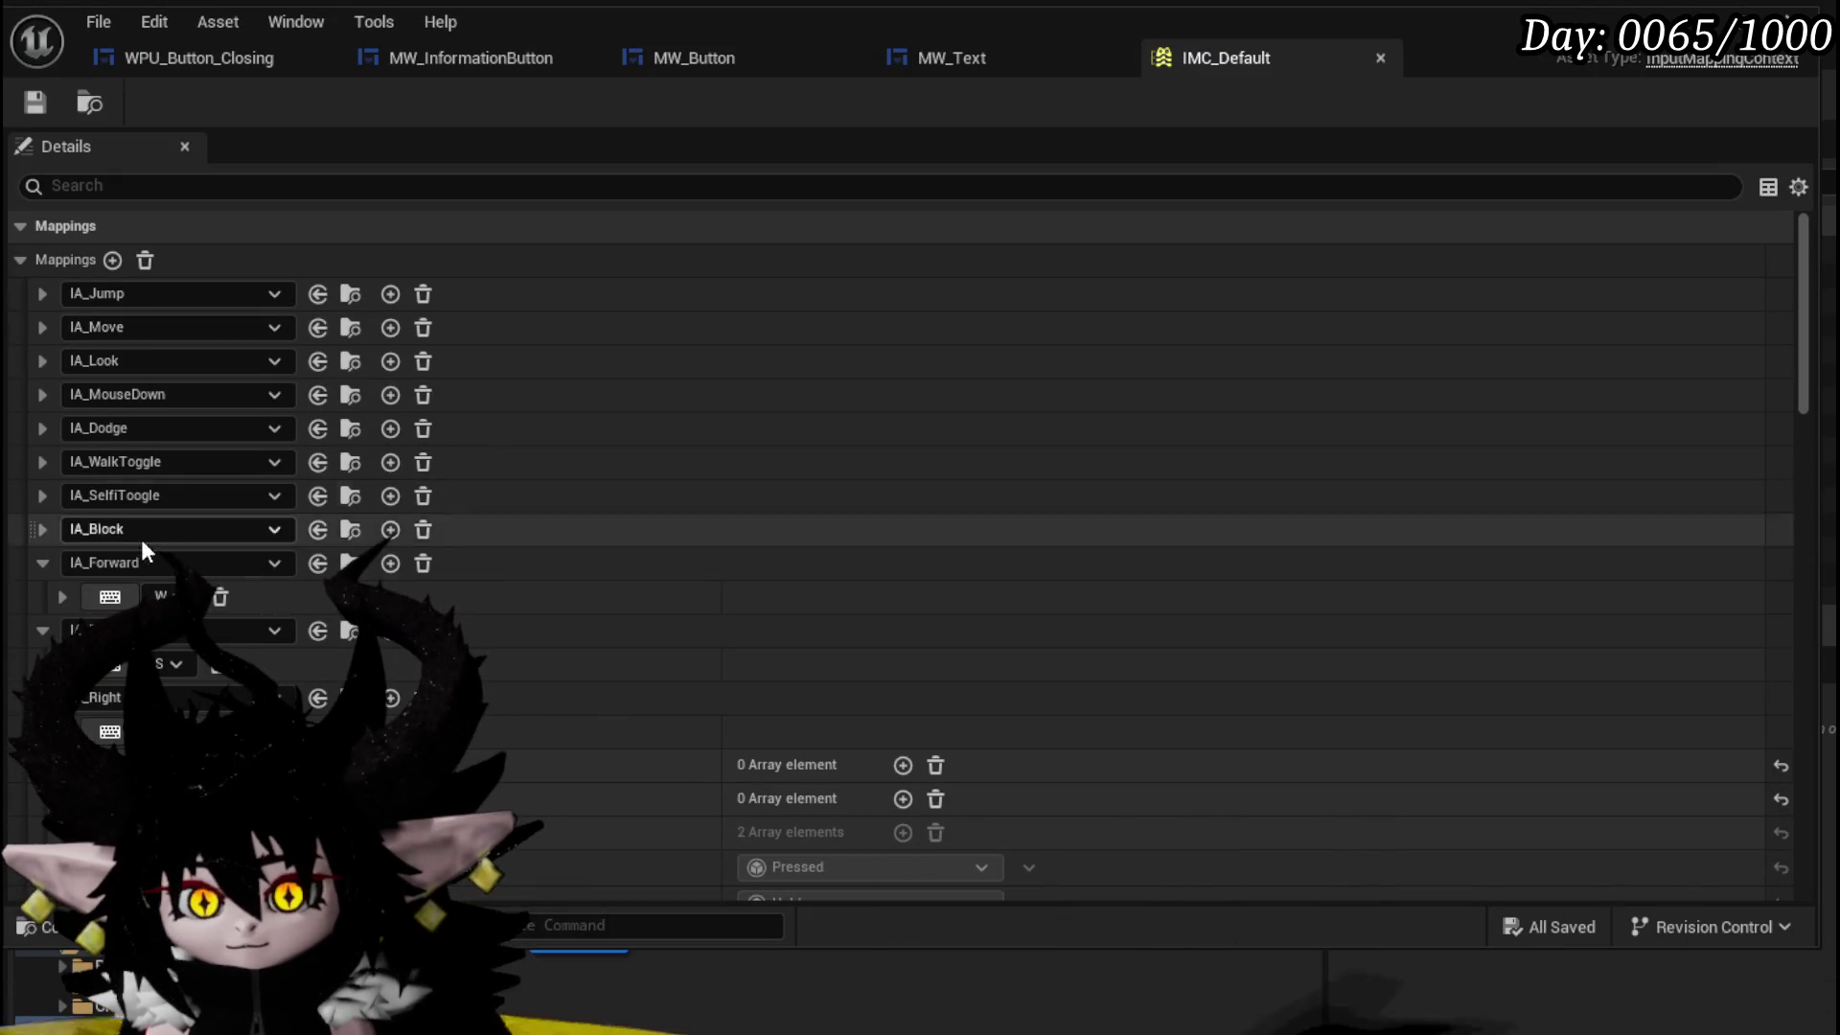
scroll(243, 483, "down", 3)
scroll(244, 483, "down", 14)
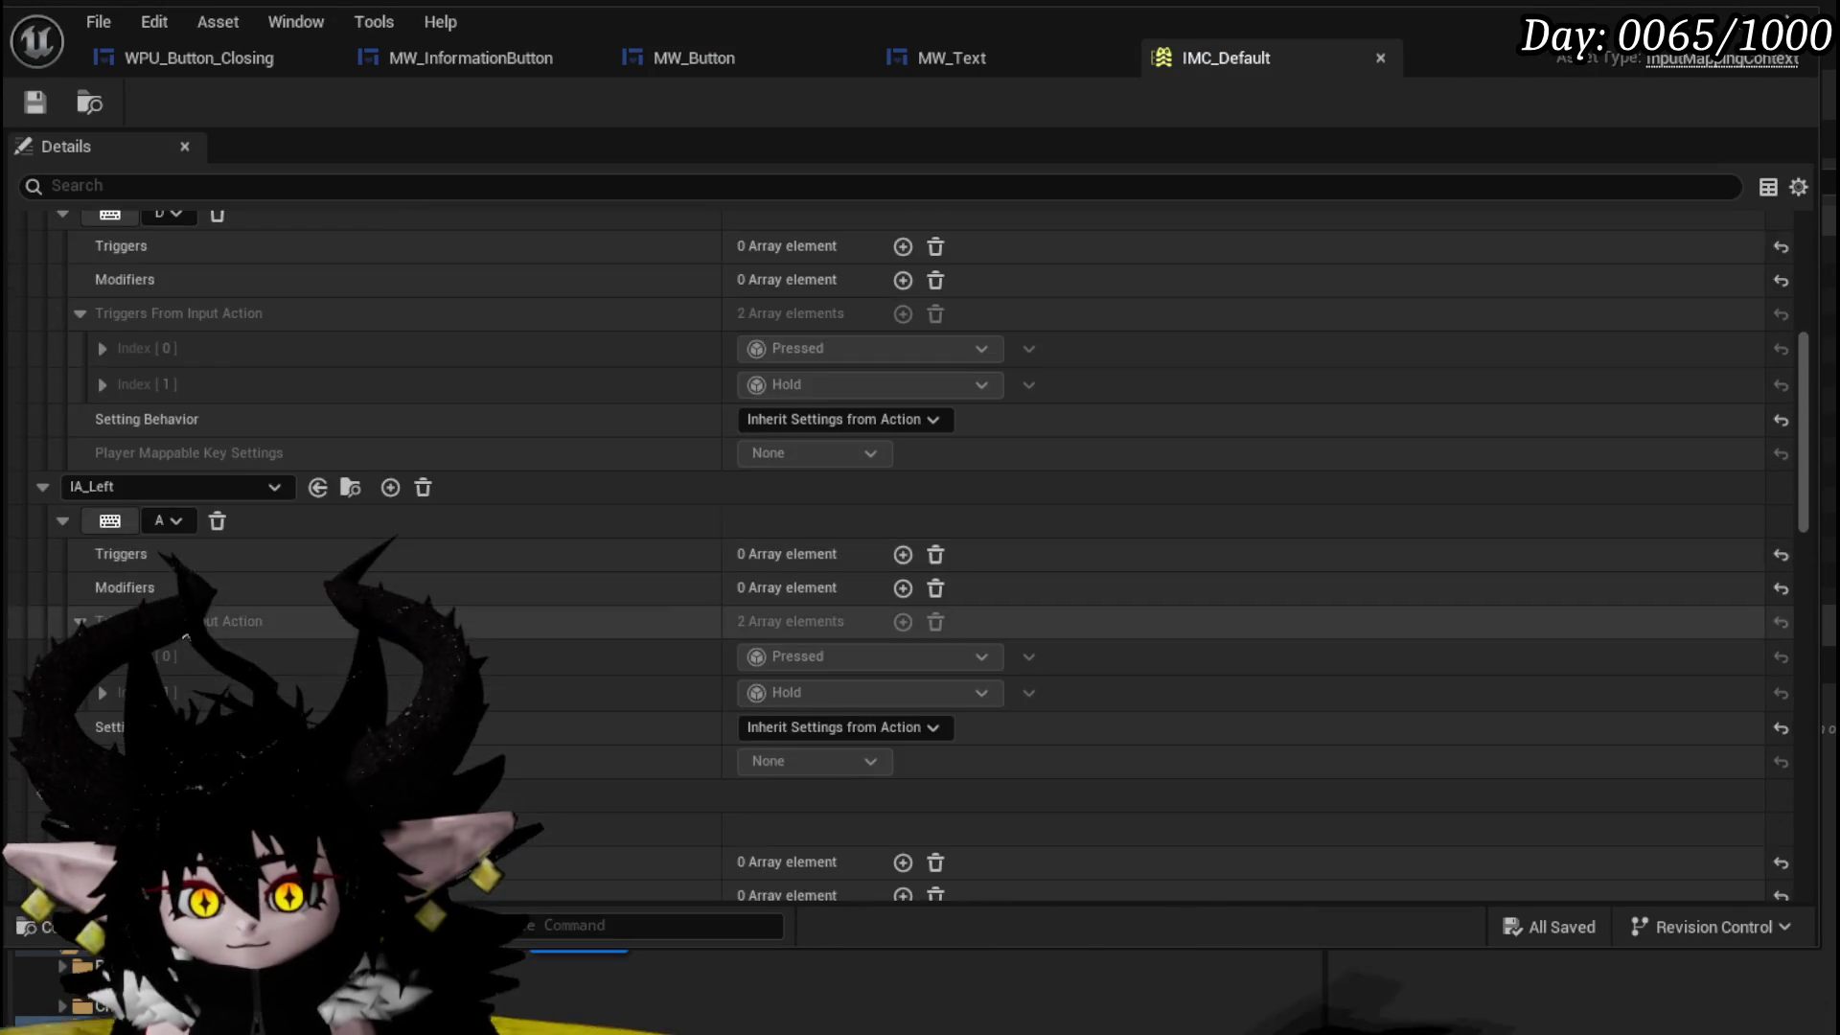
scroll(243, 575, "down", 10)
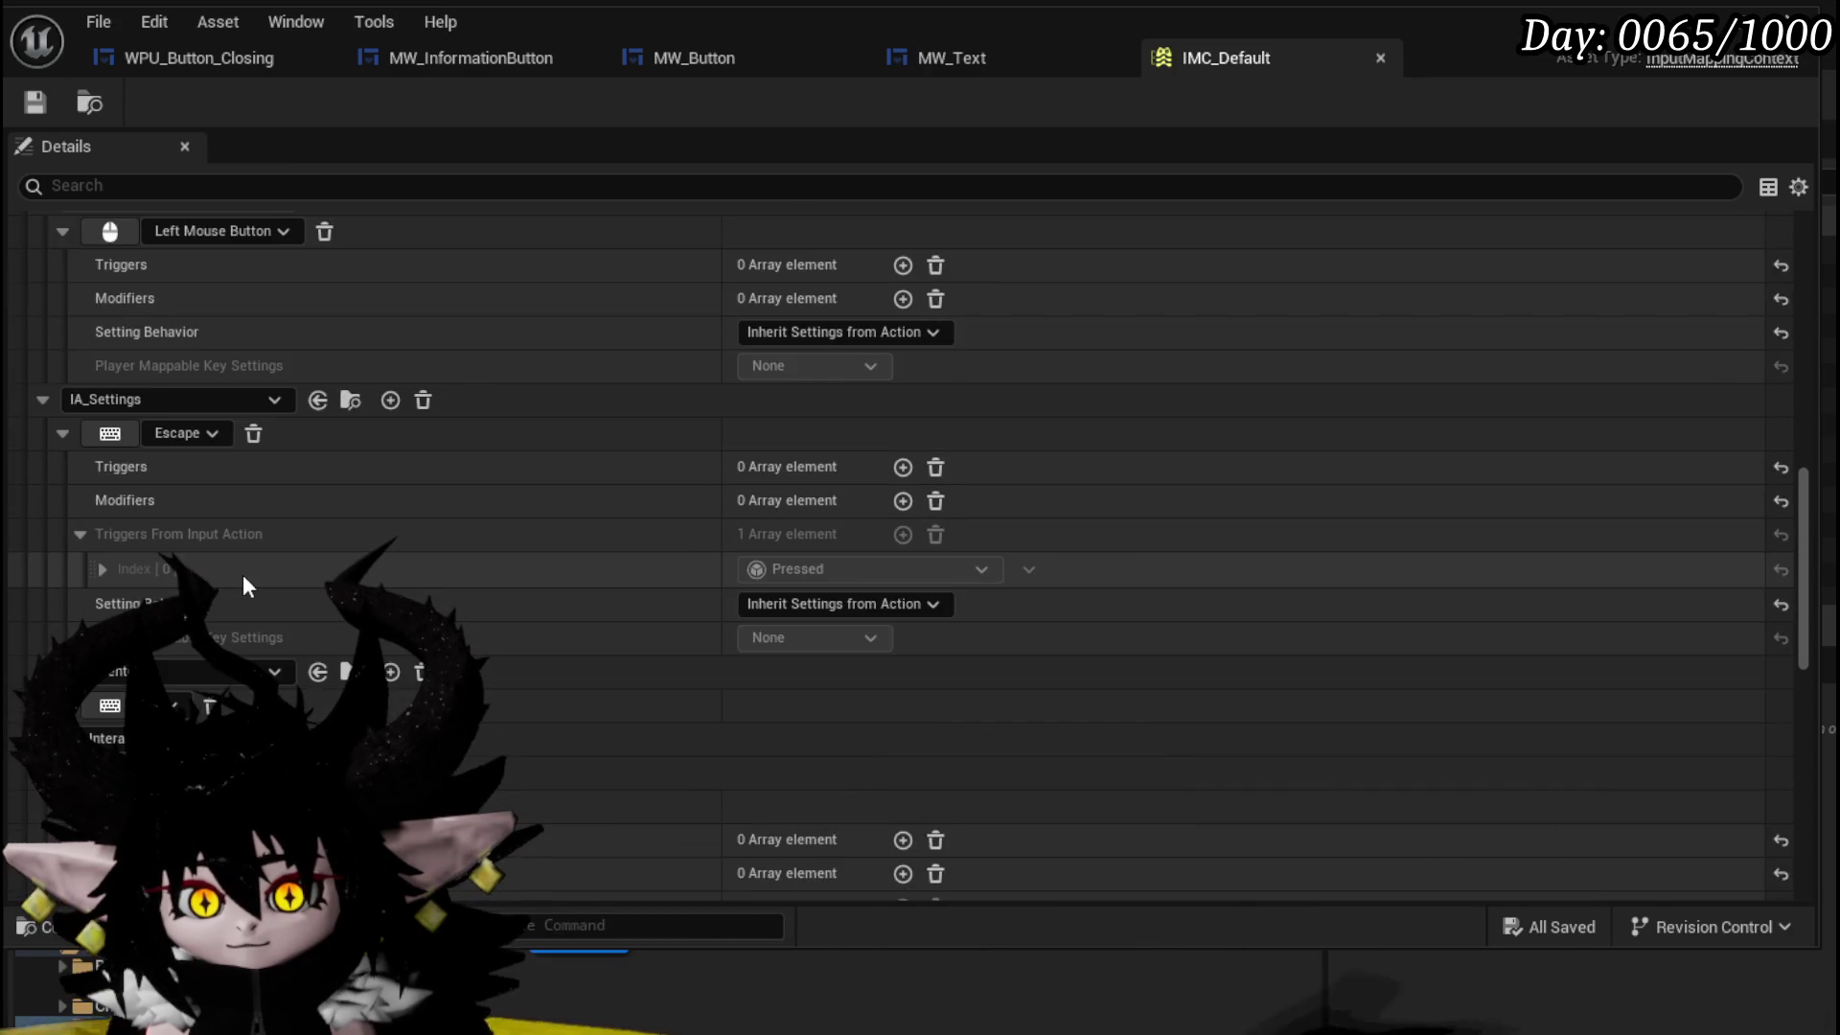
scroll(244, 585, "down", 15)
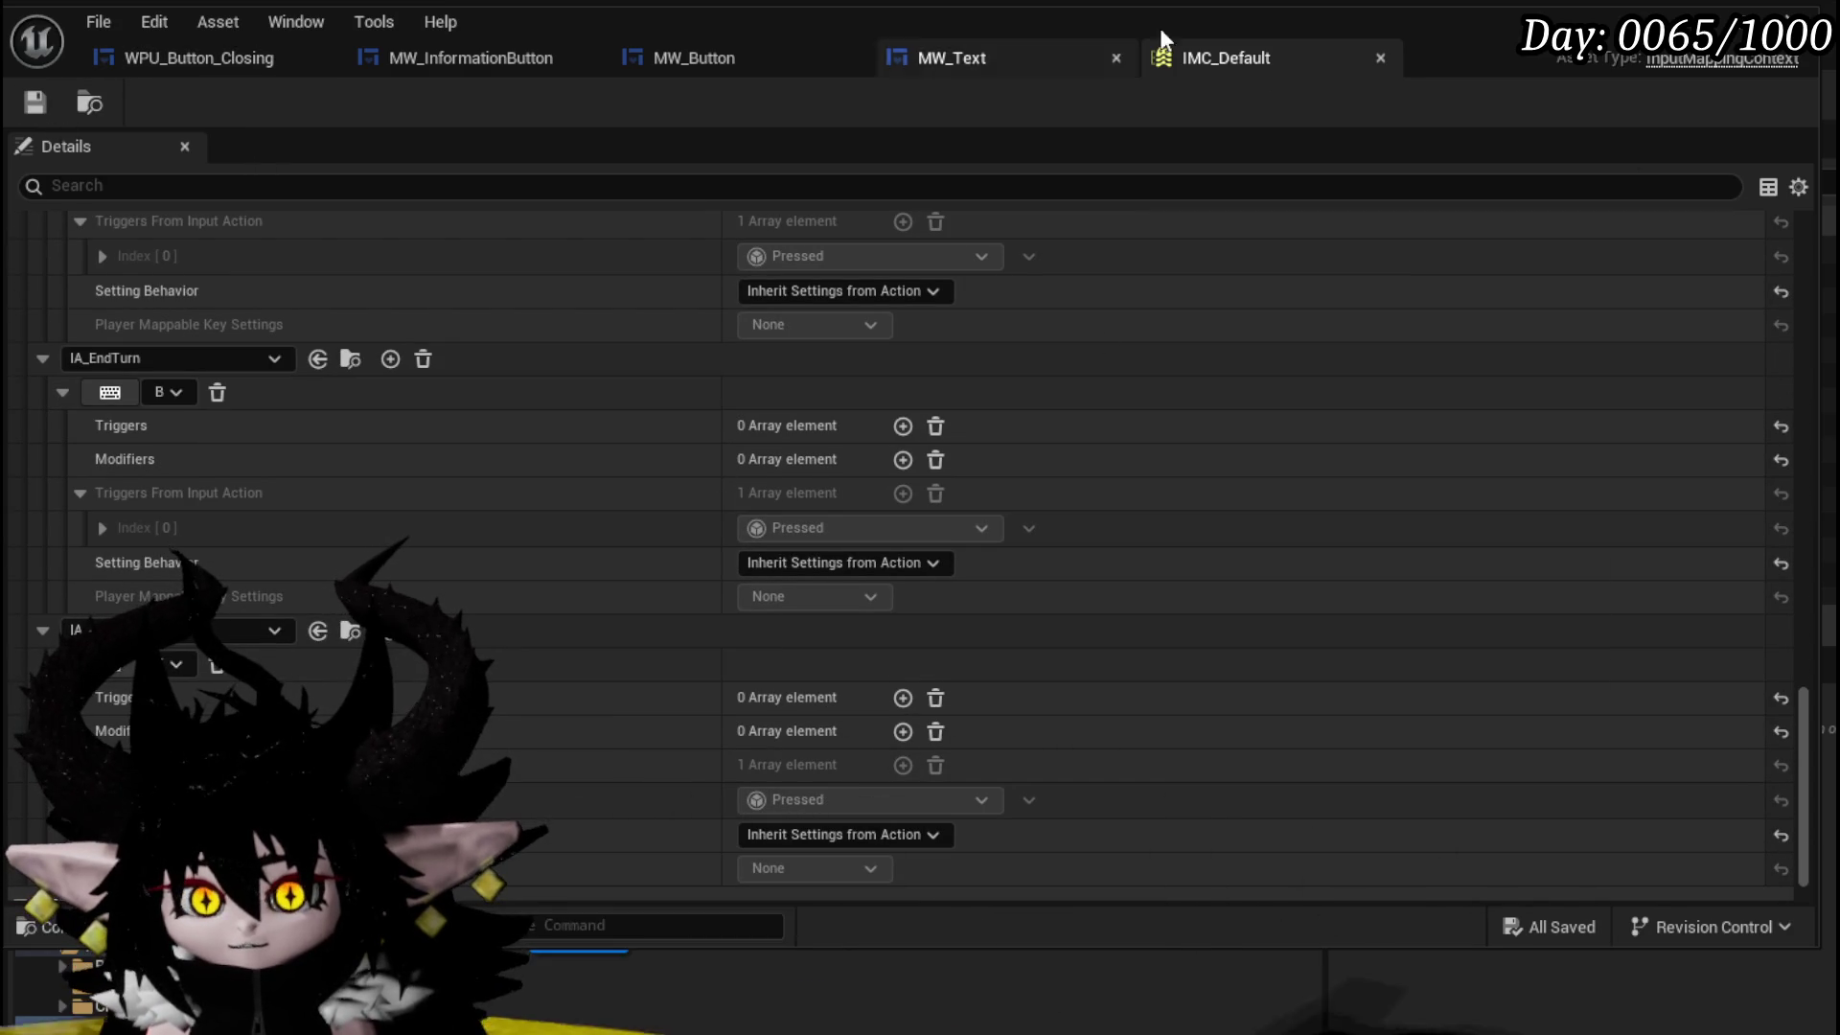
middle_click(1161, 69)
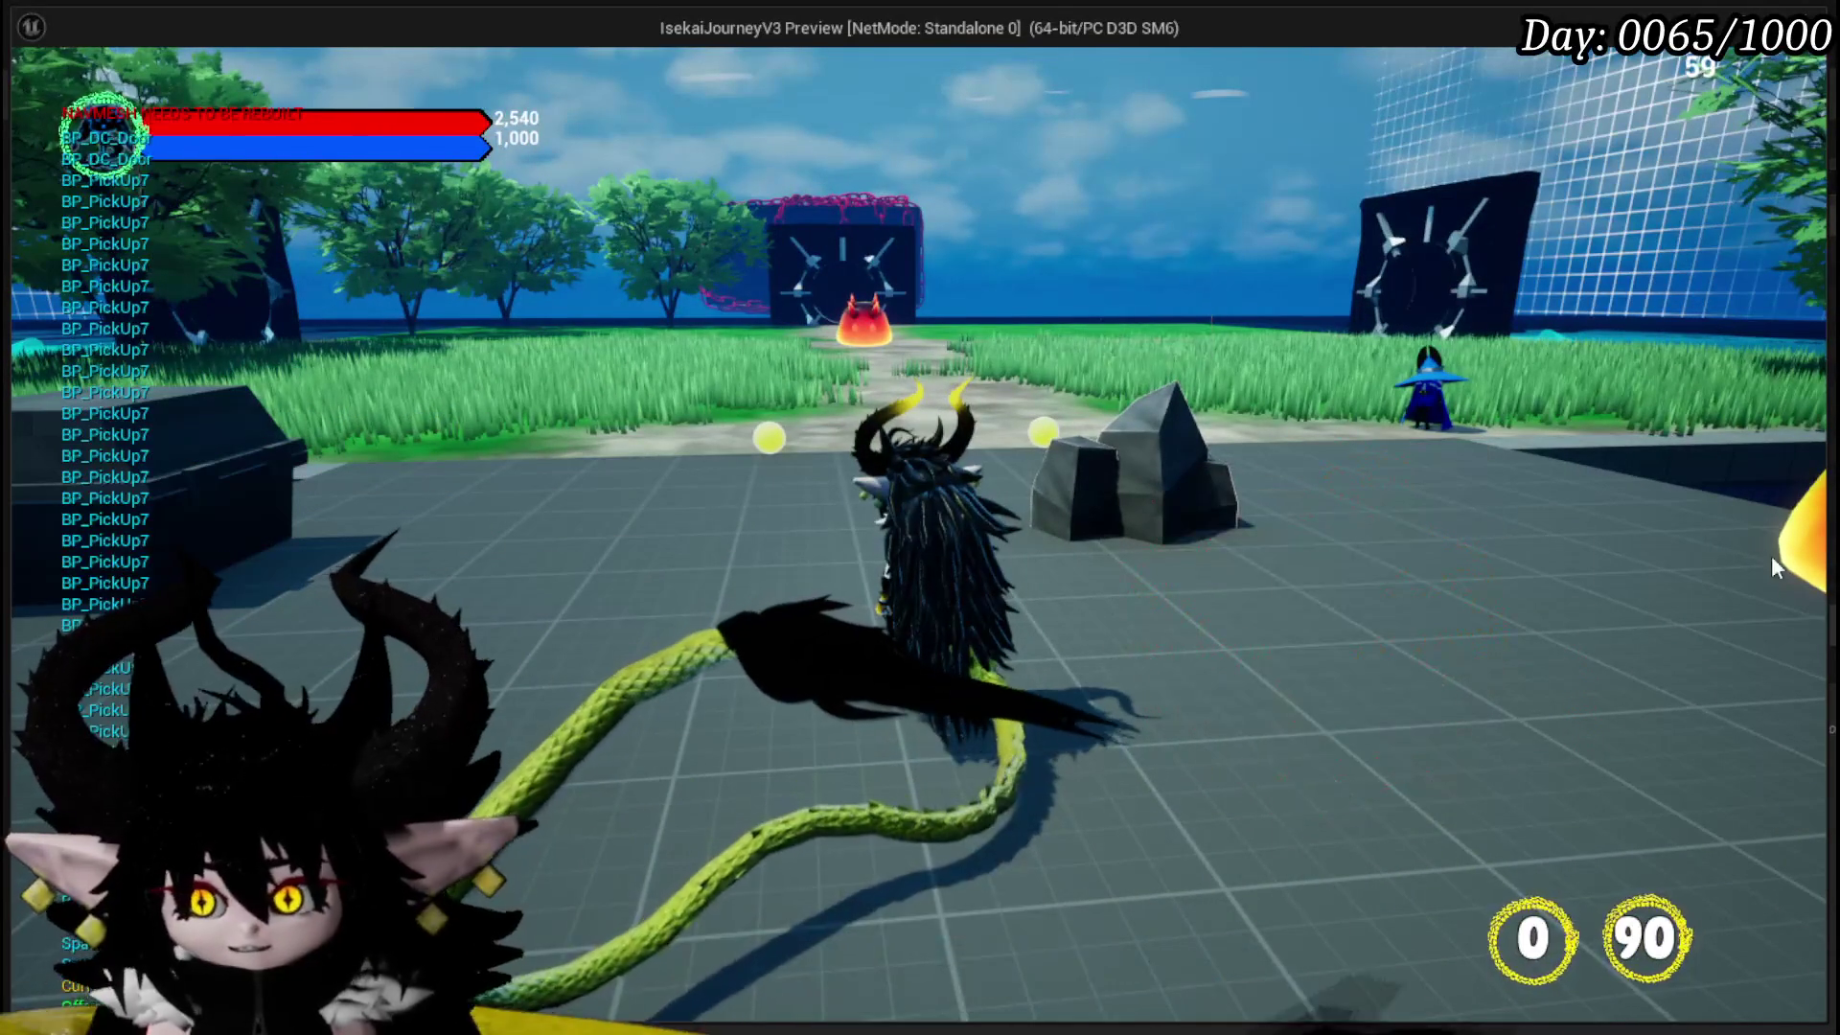
- Let the L_DungeonCreationTest play session run, then bring the editor window back to the front
mouse_move(866, 328)
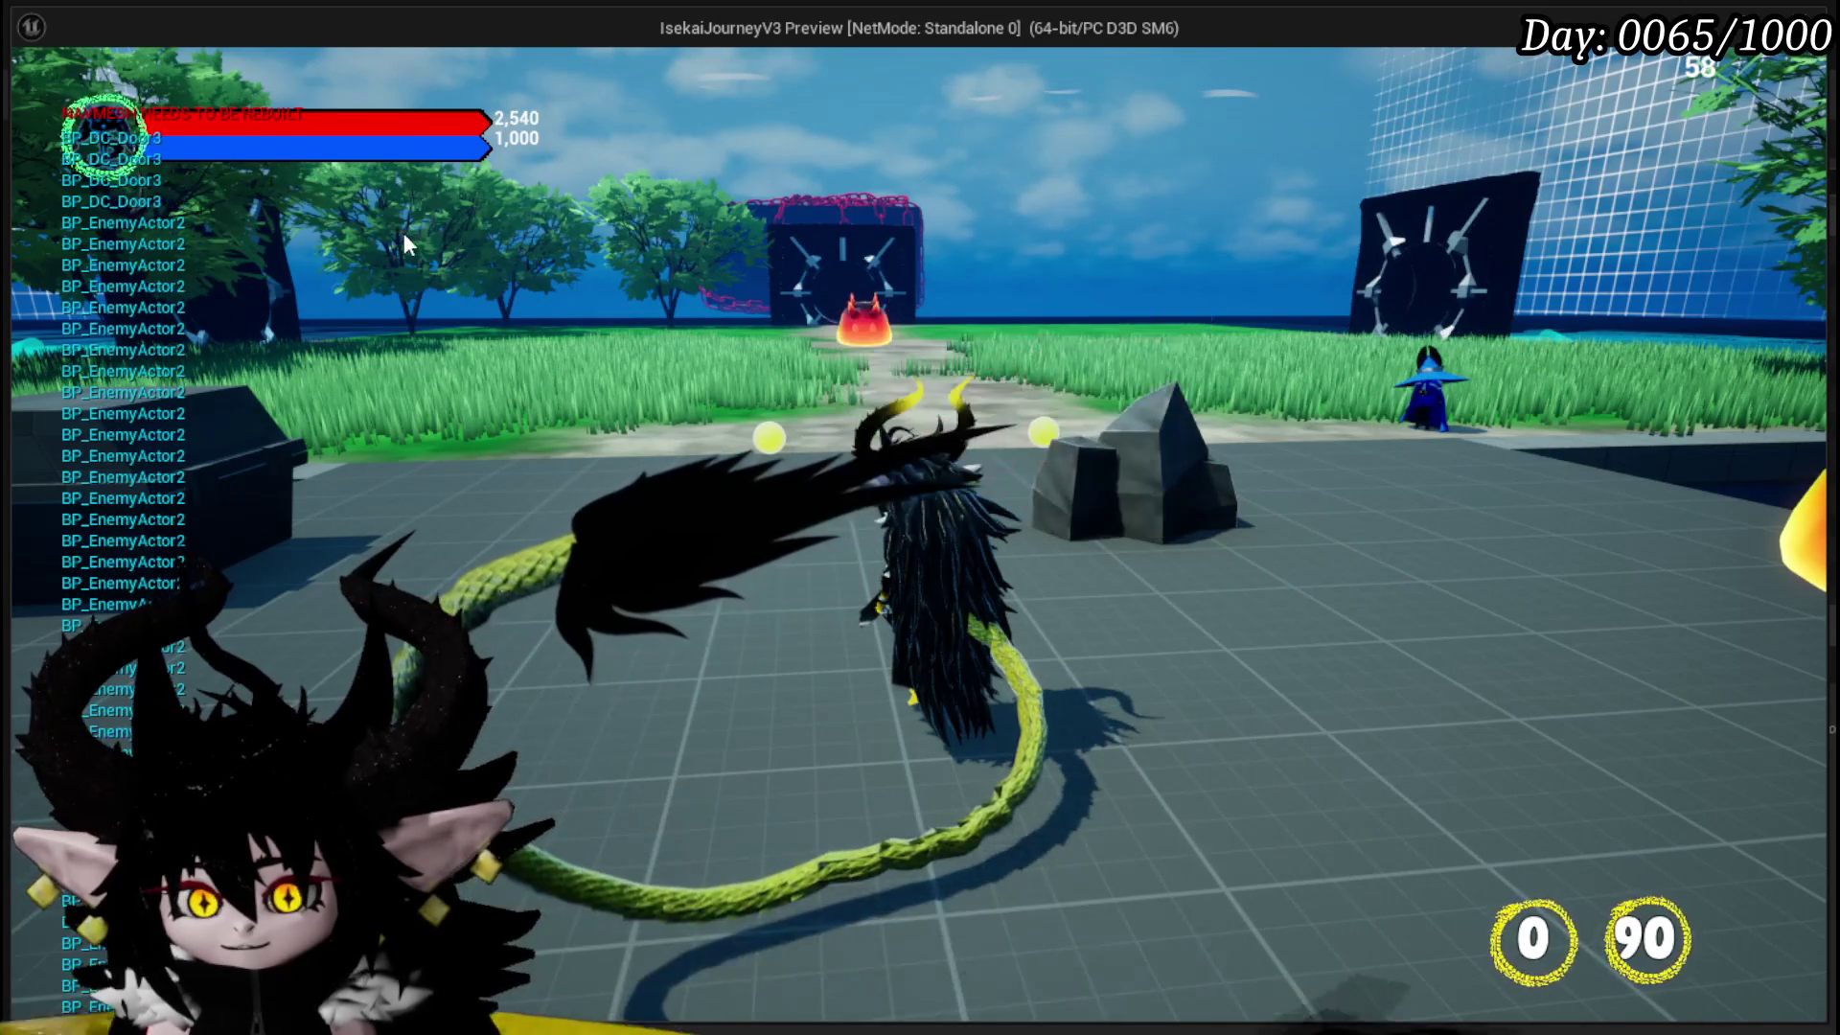
key("alt+Tab")
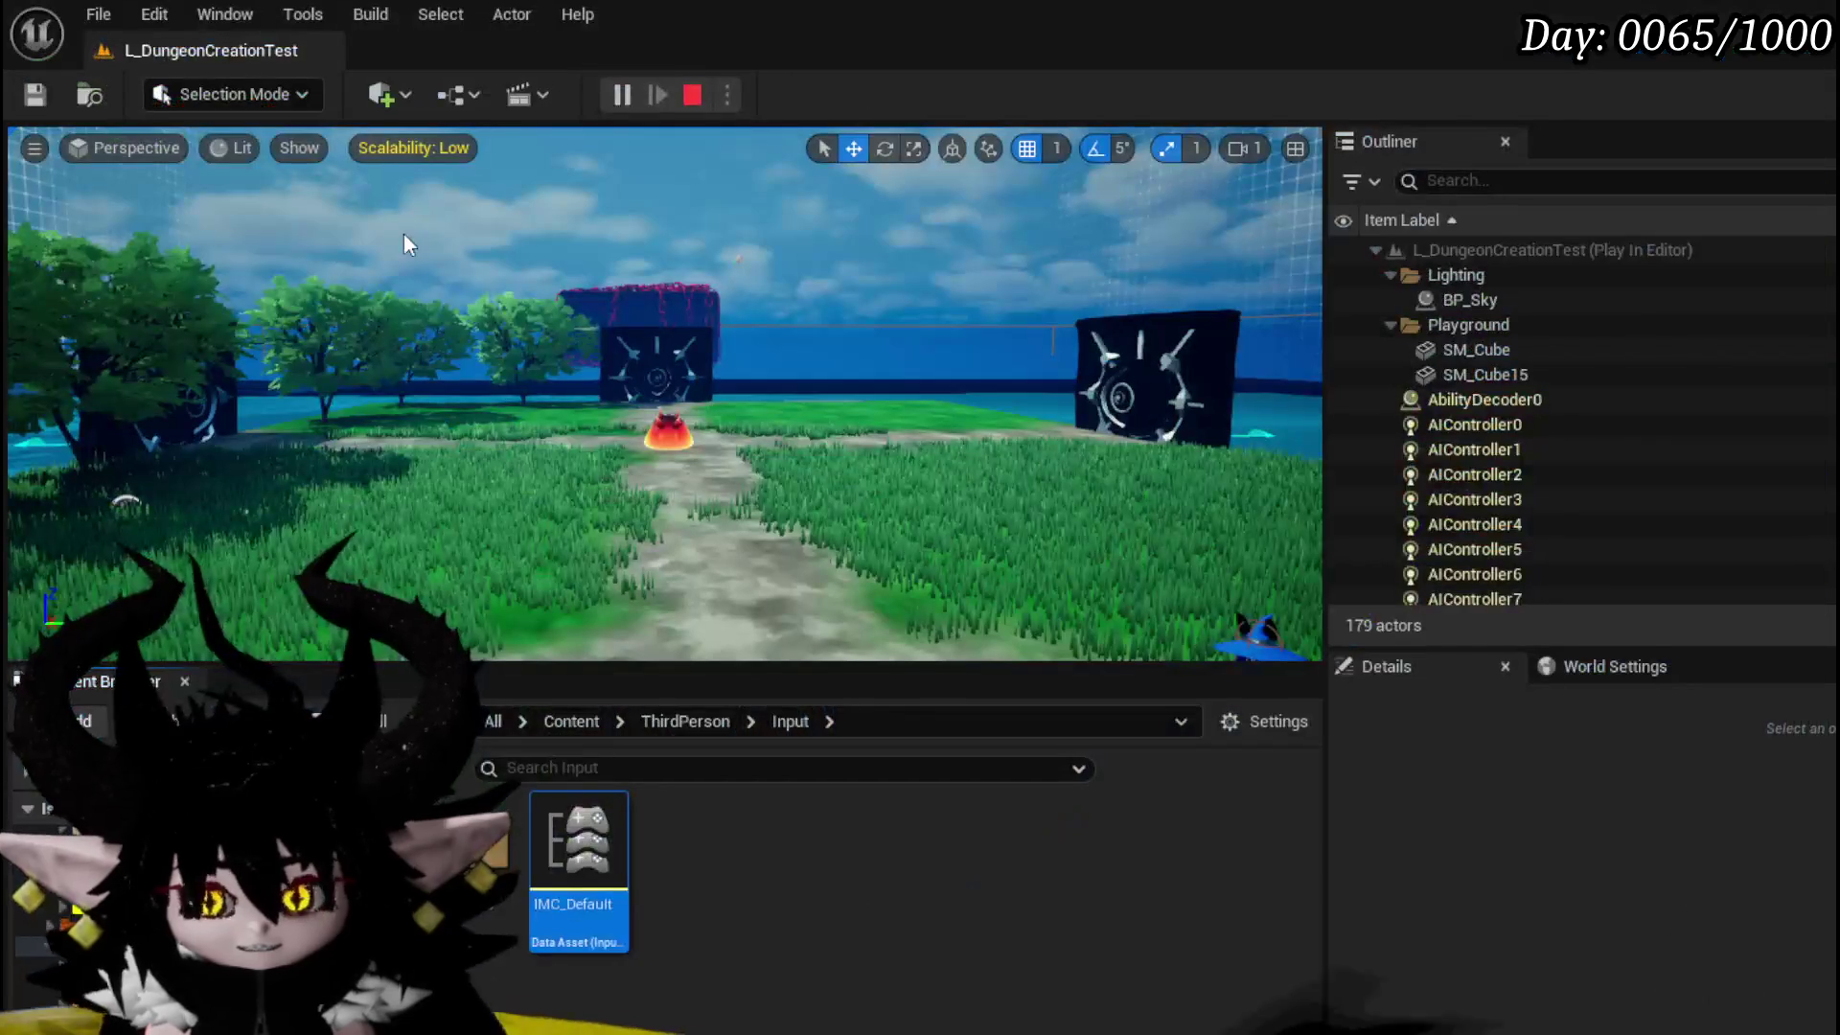
- Stop the play session, rebind IMC_Default's third mapping from T to Left Ctrl, and save it
key("Escape")
double_click(556, 856)
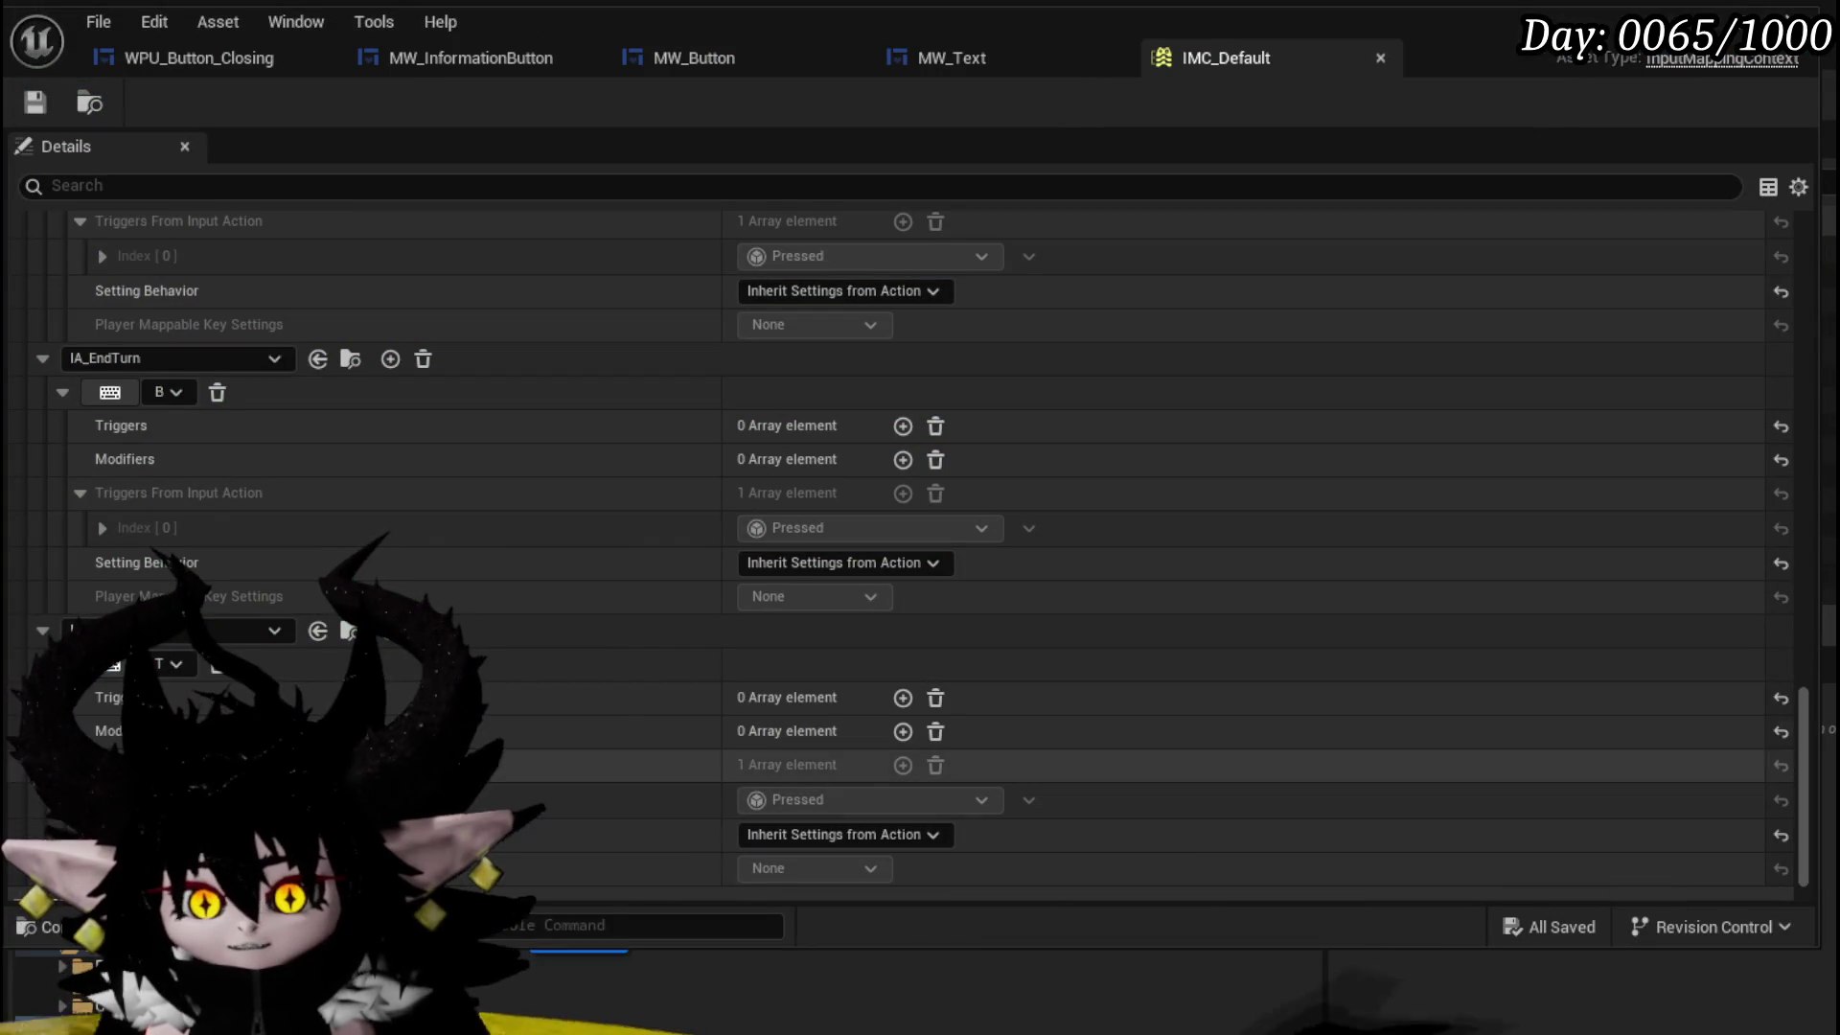
left_click(171, 664)
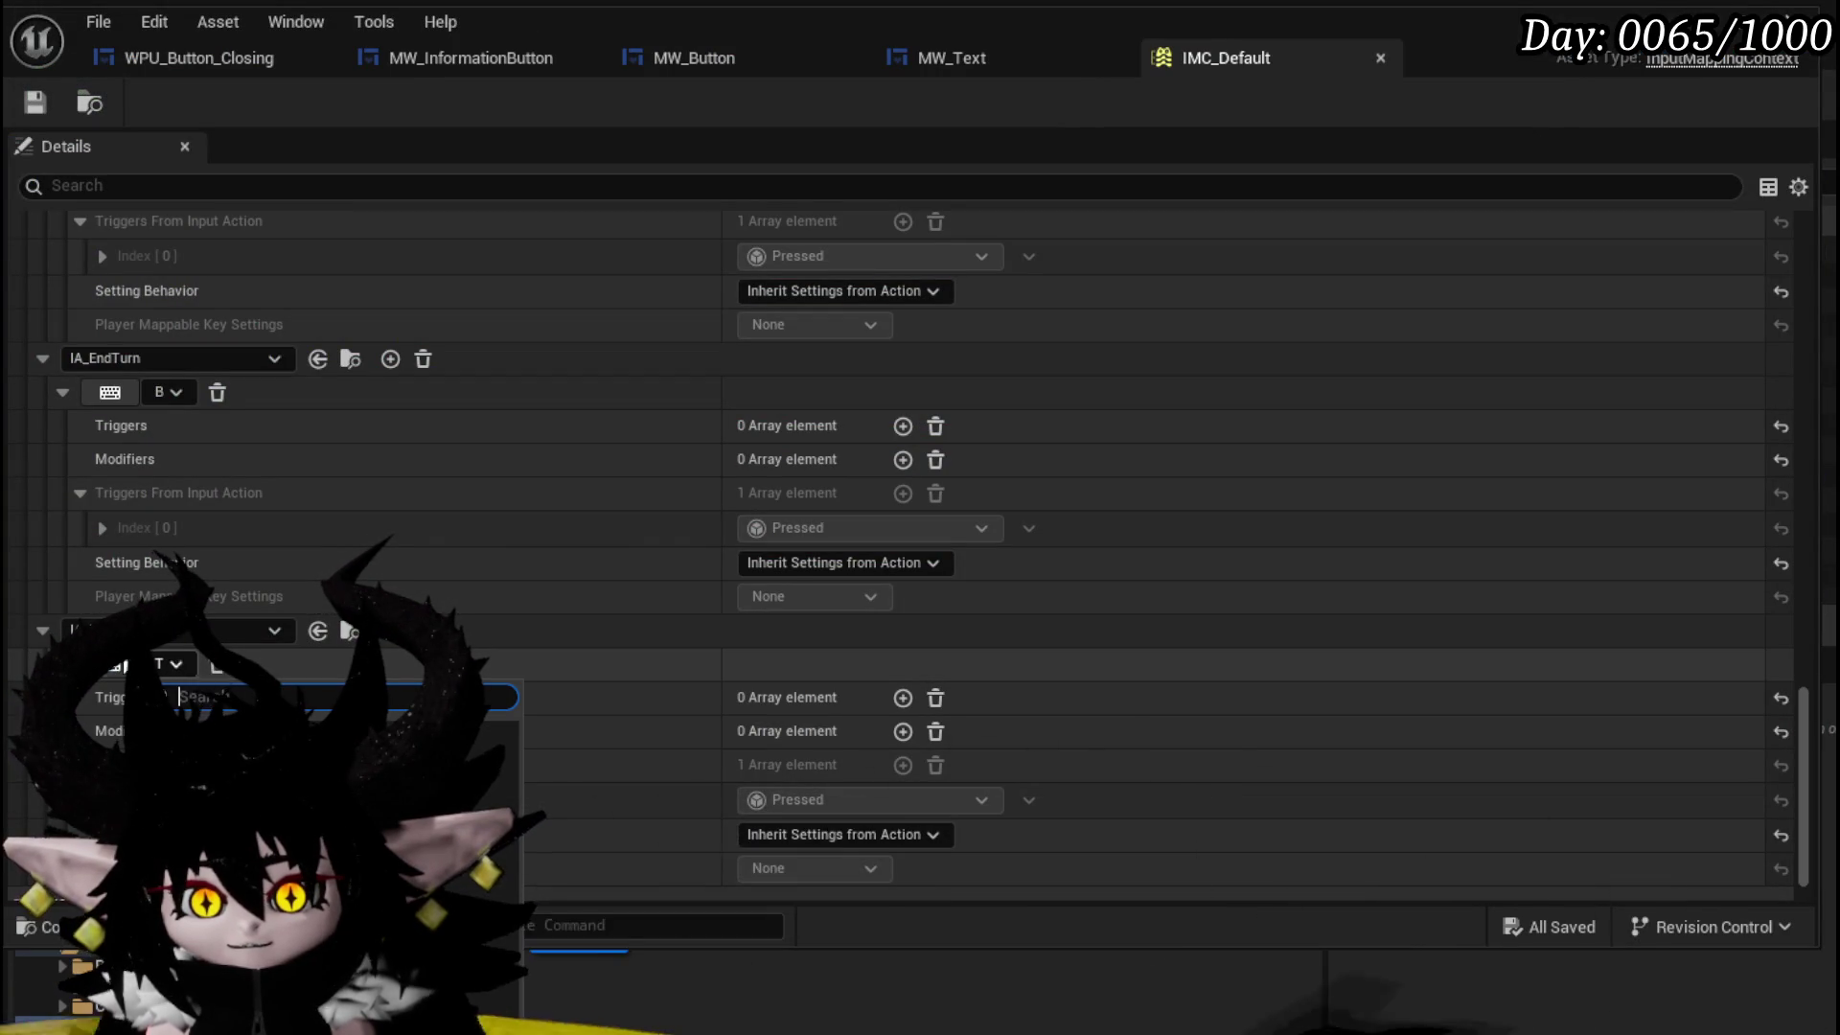
key("ctrl")
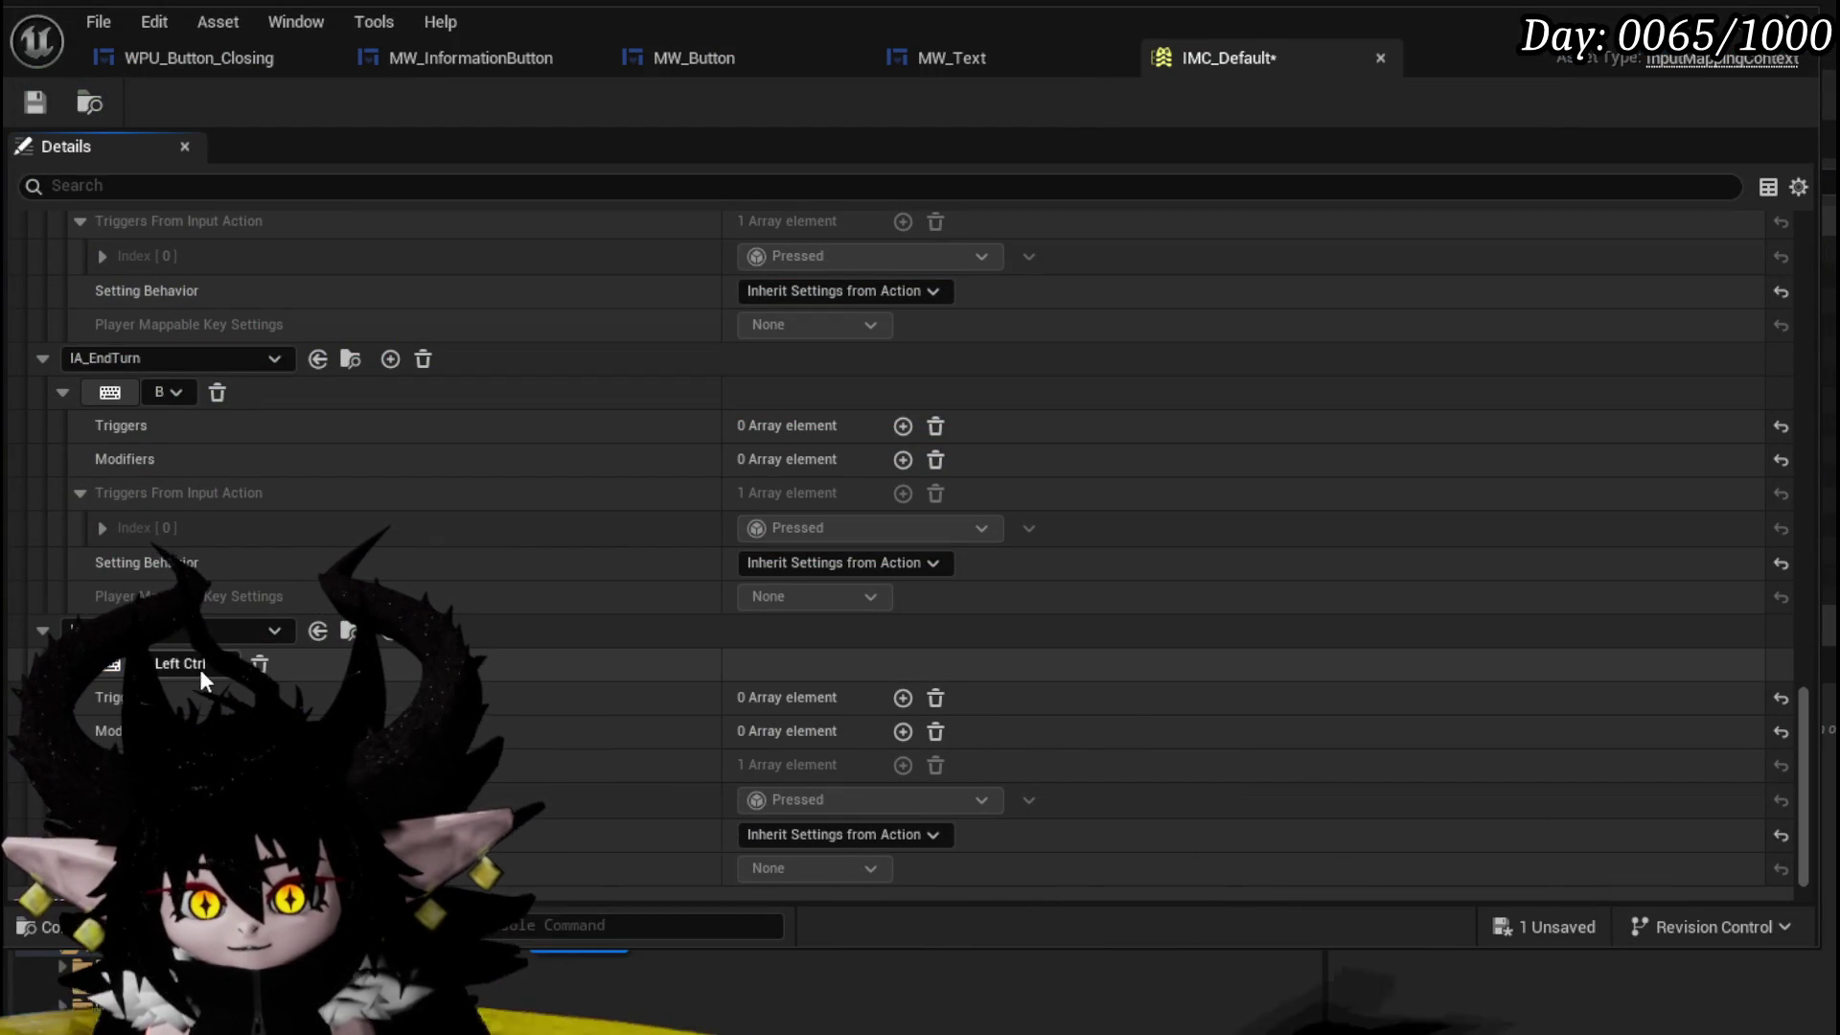
left_click(34, 99)
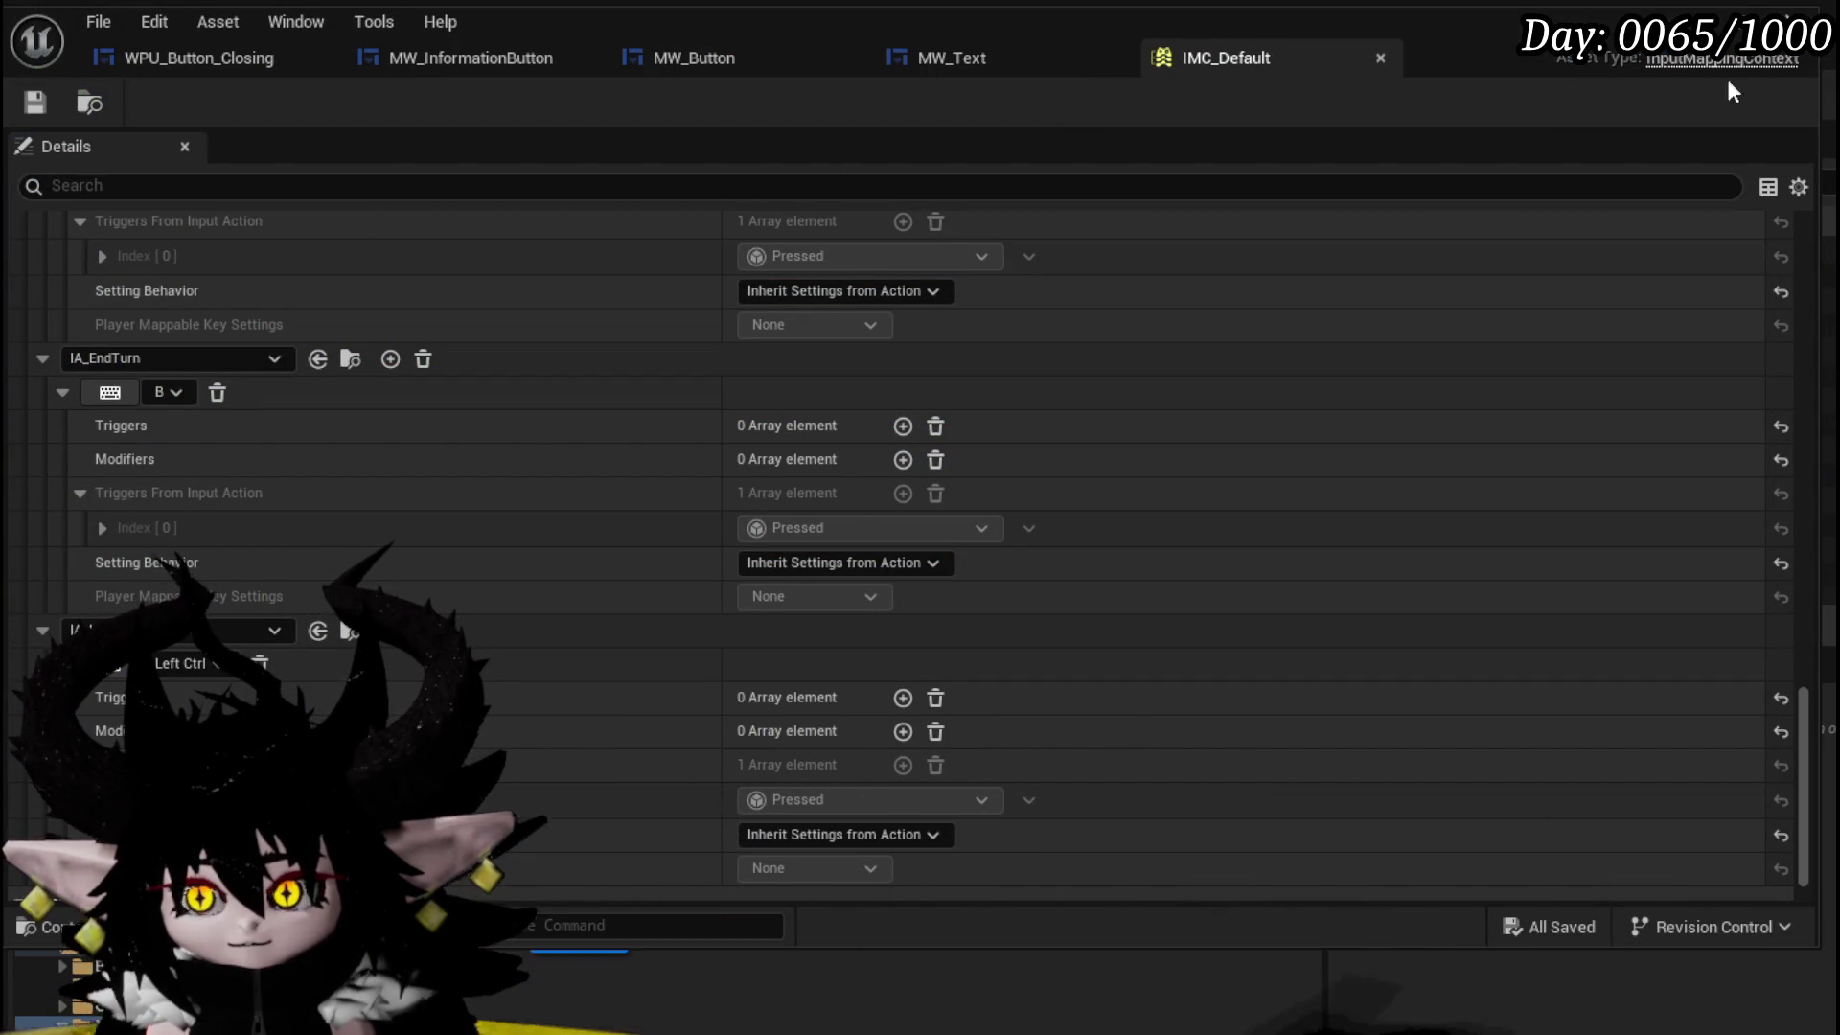
key("alt+Tab")
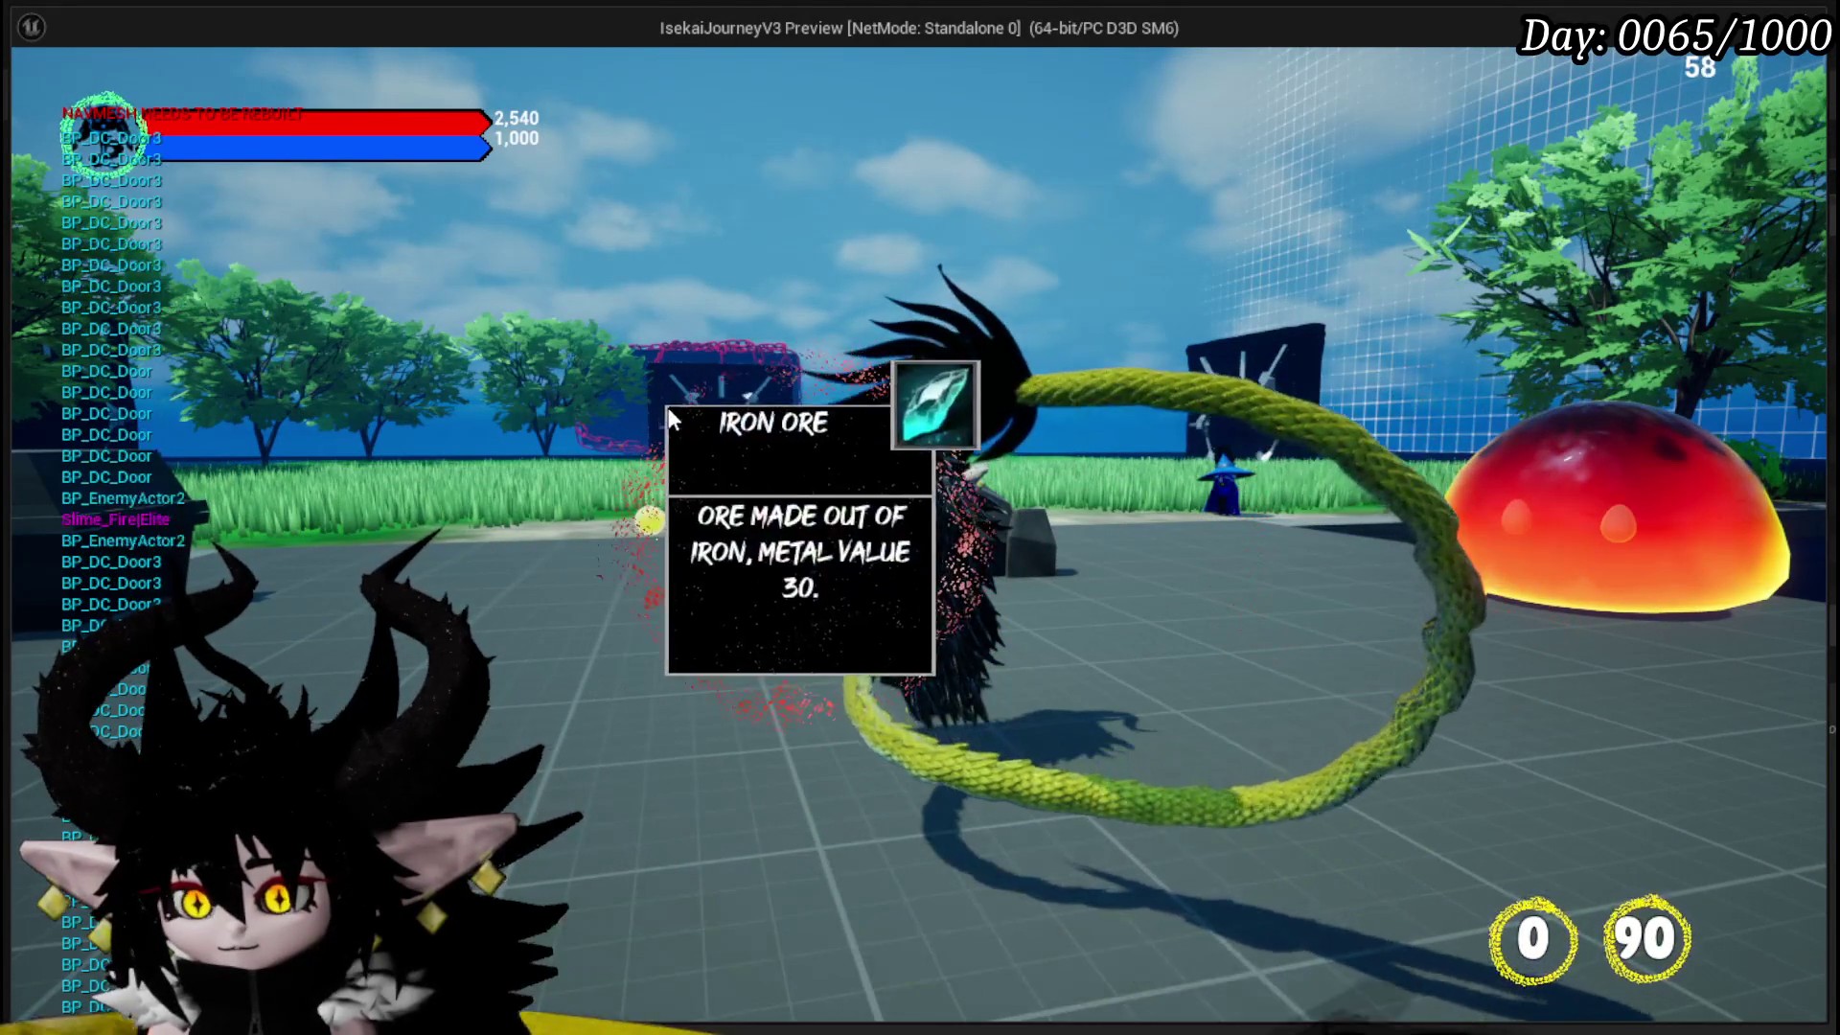
- In play, move around to view the iron ore, chest, merchant and fire slime info cards, then stop
mouse_move(728, 450)
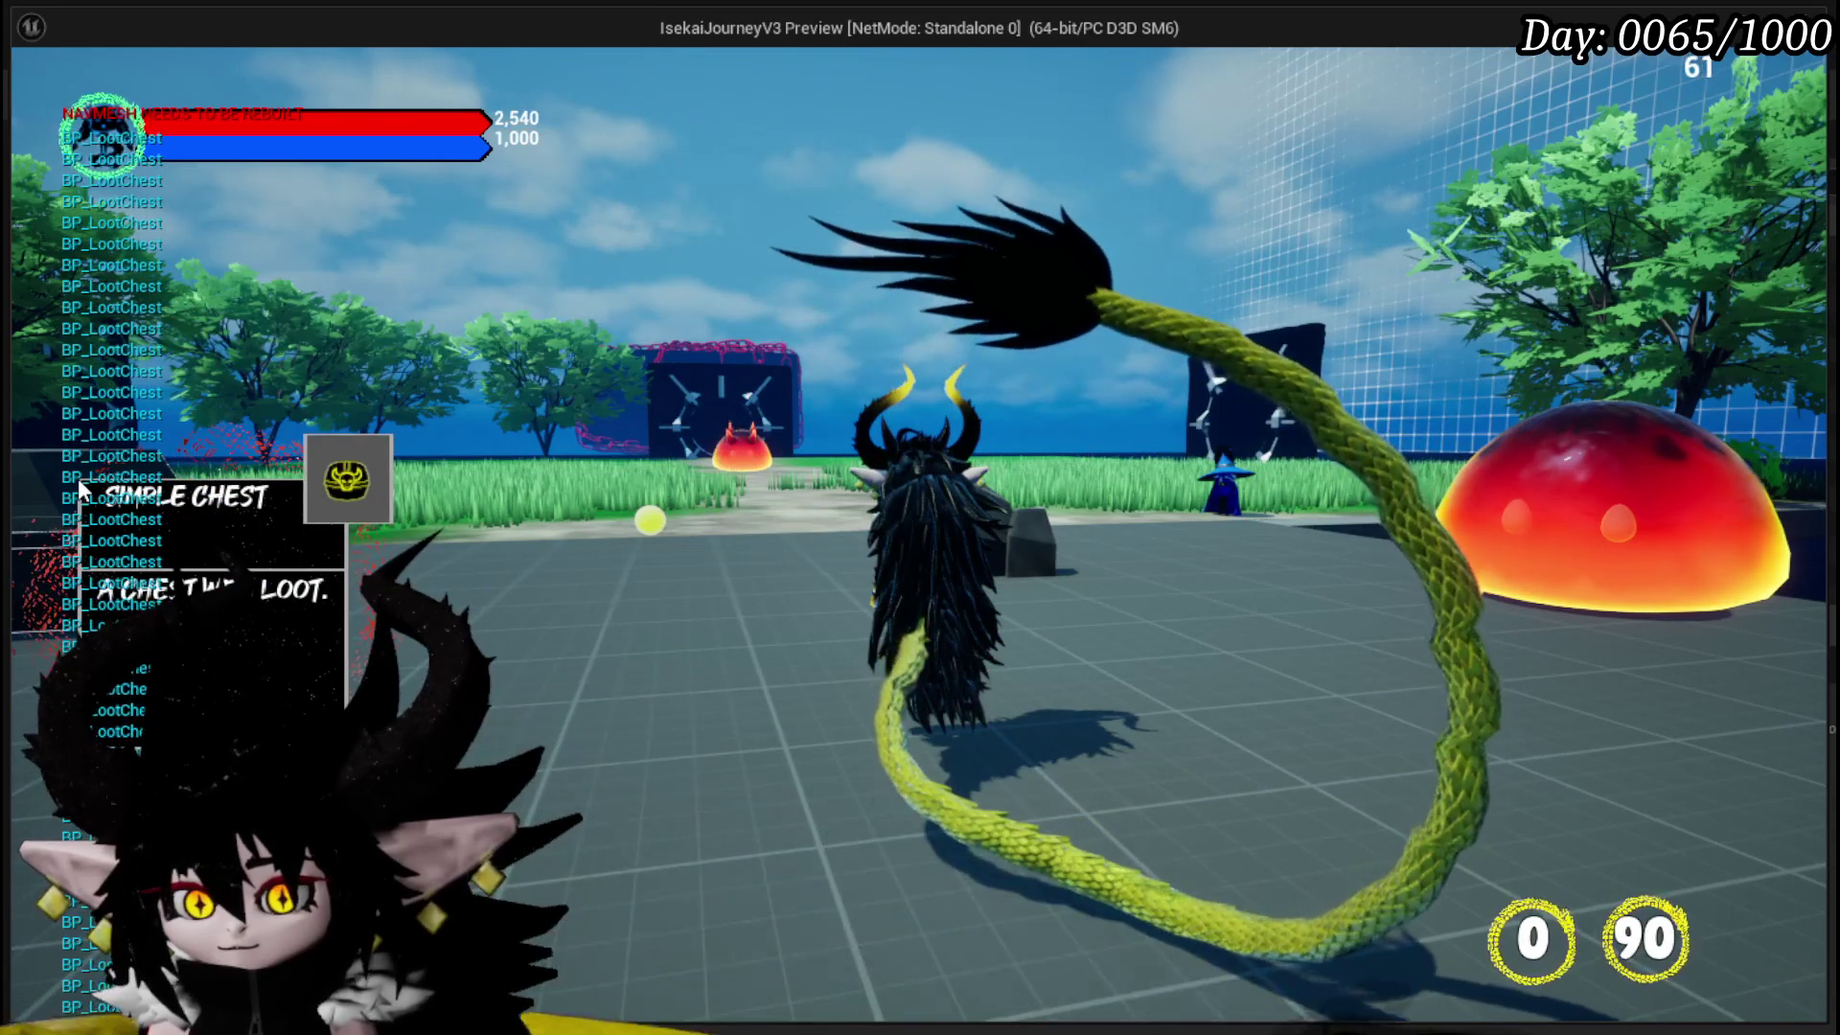
left_click_drag(1195, 617, 1196, 729)
key("a")
key("d")
mouse_move(393, 141)
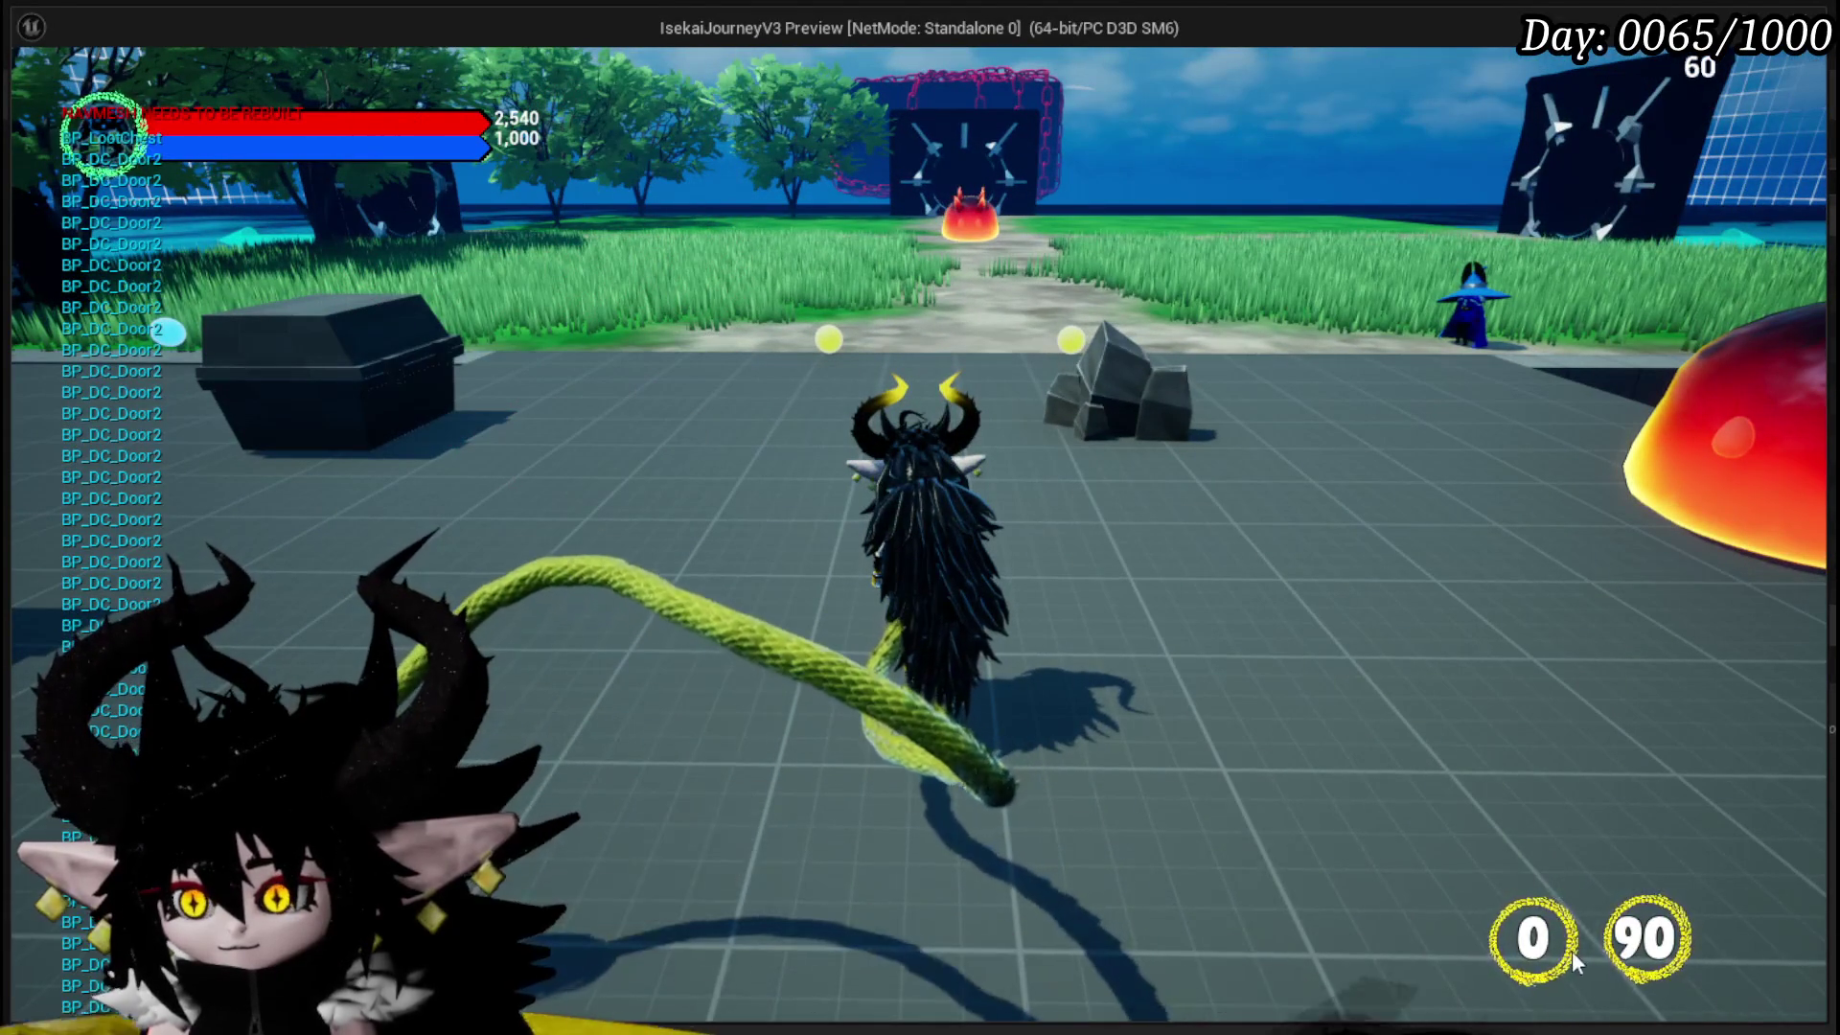
mouse_move(1071, 335)
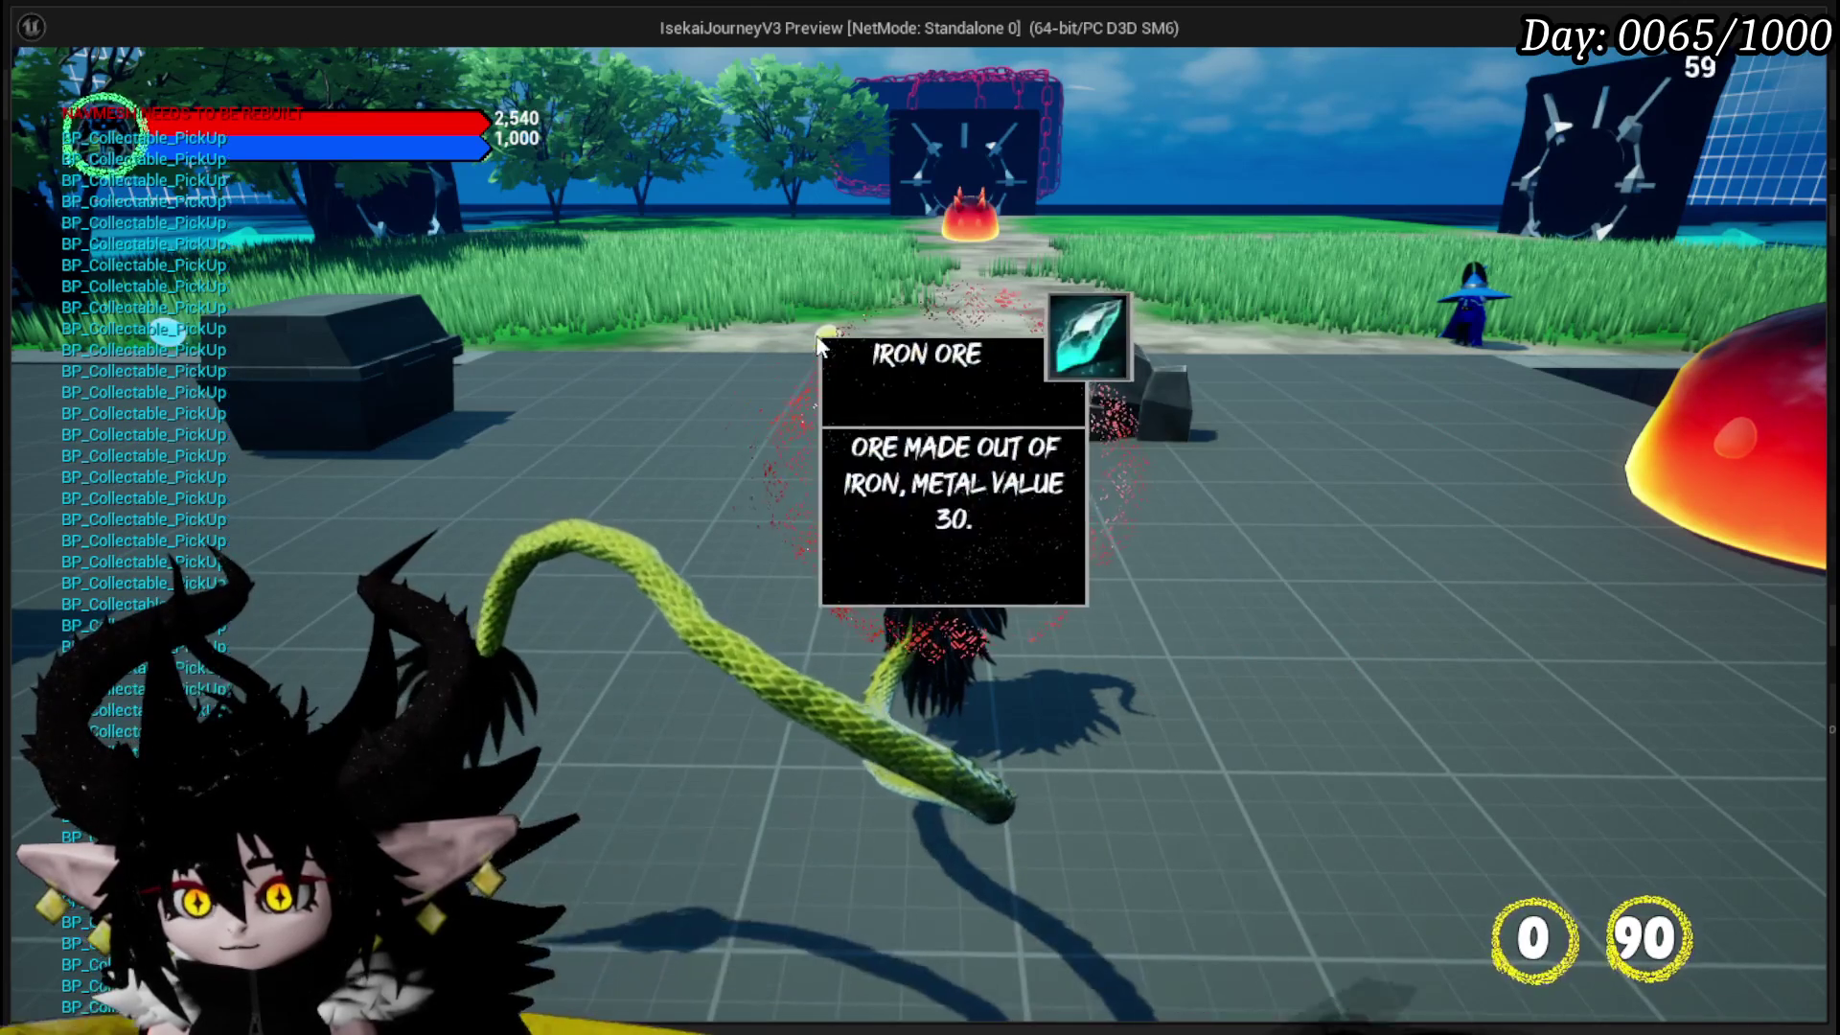
mouse_move(307, 346)
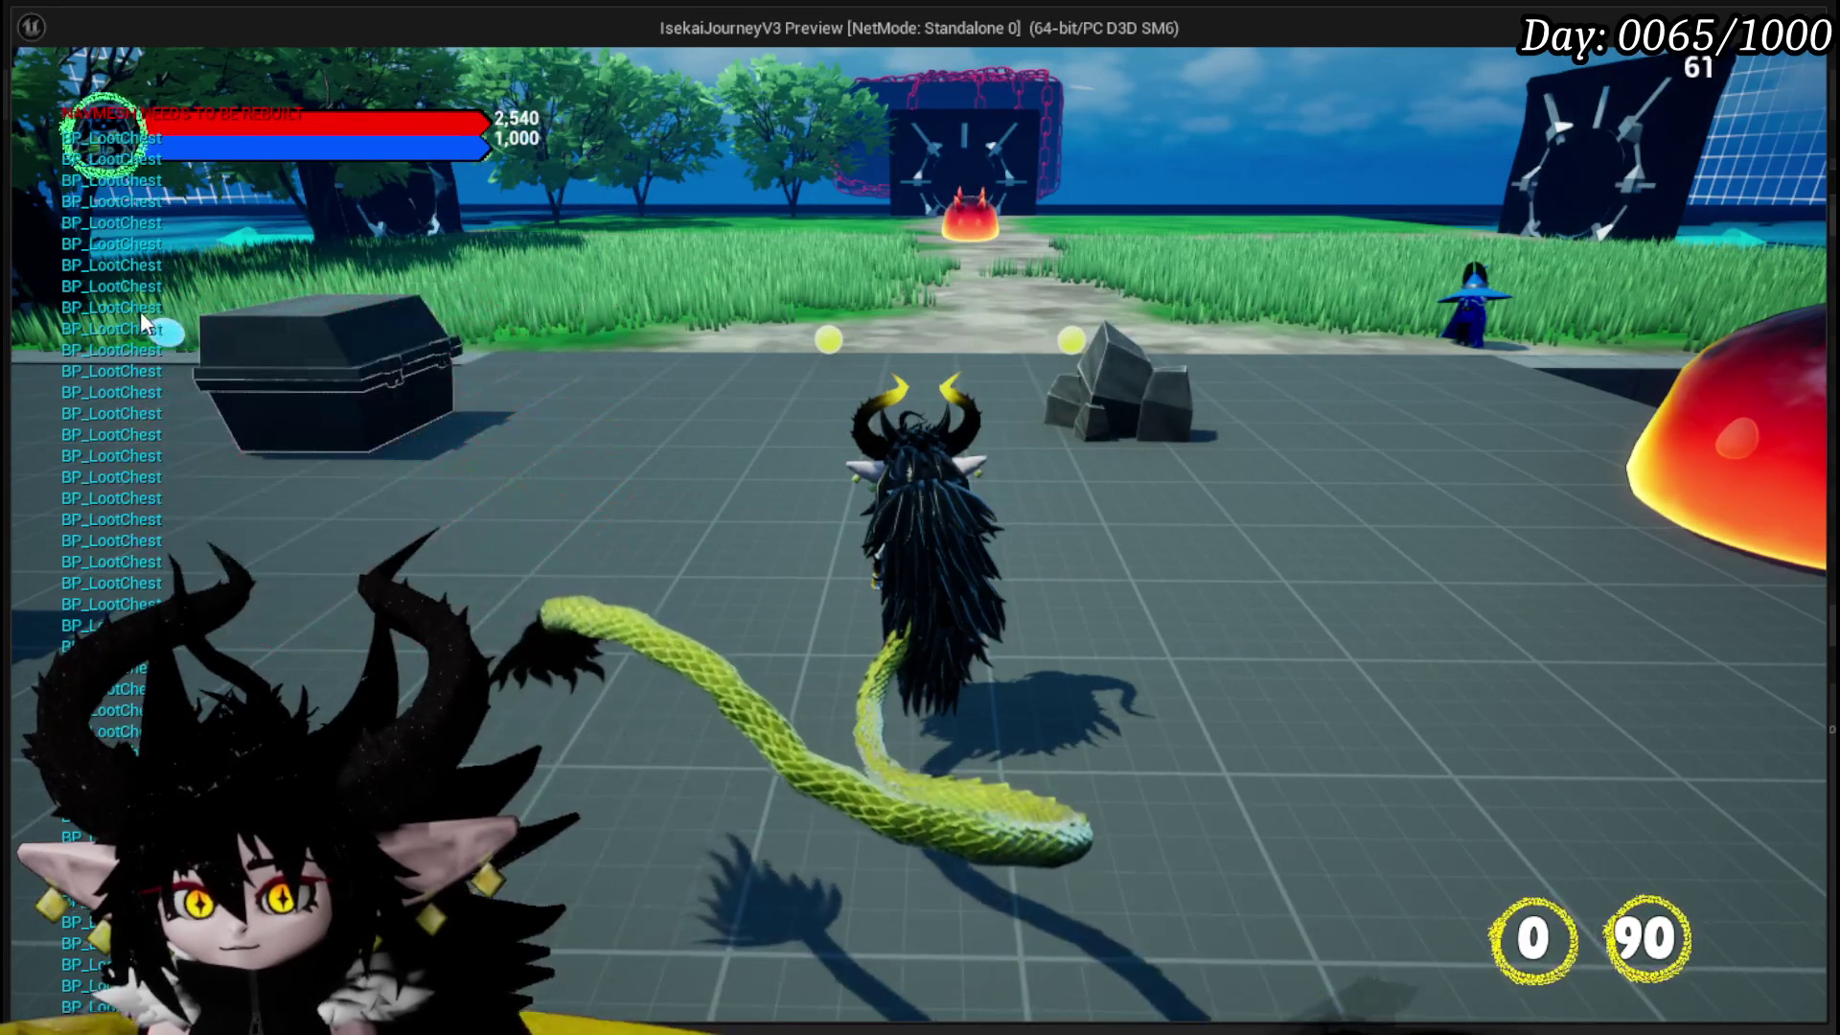
mouse_move(1622, 219)
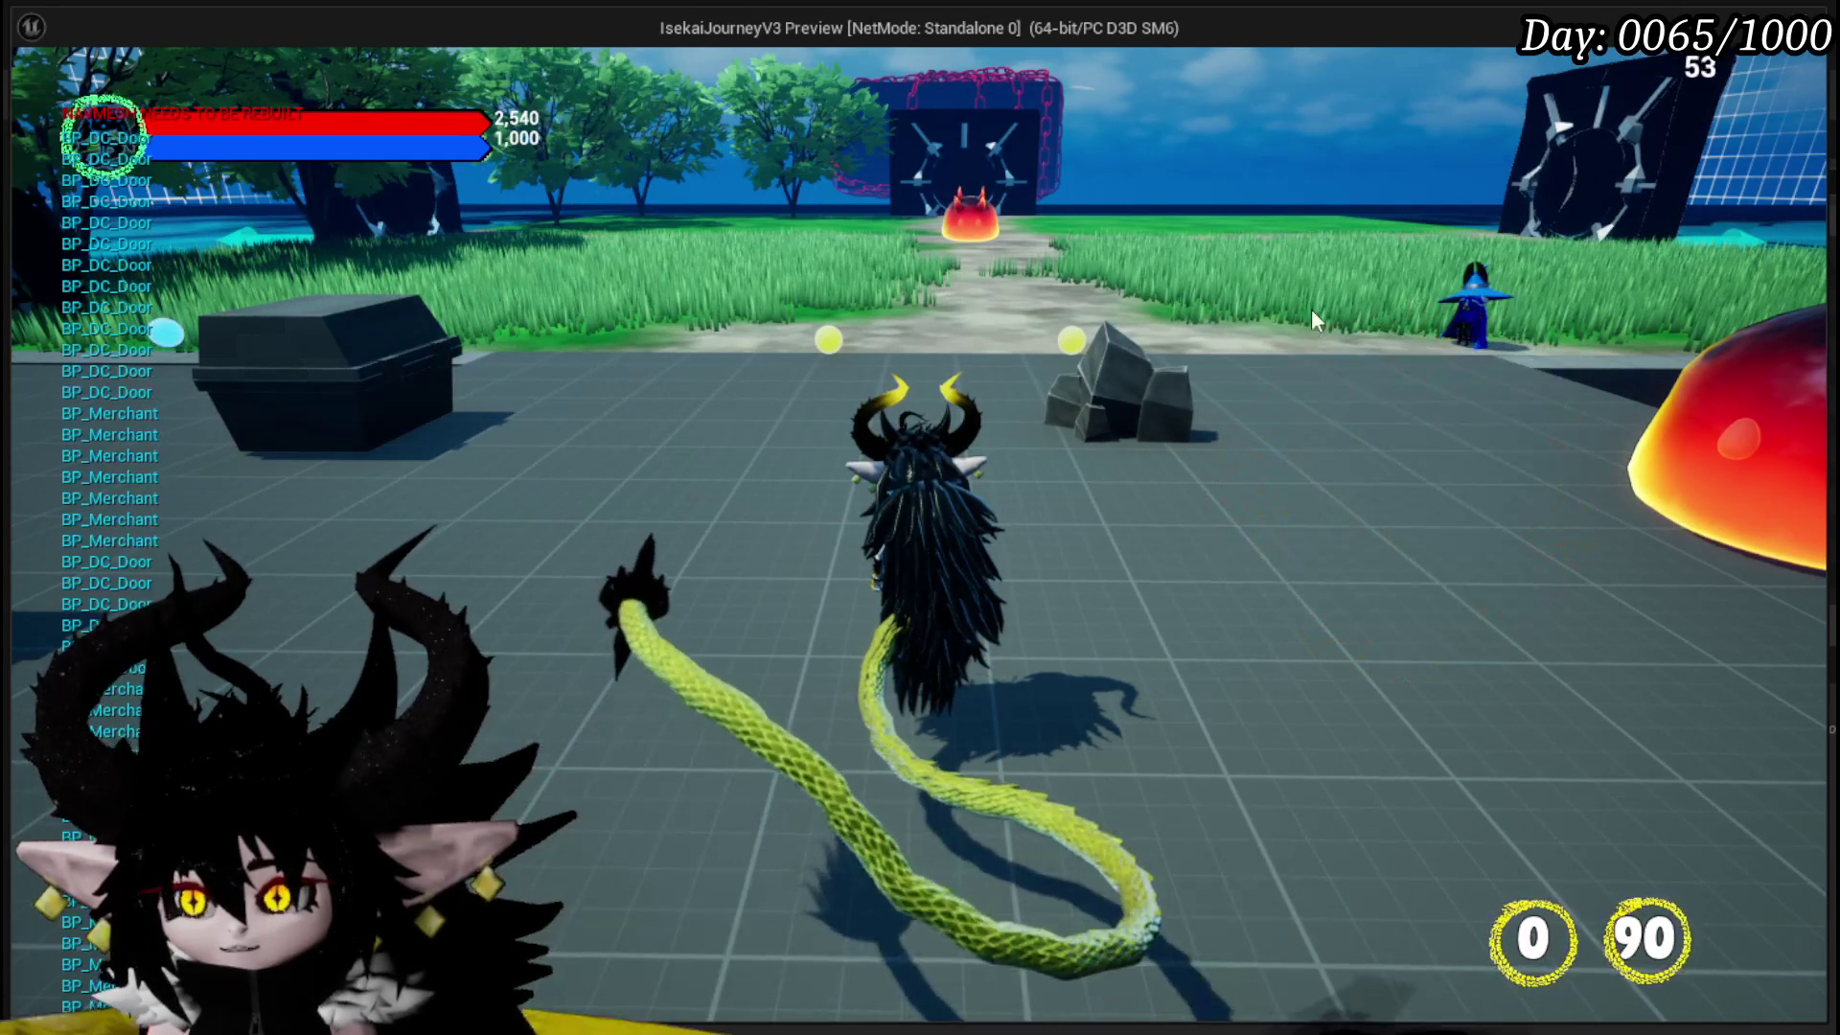
mouse_move(956, 216)
key("Tab")
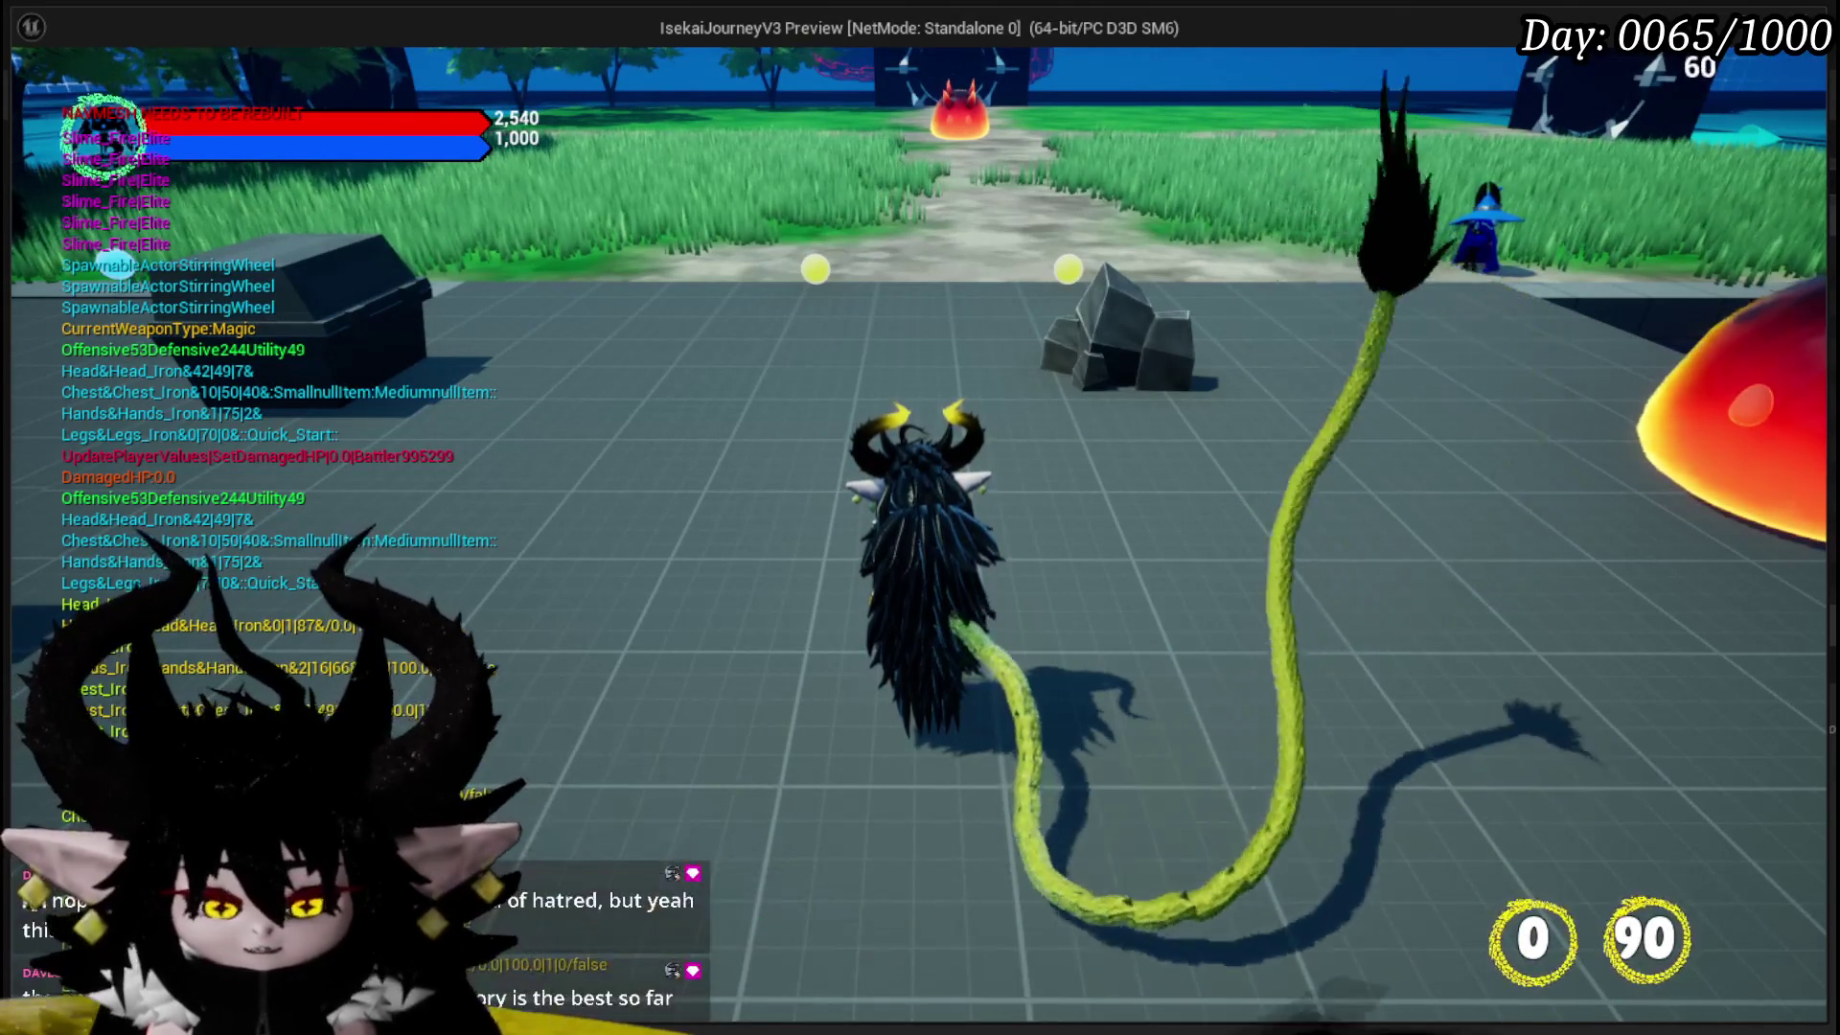
key("Escape")
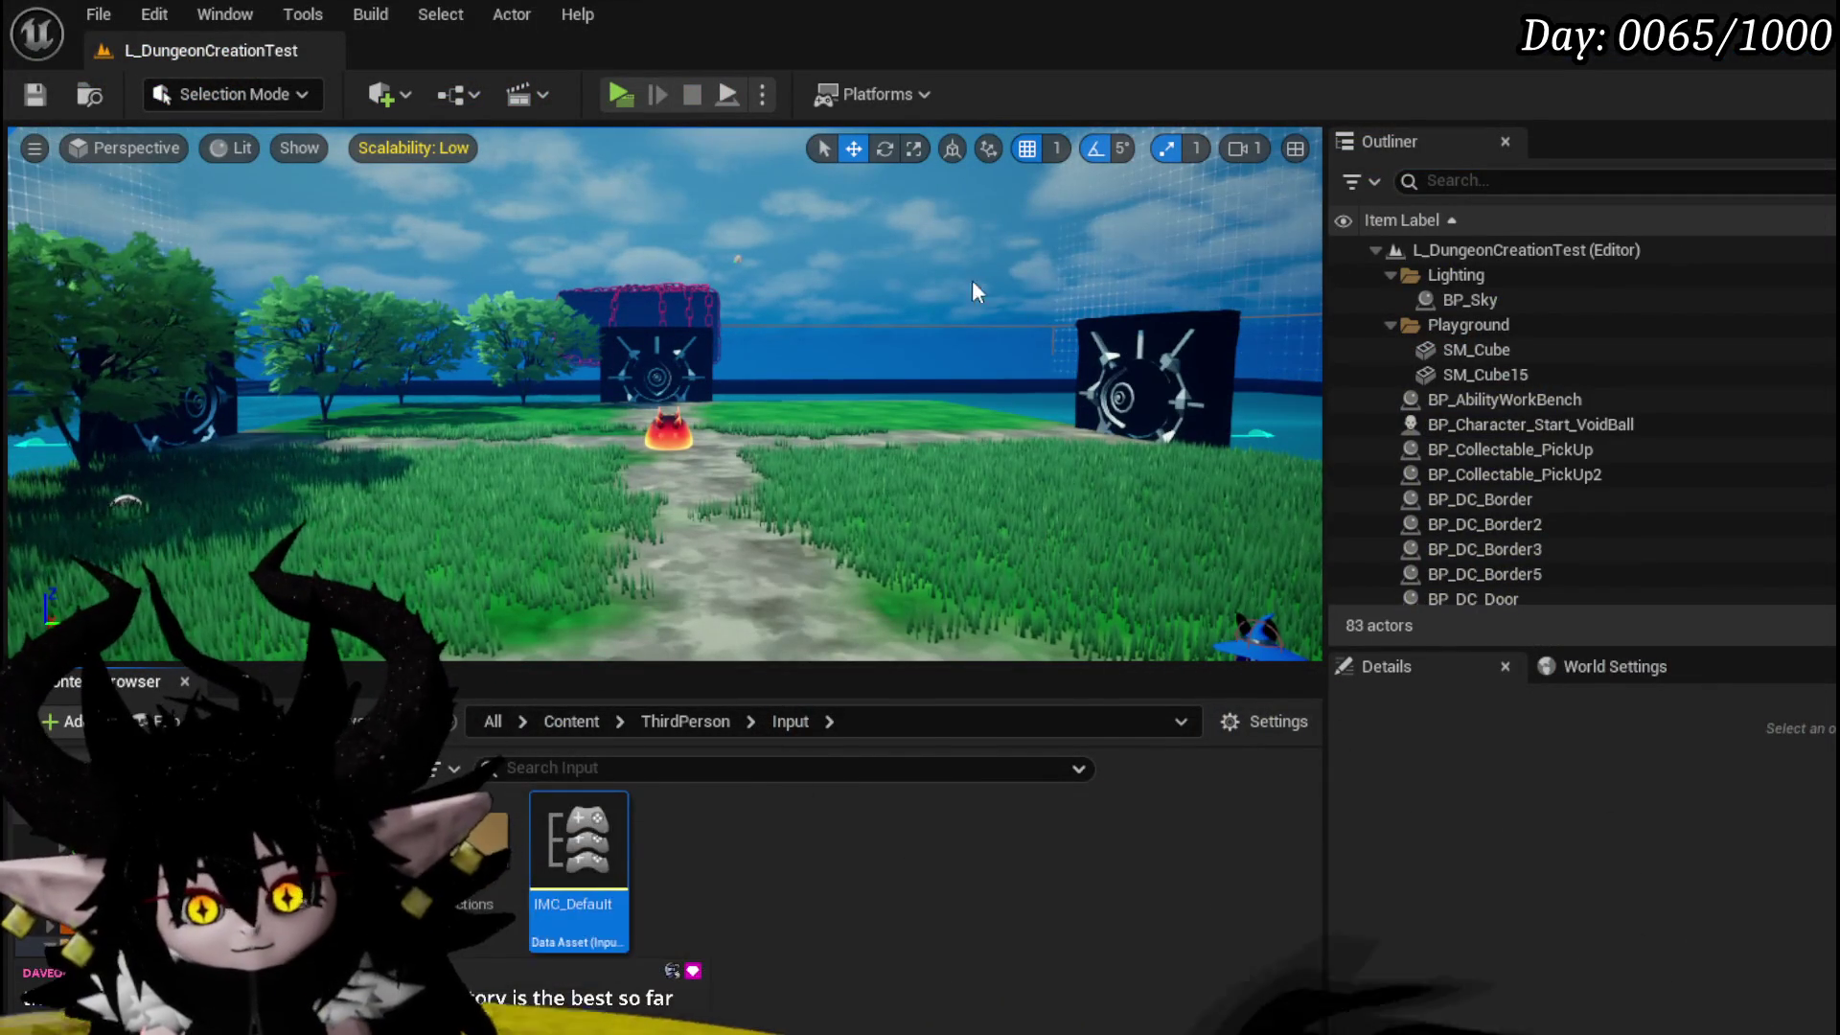
- Save the L_DungeonCreationTest map, repeating the save with Ctrl+S and the toolbar icon
left_click(40, 93)
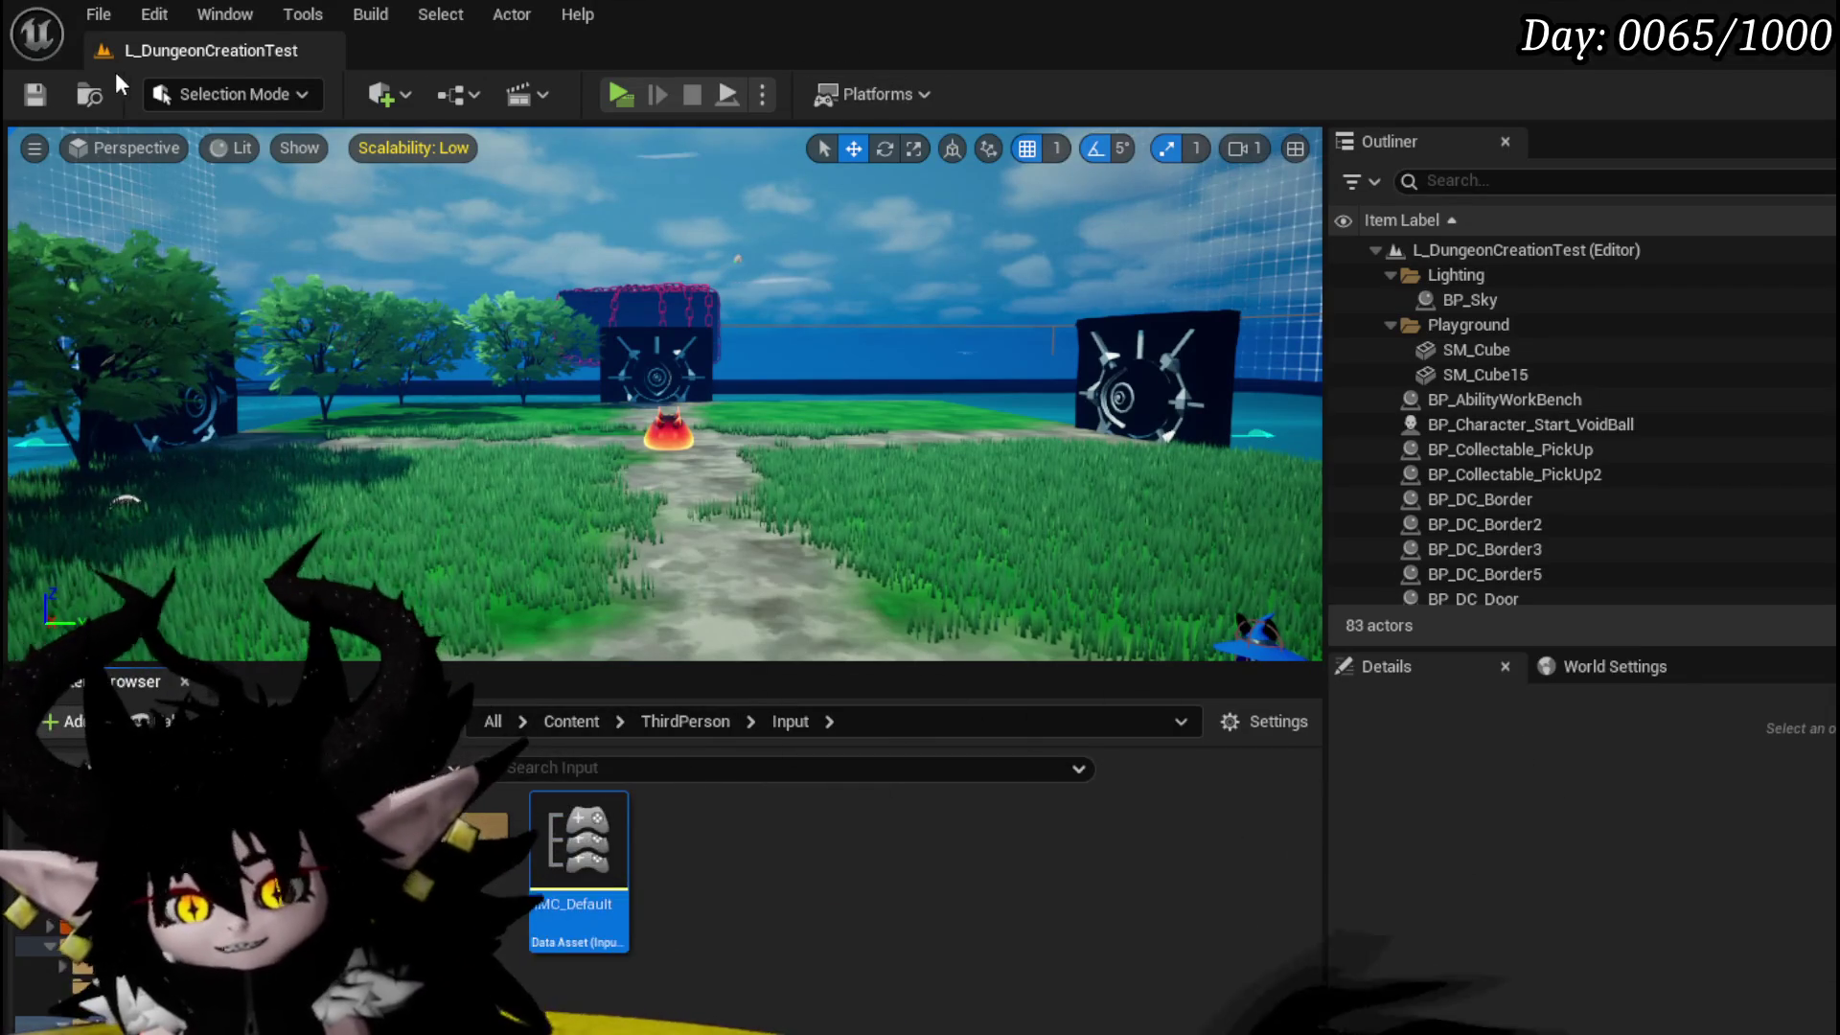
key("ctrl+s")
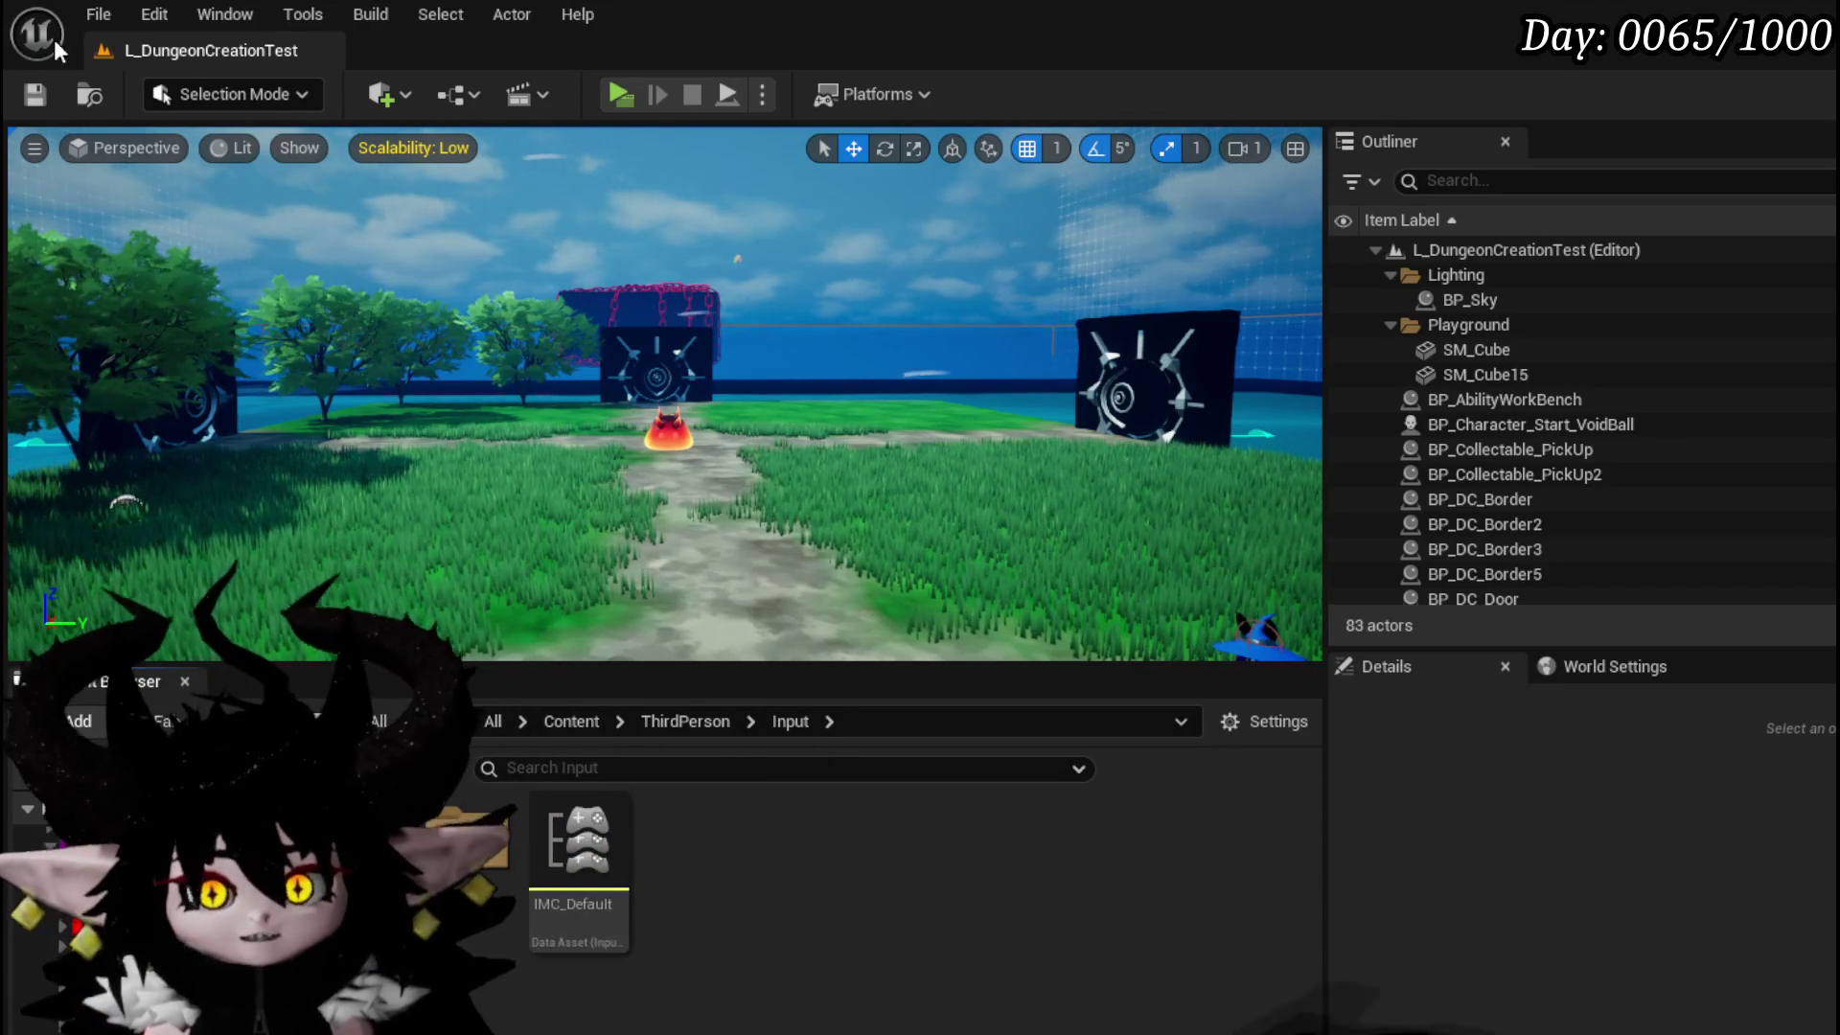
left_click(21, 93)
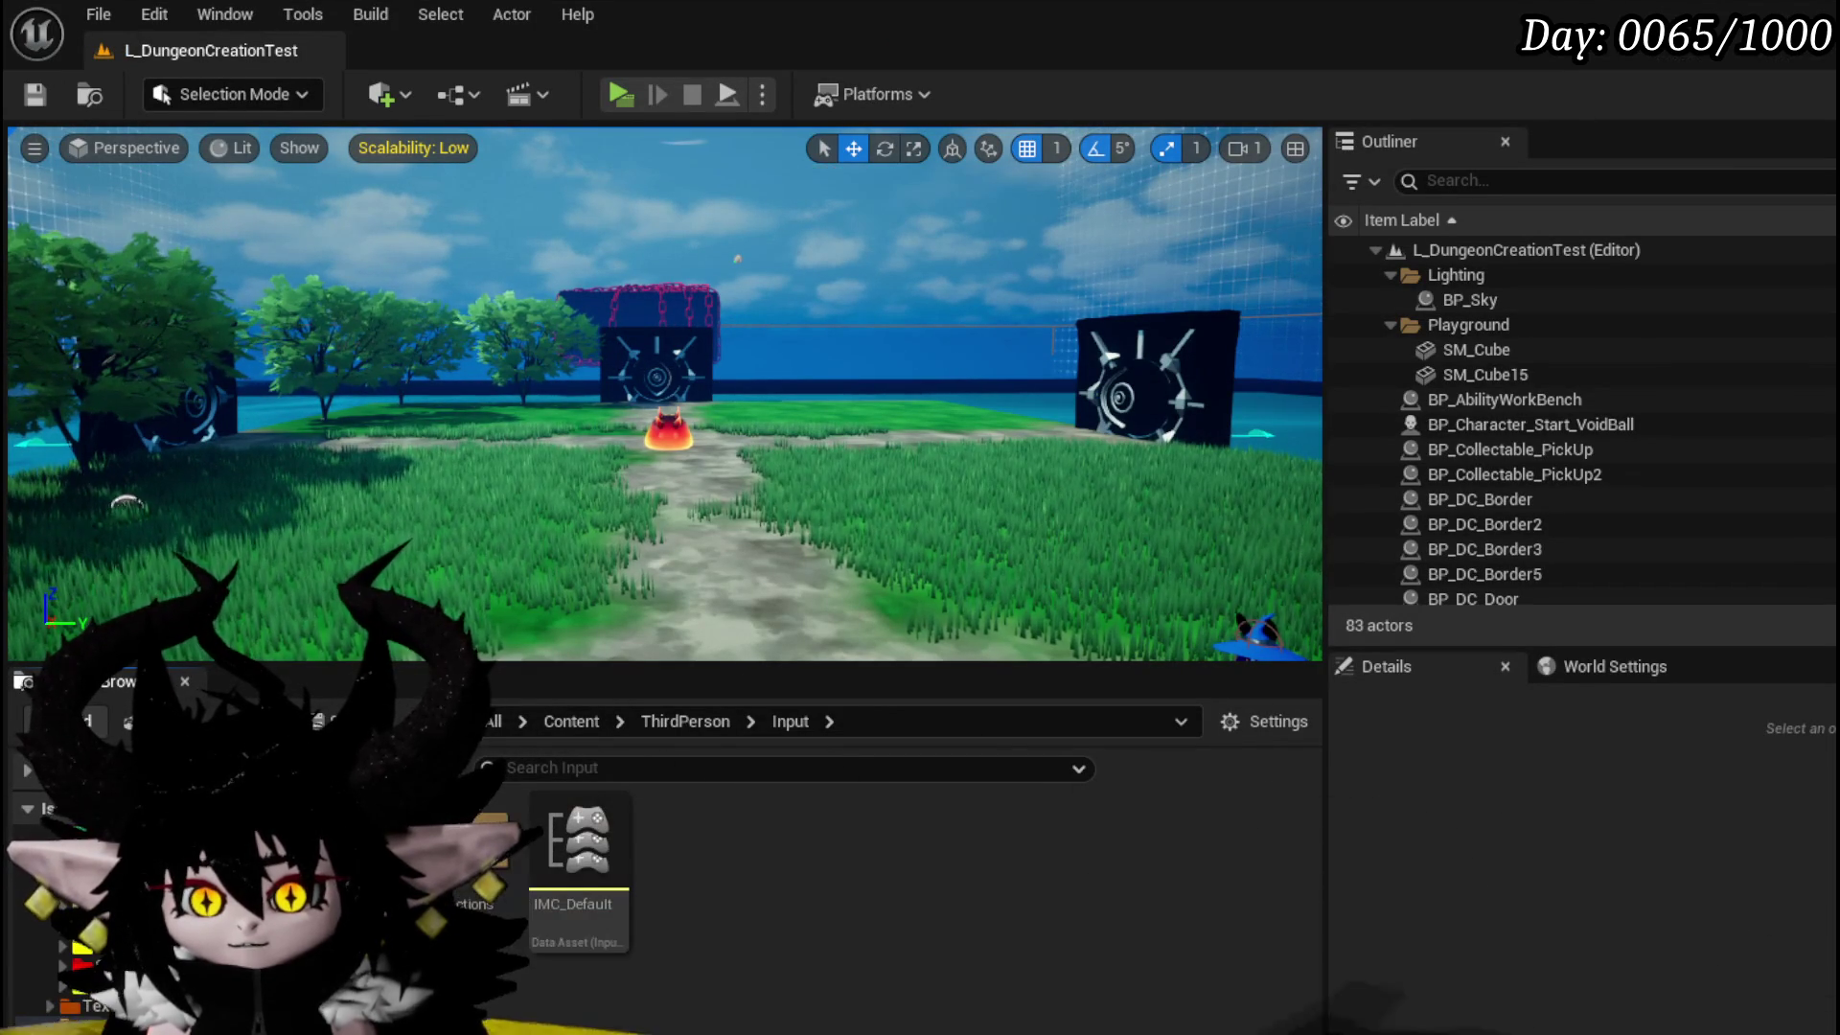
- Move up to ThirdPerson > Blueprints in the content browser and into Systems > CombatSystem
scroll(96, 911, "down", 2)
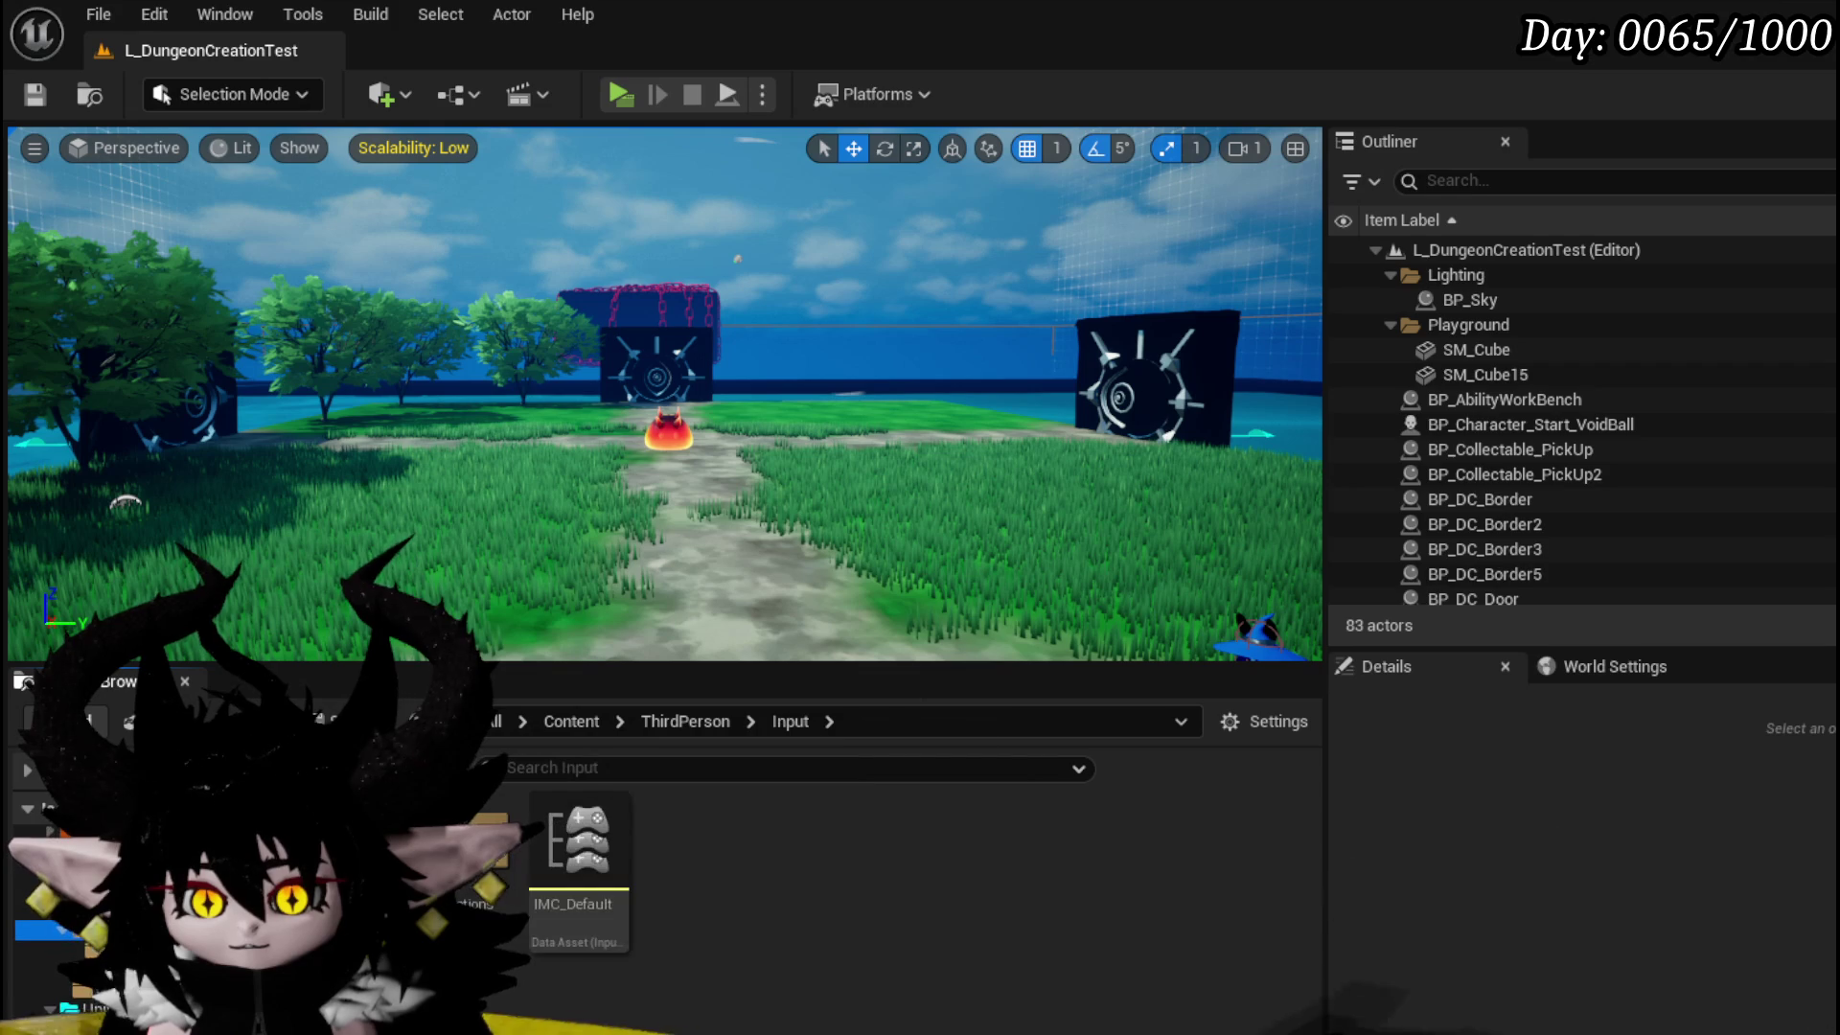
left_click(77, 920)
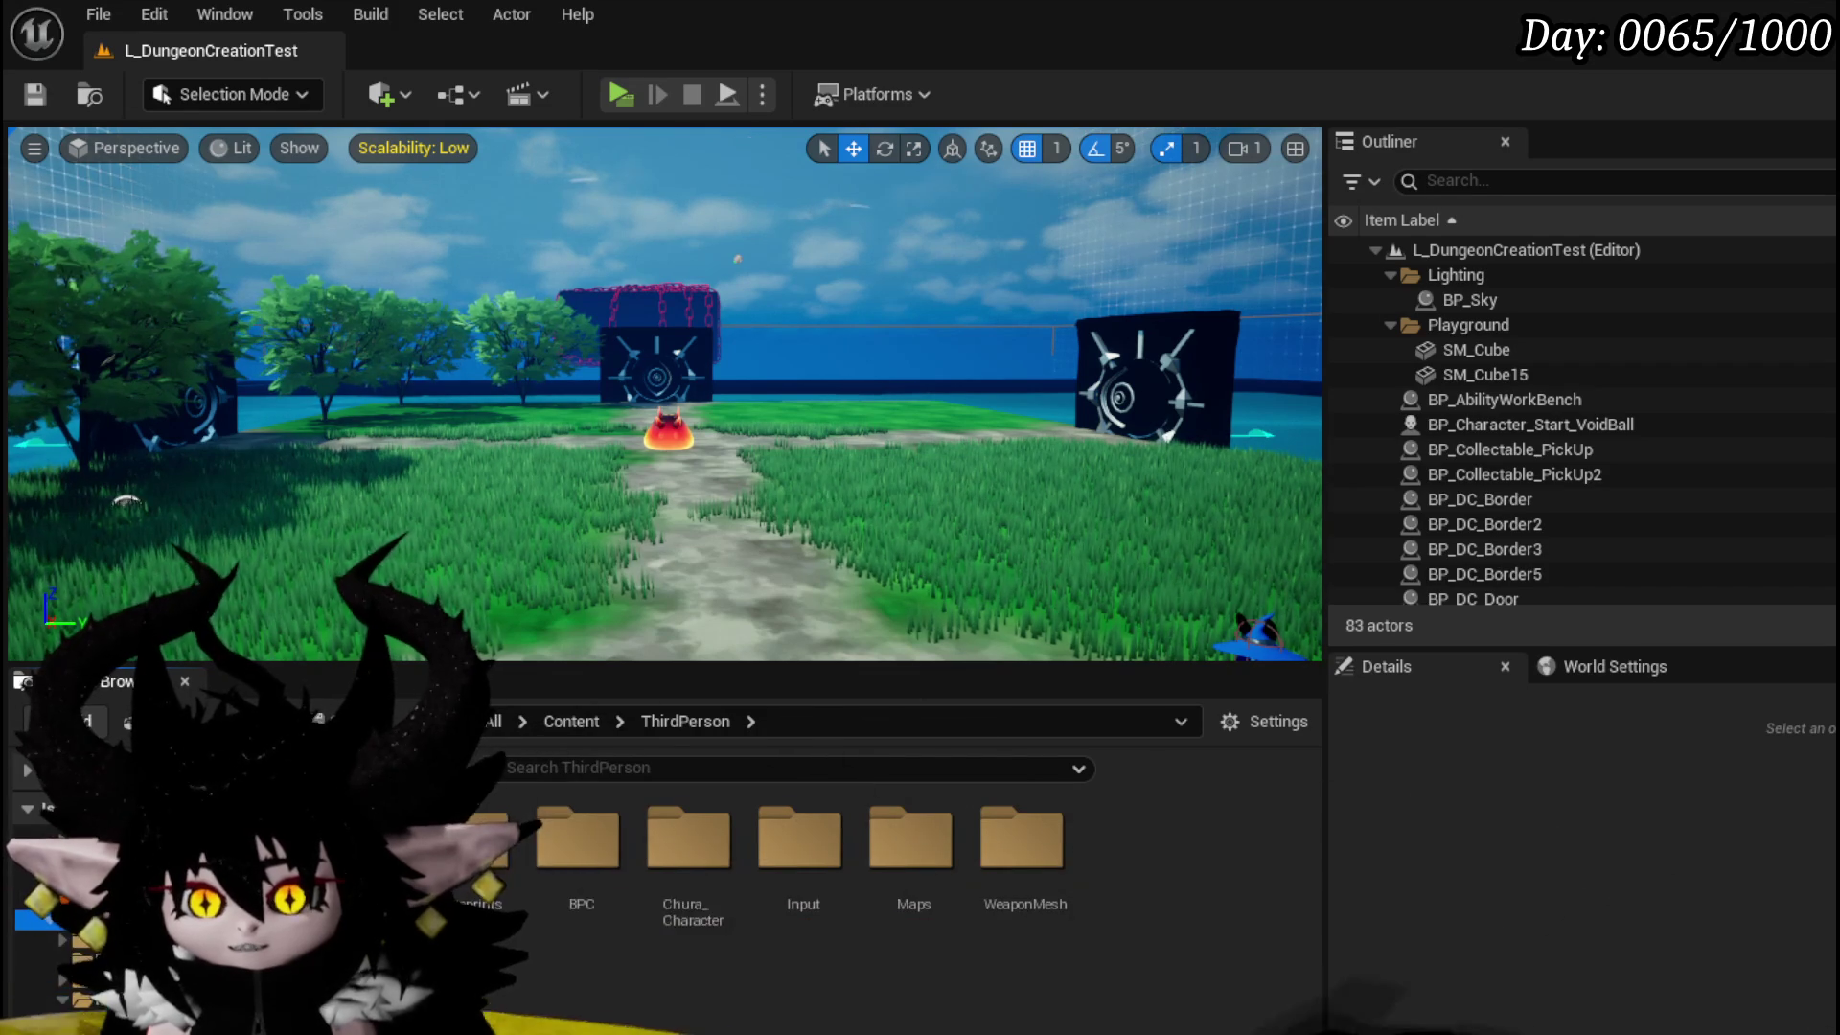
left_click(77, 939)
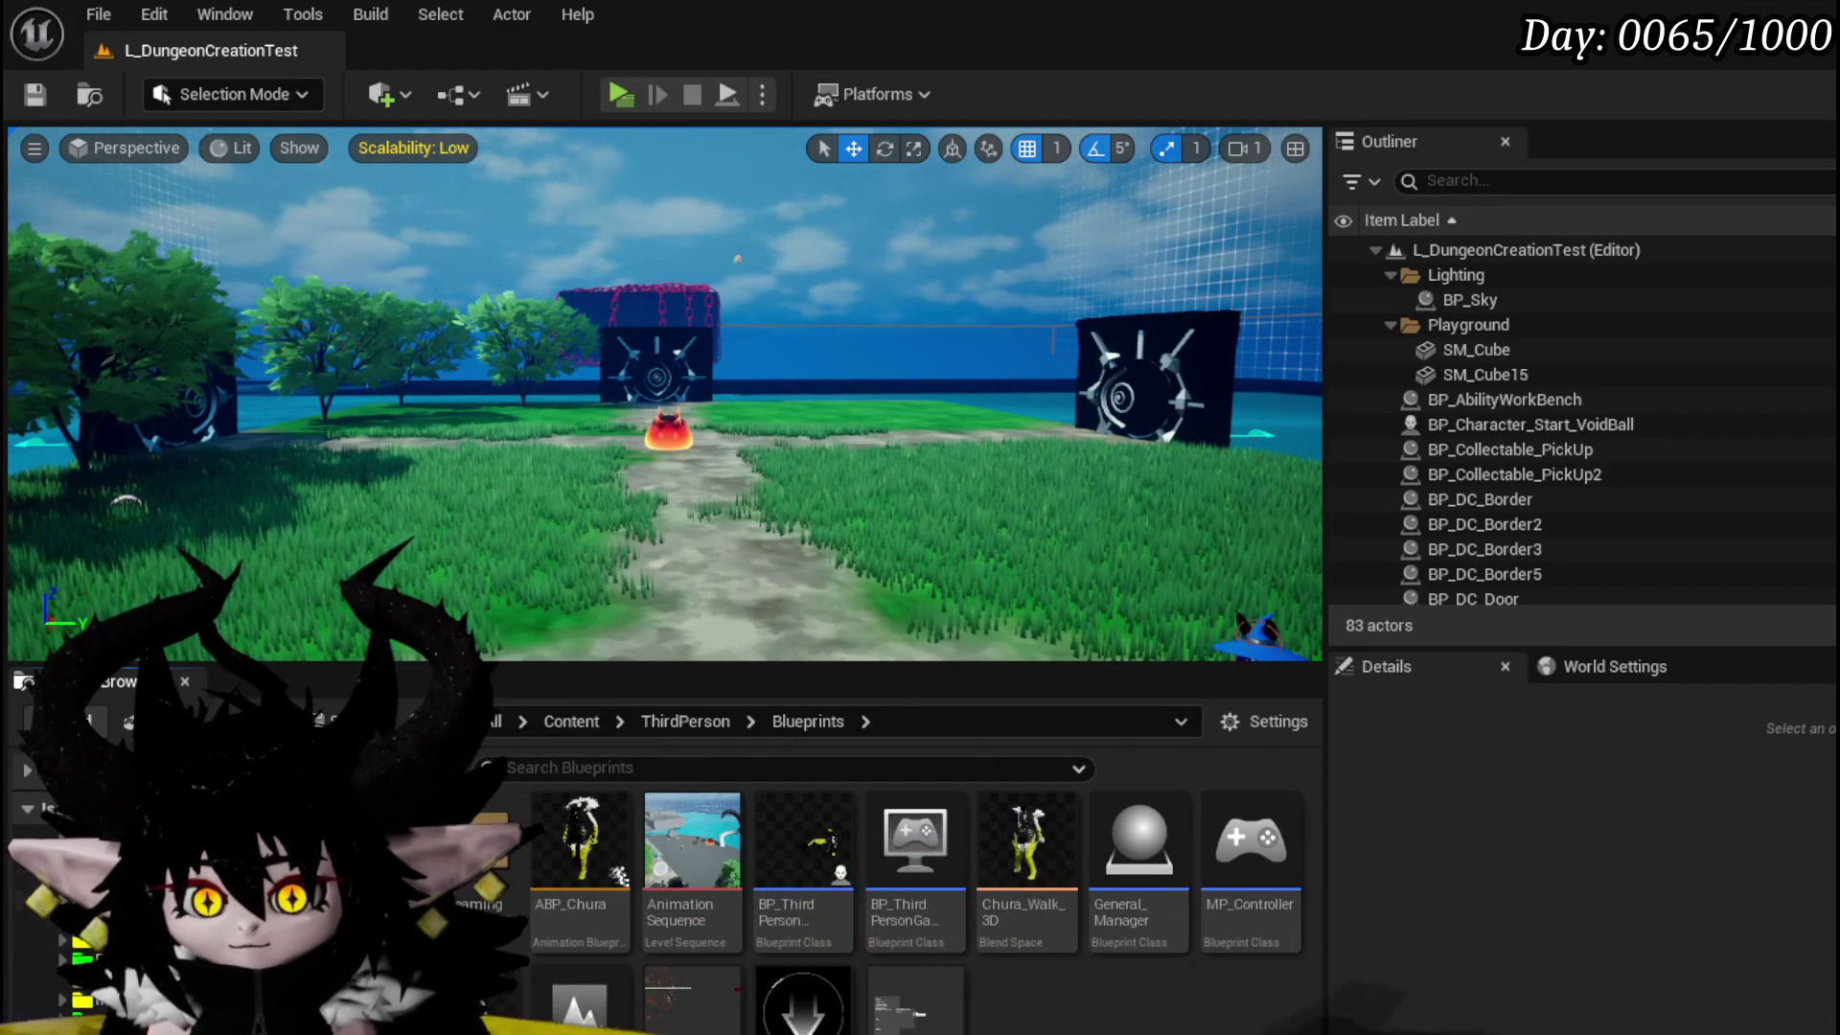
left_click(39, 880)
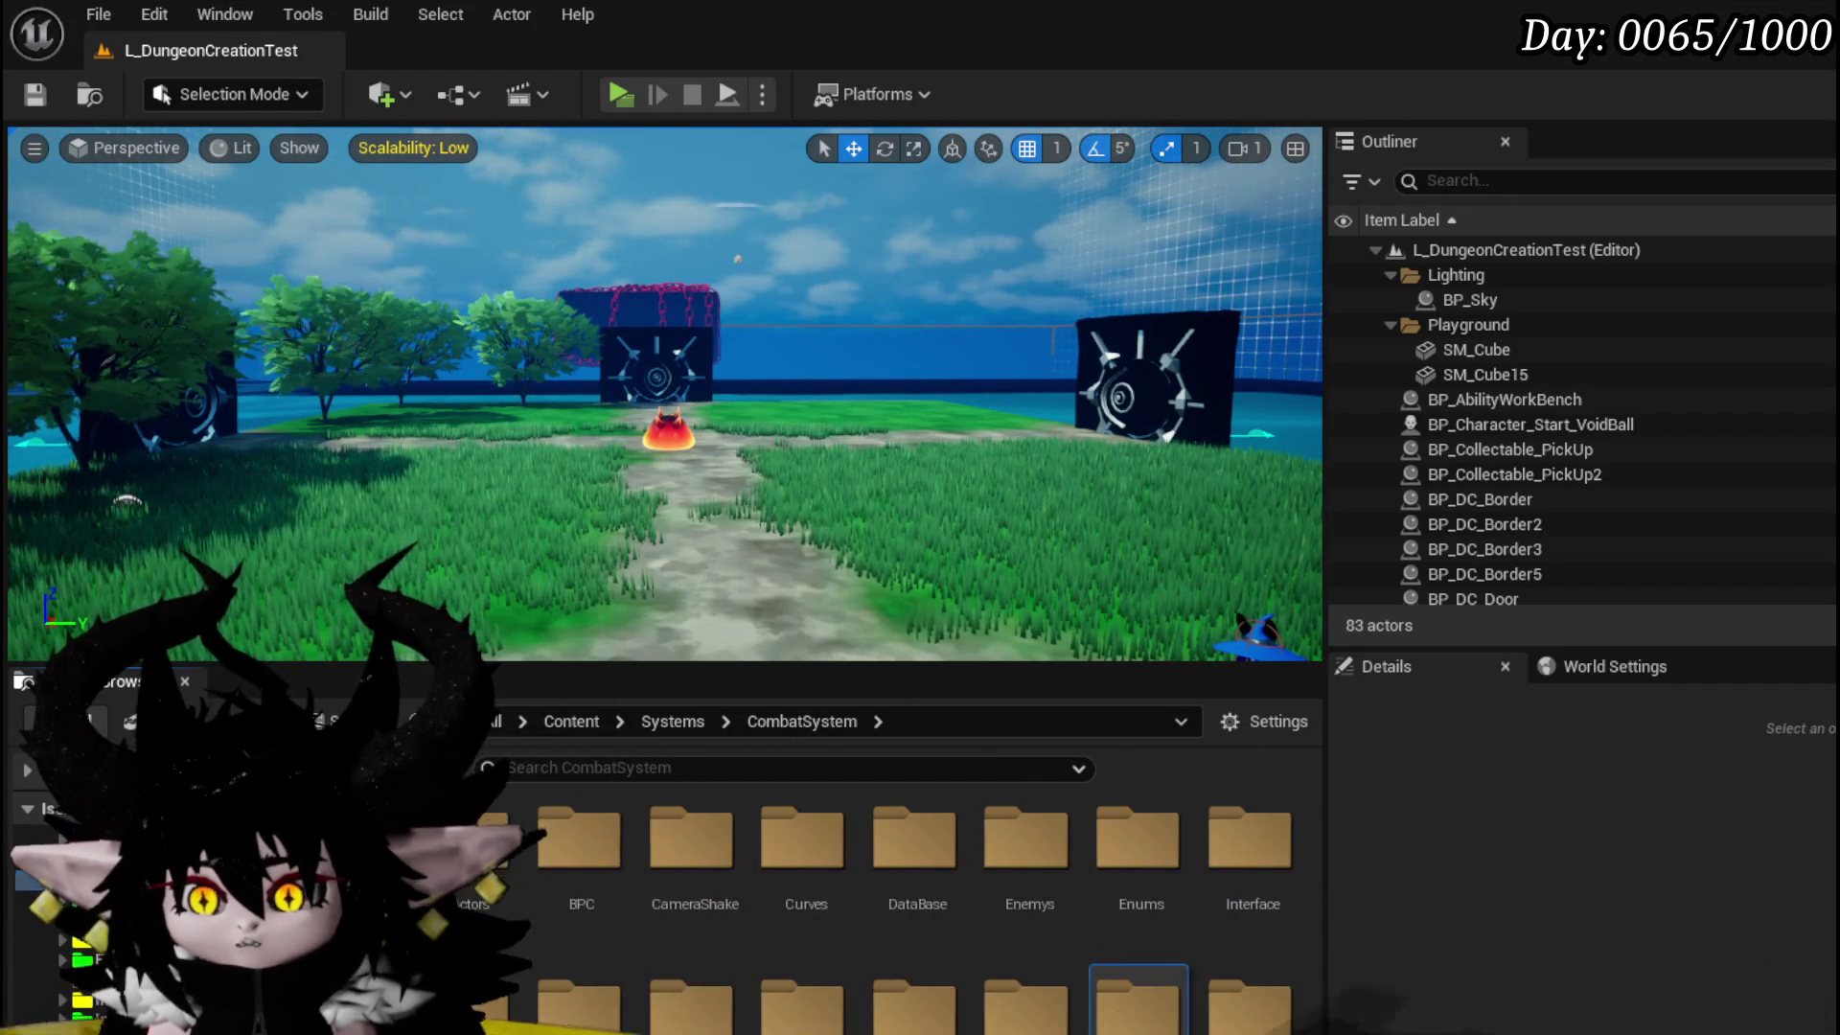
- Open W_CharacterUI and place an MW Information Button at the HUD's lower right, then compile and save
left_click(67, 920)
double_click(595, 996)
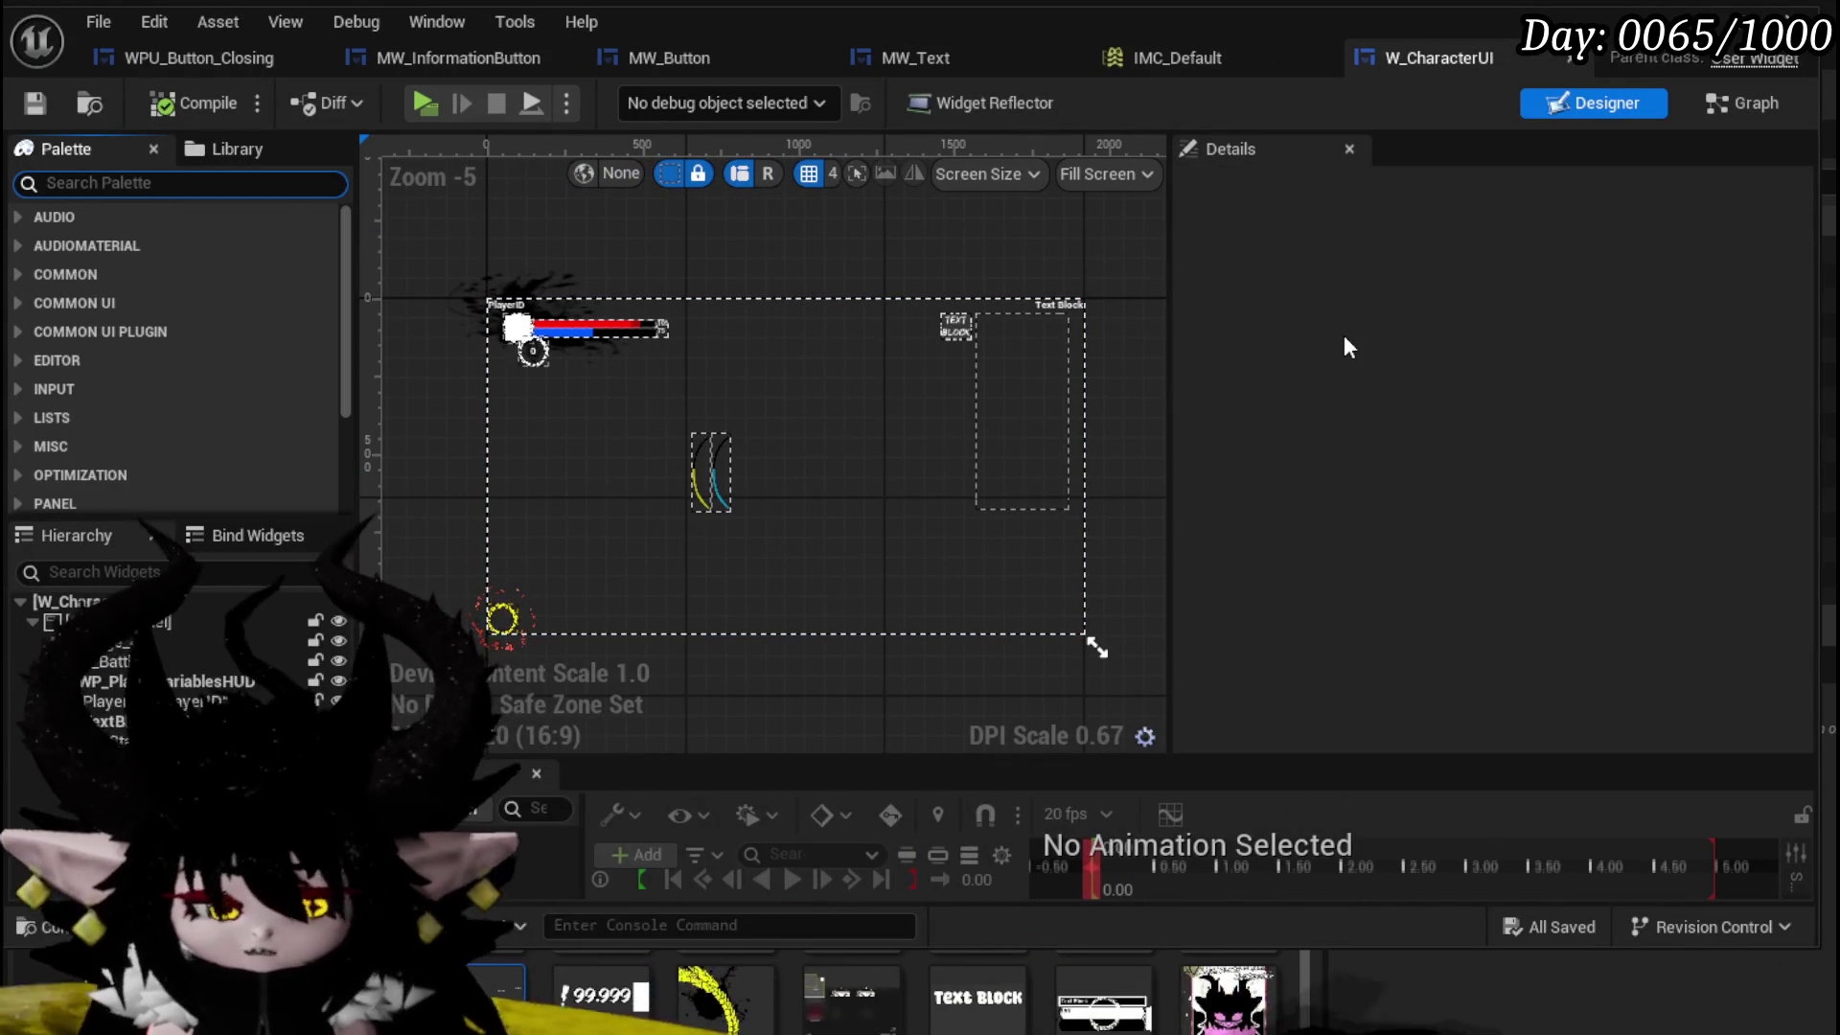
type("Buttoninfor")
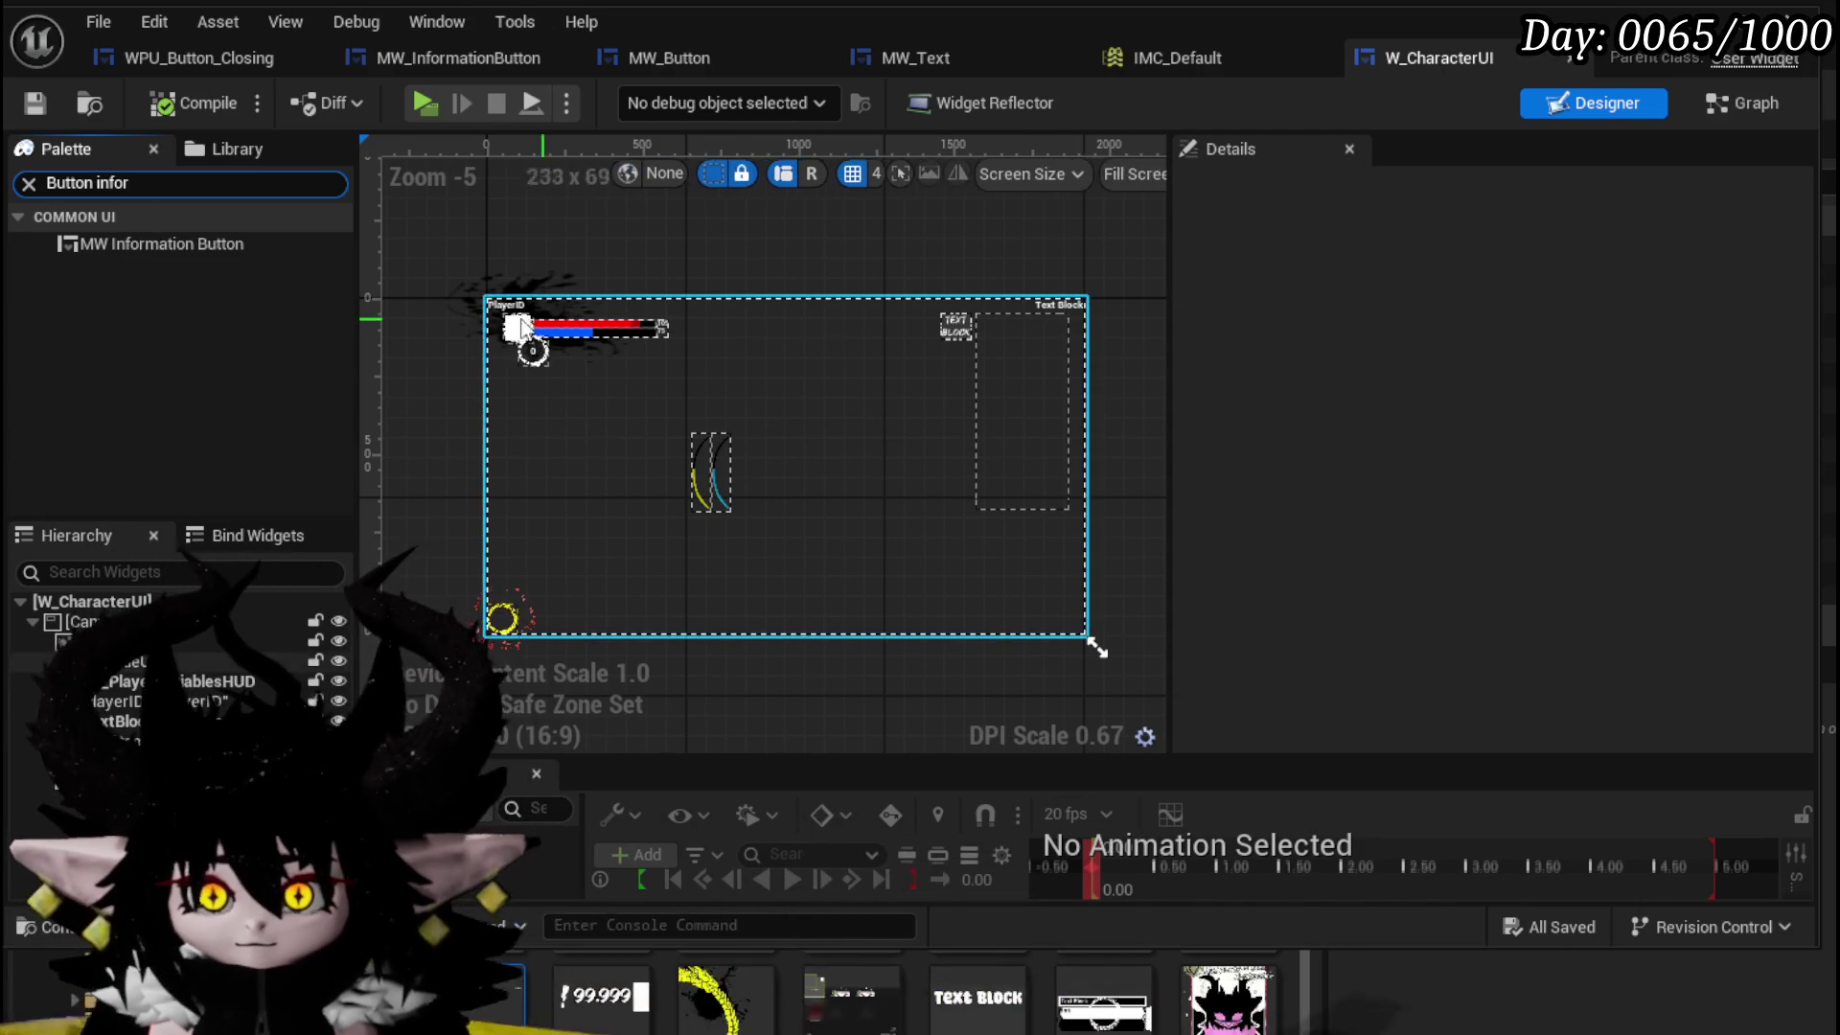
mouse_move(218, 259)
left_mouse_down()
mouse_move(1054, 627)
mouse_move(1044, 564)
left_mouse_up()
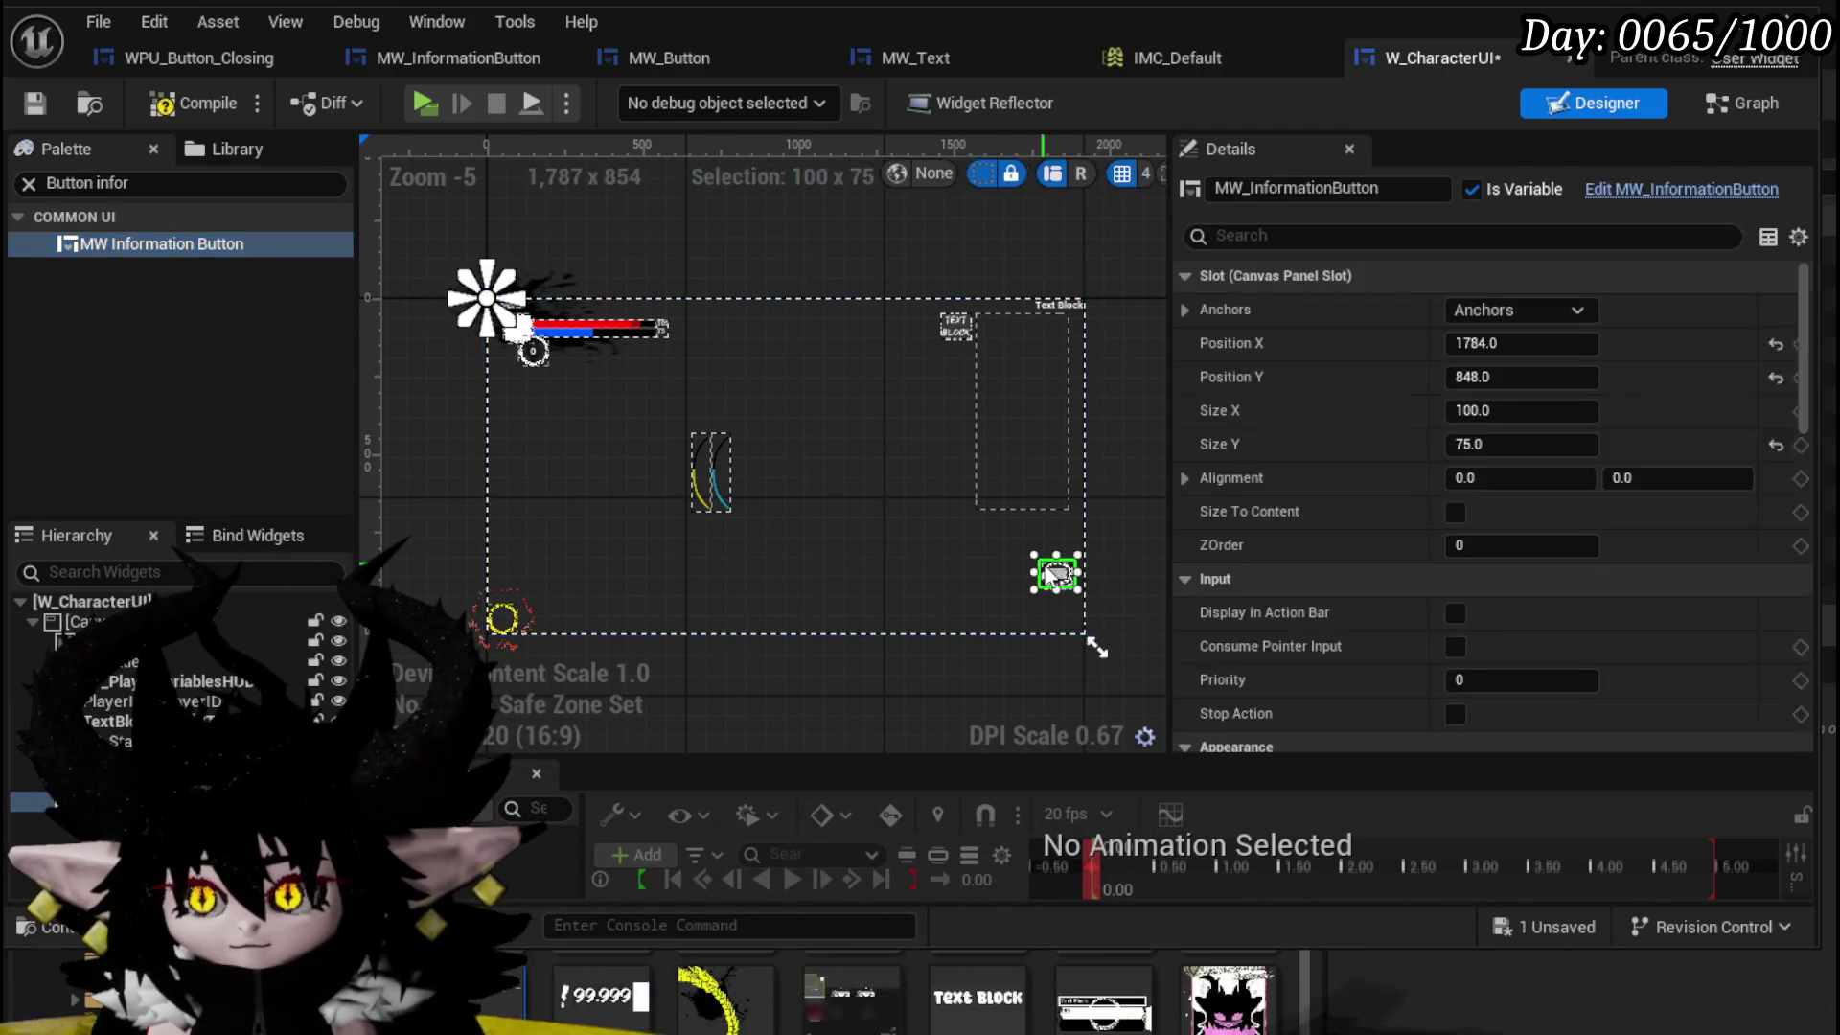
left_click(170, 112)
left_click(34, 103)
- Set the button's Size X to 75, save W_CharacterUI, and return to the level editor
scroll(838, 420, "up", 4)
scroll(953, 441, "down", 3)
left_click(1513, 419)
key("Return")
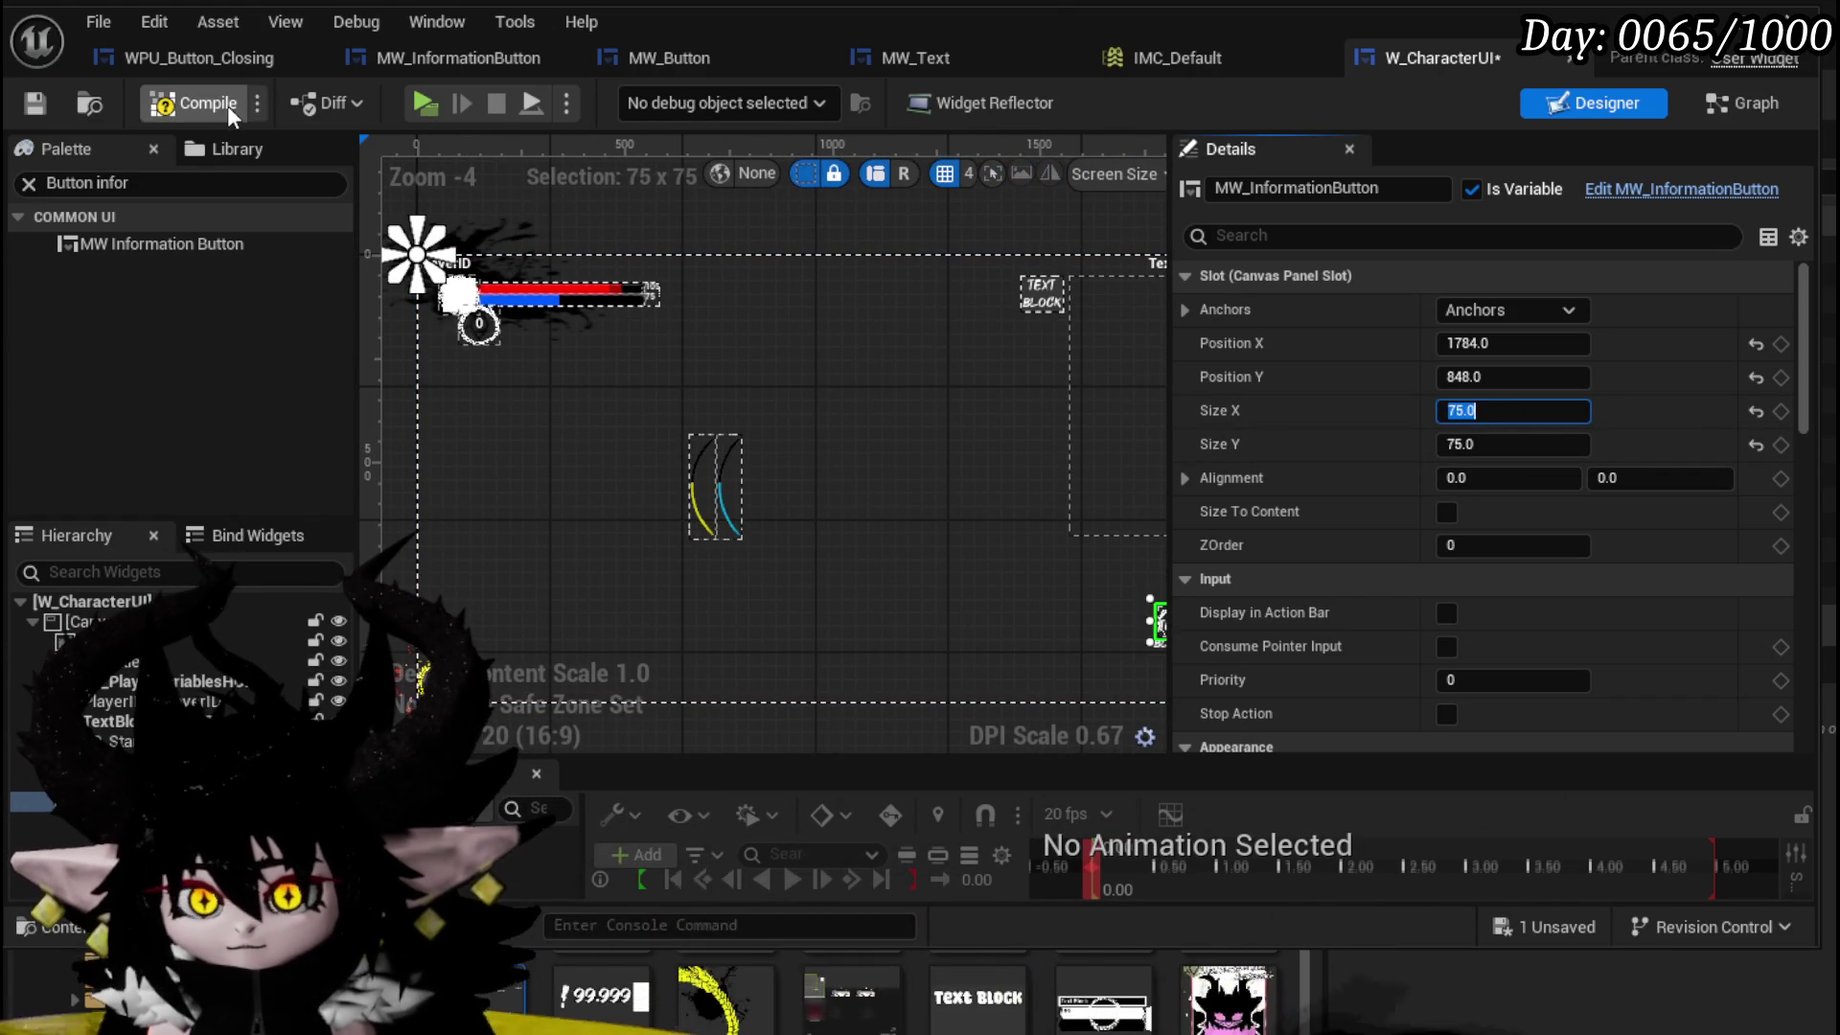
left_click(35, 103)
scroll(1055, 551, "up", 3)
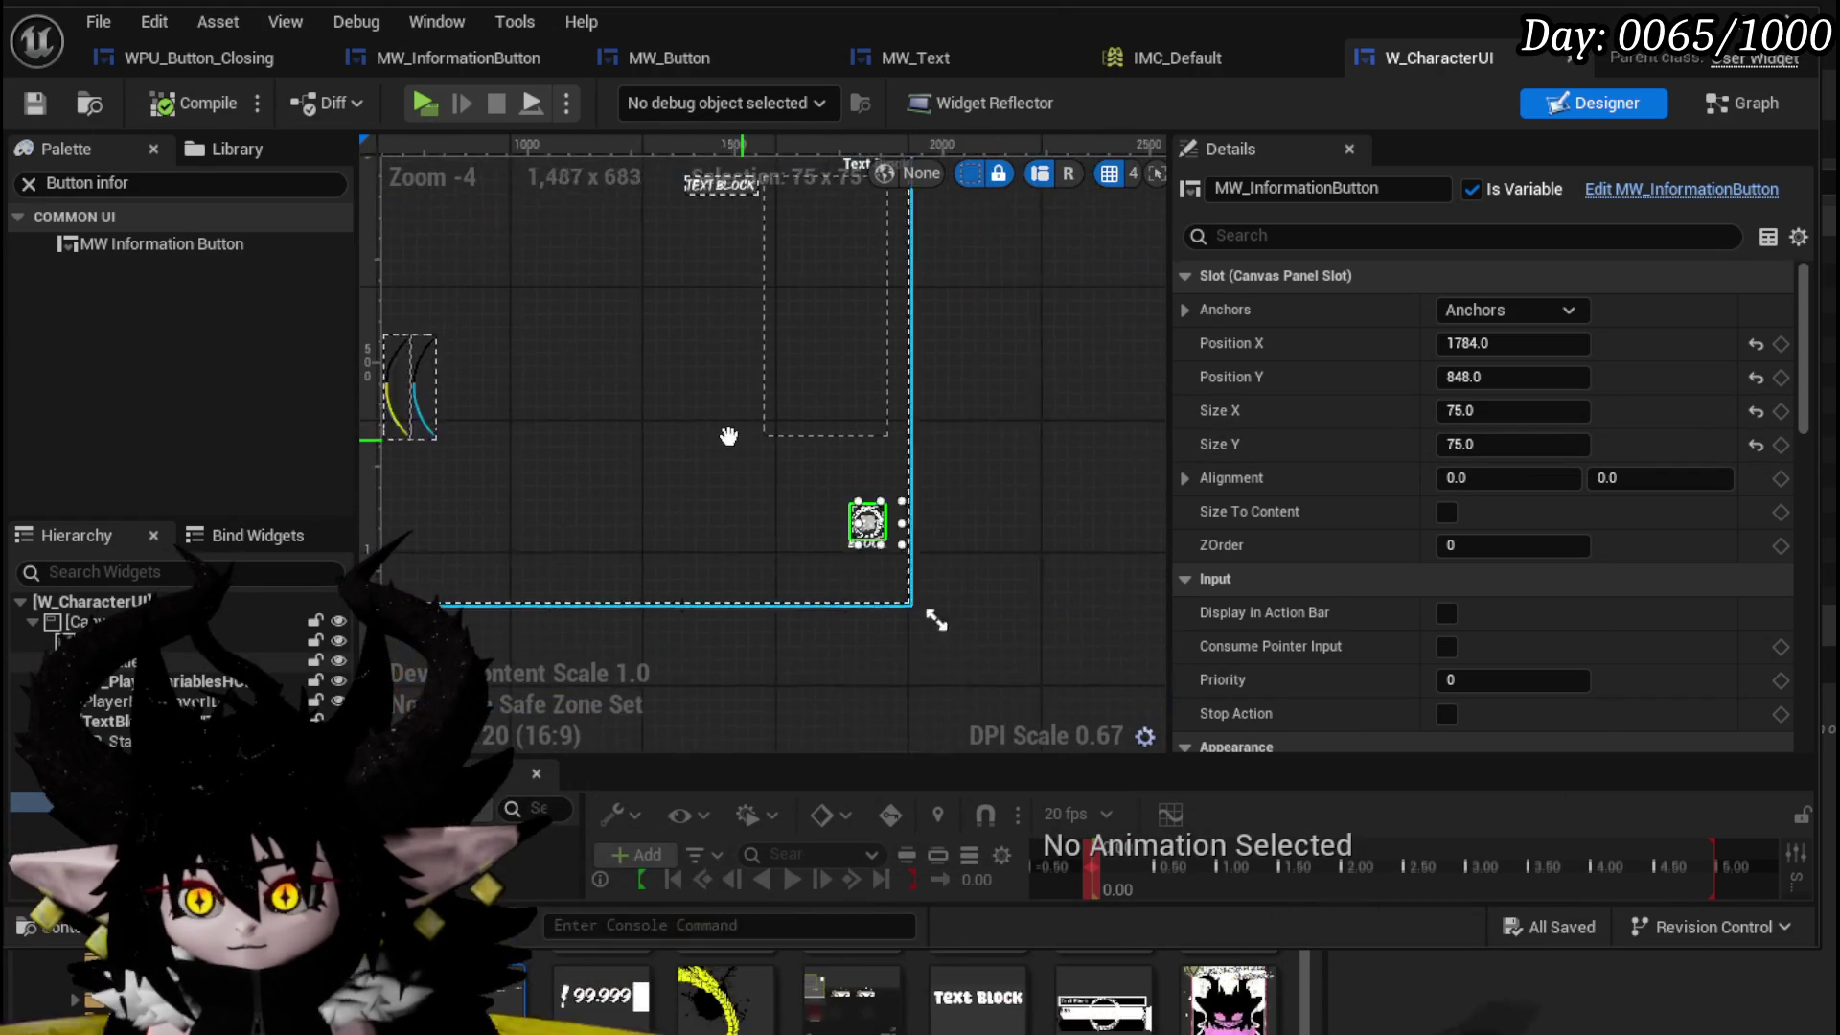
left_click(1361, 987)
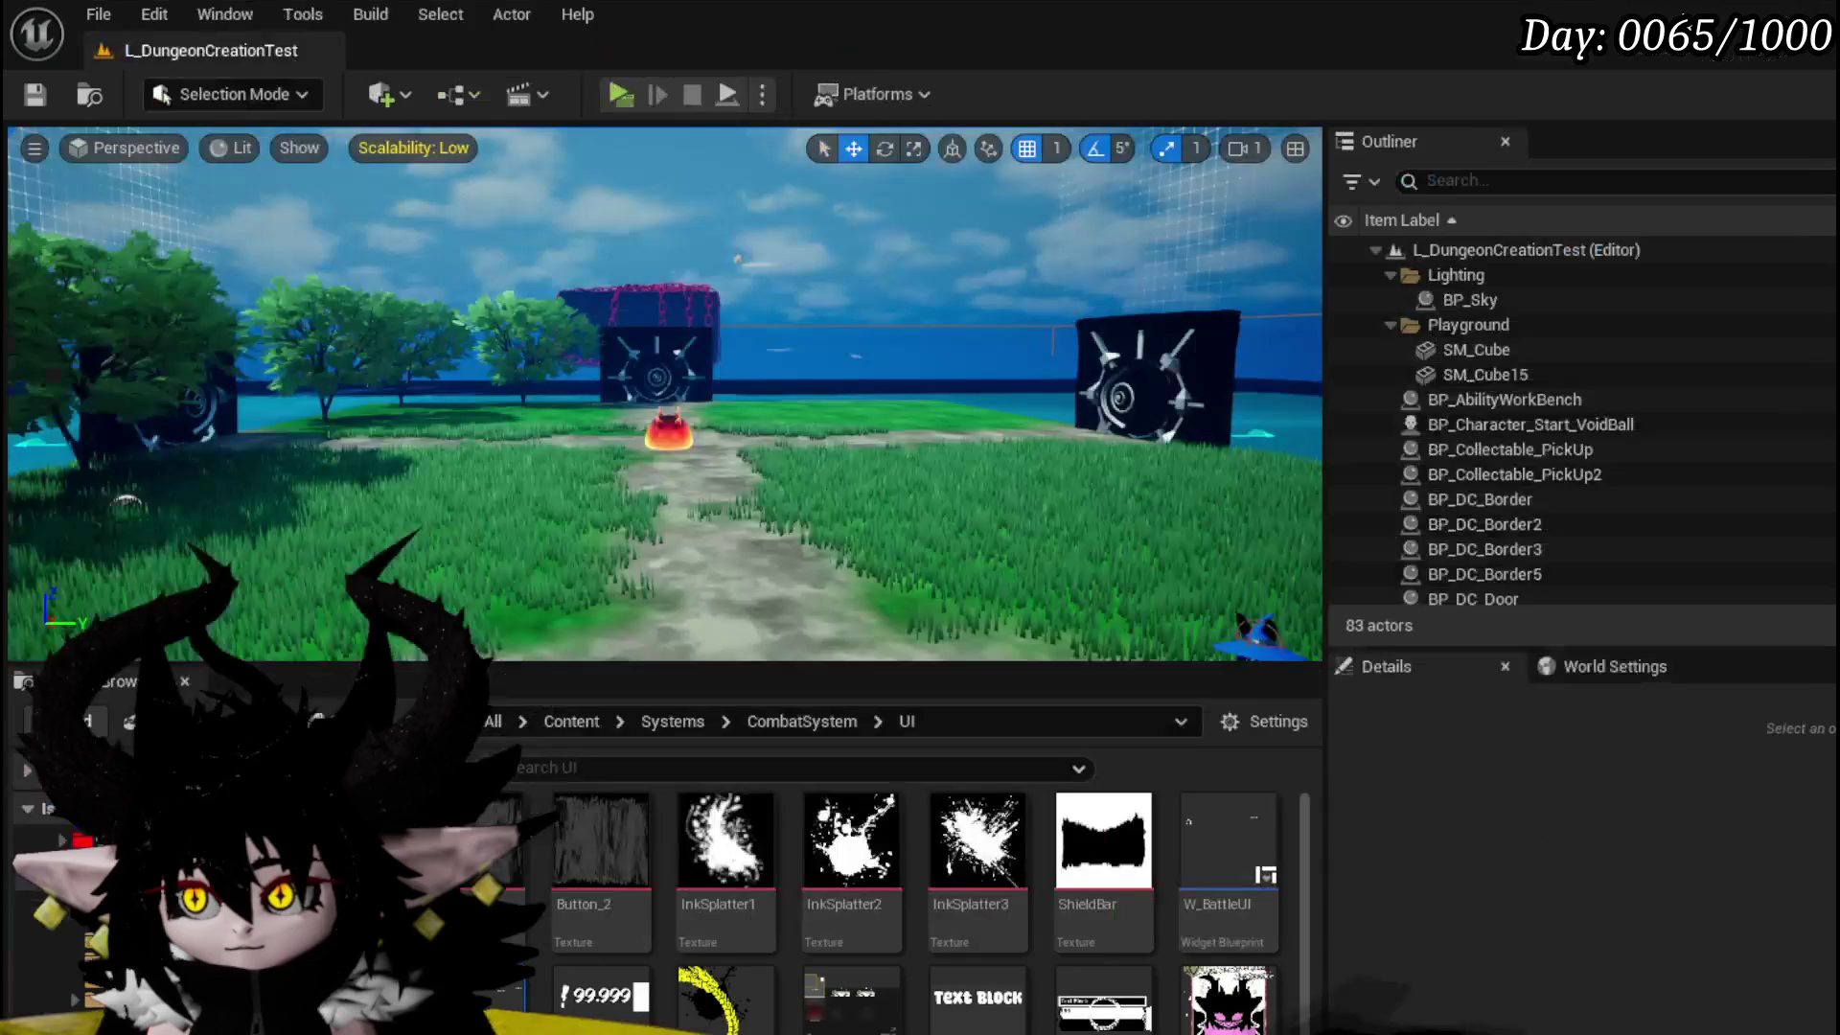
- Play-test the level, running near the rock and slime to see the new HUD button, then stop
left_click(618, 96)
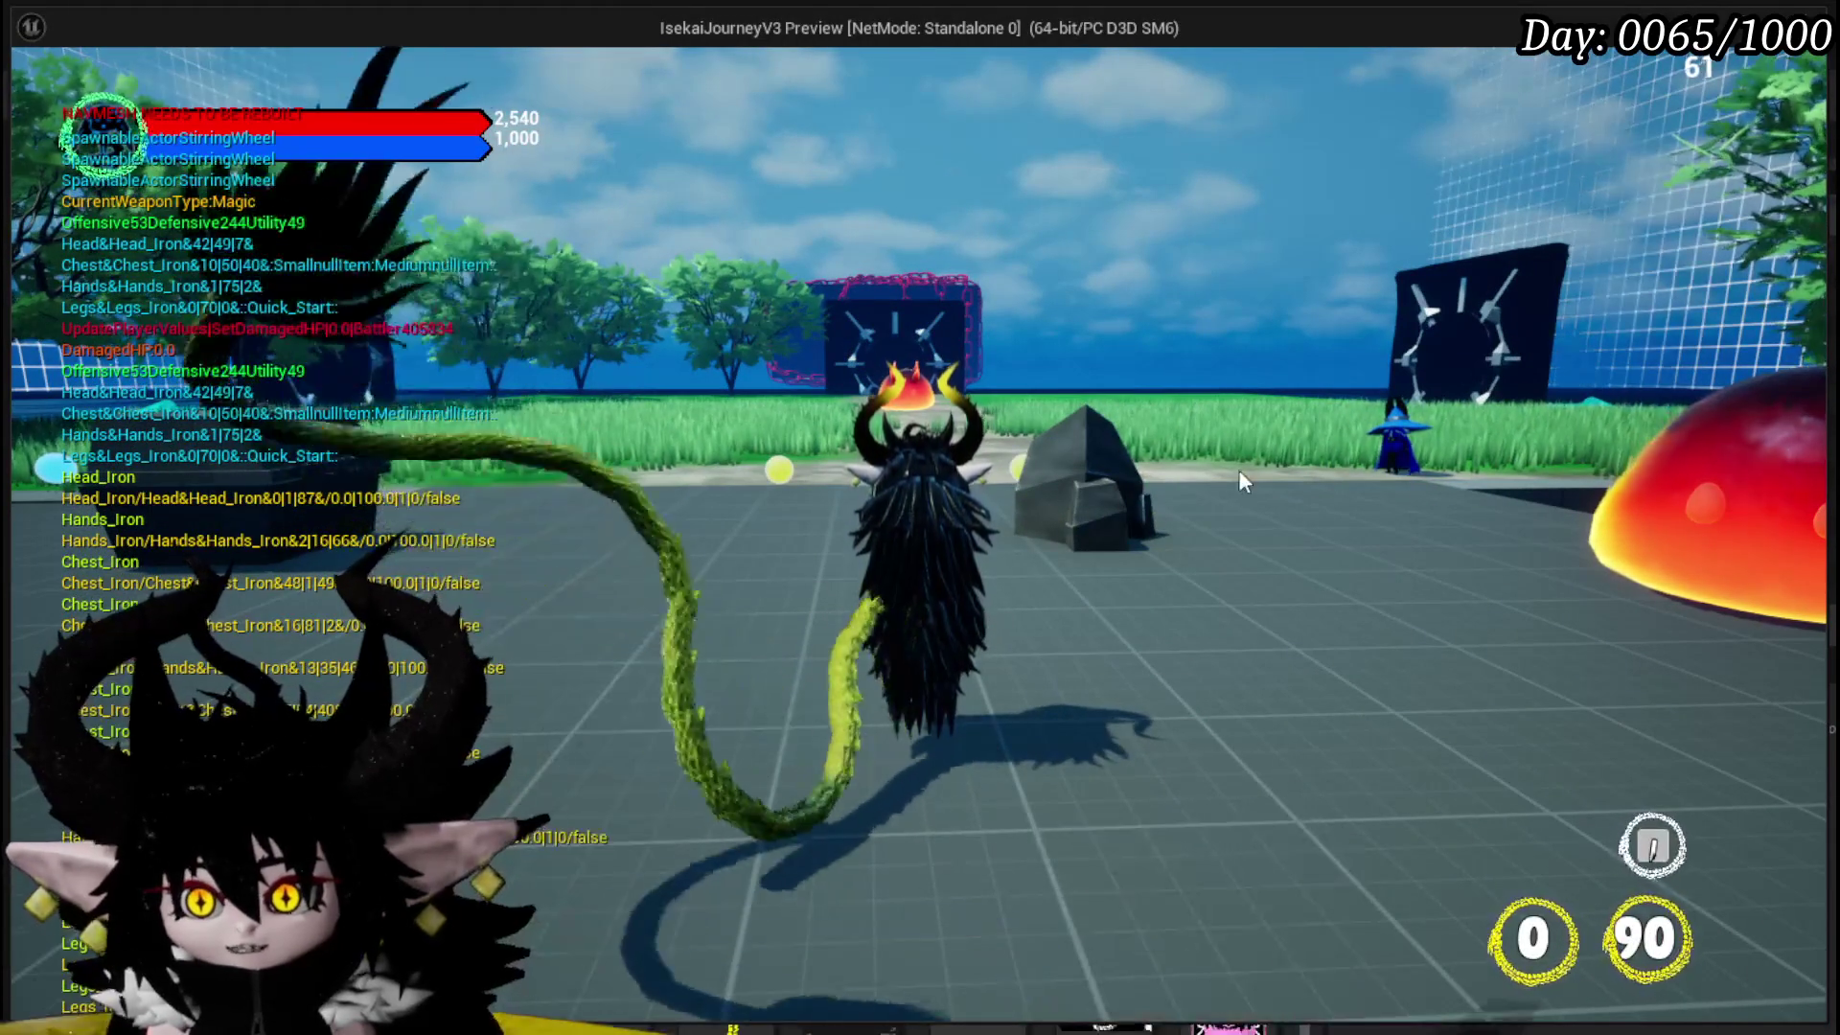
key("a")
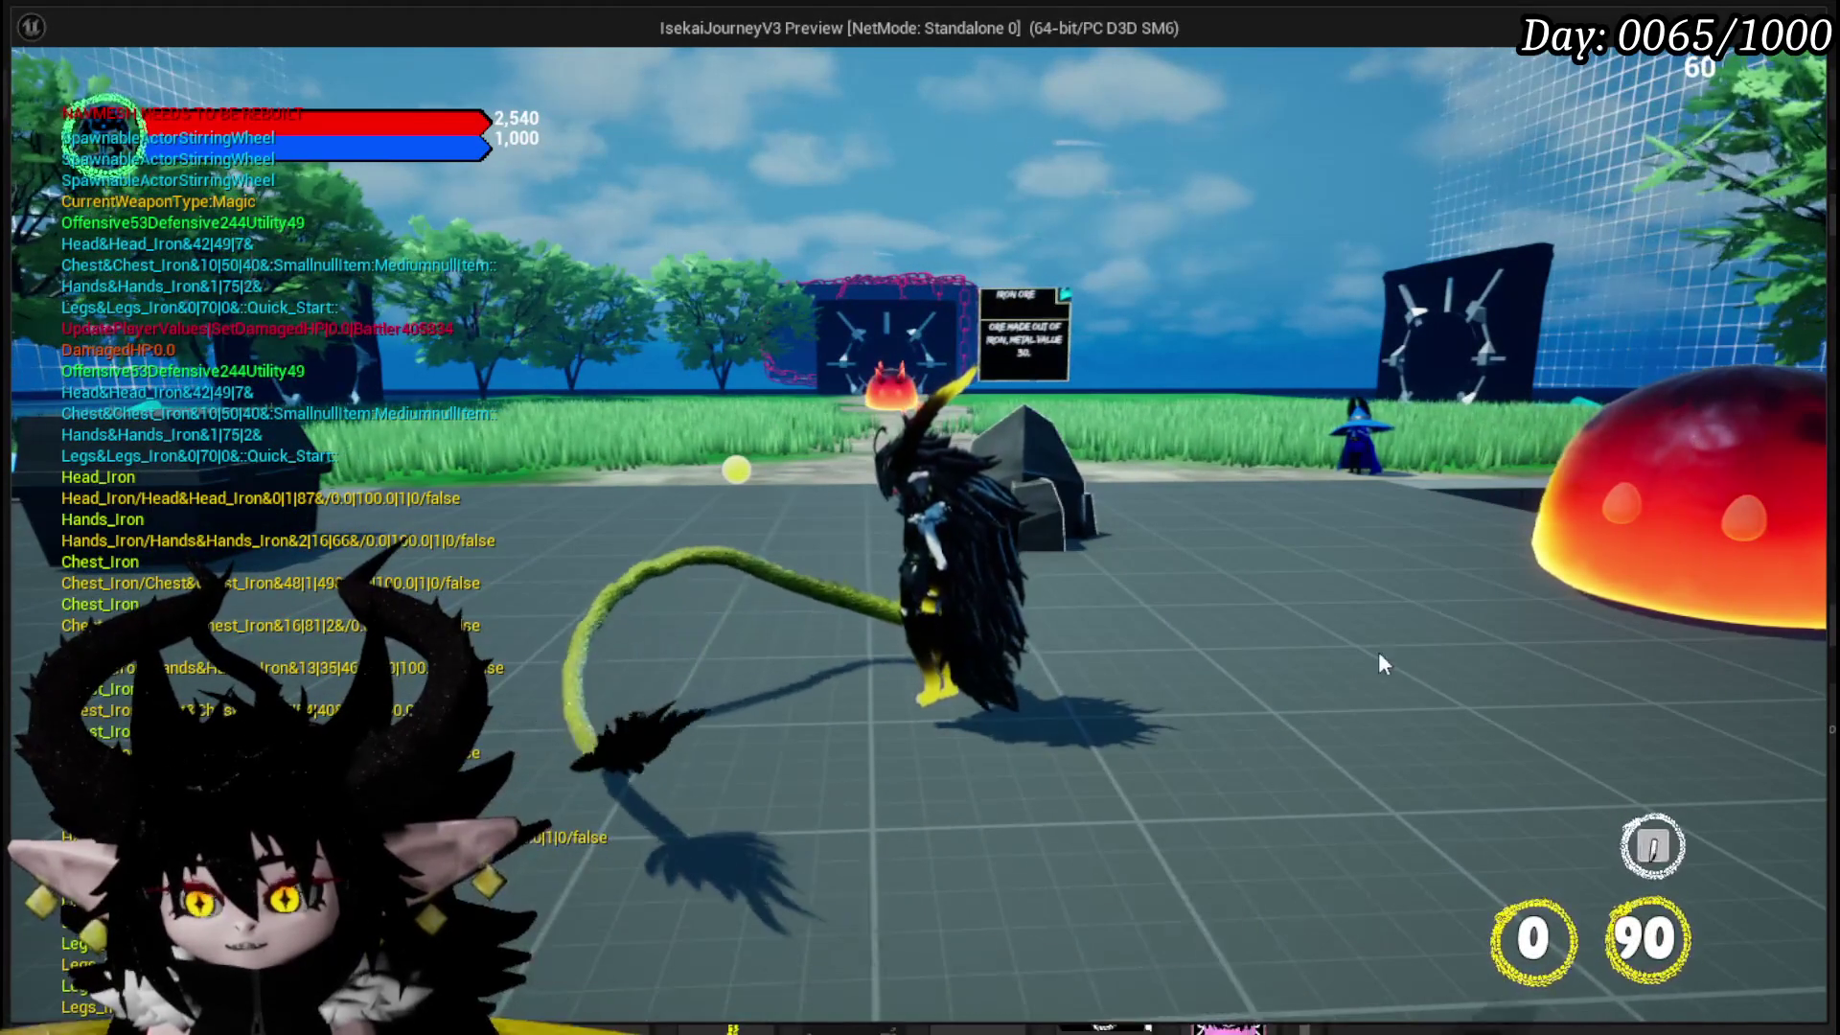
key("w")
key("a")
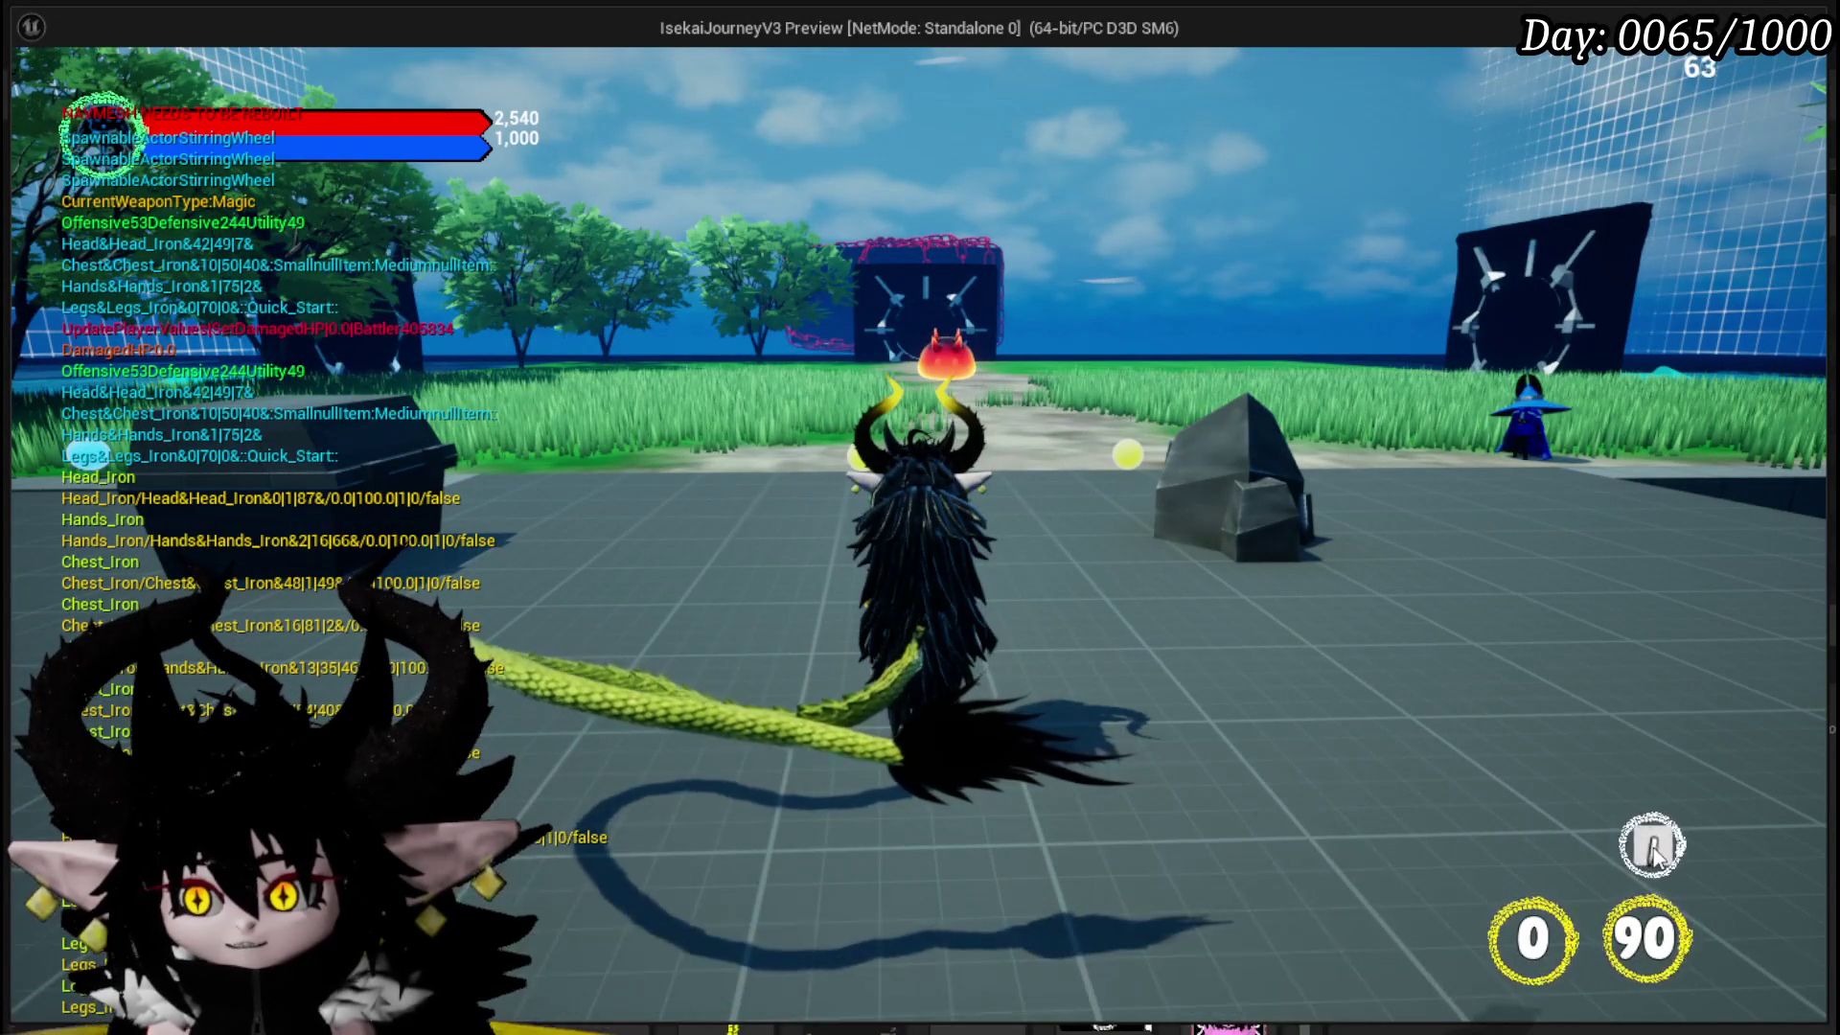
key("d")
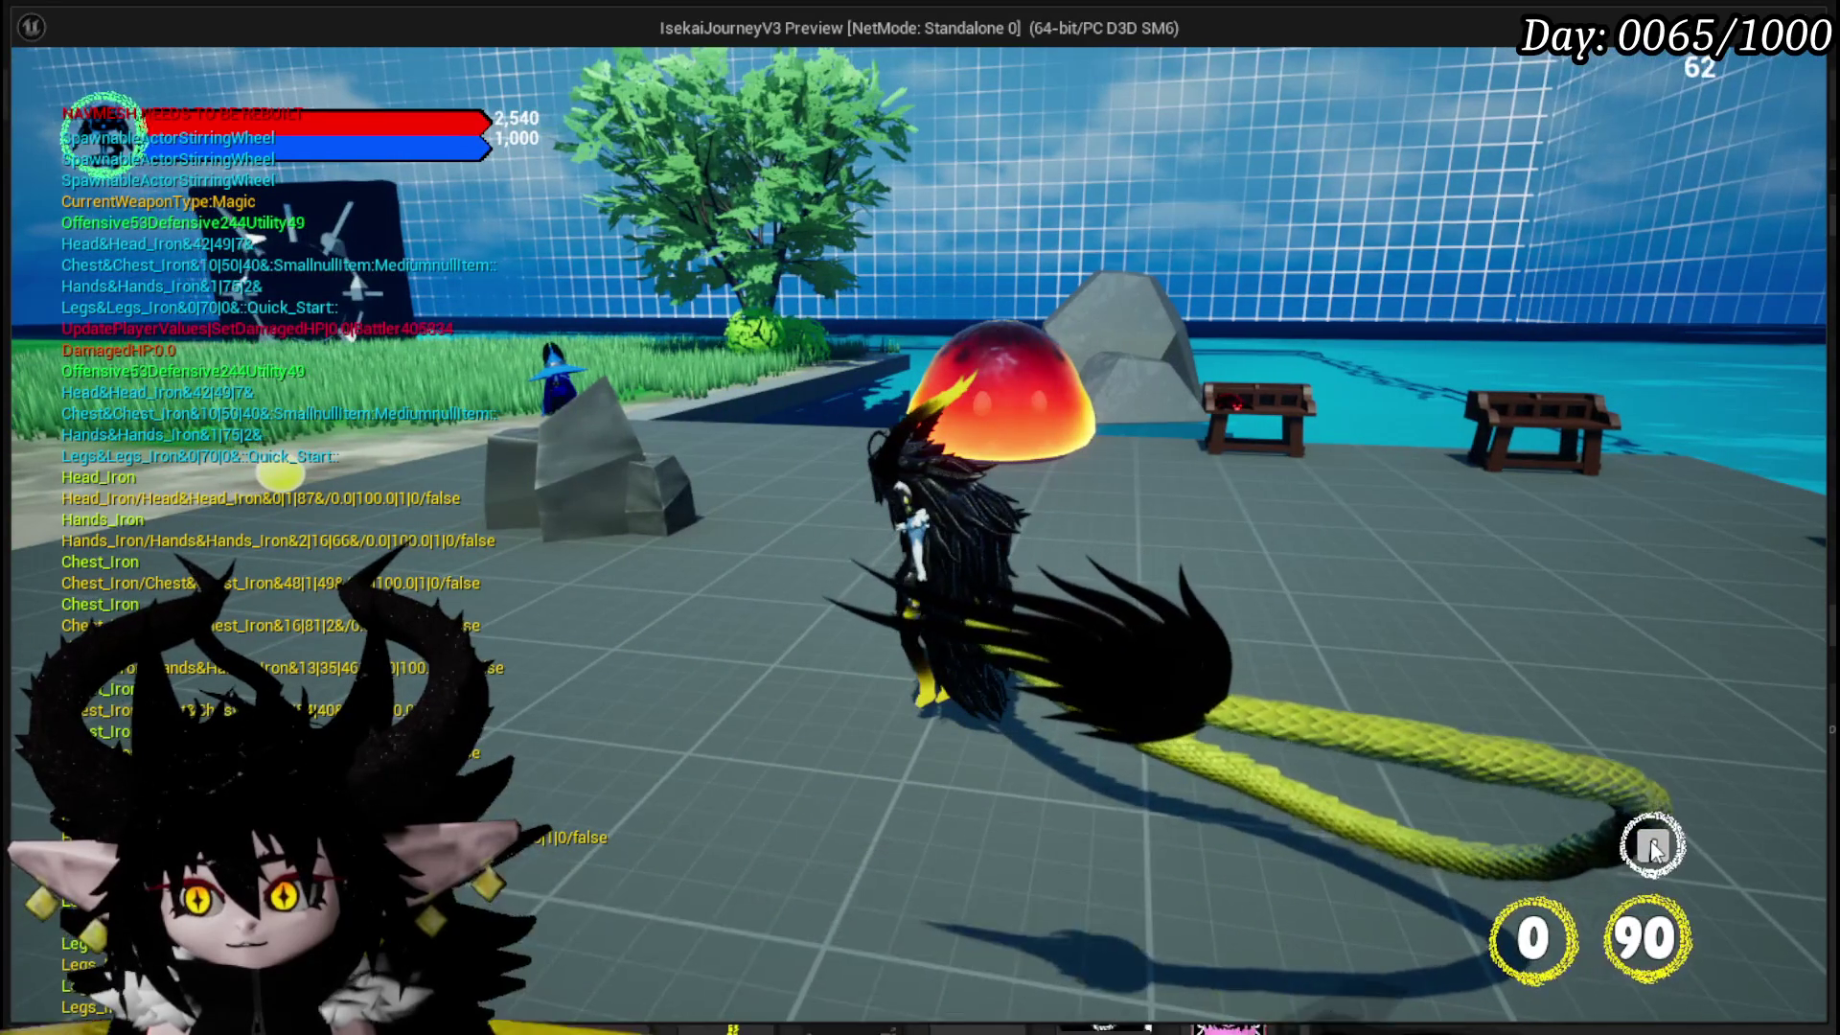
key("a")
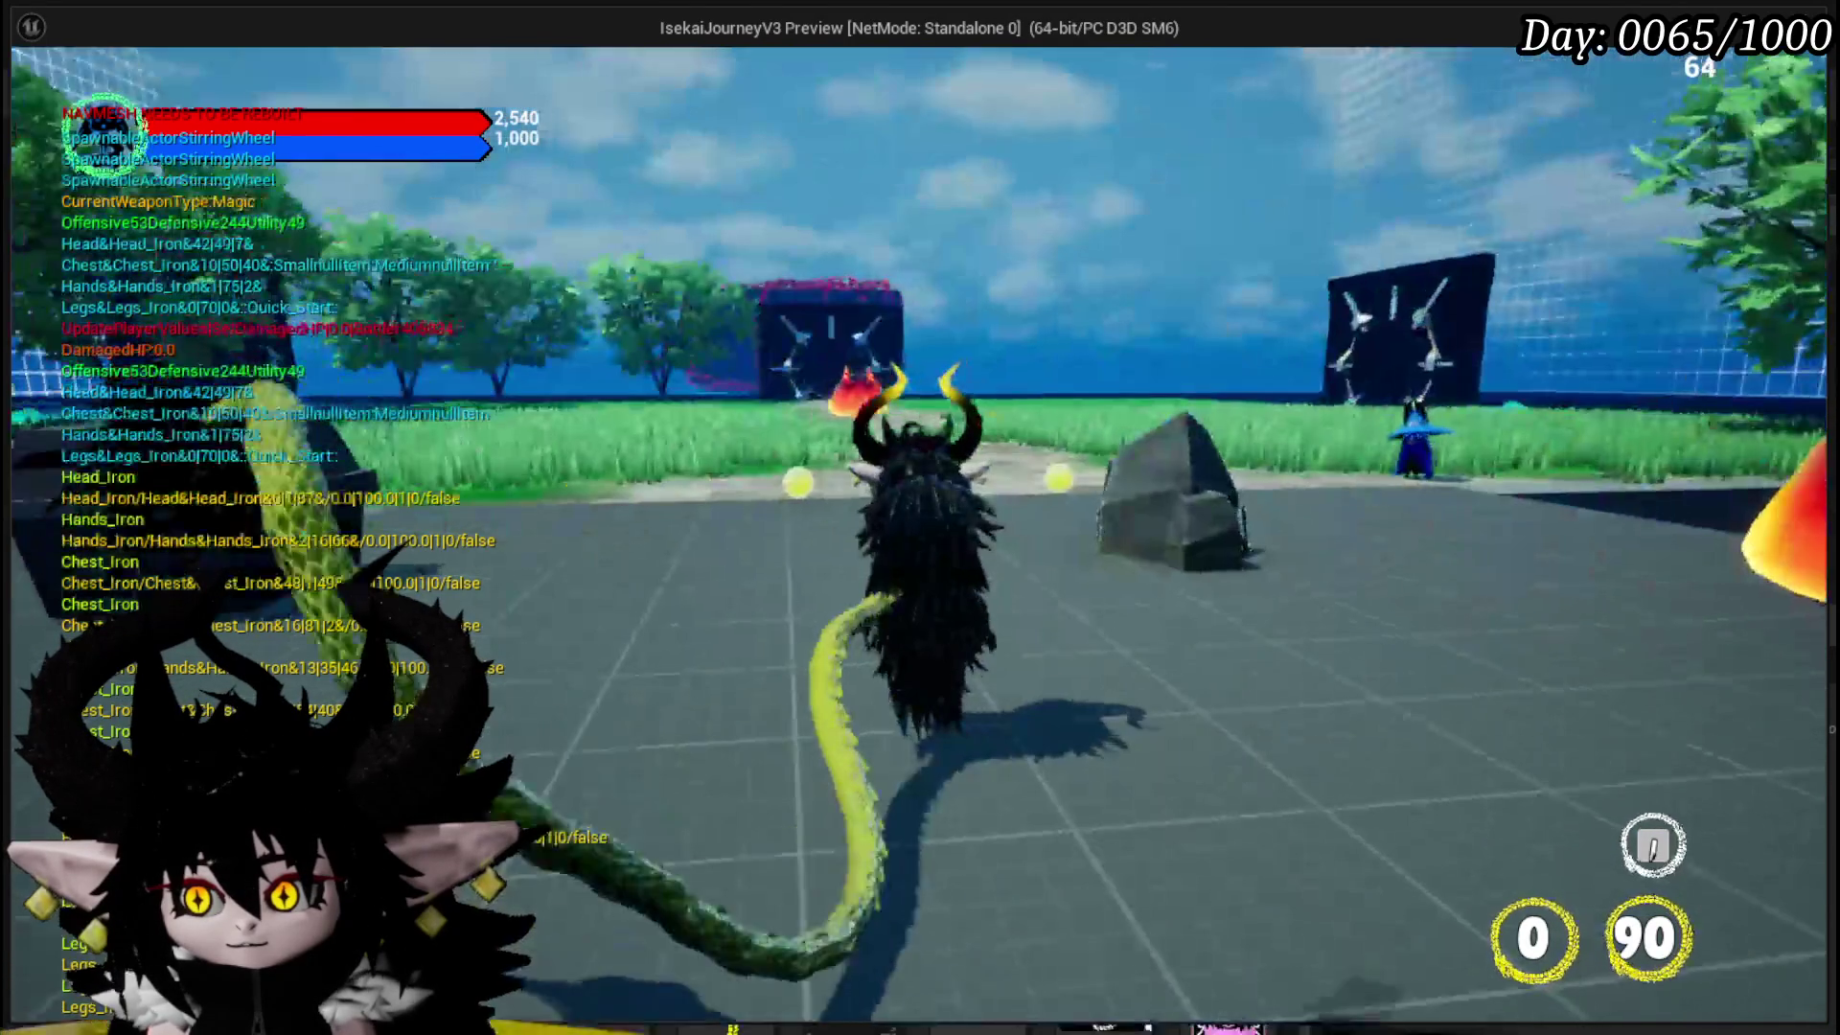
key("a")
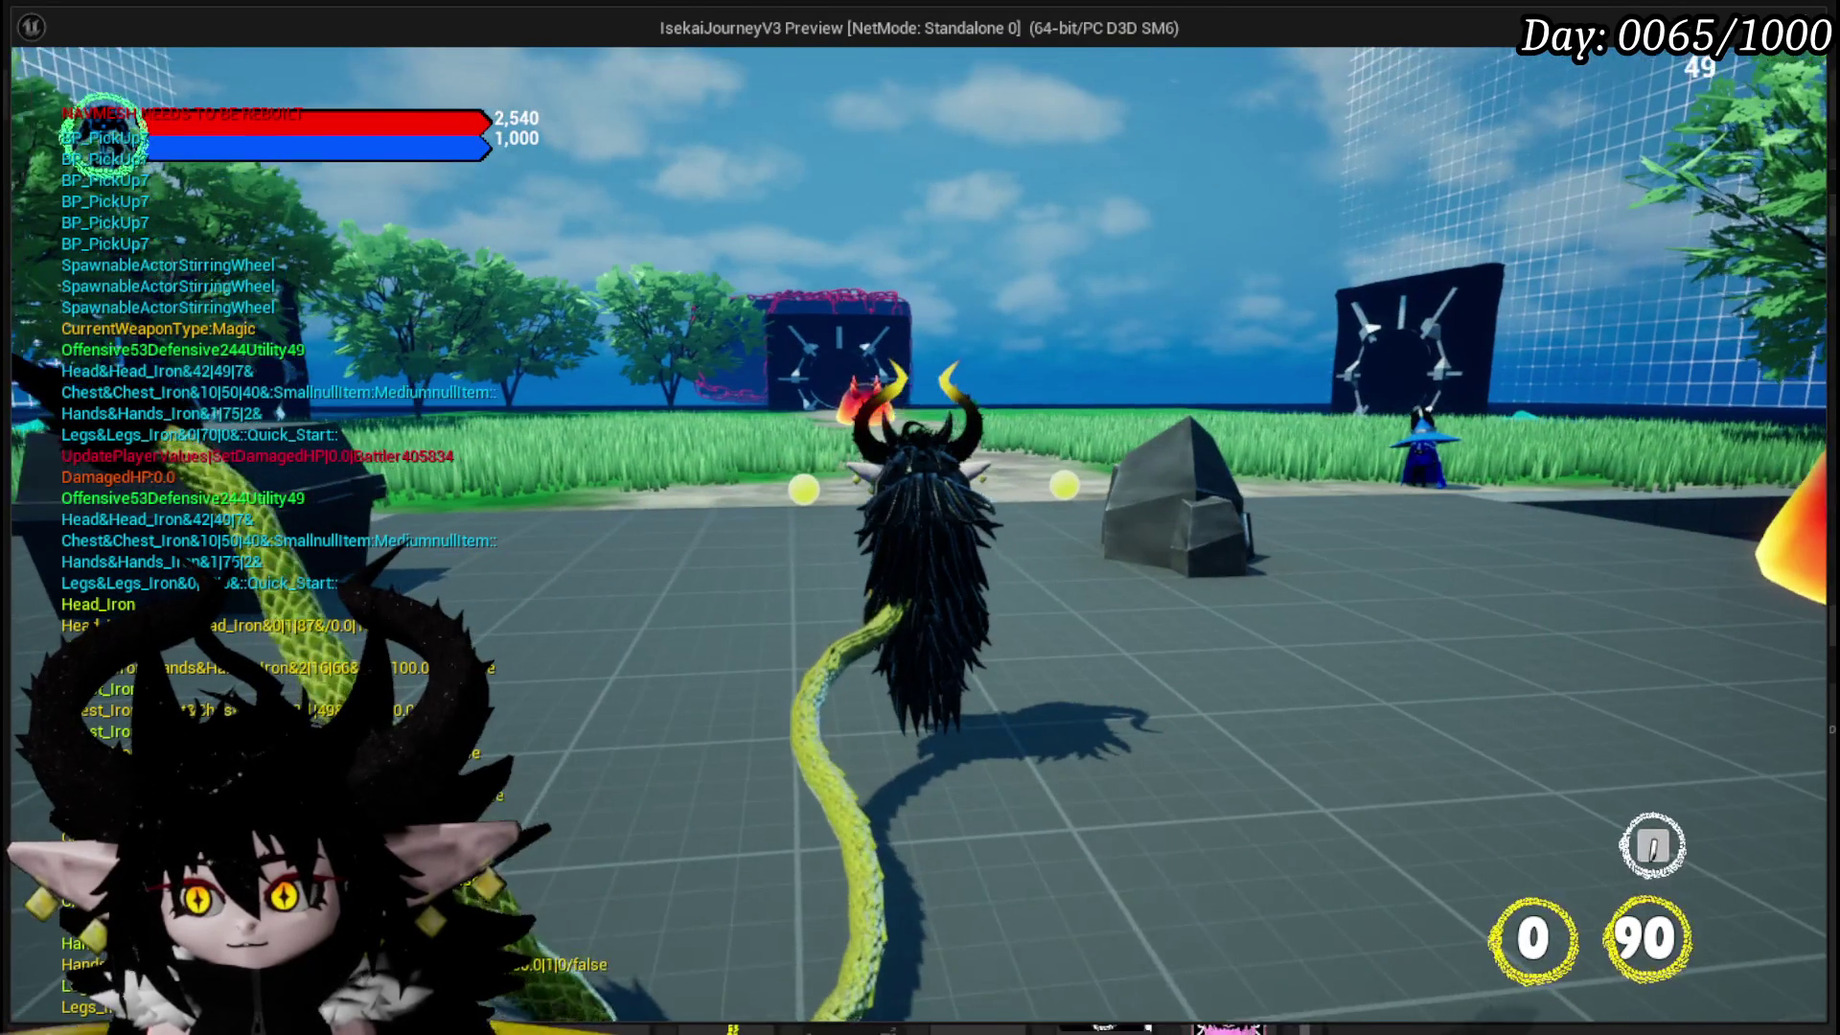
key("a")
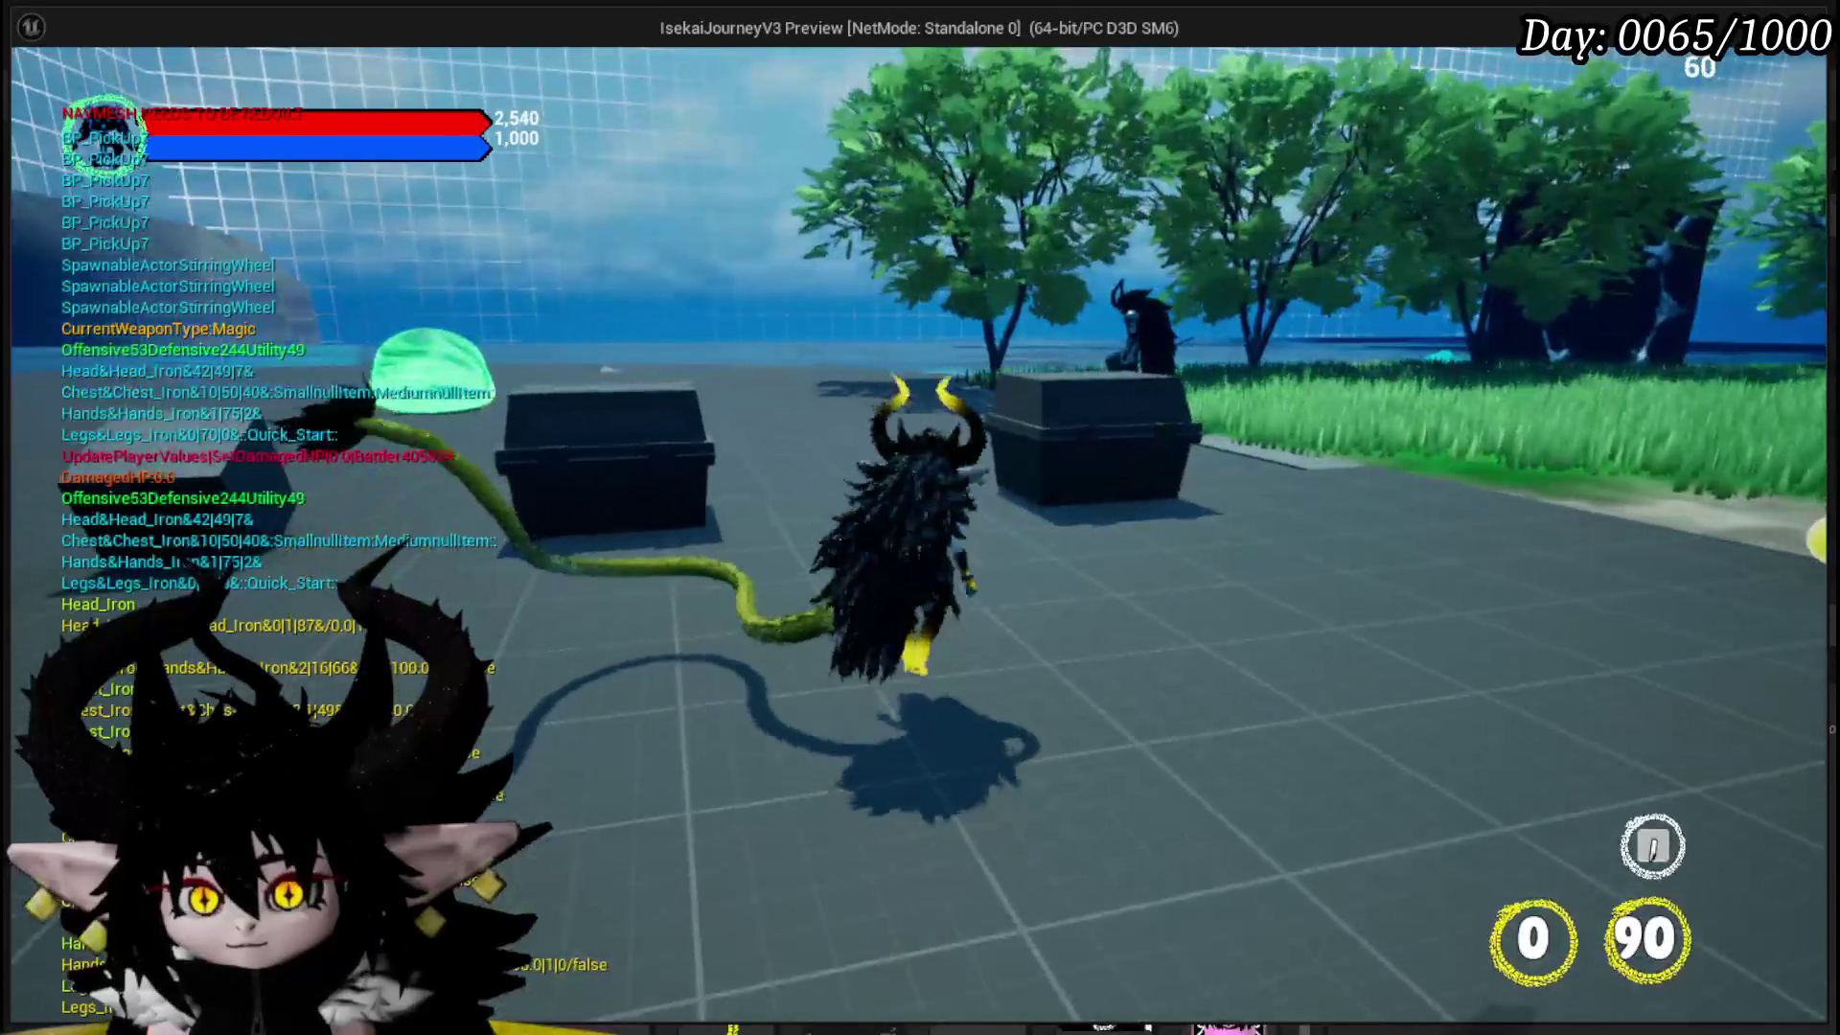
key("a")
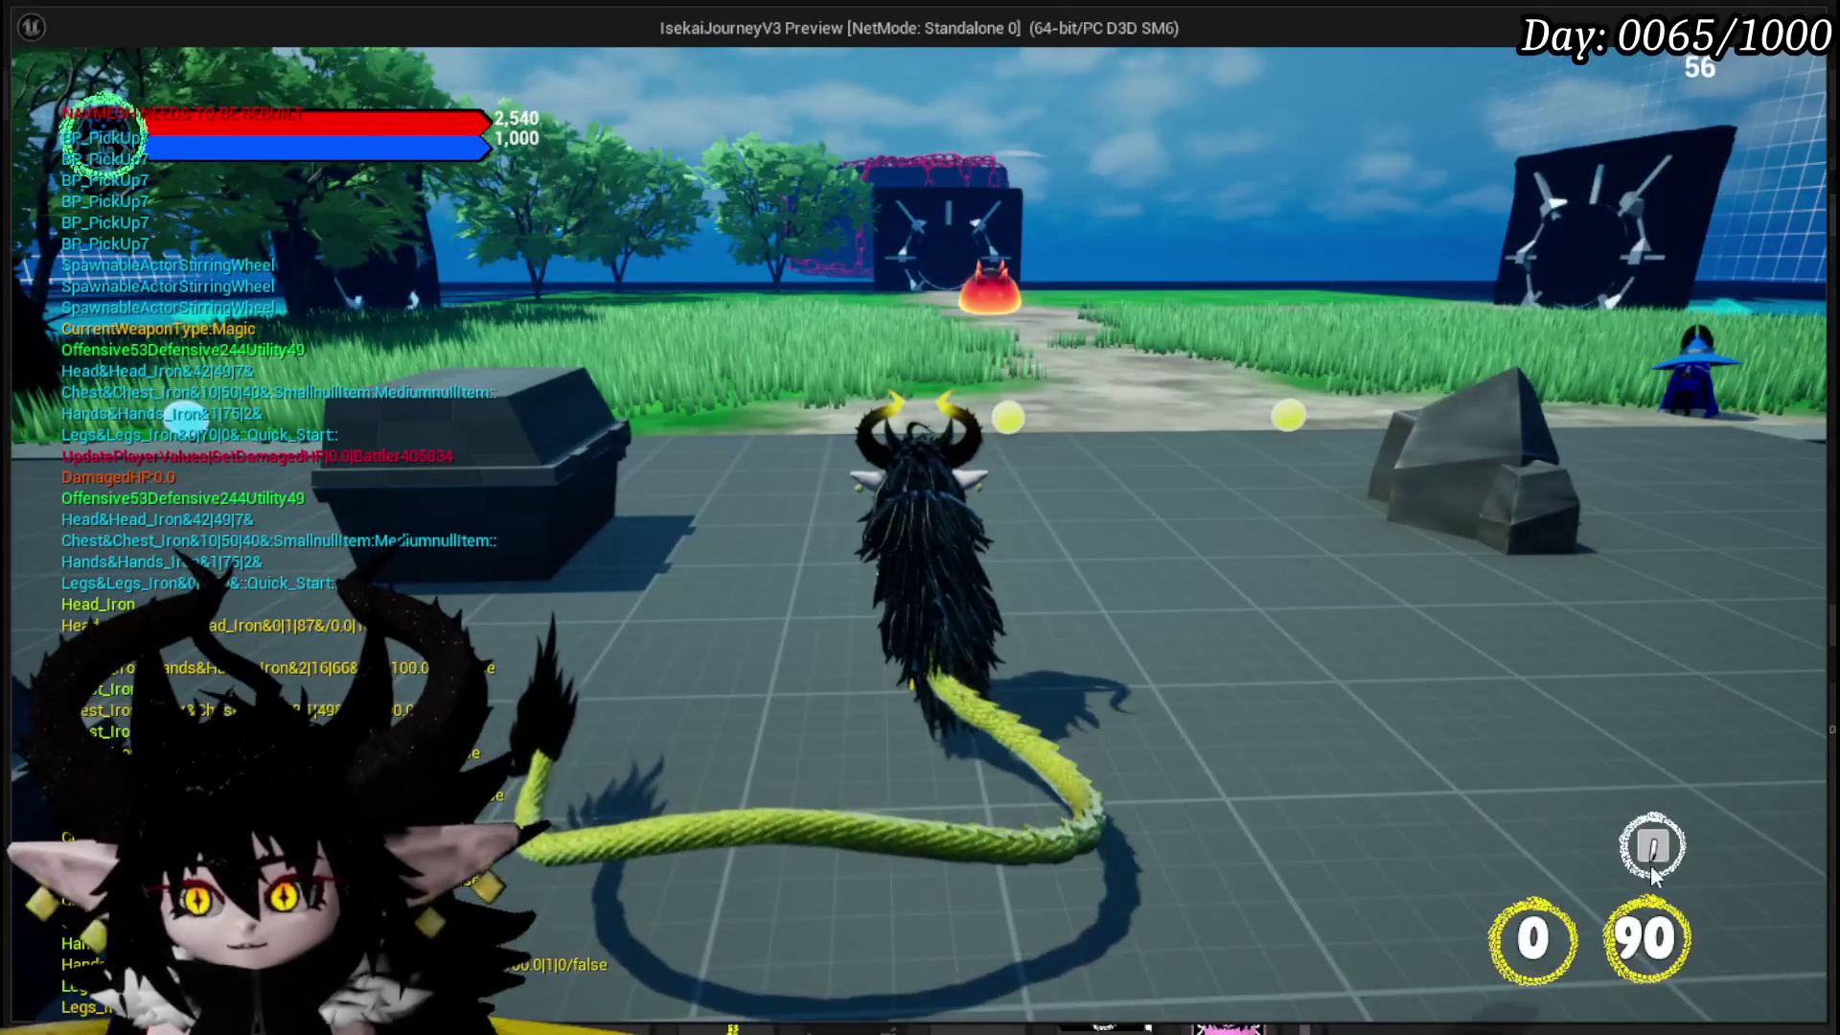
key("Escape")
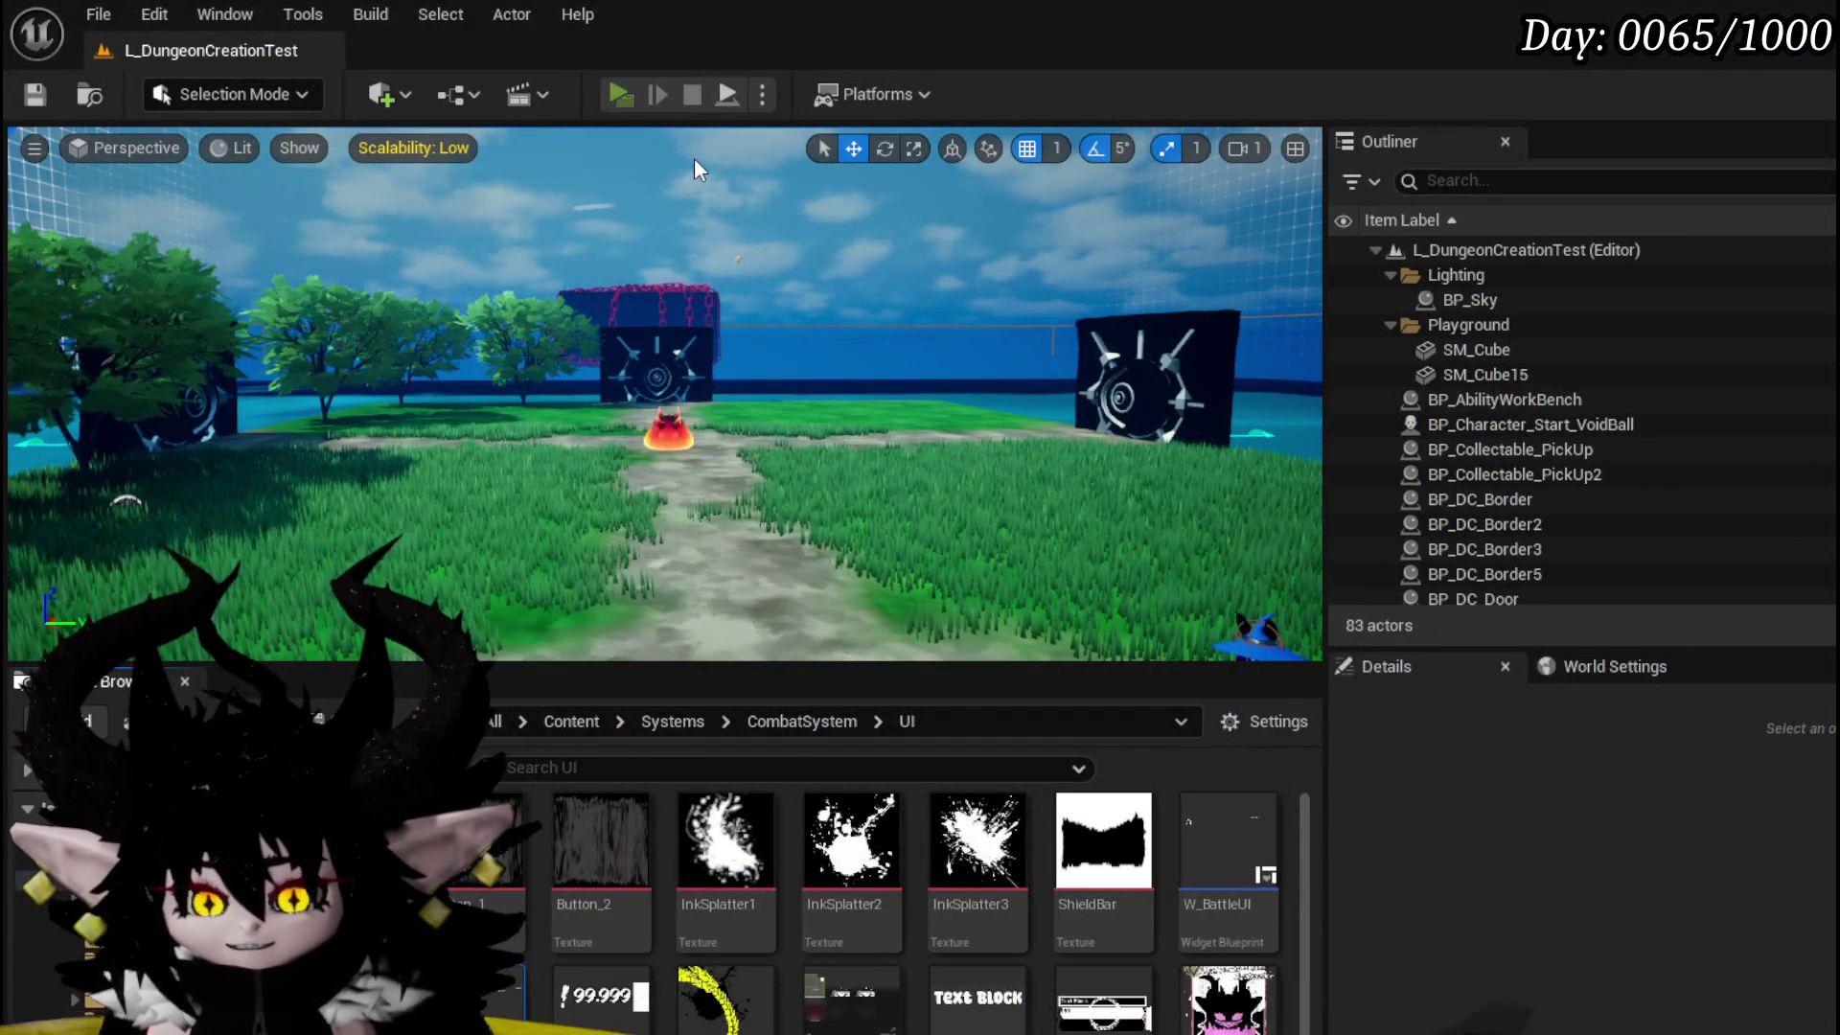
- Run a second play test with Alt+P, stop it, and save the level
key("alt+p")
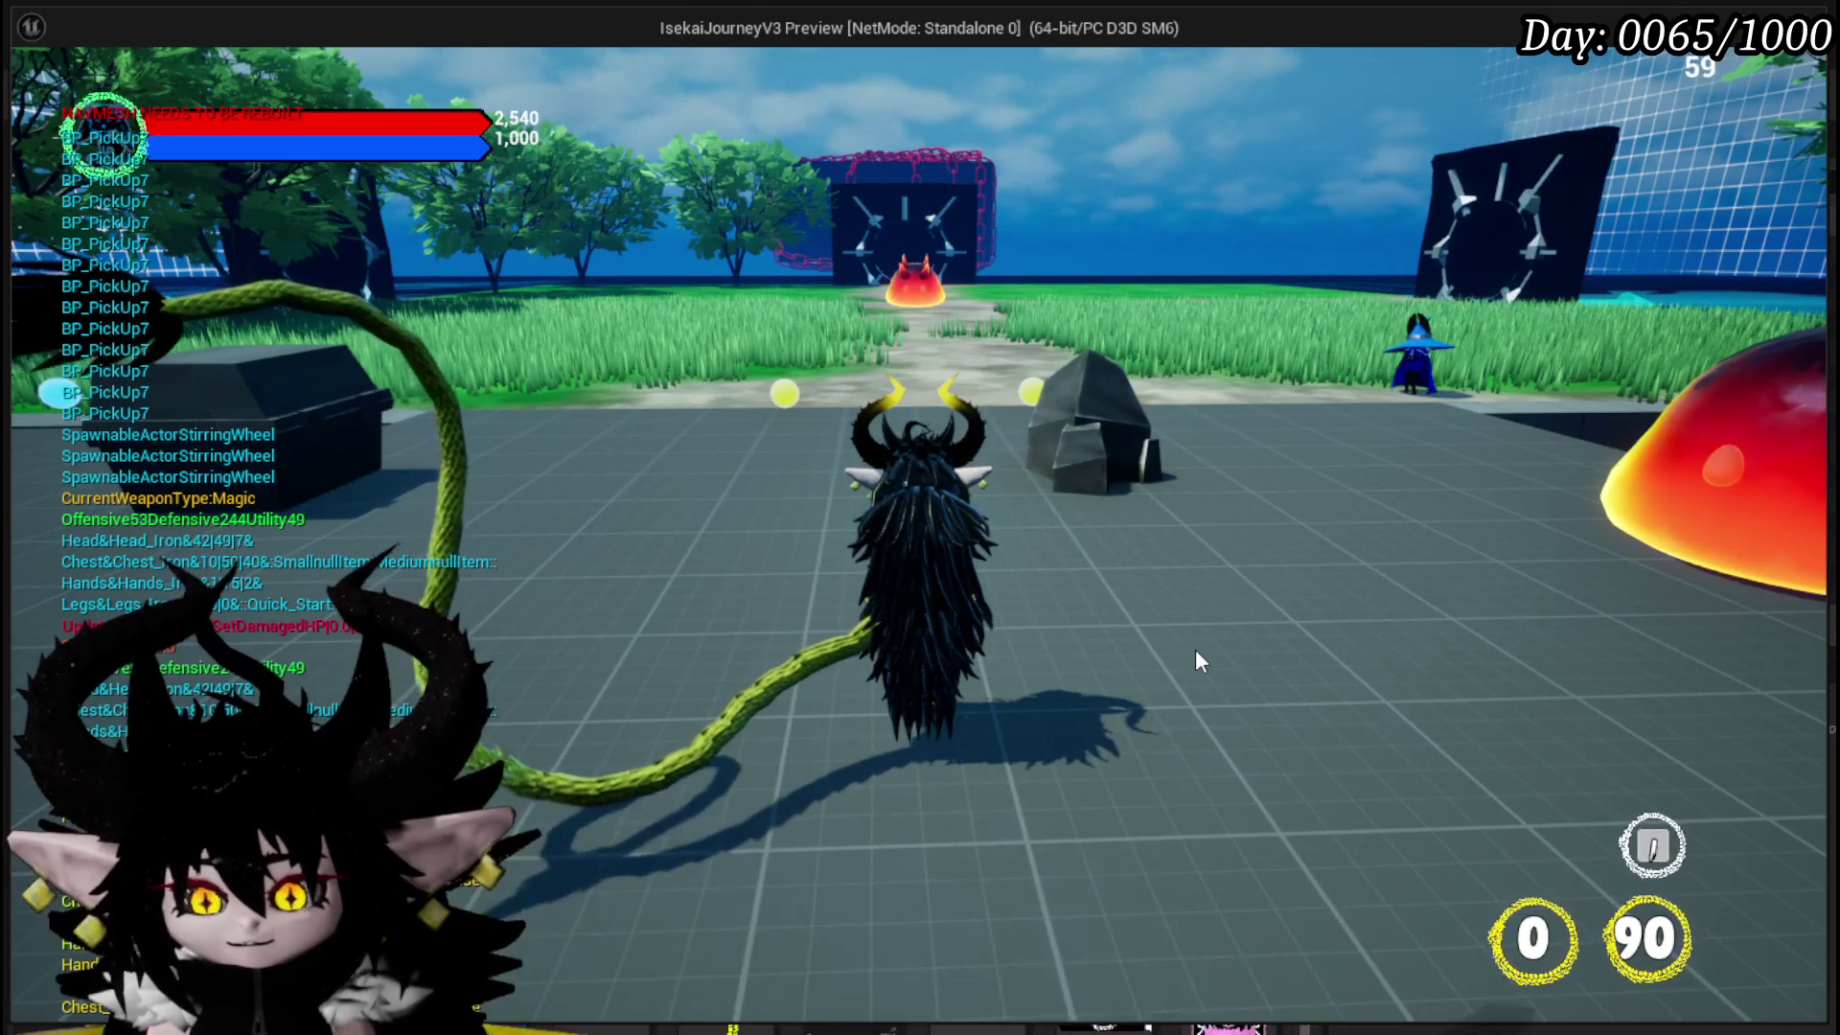
key("d")
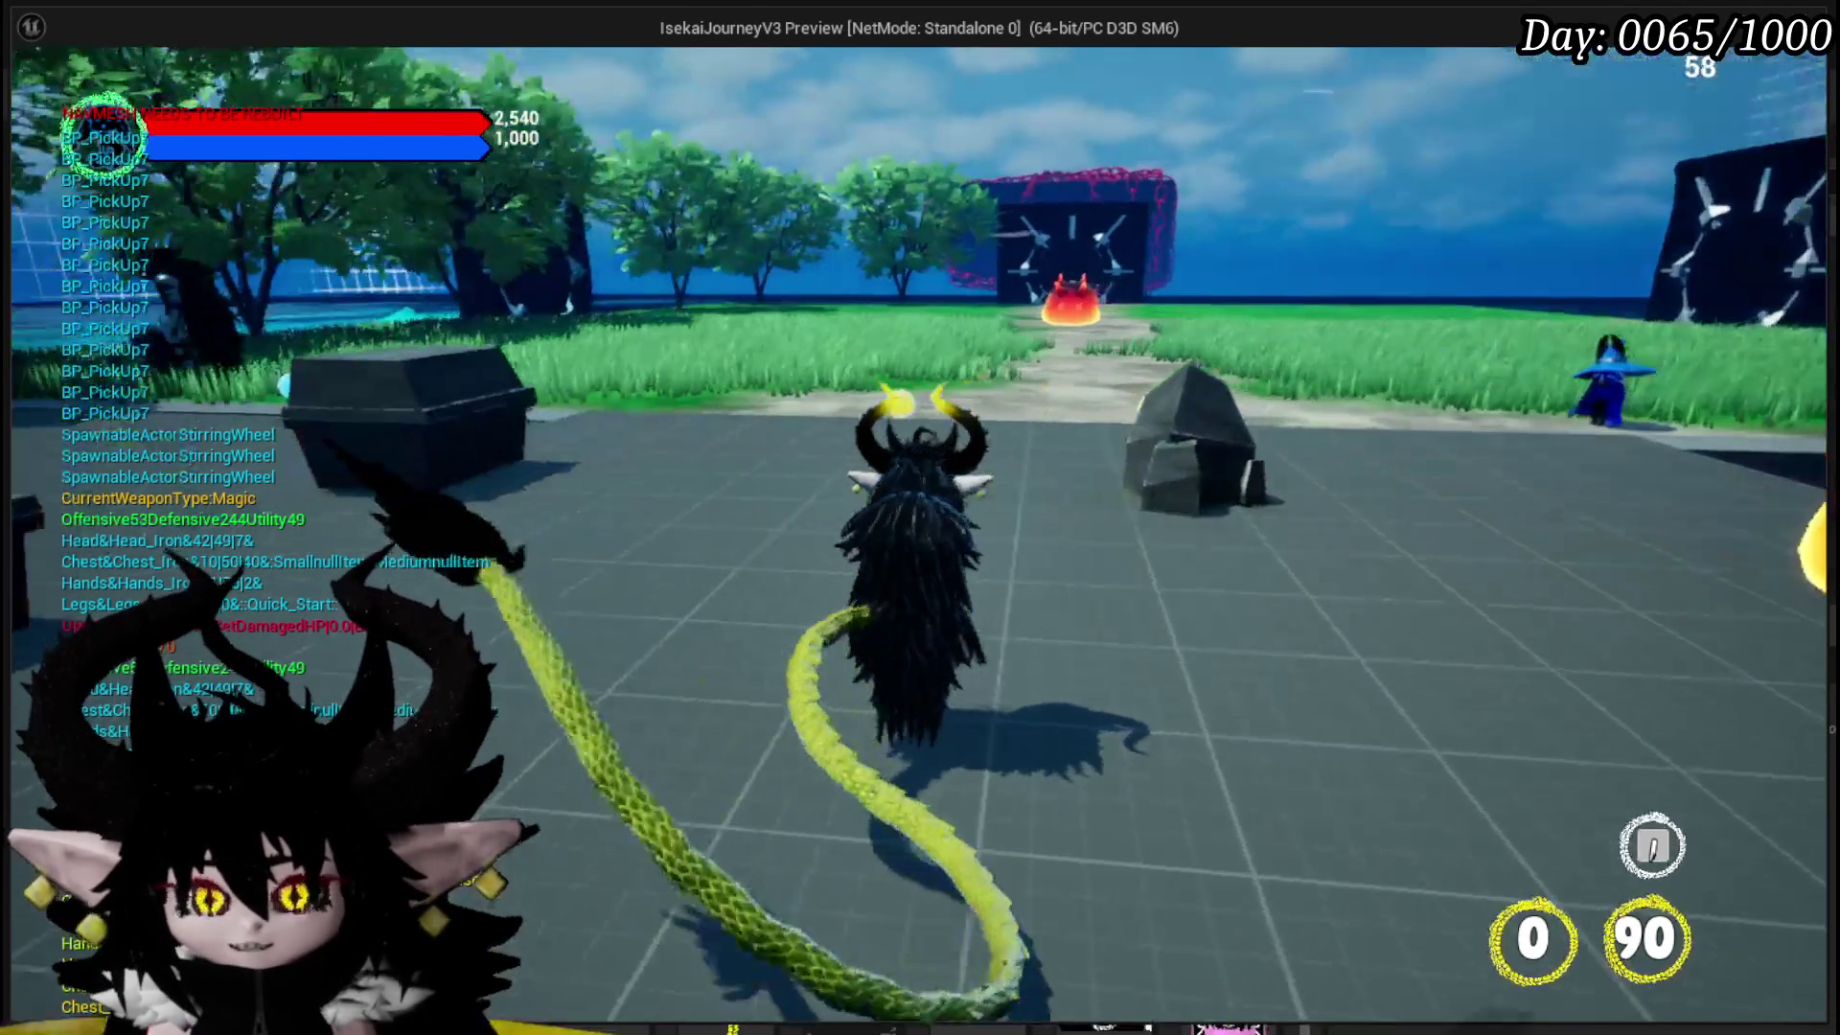
key("a")
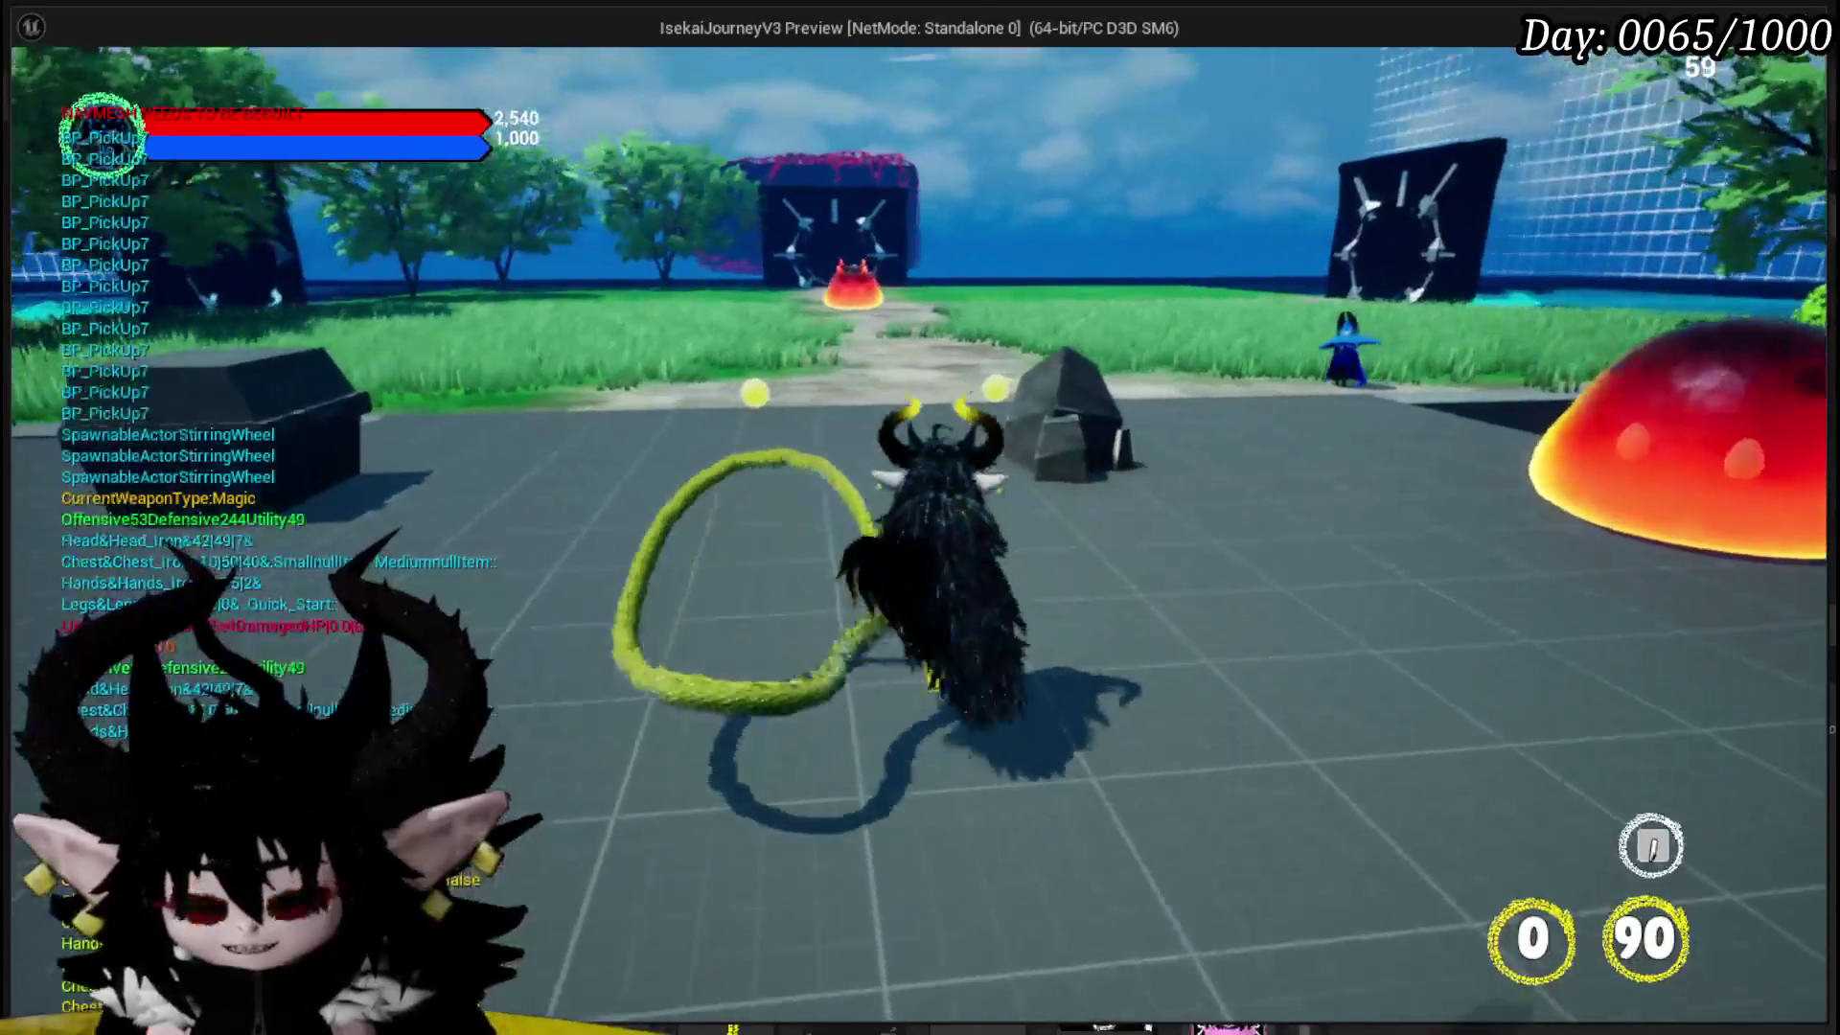
key("Escape")
left_click(35, 93)
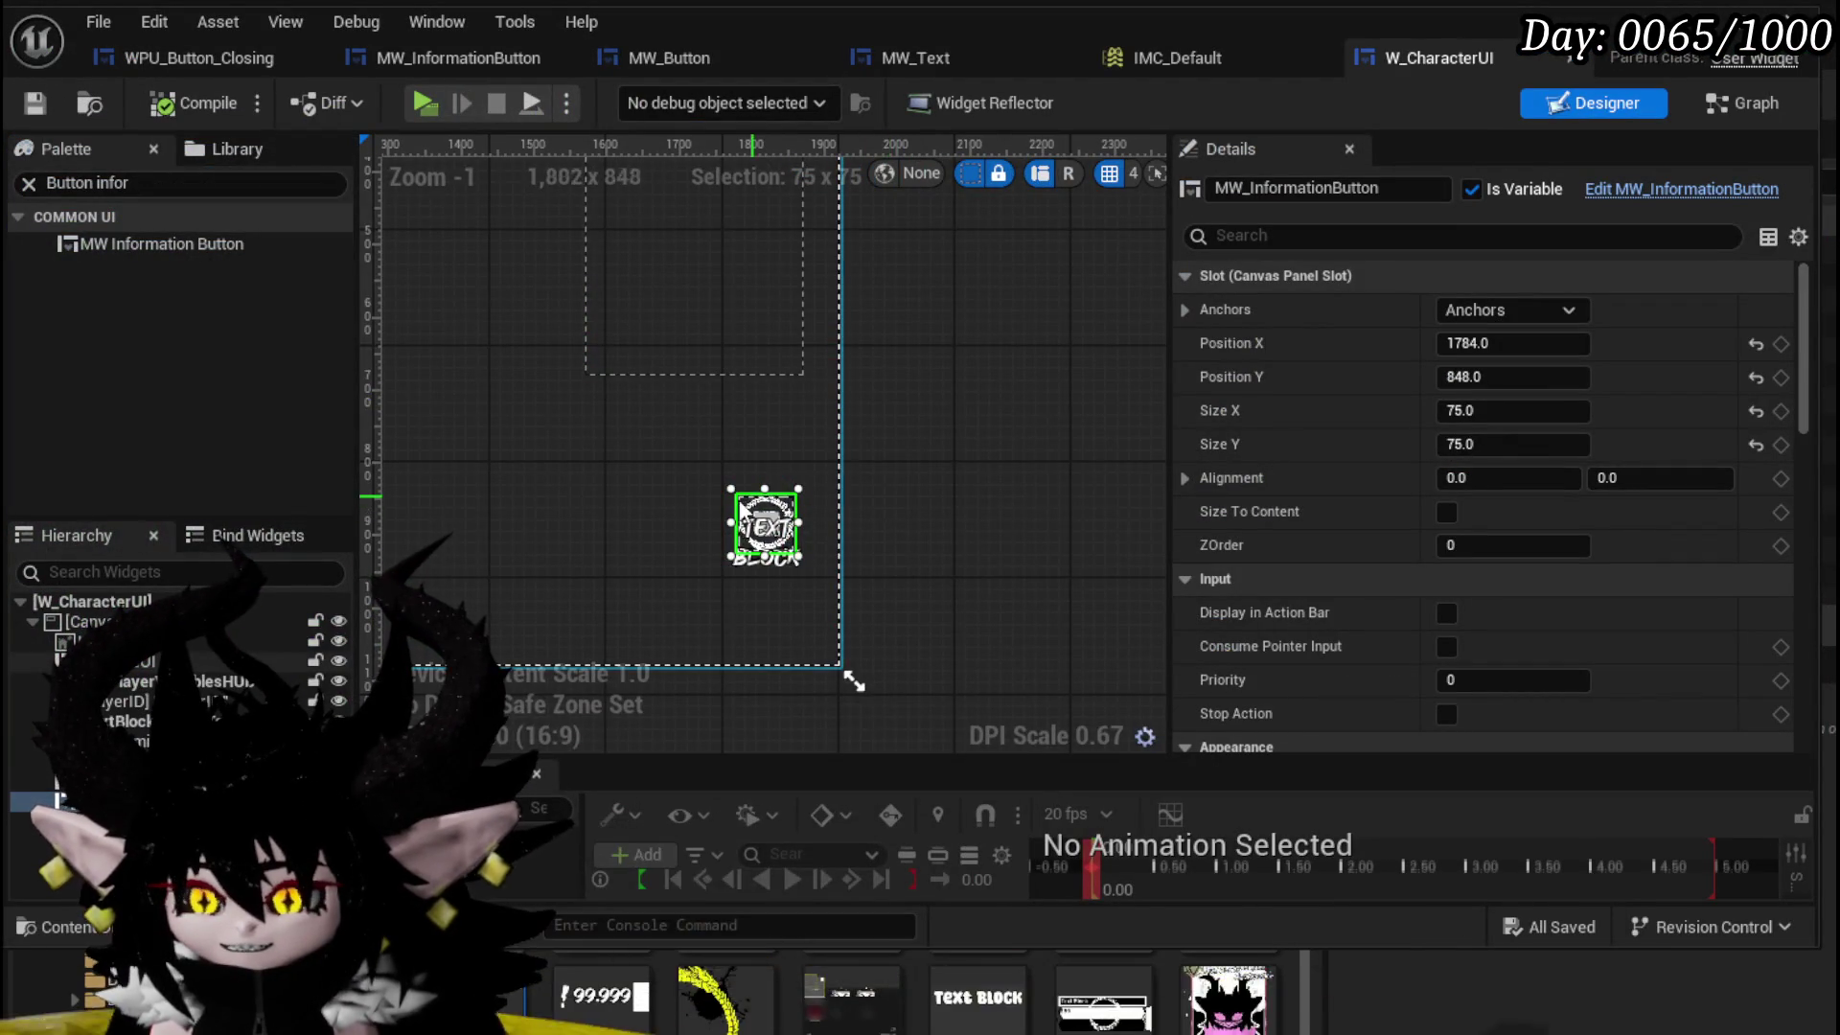
- Anchor W_CharacterUI's information button to the bottom-right corner
scroll(784, 530, "up", 4)
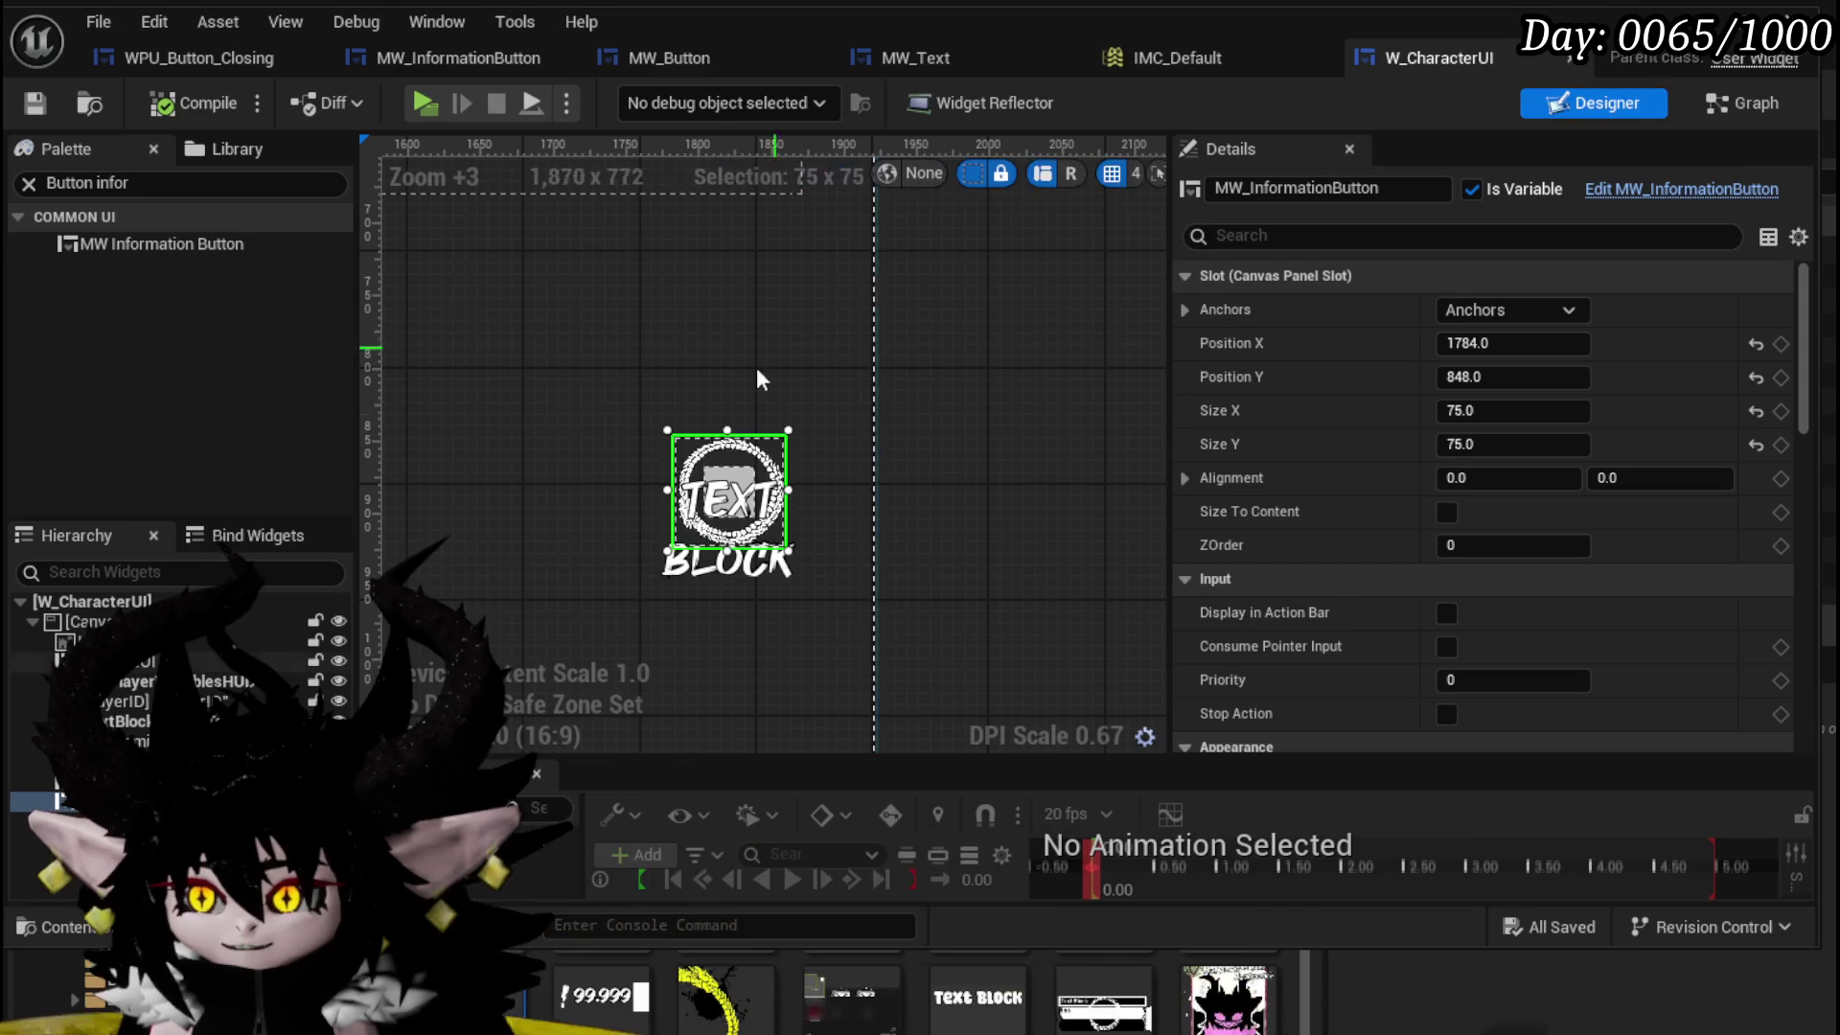
left_click(1774, 101)
left_click(1634, 103)
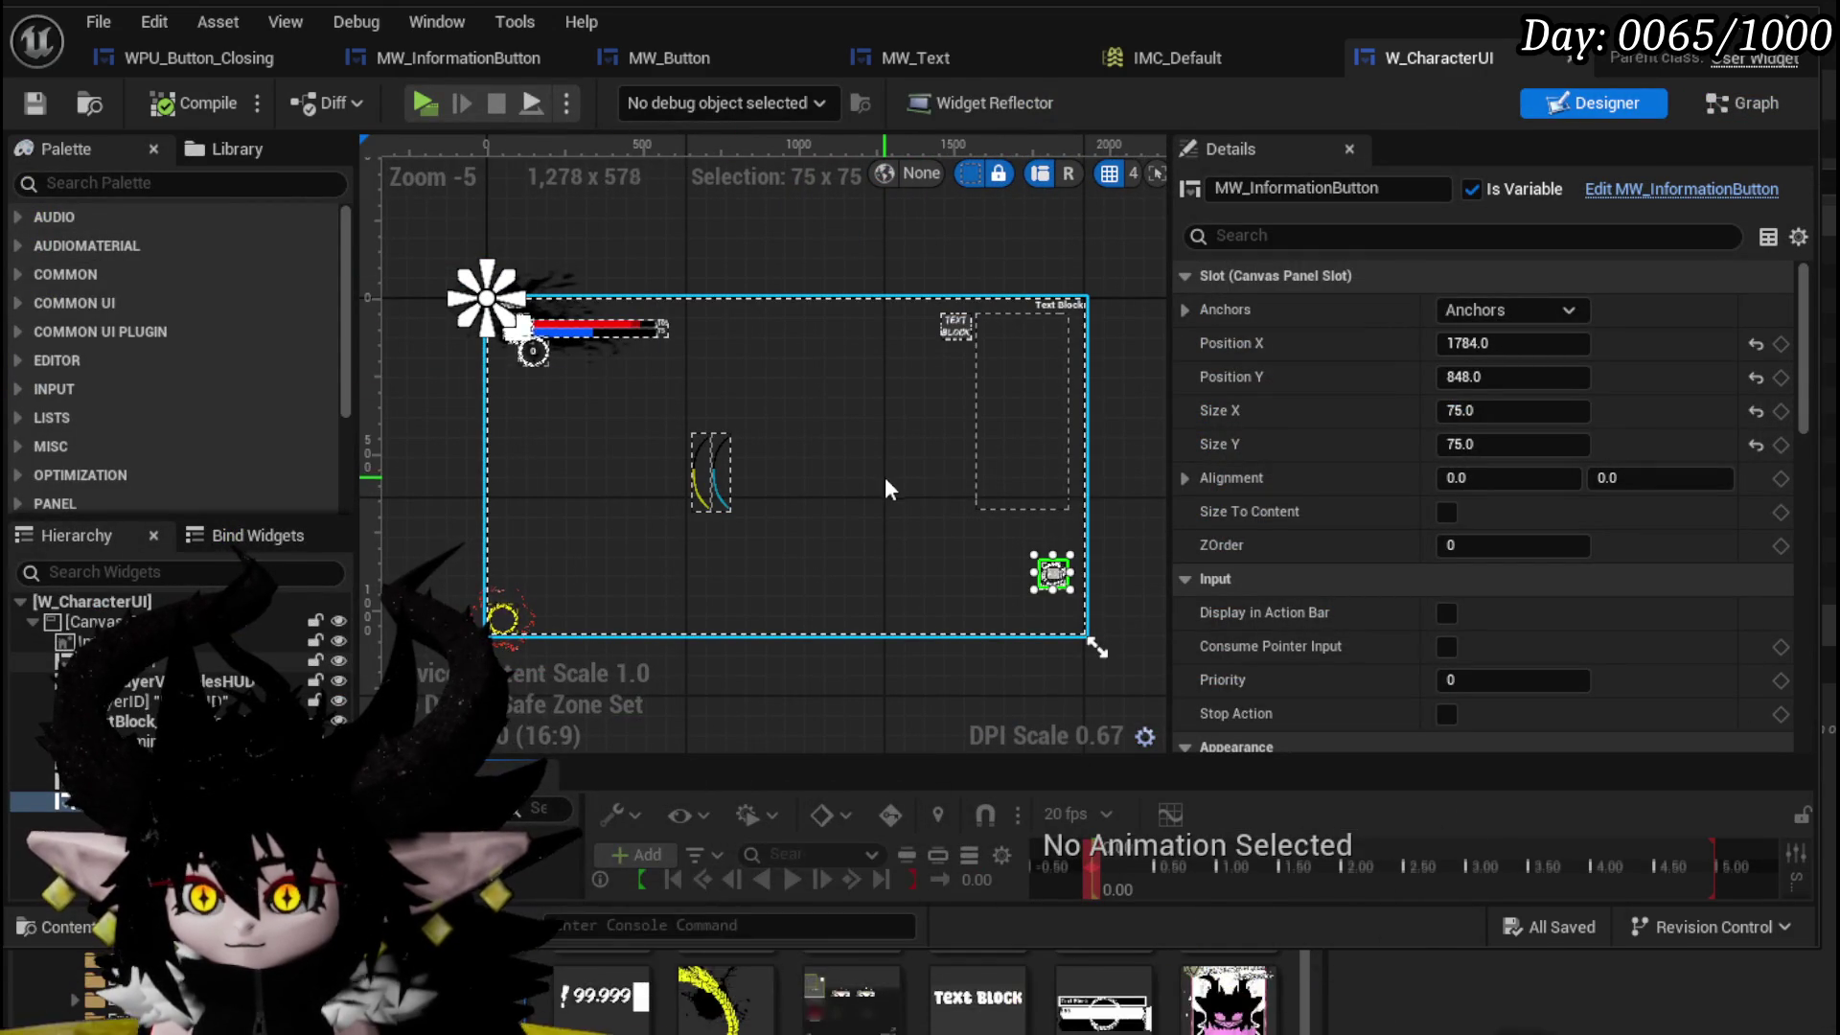
left_click(1566, 311)
left_click(1645, 559)
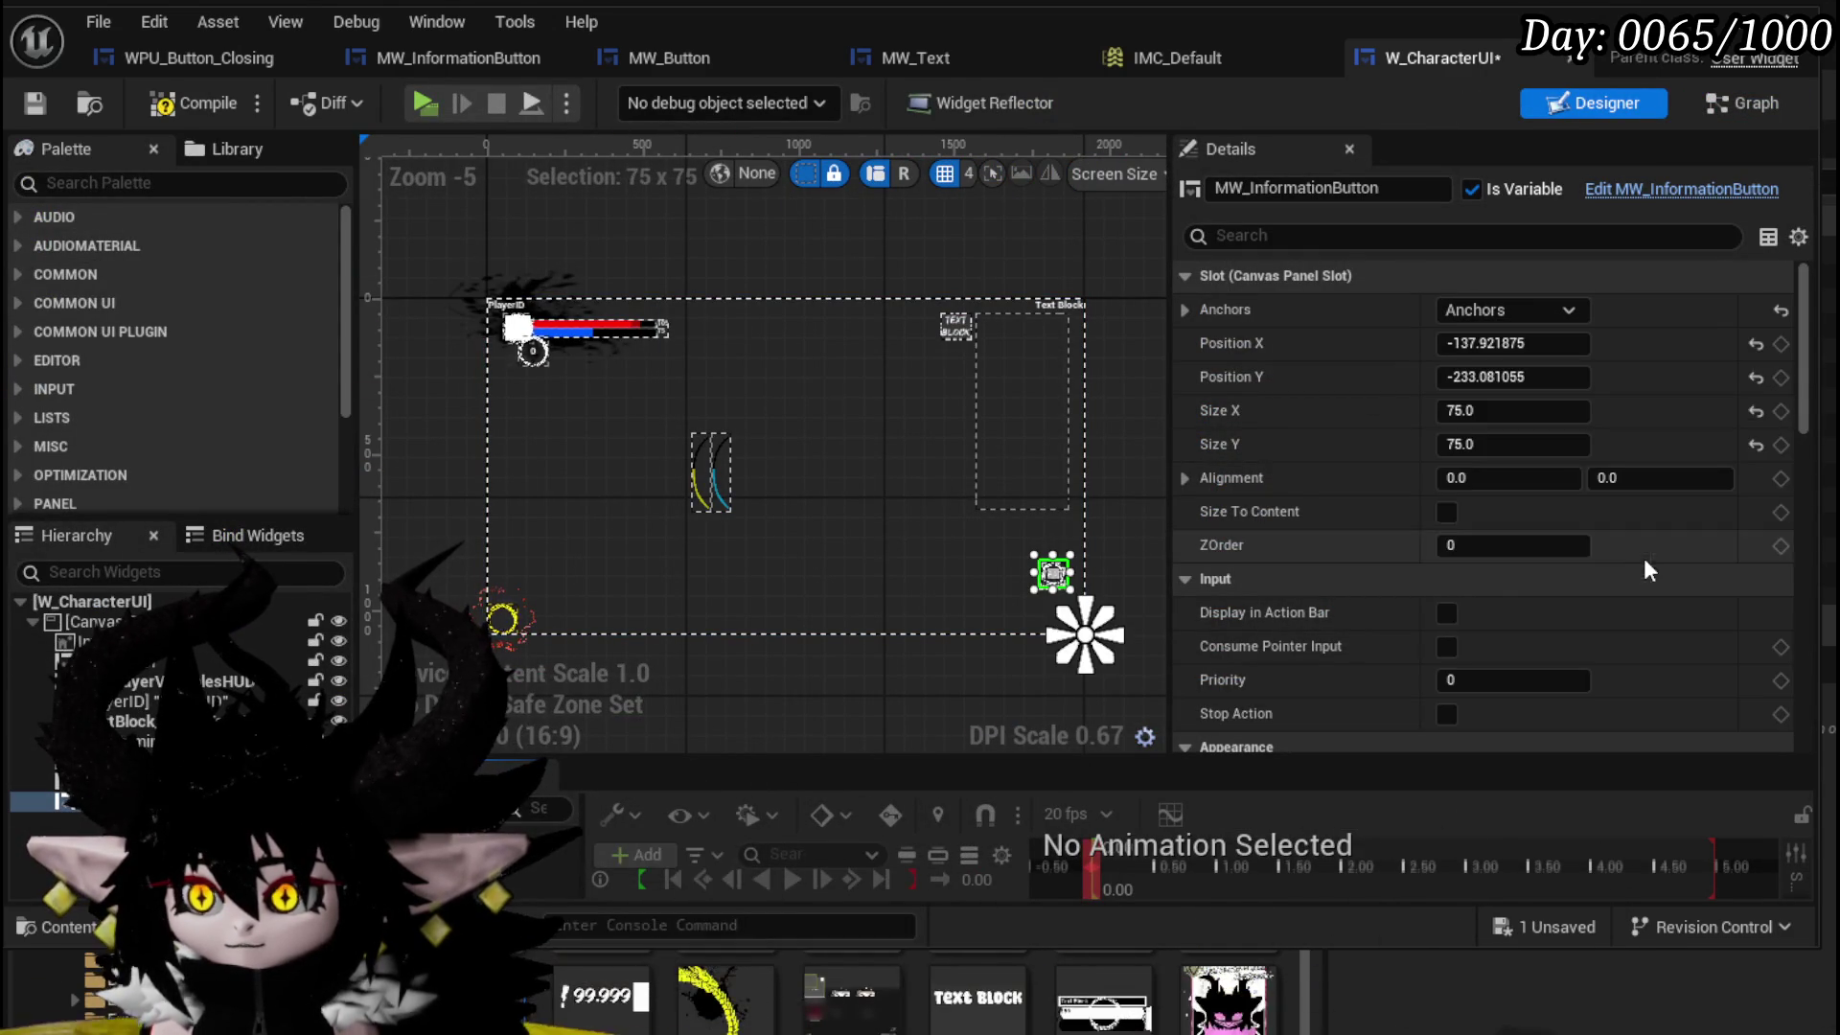
- Save W_CharacterUI and bring up the MW_InformationButton editor
left_click(35, 106)
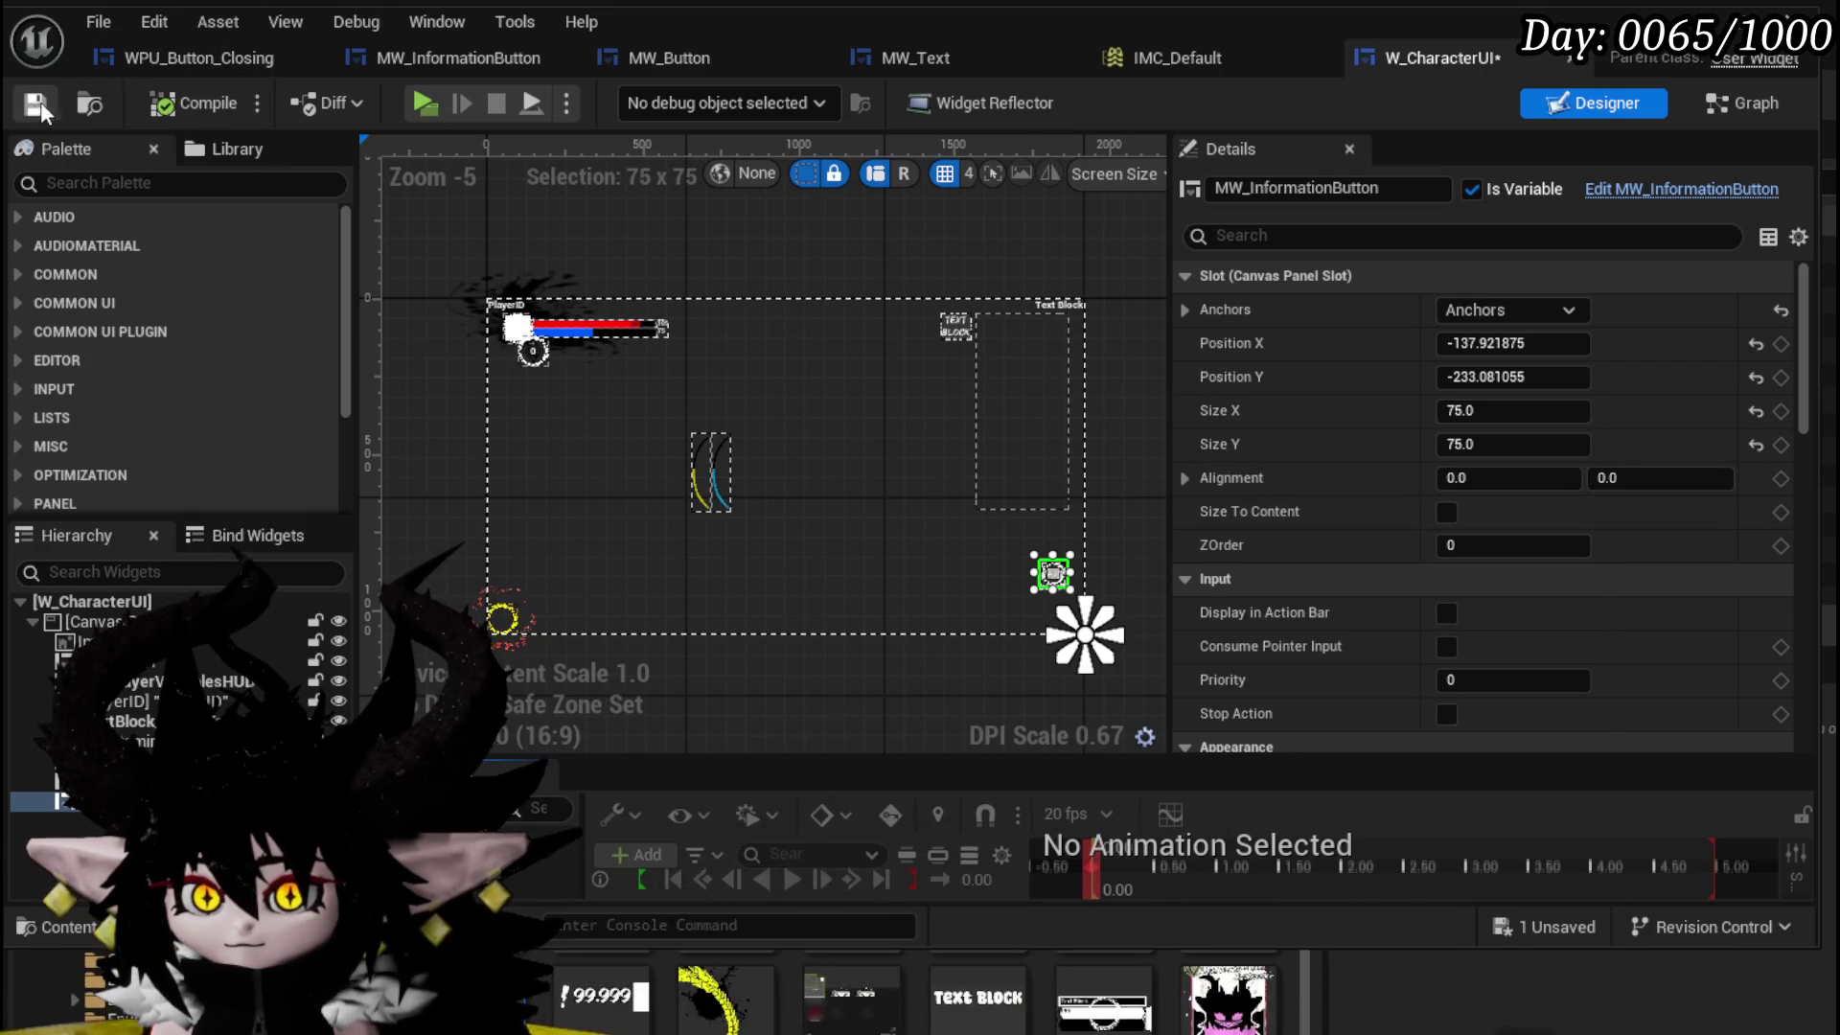
scroll(1072, 602, "up", 5)
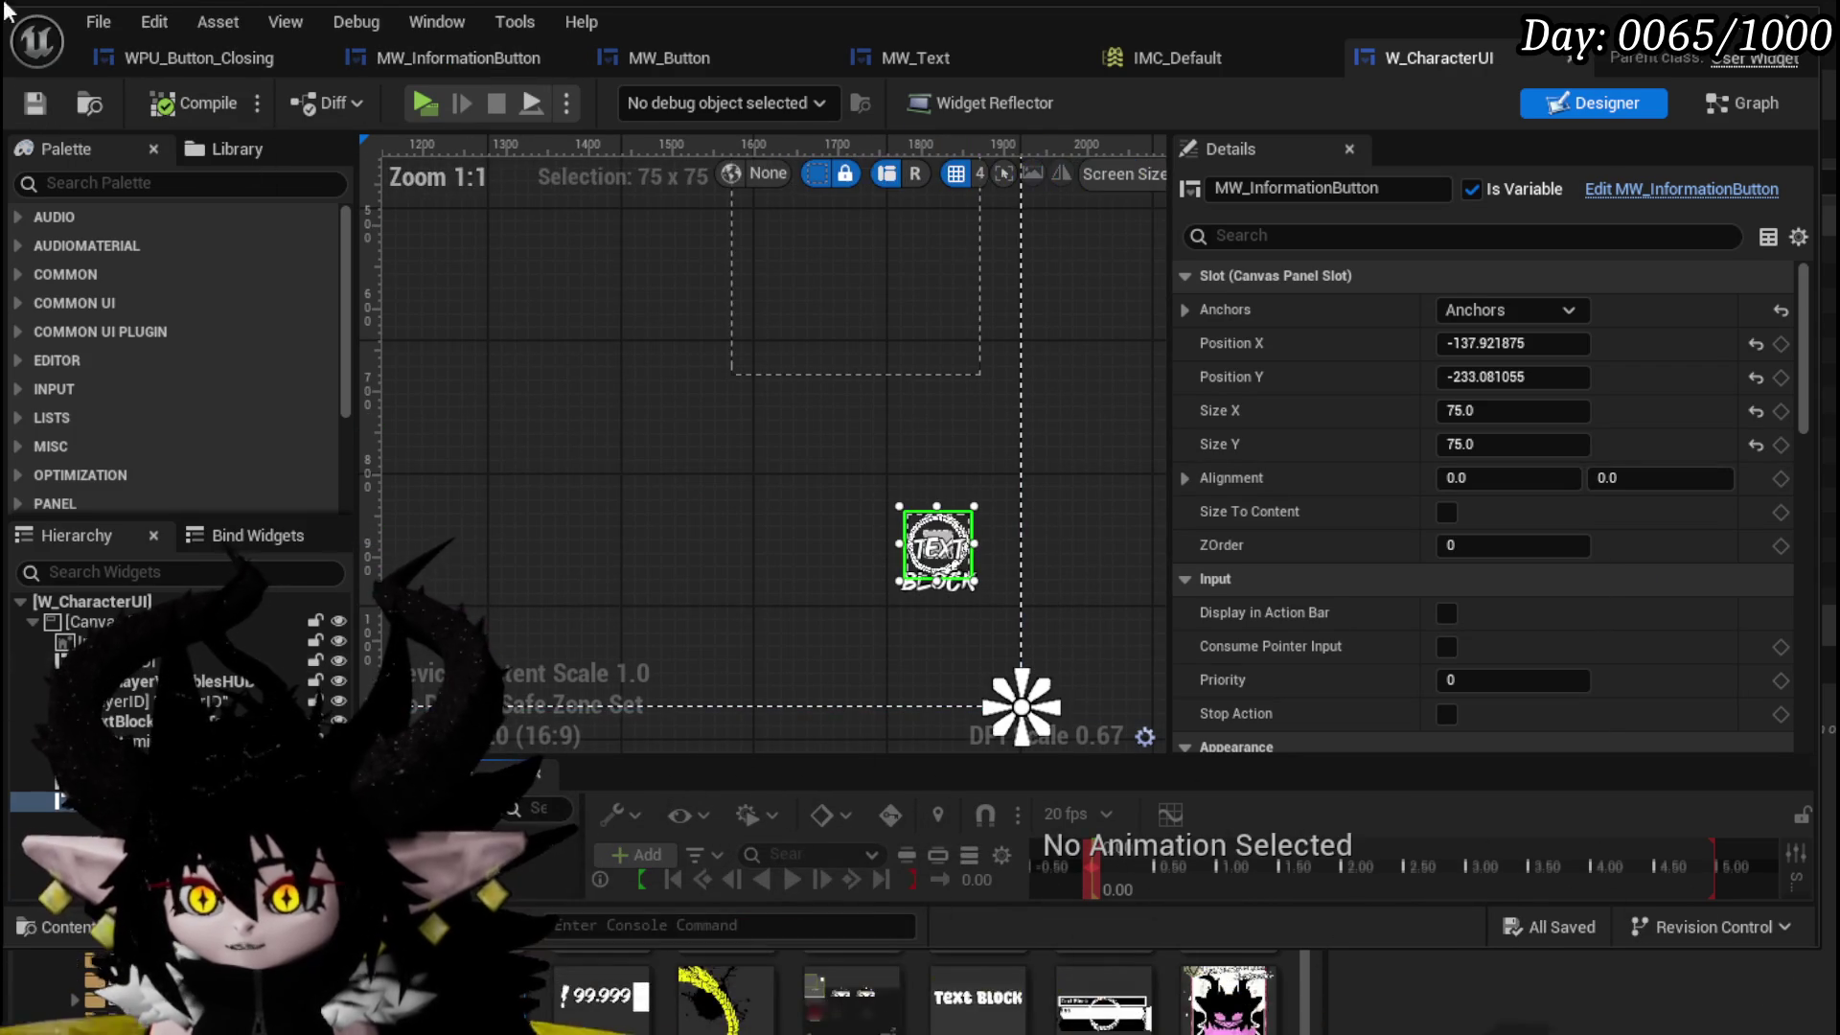
left_click(489, 59)
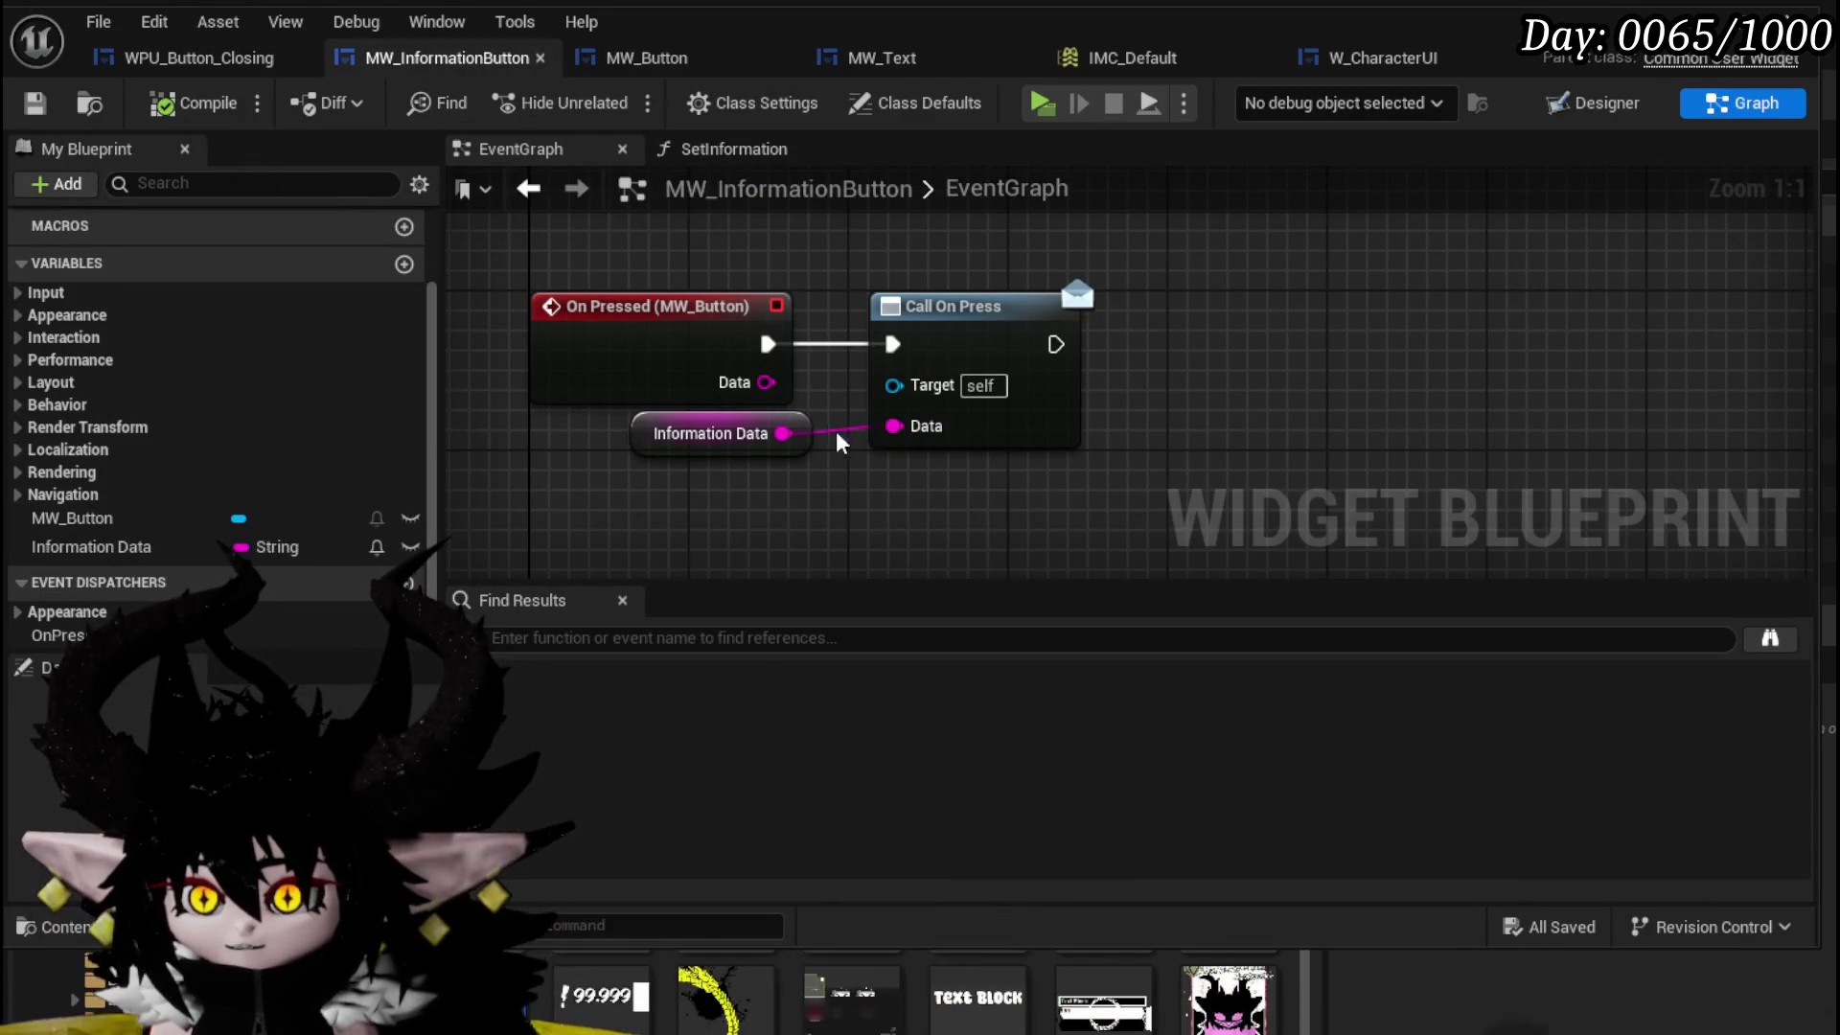
- Show MW_InformationButton's Designer layout and review the MW_Button Details panel
left_click(1591, 103)
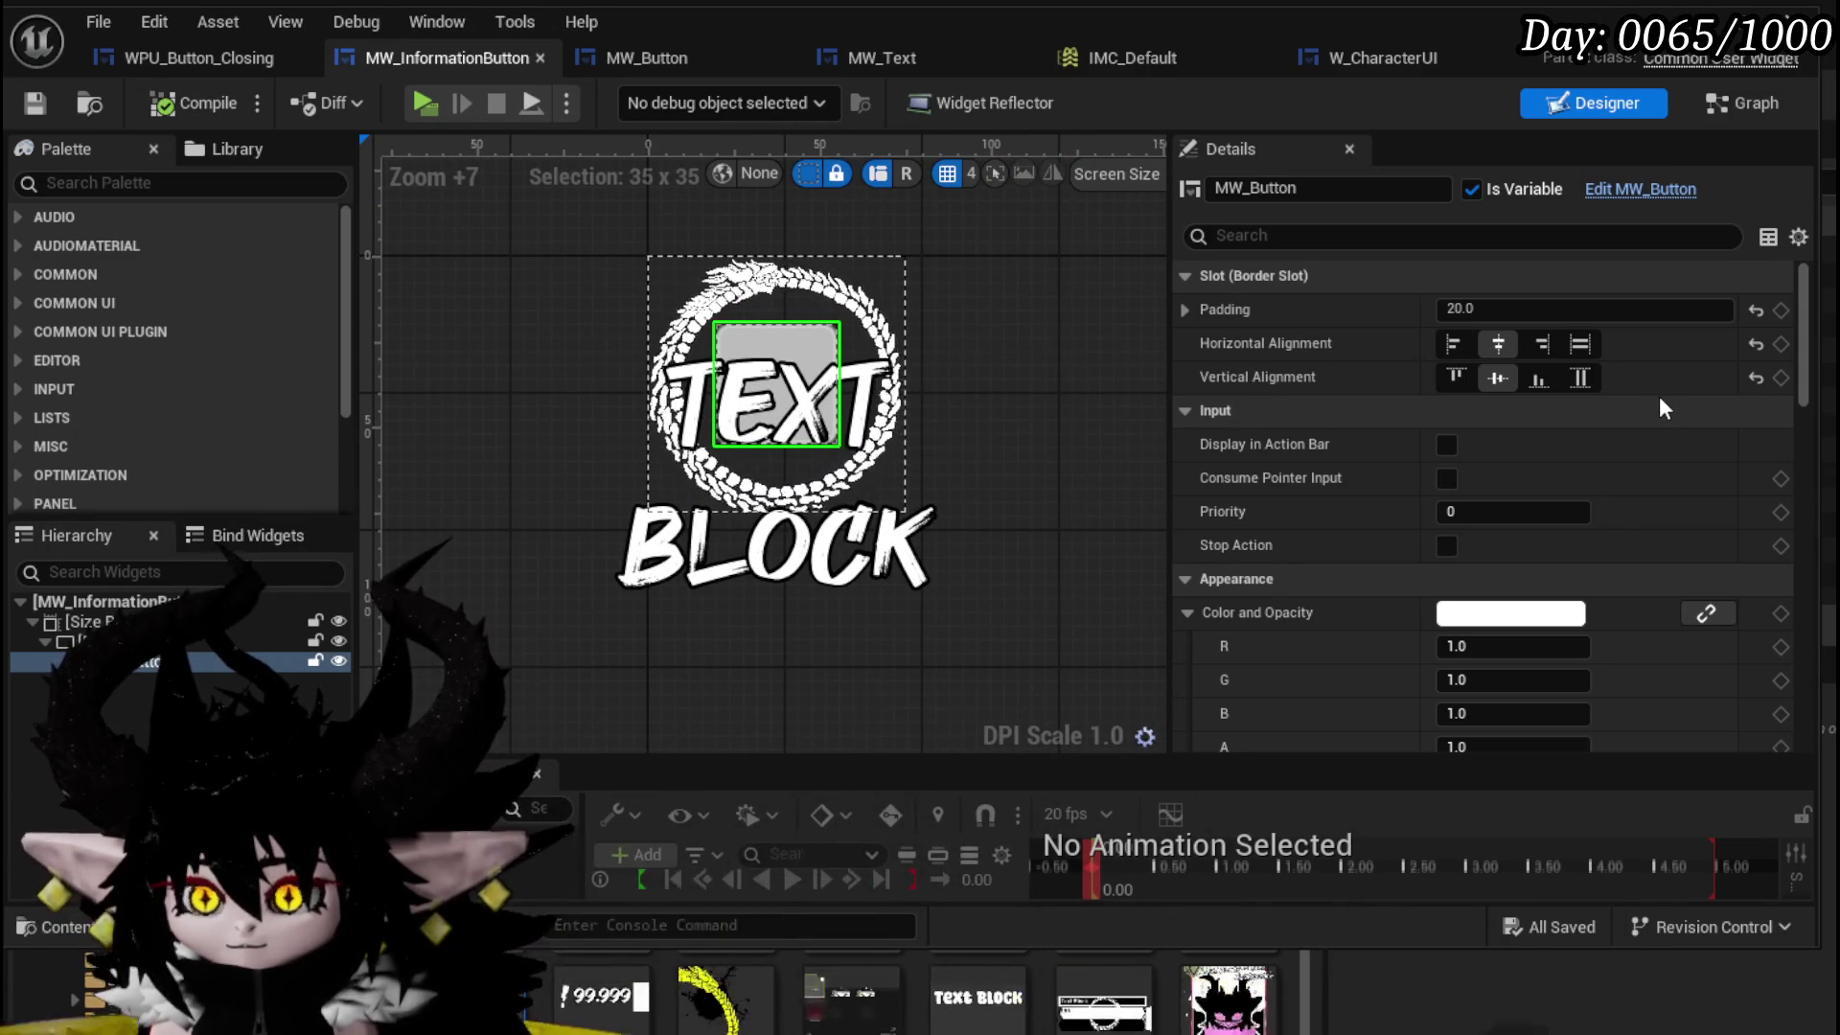
scroll(1659, 395, "down", 5)
scroll(1654, 393, "down", 15)
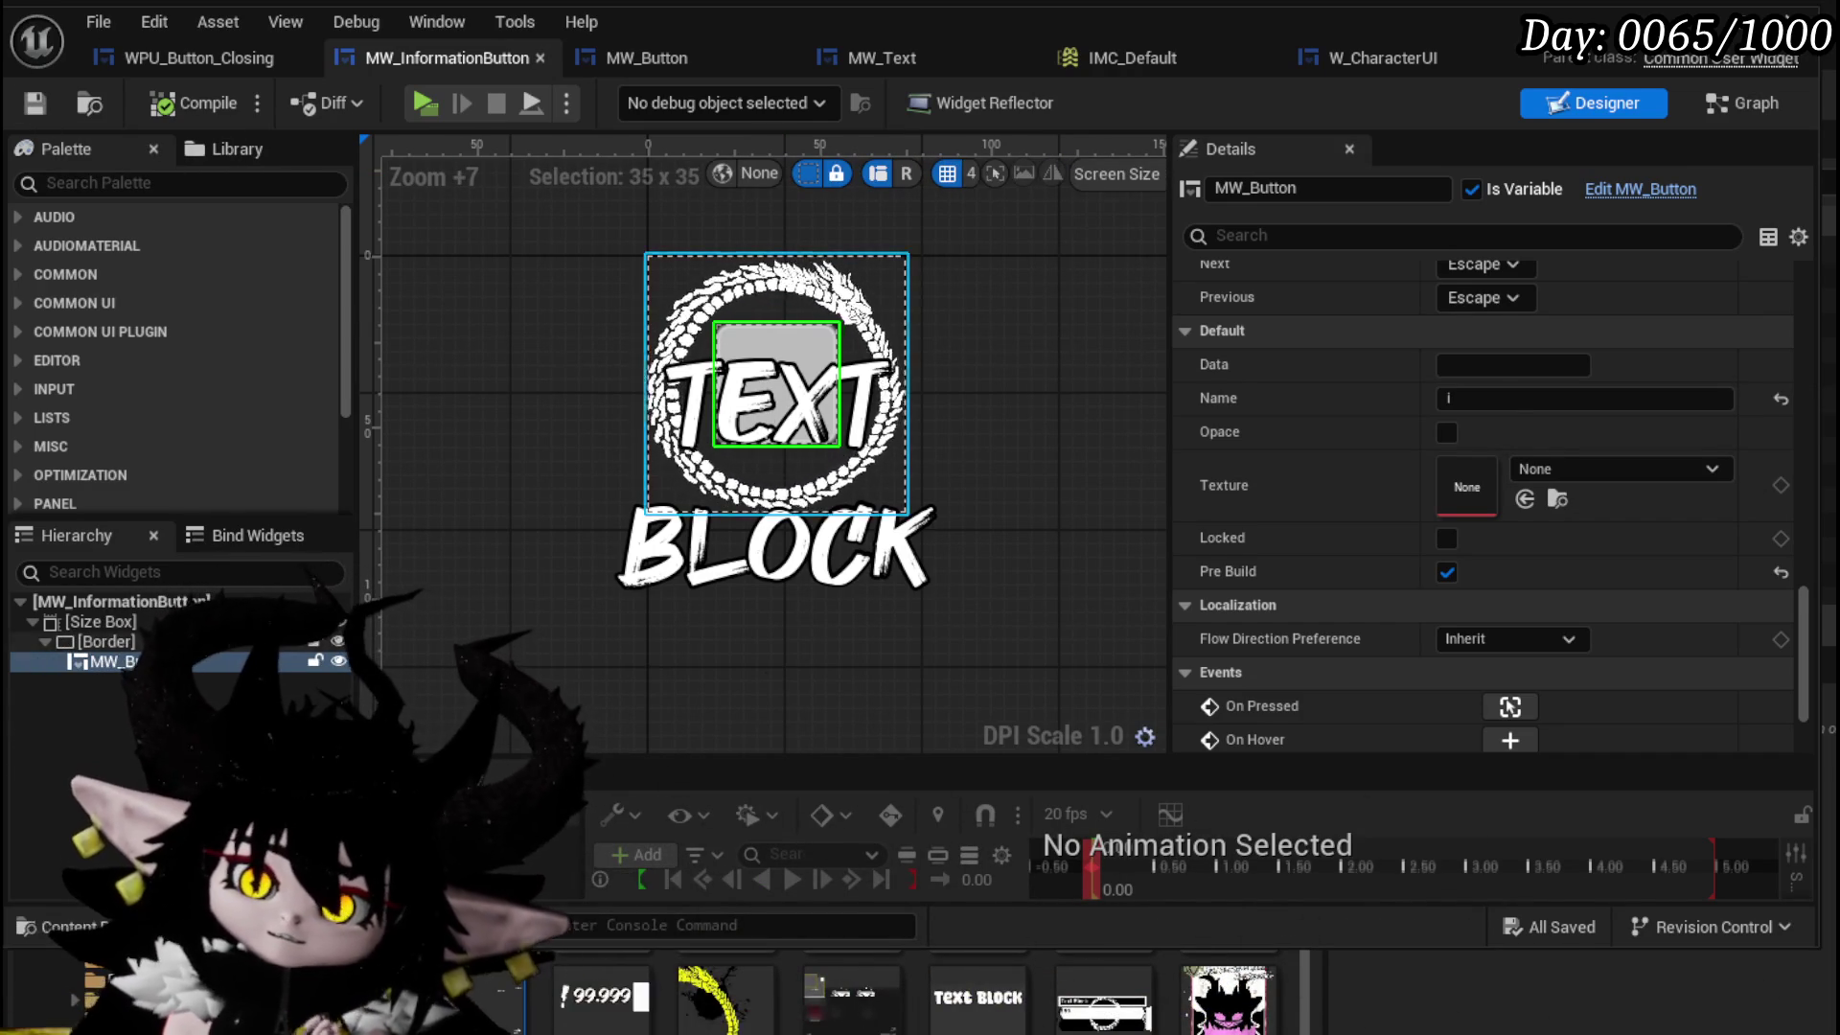
- Set Border_0's brush colour to cyan, then compile and save MW_InformationButton
left_click(874, 343)
left_click_drag(1805, 651, 1792, 354)
scroll(1390, 604, "down", 1)
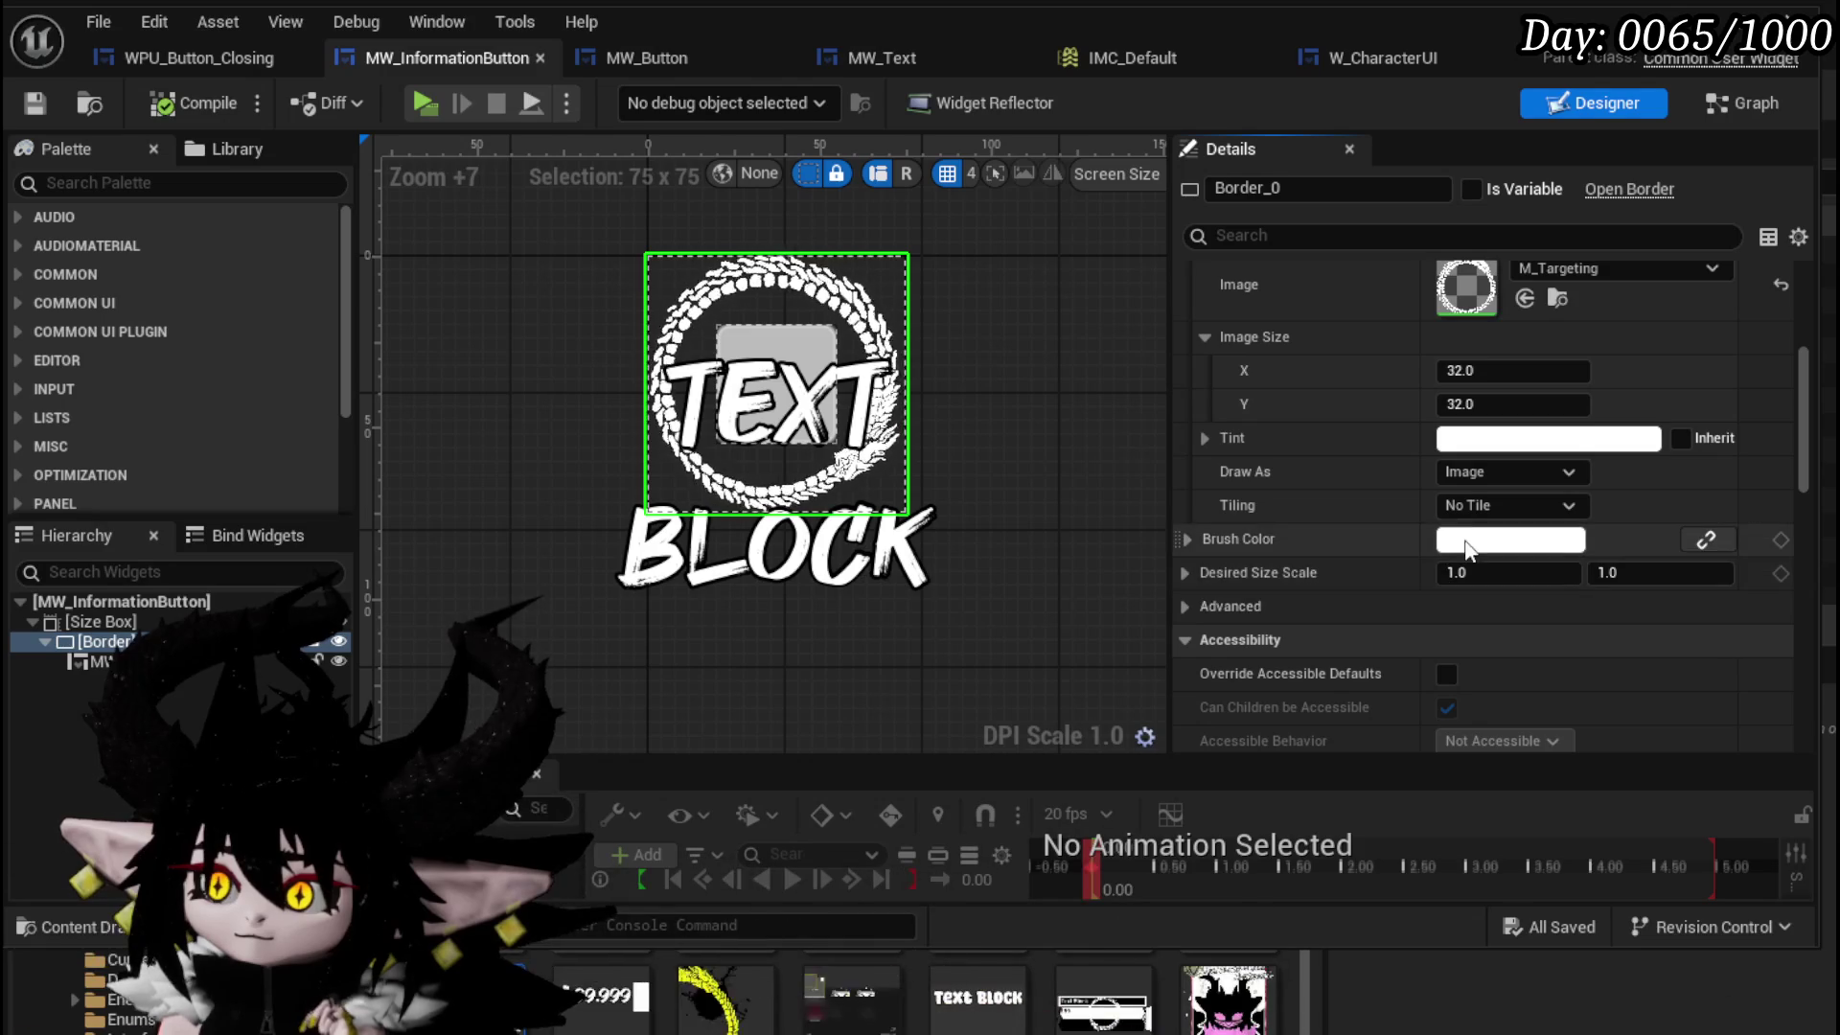
left_click(1511, 540)
left_click_drag(1540, 725, 1472, 714)
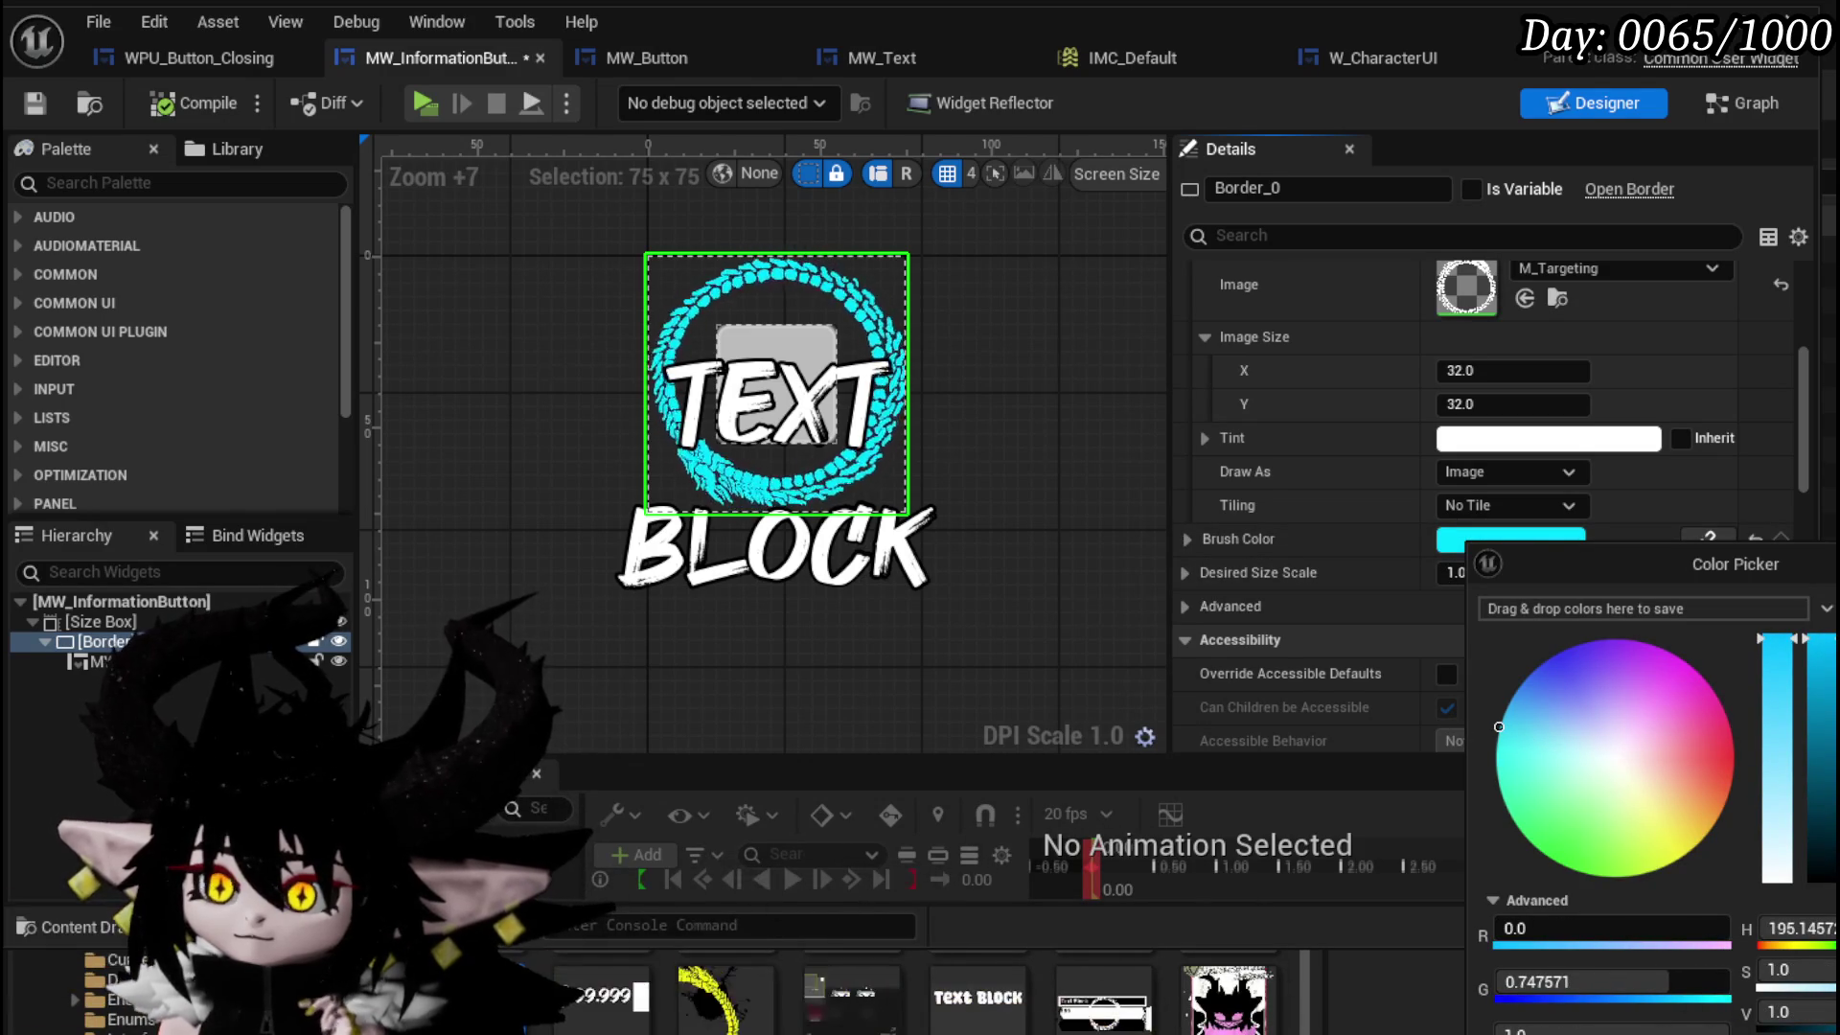
key("Return")
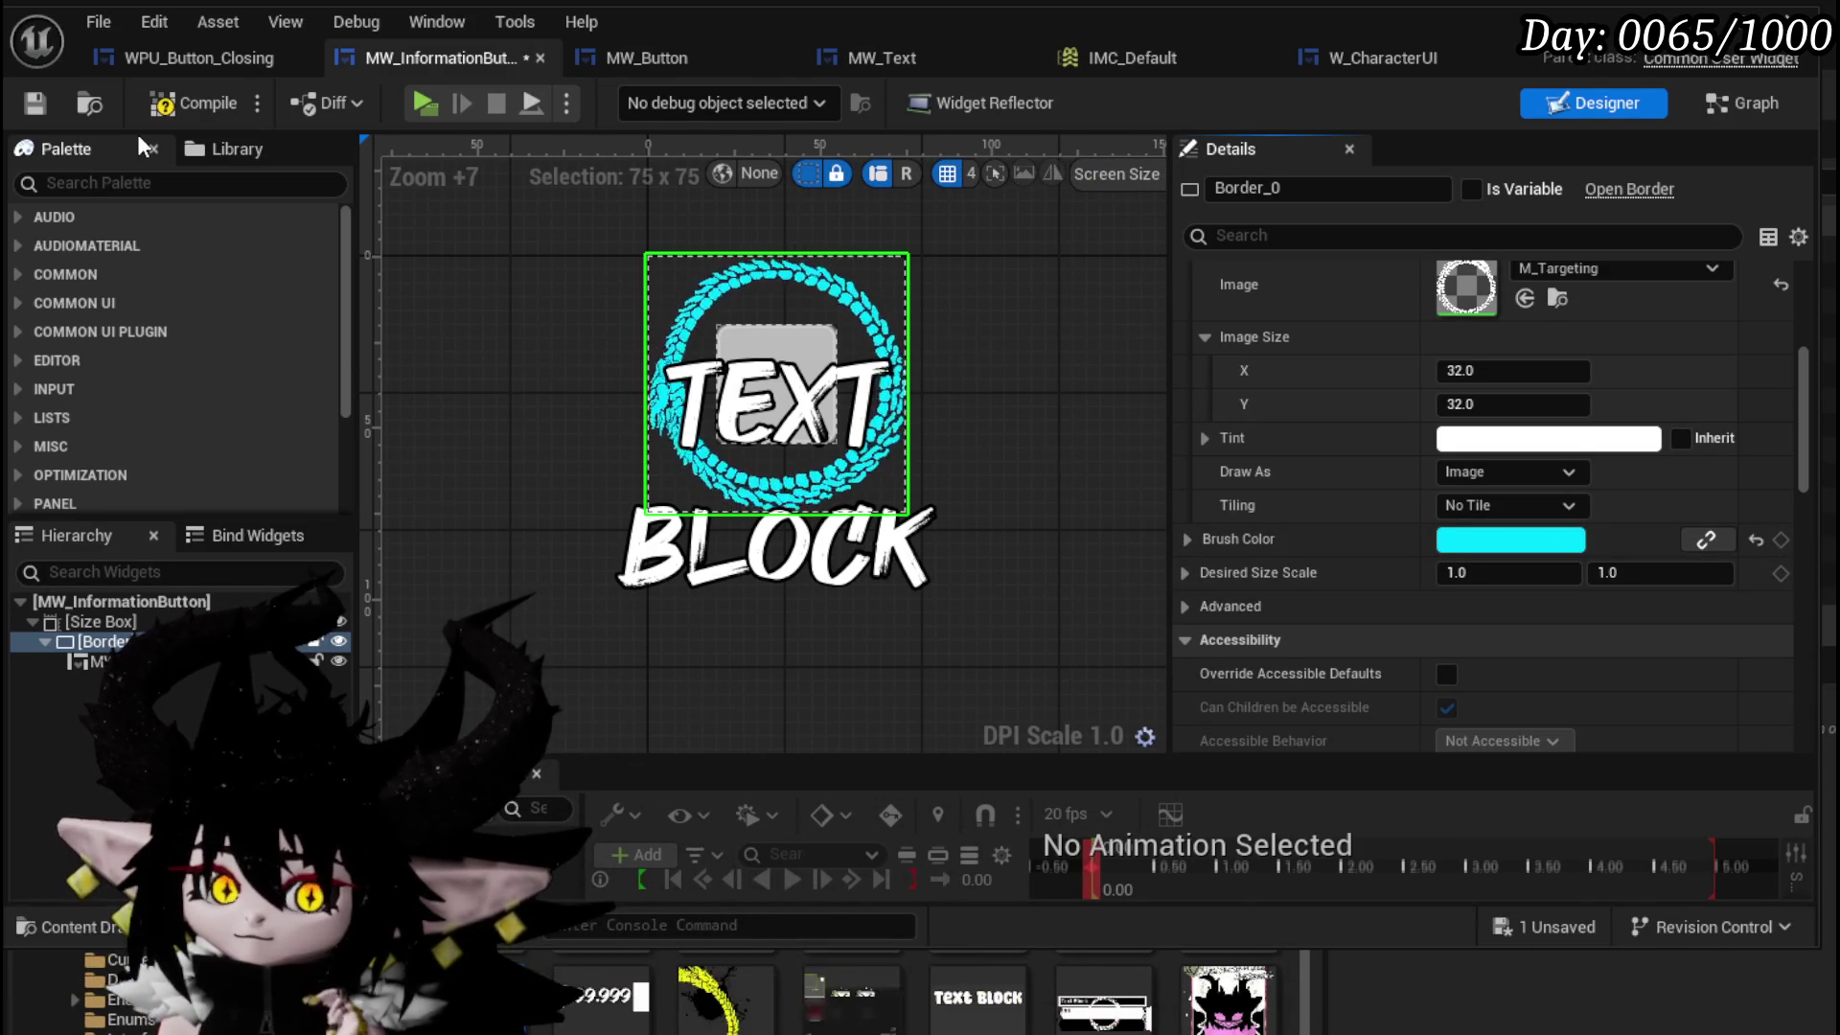
left_click(169, 103)
left_click(46, 98)
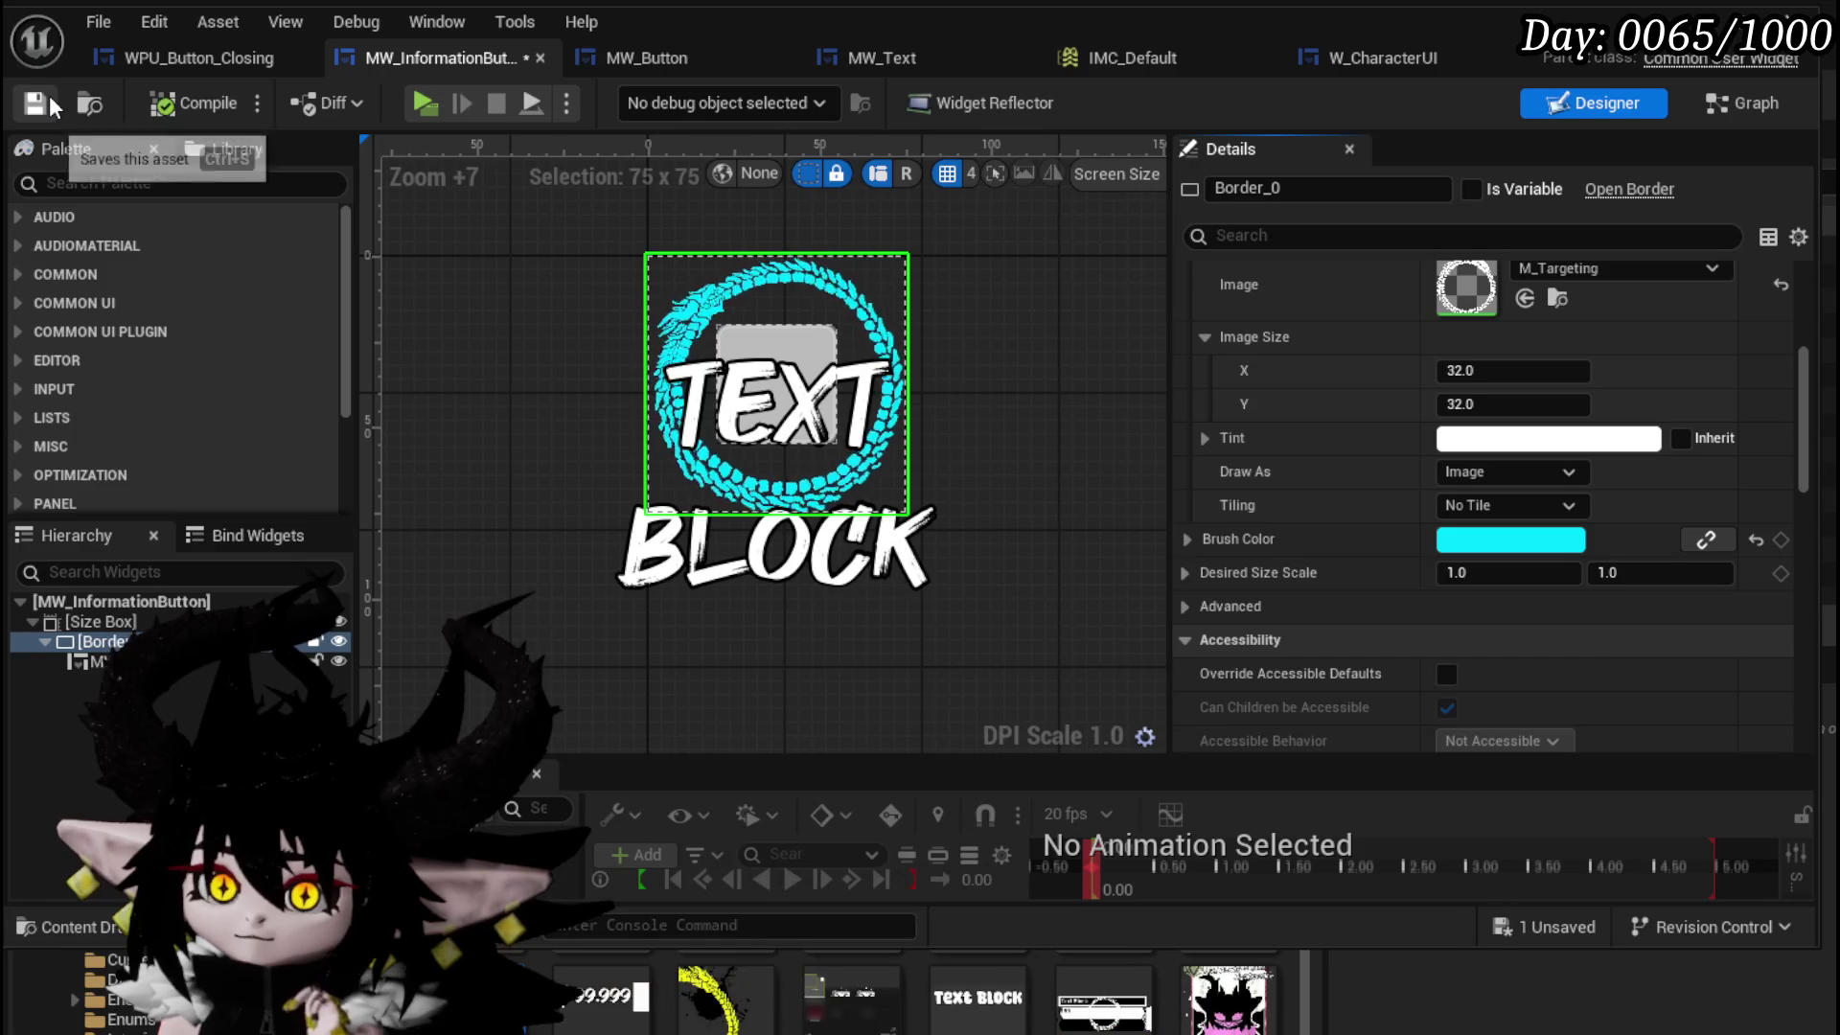
- Clear the inner MW_Button's Name value, replacing 'i' with an empty name
left_click(757, 402)
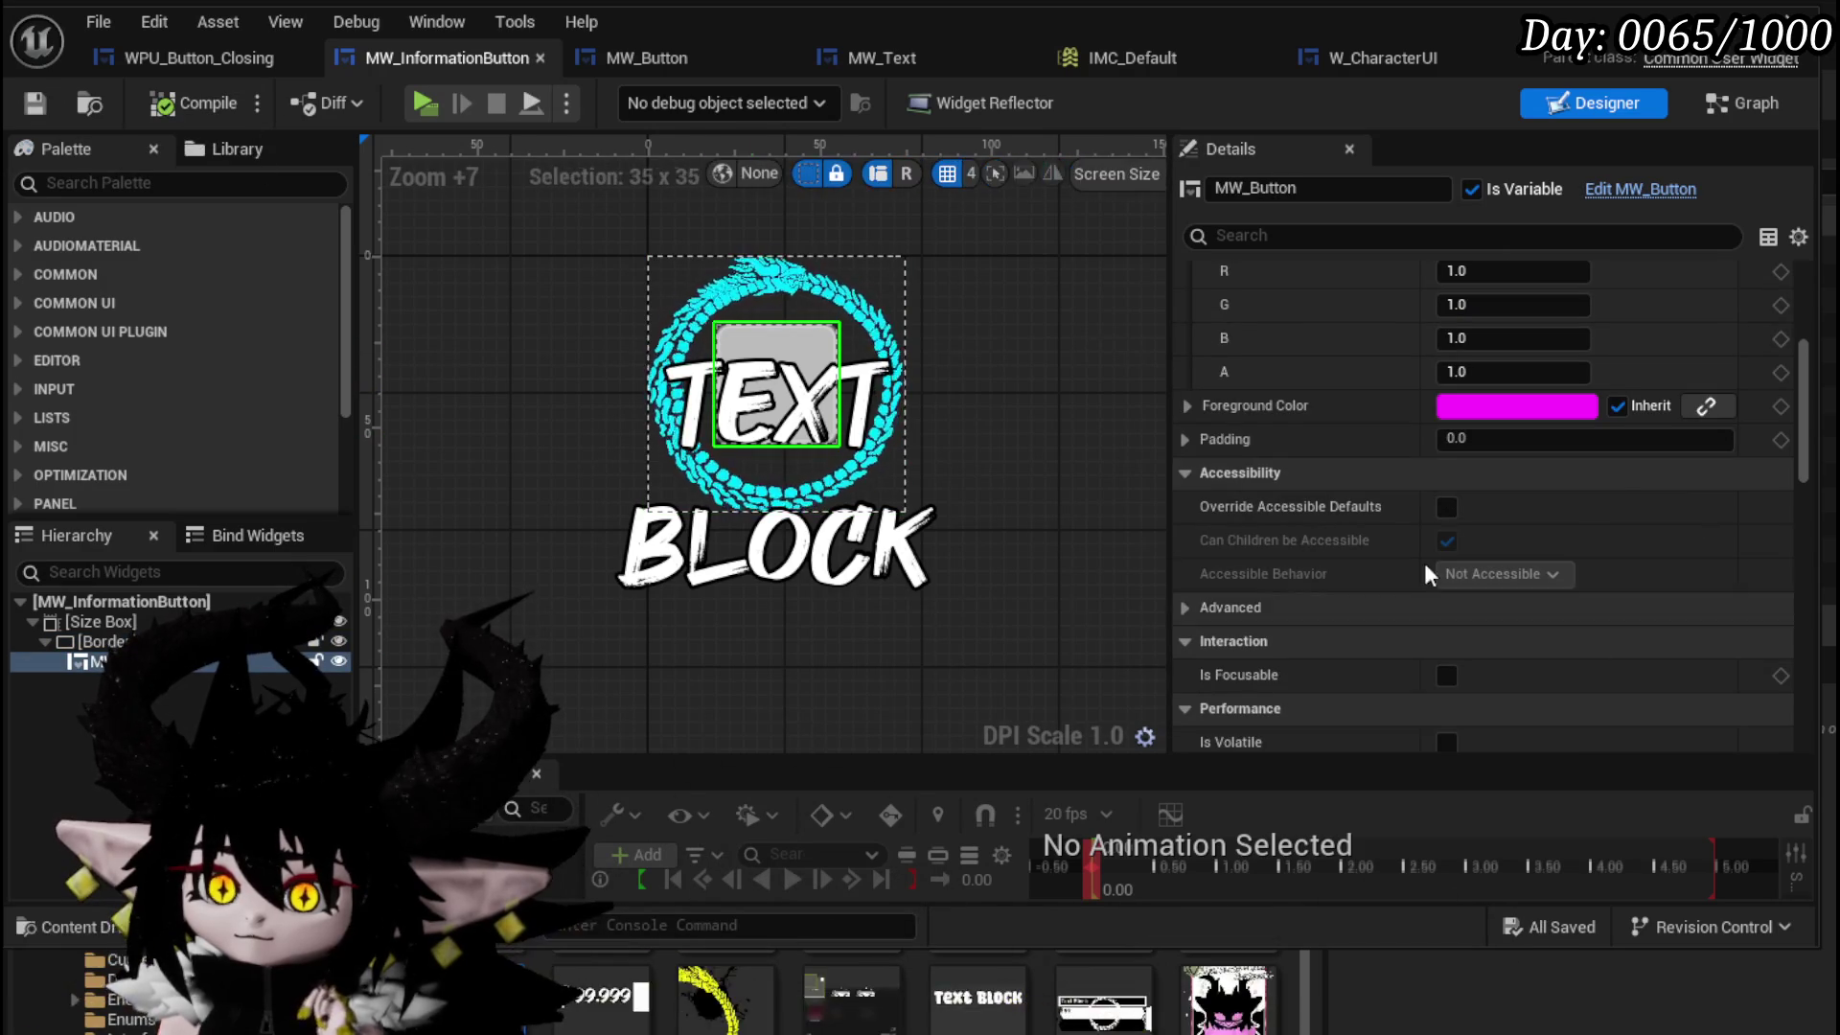
scroll(1614, 456, "up", 5)
scroll(1614, 468, "up", 3)
scroll(1614, 467, "down", 3)
scroll(1614, 467, "up", 3)
scroll(1614, 468, "down", 6)
scroll(1614, 458, "down", 15)
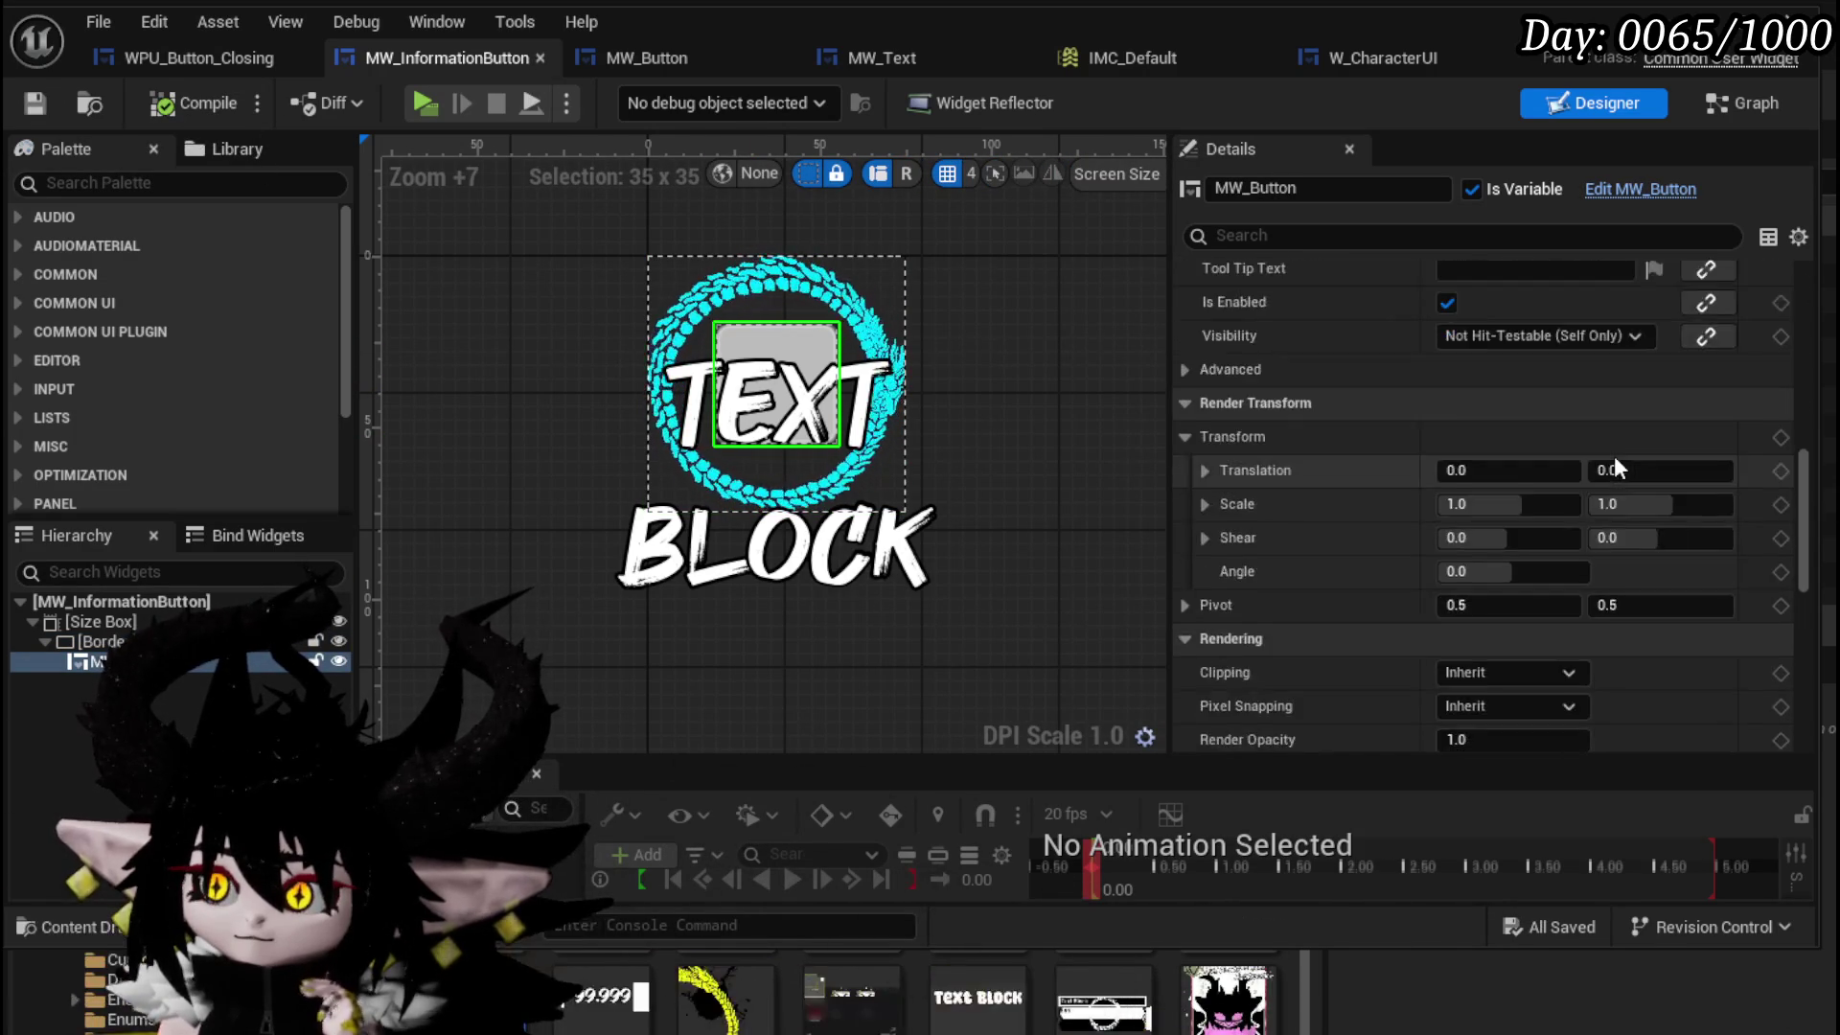
scroll(1615, 457, "down", 5)
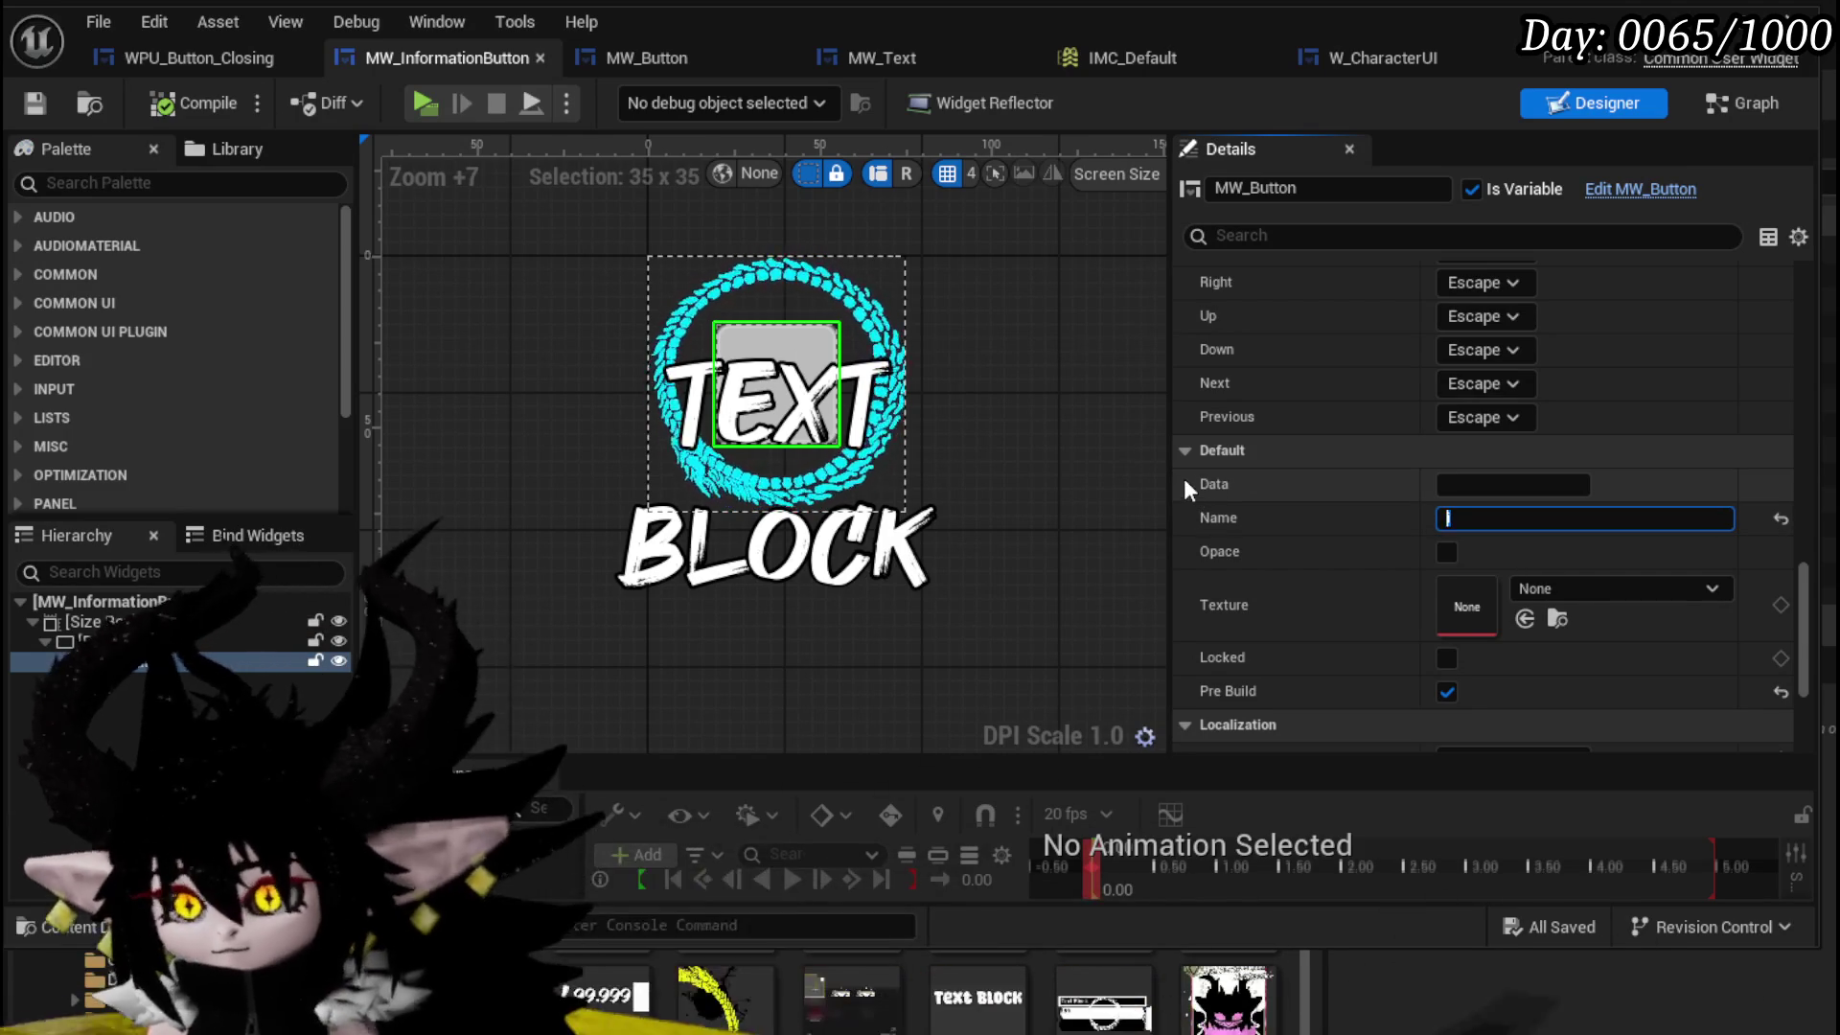
key("Return")
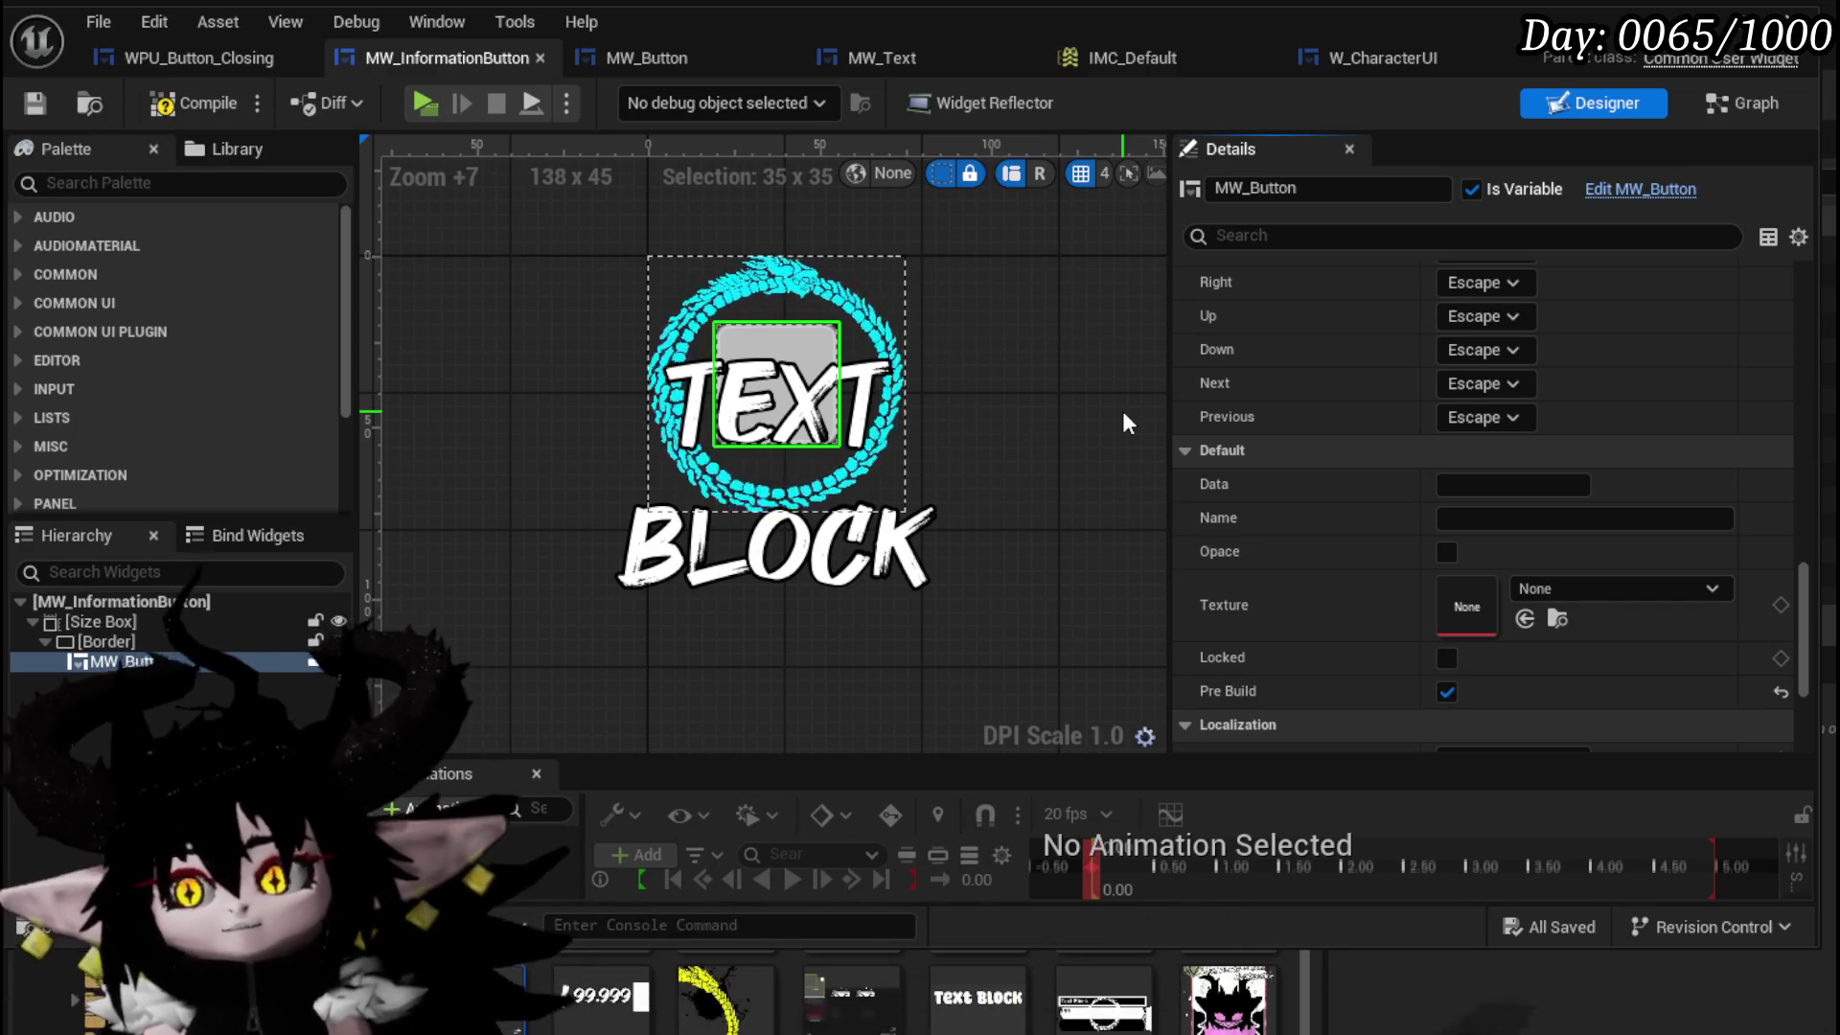
scroll(1124, 410, "down", 1)
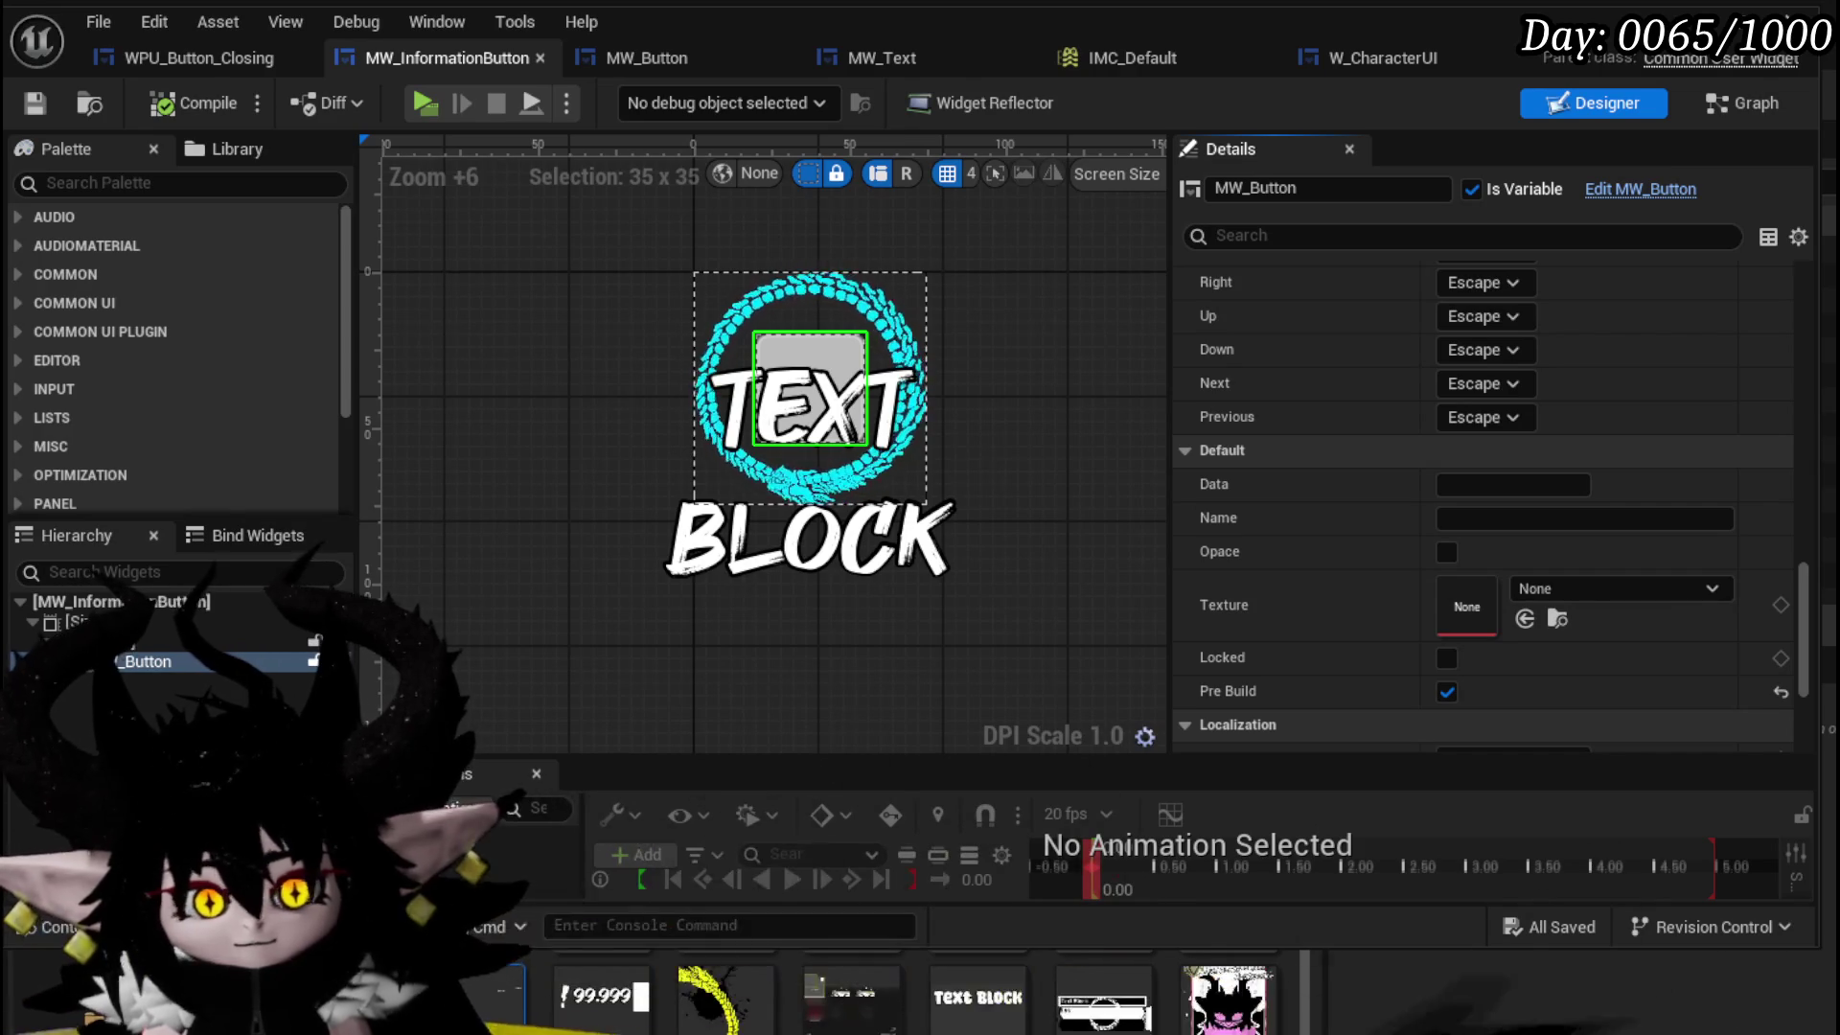
- In Card_Icons.kra, group Paint Layer 26 and 27 into Group 28 and start renaming it
key("alt+Tab")
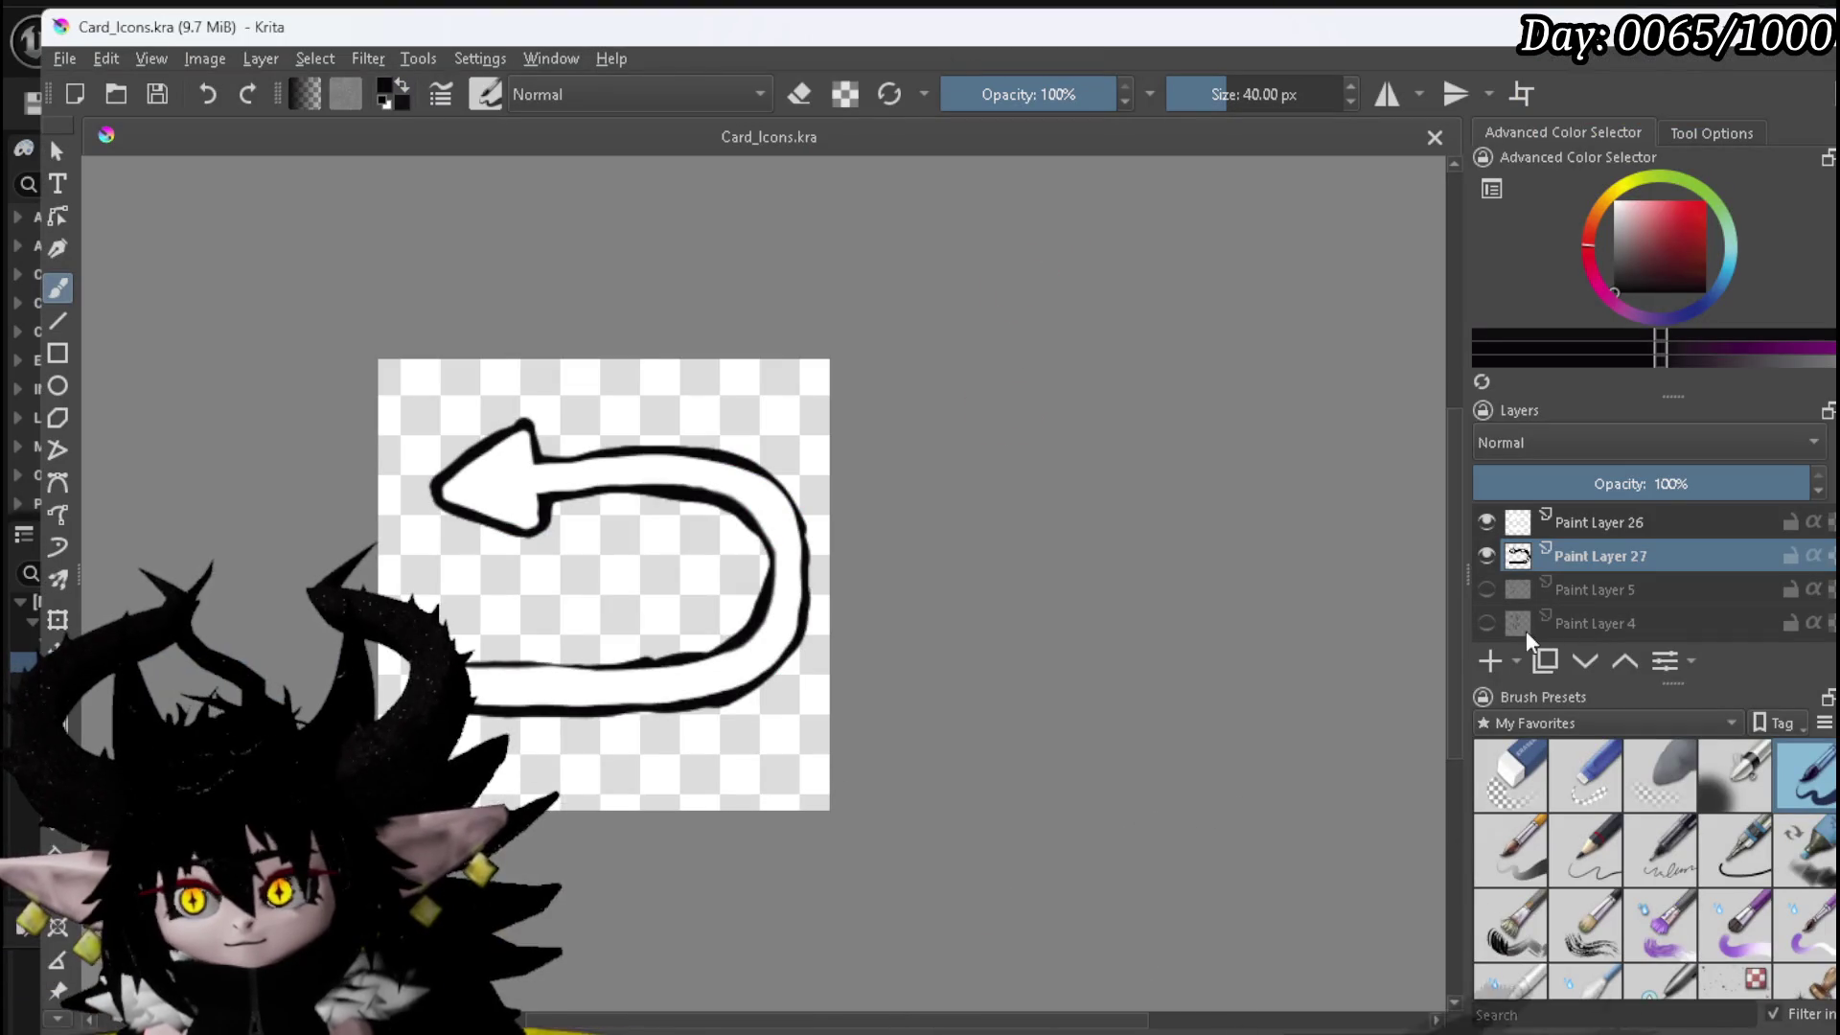
left_click(1591, 522)
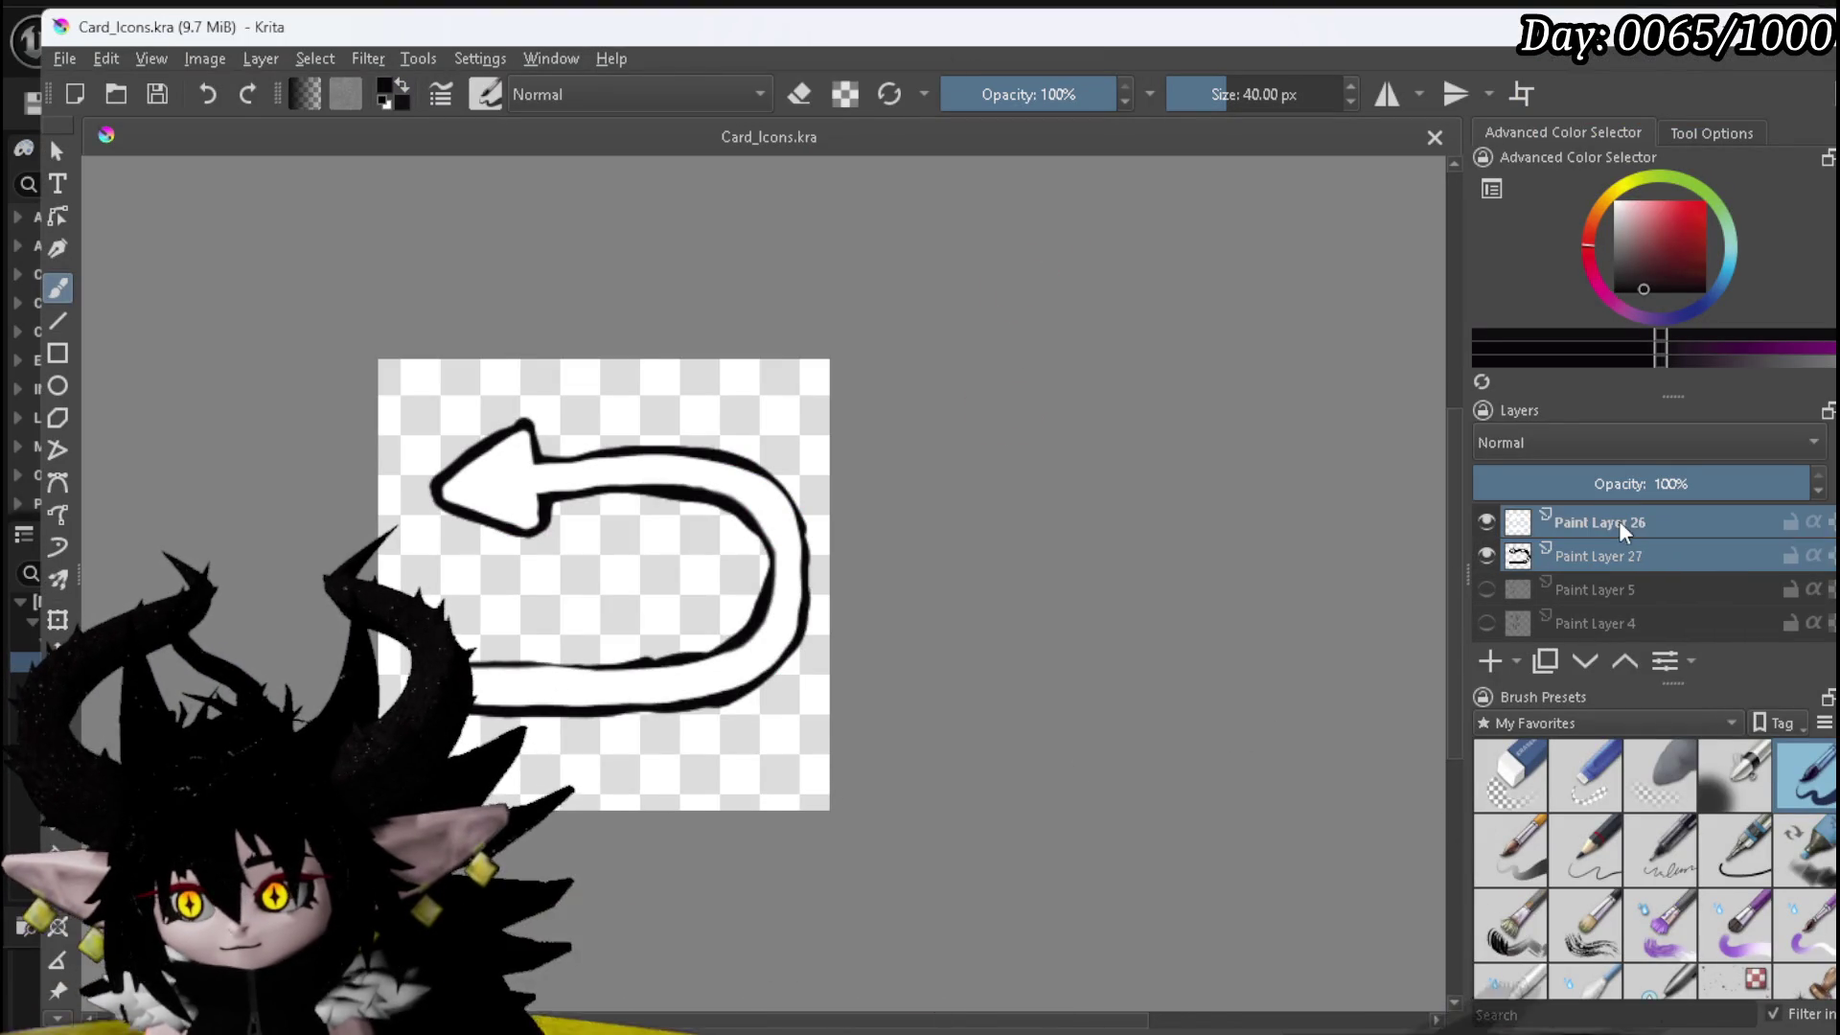
right_click(1620, 524)
mouse_move(1677, 861)
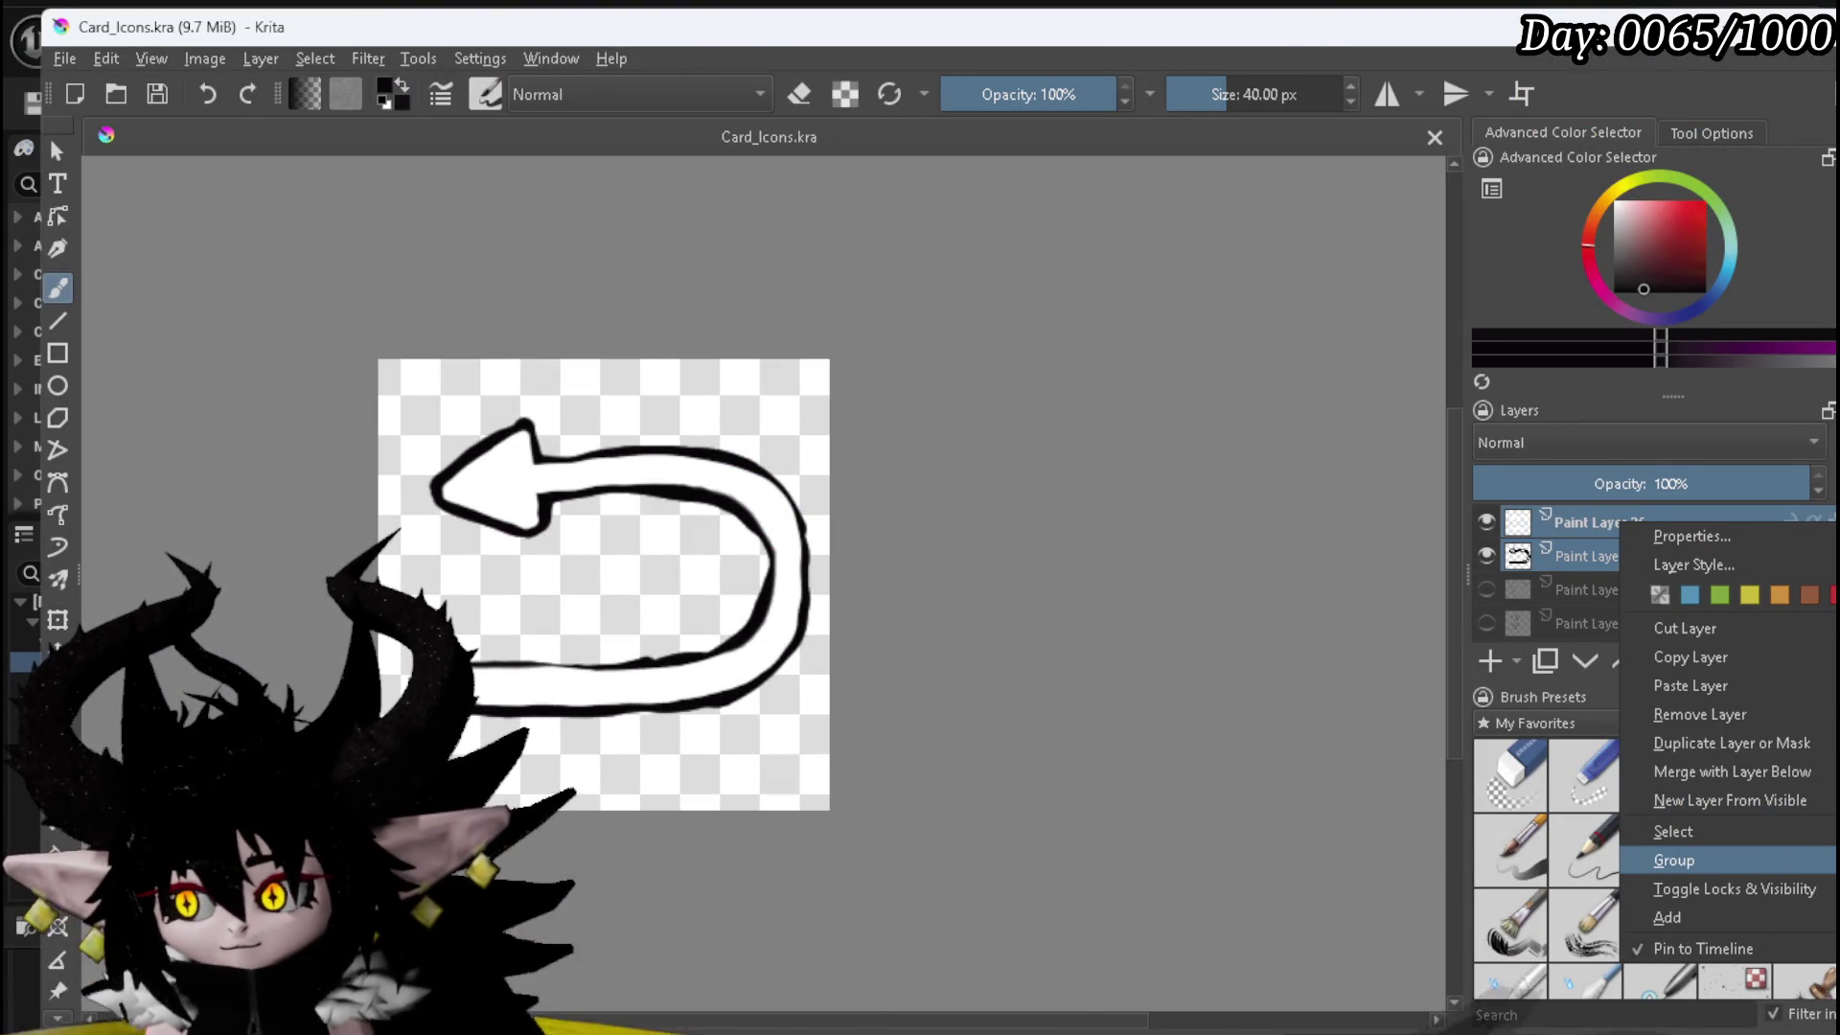
left_click(1552, 861)
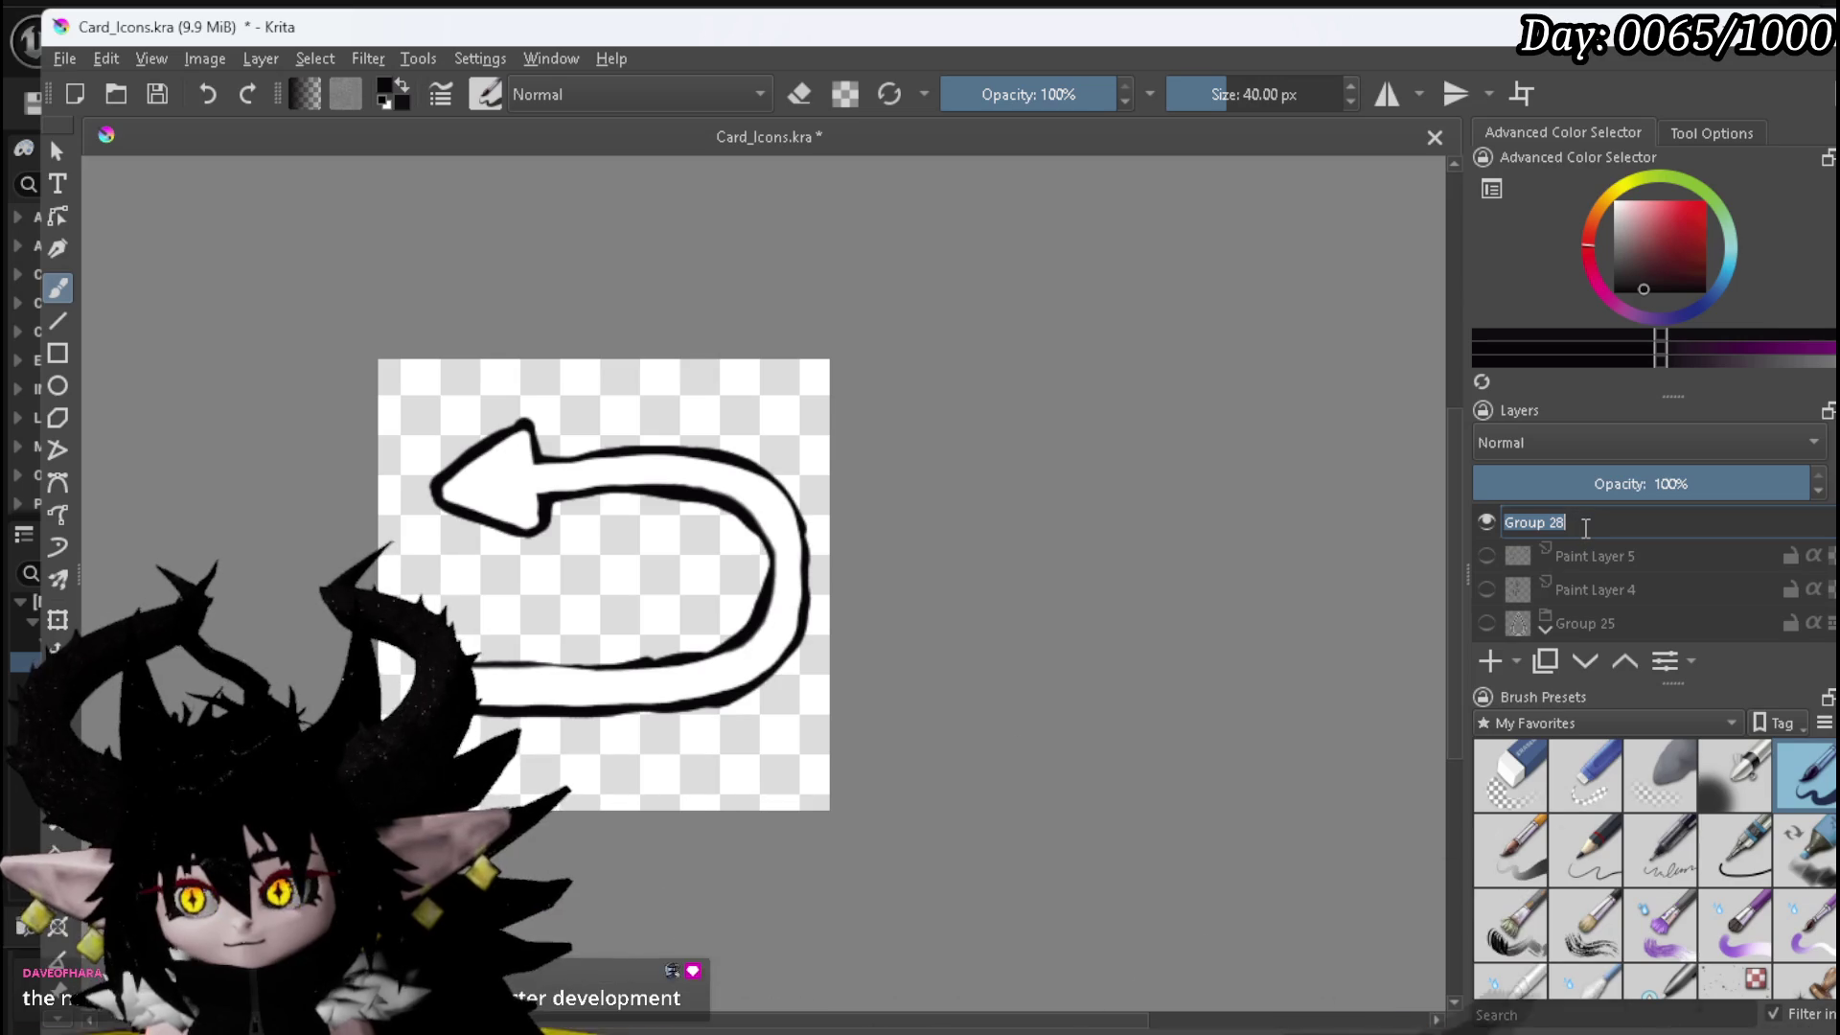
key("ctrl+a")
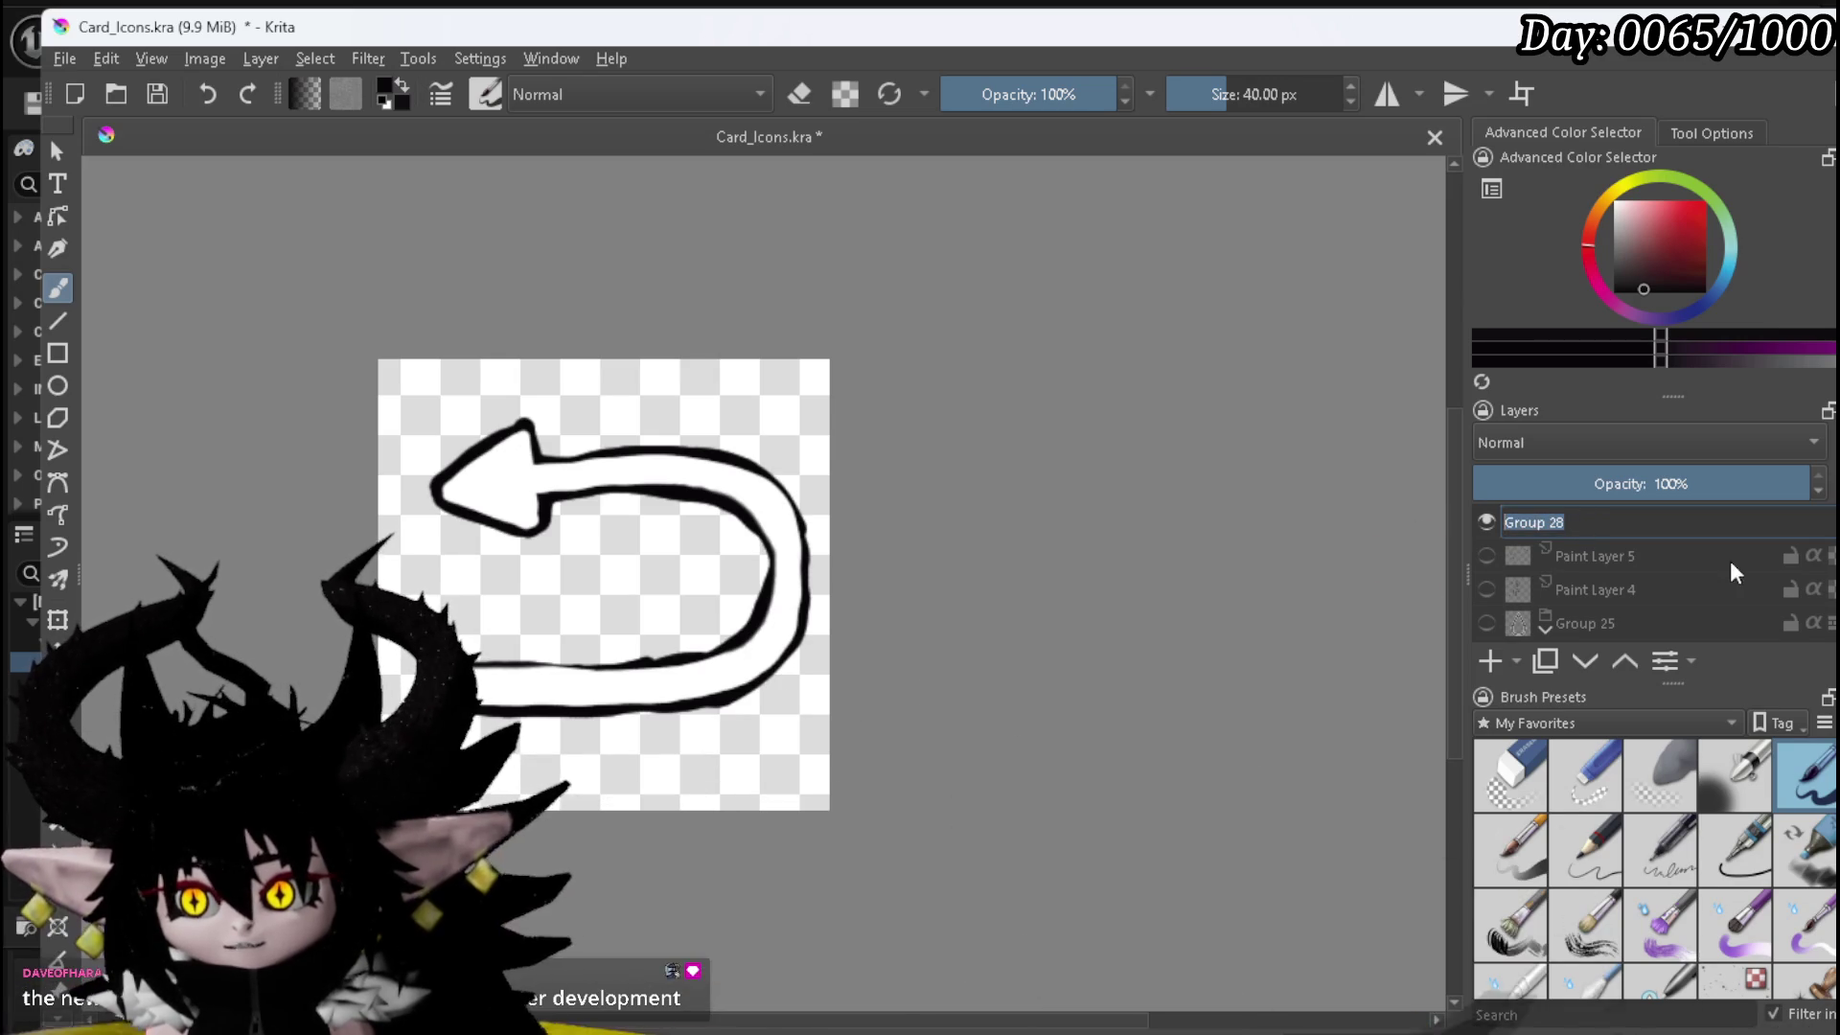
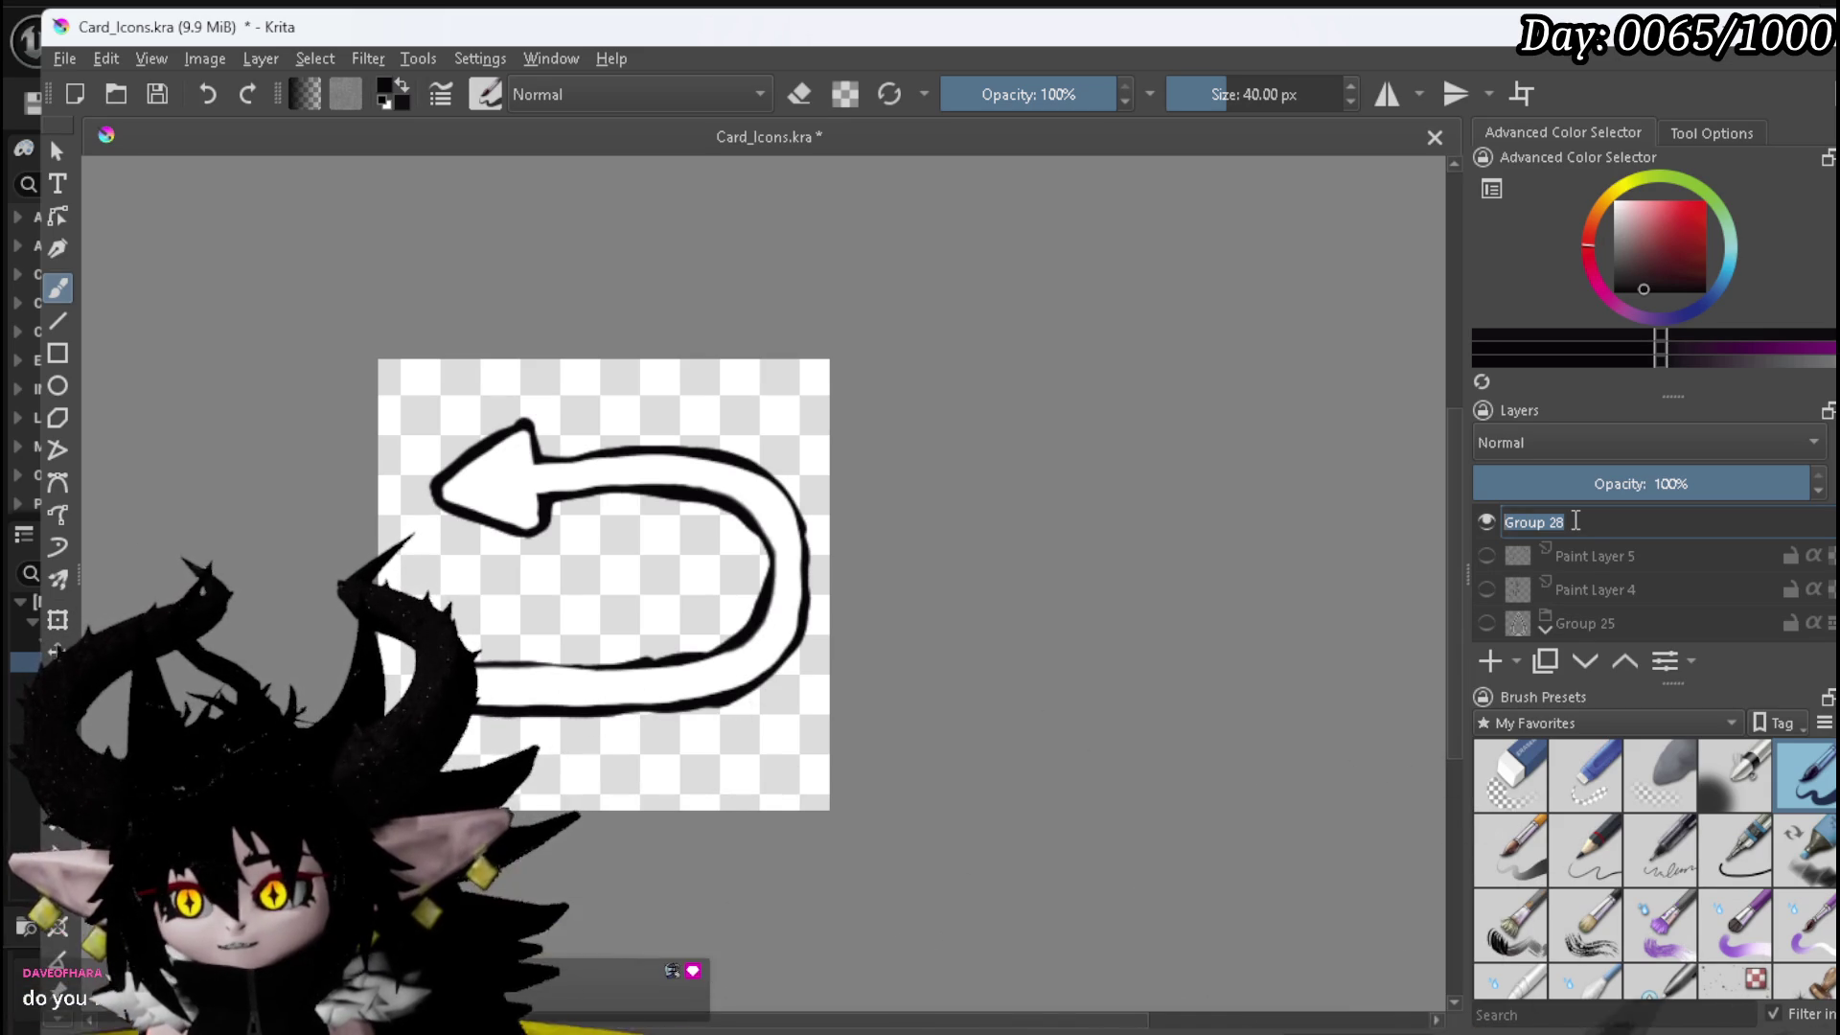
- Rename Group 28 to BackArrow, save Card_Icons.kra, and hide the BackArrow layer
type("BackArrow")
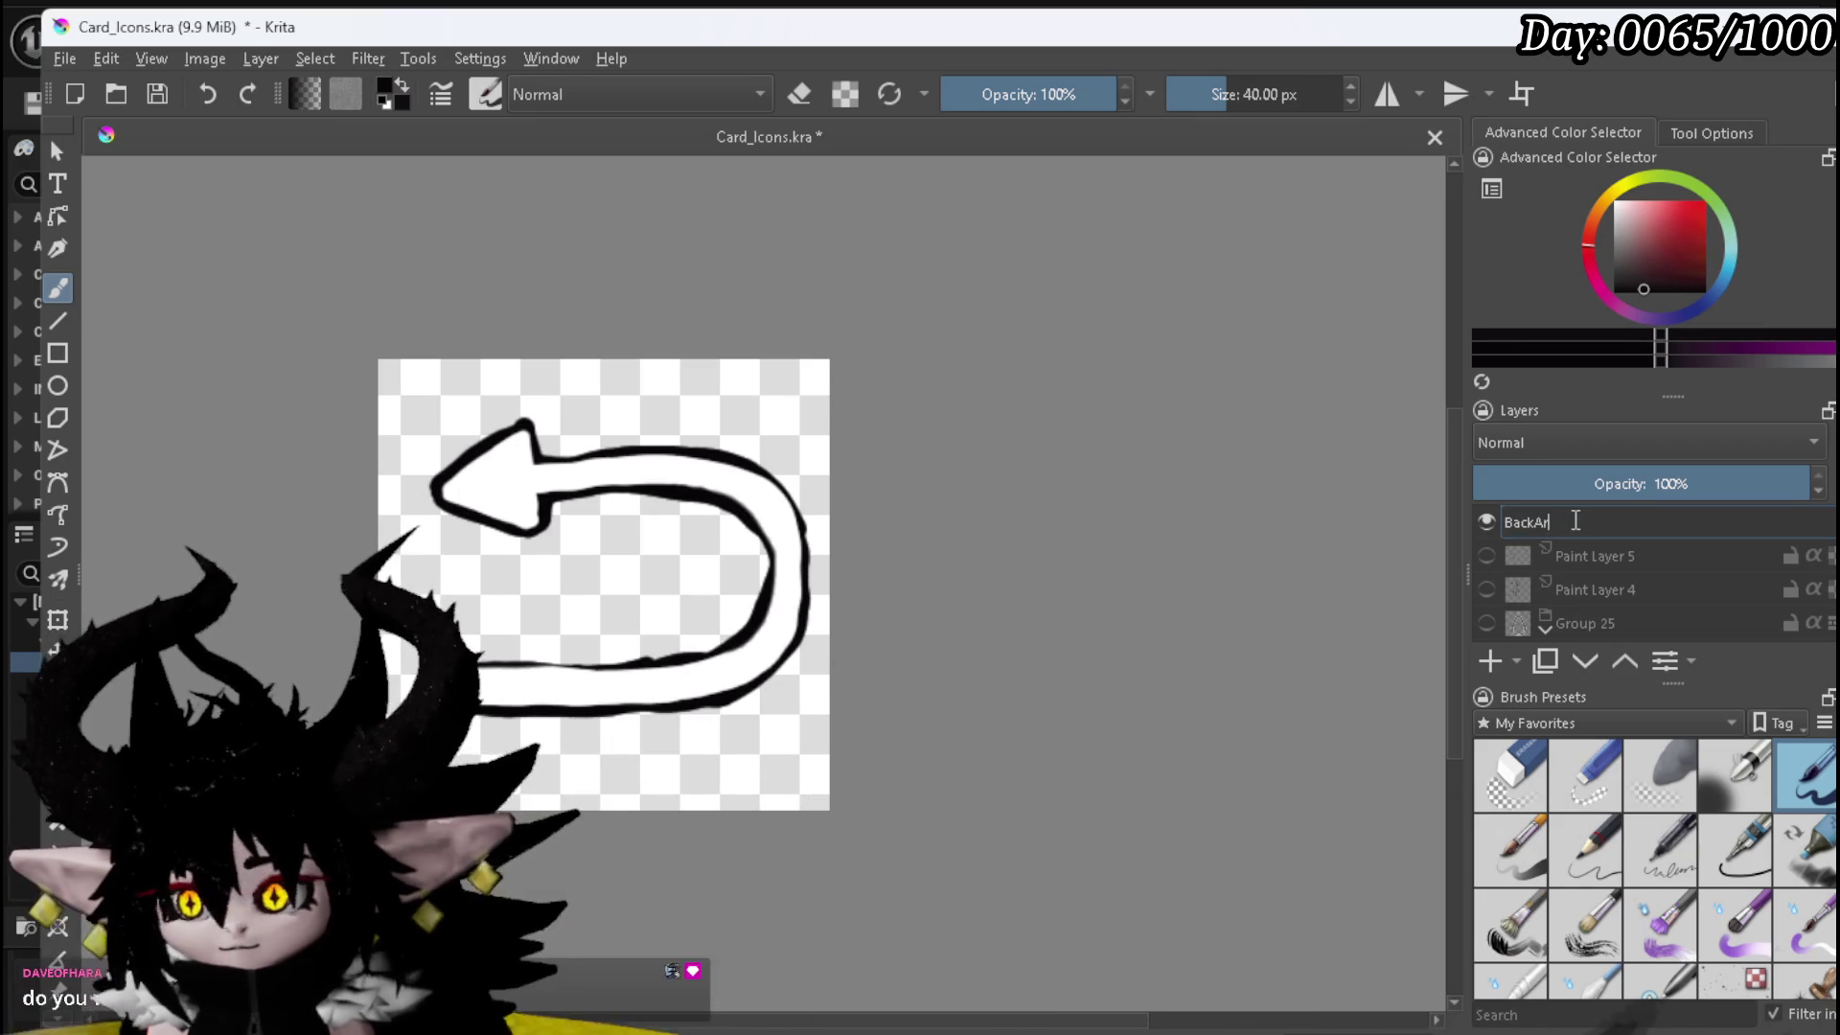
key("Return")
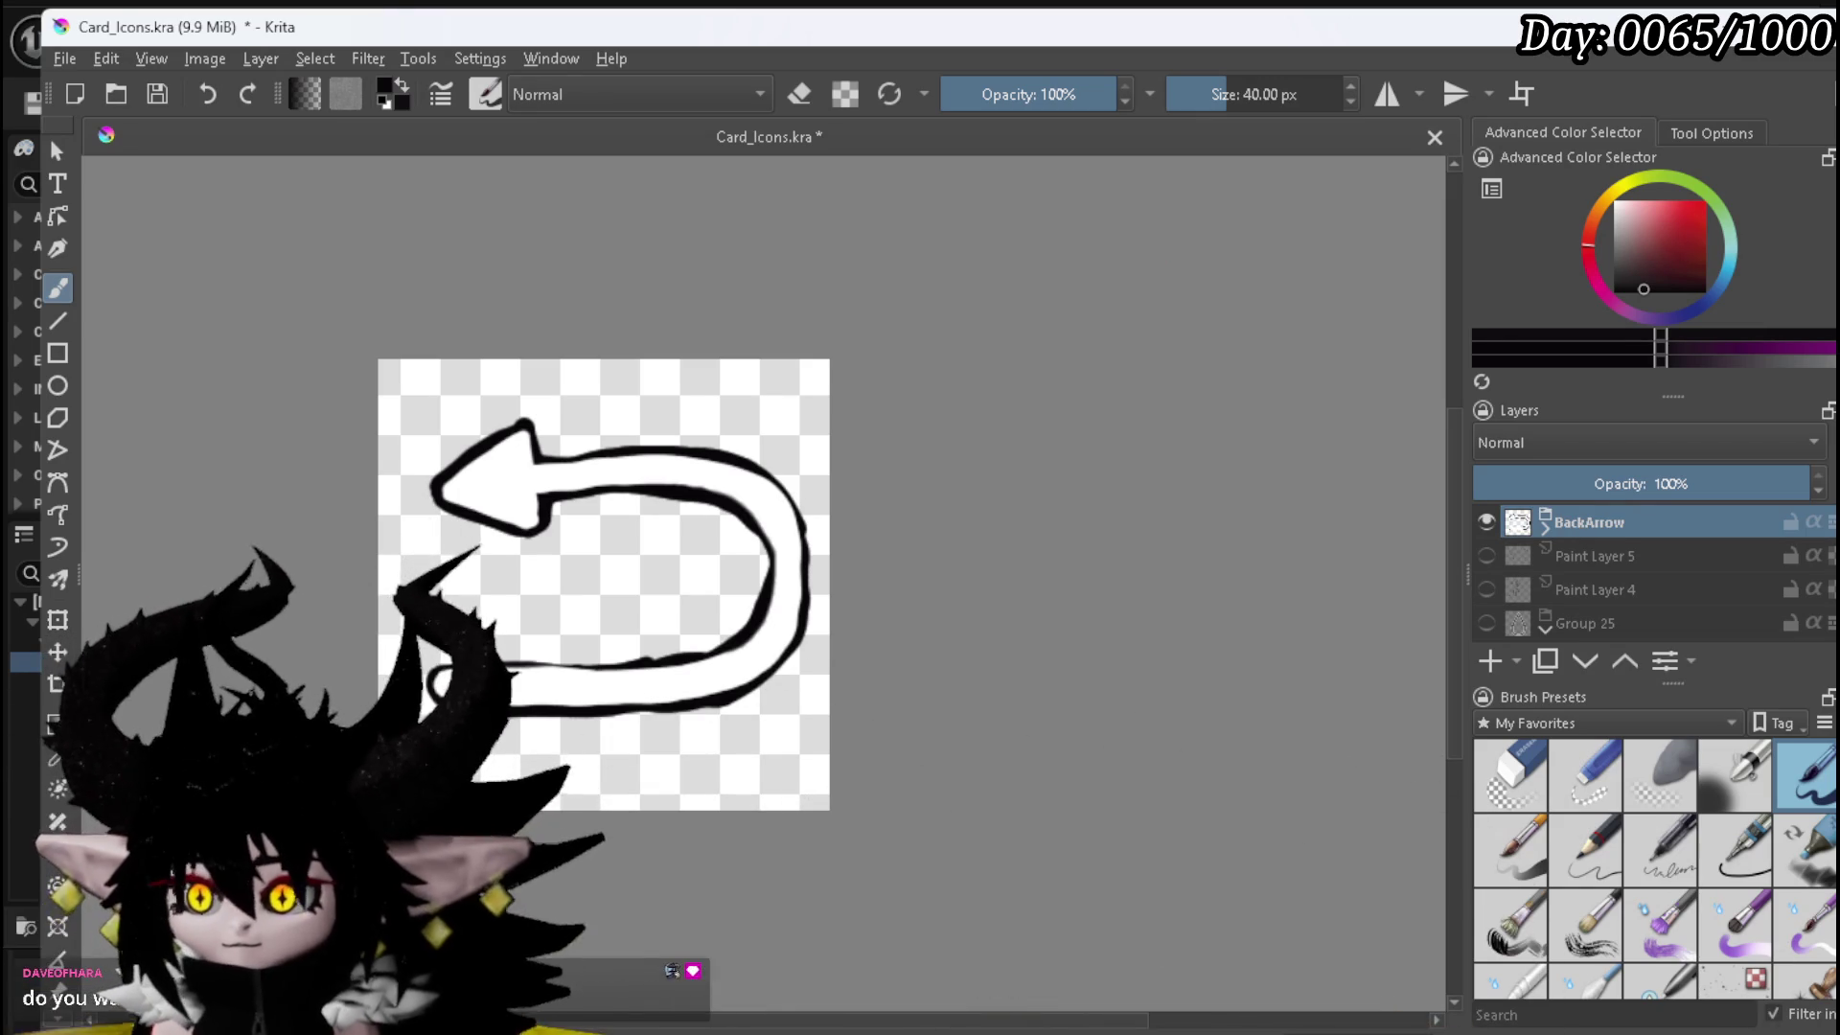
left_click(159, 94)
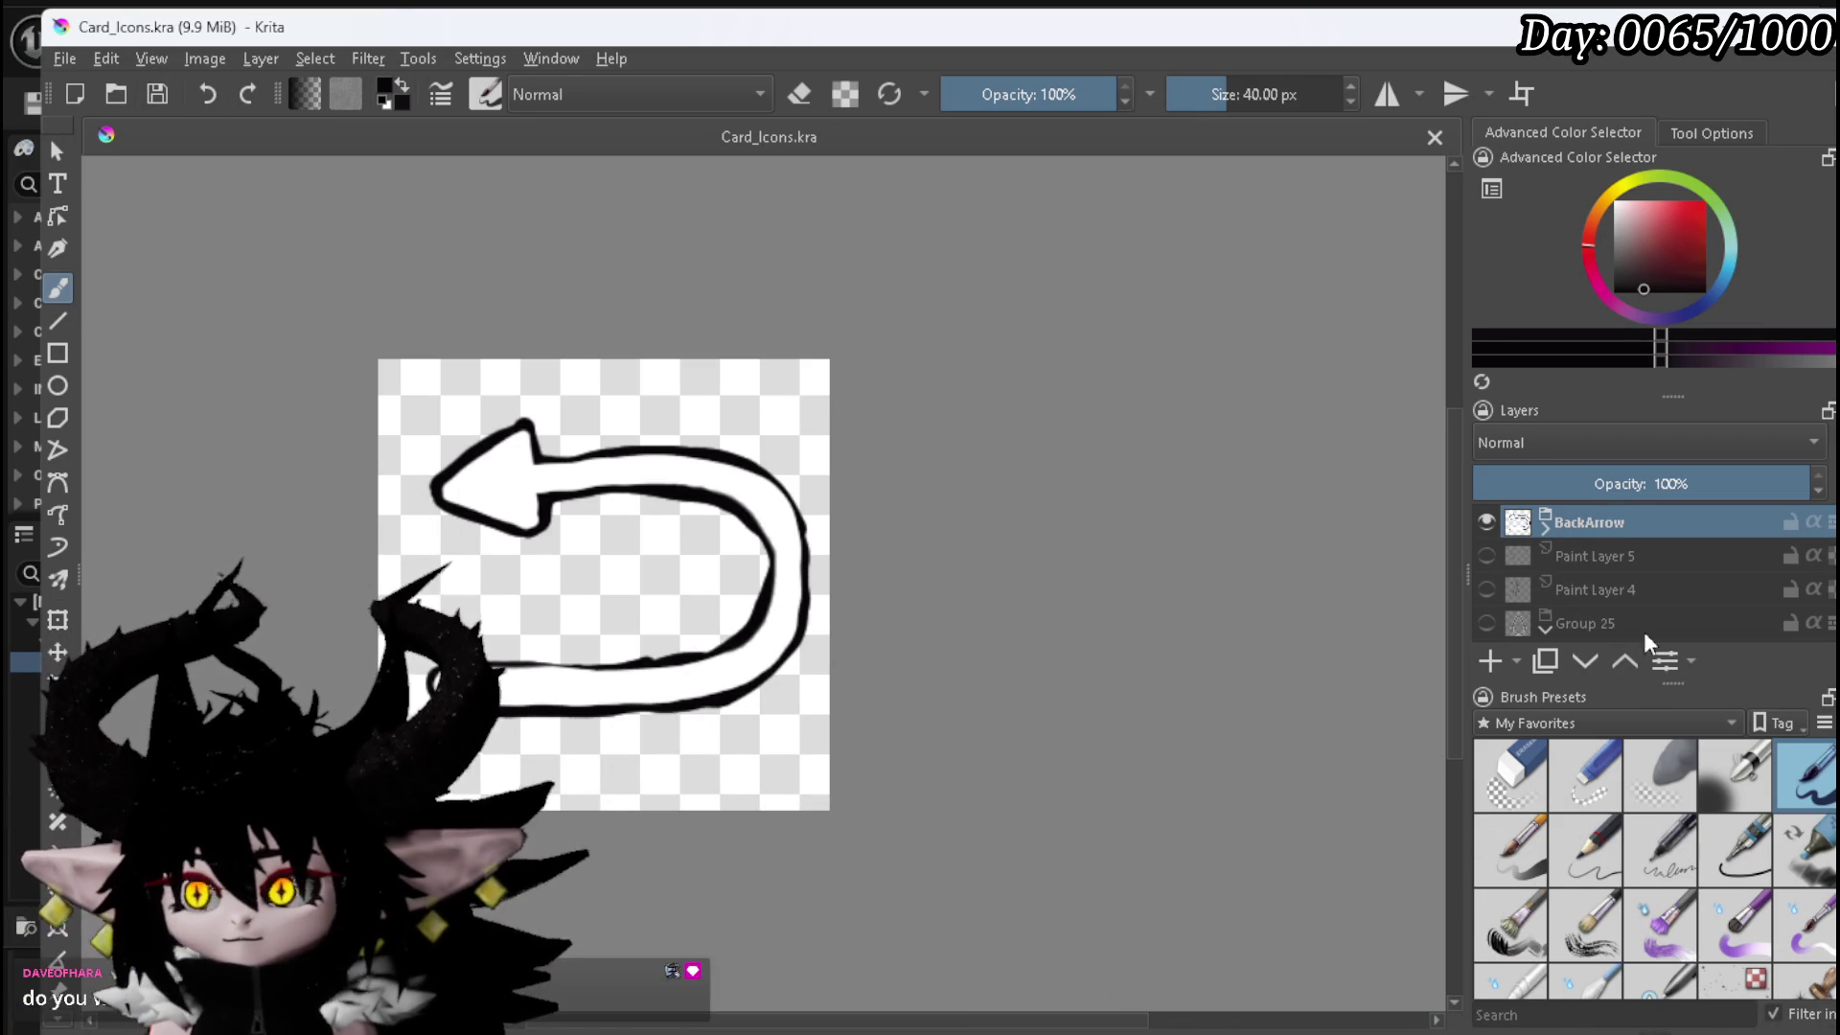
left_click(1487, 522)
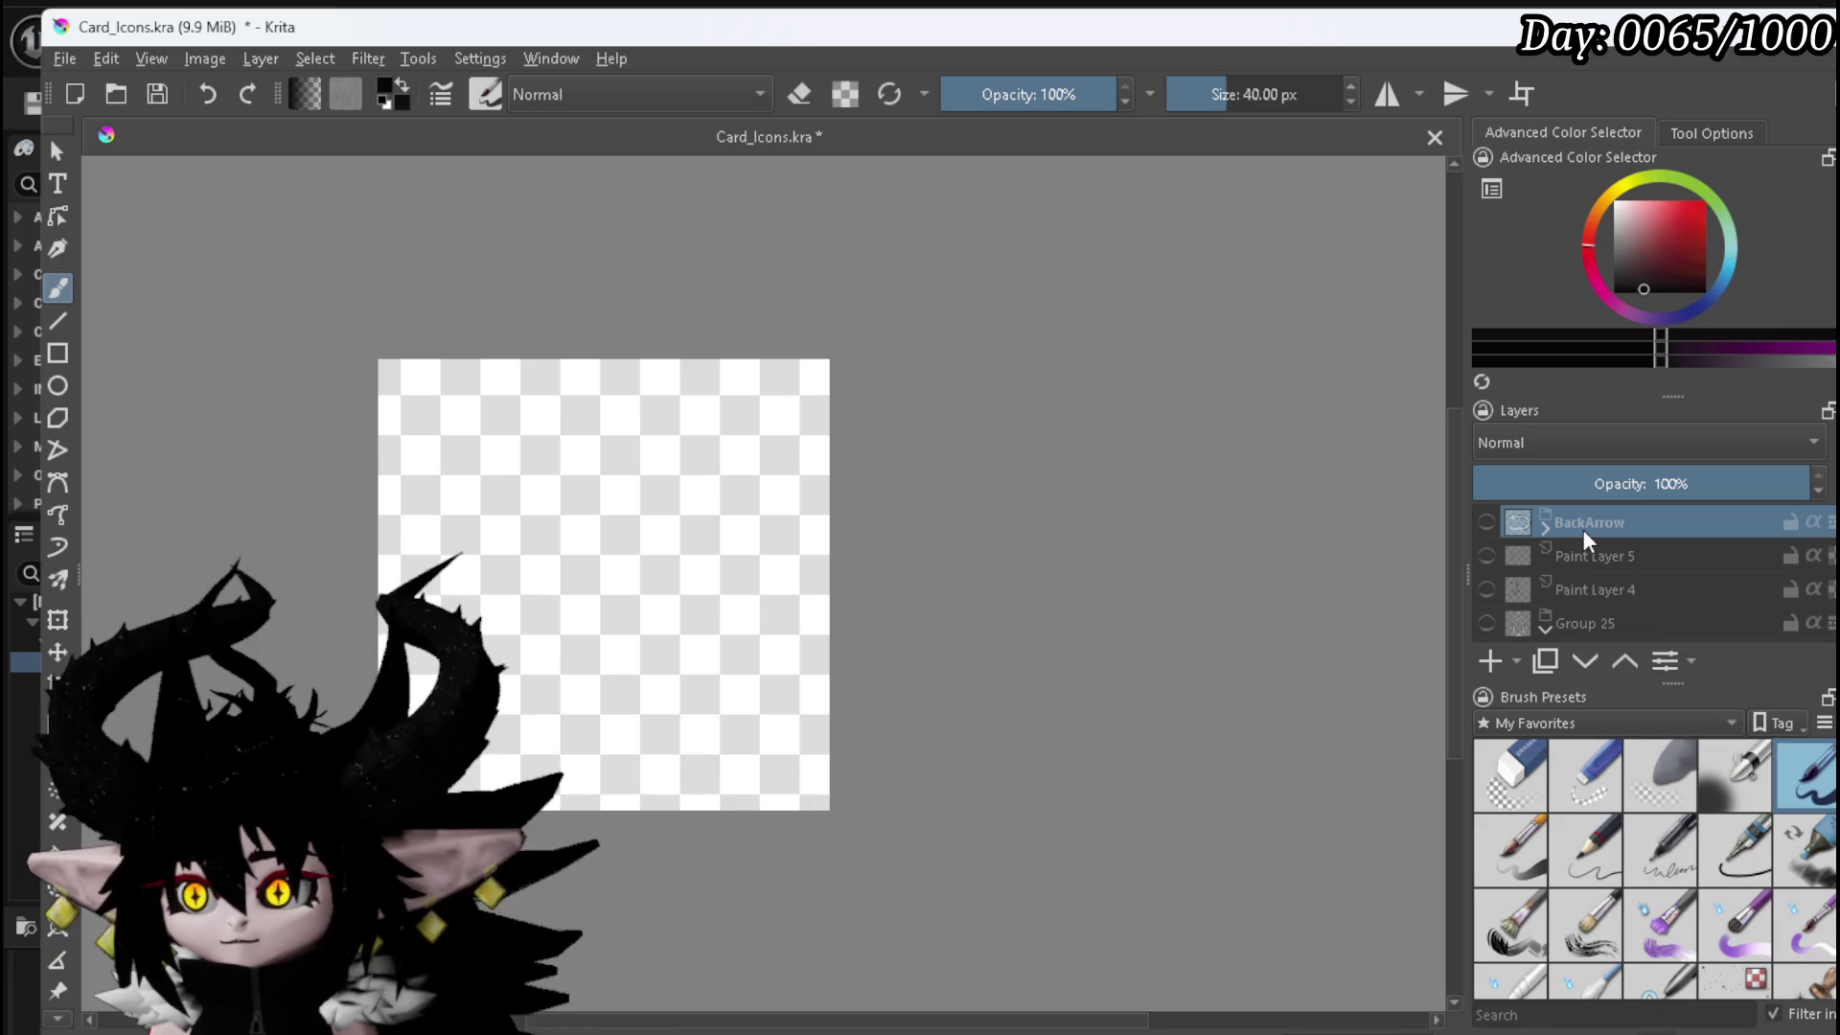
mouse_move(1583, 529)
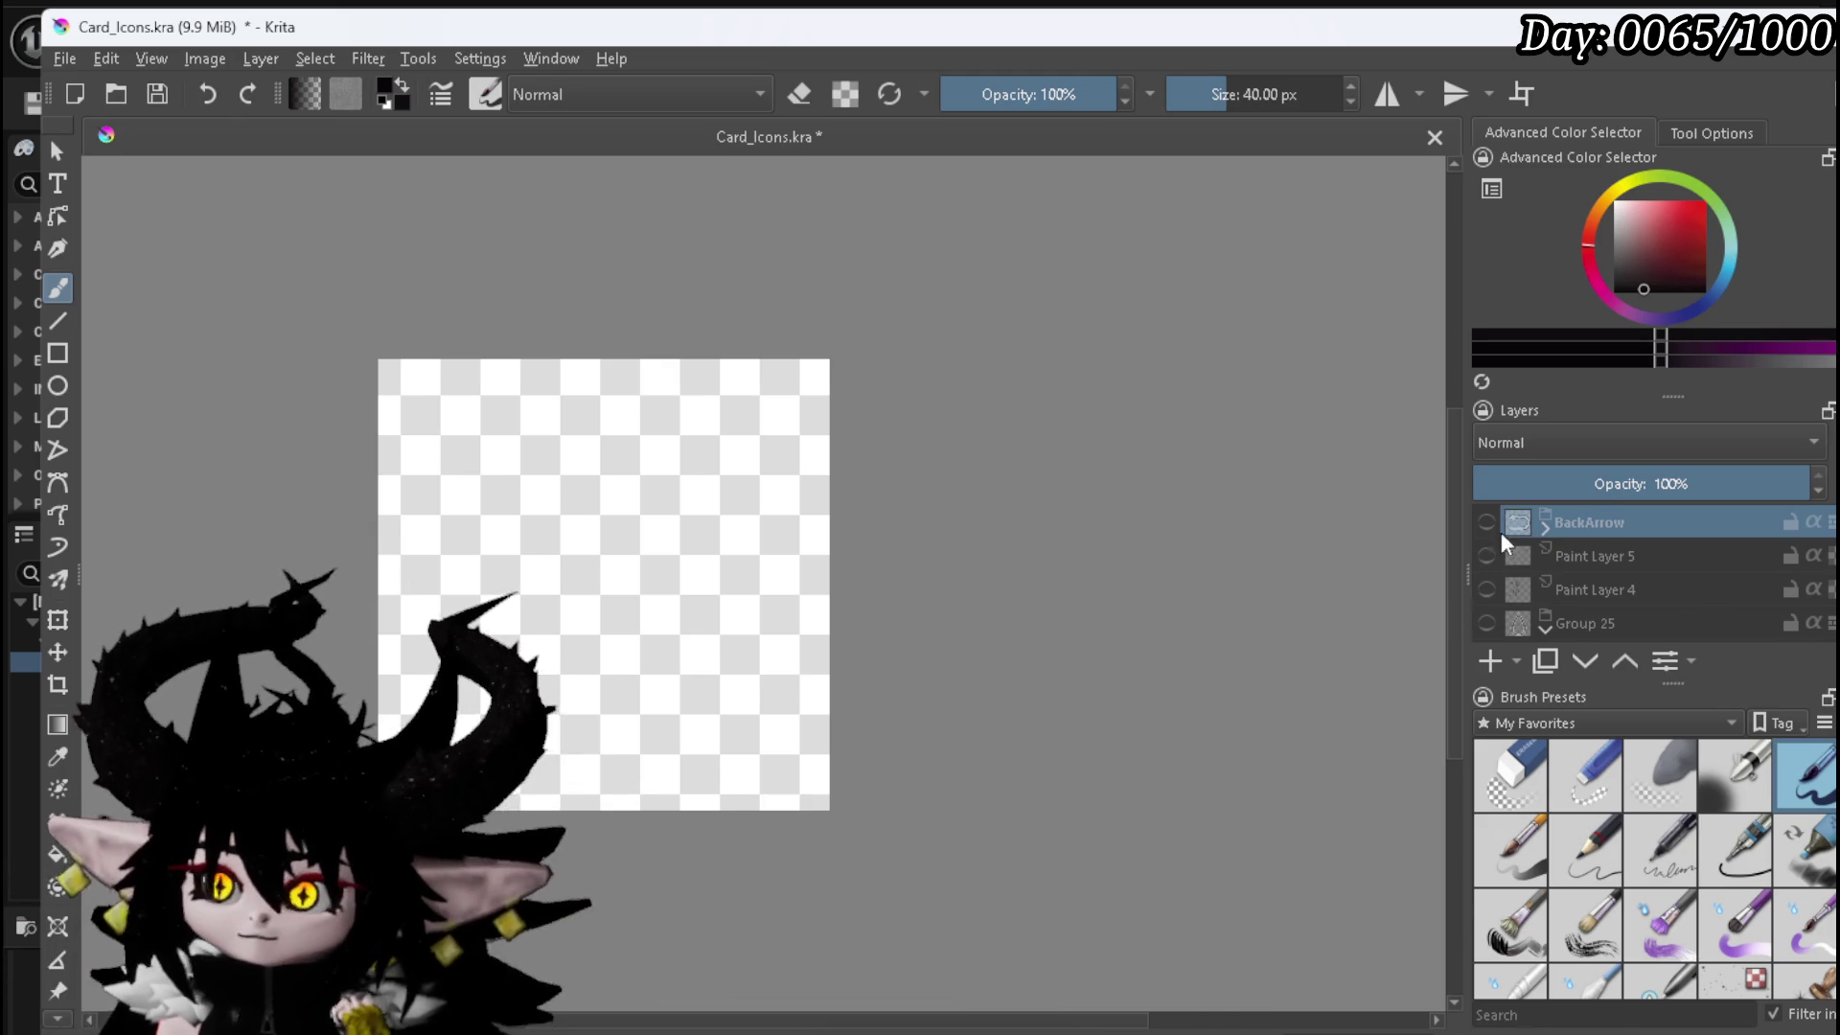
- On a new Paint Layer 28 with horizontal mirroring, paint a white dot above a vertical bar
left_click(1477, 665)
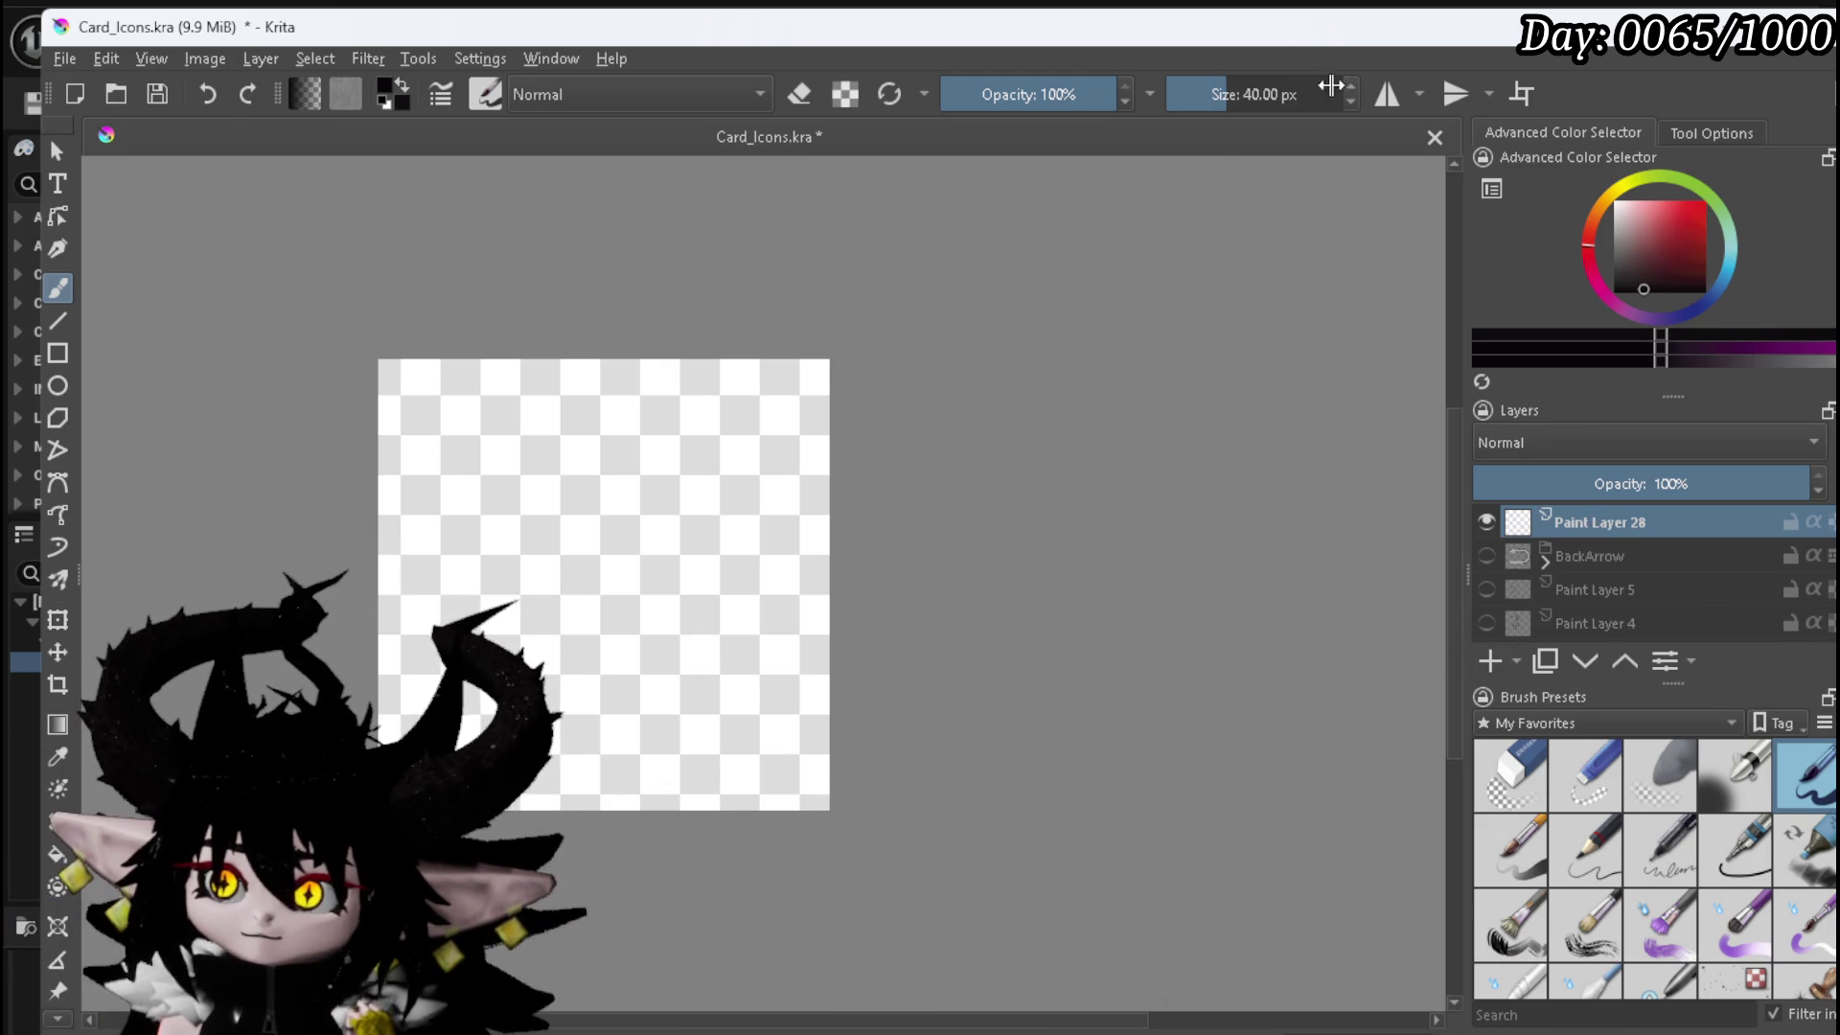
left_click(1387, 95)
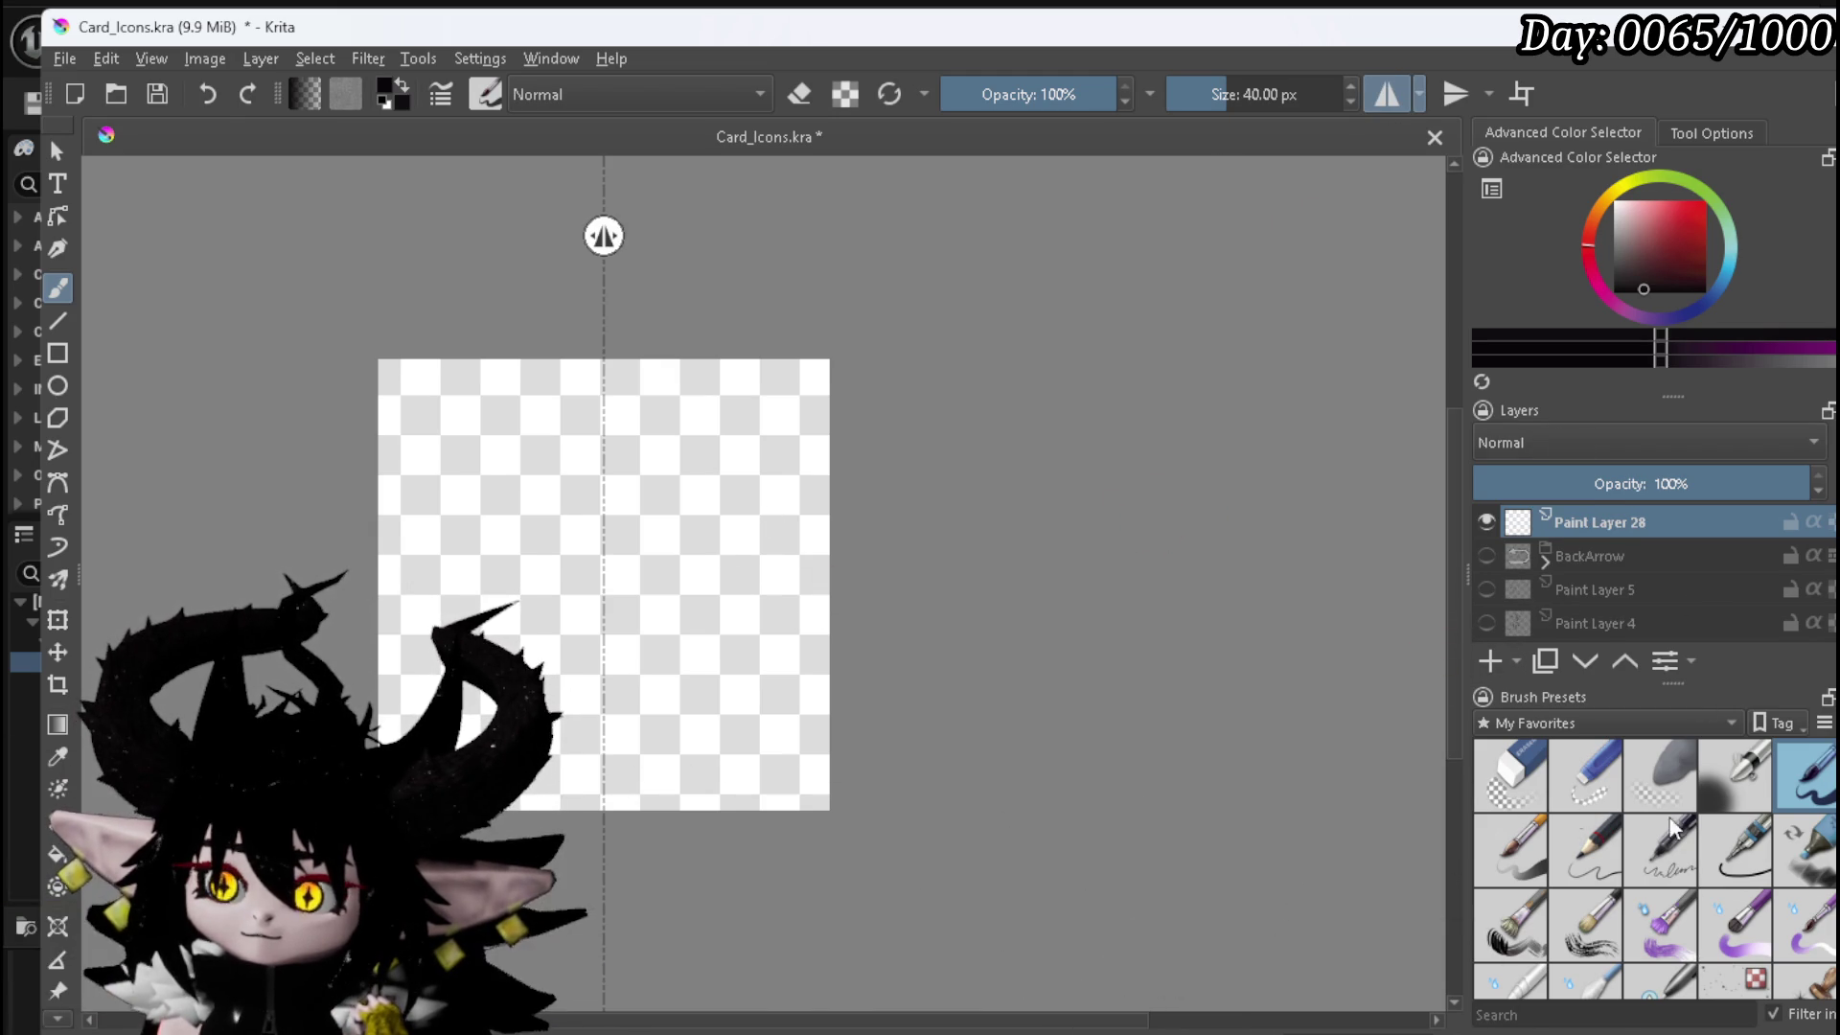
left_click_drag(1647, 242, 1591, 187)
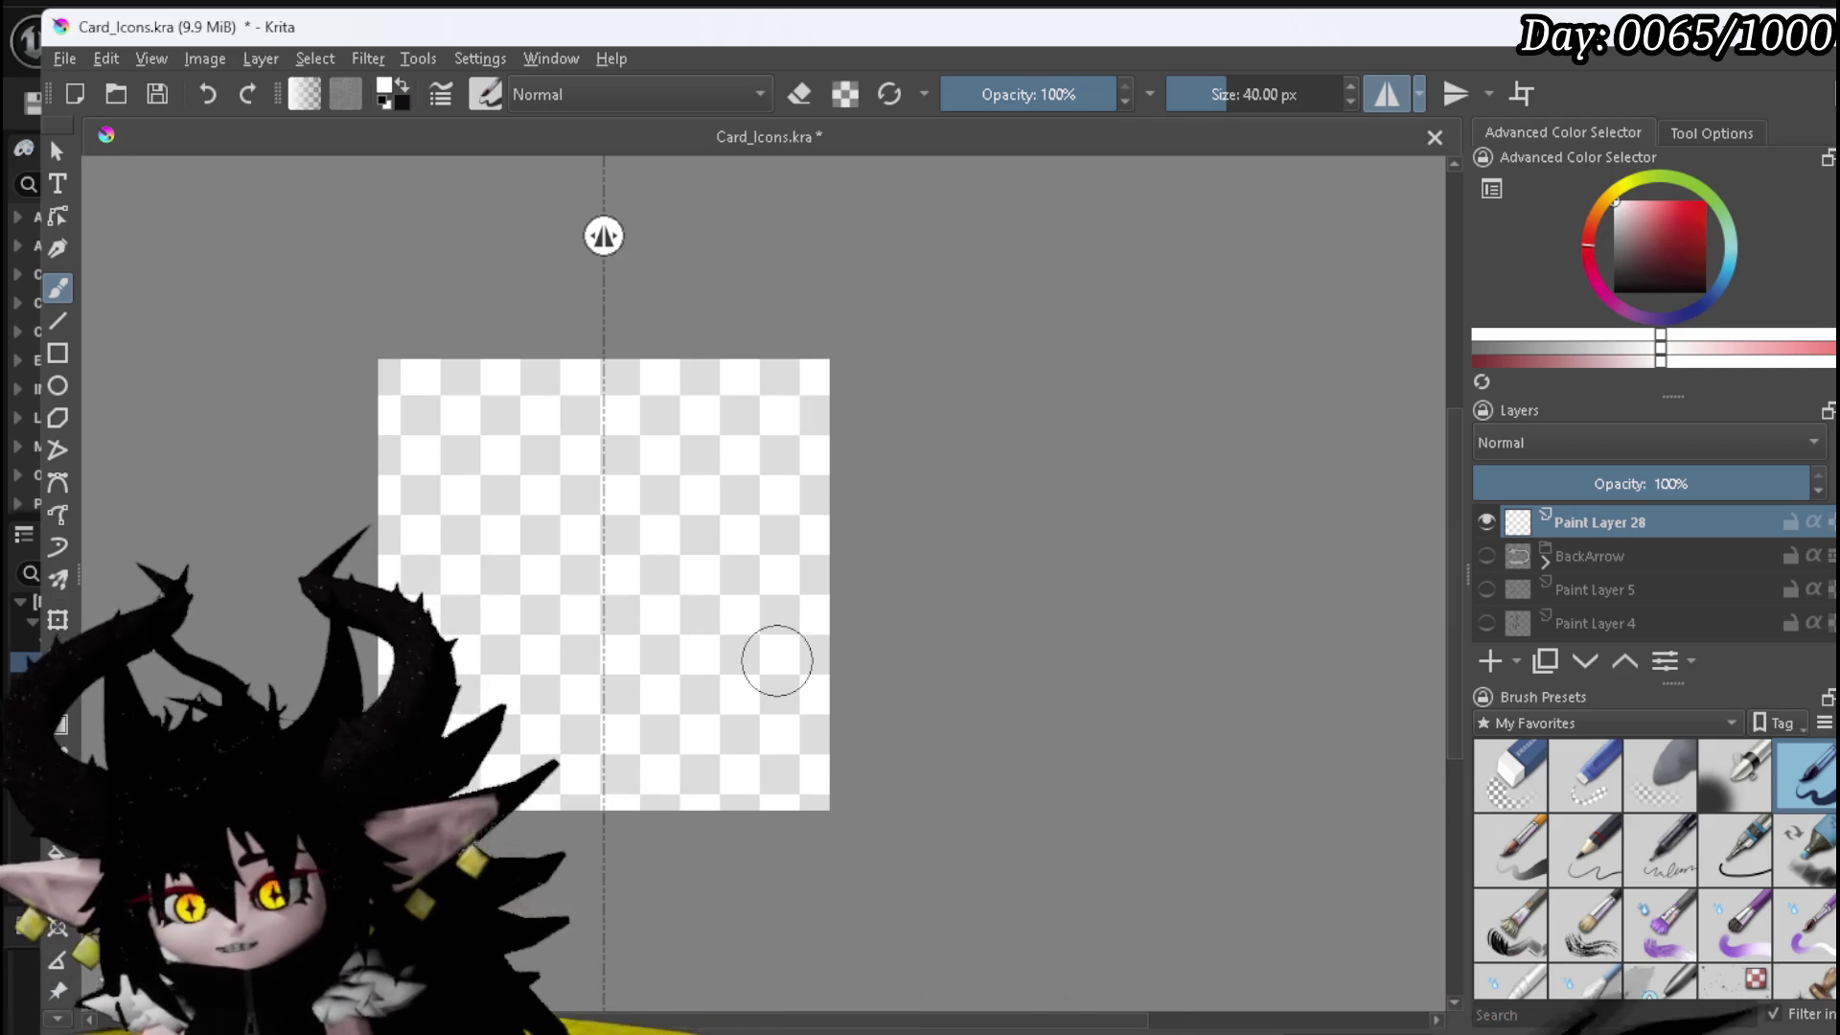
left_click_drag(602, 560, 601, 707)
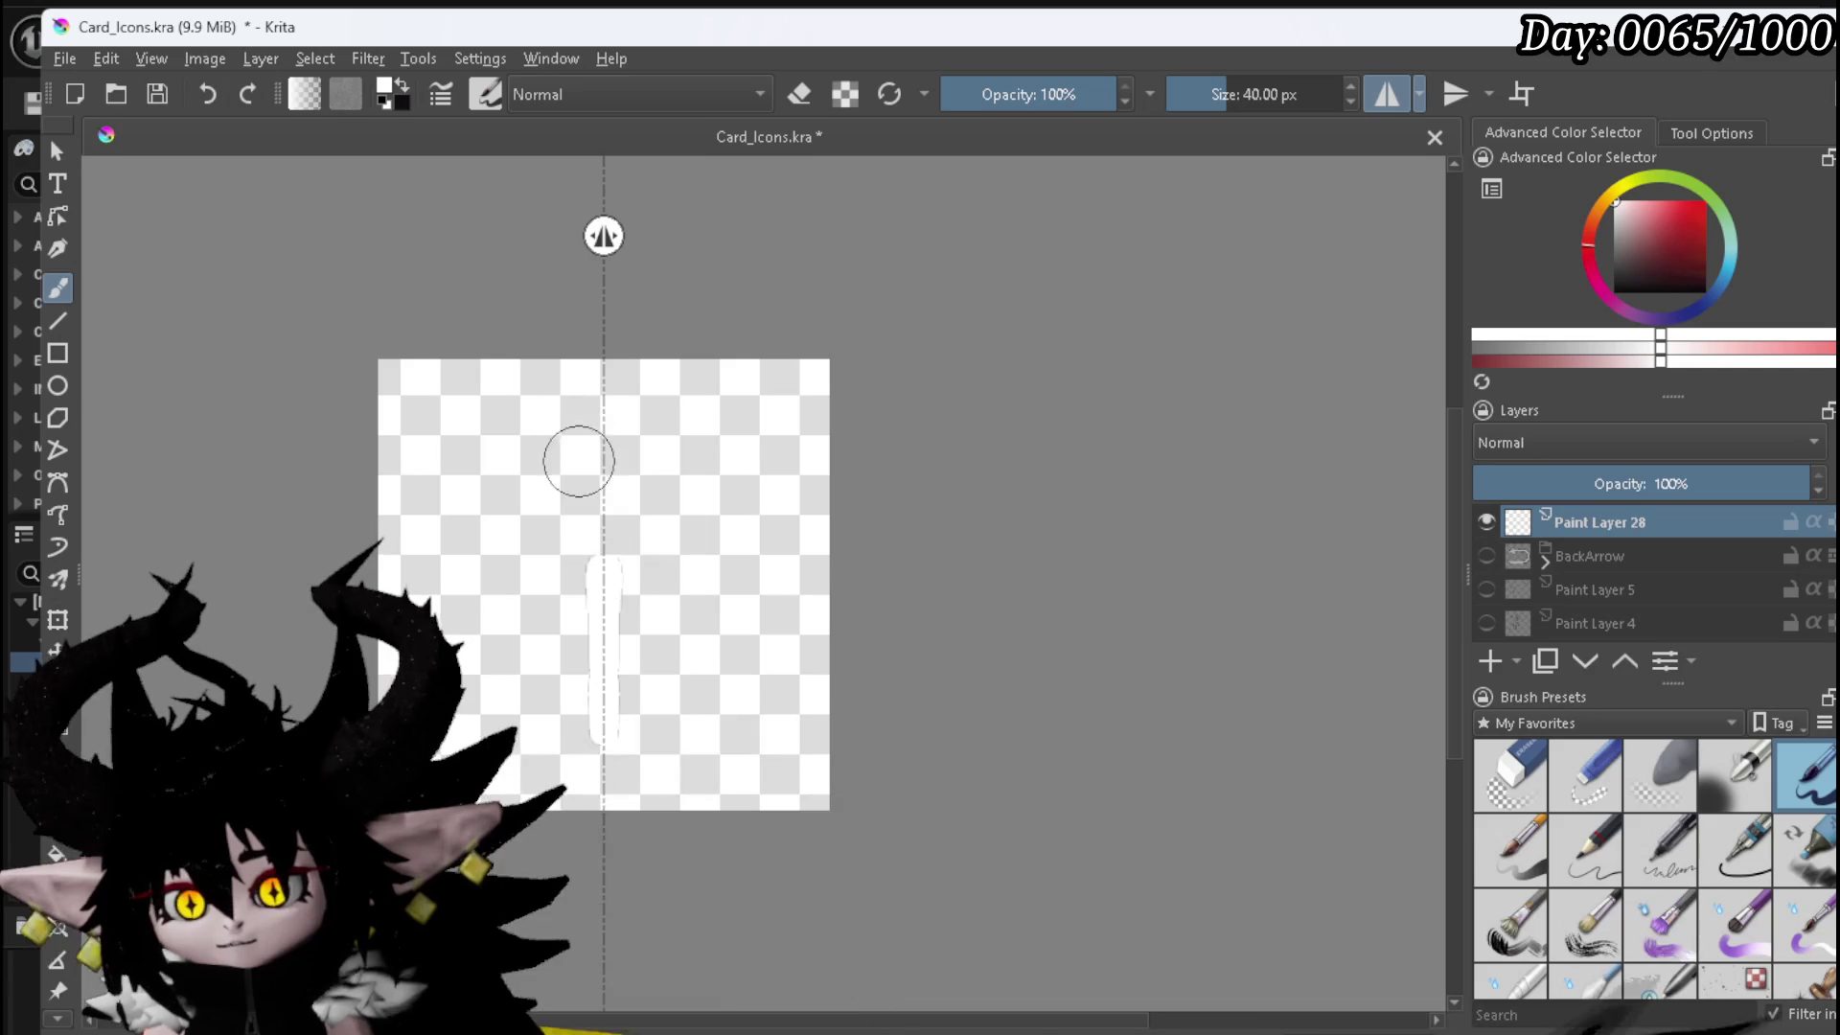
left_click(593, 437)
left_click_drag(593, 443, 595, 439)
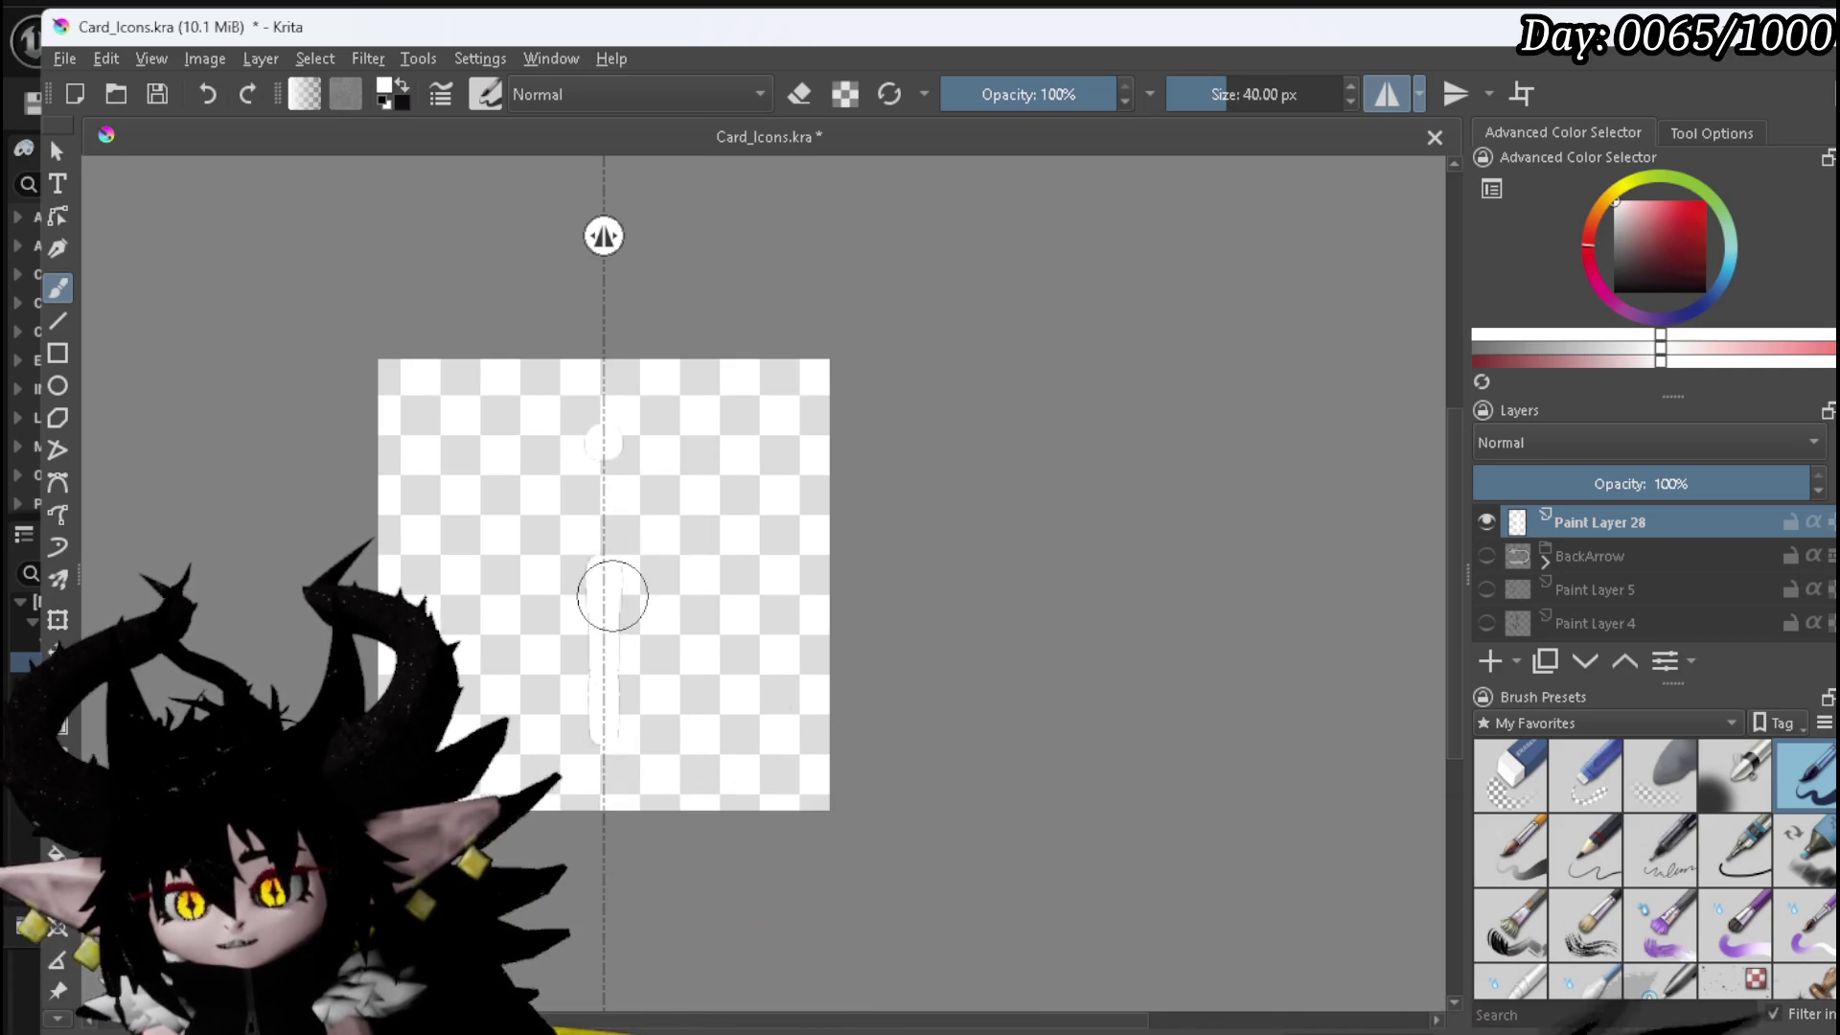
left_click_drag(595, 600, 595, 645)
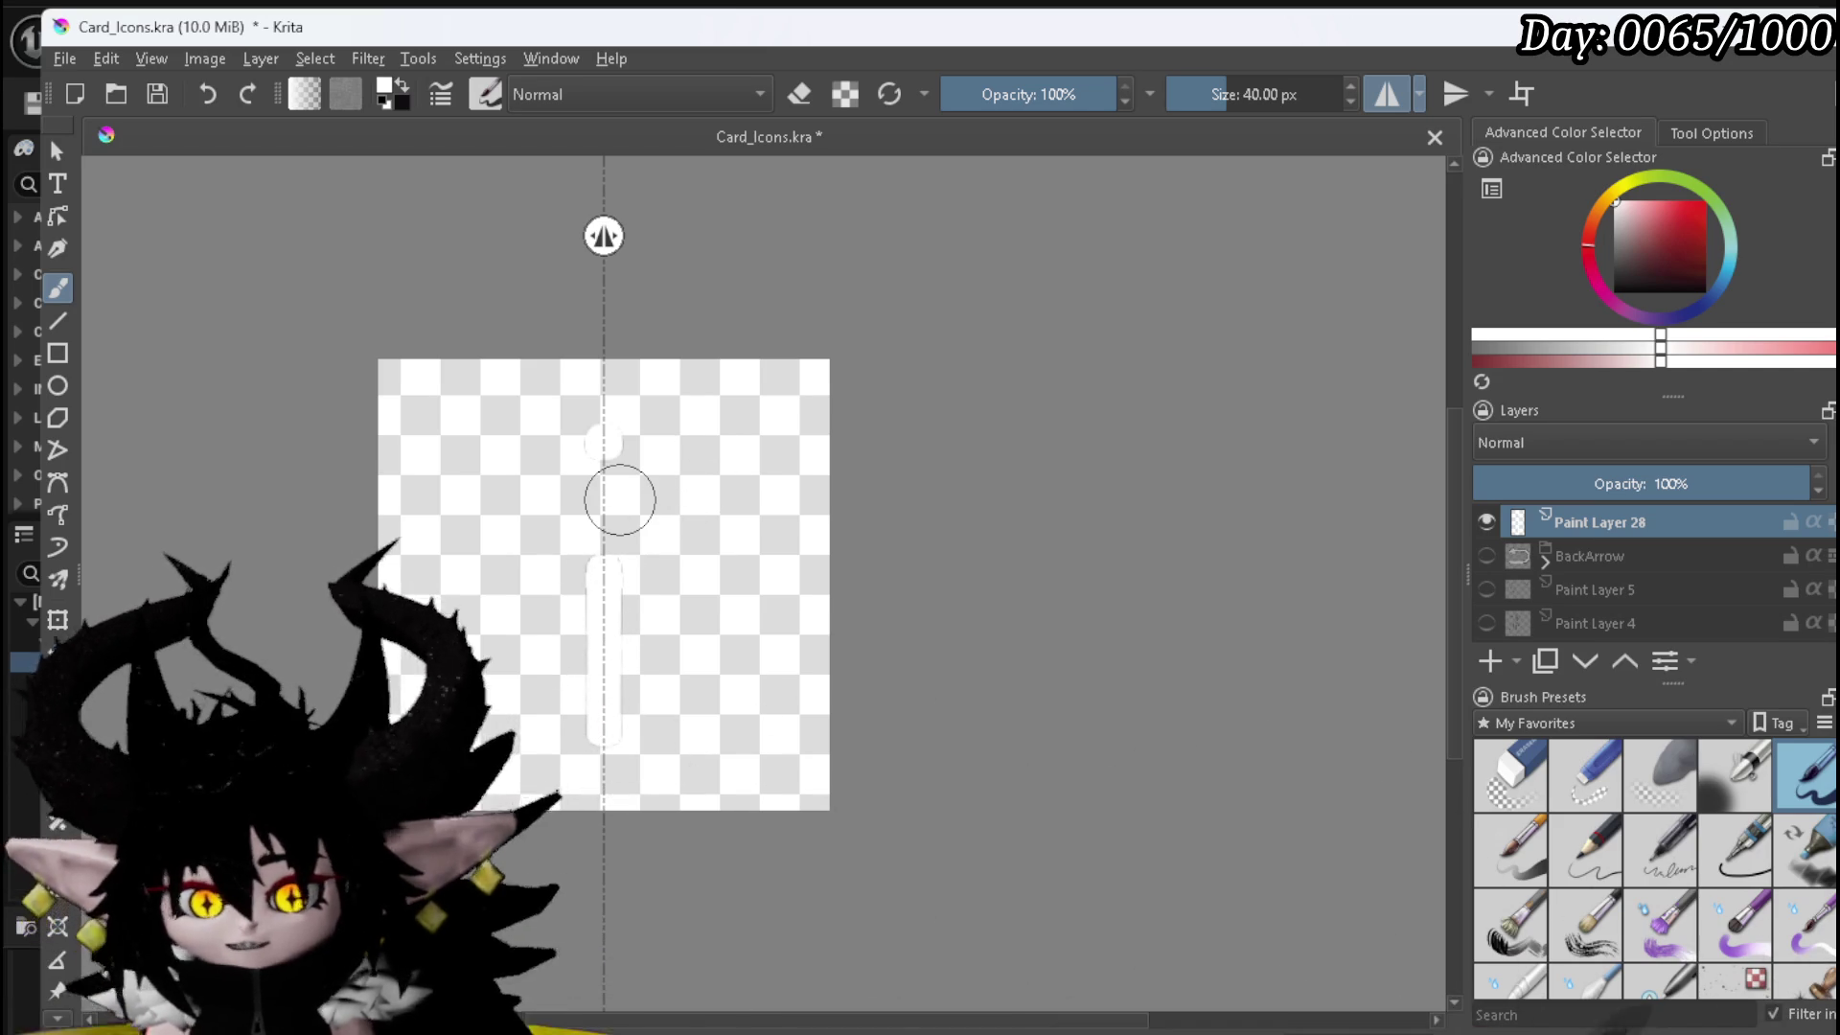
left_click(1584, 554)
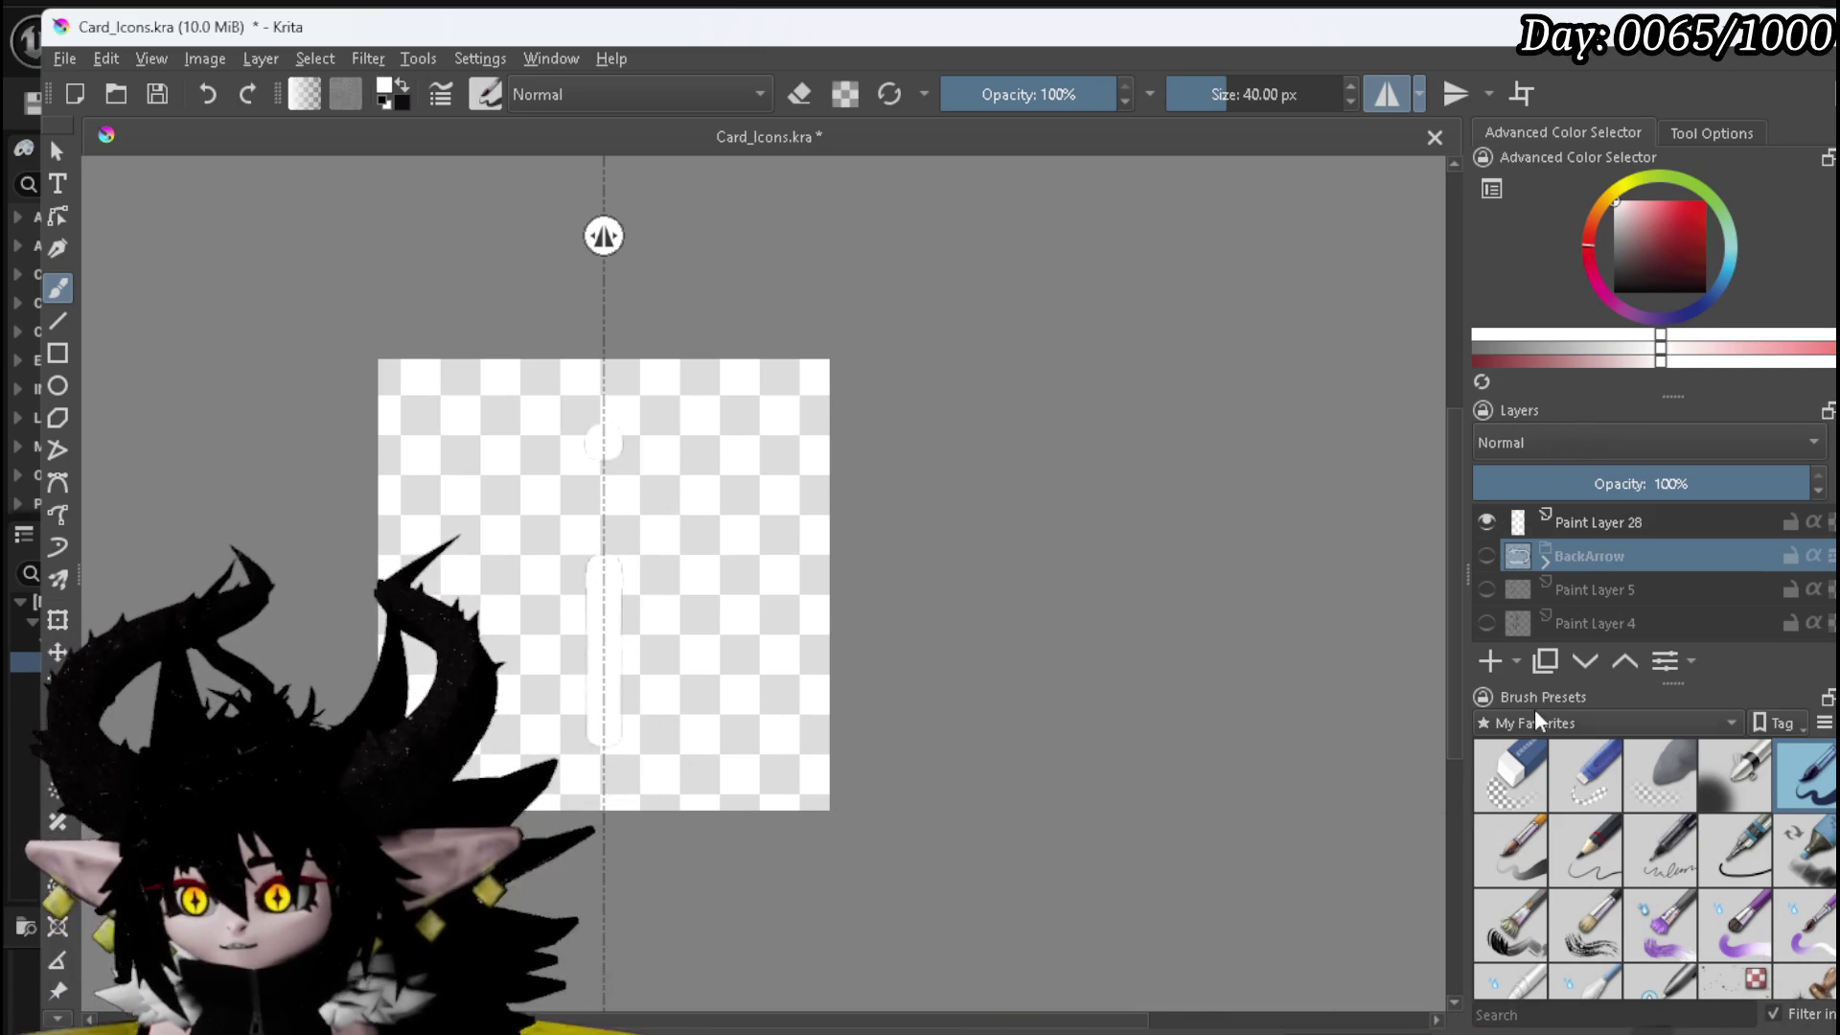
- Trace black outlines around the white dot and bar on Paint Layer 29
left_click_drag(1641, 260, 1560, 412)
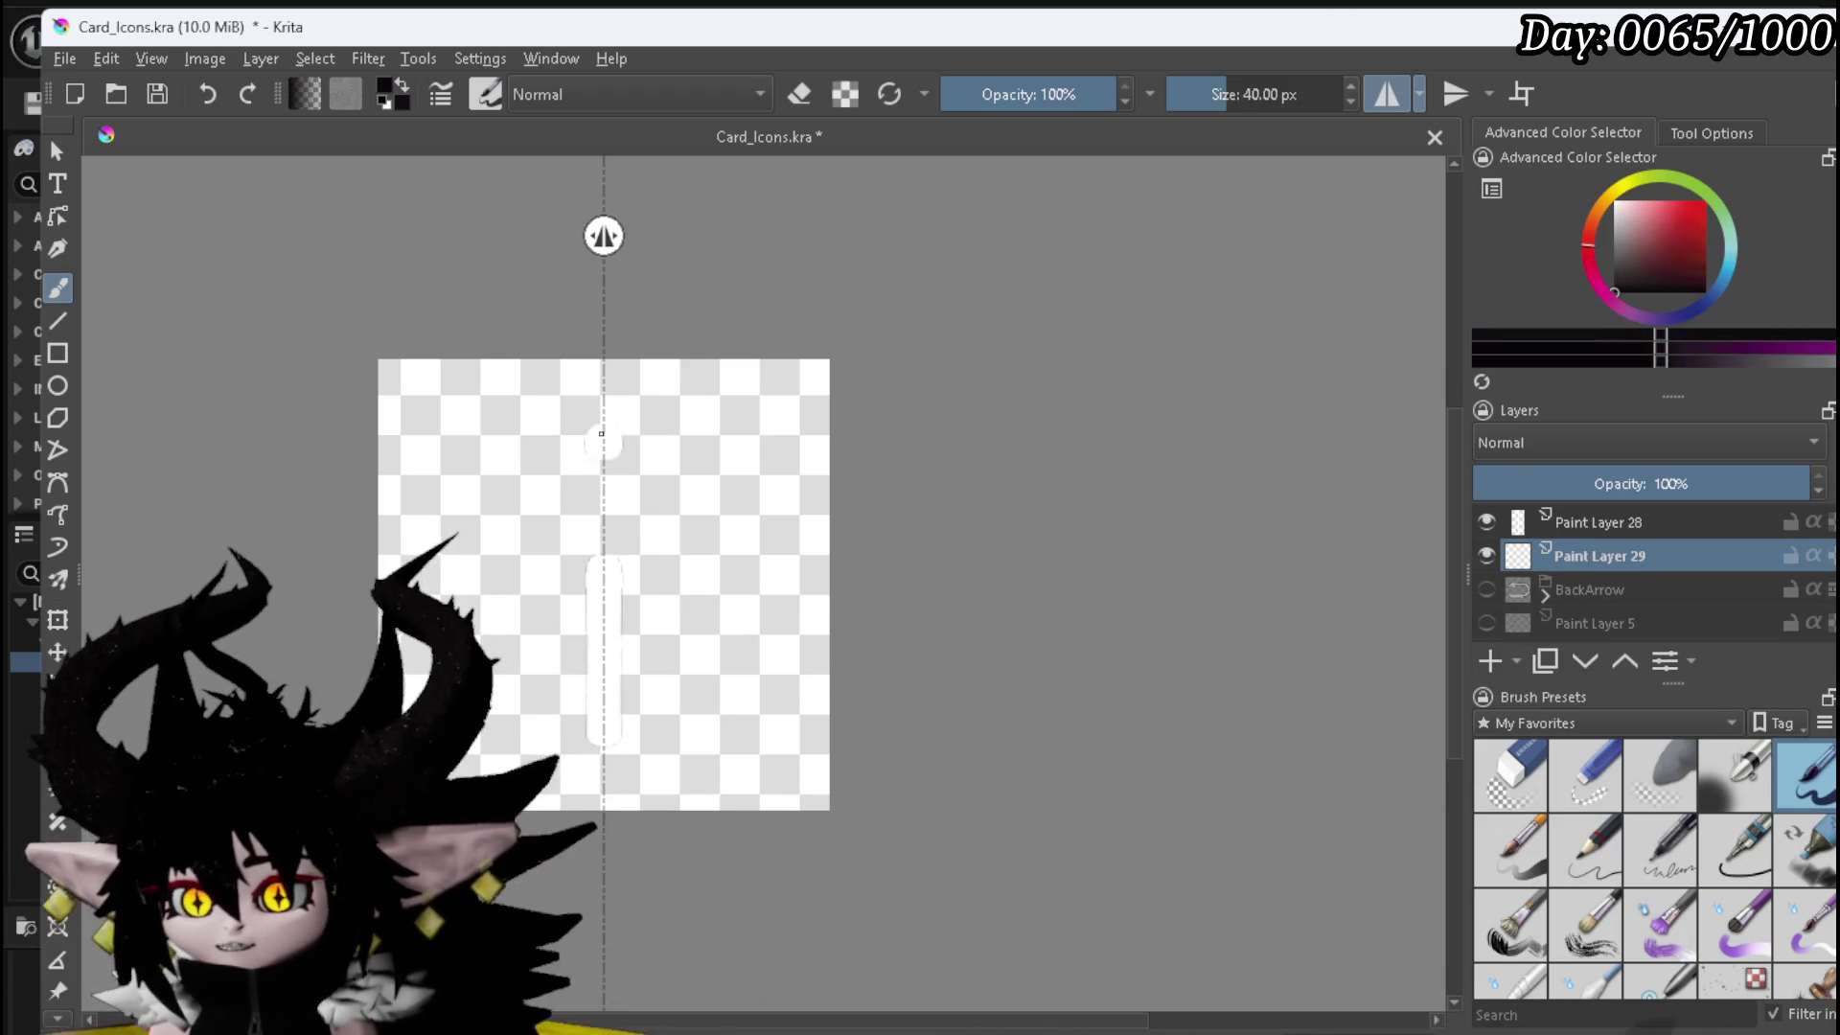
mouse_move(590, 426)
left_mouse_down()
mouse_move(586, 462)
mouse_move(590, 440)
left_mouse_up()
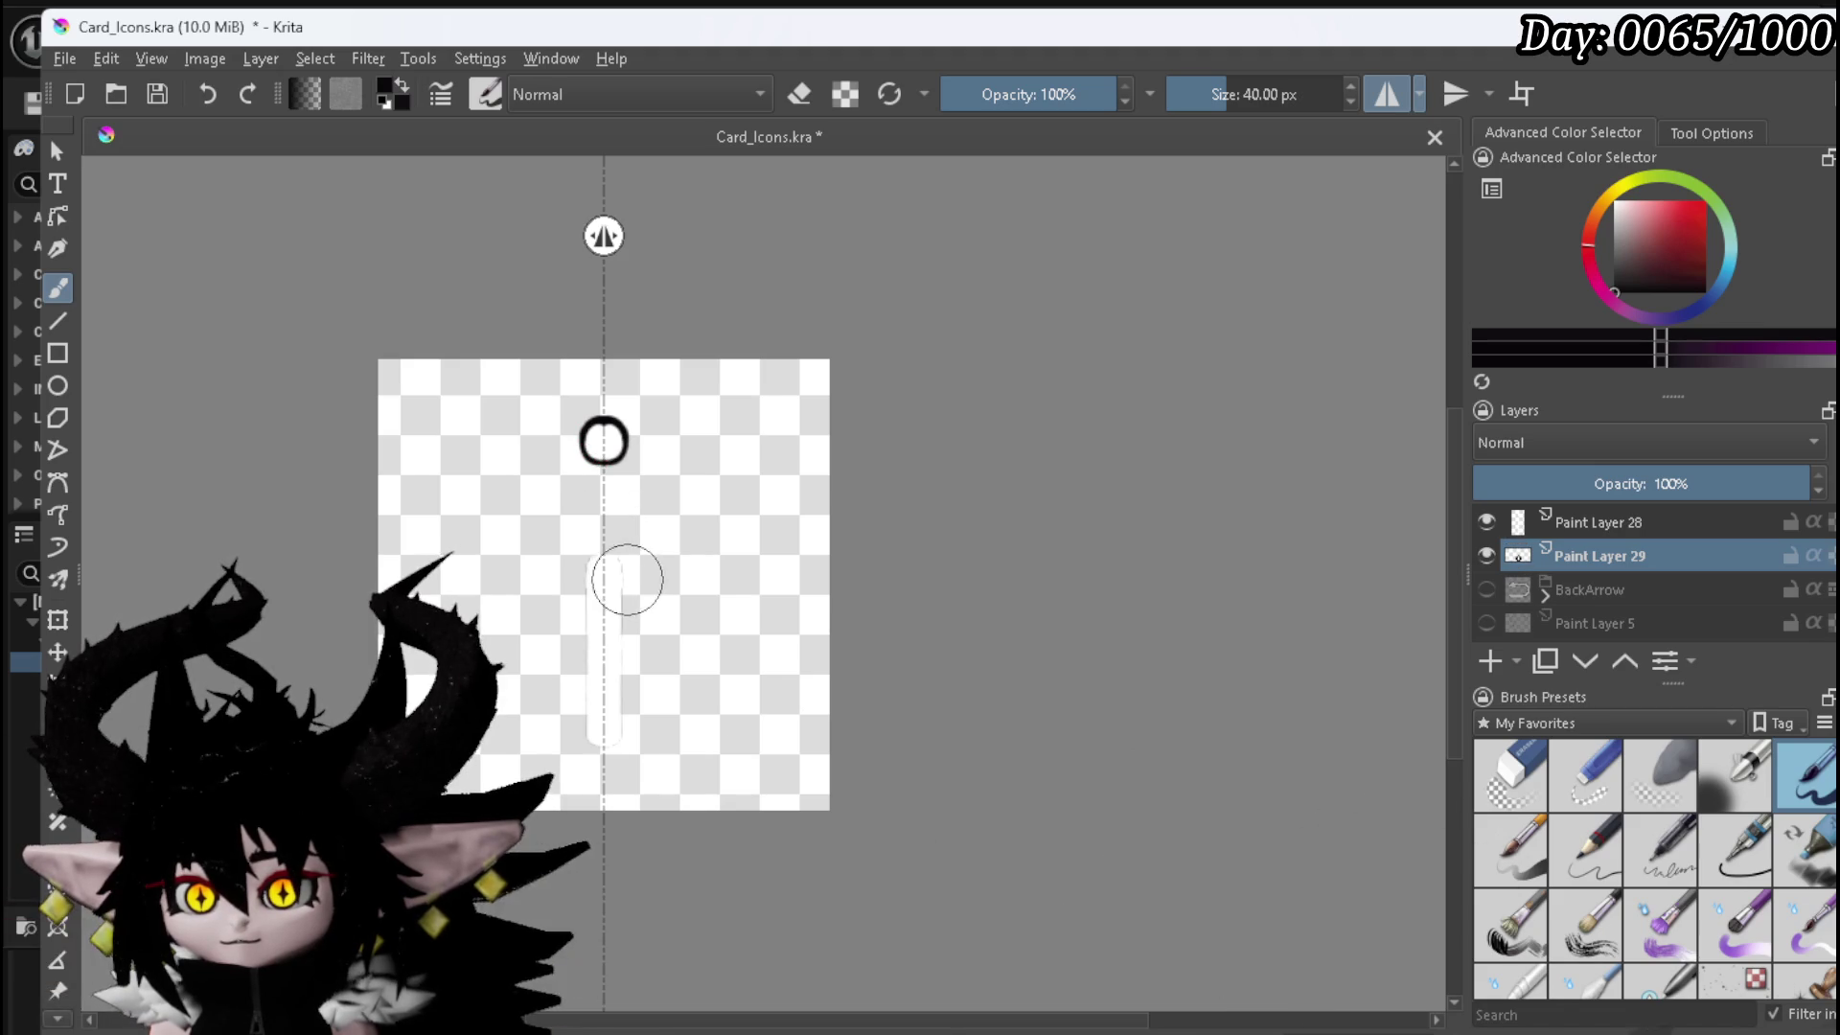
mouse_move(599, 555)
left_mouse_down()
mouse_move(587, 673)
mouse_move(604, 752)
mouse_move(586, 609)
left_mouse_up()
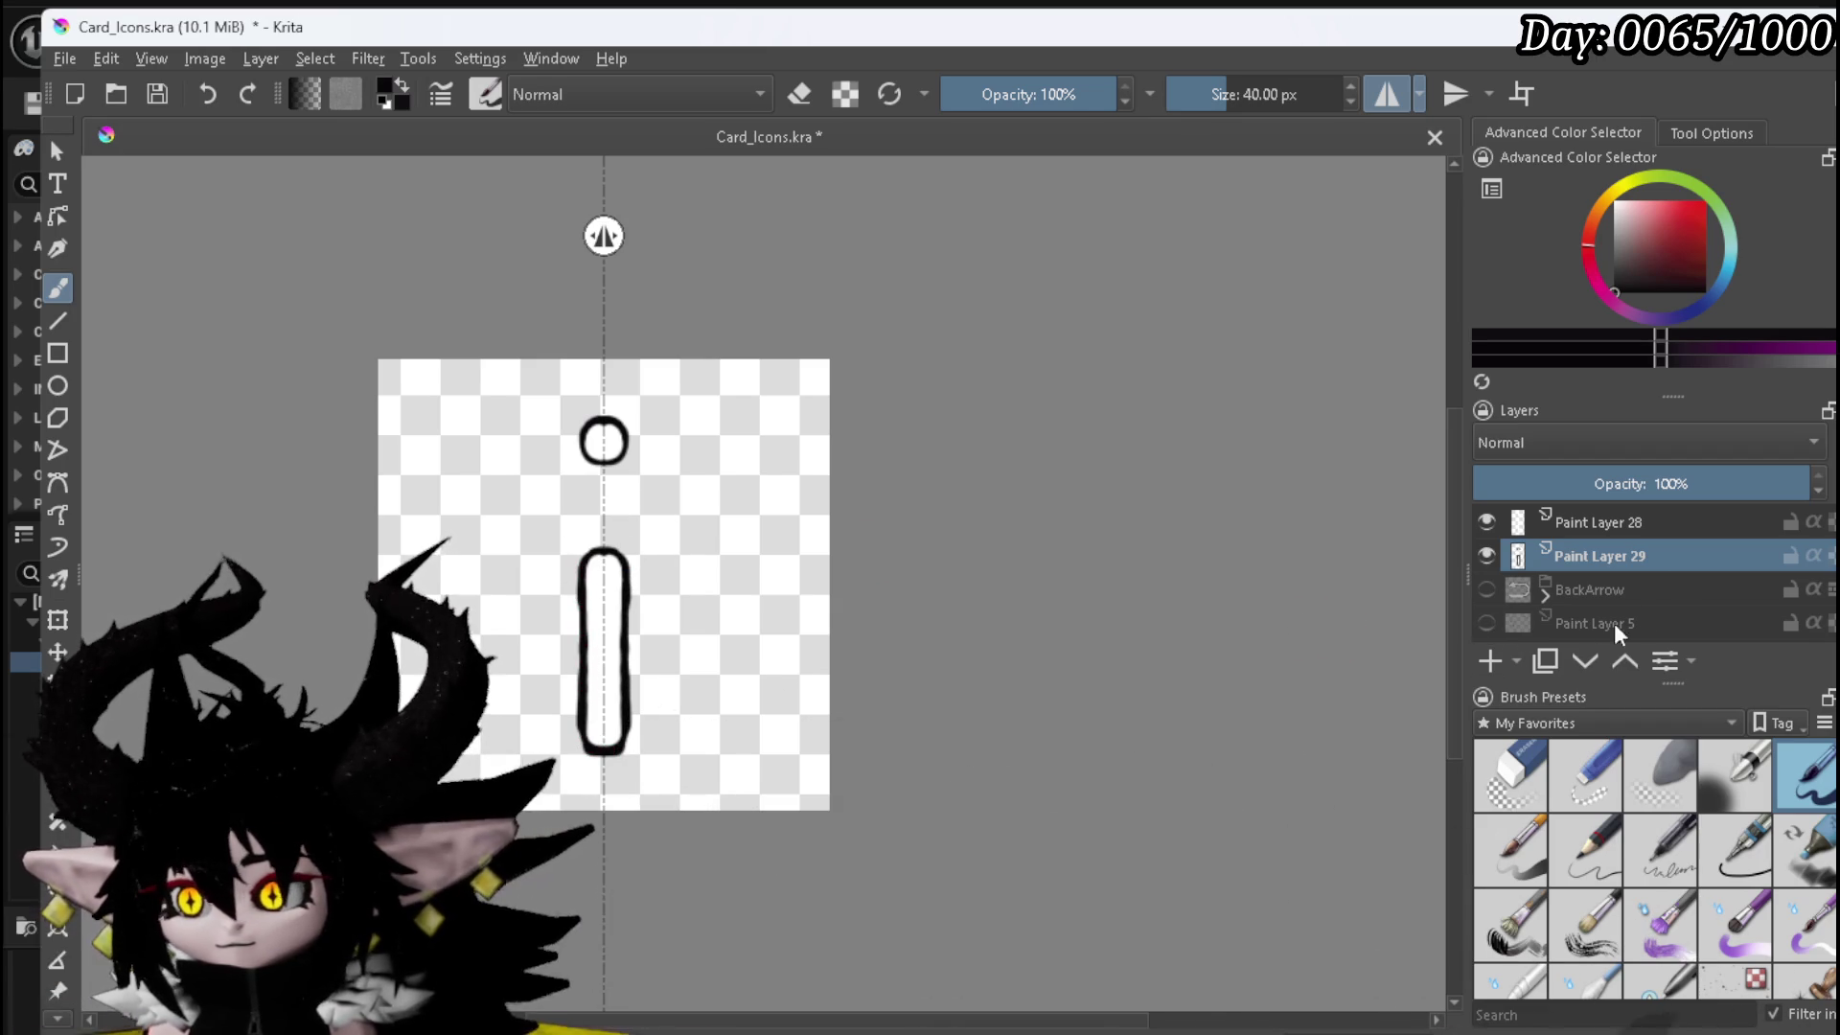
left_click(1622, 529)
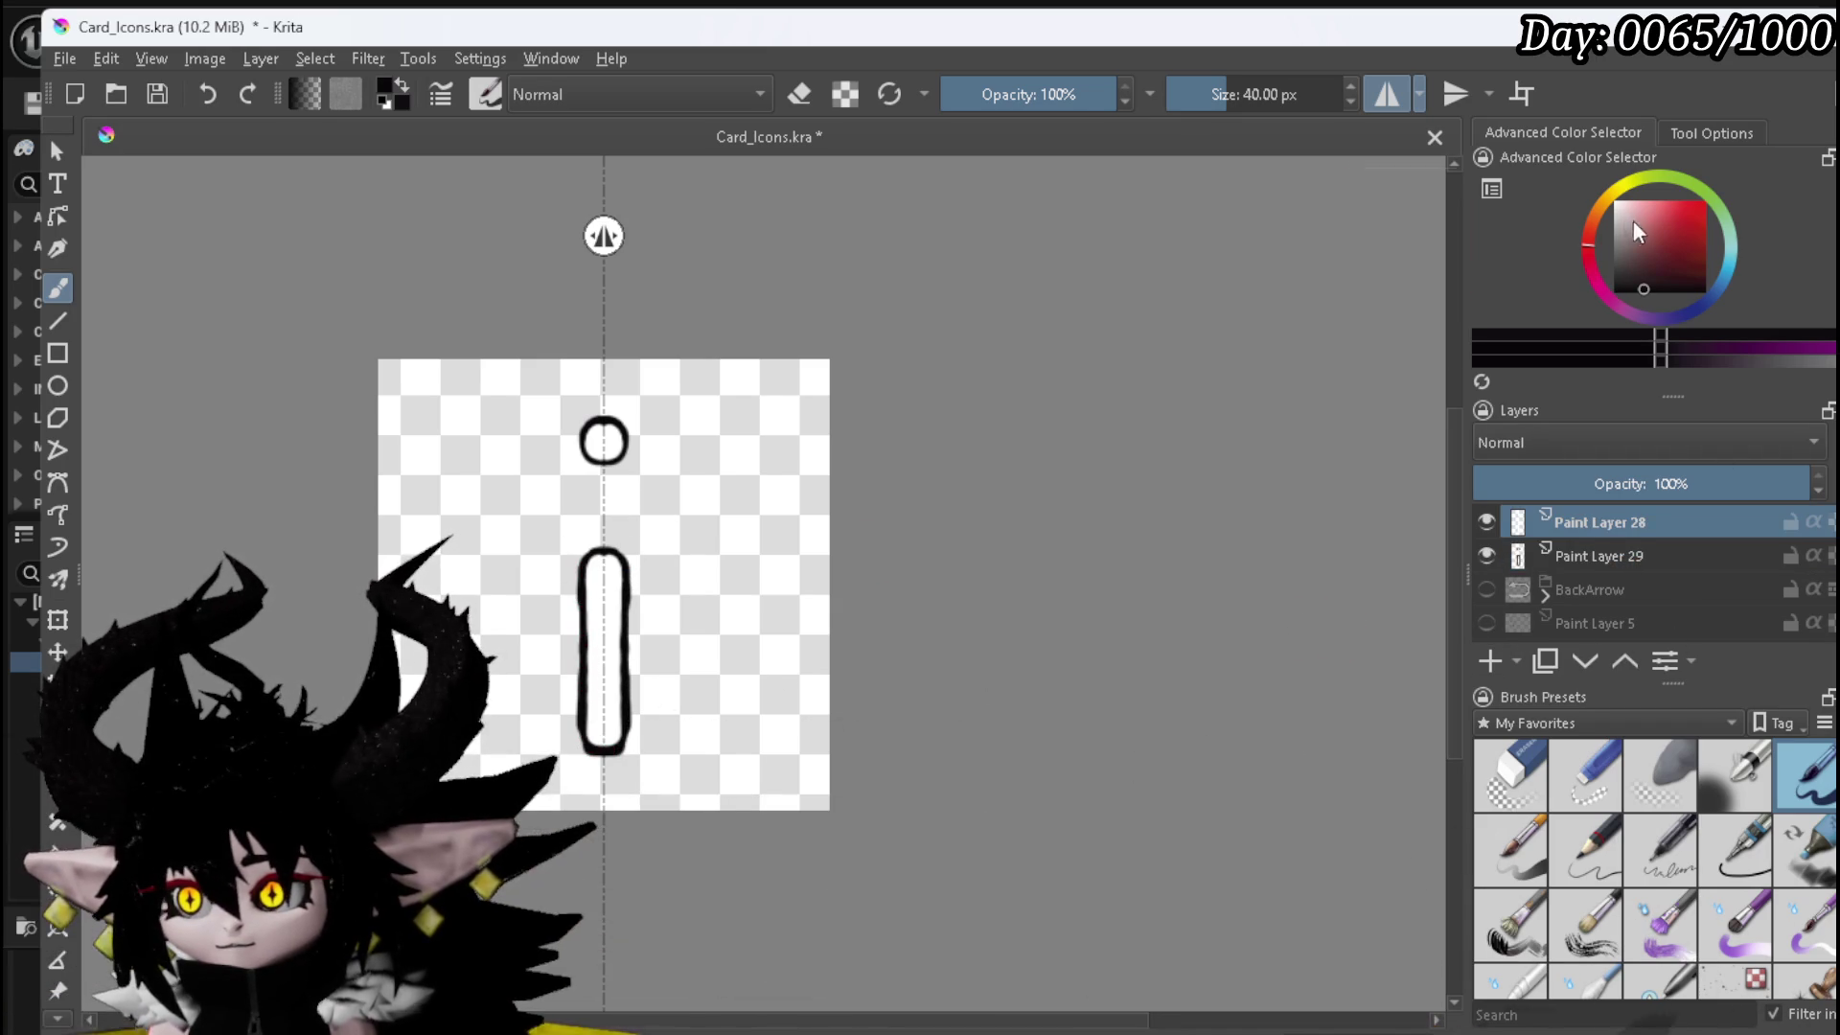
left_click(1617, 204)
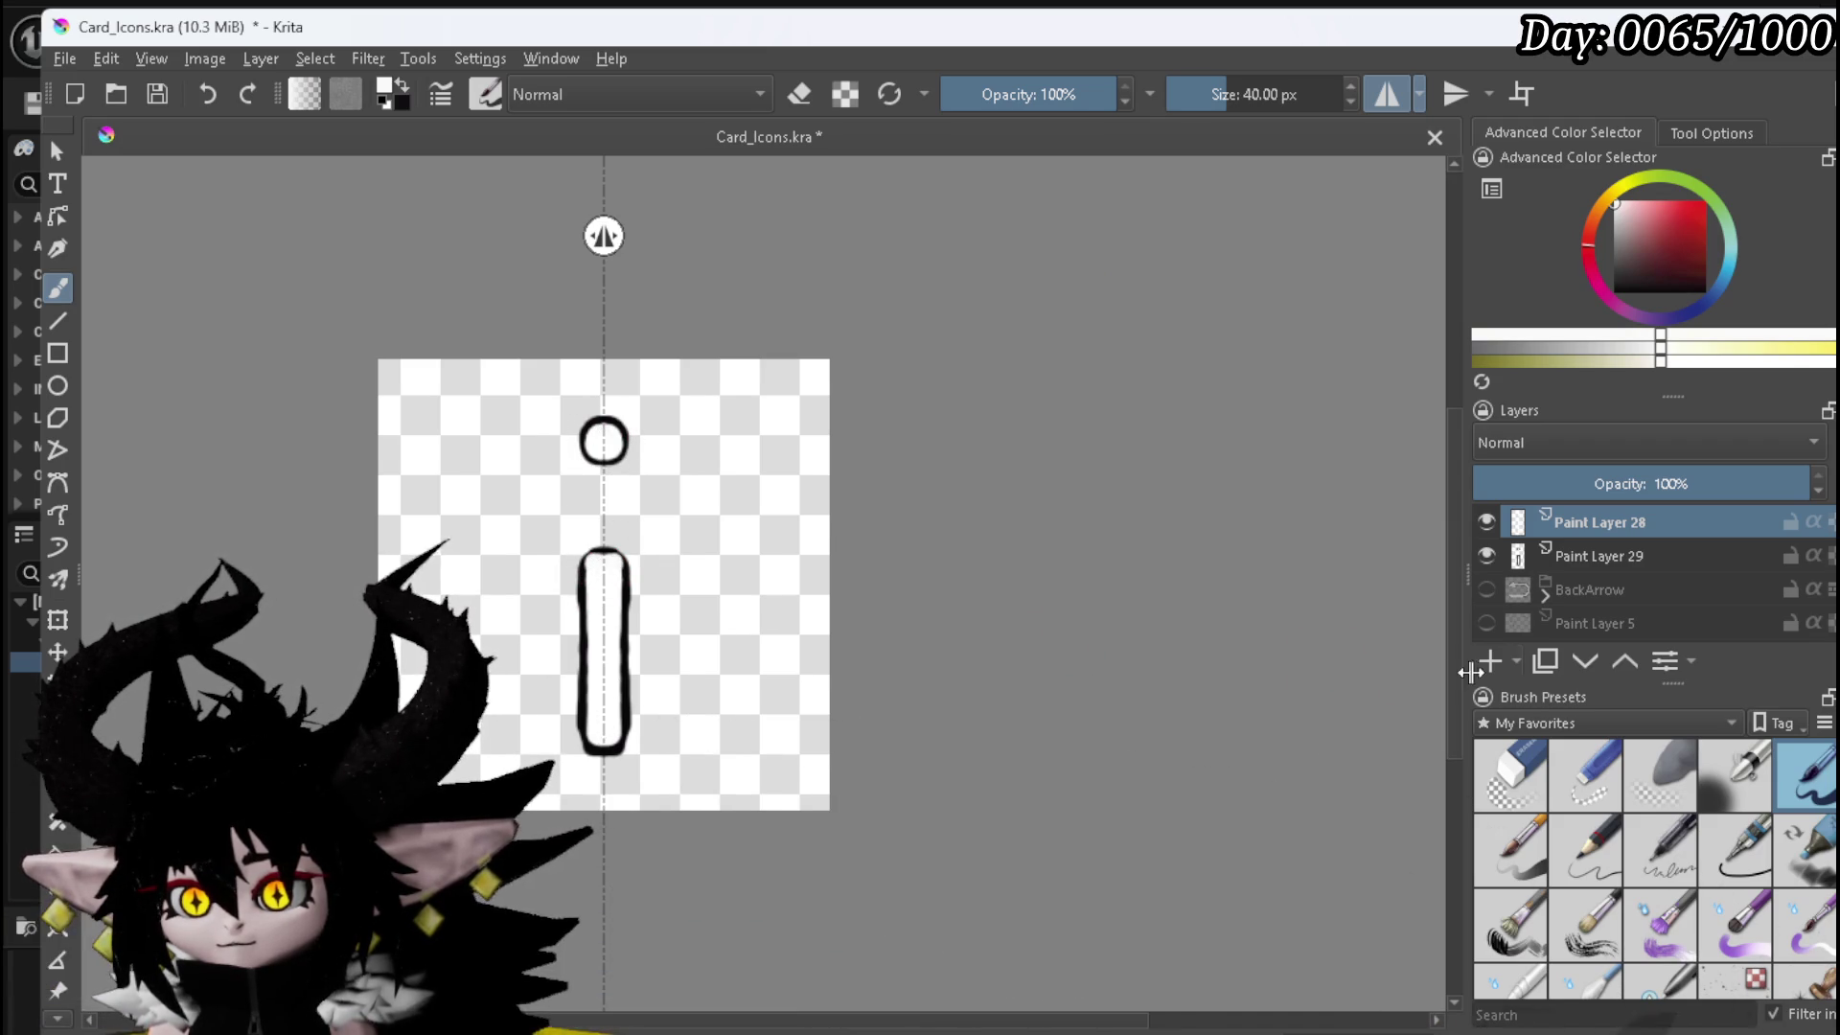
left_click(1615, 556)
left_click(1616, 292)
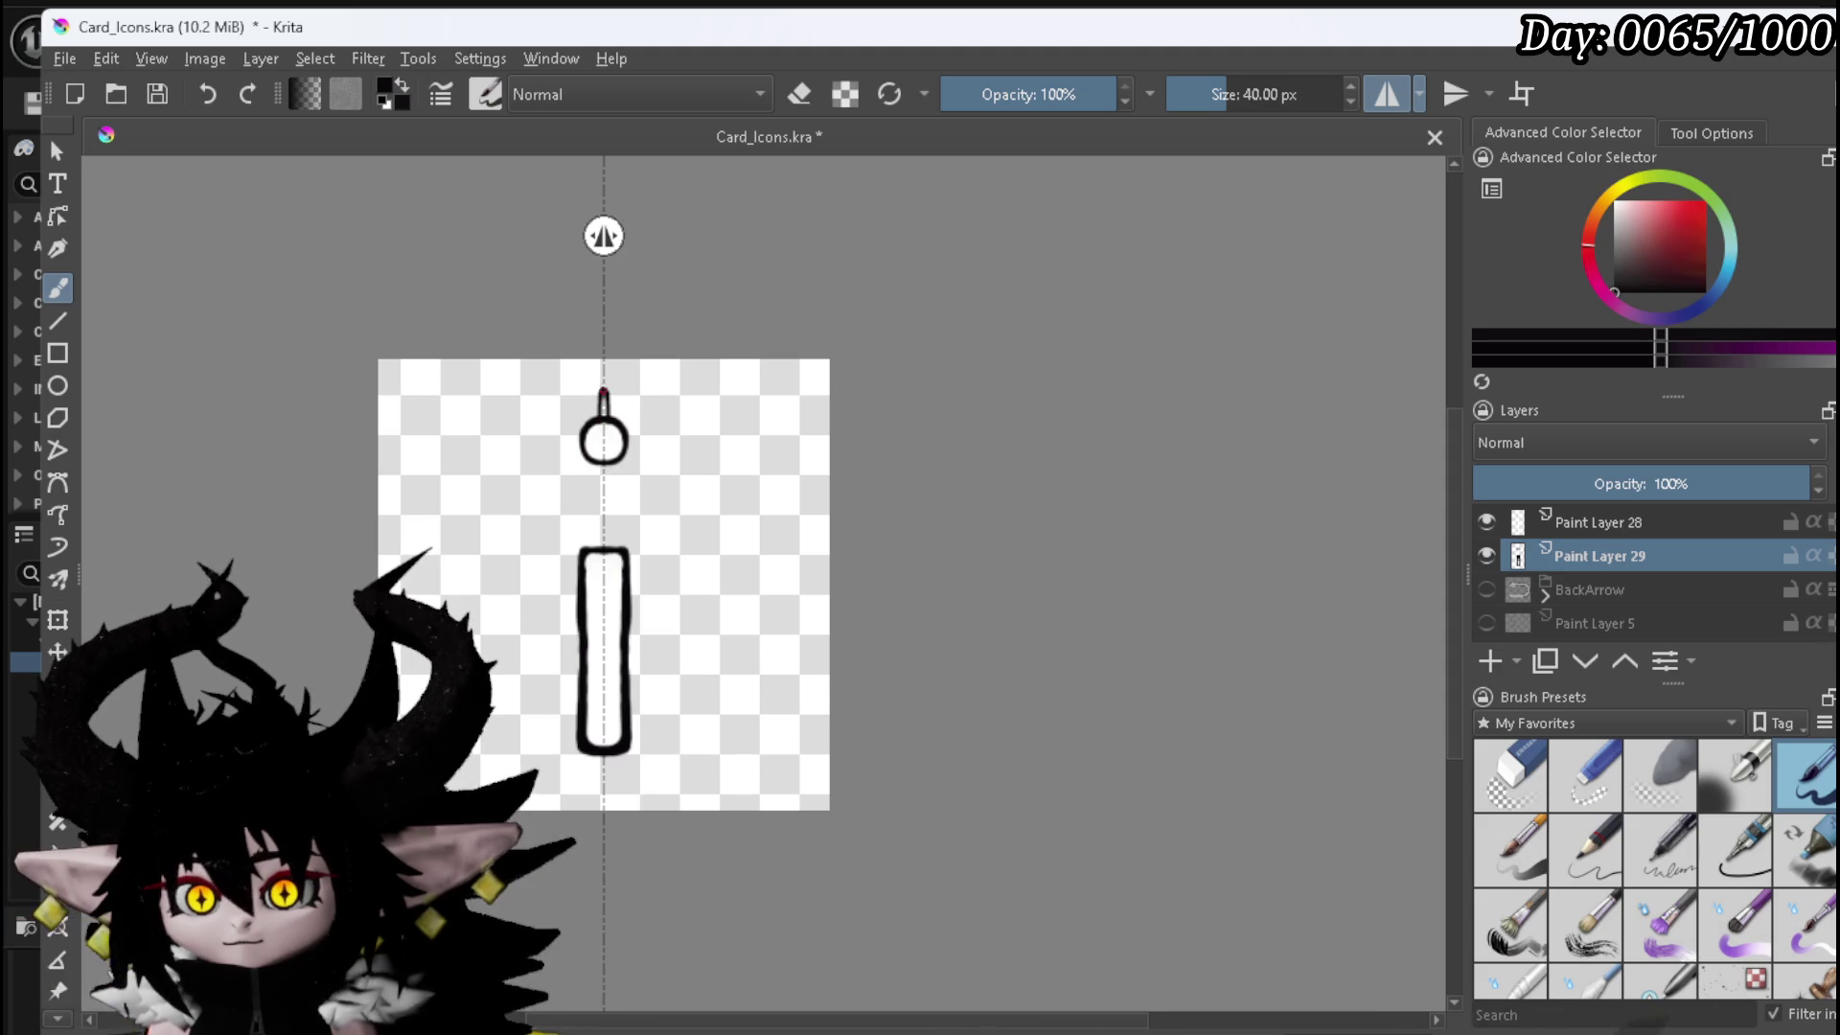
- Brush black spikes around the outlined dot on Paint Layer 29 to form a sun
mouse_move(603, 416)
left_mouse_down()
mouse_move(603, 395)
mouse_move(573, 401)
left_mouse_up()
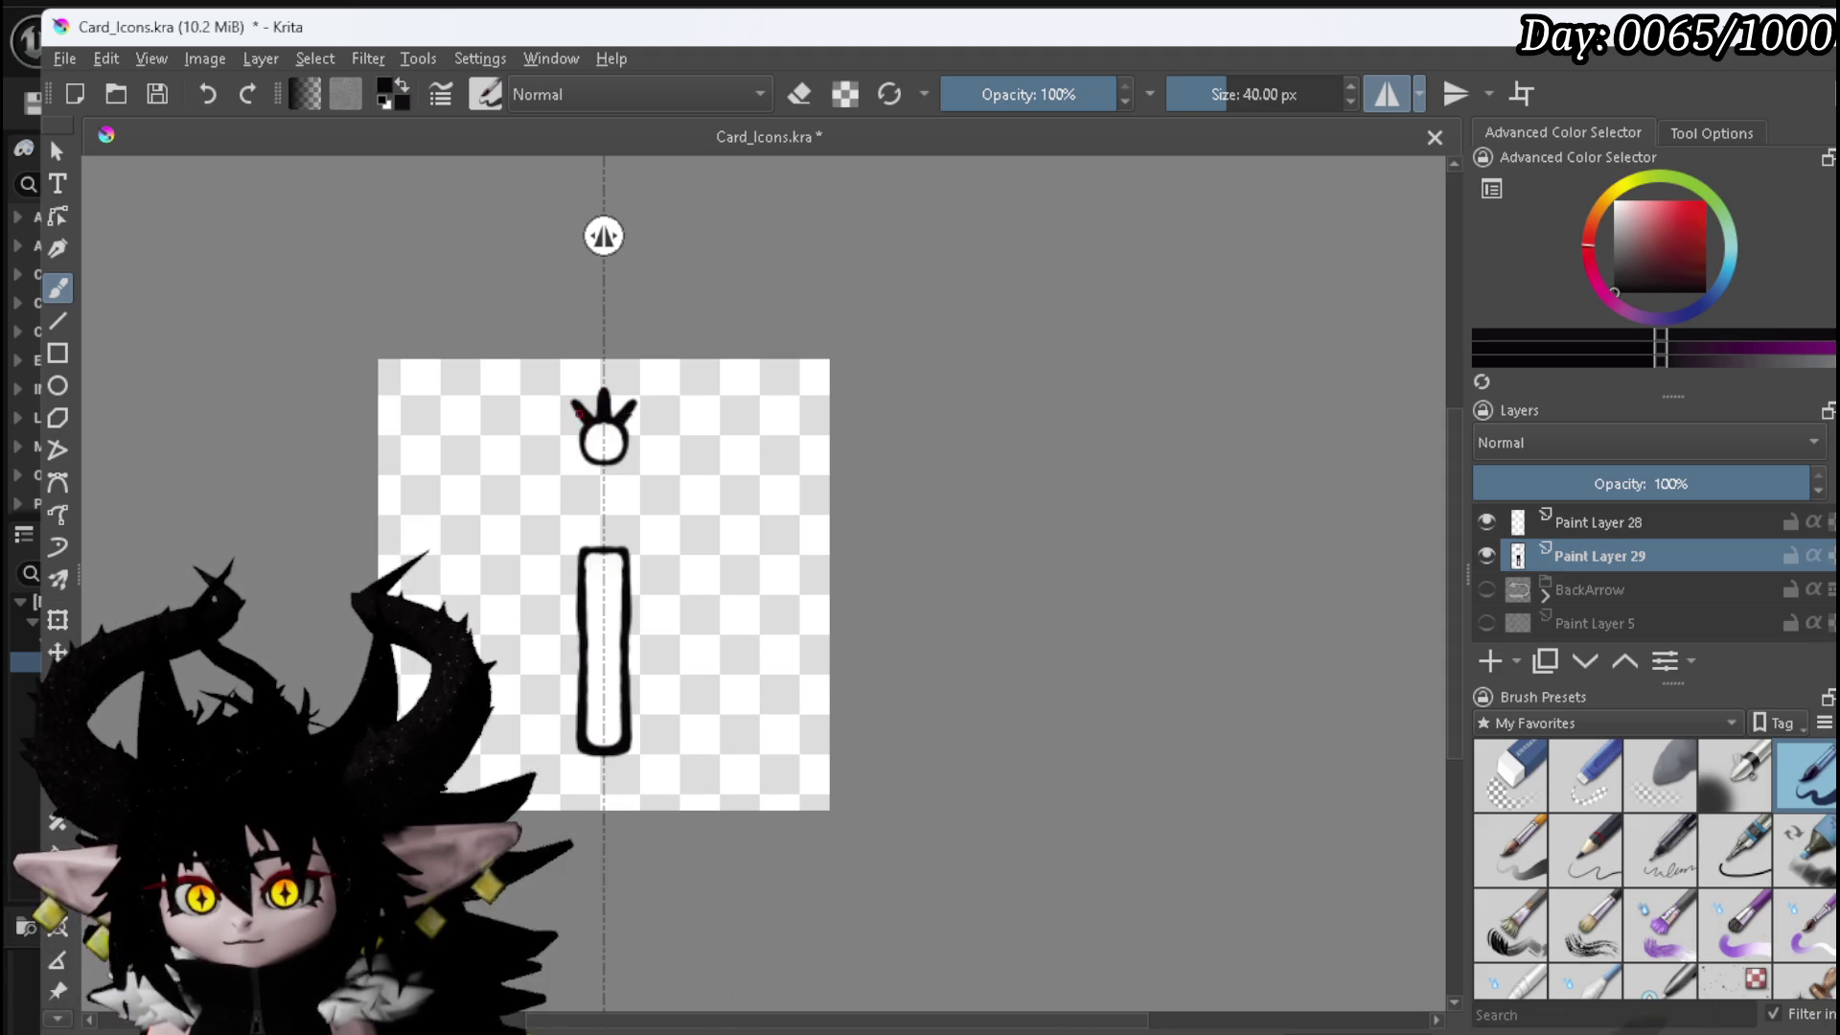
left_click_drag(582, 430, 555, 428)
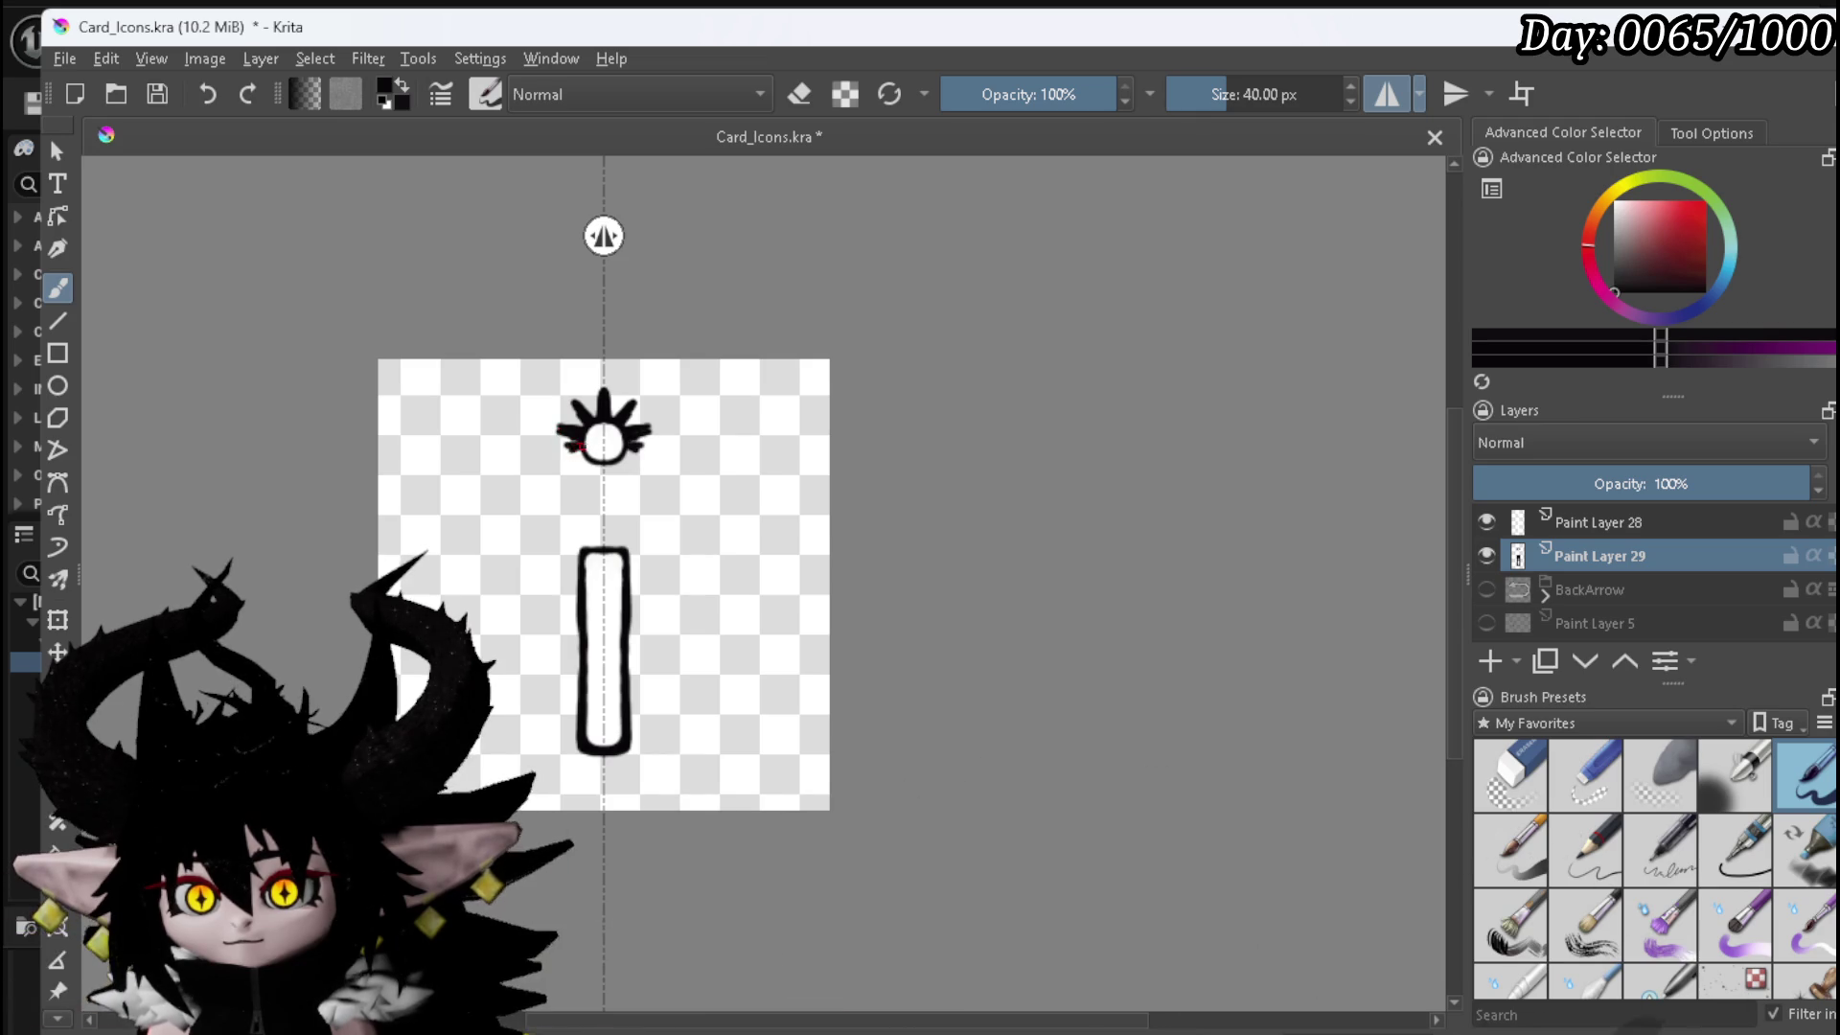
mouse_move(588, 463)
left_mouse_down()
mouse_move(576, 479)
mouse_move(603, 485)
left_mouse_up()
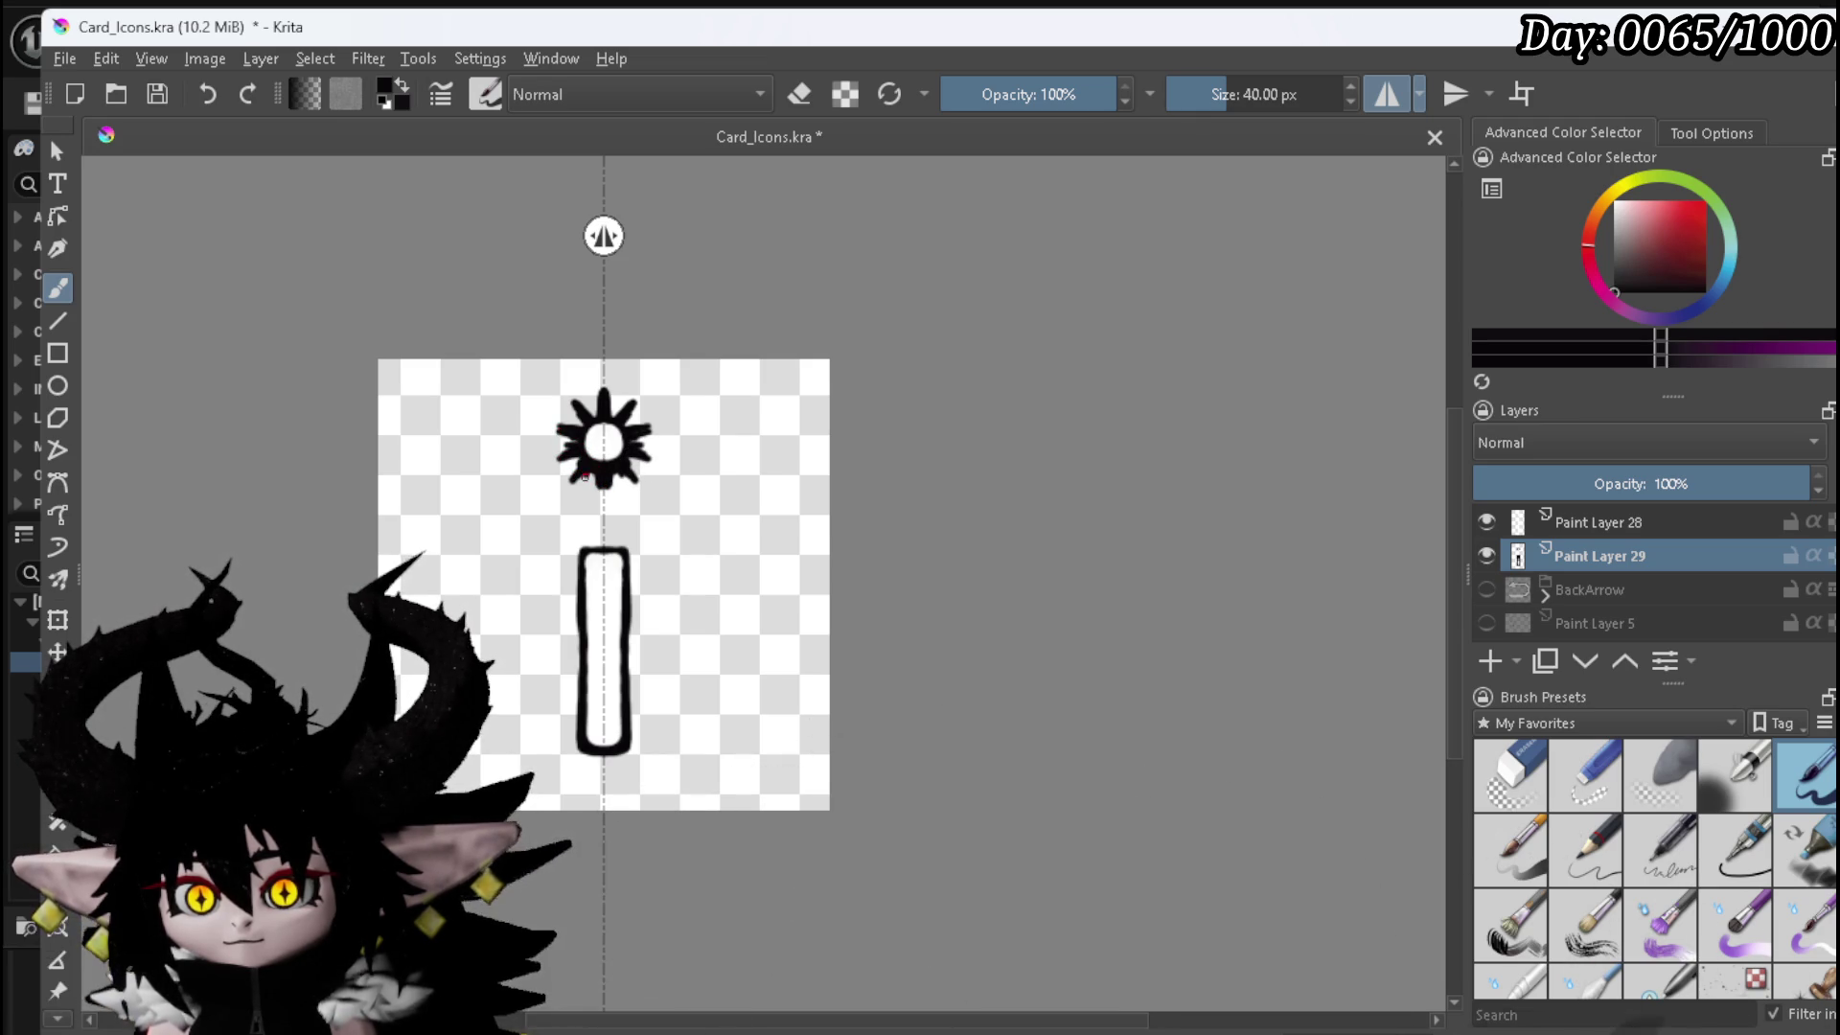
left_click_drag(585, 457, 576, 422)
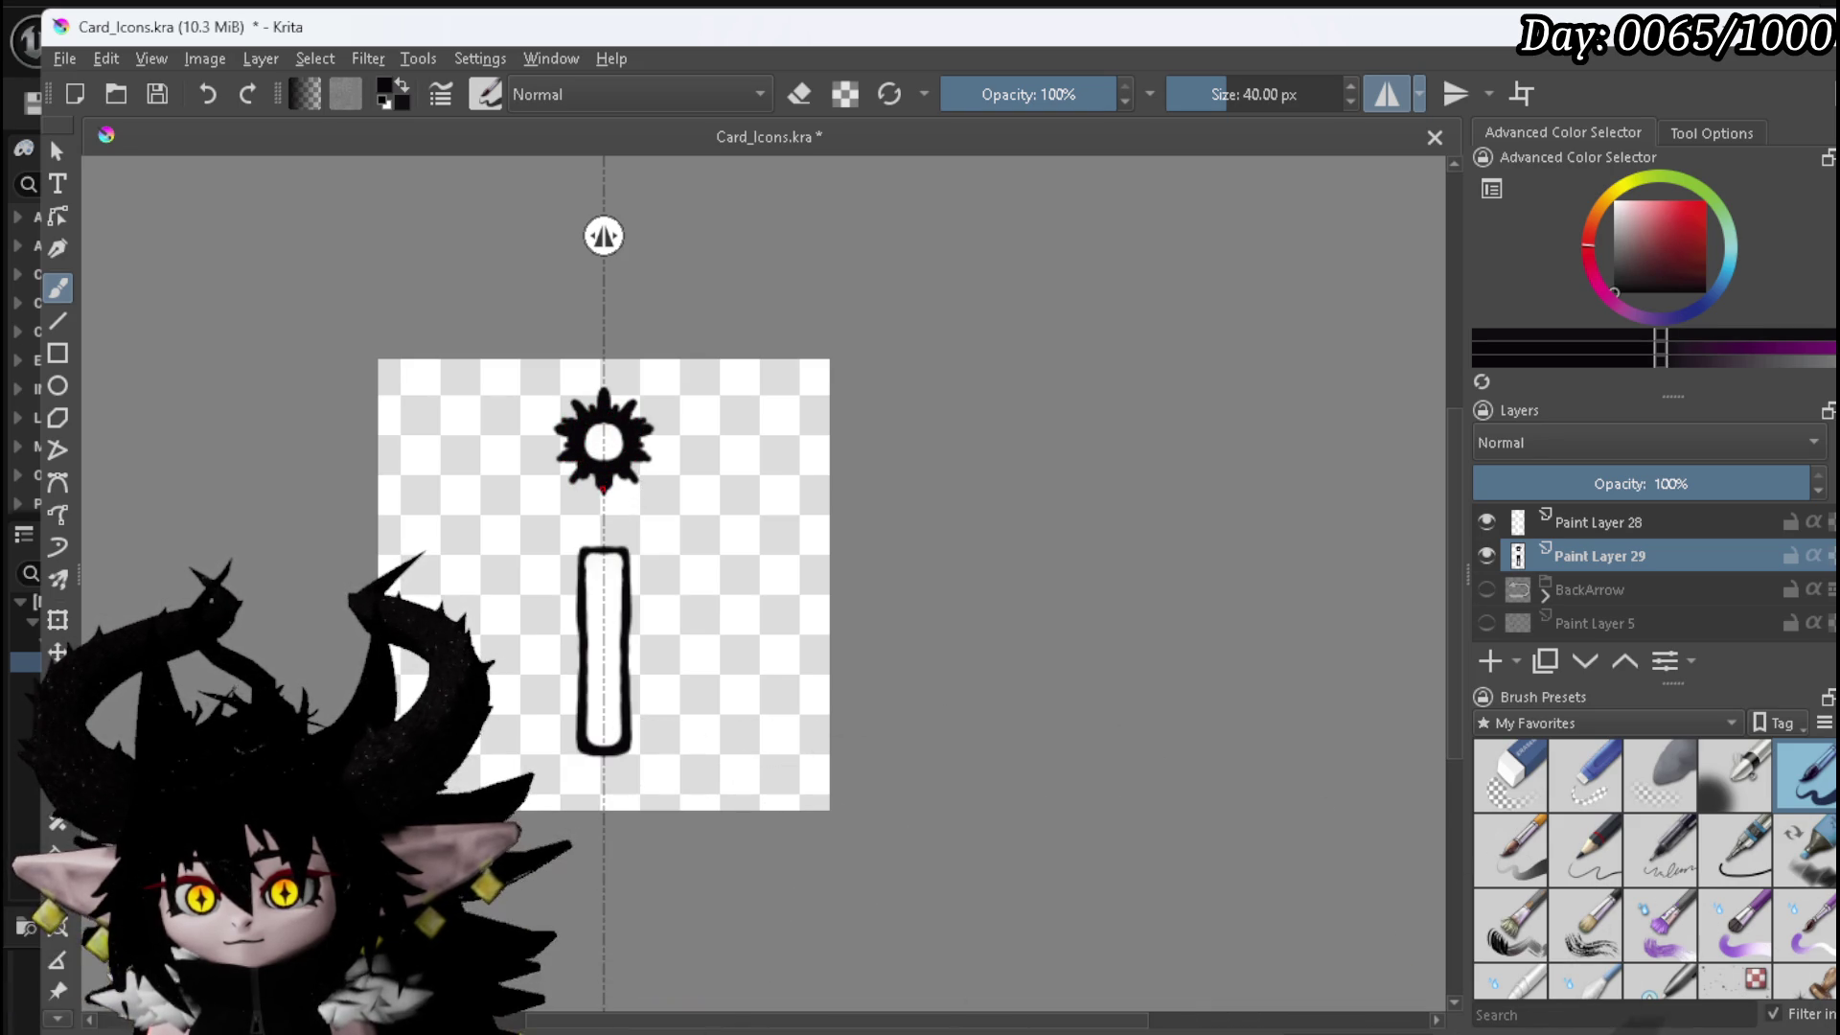
left_click_drag(603, 489, 604, 499)
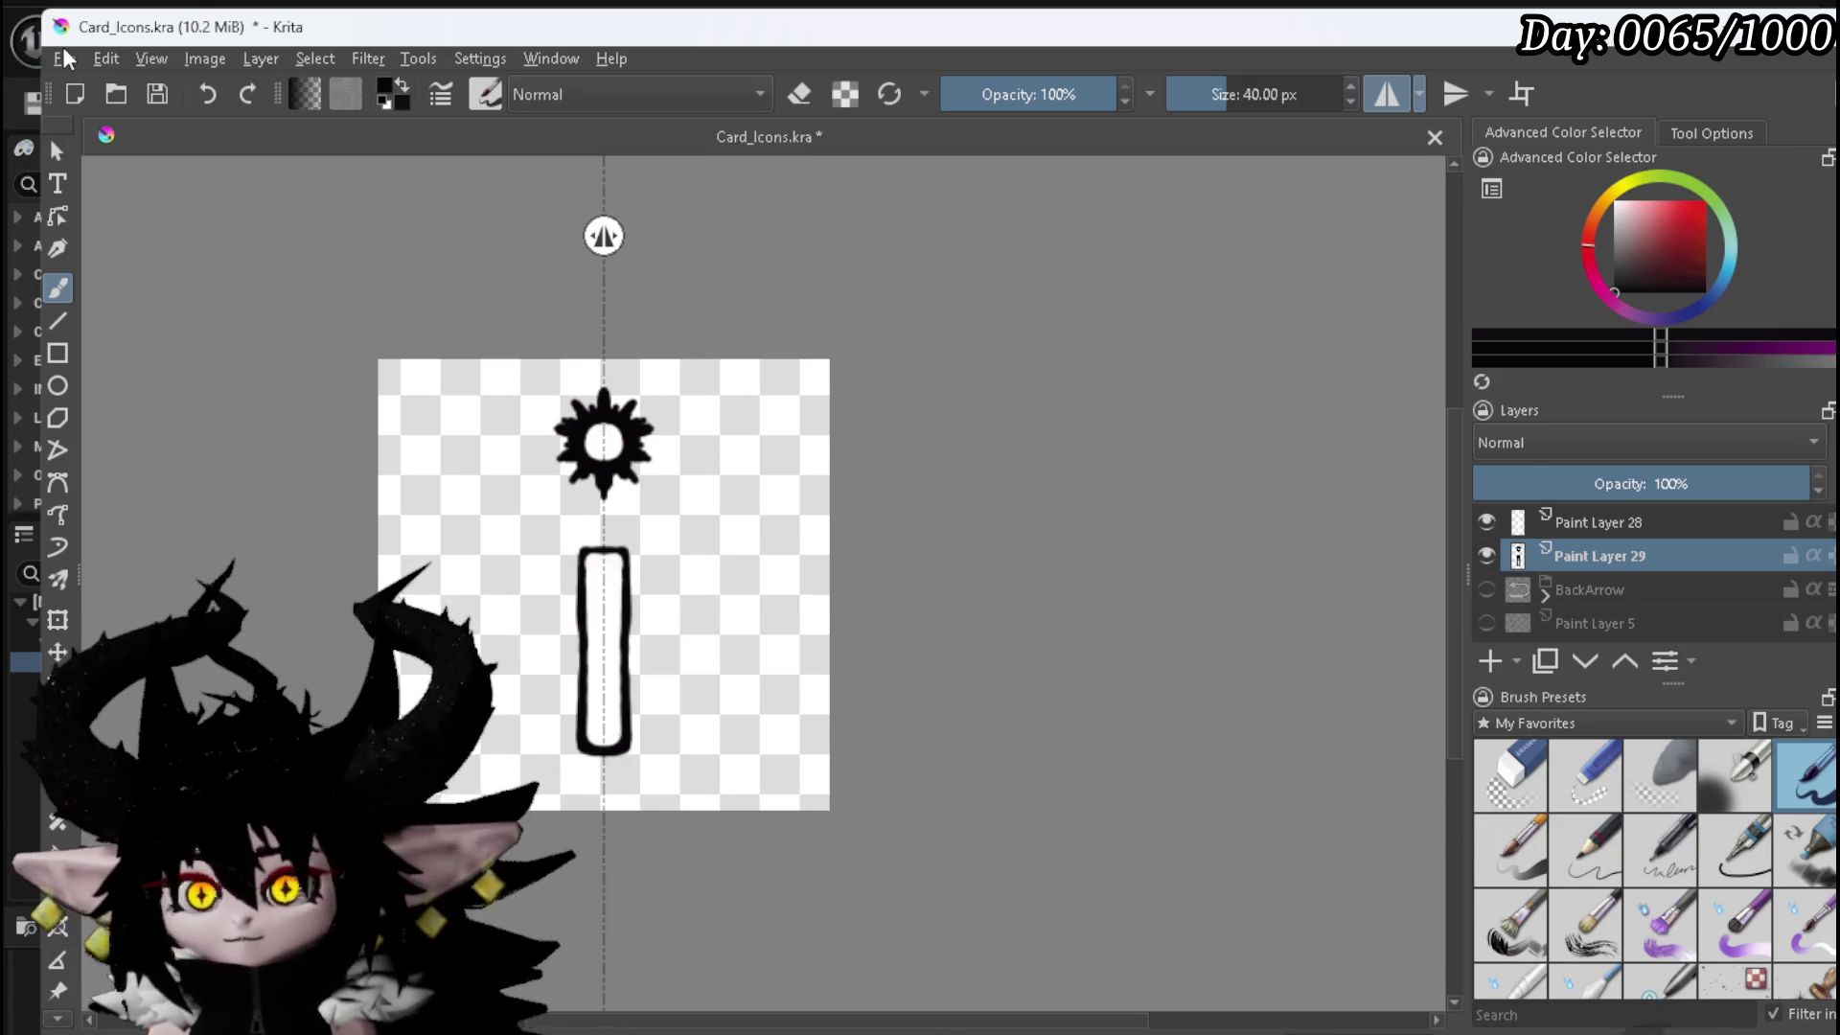
left_click(61, 57)
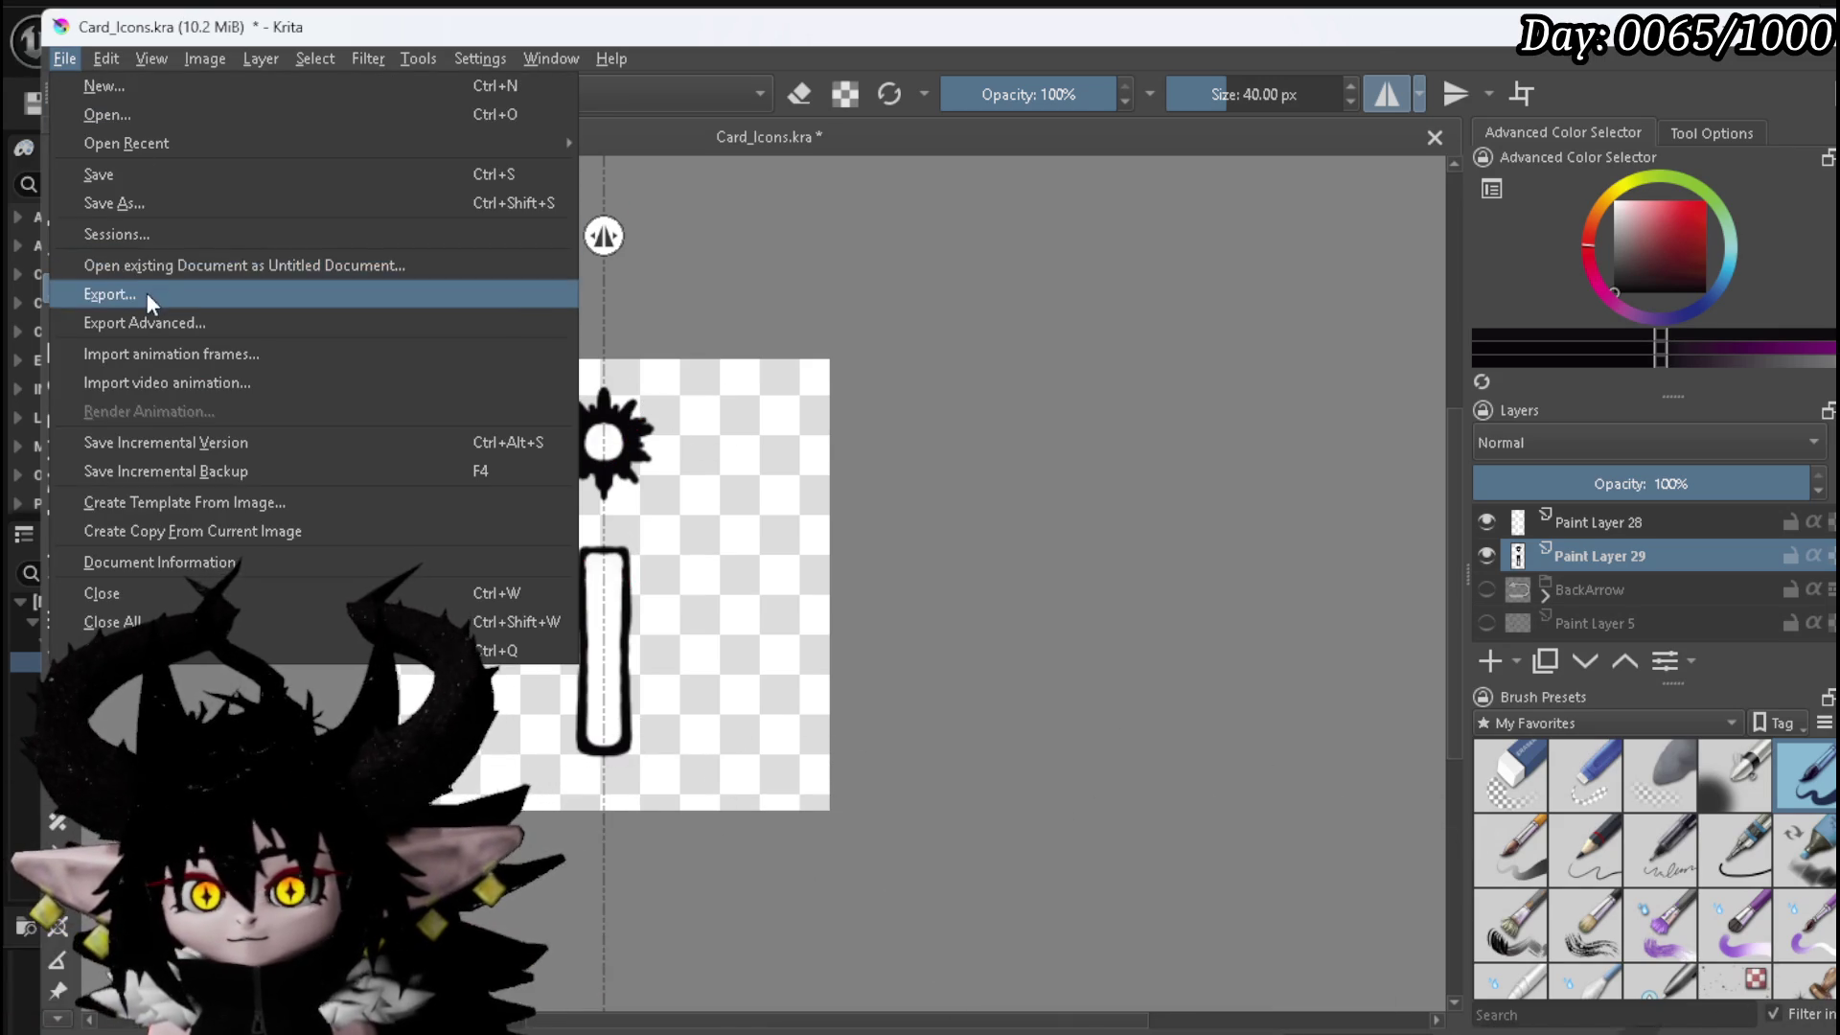
- Export the i icon as a PNG into the textures folder and save Card_Icons.kra
left_click(147, 293)
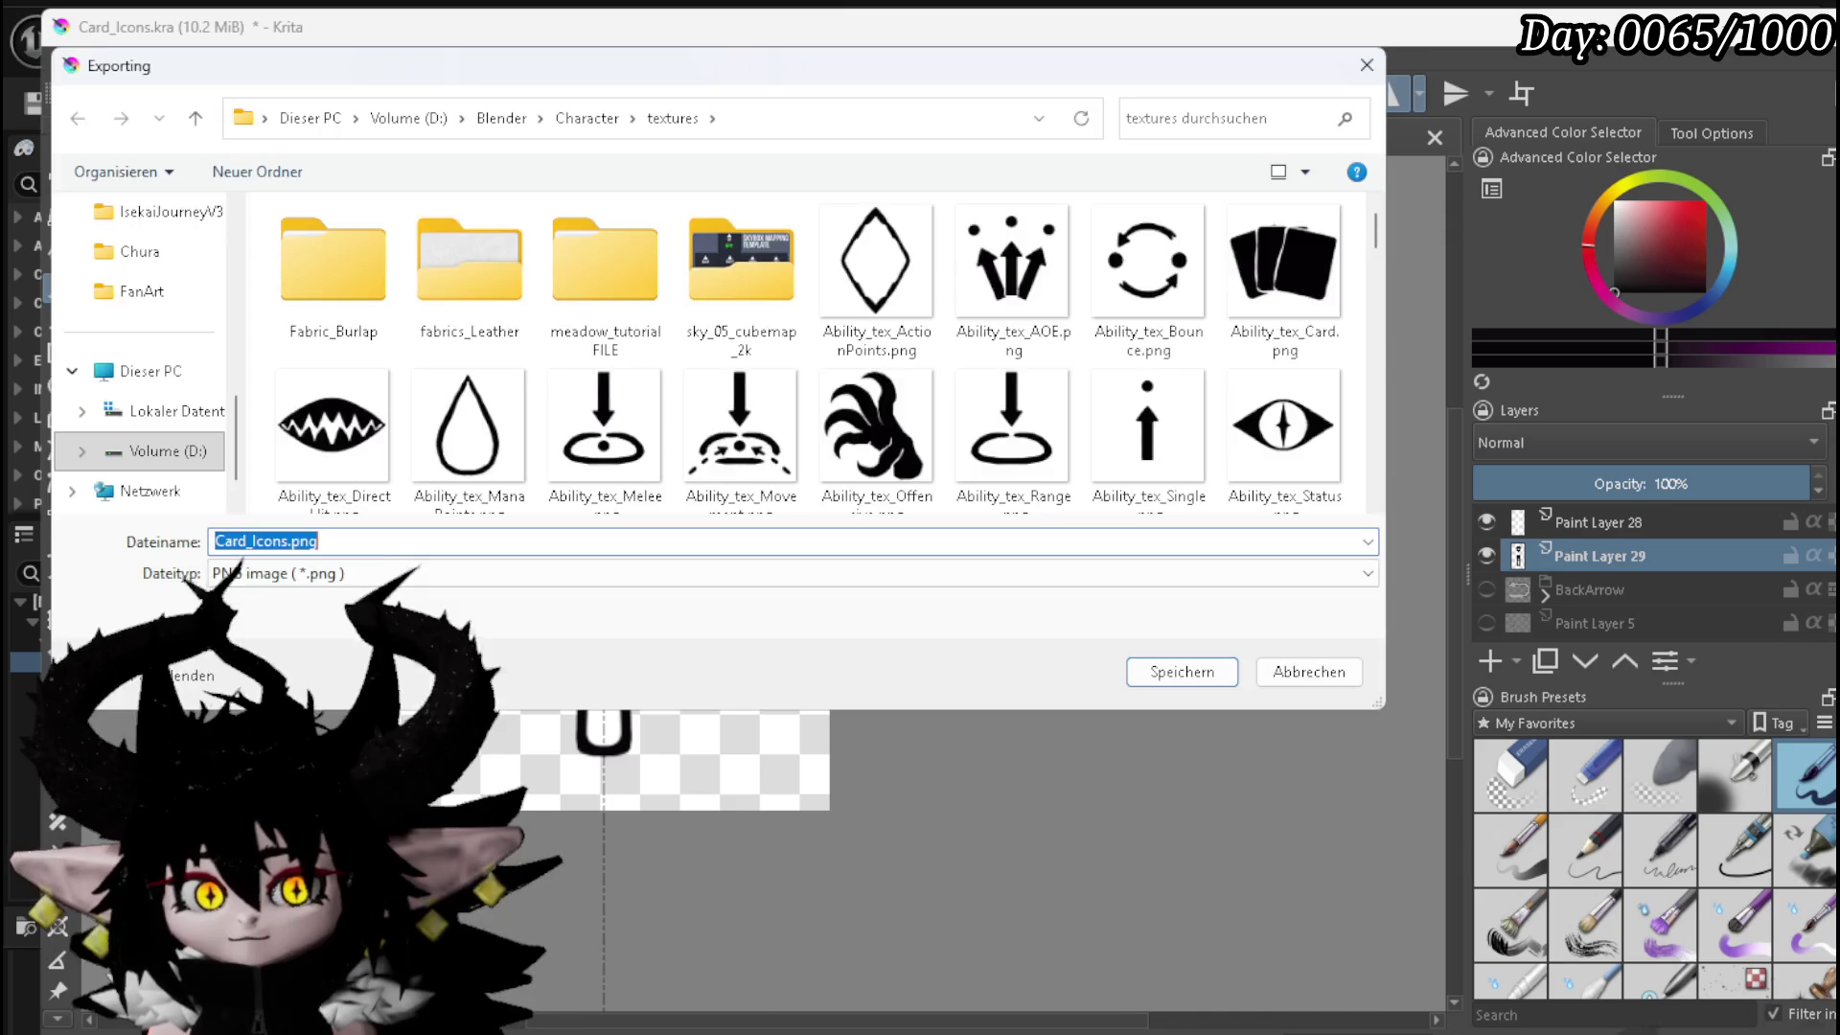
key("Return")
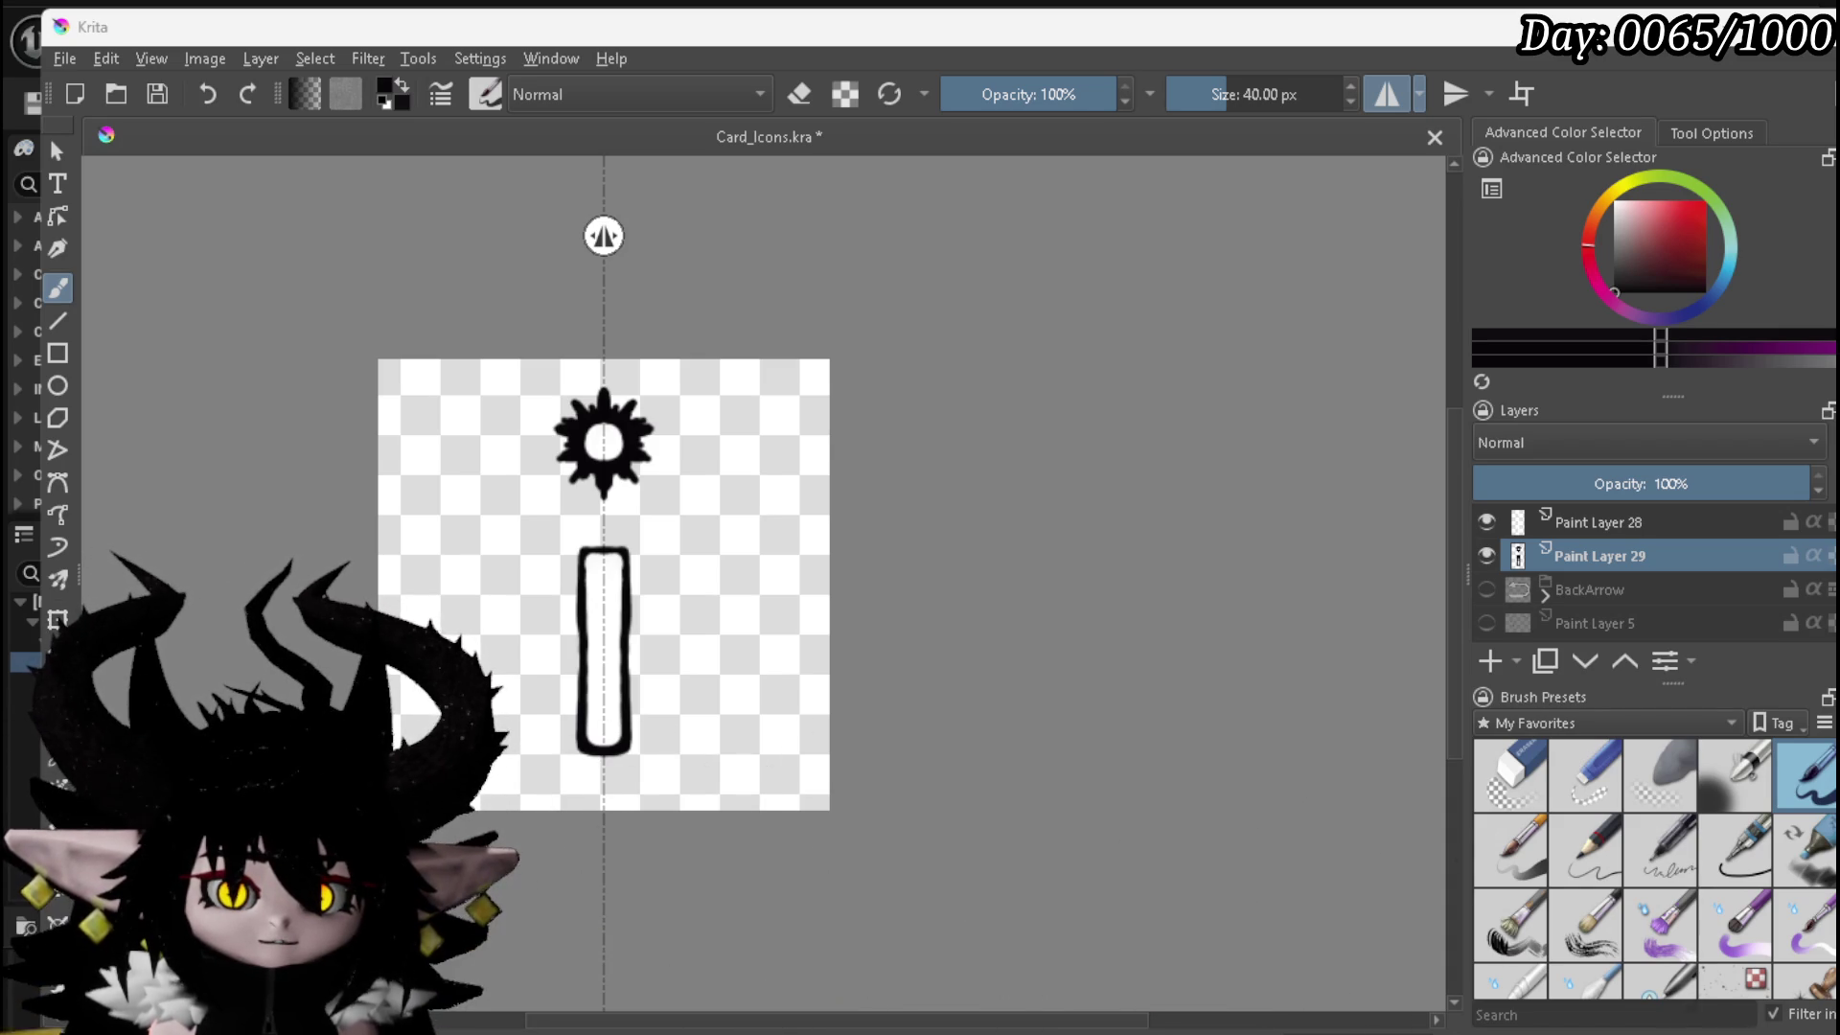
key("Return")
left_click(1072, 747)
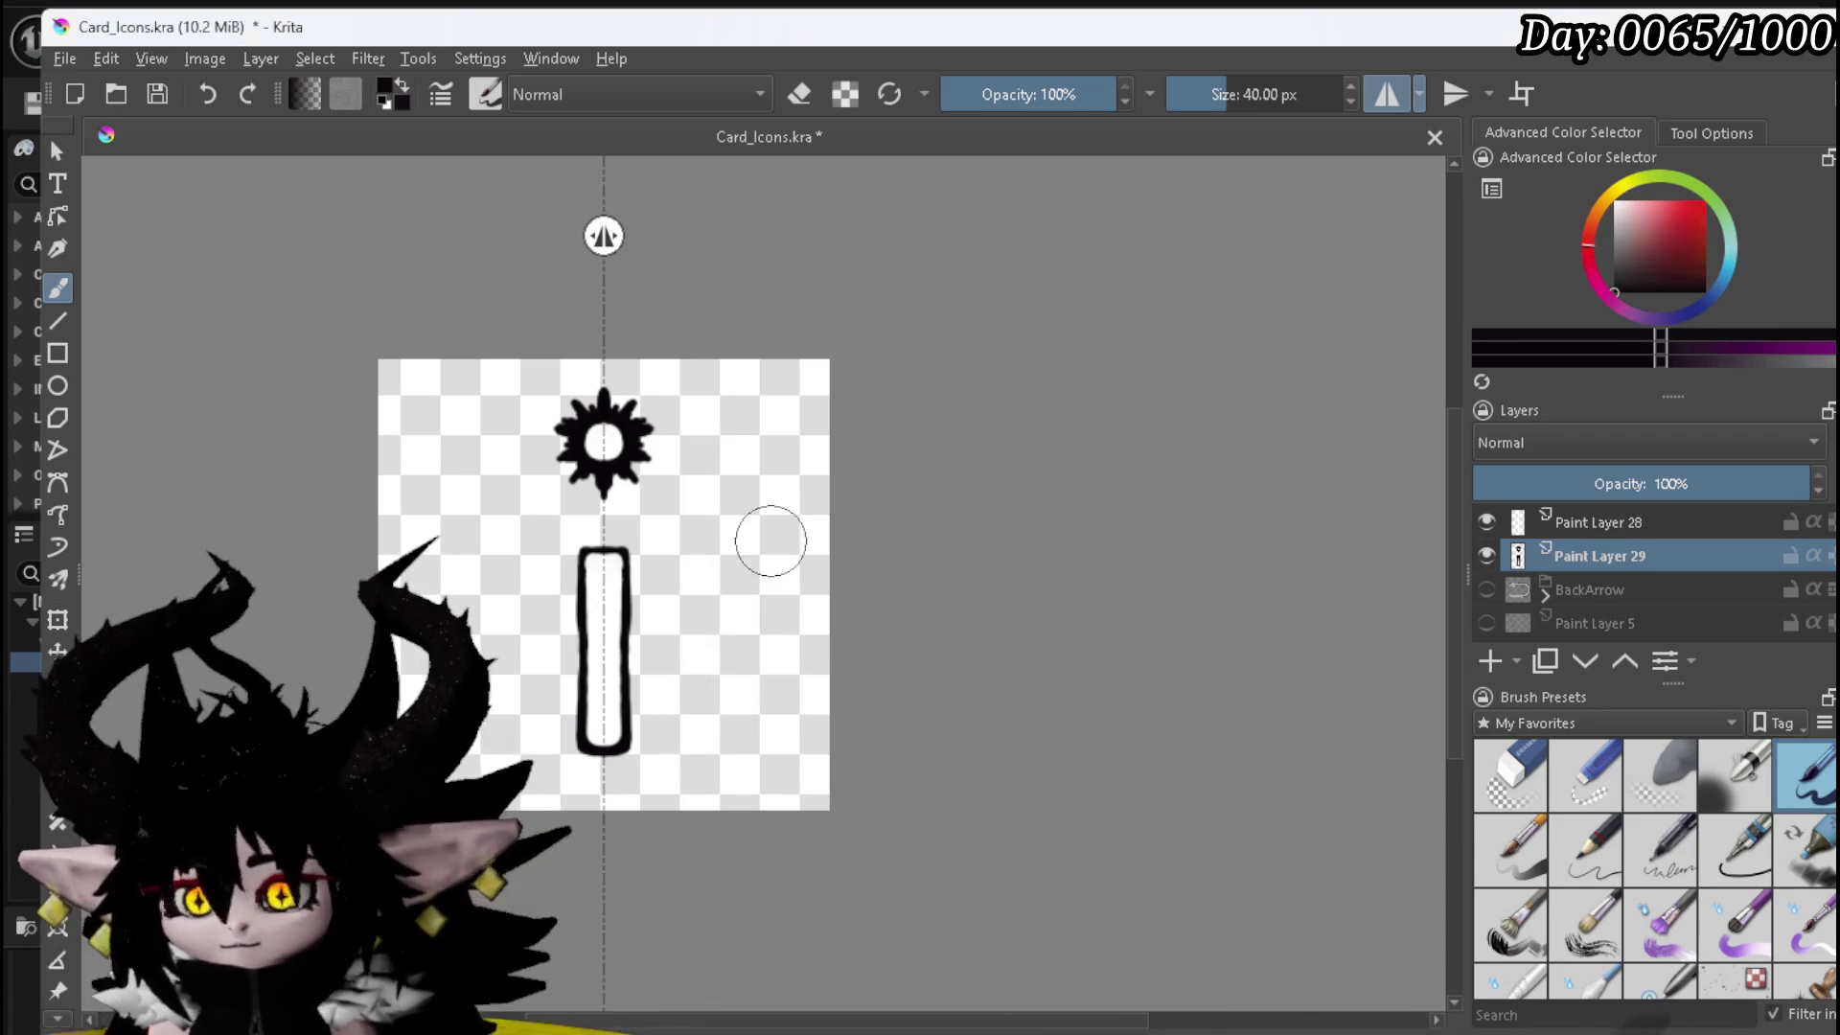
left_click(159, 95)
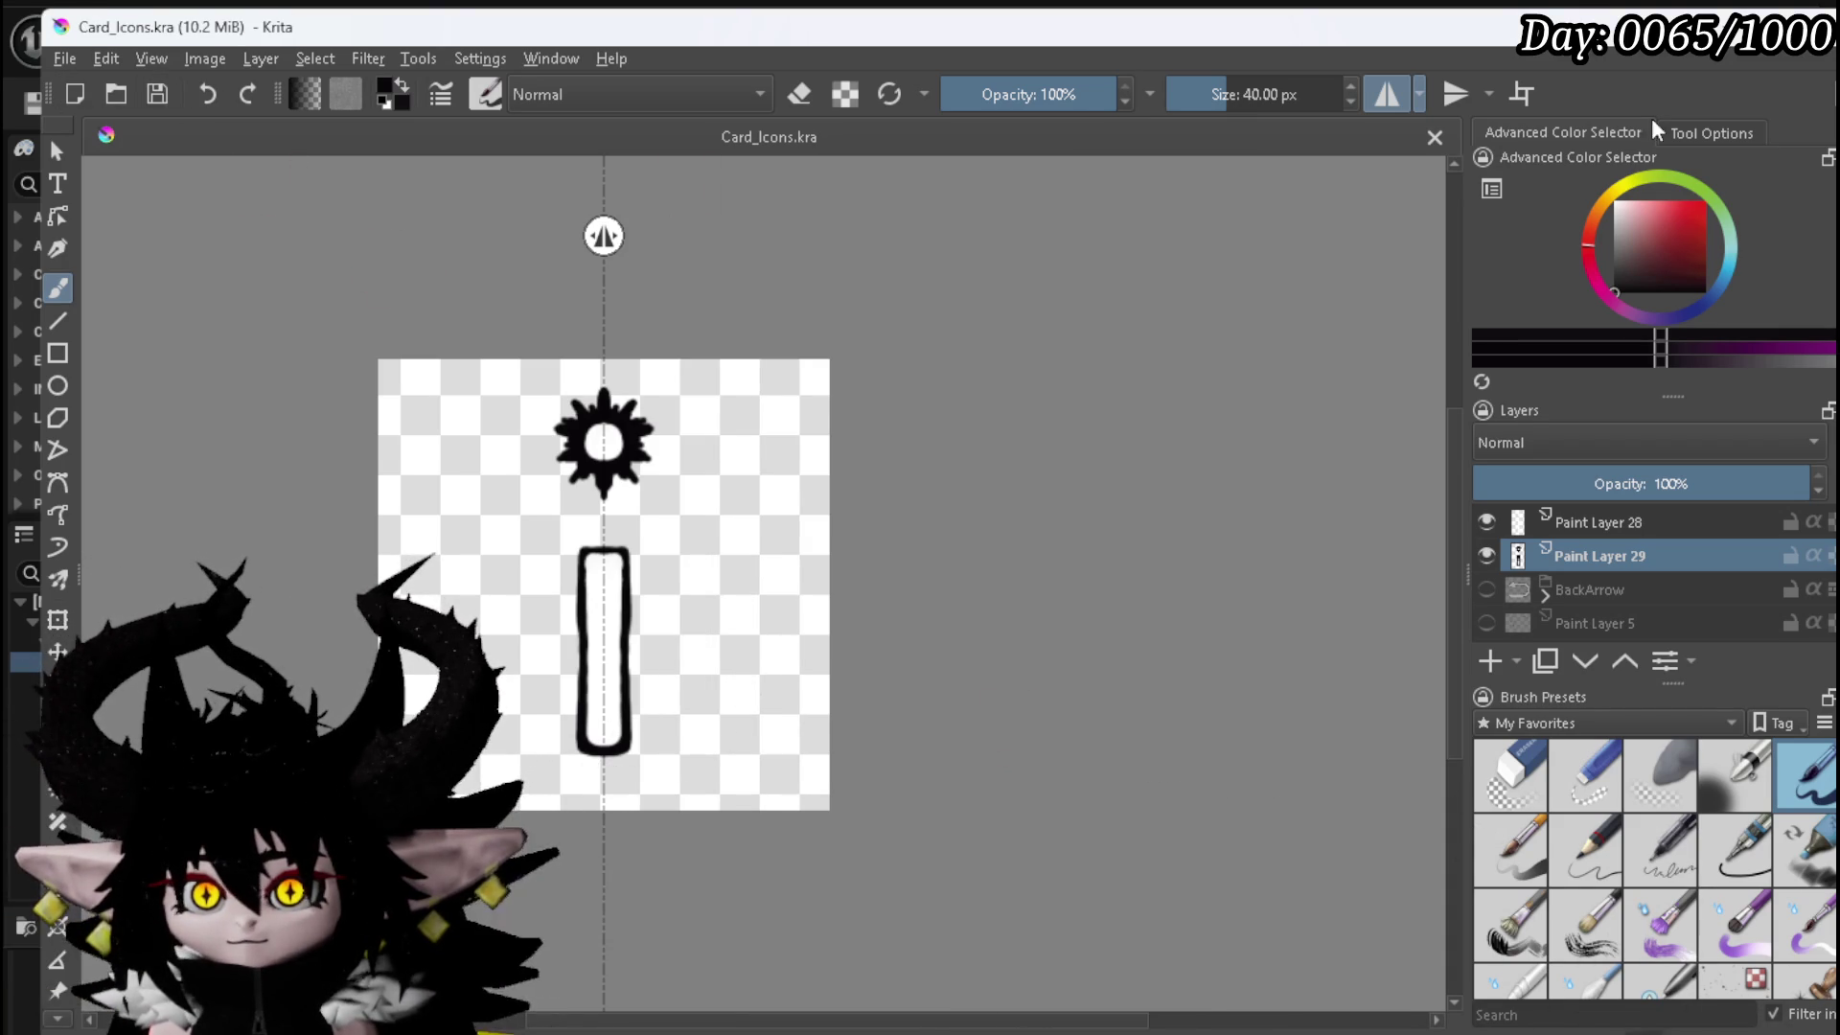
key("alt+Tab")
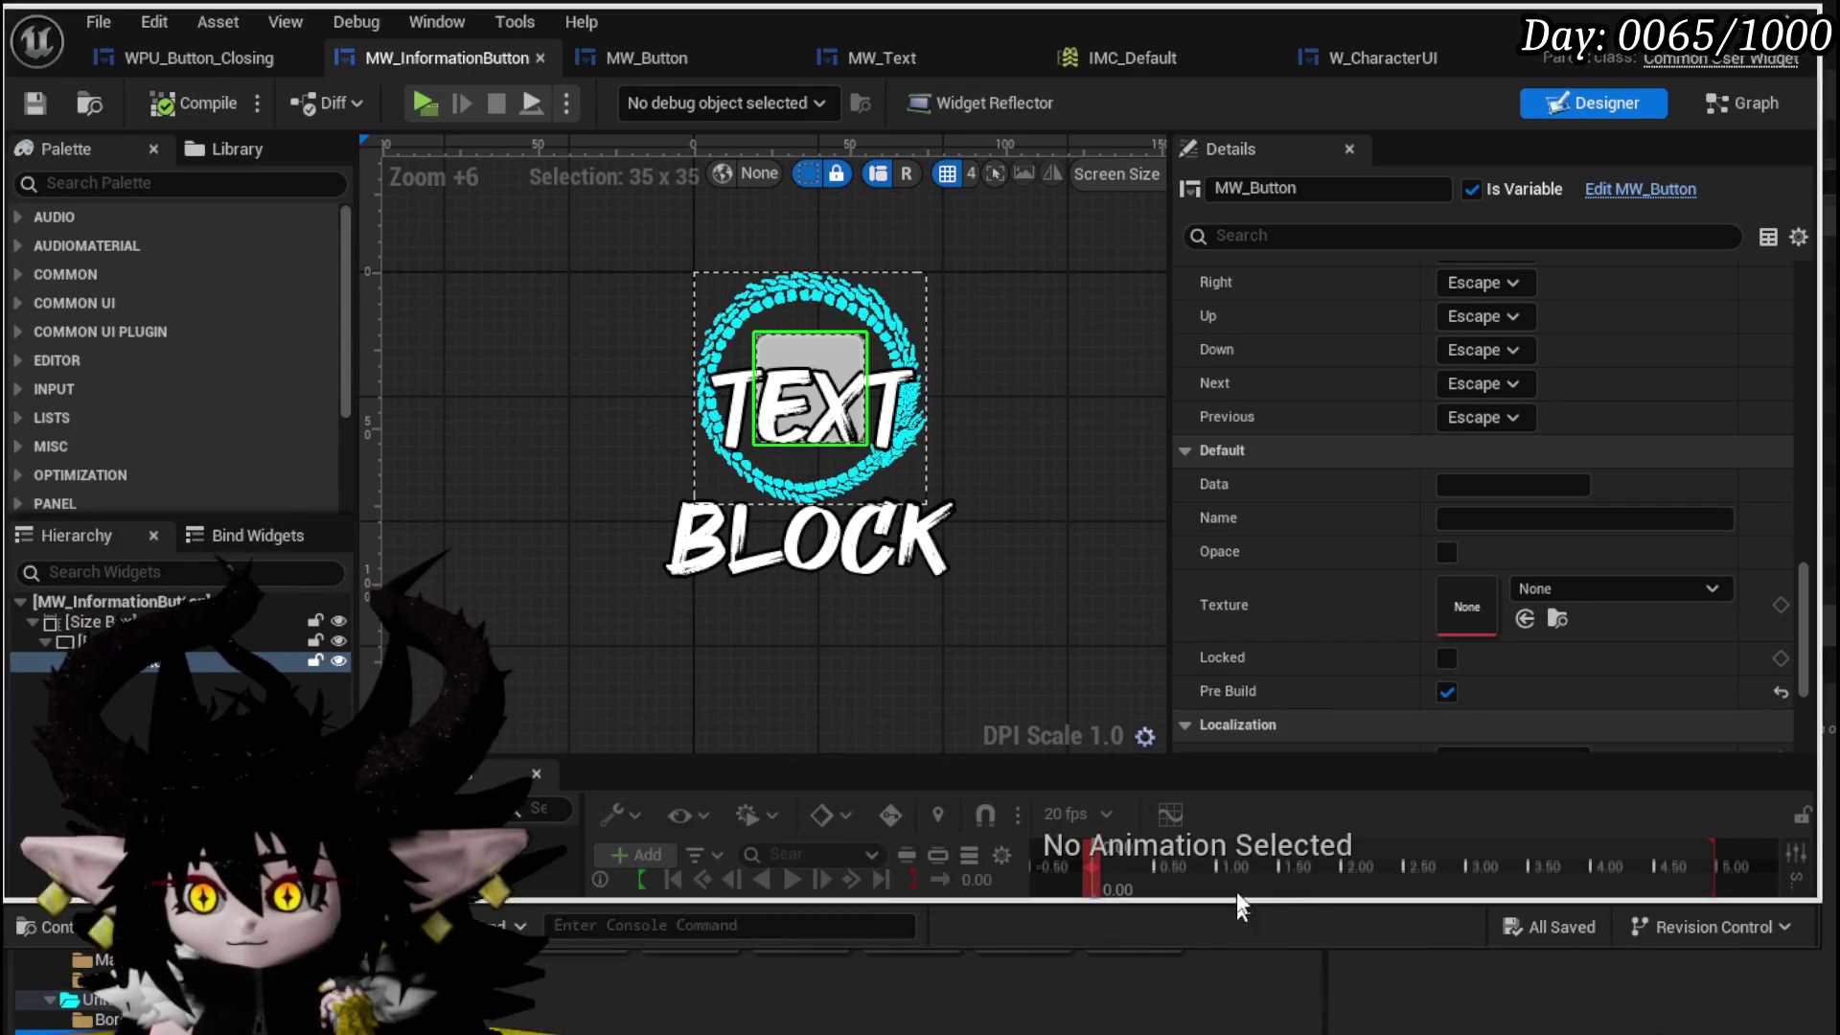
- Expand the content area and save all unsaved assets, including MW_InformationButton, via Save Selected
left_click_drag(1246, 949, 1239, 854)
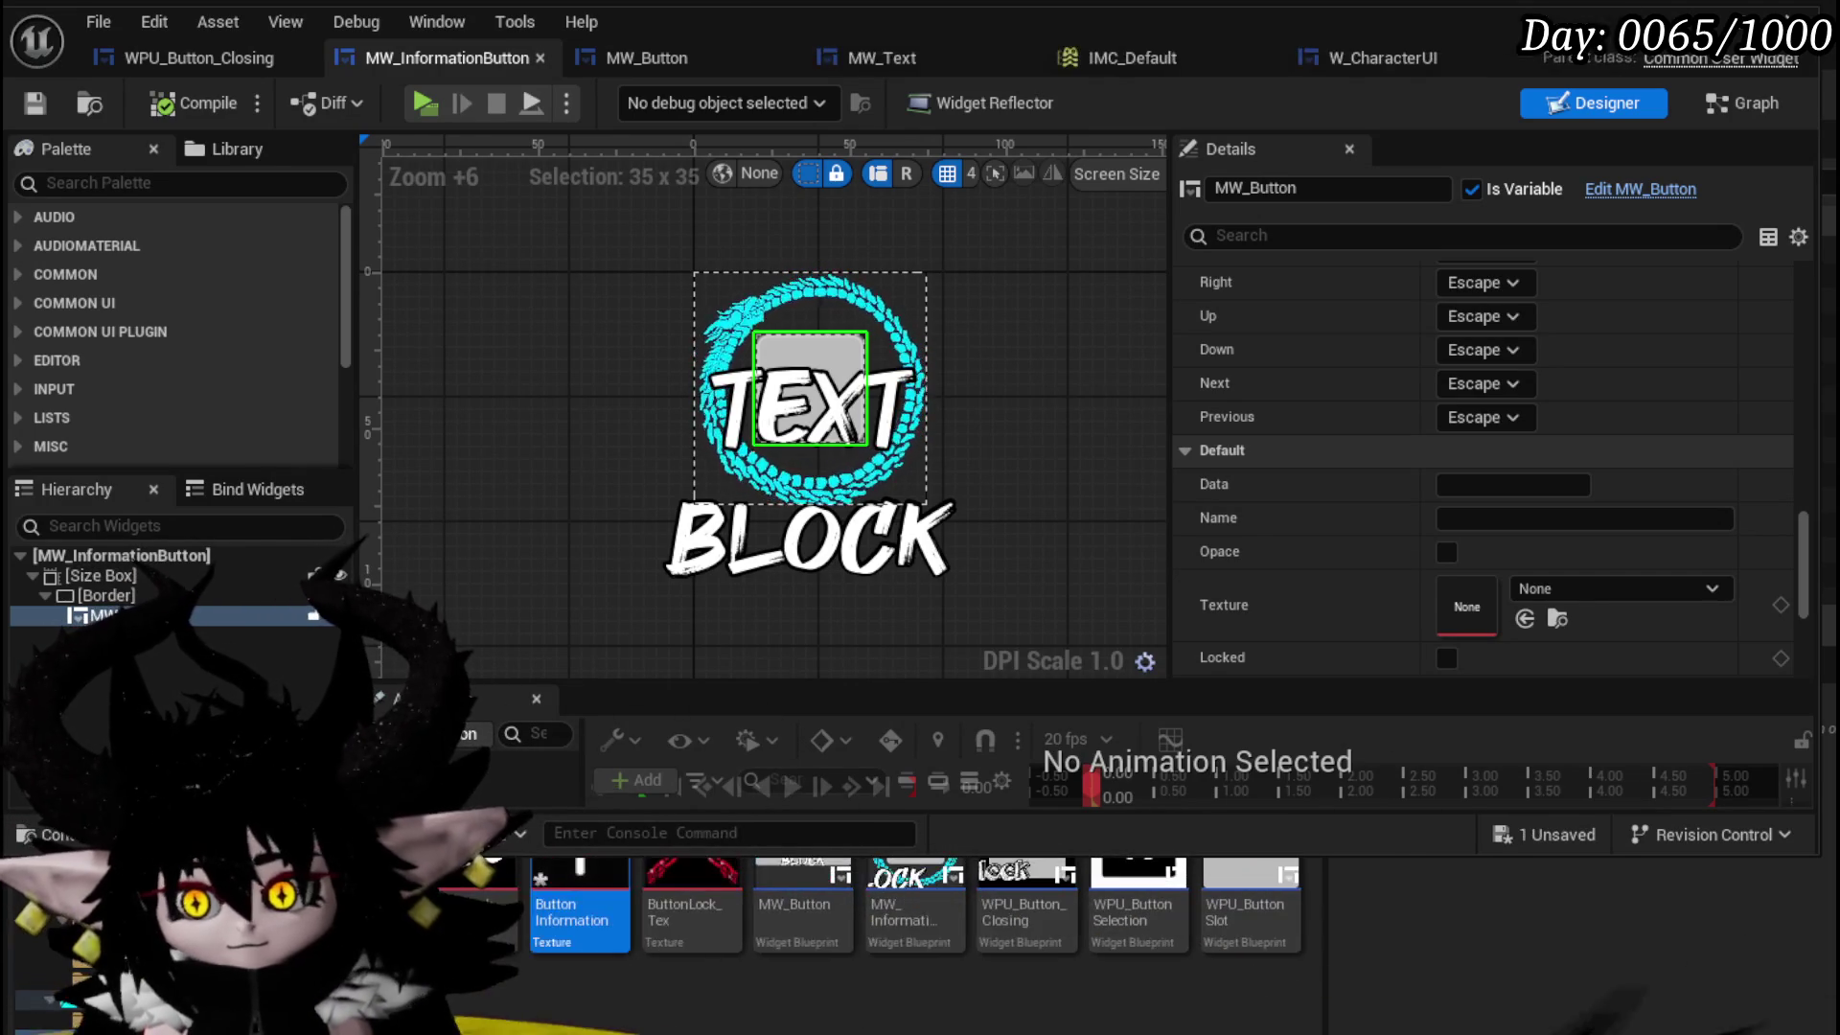
key("ctrl+shift+s")
left_click(1398, 937)
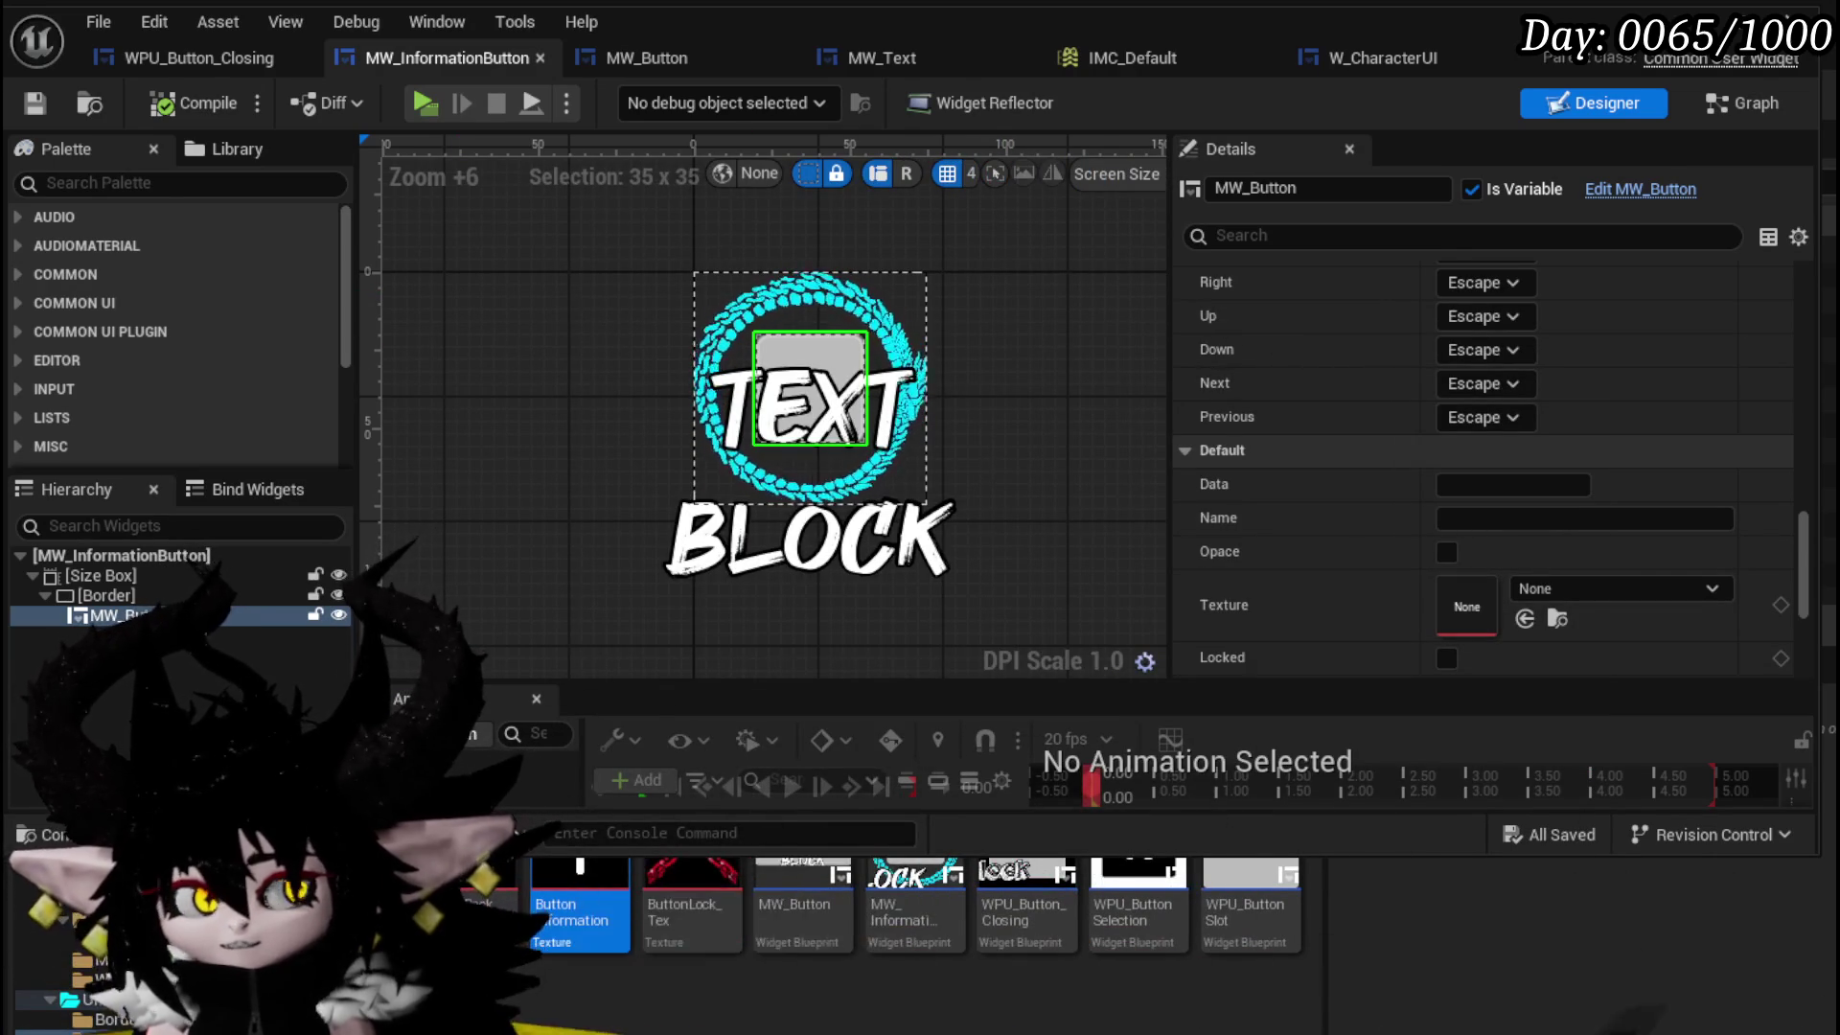
- Inspect MW_InformationButton's SetInformation function graph, then go back to the EventGraph
left_click(1715, 112)
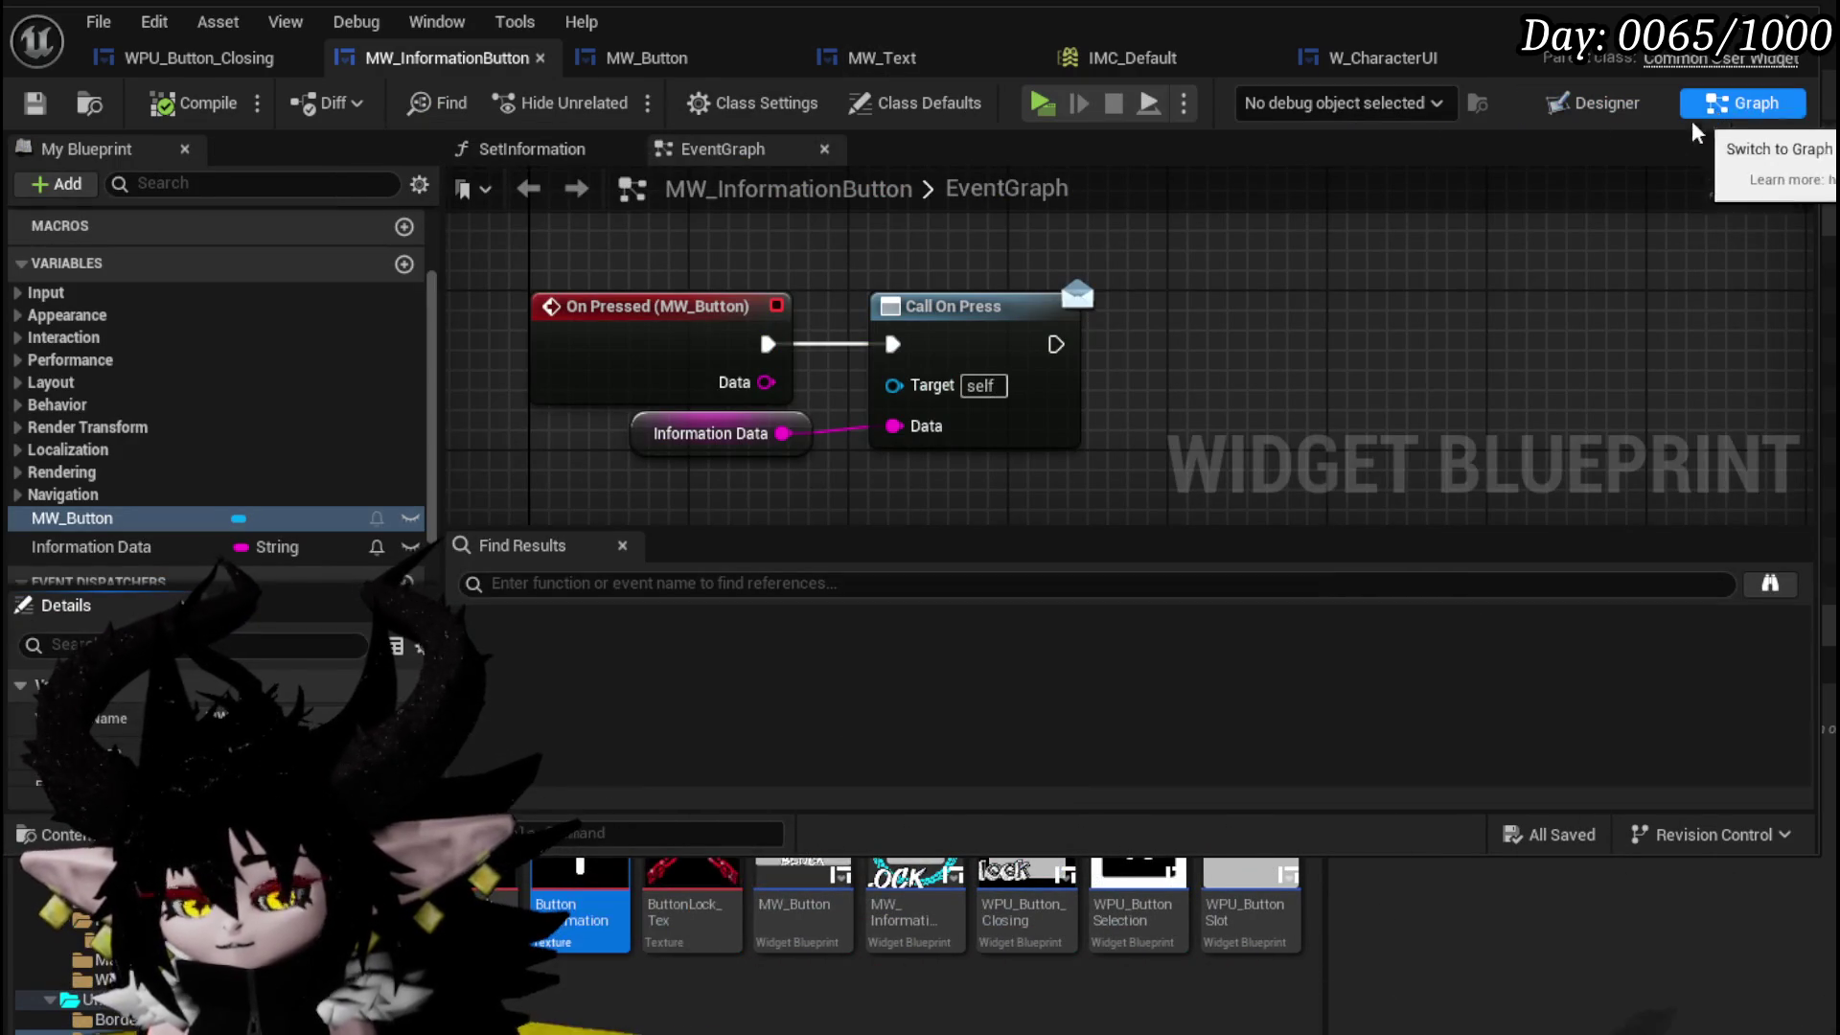
scroll(287, 279, "up", 3)
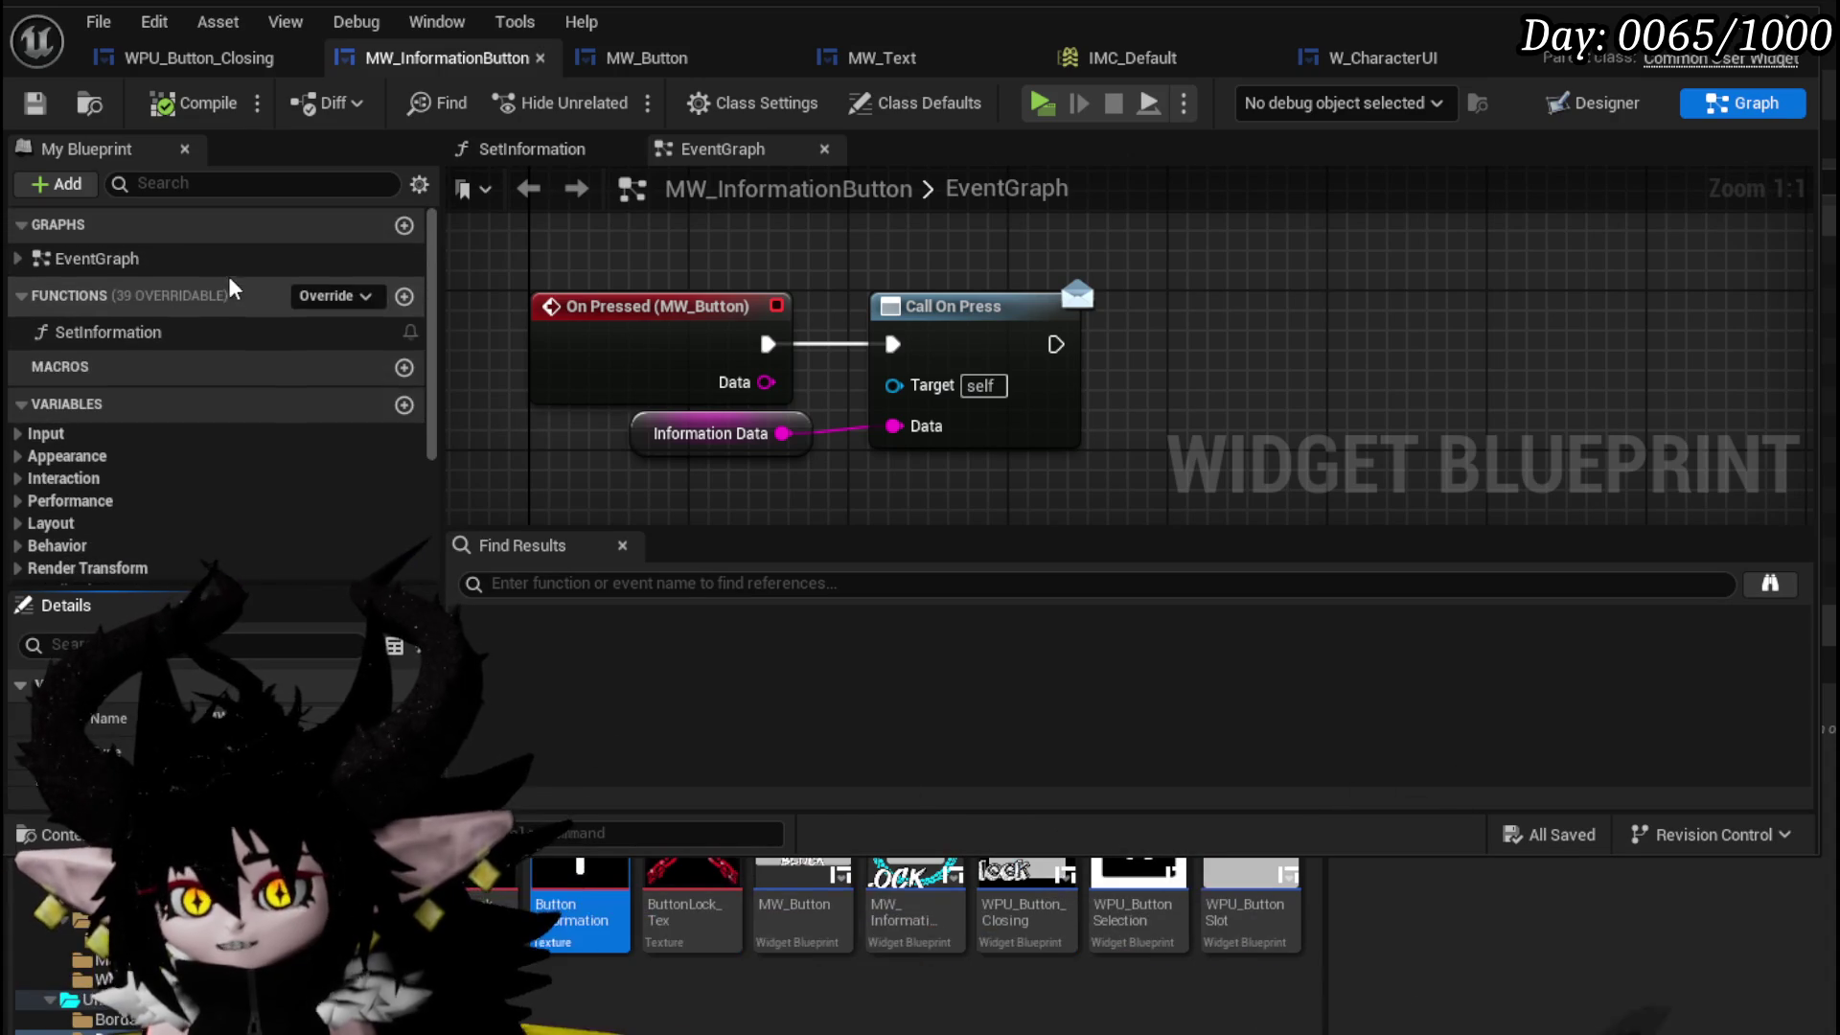
scroll(1112, 407, "down", 3)
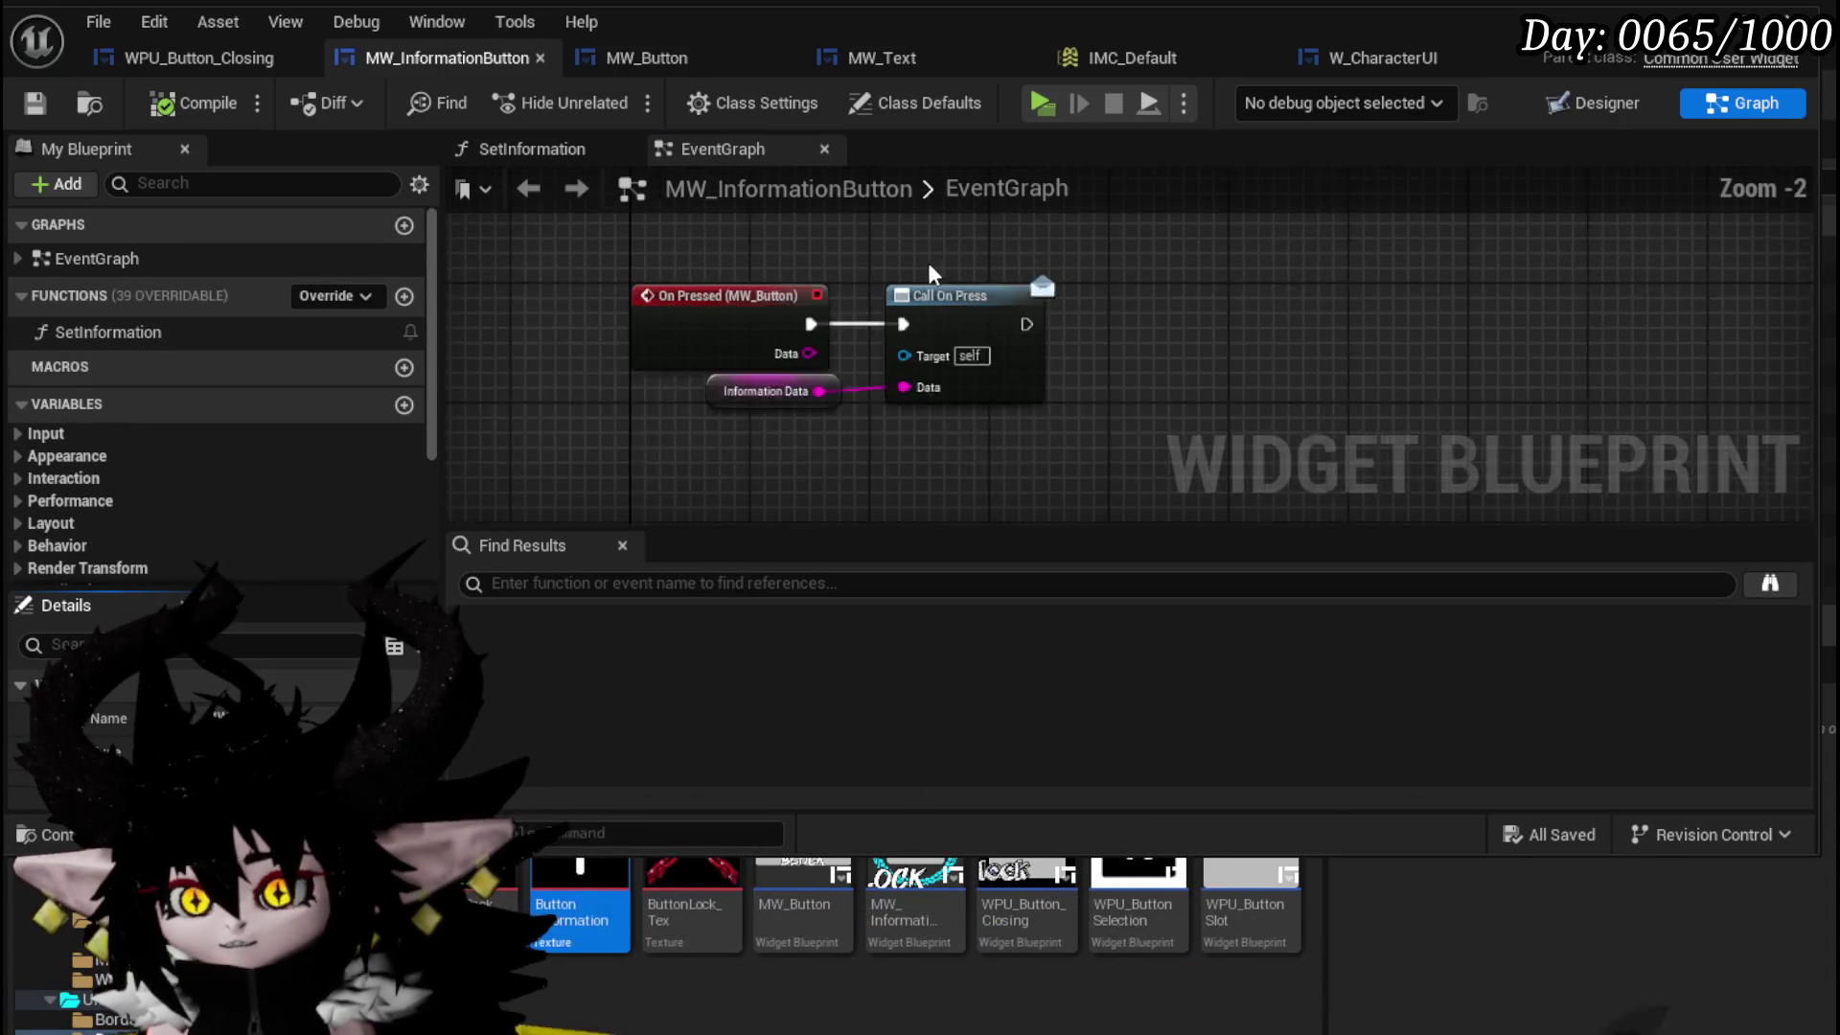
scroll(220, 383, "down", 5)
scroll(220, 384, "up", 3)
double_click(102, 290)
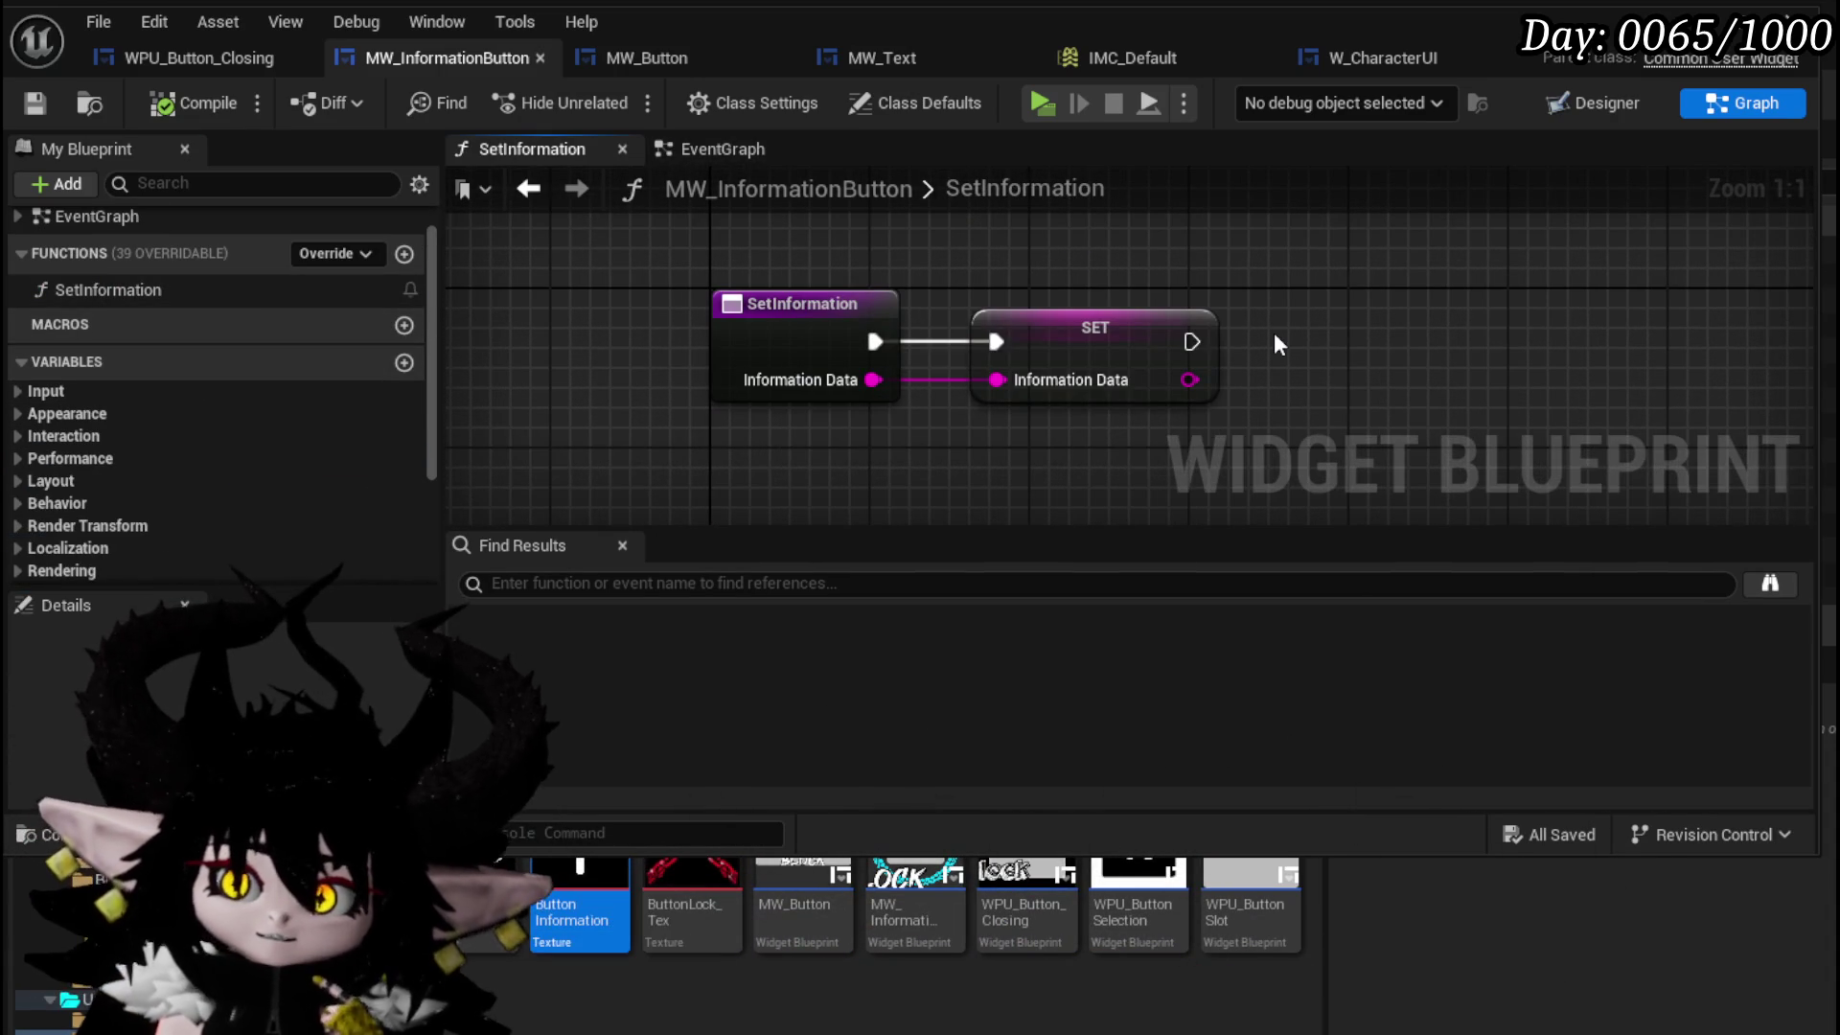
mouse_move(1274, 332)
left_mouse_down()
mouse_move(1044, 335)
mouse_move(1233, 344)
mouse_move(1189, 337)
left_mouse_up()
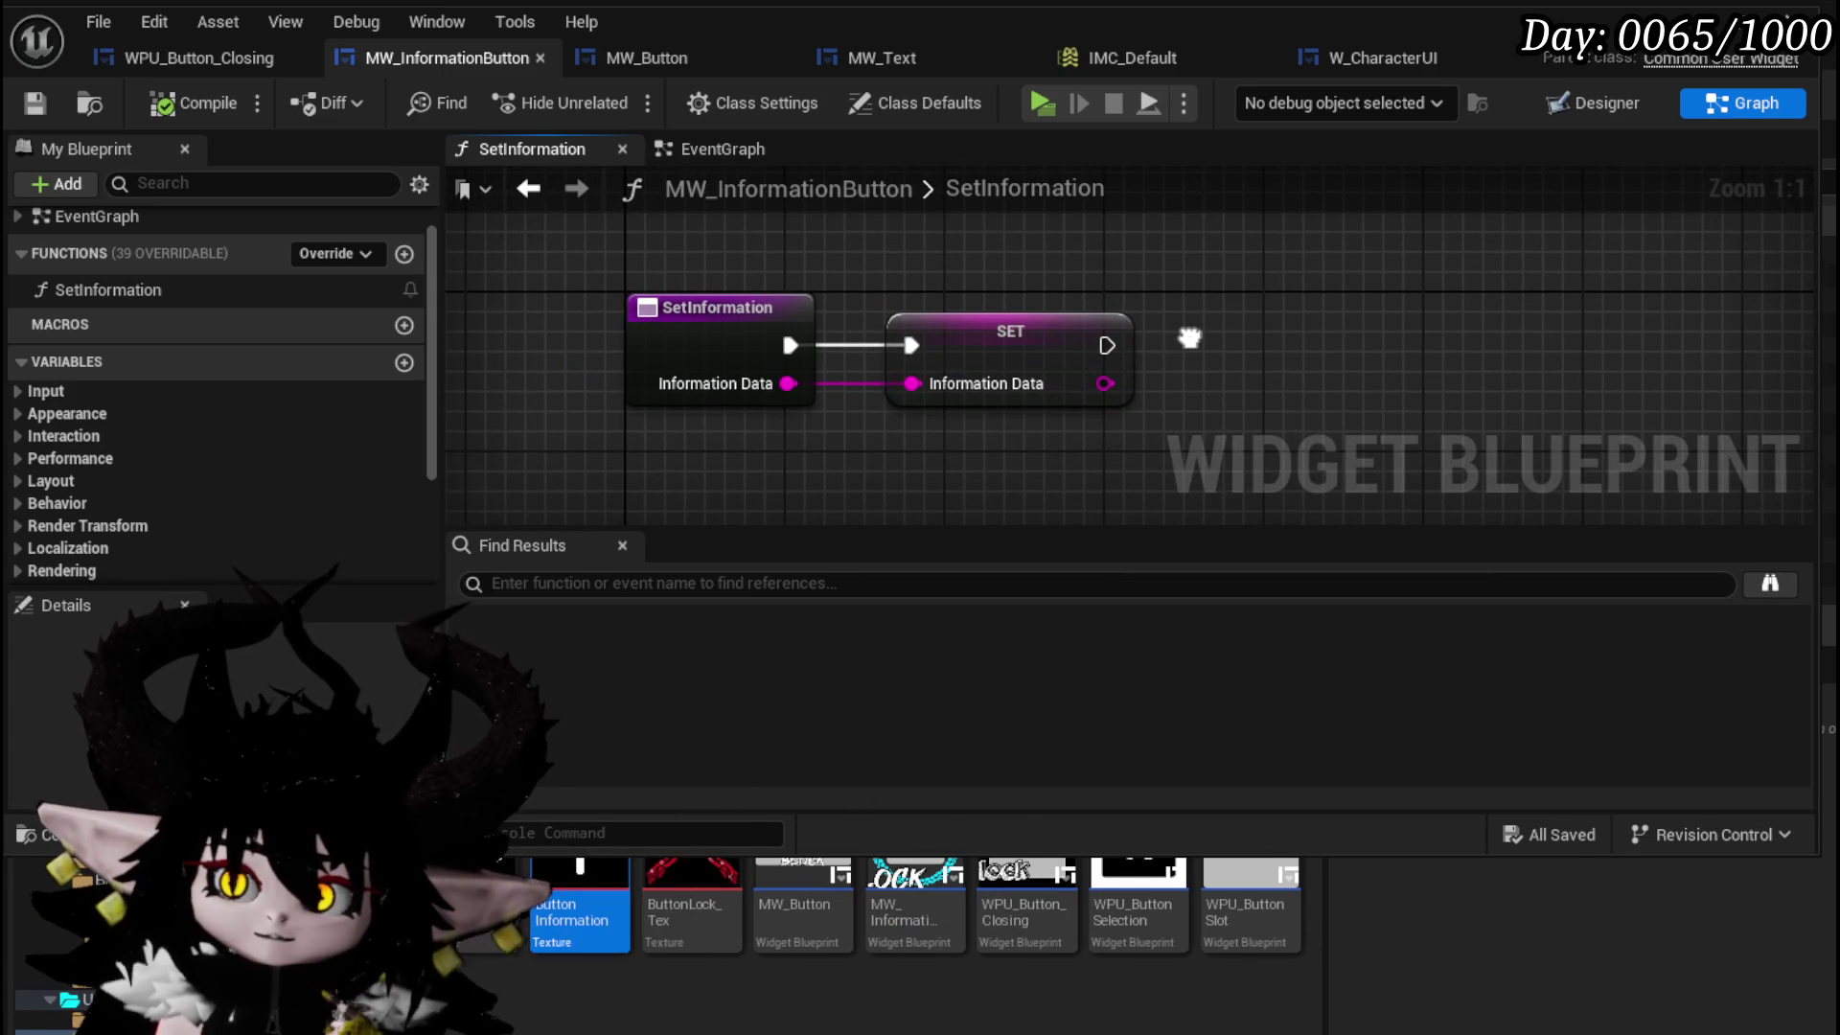
left_click(716, 151)
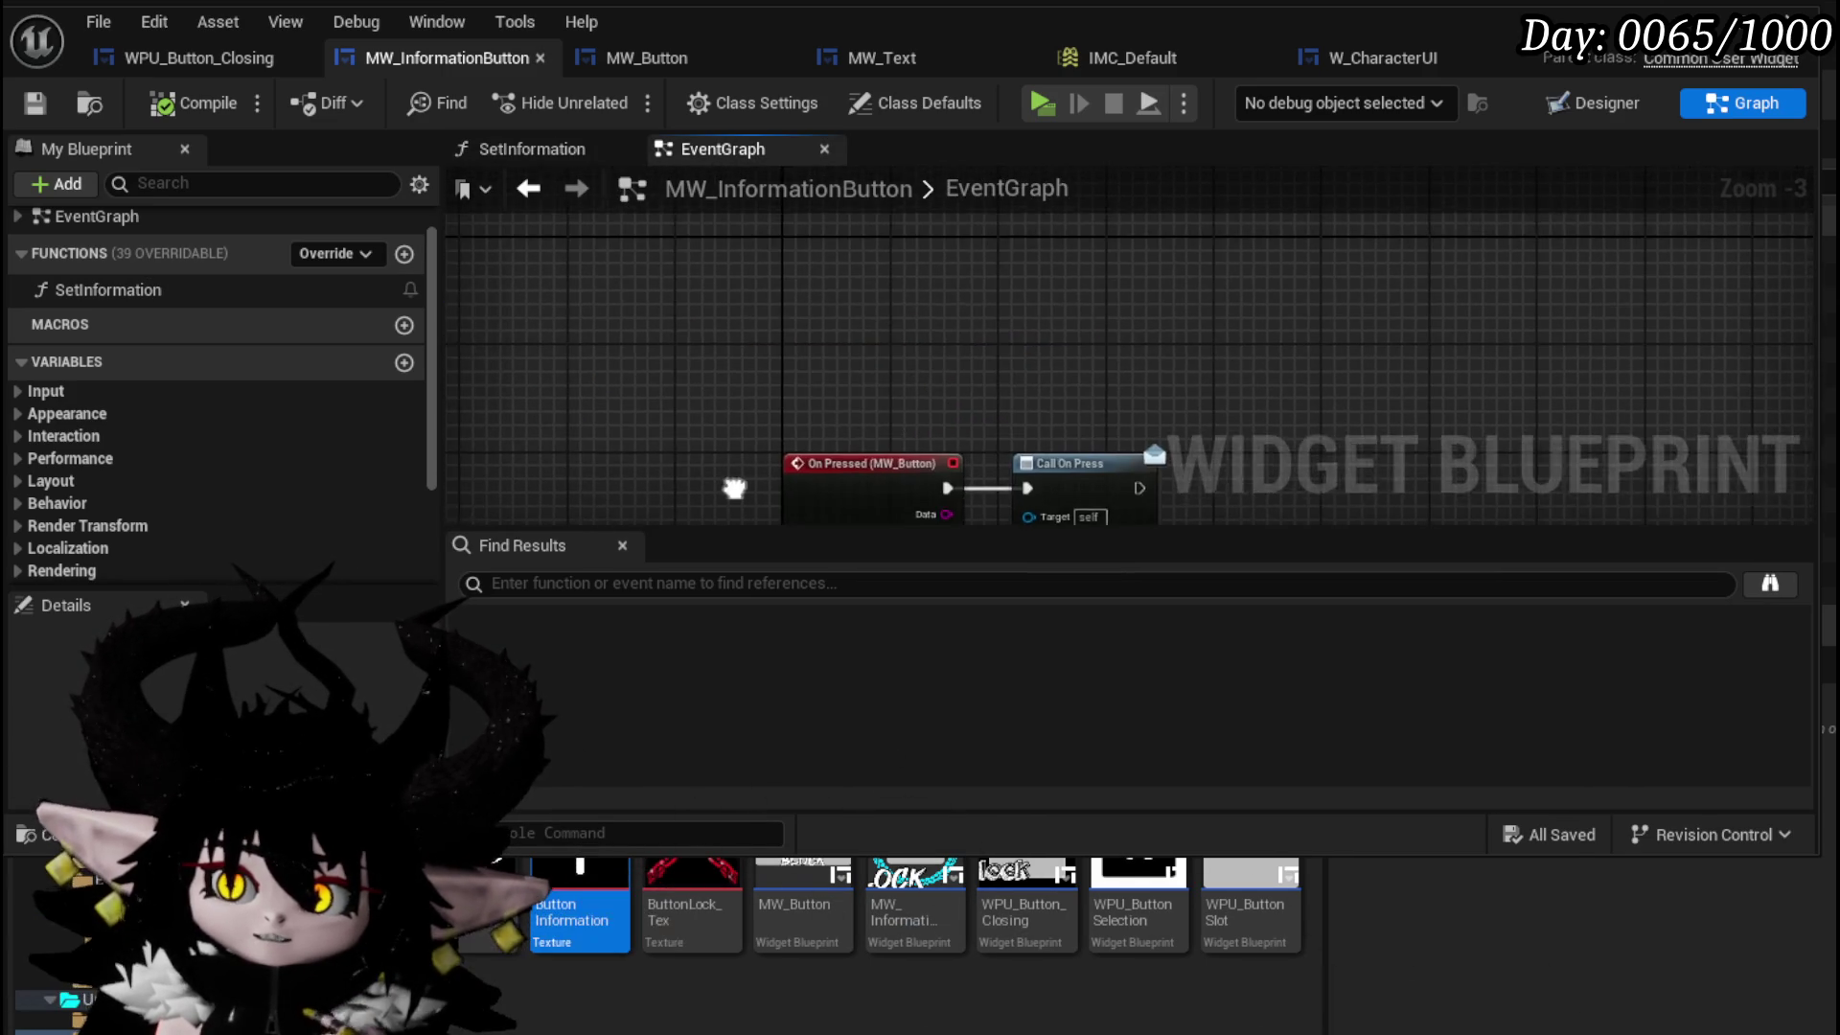
right_click(791, 290)
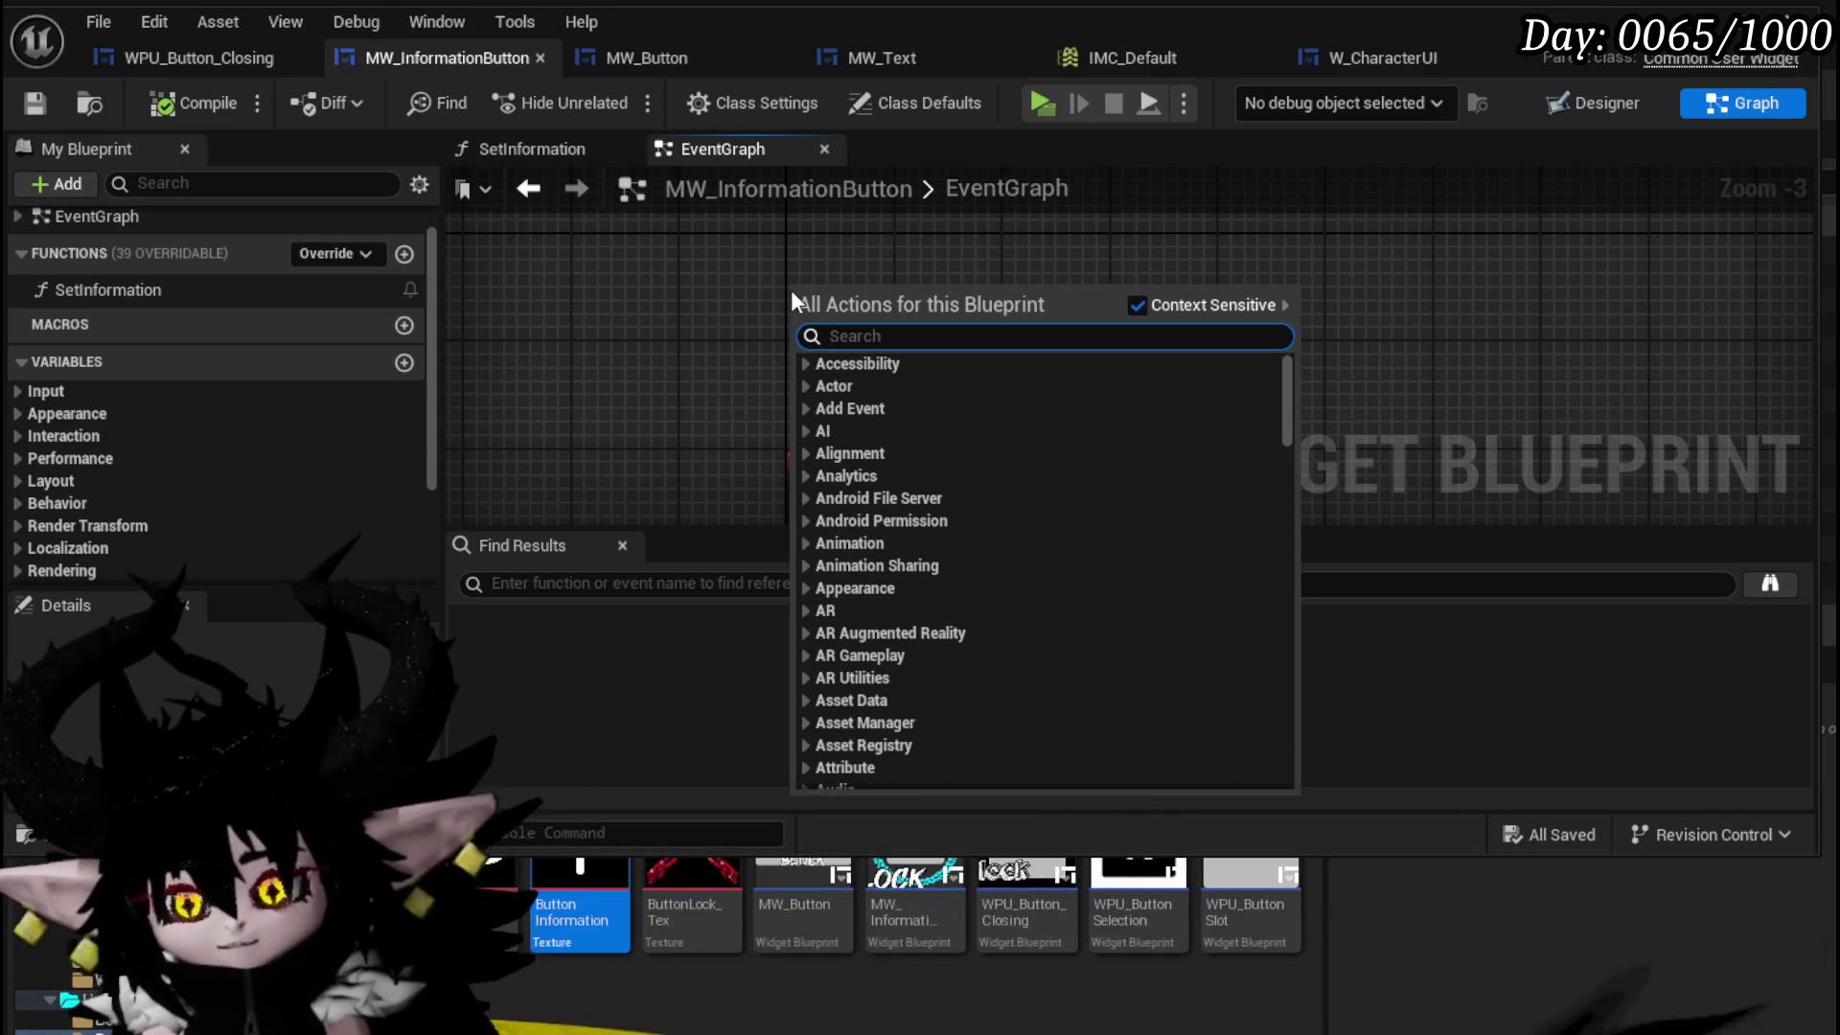
- Add a Custom Event node, start naming it 'SetE', then undo it after the error
mouse_move(1285, 376)
left_mouse_down()
mouse_move(1284, 774)
mouse_move(1285, 394)
mouse_move(825, 330)
left_mouse_up()
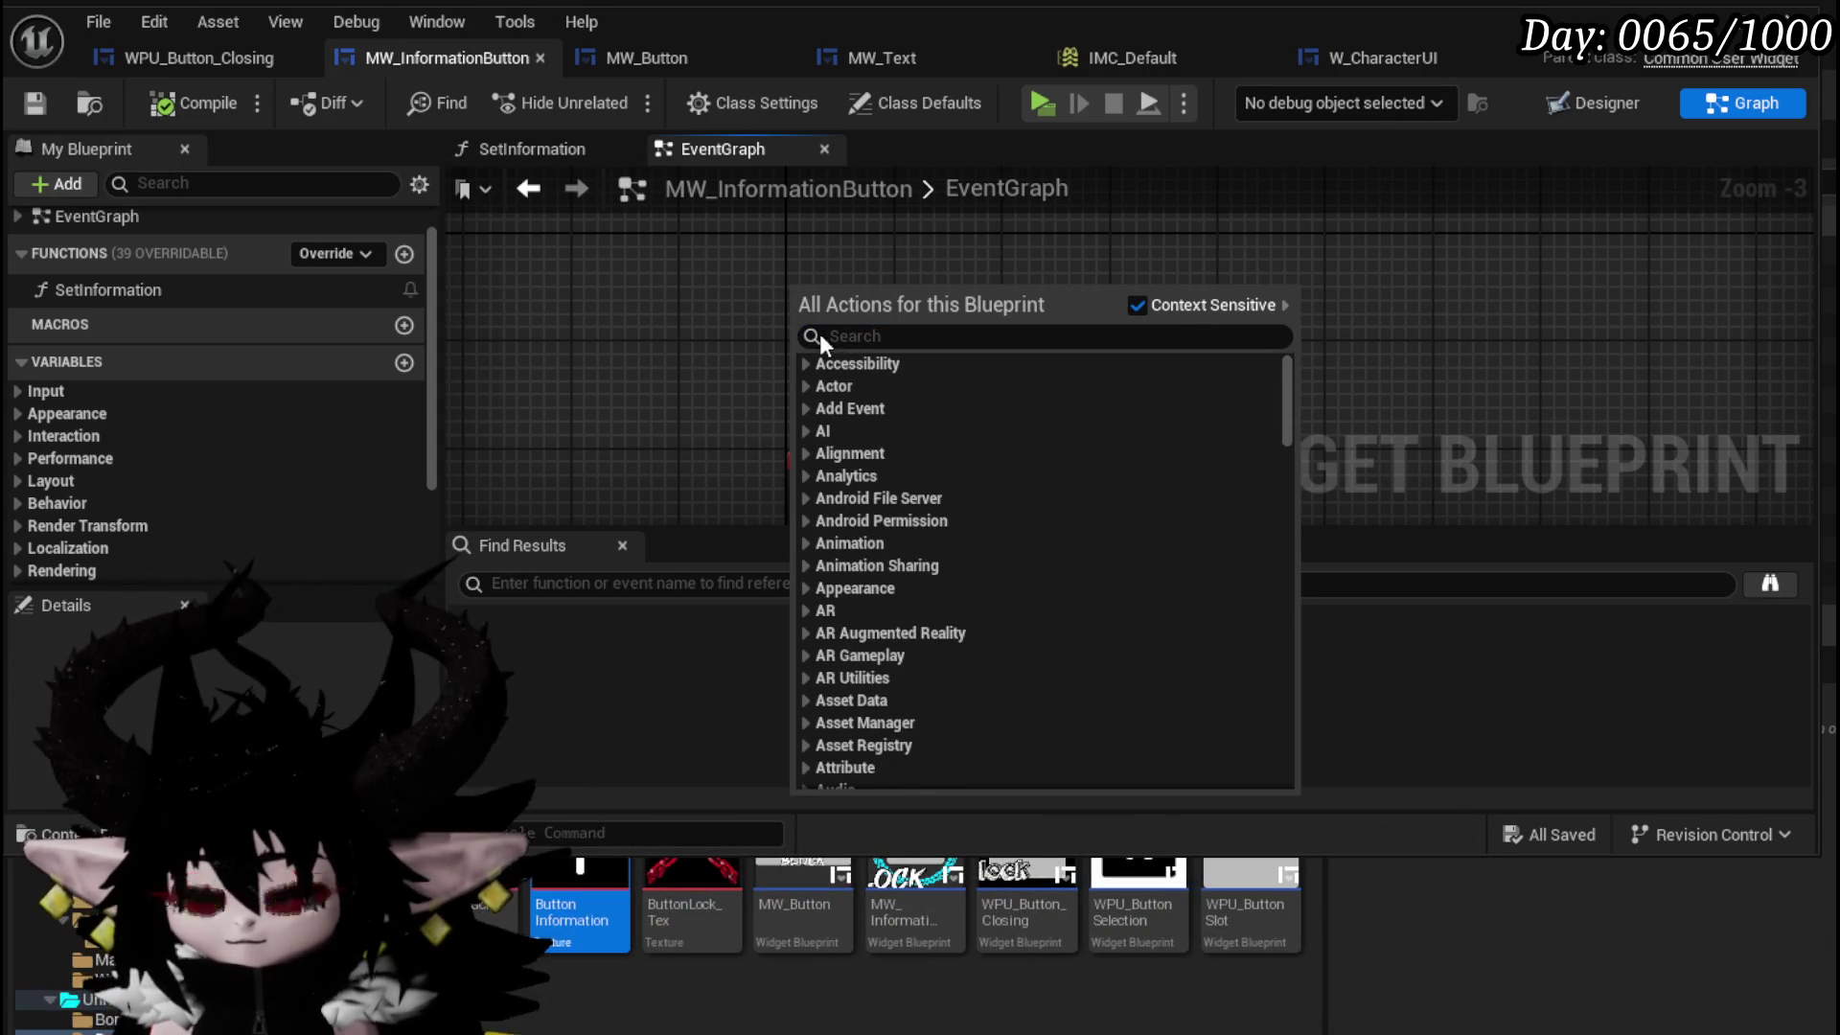
left_click(674, 316)
right_click(745, 335)
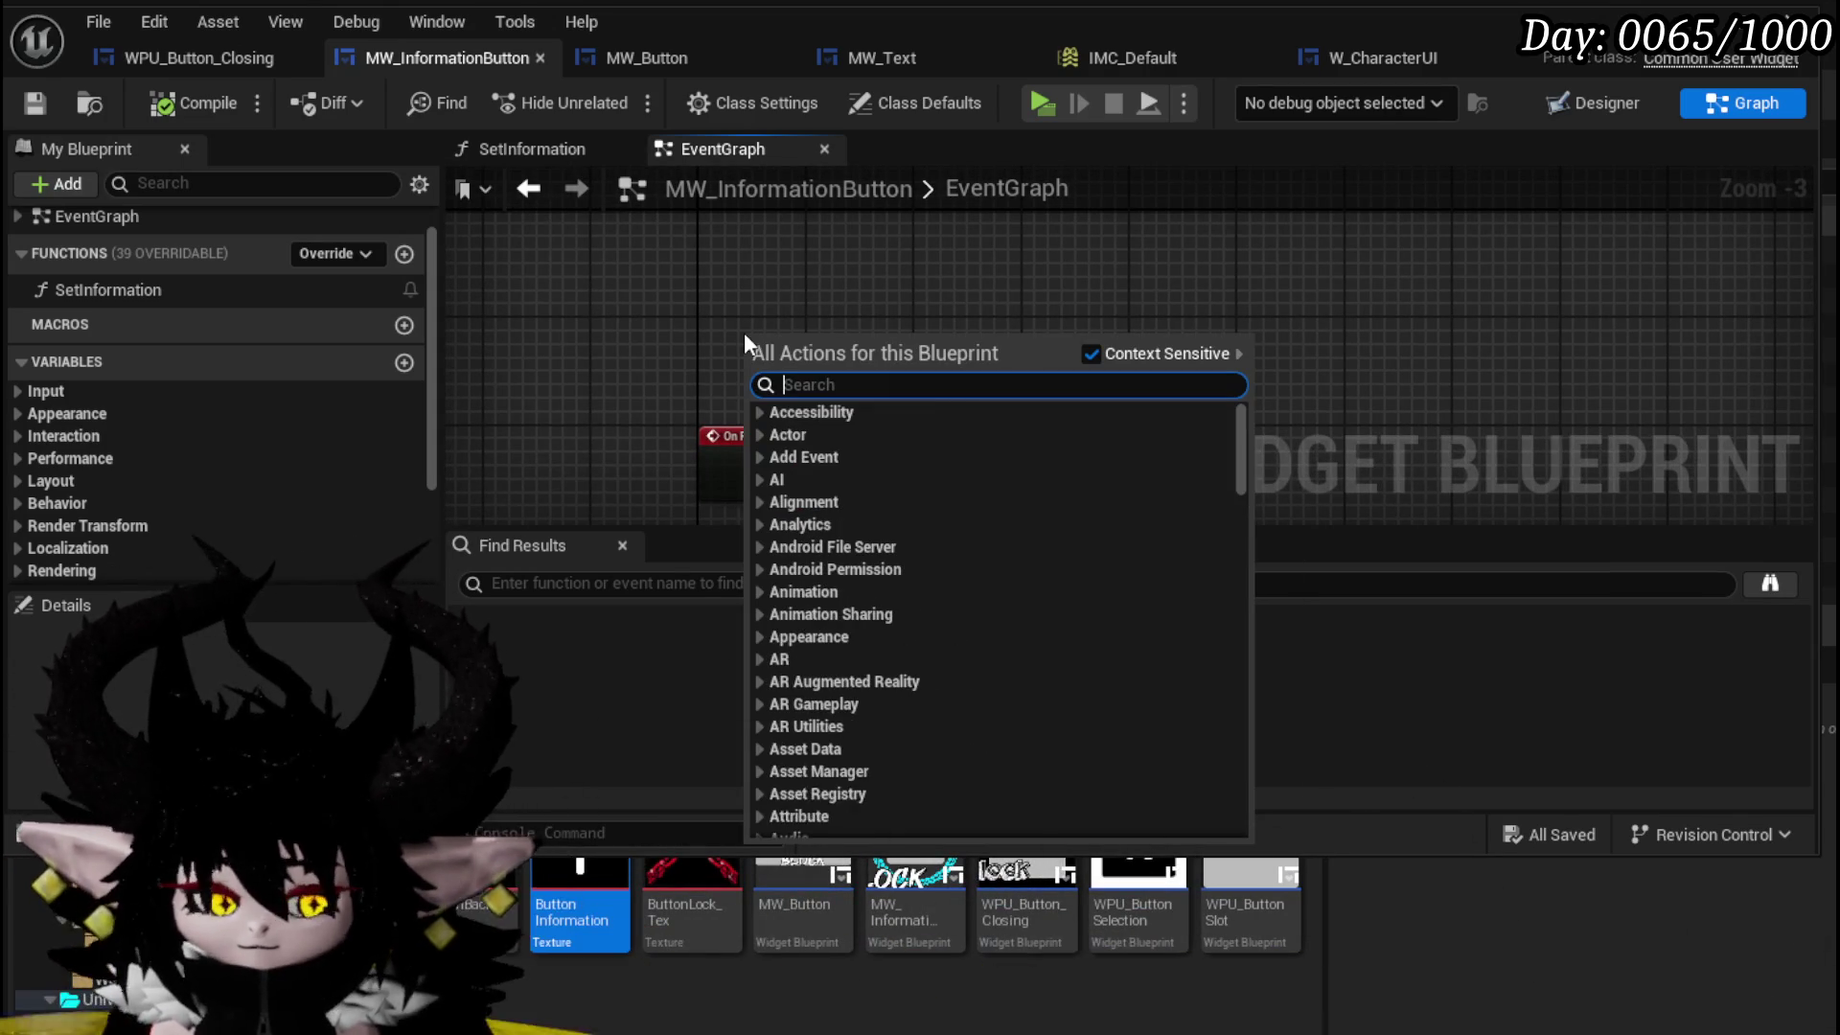
type("custom")
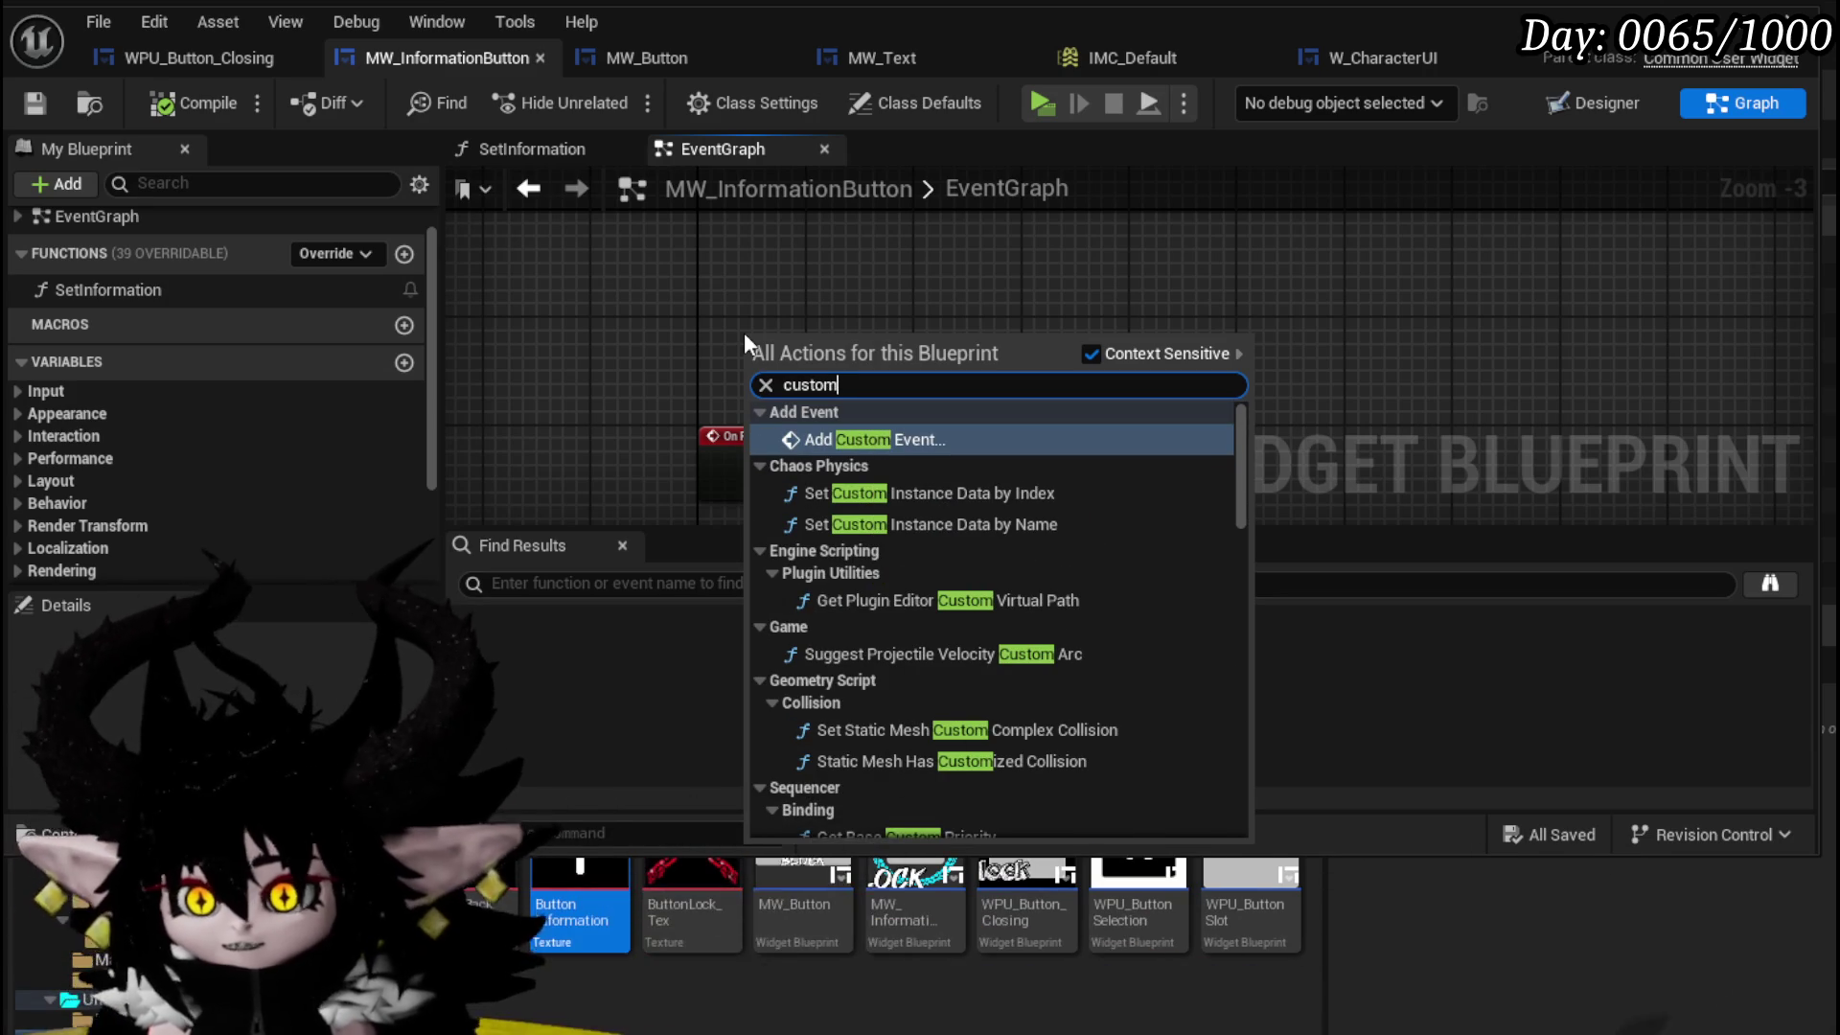
left_click(889, 439)
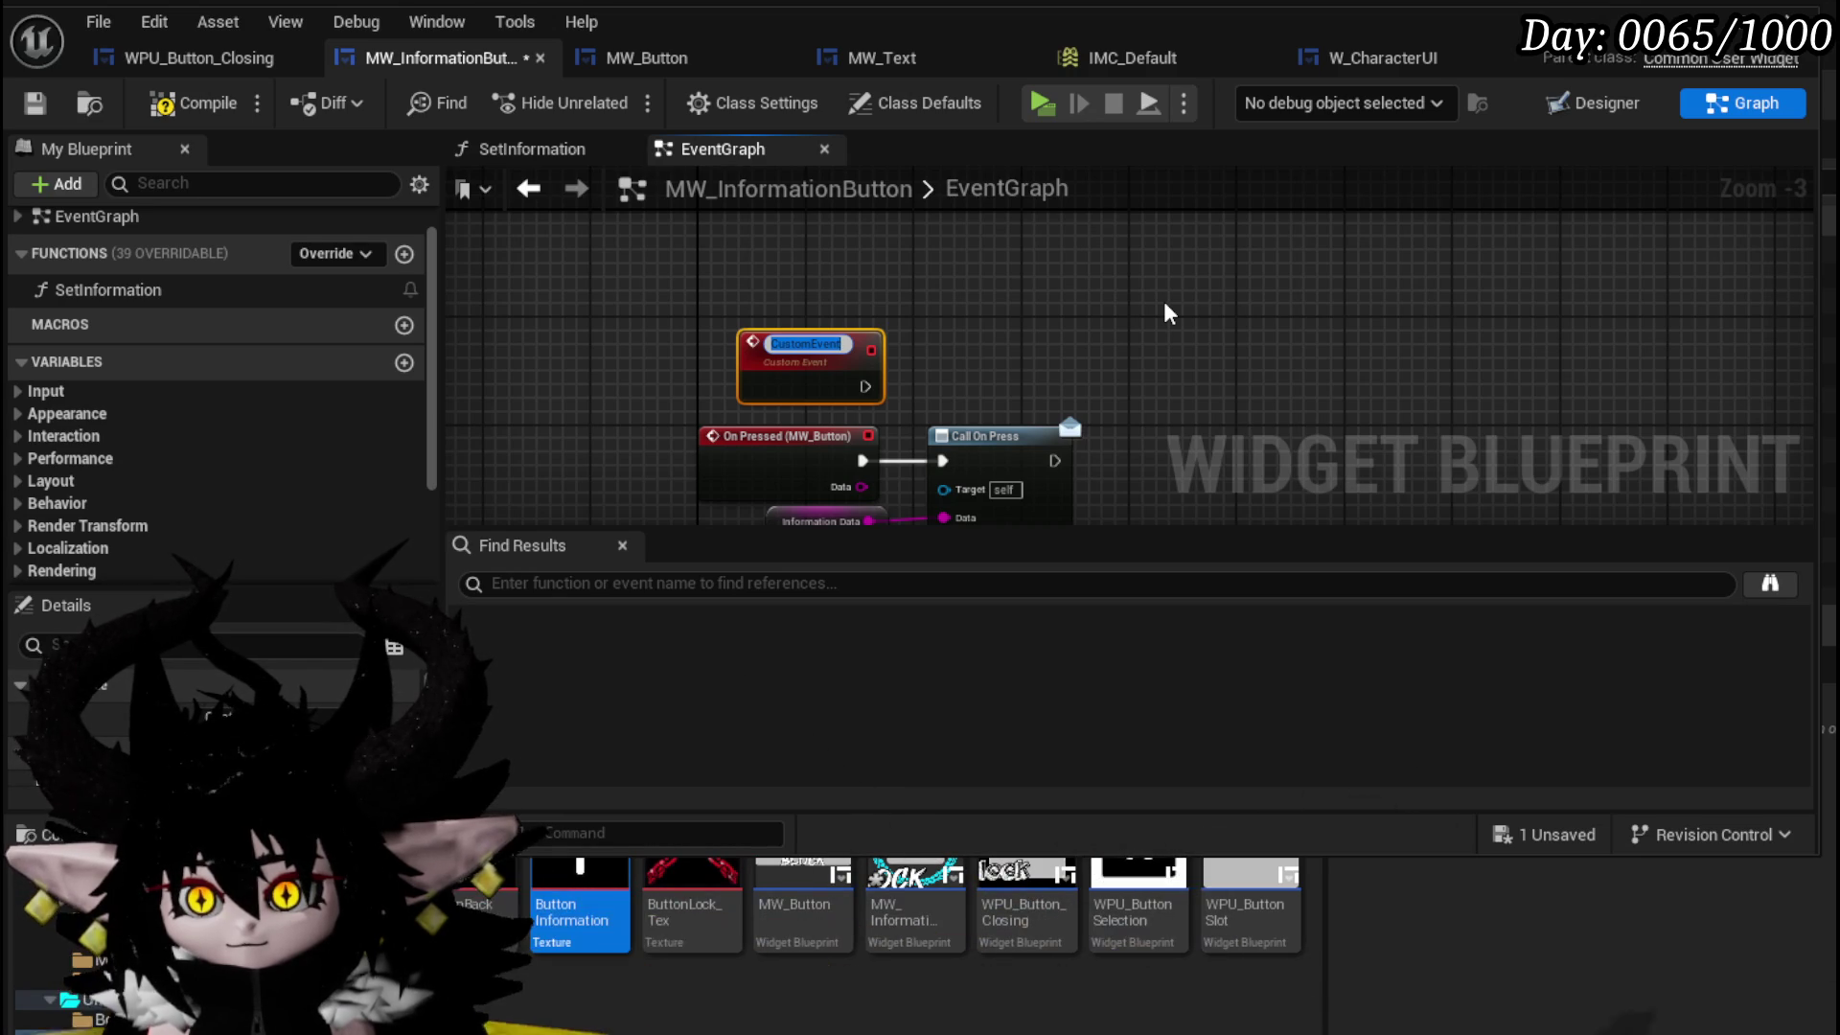
type("Set")
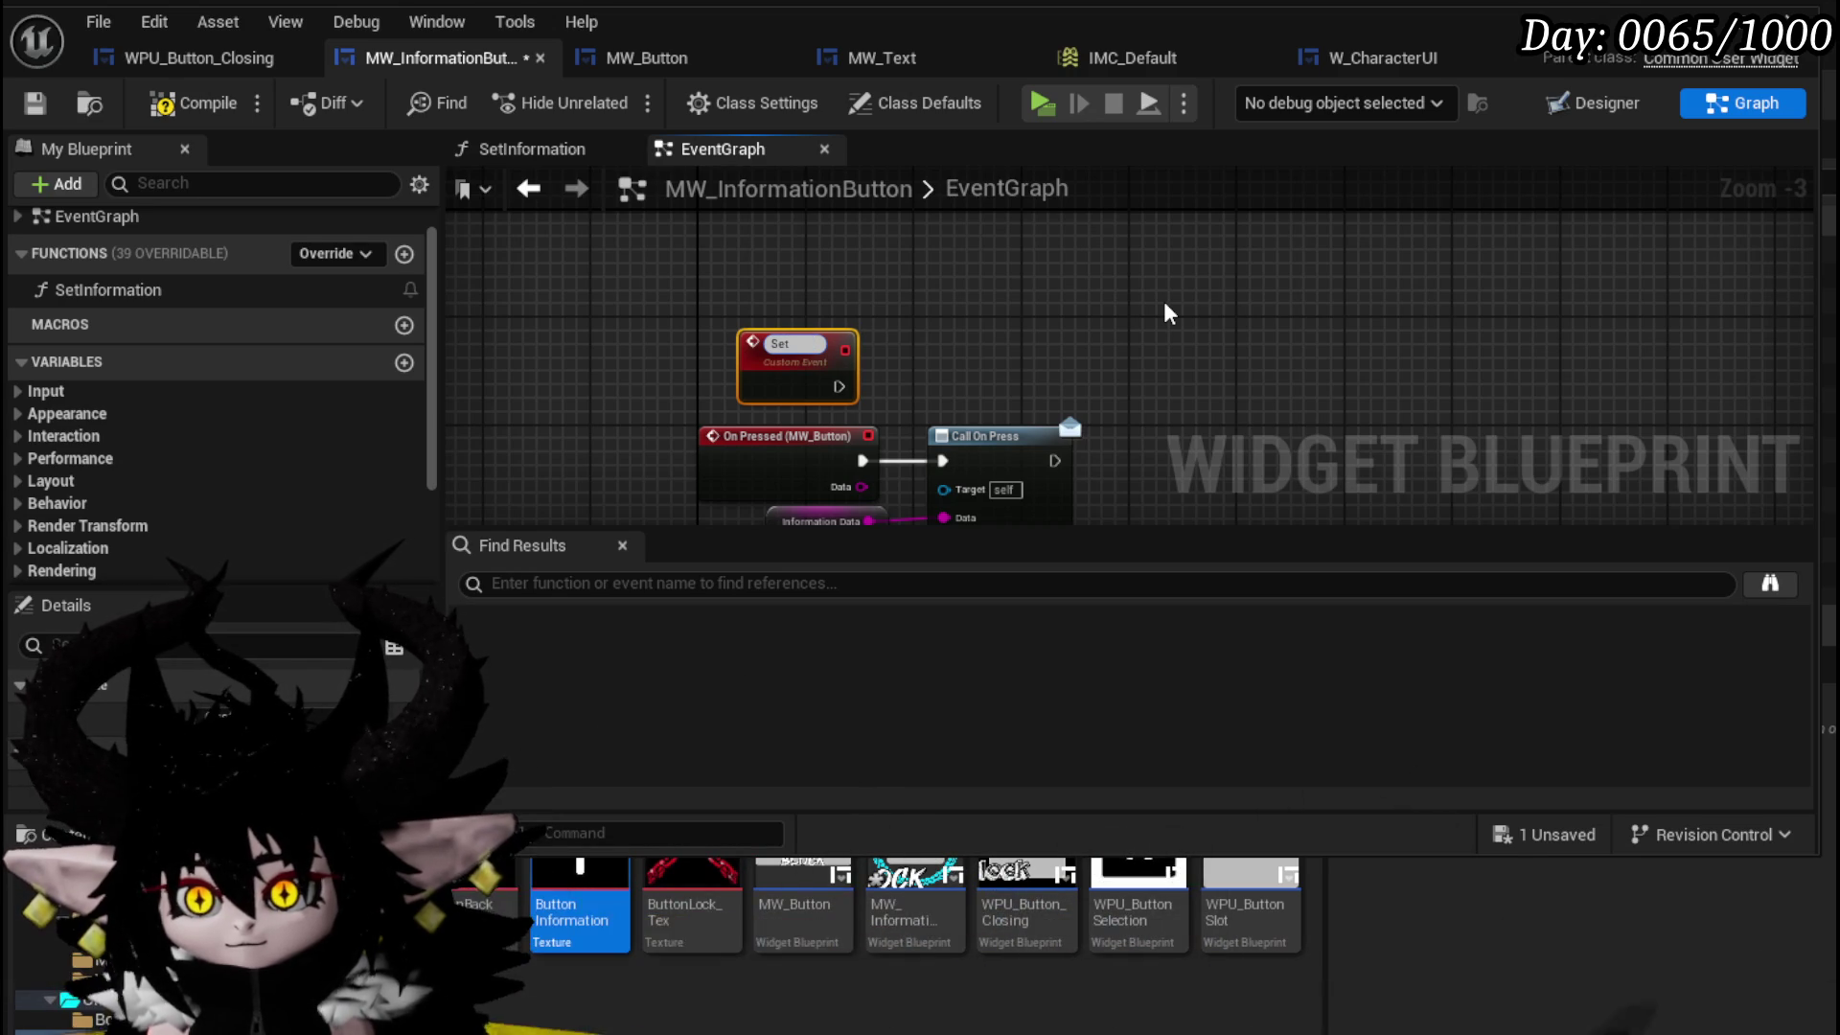
type("E")
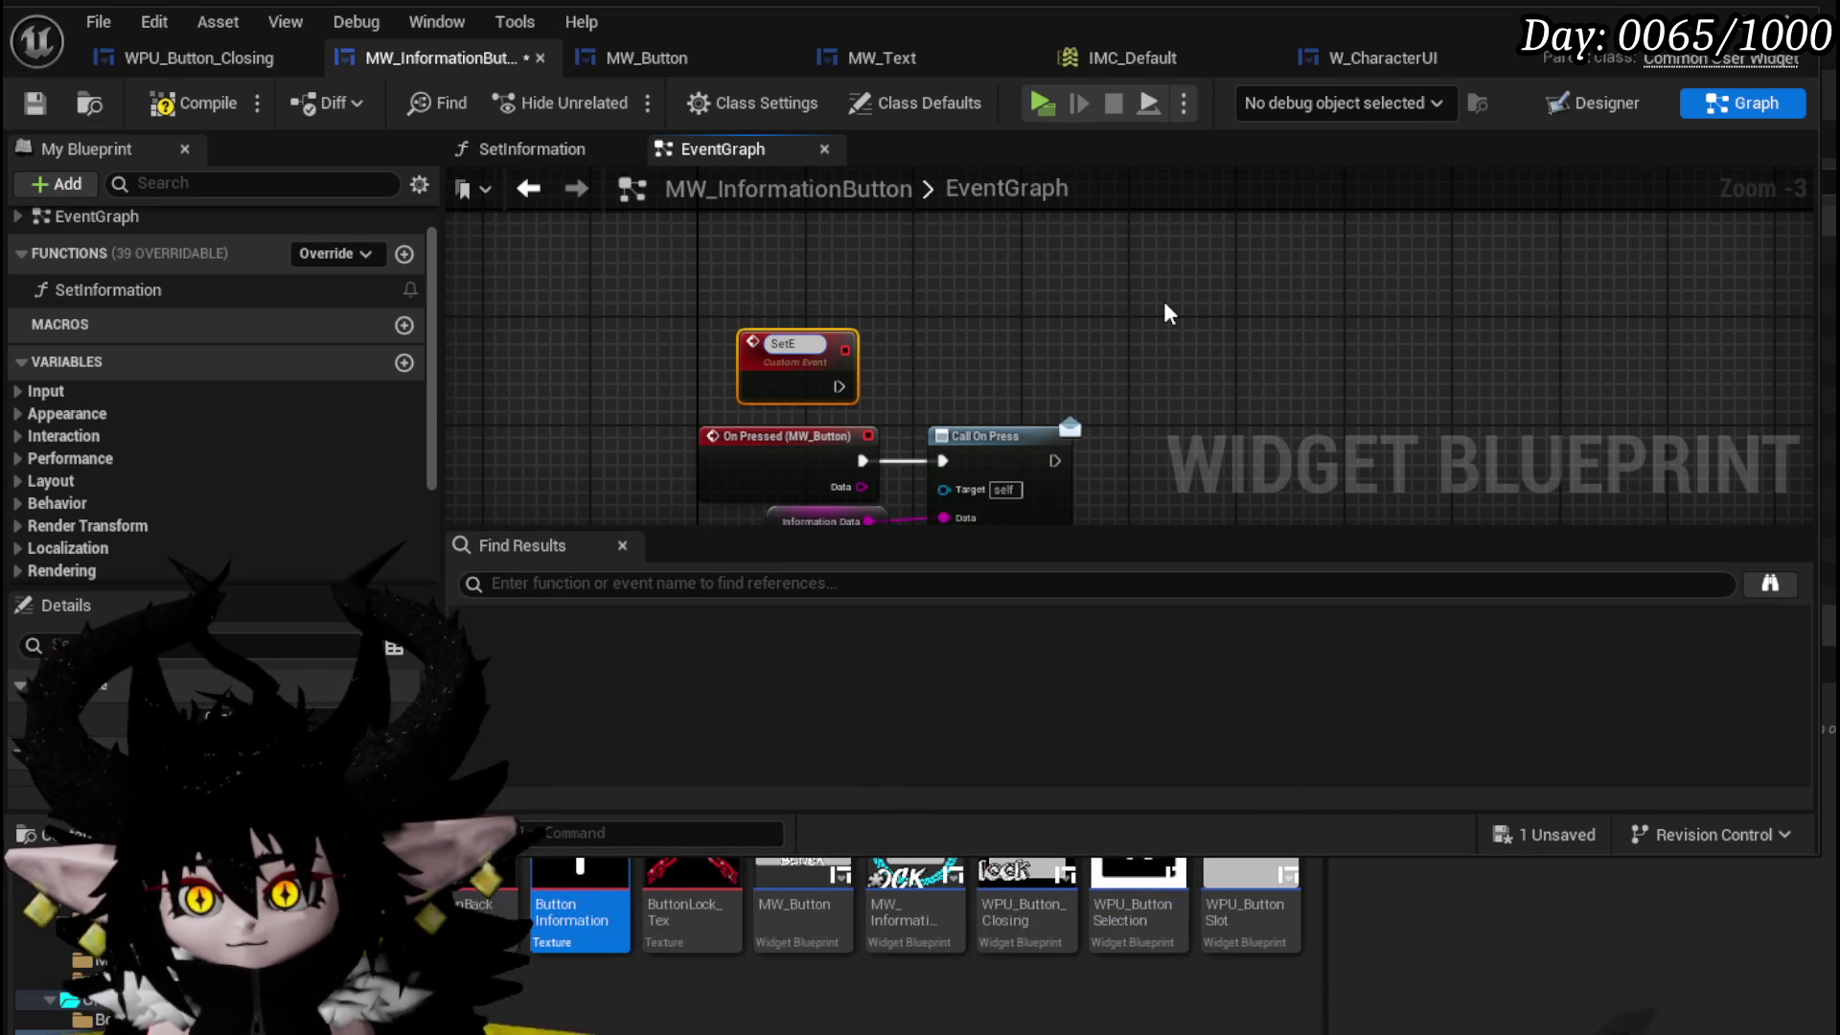
left_click(1102, 289)
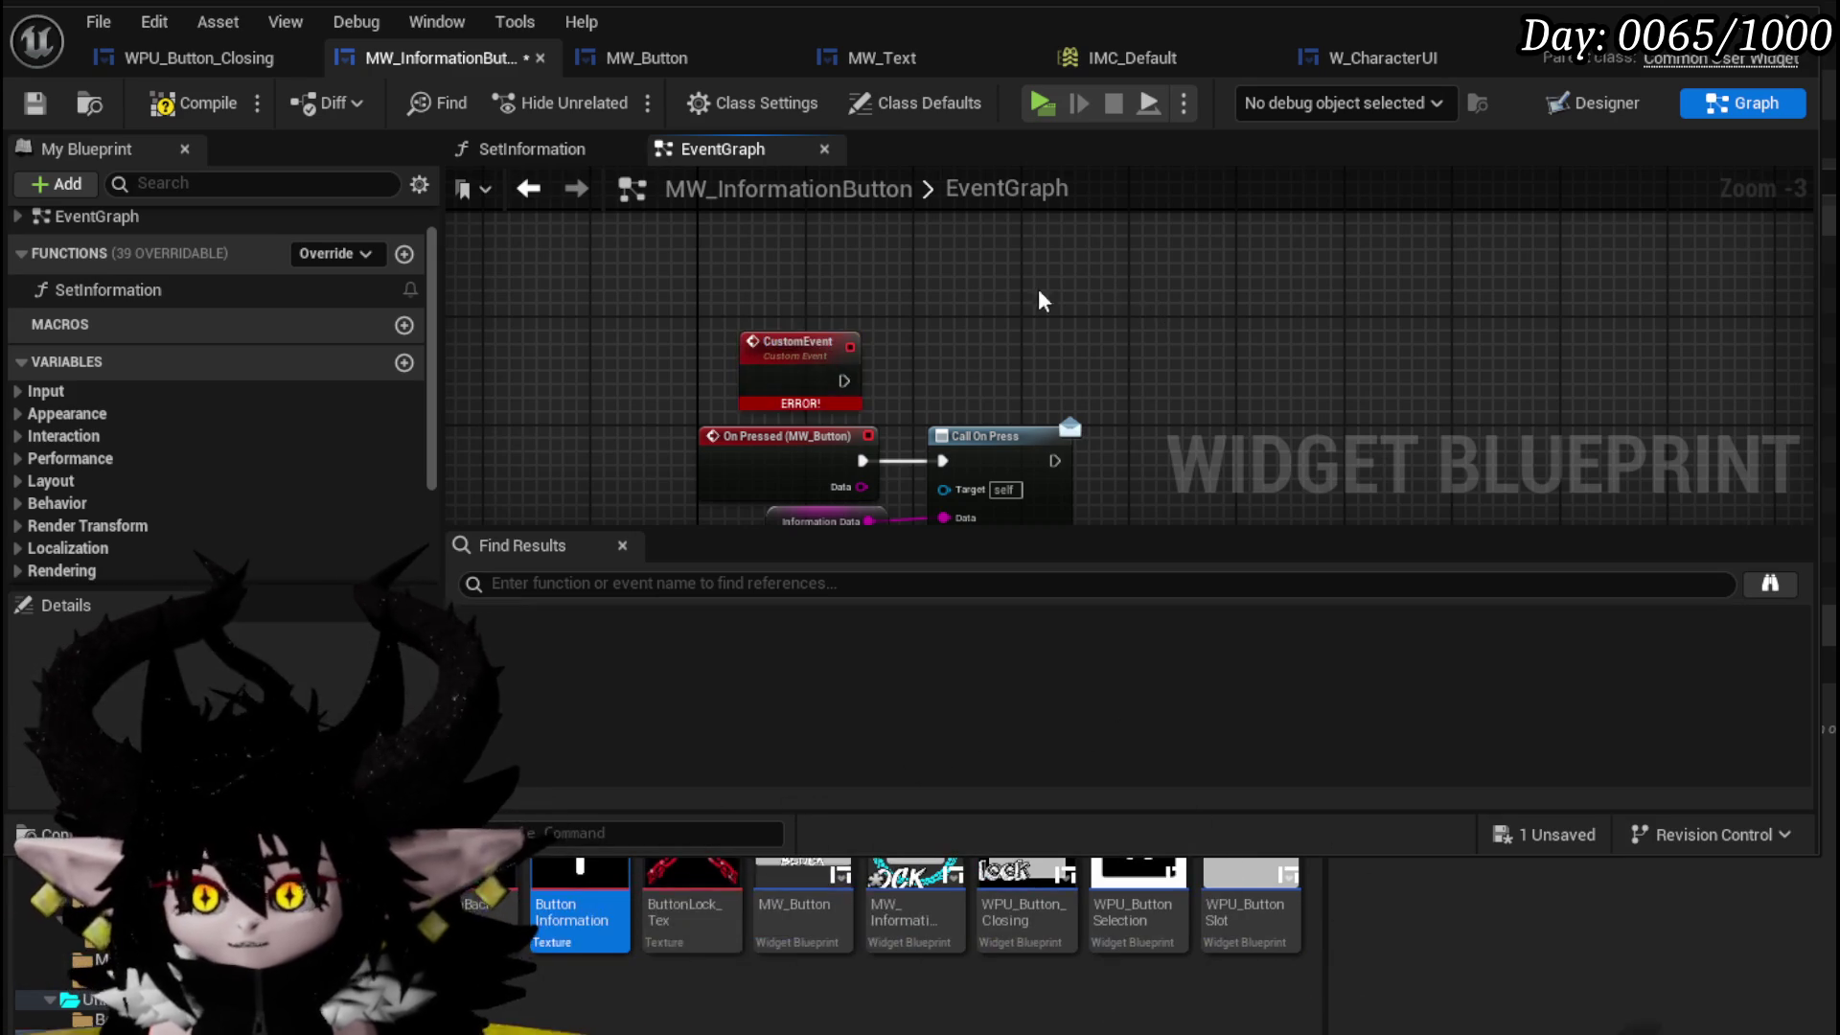
key("ctrl+z")
- Add an Event Pre Construct node to the EventGraph
right_click(738, 289)
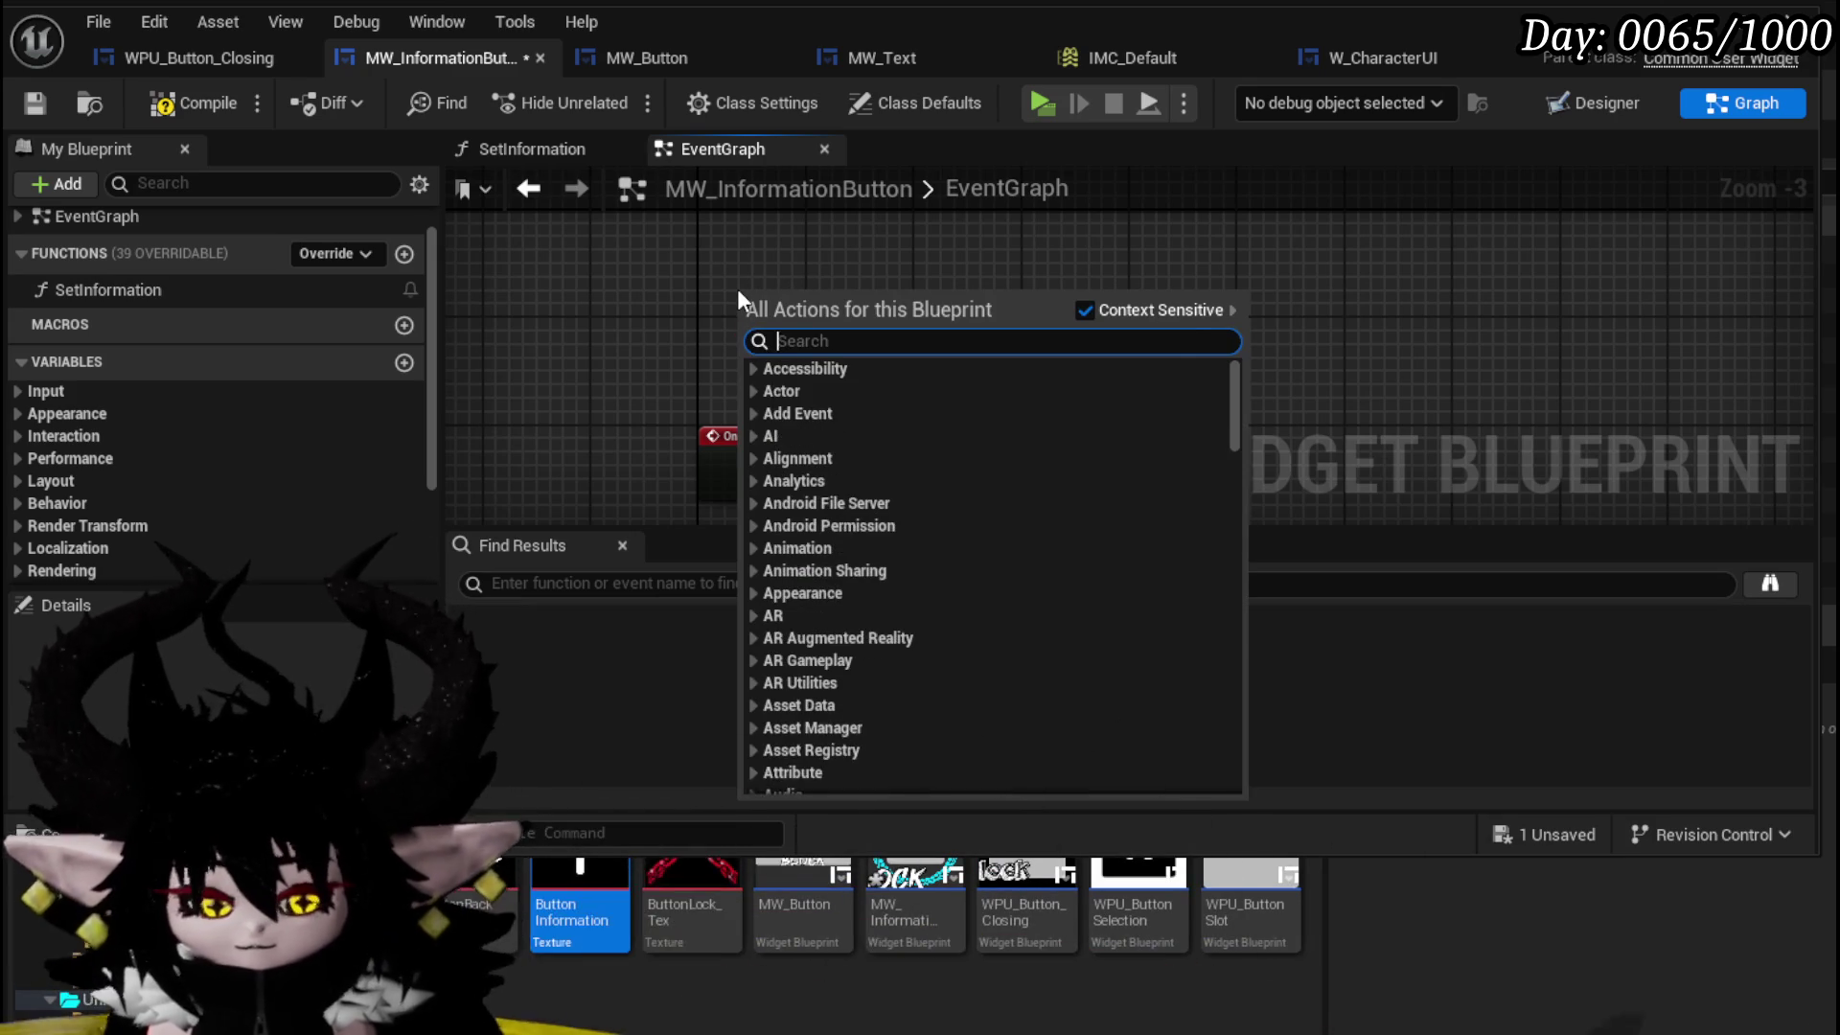
type("on construc")
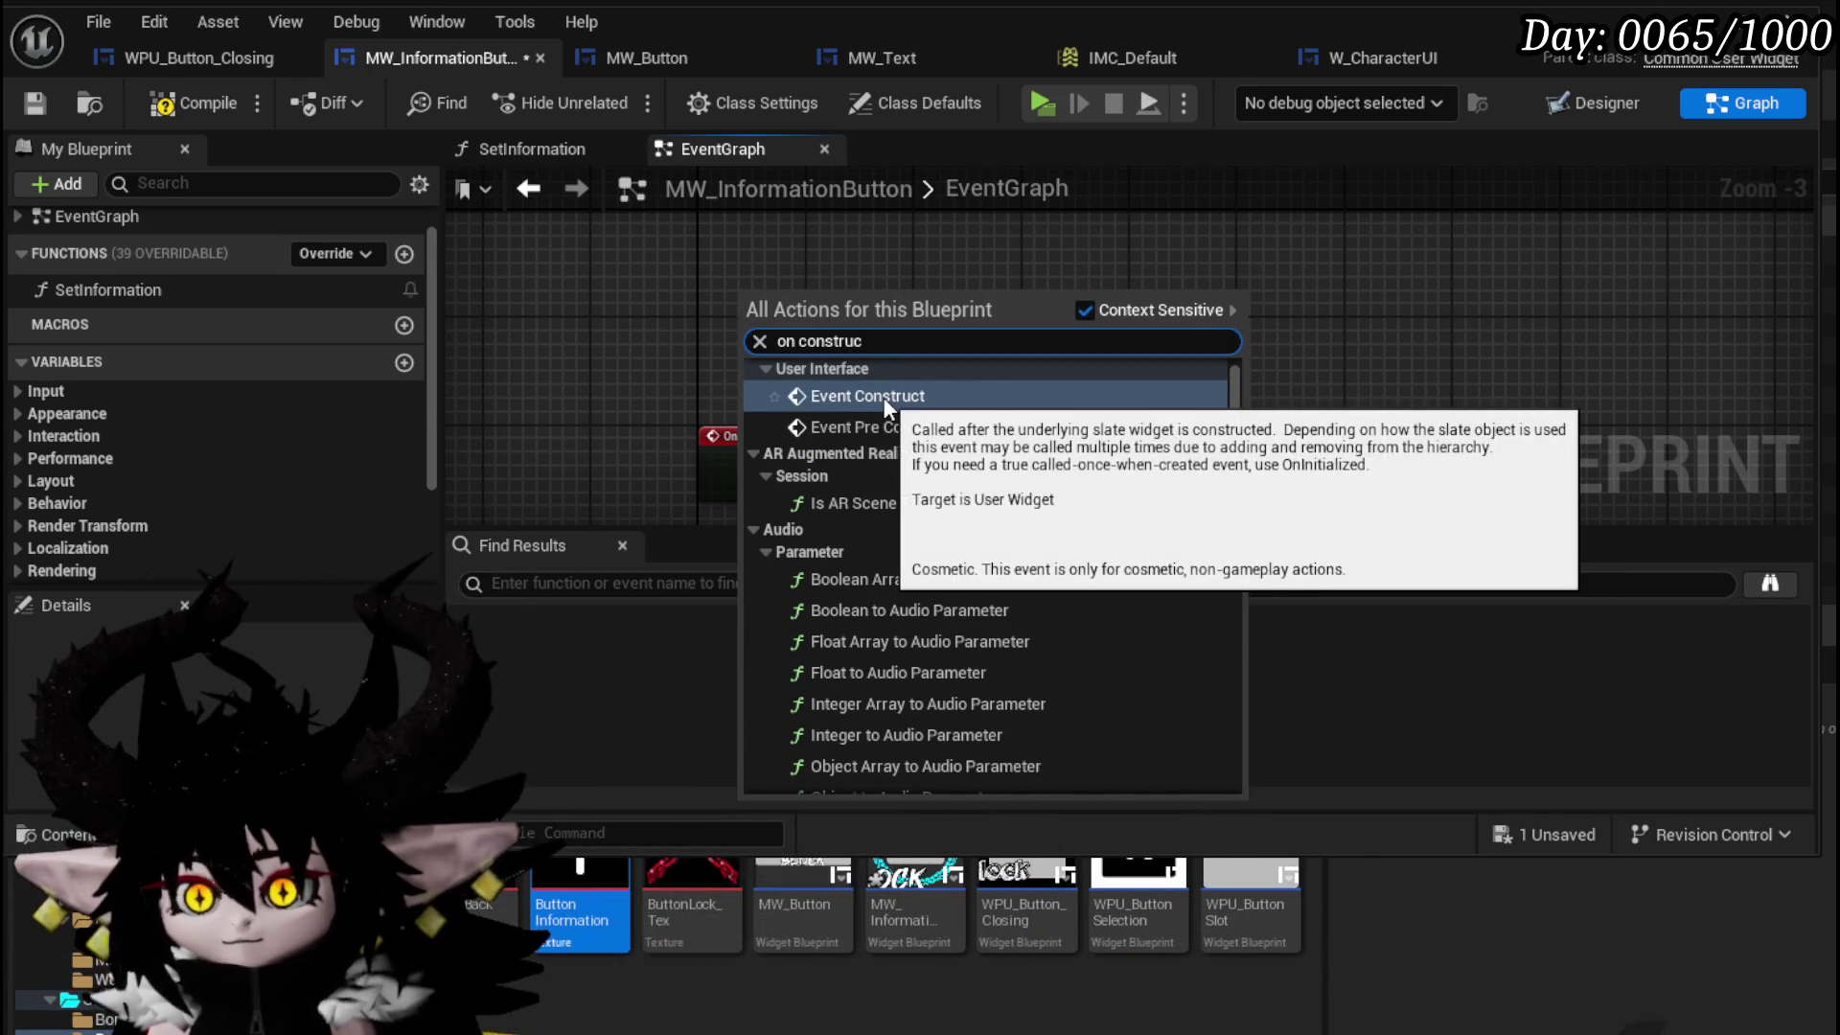
left_click(874, 428)
scroll(861, 303, "up", 2)
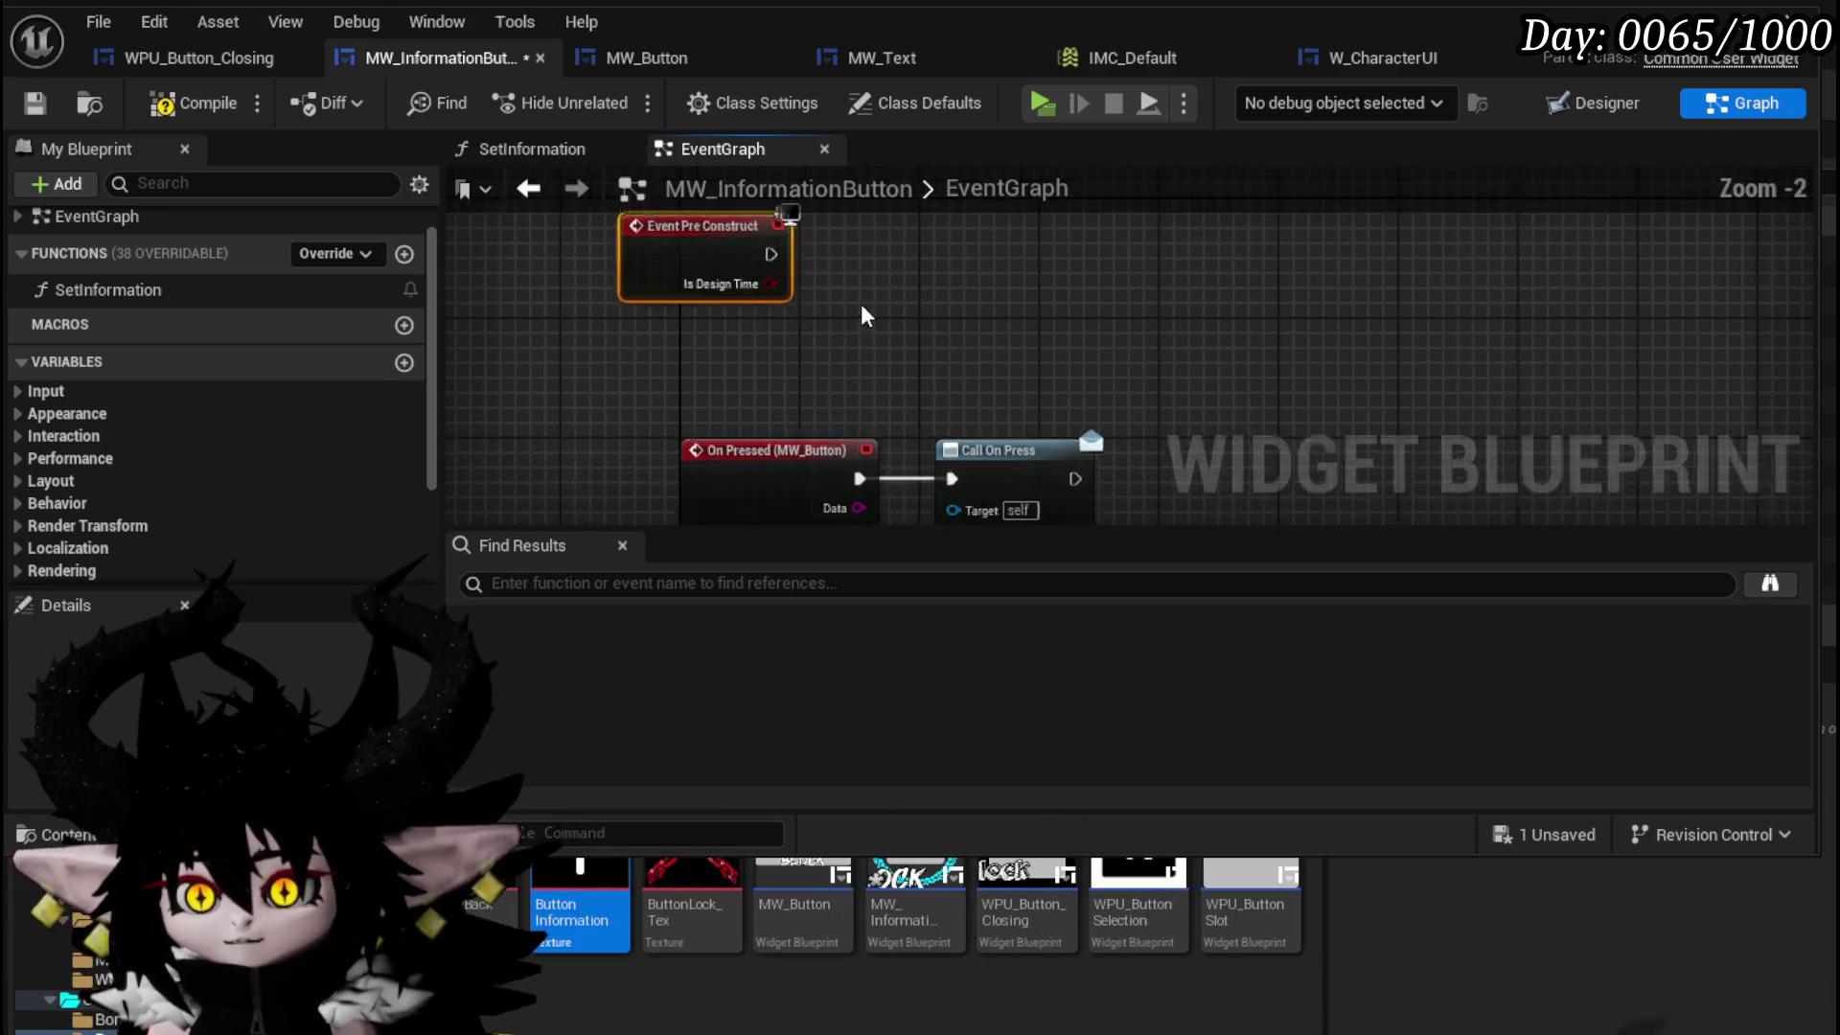
scroll(143, 355, "down", 3)
- On pre-construct, call Set Texture on MW_Button with the ButtonInformation texture
mouse_move(108, 456)
left_mouse_down()
mouse_move(916, 324)
mouse_move(1102, 366)
left_mouse_up()
left_click(993, 372)
type("S")
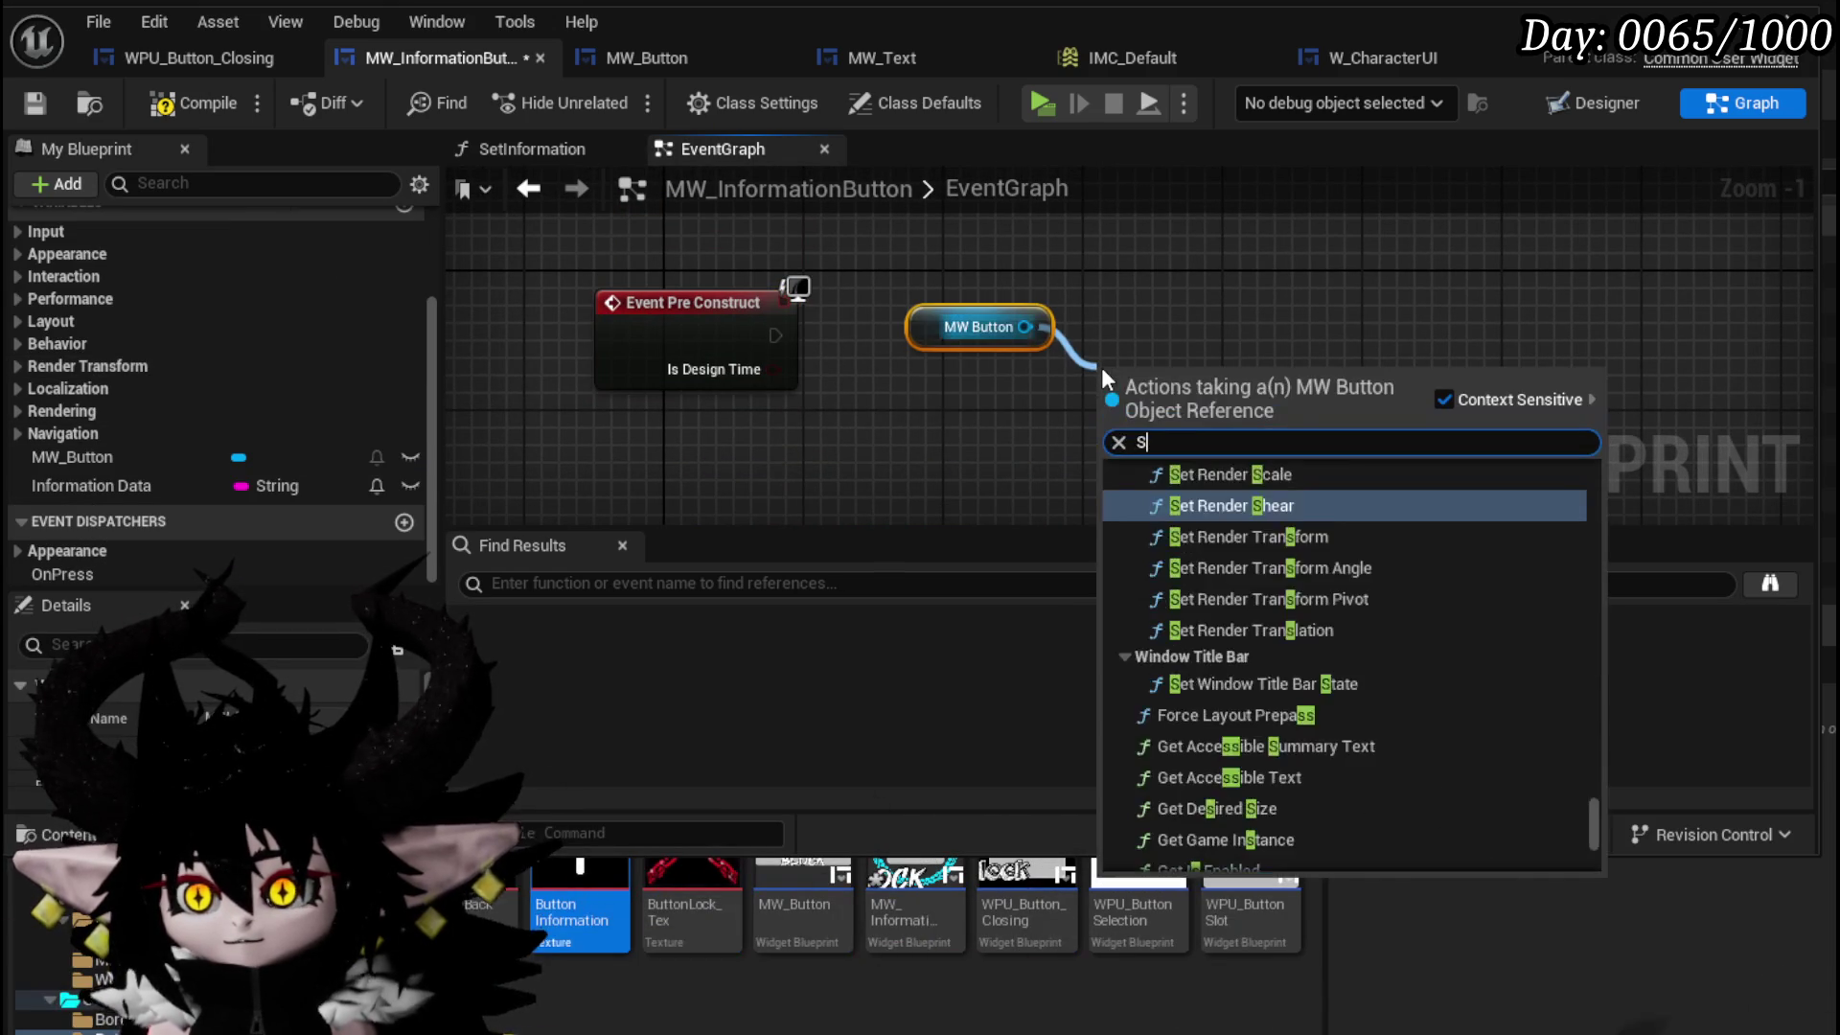
type("et Text")
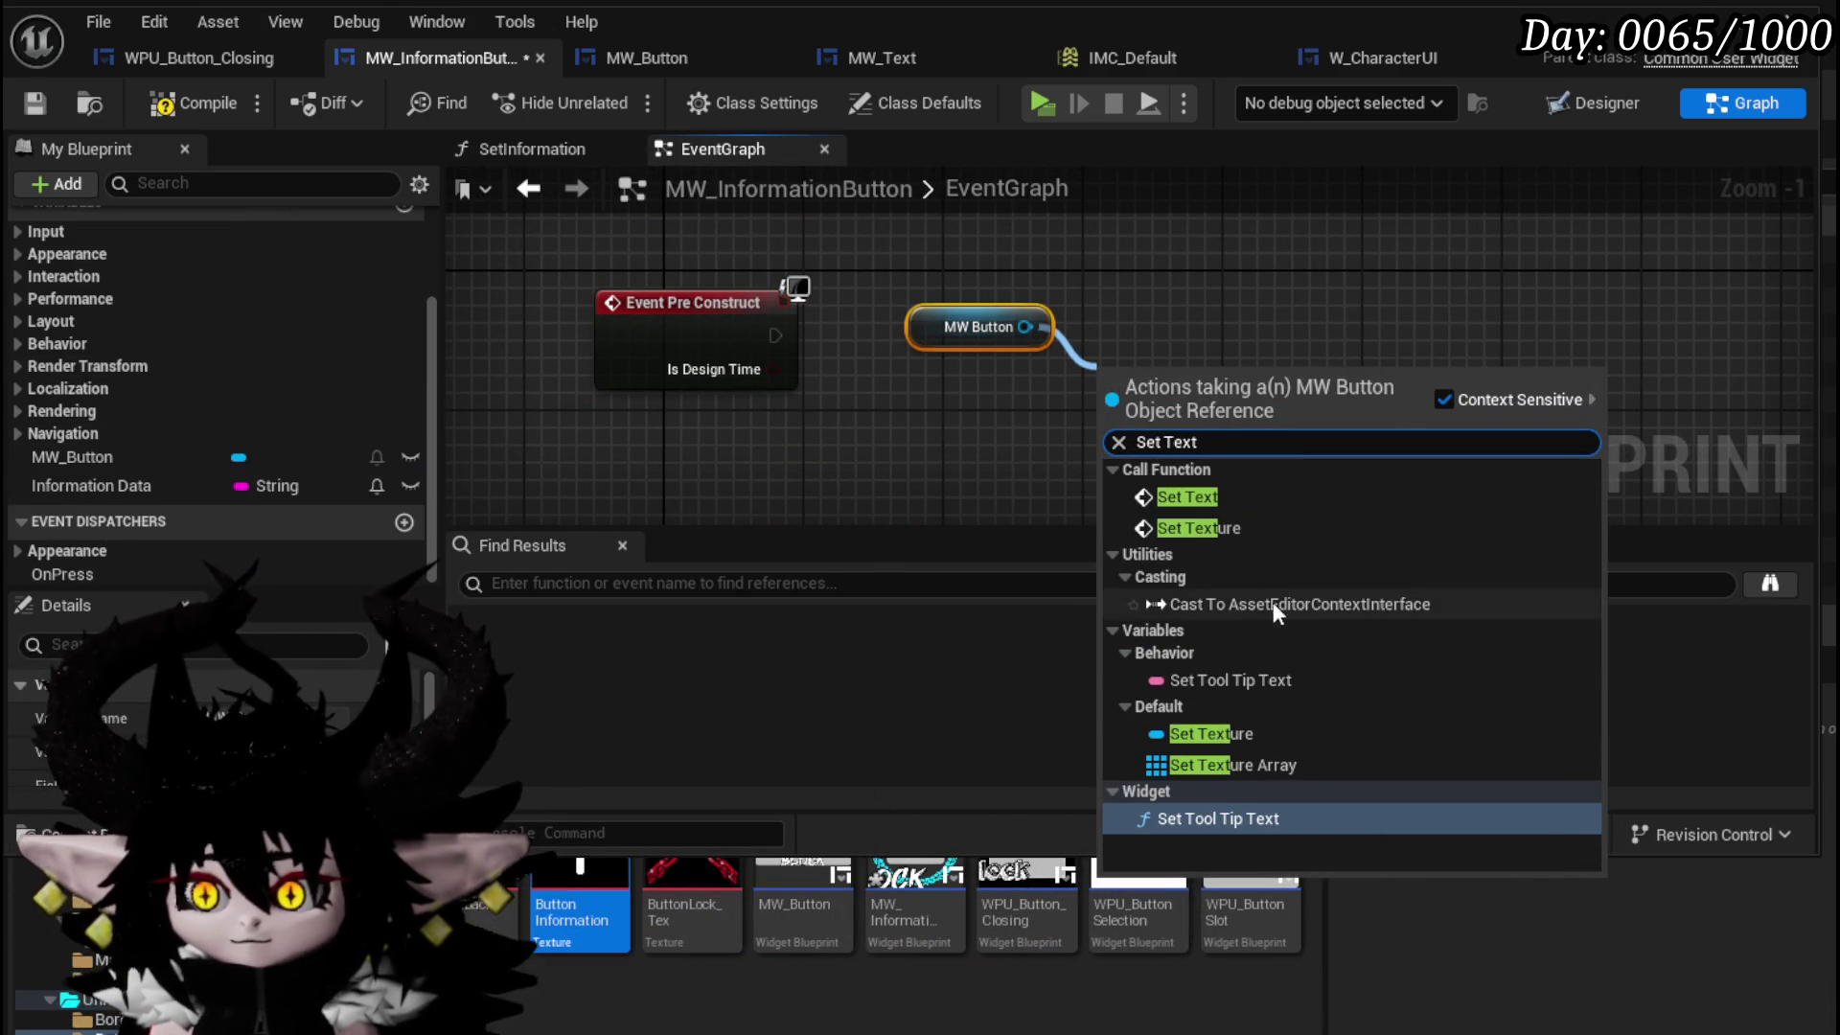
left_click(1228, 533)
mouse_move(775, 336)
left_mouse_down()
mouse_move(1137, 399)
mouse_move(1118, 418)
mouse_move(1120, 356)
mouse_move(1198, 307)
left_mouse_up()
mouse_move(580, 891)
left_mouse_down()
mouse_move(1246, 541)
mouse_move(1190, 422)
left_mouse_up()
- Compile the widget blueprint, tidy the MW Button and Set Texture nodes, and save
left_click(191, 103)
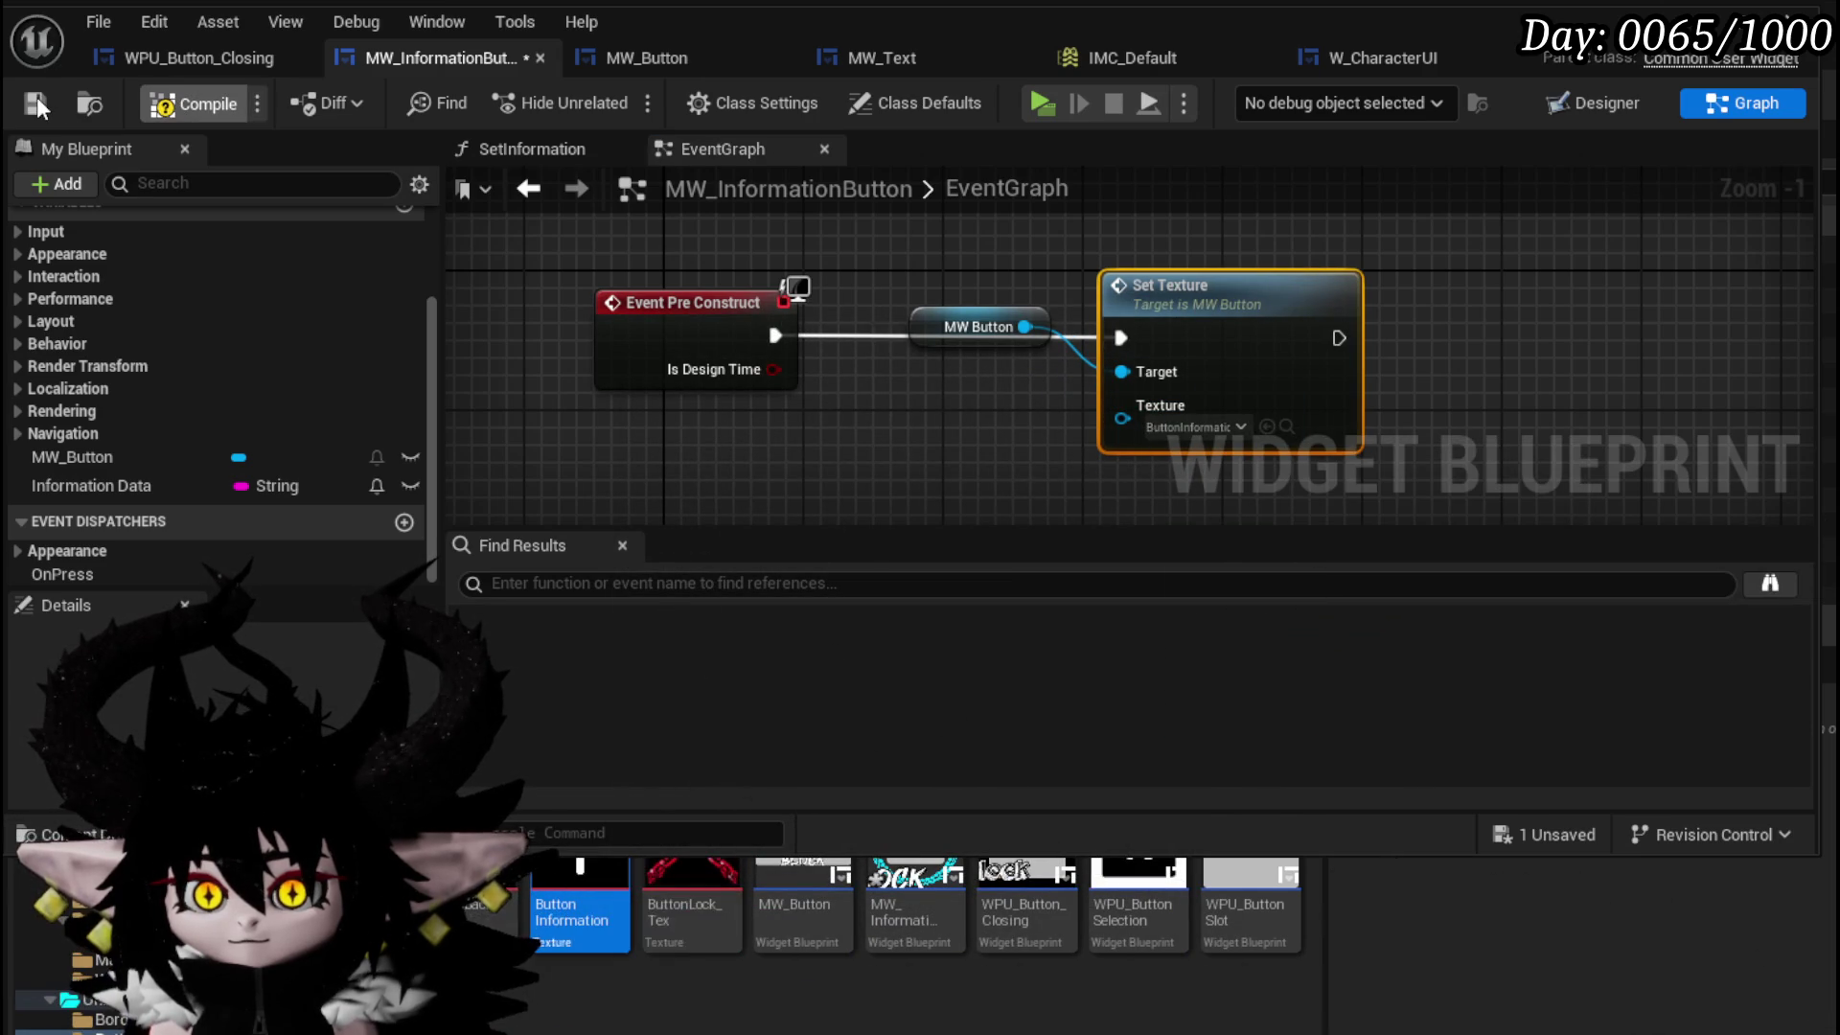
left_click(36, 104)
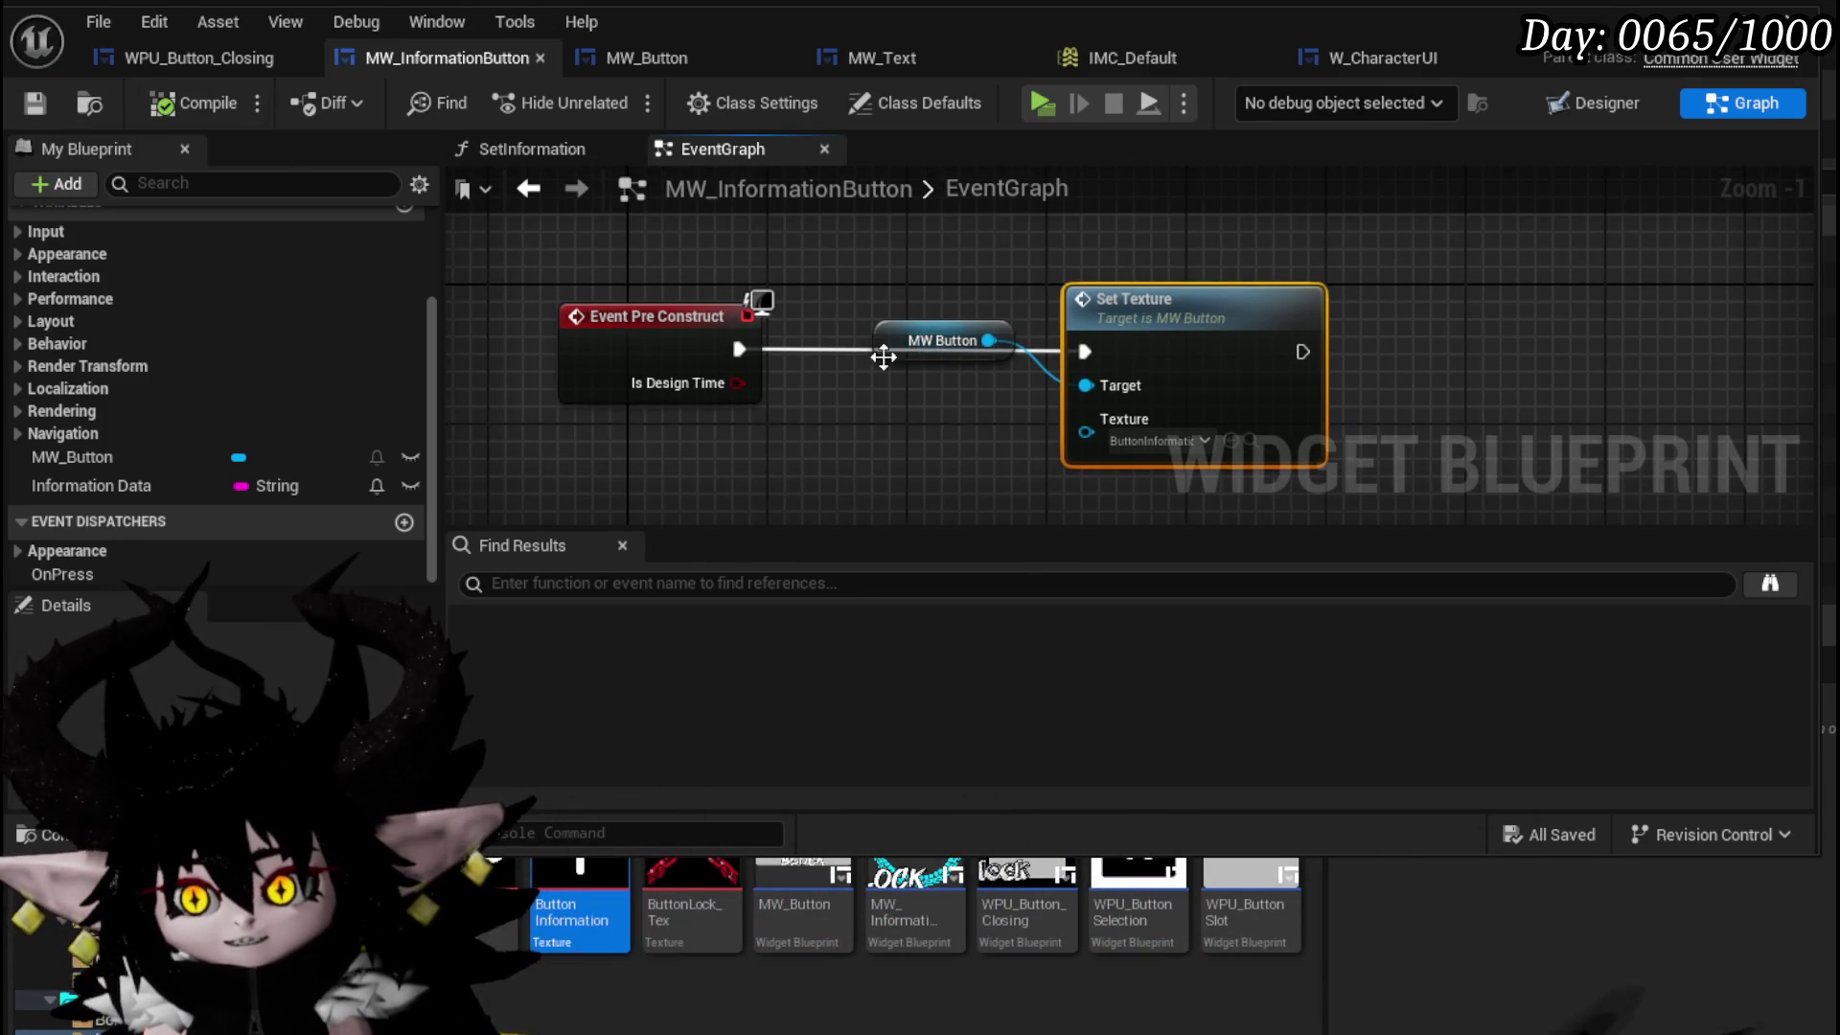
left_click_drag(907, 344, 1012, 257)
left_click_drag(932, 303, 1223, 259)
mouse_move(1159, 314)
left_mouse_down()
mouse_move(899, 318)
mouse_move(984, 313)
left_mouse_up()
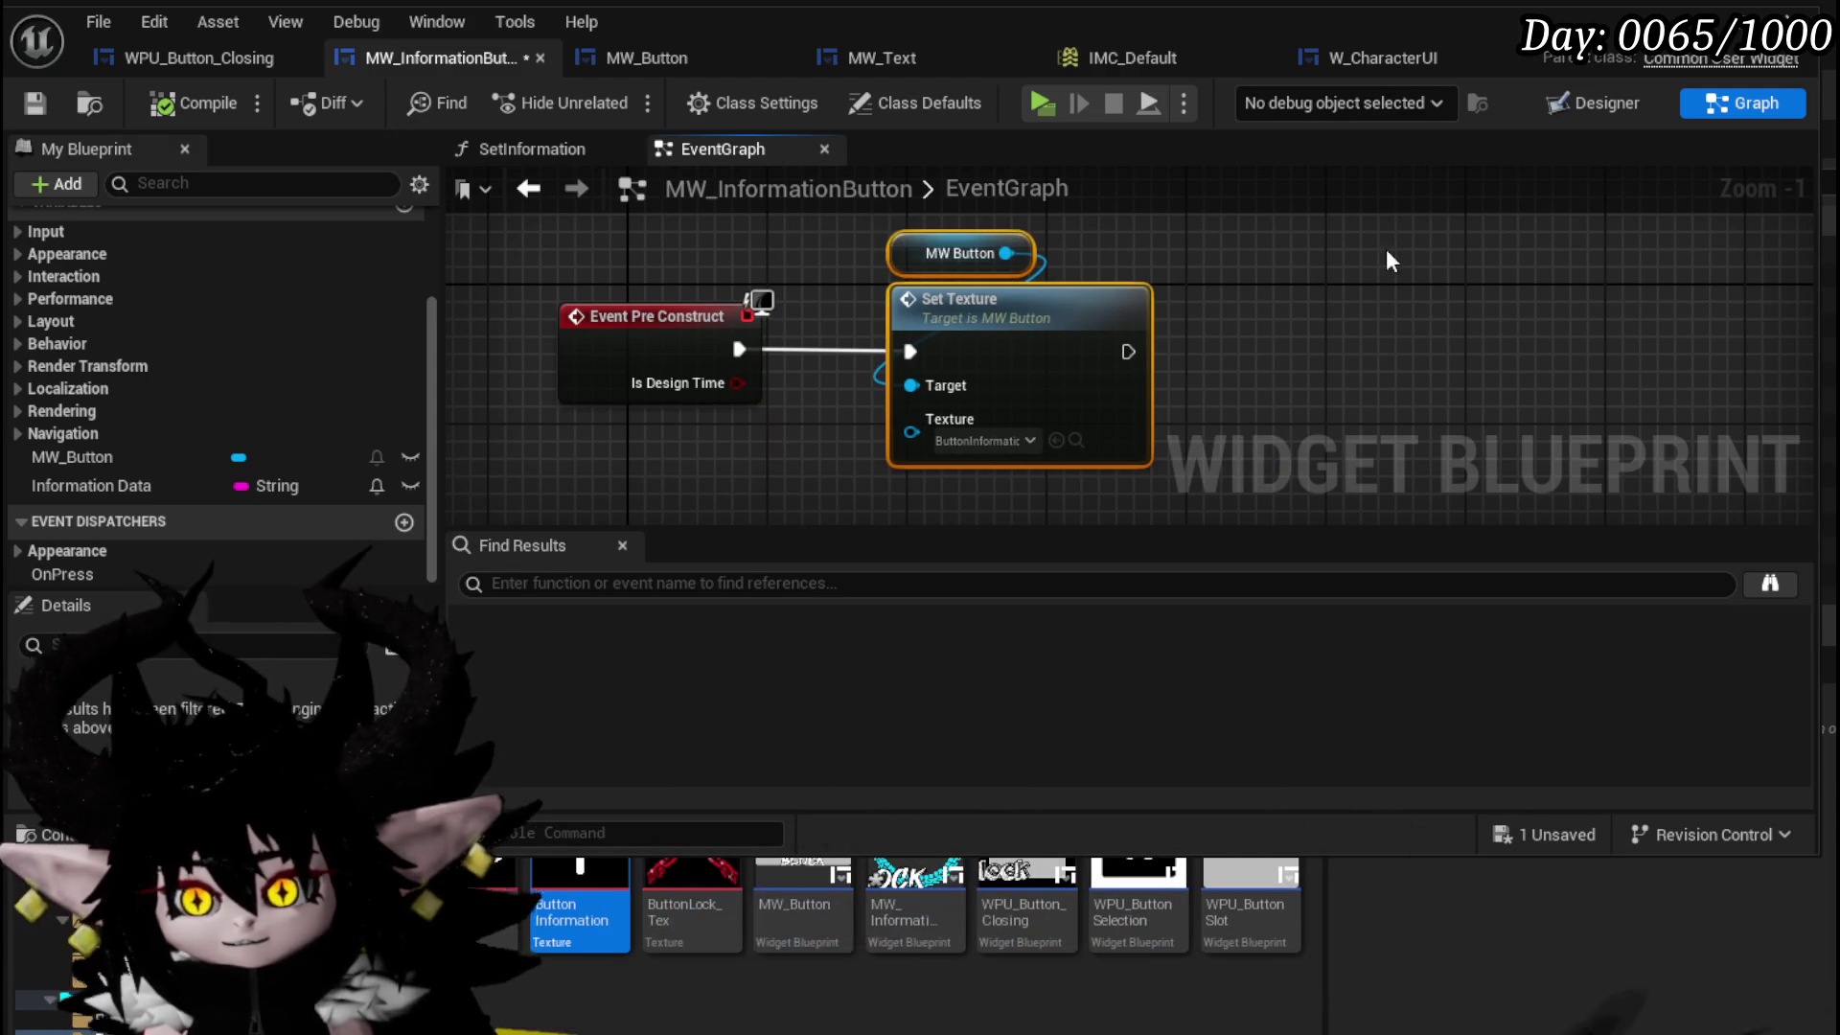
left_click(1386, 249)
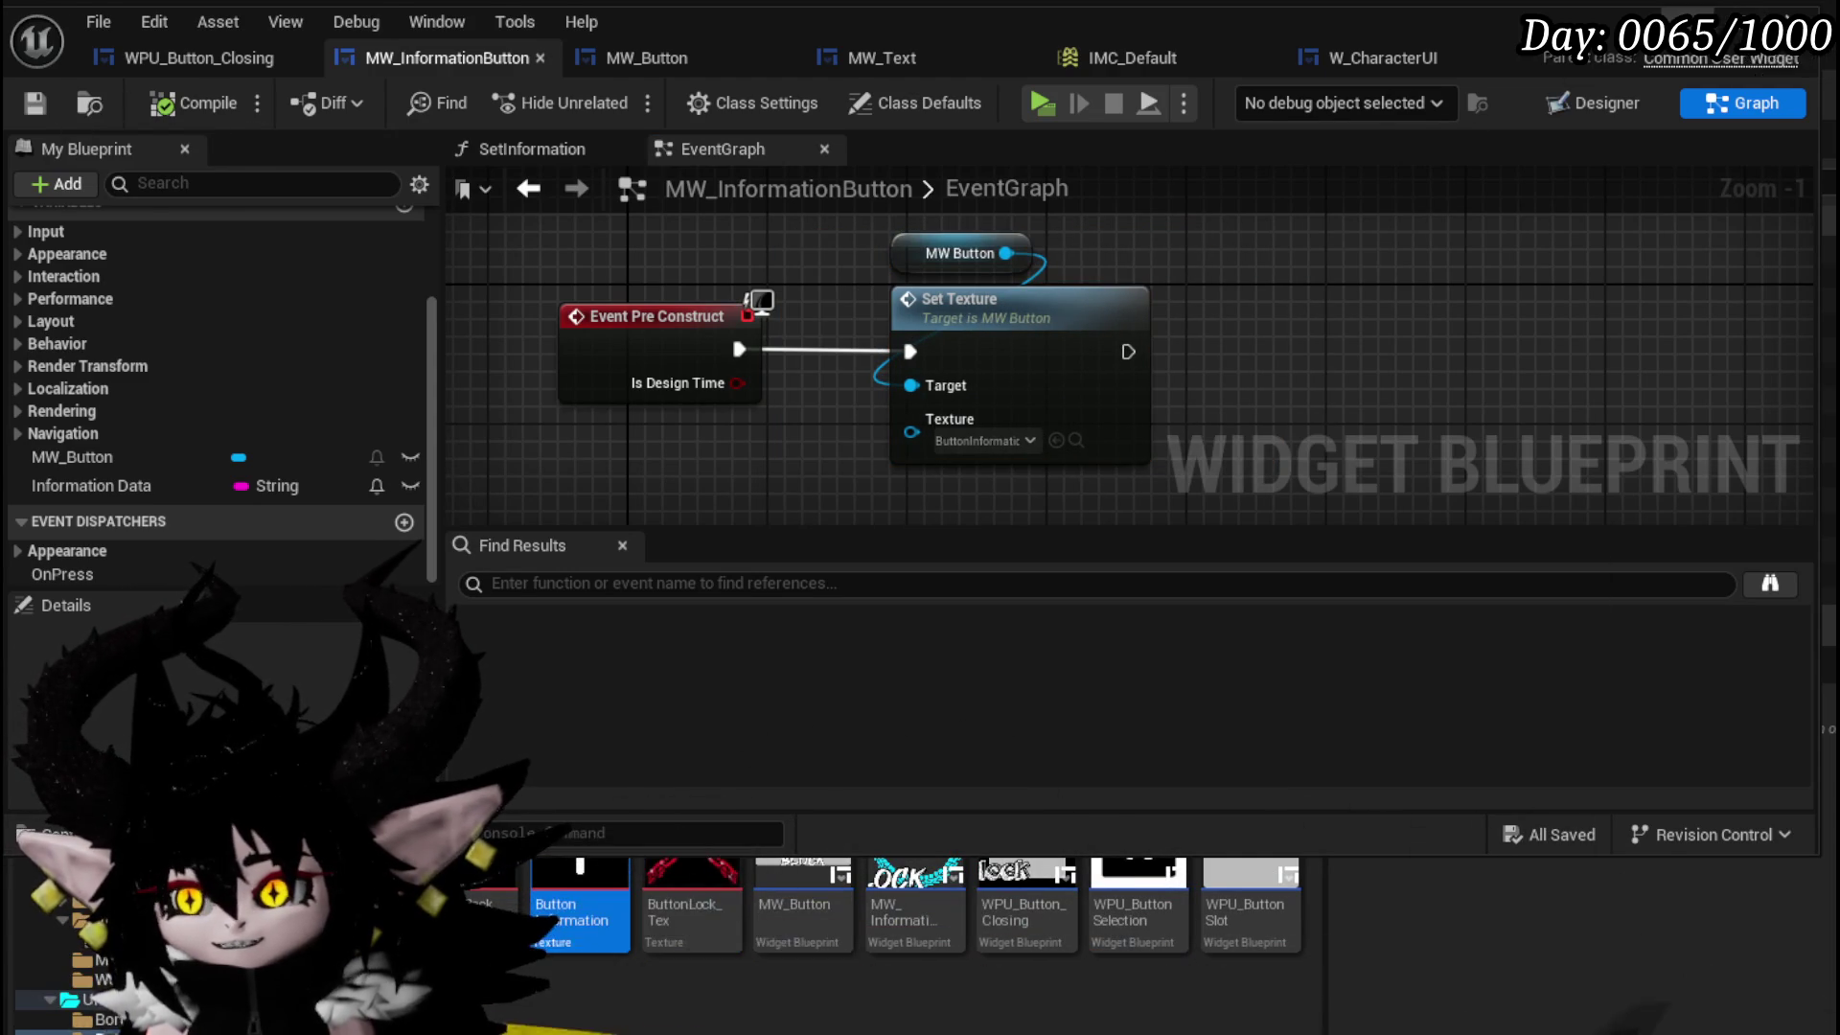
- Return to the level editor and start a Play-in-Editor session
left_click(1807, 14)
left_click(623, 94)
key("Tab")
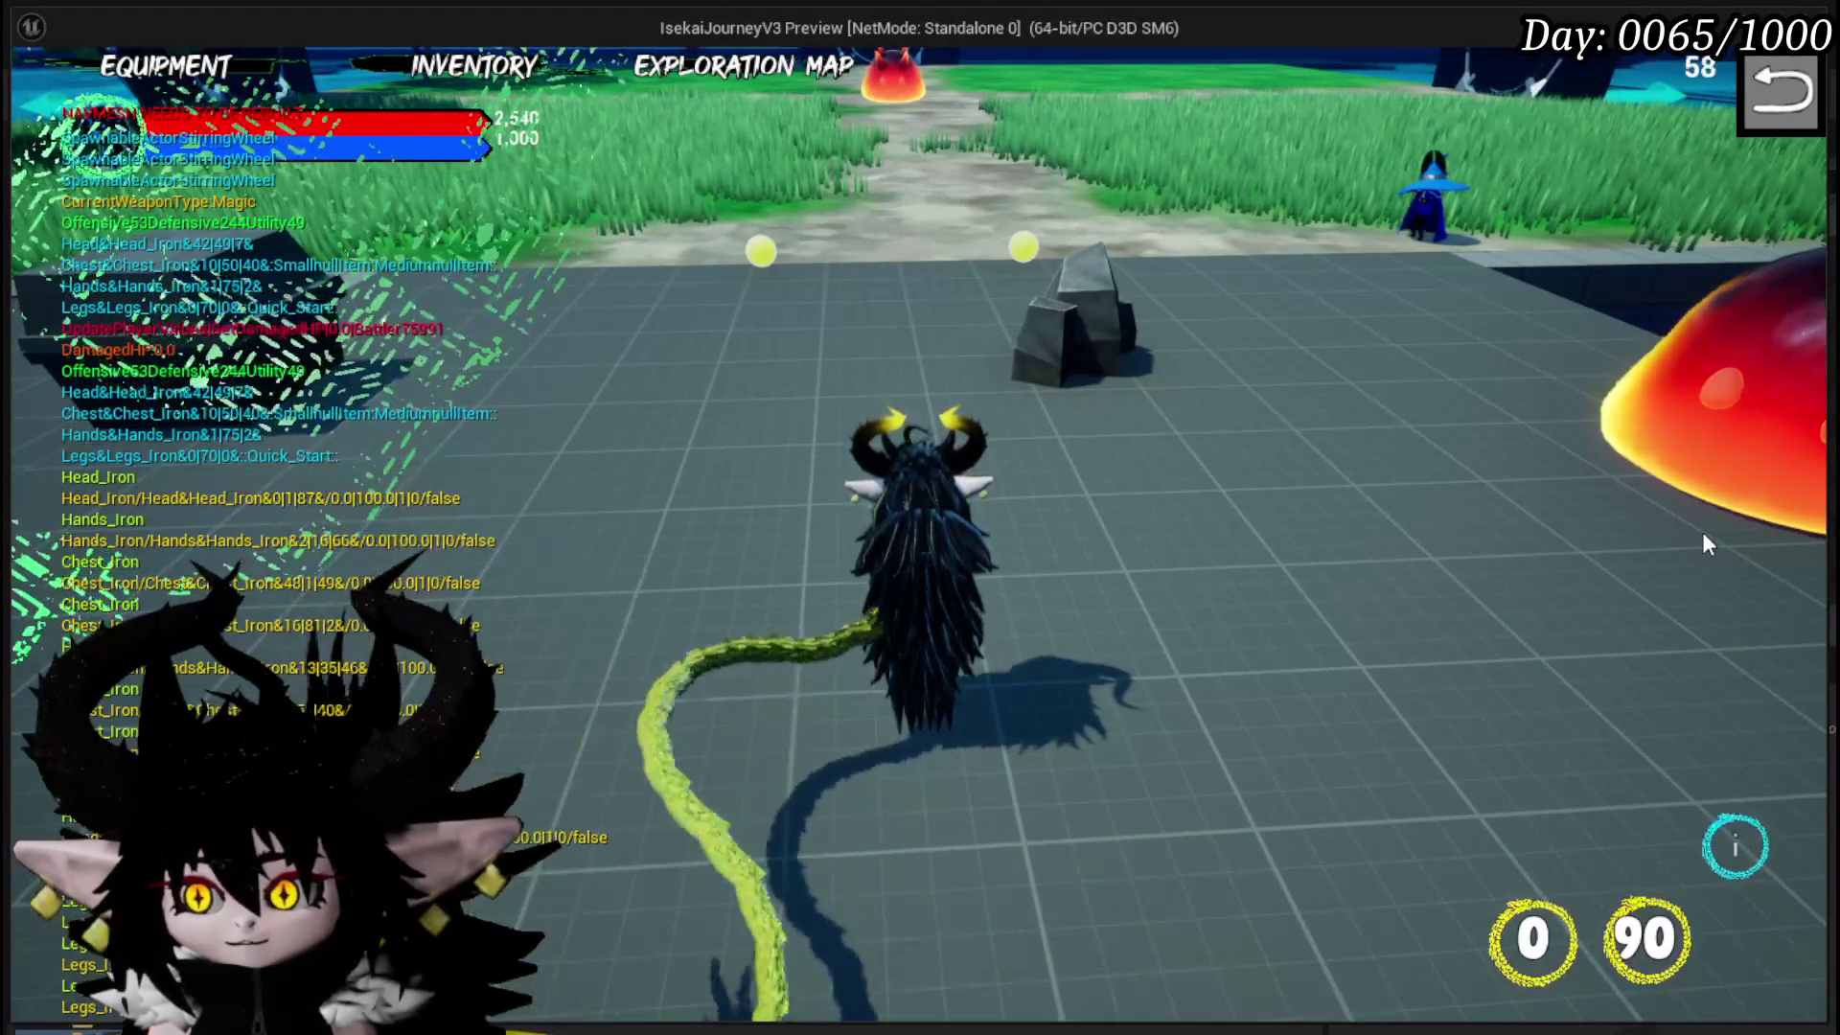
- Close the in-game menu, turn toward the arena gate, and stop the preview
left_click(1779, 93)
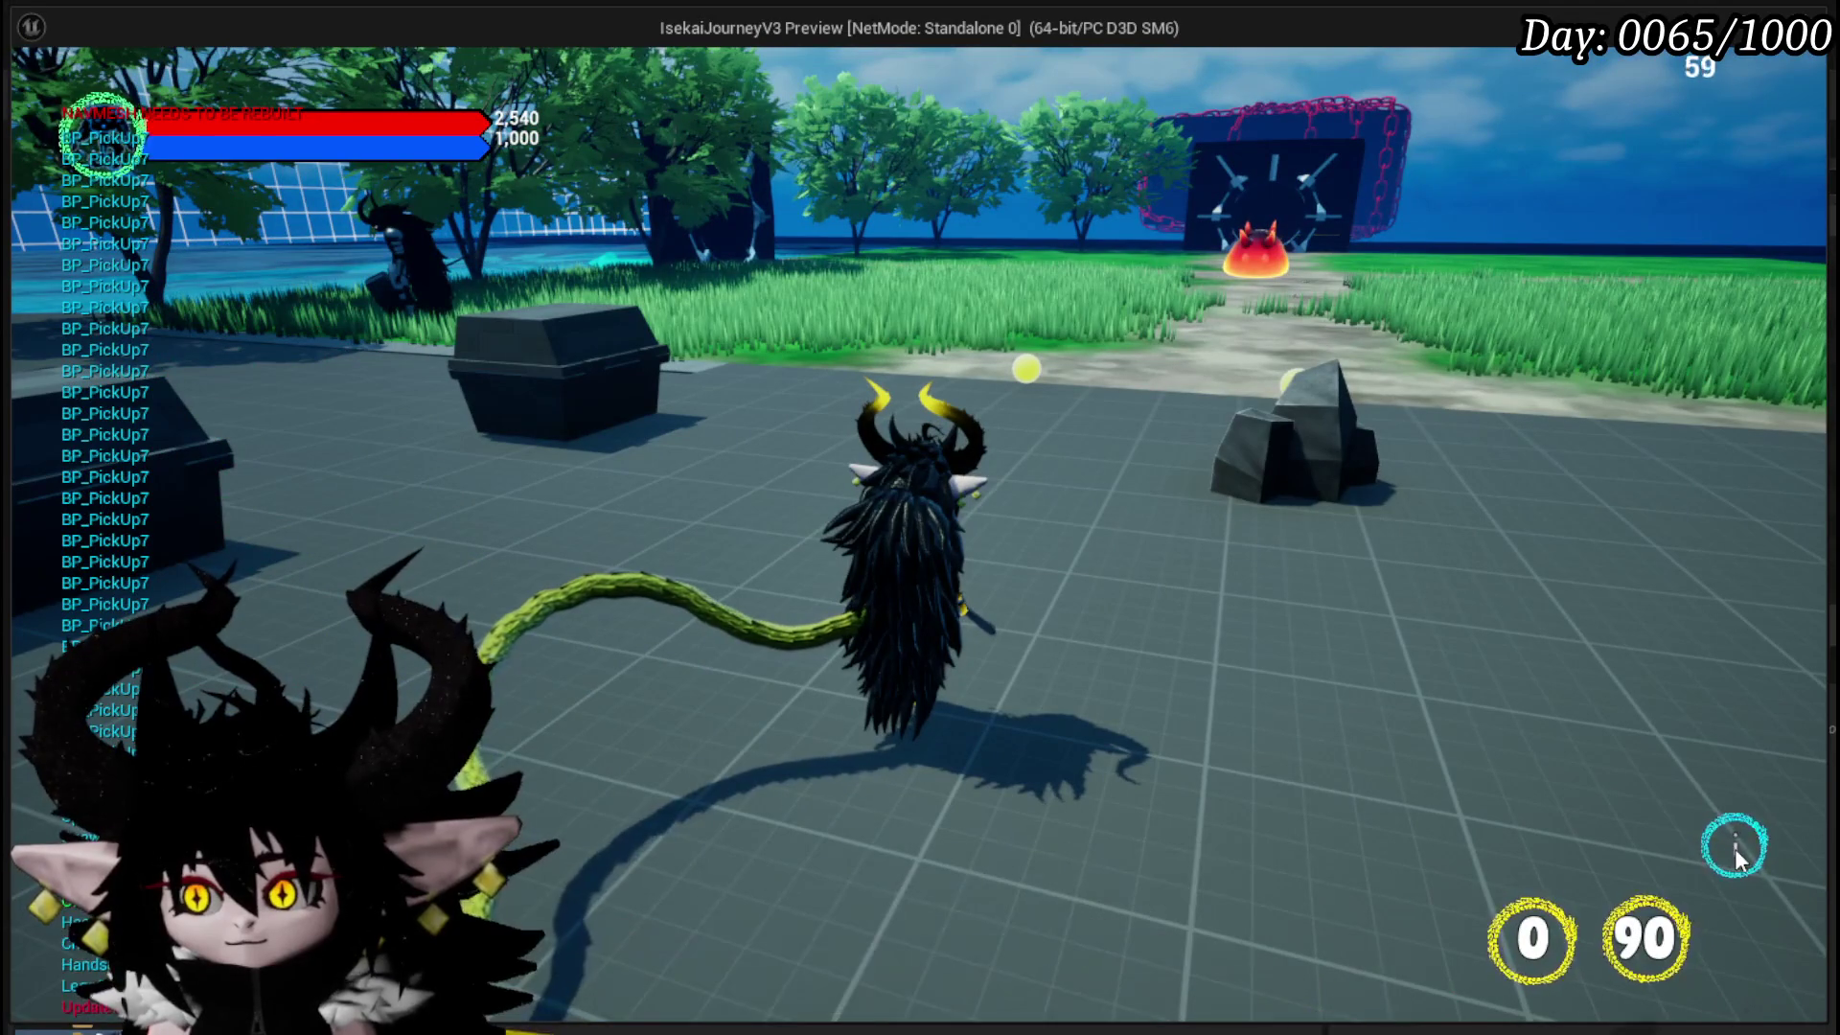
left_click_drag(1147, 738, 824, 738)
key("Escape")
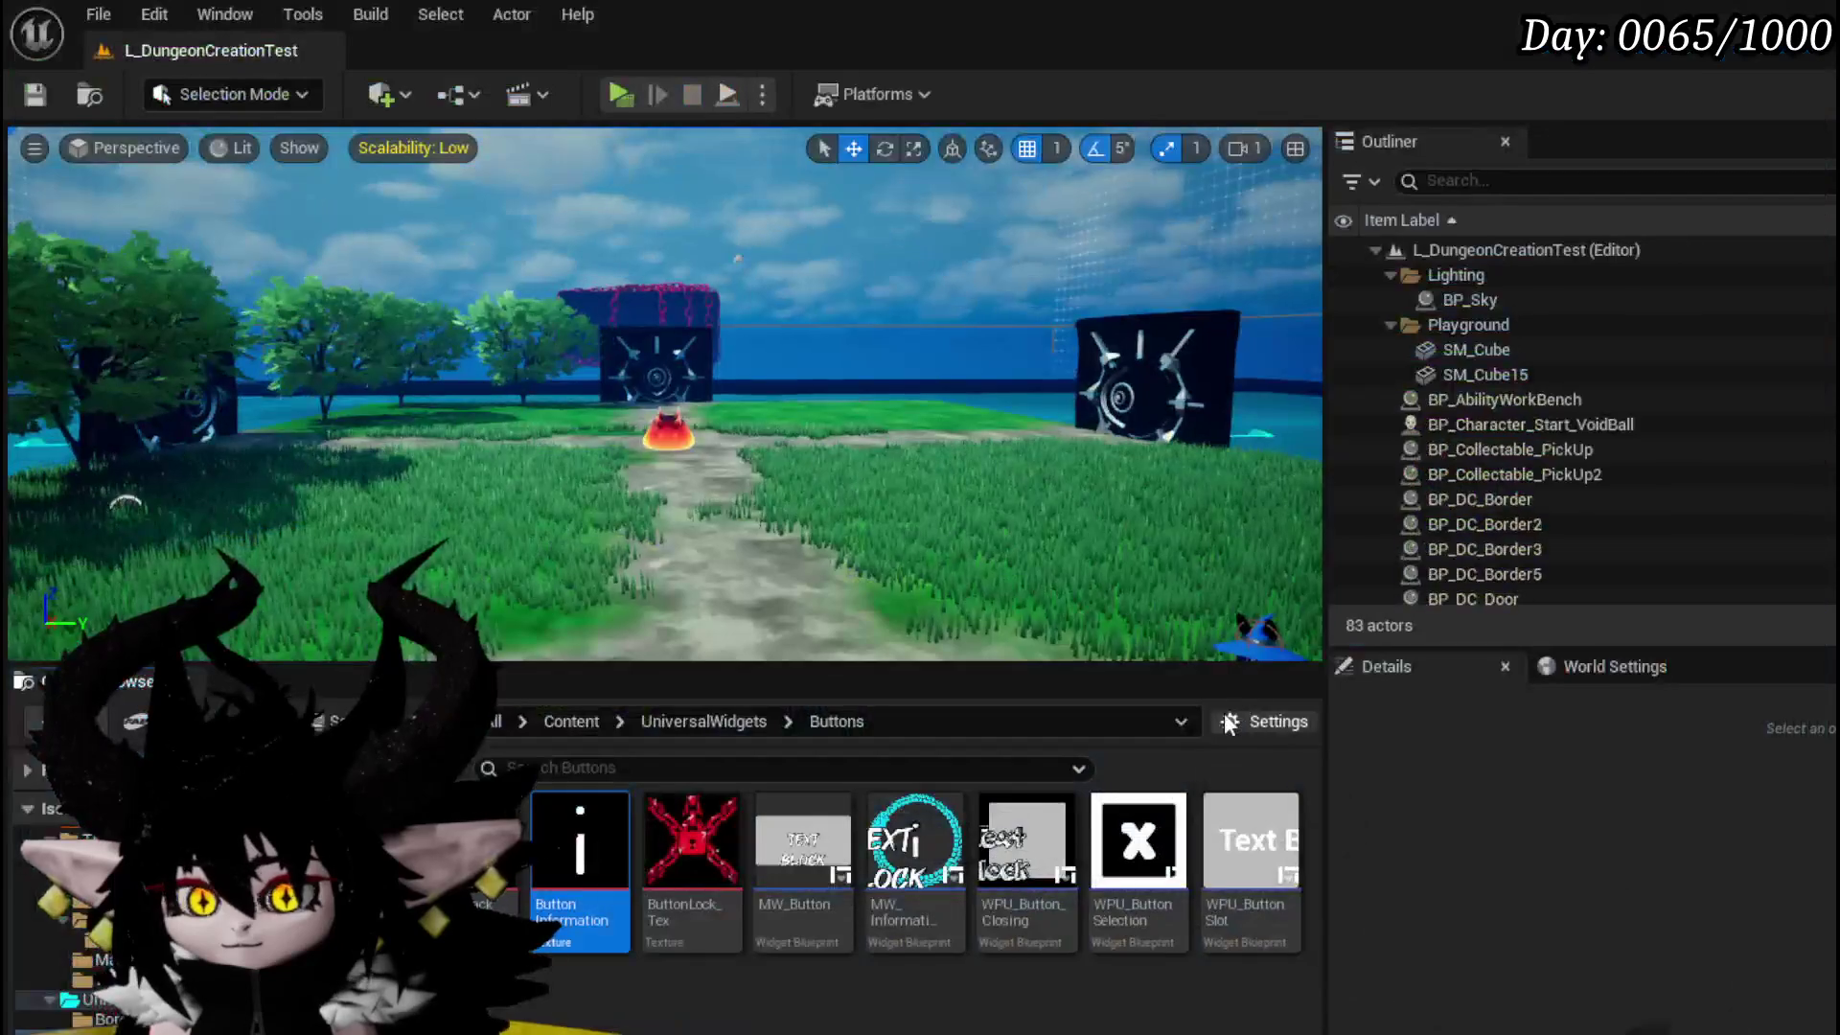
double_click(916, 844)
left_click(1584, 99)
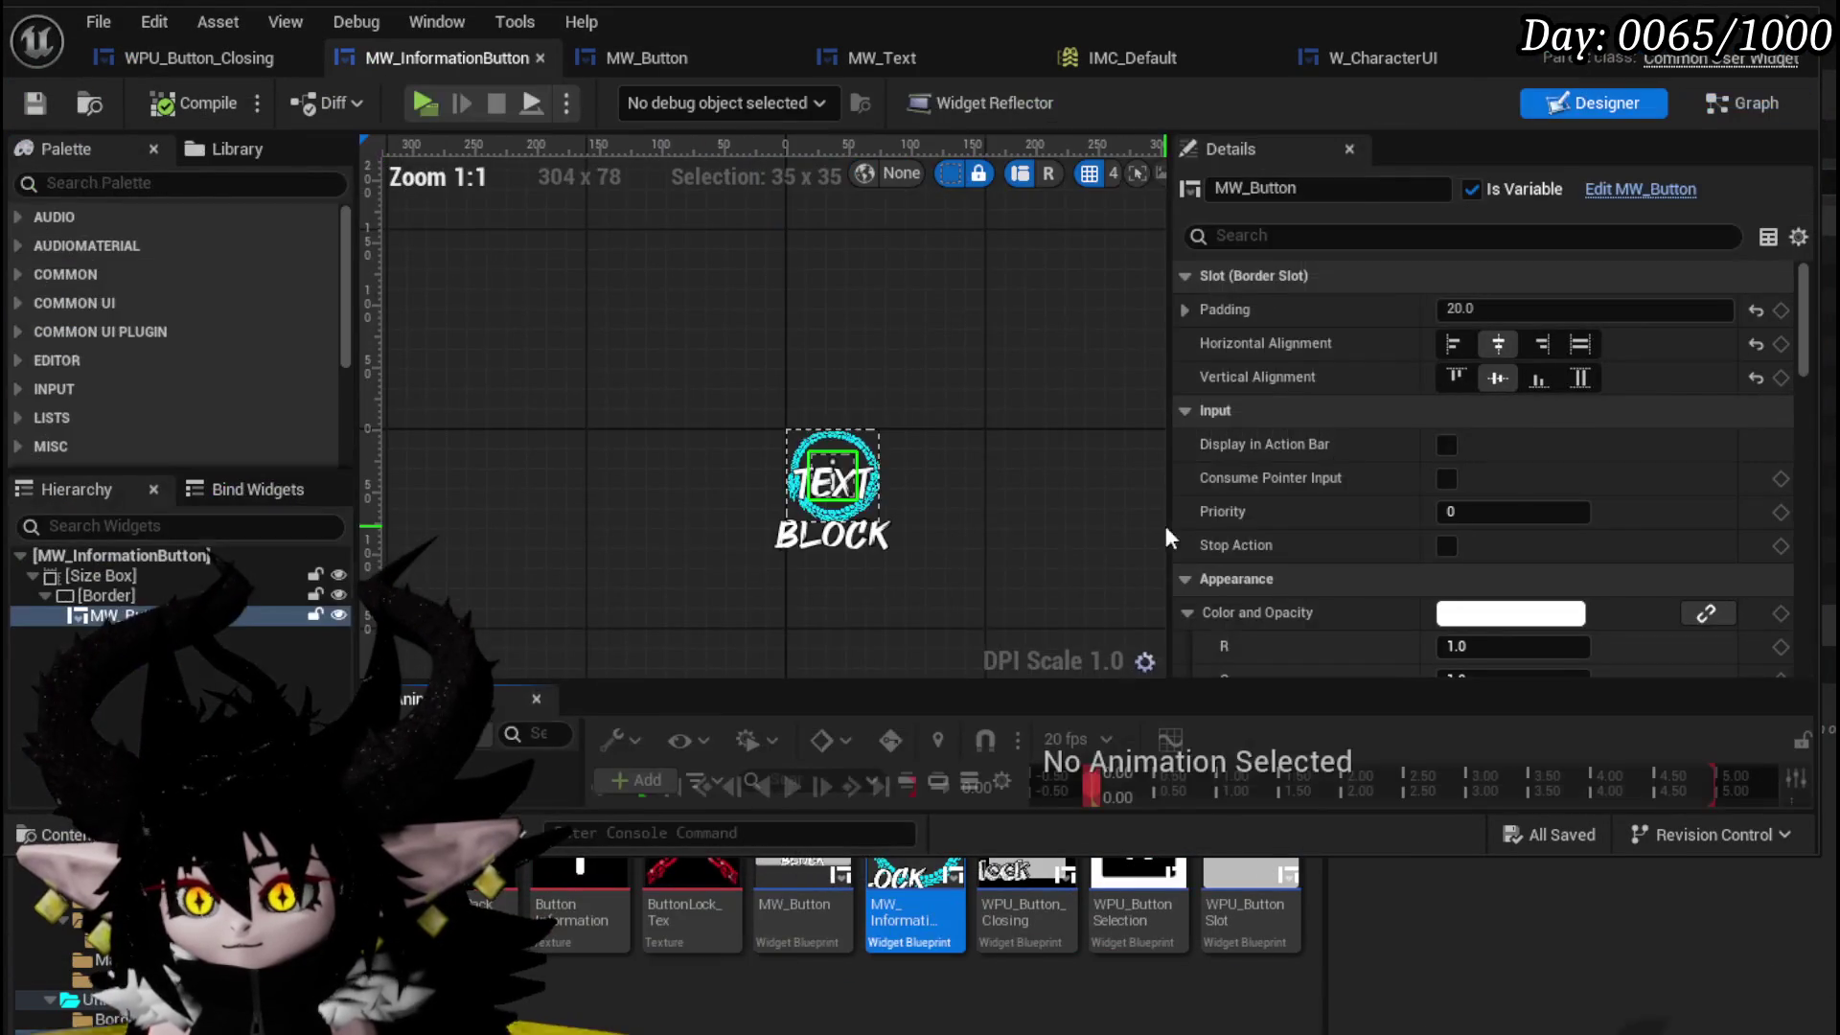
scroll(855, 491, "up", 7)
scroll(920, 469, "up", 3)
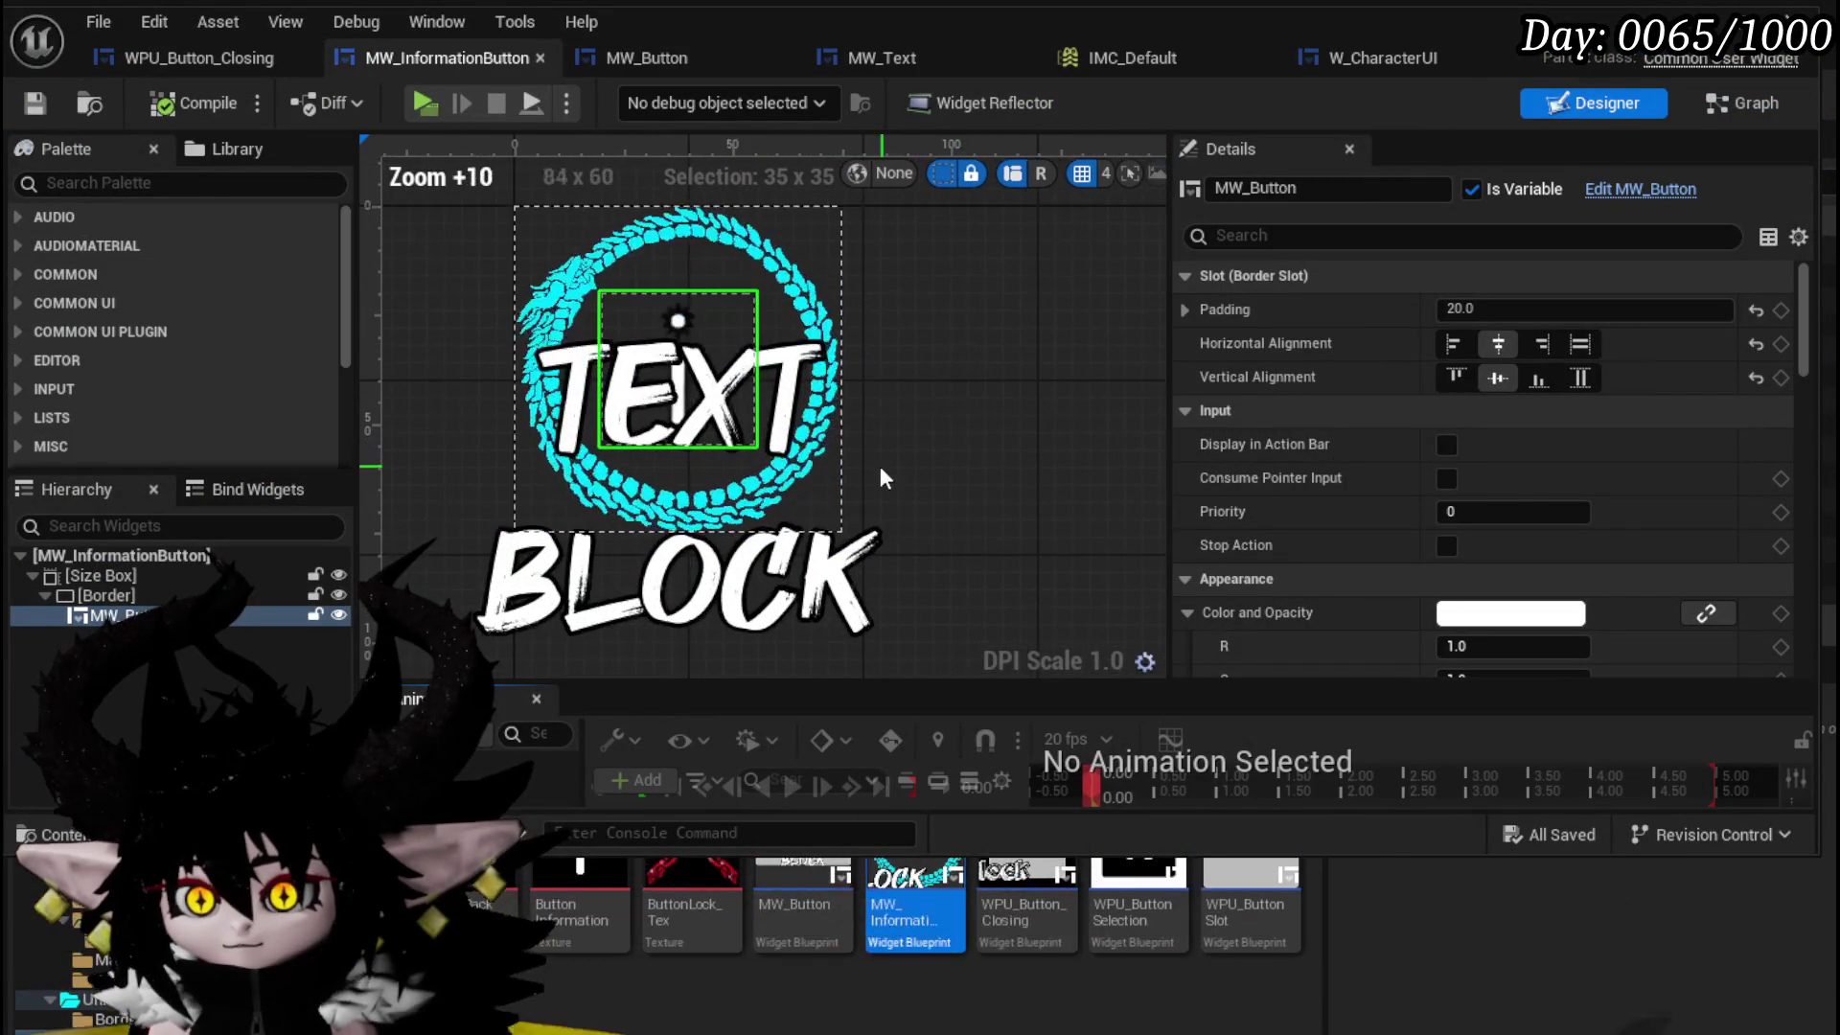
left_click(797, 466)
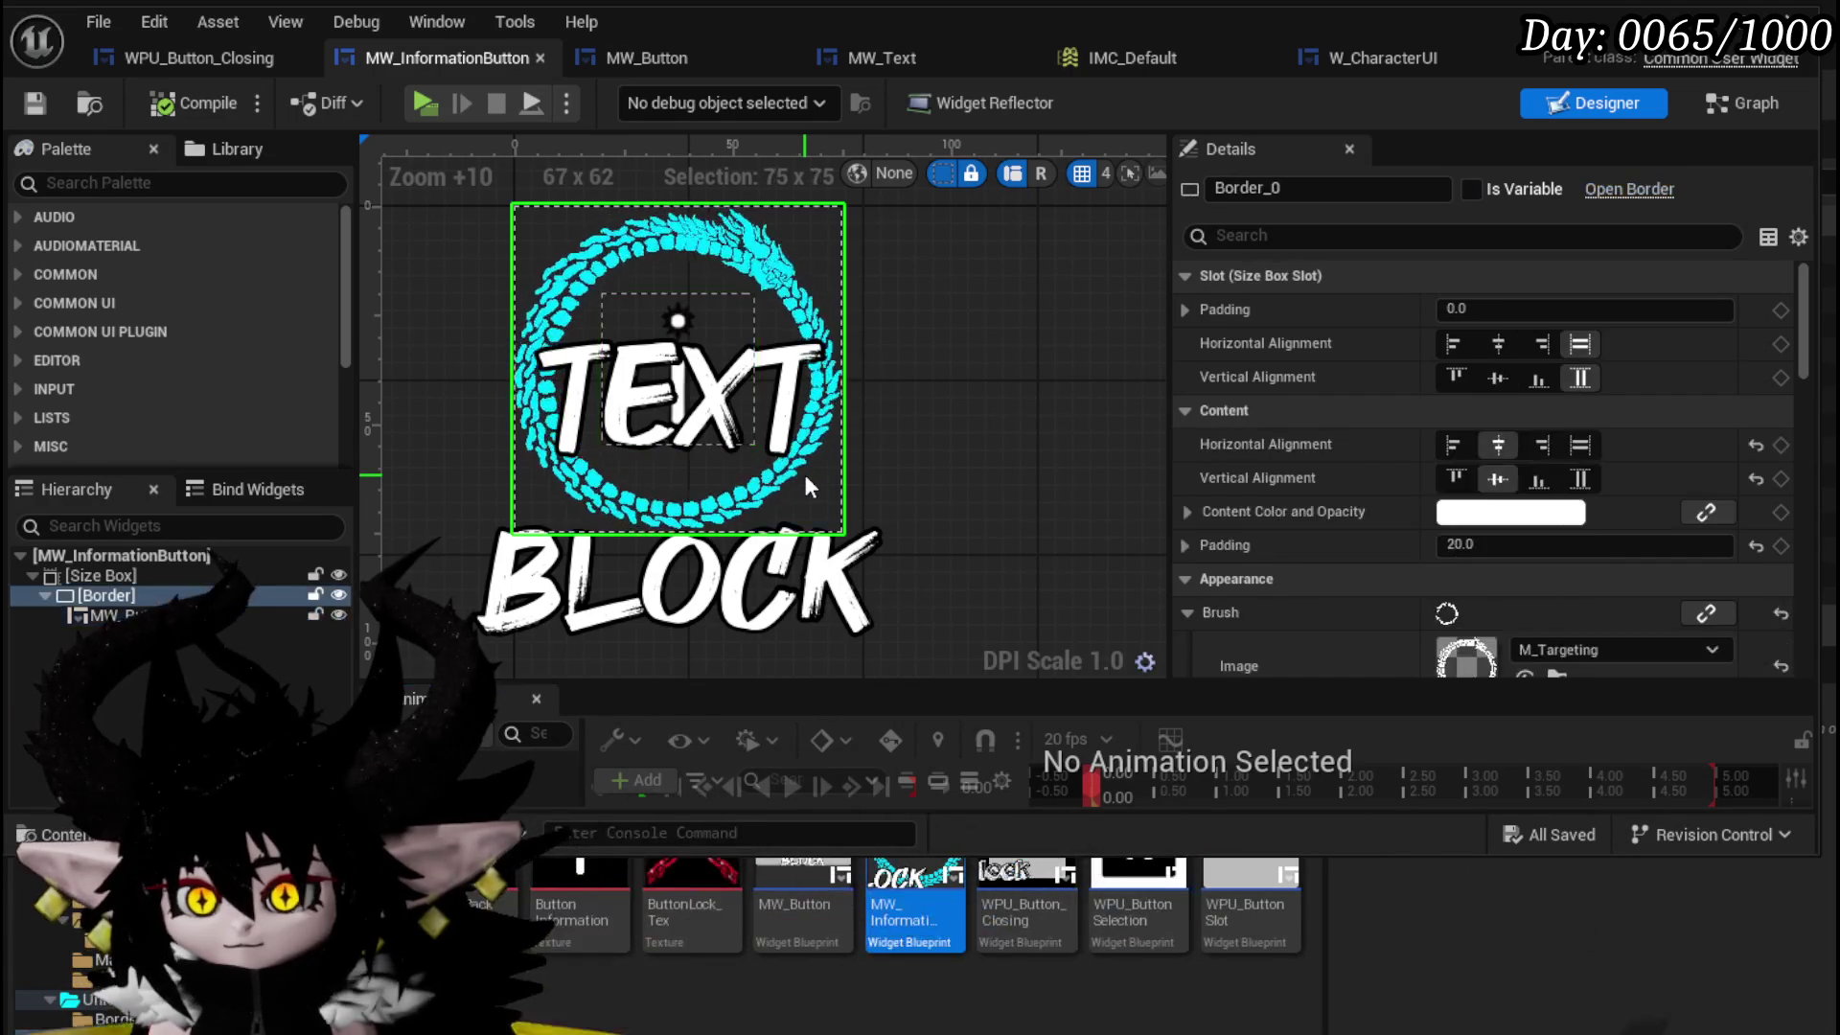
left_click(668, 342)
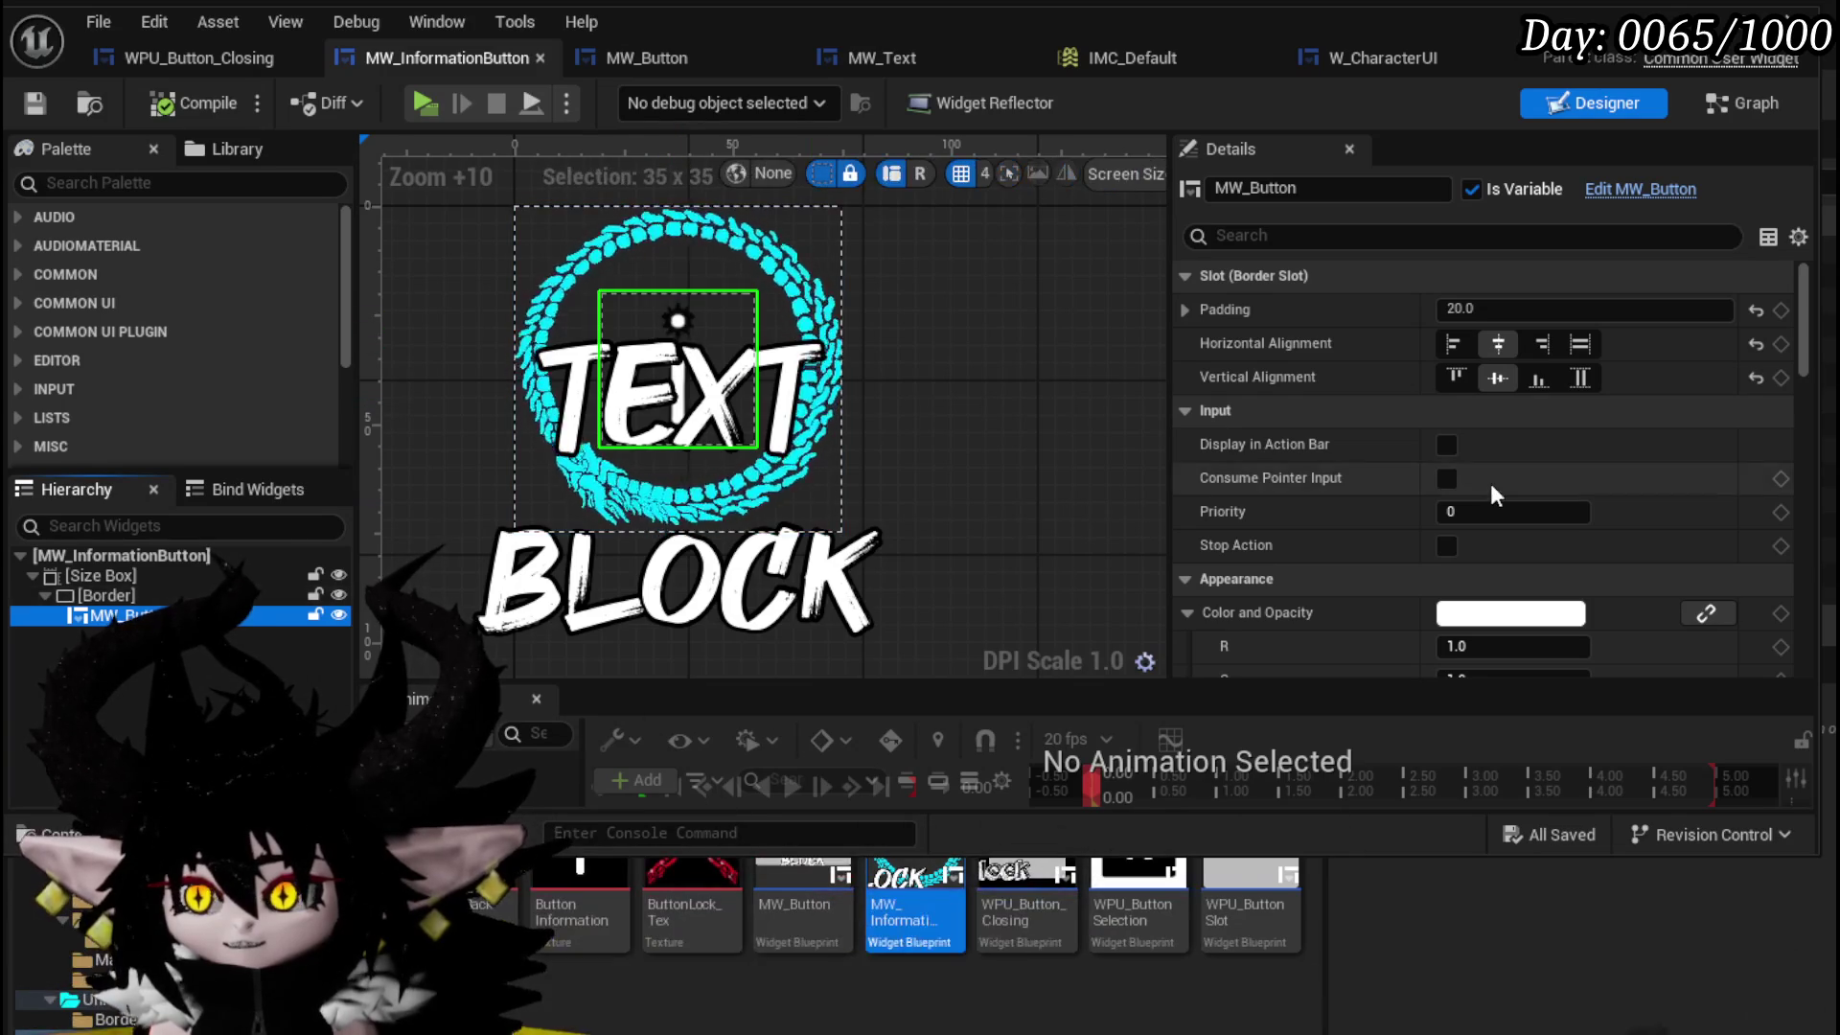
scroll(1491, 483, "down", 10)
scroll(1491, 483, "down", 15)
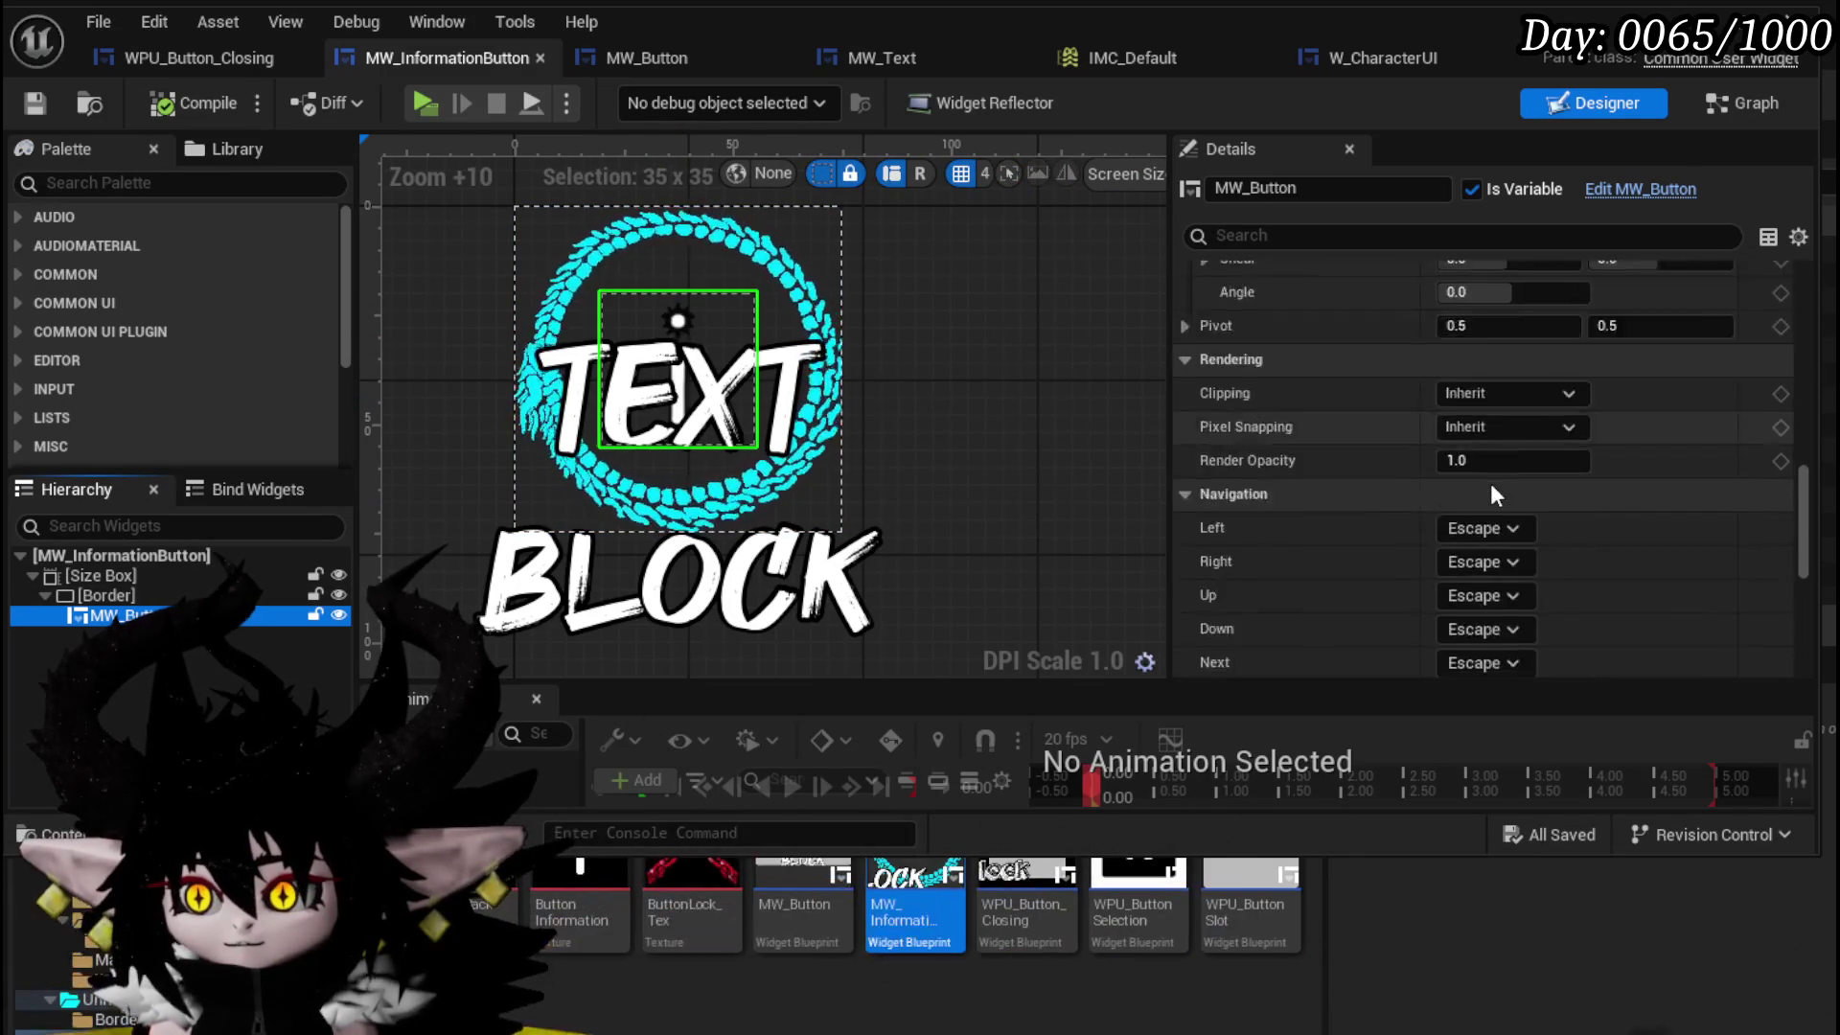
scroll(1491, 483, "up", 4)
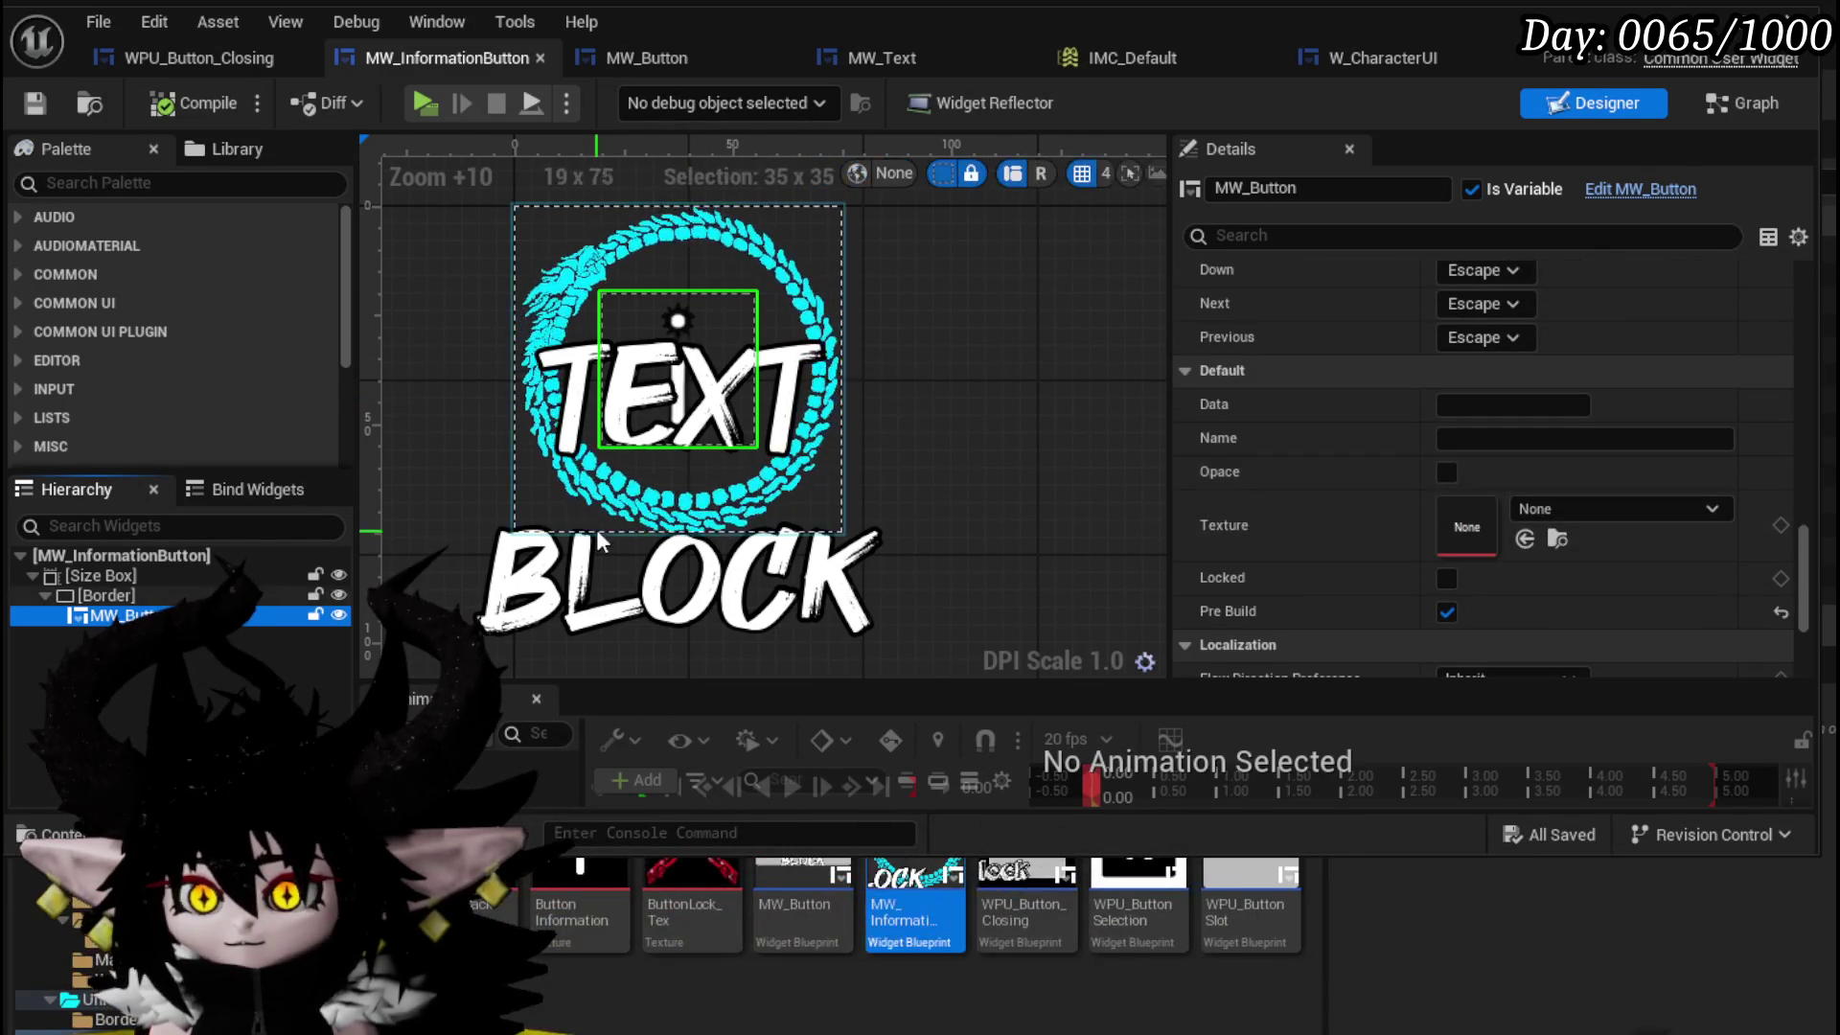
left_click(296, 595)
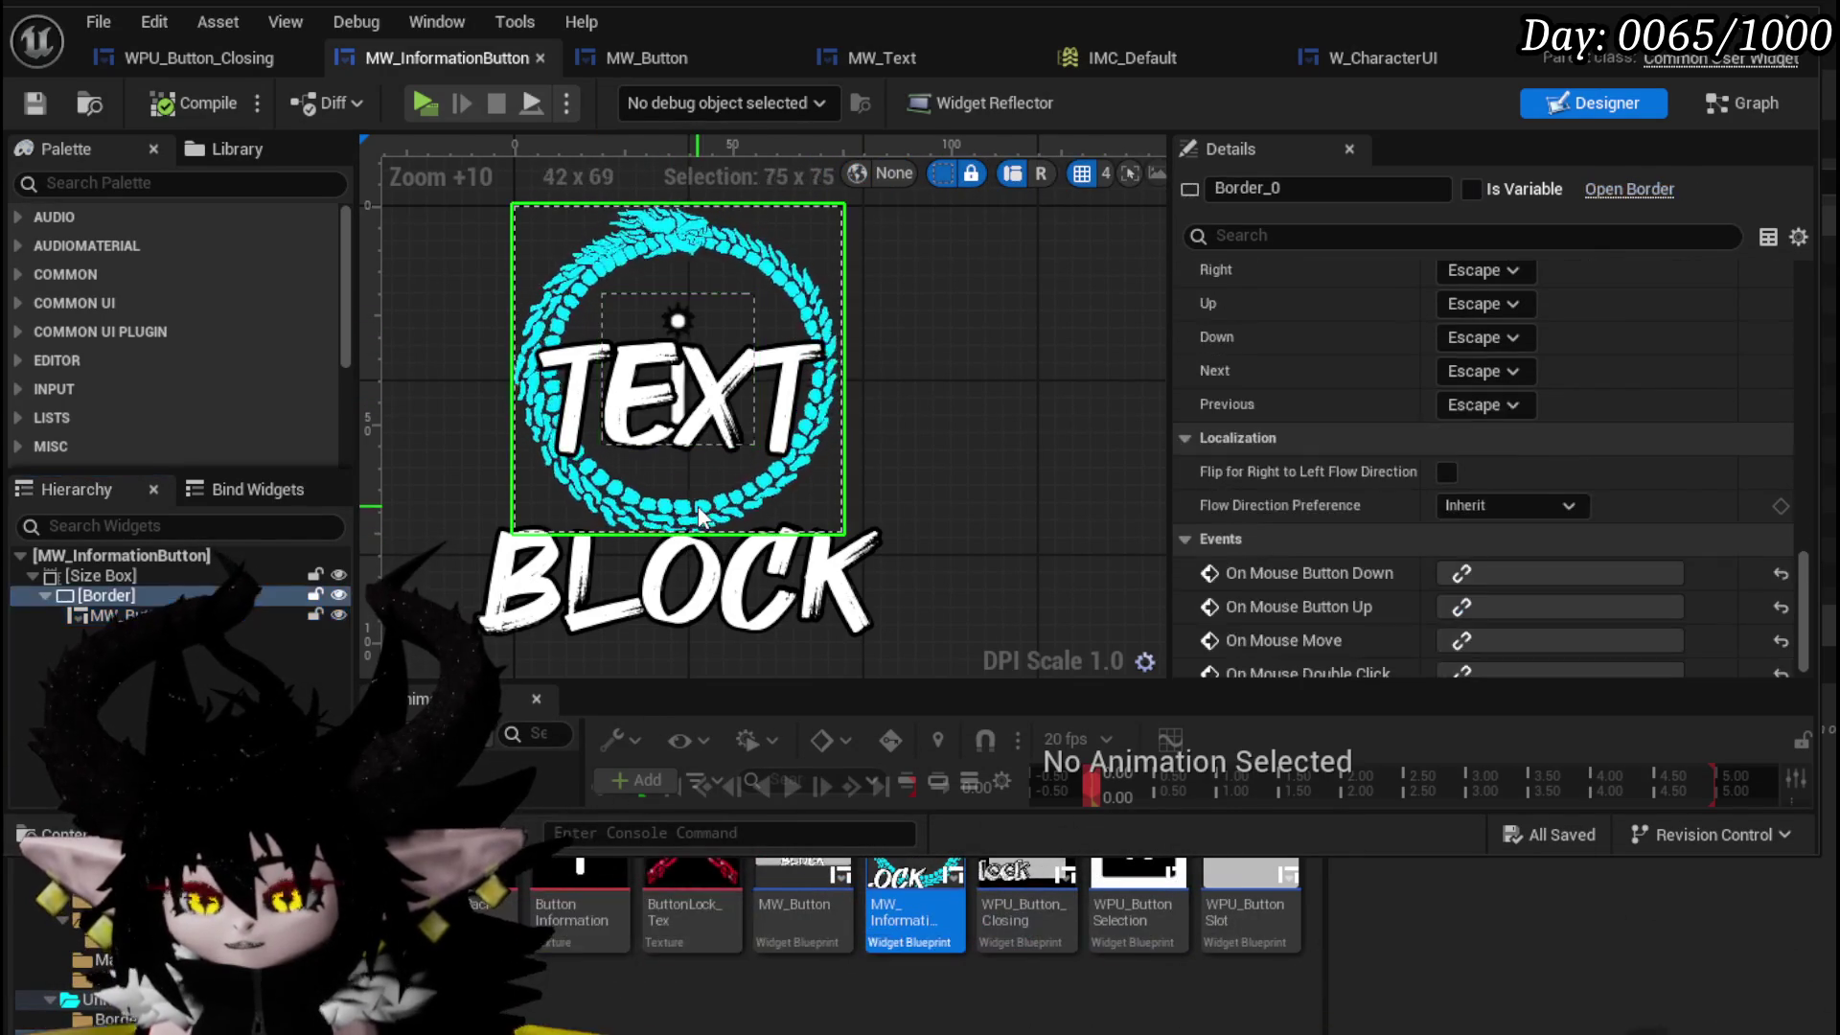
scroll(1514, 479, "up", 20)
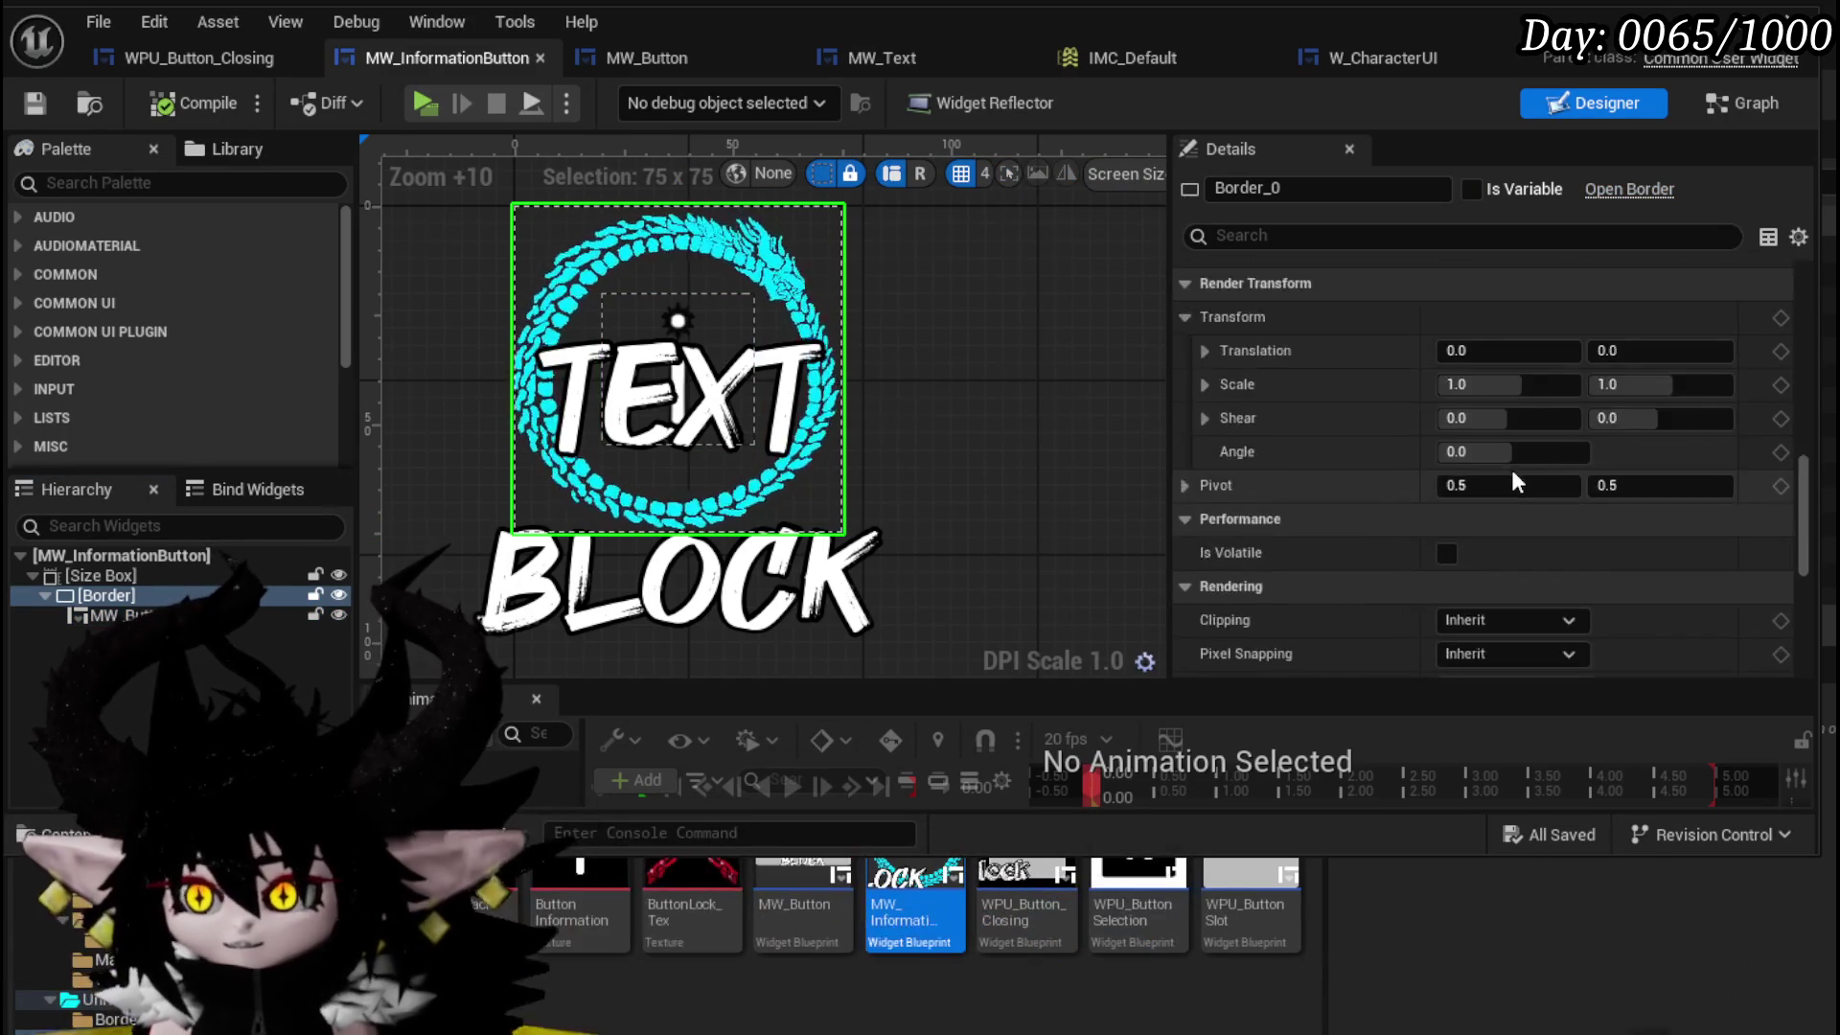
scroll(1510, 469, "up", 10)
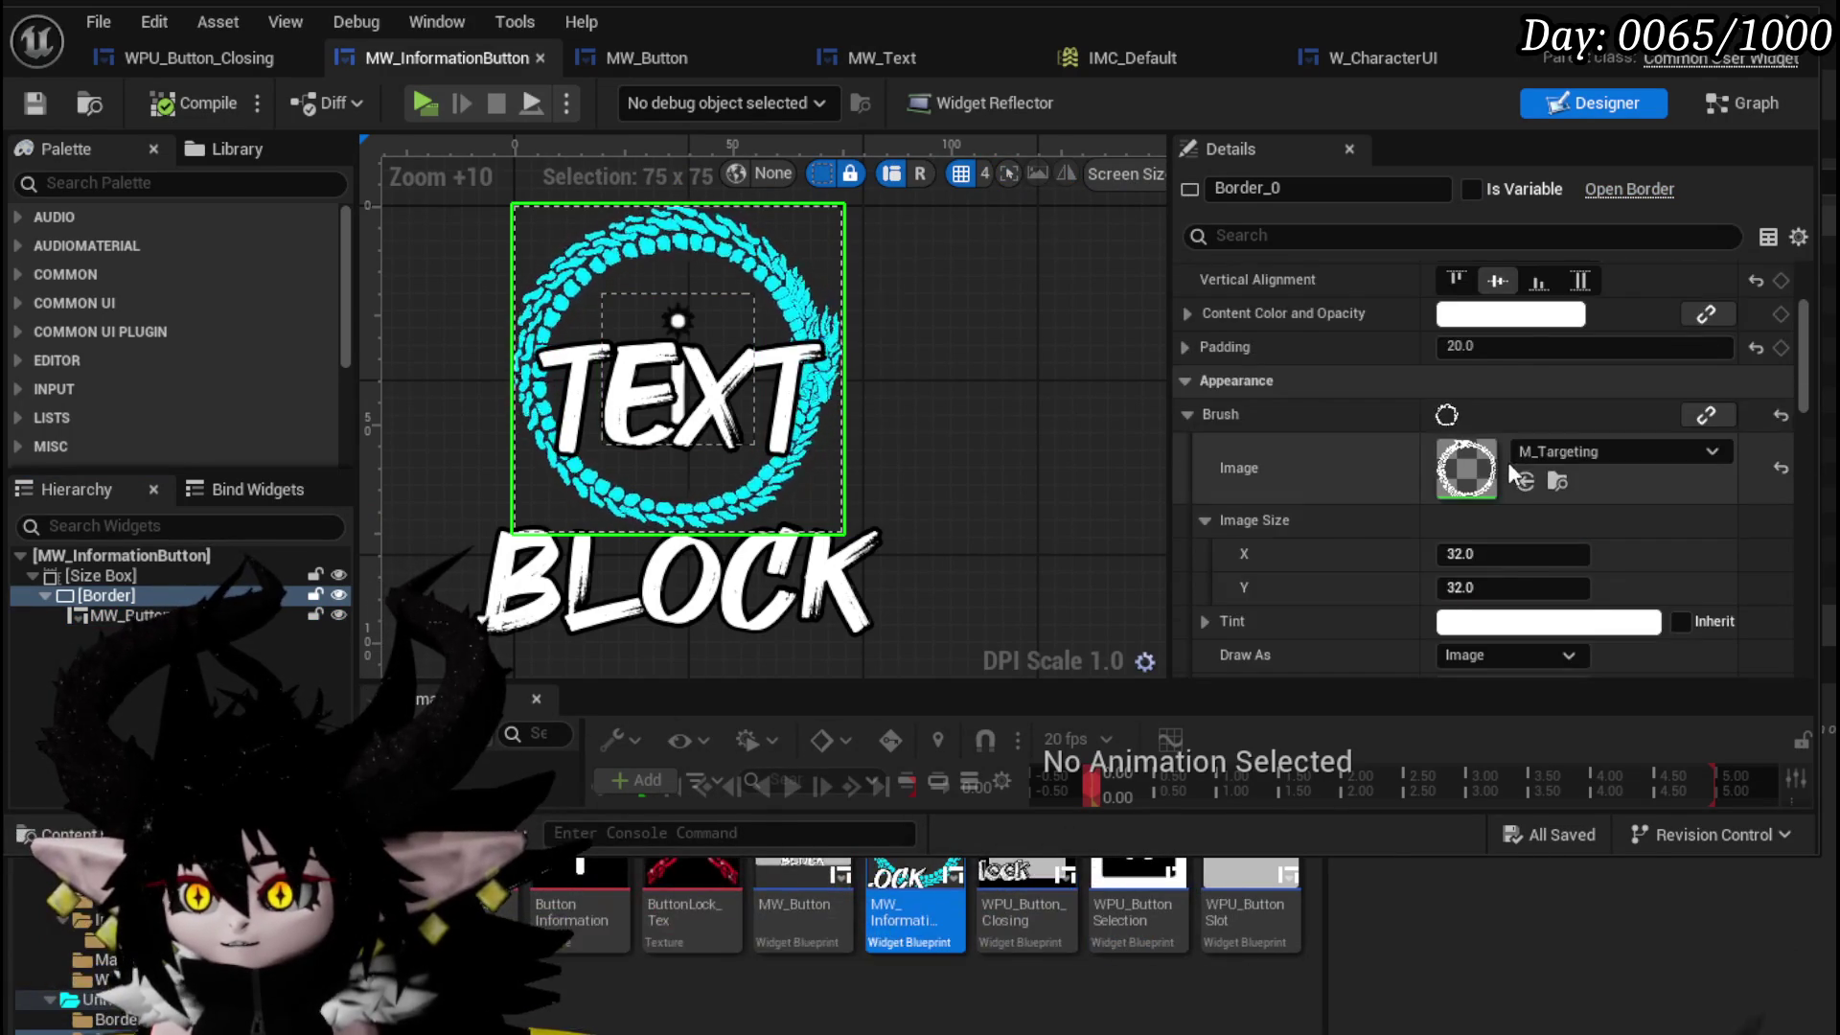
scroll(1649, 461, "up", 2)
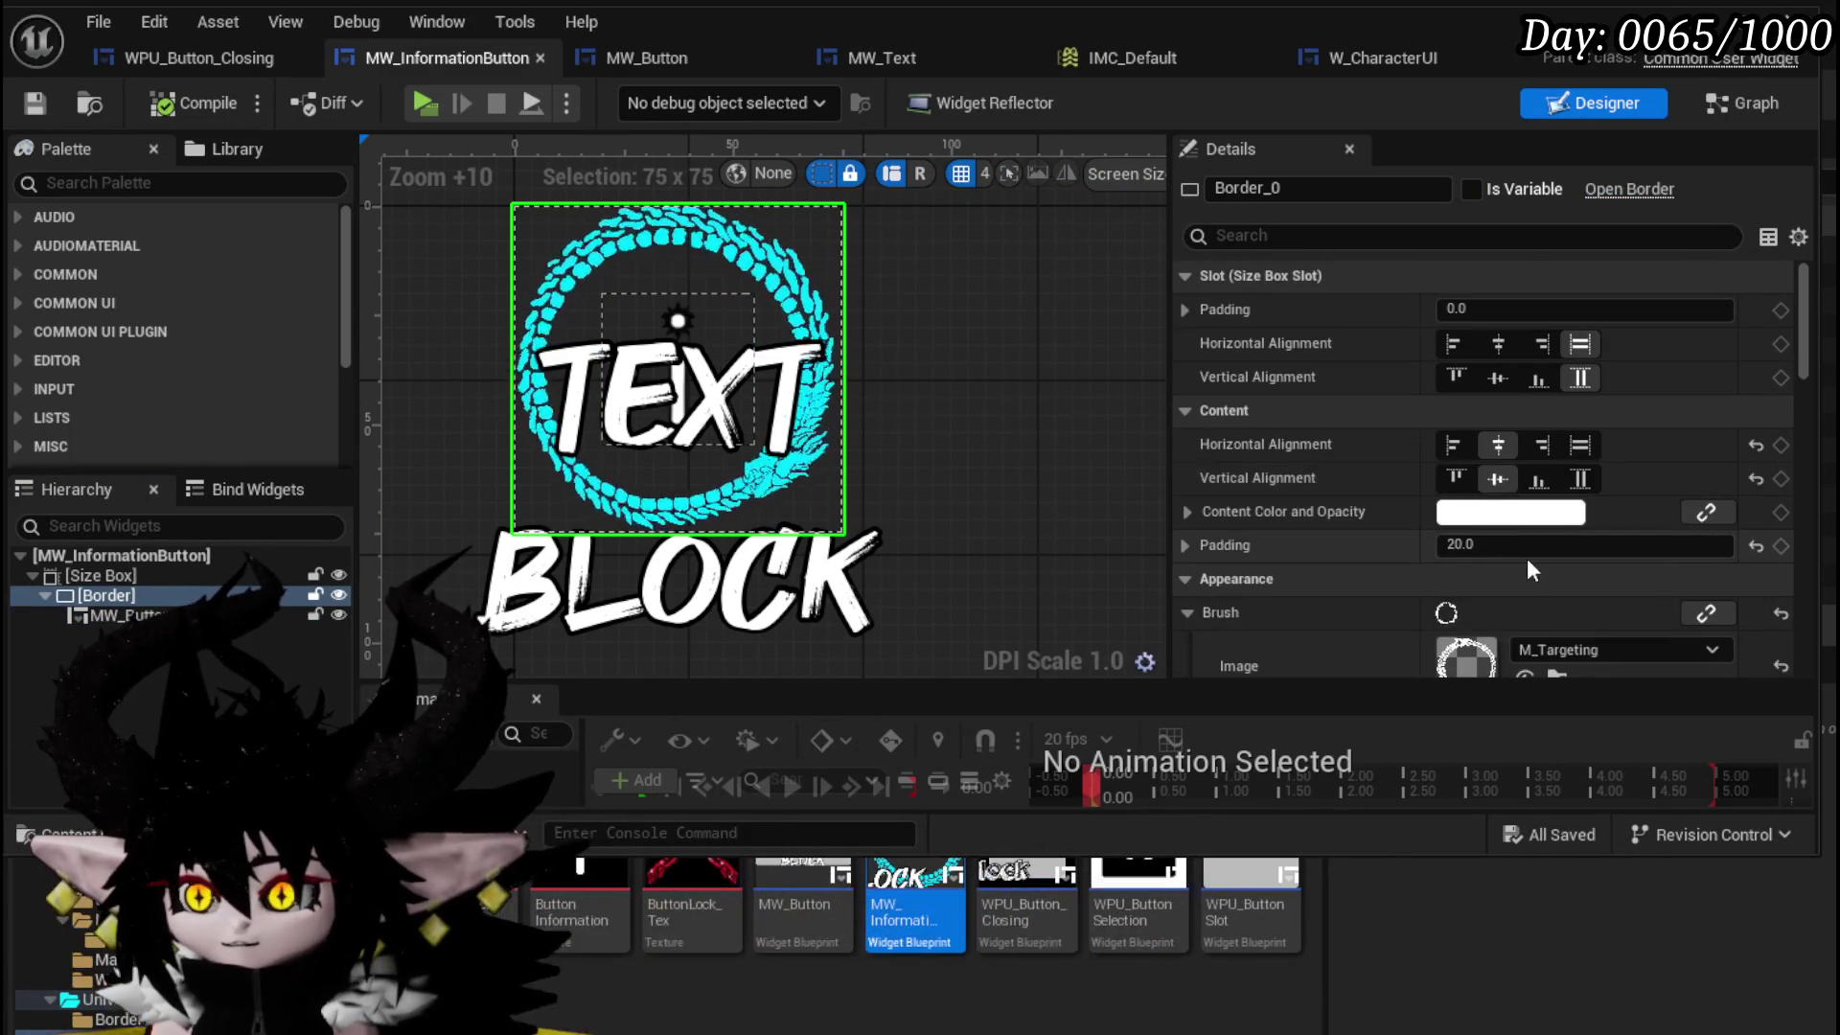
left_click(1490, 544)
type("10")
- Try Border padding values of 10, 5 and 3, then set the padding to 0
key("Return")
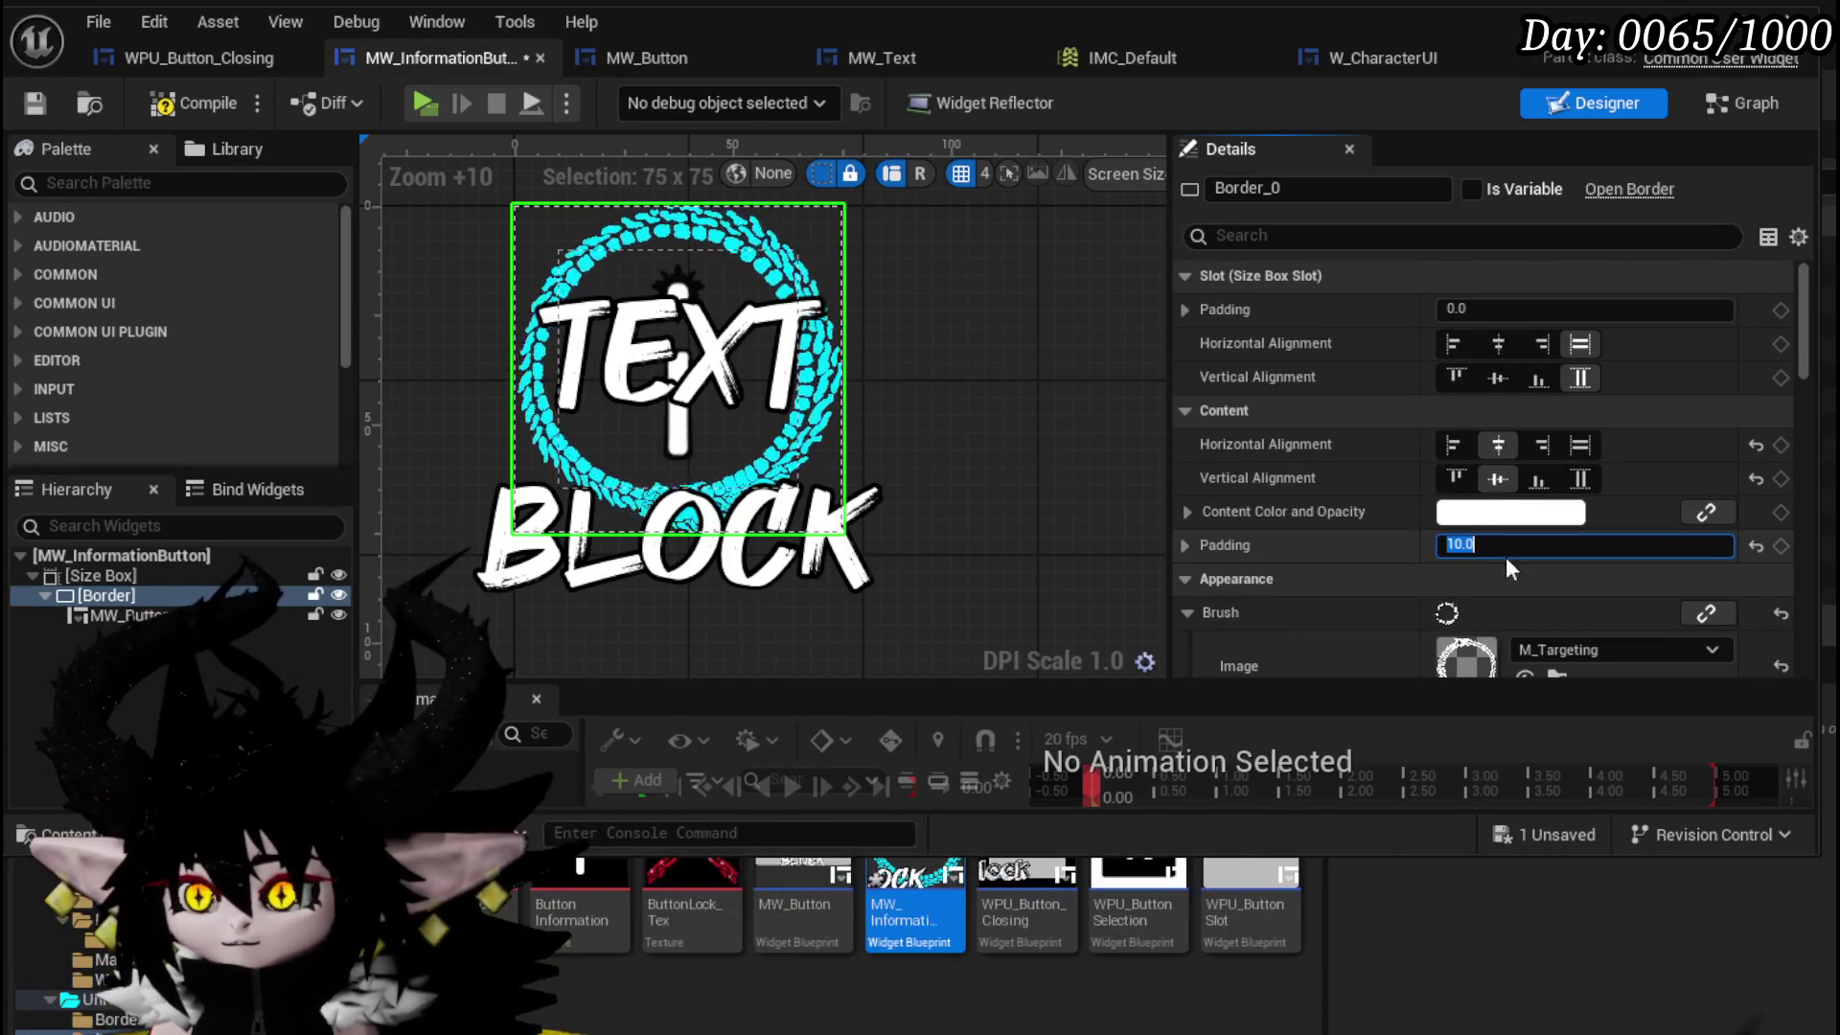
type("5")
key("Return")
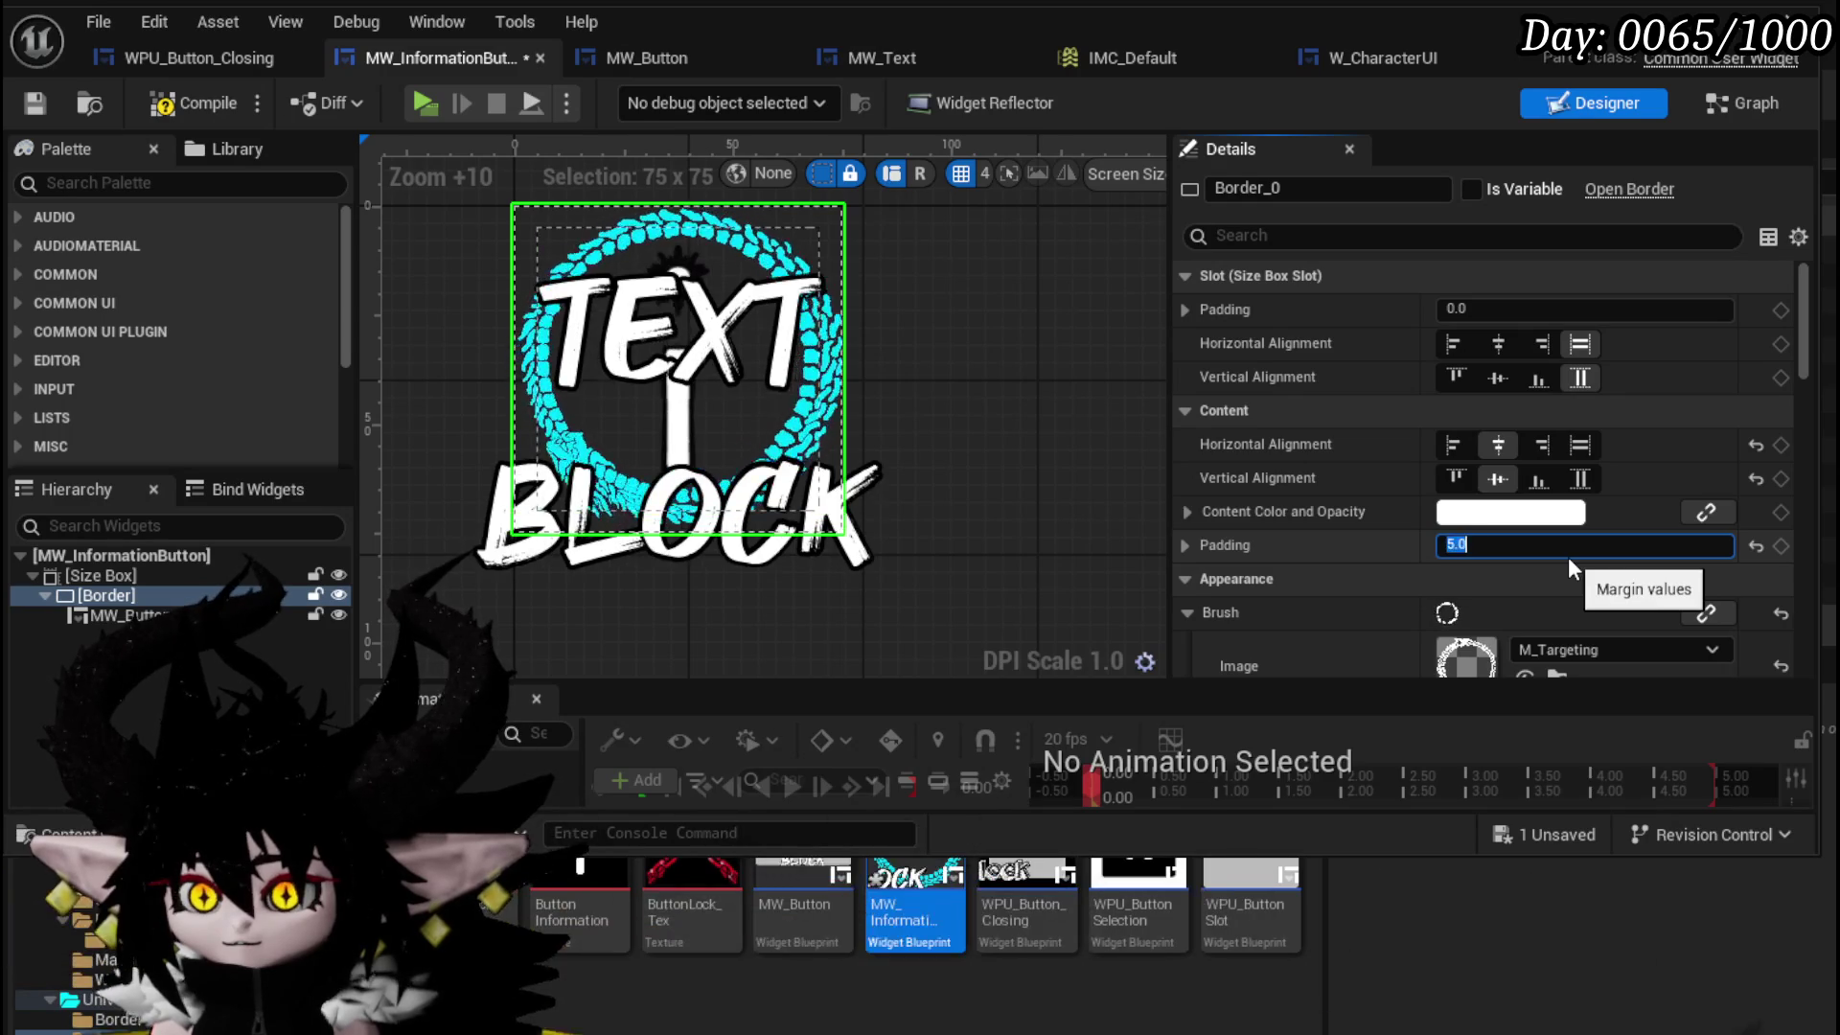
type("3")
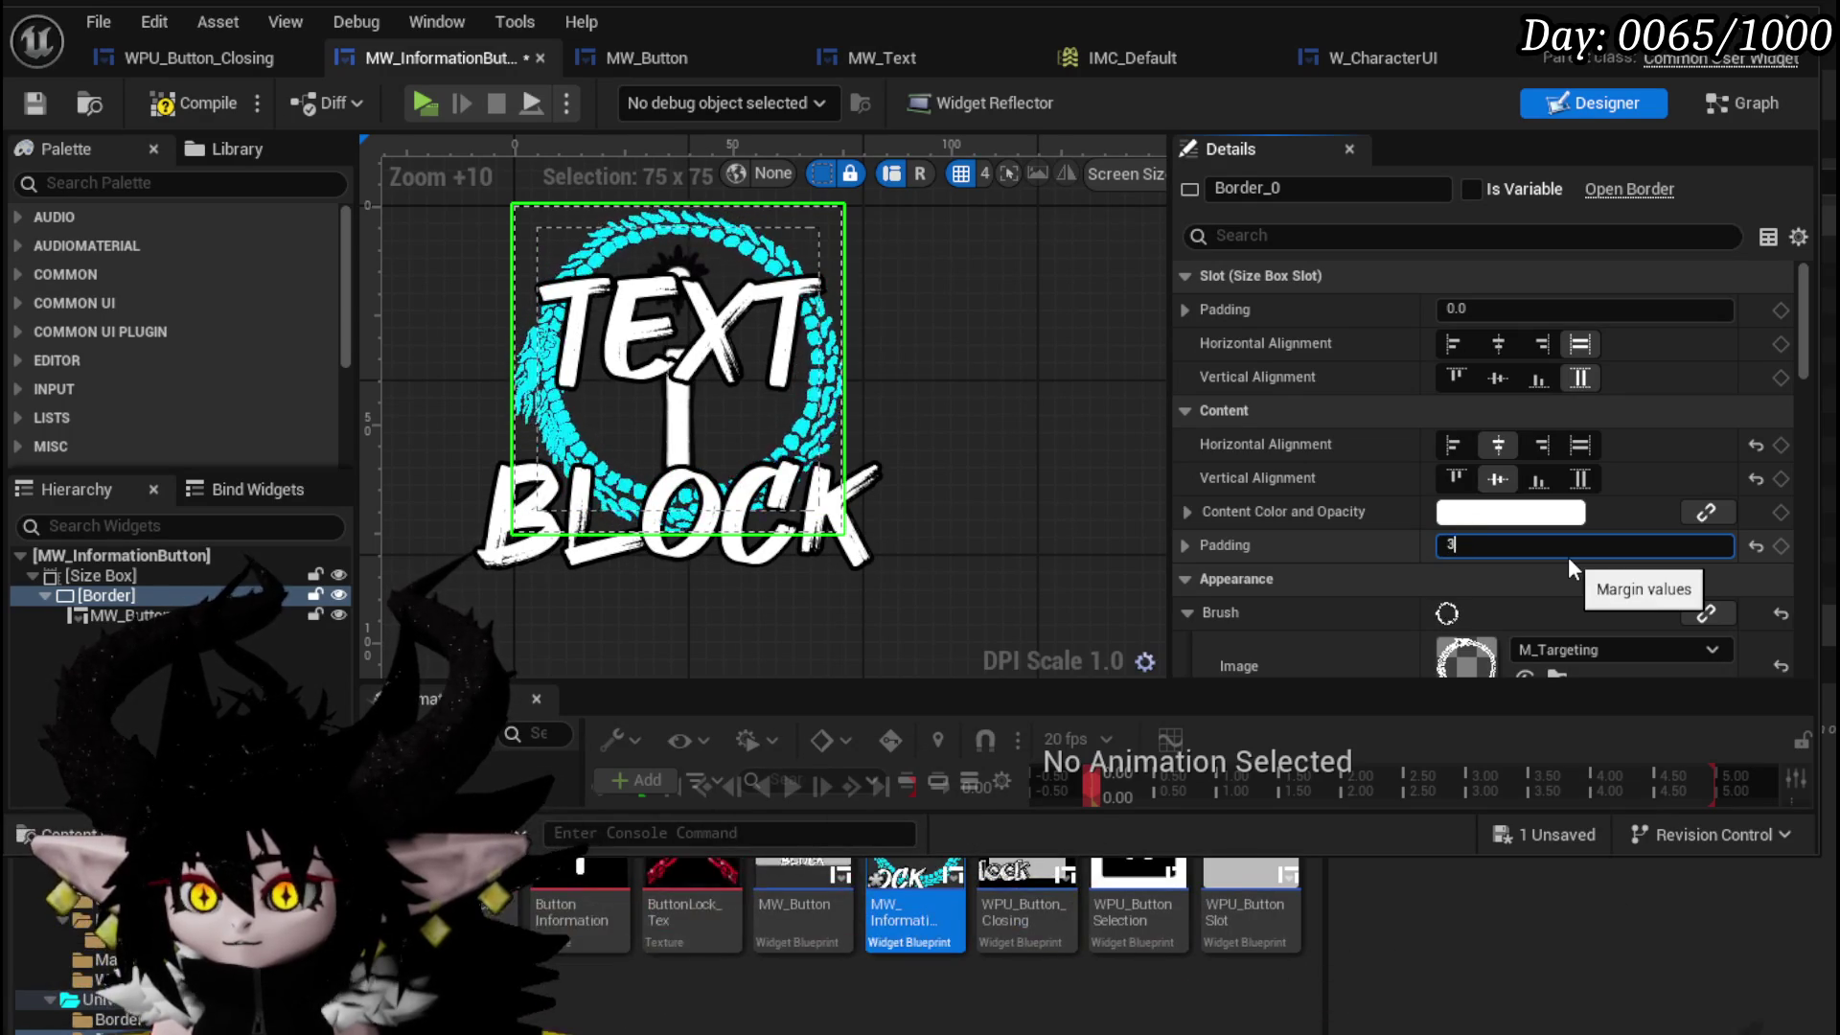
key("Return")
type("2")
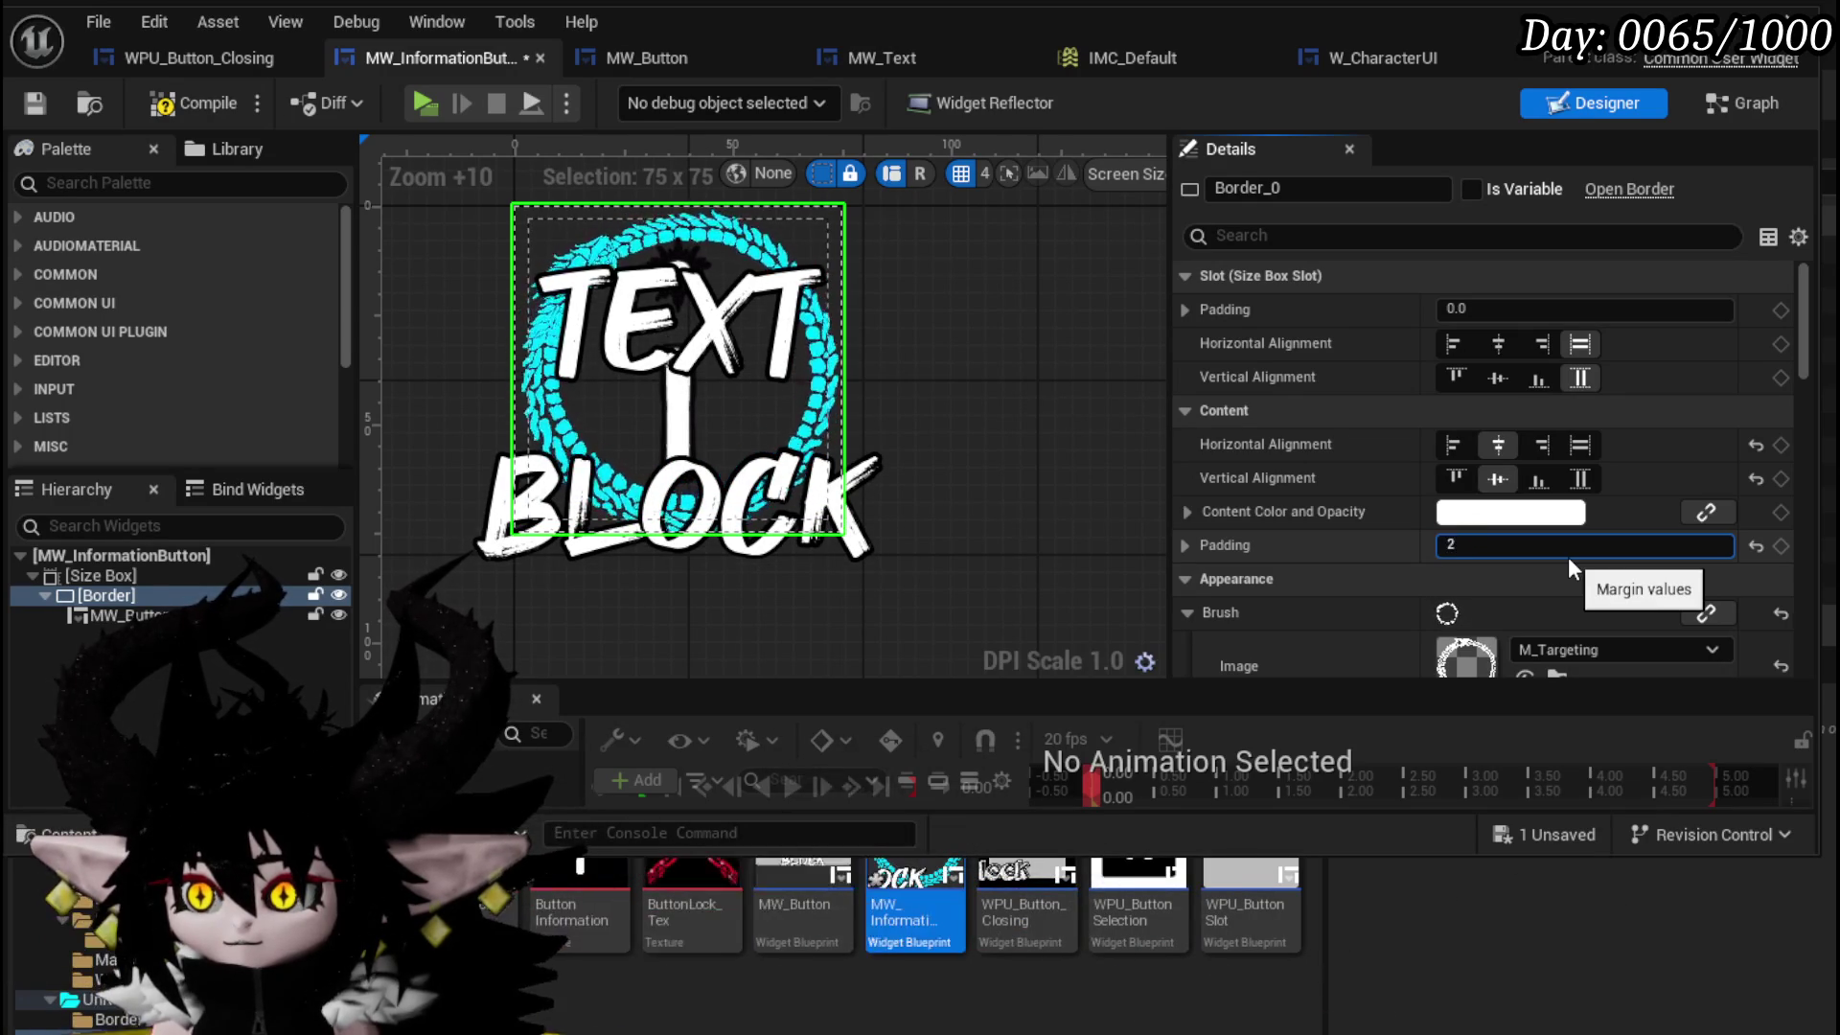
key("Return")
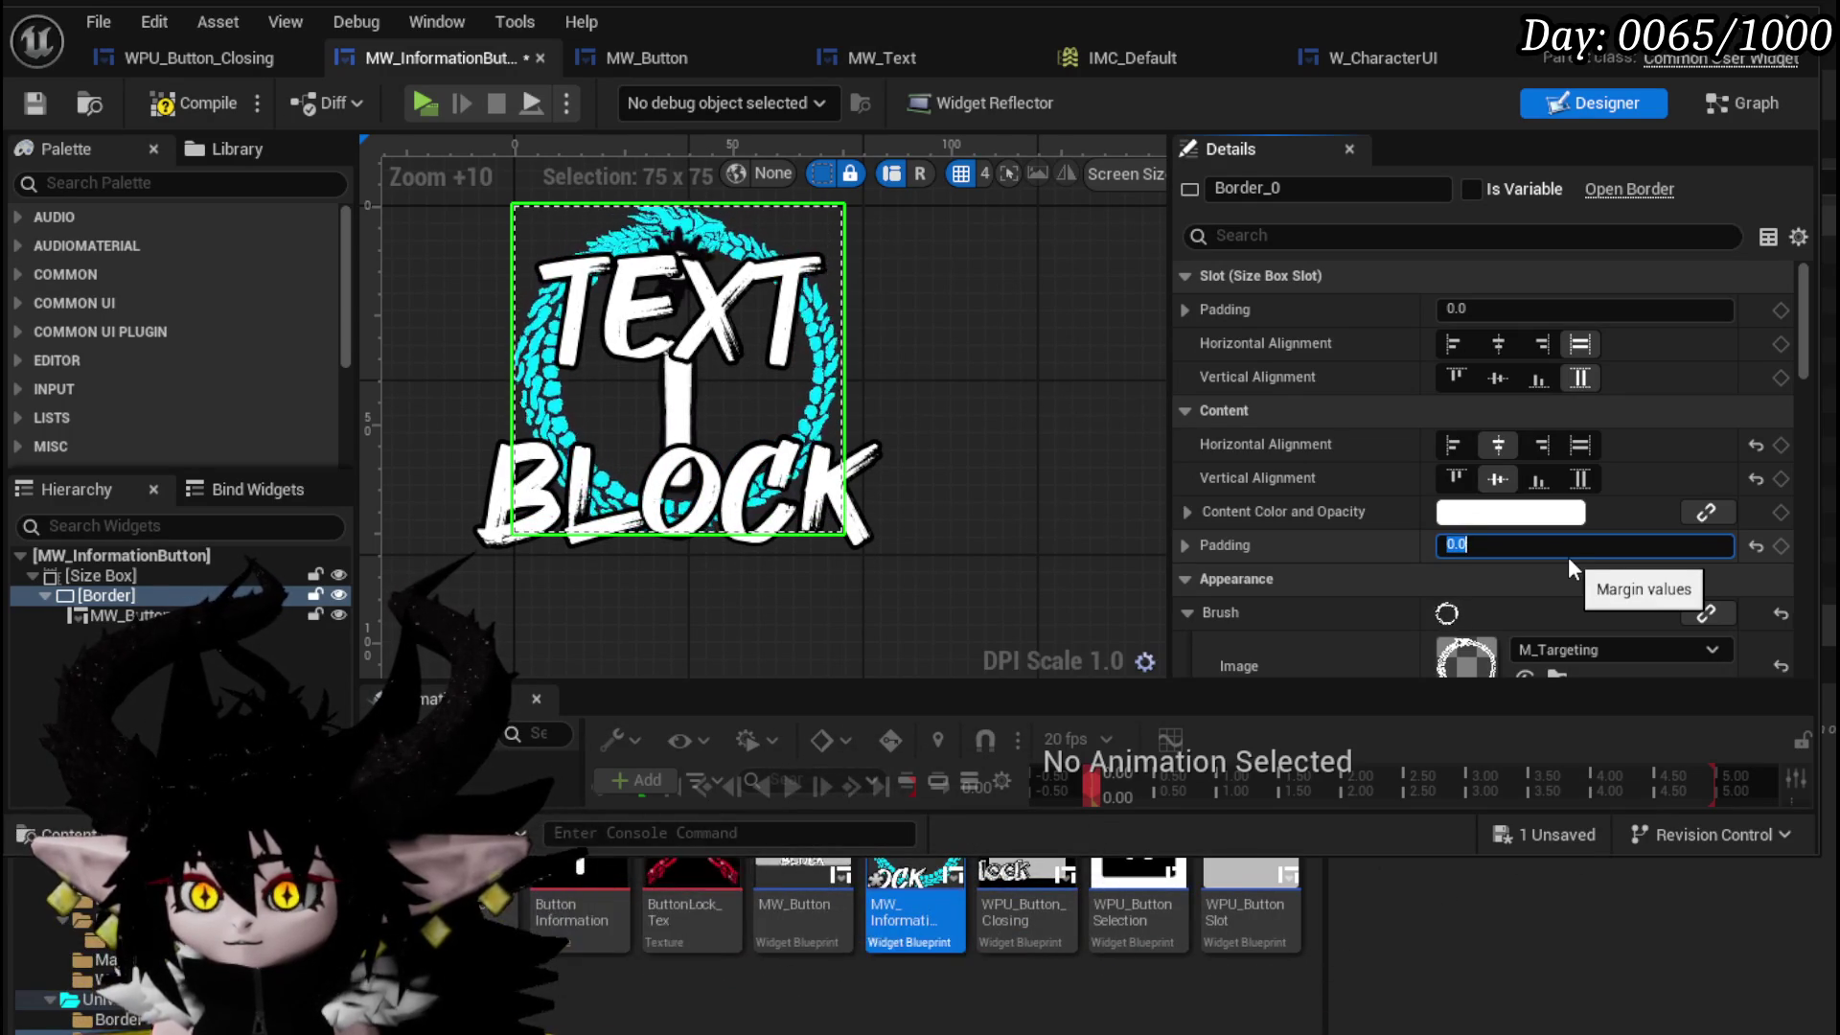
type("0")
key("Return")
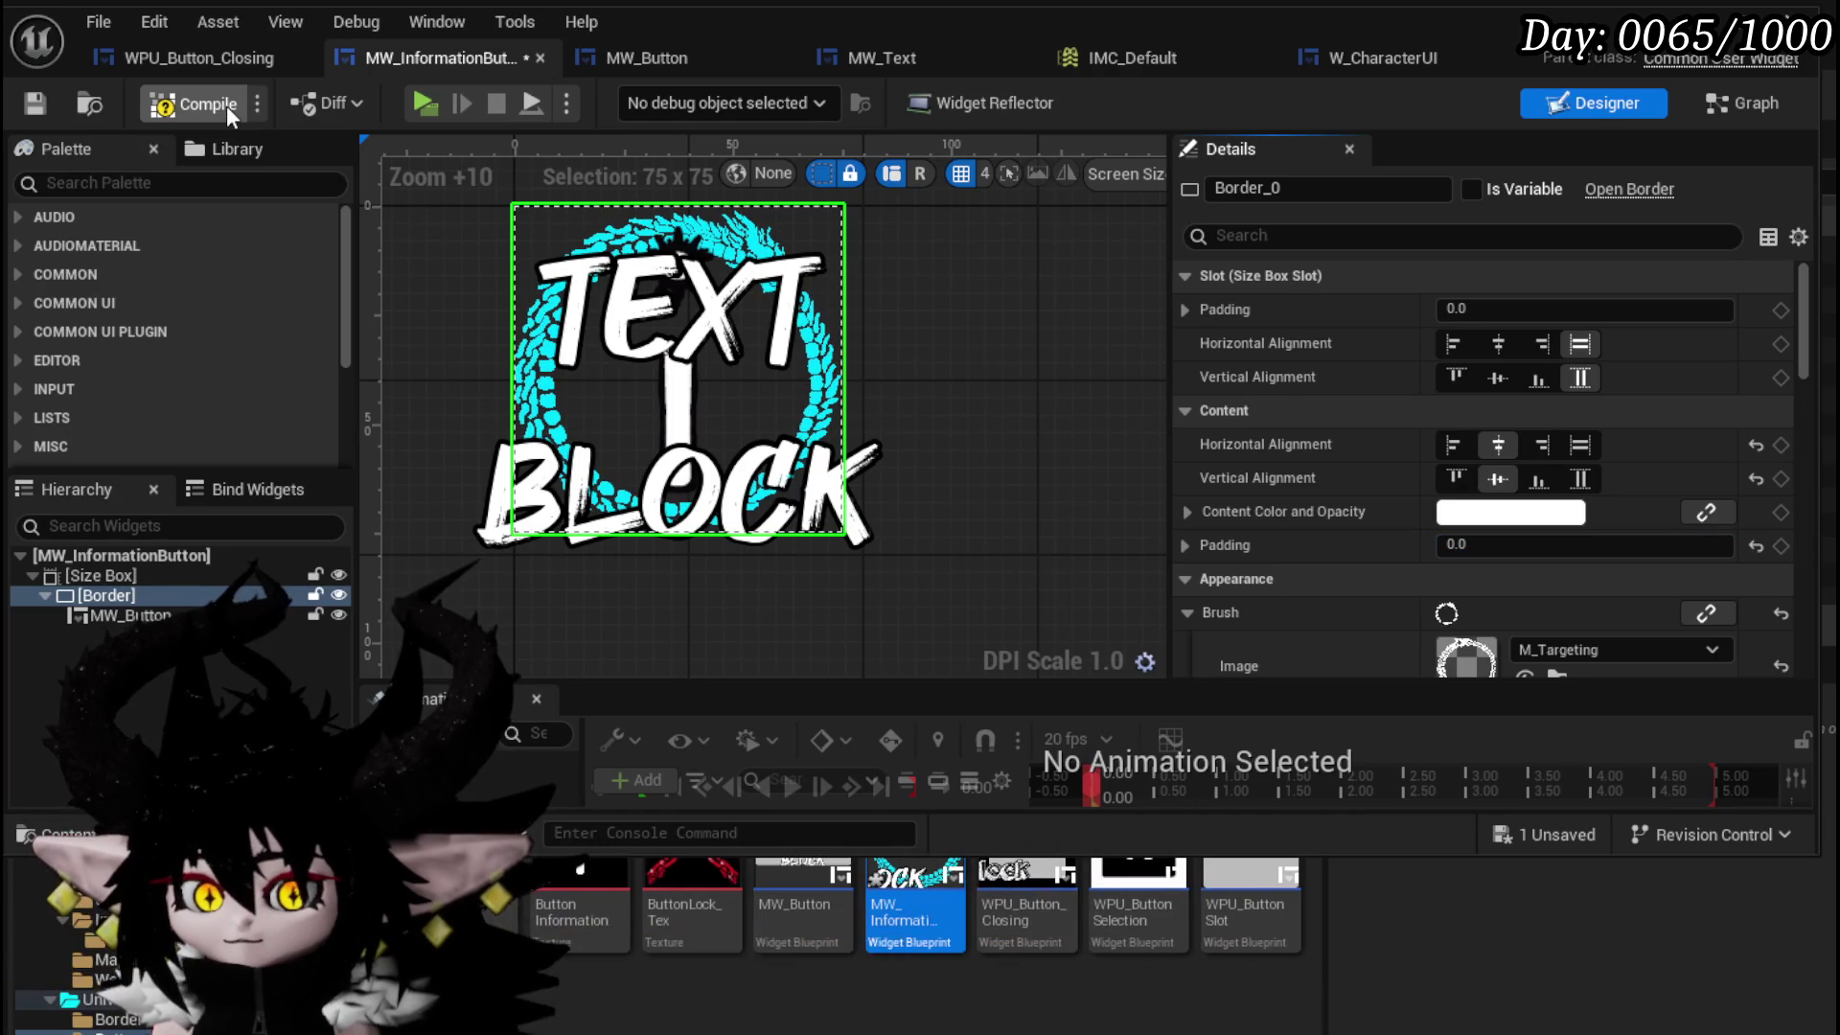
- Compile and save MW_InformationButton, view the enlarged icon, and compare with WPU_Button_Closing
left_click(226, 105)
left_click(34, 102)
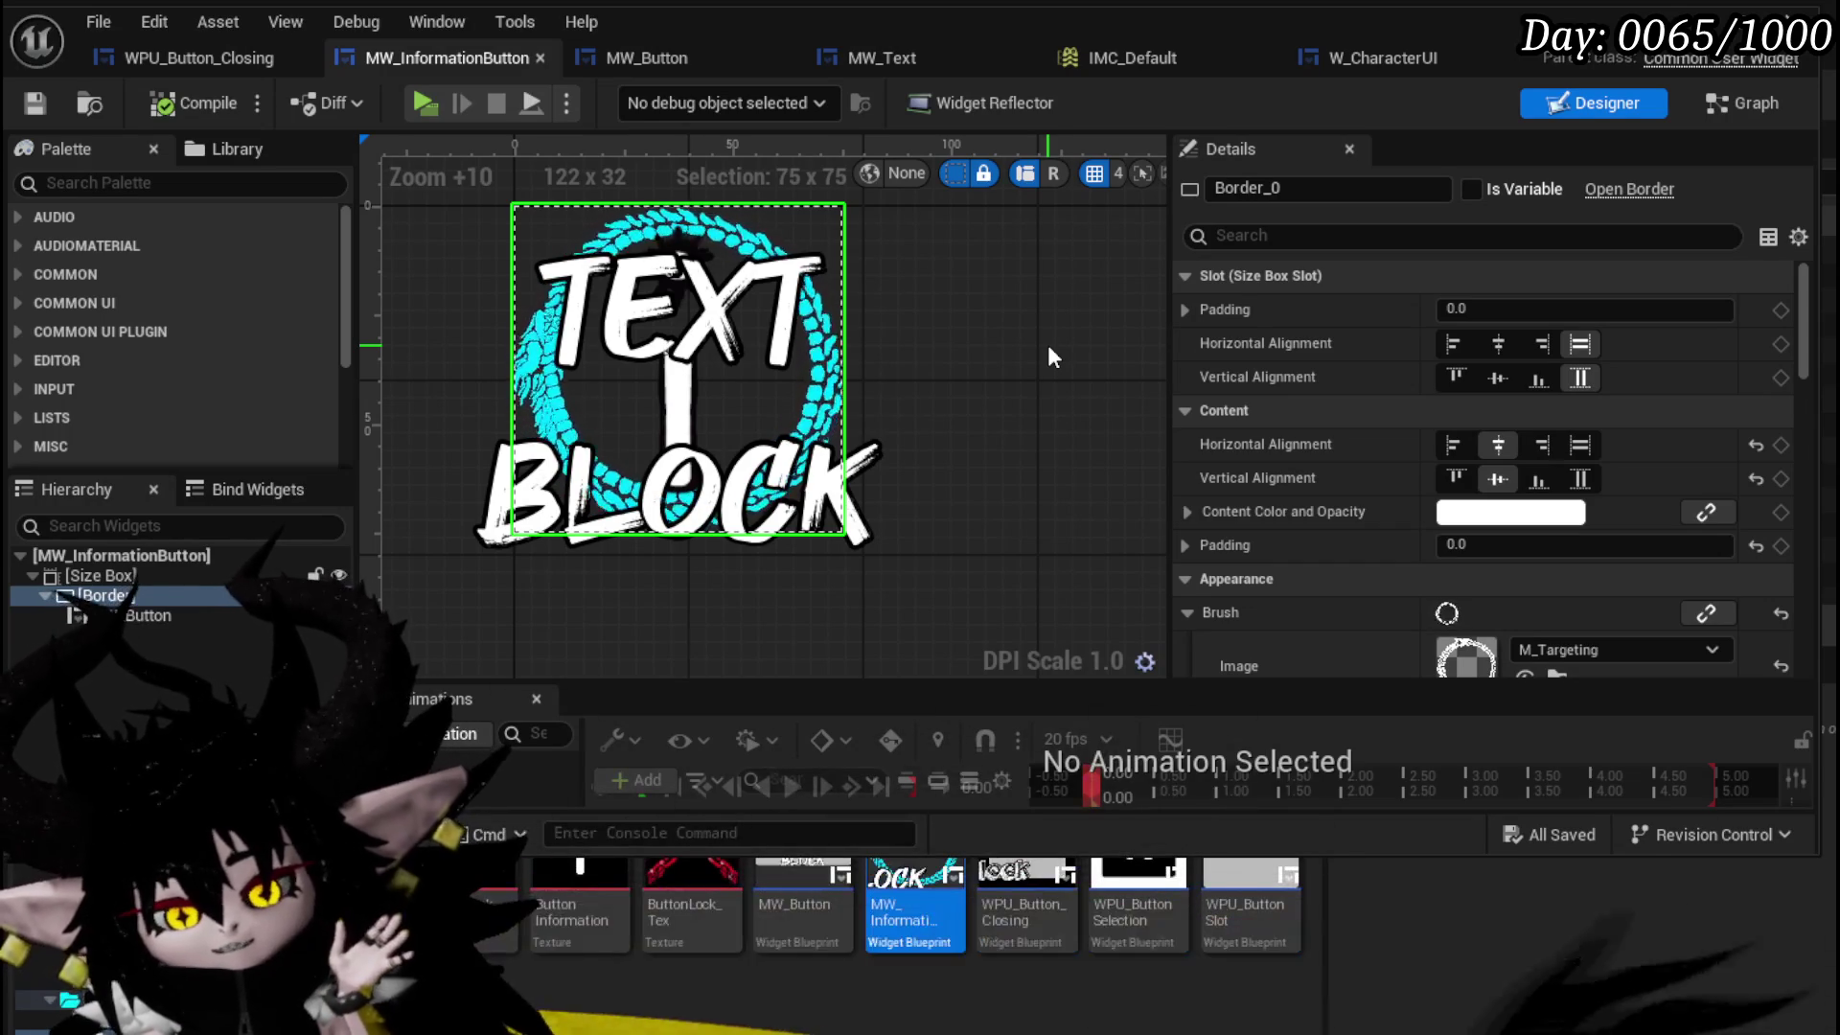
left_click(41, 103)
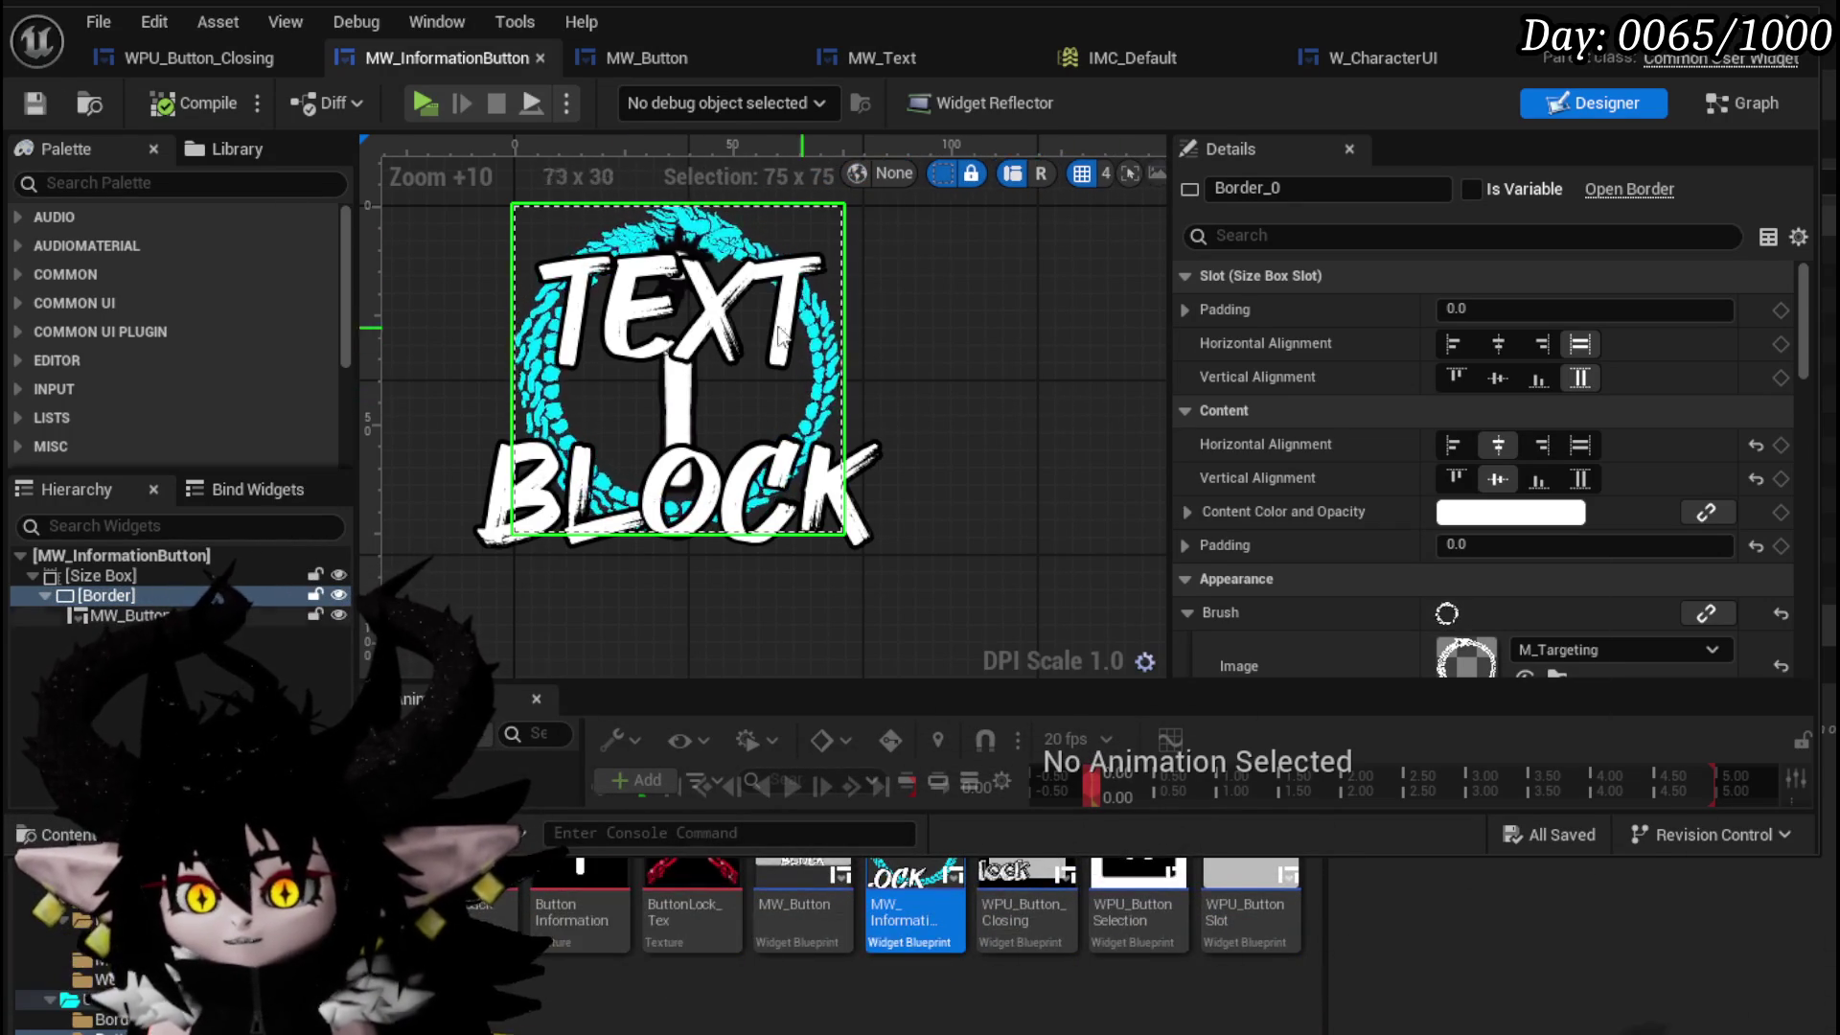
scroll(868, 341, "up", 4)
scroll(932, 403, "down", 2)
left_click_drag(933, 402, 961, 389)
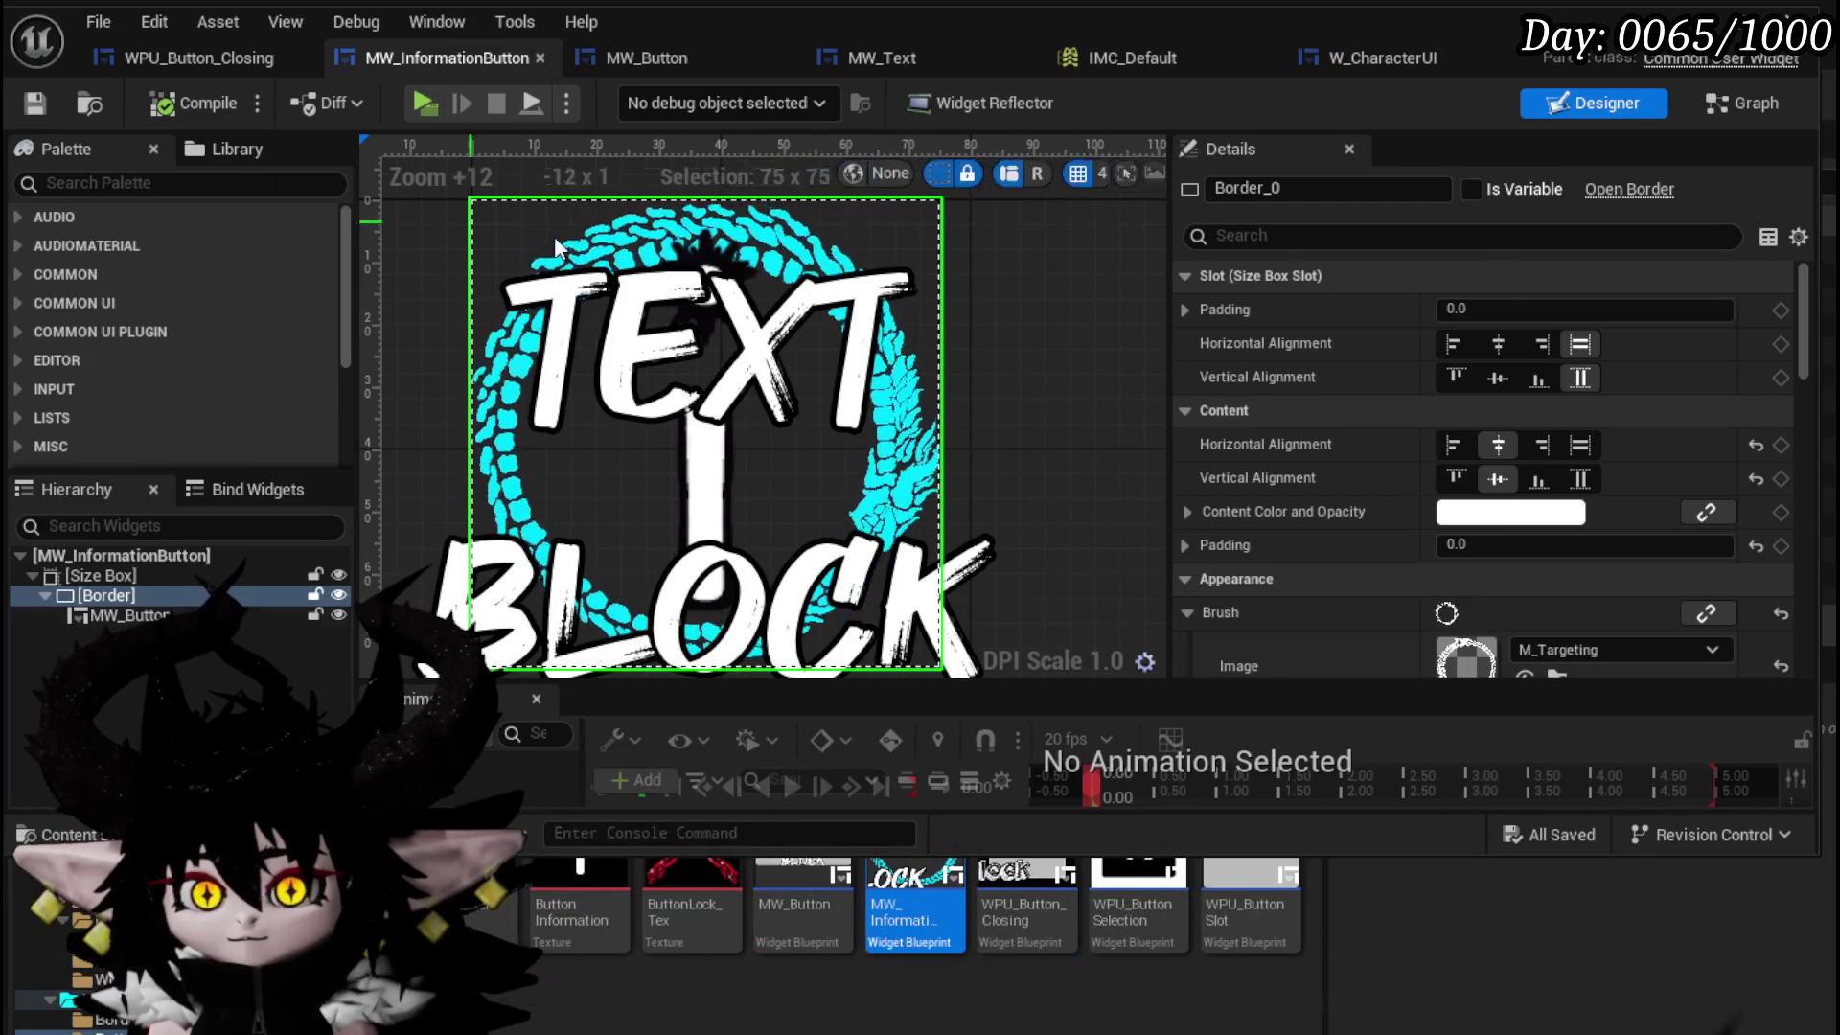
scroll(1020, 401, "down", 1)
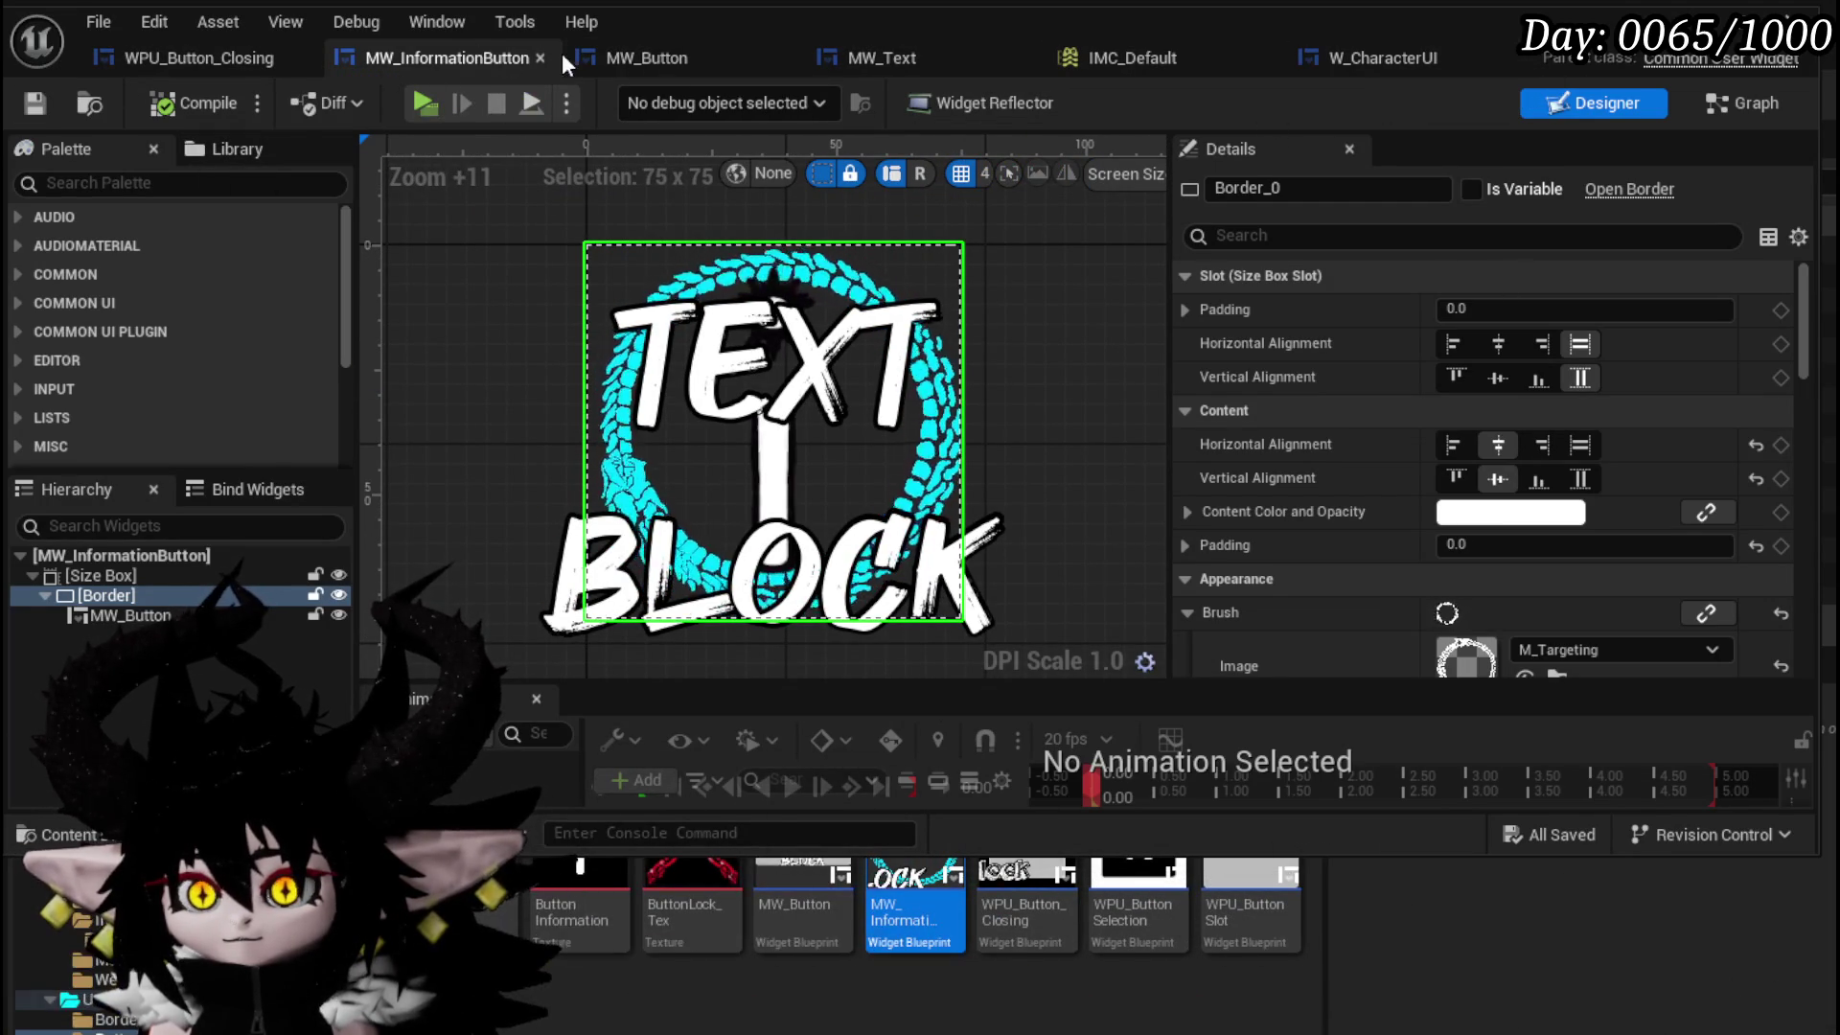
left_click(244, 54)
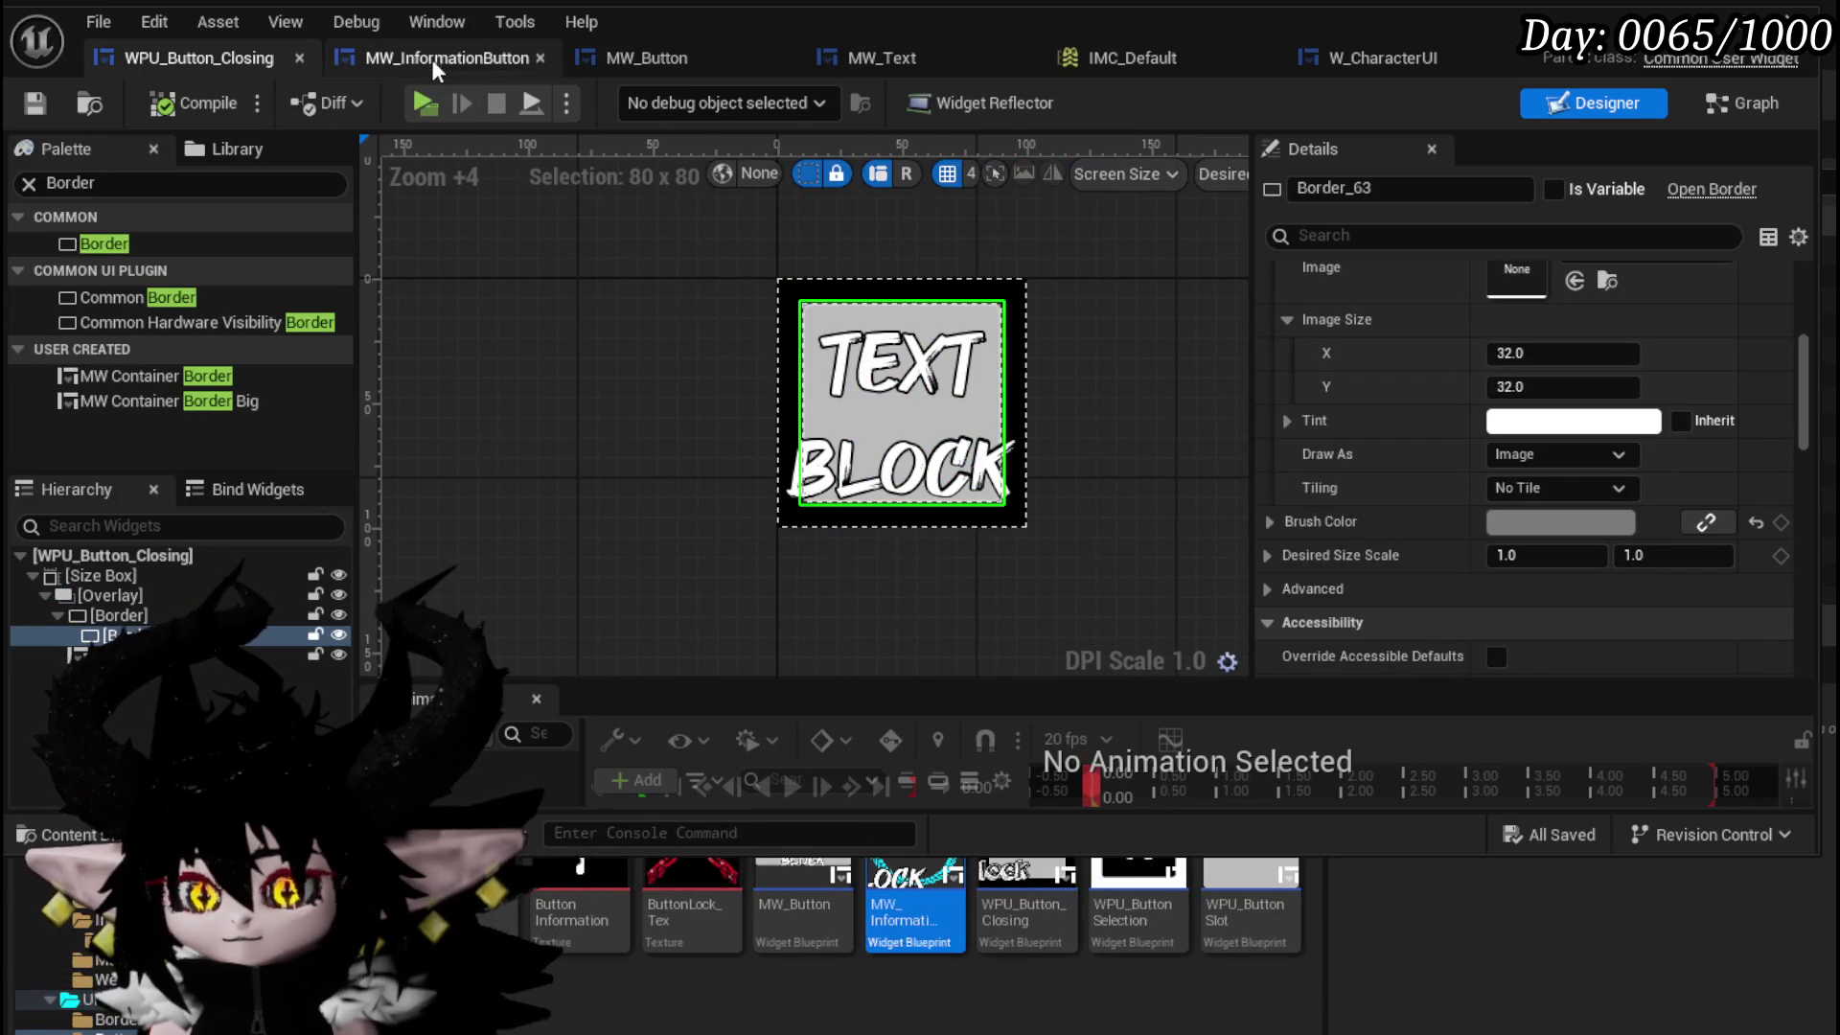
- In MW_InformationButton's hierarchy, check the Border and the Size Box's 75 size
left_click(431, 60)
left_click(711, 71)
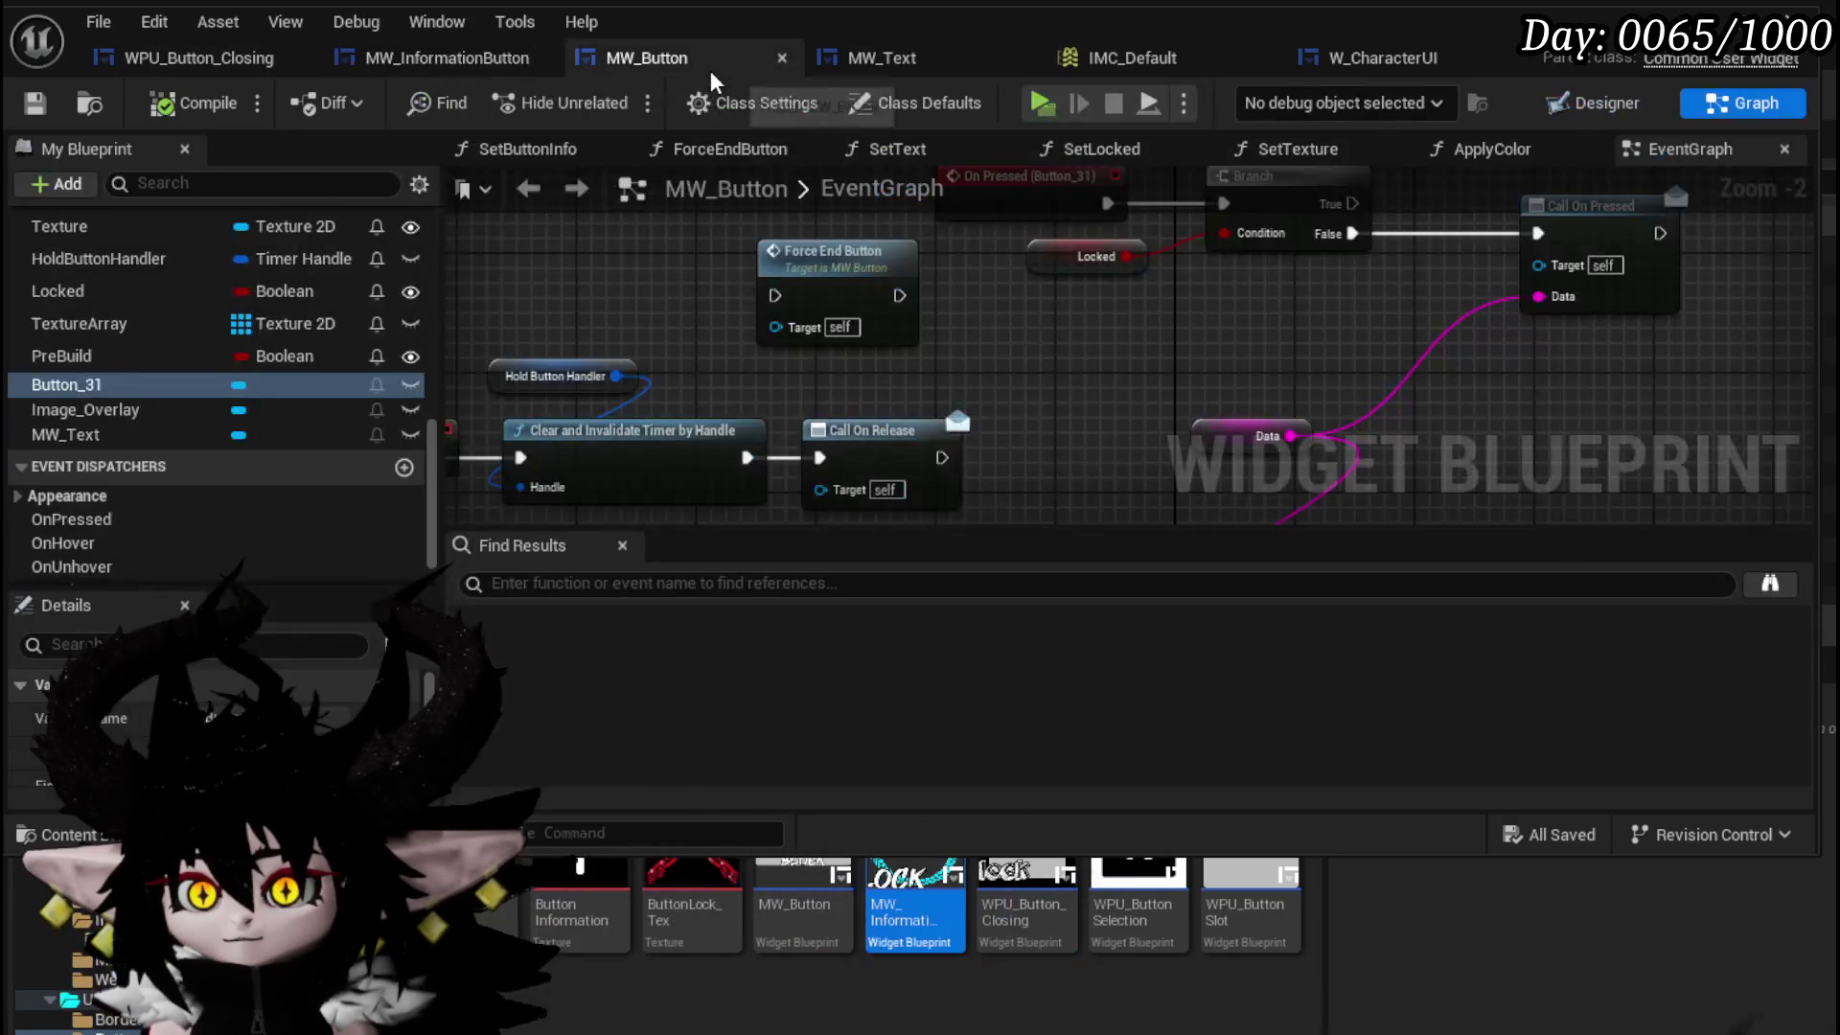
left_click(446, 57)
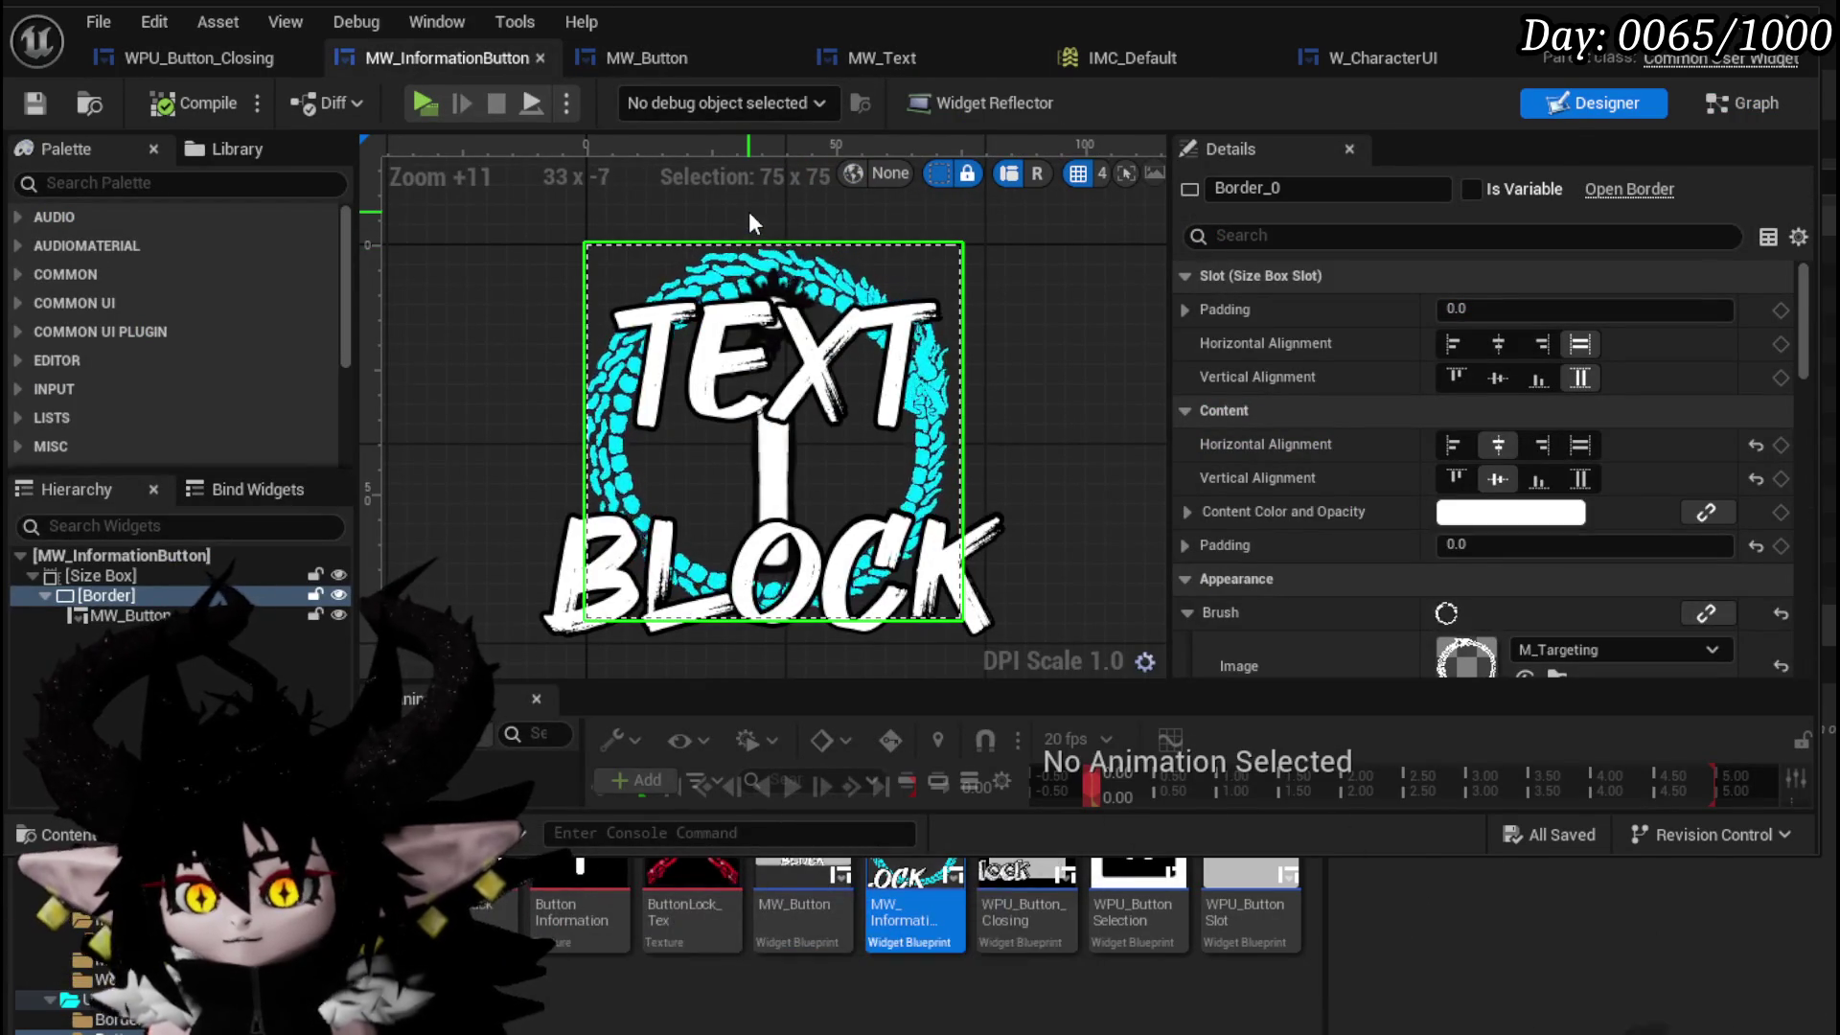
left_click(130, 615)
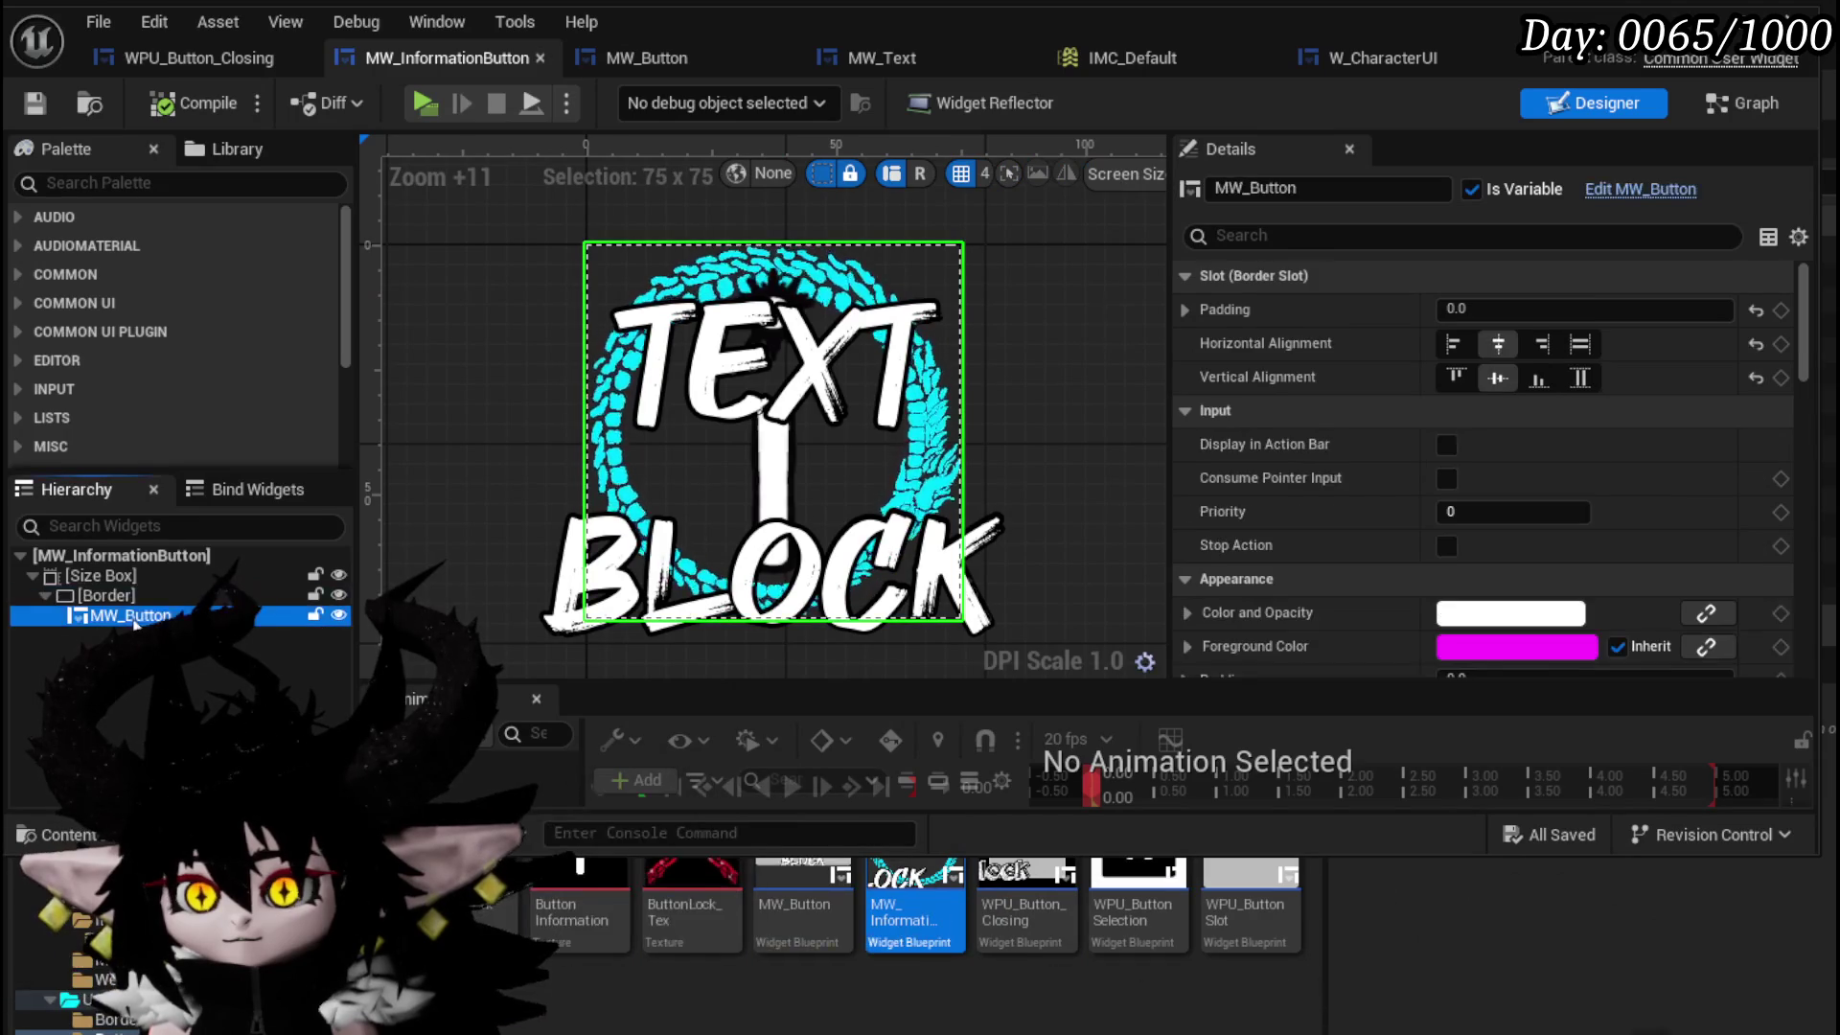
left_click(128, 596)
left_click(123, 575)
left_click(117, 594)
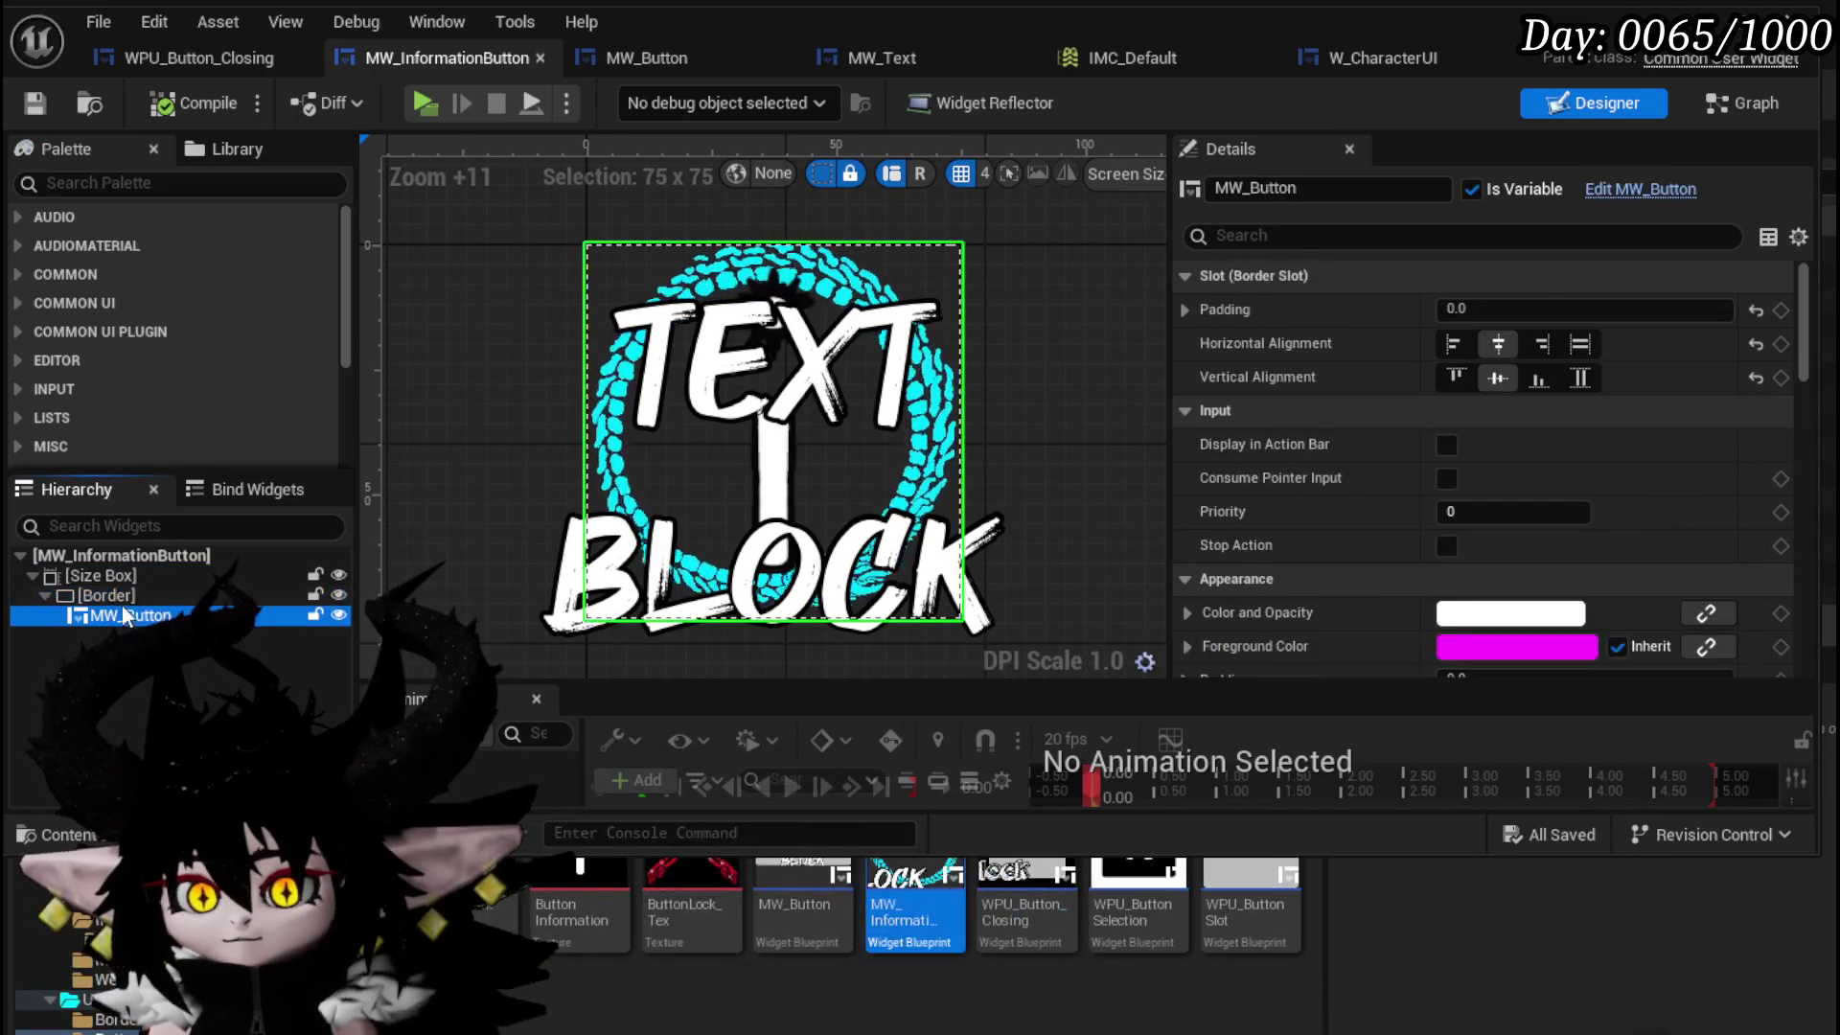
left_click(118, 580)
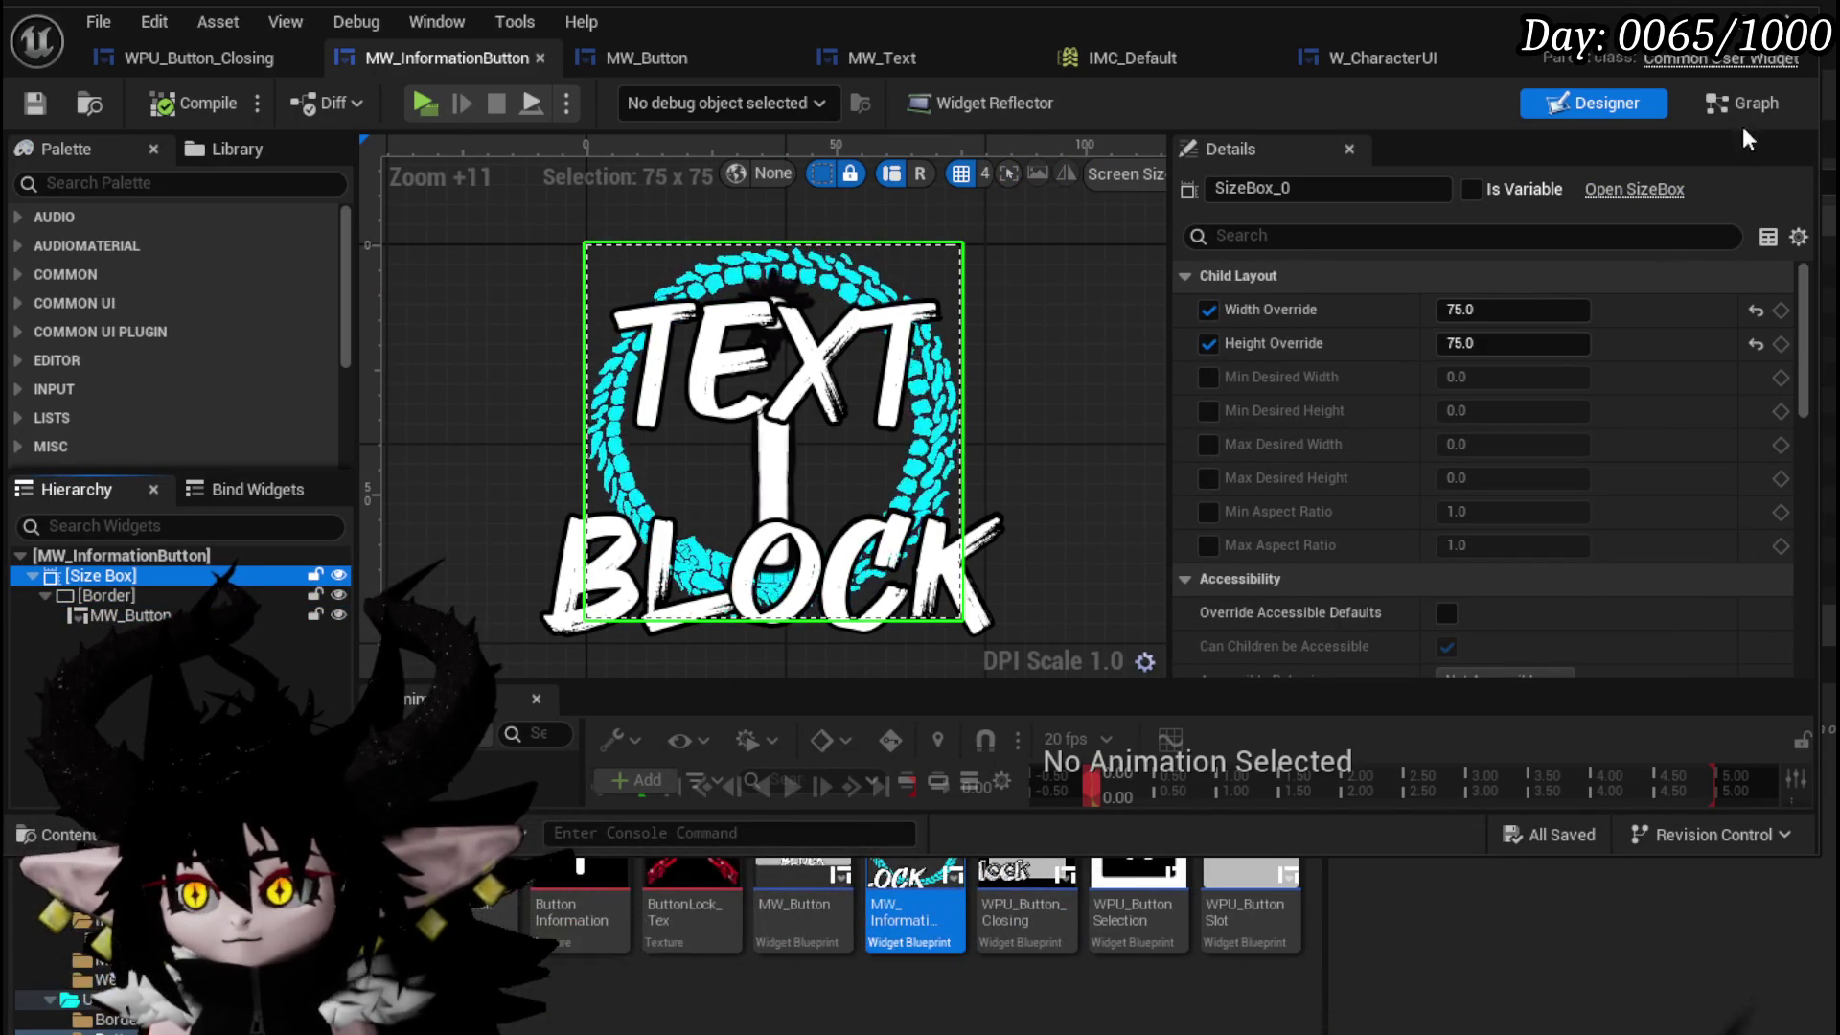
- Show MW_Button's On Released logic, then open and close the MW_Text widget
left_click(660, 44)
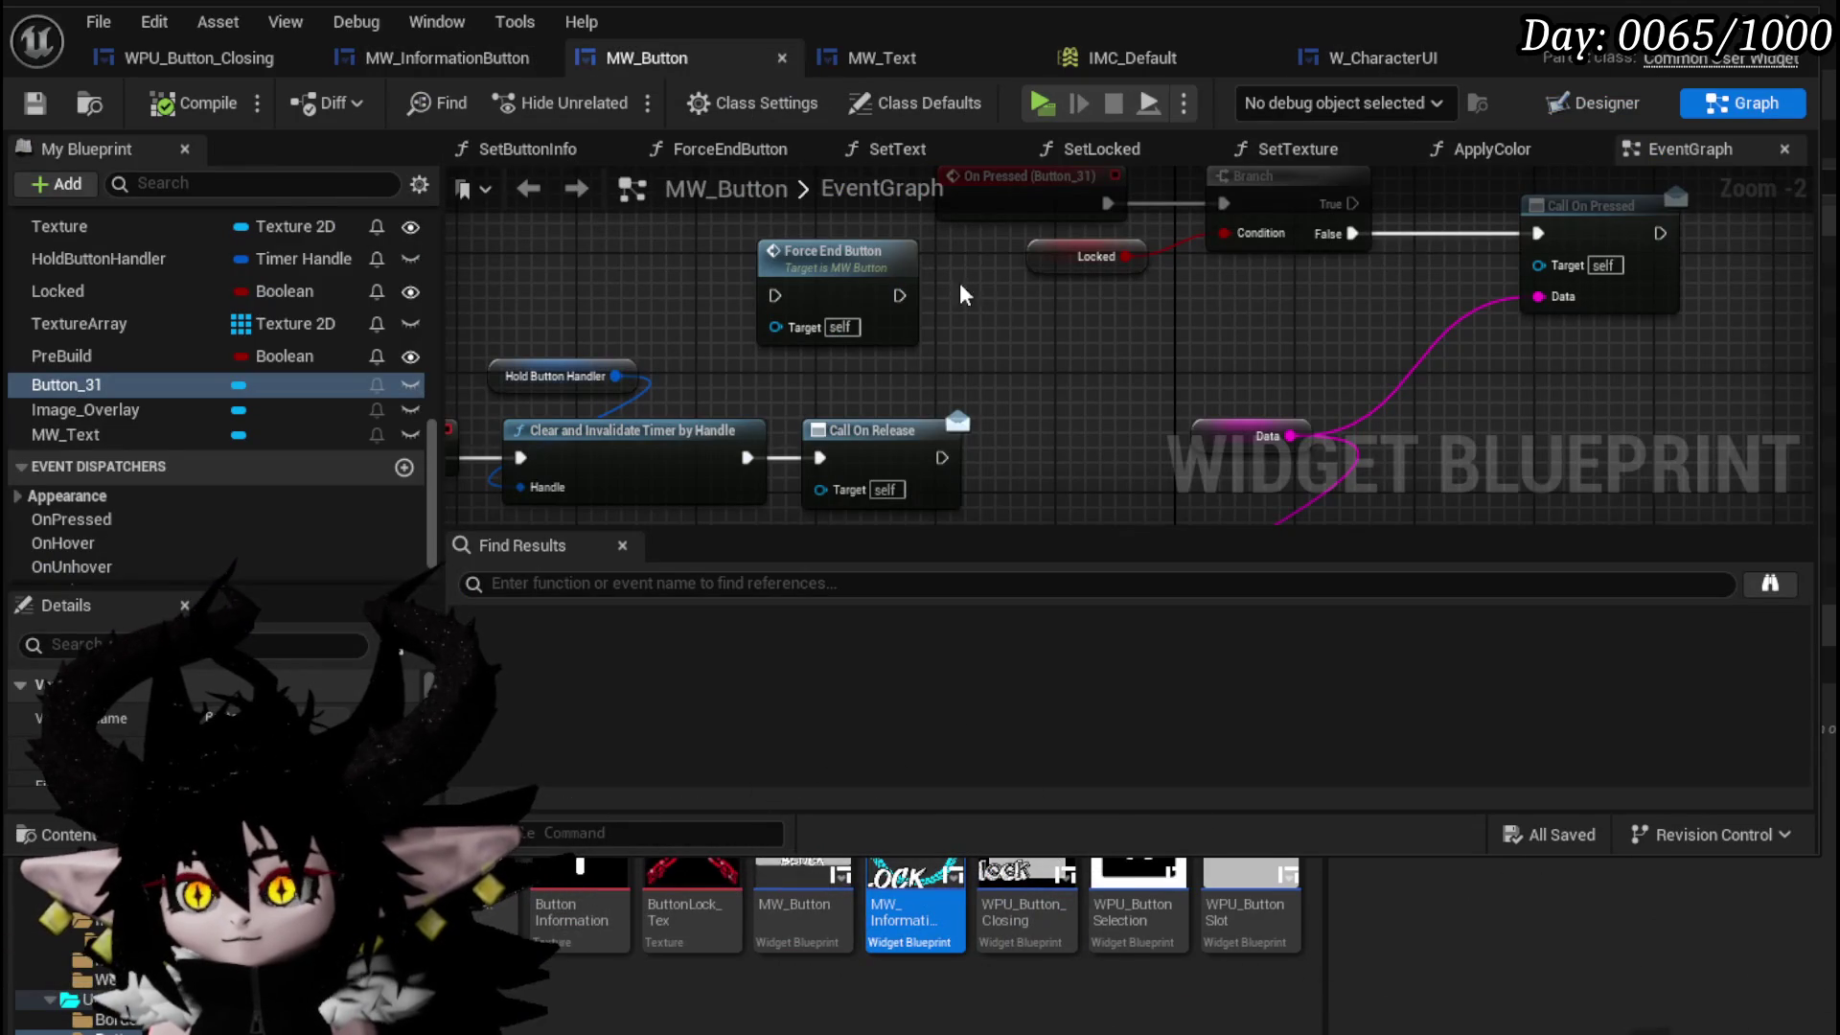
left_click_drag(752, 338, 987, 287)
scroll(988, 291, "down", 1)
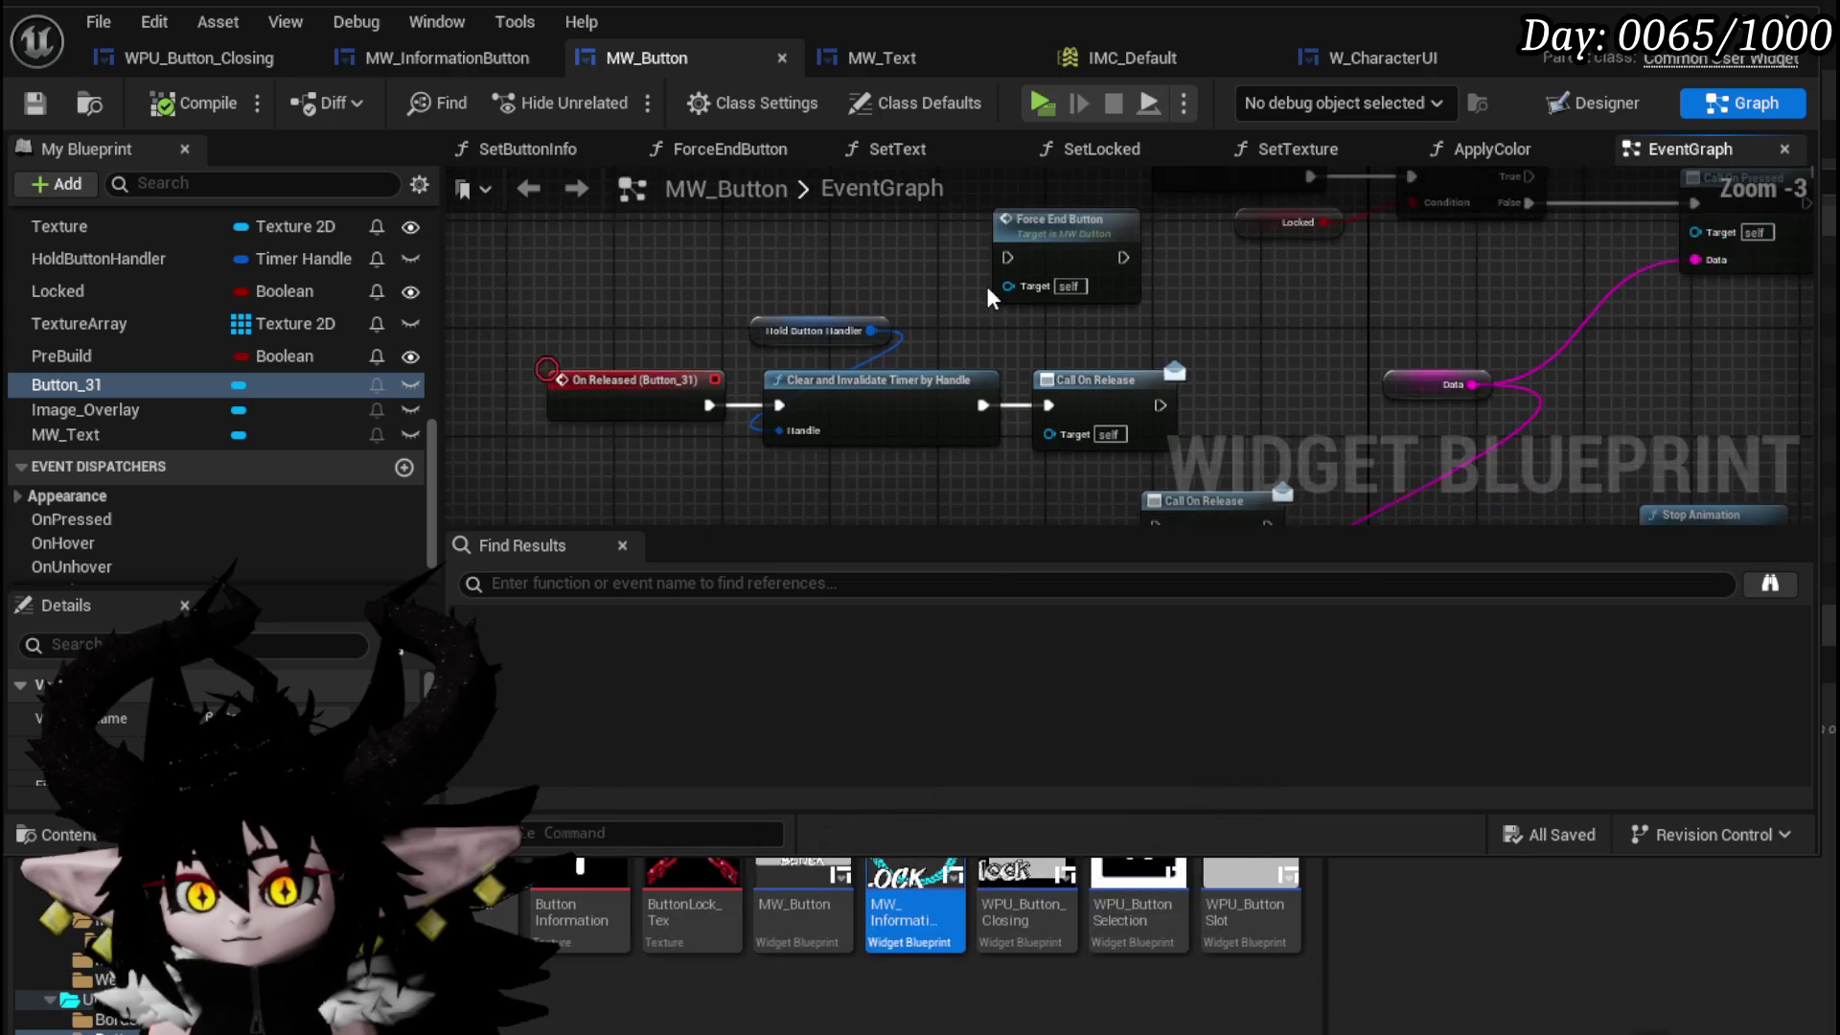
left_click(915, 63)
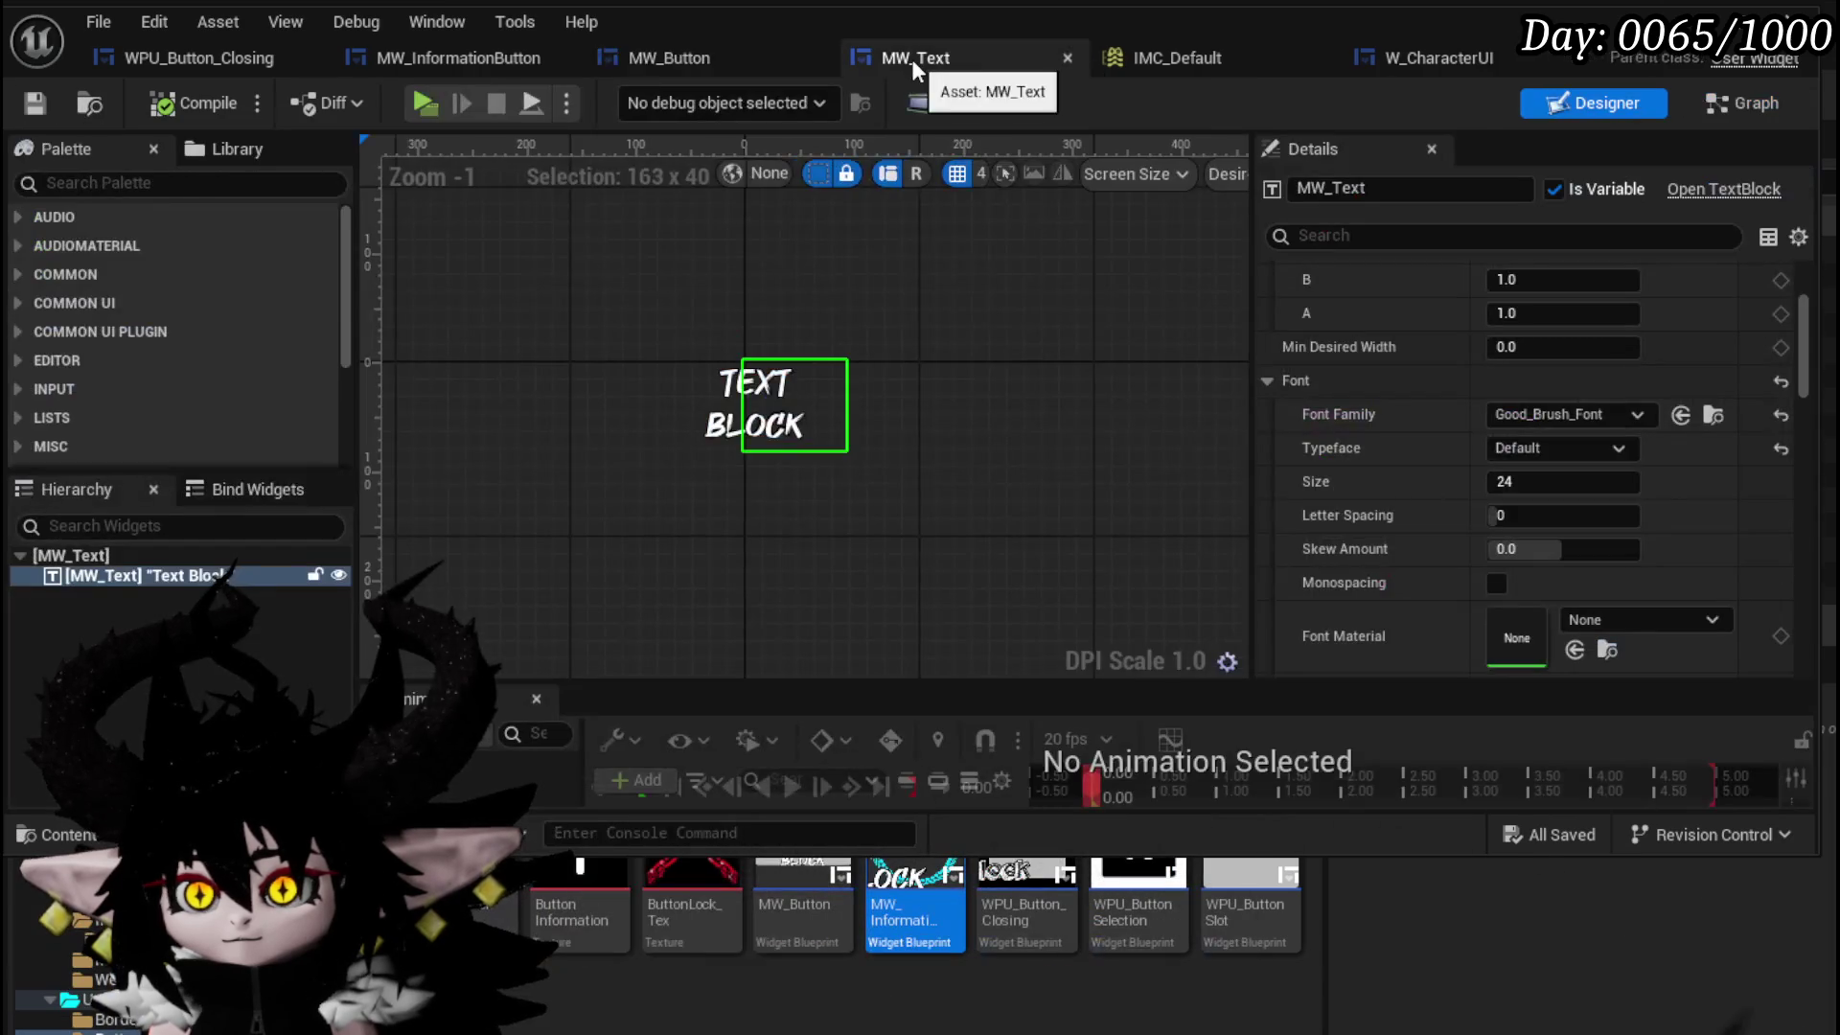
scroll(738, 382, "up", 4)
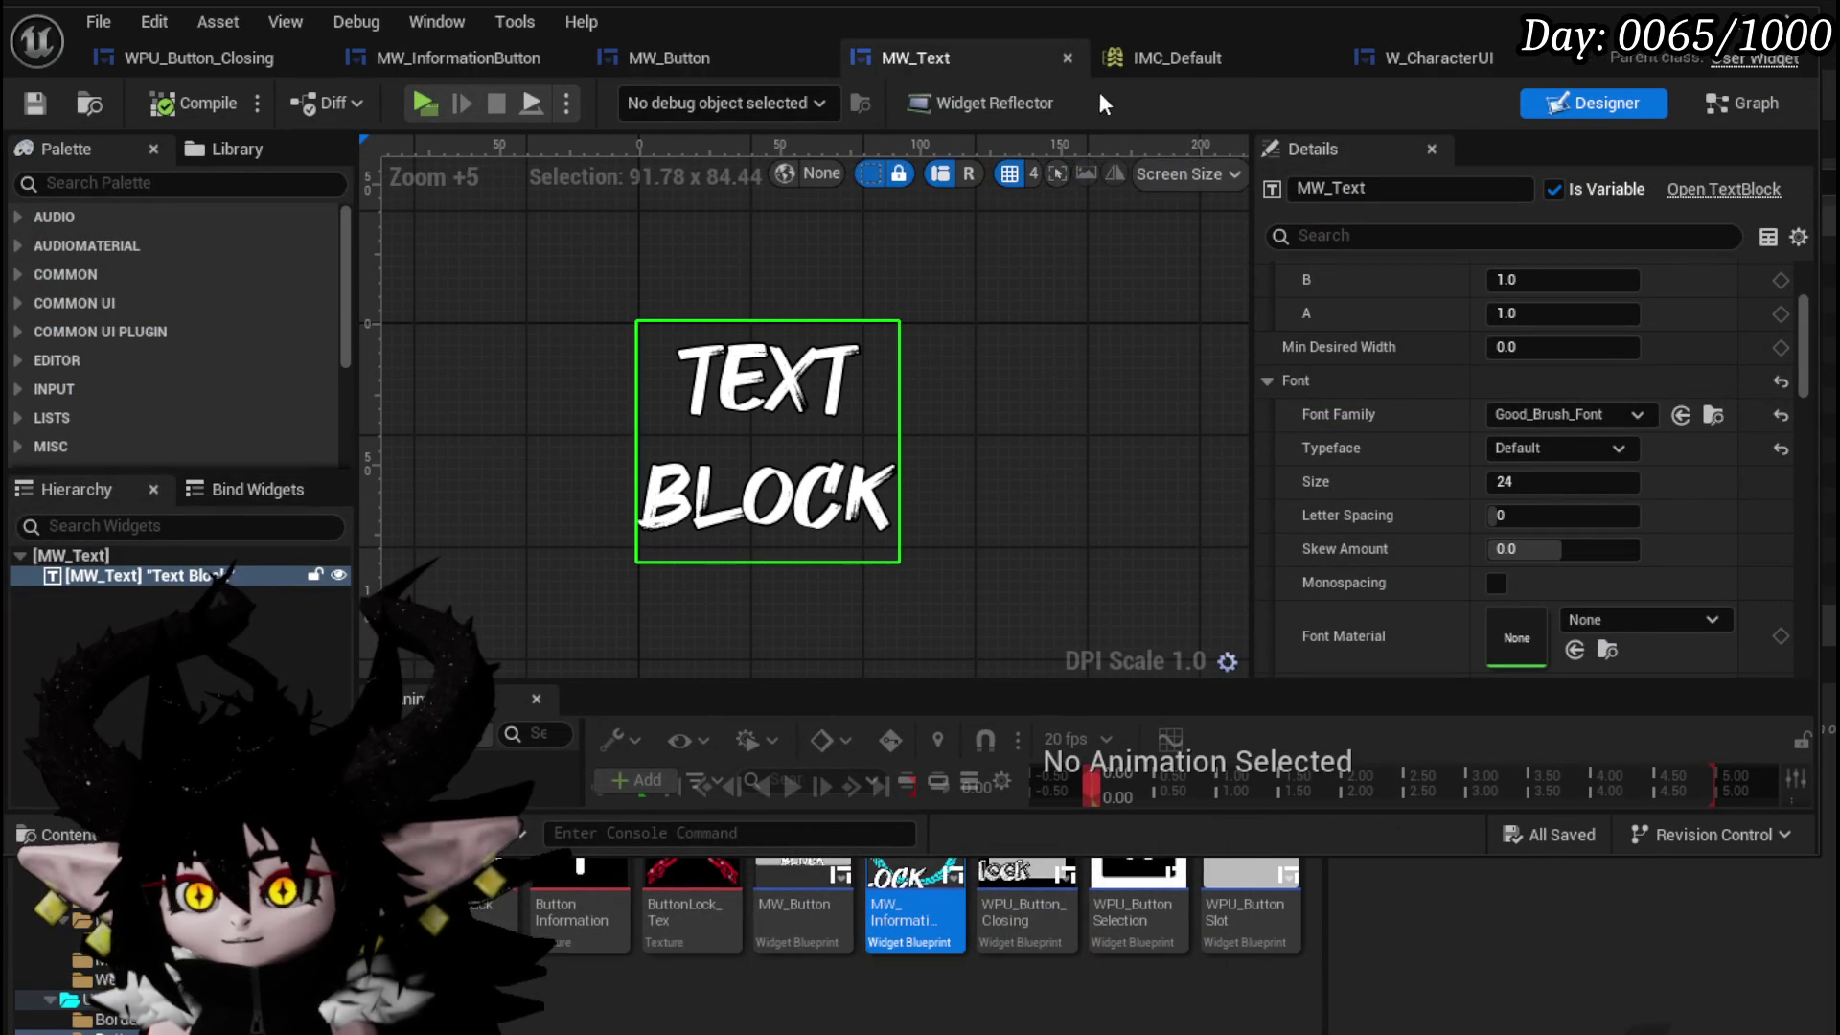
left_click(1066, 60)
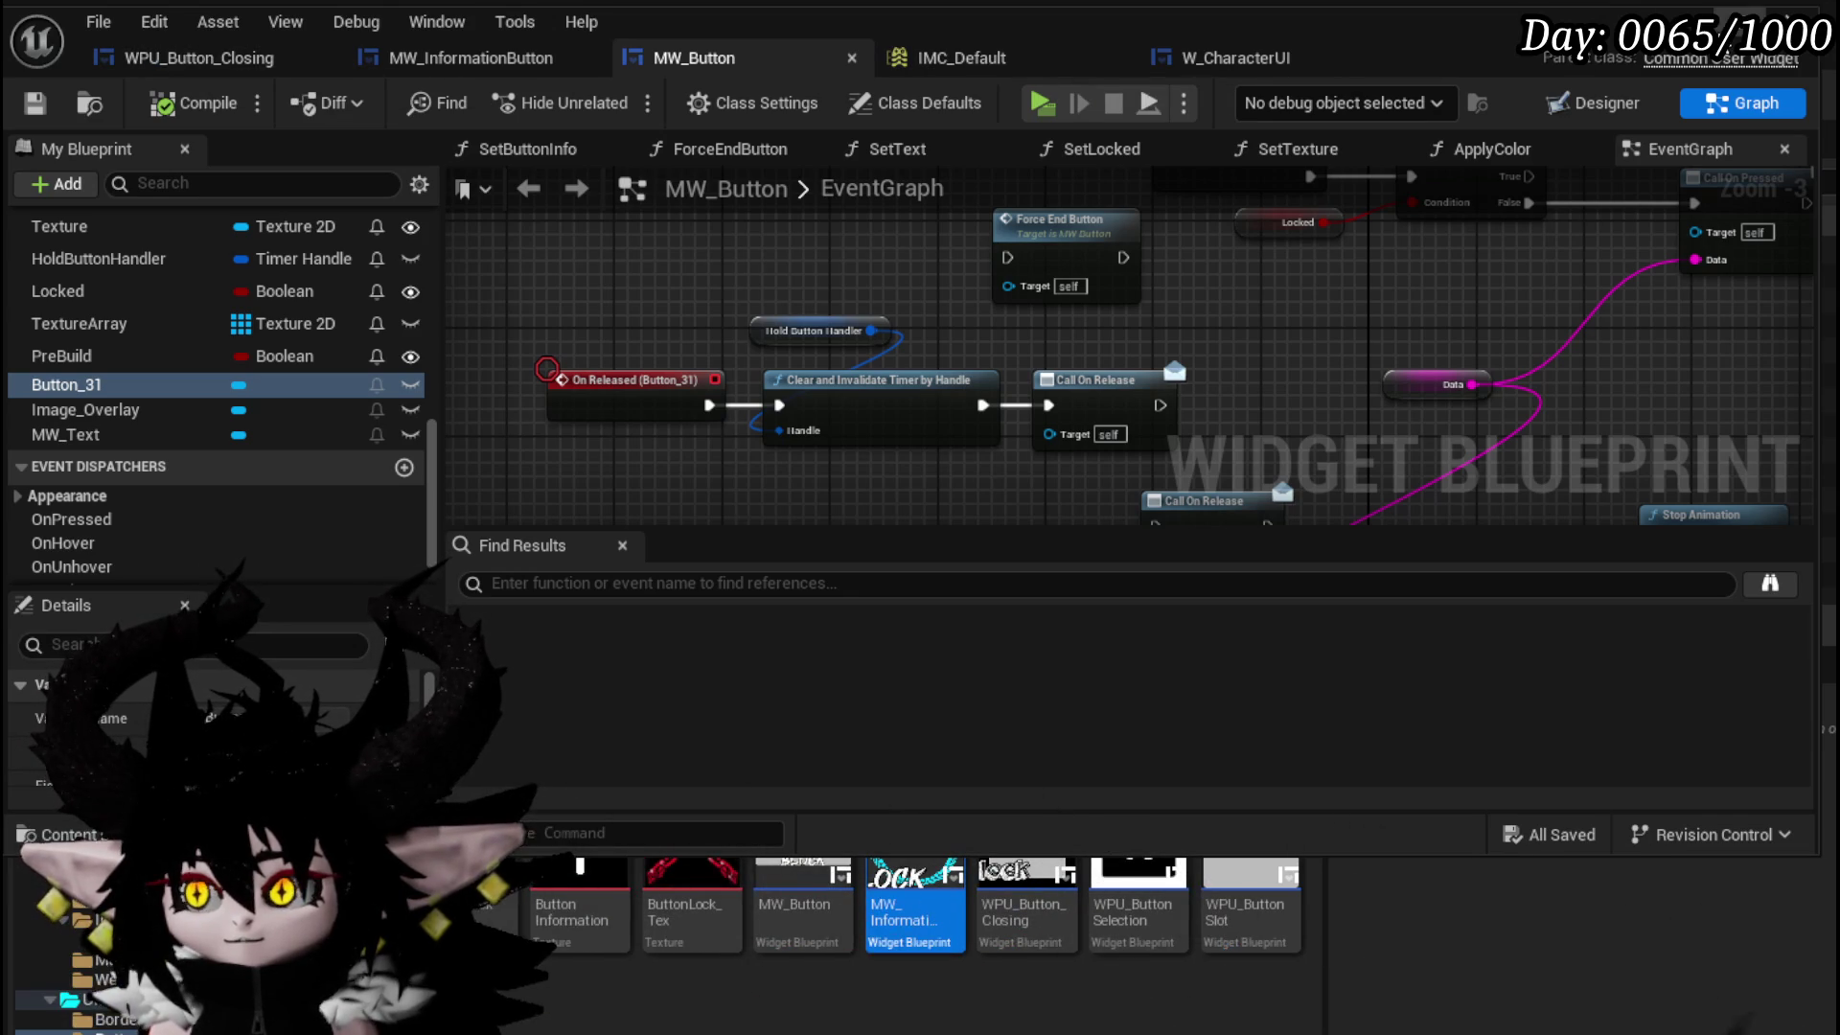
left_click(915, 900)
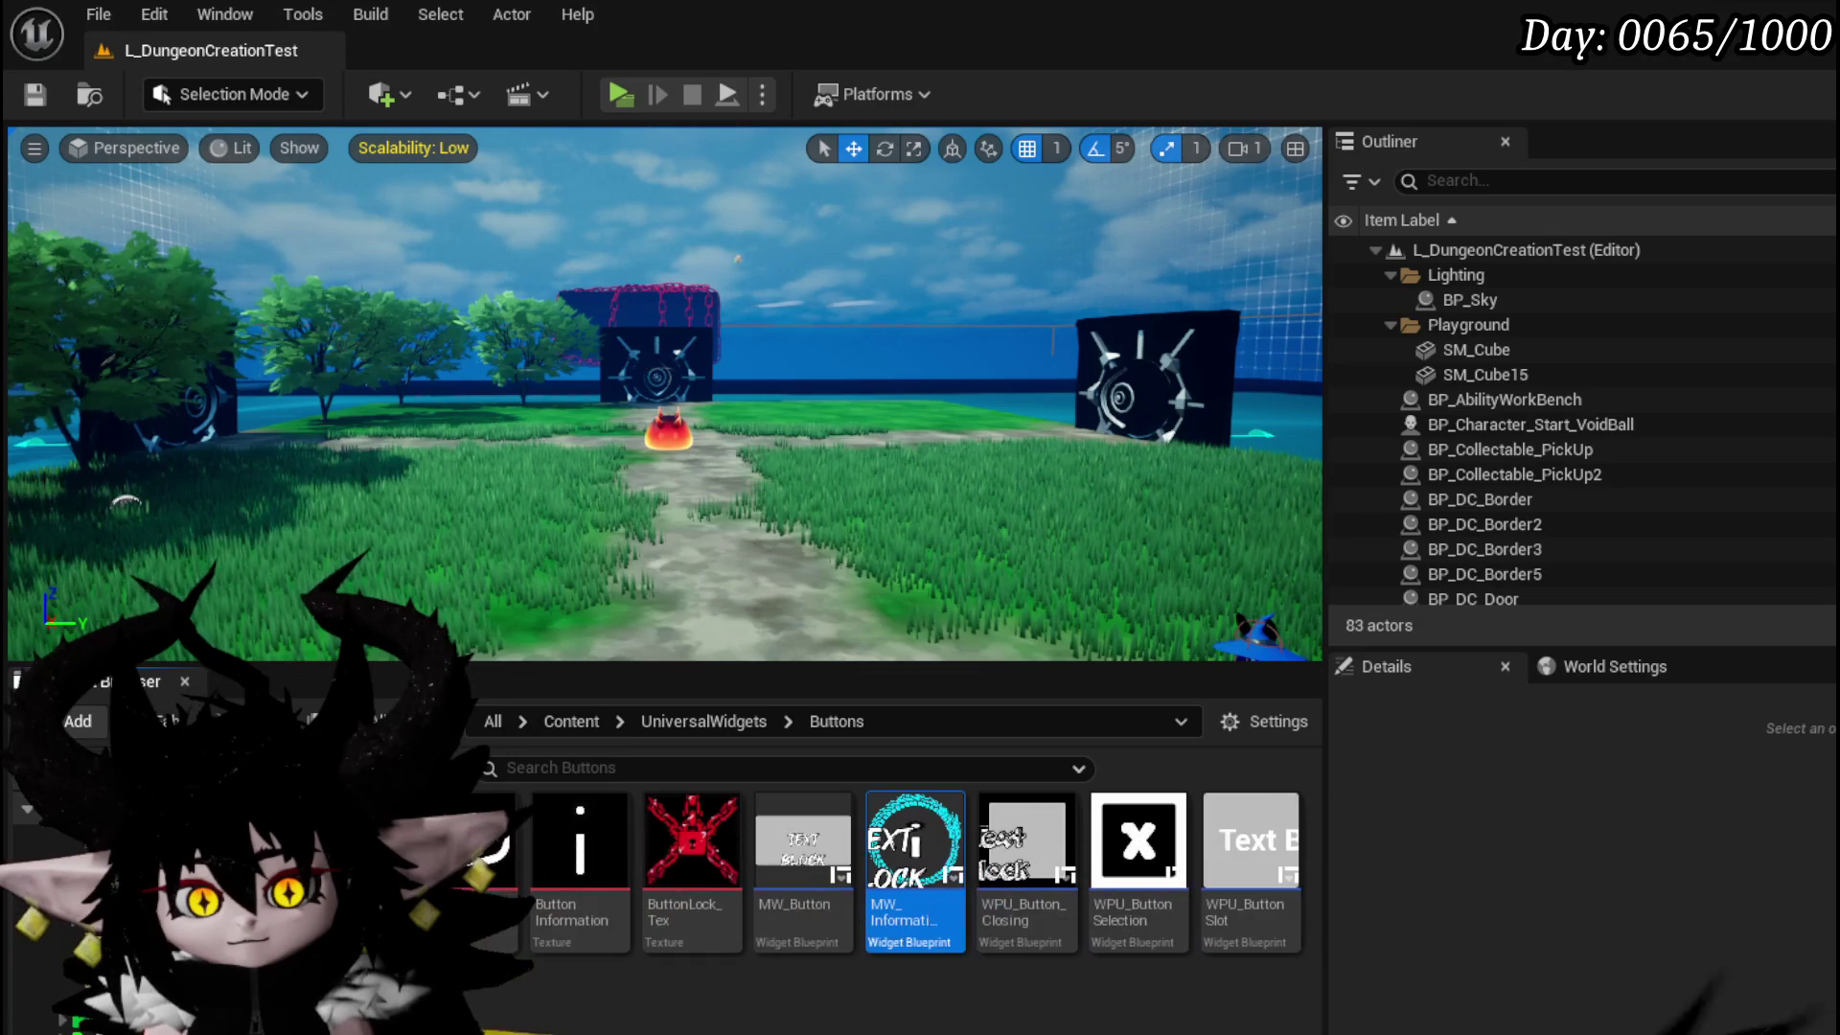
key("alt+Tab")
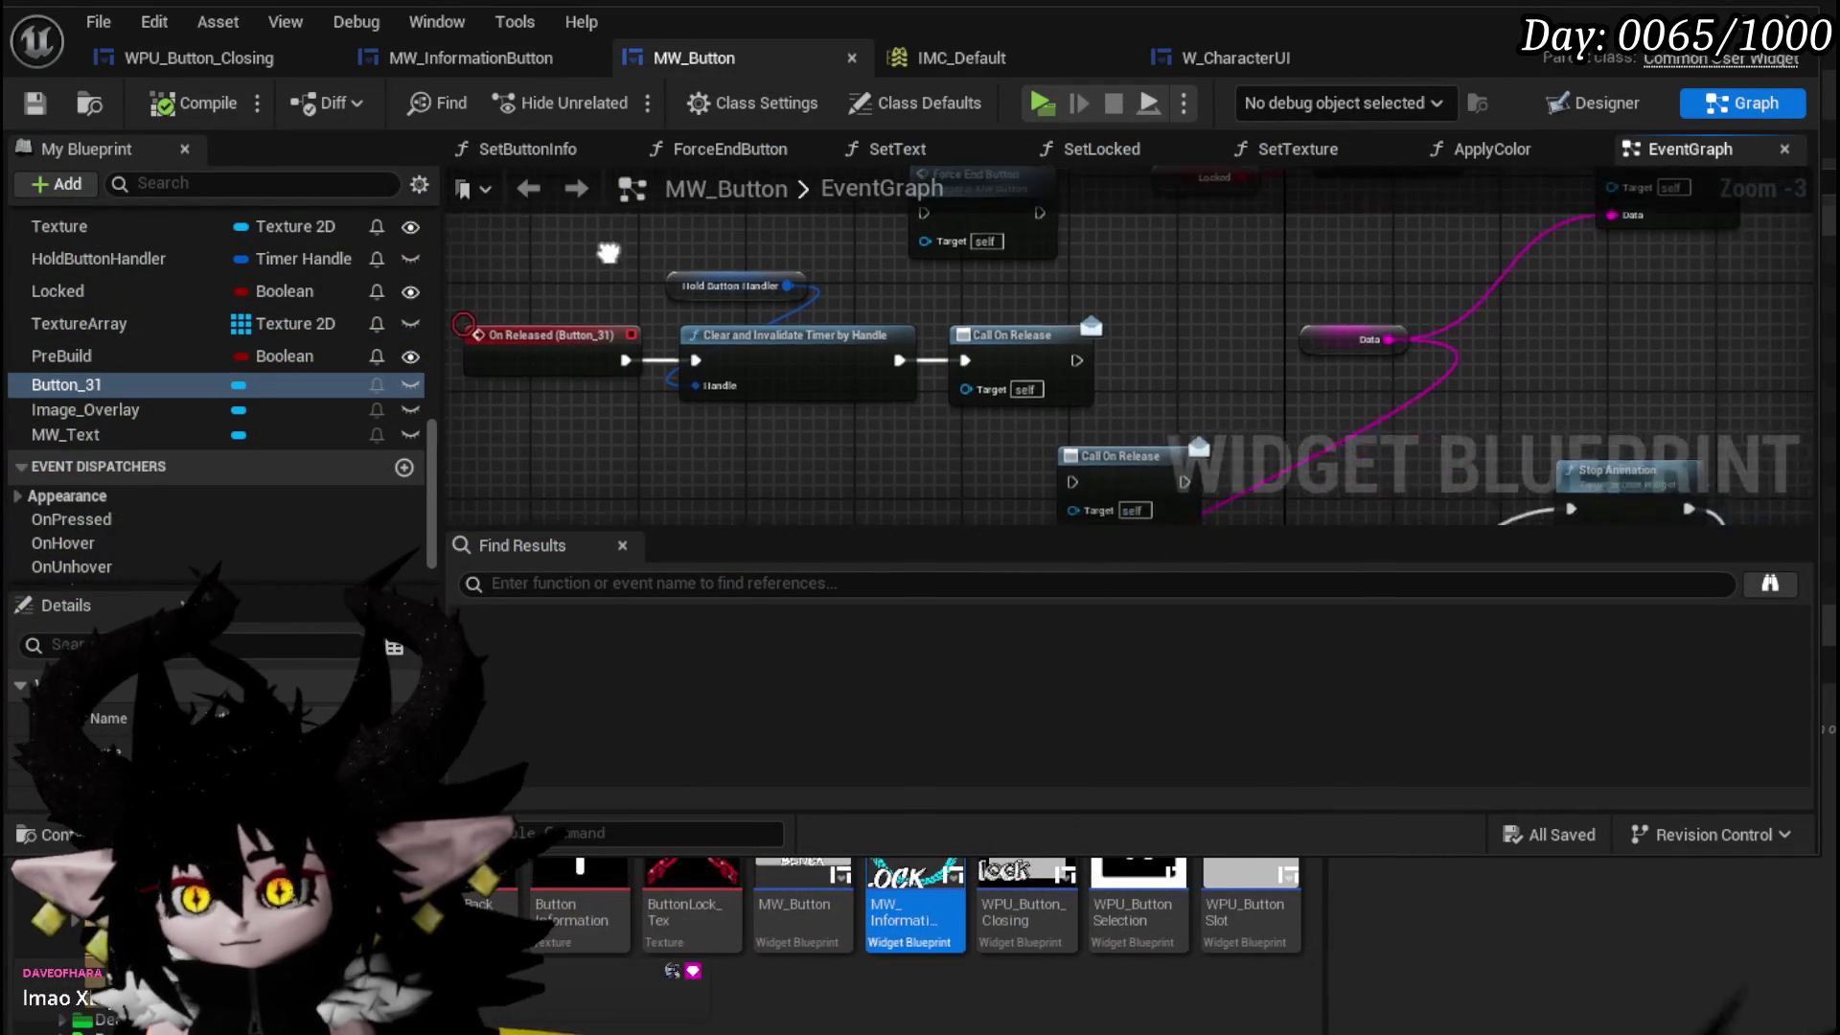
- Reposition the Call On Release node and delete the selected node
scroll(928, 292, "down", 2)
mouse_move(928, 292)
left_mouse_down()
mouse_move(1033, 278)
mouse_move(914, 411)
mouse_move(1037, 453)
mouse_move(1150, 445)
left_mouse_up()
key("Delete")
scroll(1023, 319, "up", 2)
scroll(914, 411, "down", 1)
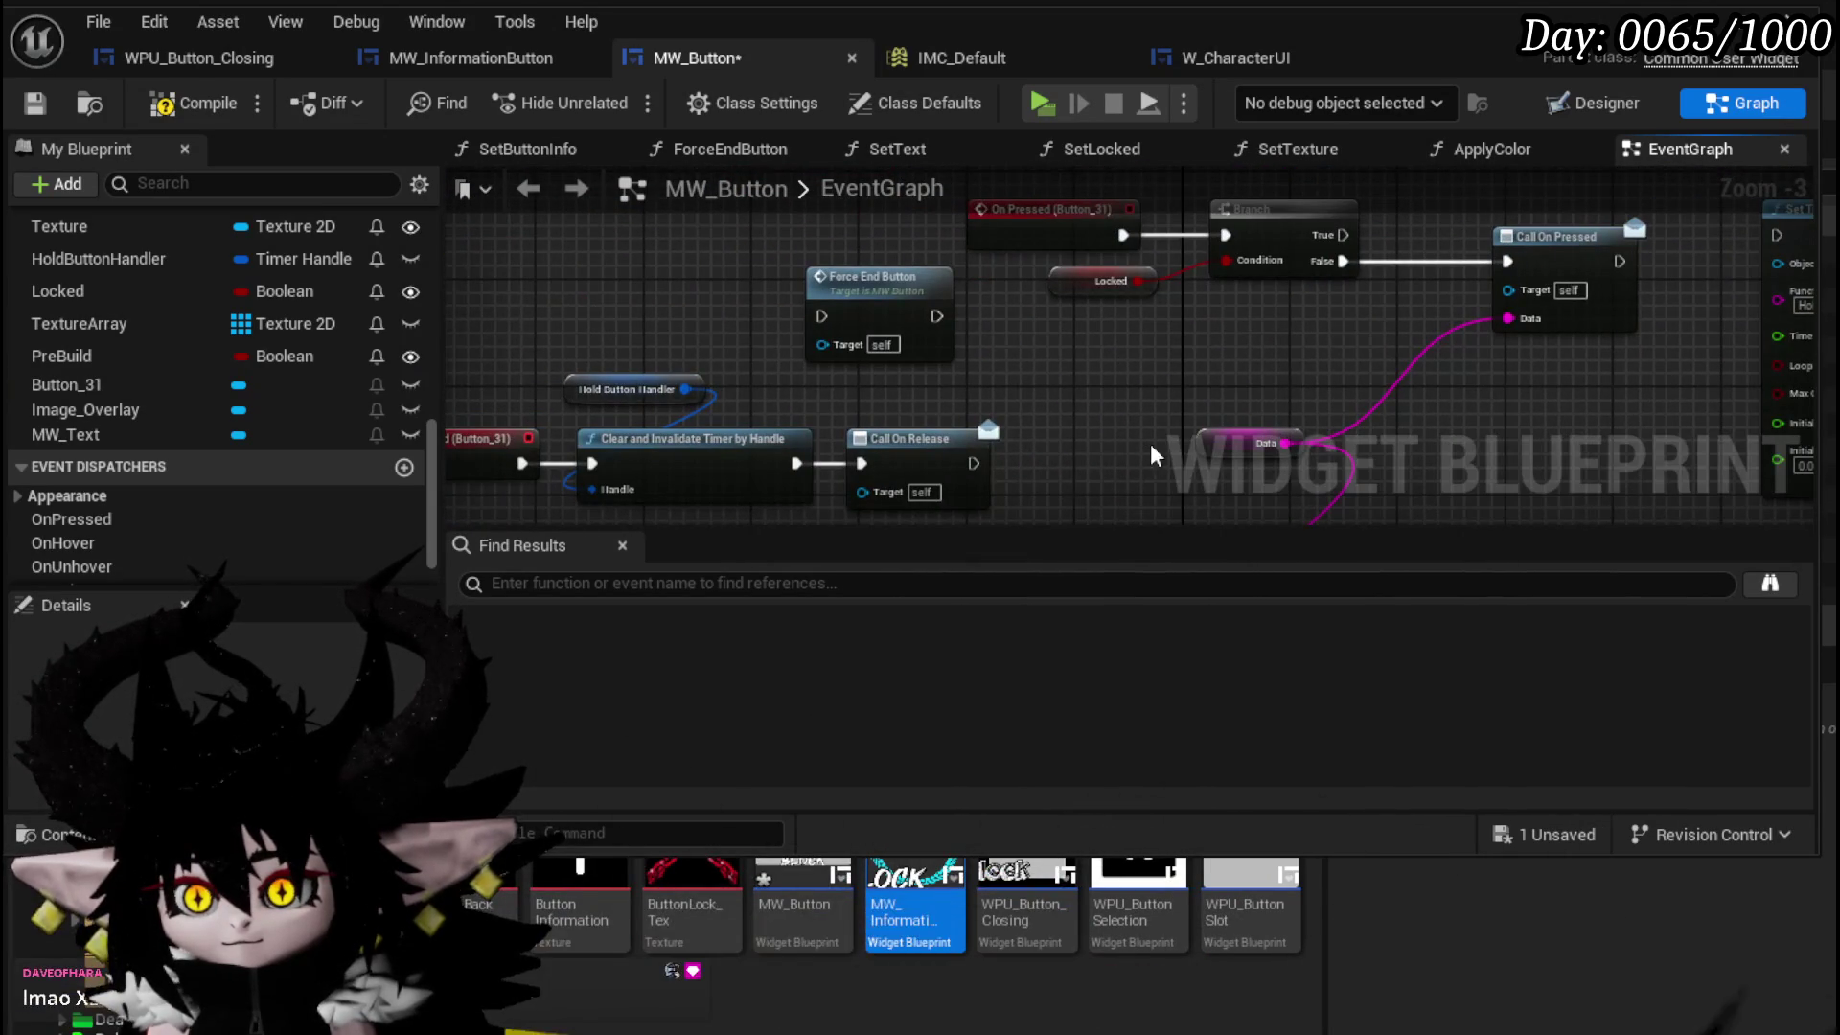
left_click(1192, 357)
- Collapse the unused pins on the Make and Break Button Style nodes
left_click_drag(1193, 356, 407, 438)
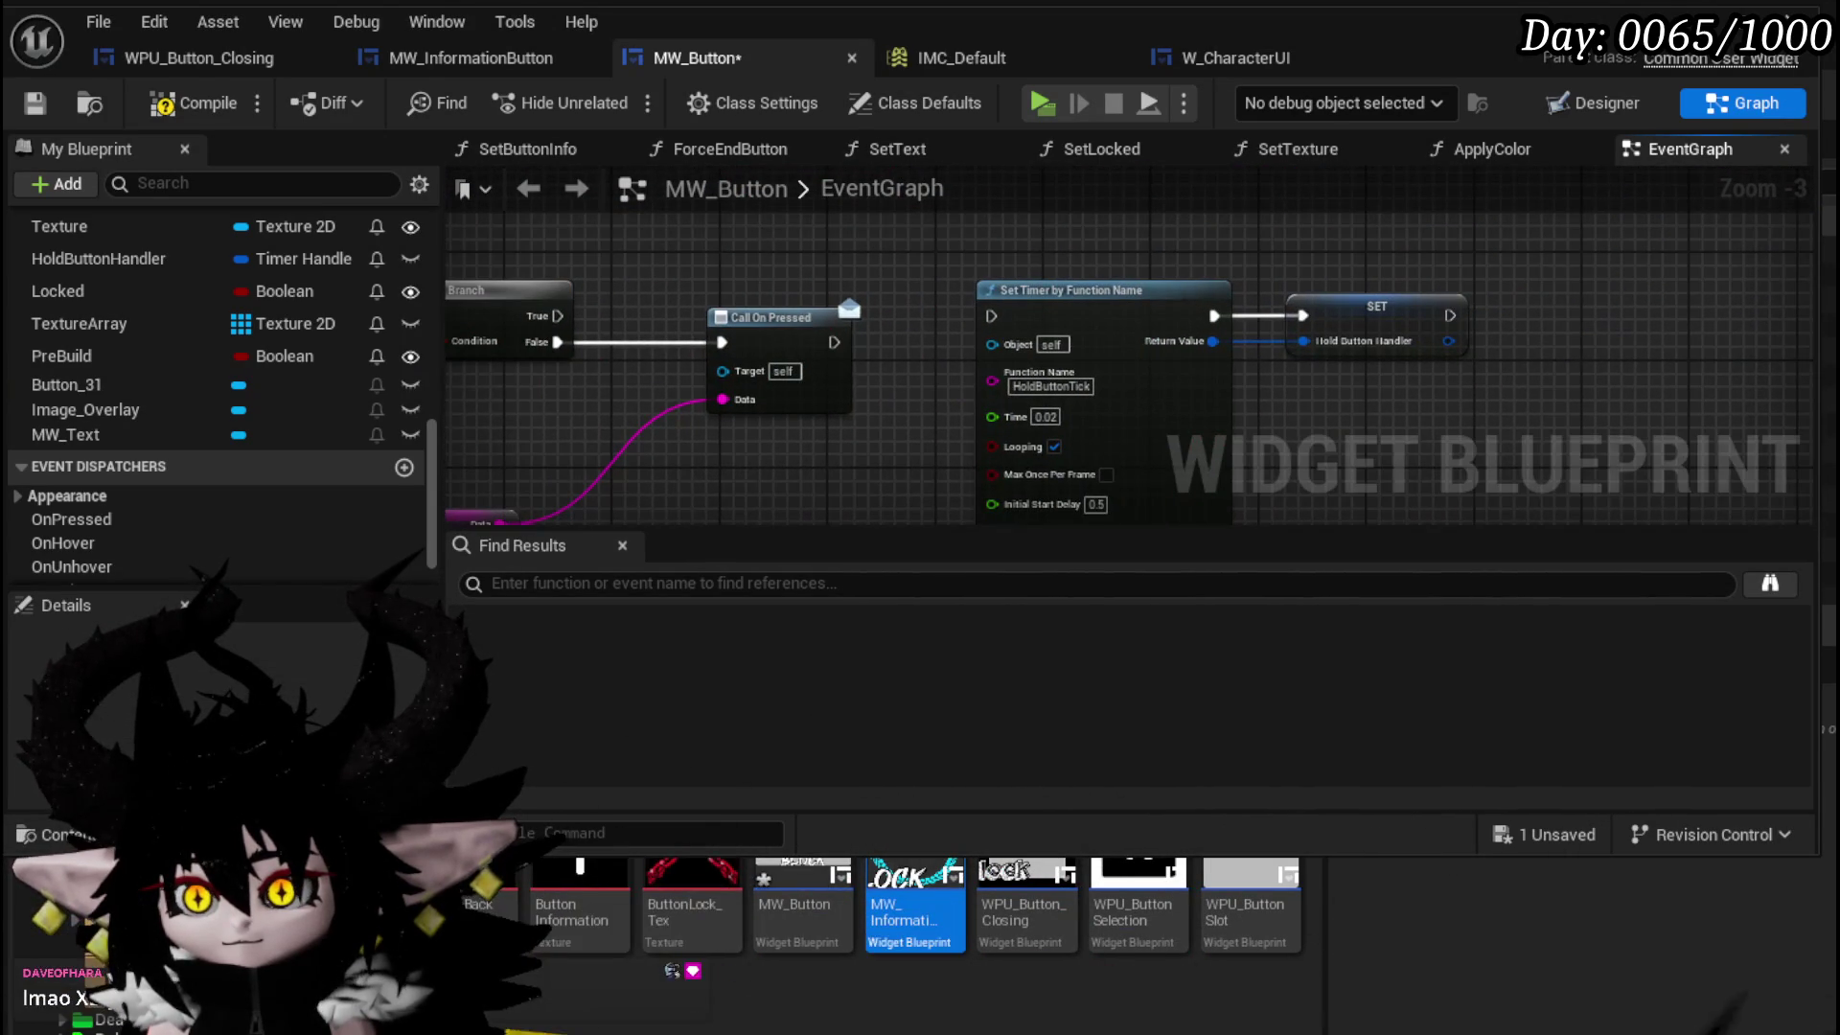
scroll(991, 254, "down", 2)
mouse_move(1298, 314)
left_mouse_down()
mouse_move(1039, 514)
mouse_move(853, 520)
mouse_move(868, 487)
left_mouse_up()
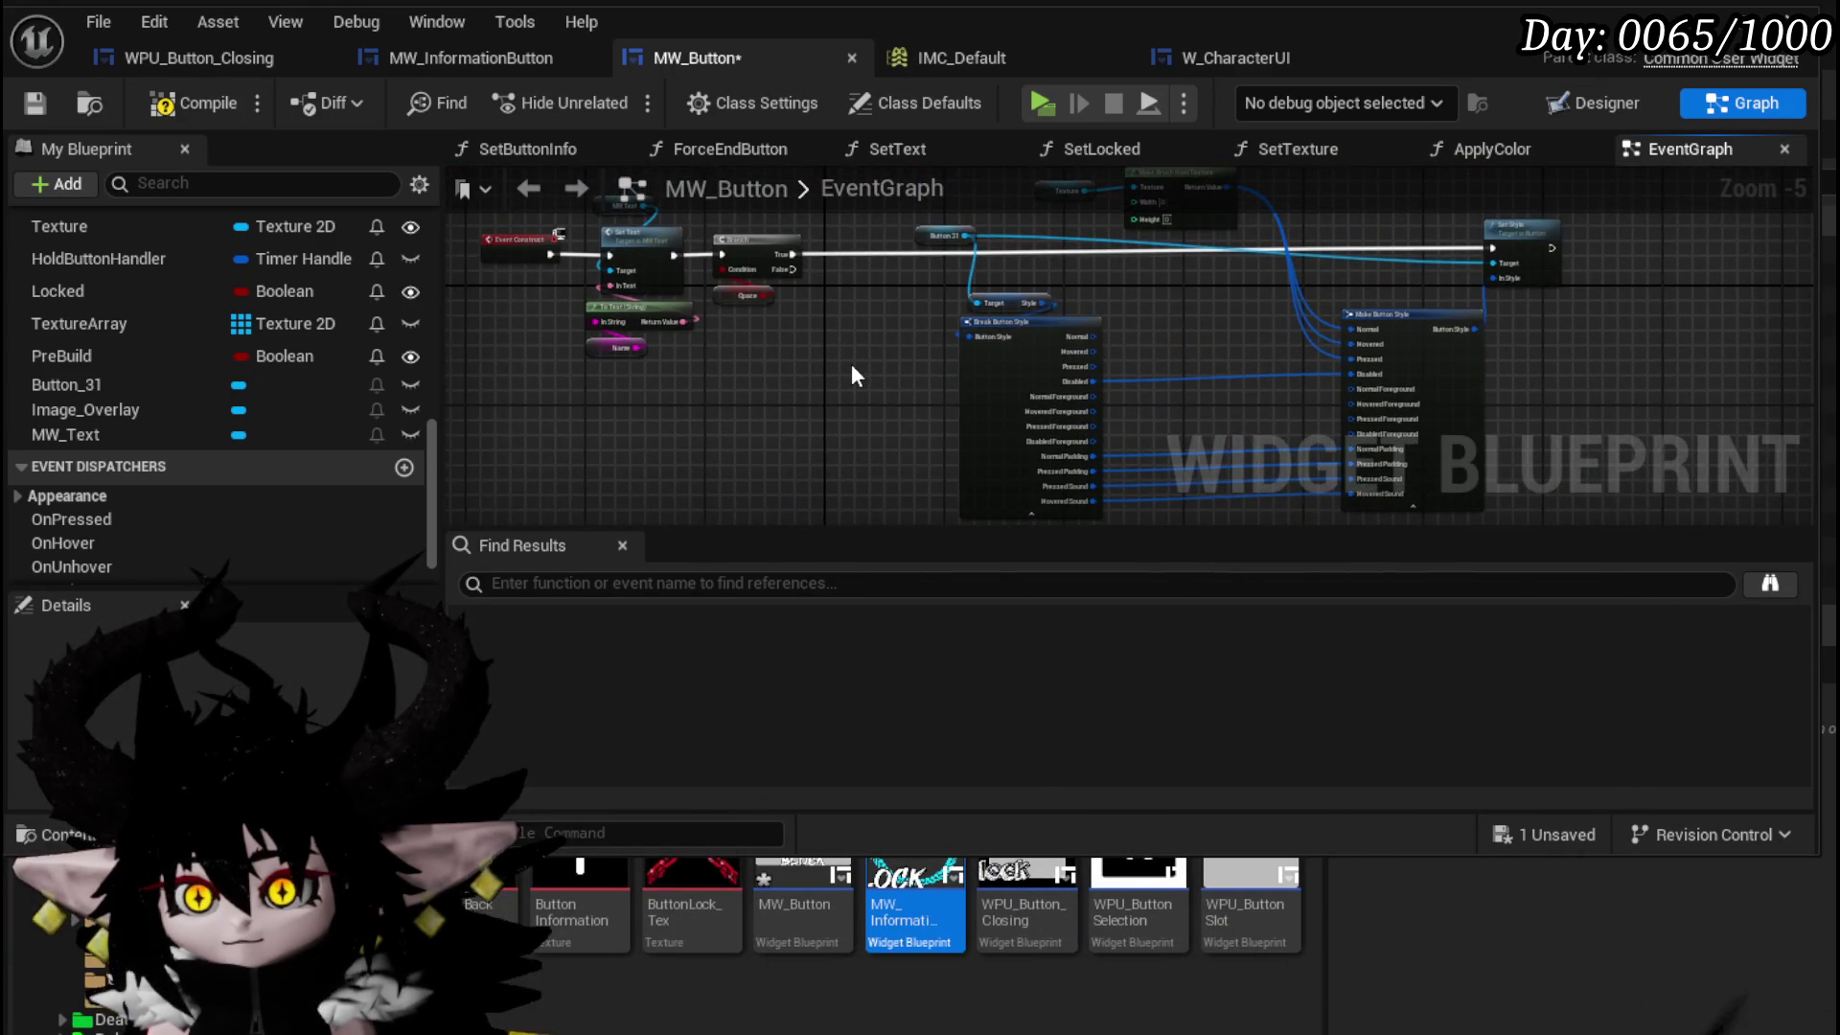
scroll(851, 364, "up", 2)
left_click_drag(1083, 359, 900, 451)
left_click(901, 450)
left_click_drag(1237, 450, 985, 462)
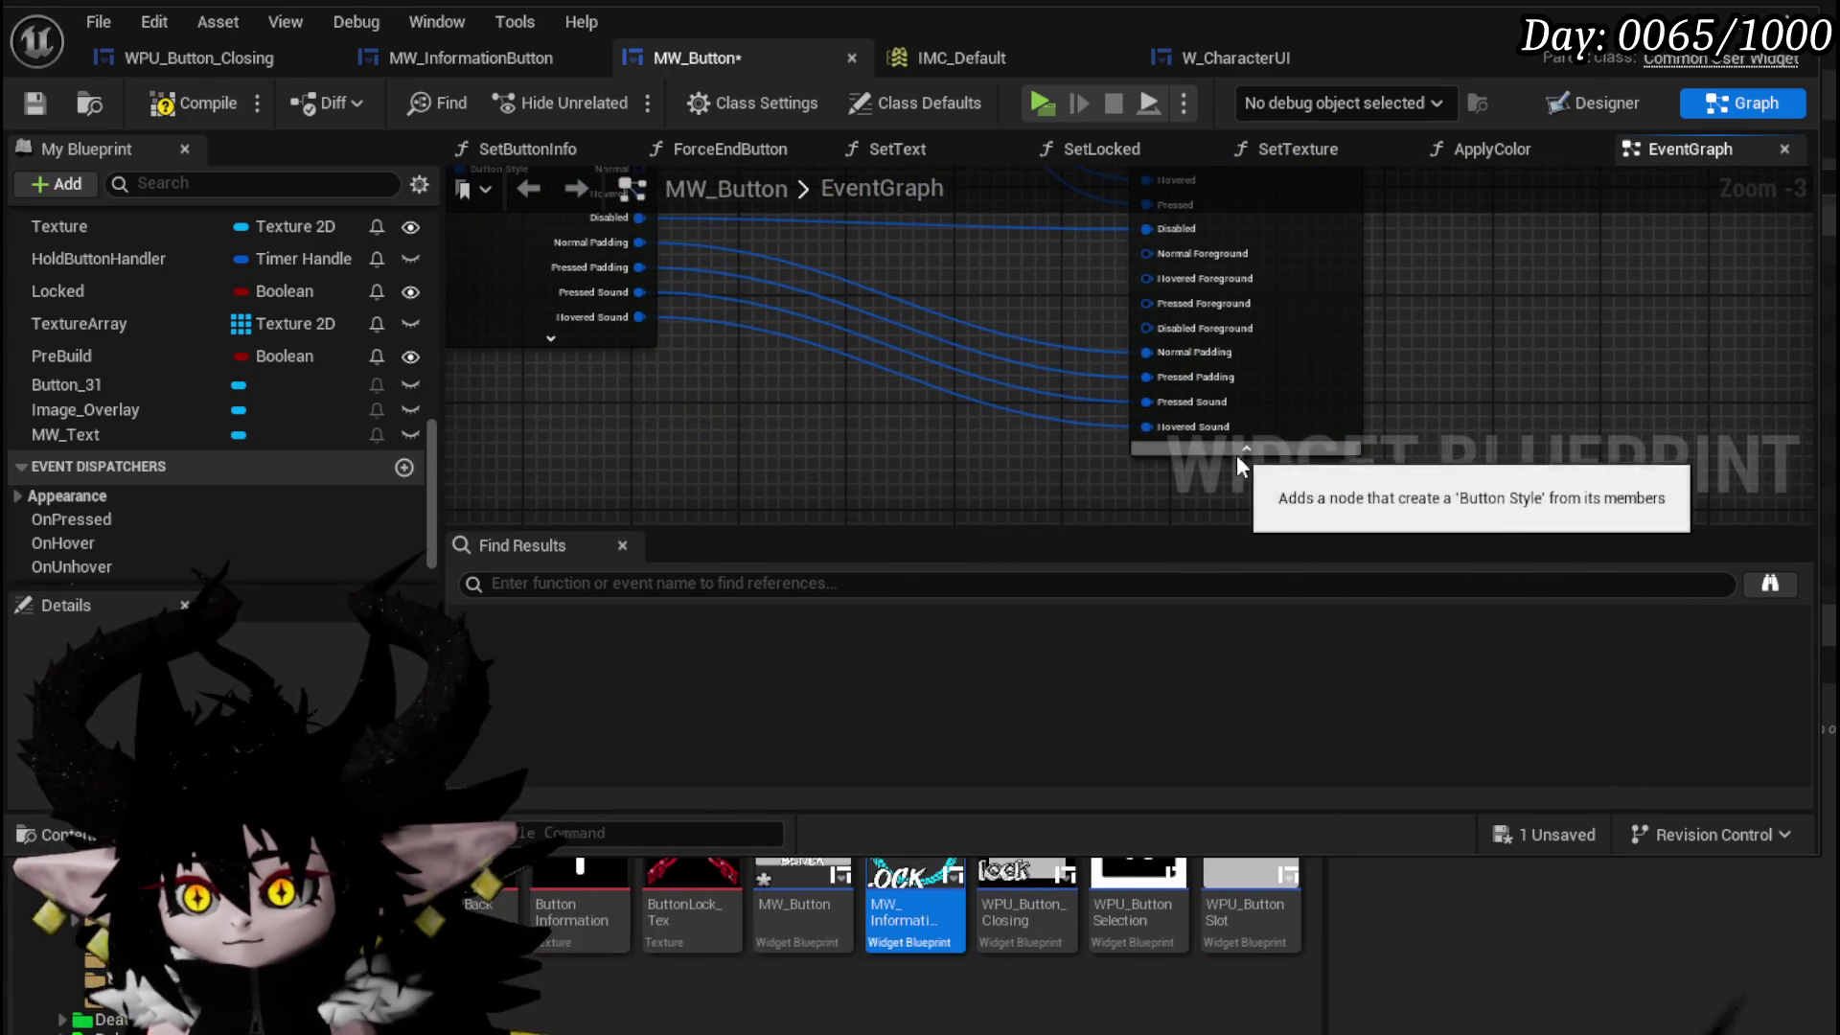
left_click(1235, 451)
scroll(1062, 431, "down", 1)
left_click_drag(932, 373, 1064, 485)
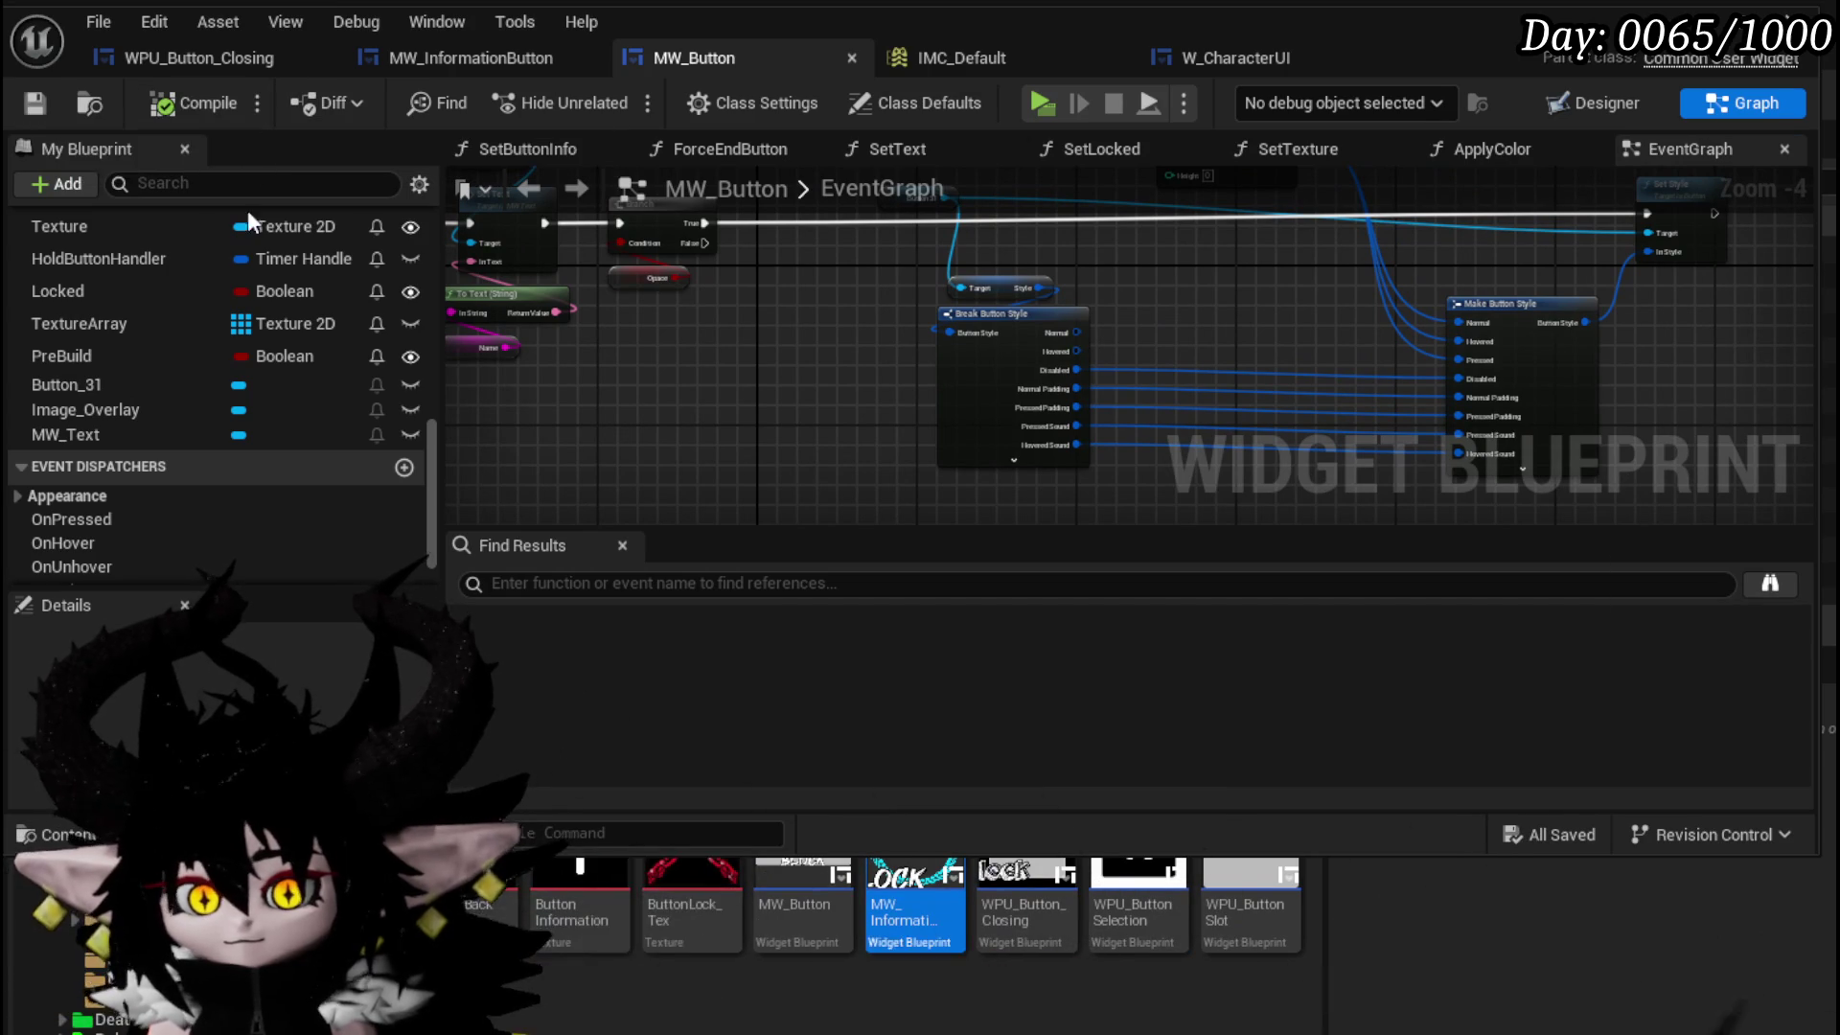
- Move the group of press and release event nodes down and to the left
left_click_drag(683, 408, 711, 333)
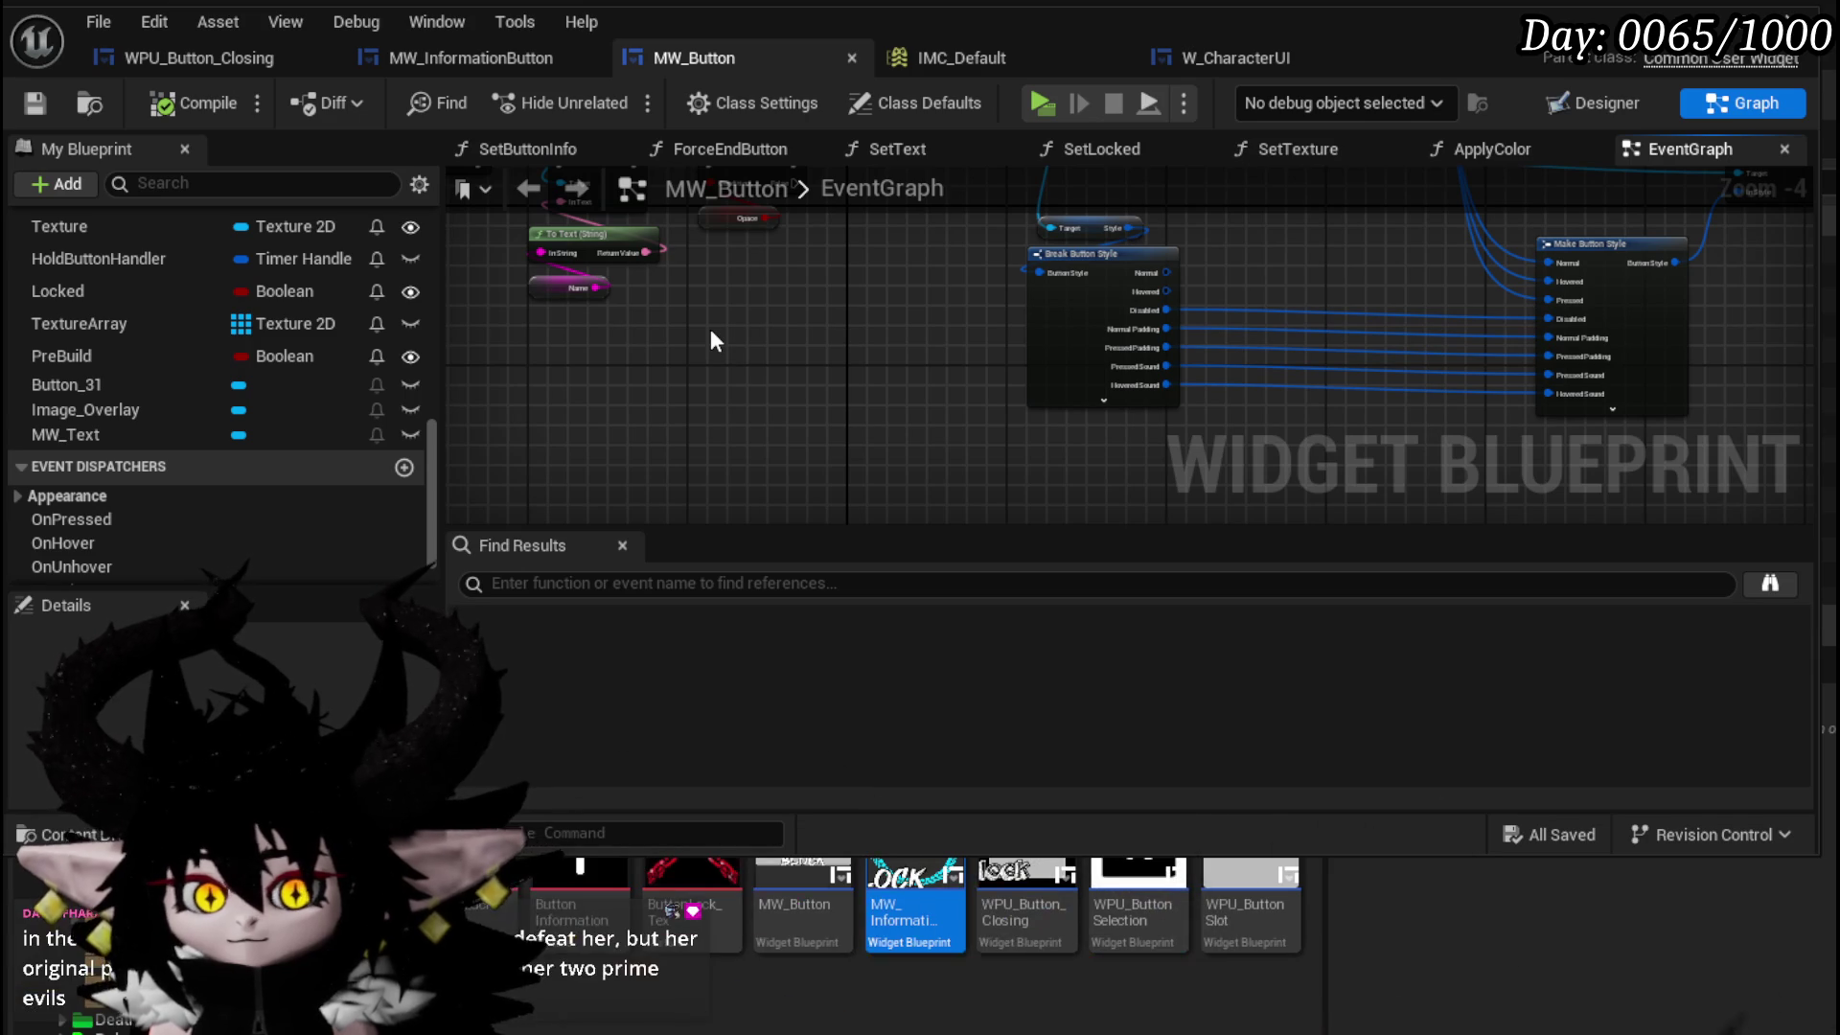
scroll(711, 330, "down", 2)
left_click_drag(737, 348, 828, 247)
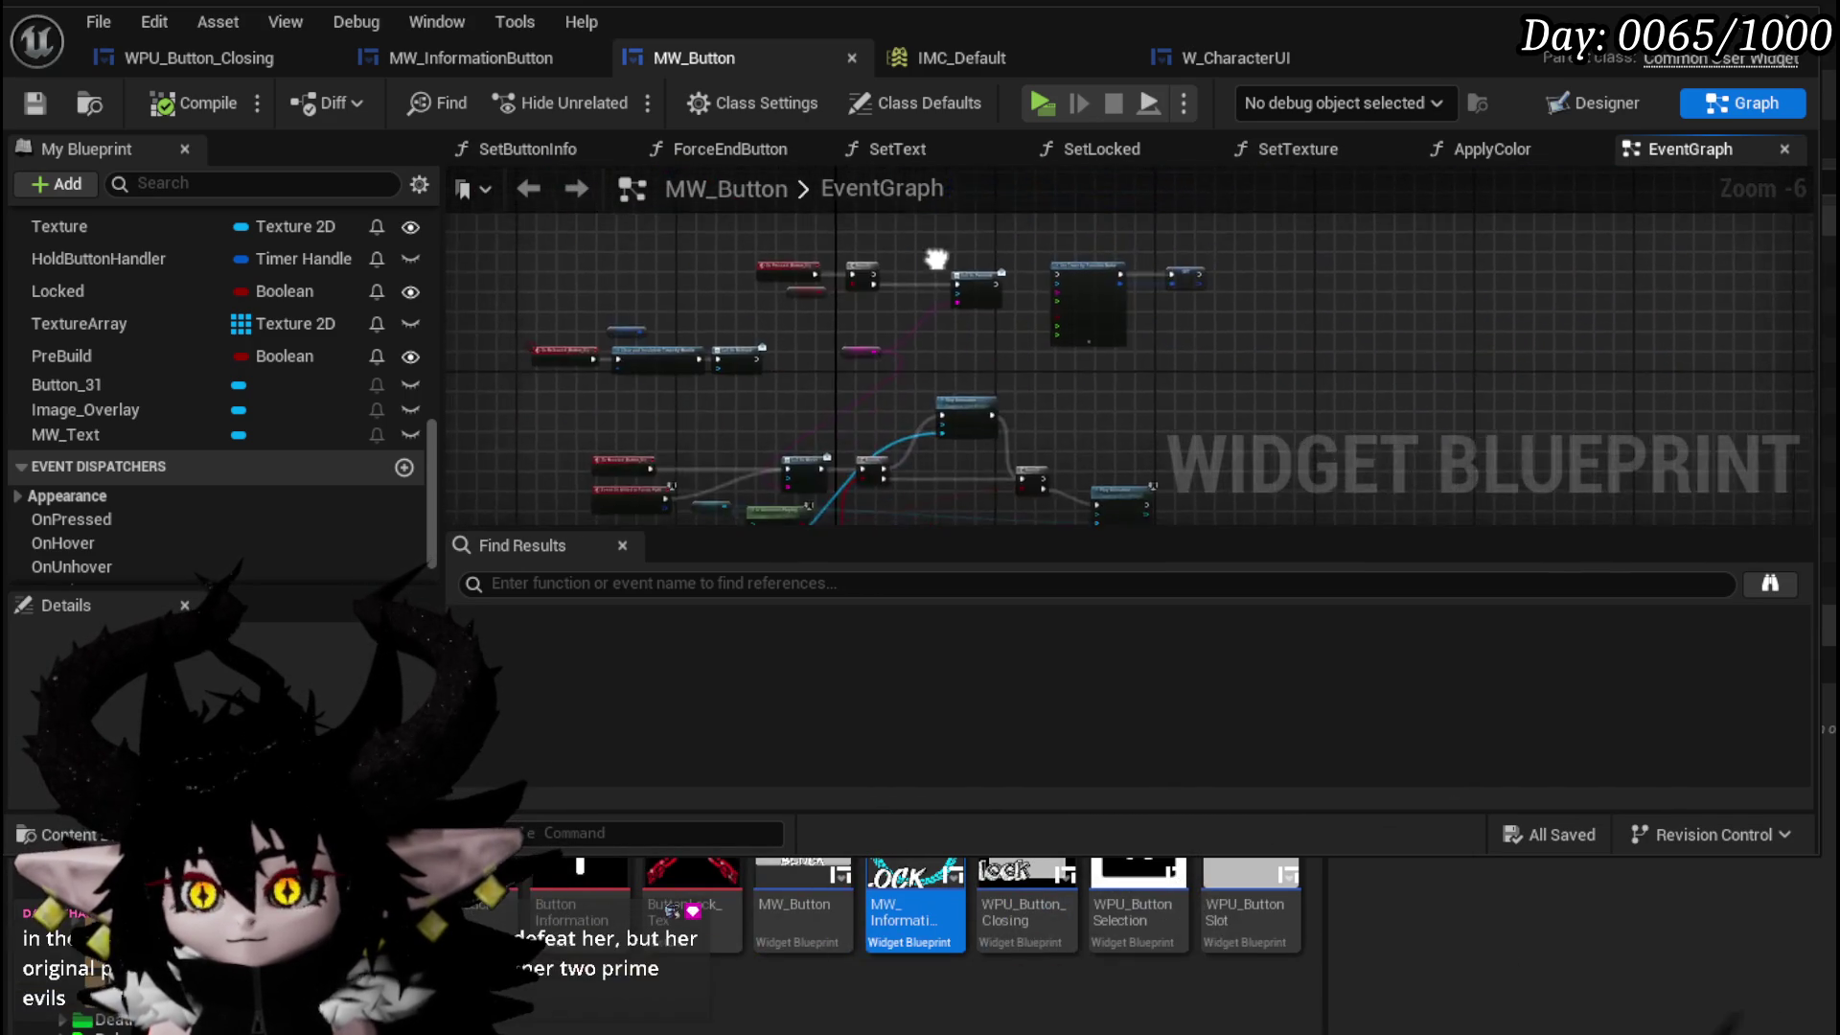
scroll(853, 384, "up", 3)
left_click_drag(852, 384, 962, 232)
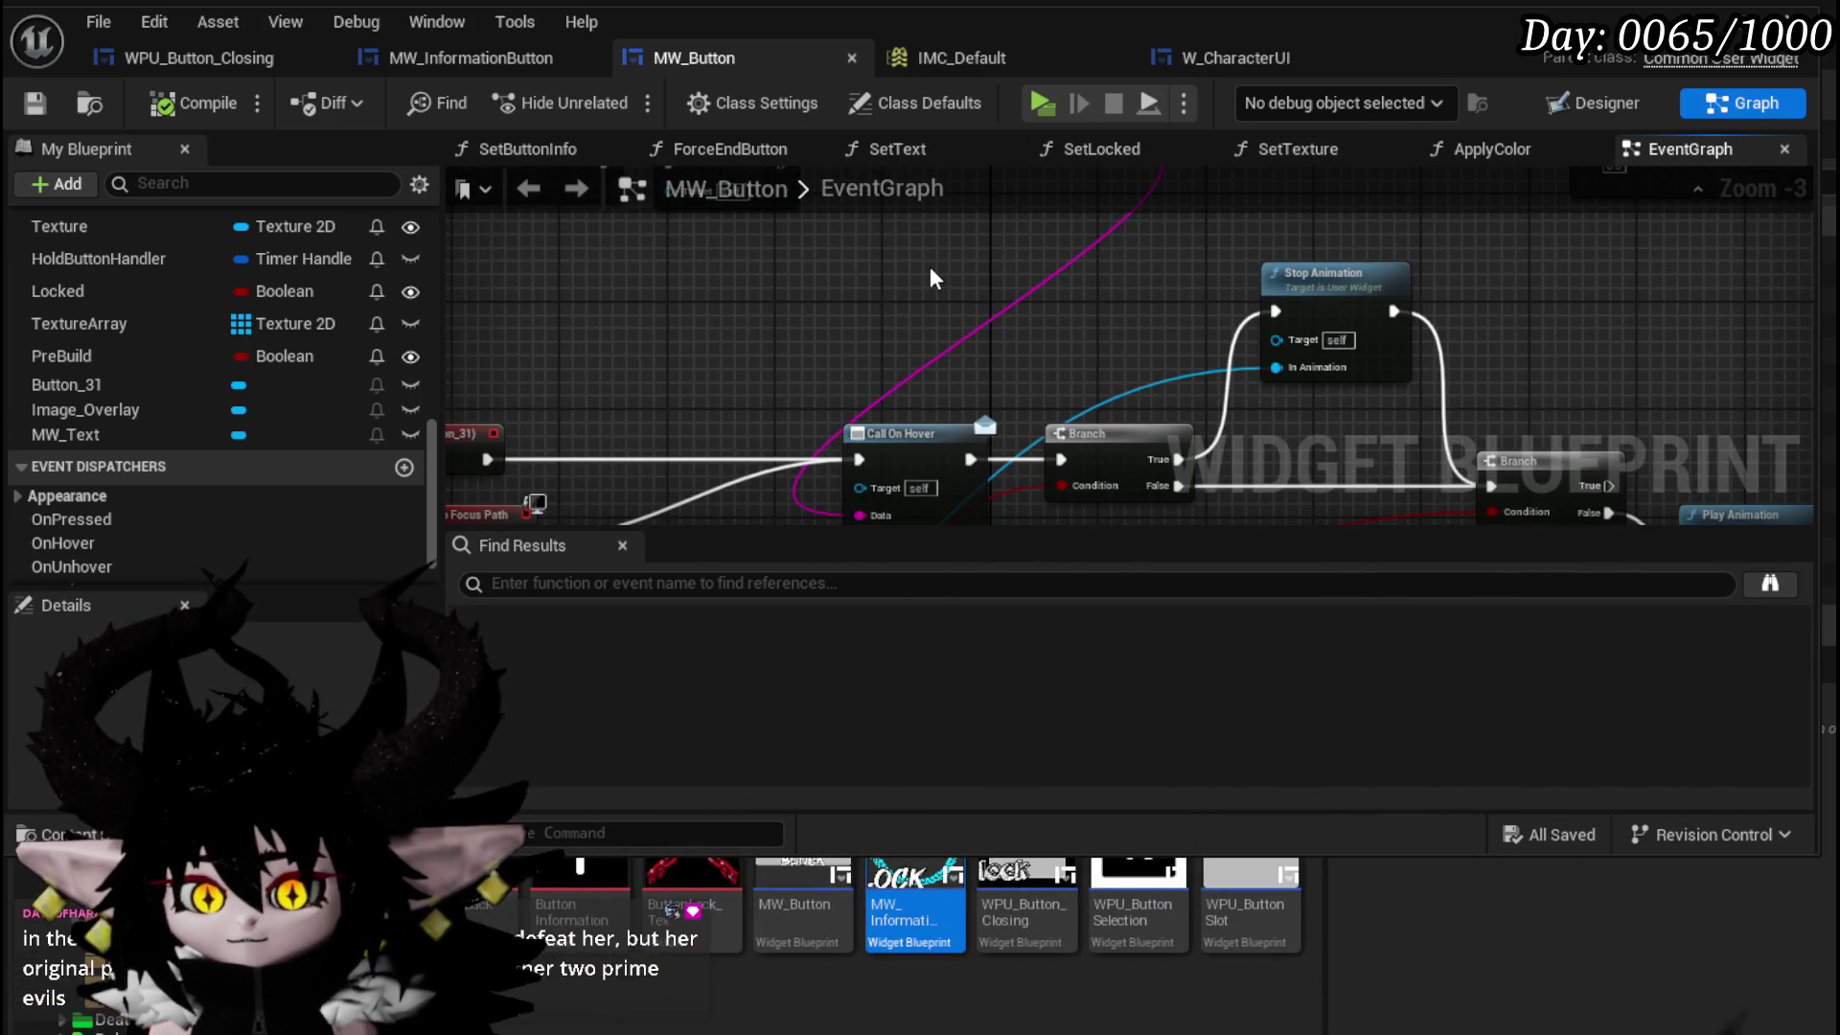
left_click_drag(928, 266, 922, 393)
scroll(922, 393, "down", 3)
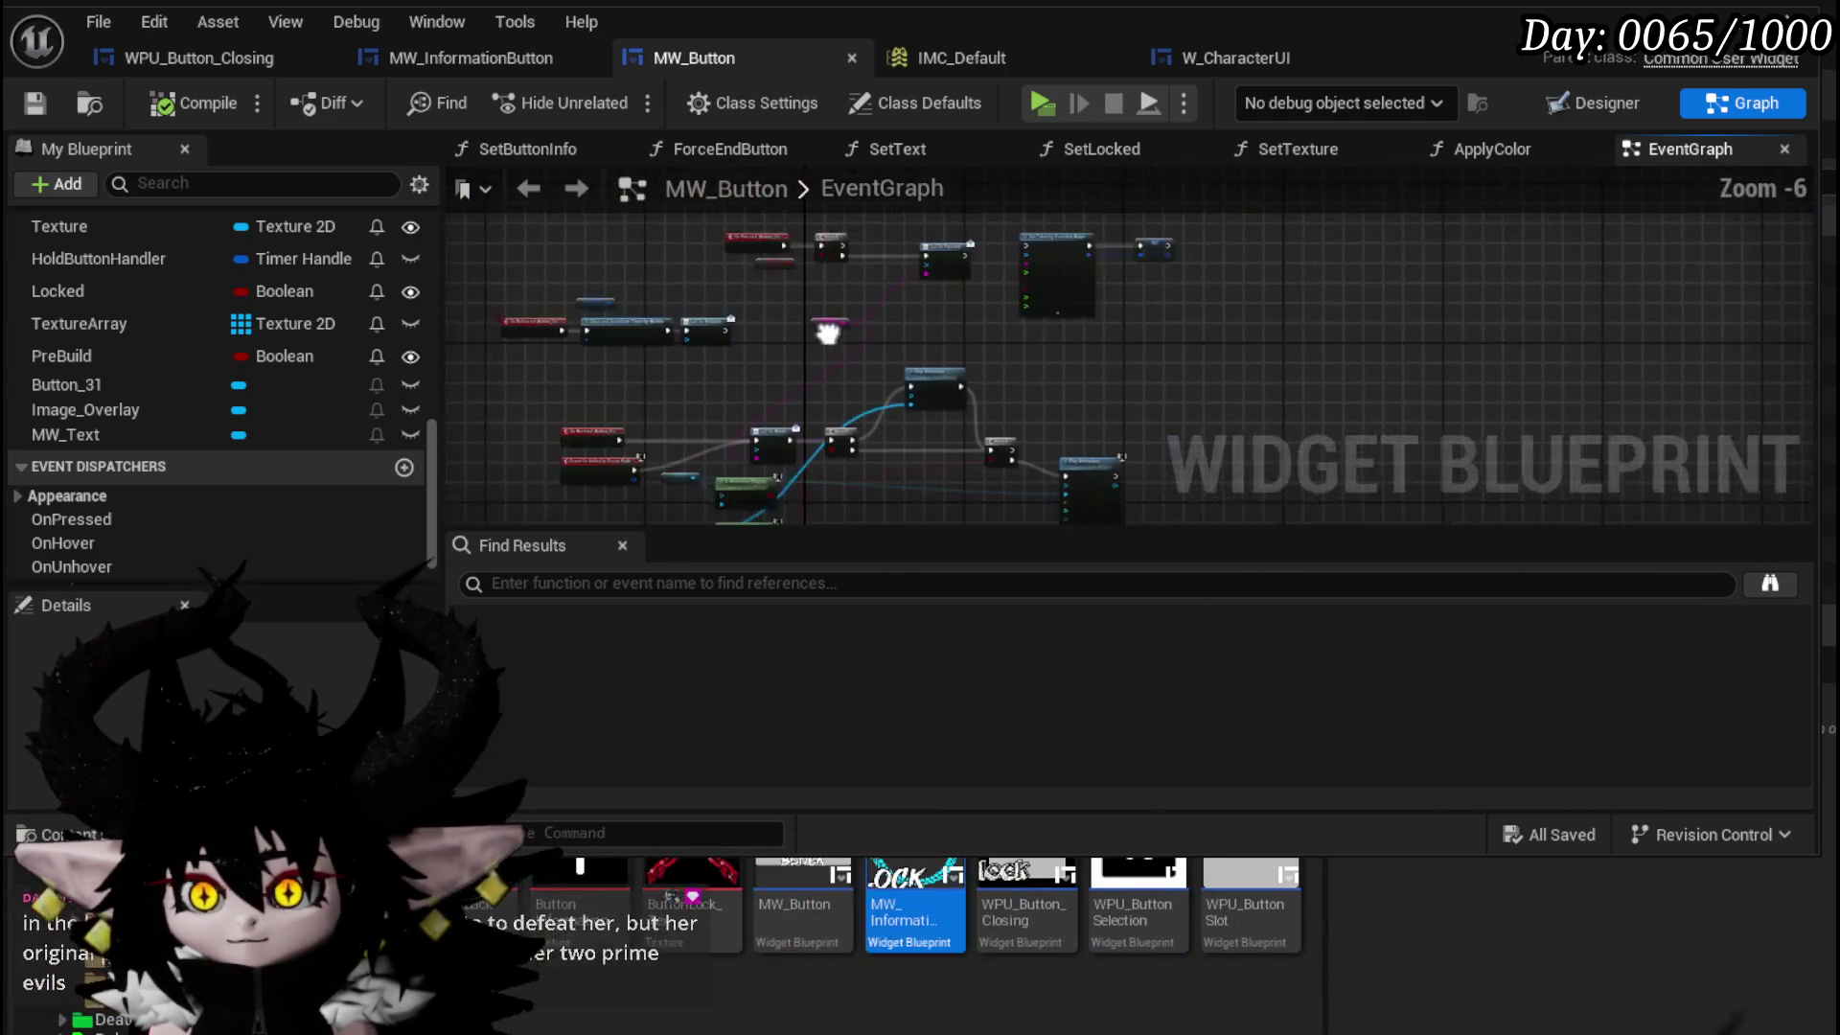
left_click_drag(595, 422, 1233, 241)
mouse_move(997, 255)
left_mouse_down()
mouse_move(882, 359)
mouse_move(962, 358)
mouse_move(975, 339)
left_mouse_up()
scroll(976, 339, "up", 3)
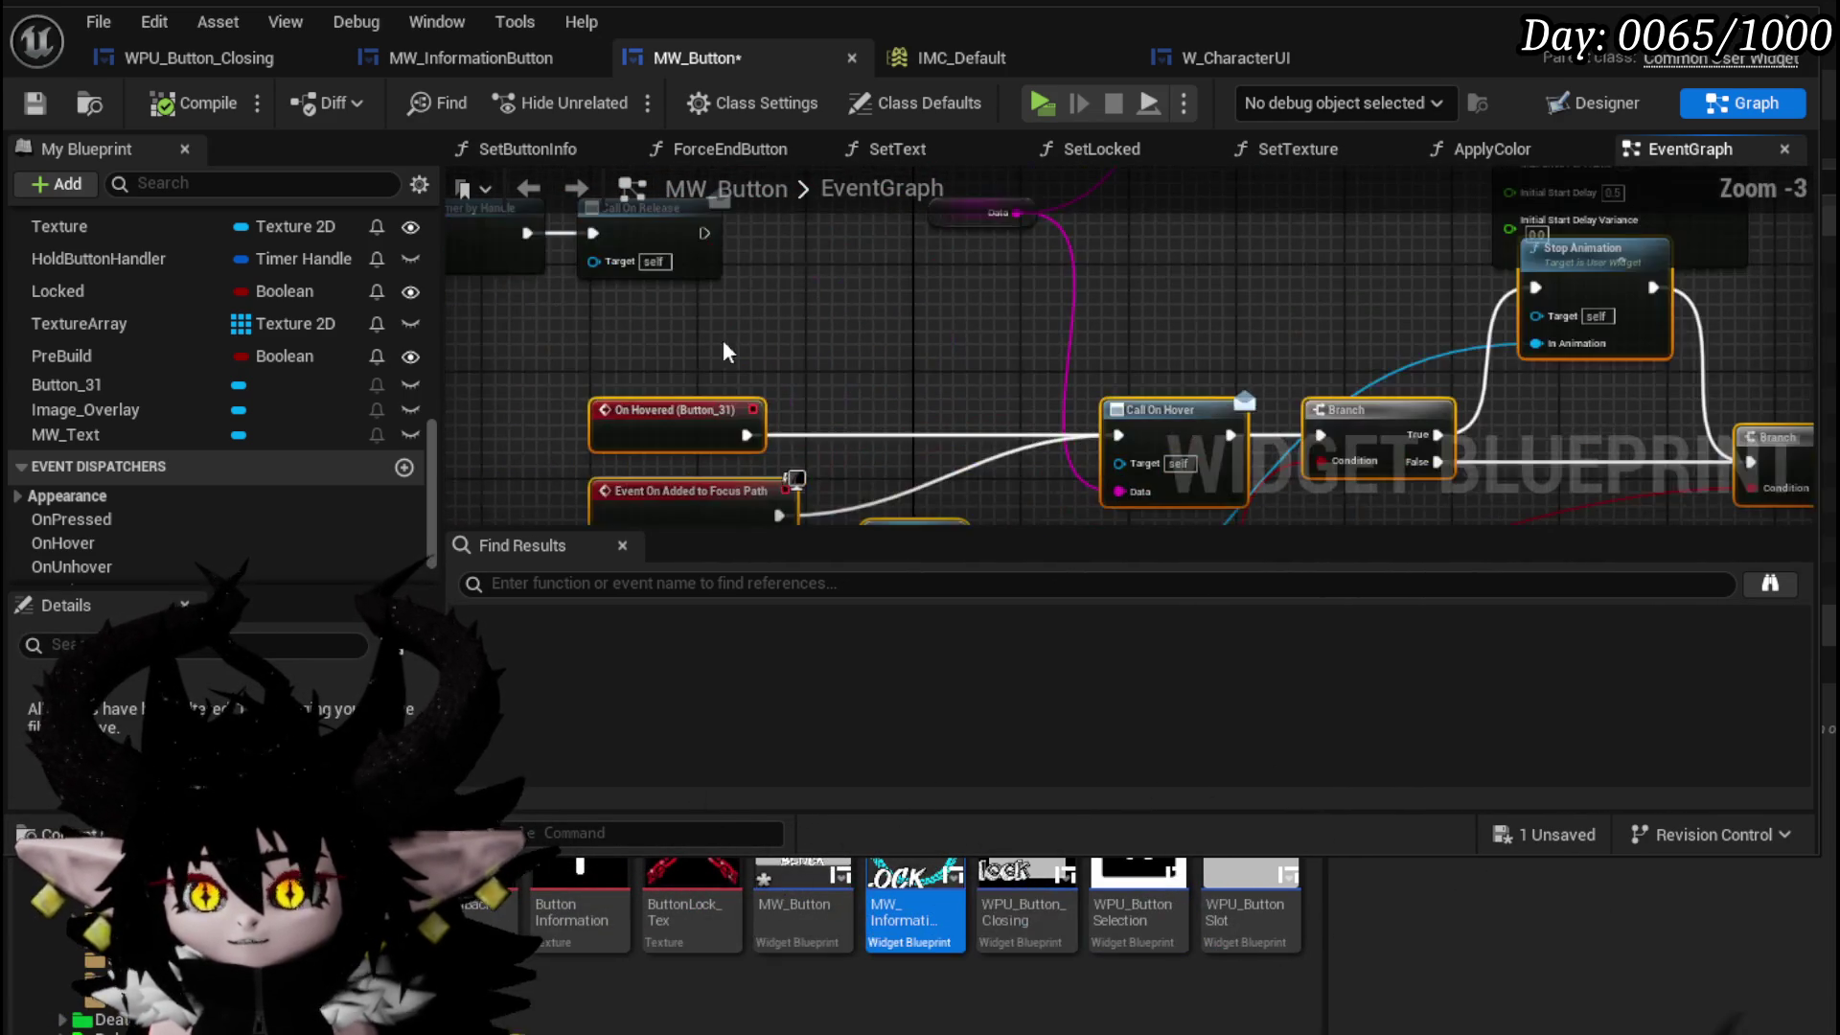
left_click(808, 345)
left_click(1070, 358)
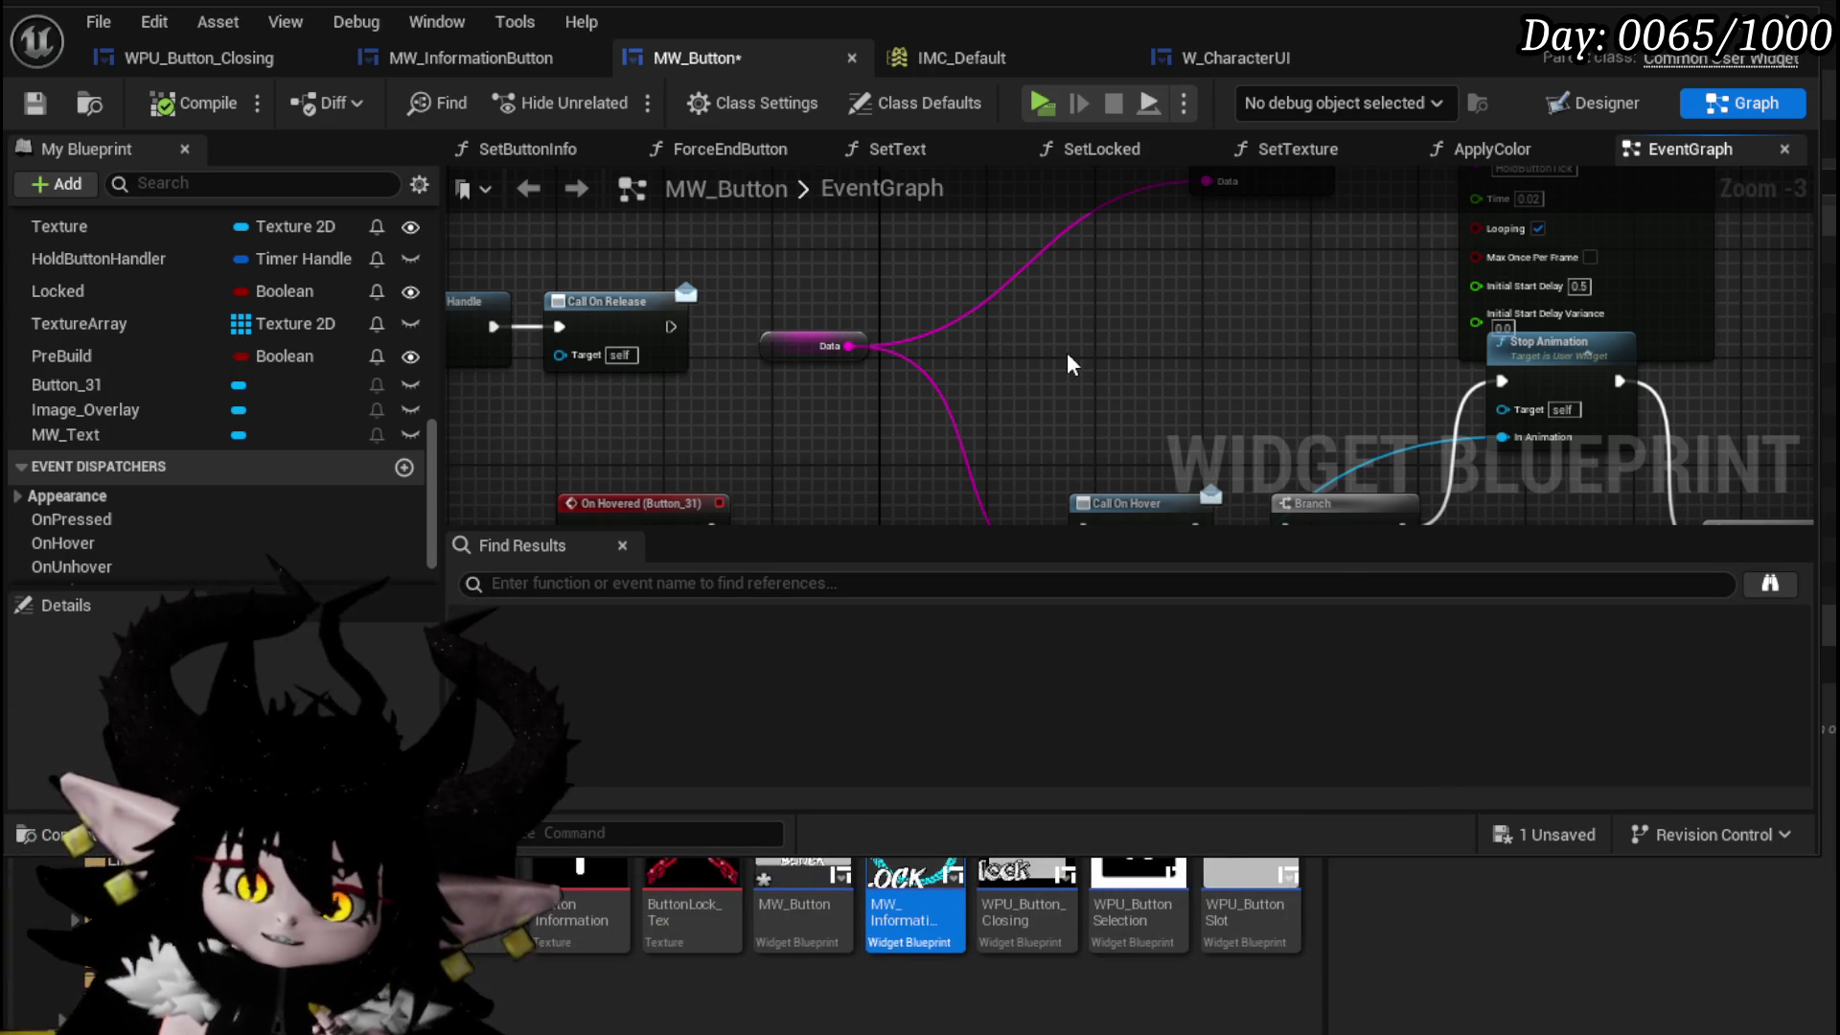
- Select the On Released, Clear Timer and Call On Release nodes as a group
scroll(1068, 354, "down", 1)
mouse_move(699, 304)
left_mouse_down()
mouse_move(1072, 403)
mouse_move(1049, 355)
mouse_move(853, 370)
left_mouse_up()
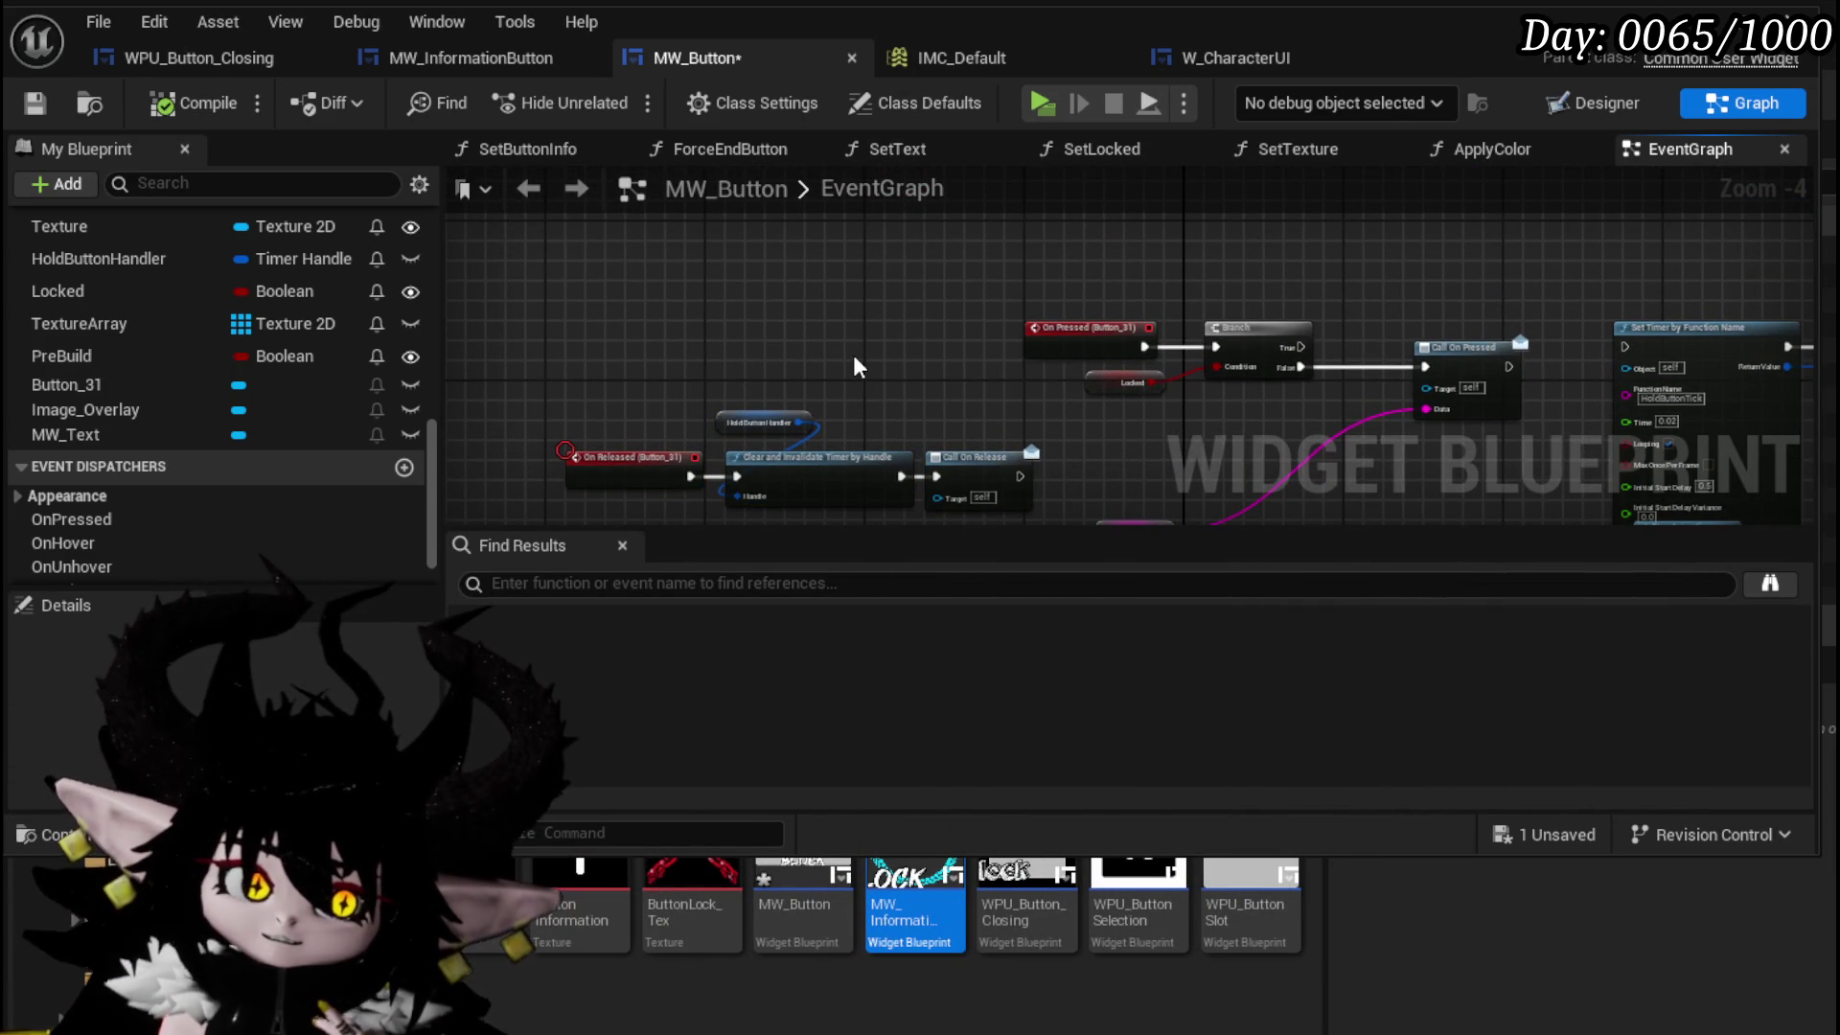
scroll(853, 364, "down", 1)
mouse_move(853, 364)
left_mouse_down()
mouse_move(654, 357)
mouse_move(655, 339)
left_mouse_up()
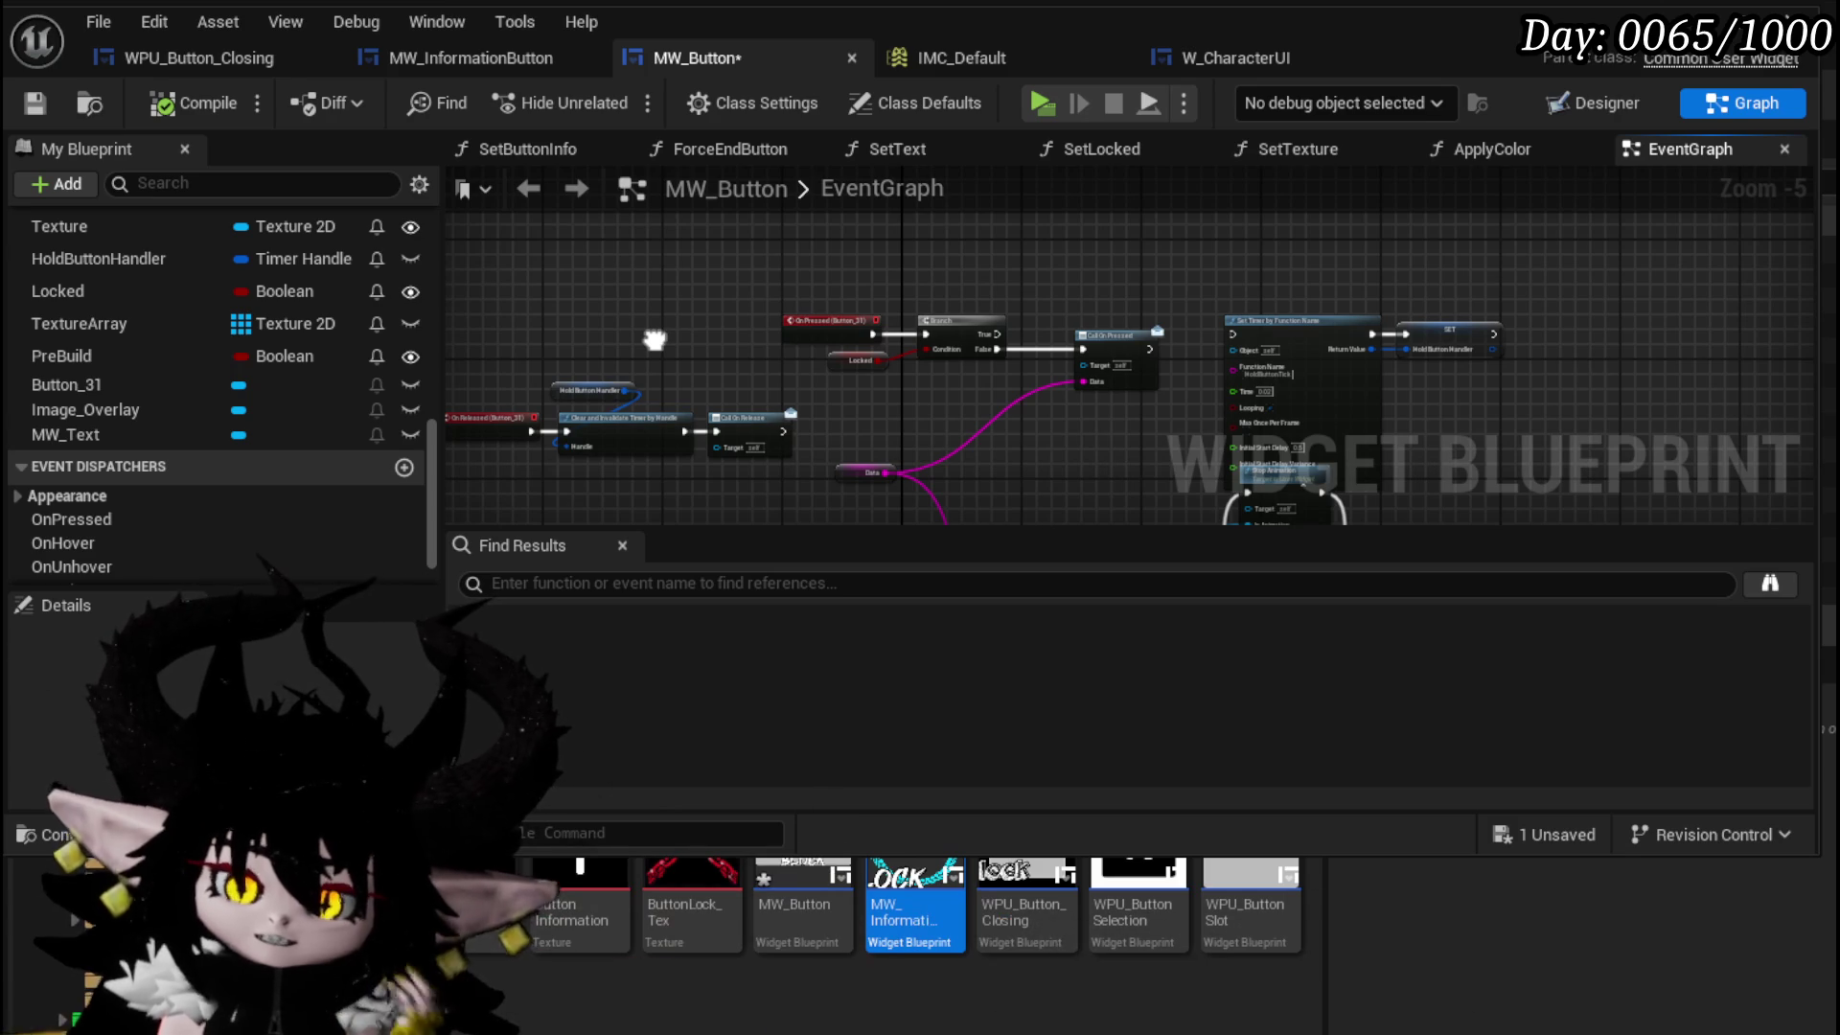
mouse_move(655, 340)
left_mouse_down()
mouse_move(729, 326)
mouse_move(780, 268)
left_mouse_up()
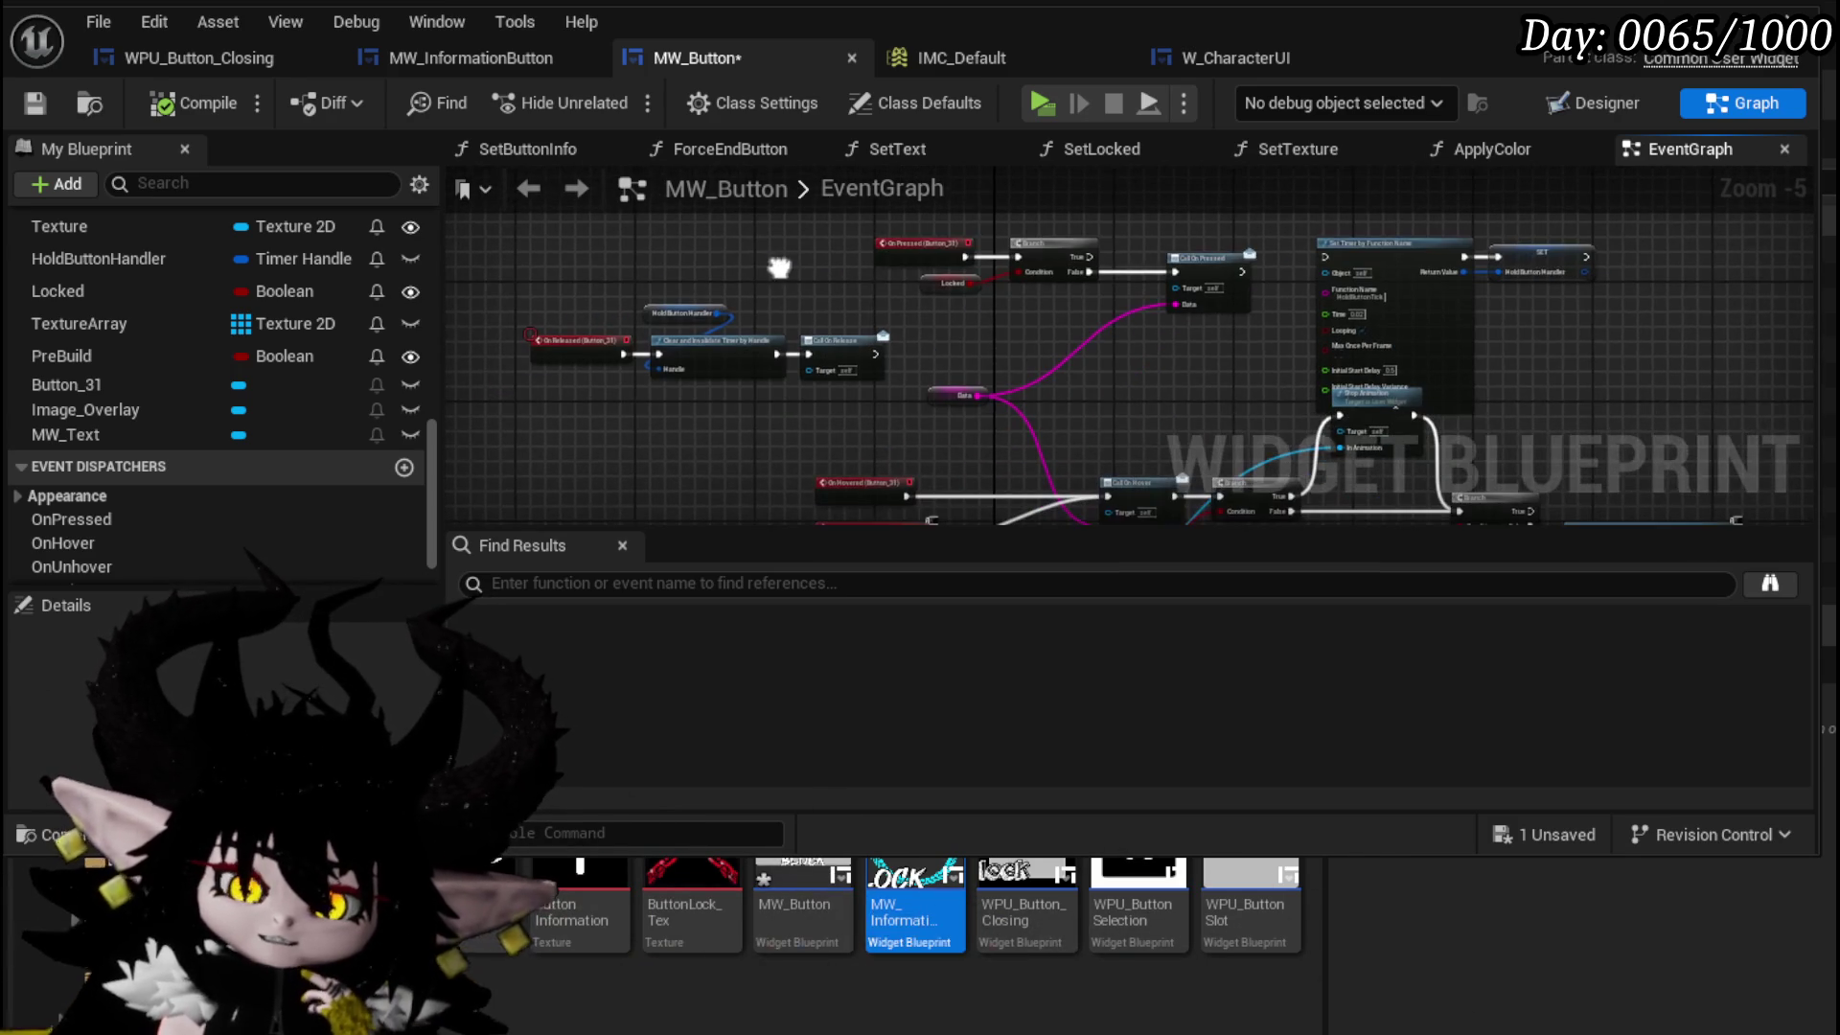
mouse_move(1006, 348)
left_mouse_down()
mouse_move(767, 346)
mouse_move(780, 470)
left_mouse_up()
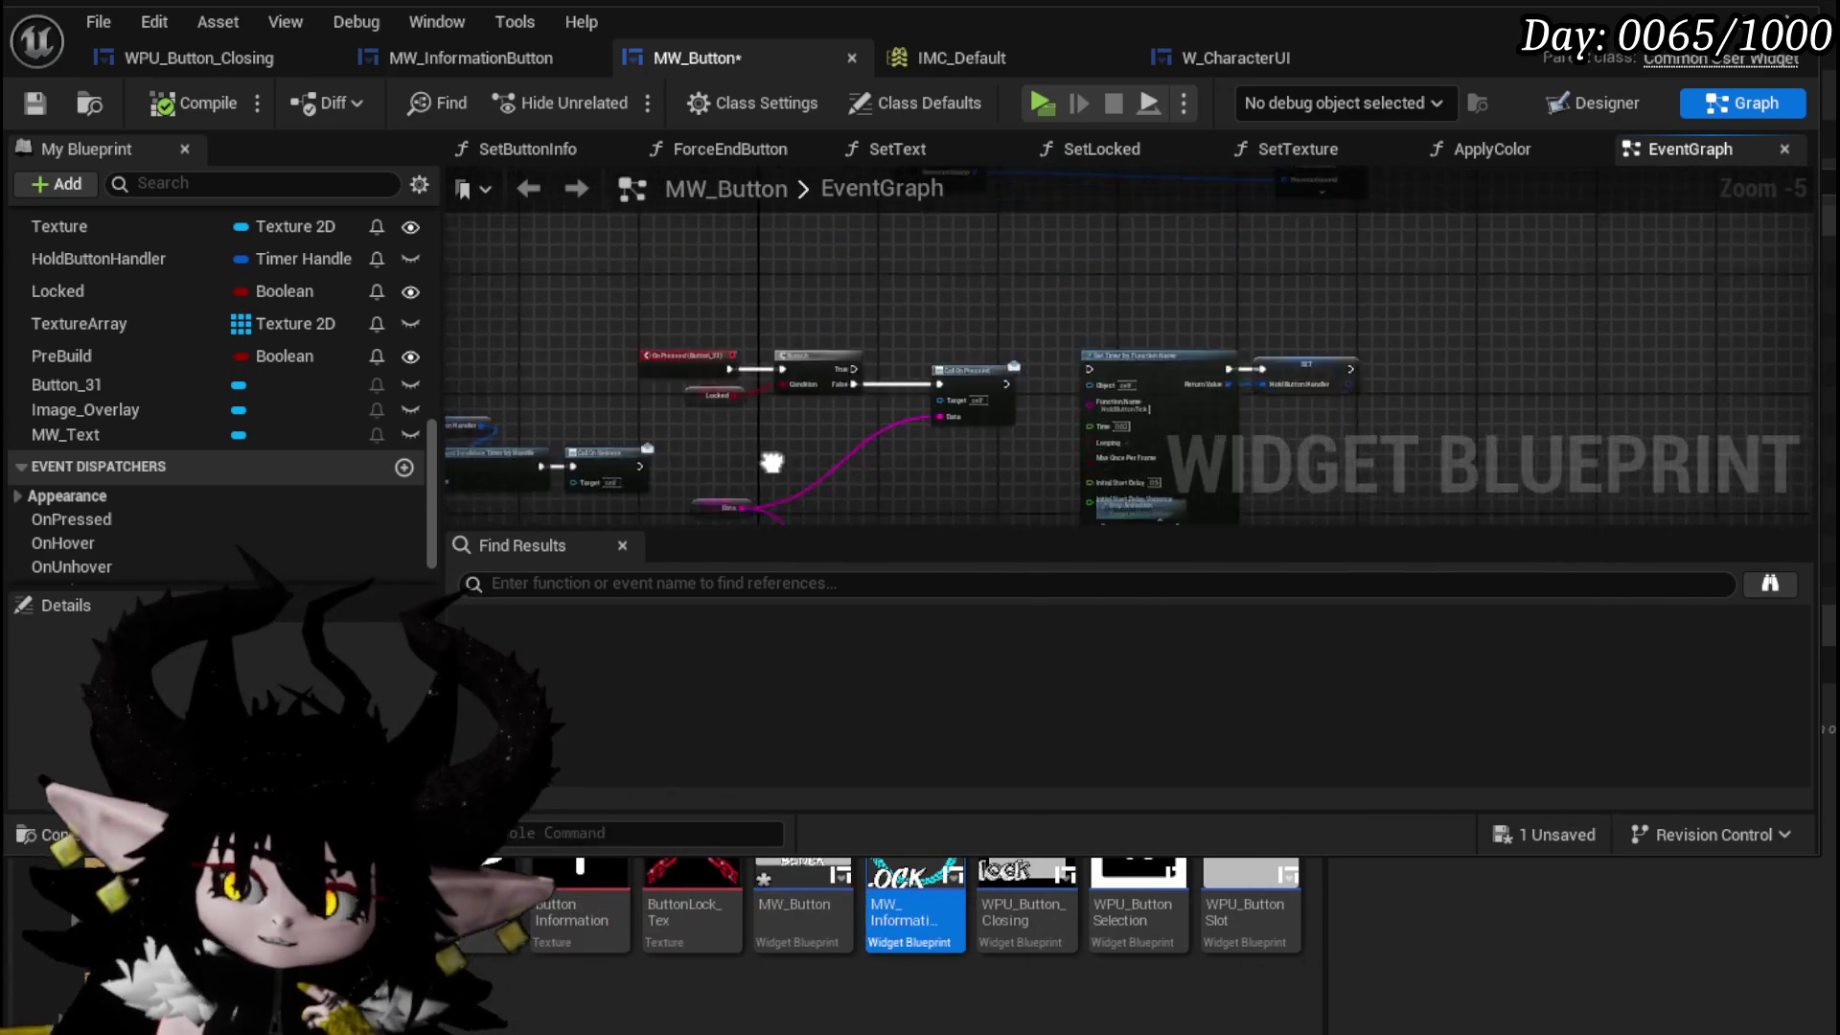
scroll(882, 325, "up", 3)
scroll(763, 428, "down", 1)
- Move the Set Timer by Function Name and SET nodes upward and survey the tidied graph
mouse_move(874, 236)
left_mouse_down()
mouse_move(1286, 306)
mouse_move(1240, 235)
left_mouse_up()
mouse_move(1348, 374)
left_mouse_down()
mouse_move(1175, 297)
mouse_move(985, 356)
left_mouse_up()
scroll(1175, 297, "down", 2)
left_click_drag(825, 234, 1193, 347)
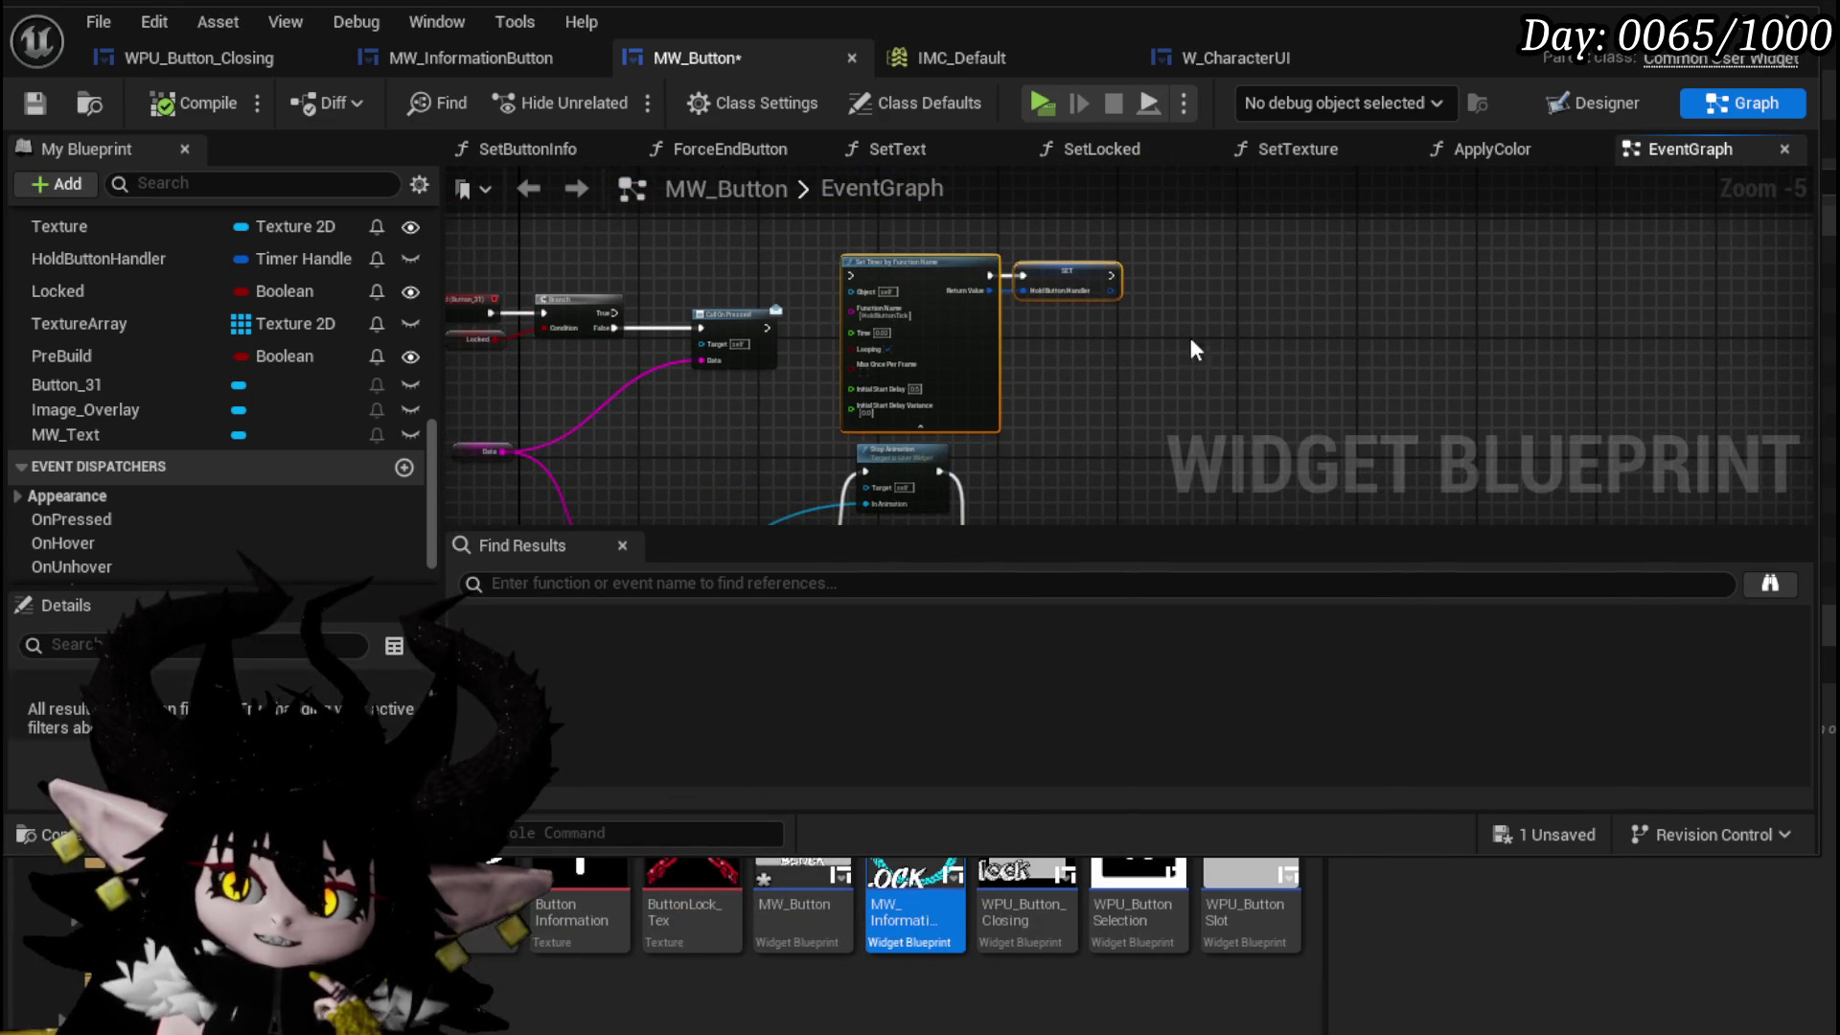
left_click(1060, 247)
mouse_move(1060, 247)
left_mouse_down()
mouse_move(895, 336)
mouse_move(1052, 514)
mouse_move(959, 403)
mouse_move(814, 319)
mouse_move(837, 255)
mouse_move(670, 296)
mouse_move(626, 249)
mouse_move(1033, 368)
left_mouse_up()
scroll(853, 352, "down", 2)
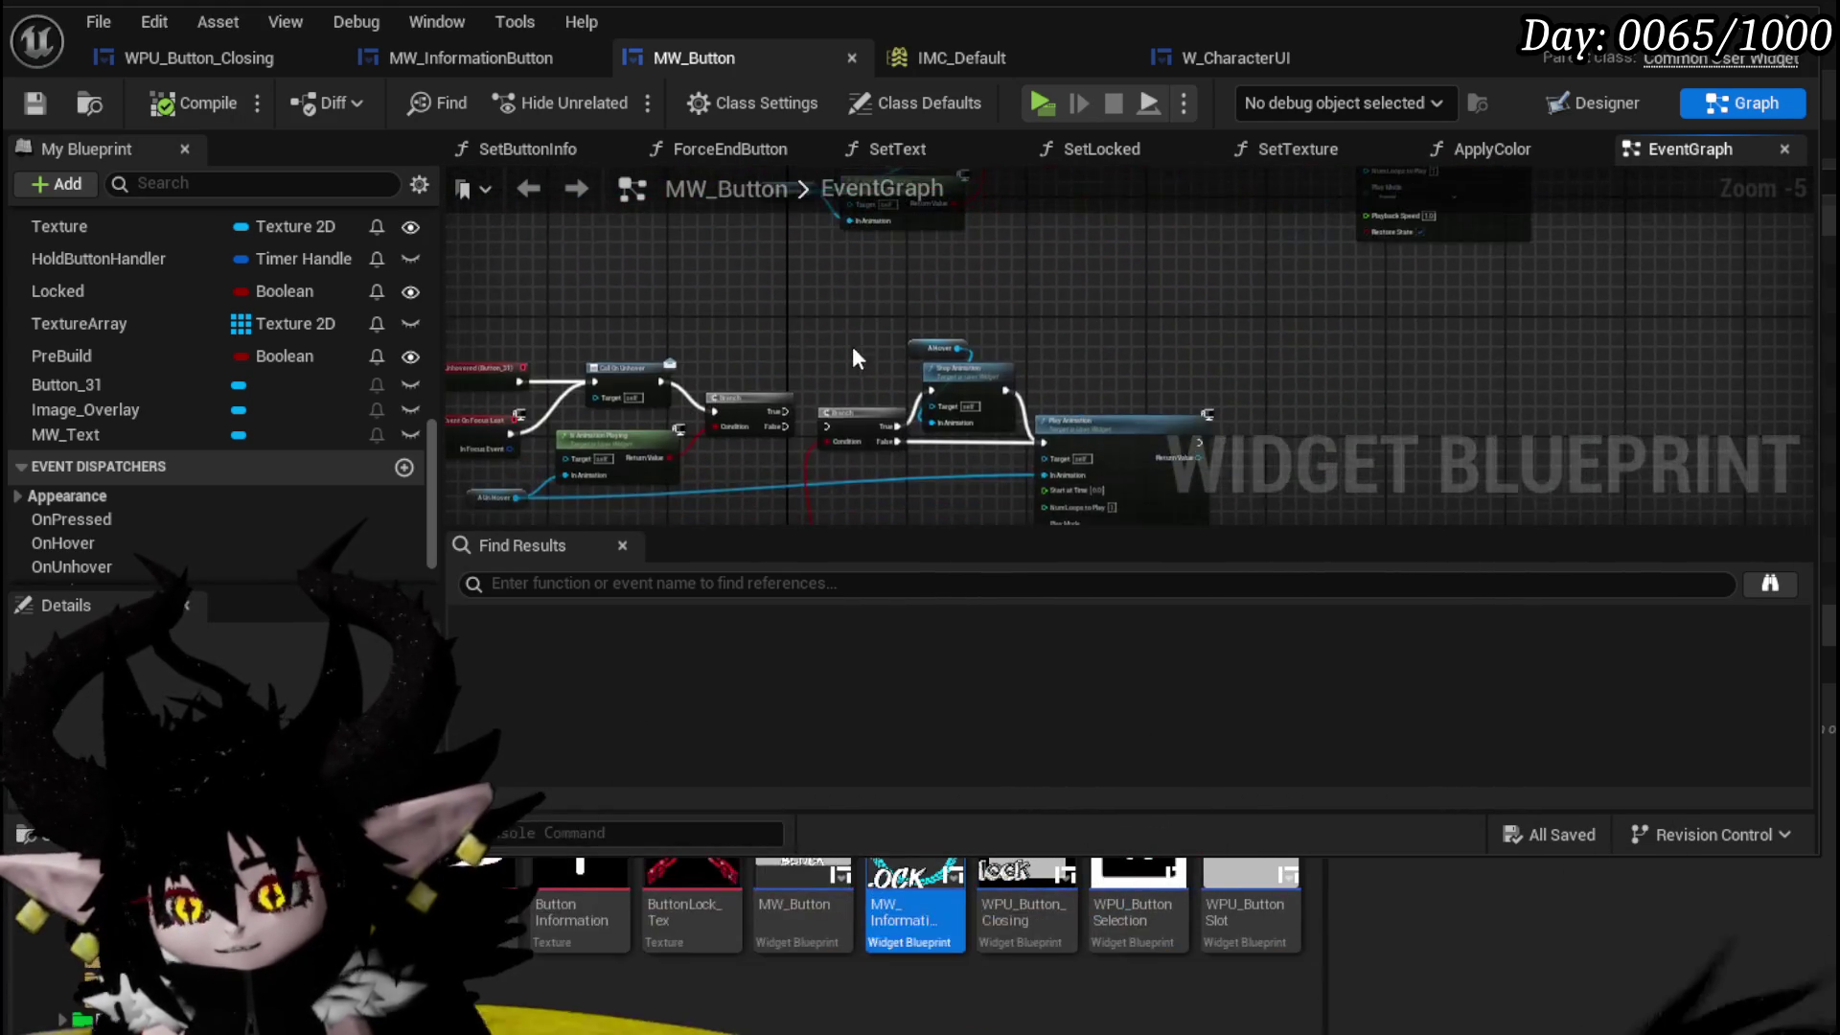
scroll(1014, 326, "down", 1)
mouse_move(694, 293)
left_mouse_down()
mouse_move(541, 308)
mouse_move(624, 324)
mouse_move(635, 436)
left_mouse_up()
scroll(635, 436, "up", 4)
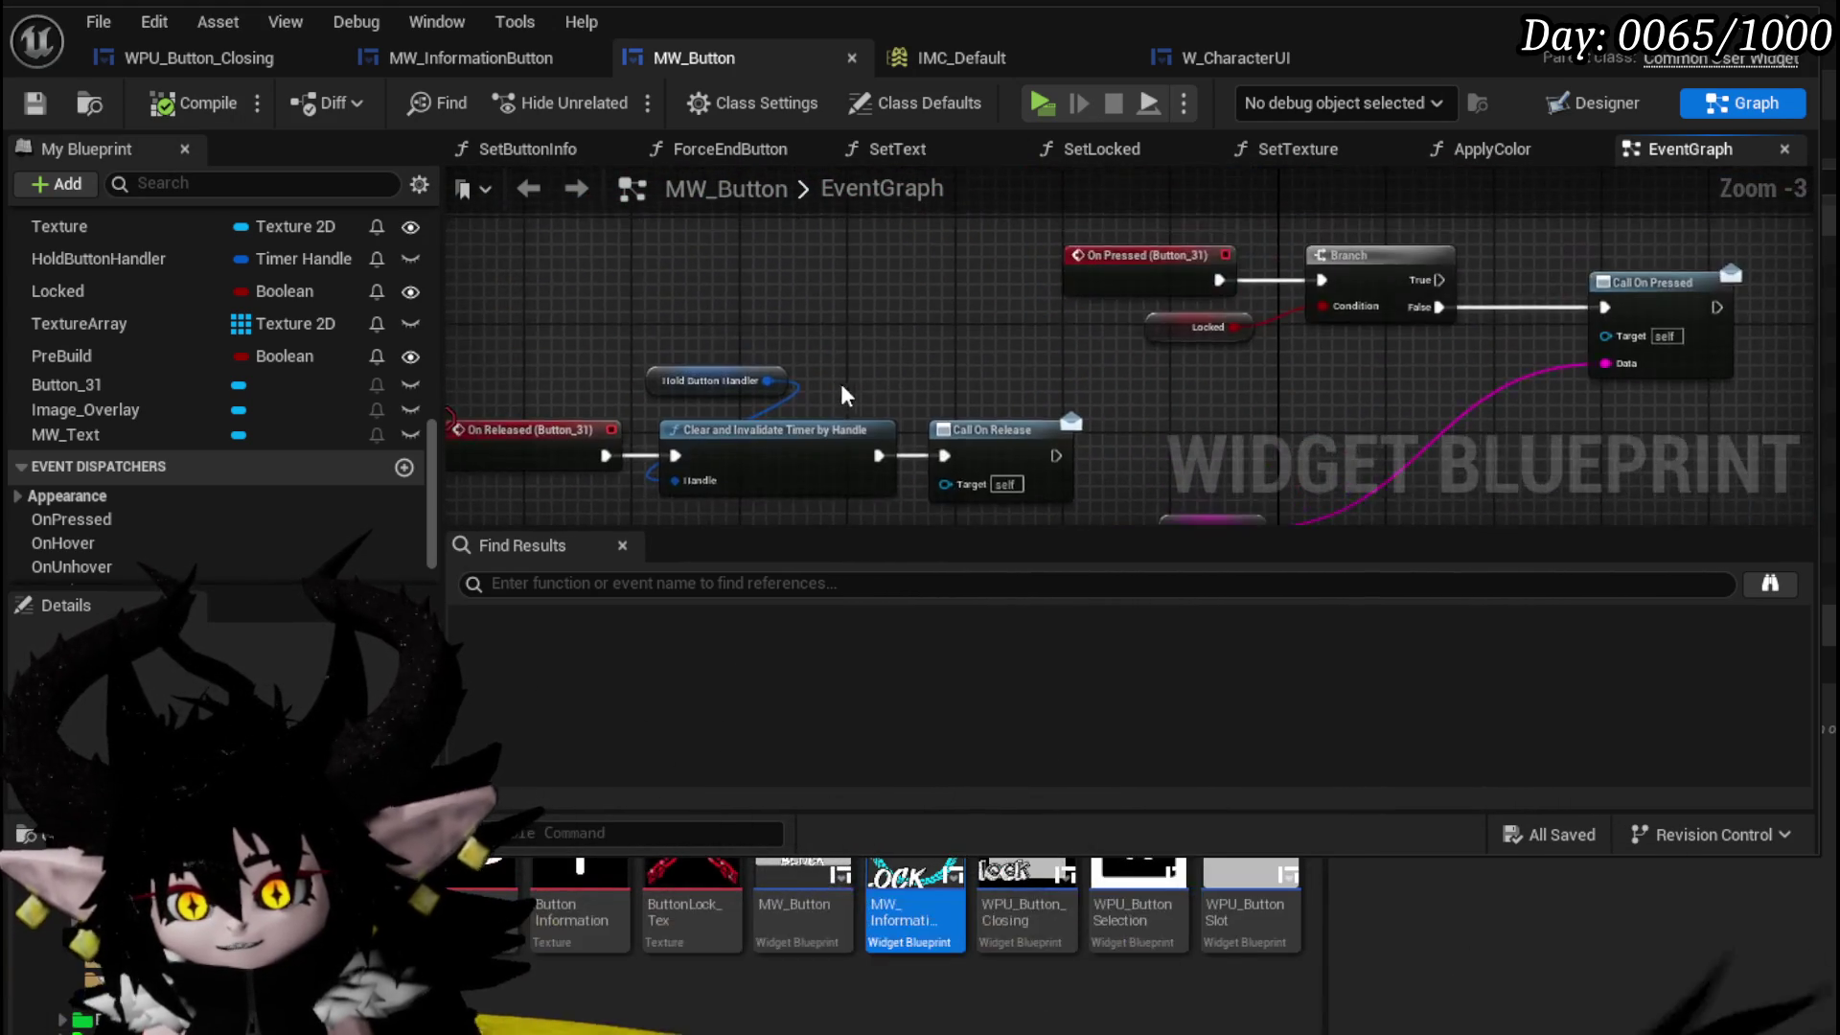
- Save the MW_Button blueprint with Ctrl+S
scroll(843, 380, "down", 2)
mouse_move(621, 318)
left_mouse_down()
mouse_move(928, 437)
mouse_move(976, 234)
mouse_move(1001, 448)
mouse_move(1029, 356)
left_mouse_up()
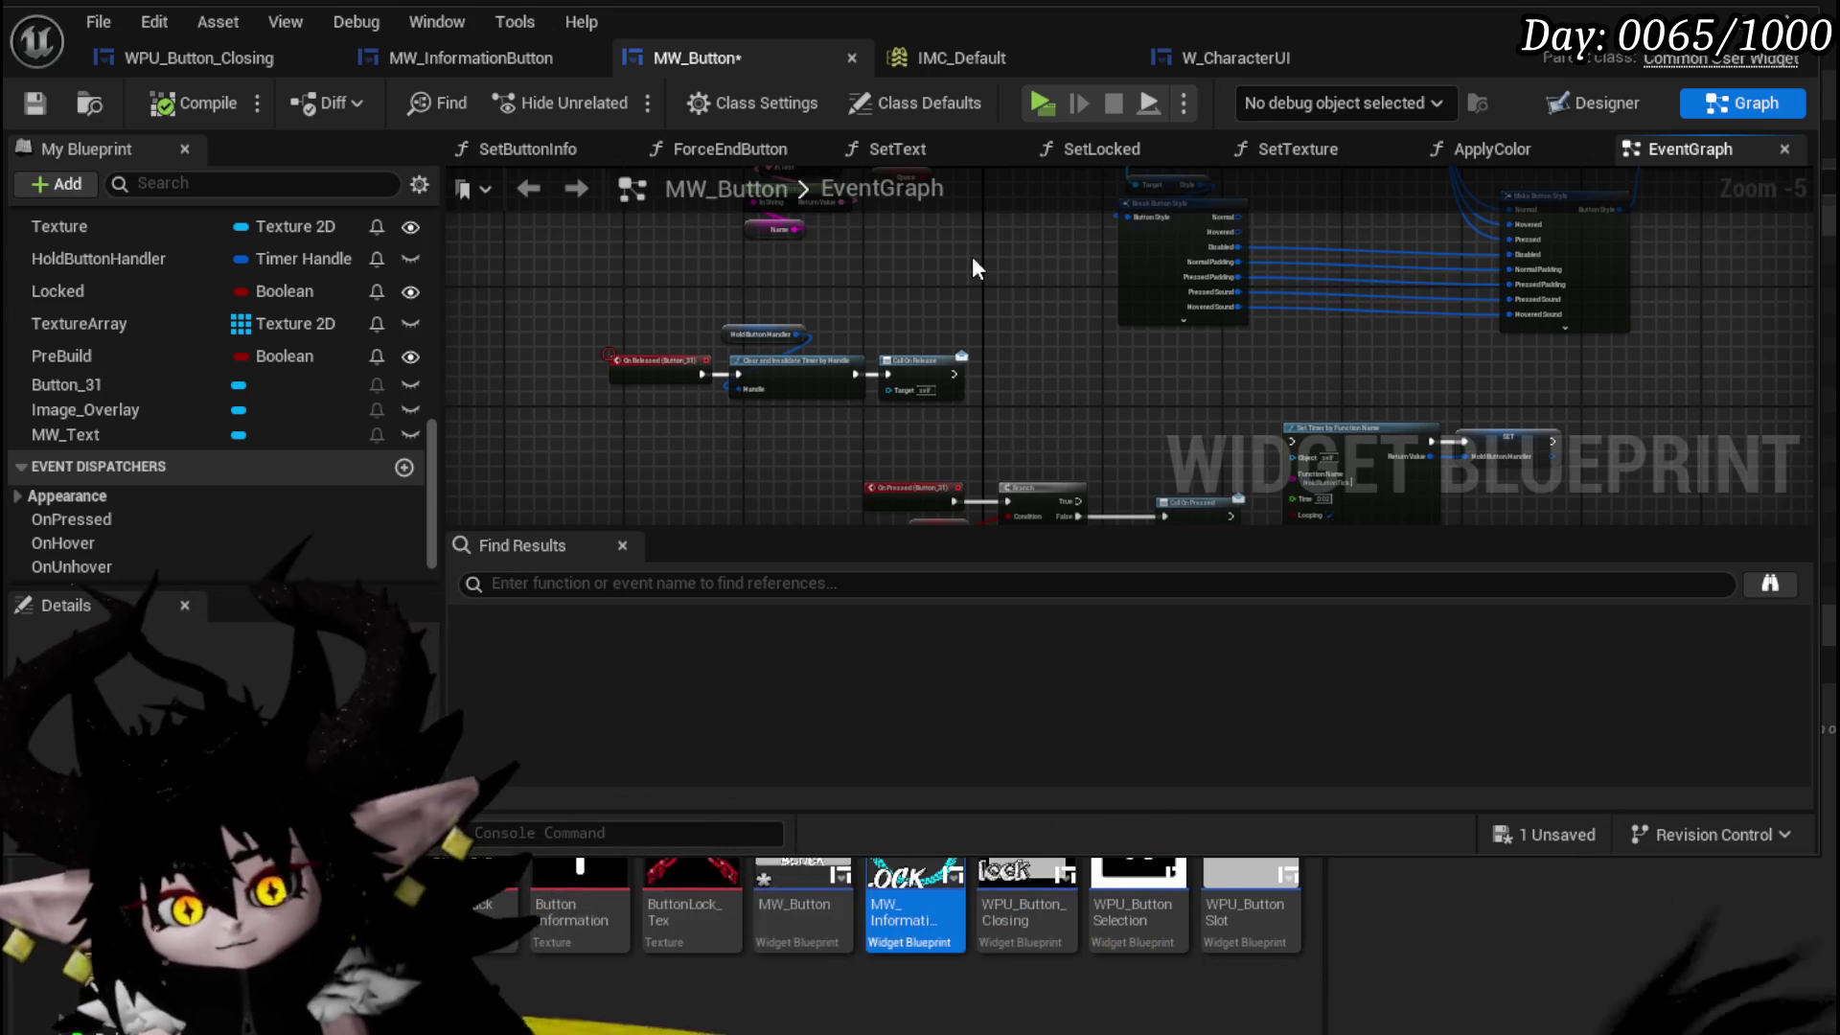
mouse_move(974, 259)
left_mouse_down()
mouse_move(882, 410)
mouse_move(901, 343)
mouse_move(844, 402)
mouse_move(1015, 394)
mouse_move(958, 378)
mouse_move(982, 404)
mouse_move(936, 423)
left_mouse_up()
key("ctrl+s")
- Open the SetButtonInfo function from My Blueprint's Functions list
scroll(857, 345, "down", 2)
scroll(1008, 410, "up", 1)
scroll(301, 289, "up", 5)
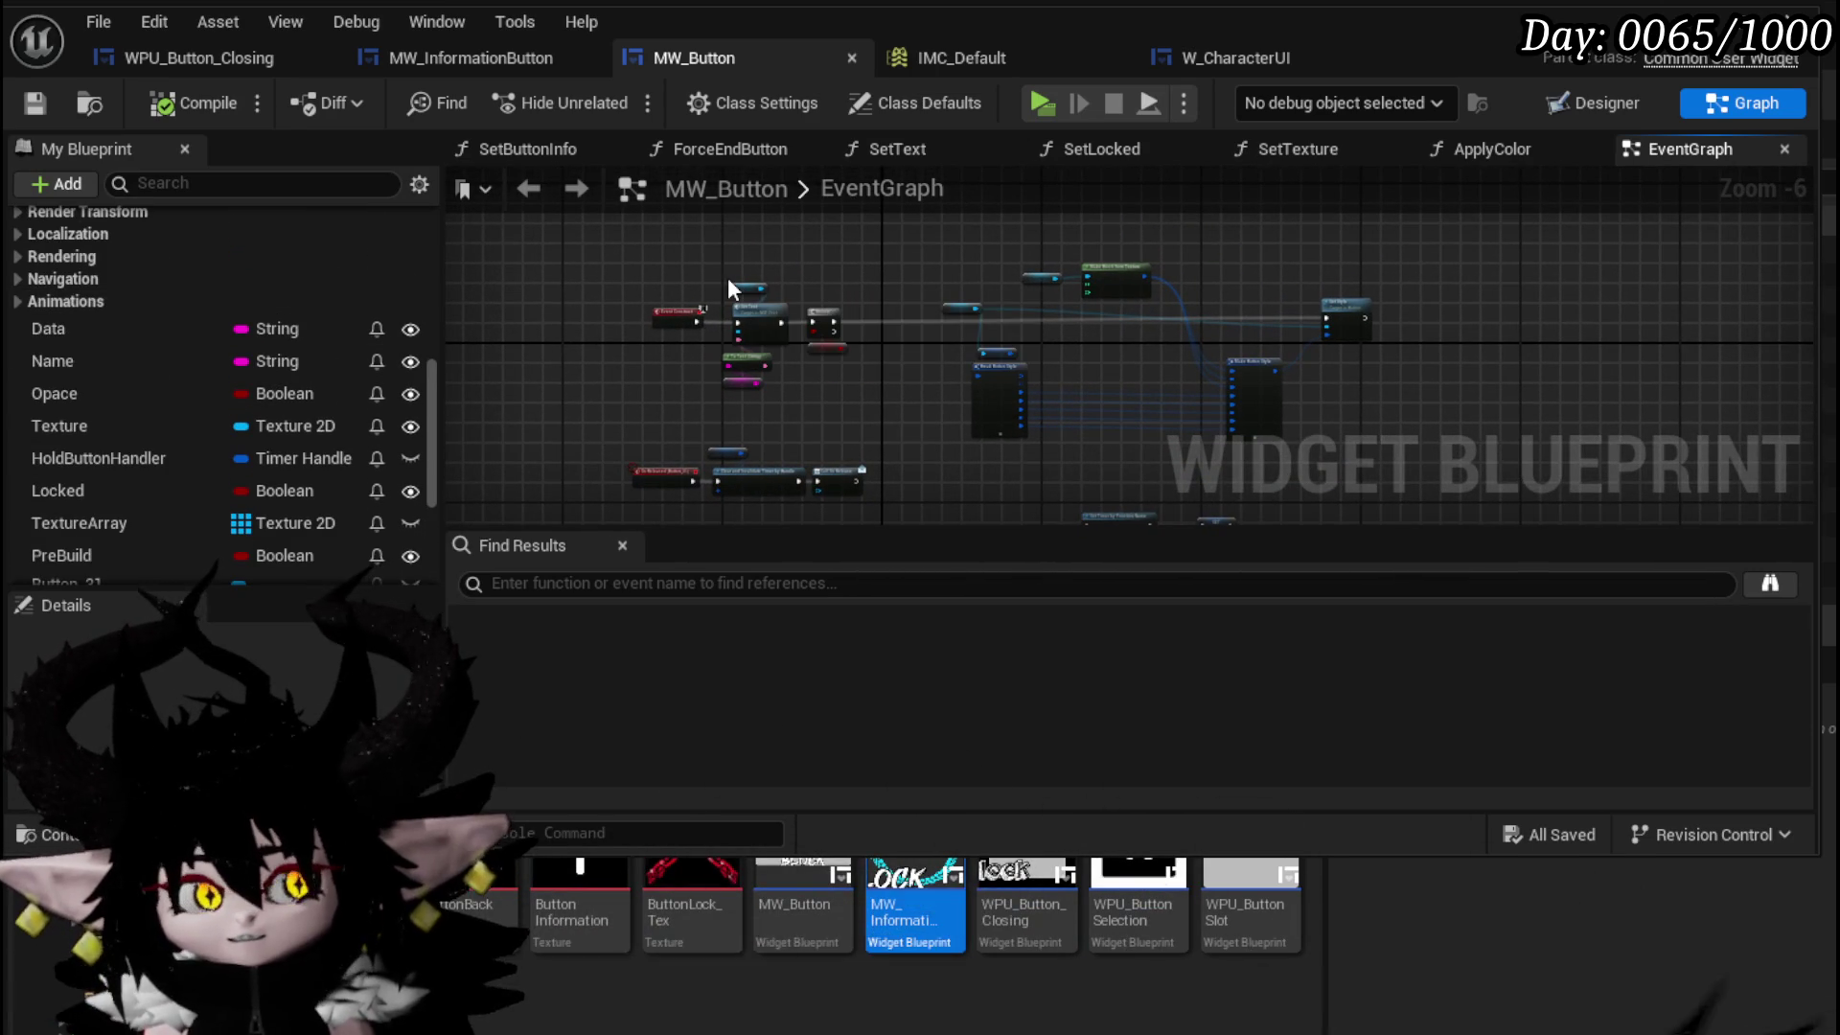
mouse_move(732, 292)
left_mouse_down()
mouse_move(706, 246)
mouse_move(658, 255)
mouse_move(675, 299)
mouse_move(668, 285)
left_mouse_up()
scroll(243, 324, "up", 10)
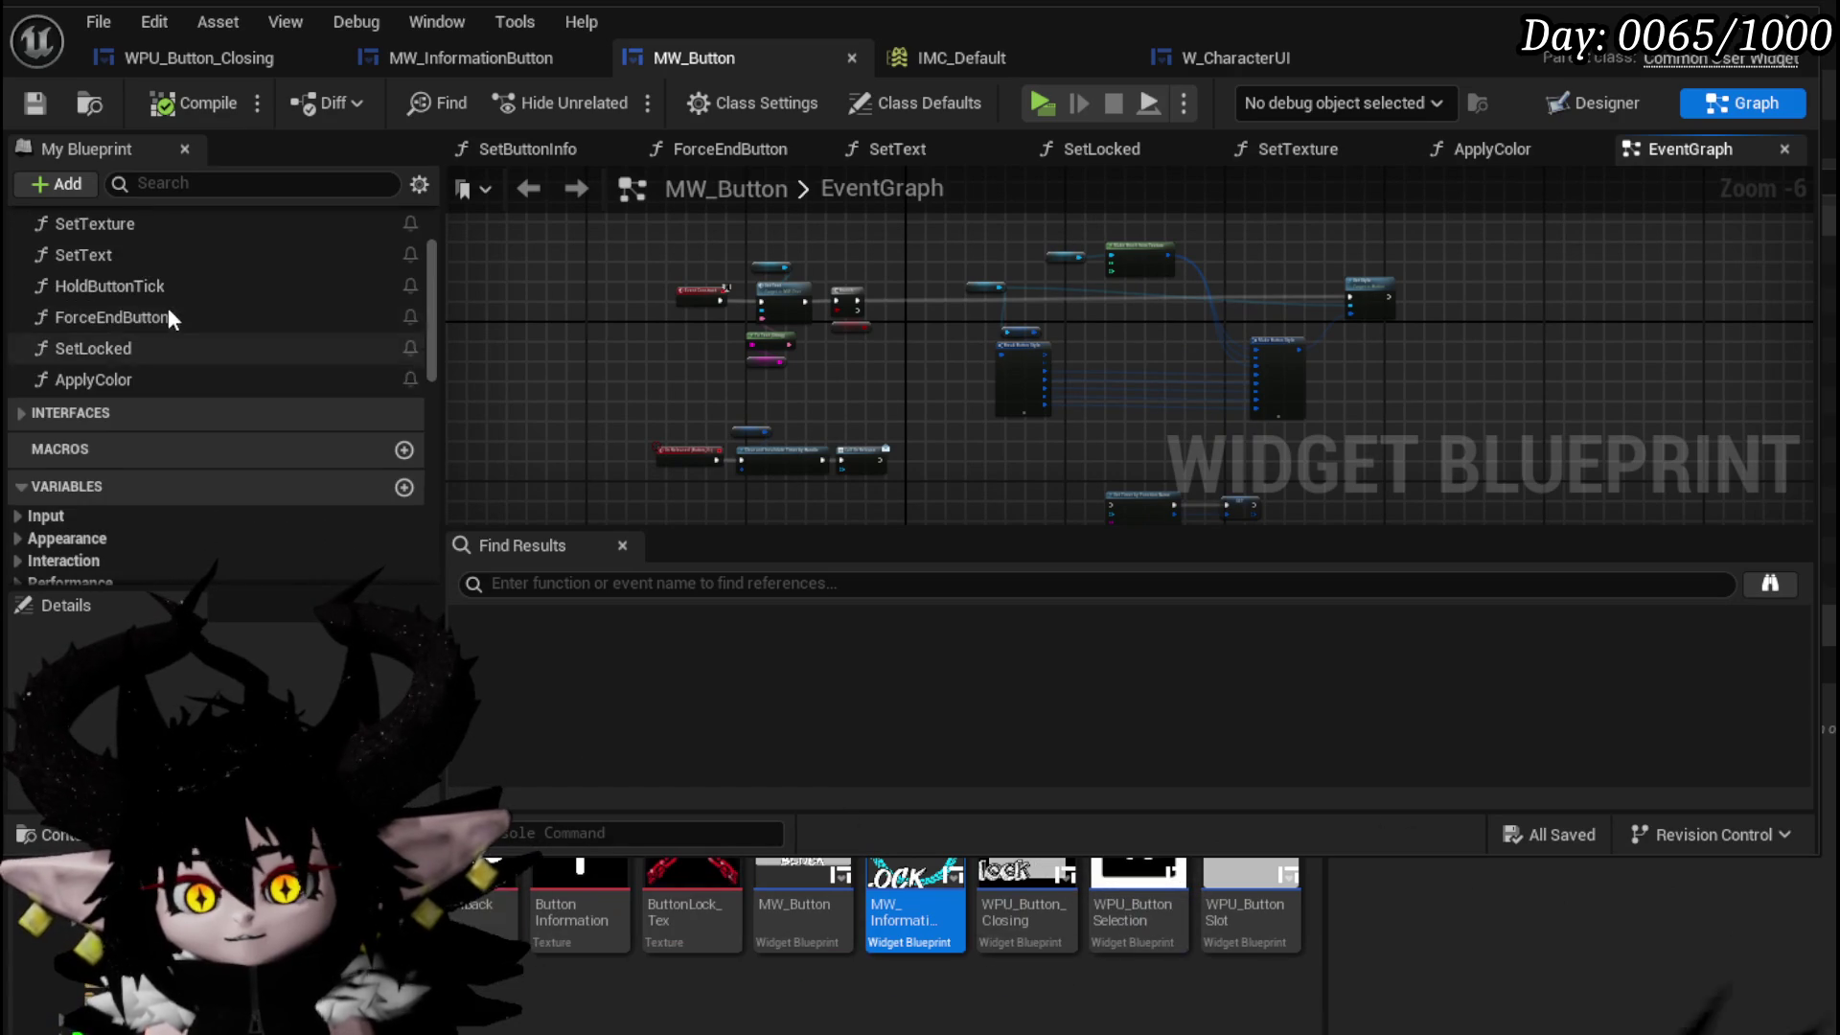
scroll(147, 331, "up", 4)
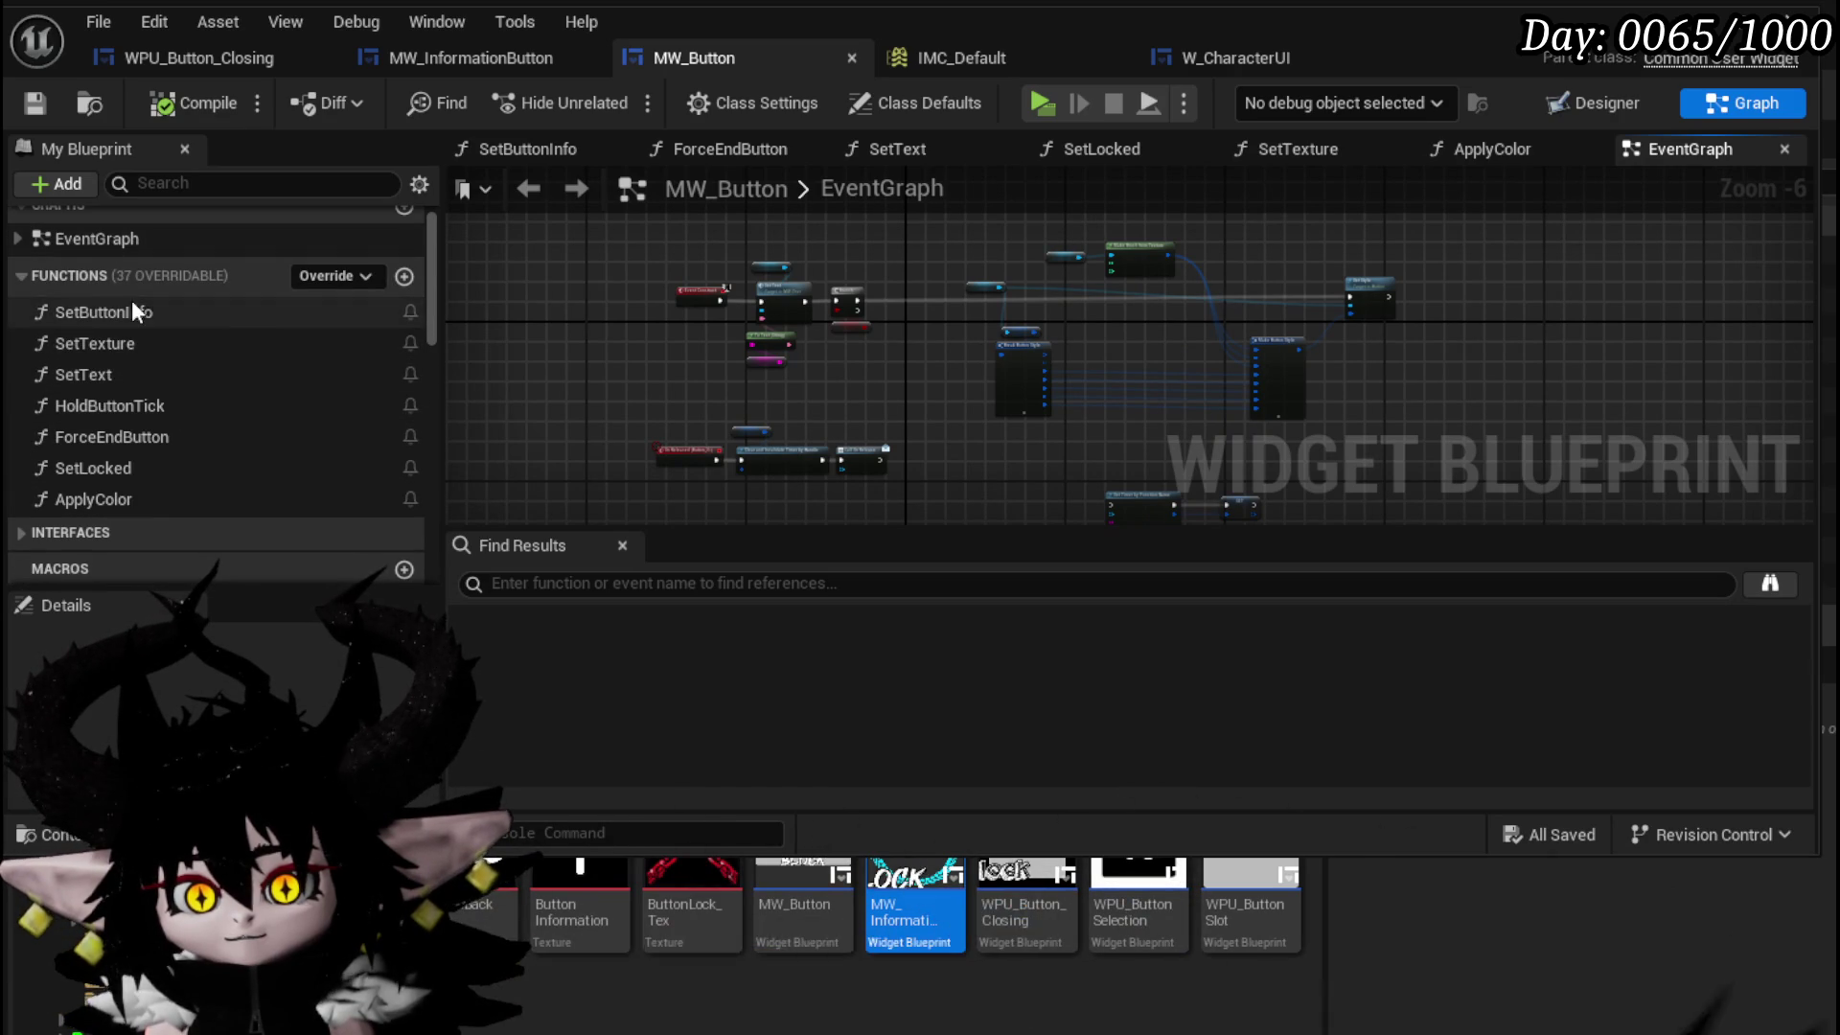
double_click(148, 316)
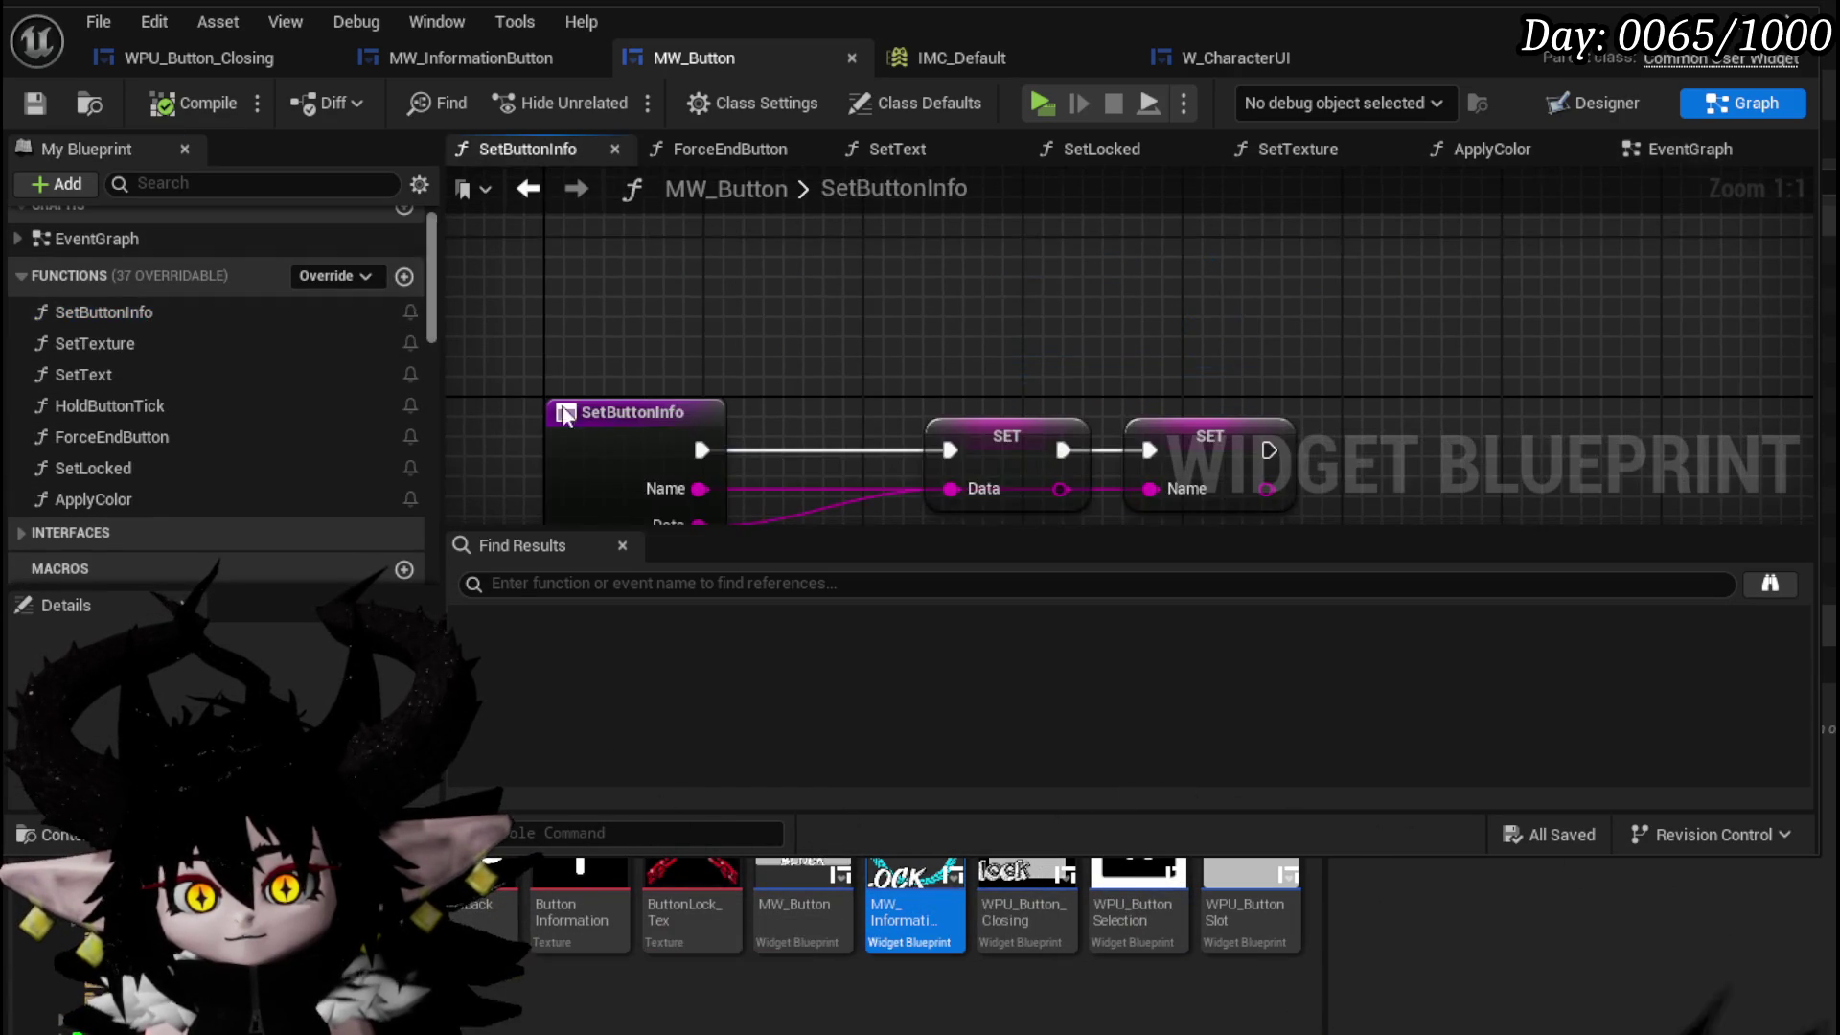
scroll(863, 388, "down", 1)
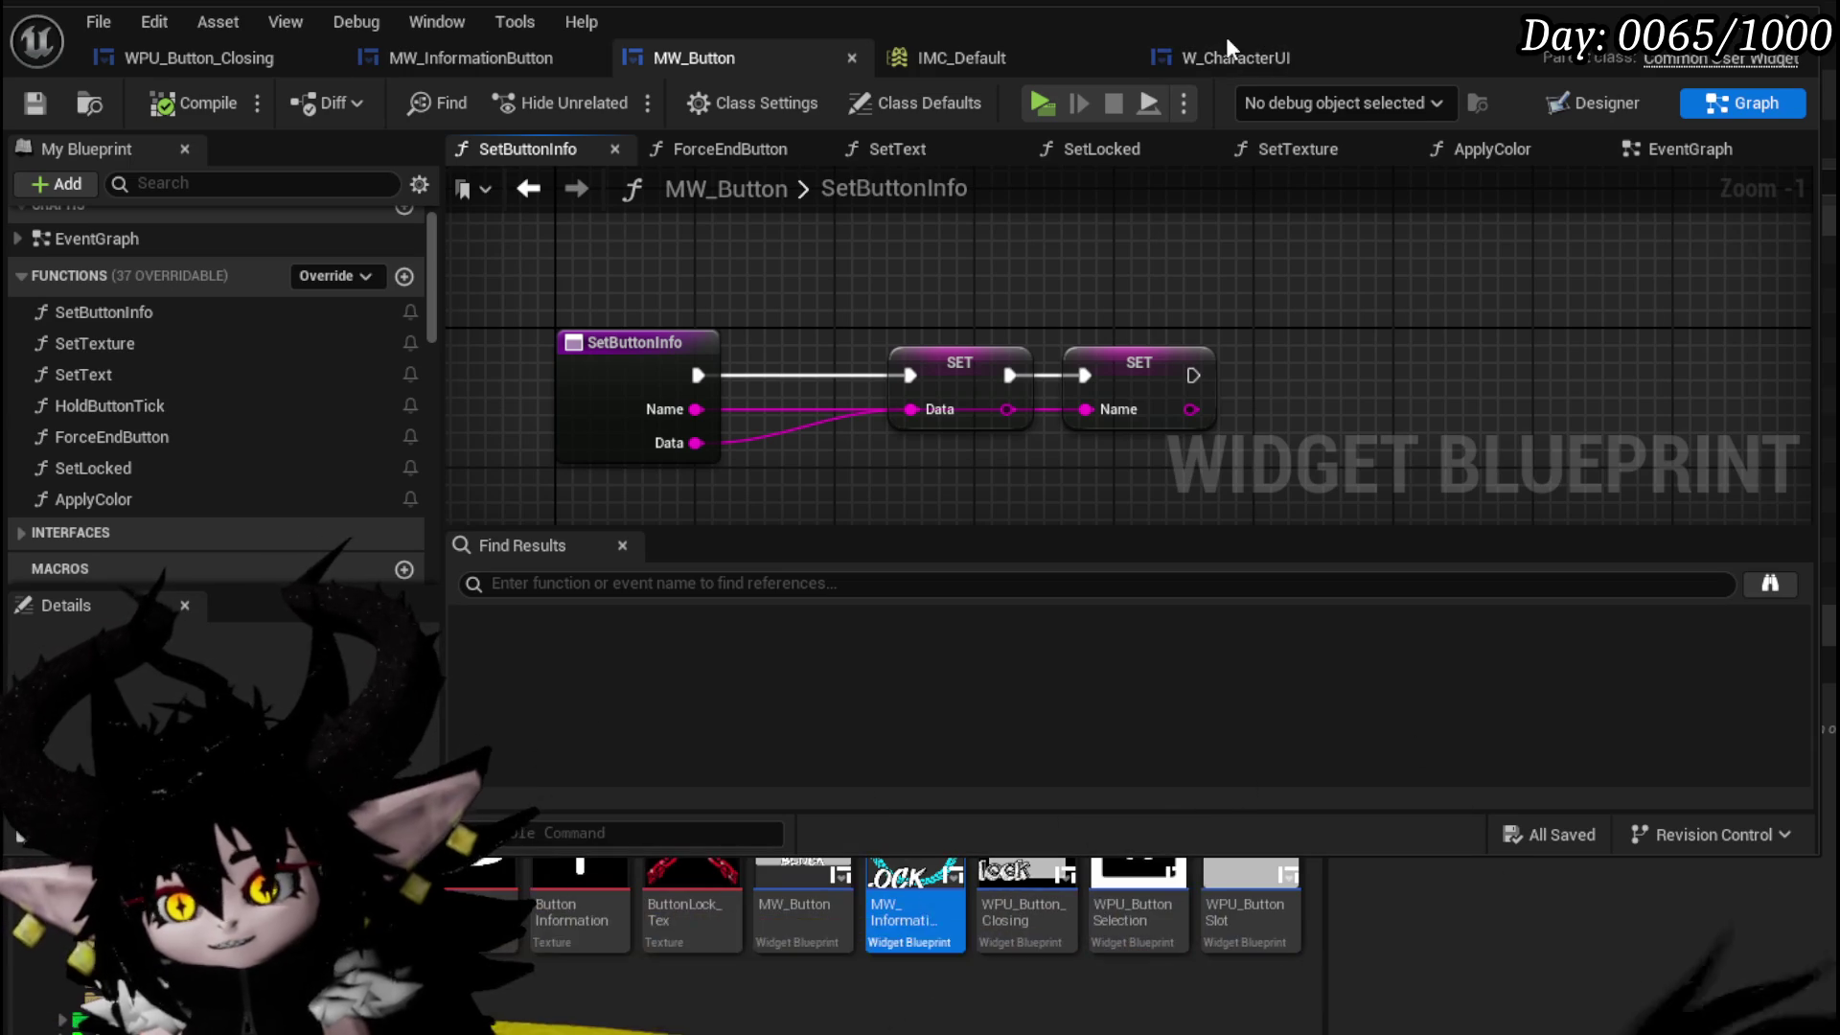
left_click(1240, 60)
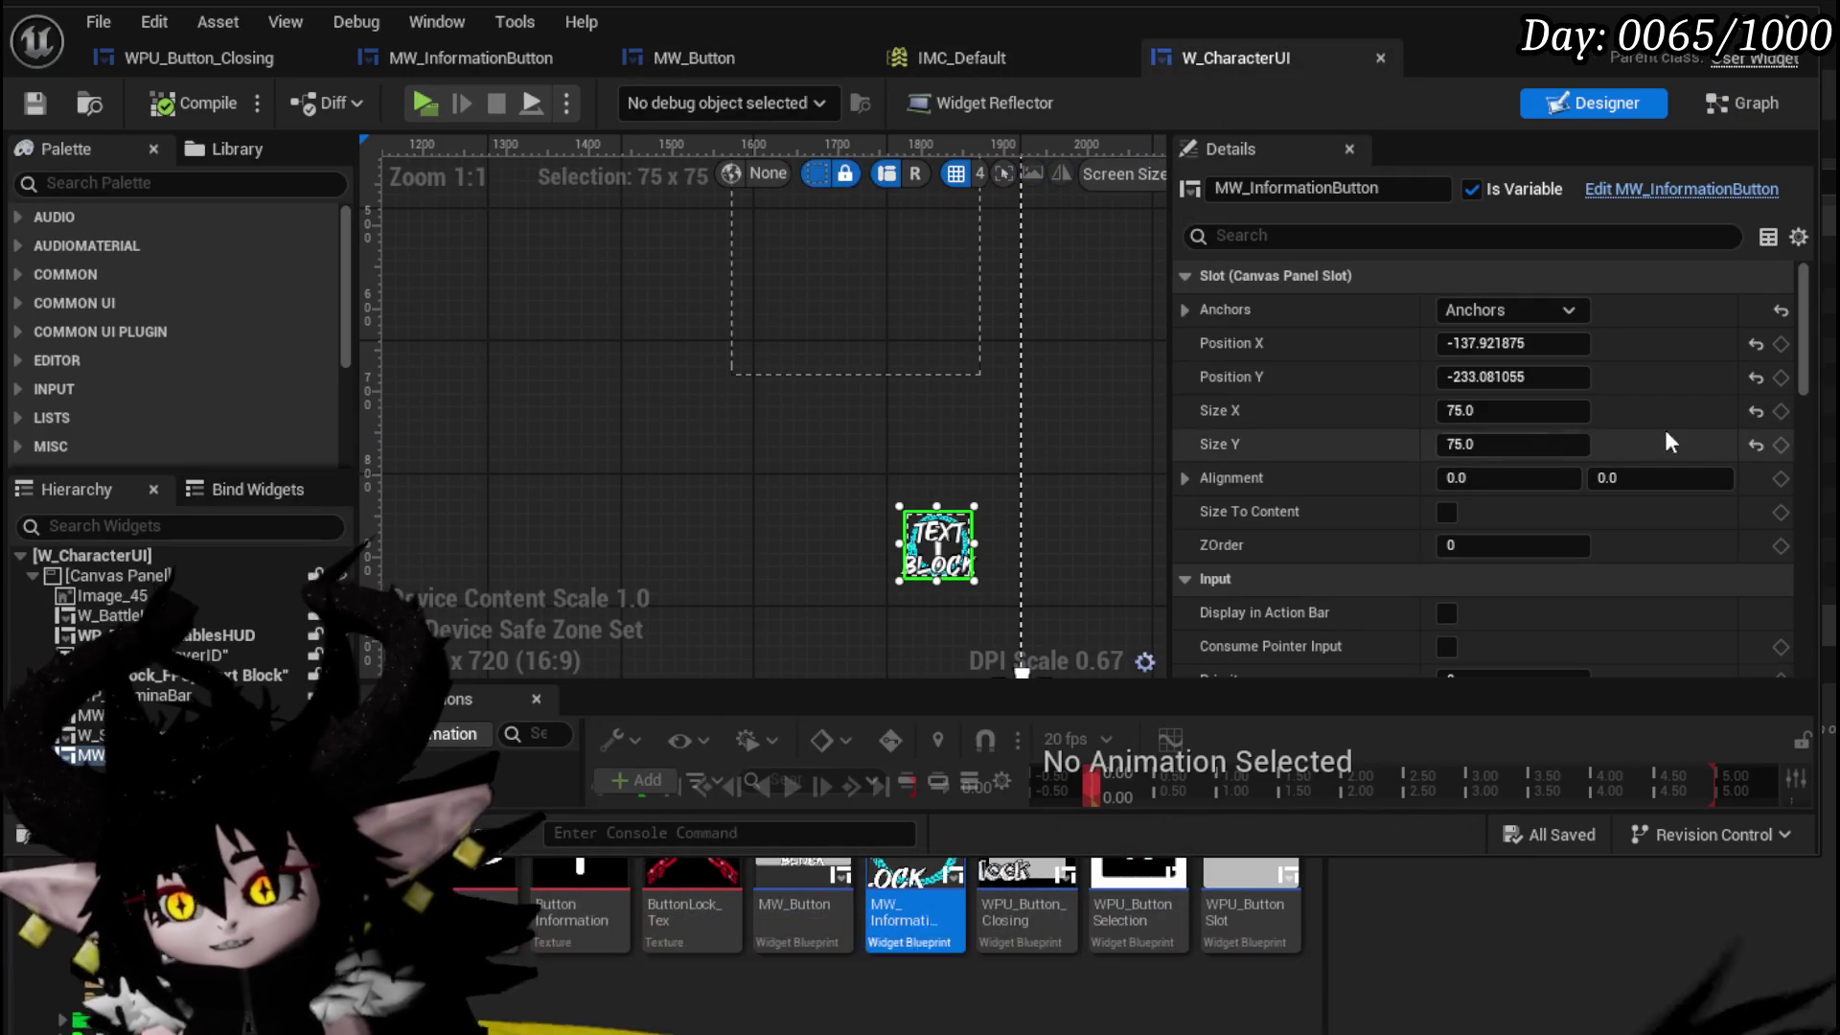
- Check MW_InformationButton's 75 × 75 size and its Escape navigation settings in Details
left_click_drag(1809, 395, 1800, 675)
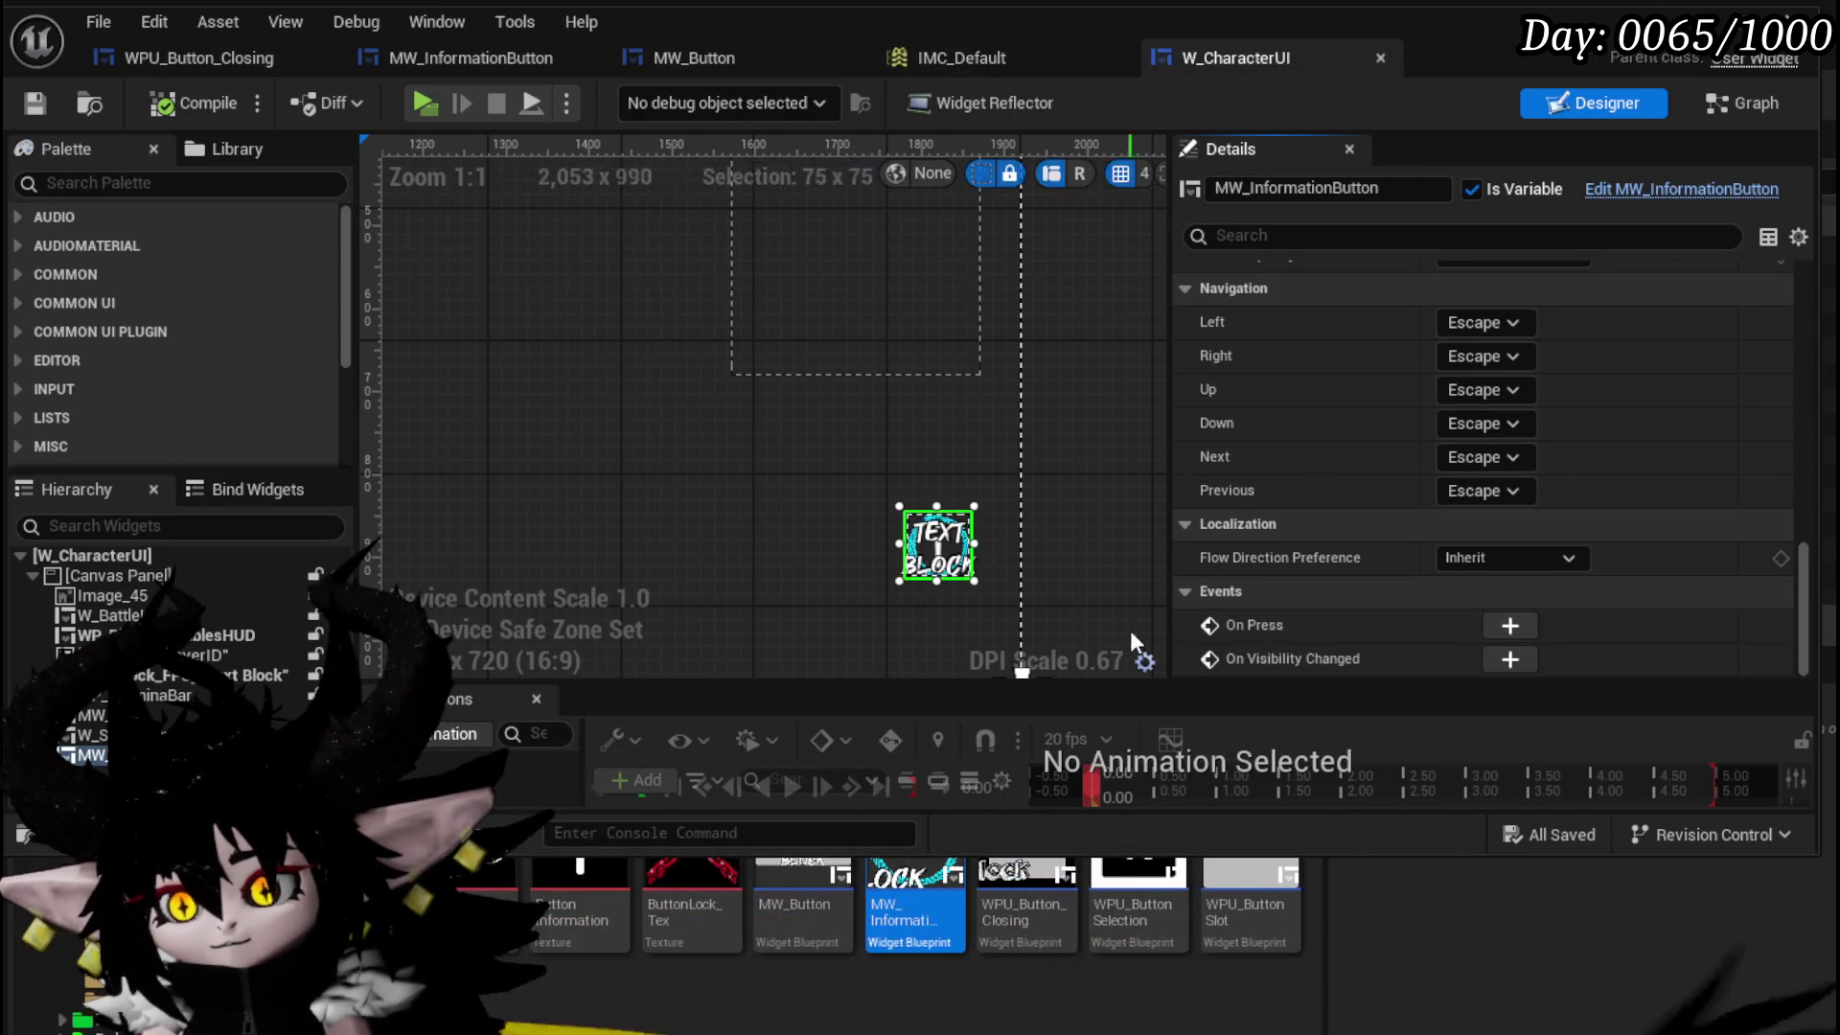